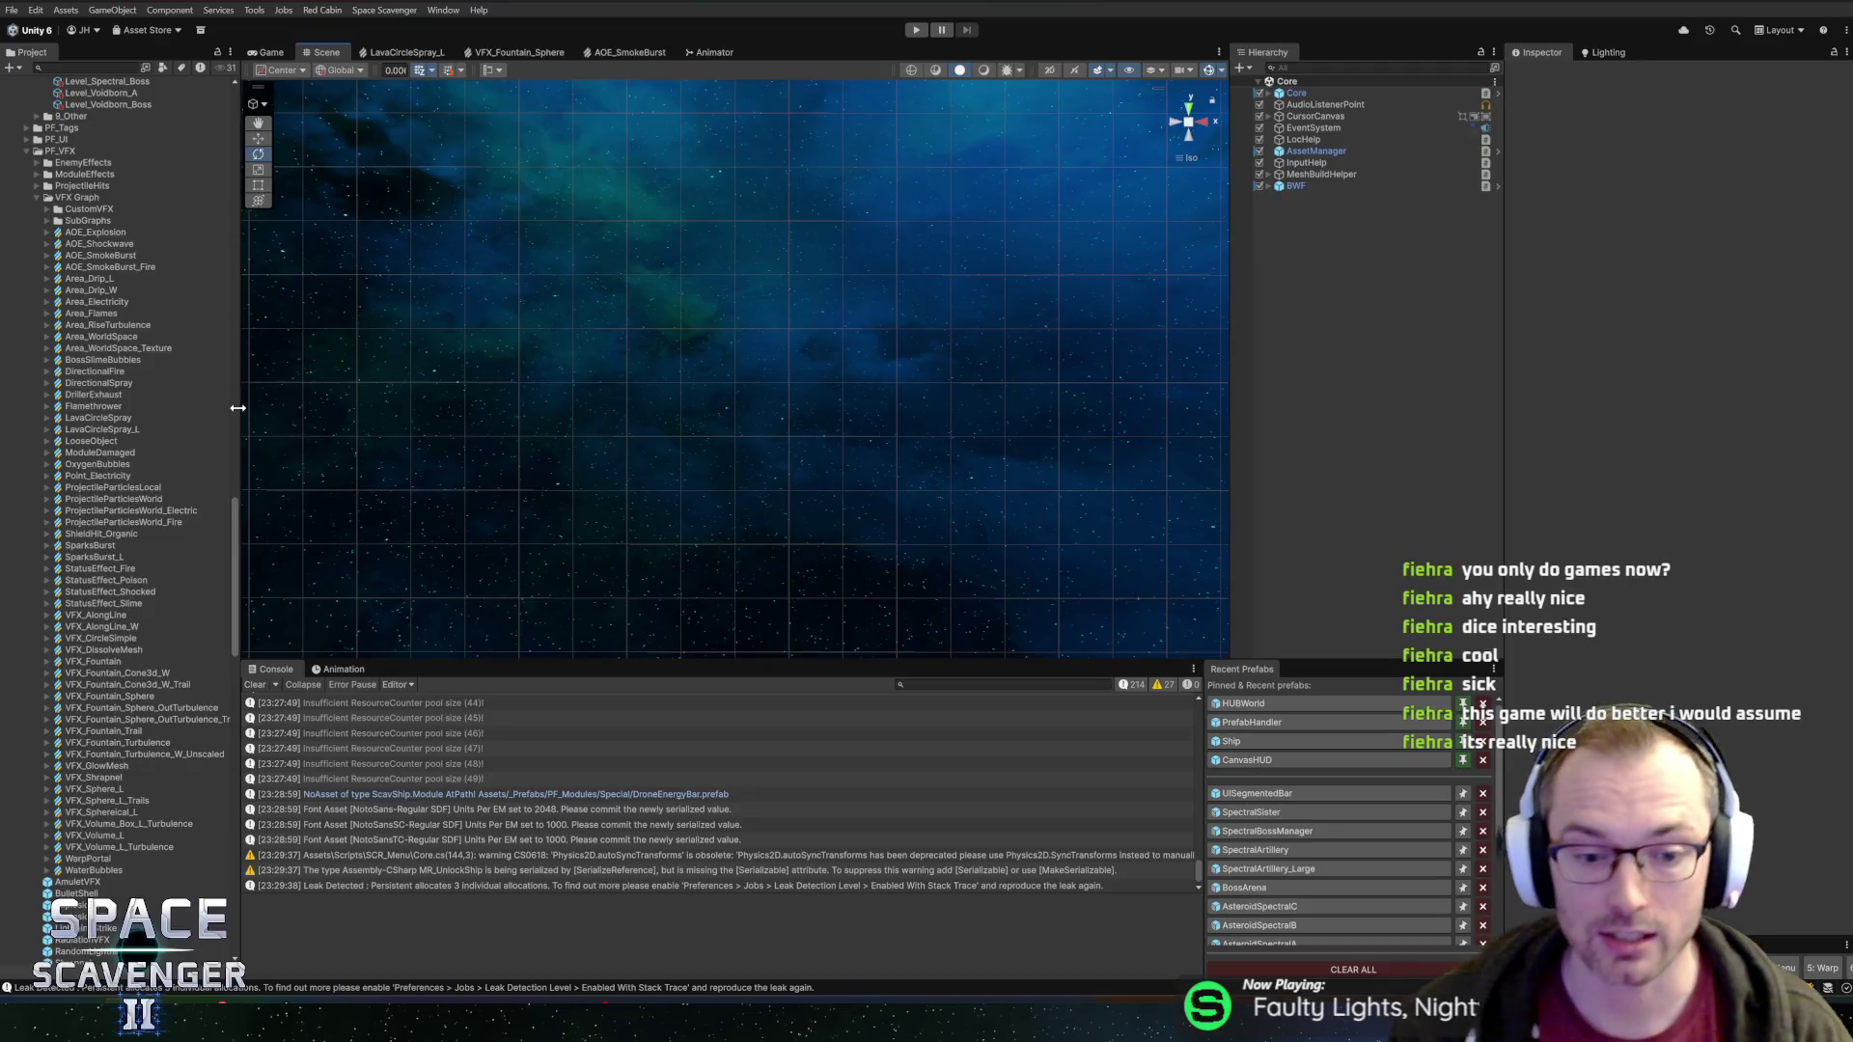
Enter play mode so the game runs and the Spectral Sisters boss level loads
click(910, 31)
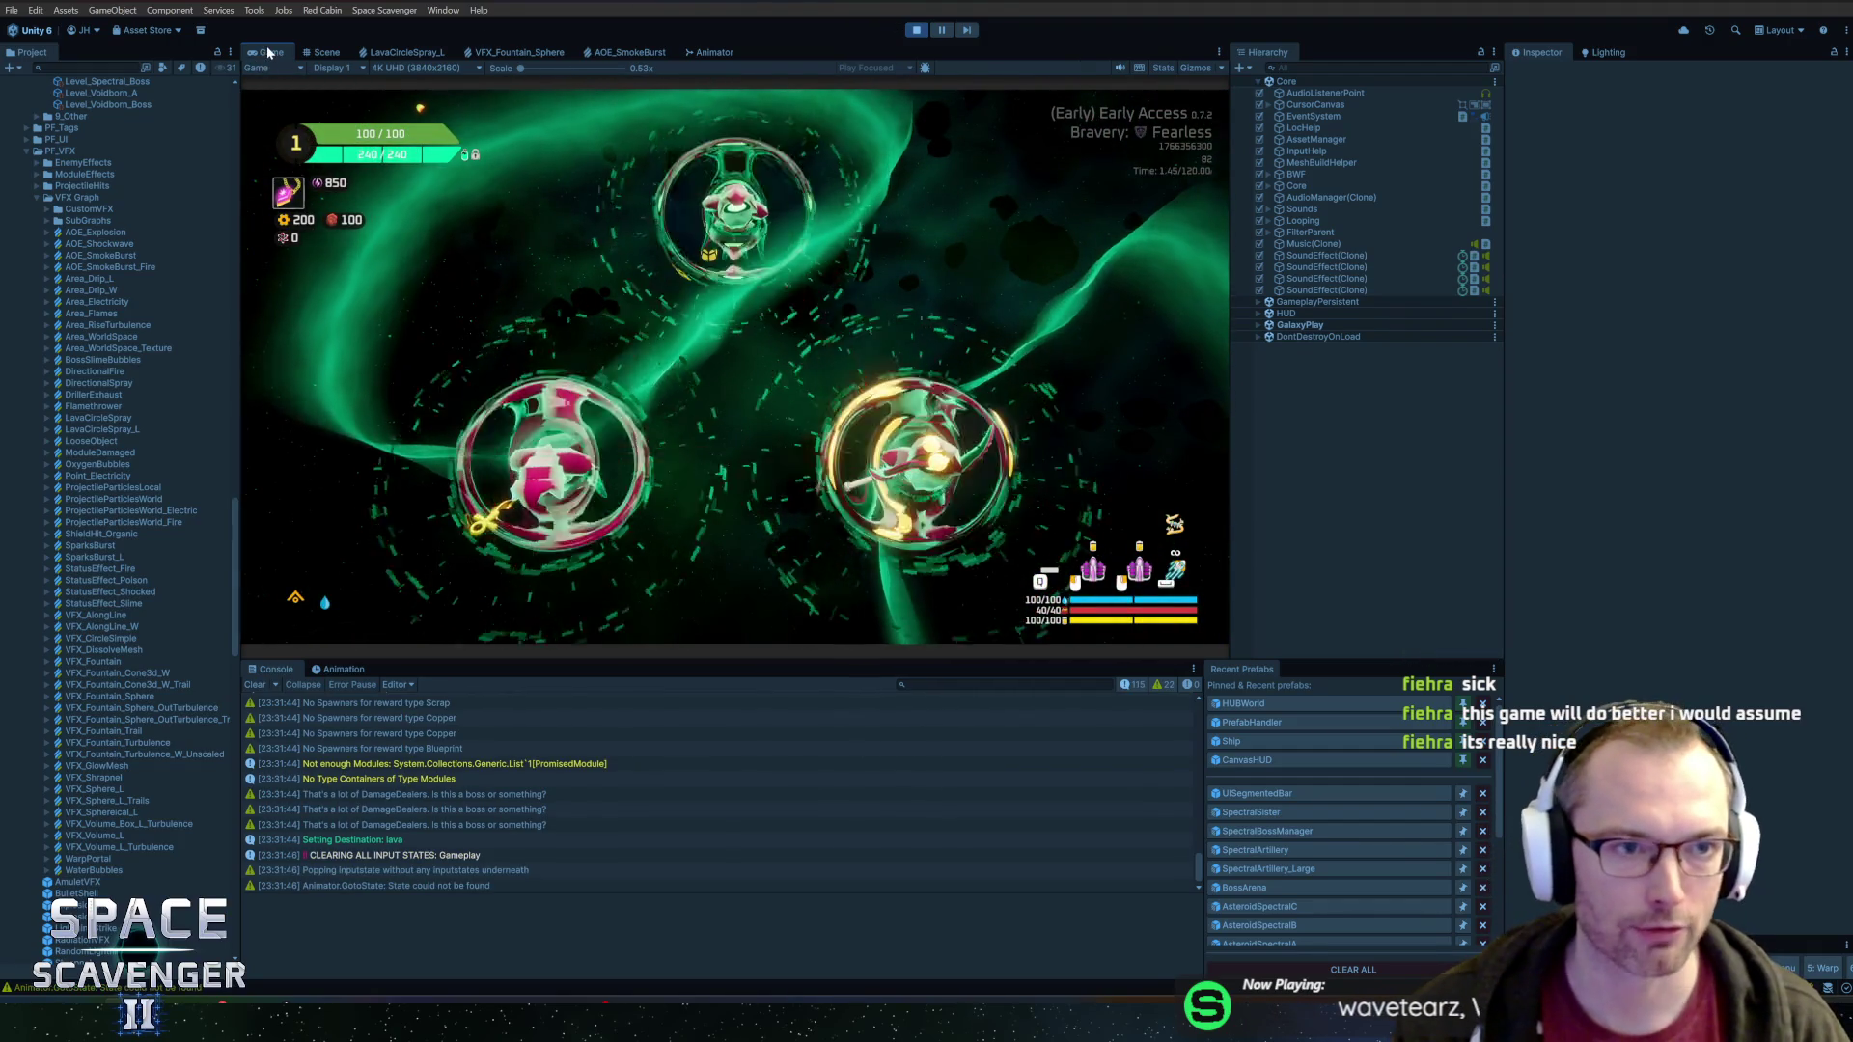
Maximize the Game view and shoot down Alnilam, Mintaka and Alnitak until Rank 3 perks appear
key(shift+space)
key(s)
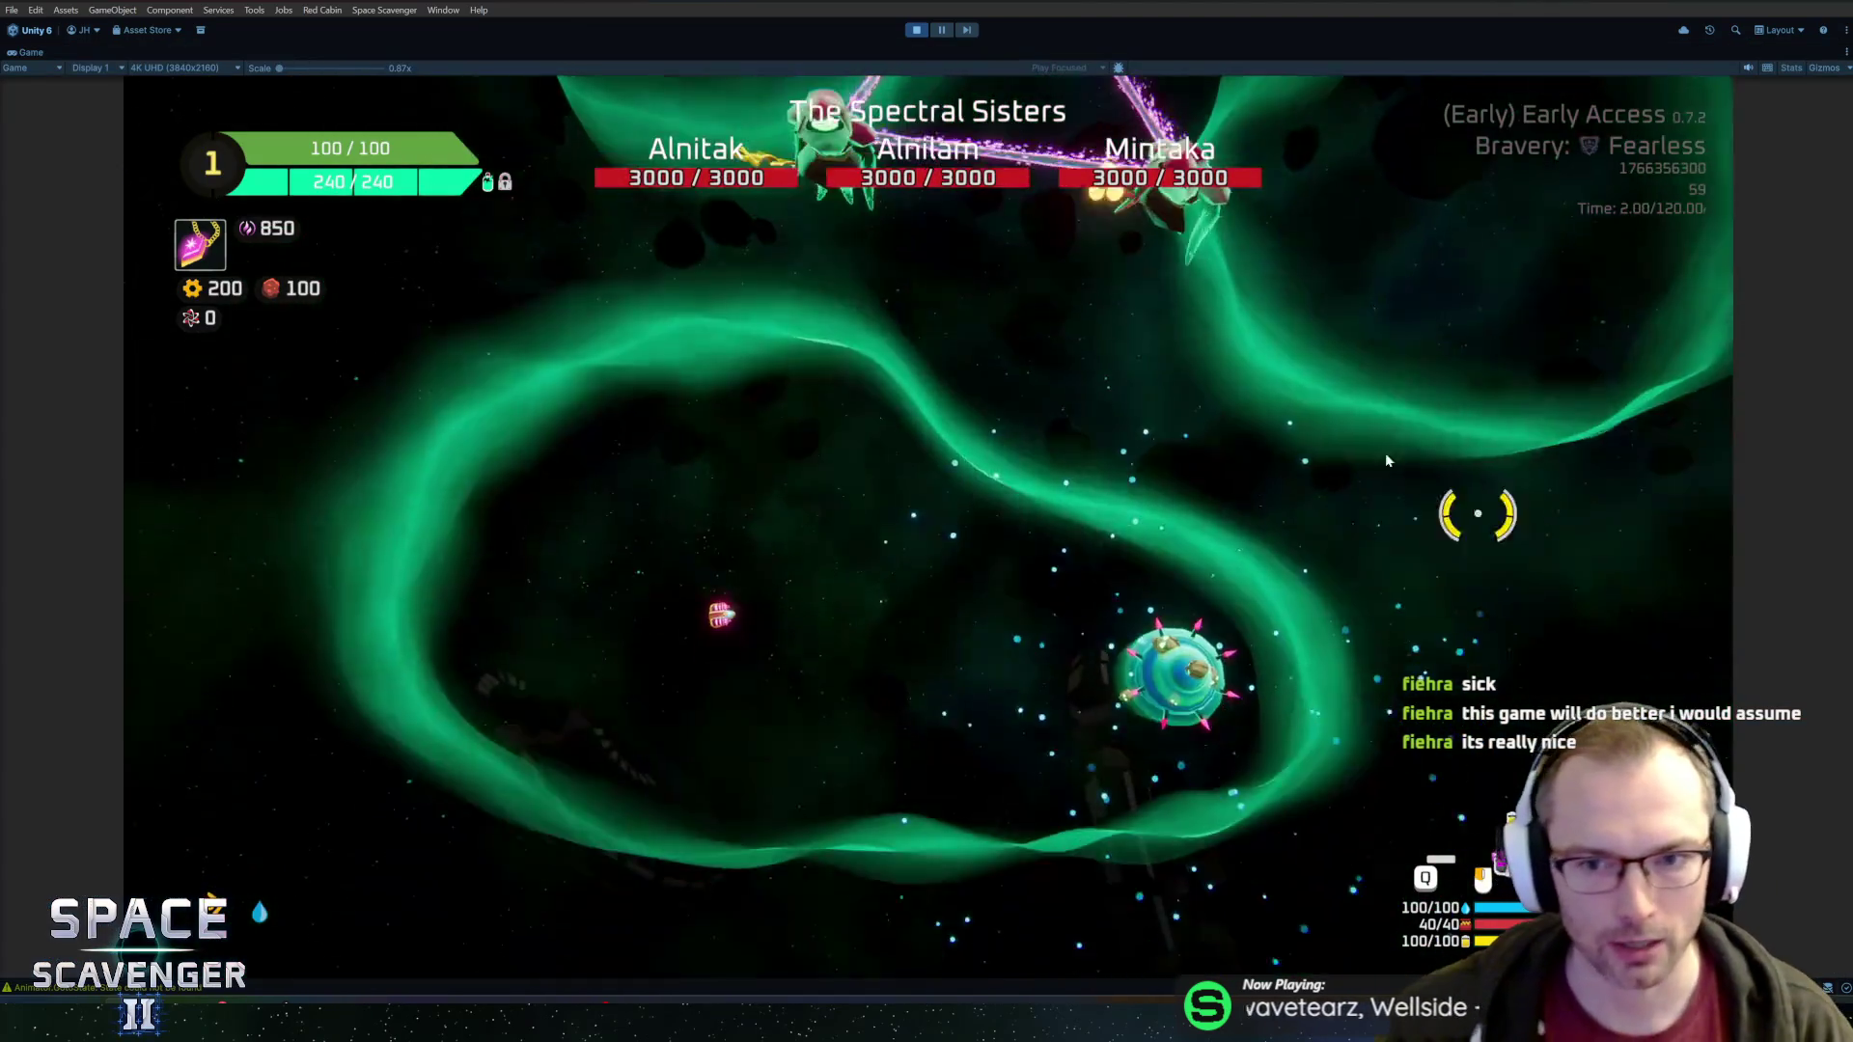
key(w)
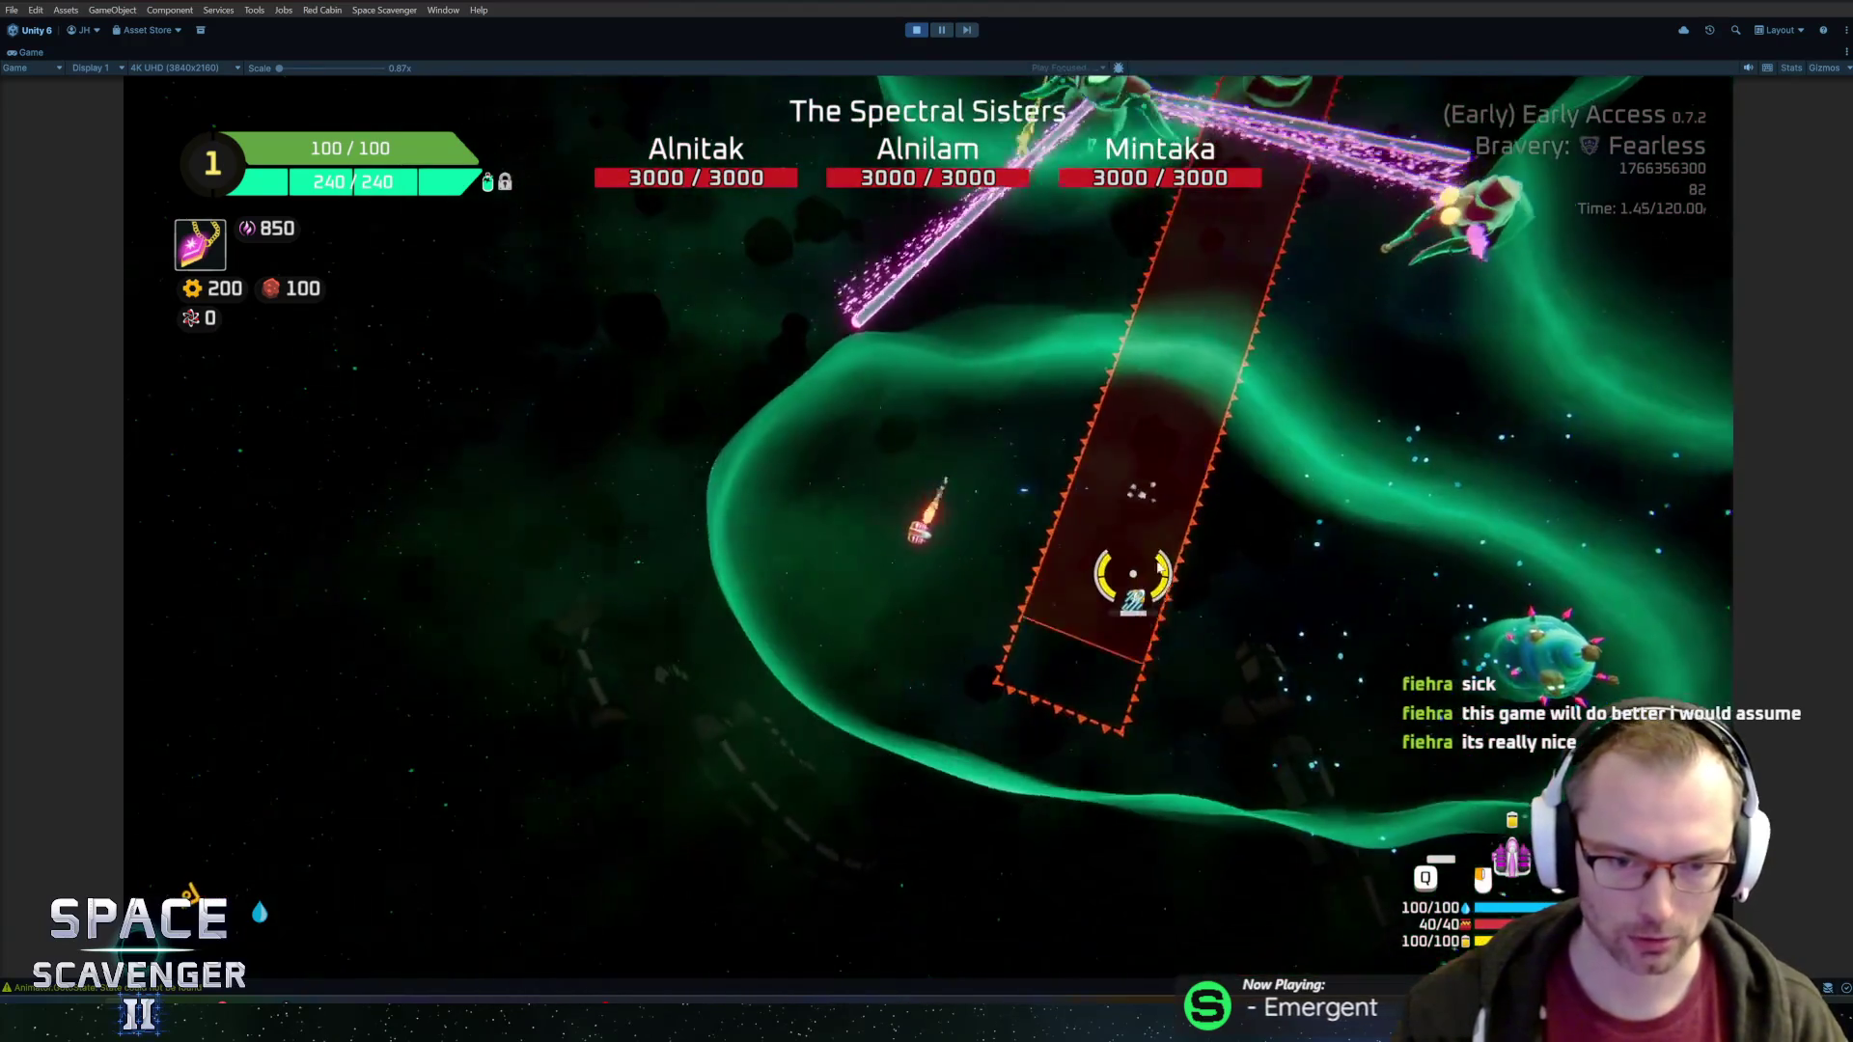
click(1110, 649)
click(1110, 649)
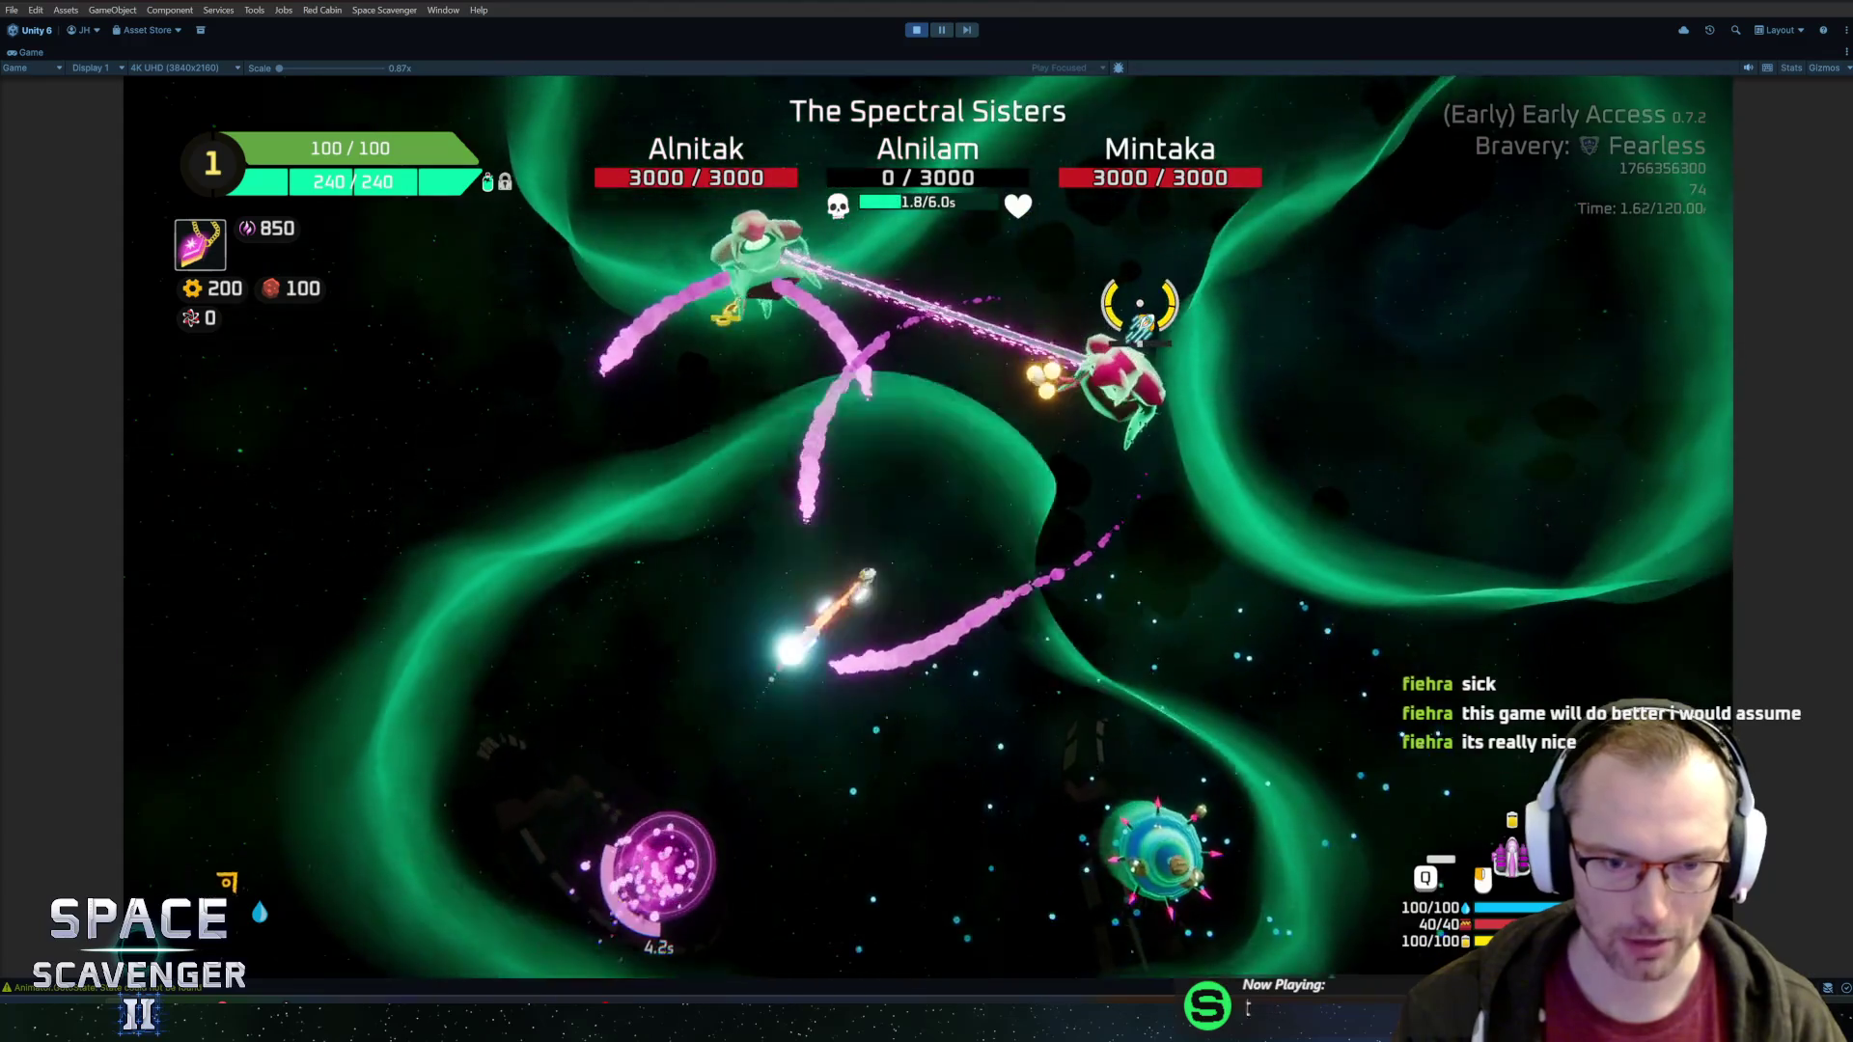
click(1140, 305)
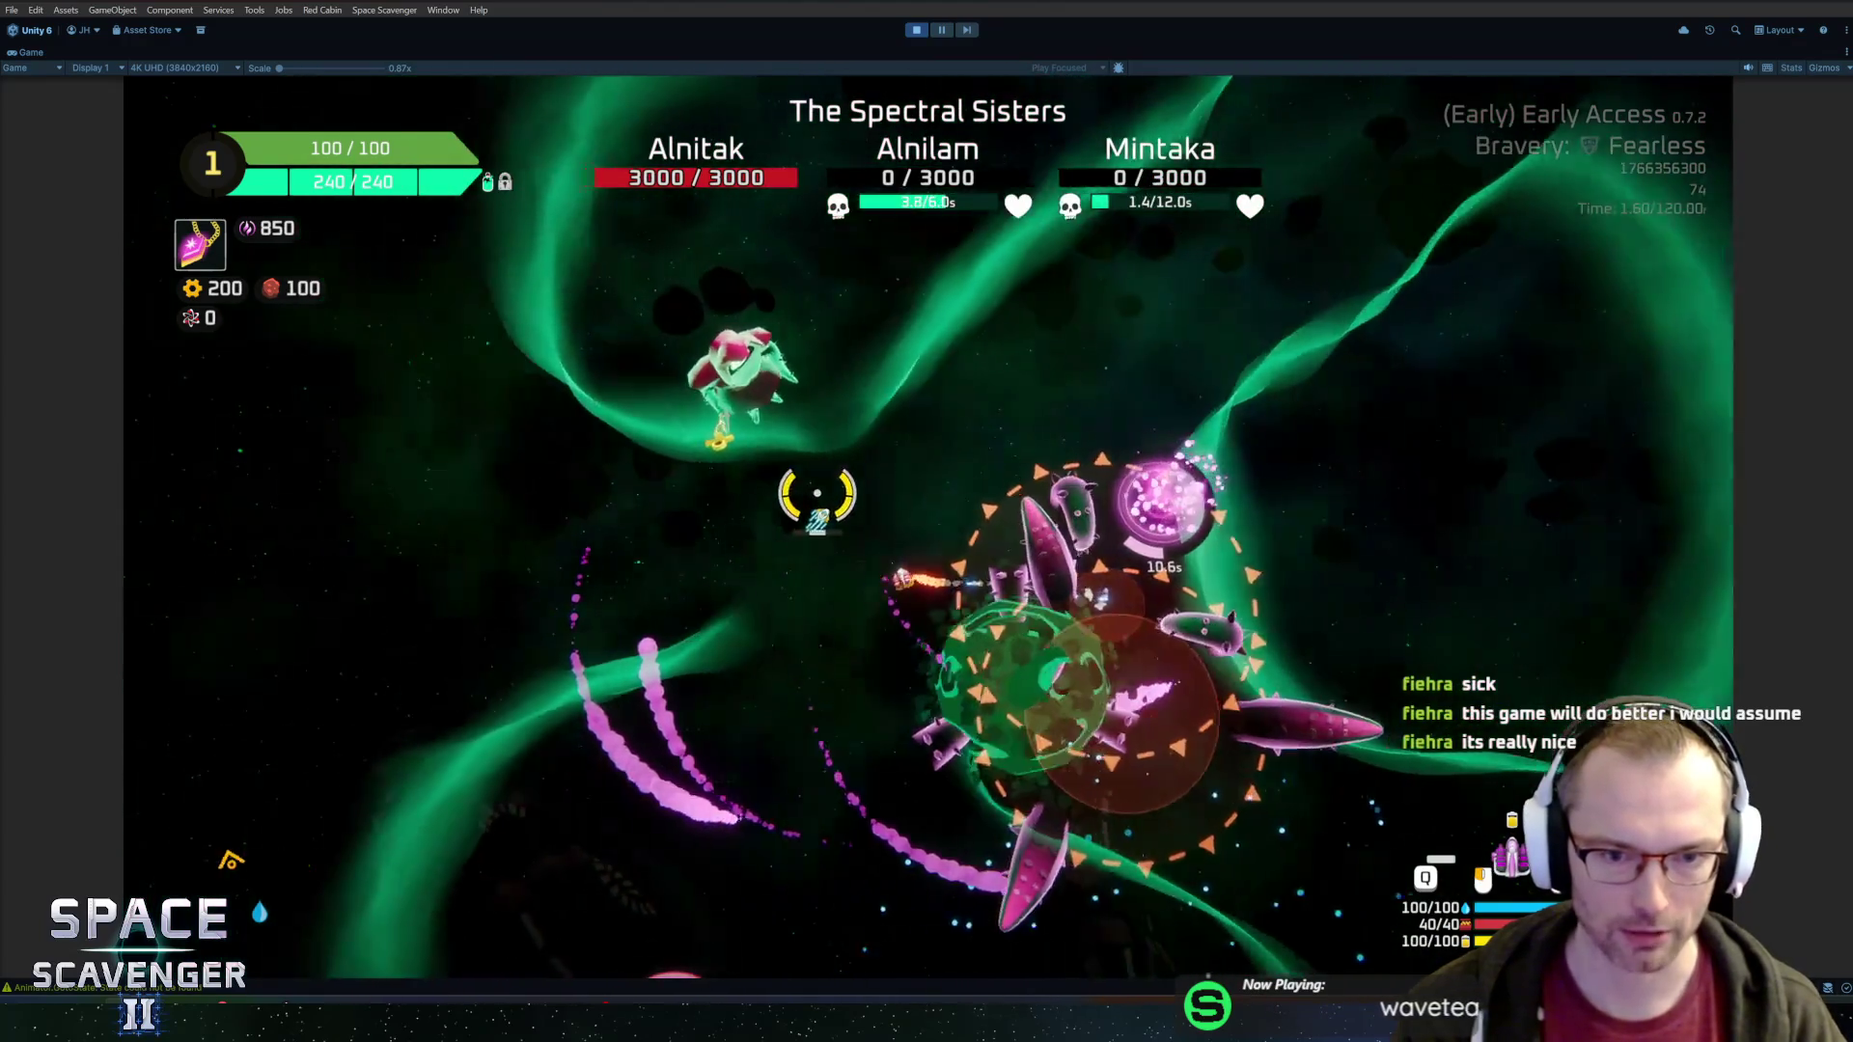
click(817, 493)
click(977, 385)
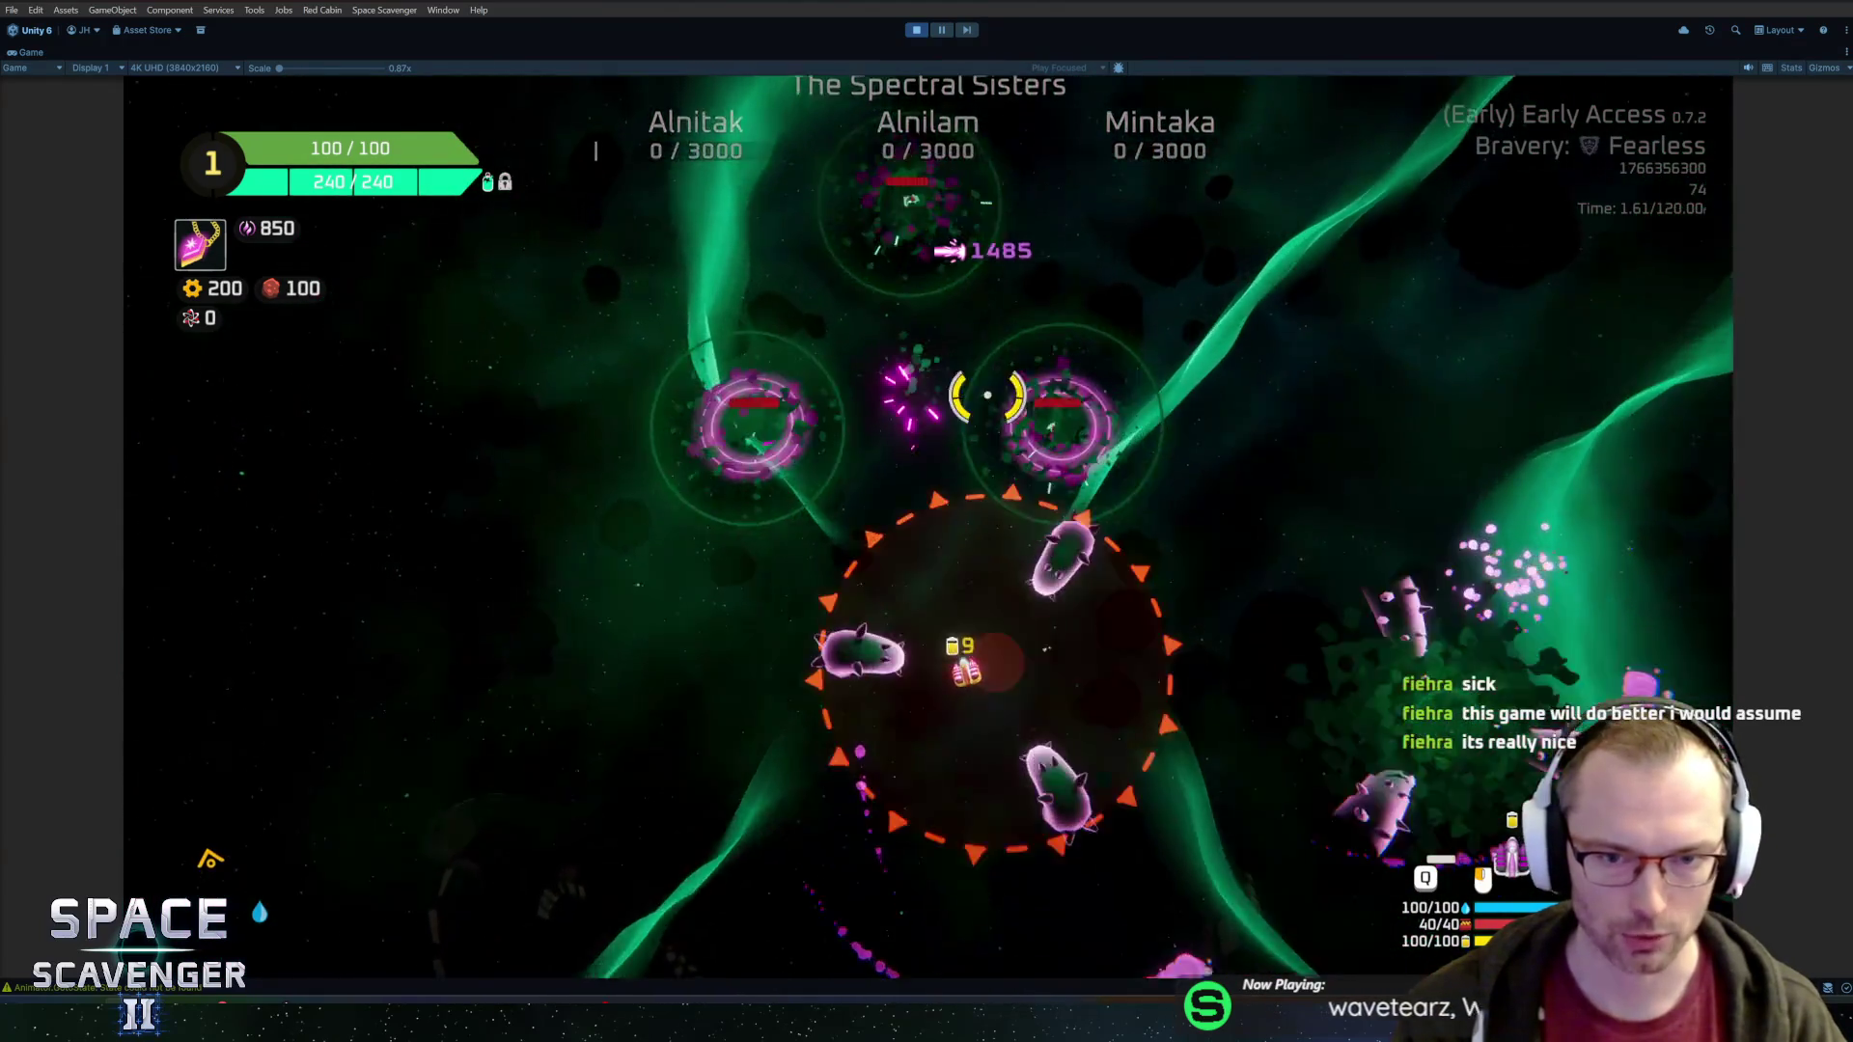
right_click(1037, 406)
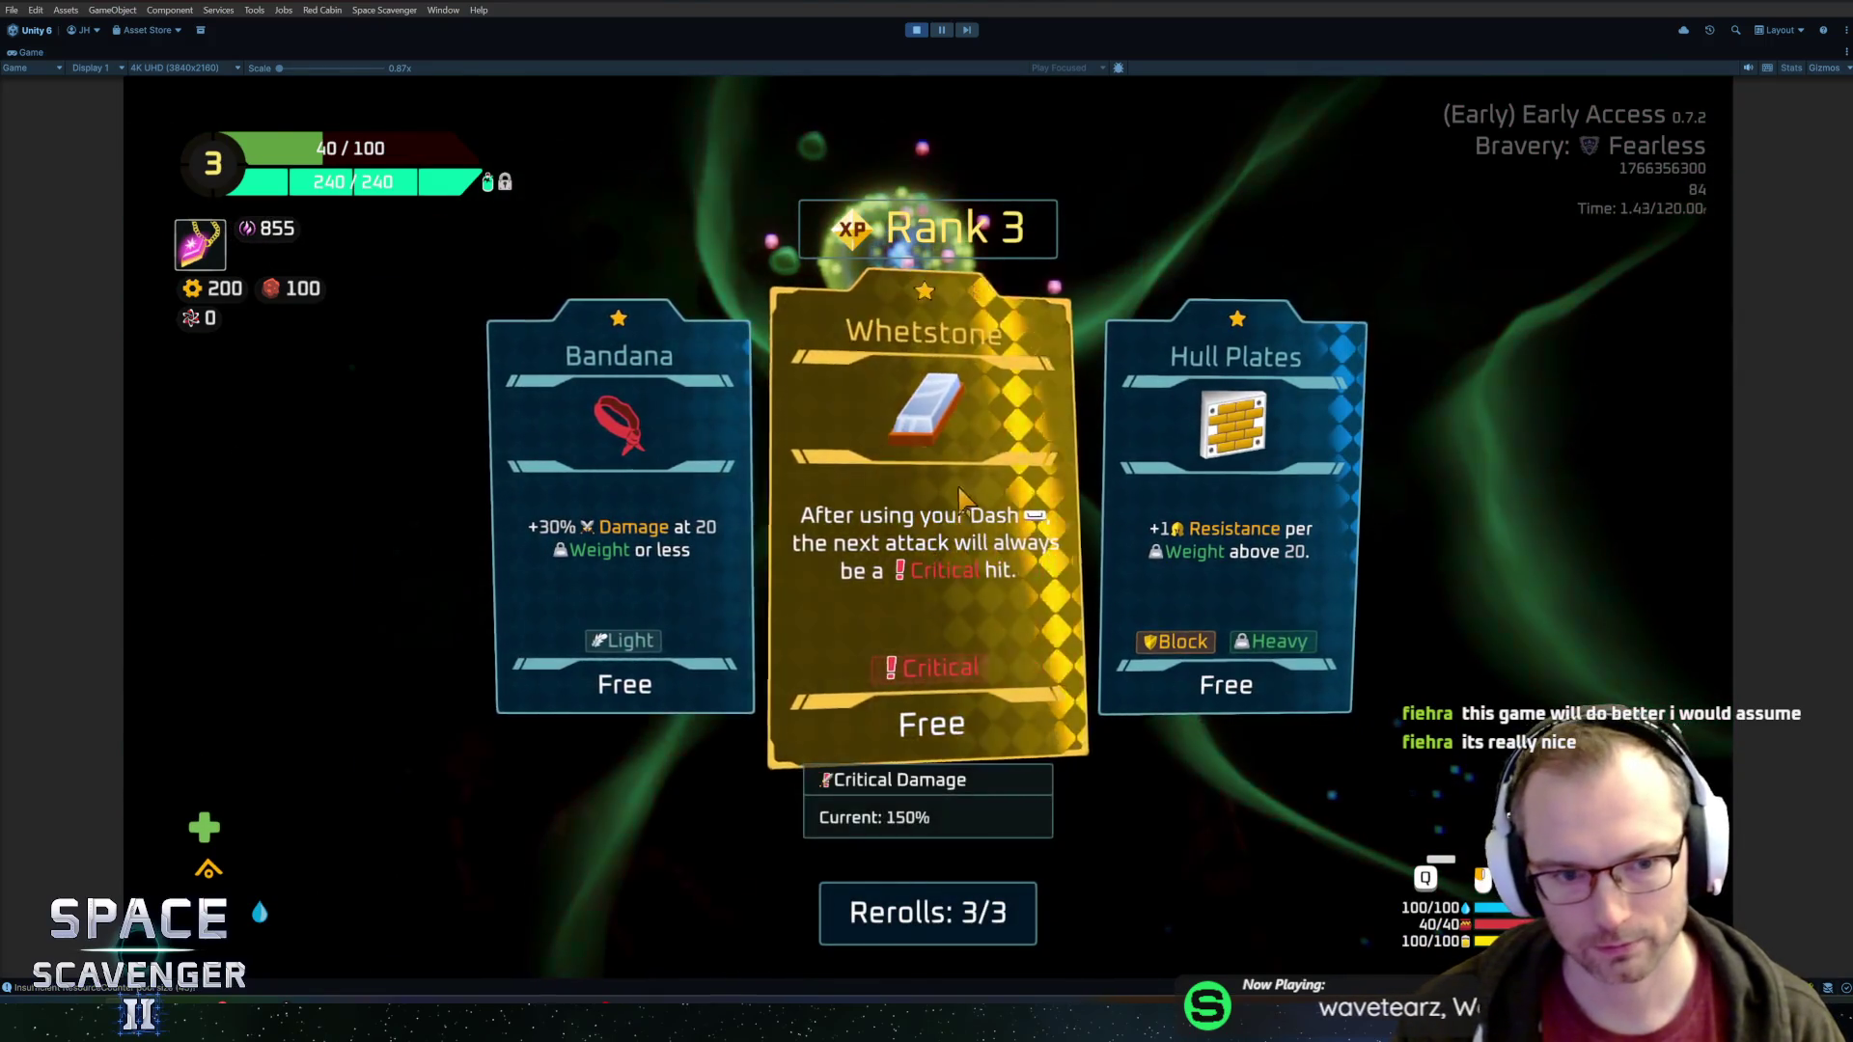
Pick the Bandana and Helium containers perks as the Rank 3 rewards
click(623, 483)
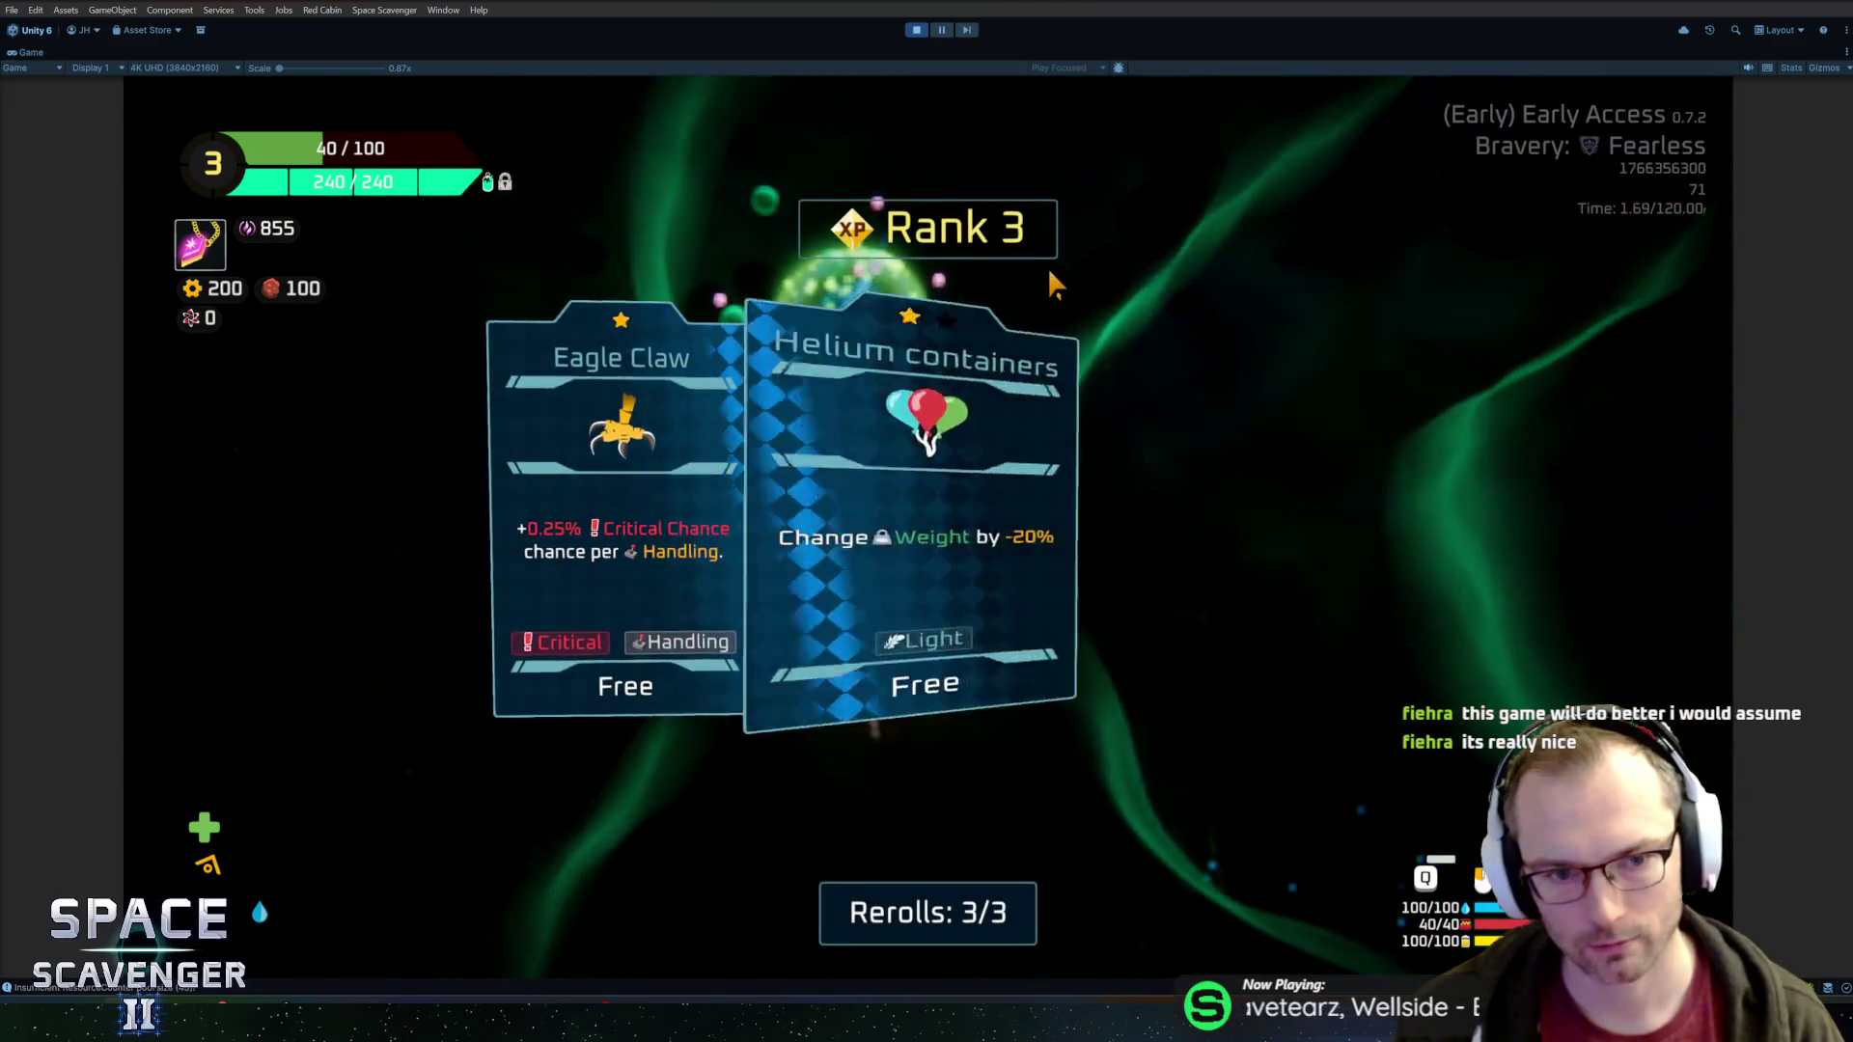
click(1008, 319)
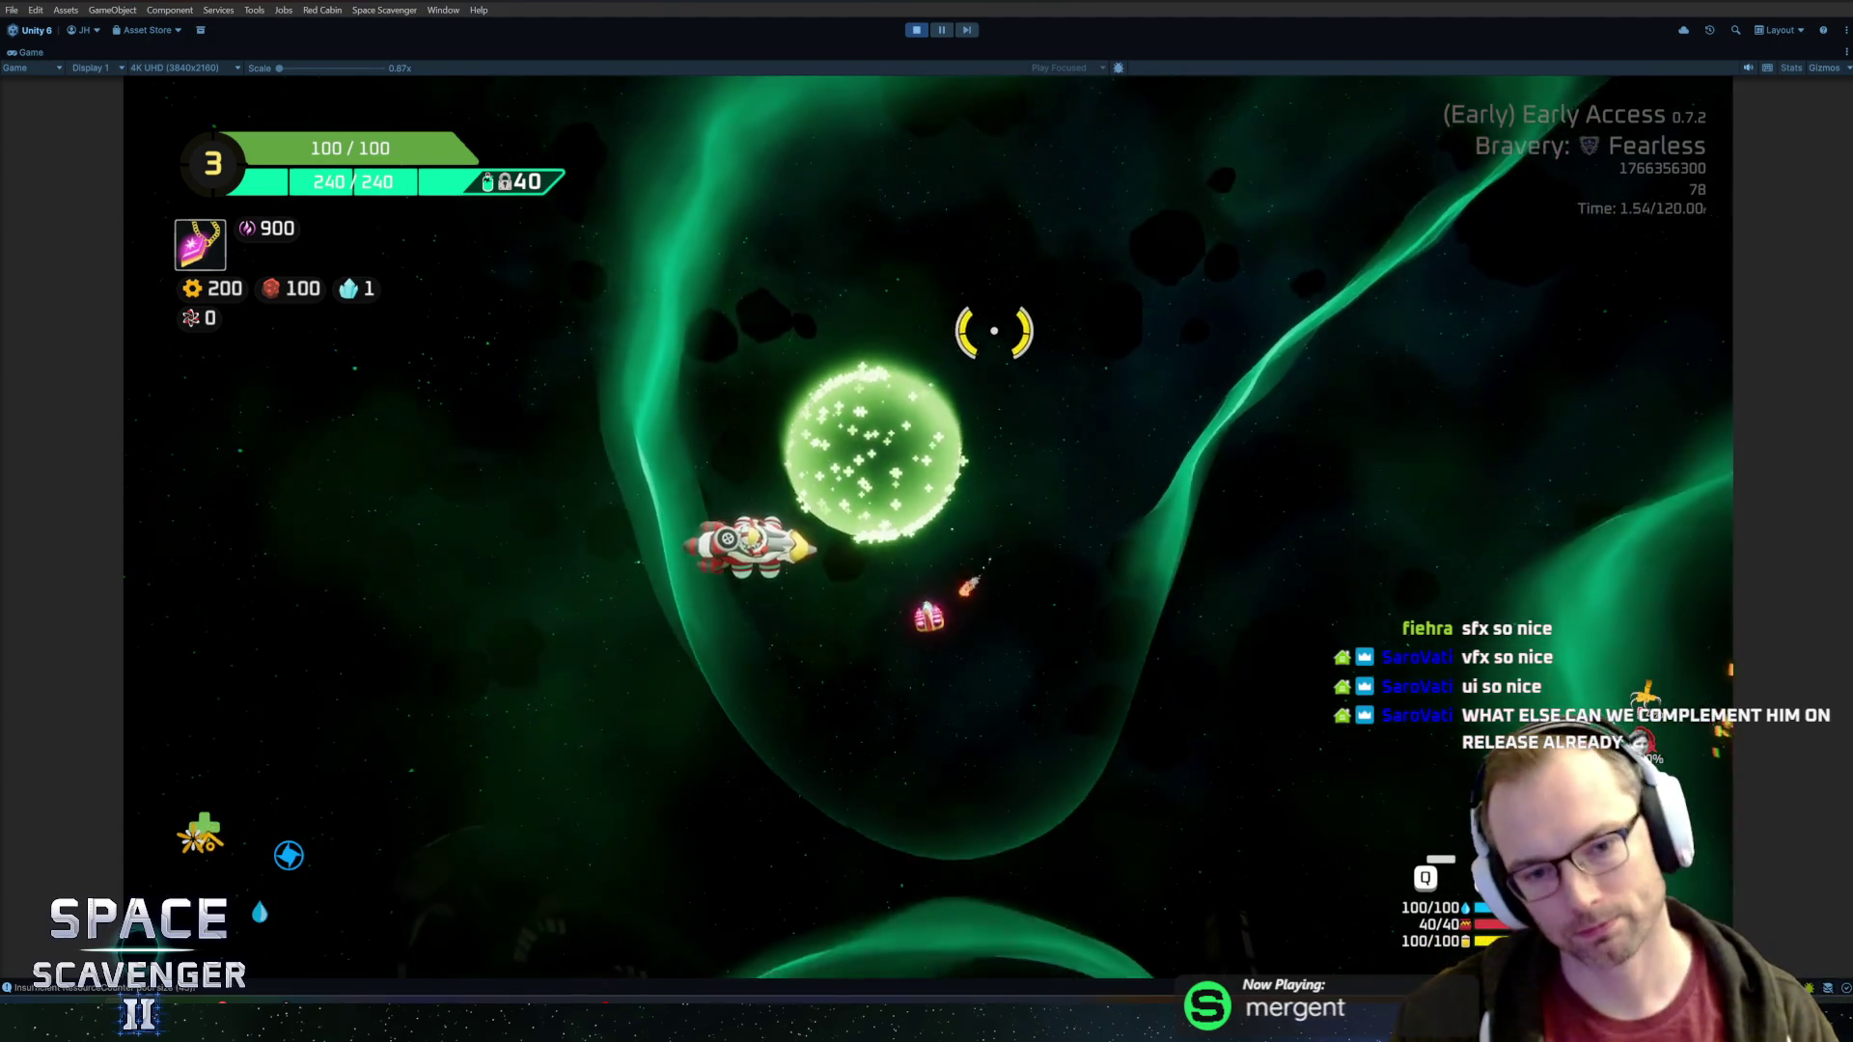
Buy the Singularity gadget from the crystal merchant
key(e)
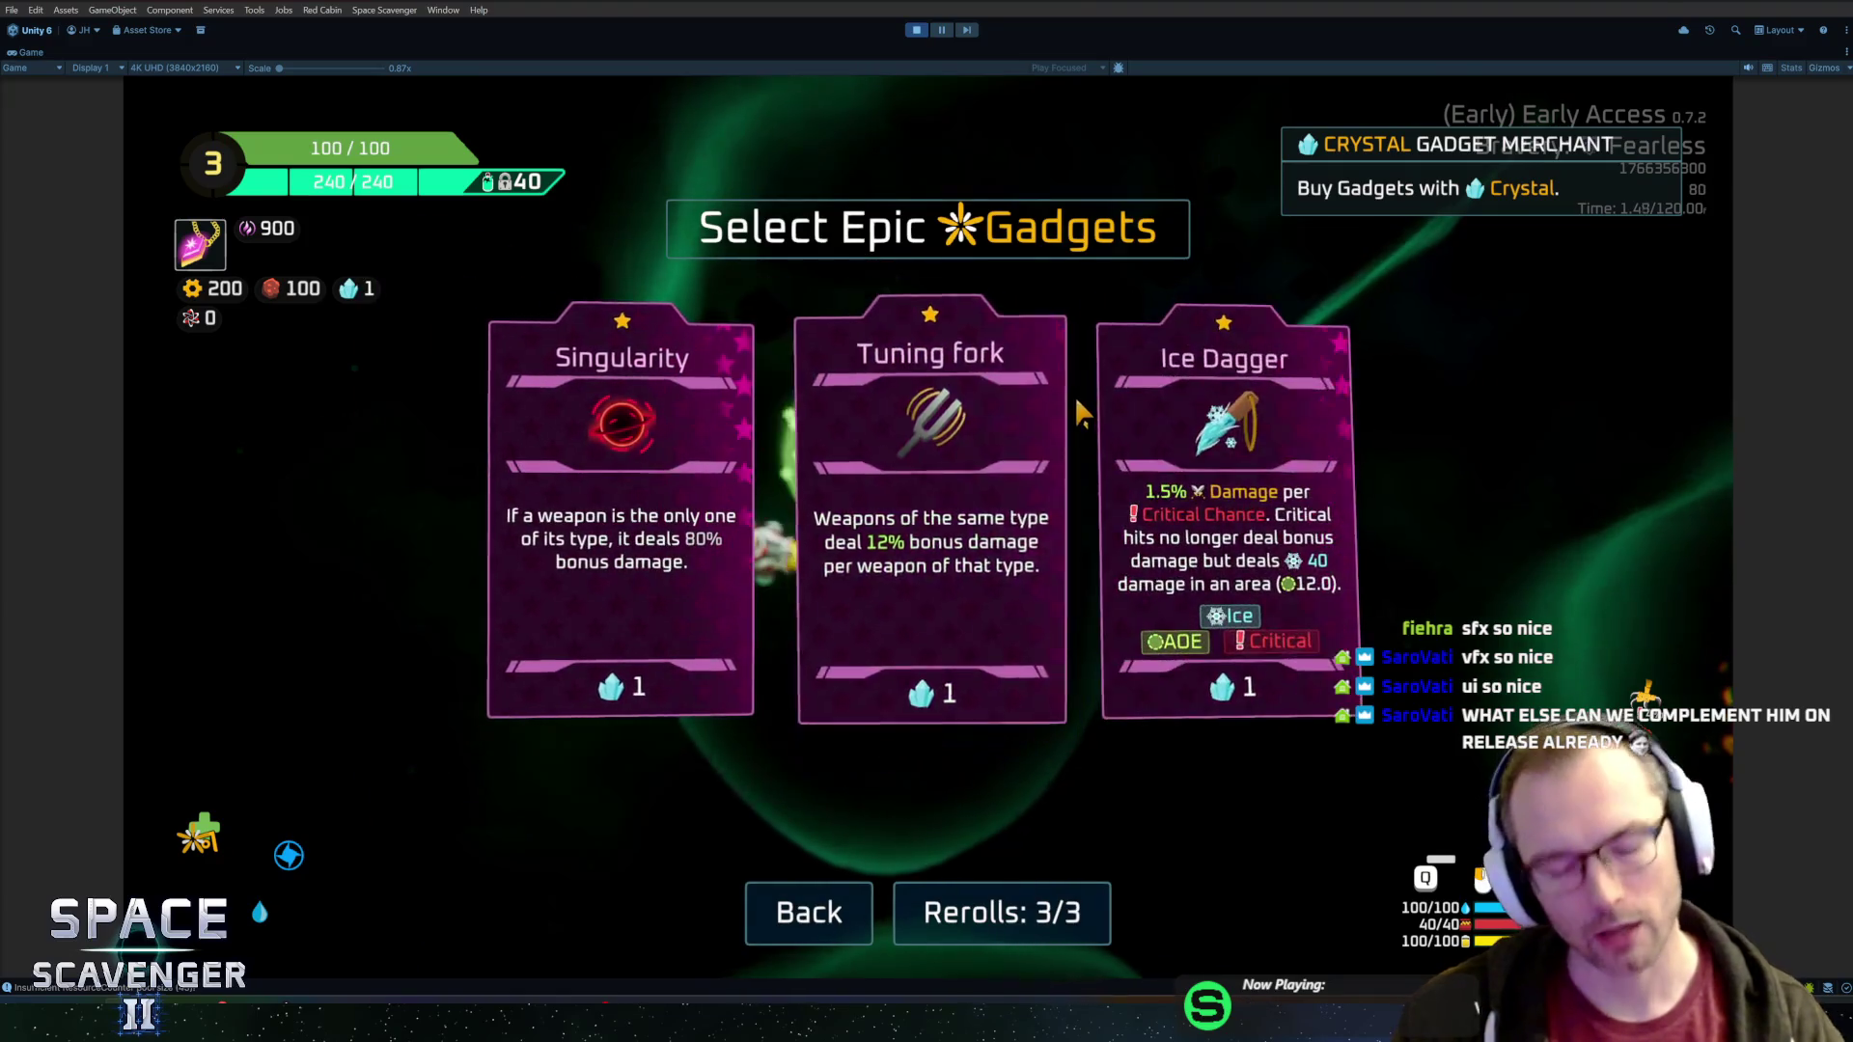
key(Escape)
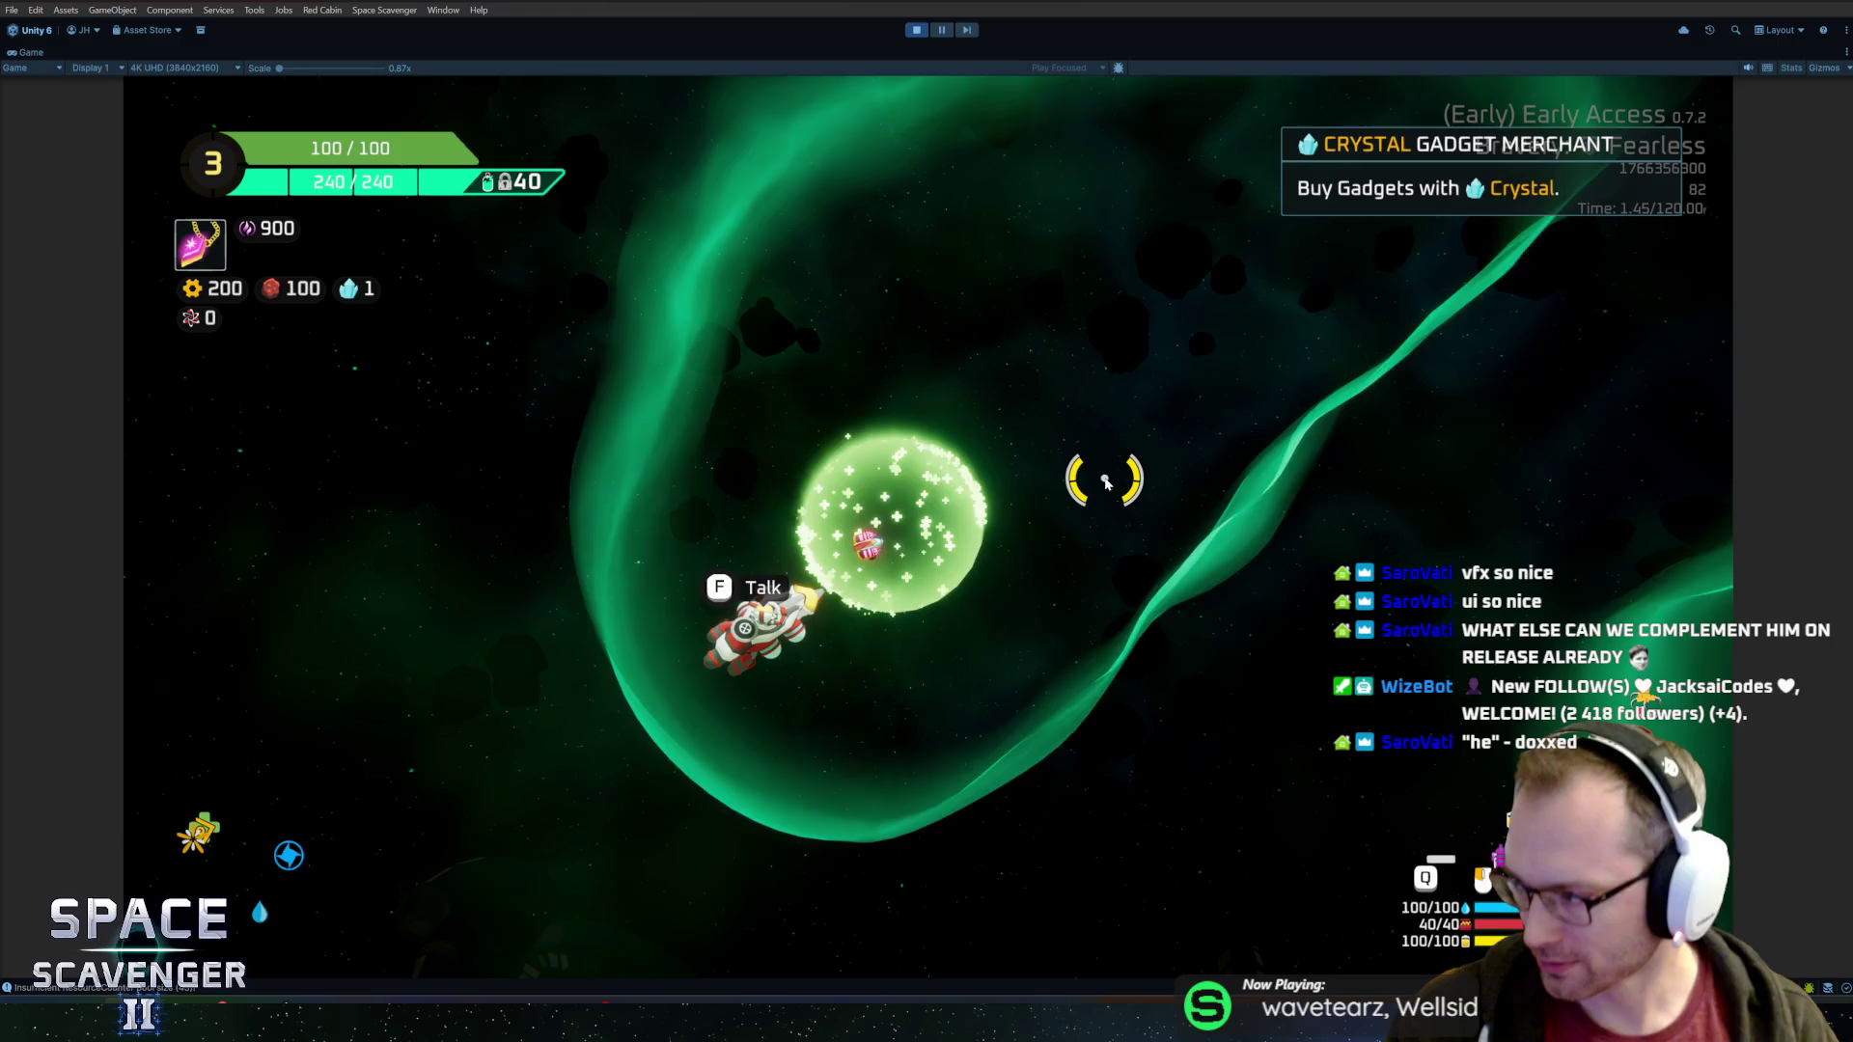
key(f)
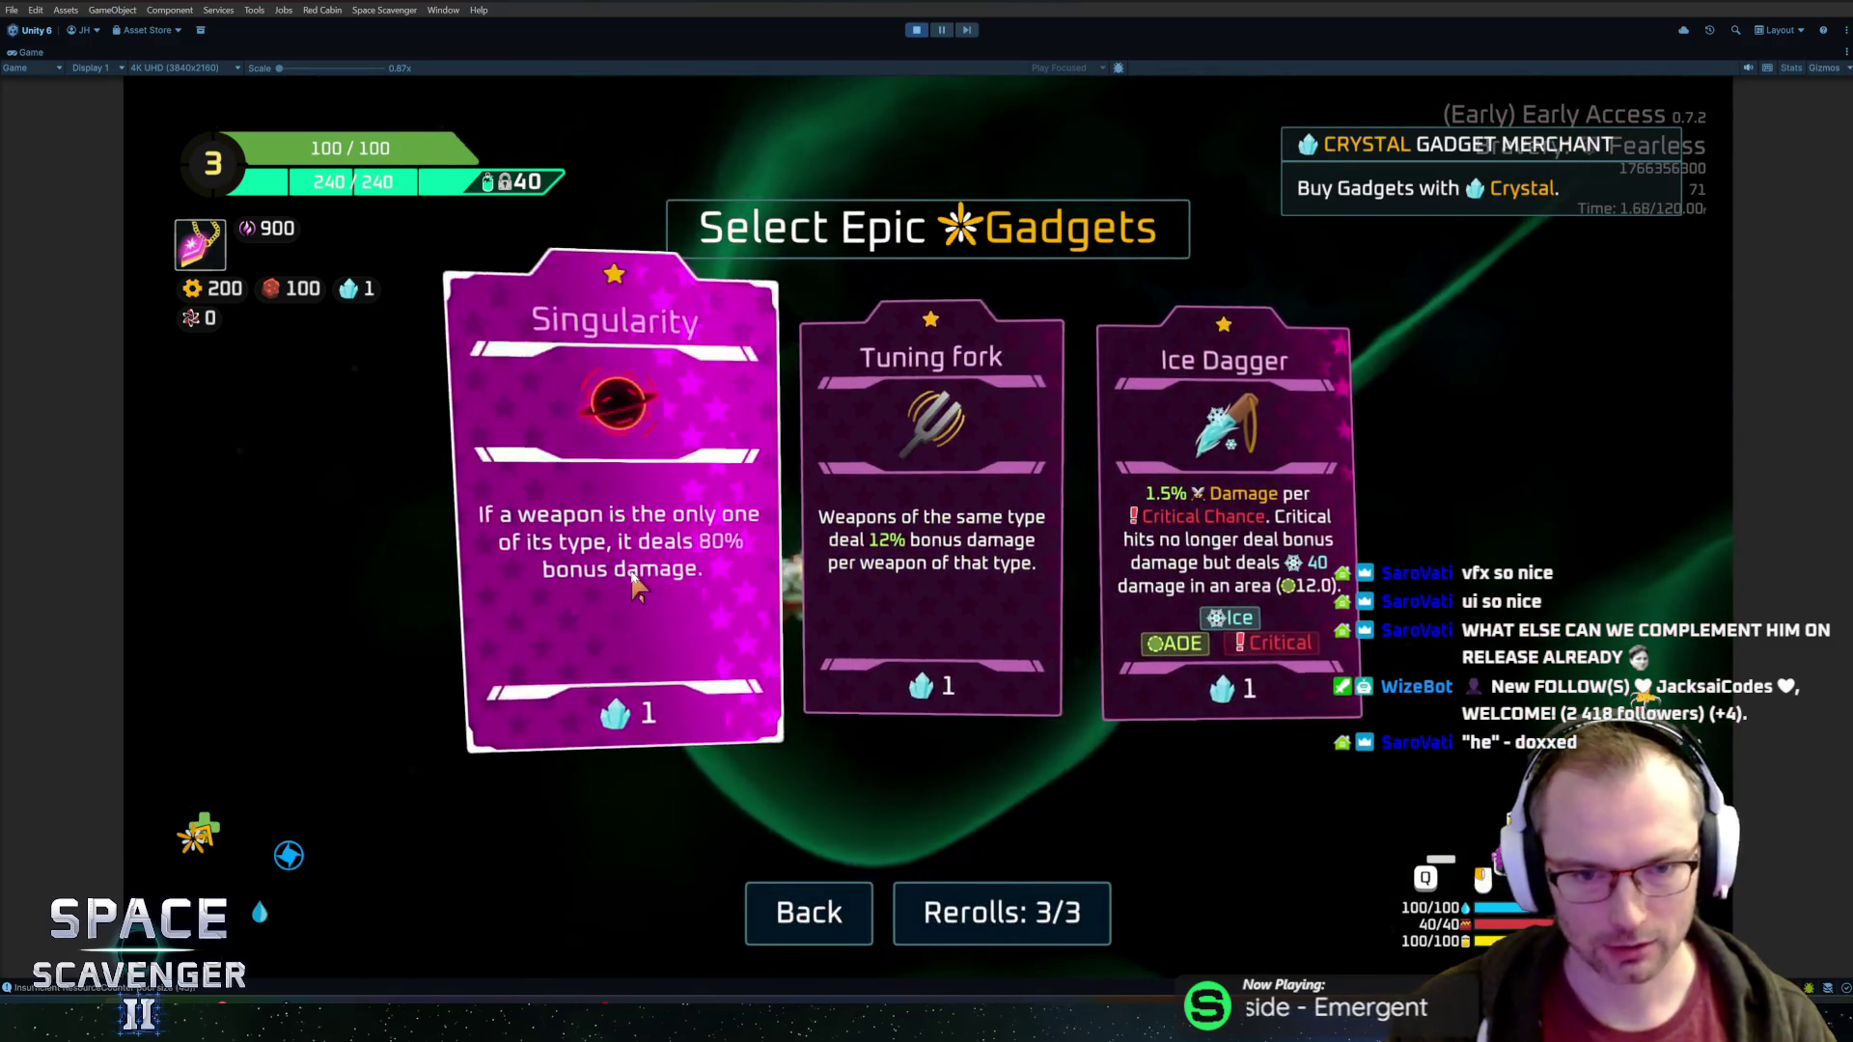
click(622, 541)
Fly into the warp vortex to the Inferno sector, then stop play mode
key(d)
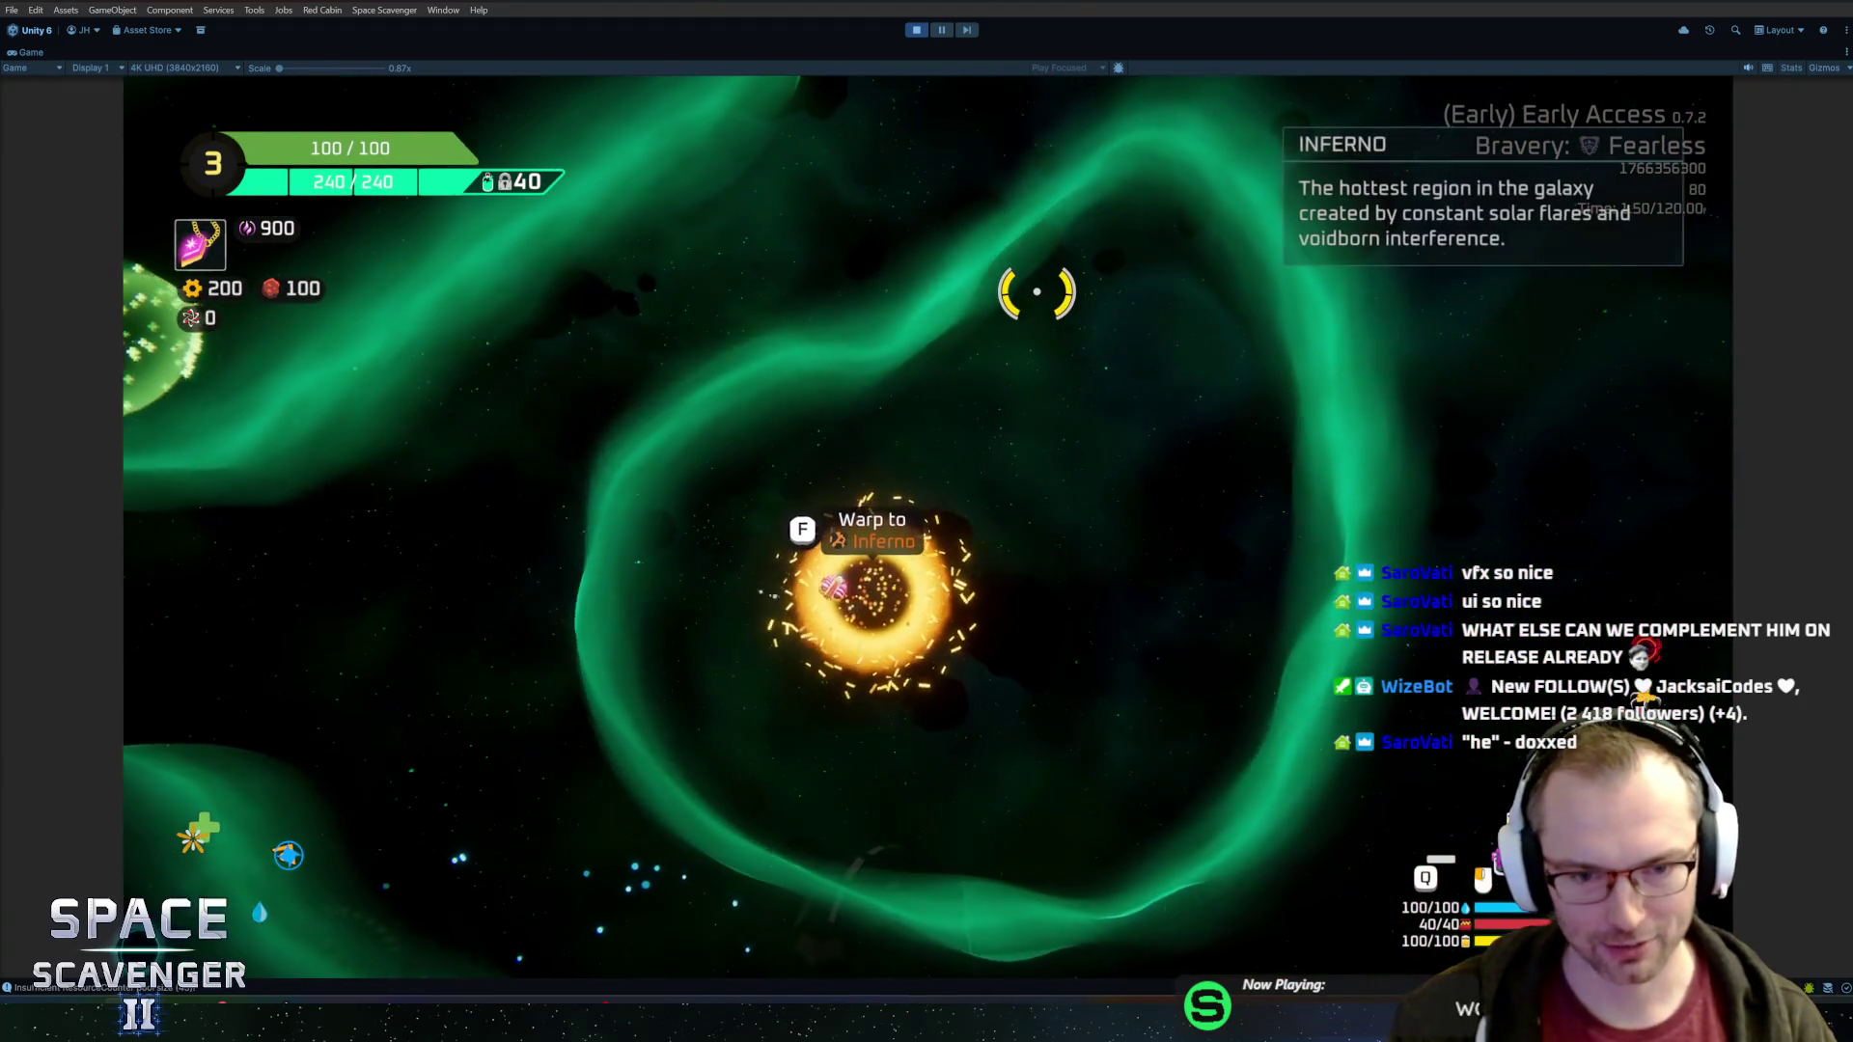
key(f)
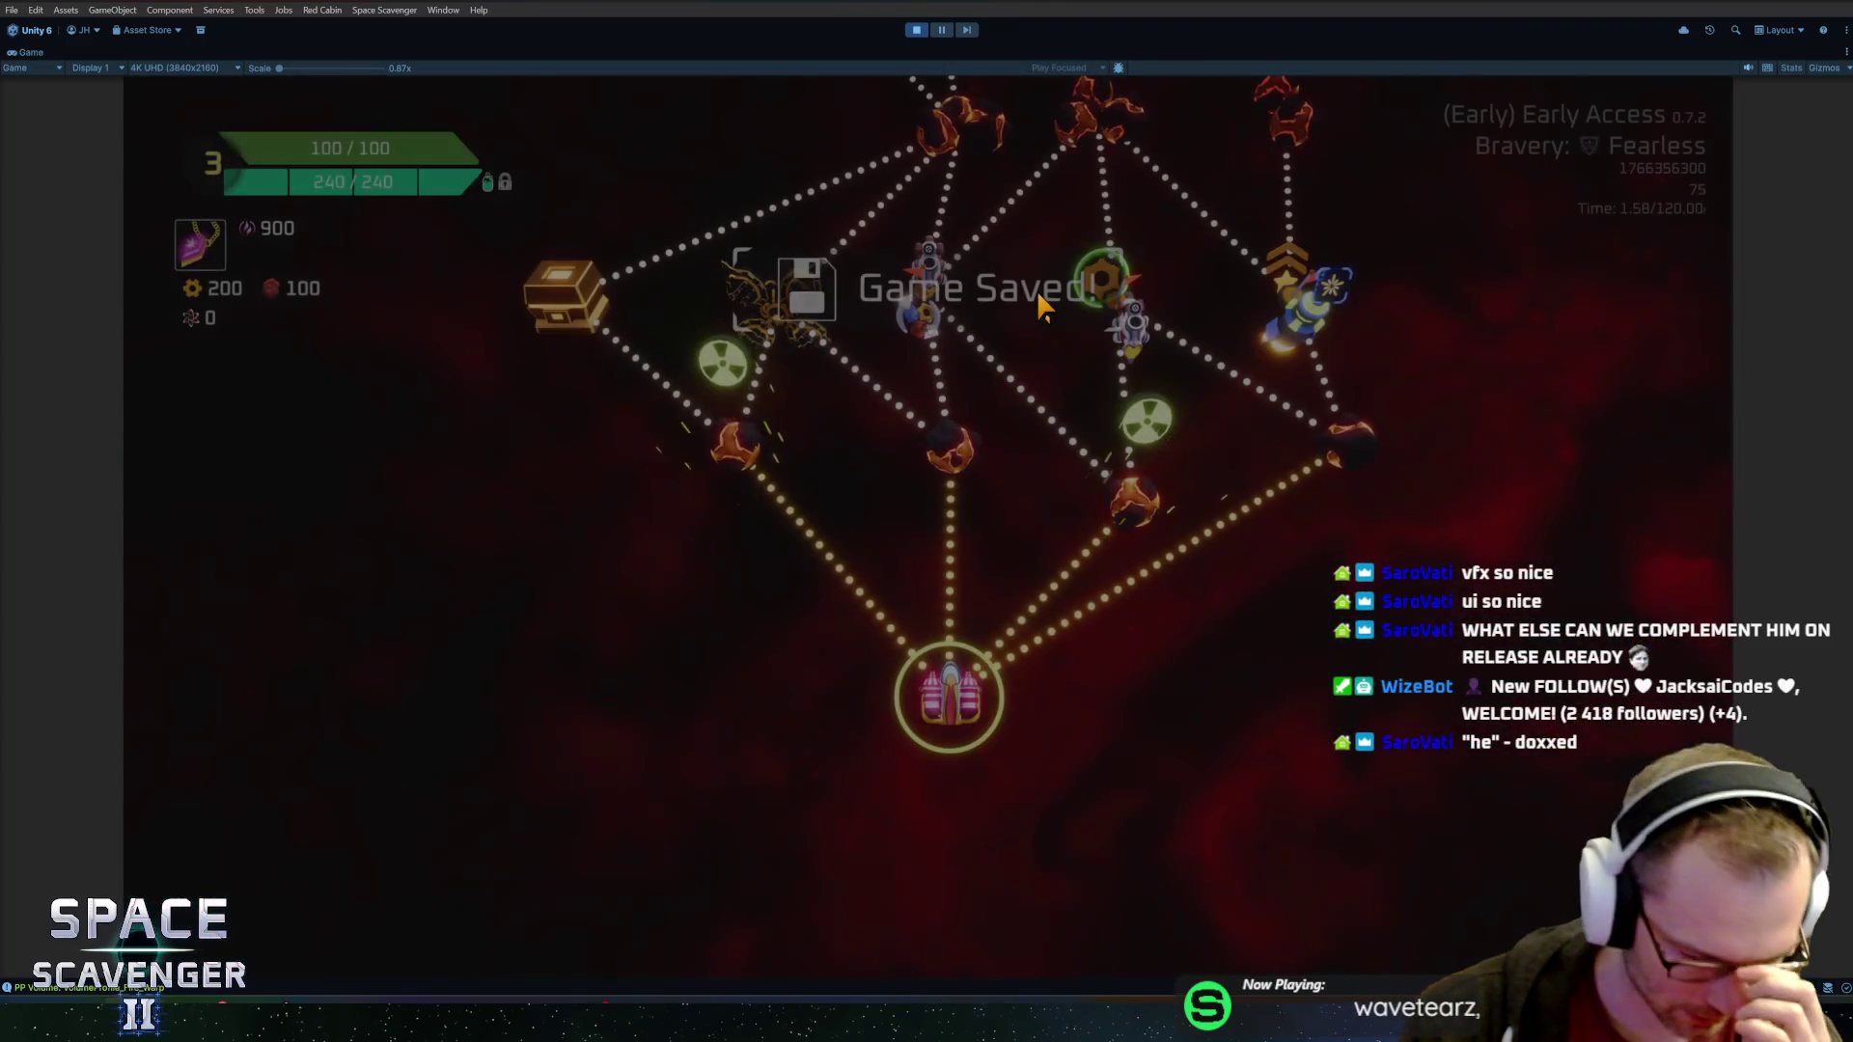
key(ctrl+p)
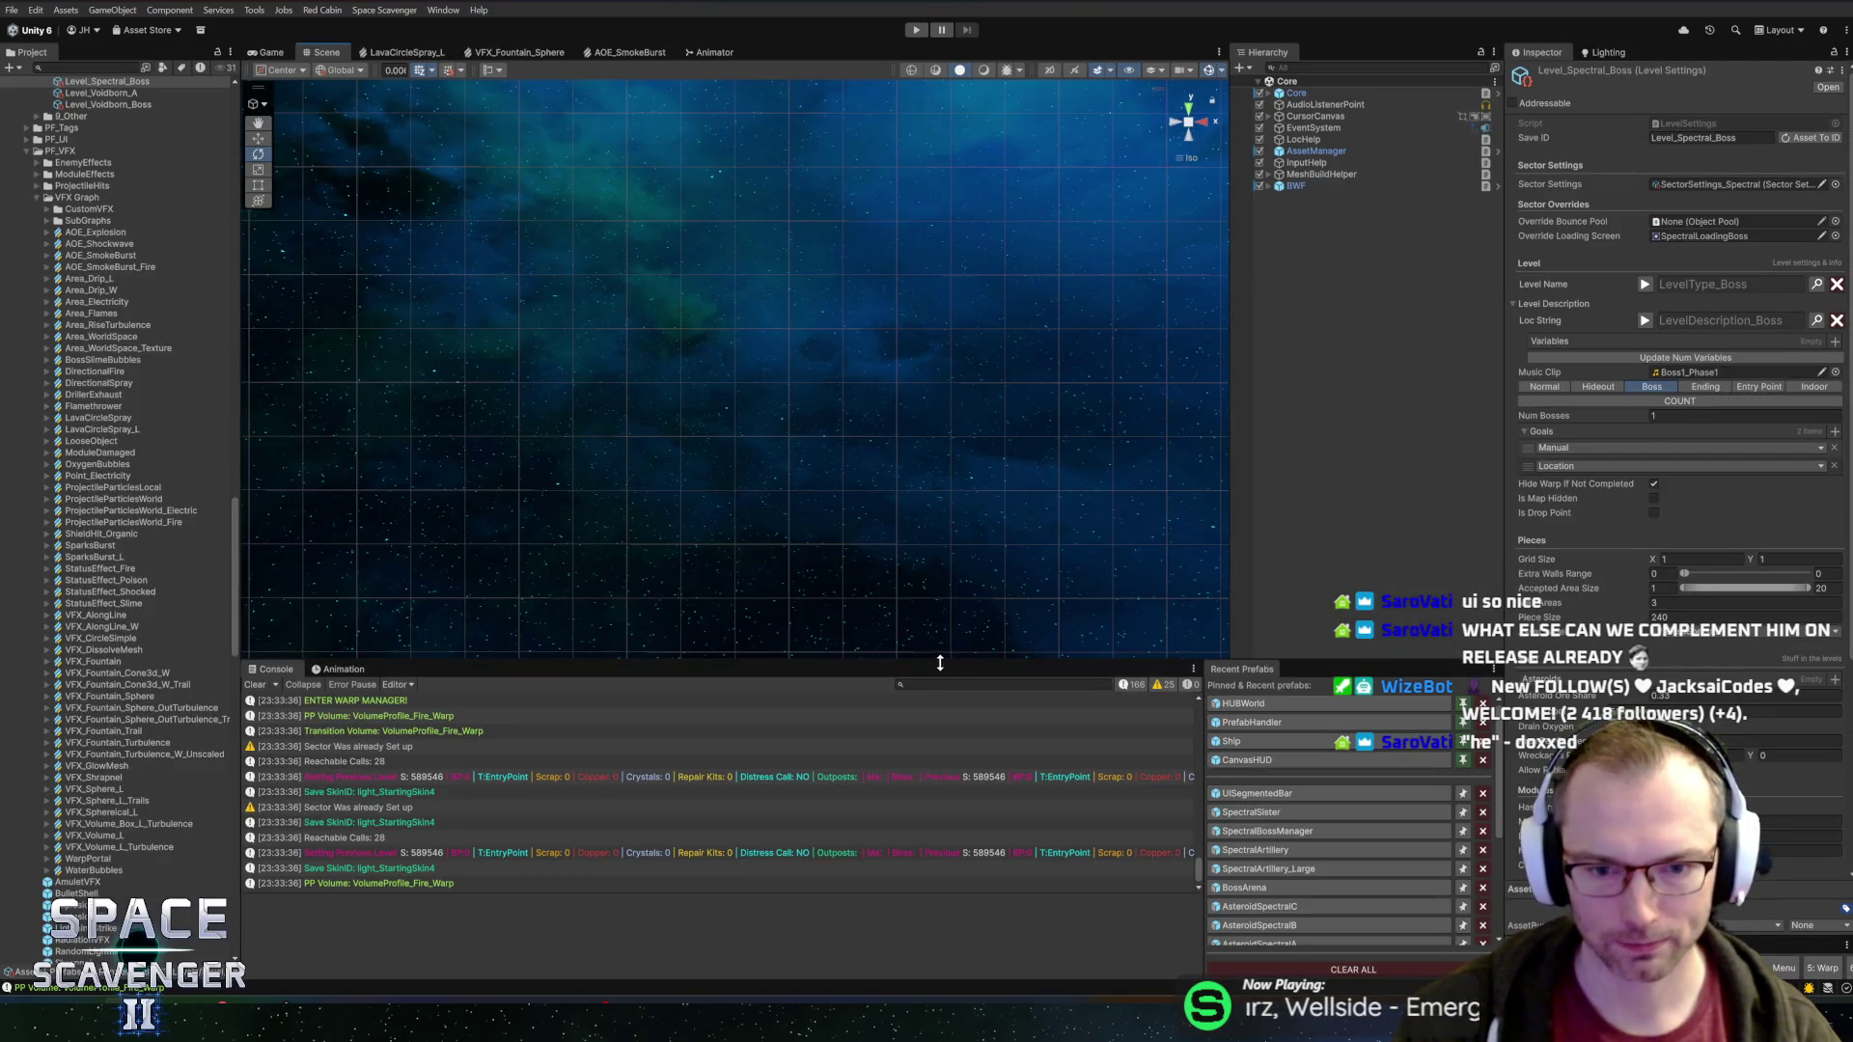
Shorten the console, widen the Project panel, check HUDShipInfo.cs in Rider, and restart play mode
drag(943, 662, 947, 672)
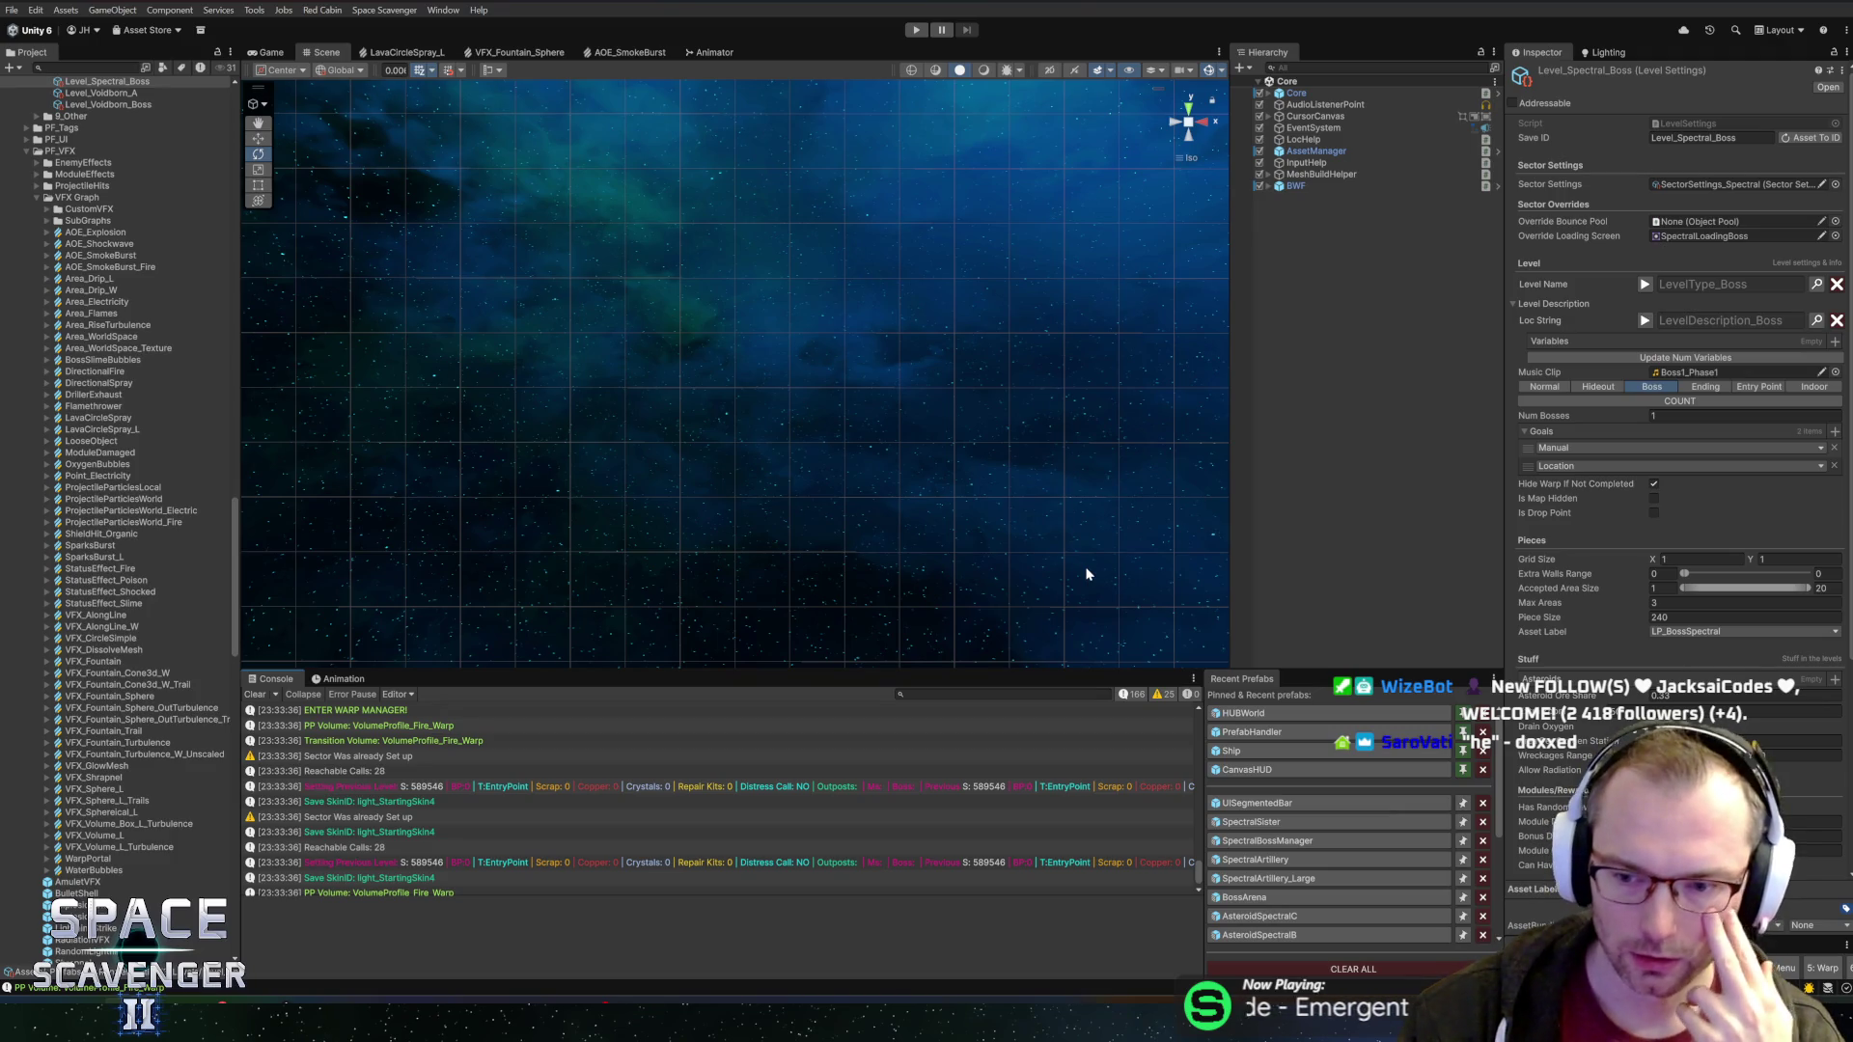
drag(240, 634, 269, 648)
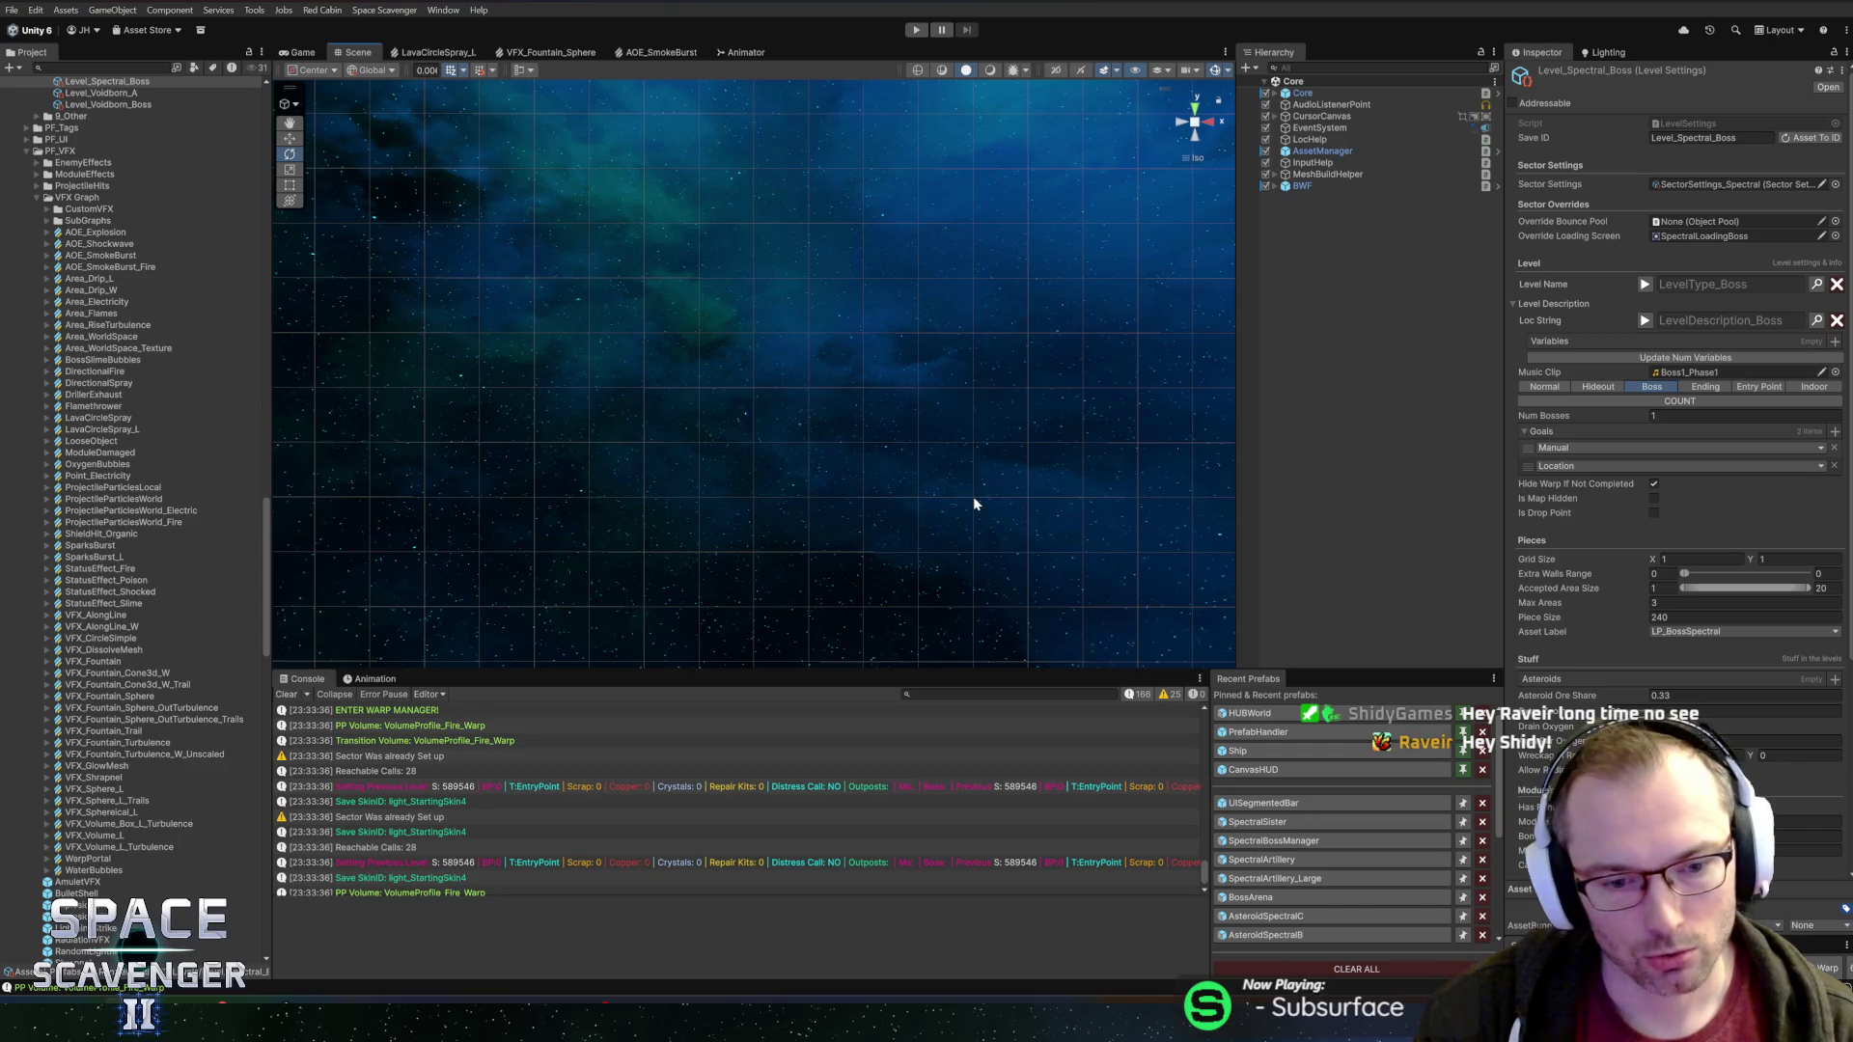
key(alt+Tab)
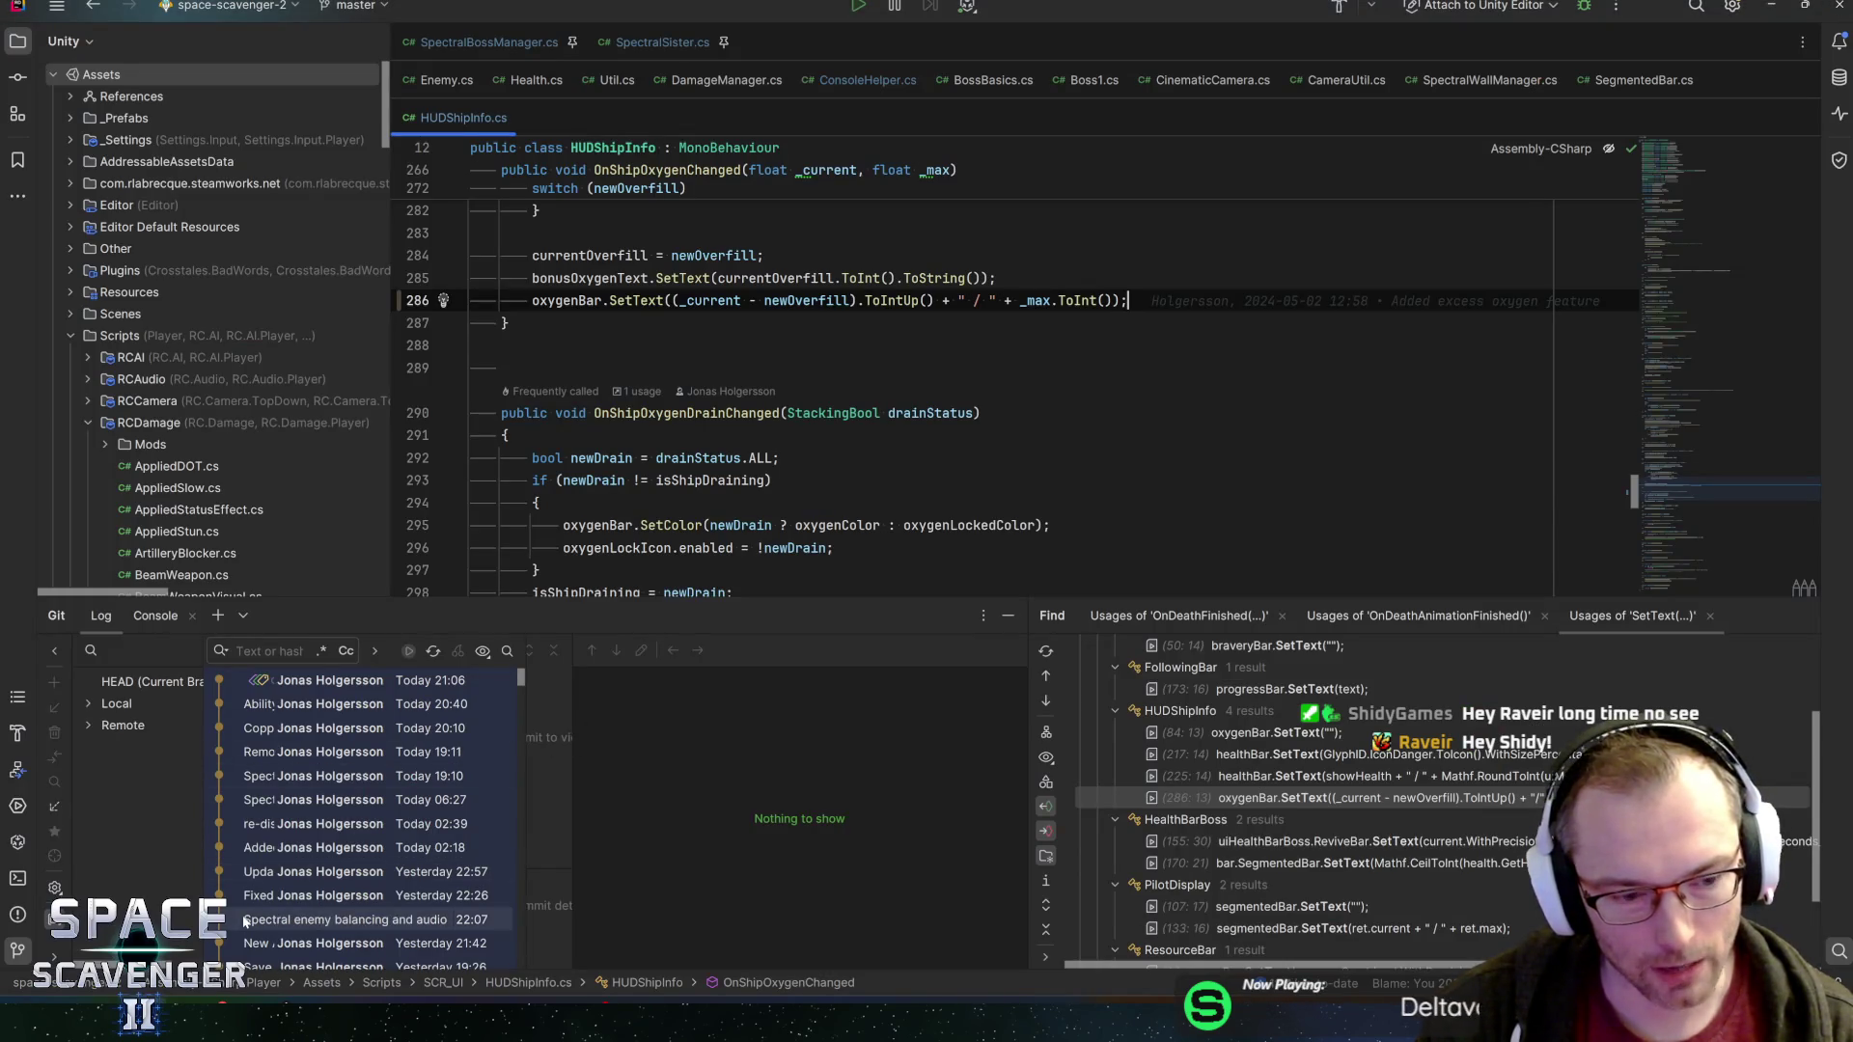
key(alt+Tab)
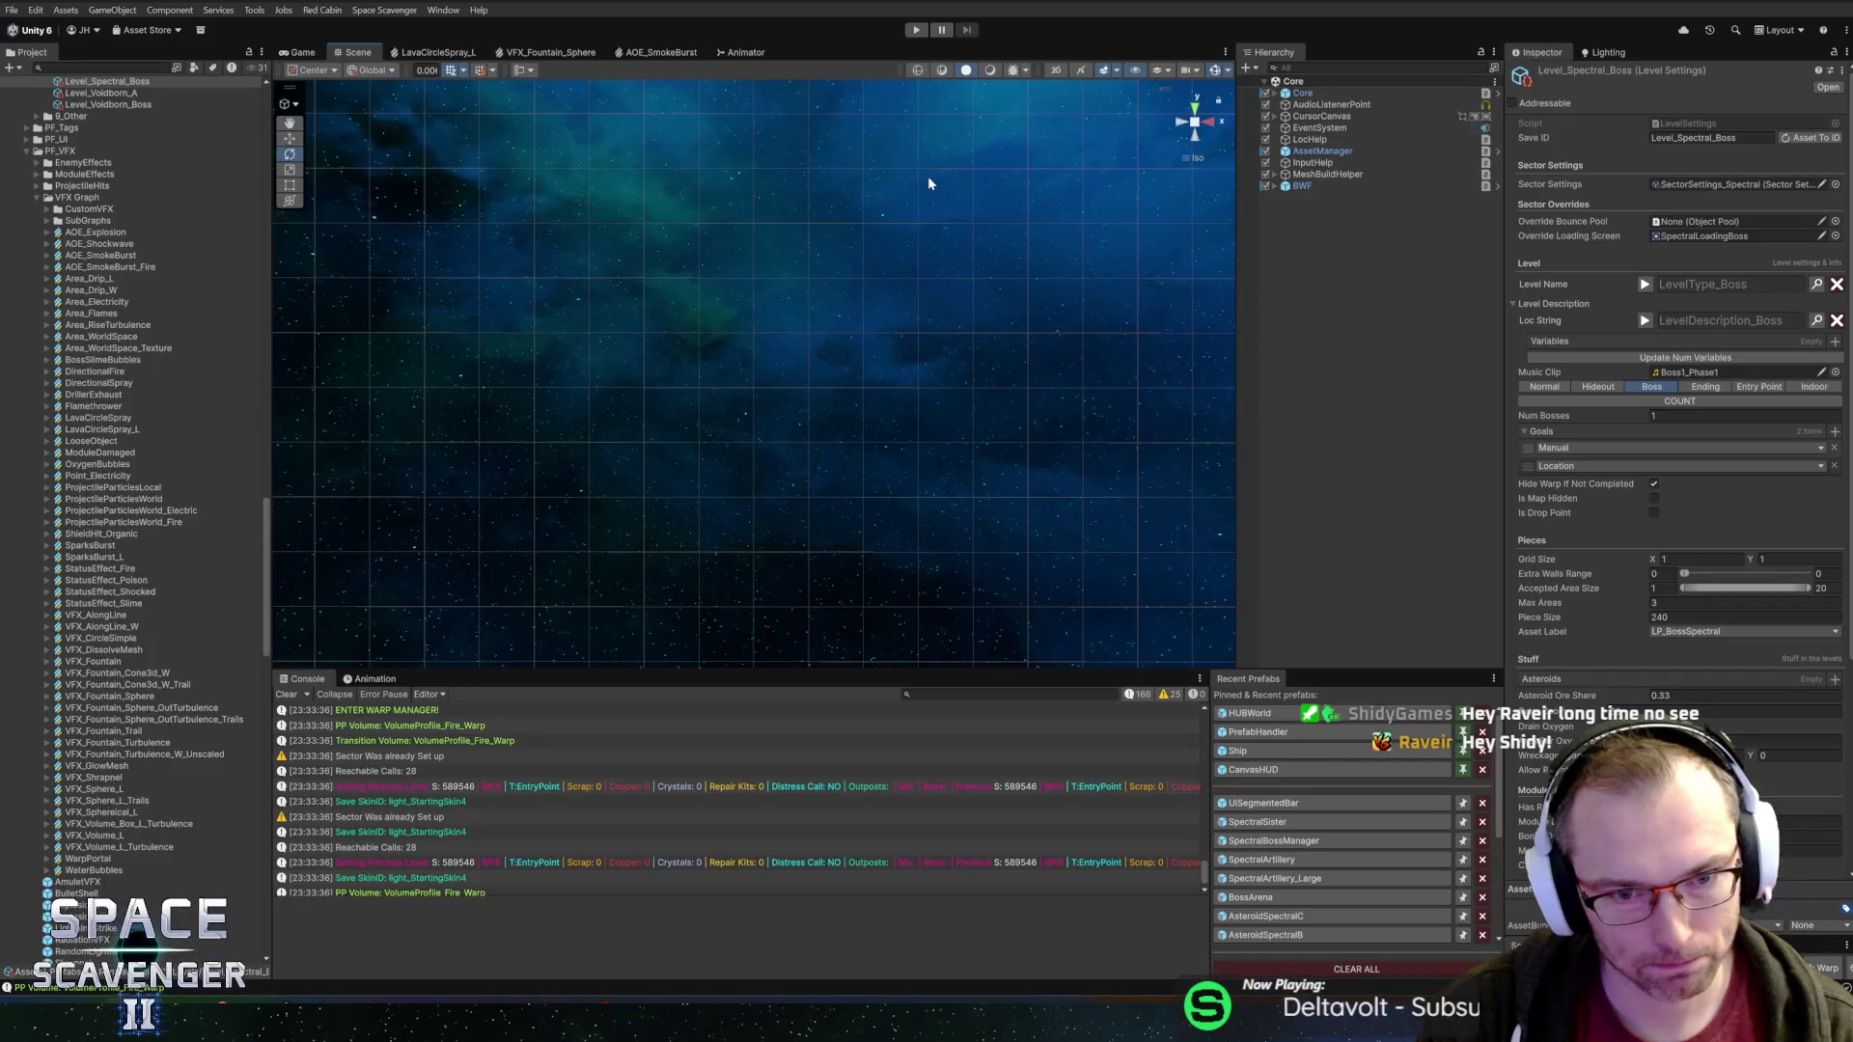
click(915, 30)
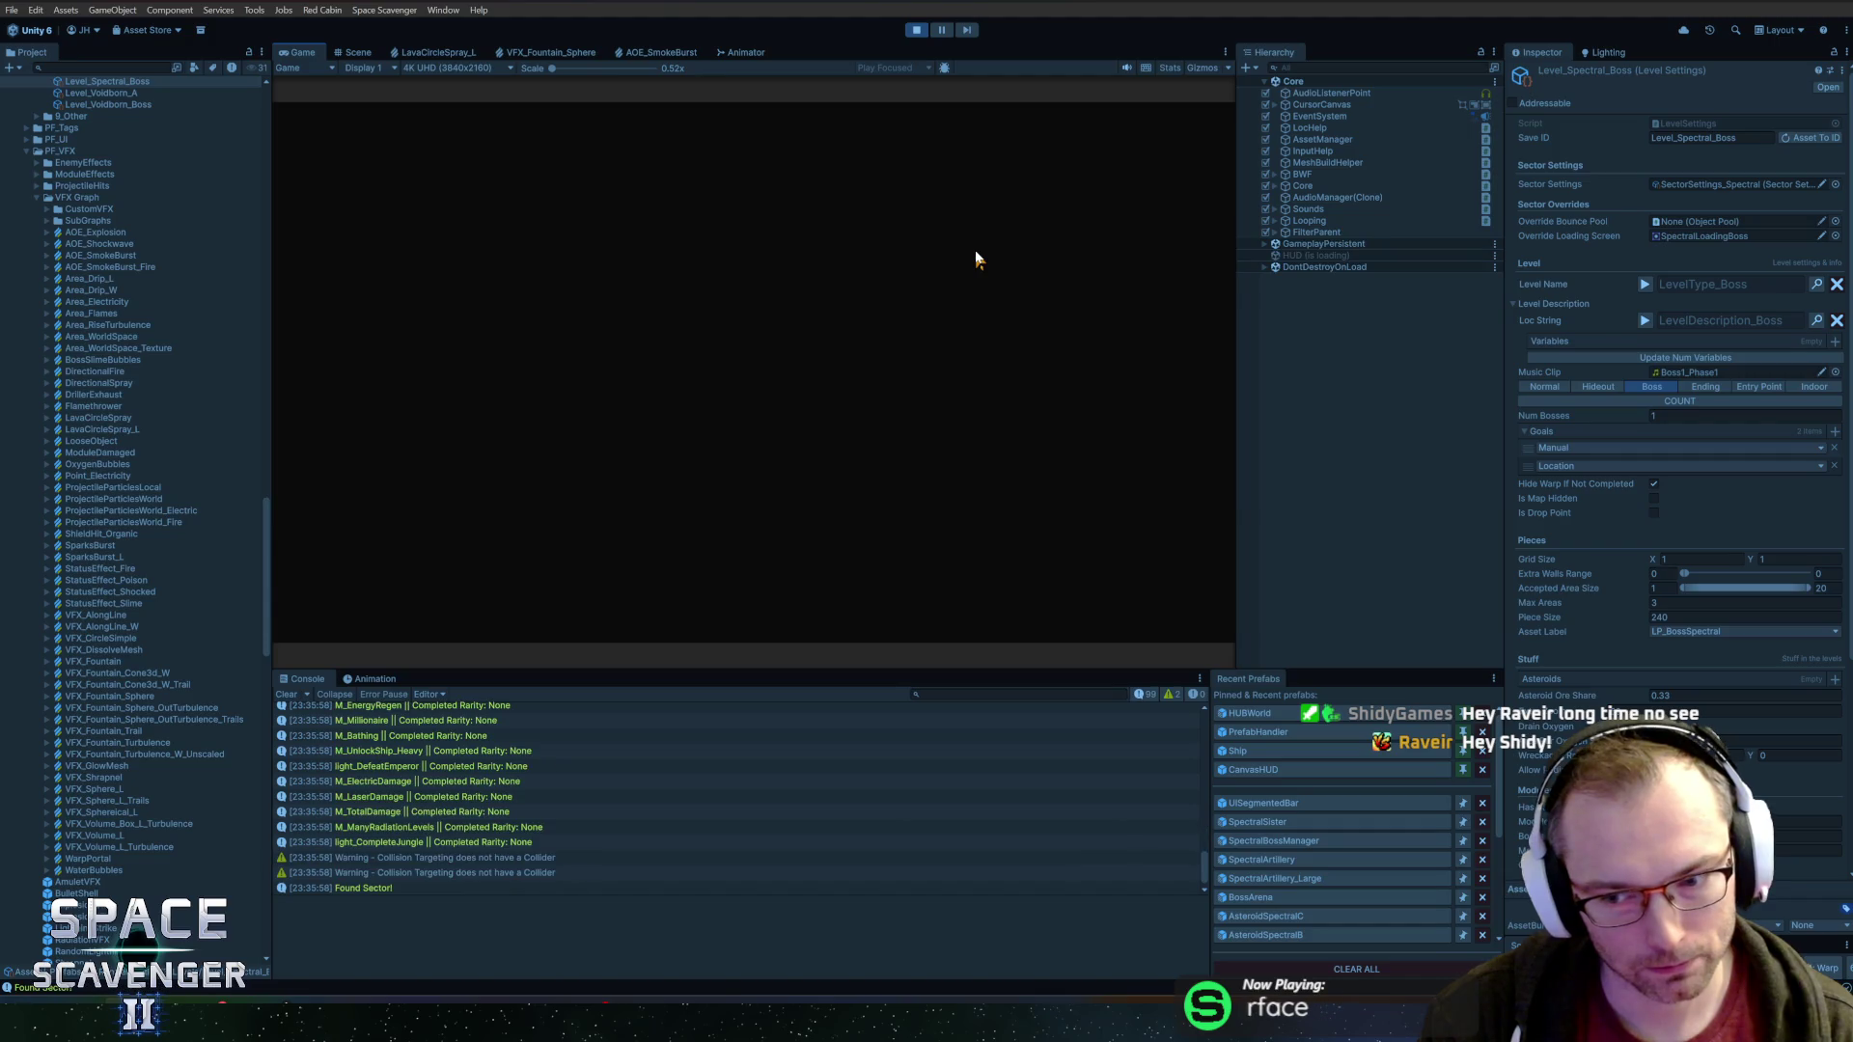
Maximize the Game view and shoot down Alnitak to finish off the Spectral Sisters
double_click(301, 53)
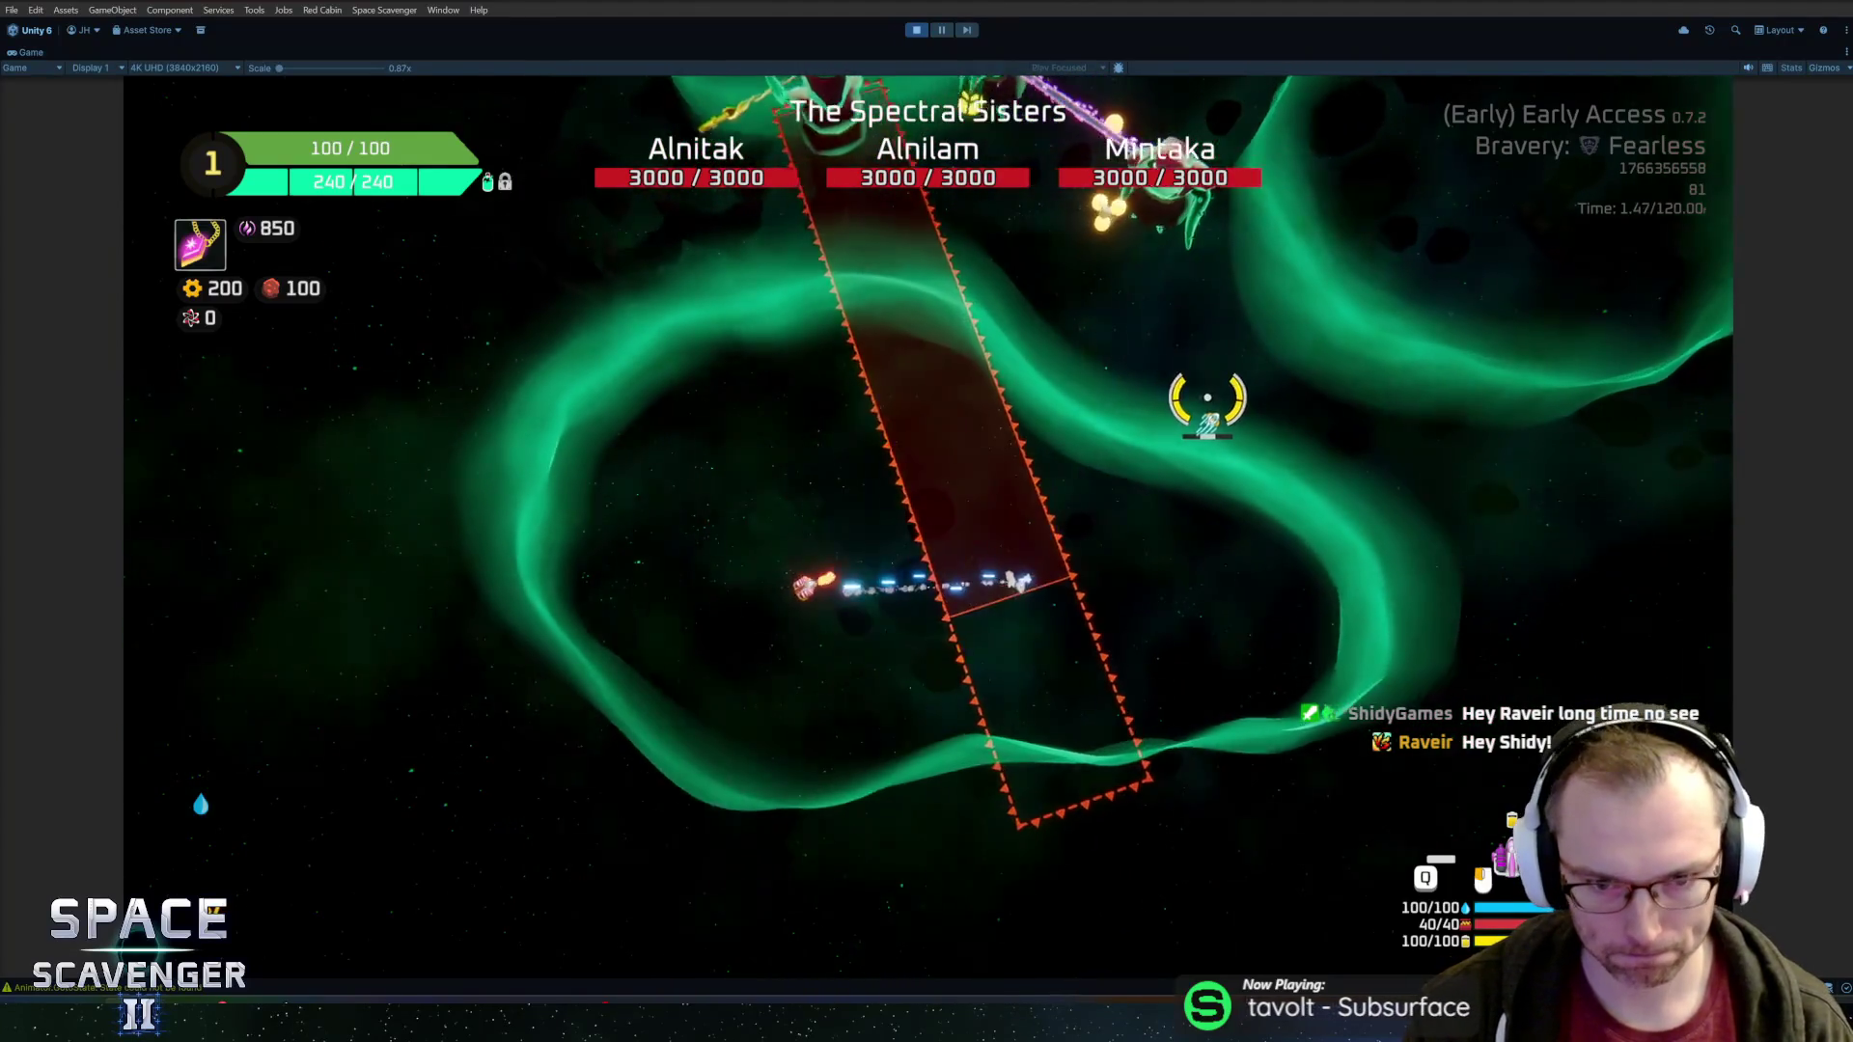
click(1132, 645)
click(1132, 645)
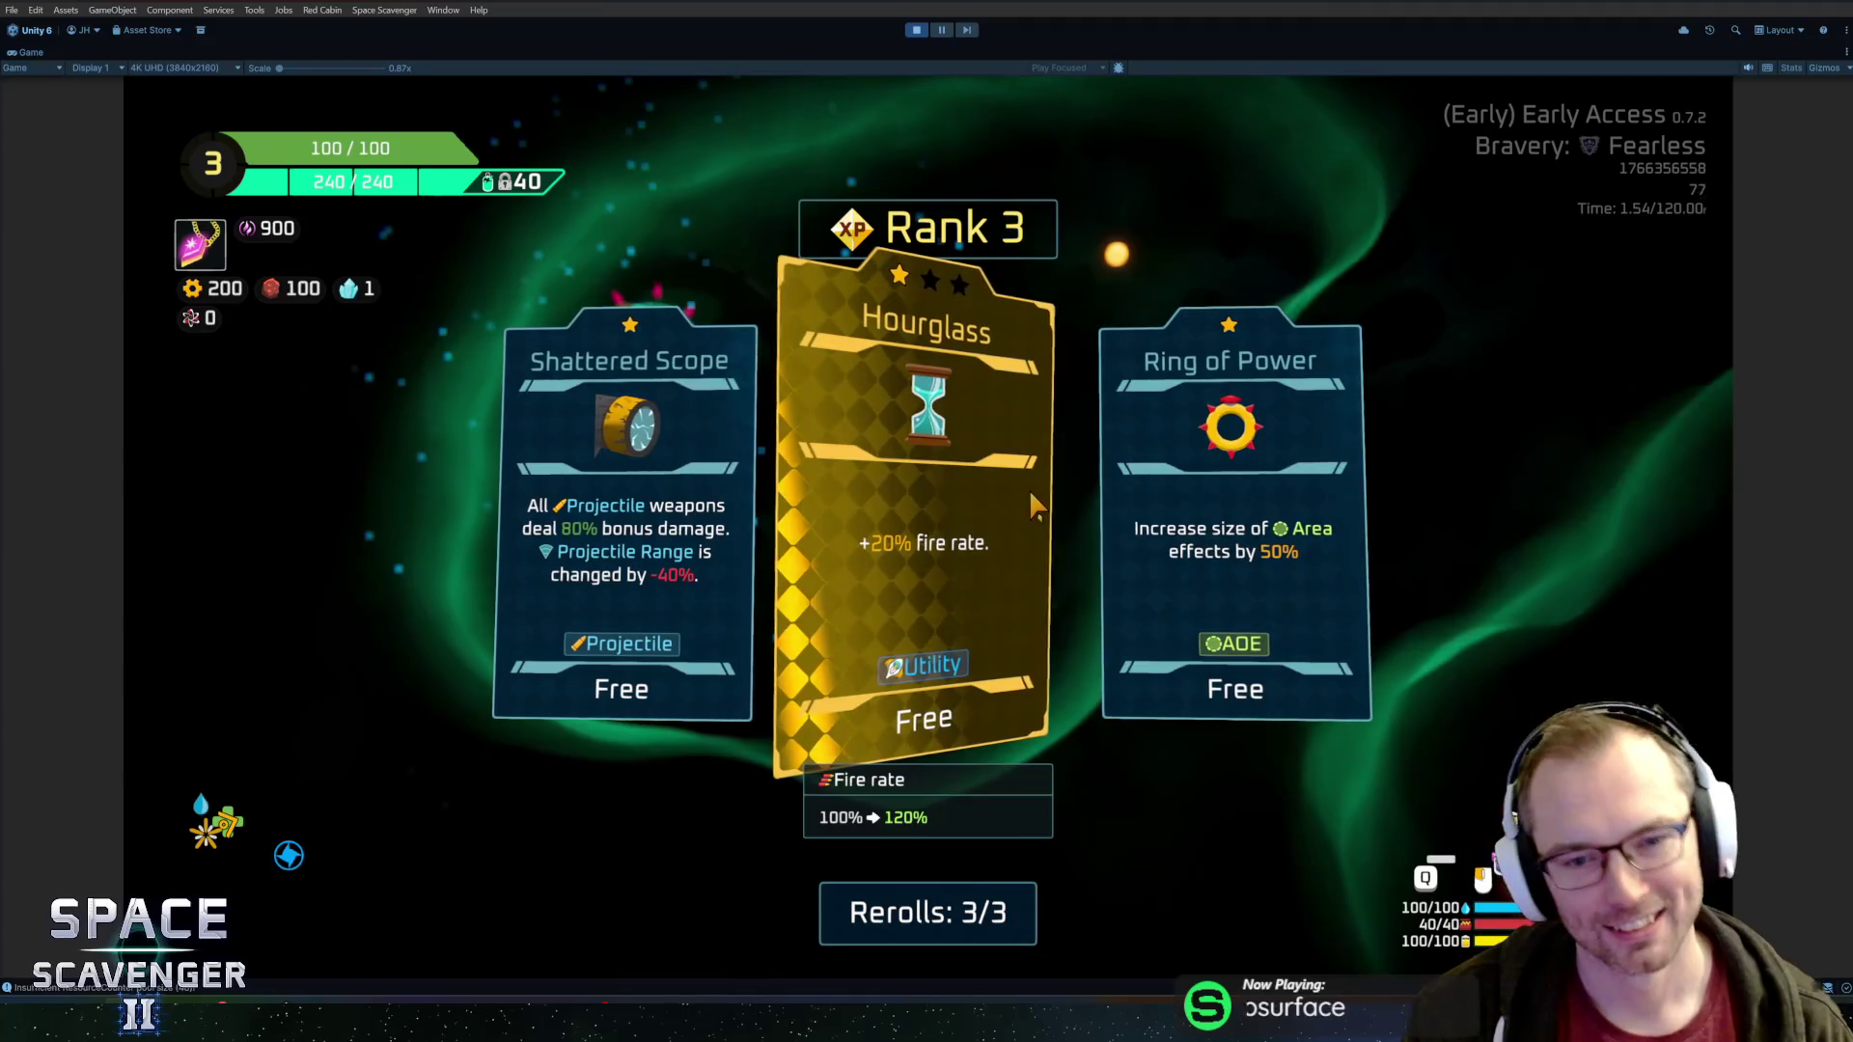
Take the Hourglass perk, dismiss the upgrade cards, and stop play mode
click(935, 525)
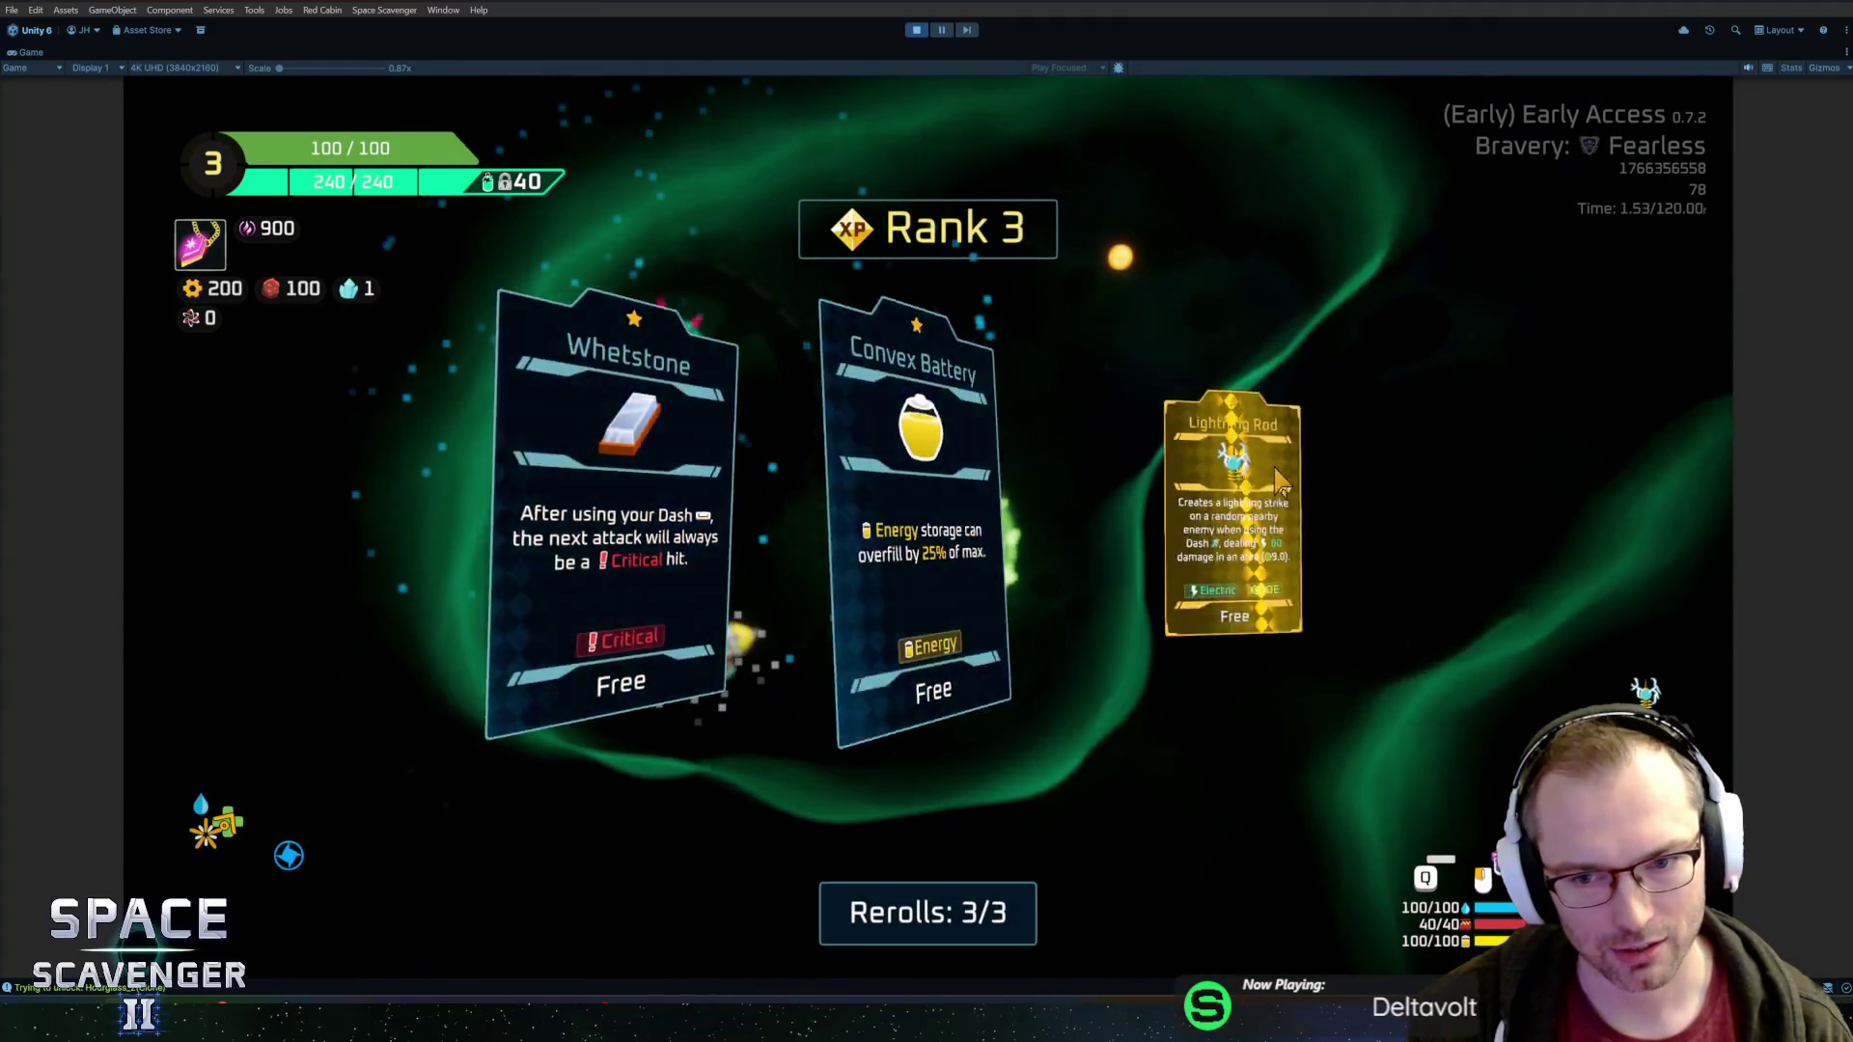
click(1279, 479)
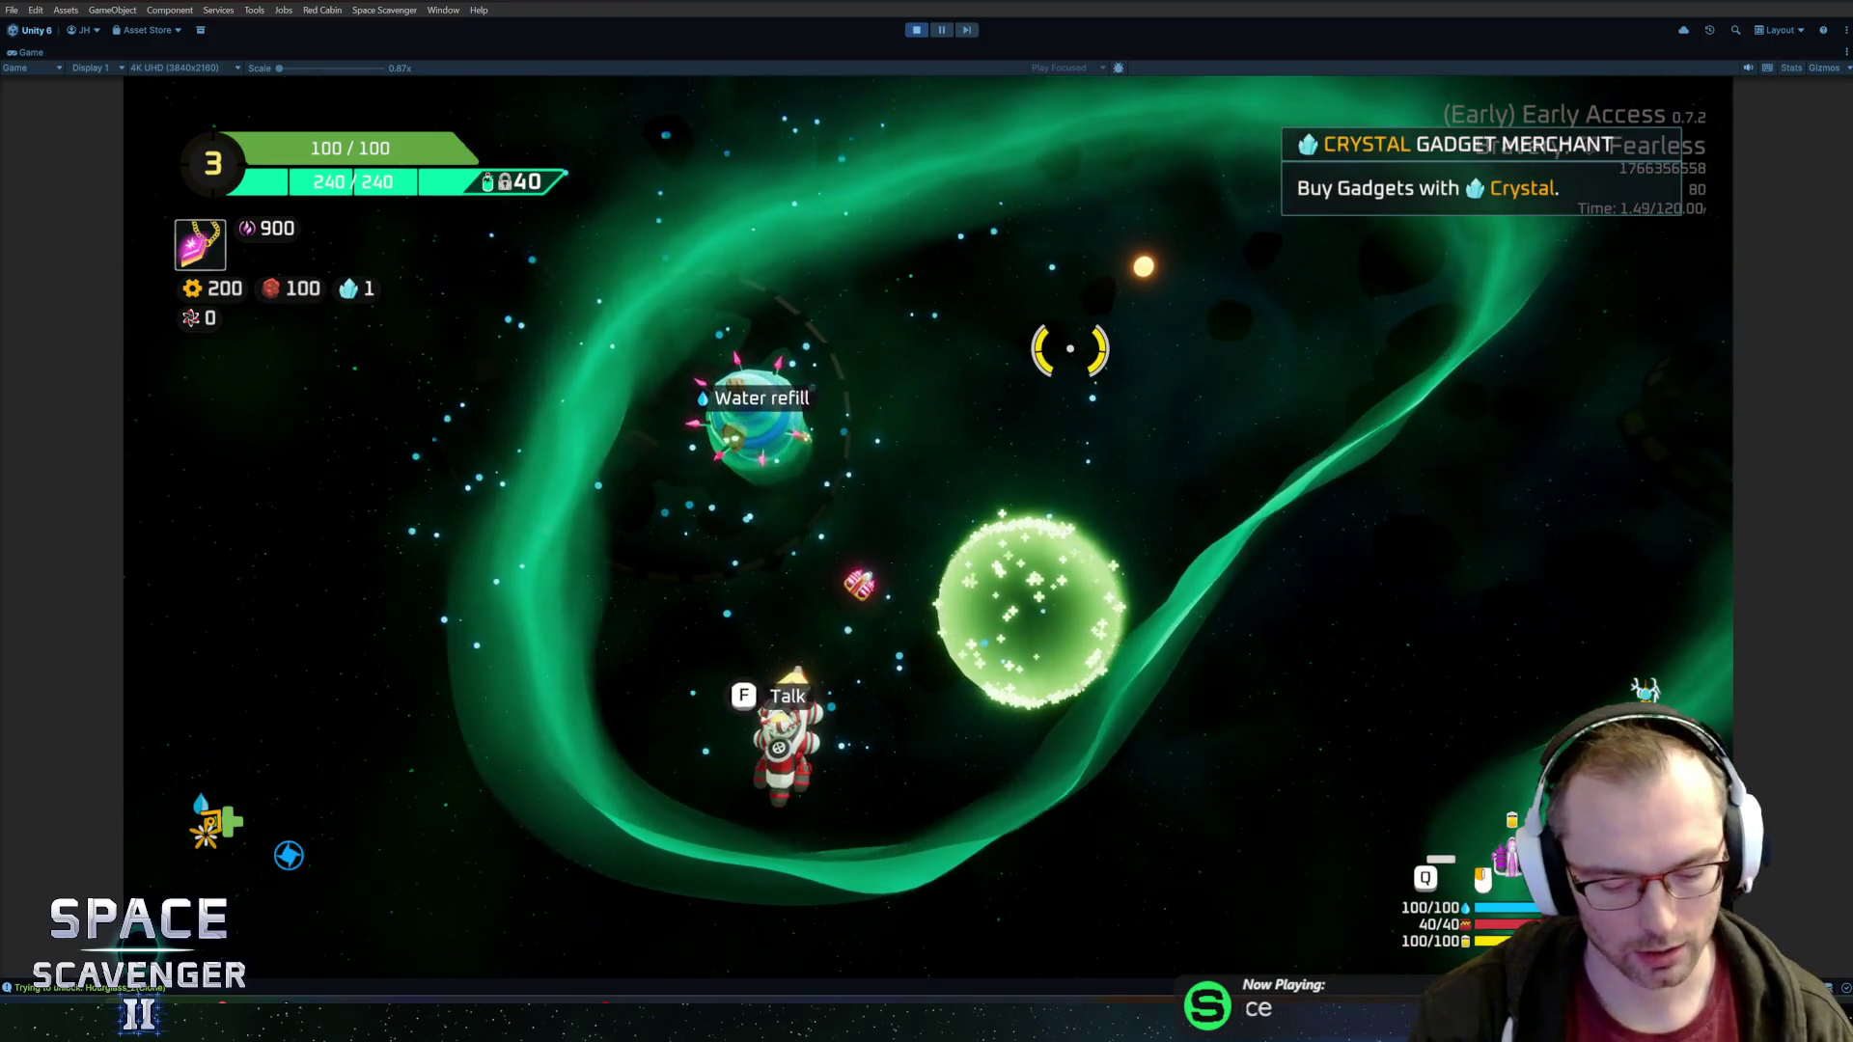
key(ctrl+p)
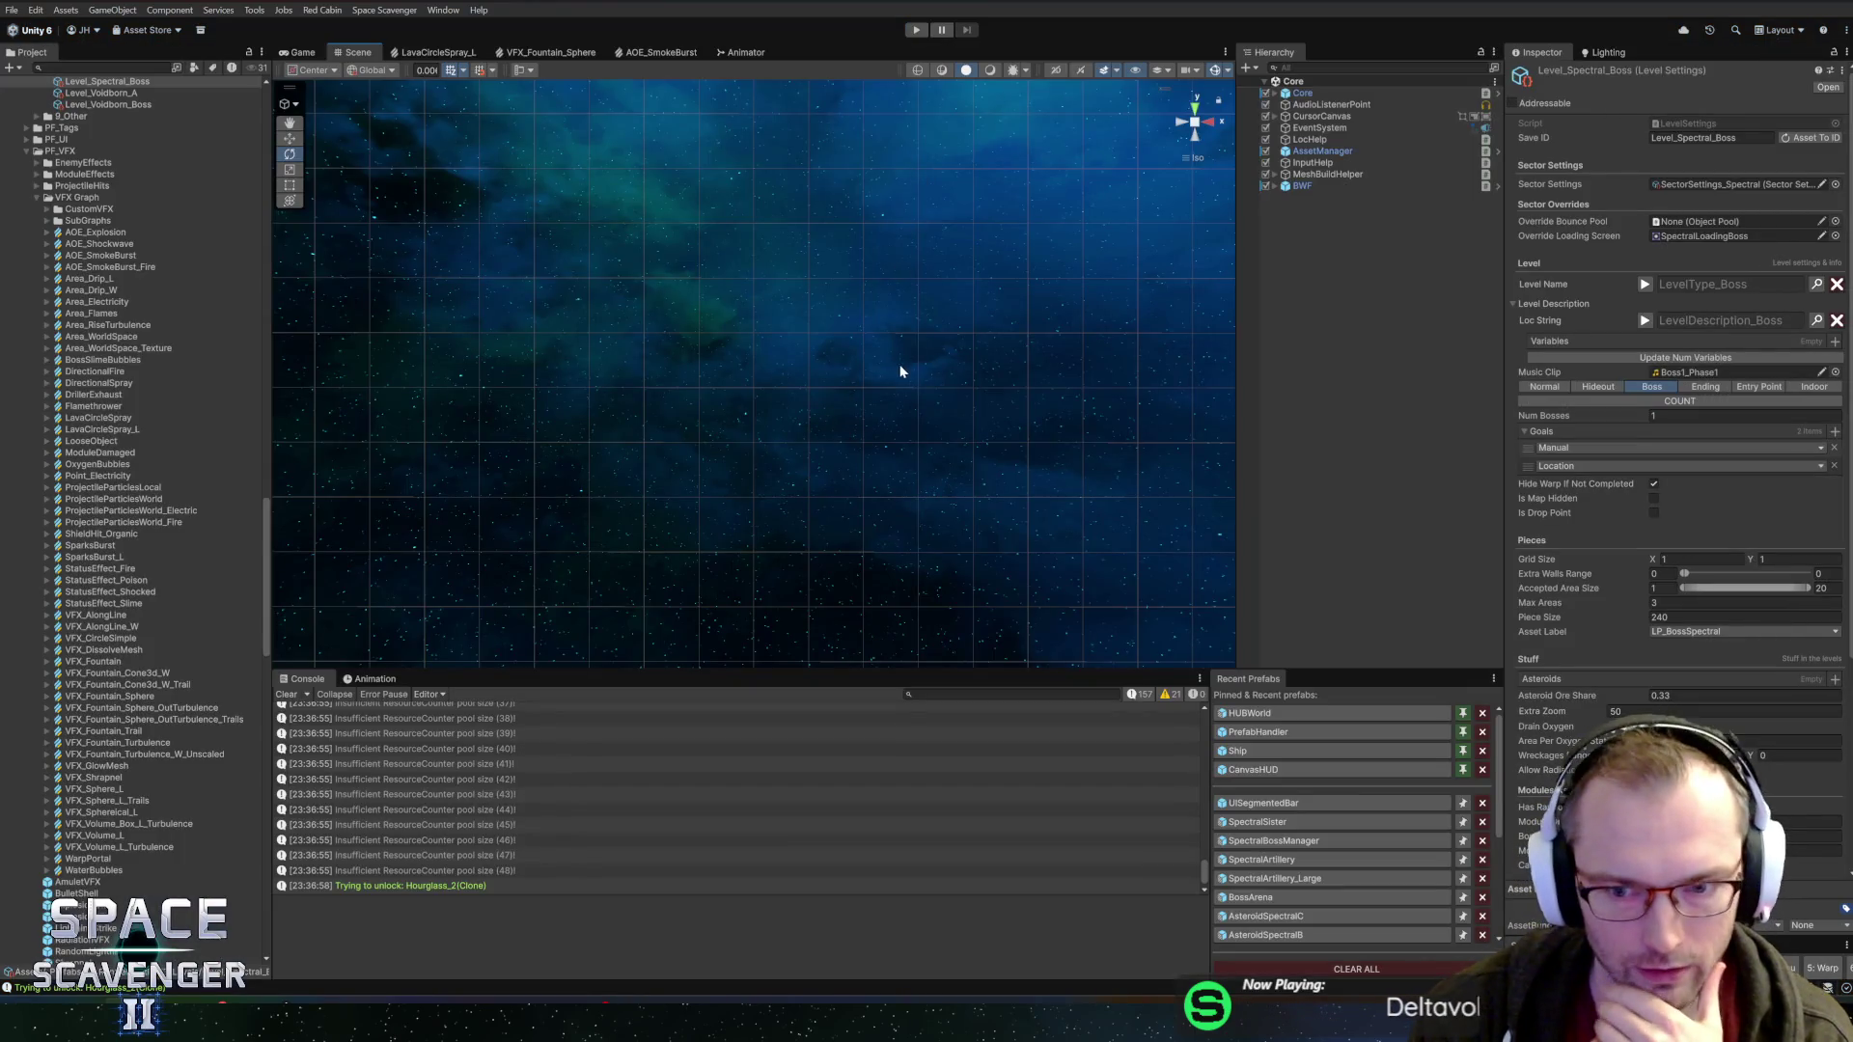
key(alt+Tab)
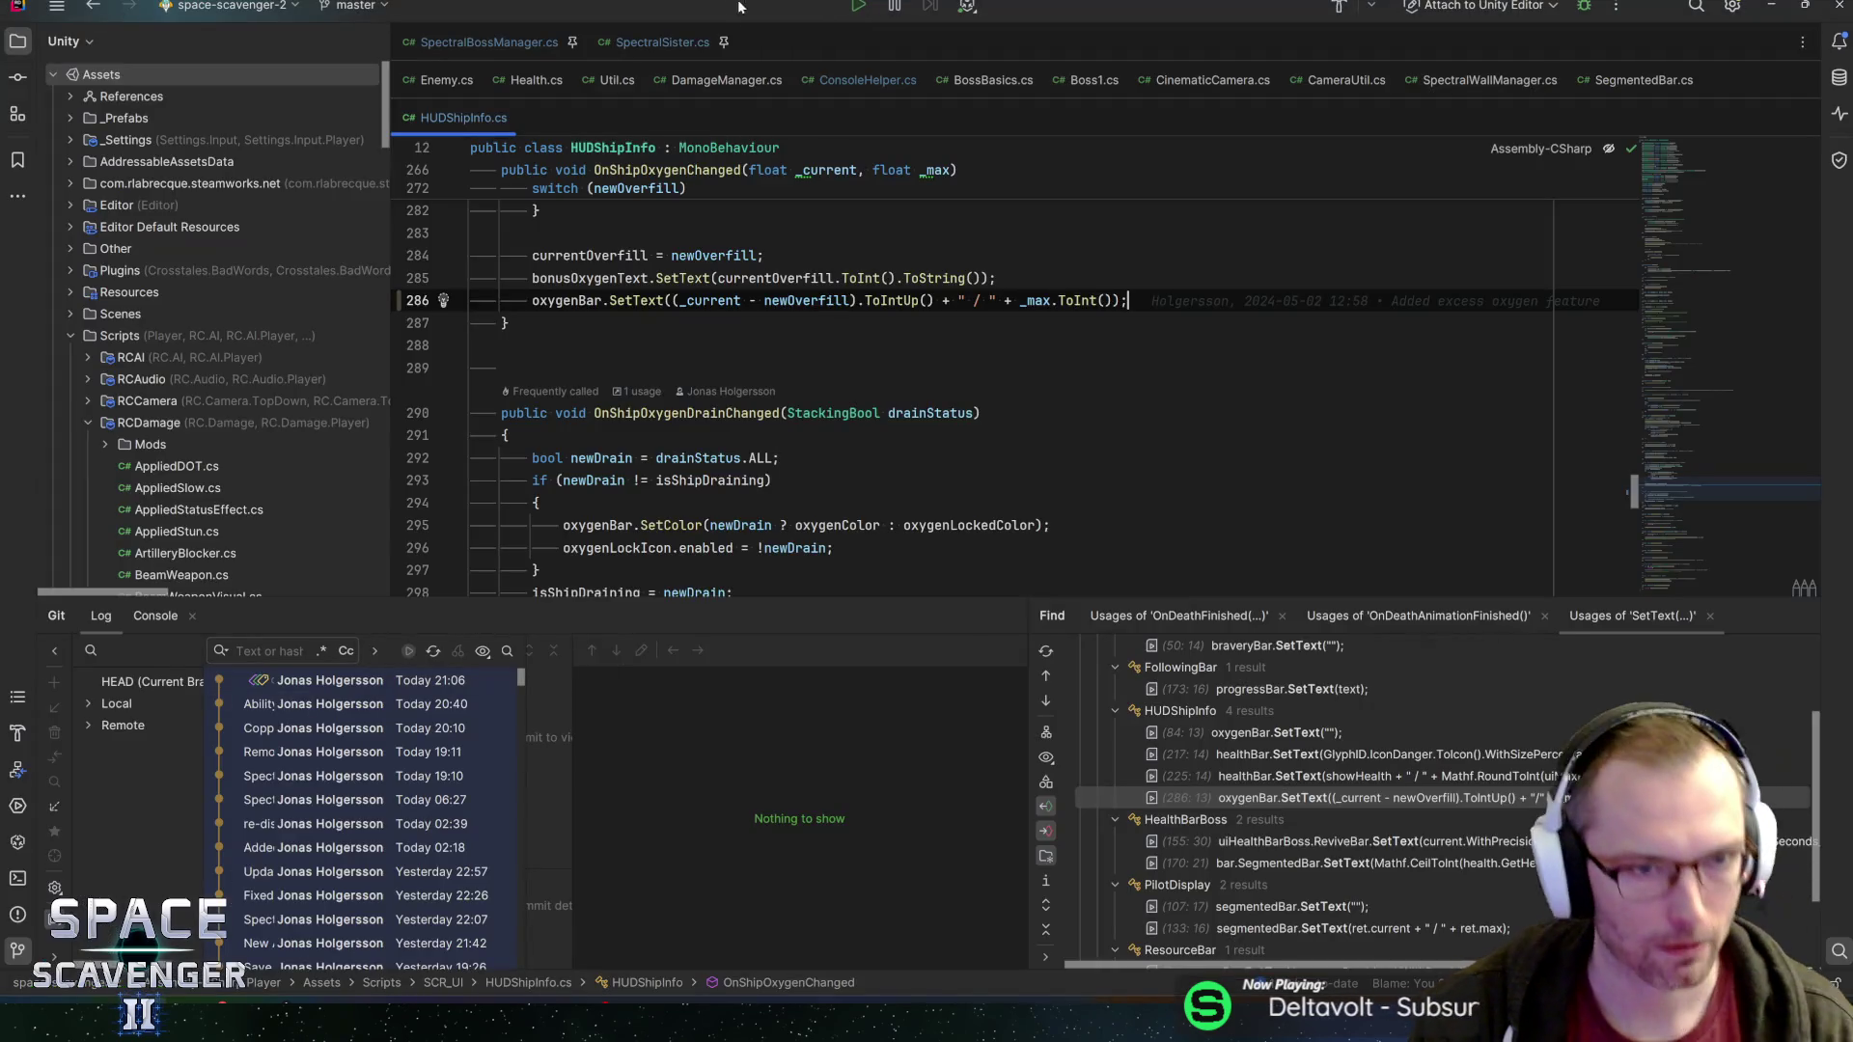
key(ctrl+n)
text(wallmanager)
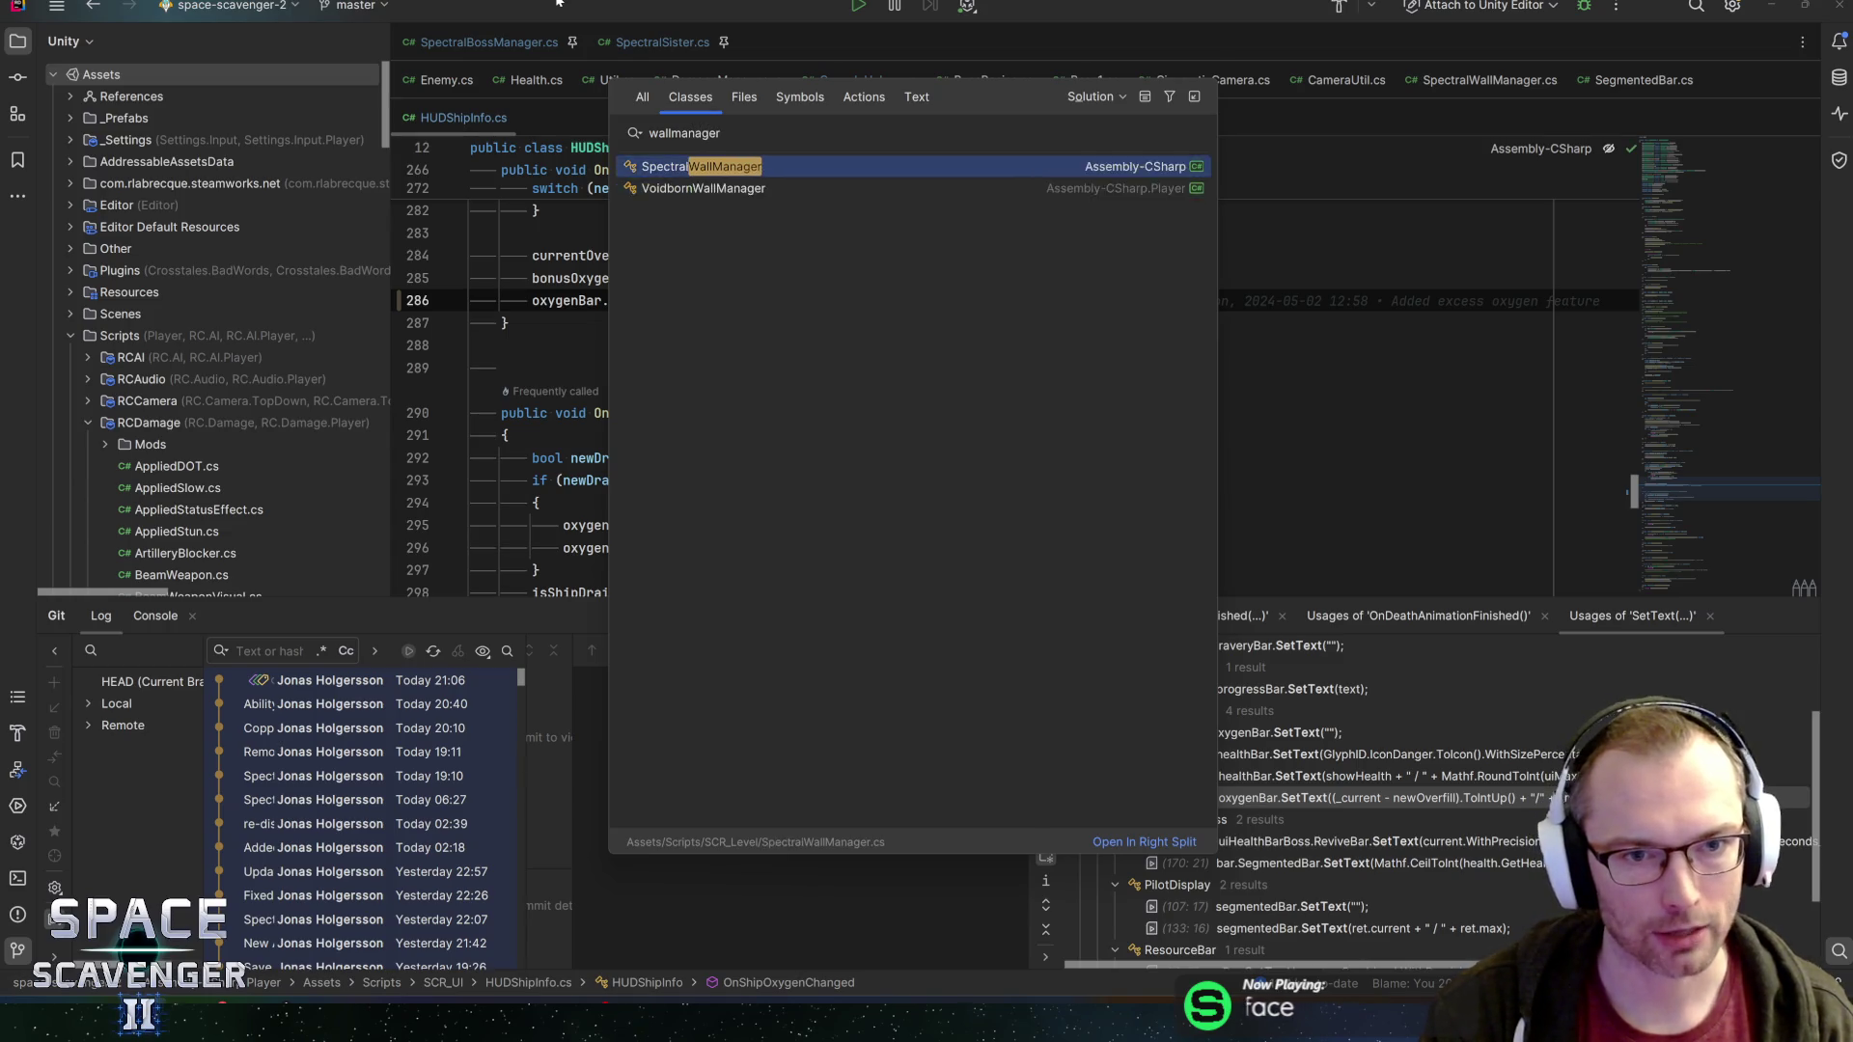
key(Return)
scroll(799, 419, down, 6)
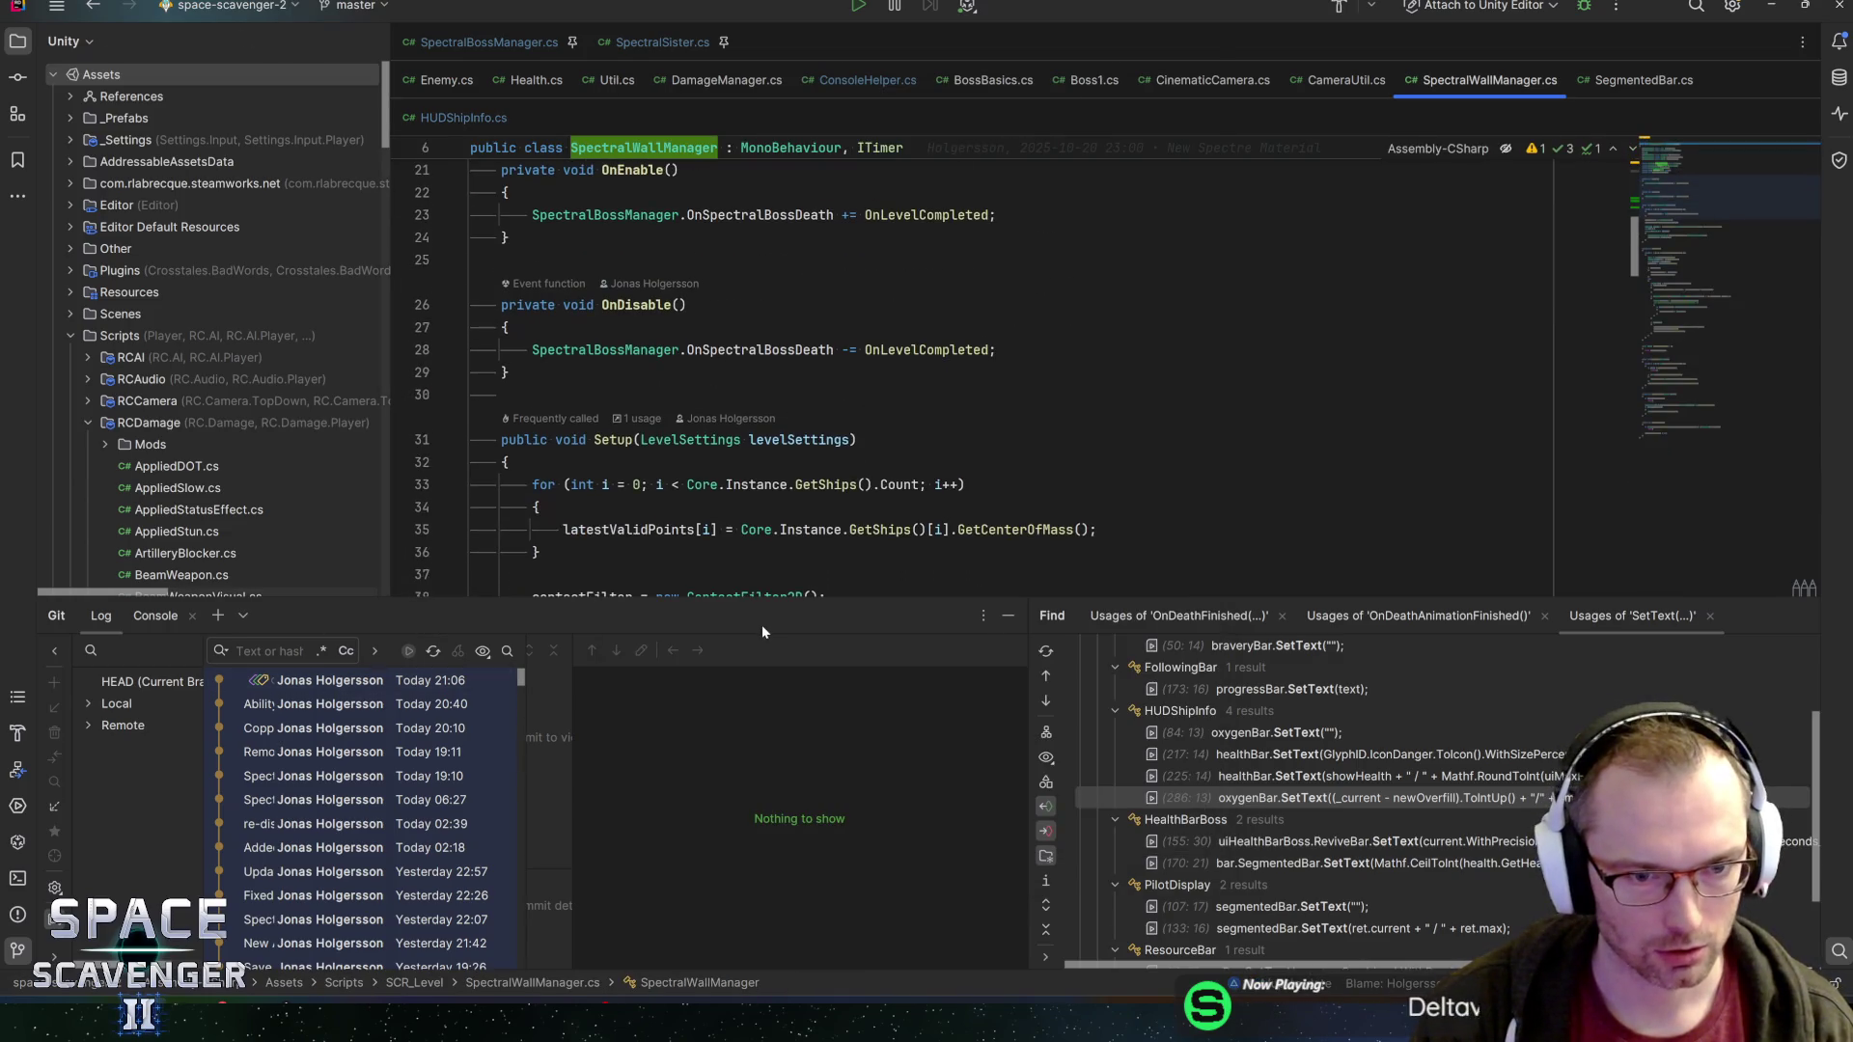
drag(748, 602, 748, 706)
click(726, 349)
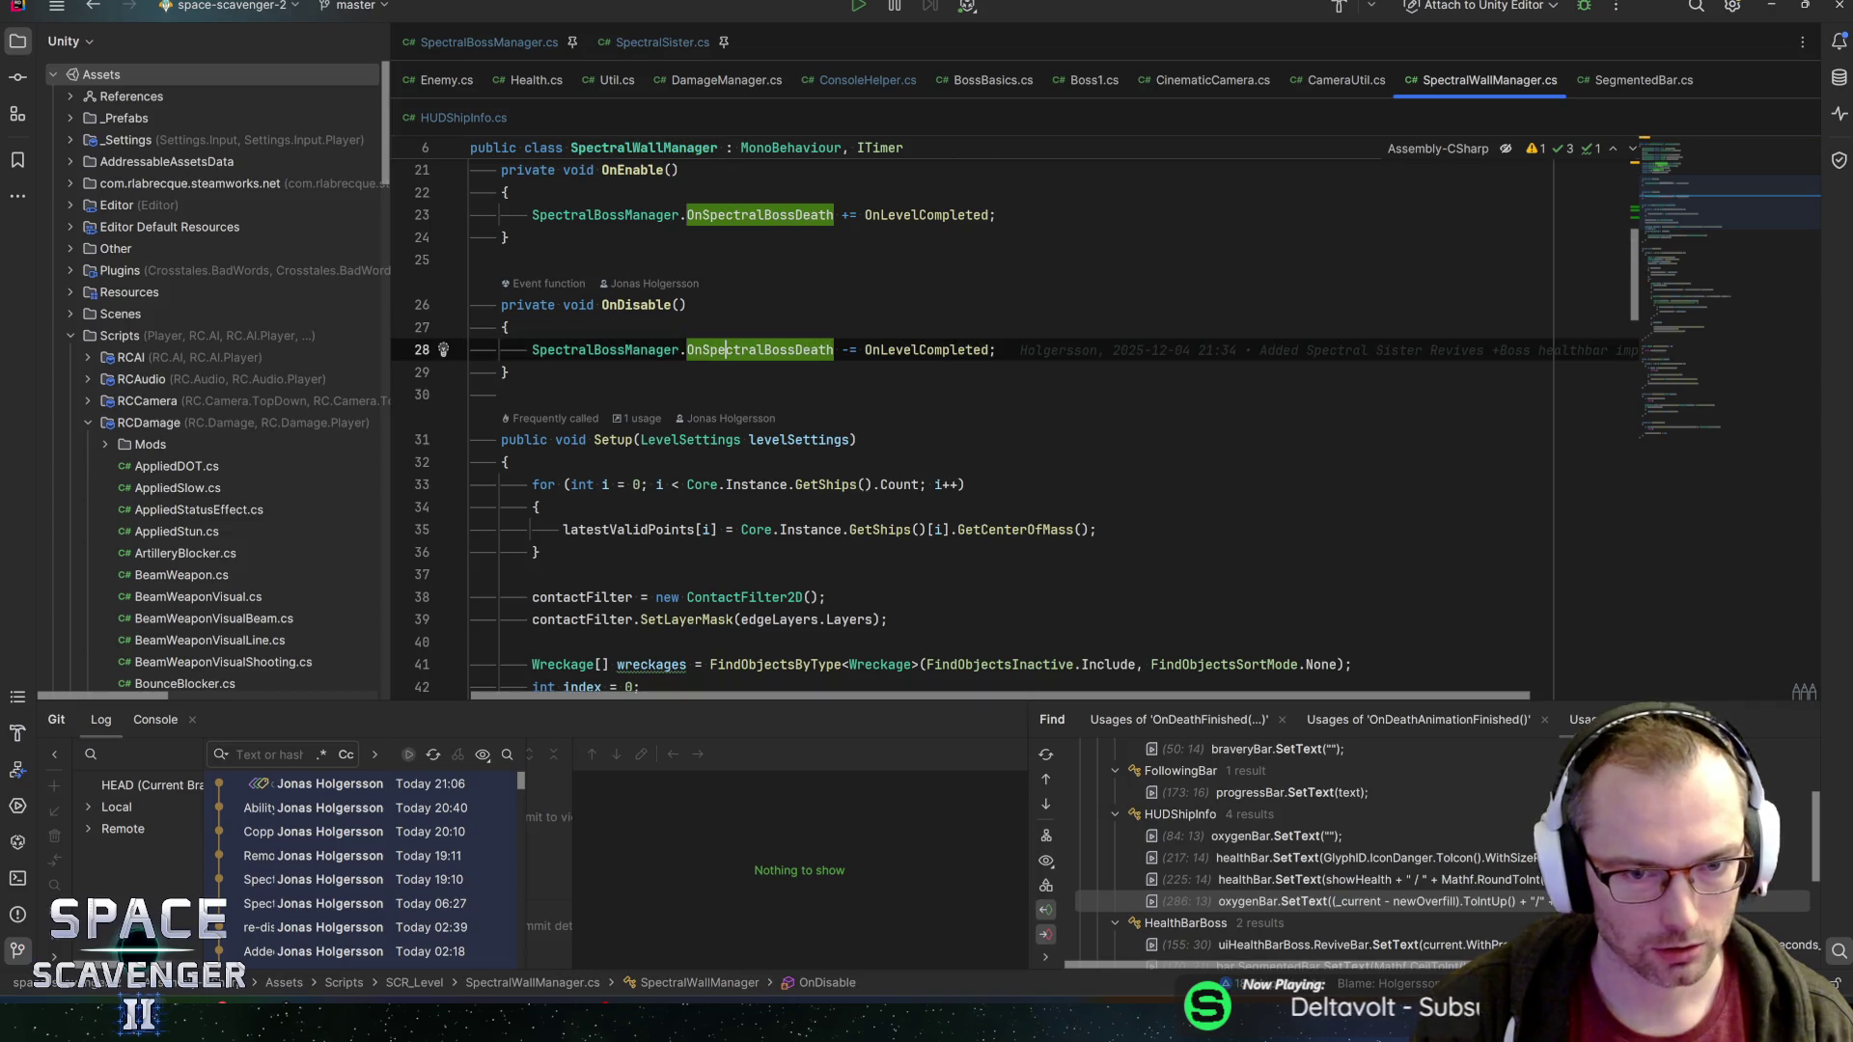
ctrl+click(912, 214)
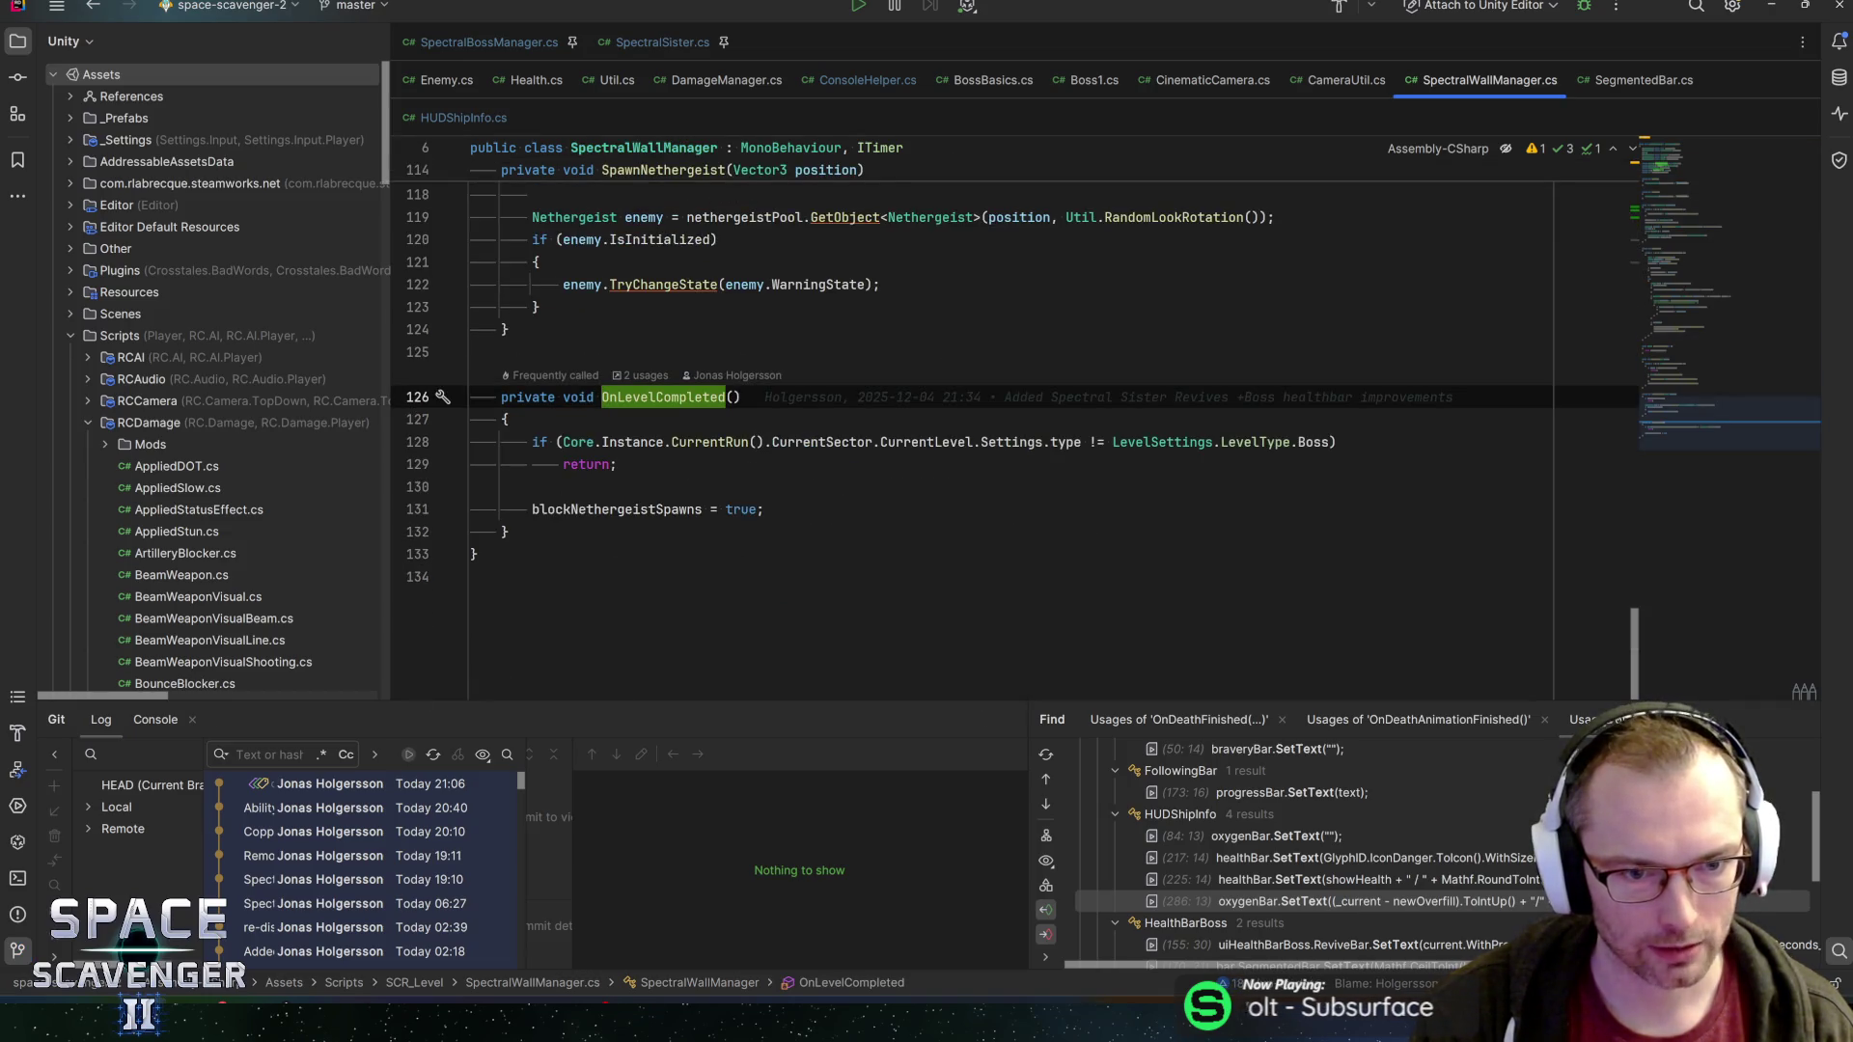
double_click(617, 510)
key(ctrl+alt+Left)
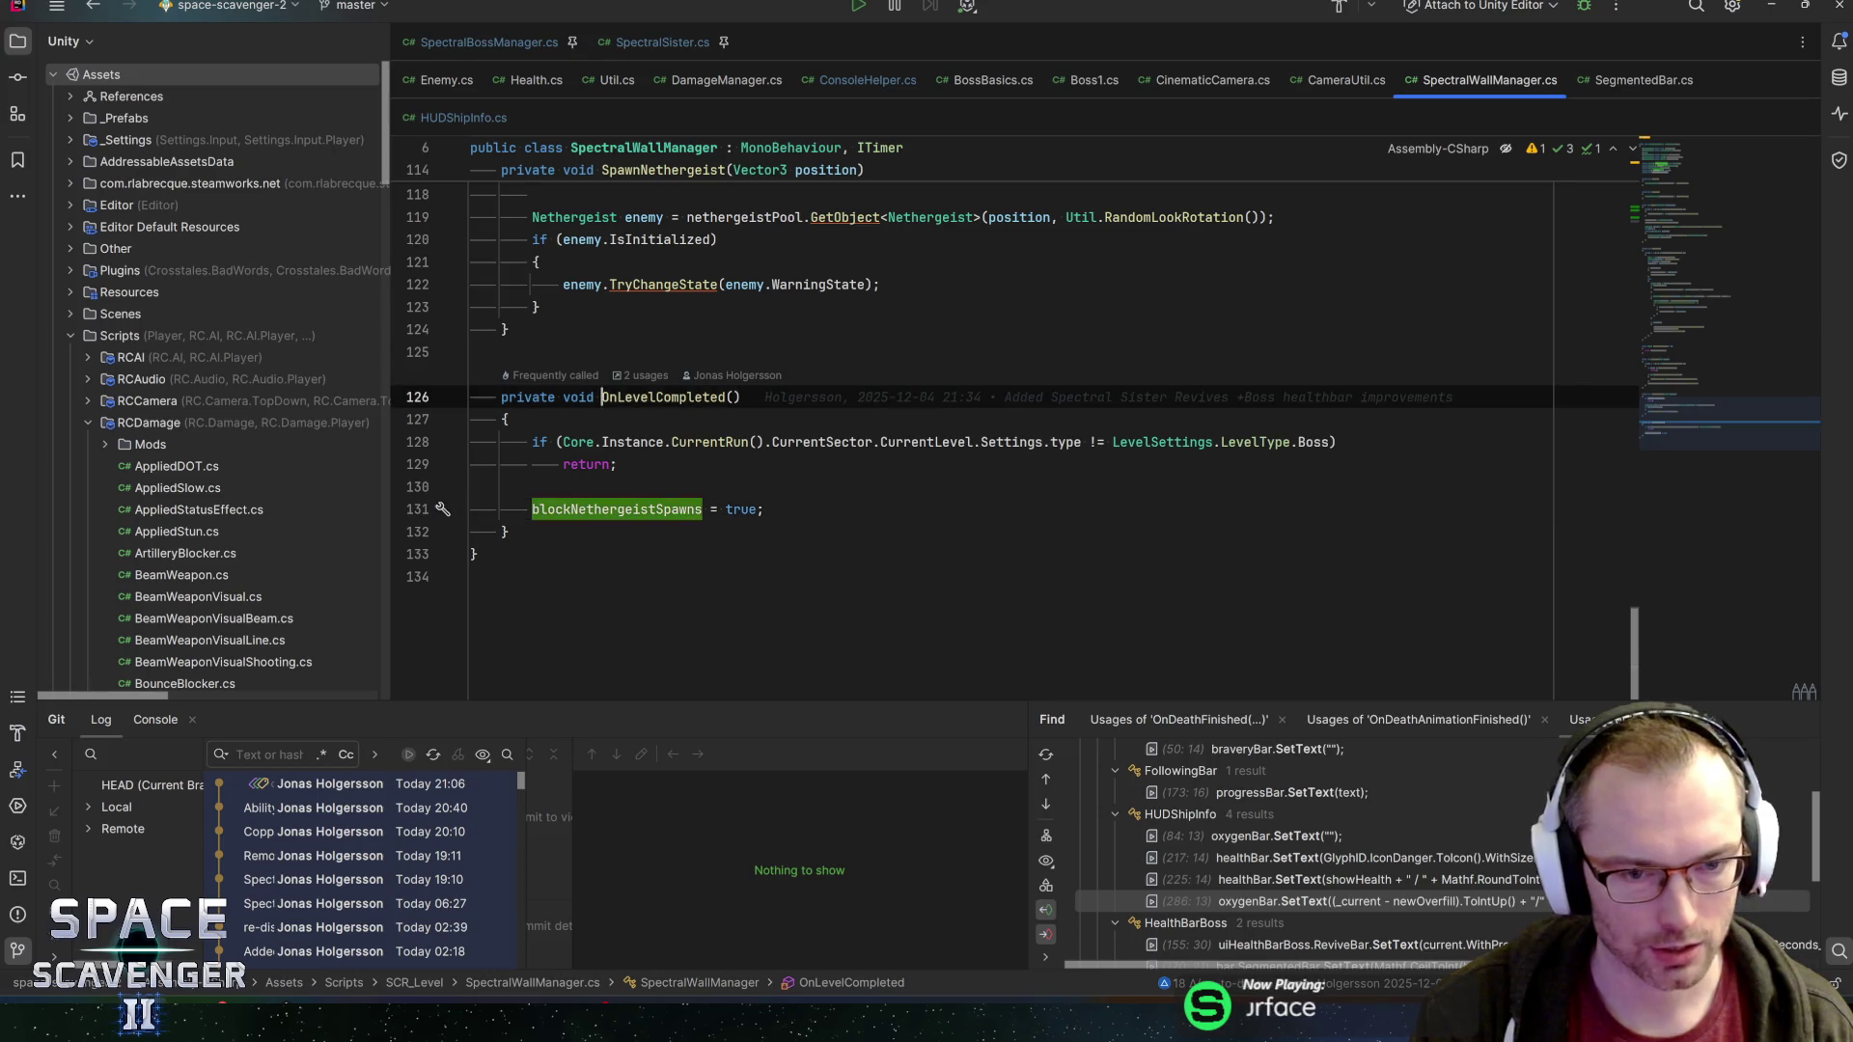
key(ctrl+alt+Left)
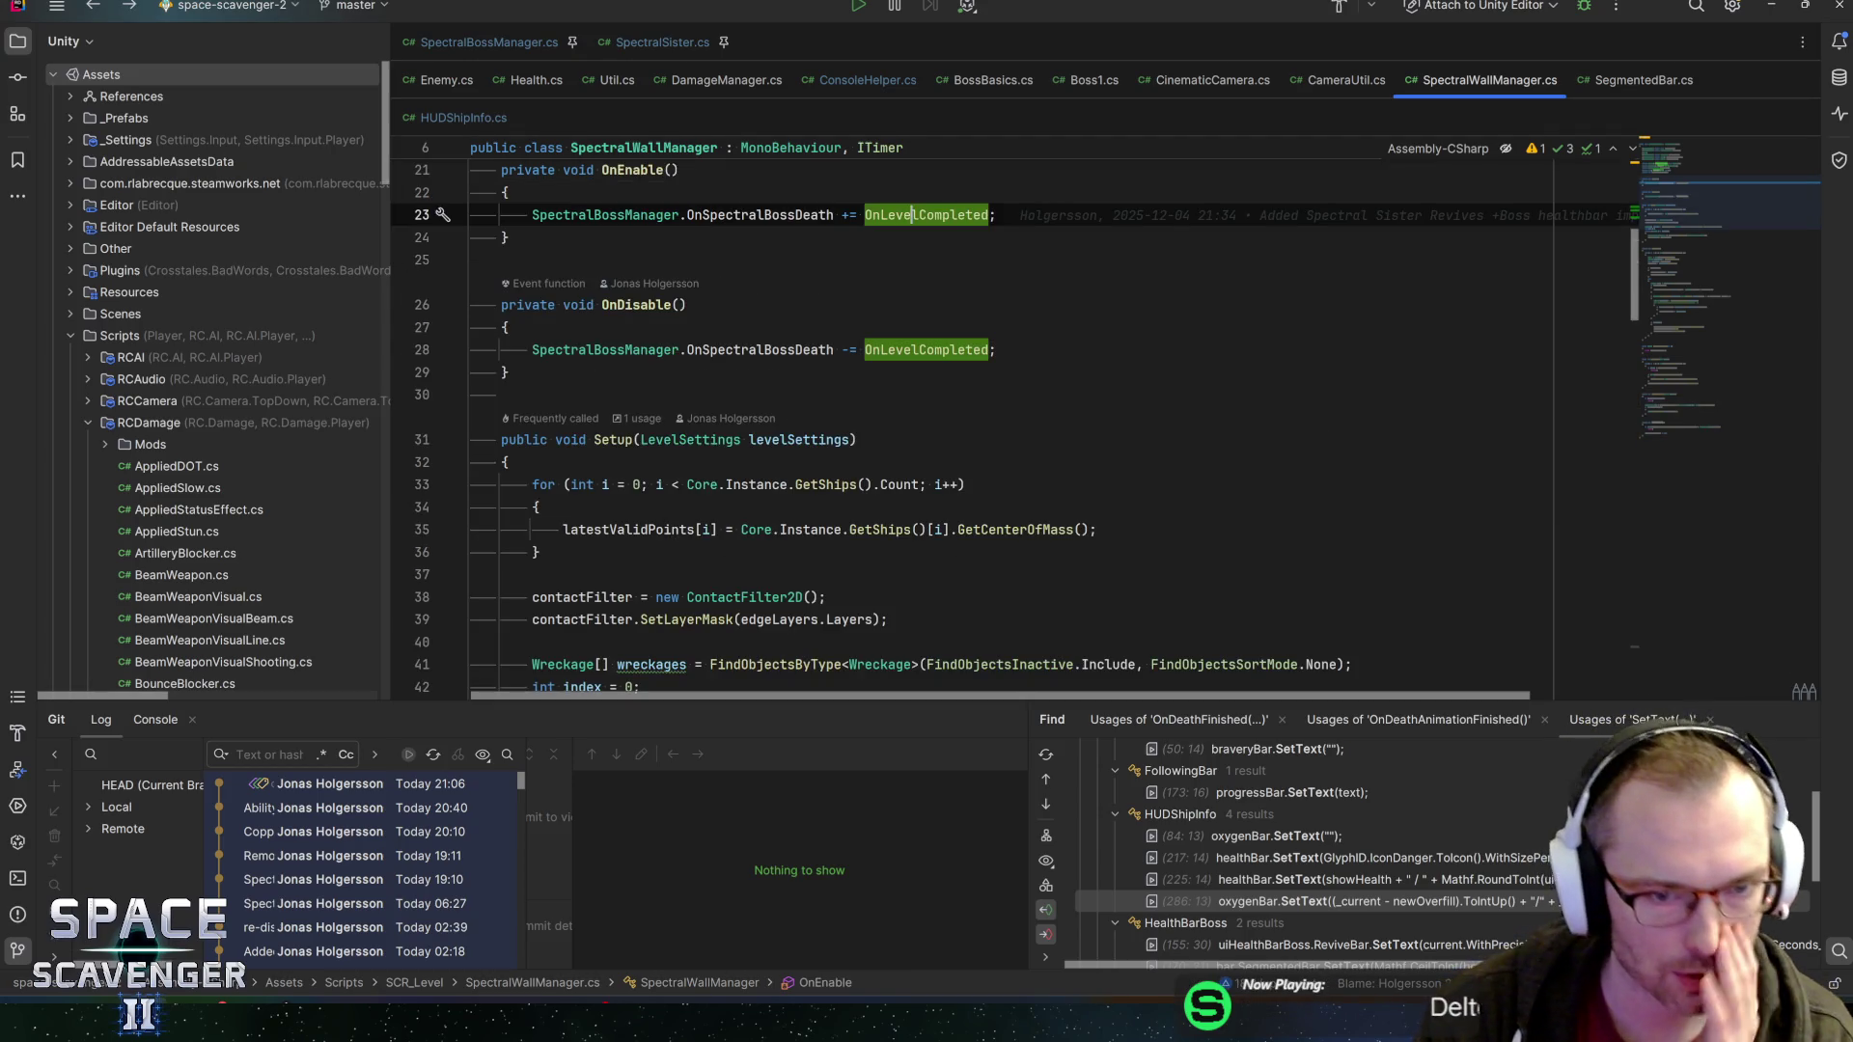
scroll(1013, 425, up, 1)
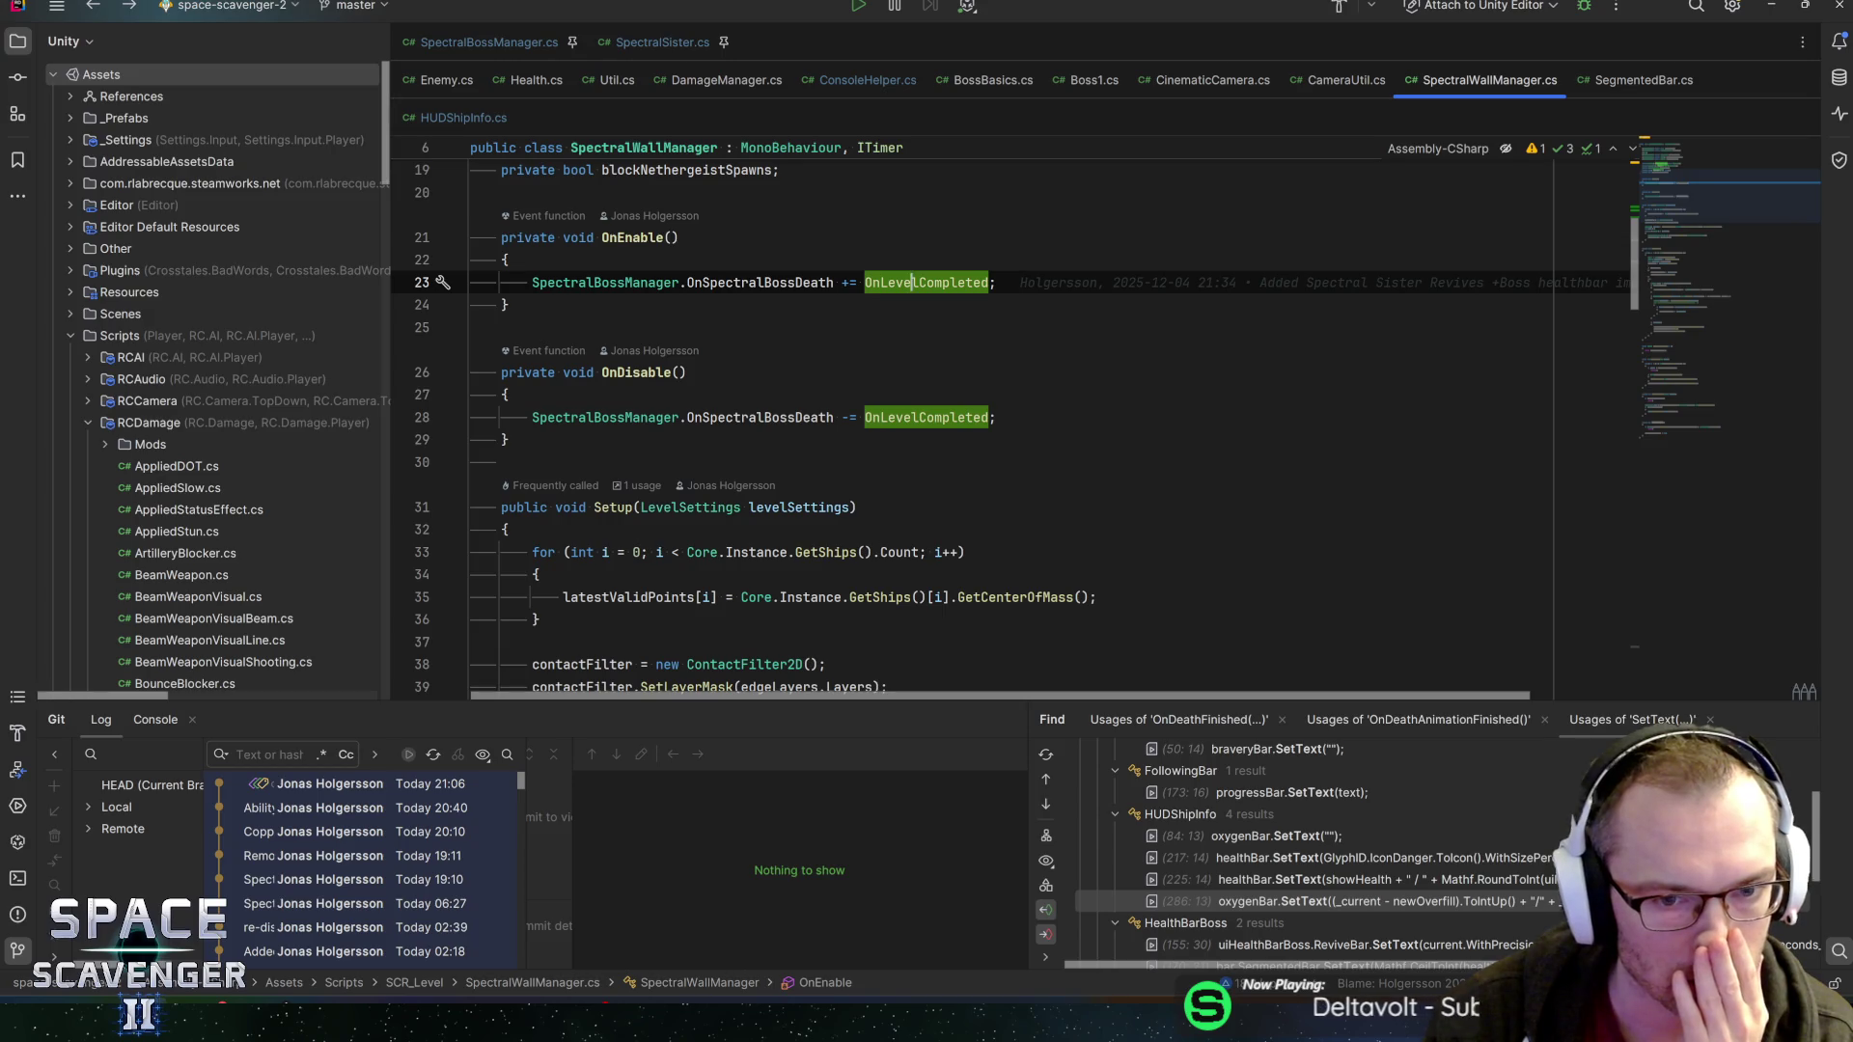
scroll(728, 358, down, 5)
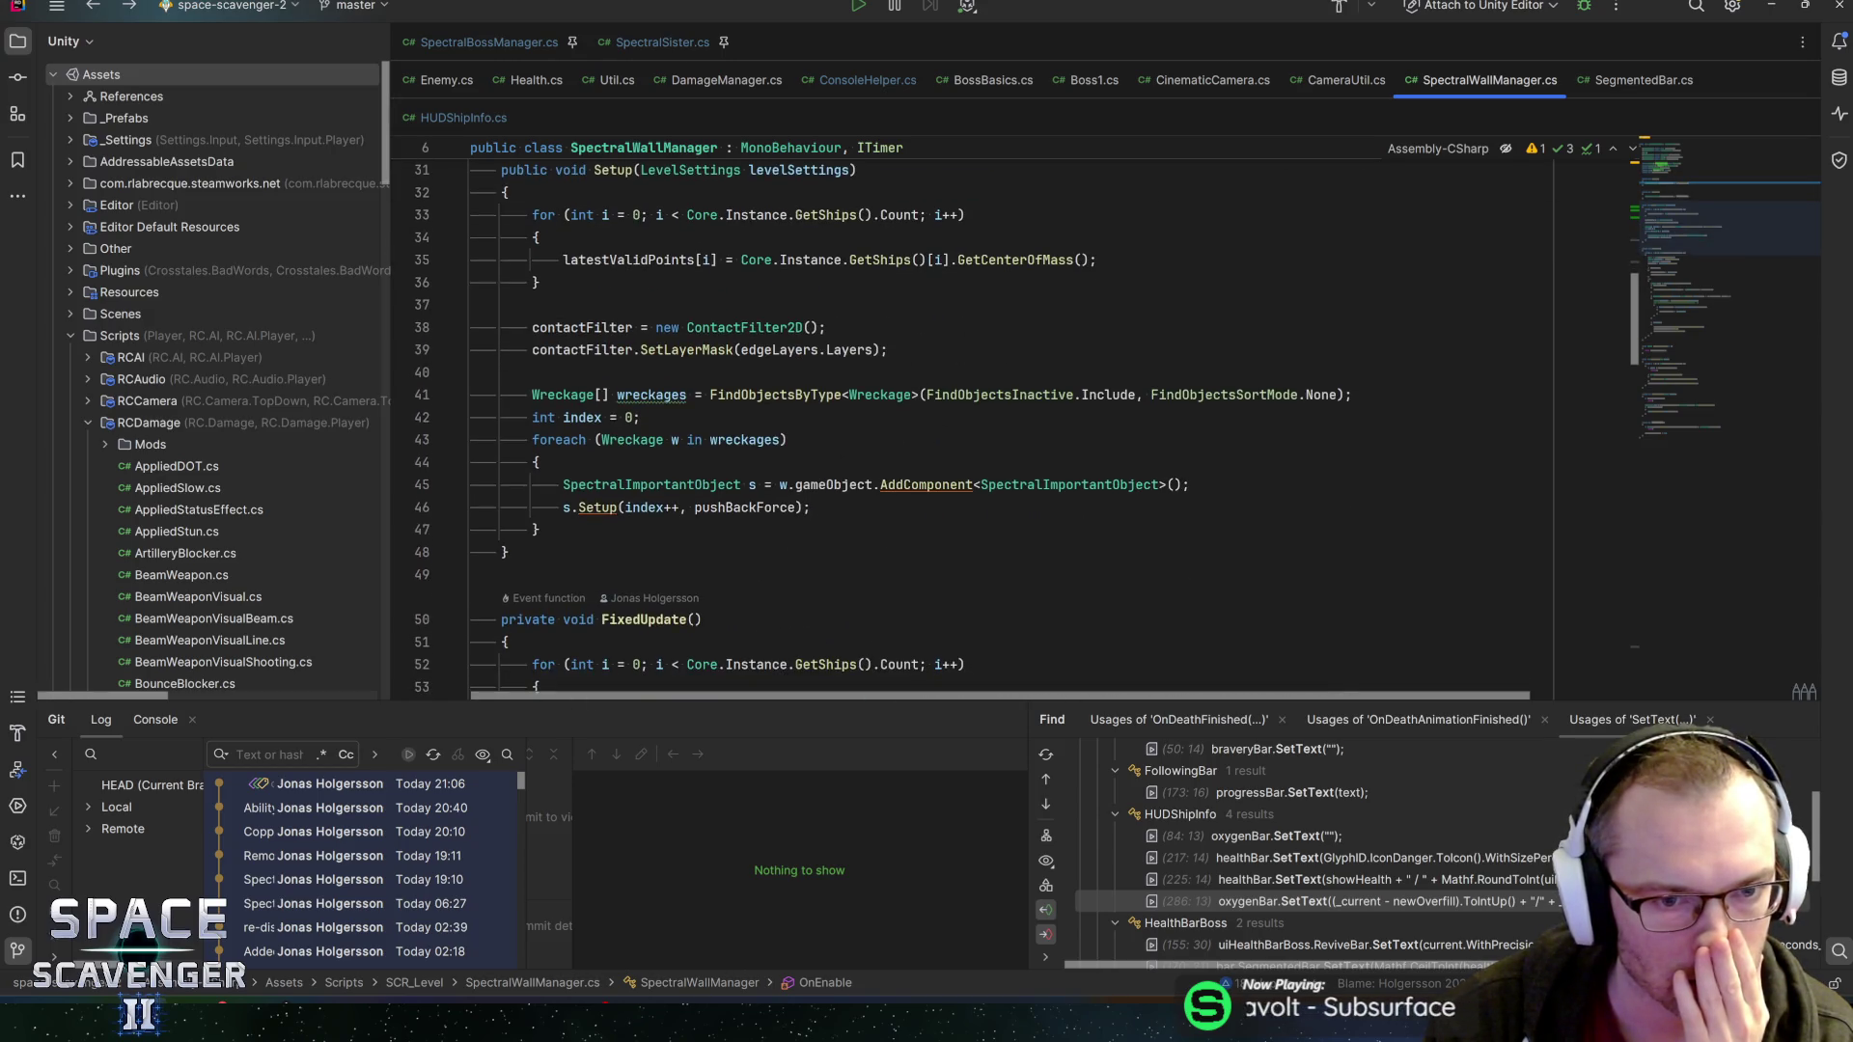
scroll(446, 555, down, 18)
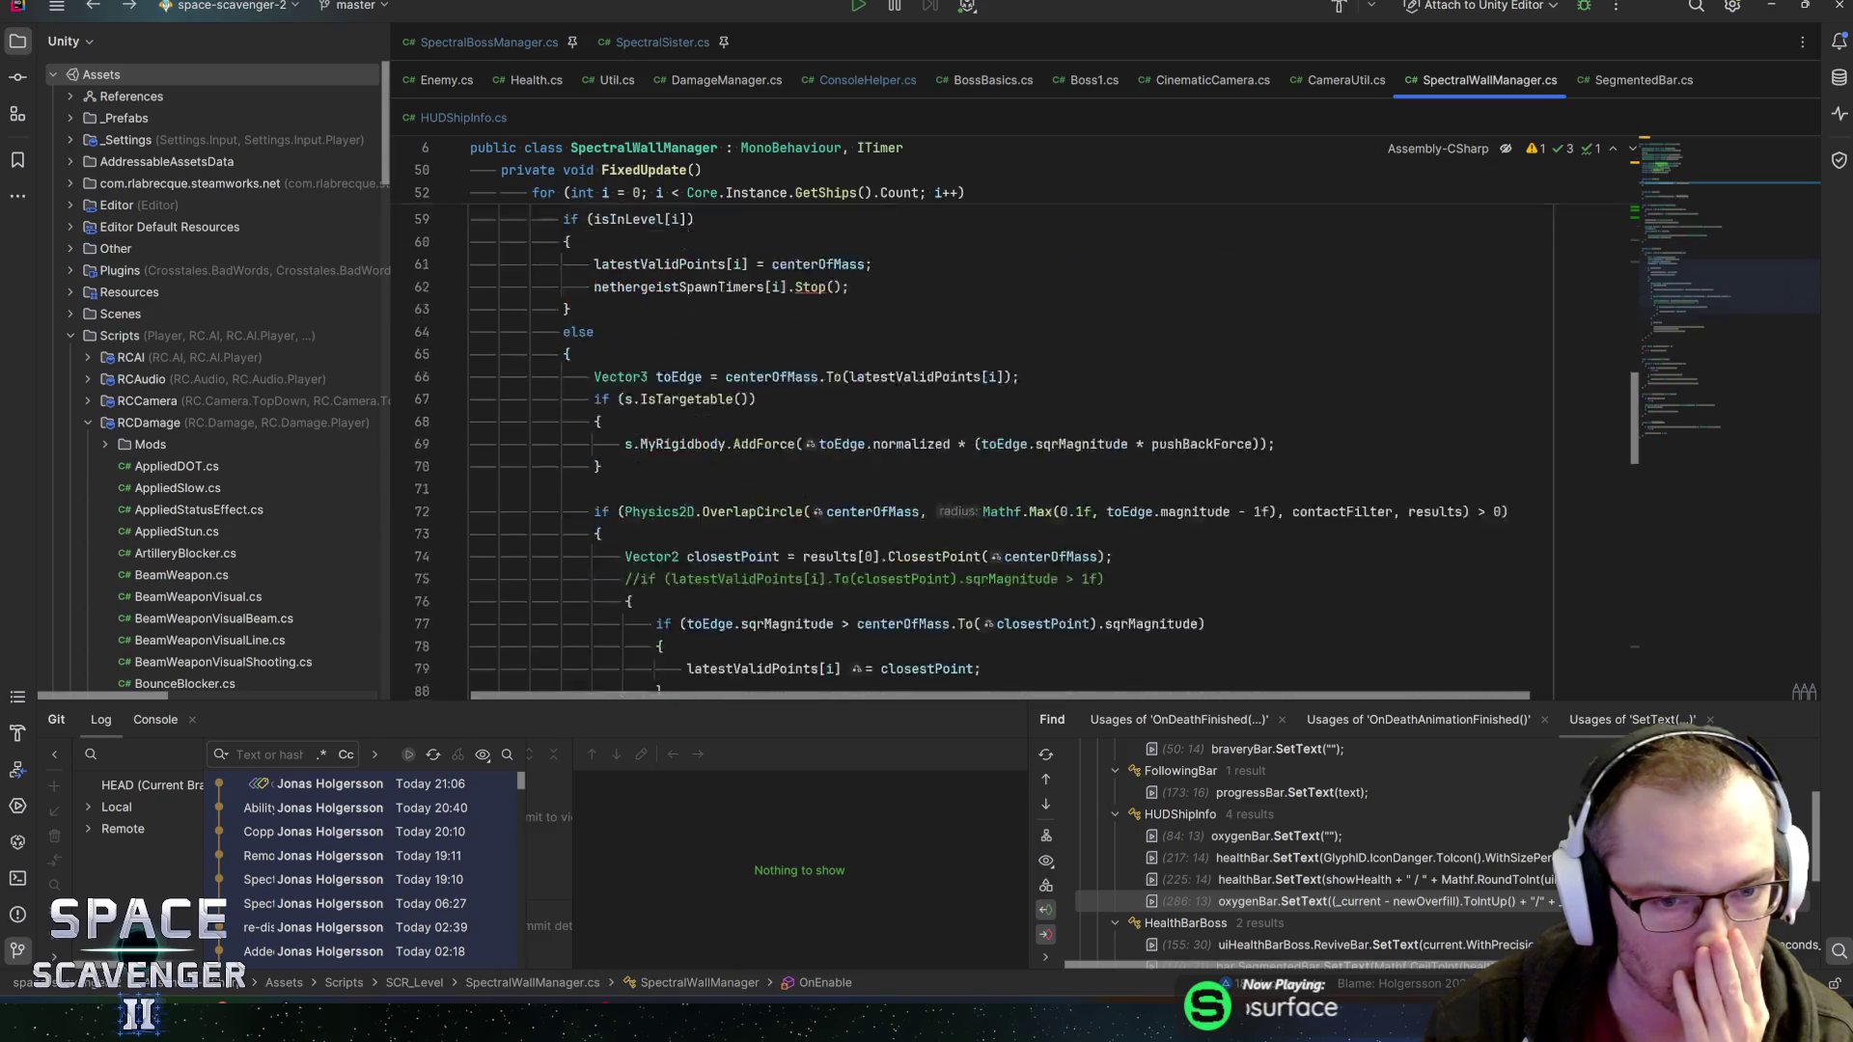
scroll(446, 555, up, 20)
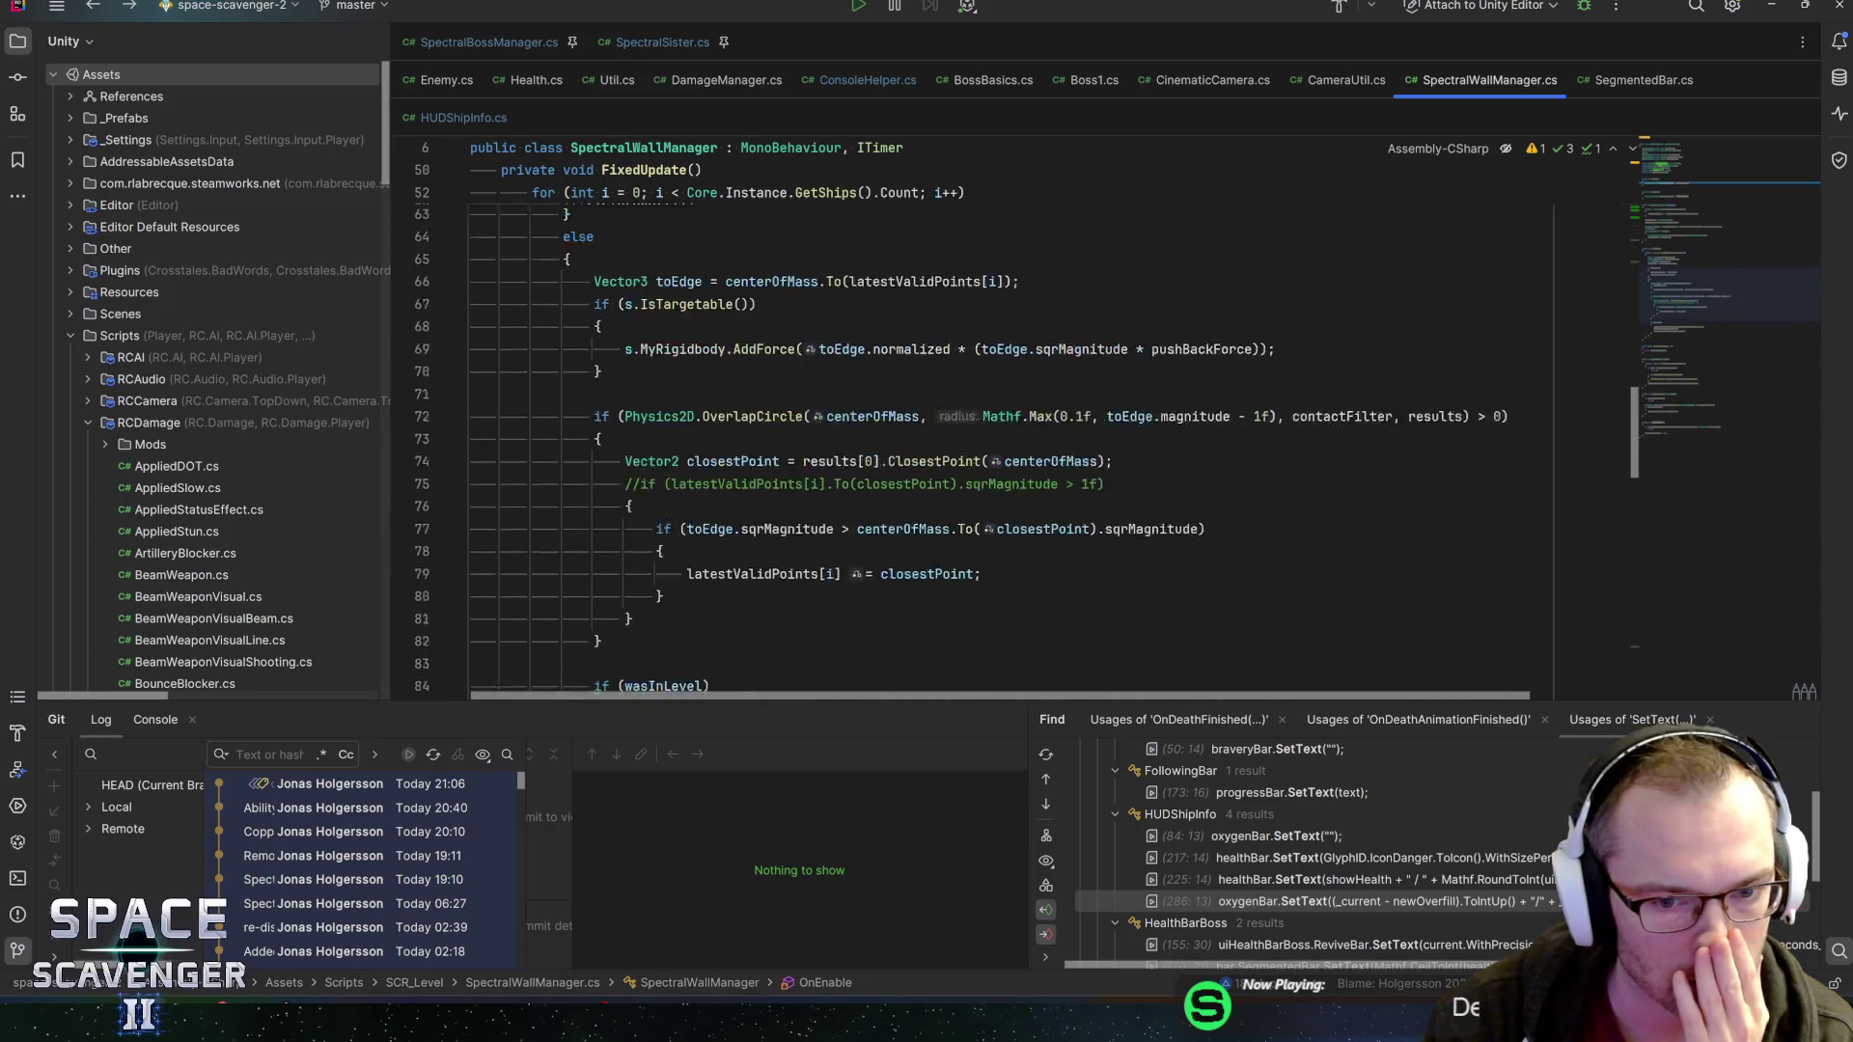
scroll(719, 353, up, 9)
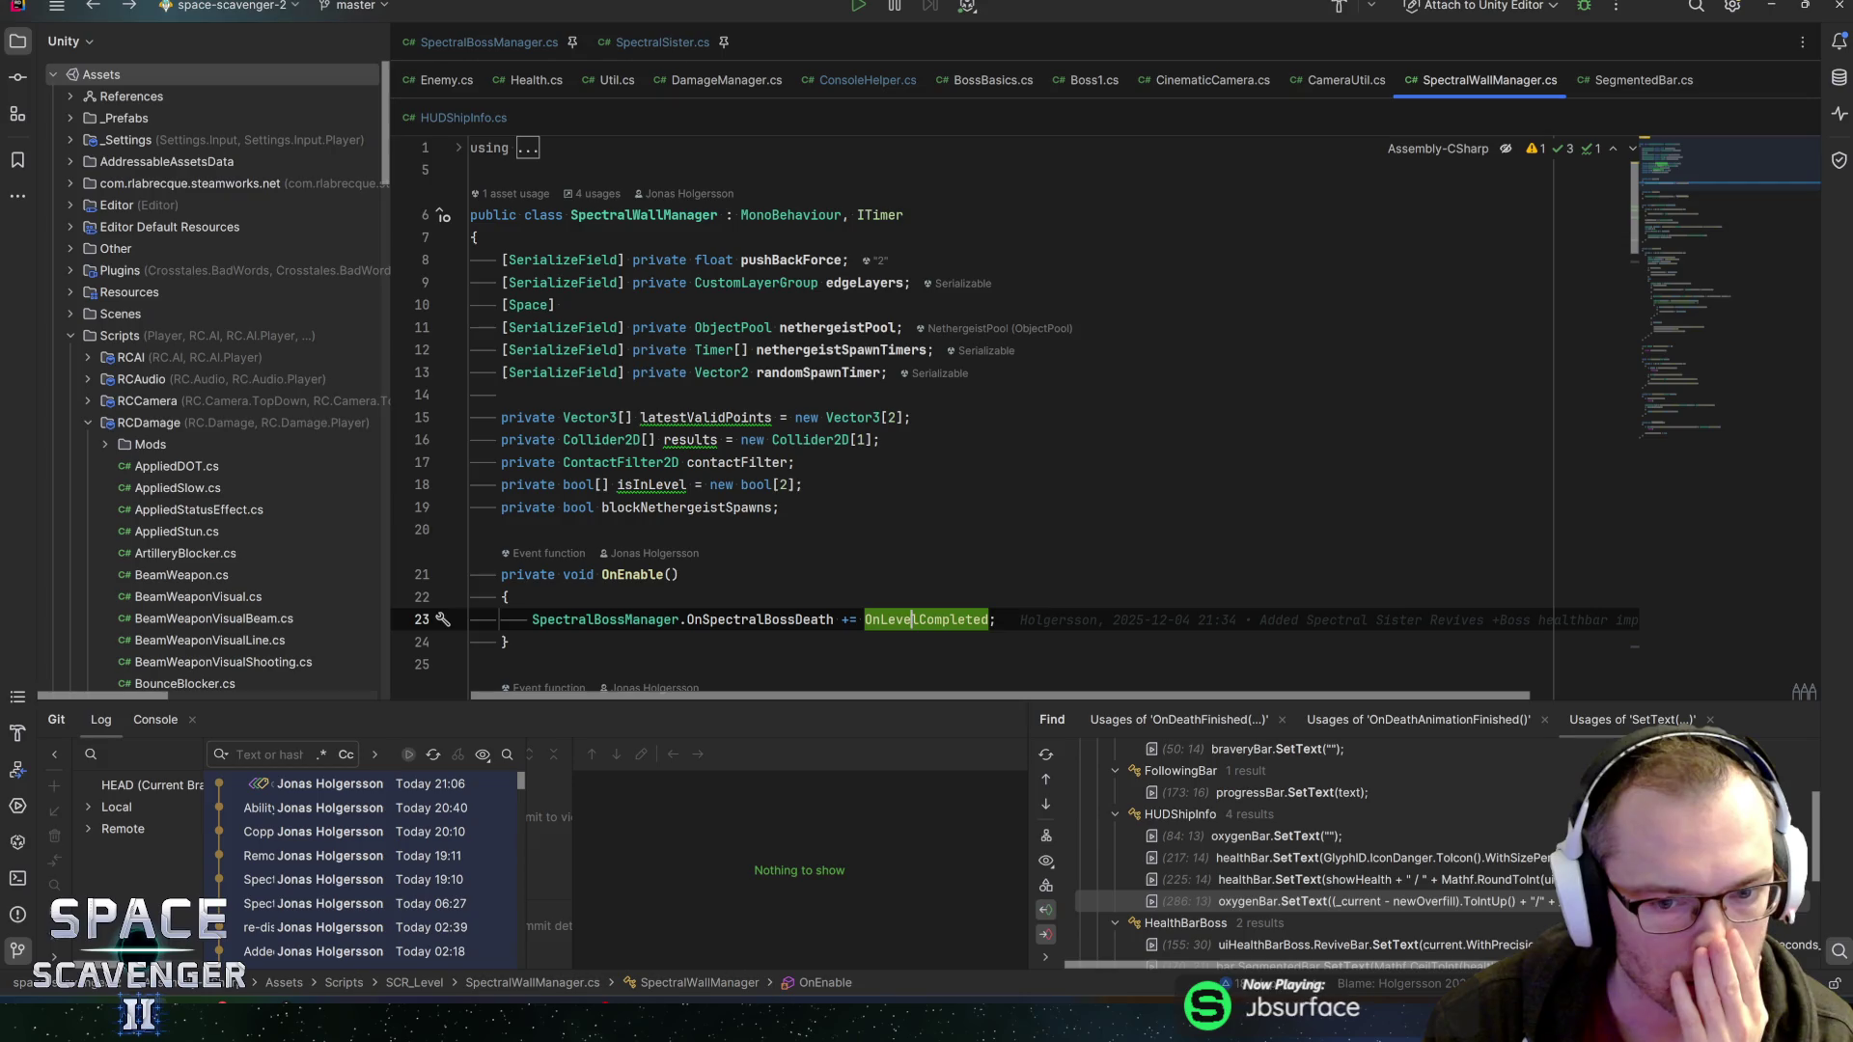
click(779, 507)
scroll(965, 415, down, 4)
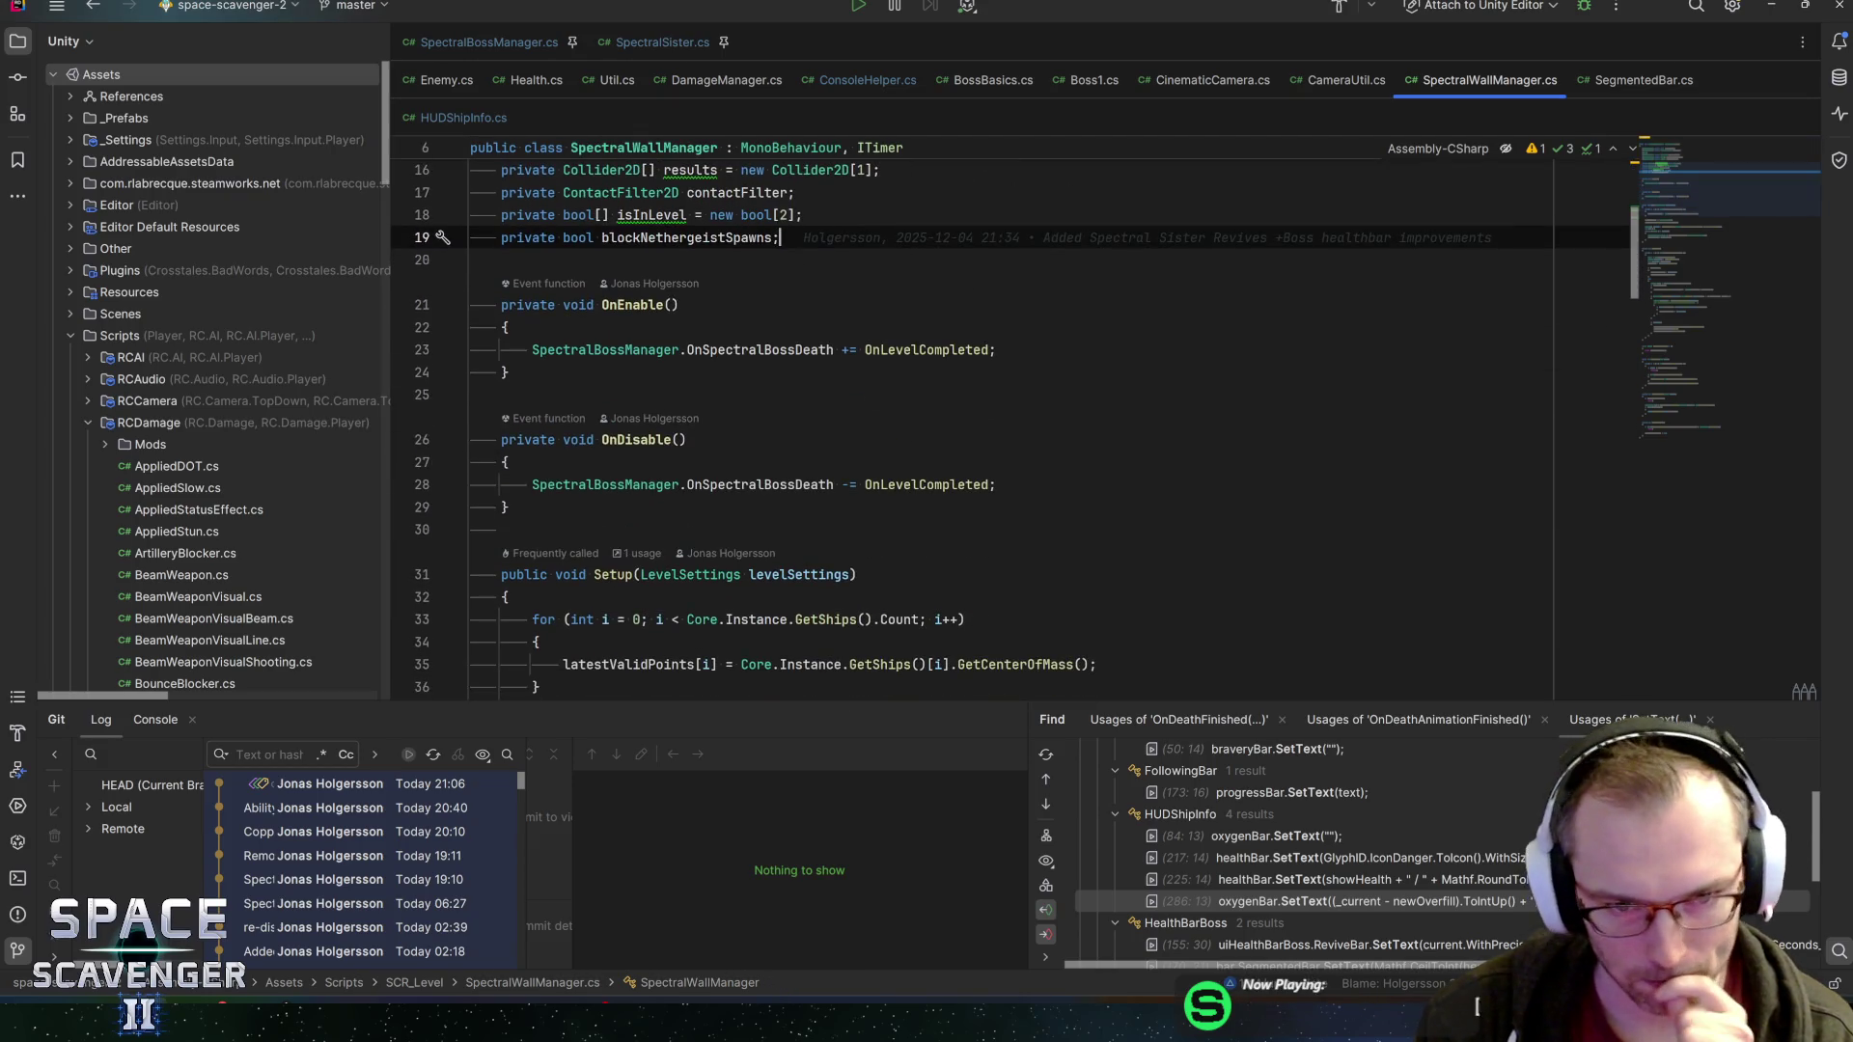
key(ctrl+b)
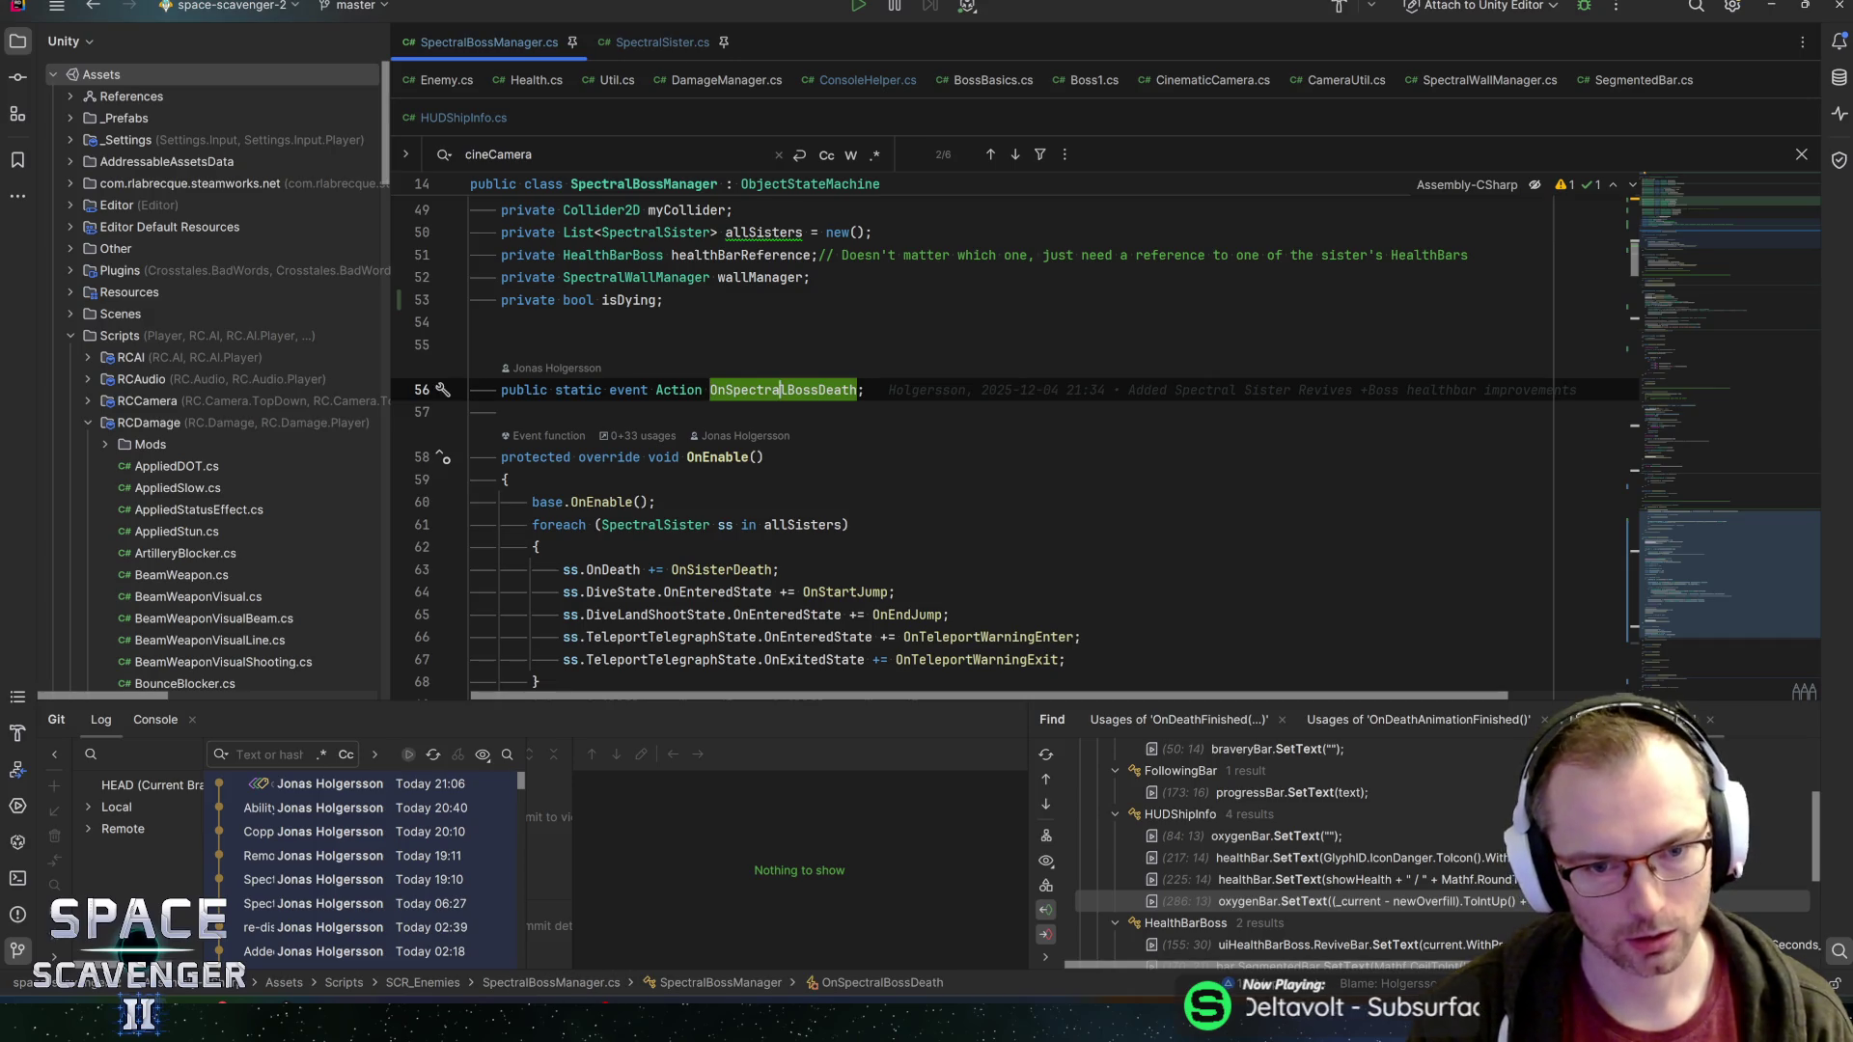
List usages of OnSpectralBossDeath and locate its invoke call on line 362
key(alt+F7)
scroll(1300, 889, down, 1)
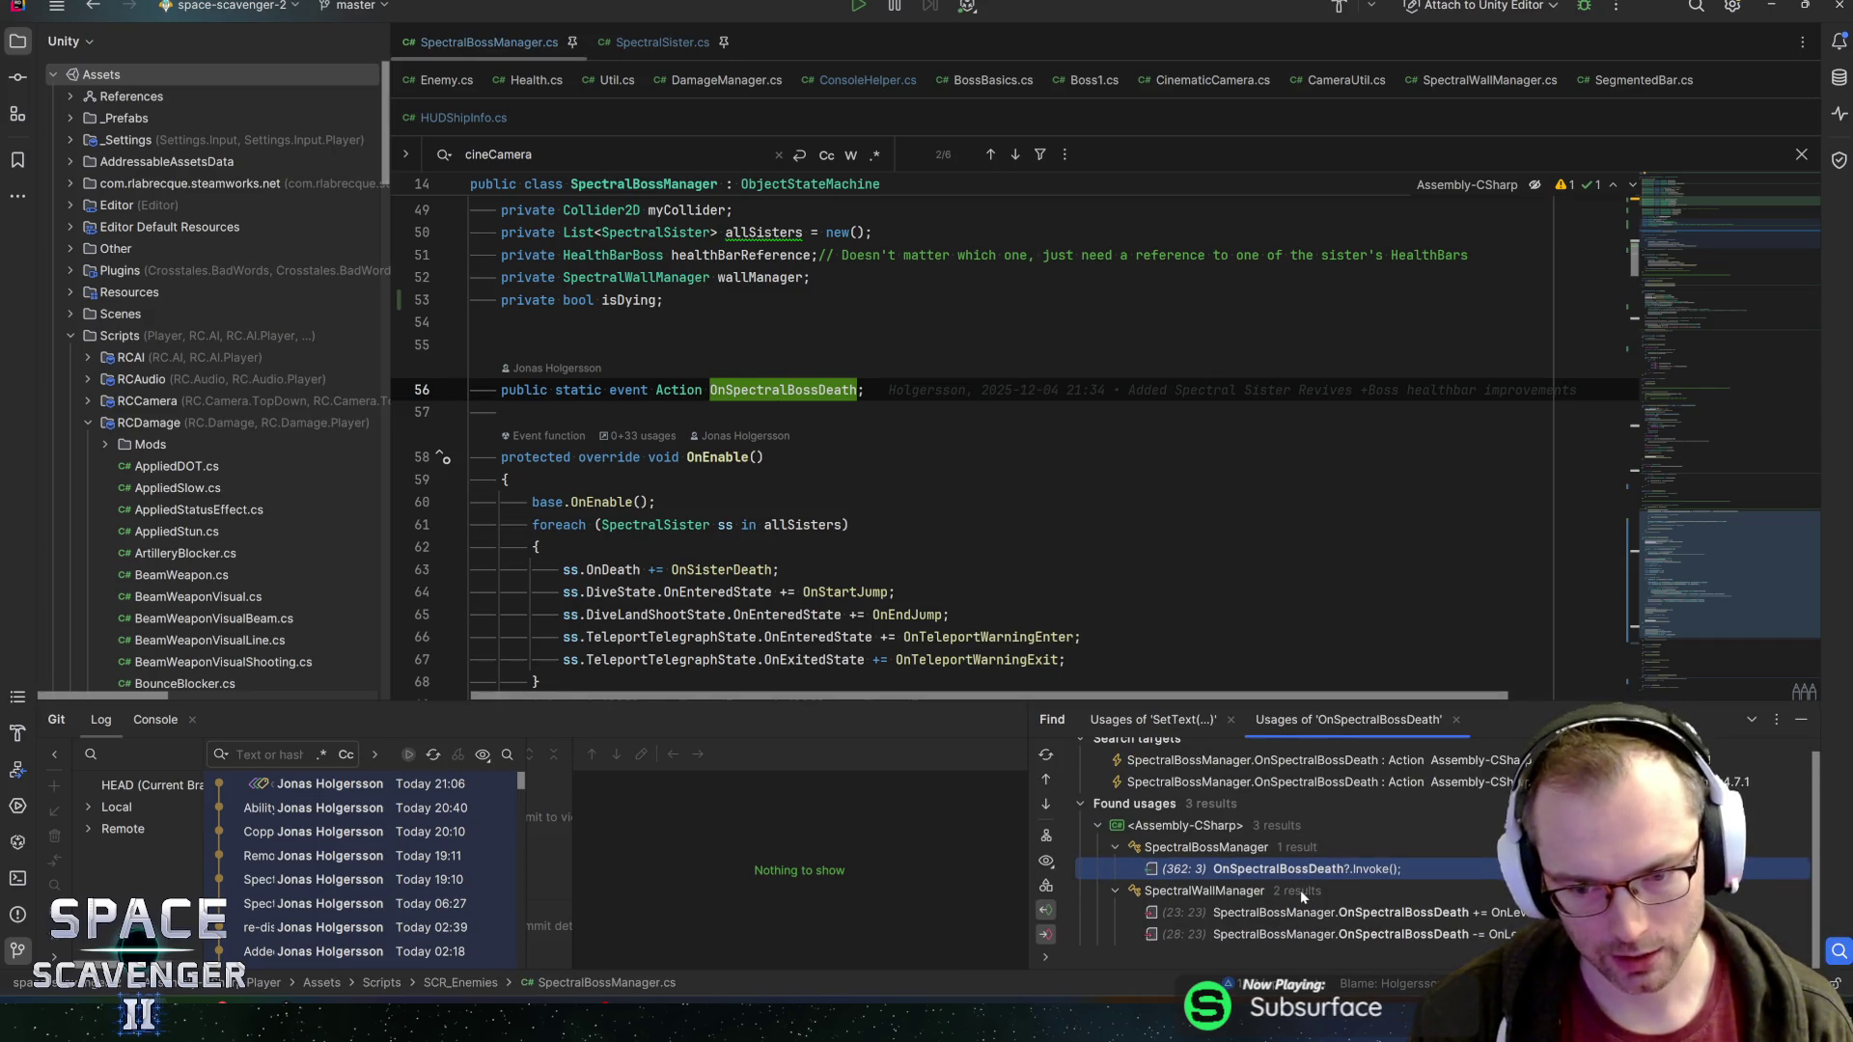
key(Escape)
double_click(783, 389)
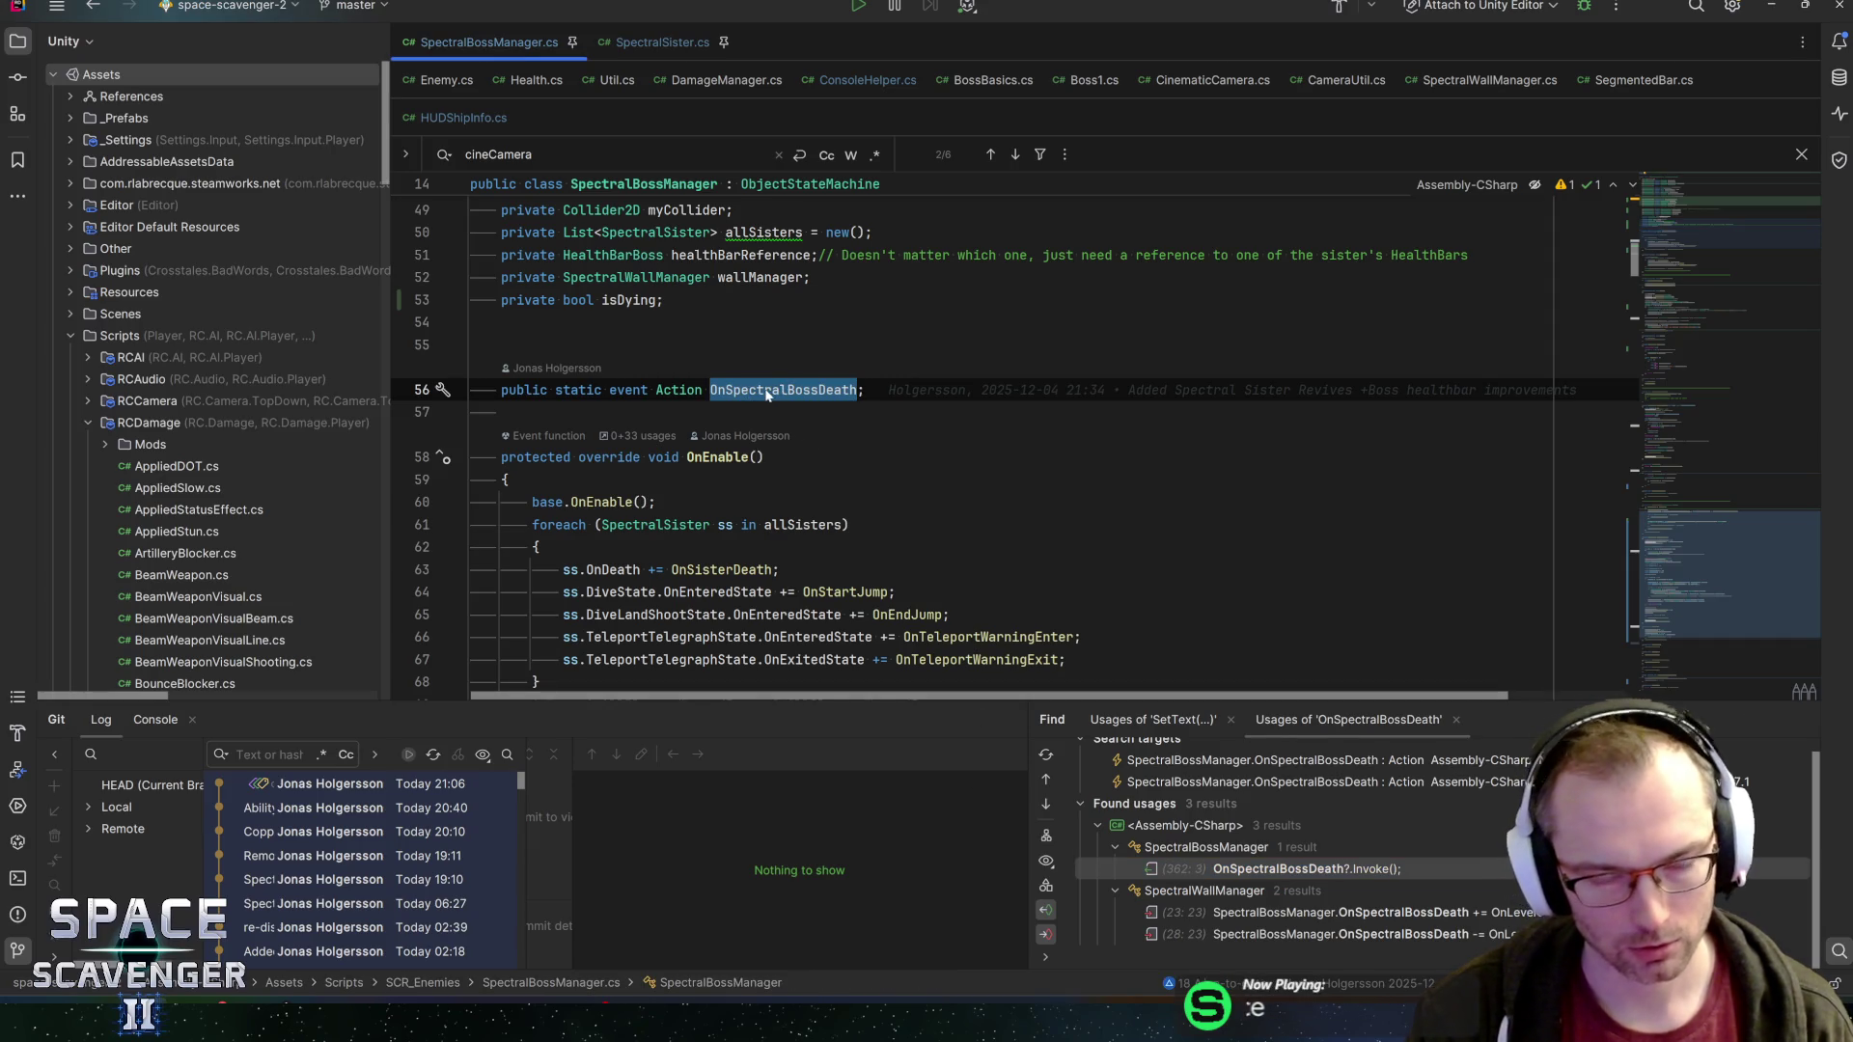
key(ctrl+f)
key(Return)
Cut the OnSpectralBossDeath invoke line from the end of KillSelf
click(765, 374)
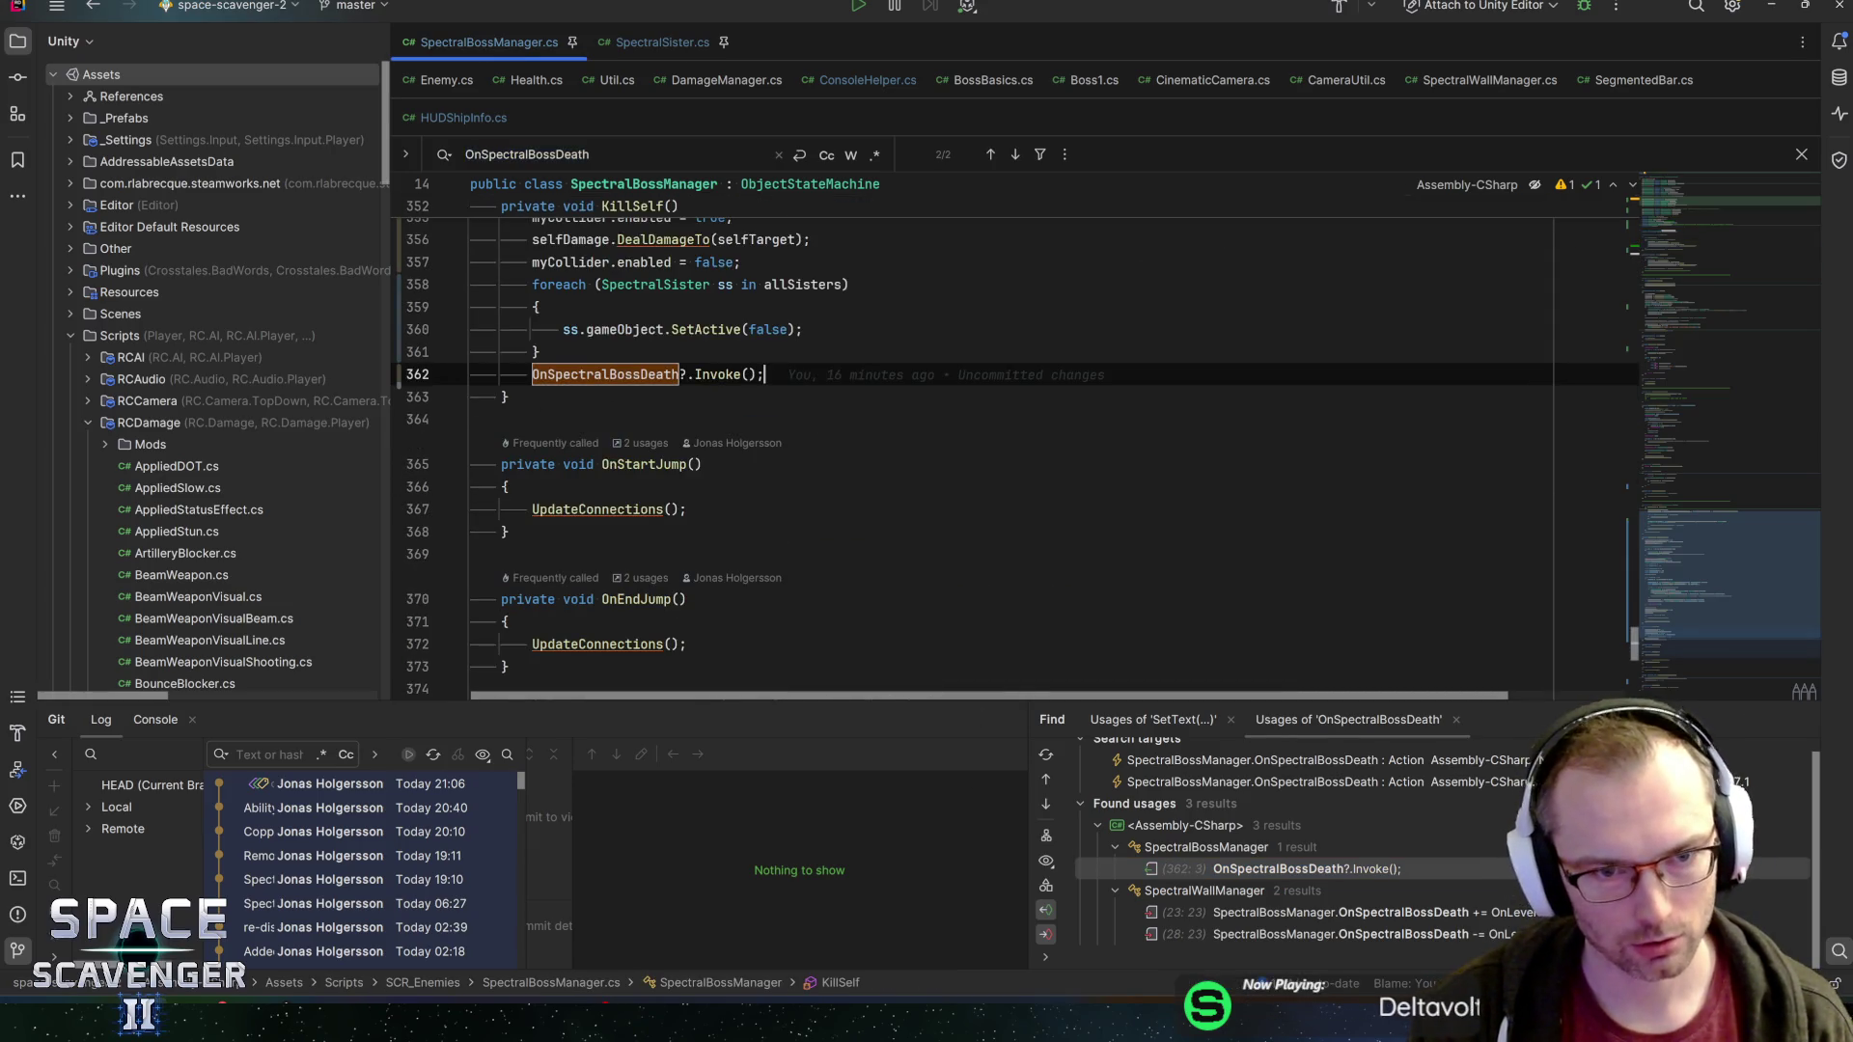
key(shift+Home)
key(shift+Home)
key(BackSpace)
key(BackSpace)
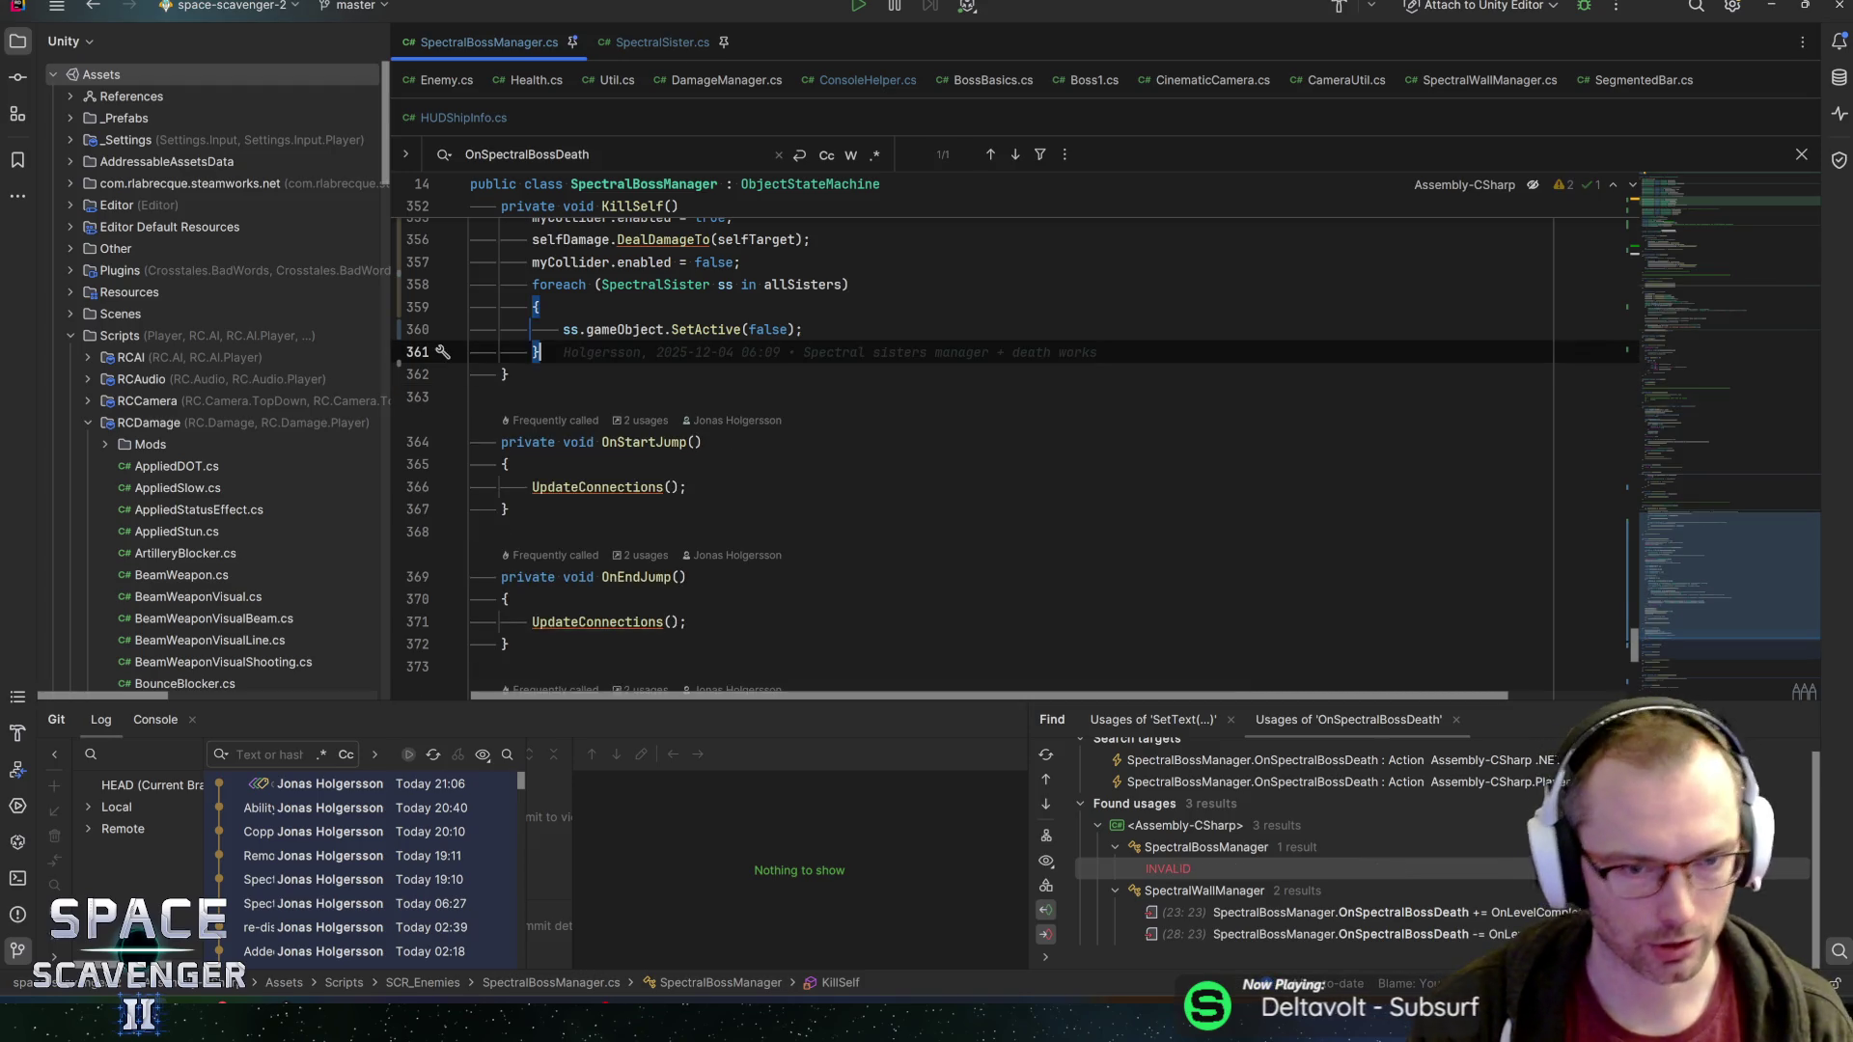
Paste the invoke call above StartCoroutine(DeathAnimation()) in OnSisterDeath
scroll(965, 434, up, 5)
scroll(965, 435, up, 10)
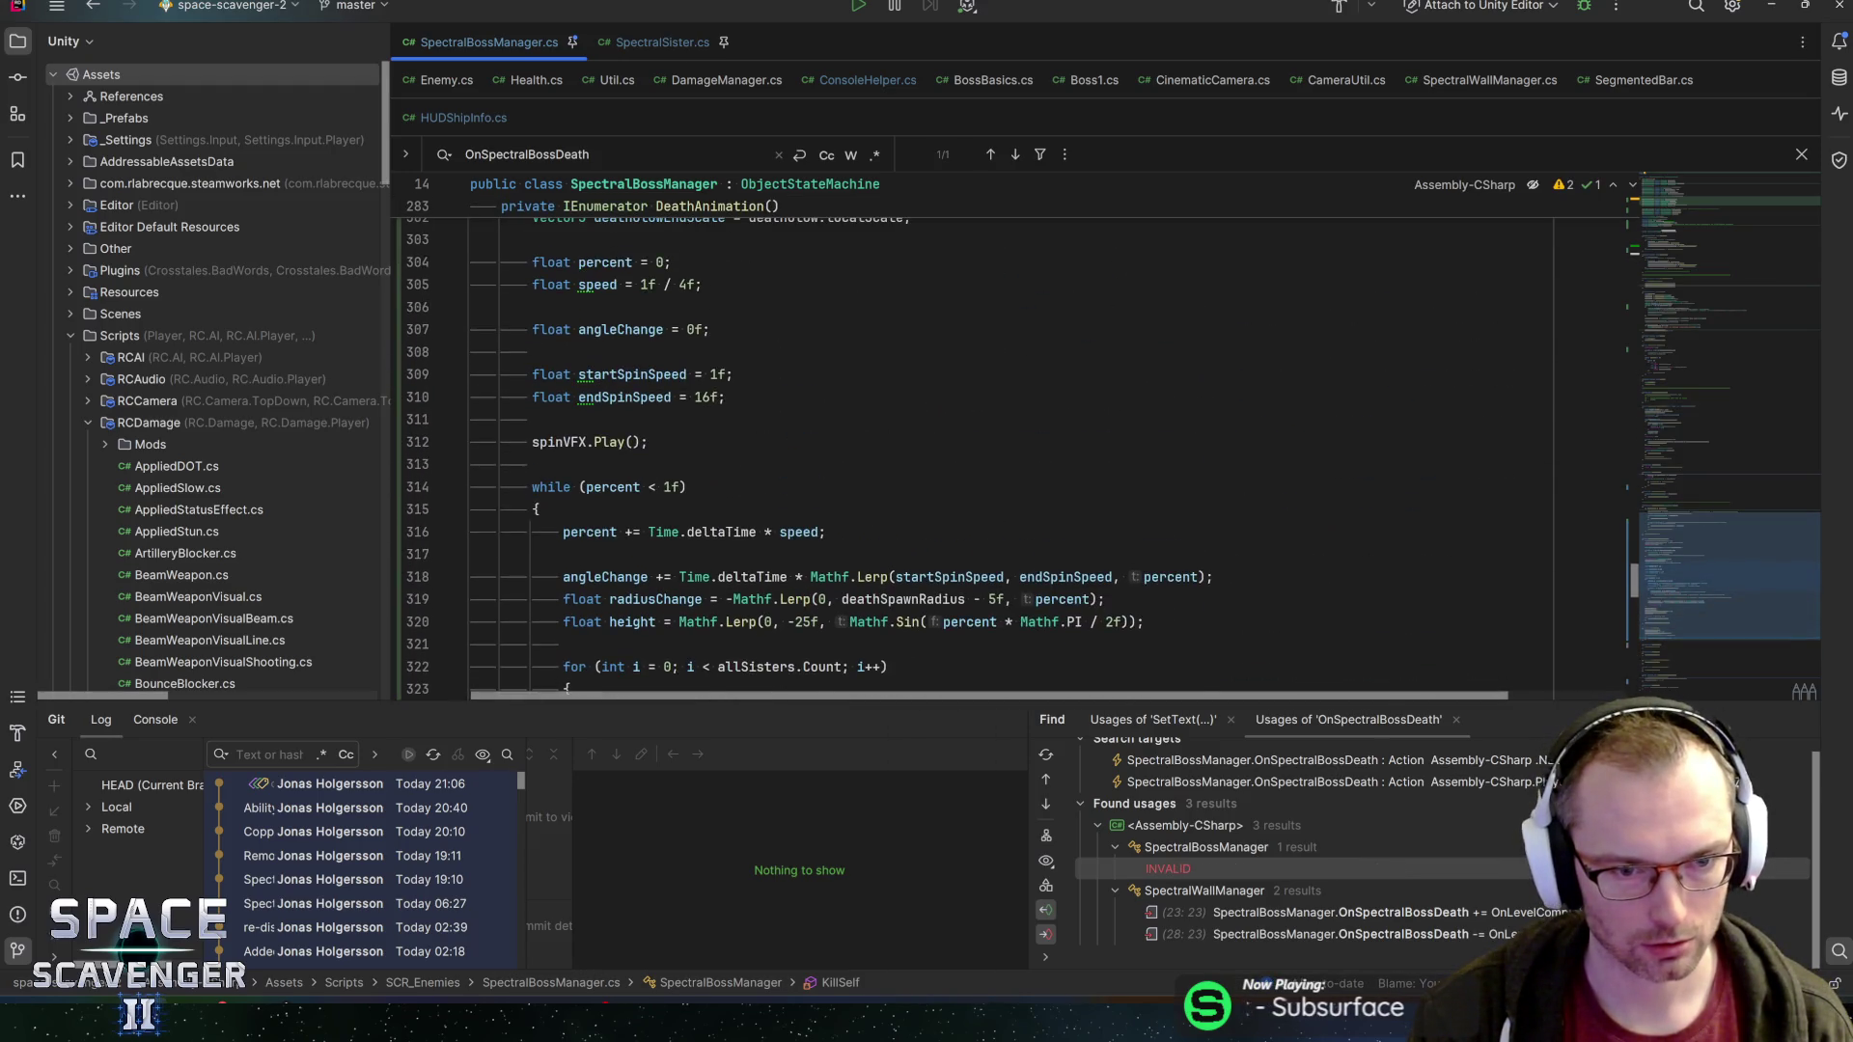
scroll(965, 434, up, 10)
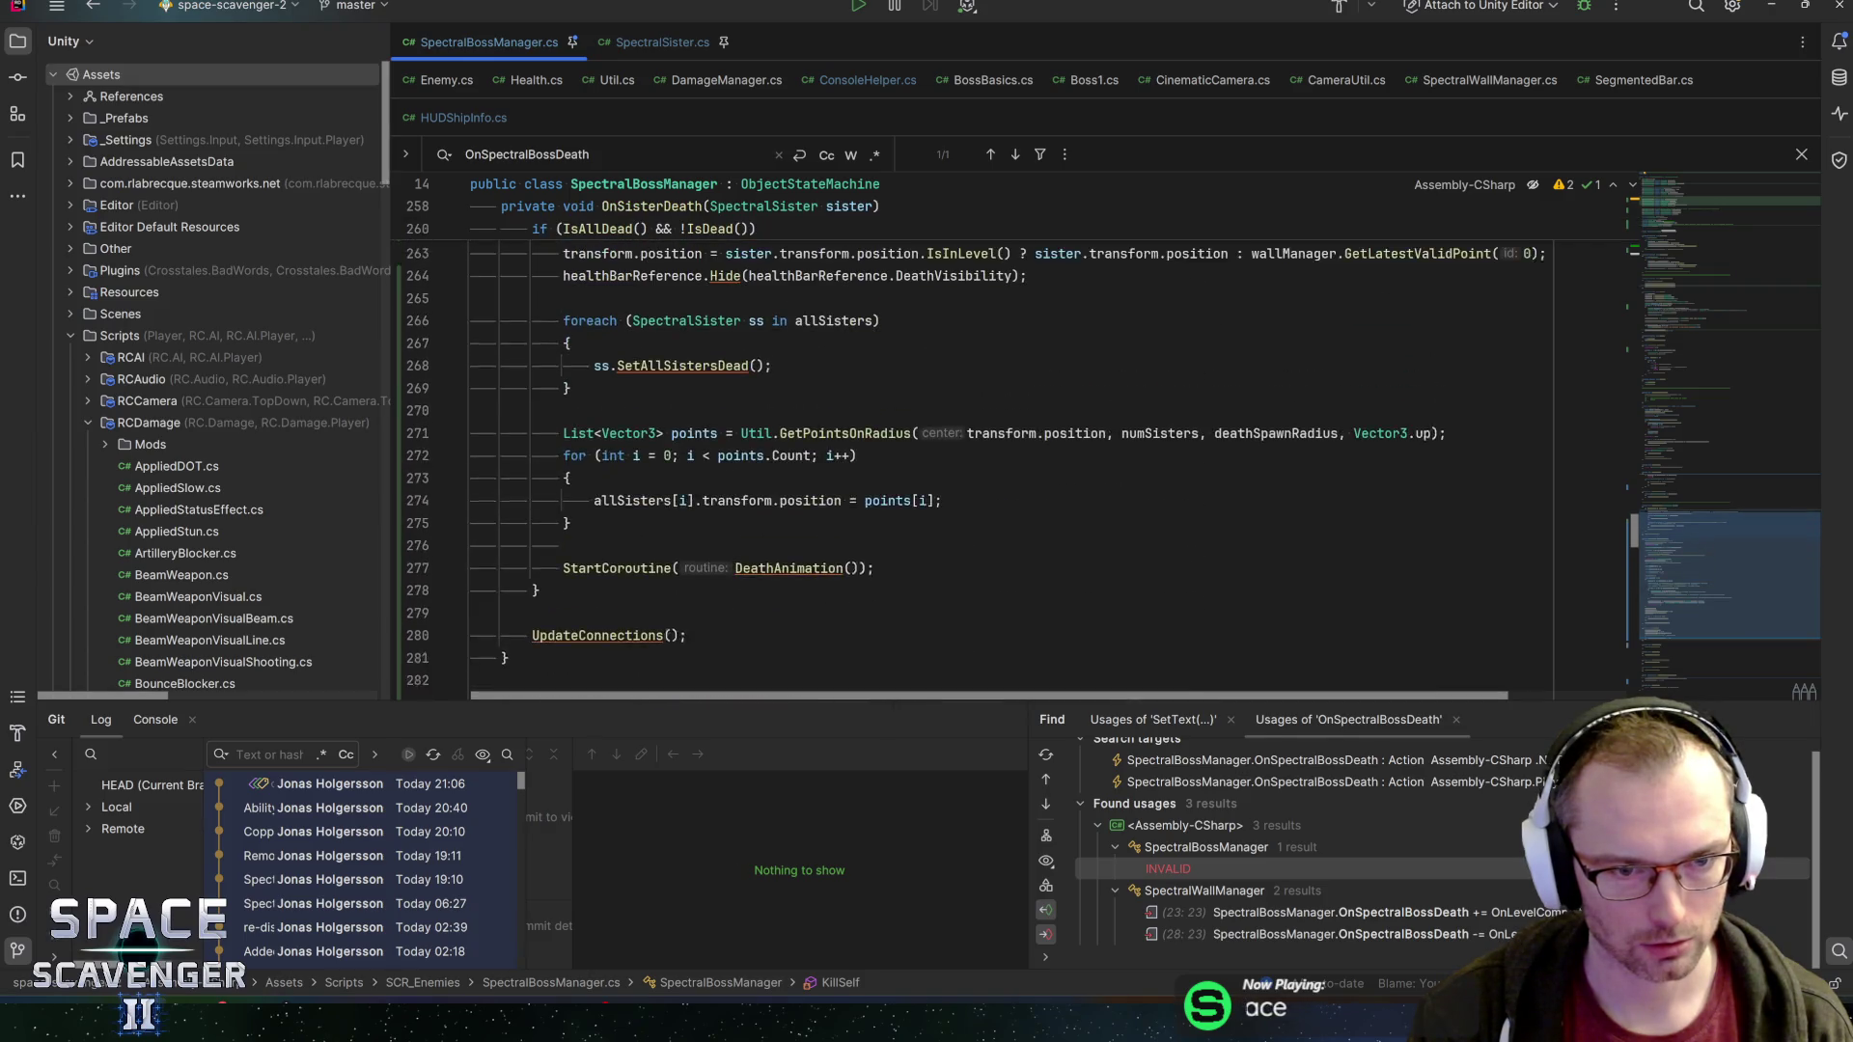
scroll(965, 434, up, 2)
scroll(965, 434, down, 5)
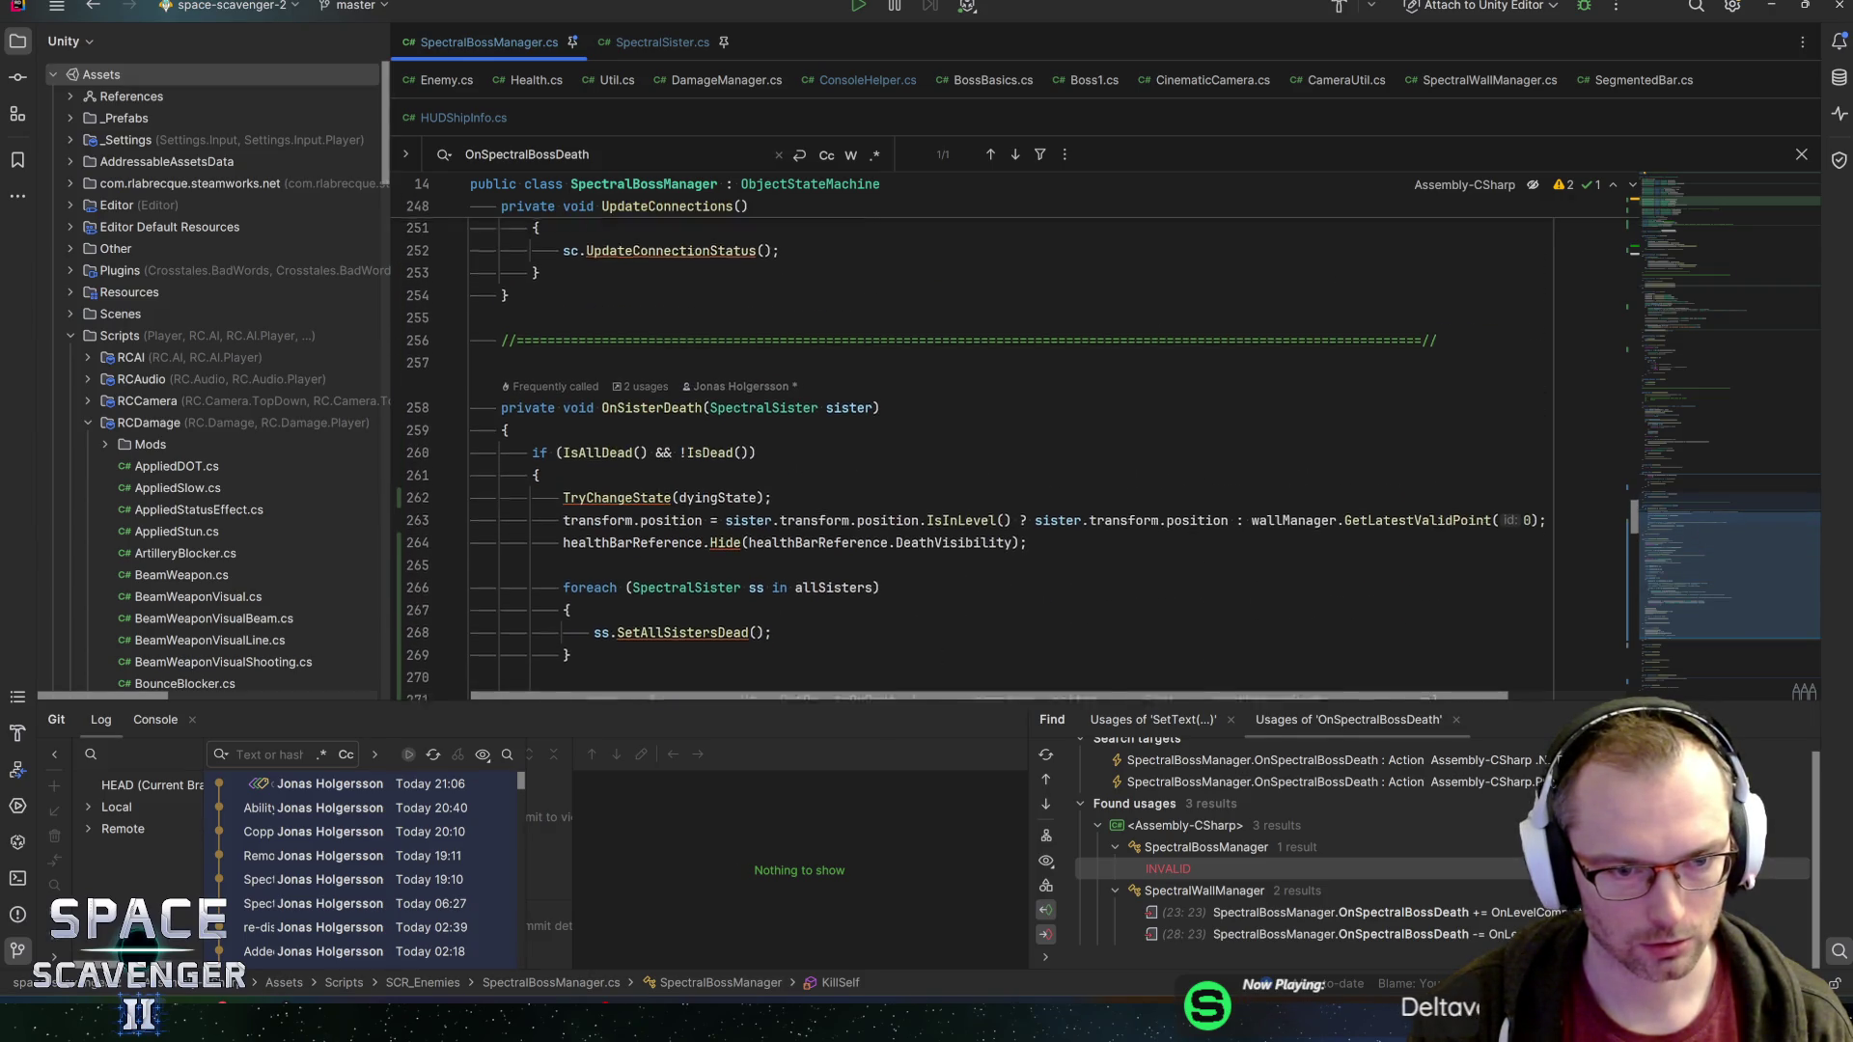
click(874, 510)
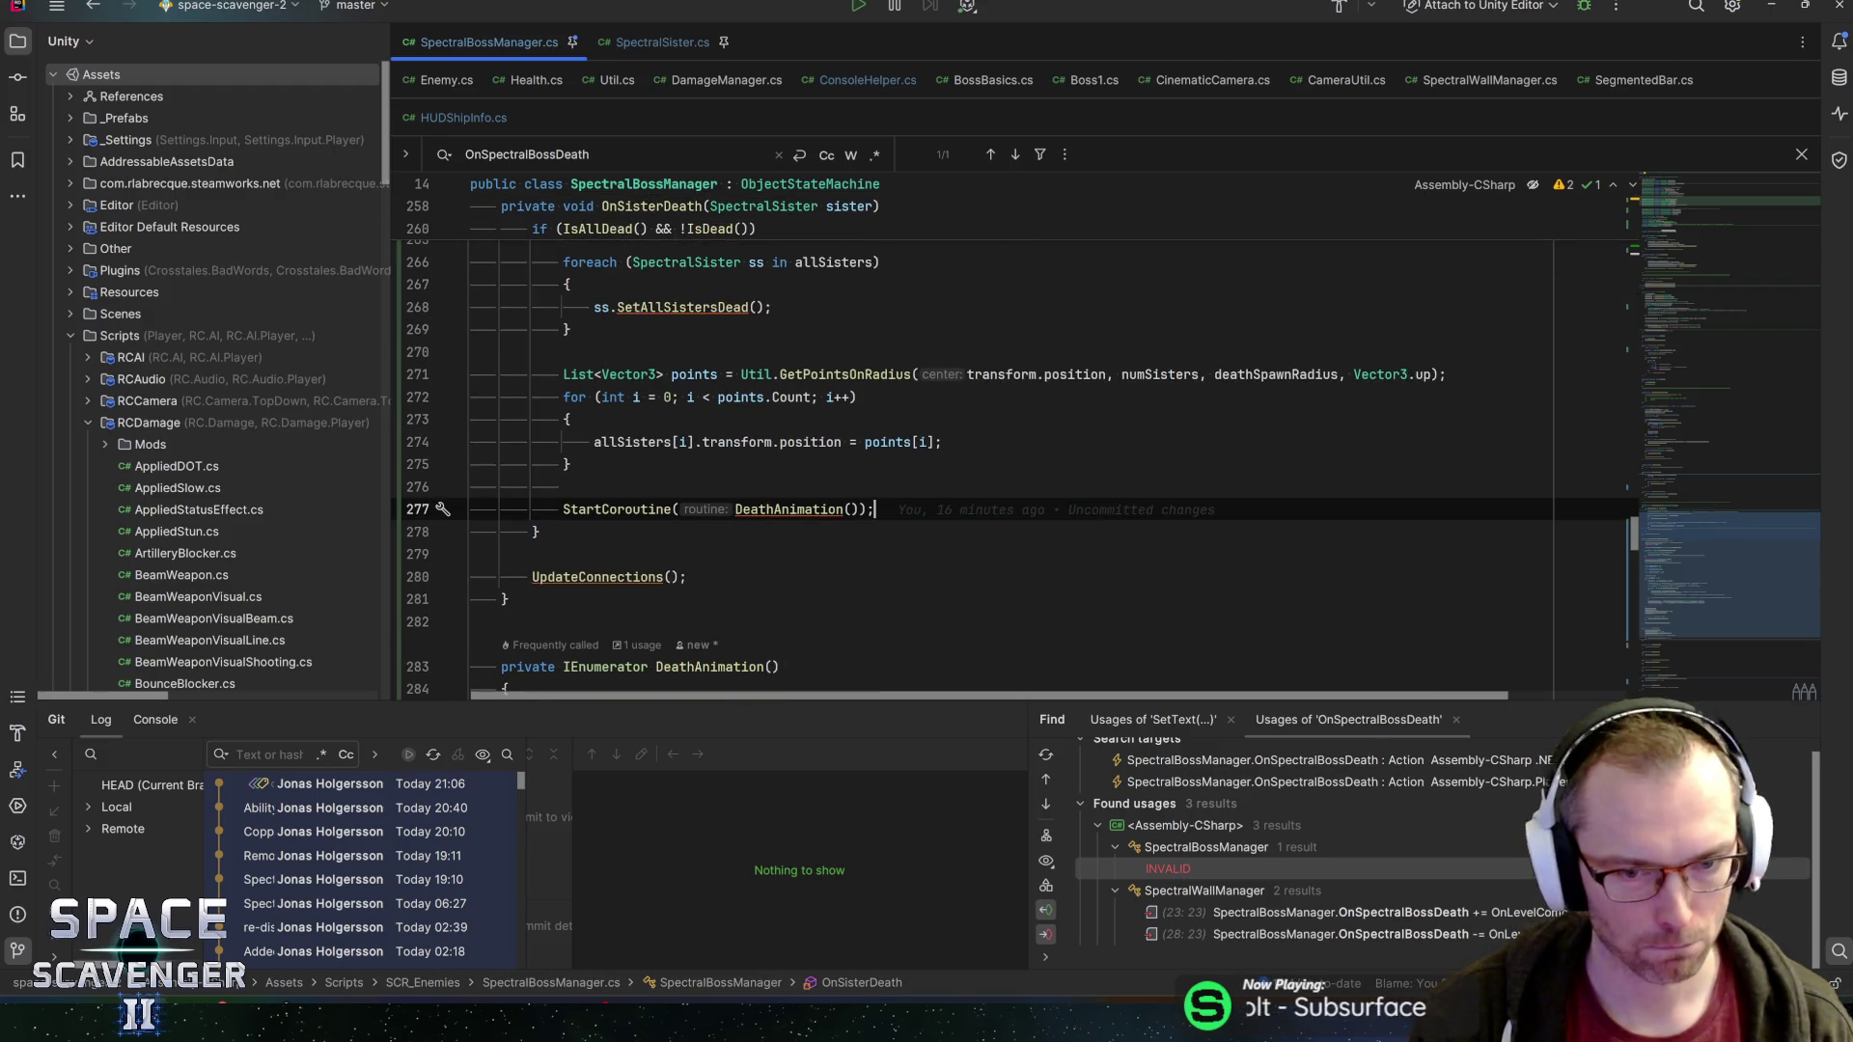
text(OnSpectralBossDeath?.Invoke();)
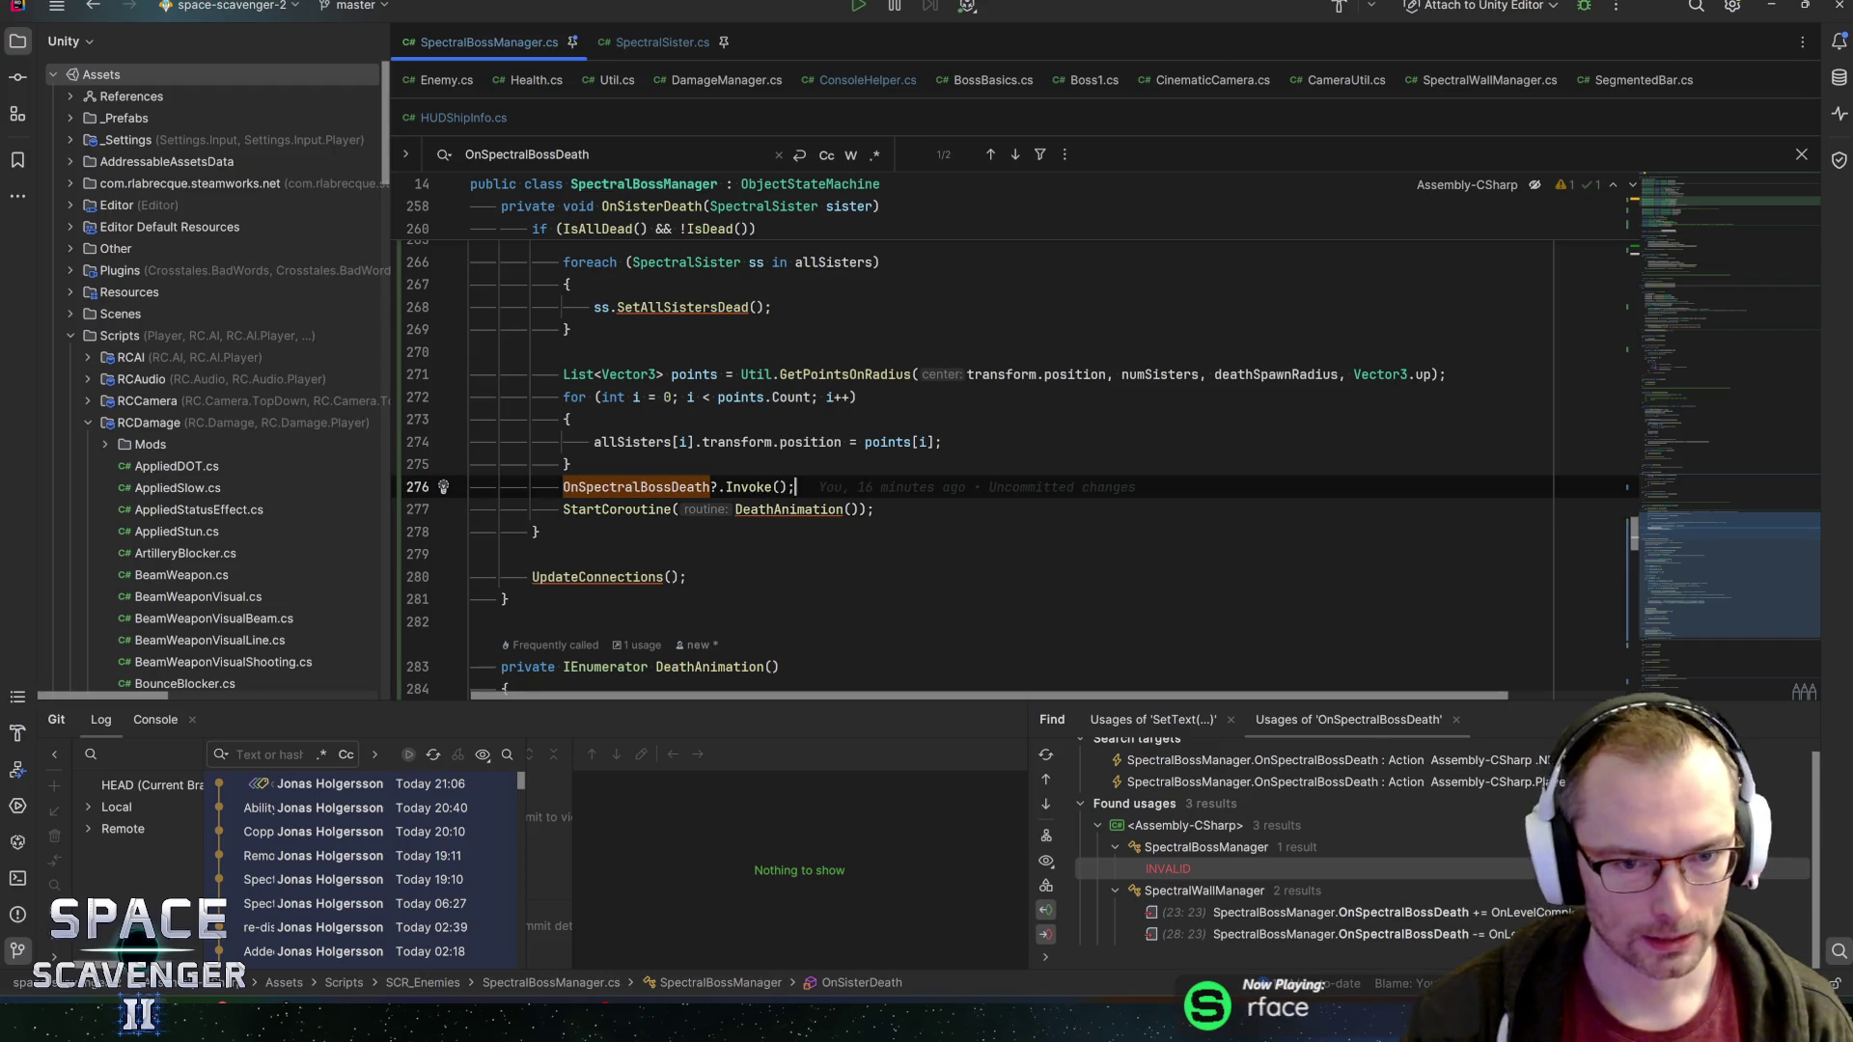
Add a blank line after the moved invoke, then open Ship.cs and search for 'invuln'
key(Return)
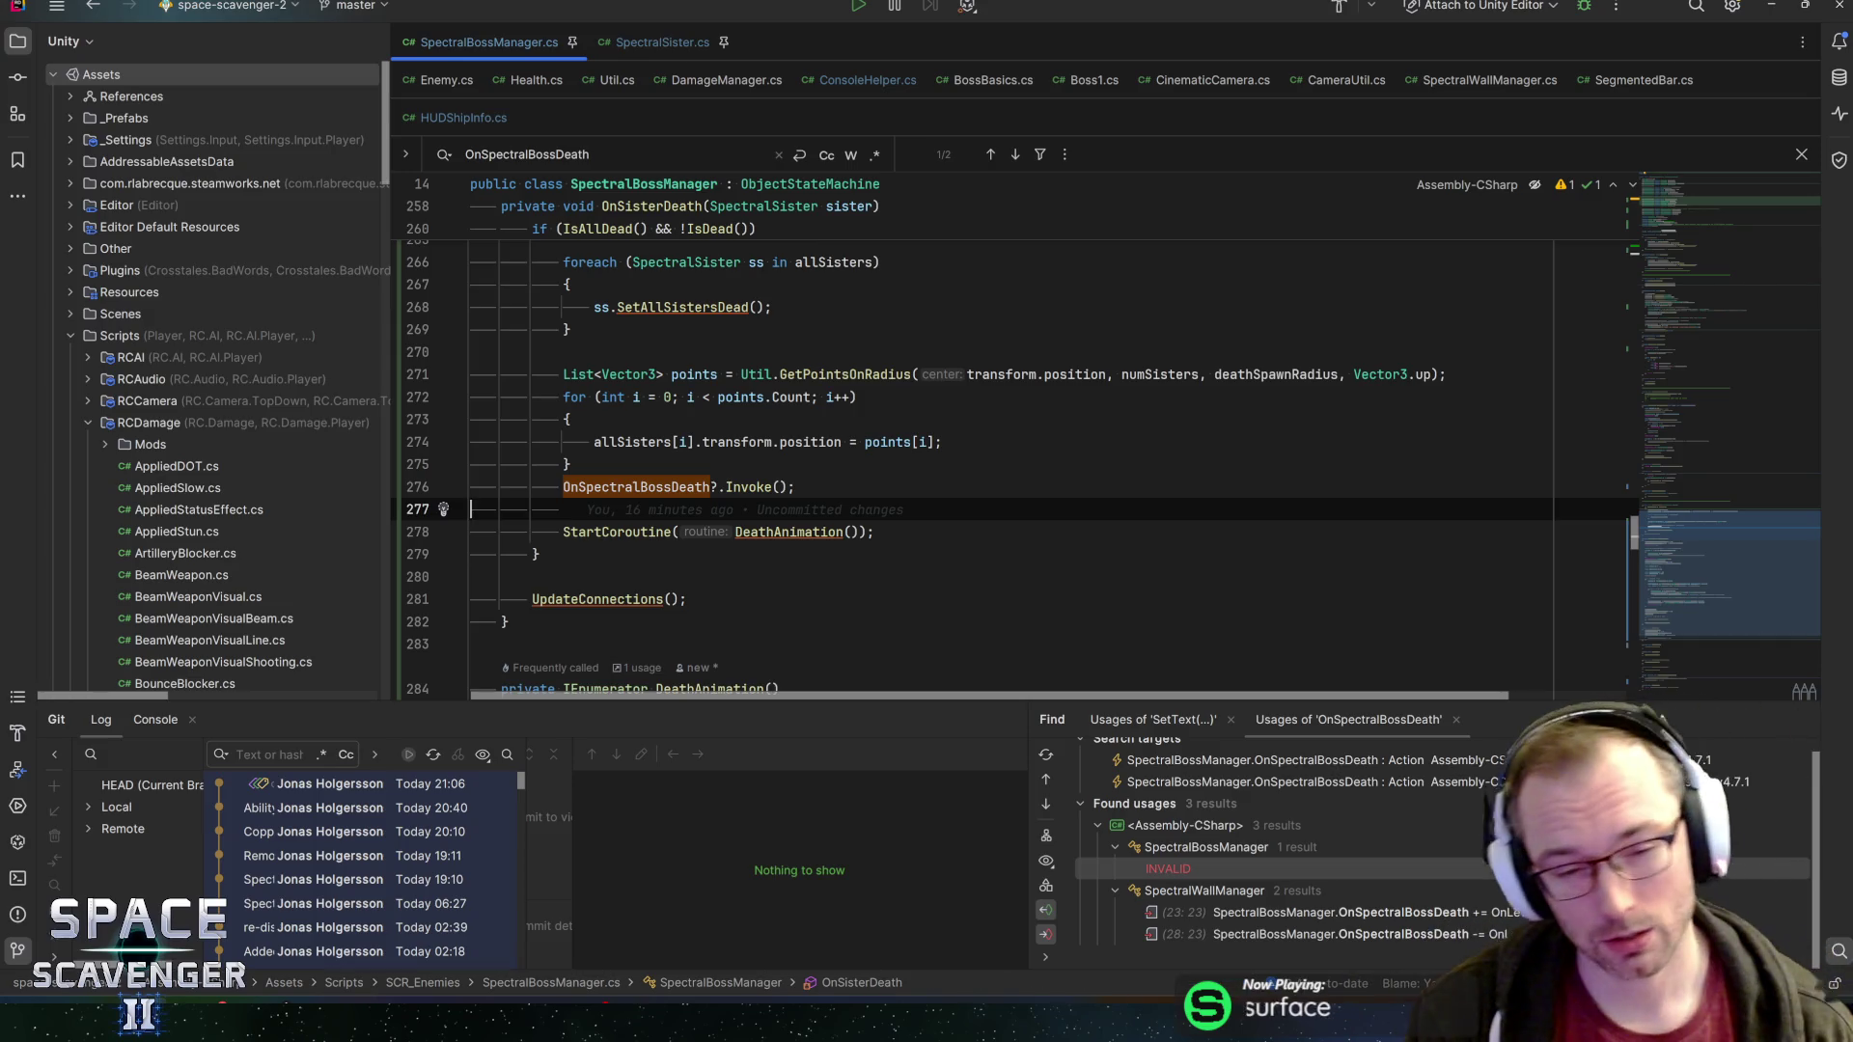
click(795, 486)
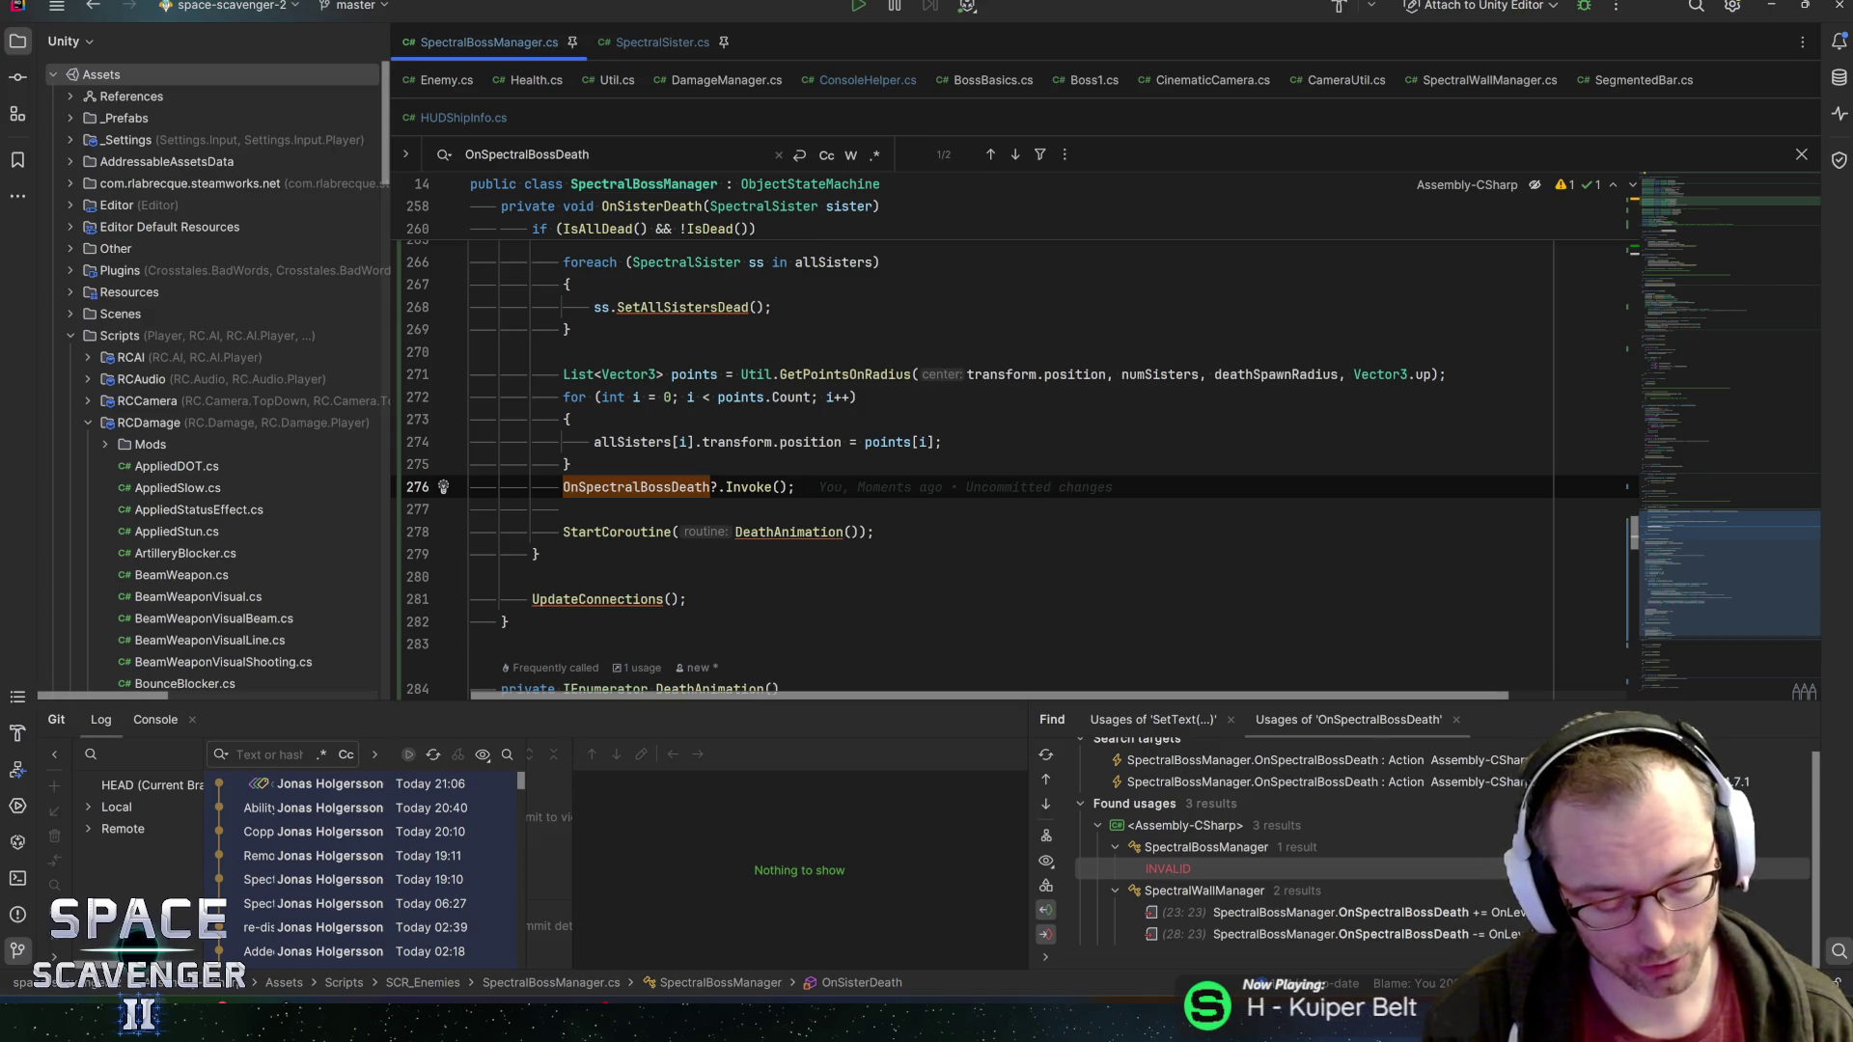
key(ctrl+n)
text(ship)
key(Return)
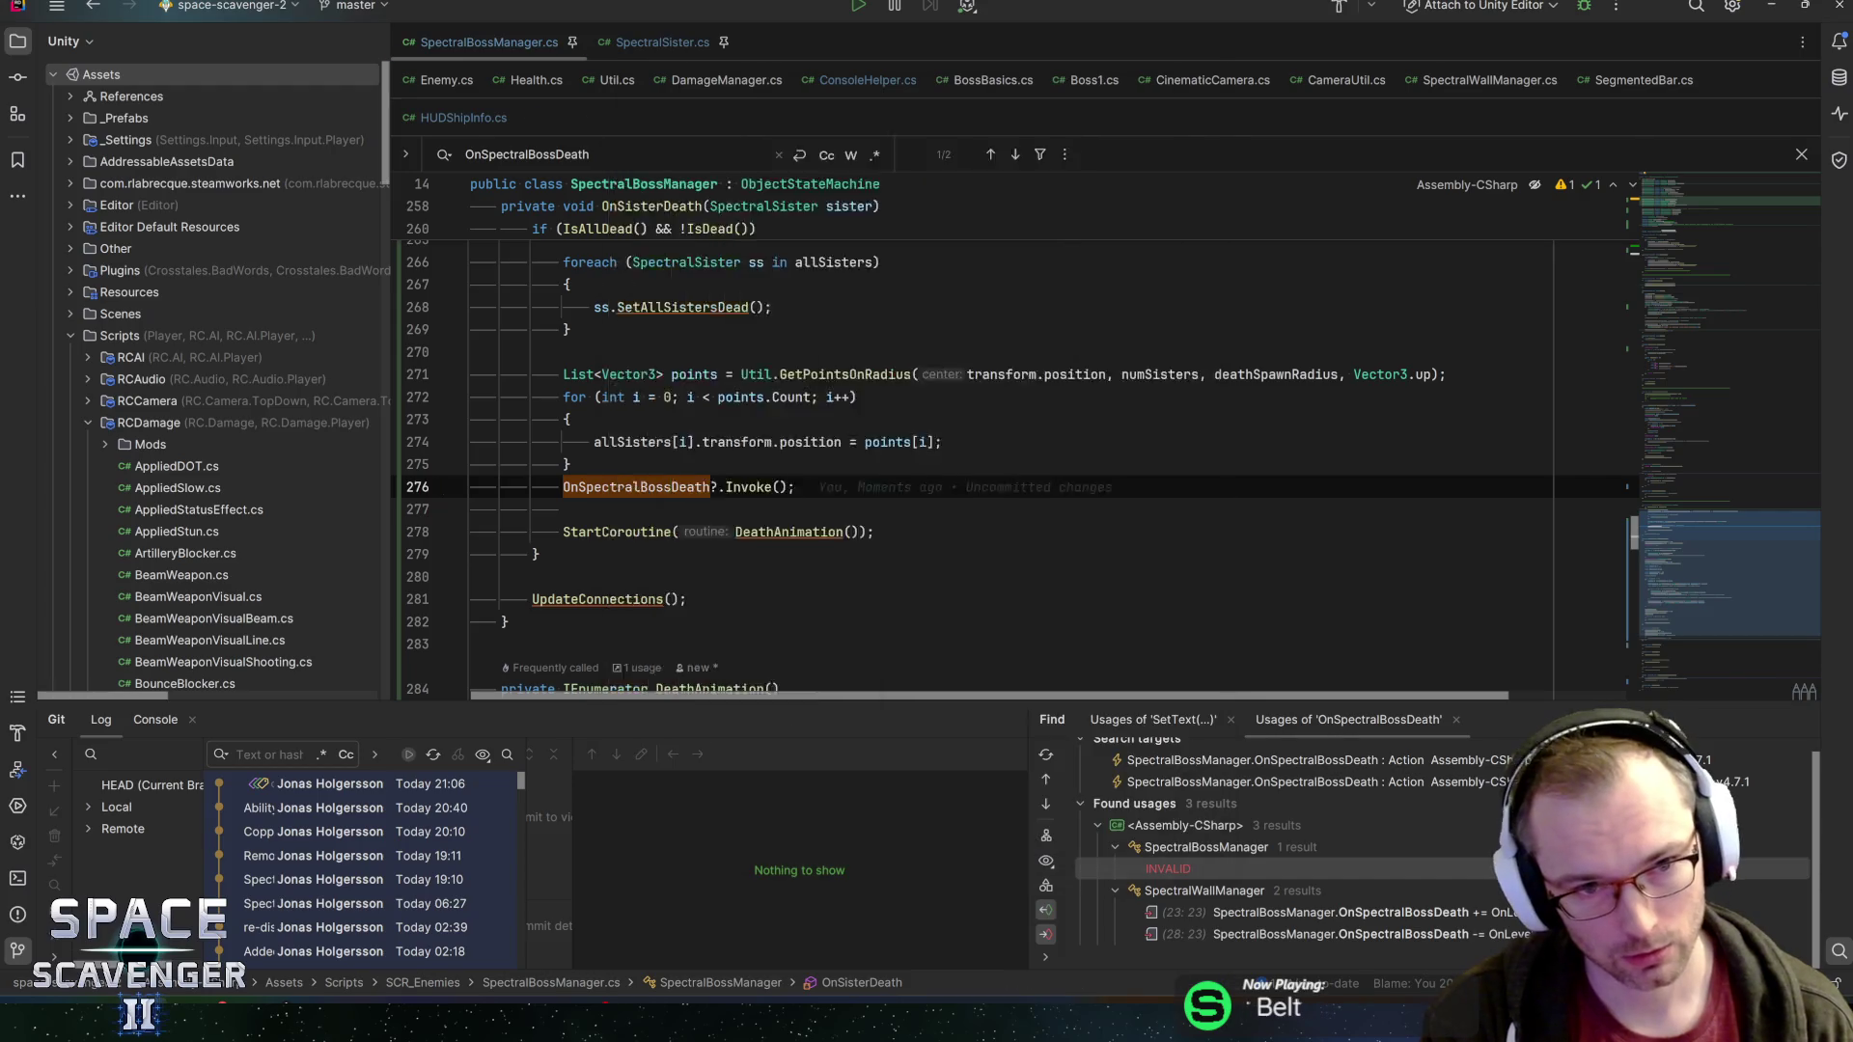
key(ctrl+f)
text(invuln)
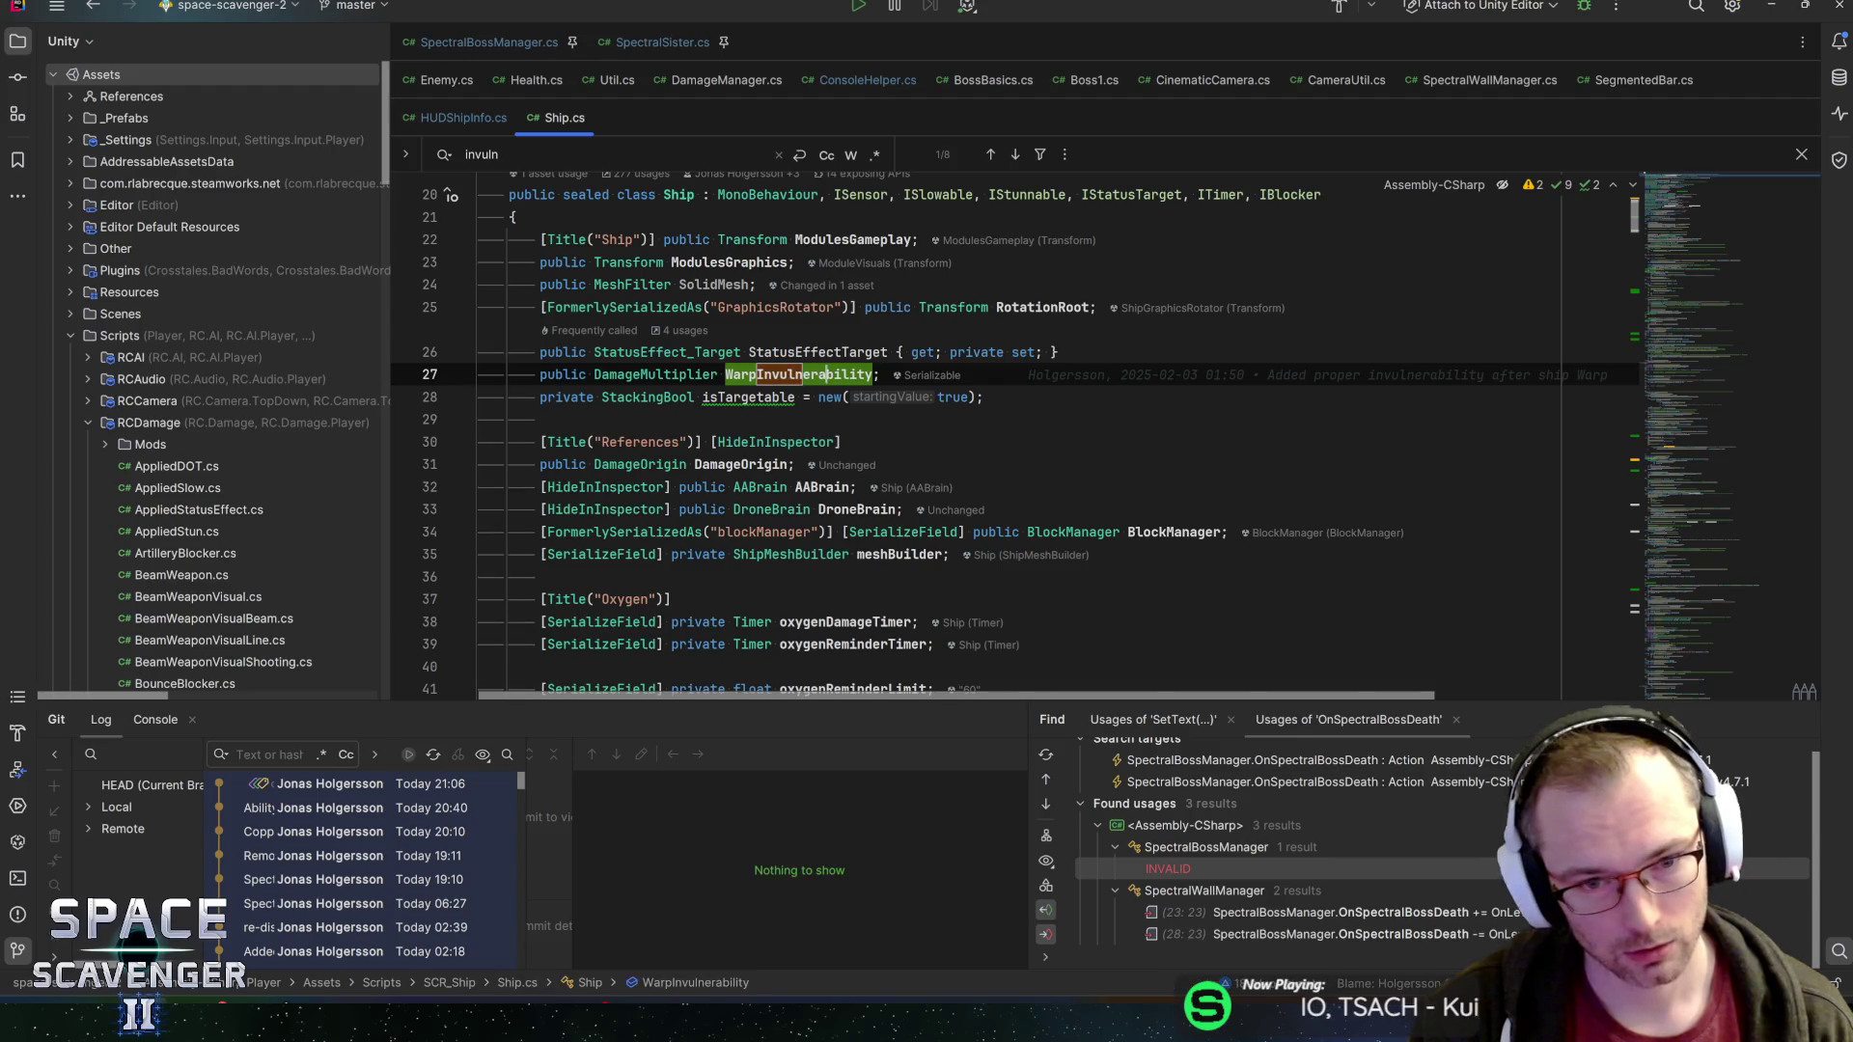
Find all 14 usages of AddDamageMultiplier and open the call in BossBasics.cs OnDeath
key(ctrl+b)
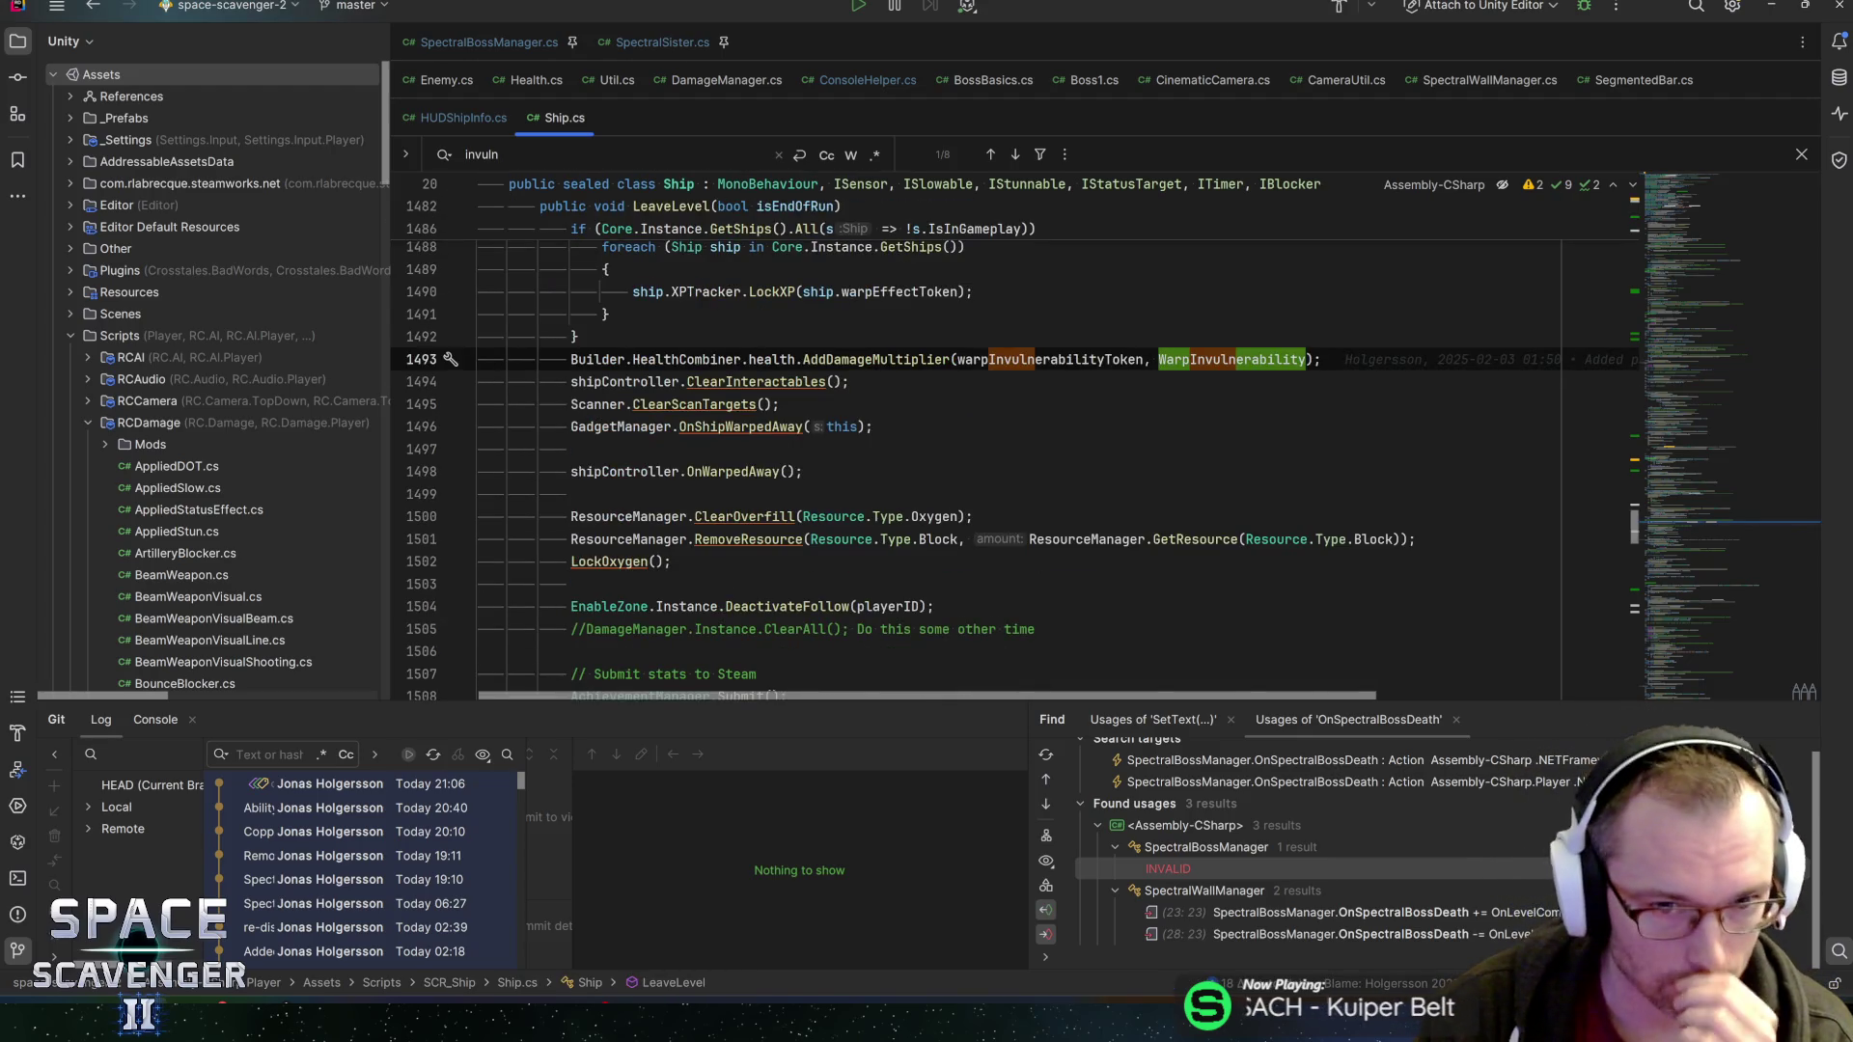
click(880, 359)
key(alt+F7)
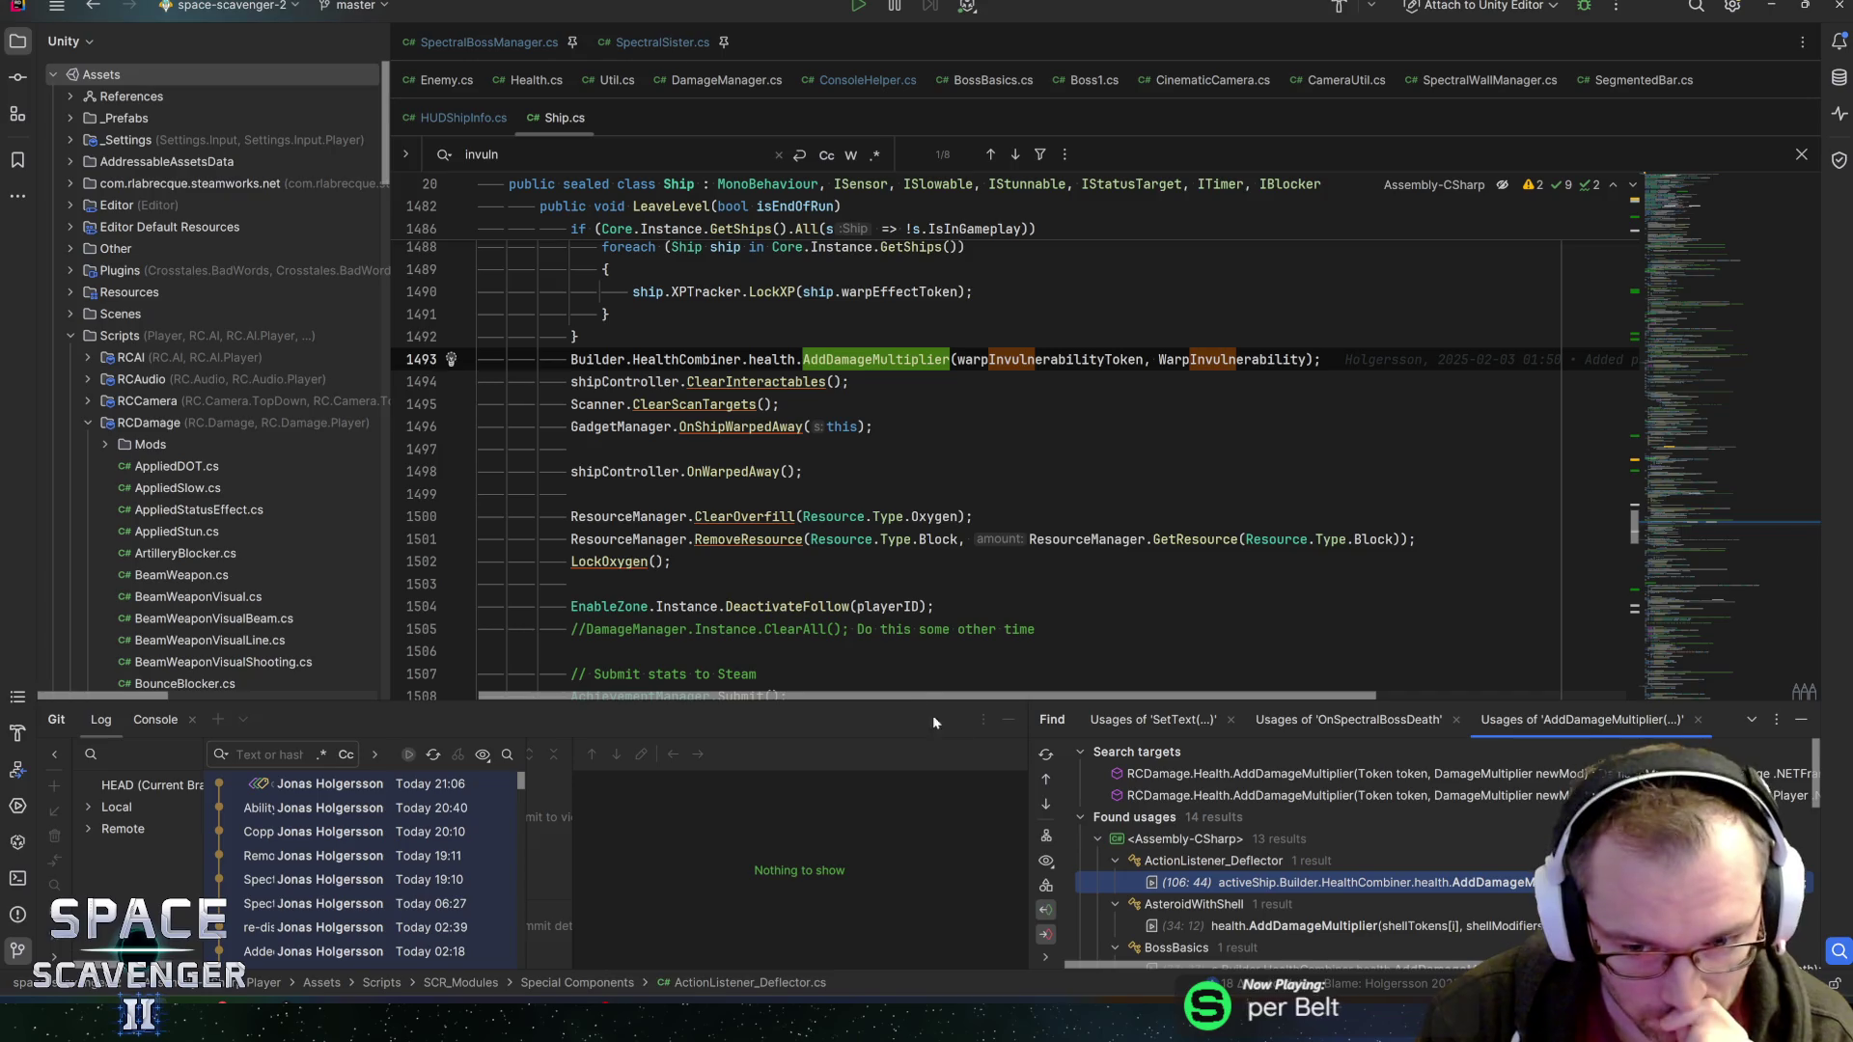
scroll(1390, 691, down, 2)
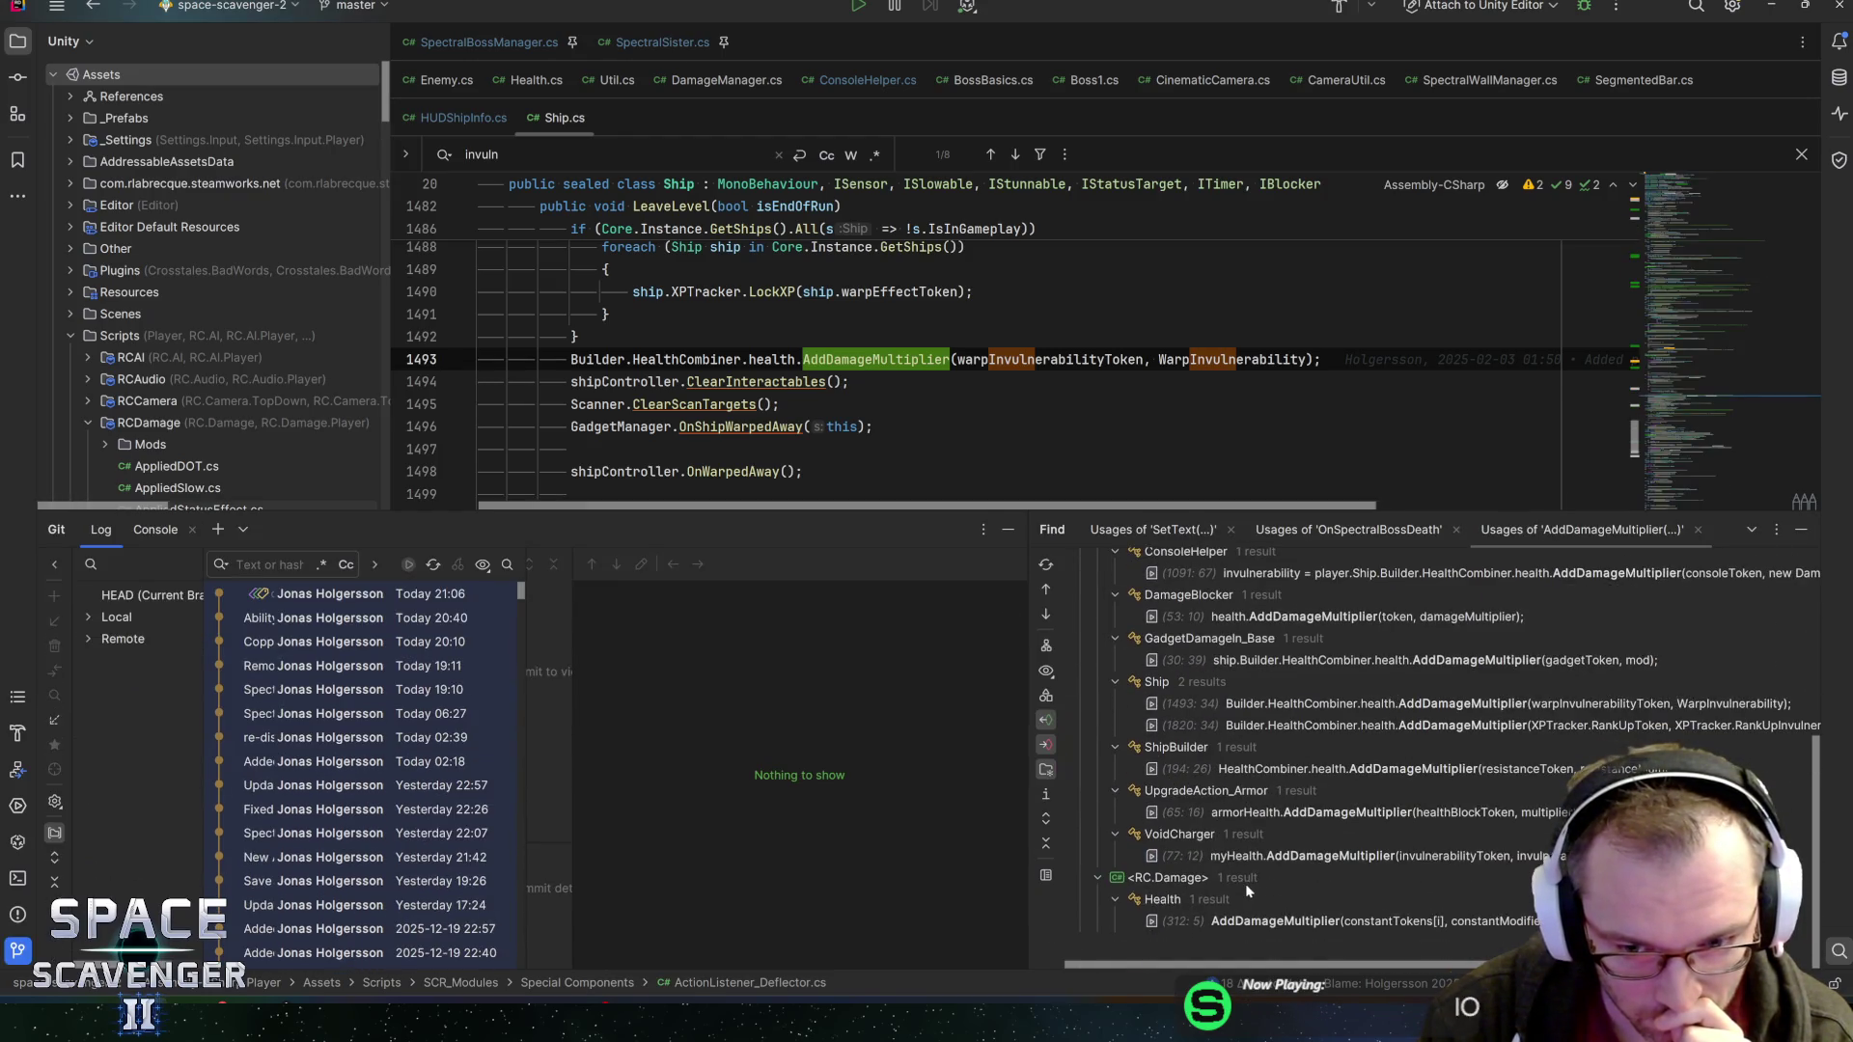
scroll(1210, 772, up, 5)
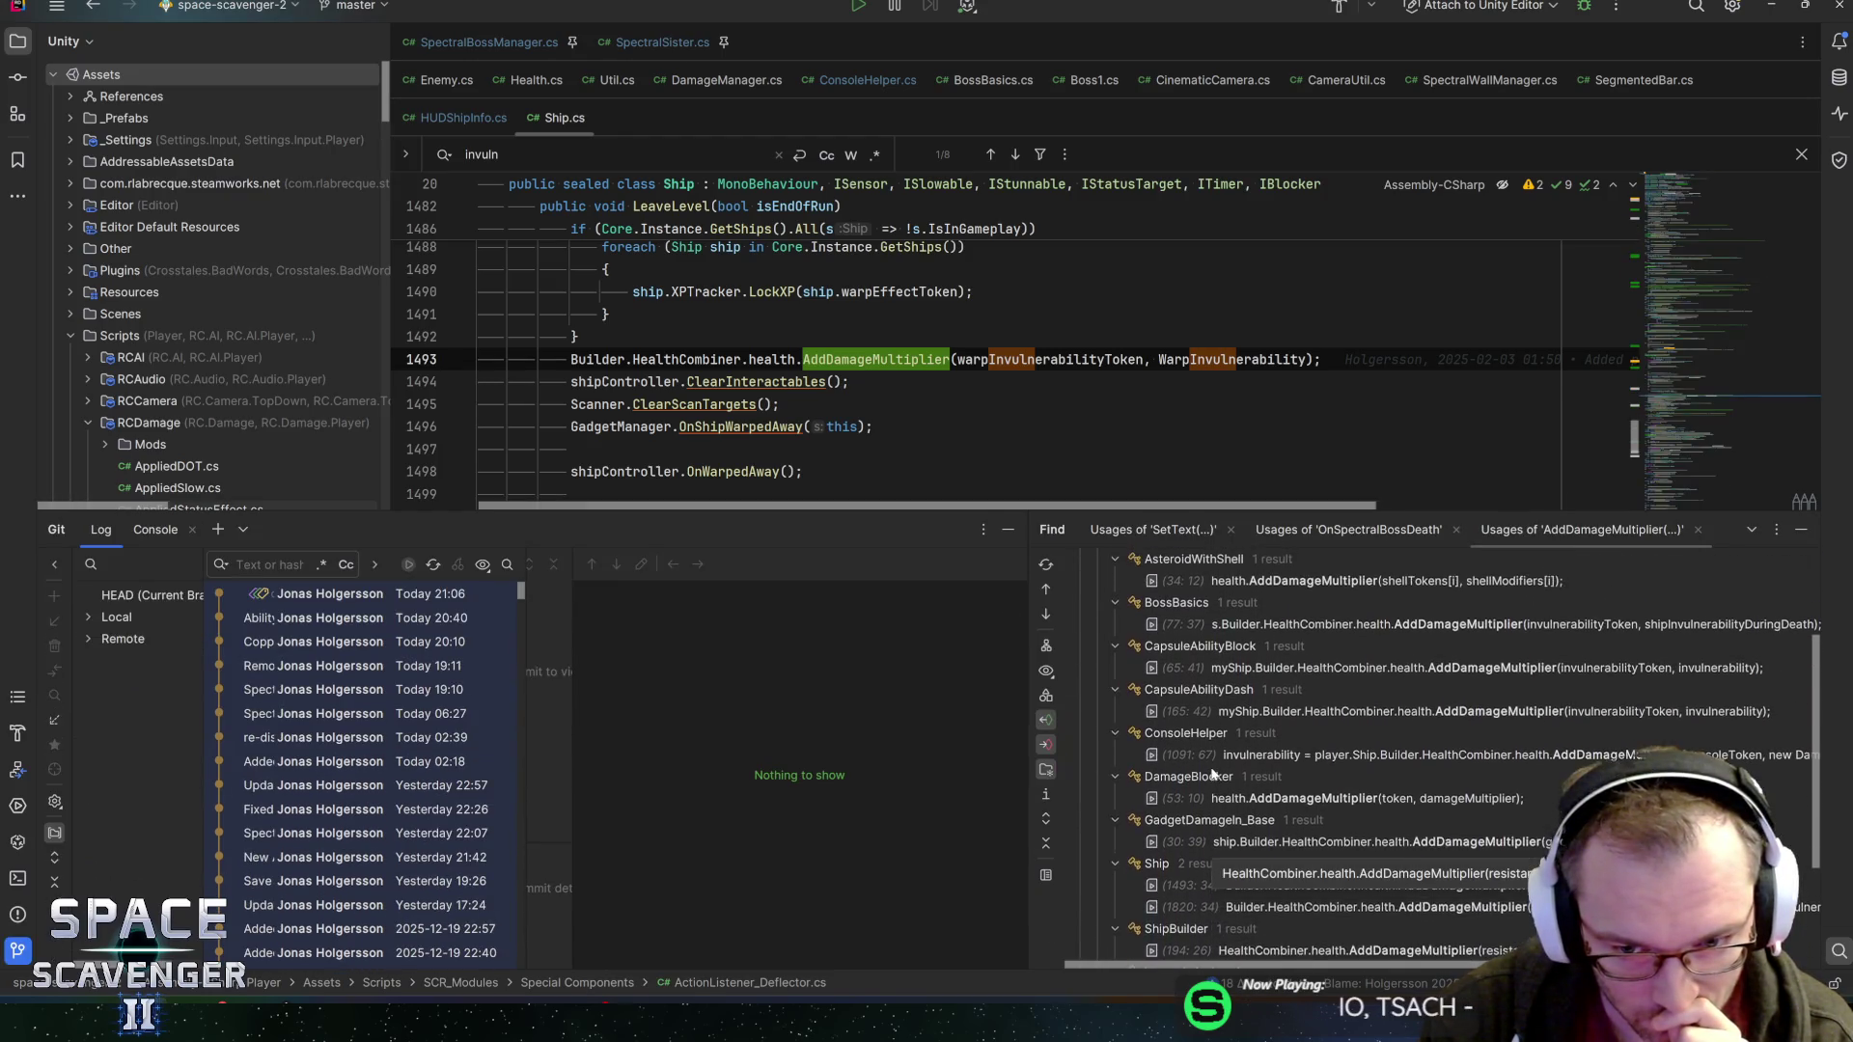
scroll(1213, 773, up, 1)
double_click(1242, 755)
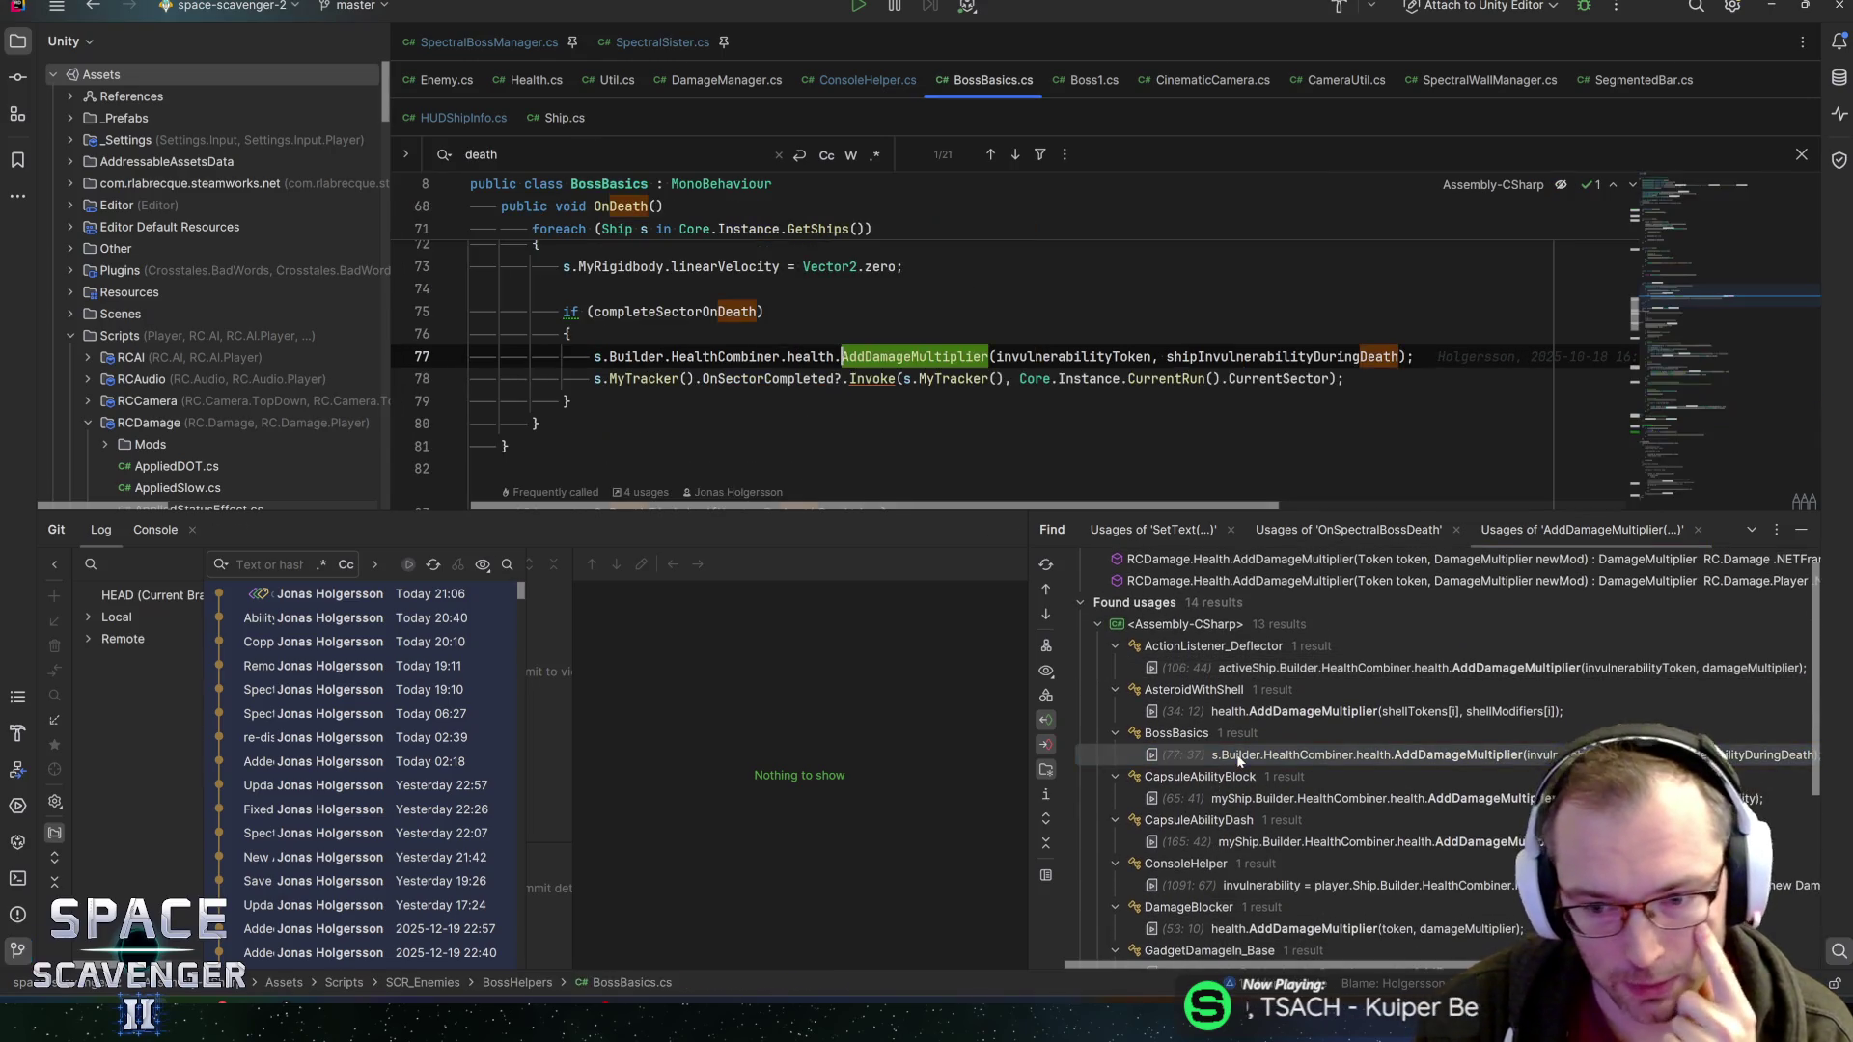
Enlarge Rider's code view, inspect OnDeath's invulnerabilityToken and completeSectorOnDeath, then return to Unity
drag(812, 513, 813, 680)
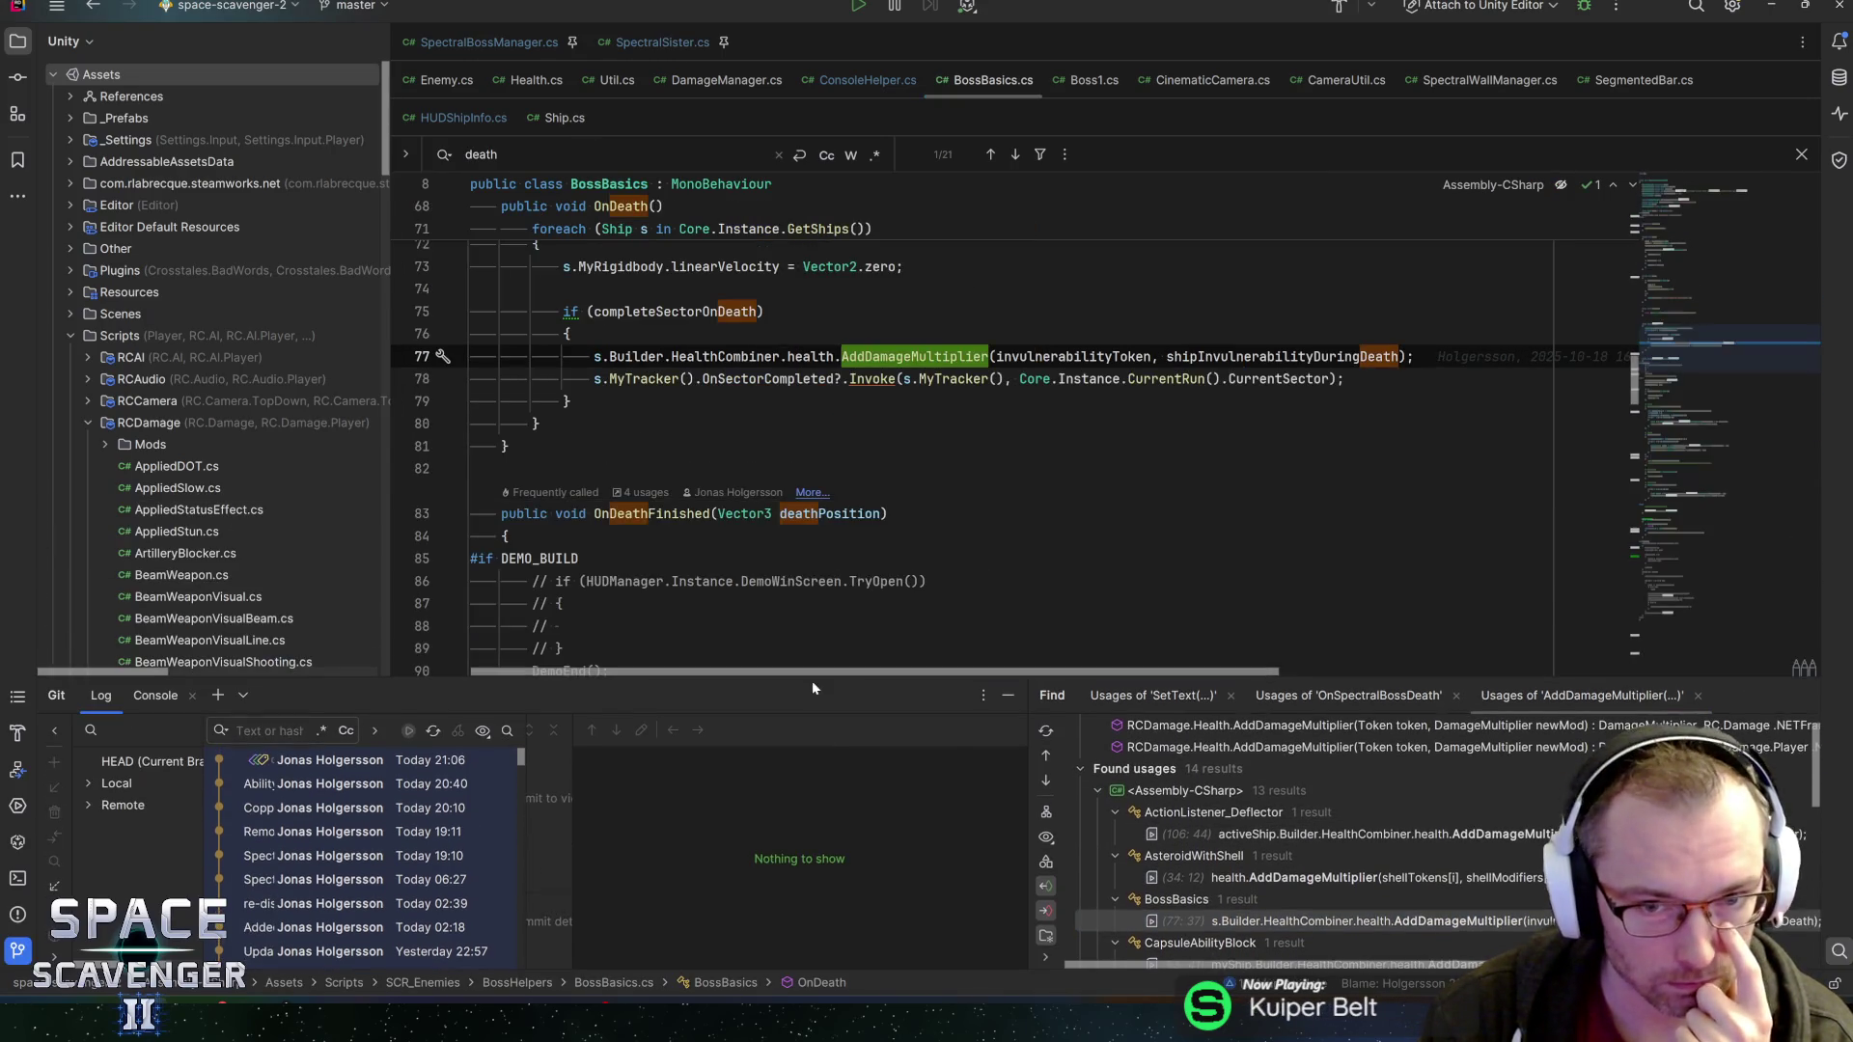
scroll(1067, 491, up, 1)
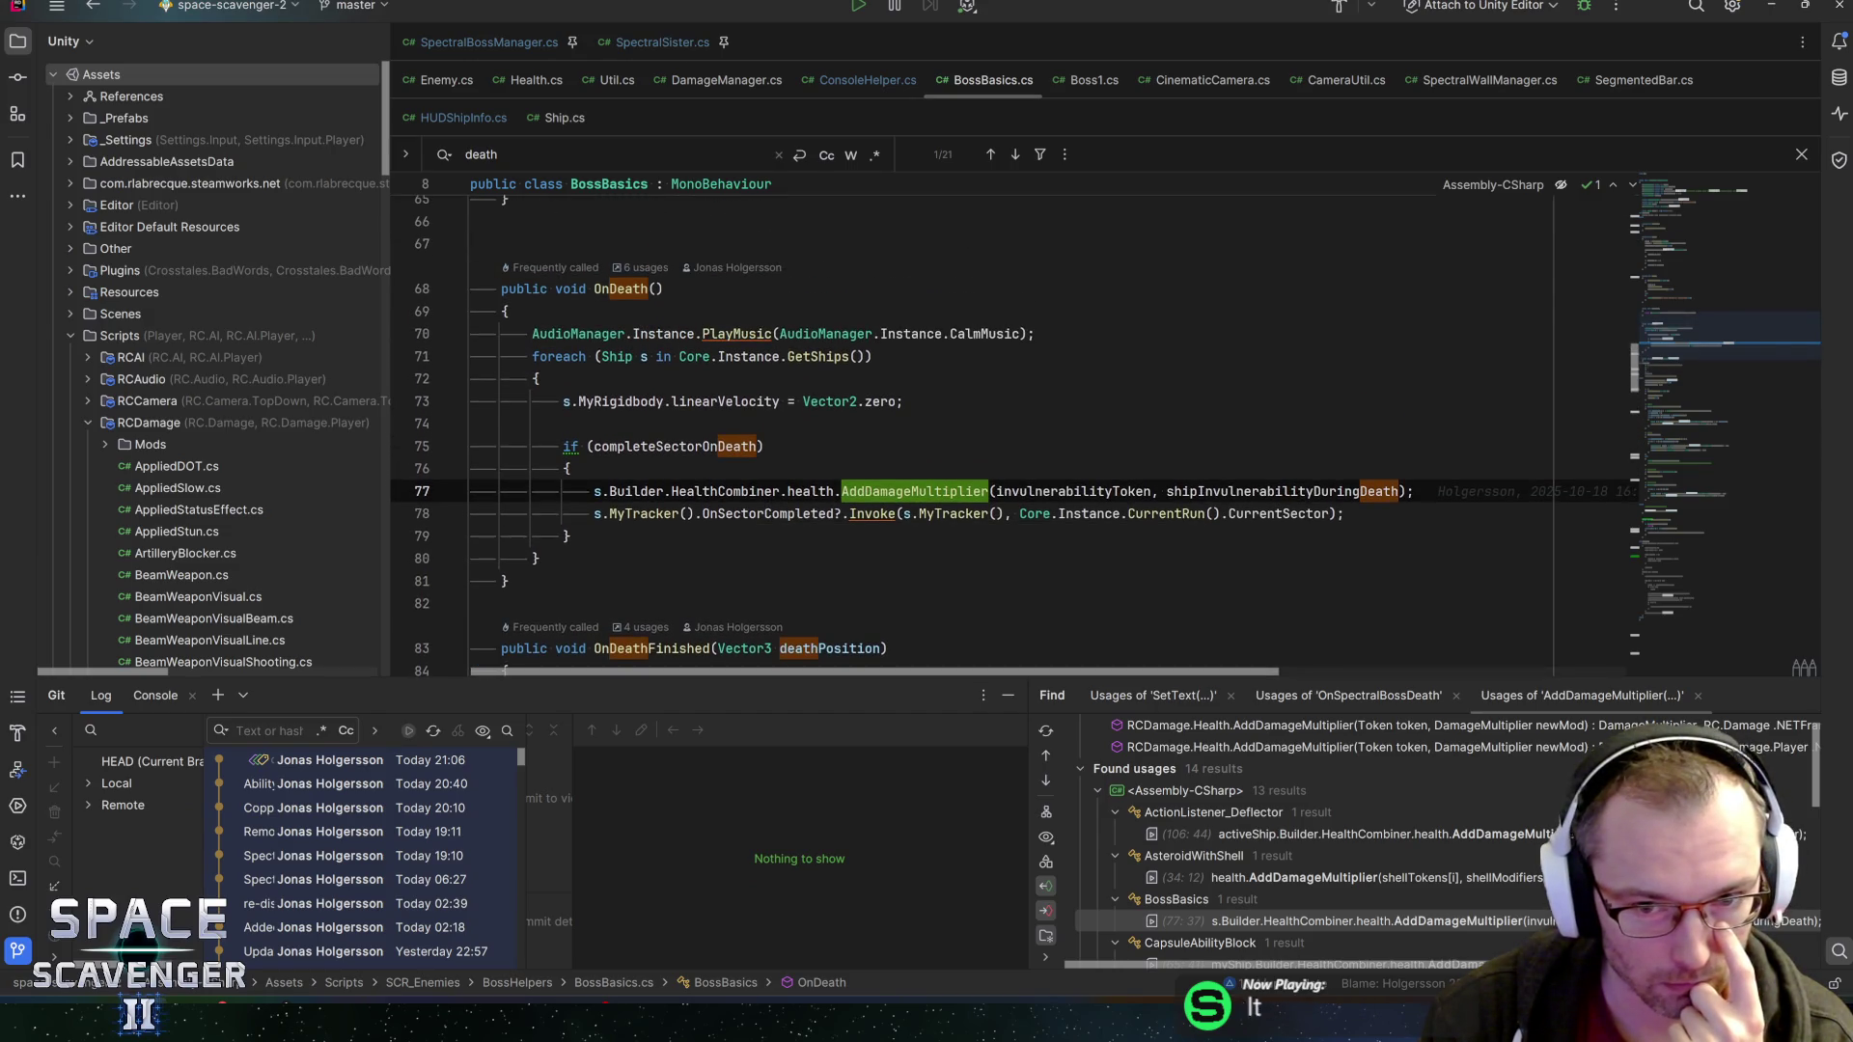
click(1067, 491)
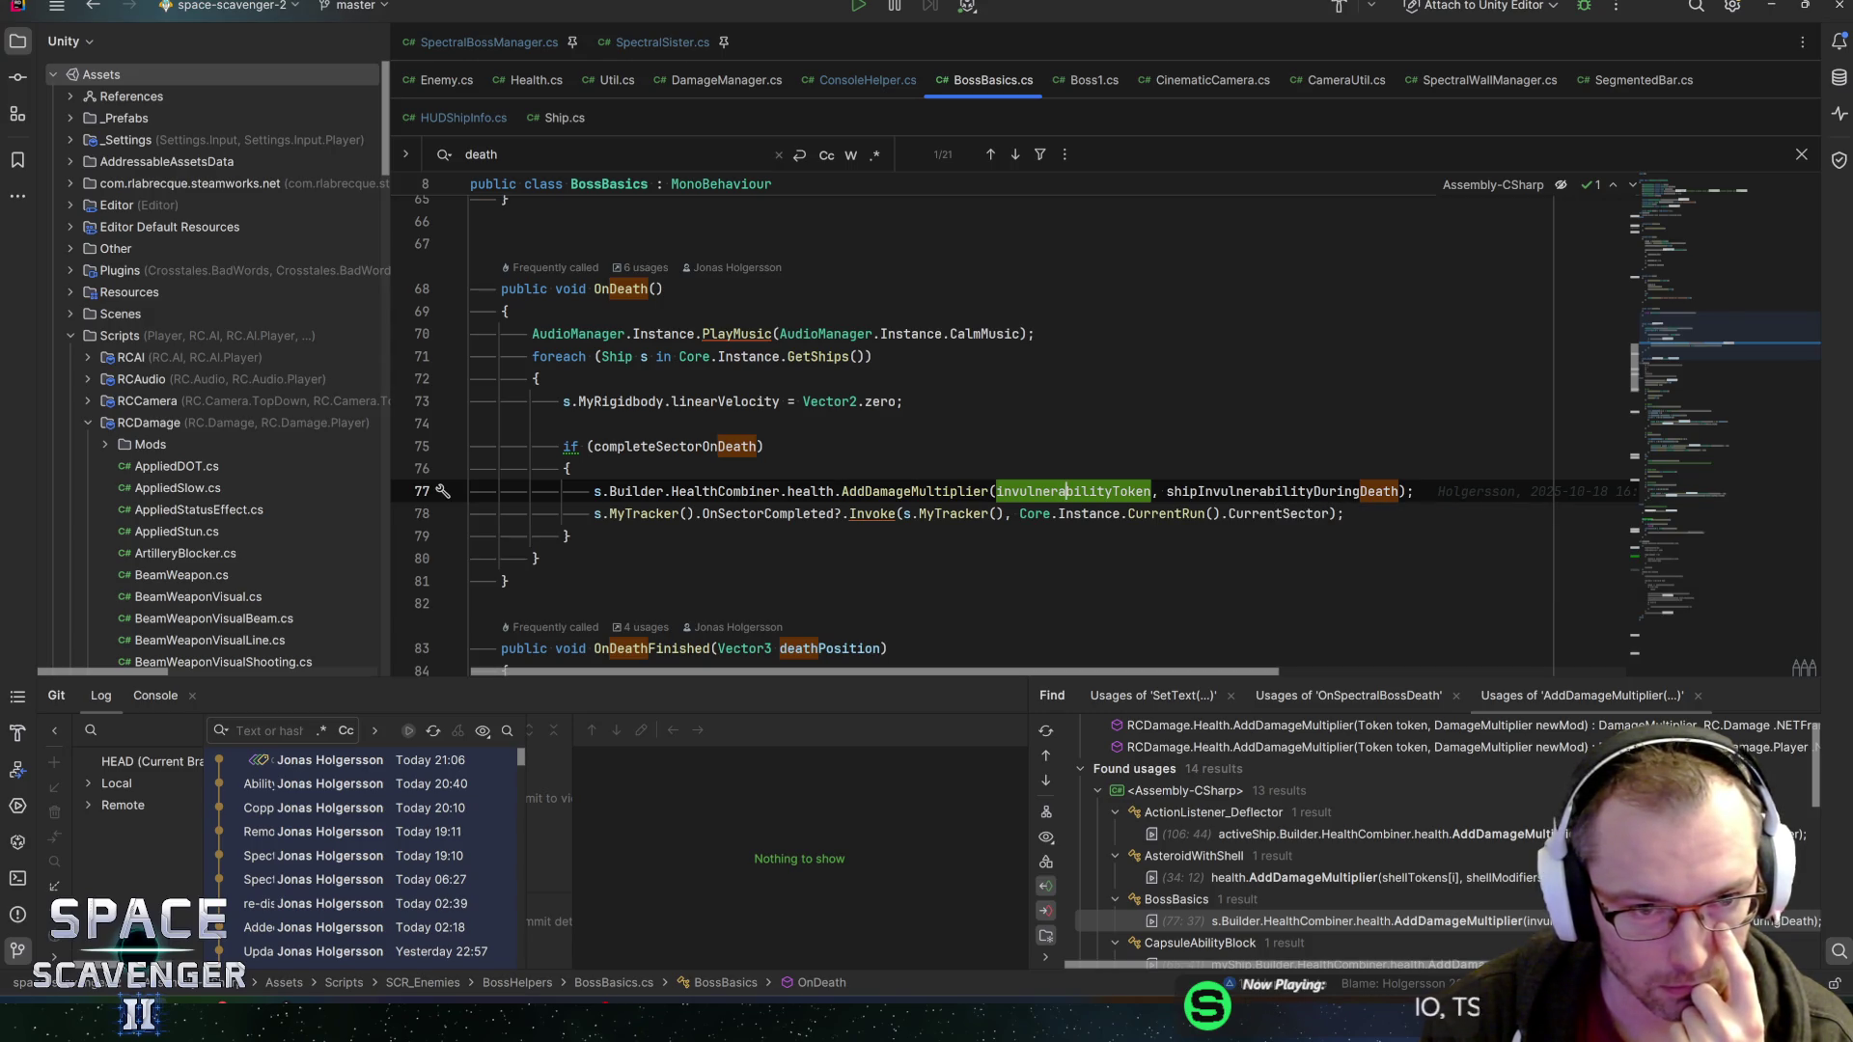
click(622, 288)
click(624, 446)
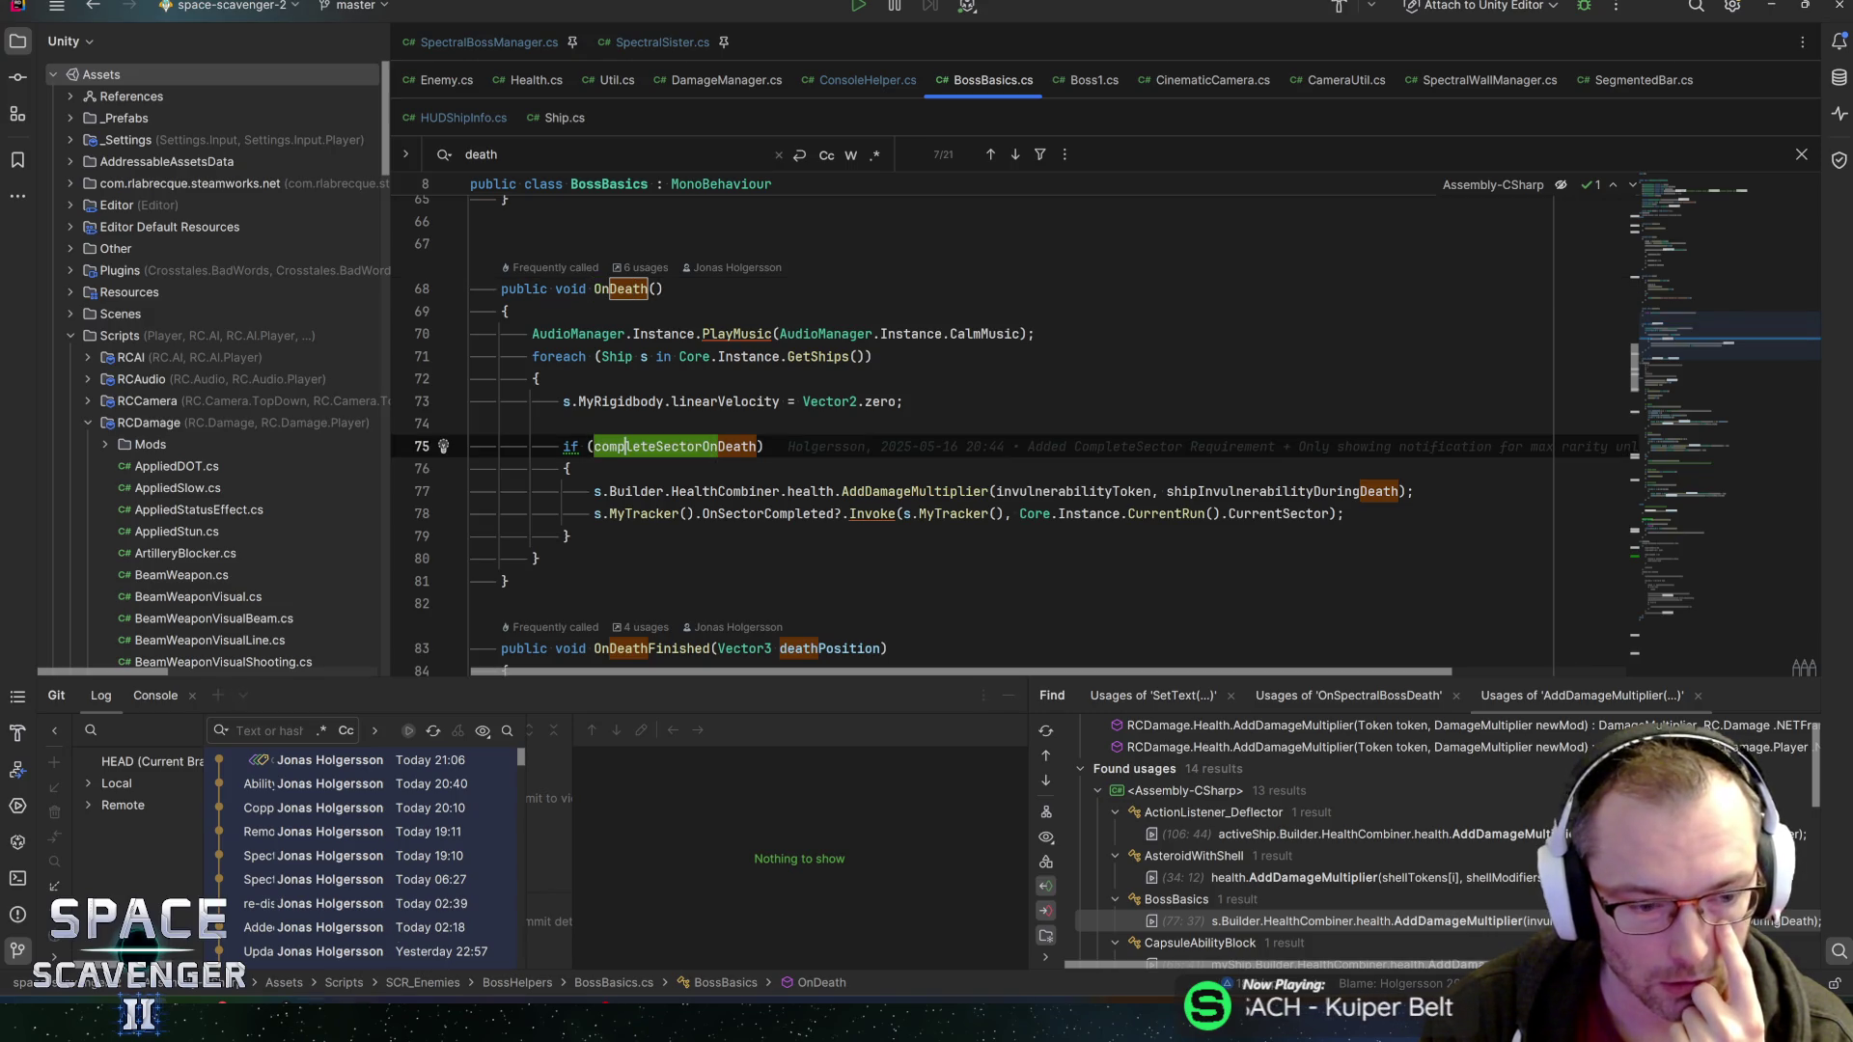
key(alt+Tab)
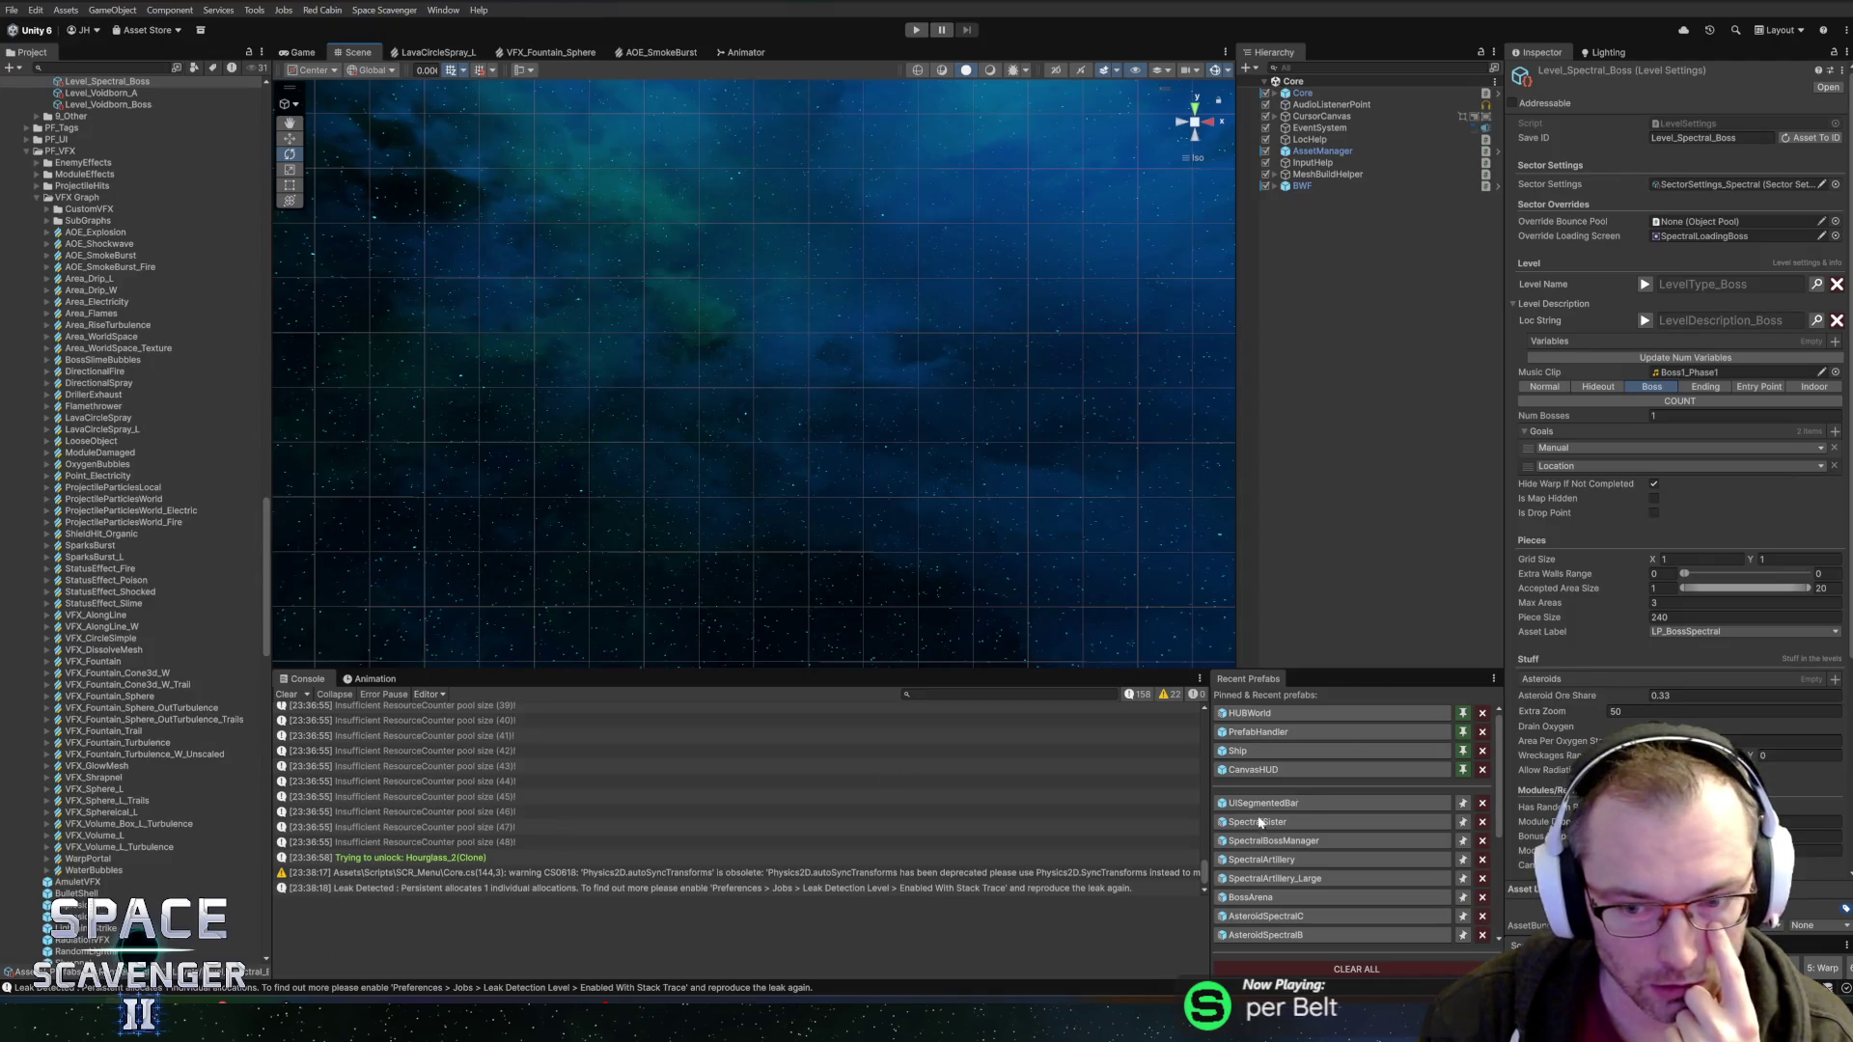
Open the SpectralBossManager prefab to review Complete Sector On Death, then go back to BossBasics.cs
click(1254, 841)
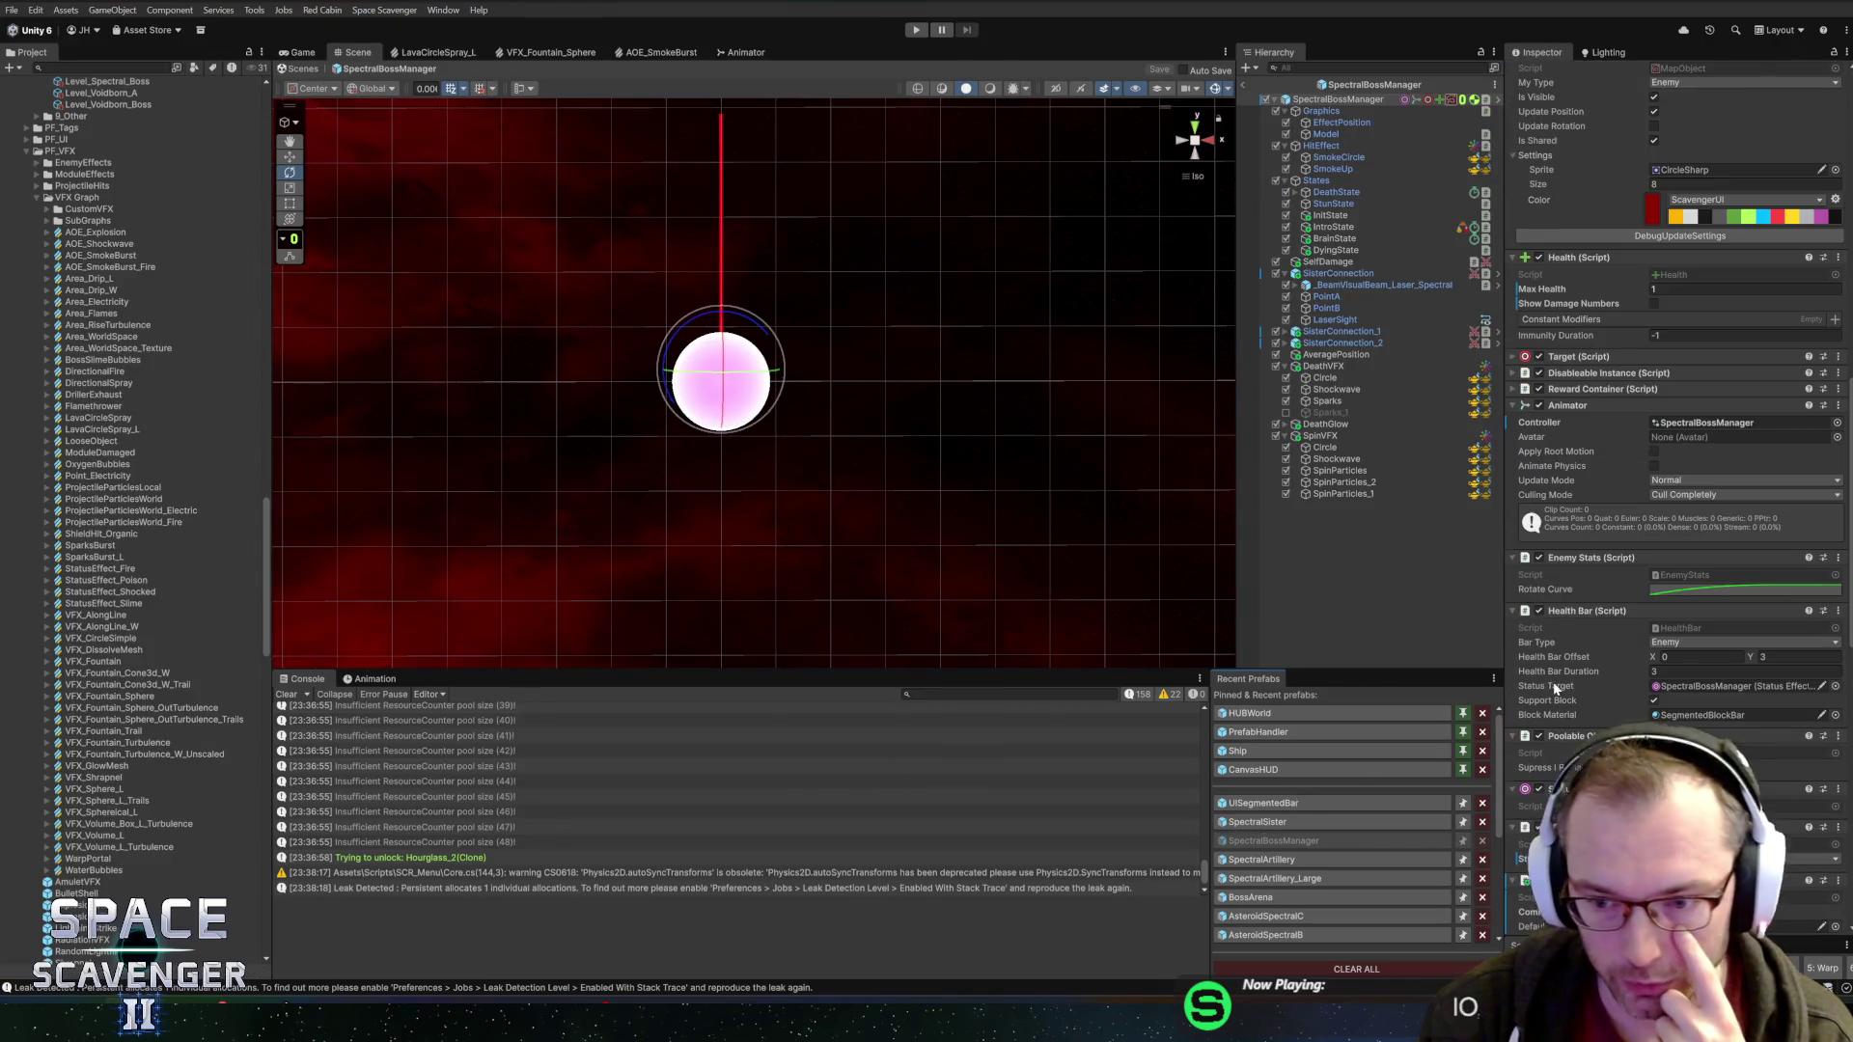
scroll(1563, 687, down, 10)
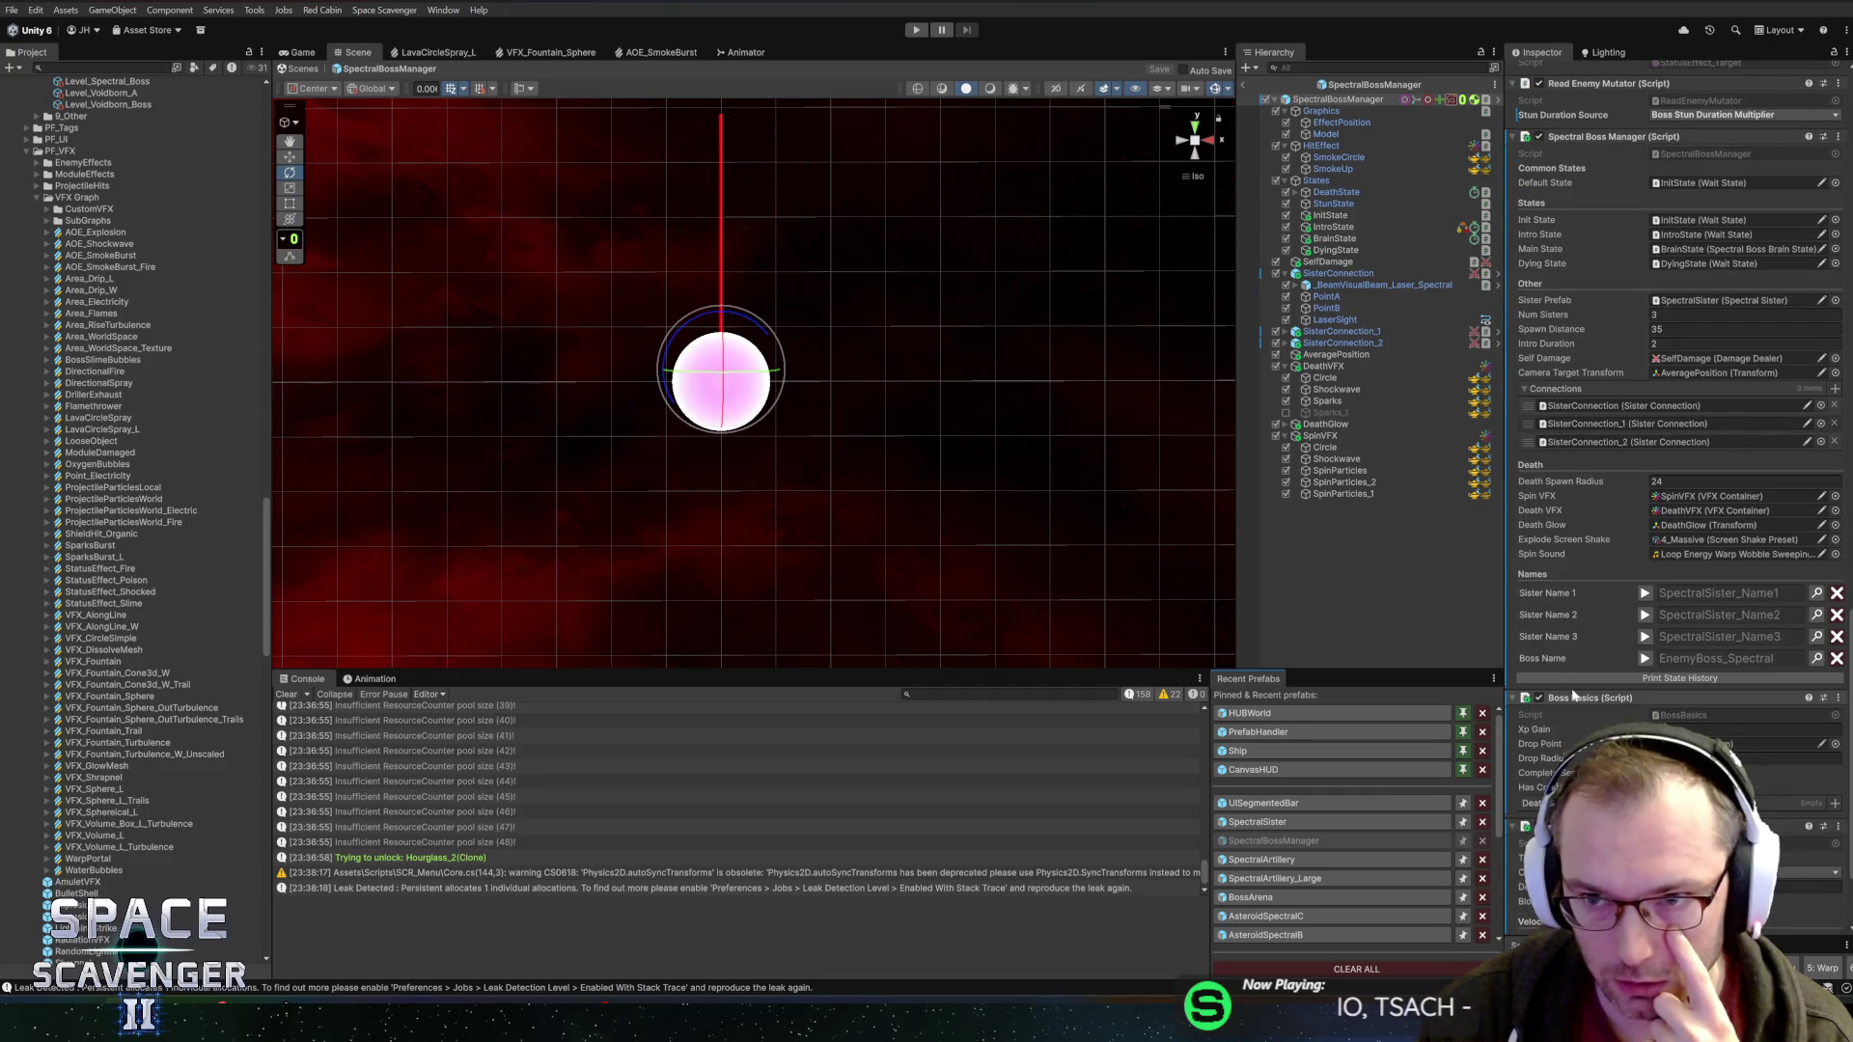
scroll(1554, 724, down, 1)
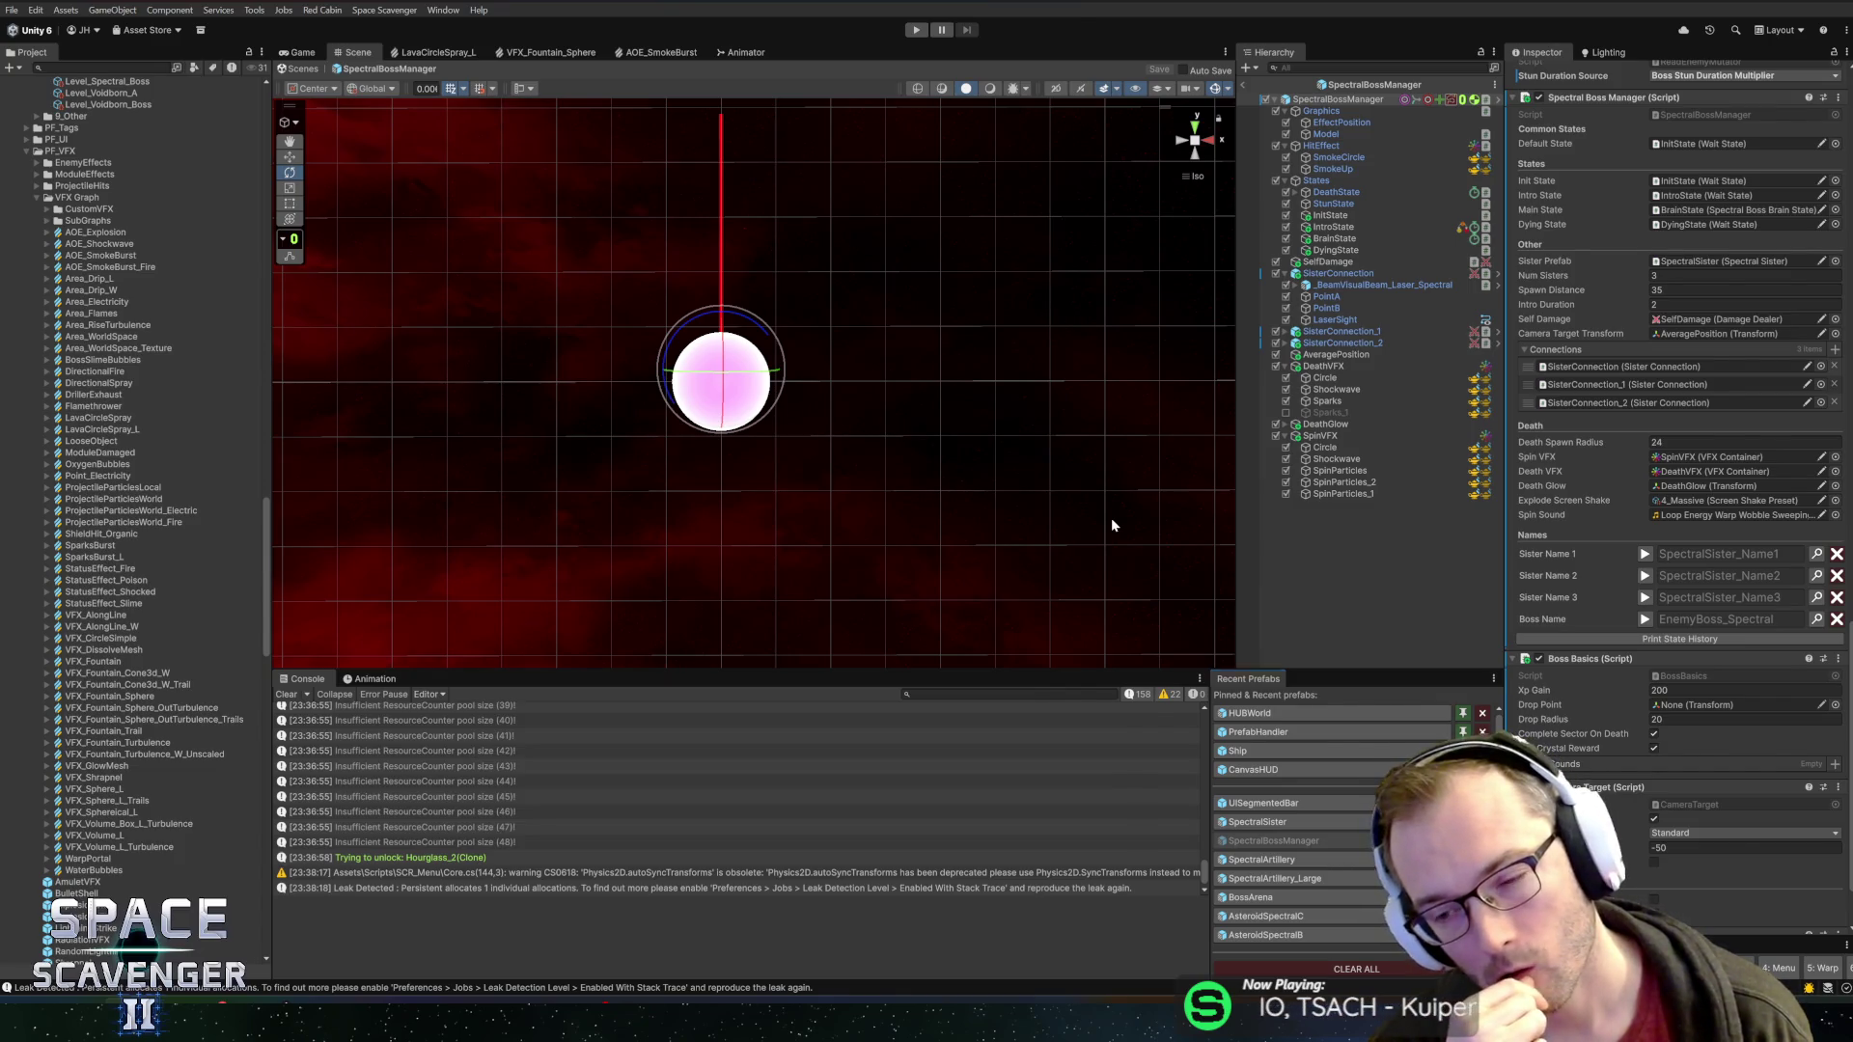
key(alt+Tab)
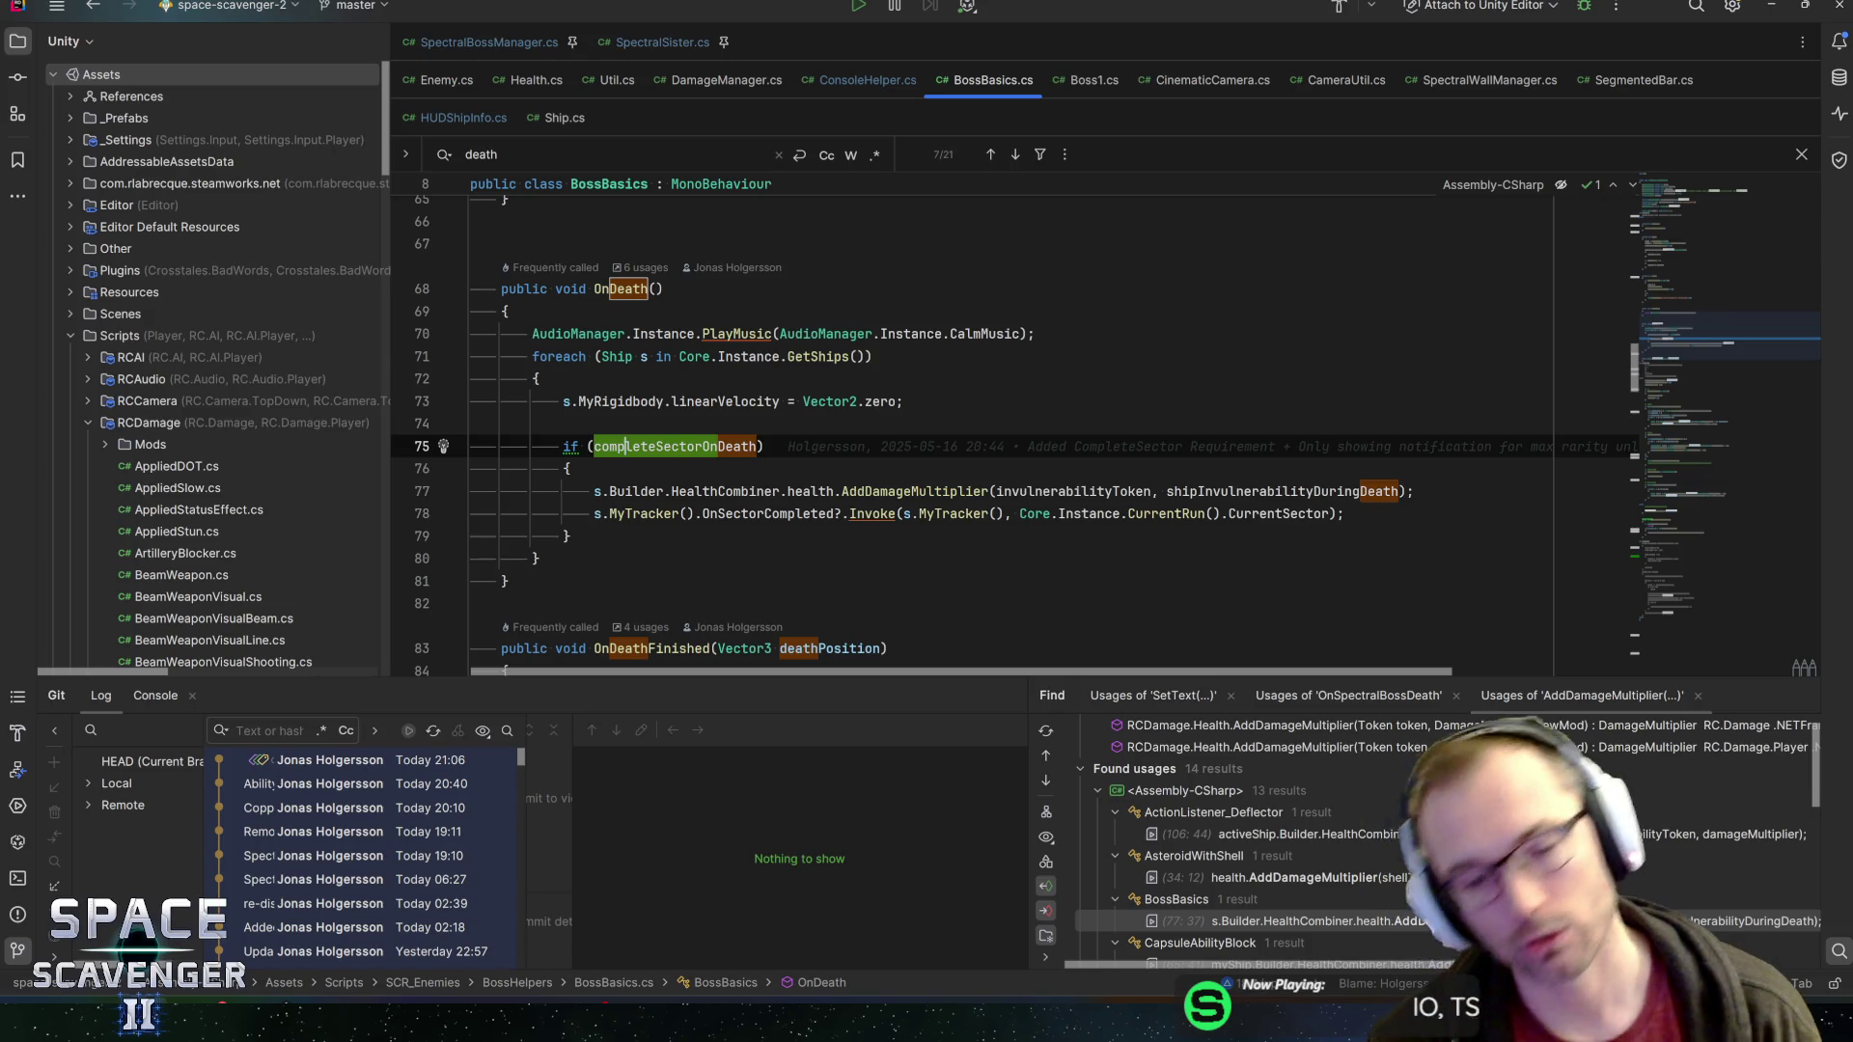
Select the AddDamageMultiplier call on line 77 and highlight shipInvulnerabilityDuringDeath usages
key(Down)
key(Down)
click(1414, 491)
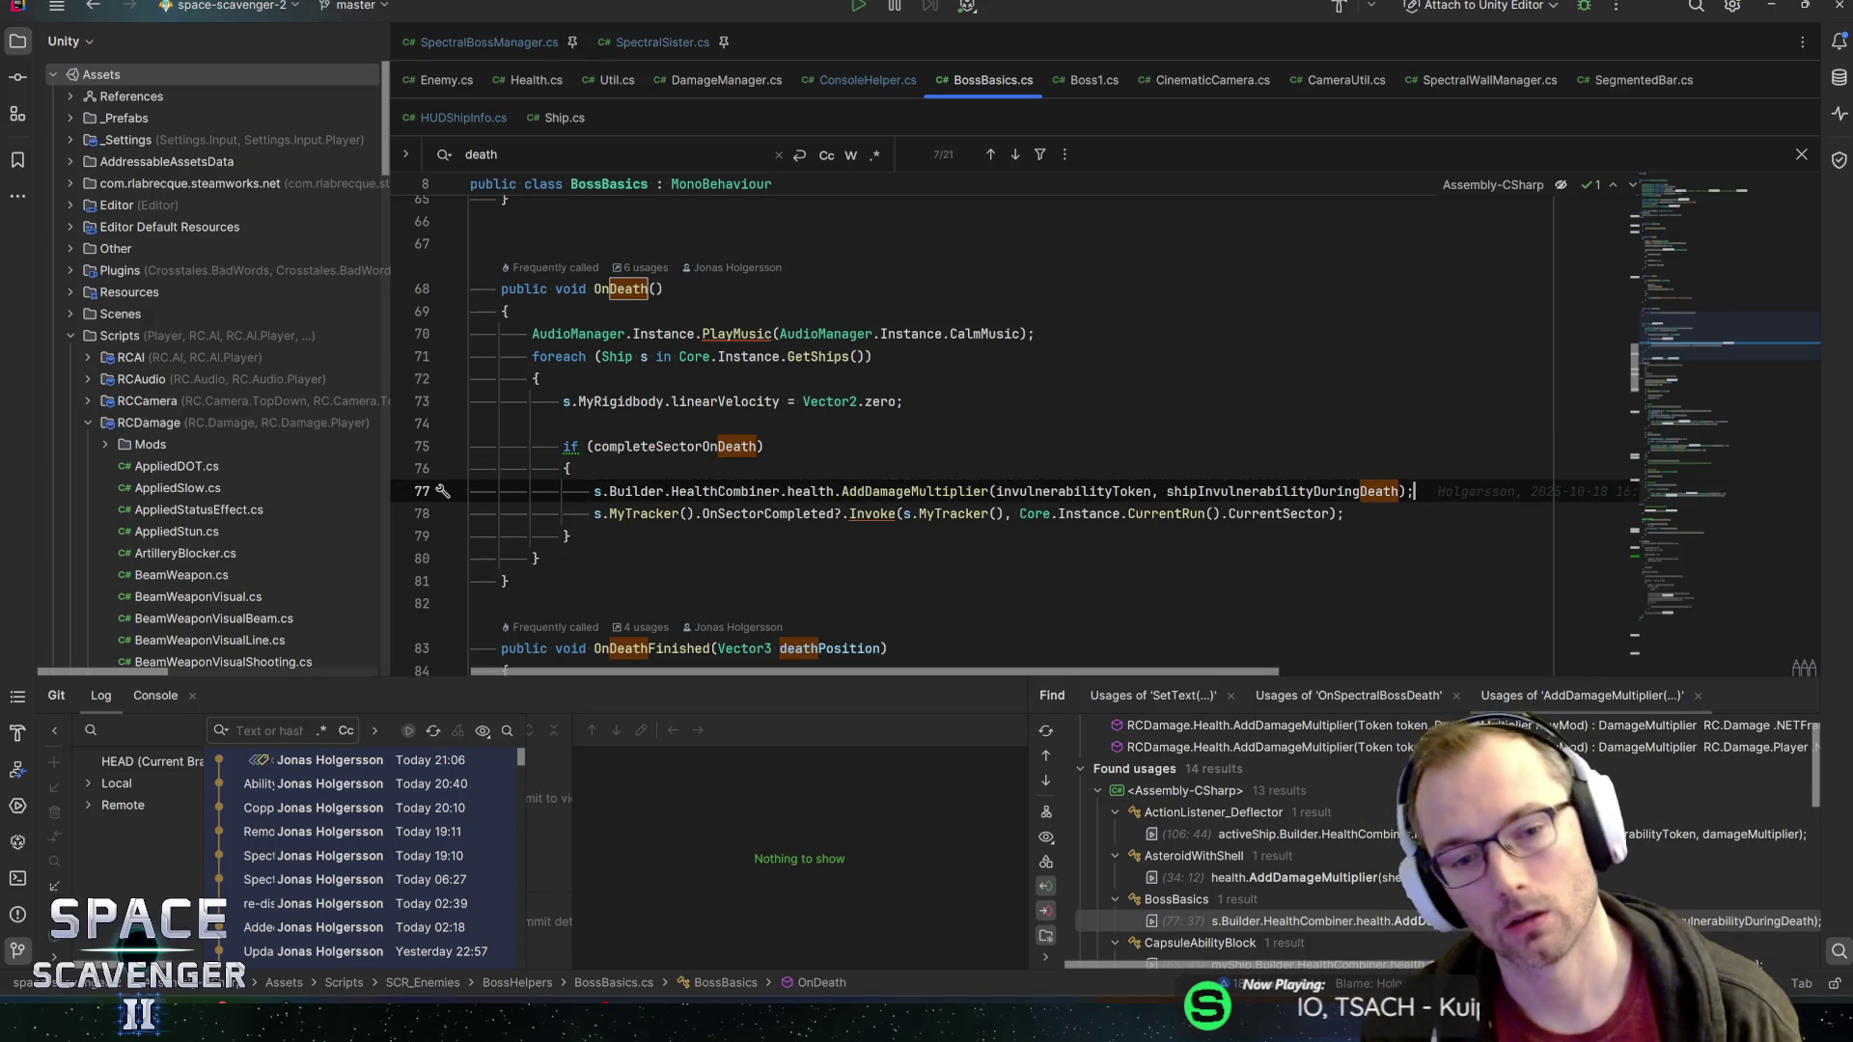
key(shift+Home)
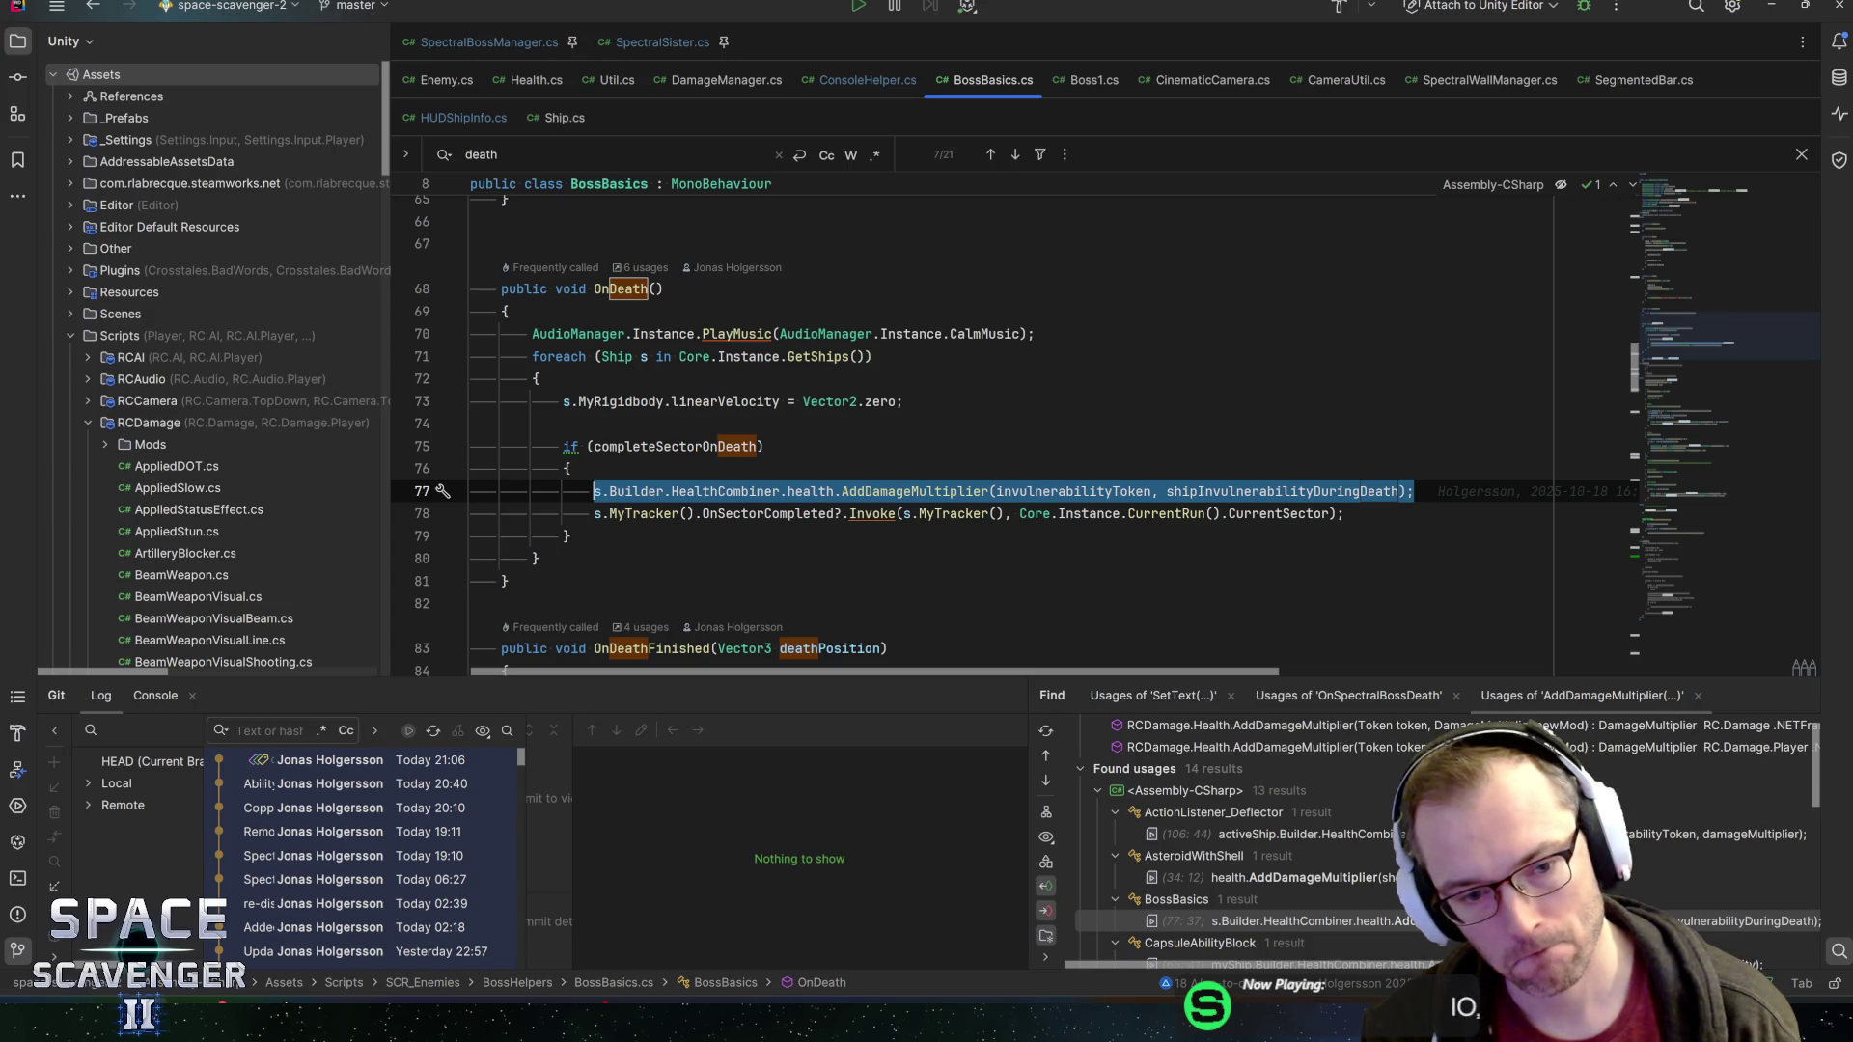
scroll(772, 425, down, 1)
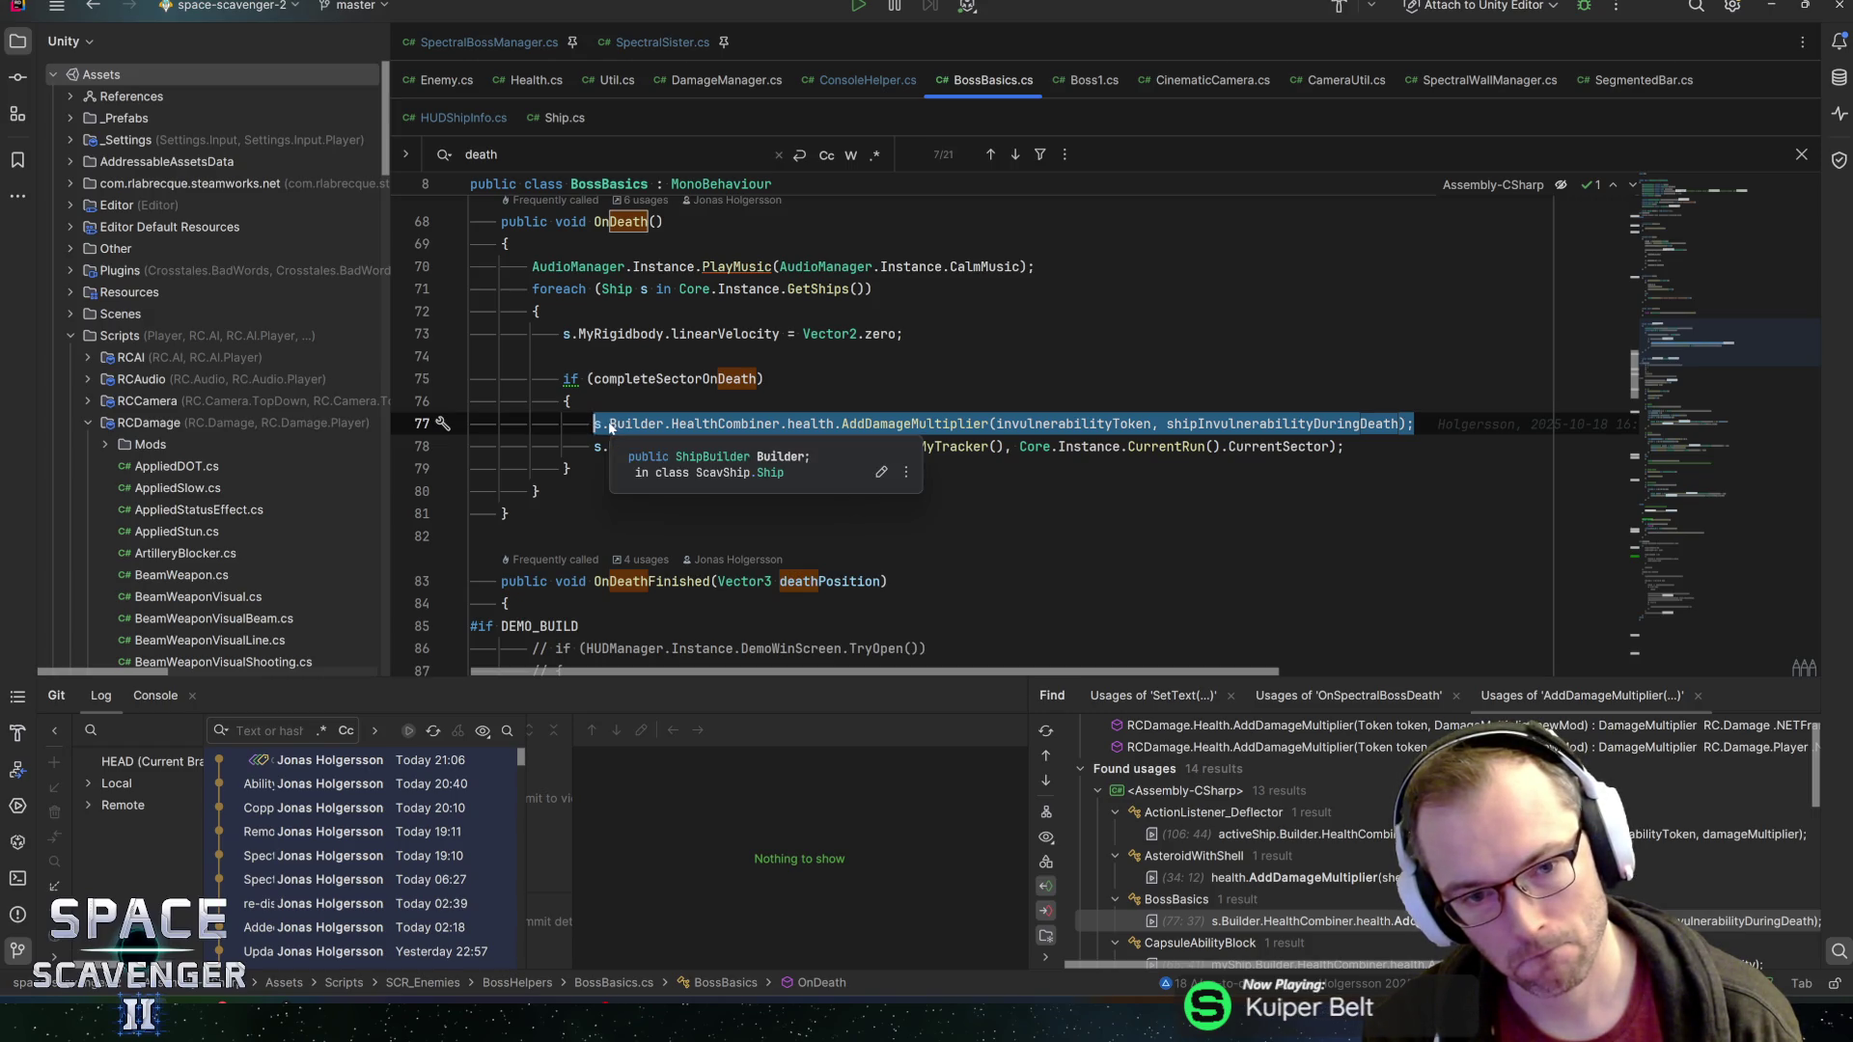
click(1247, 424)
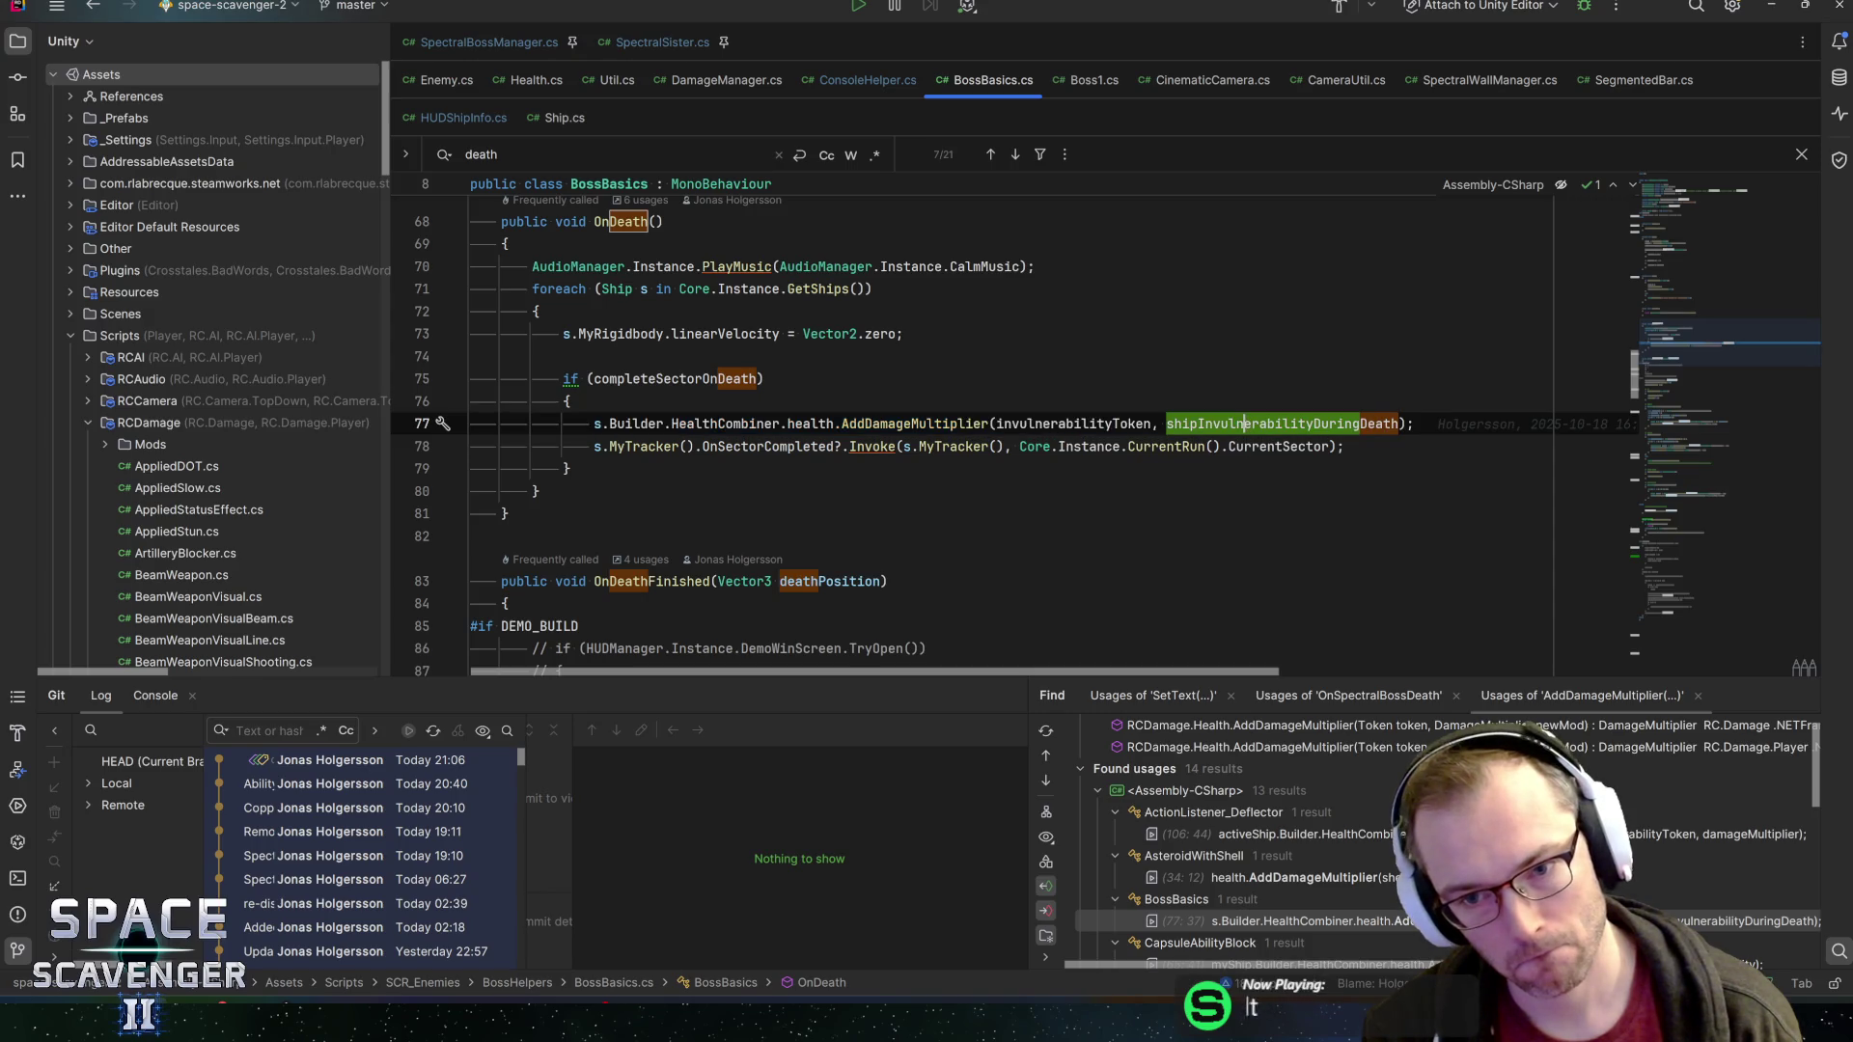
Step through the 'death' matches, then search for shipInvulnerabilityDuringDeath instead
key(ctrl+f)
key(Return)
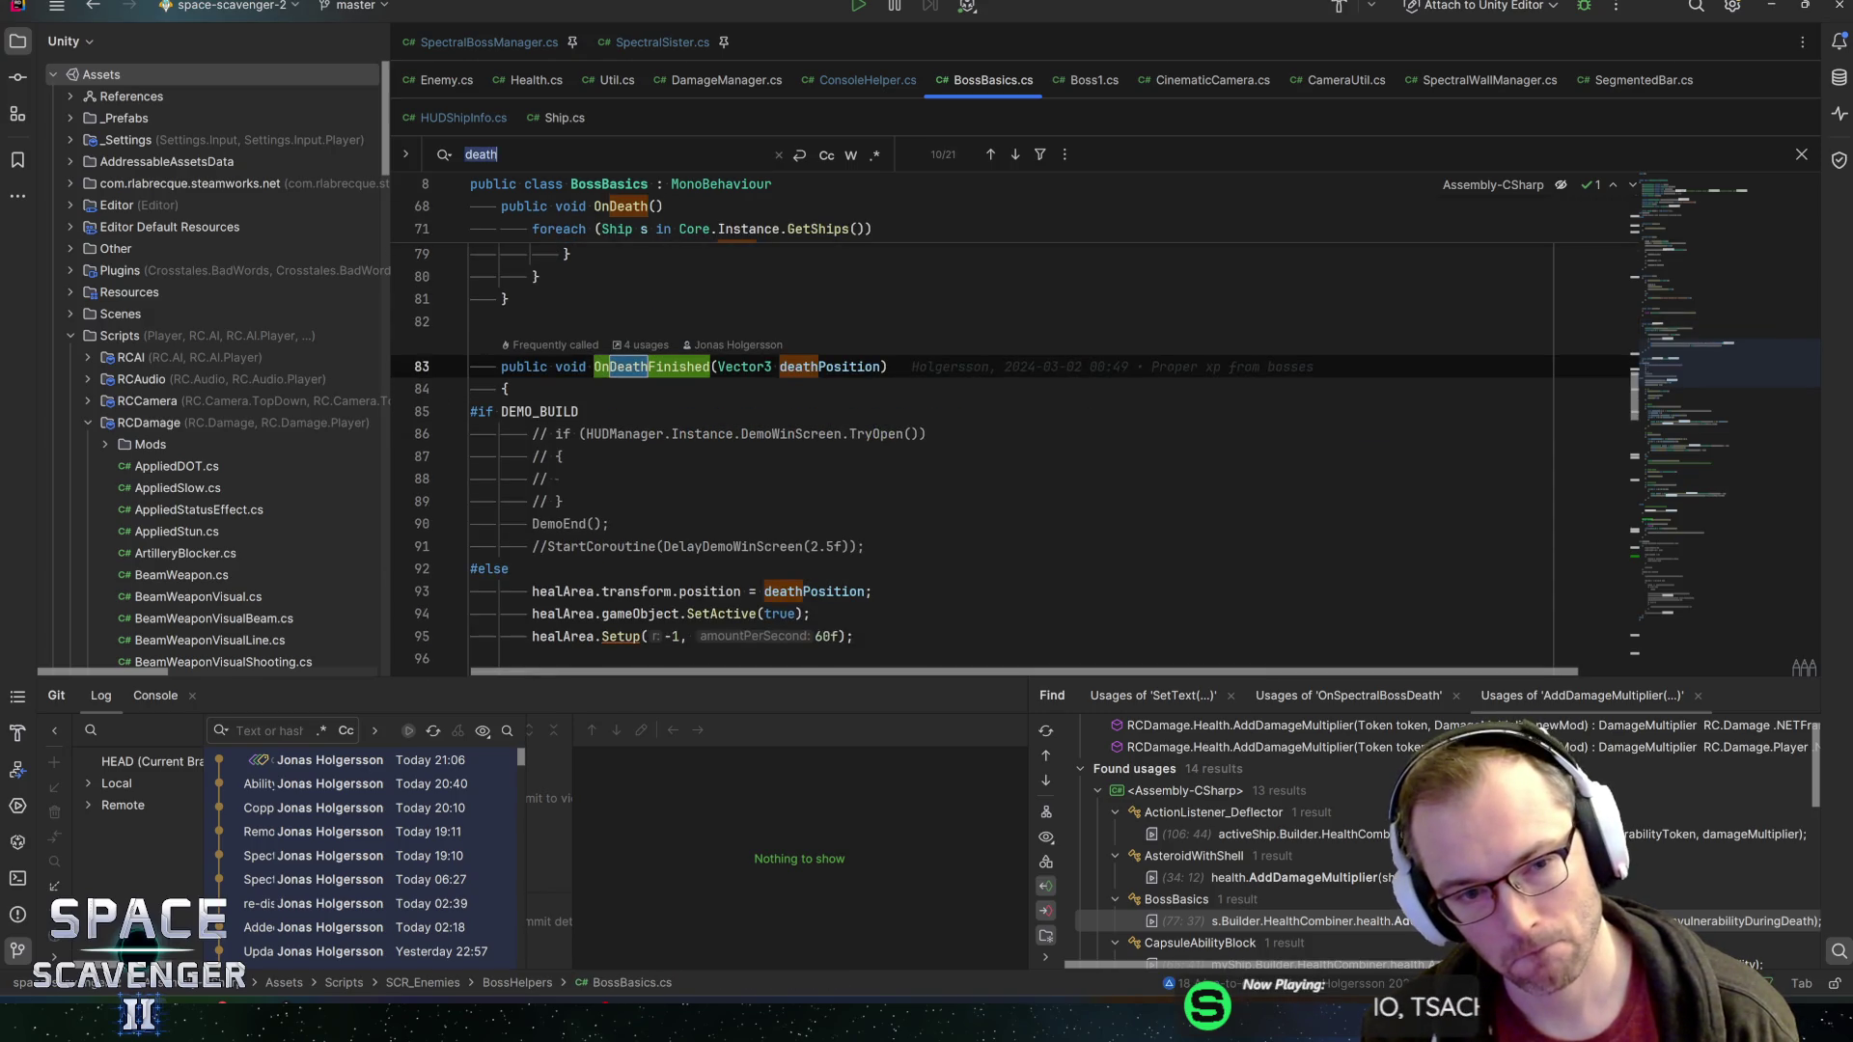
key(Return)
key(Return)
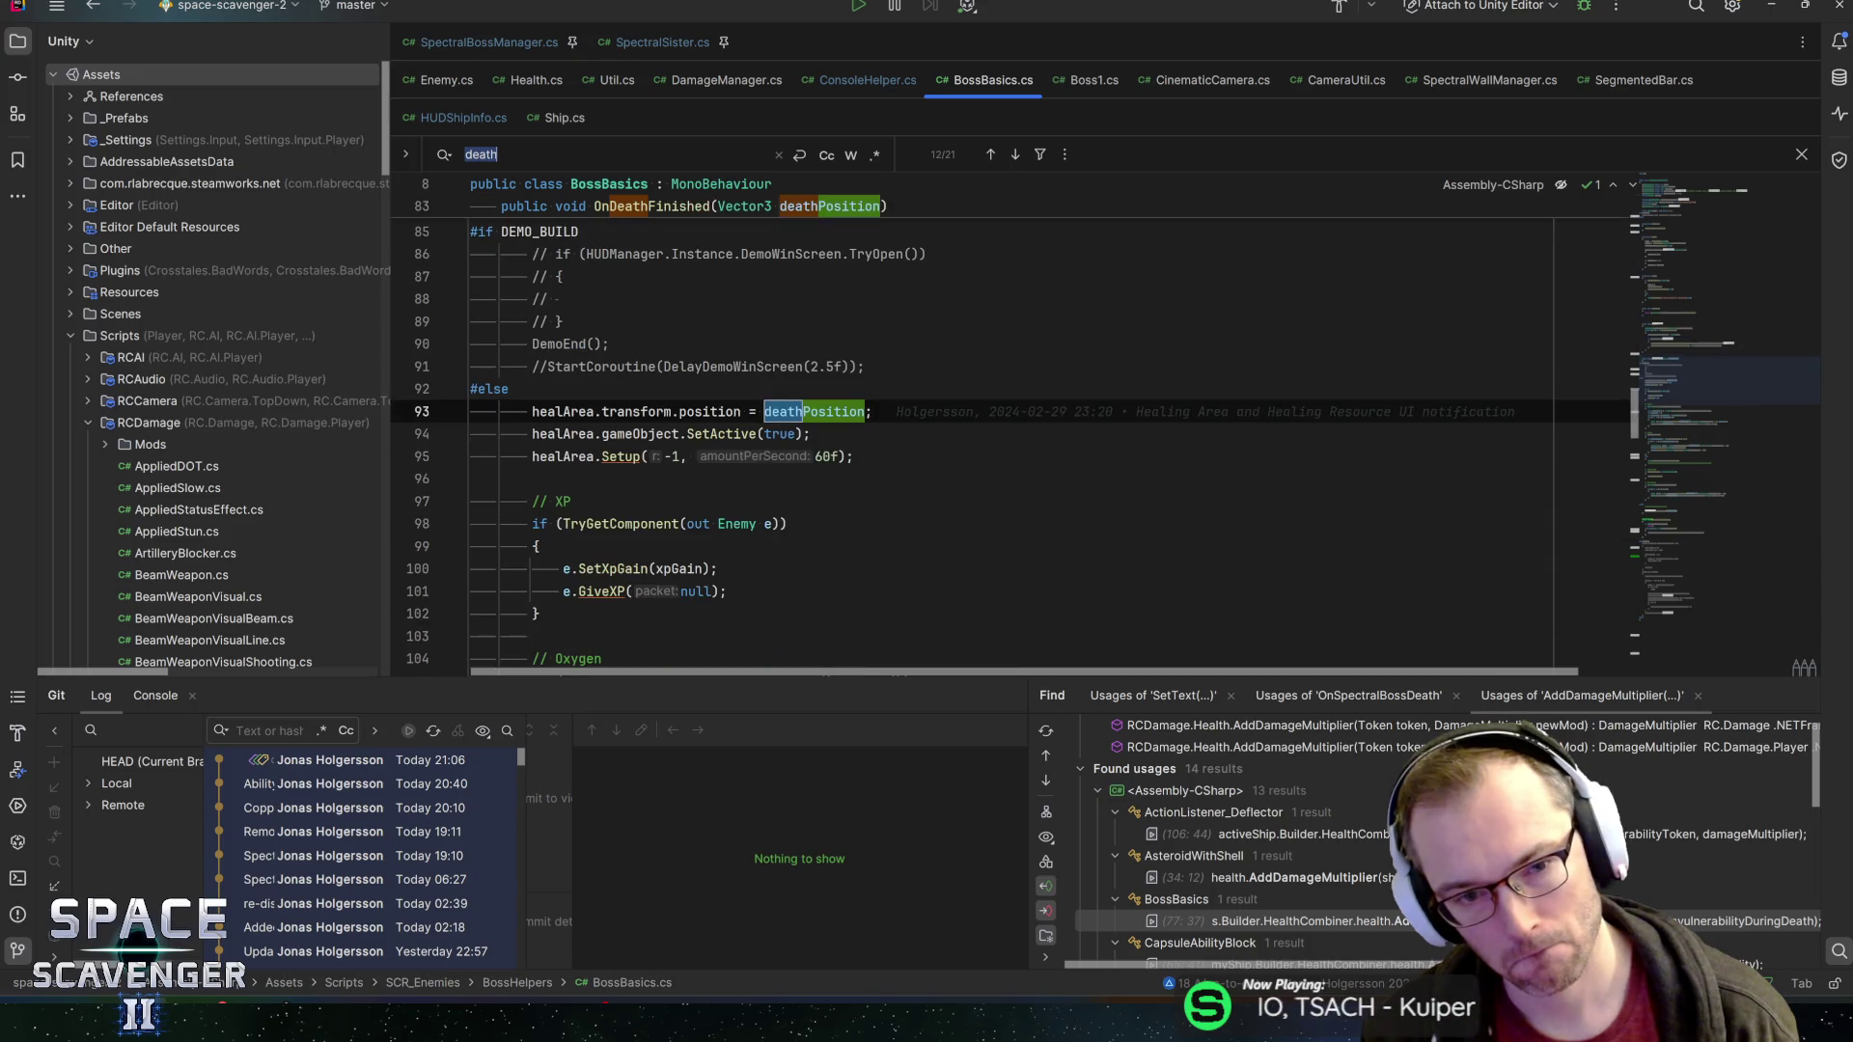
key(shift+Return)
key(shift+Return)
key(shift+Return)
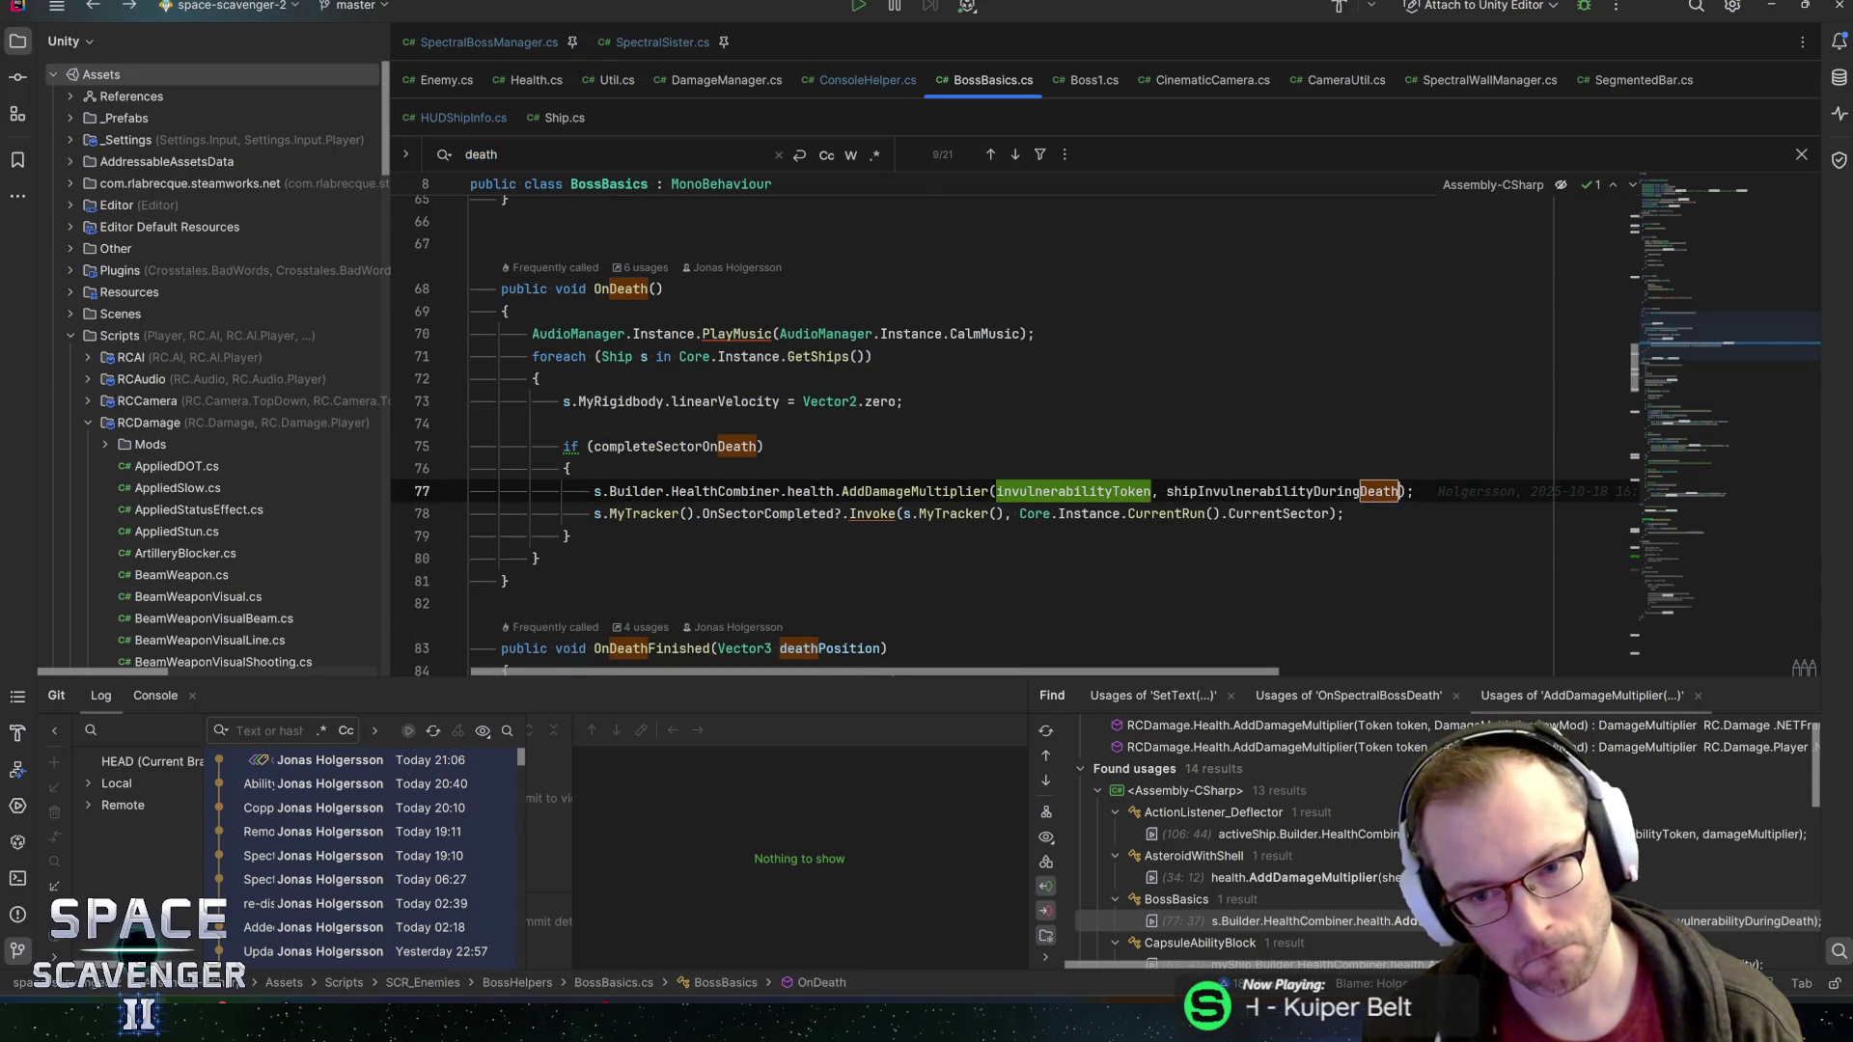
key(ctrl+w)
key(ctrl+f)
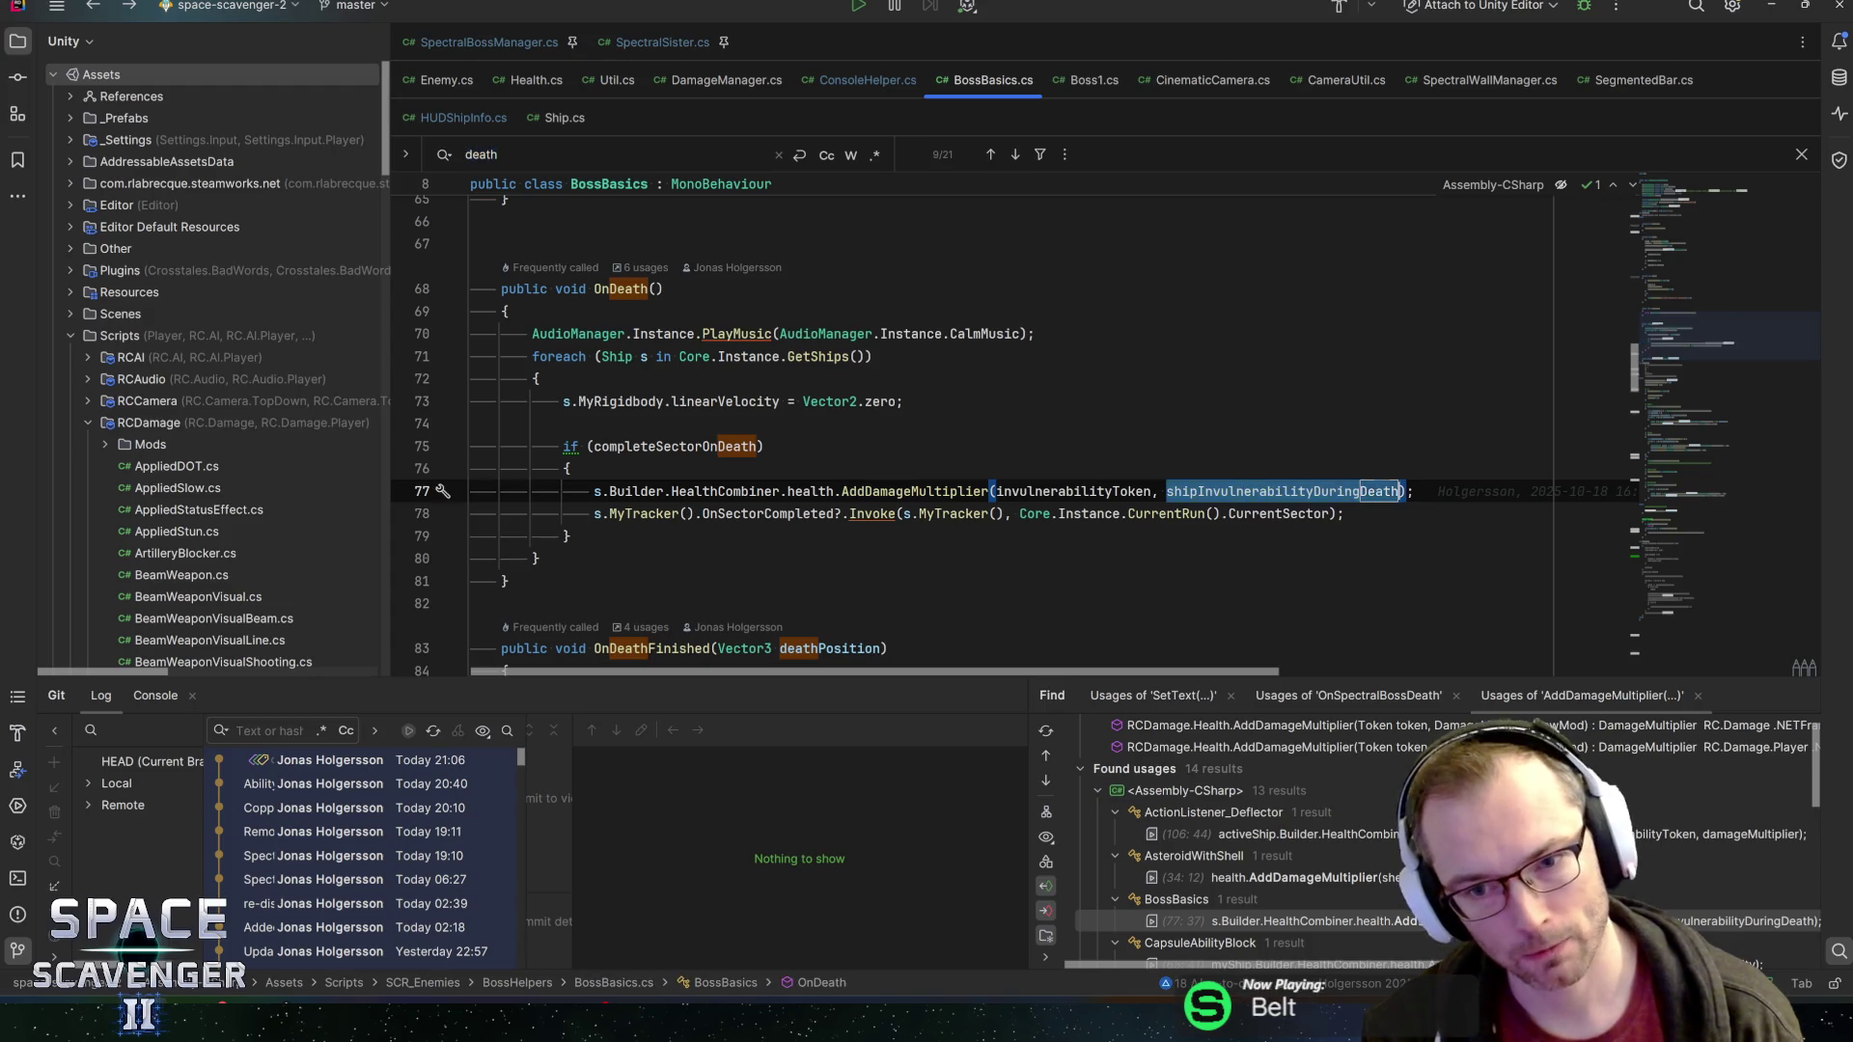
key(Return)
key(Return)
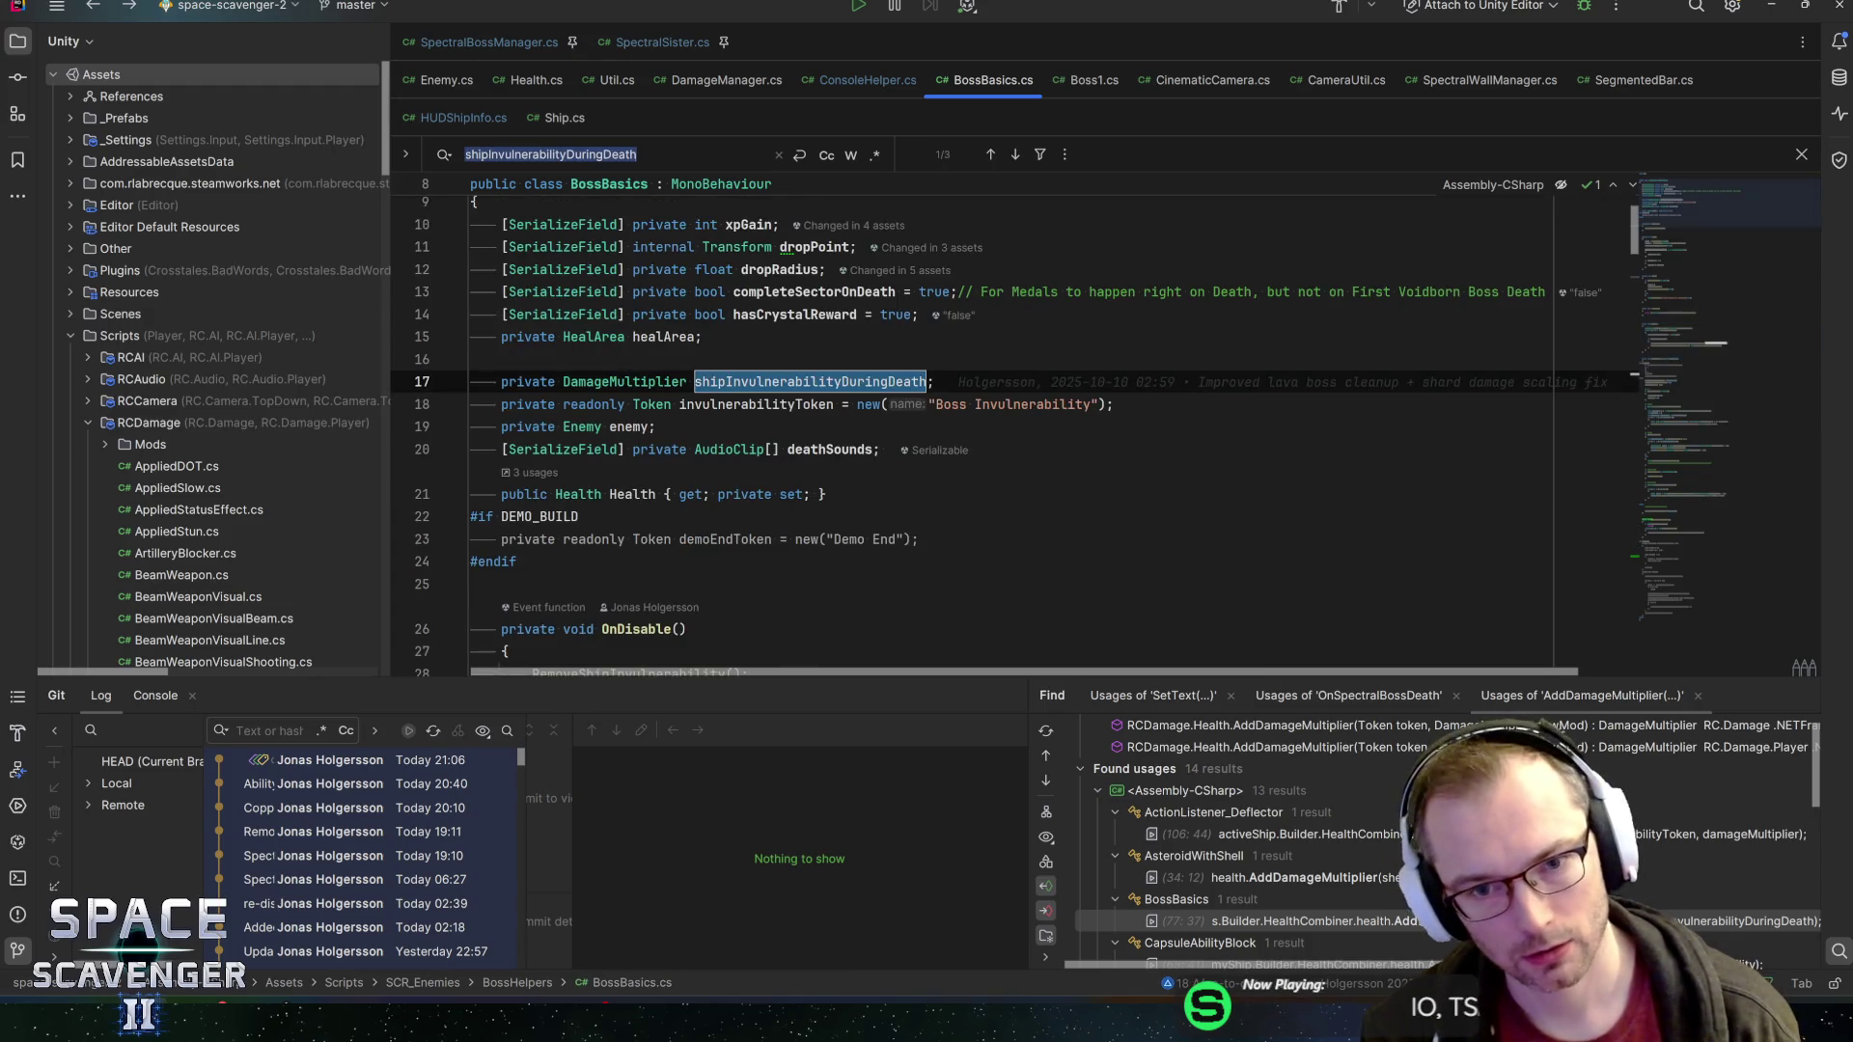
Reach the shipInvulnerabilityDuringDeath declaration on line 17 and list all its usages
key(Return)
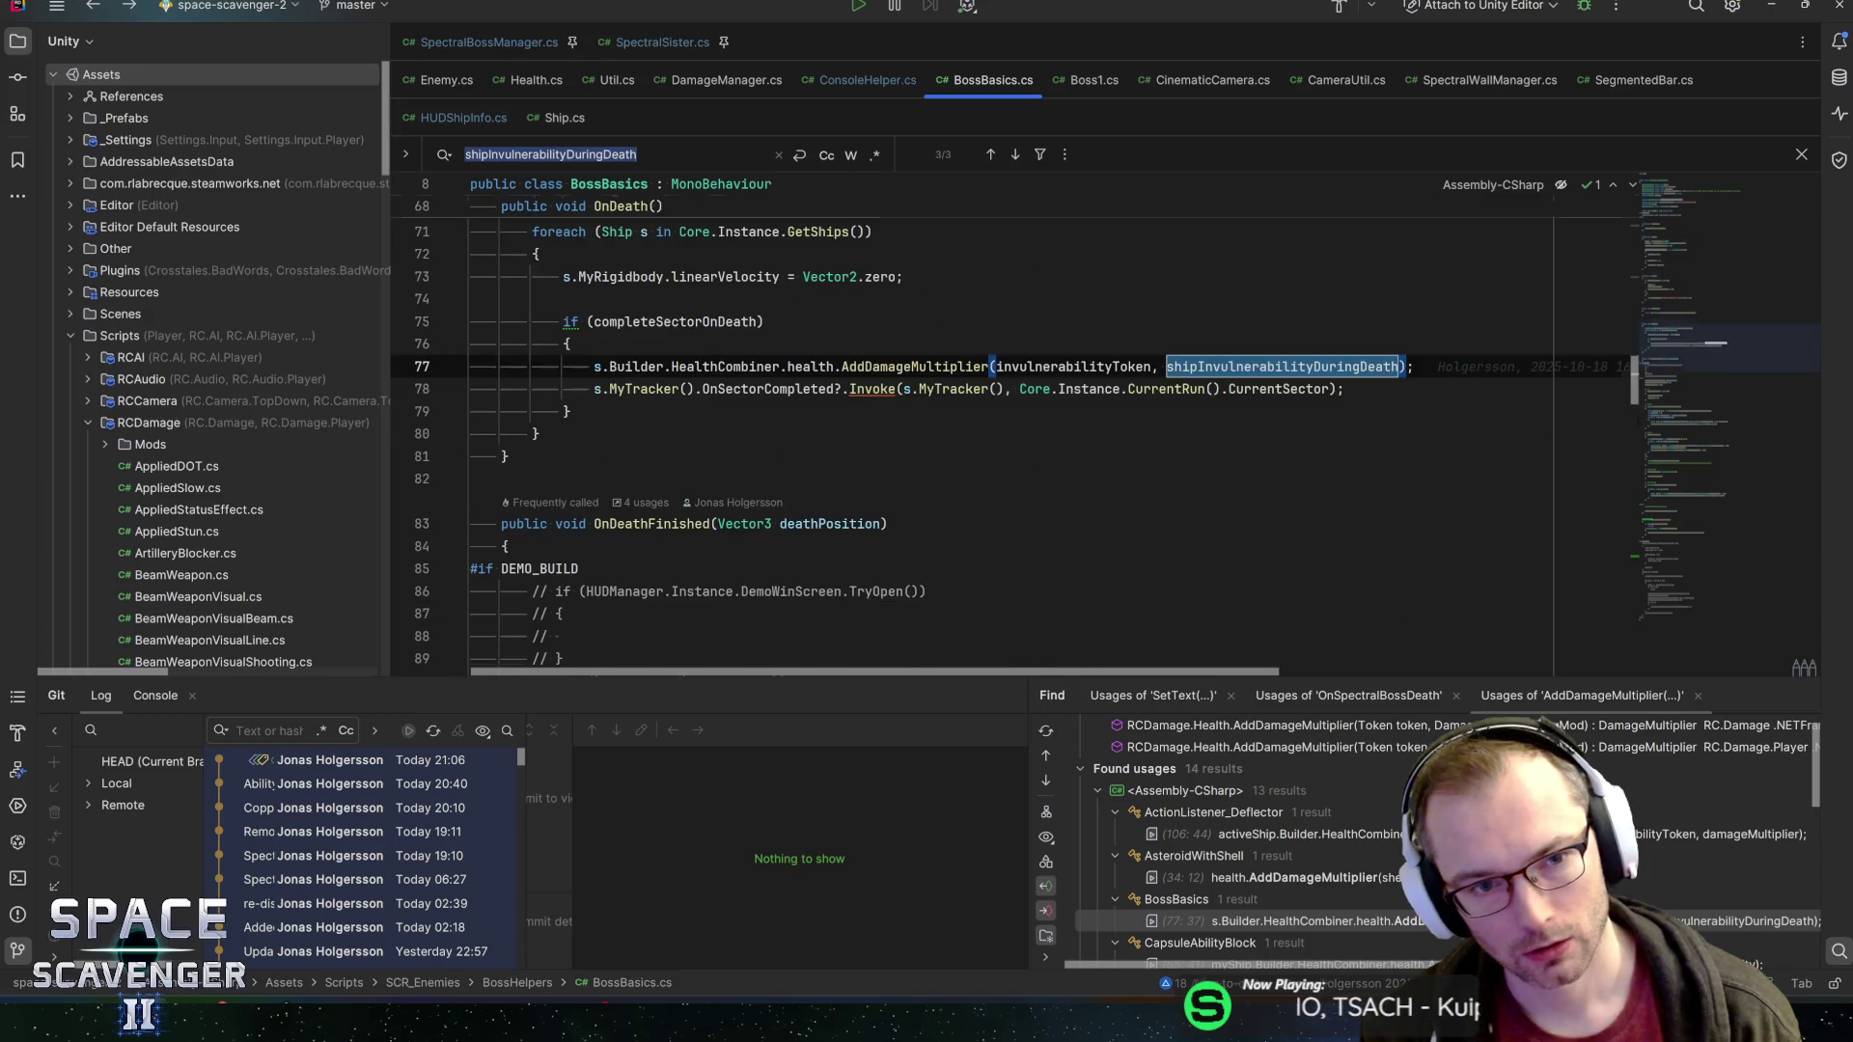
key(Return)
key(Return)
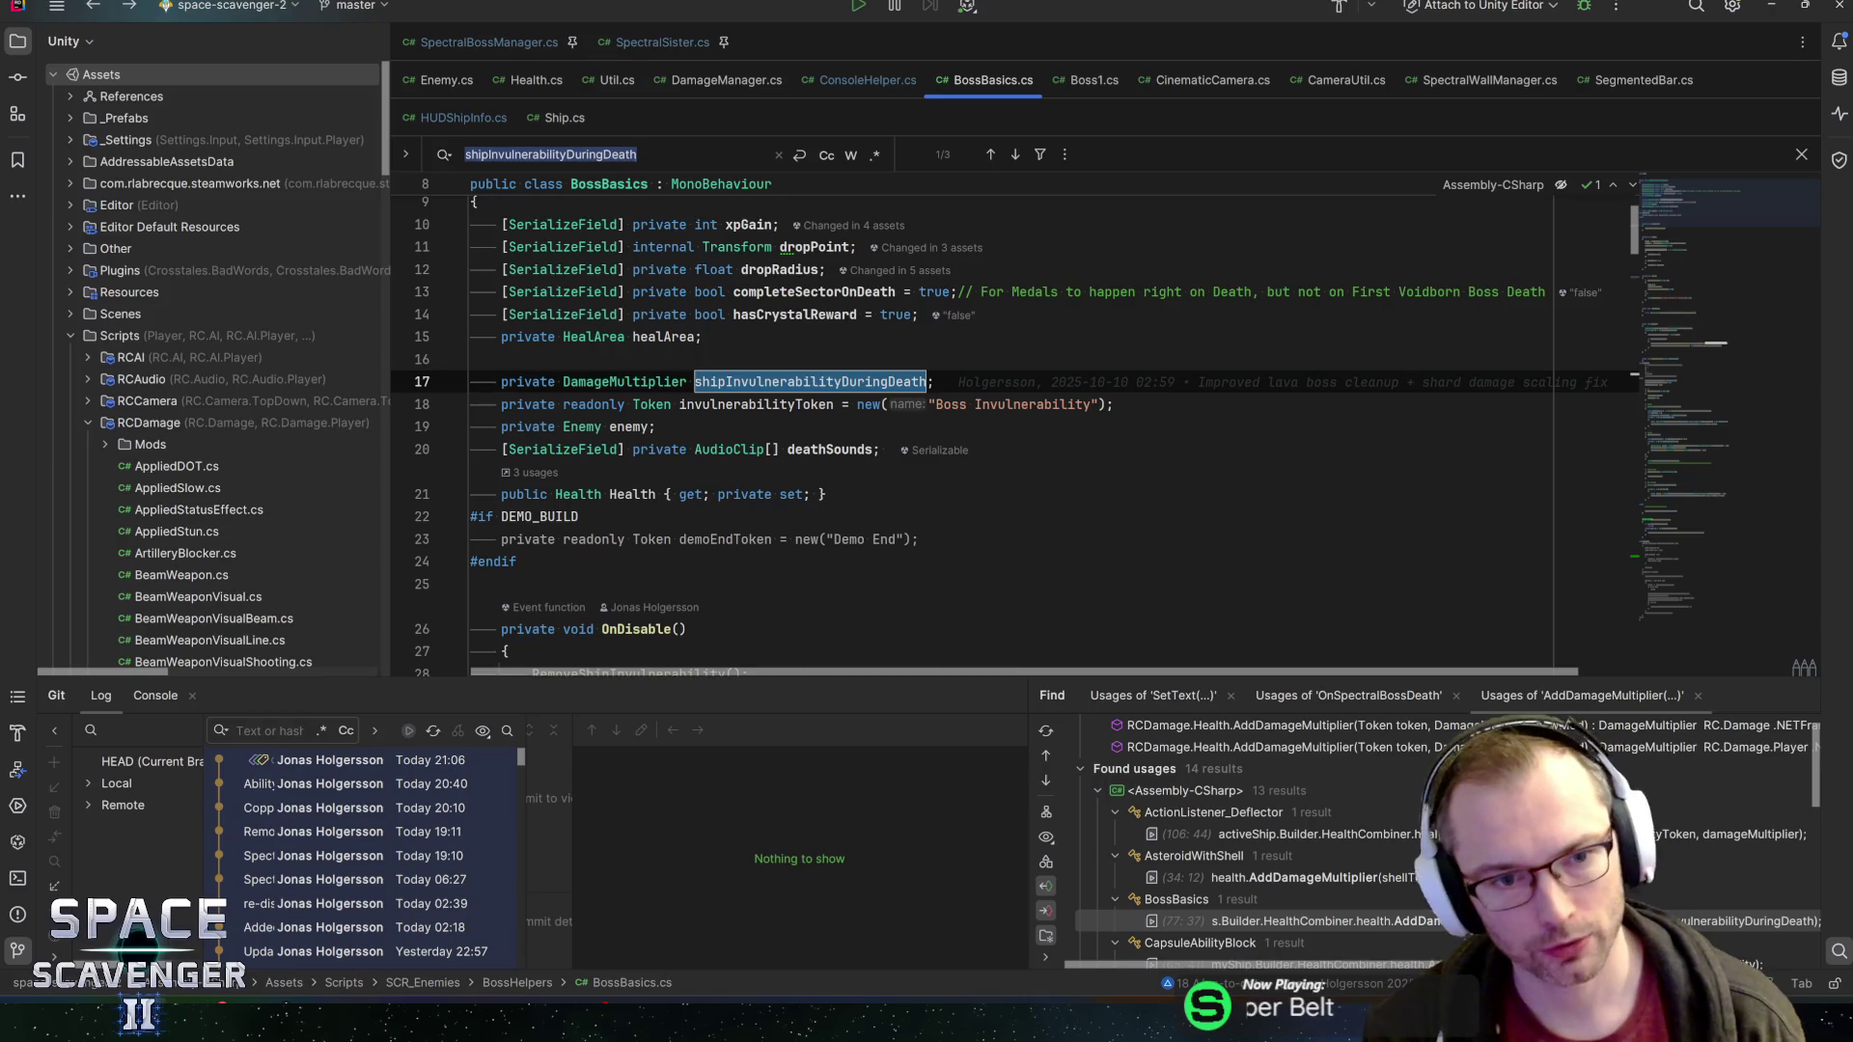
key(Return)
key(Return)
key(alt+F7)
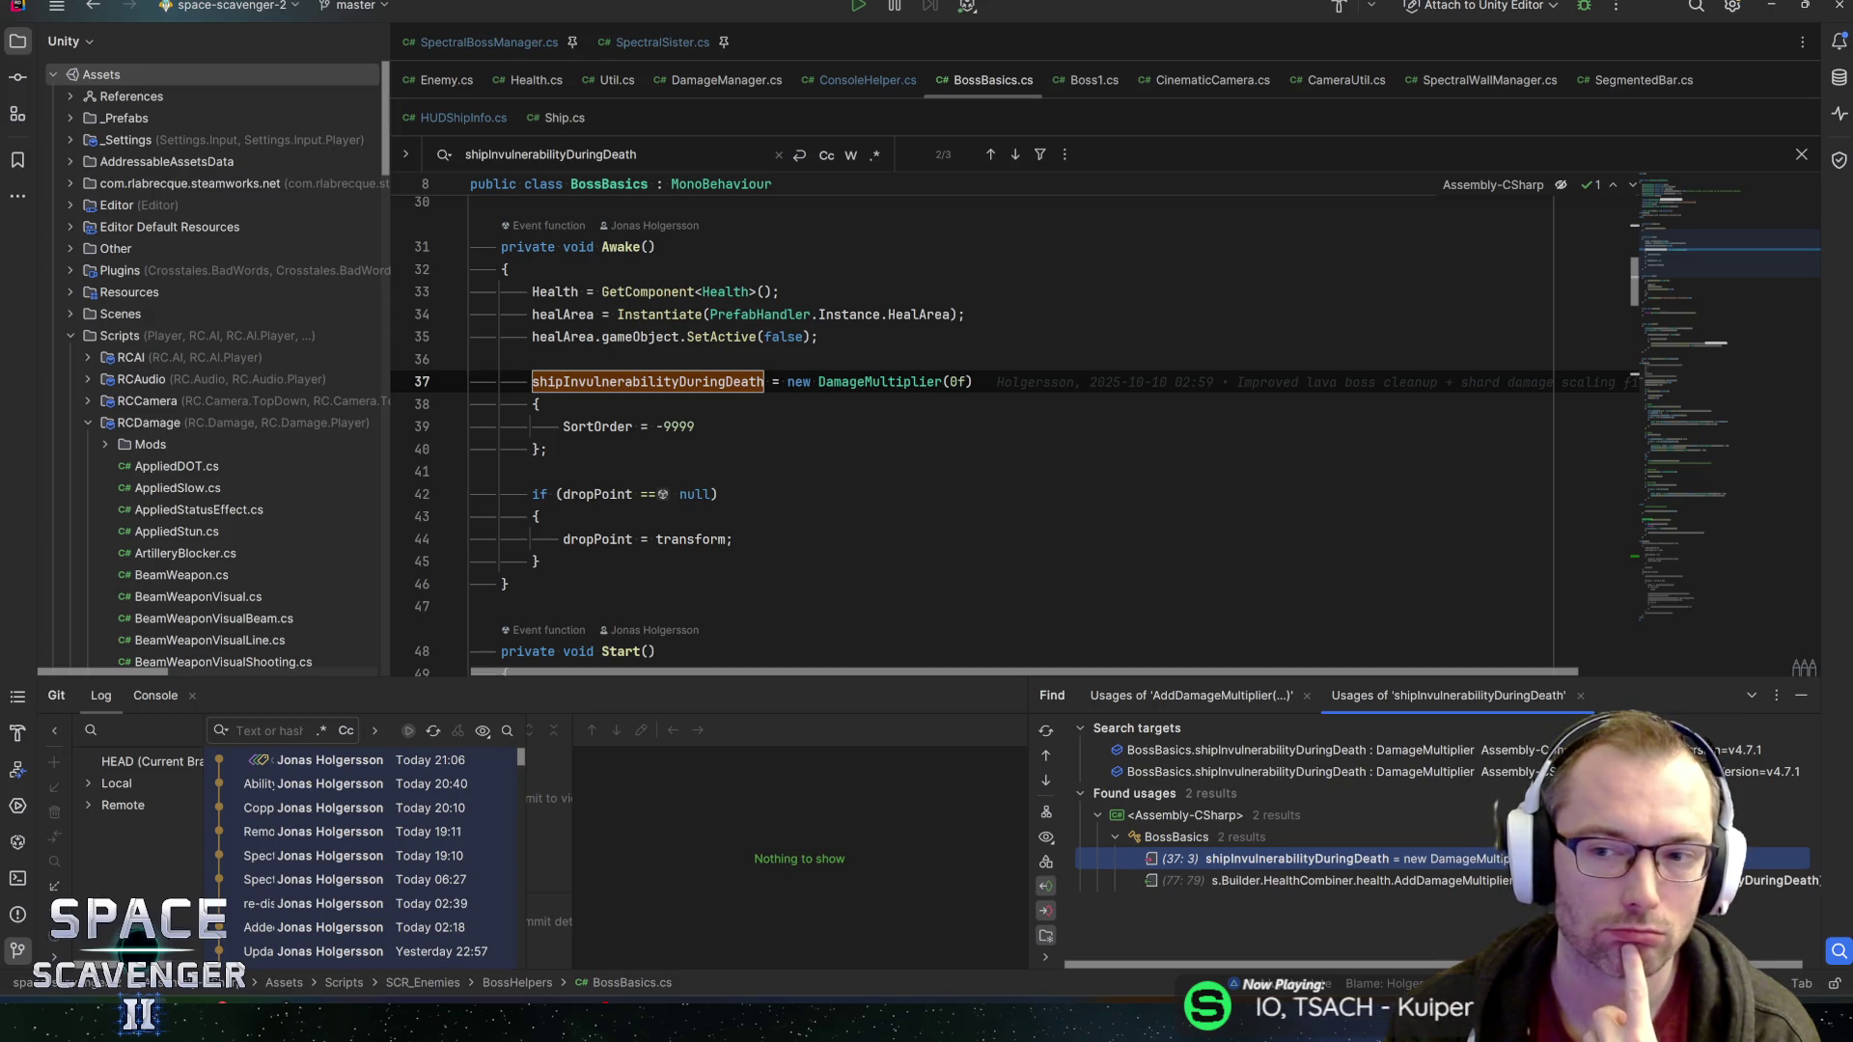
Trace where invulnerabilityToken is removed and where RemoveShipInvulnerability is called in OnDisable
drag(1725, 250, 1700, 354)
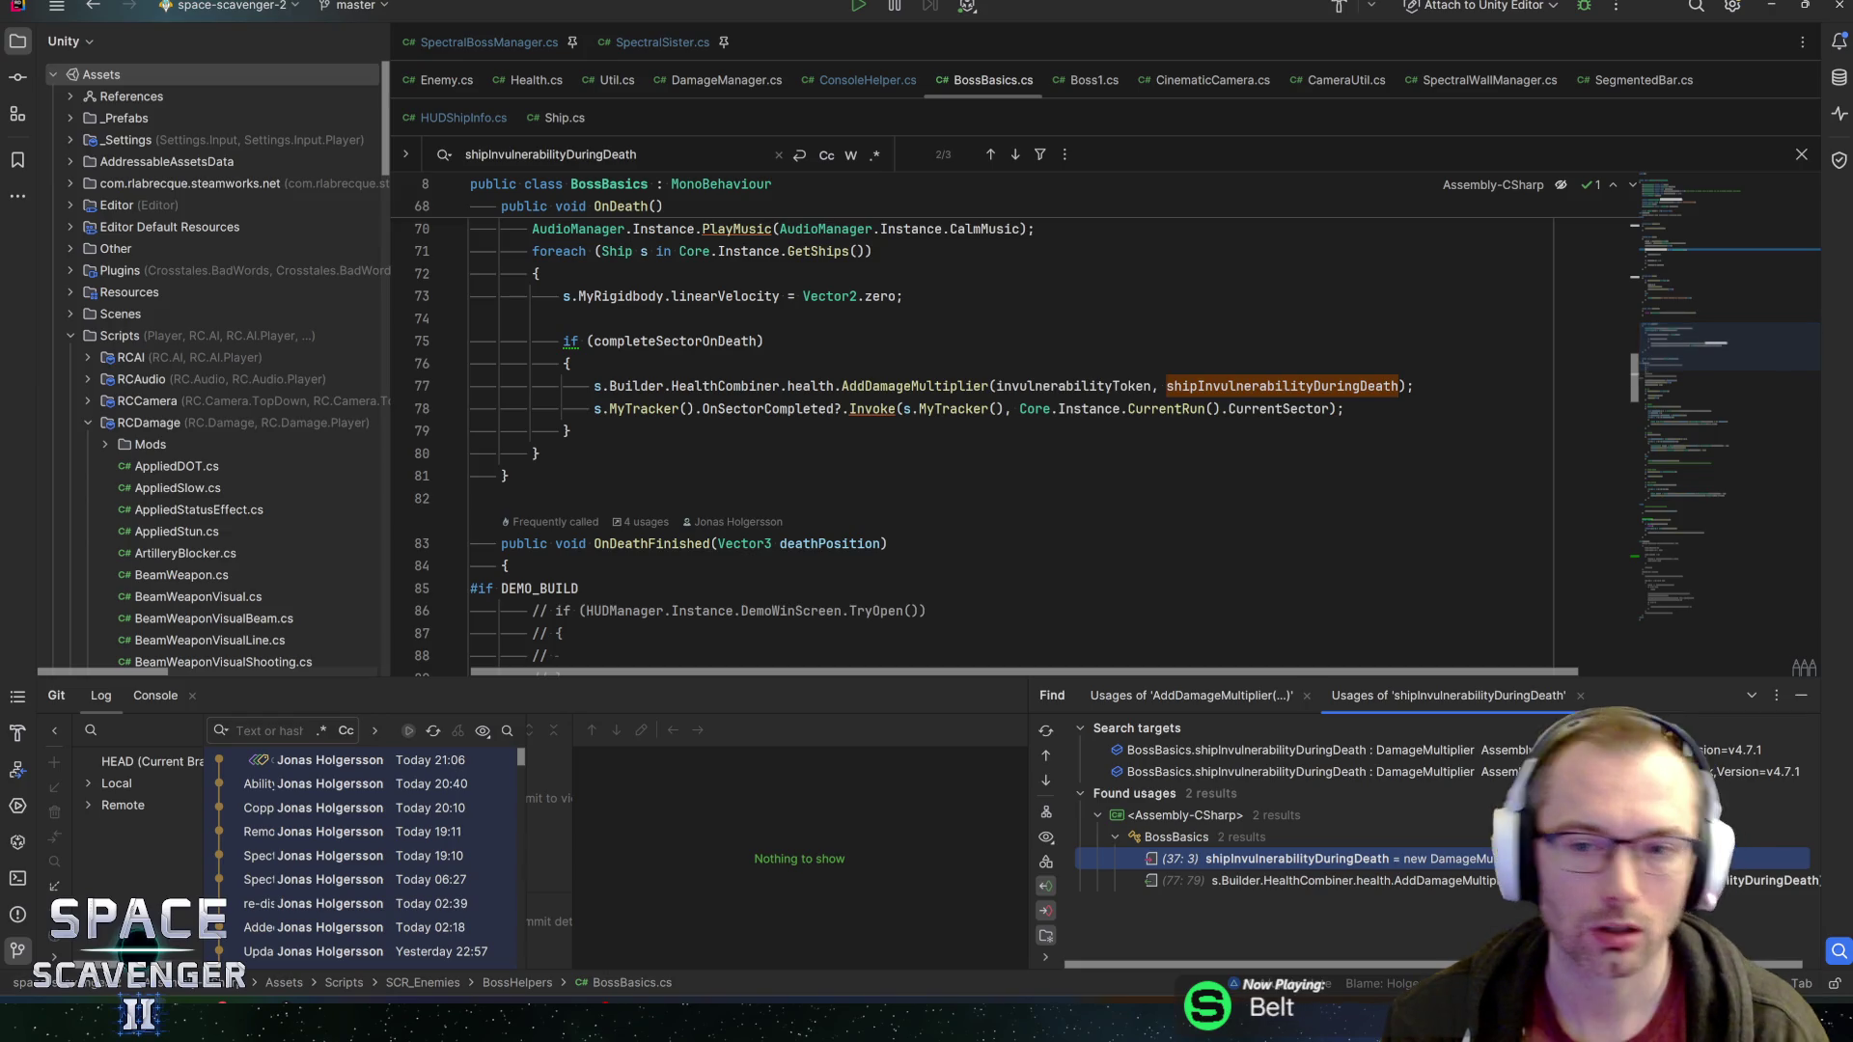
double_click(1071, 385)
key(ctrl+f)
key(Return)
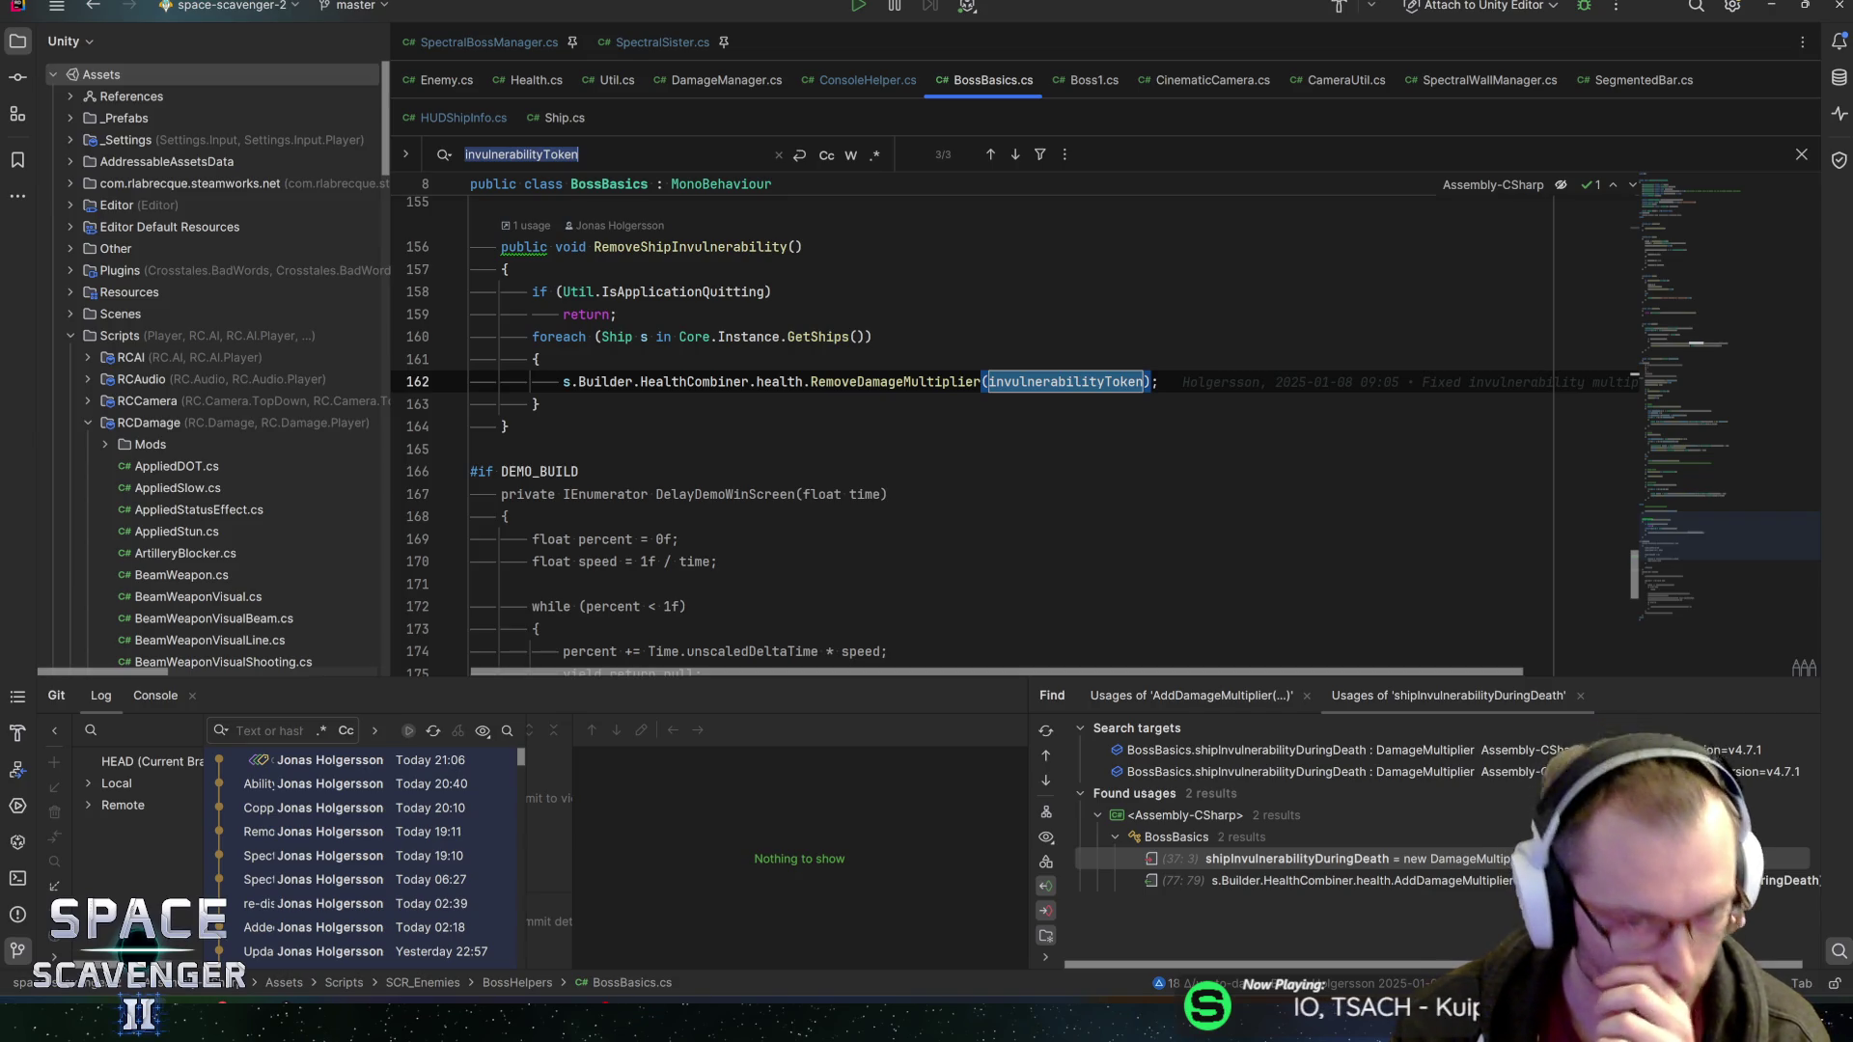
scroll(575, 372, up, 5)
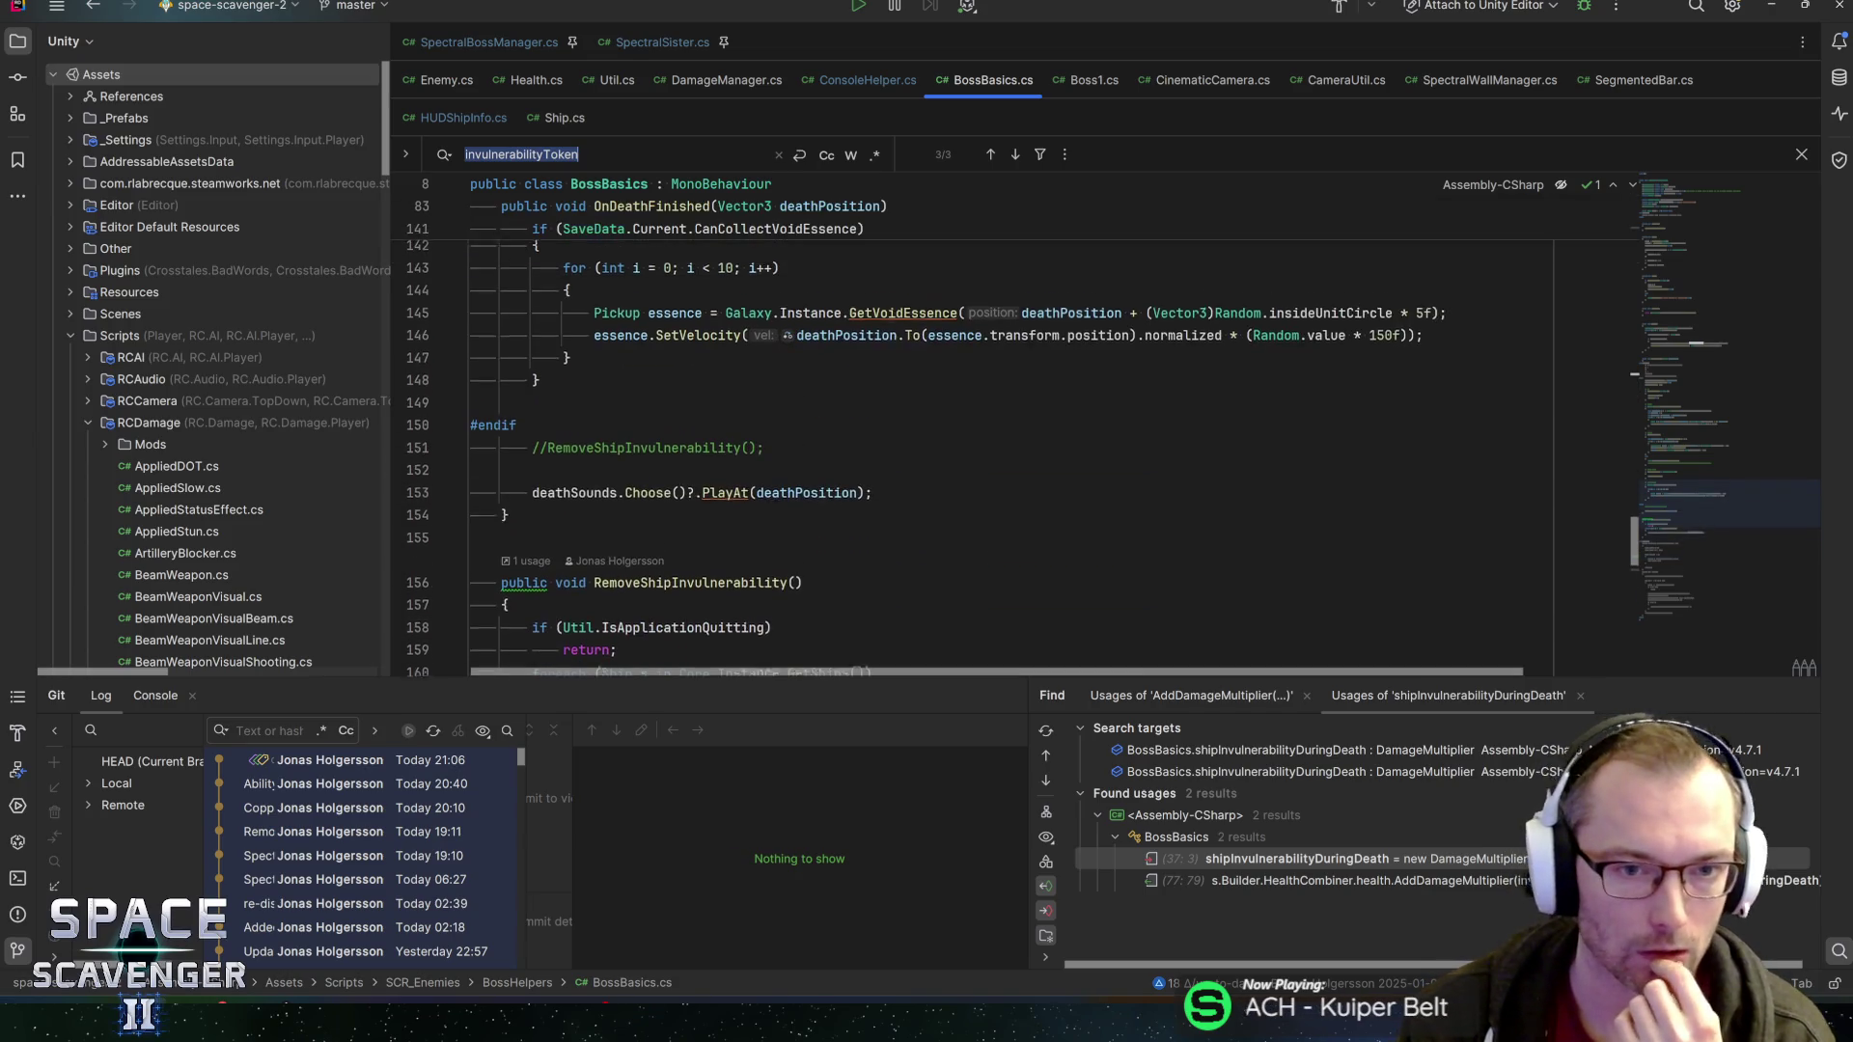
scroll(575, 373, down, 3)
click(529, 360)
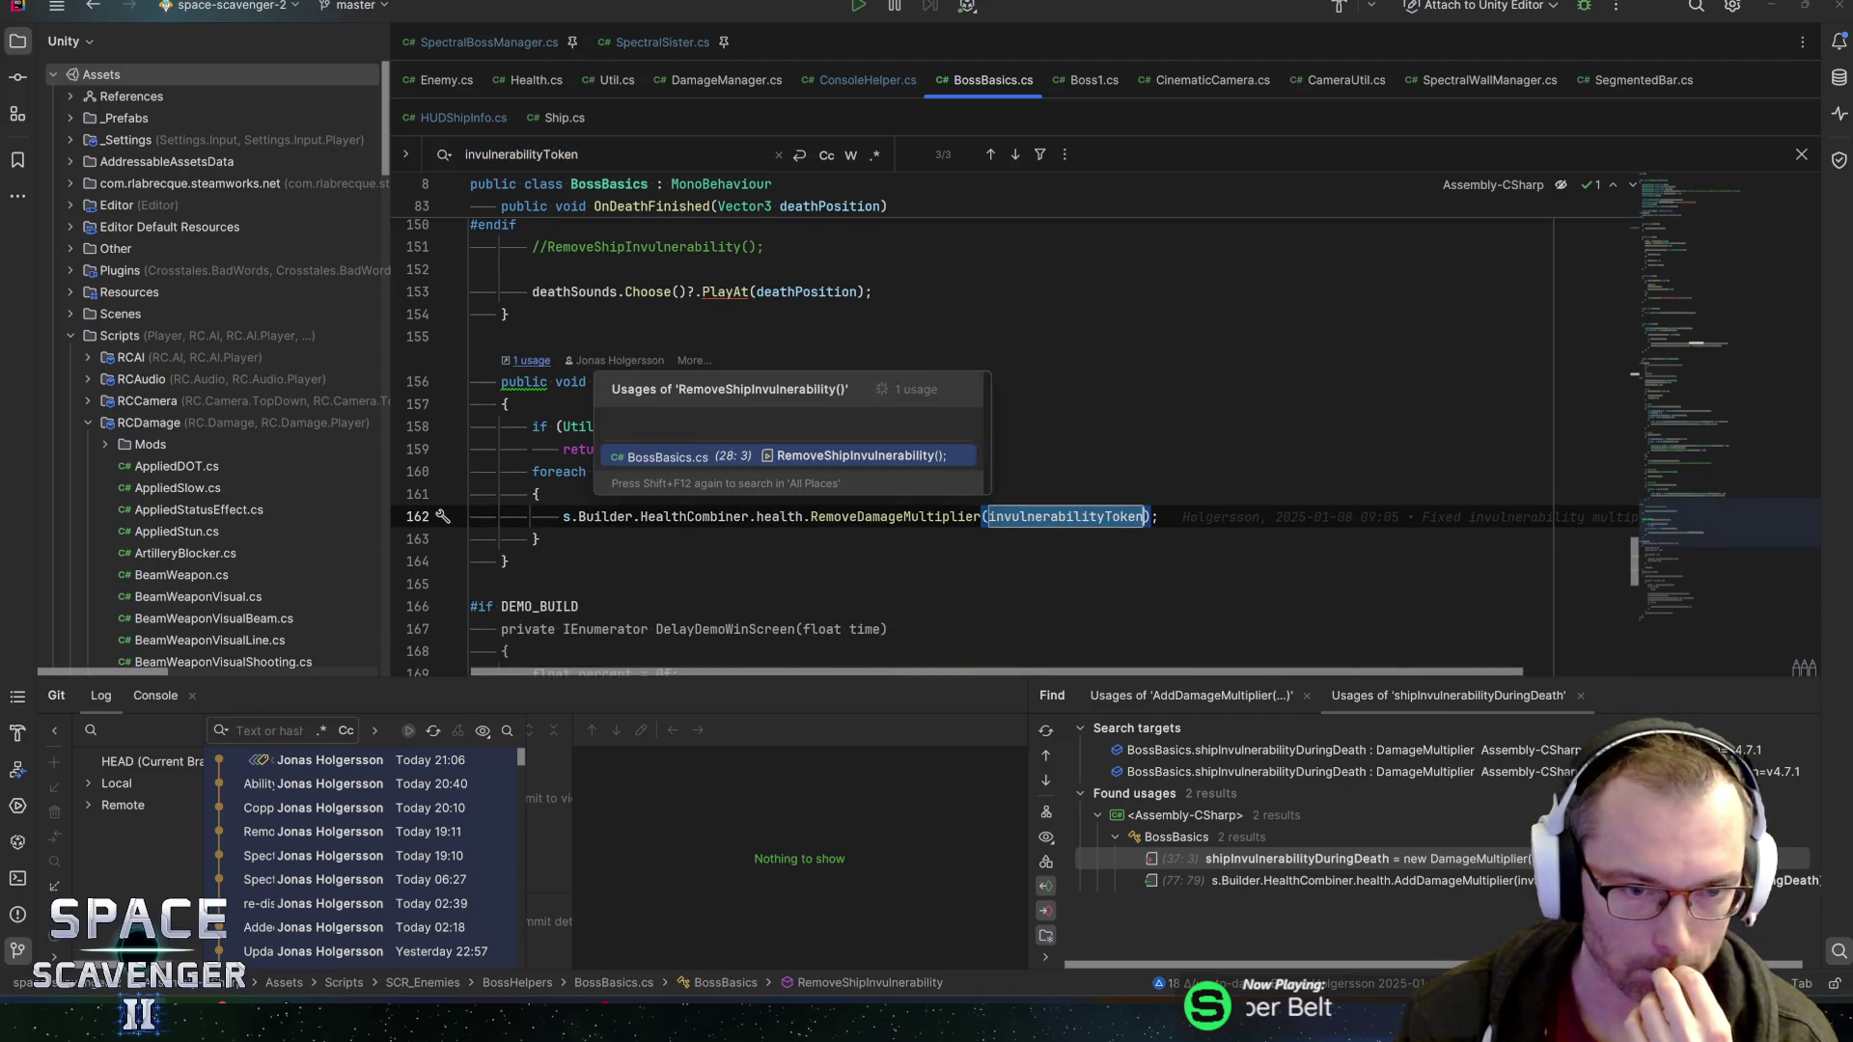
key(Return)
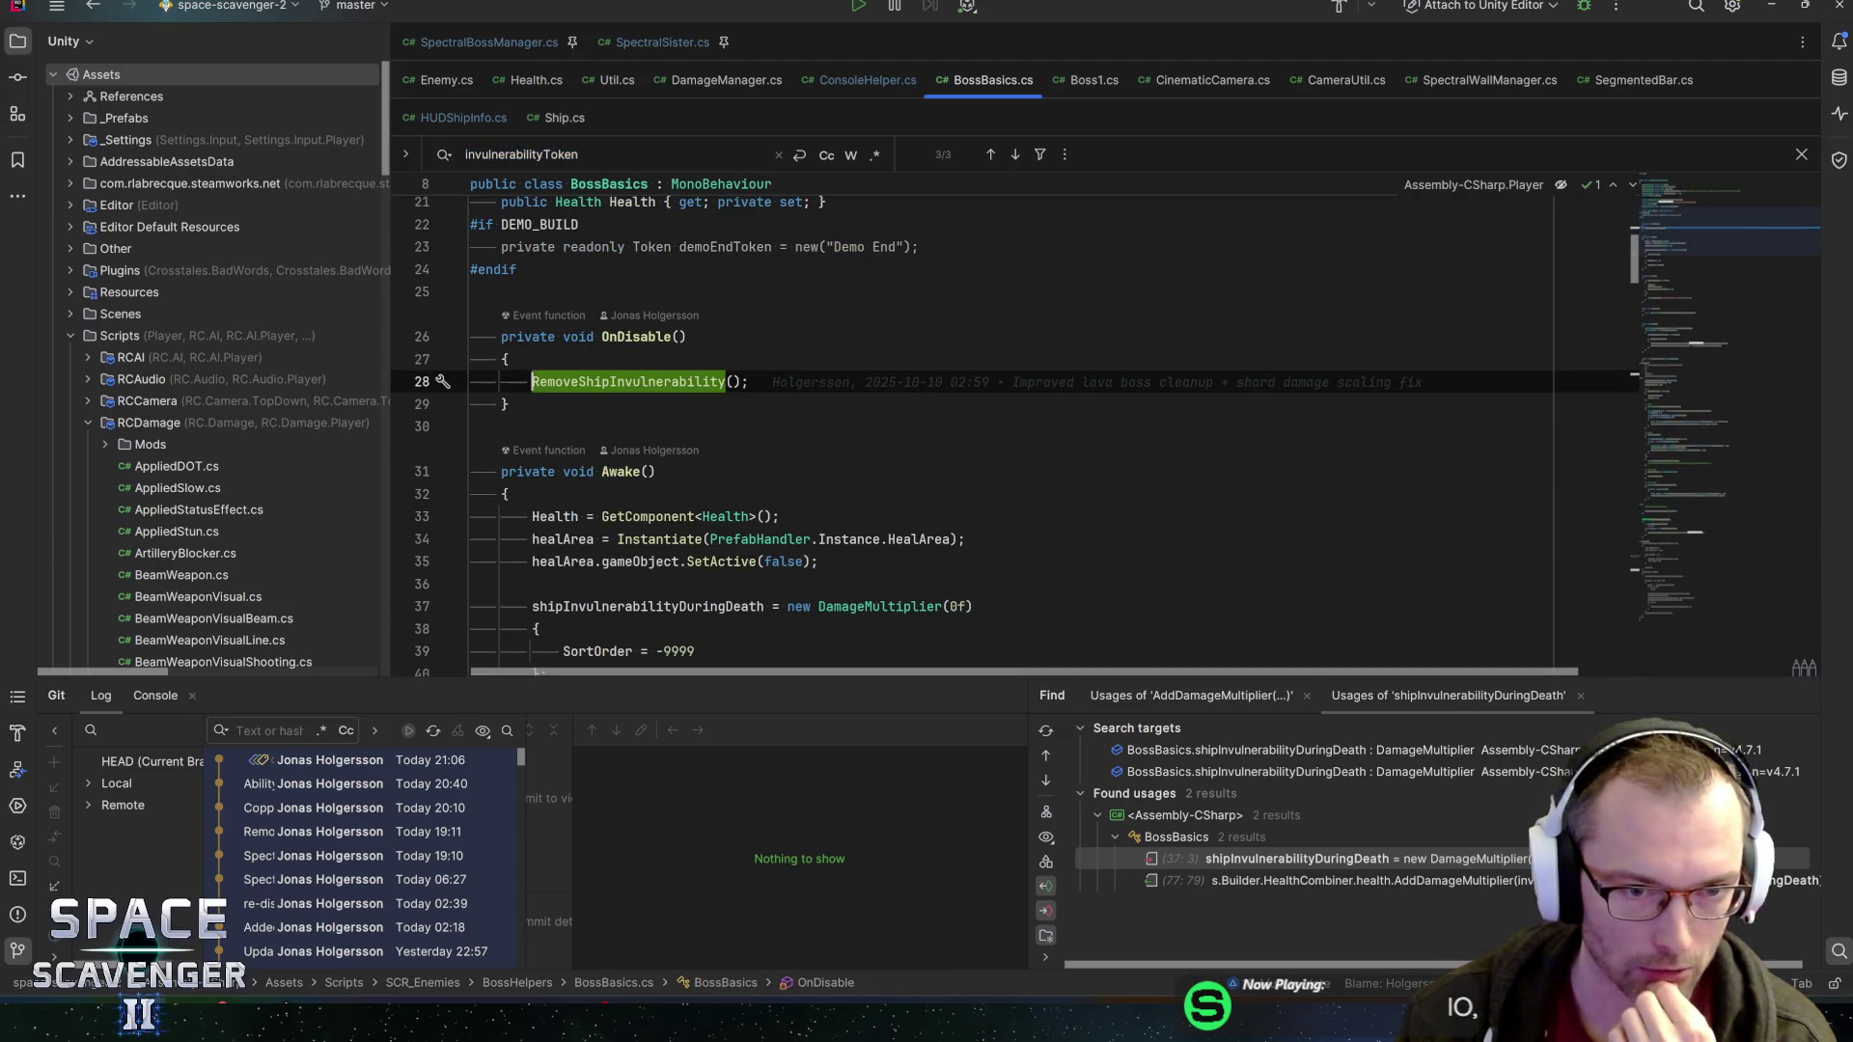
key(ctrl+alt+Left)
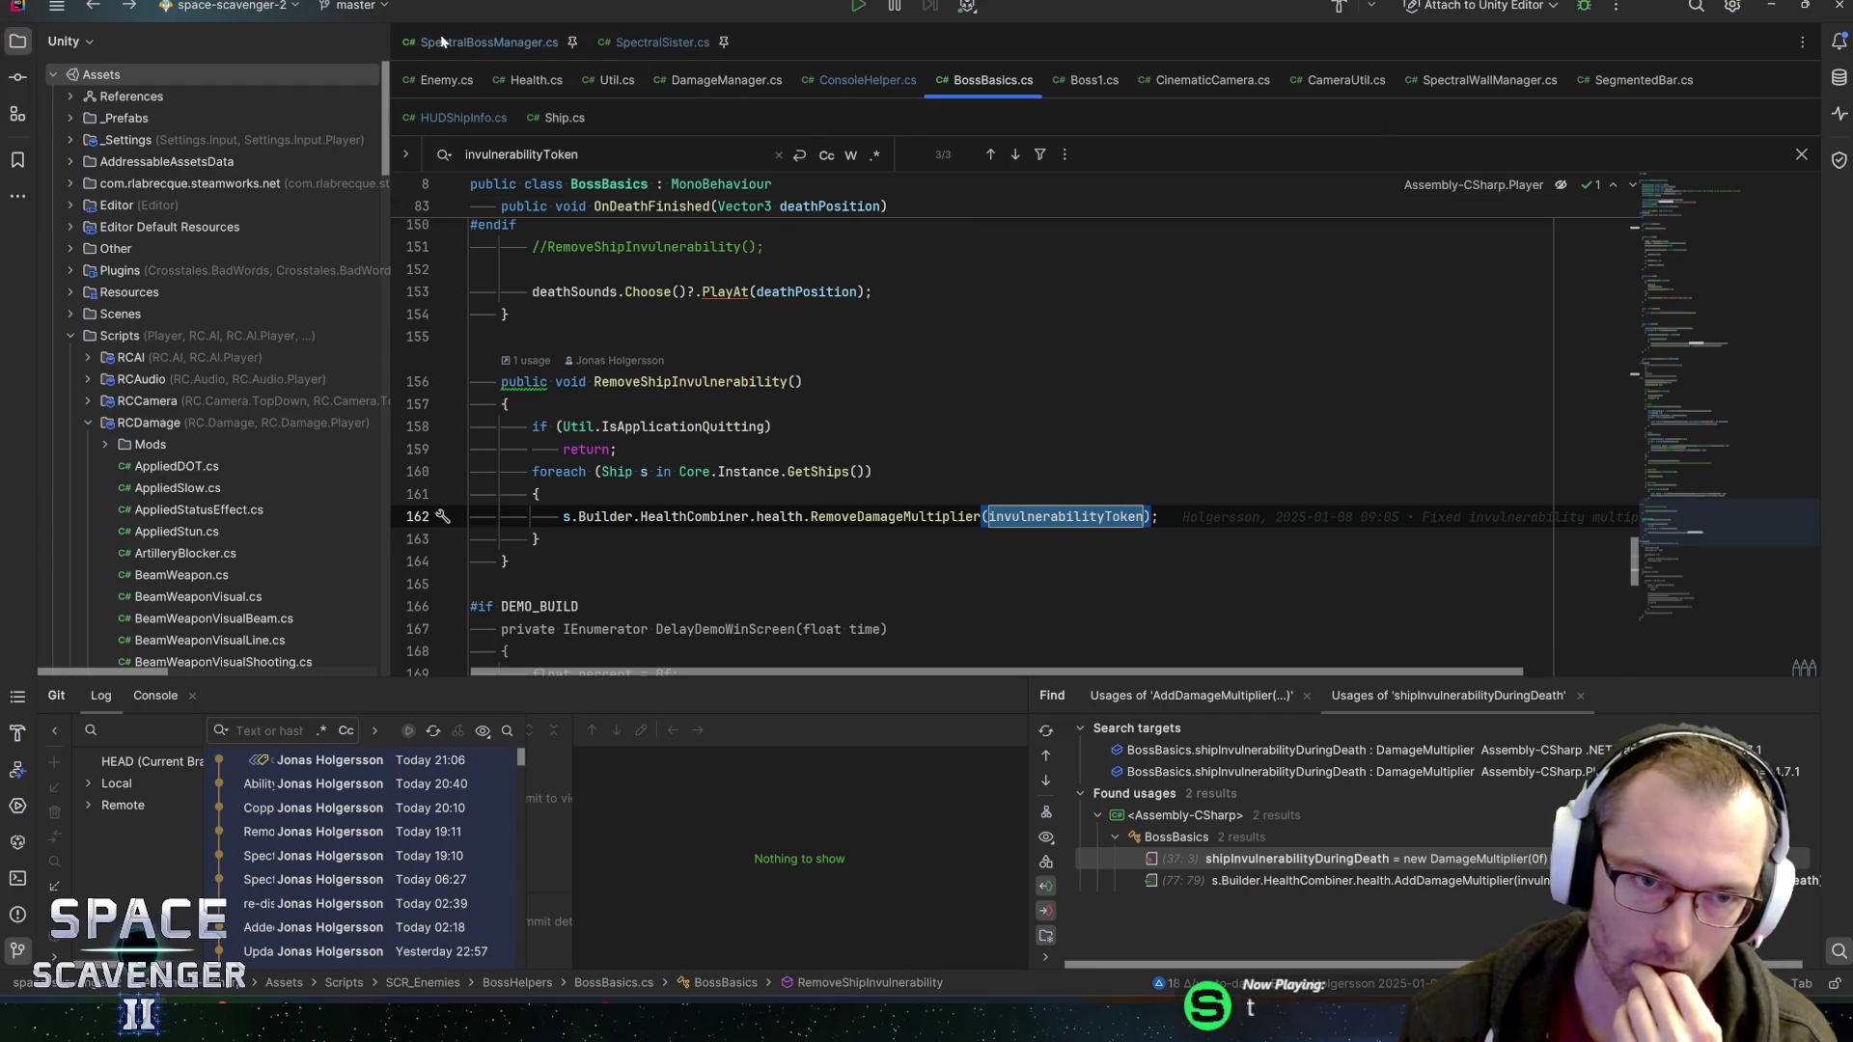
Switch to SpectralBossManager.cs and go to the line after the Other title
click(482, 43)
click(1699, 188)
click(627, 408)
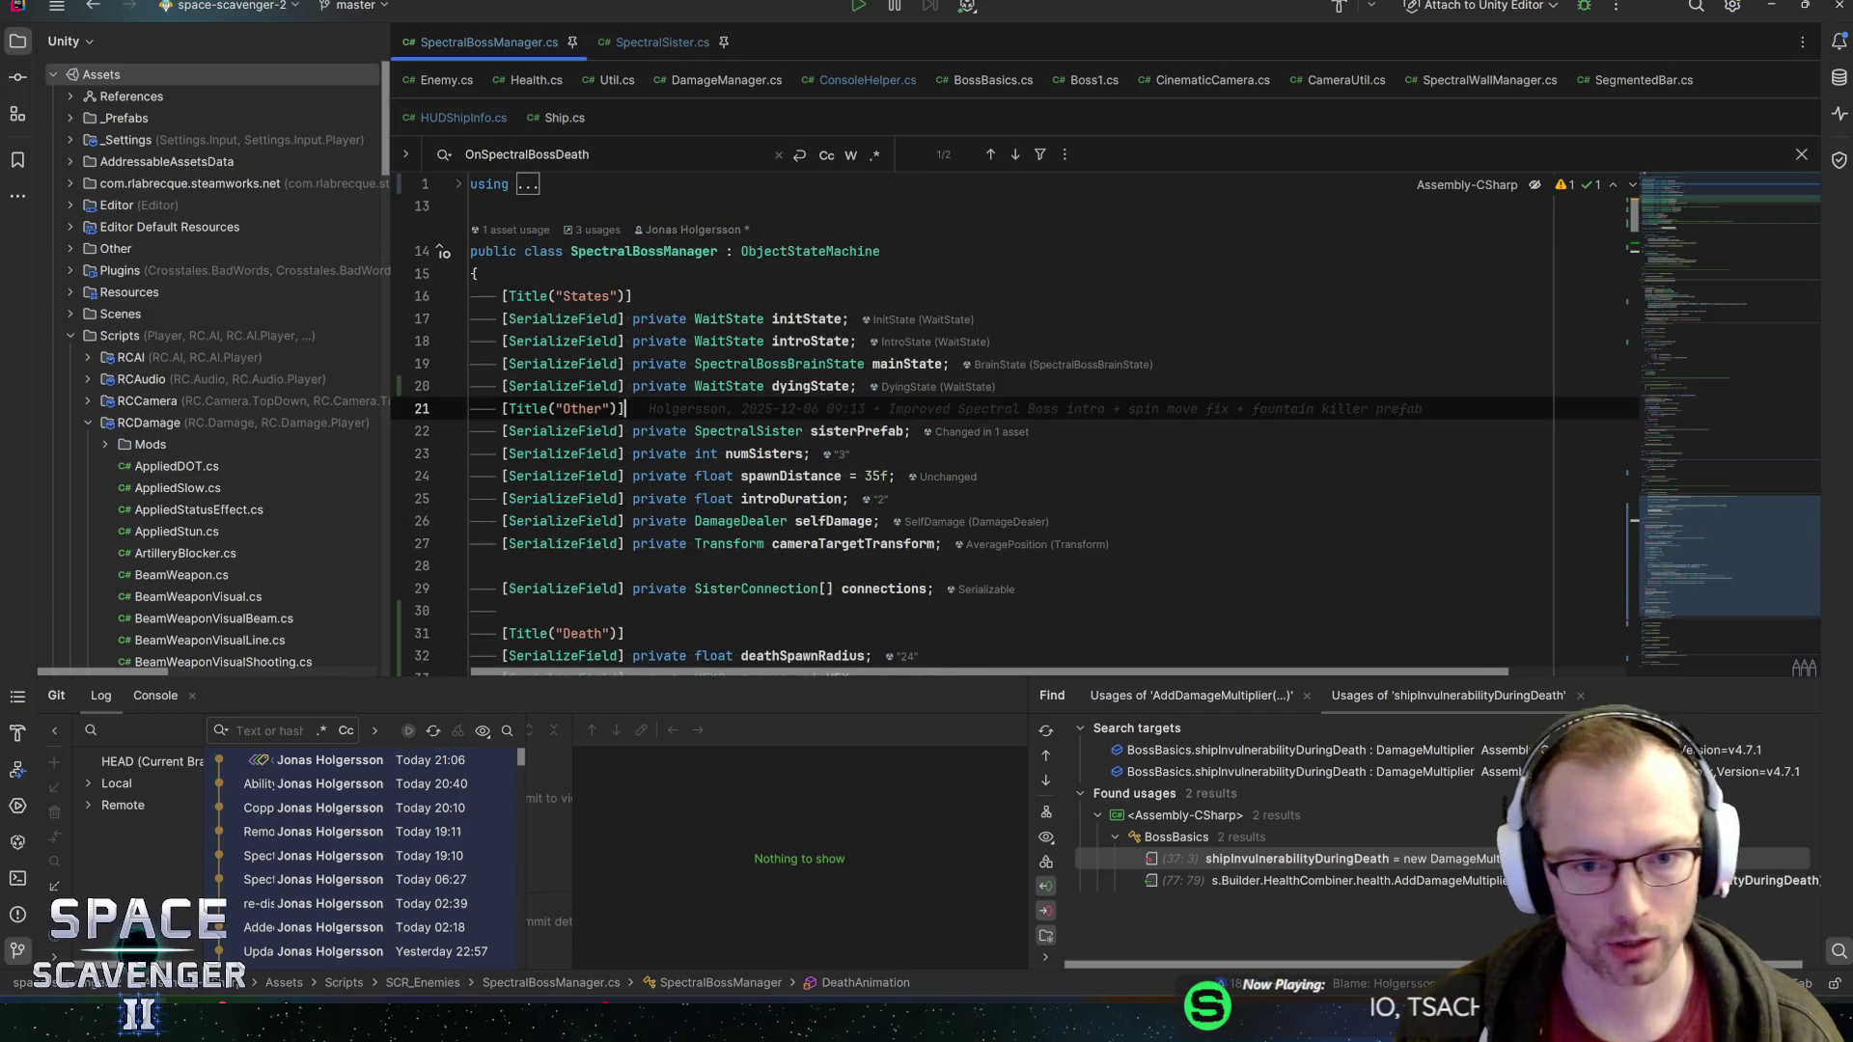
Start a 'bool' line under the Other title, then locate the bossBasics usages and sister-death code
key(Return)
text(bool)
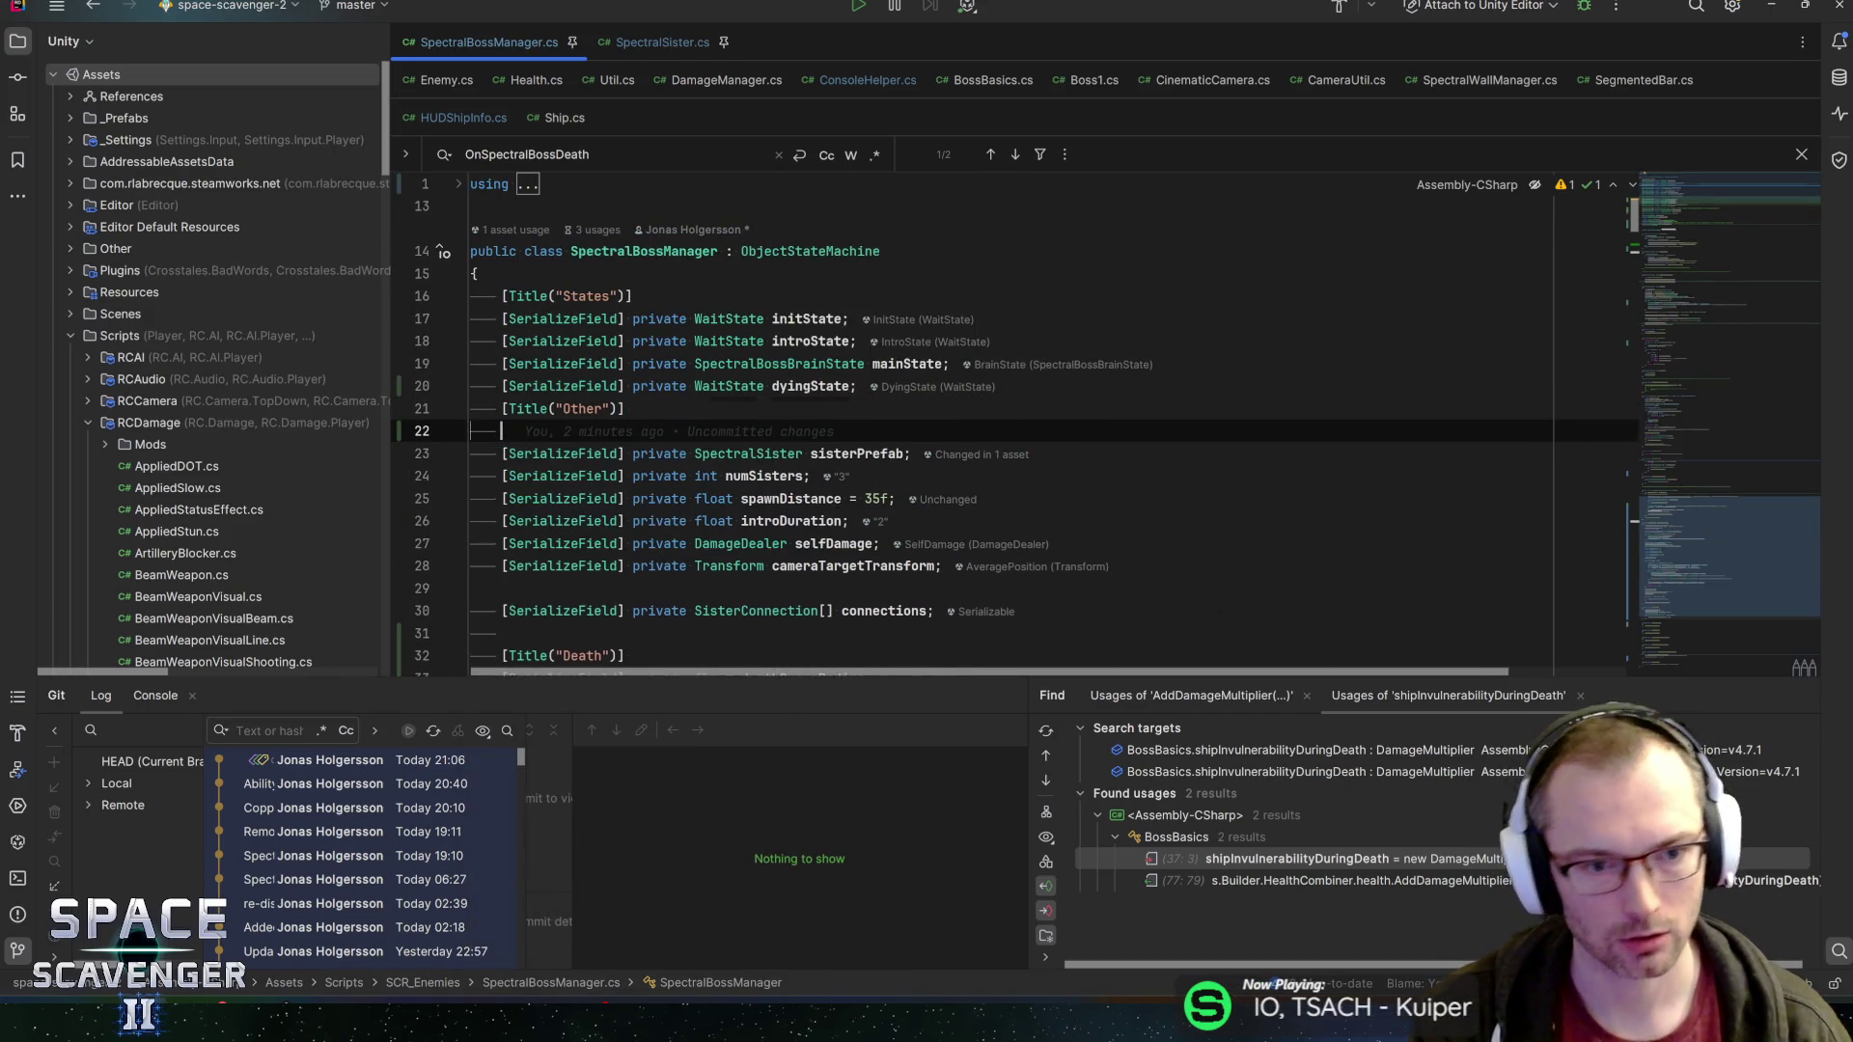
scroll(1014, 425, down, 5)
scroll(1014, 424, down, 5)
scroll(1013, 425, up, 1)
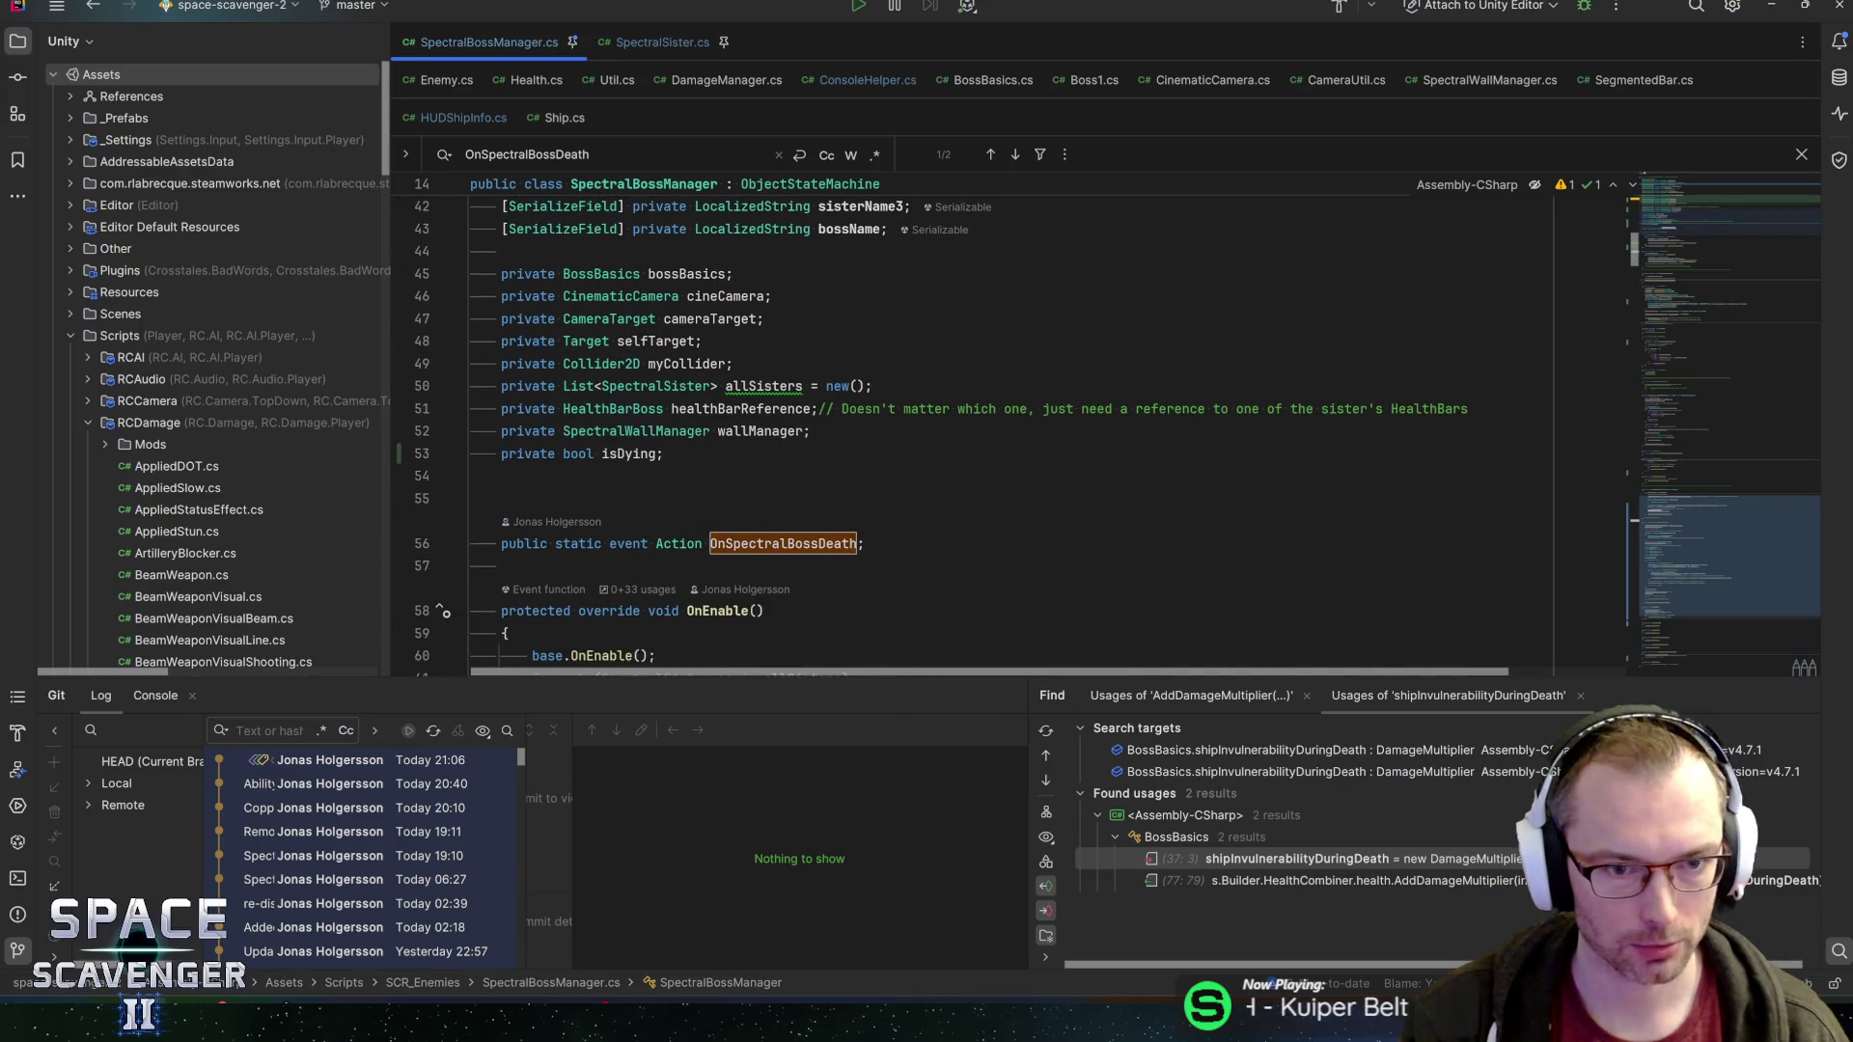
click(690, 274)
scroll(1664, 483, down, 5)
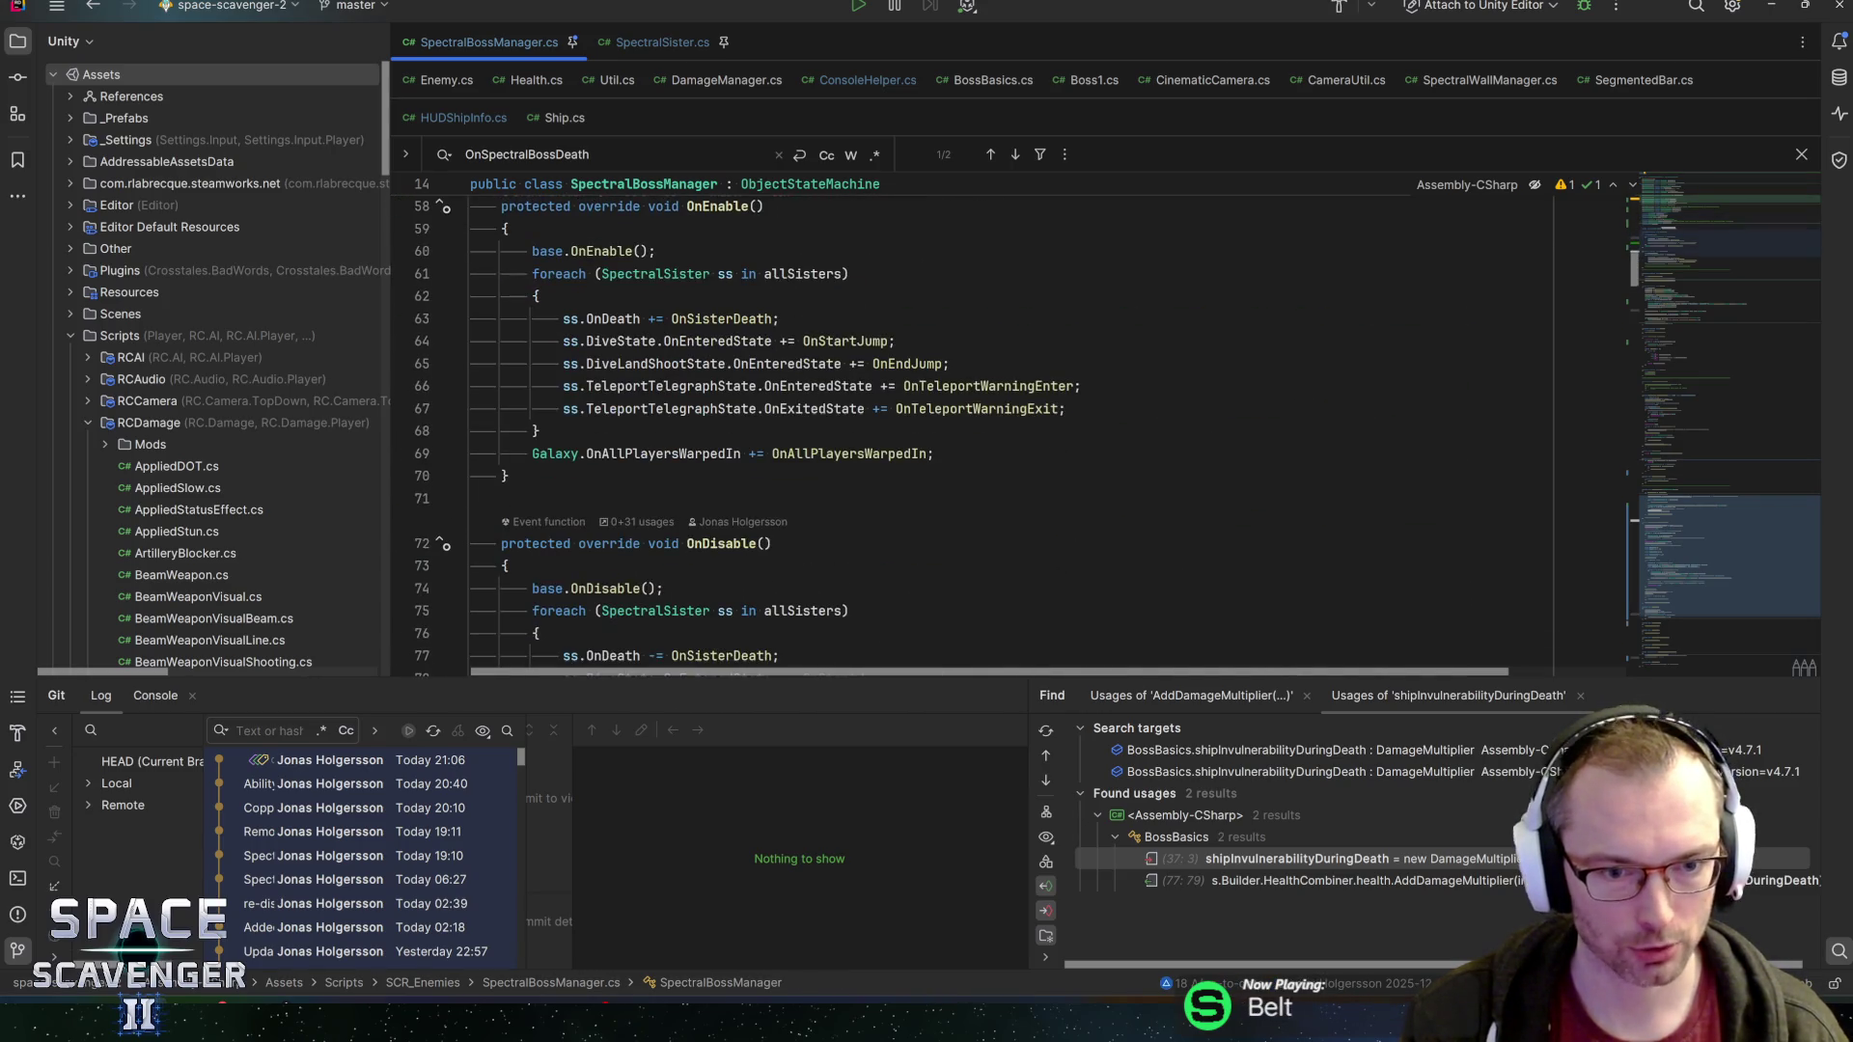
click(1699, 541)
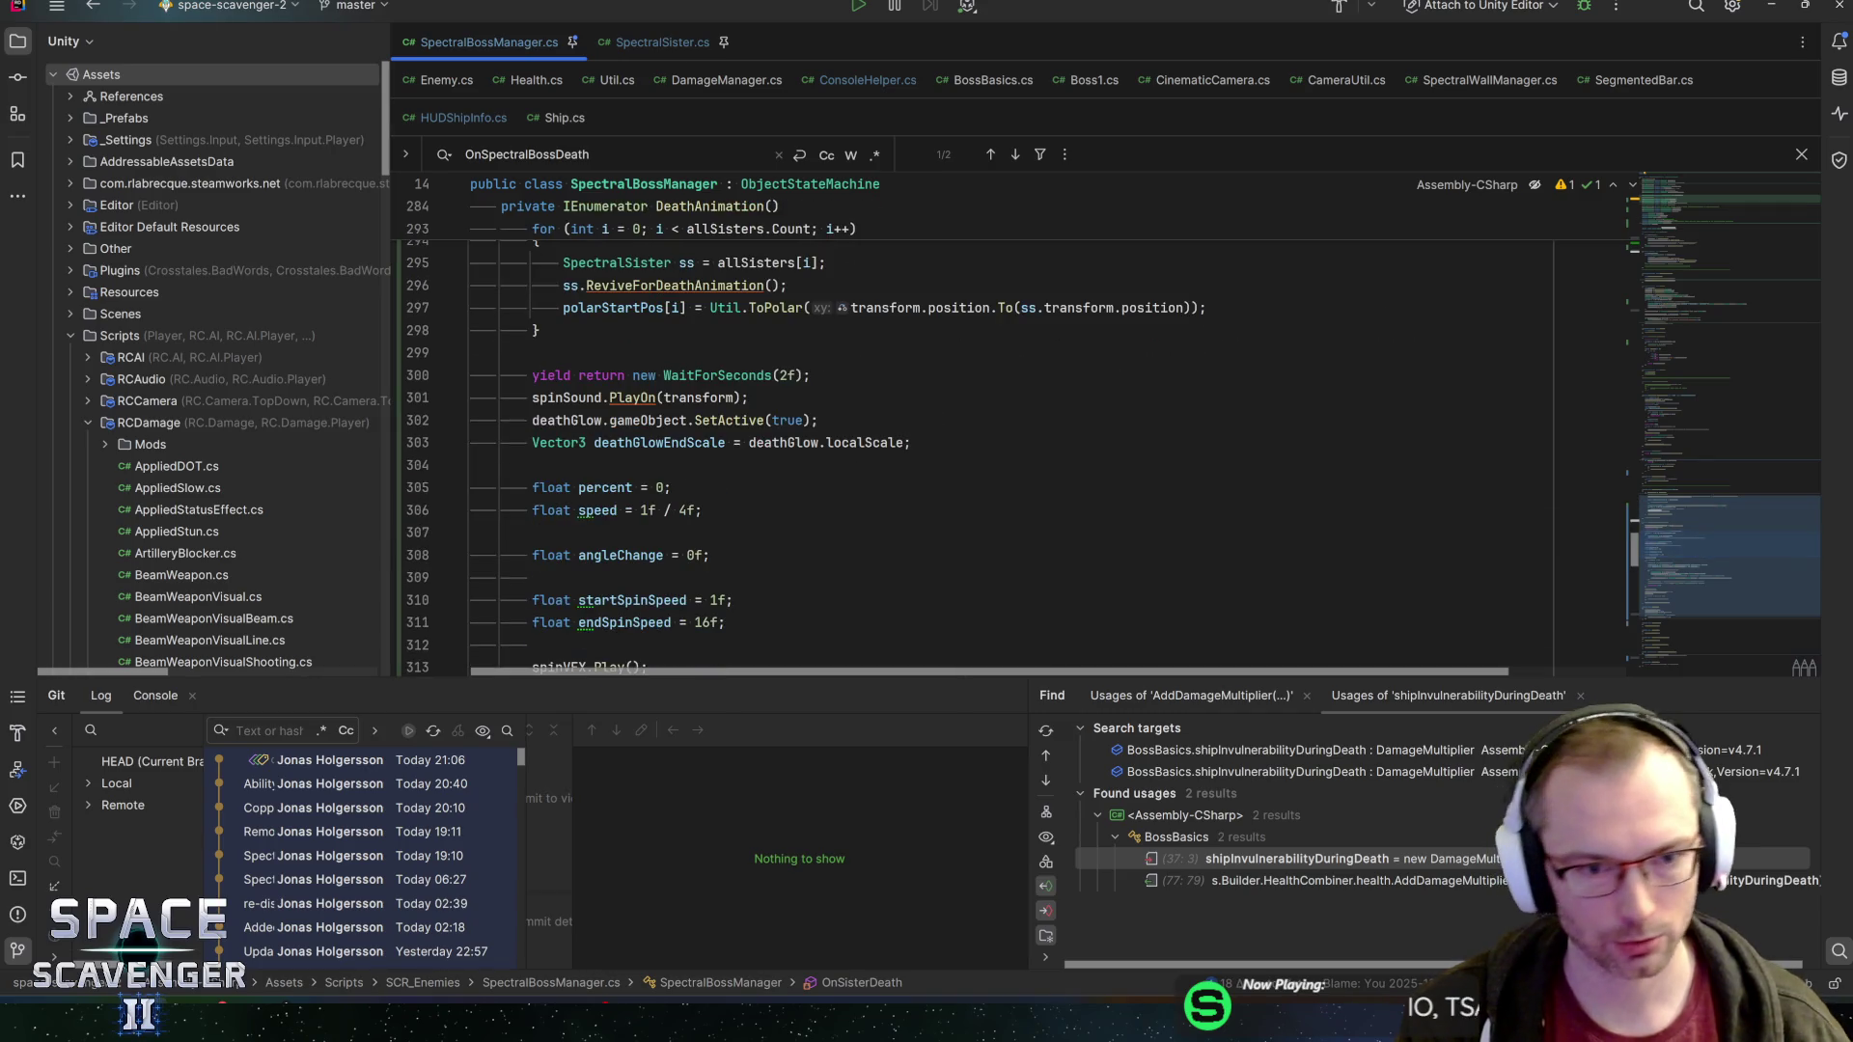
scroll(1699, 541, down, 5)
scroll(1014, 434, up, 4)
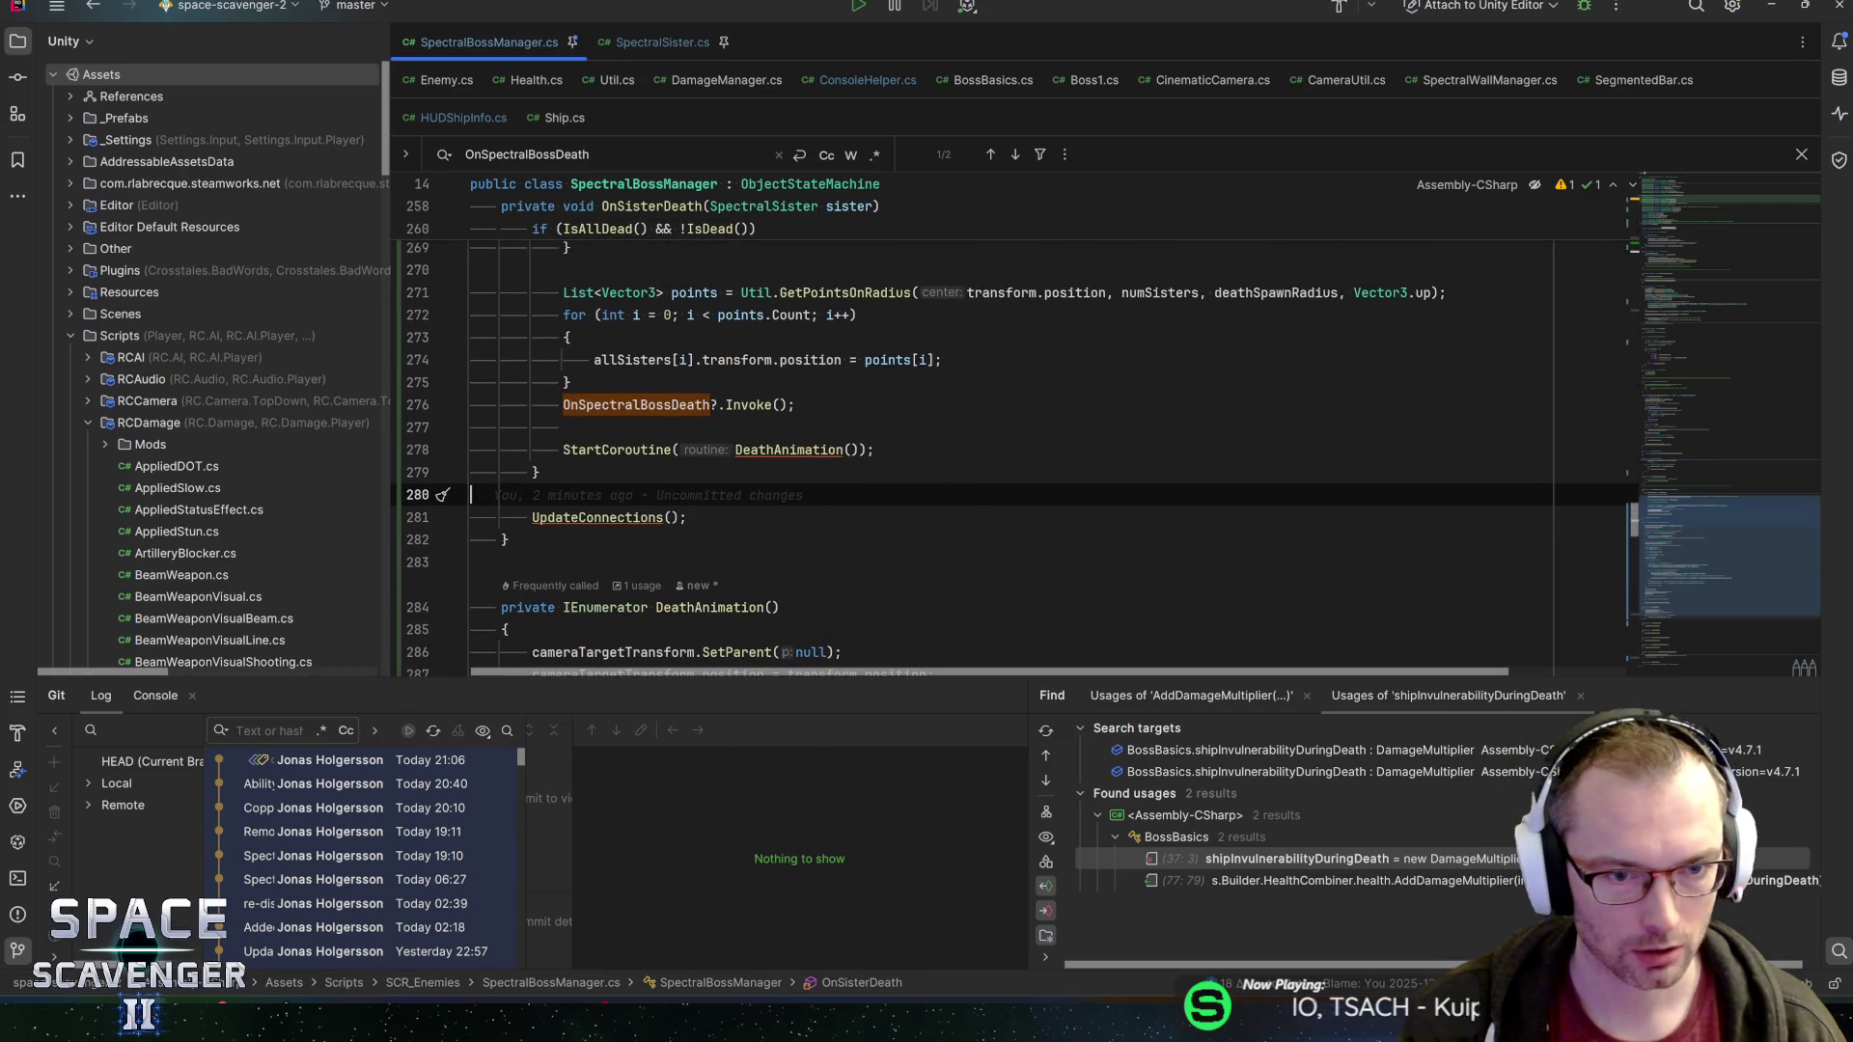
Add bossBasics.SetPlayerInvulnerable(); above OnSpectralBossDeath?.Invoke() and generate the missing method
click(579, 383)
key(Return)
text(bossBasics.)
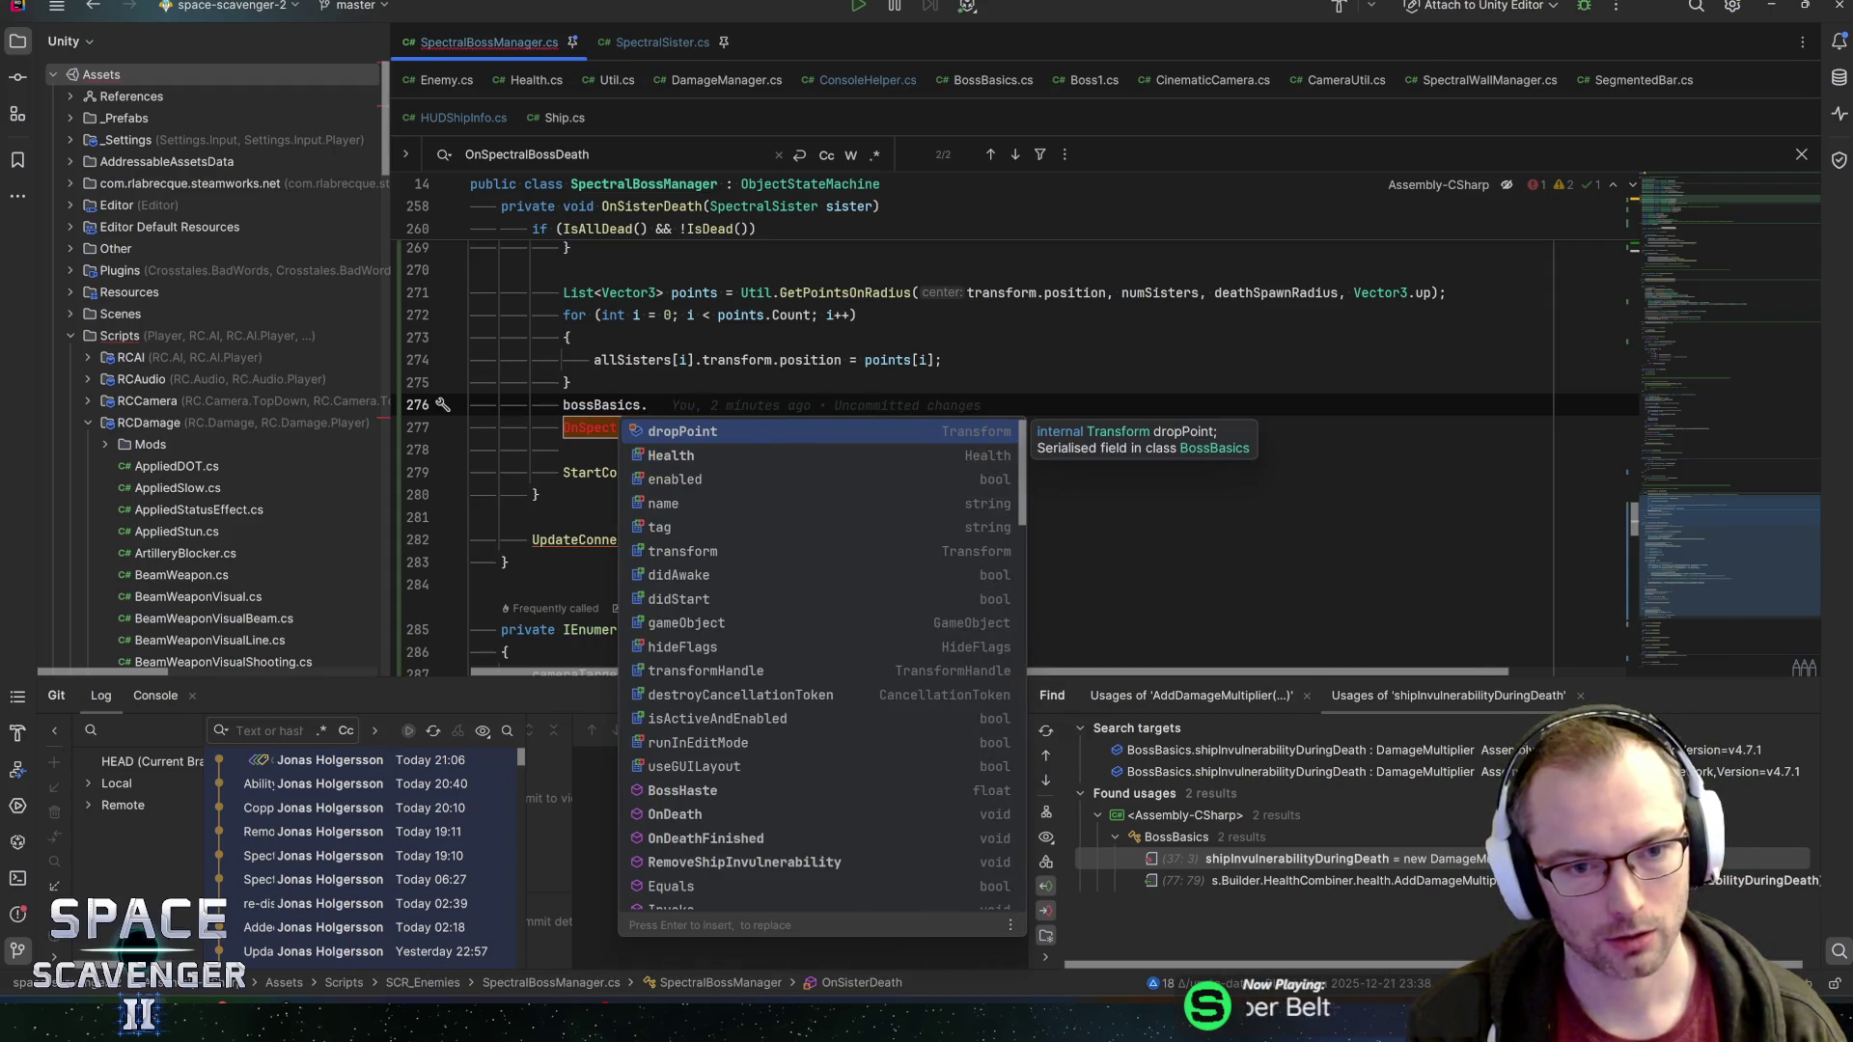
text(SetPlayerInvu)
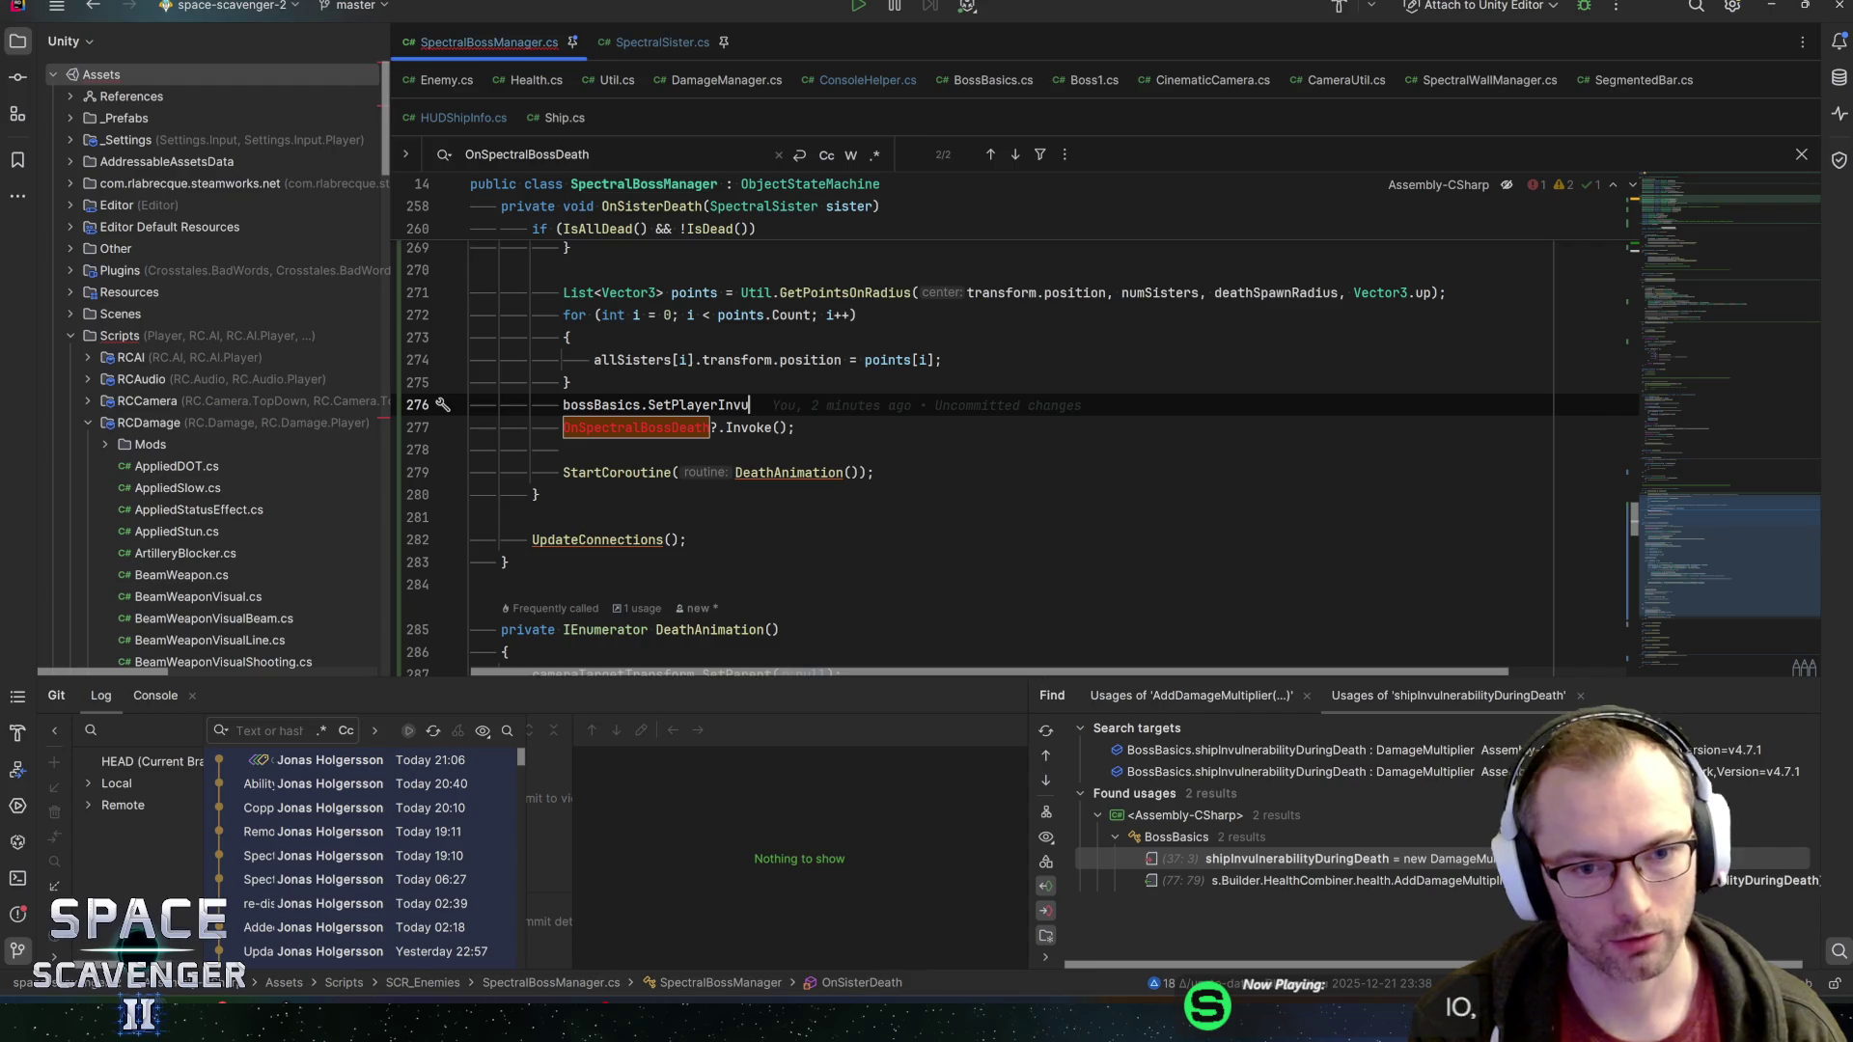
text(lnerable();)
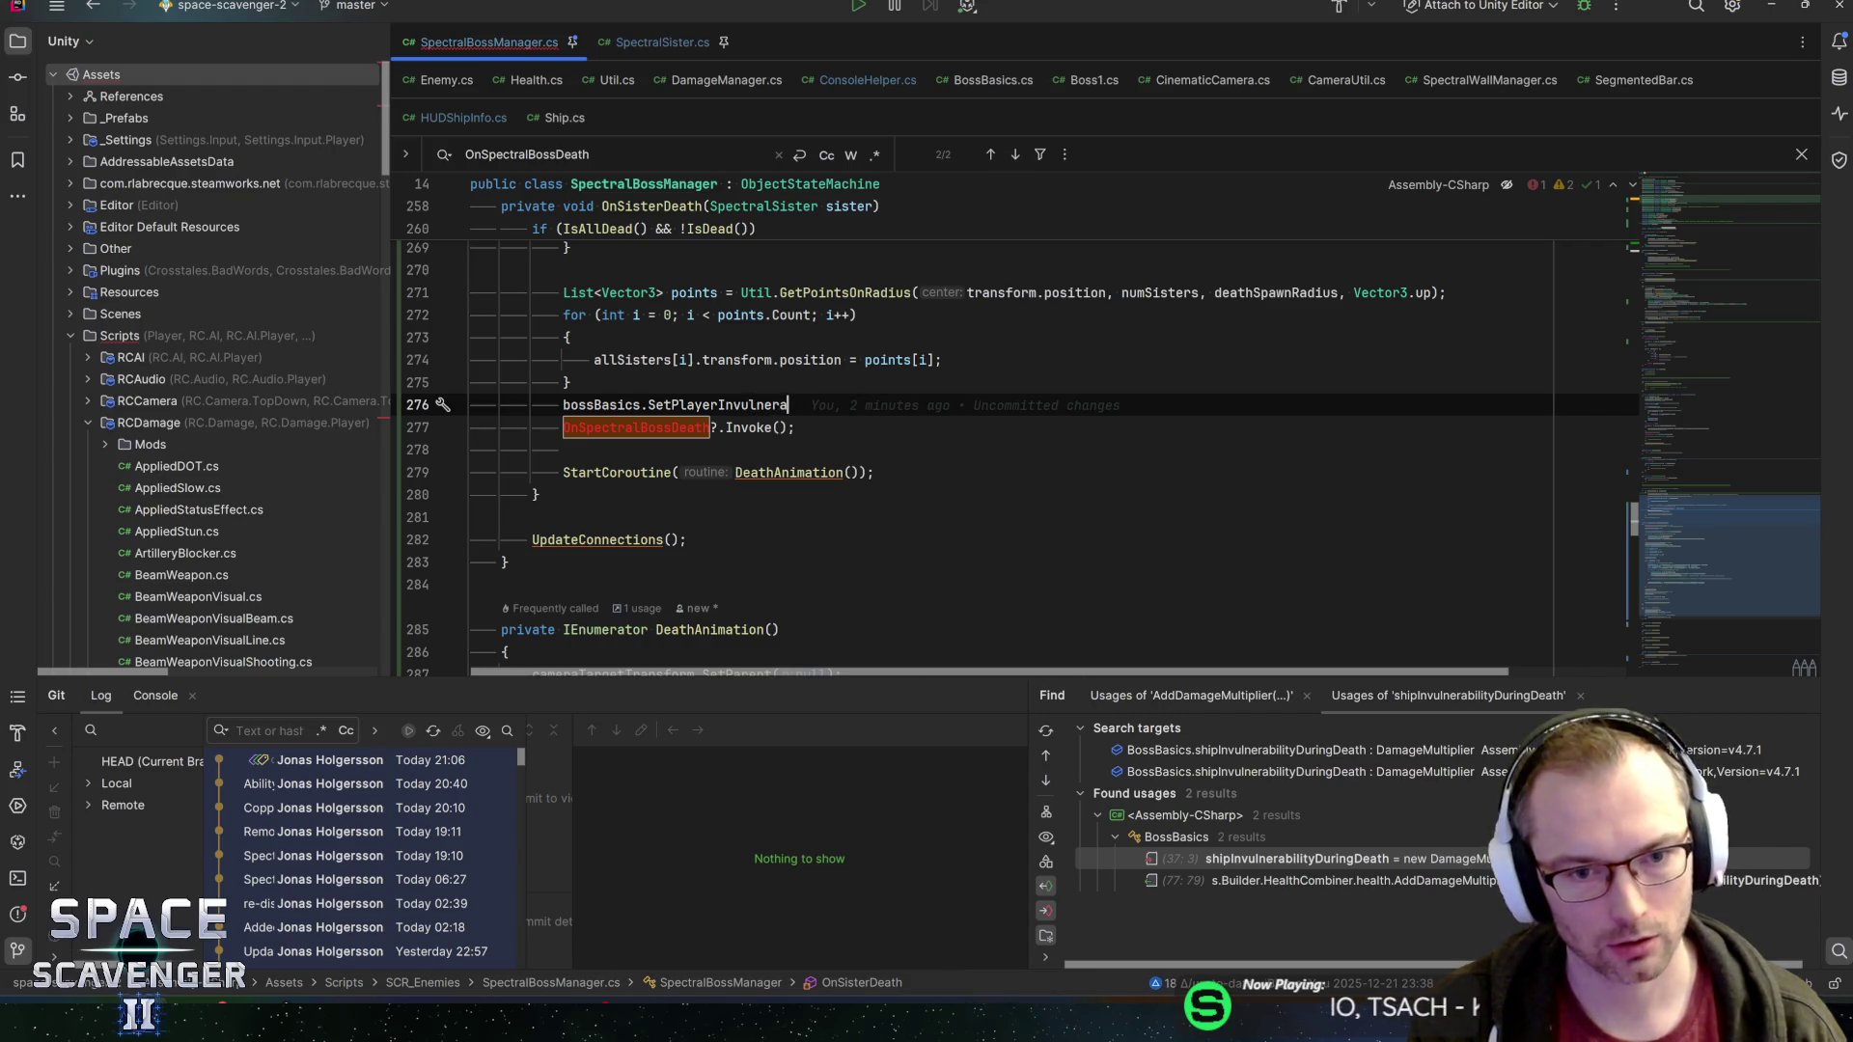
click(827, 427)
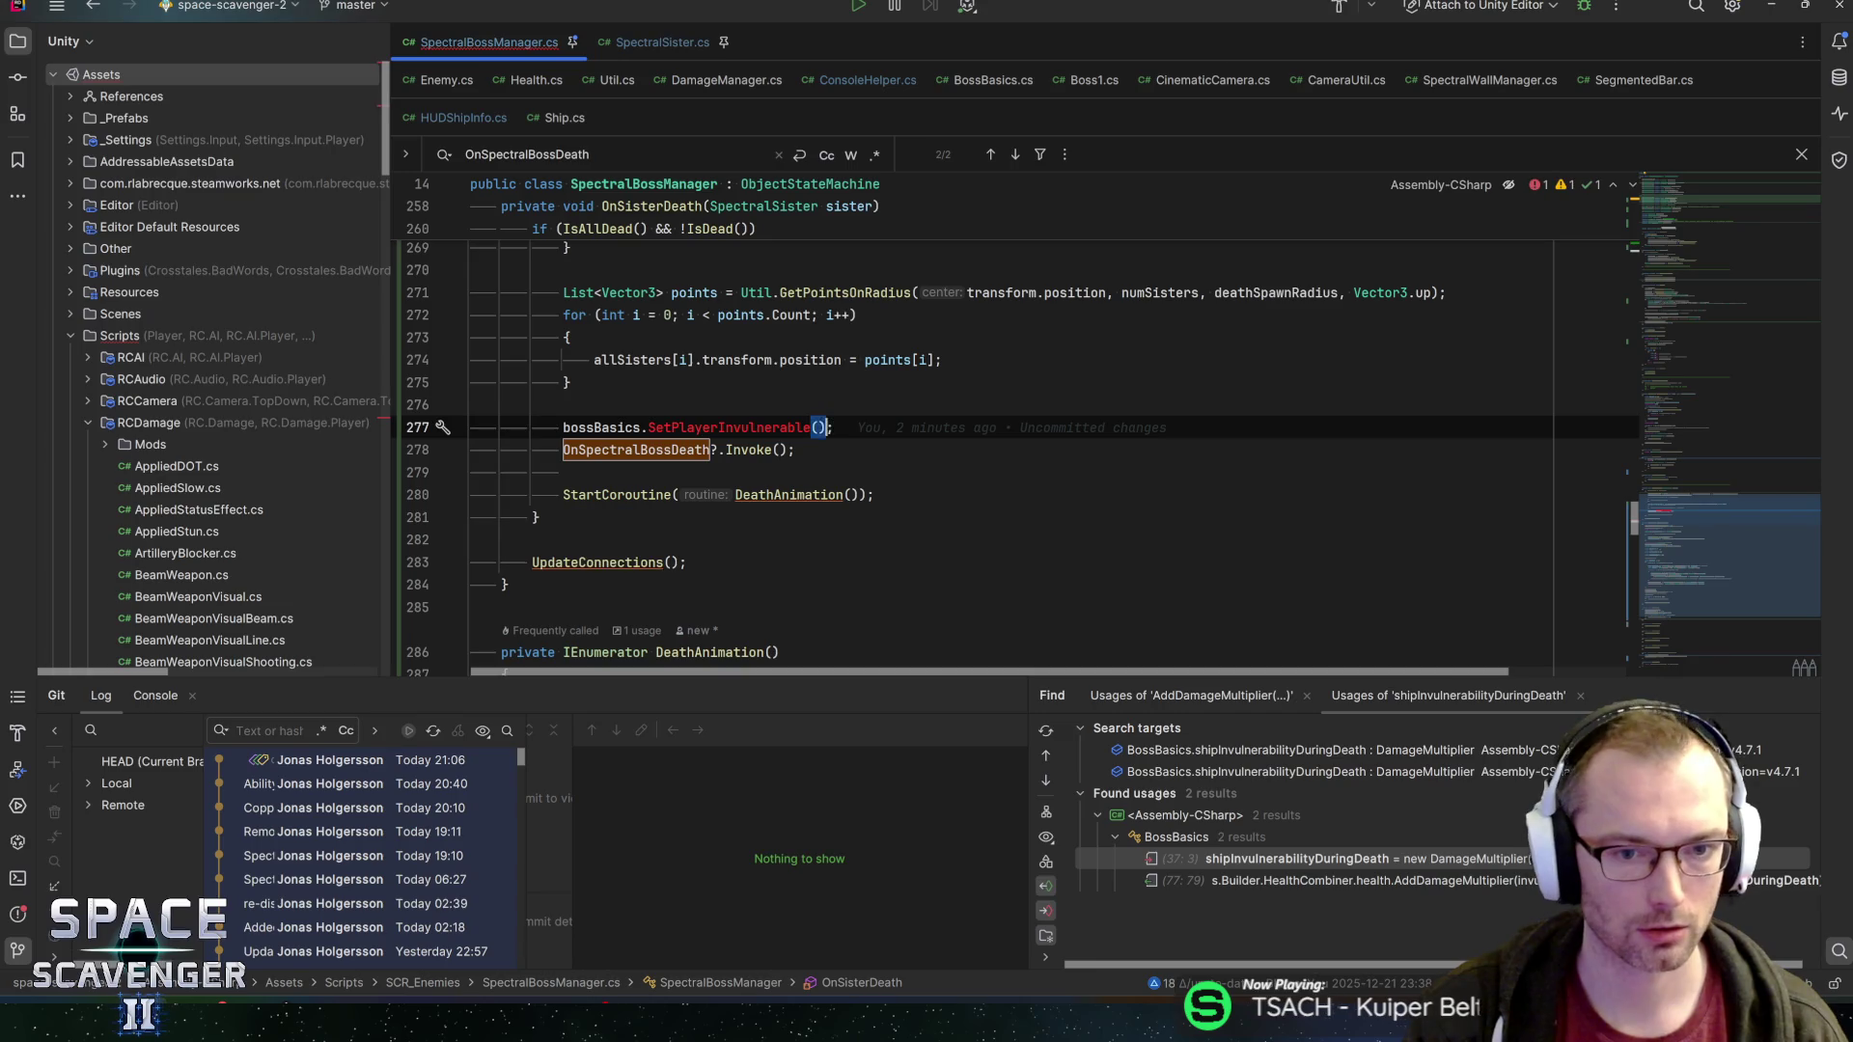
click(788, 428)
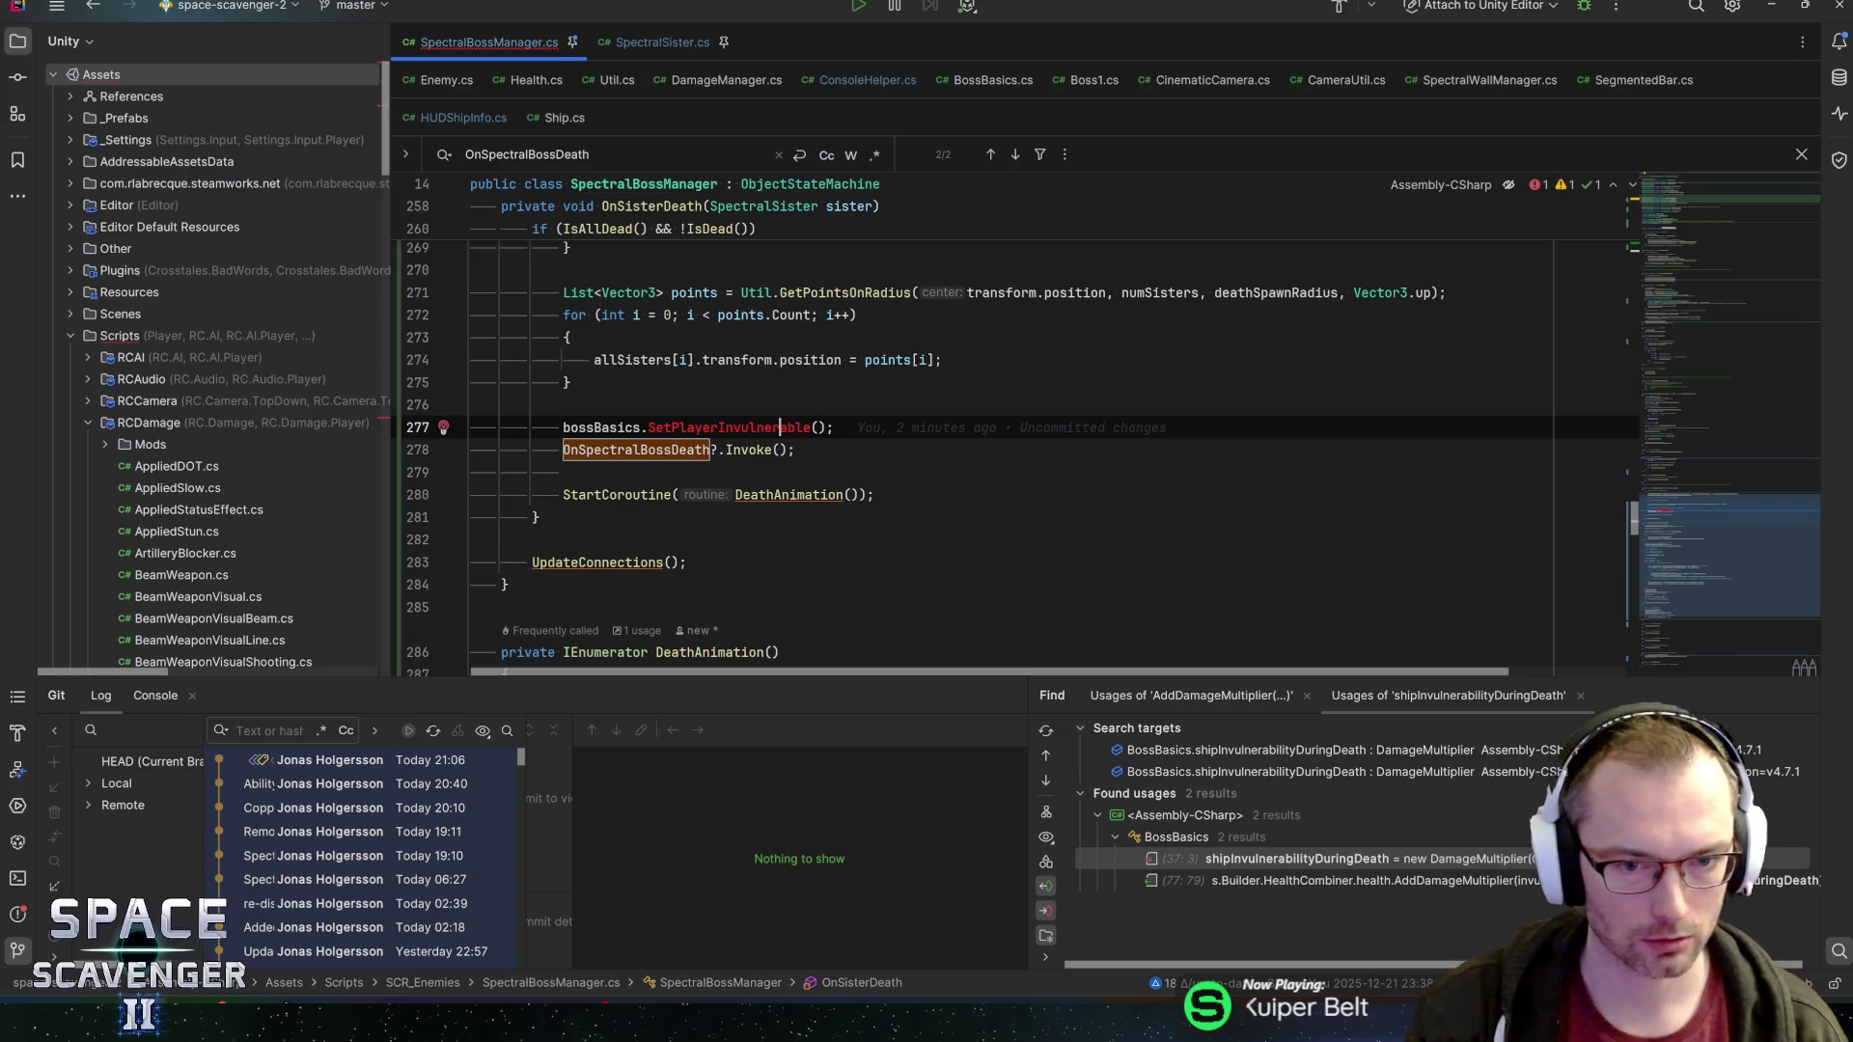
key(alt+Return)
key(Return)
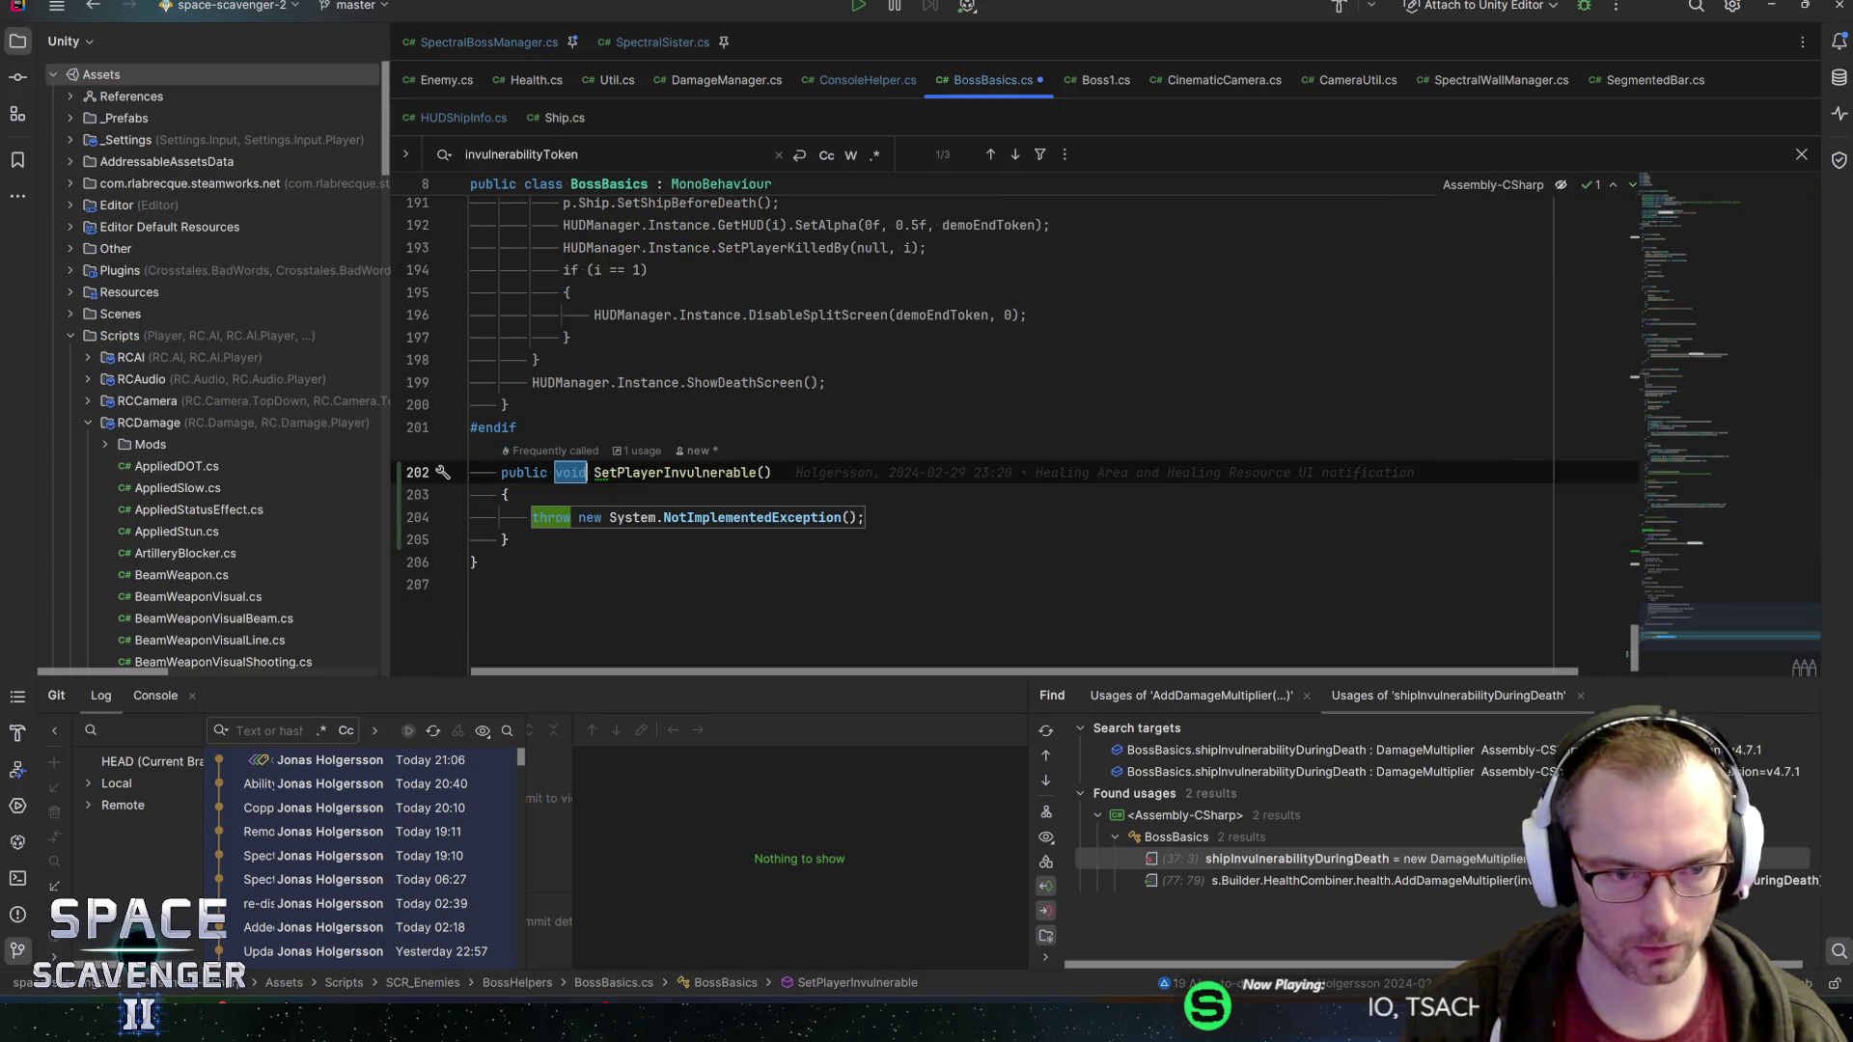
Try adding a SetPlayerInvulnerable call in OnDeath, then remove it and restore line 77
click(1710, 526)
drag(1709, 518, 1699, 521)
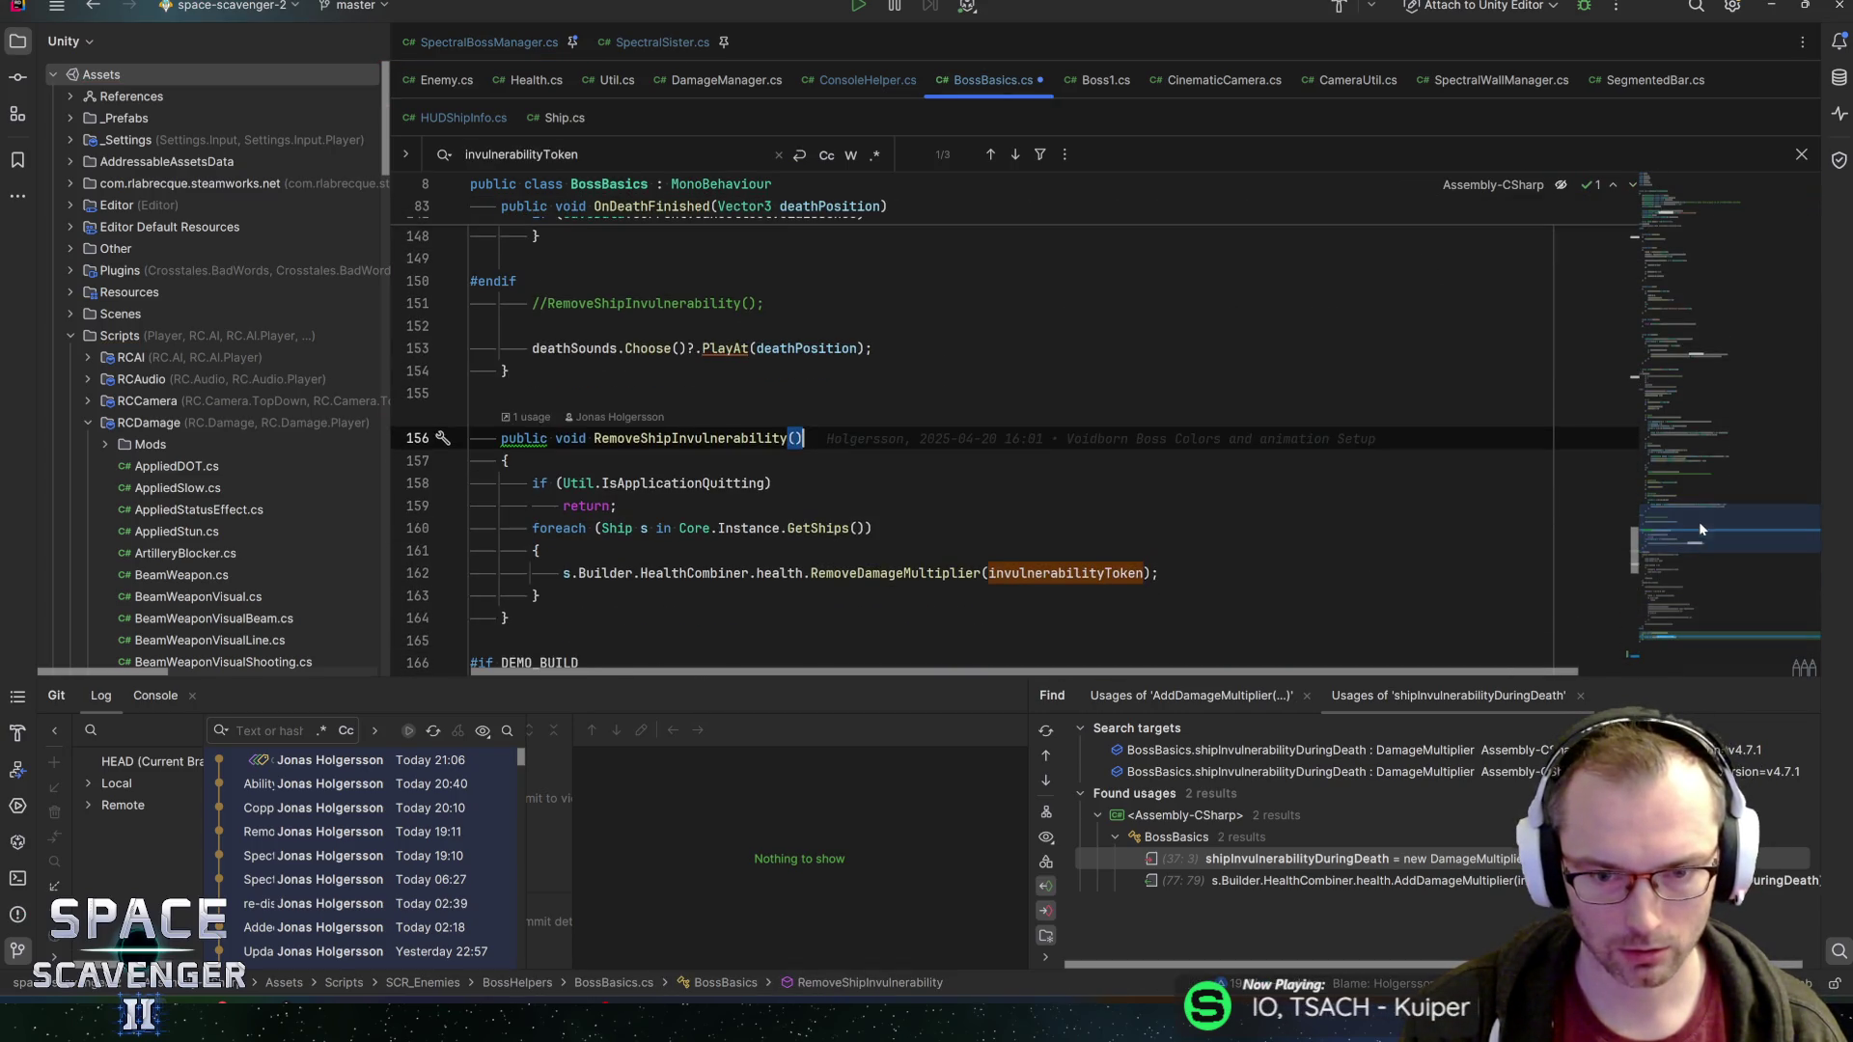
key(ctrl+f)
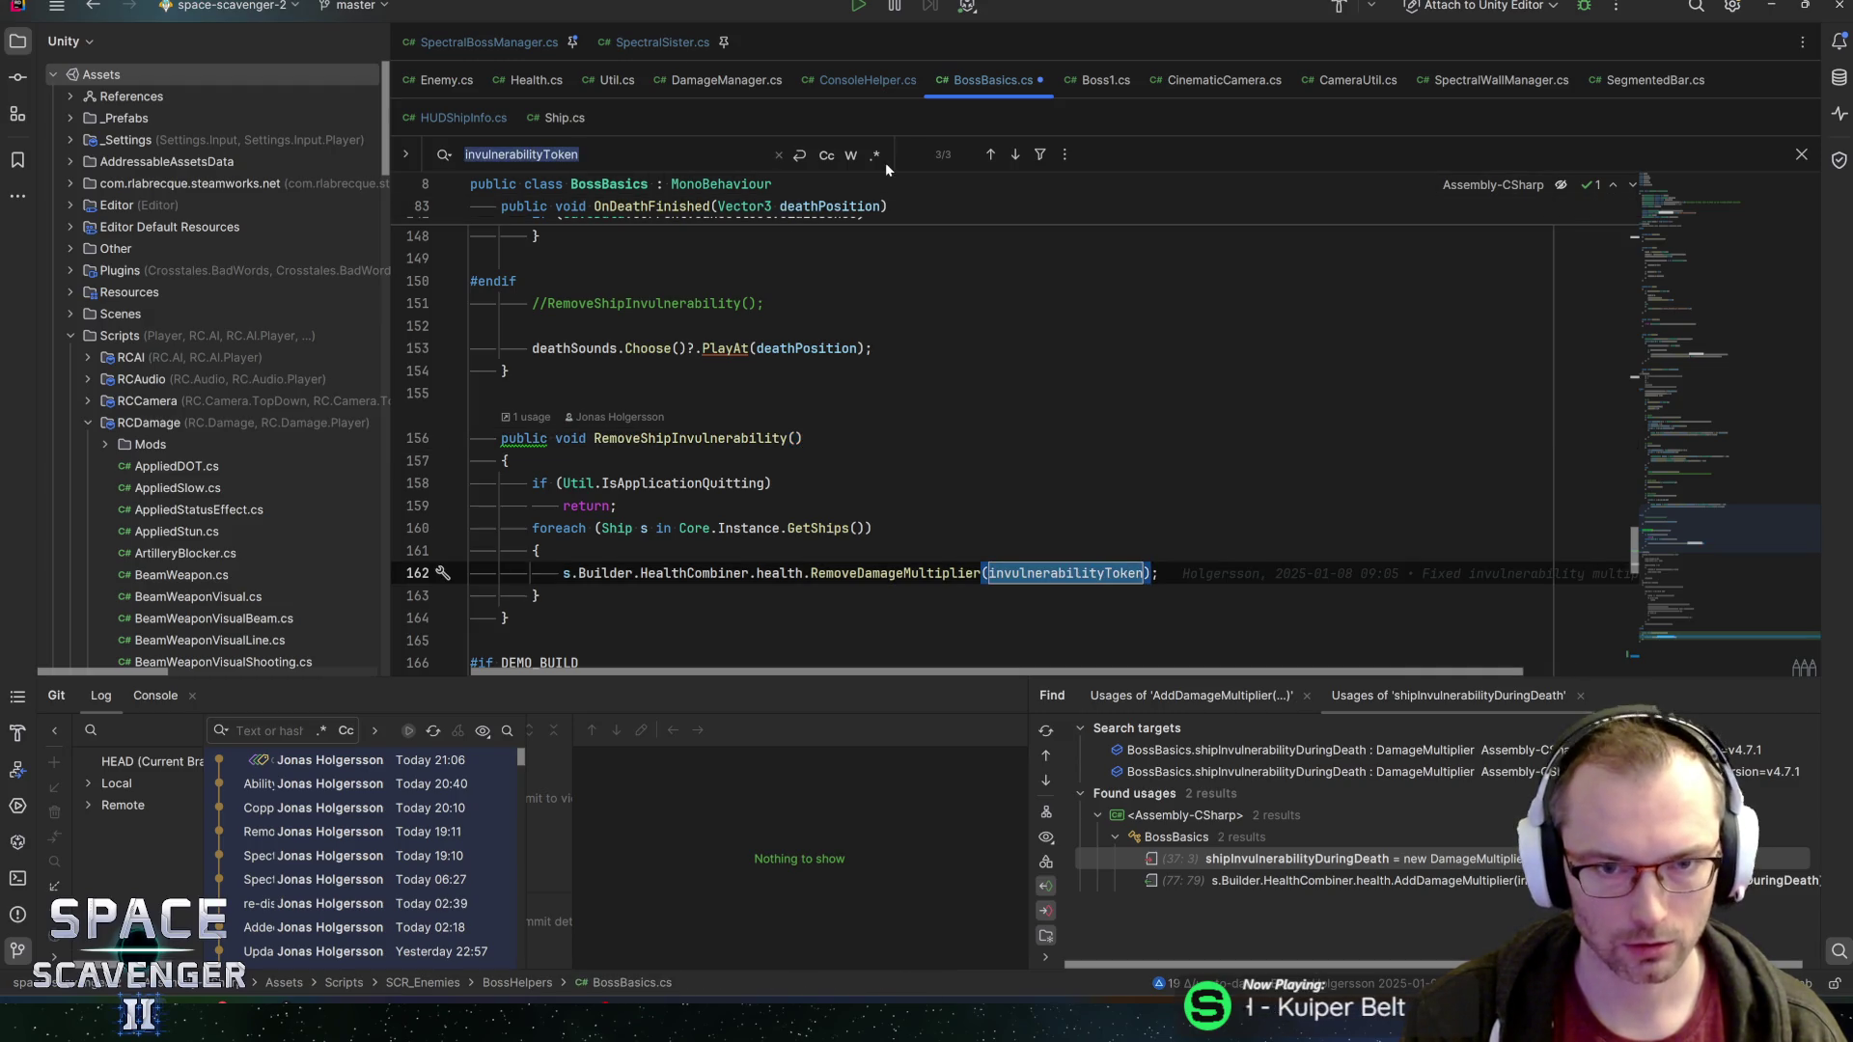
click(986, 157)
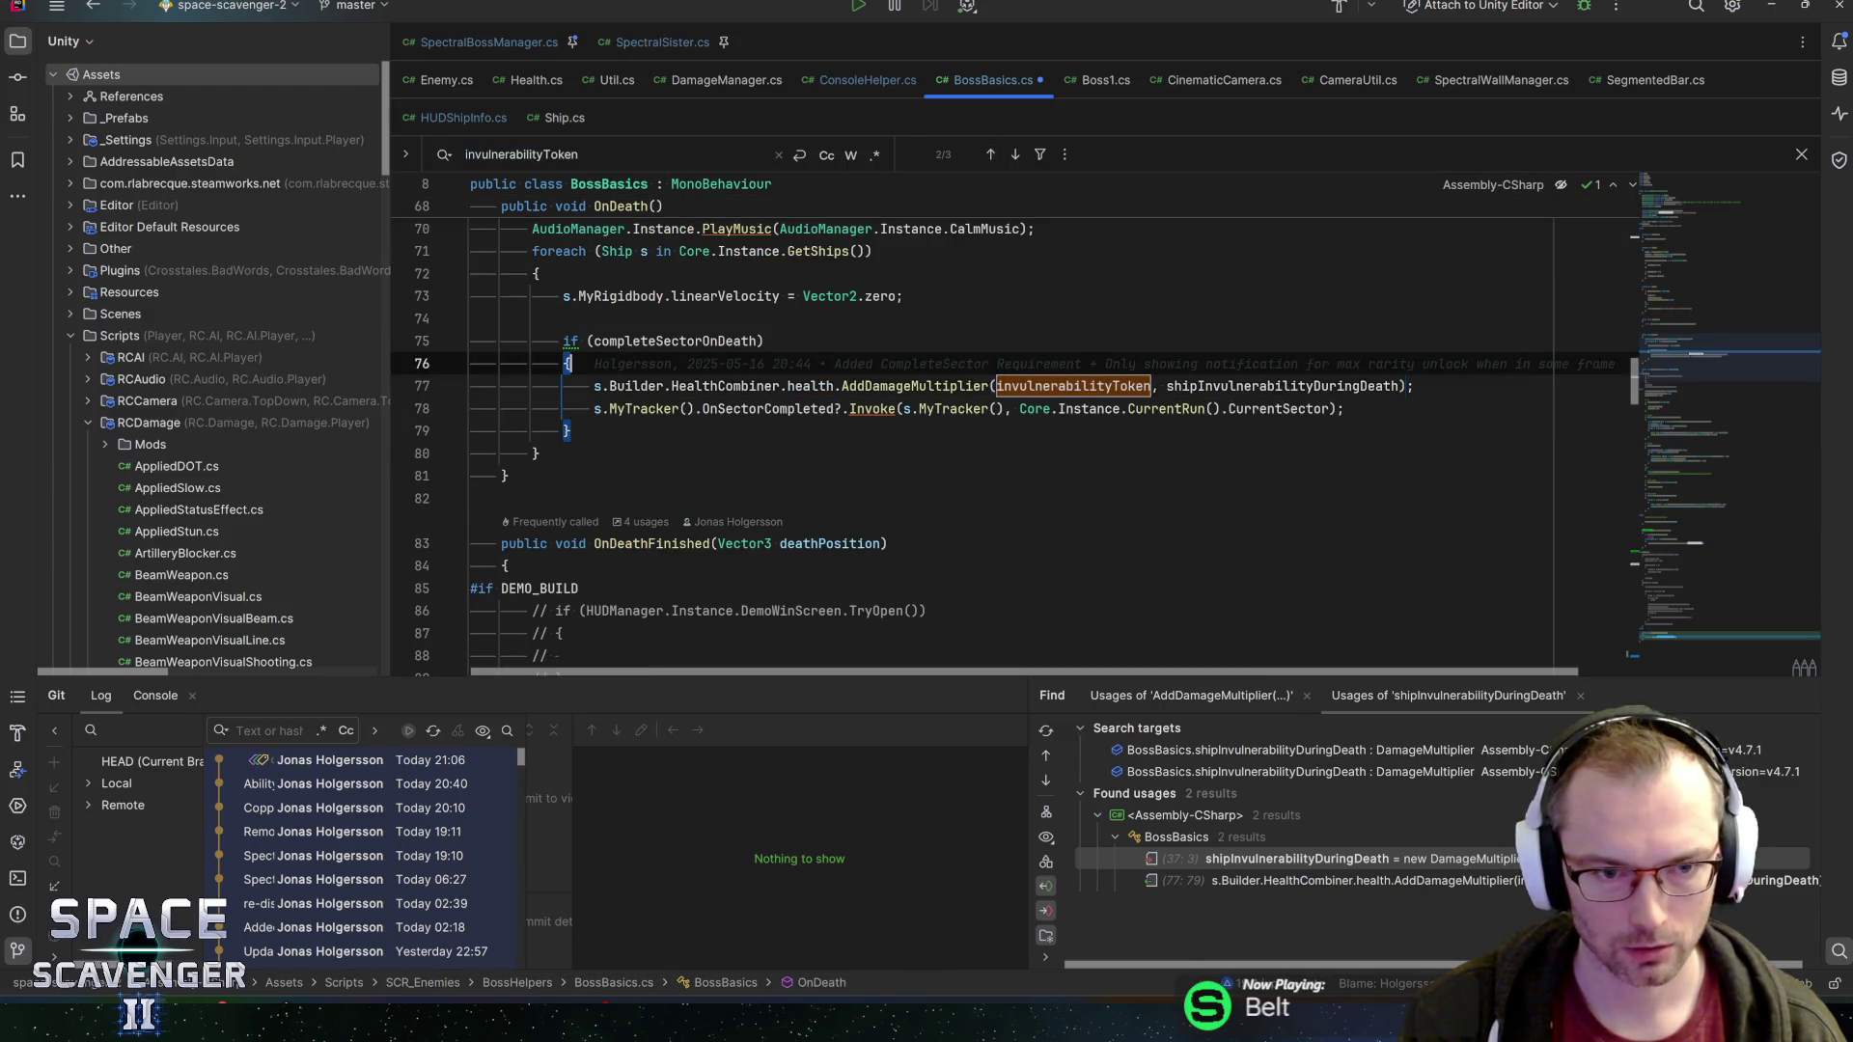
key(ctrl+alt+Return)
text(SetPla)
key(Return)
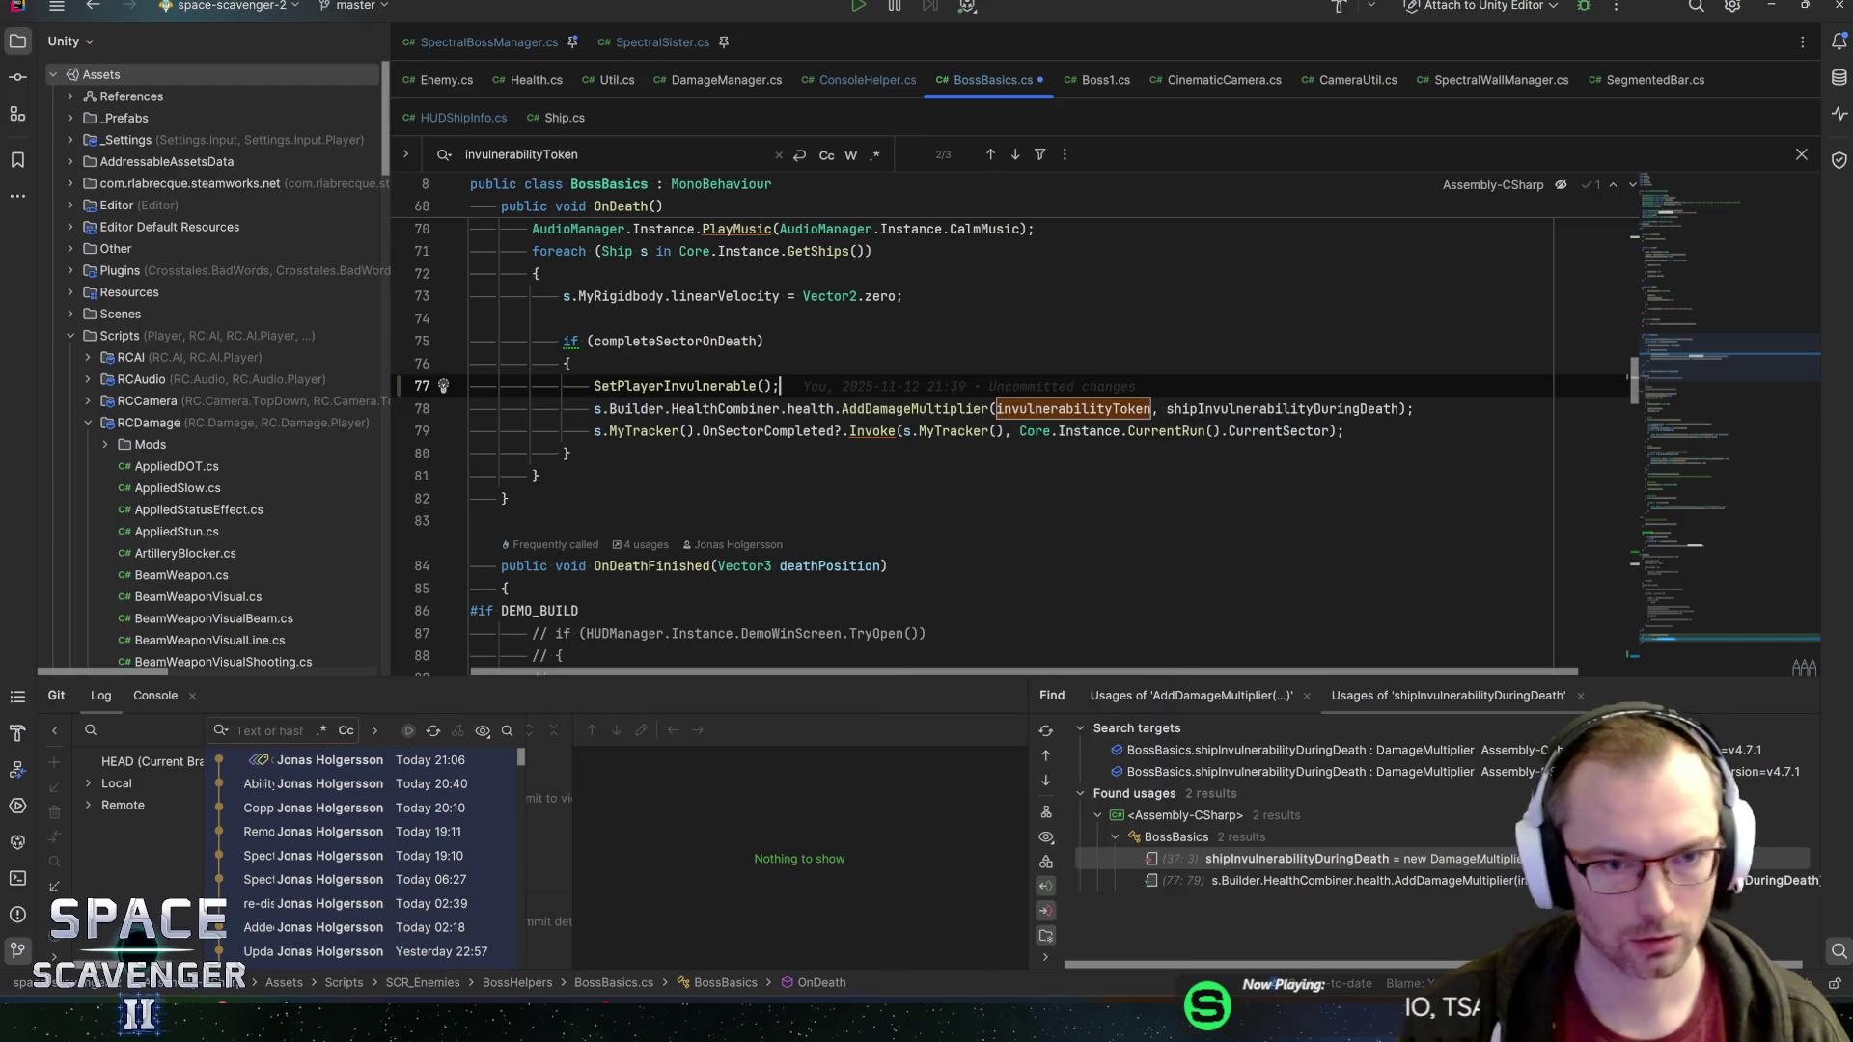
text(;)
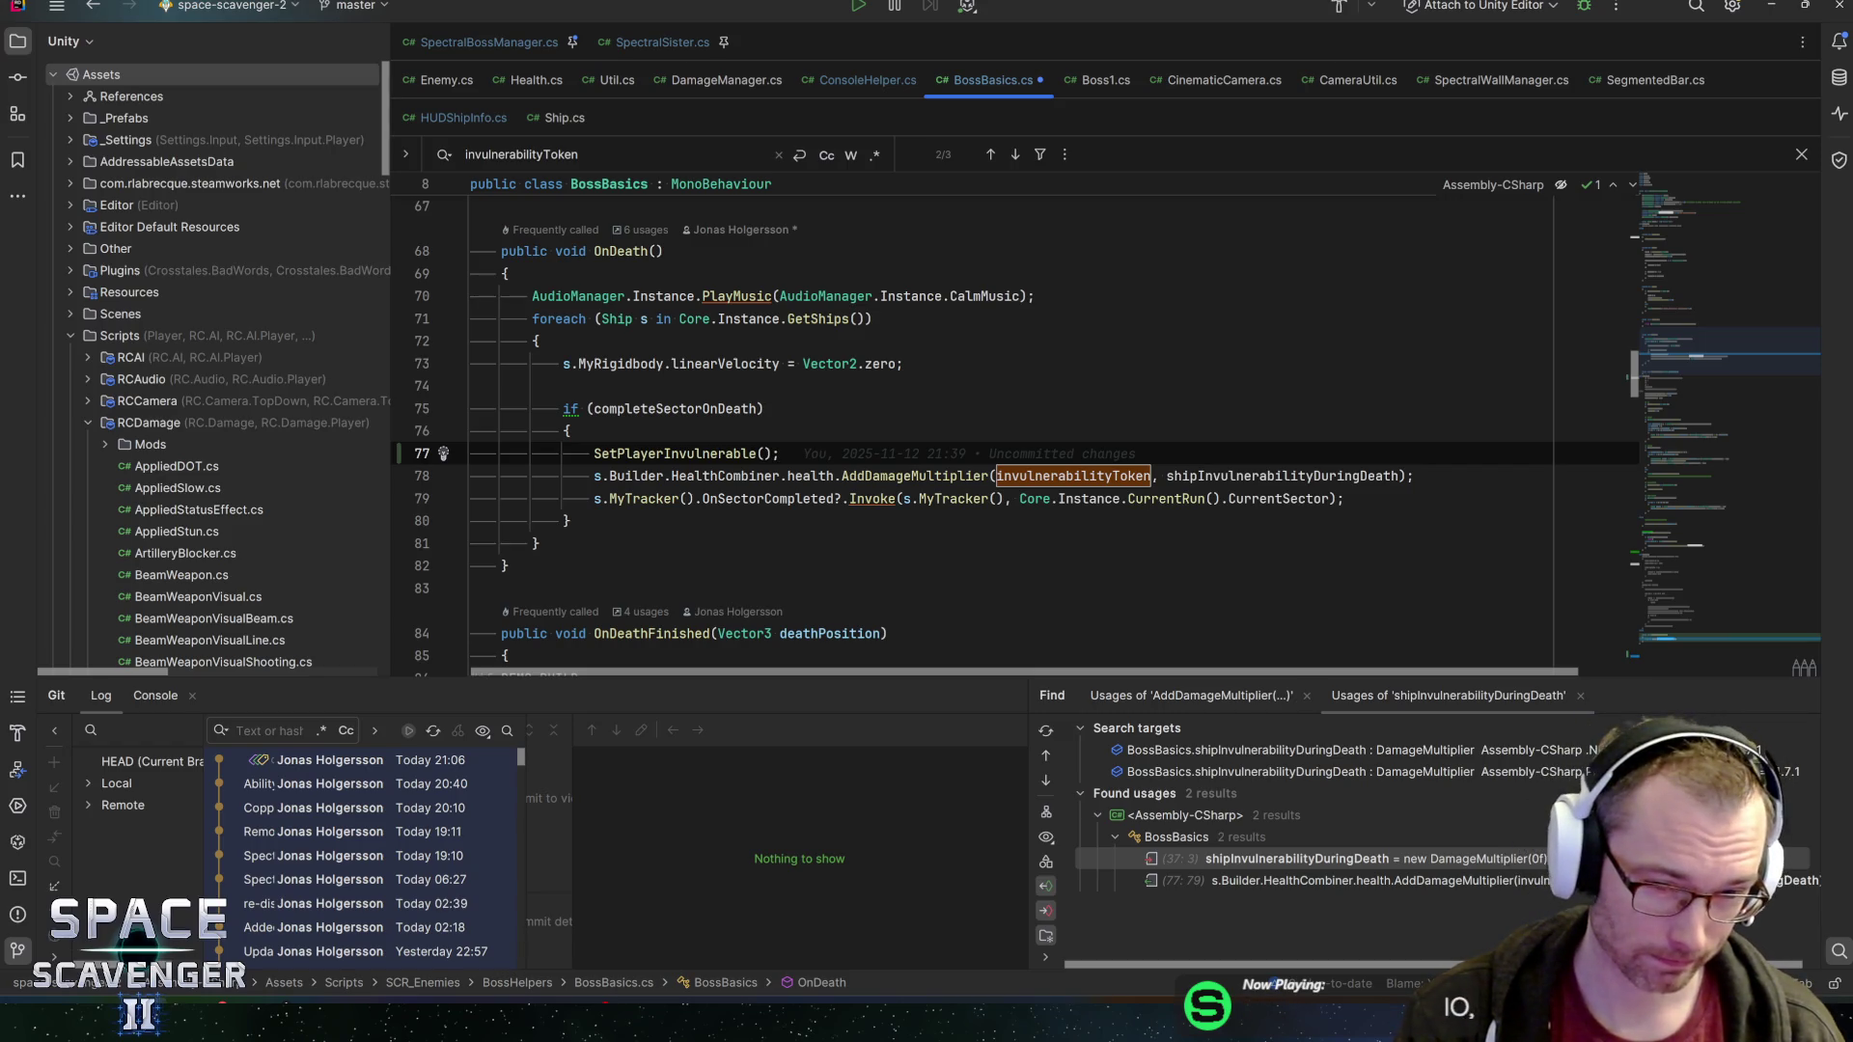
key(ctrl+shift+l)
key(End)
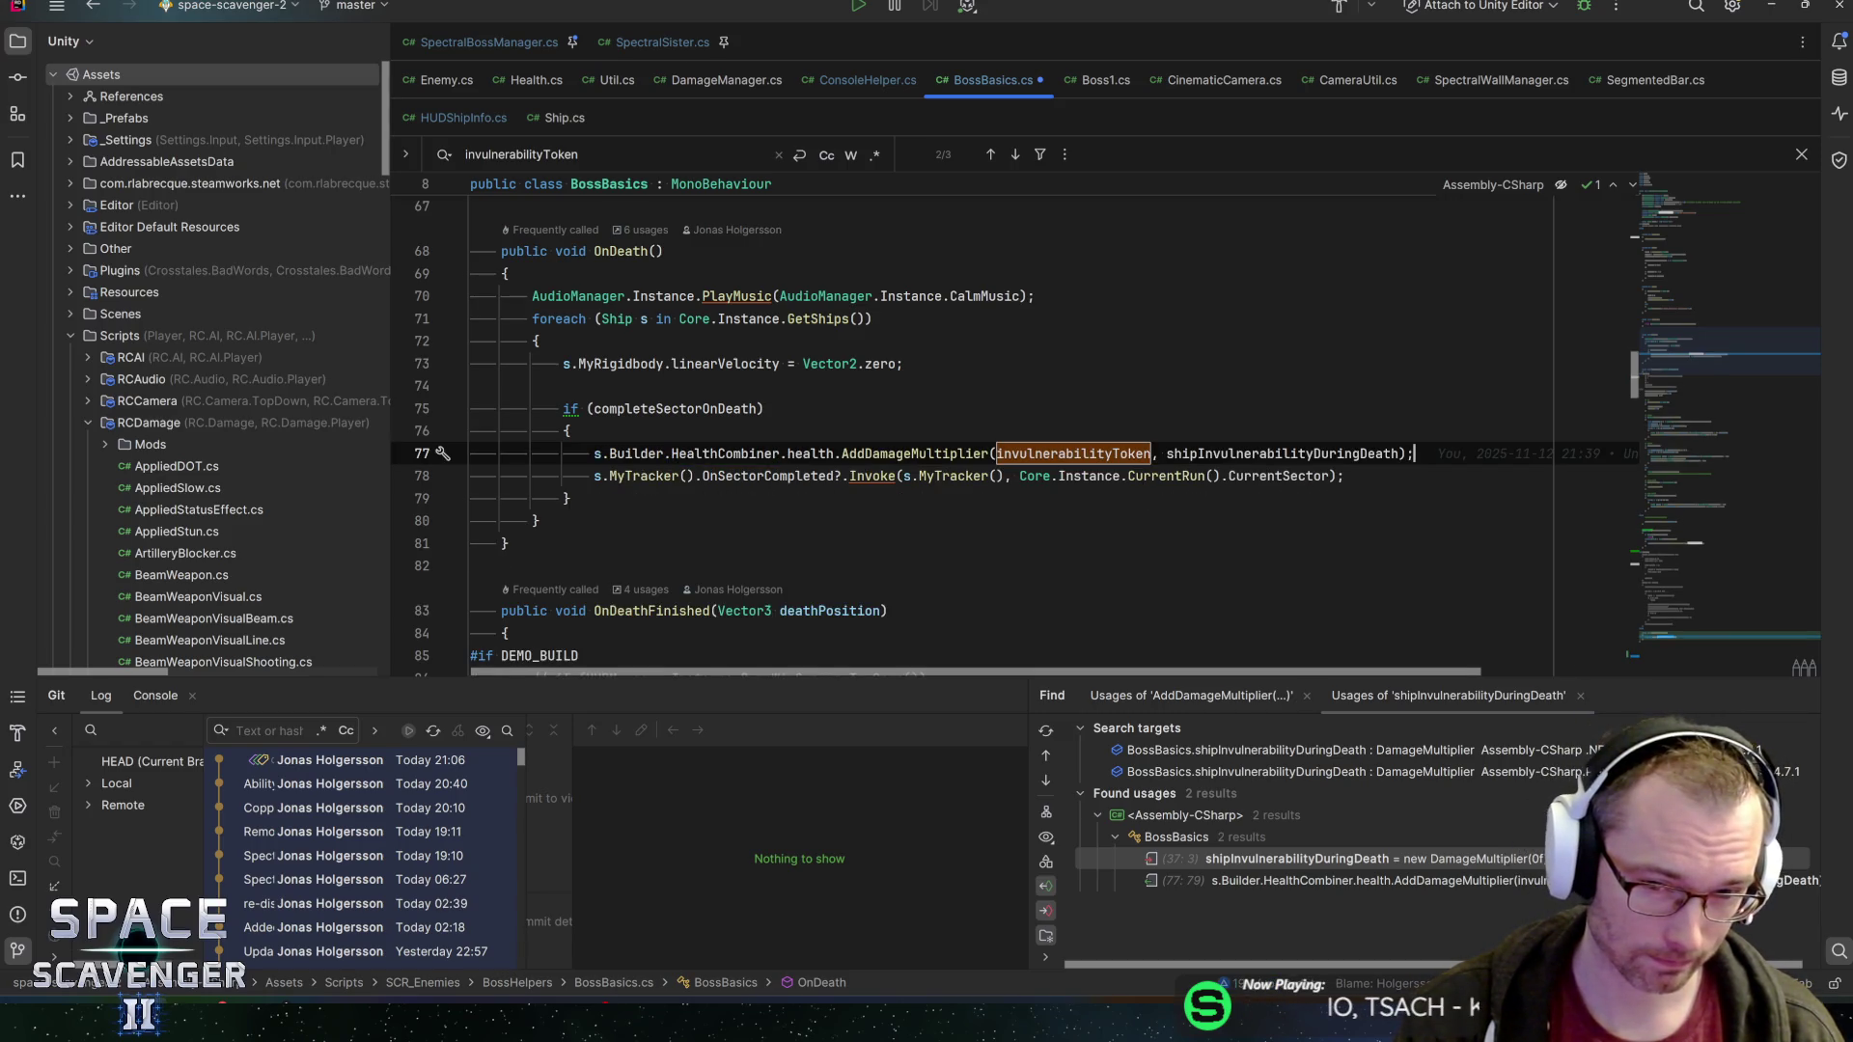
key(ctrl+z)
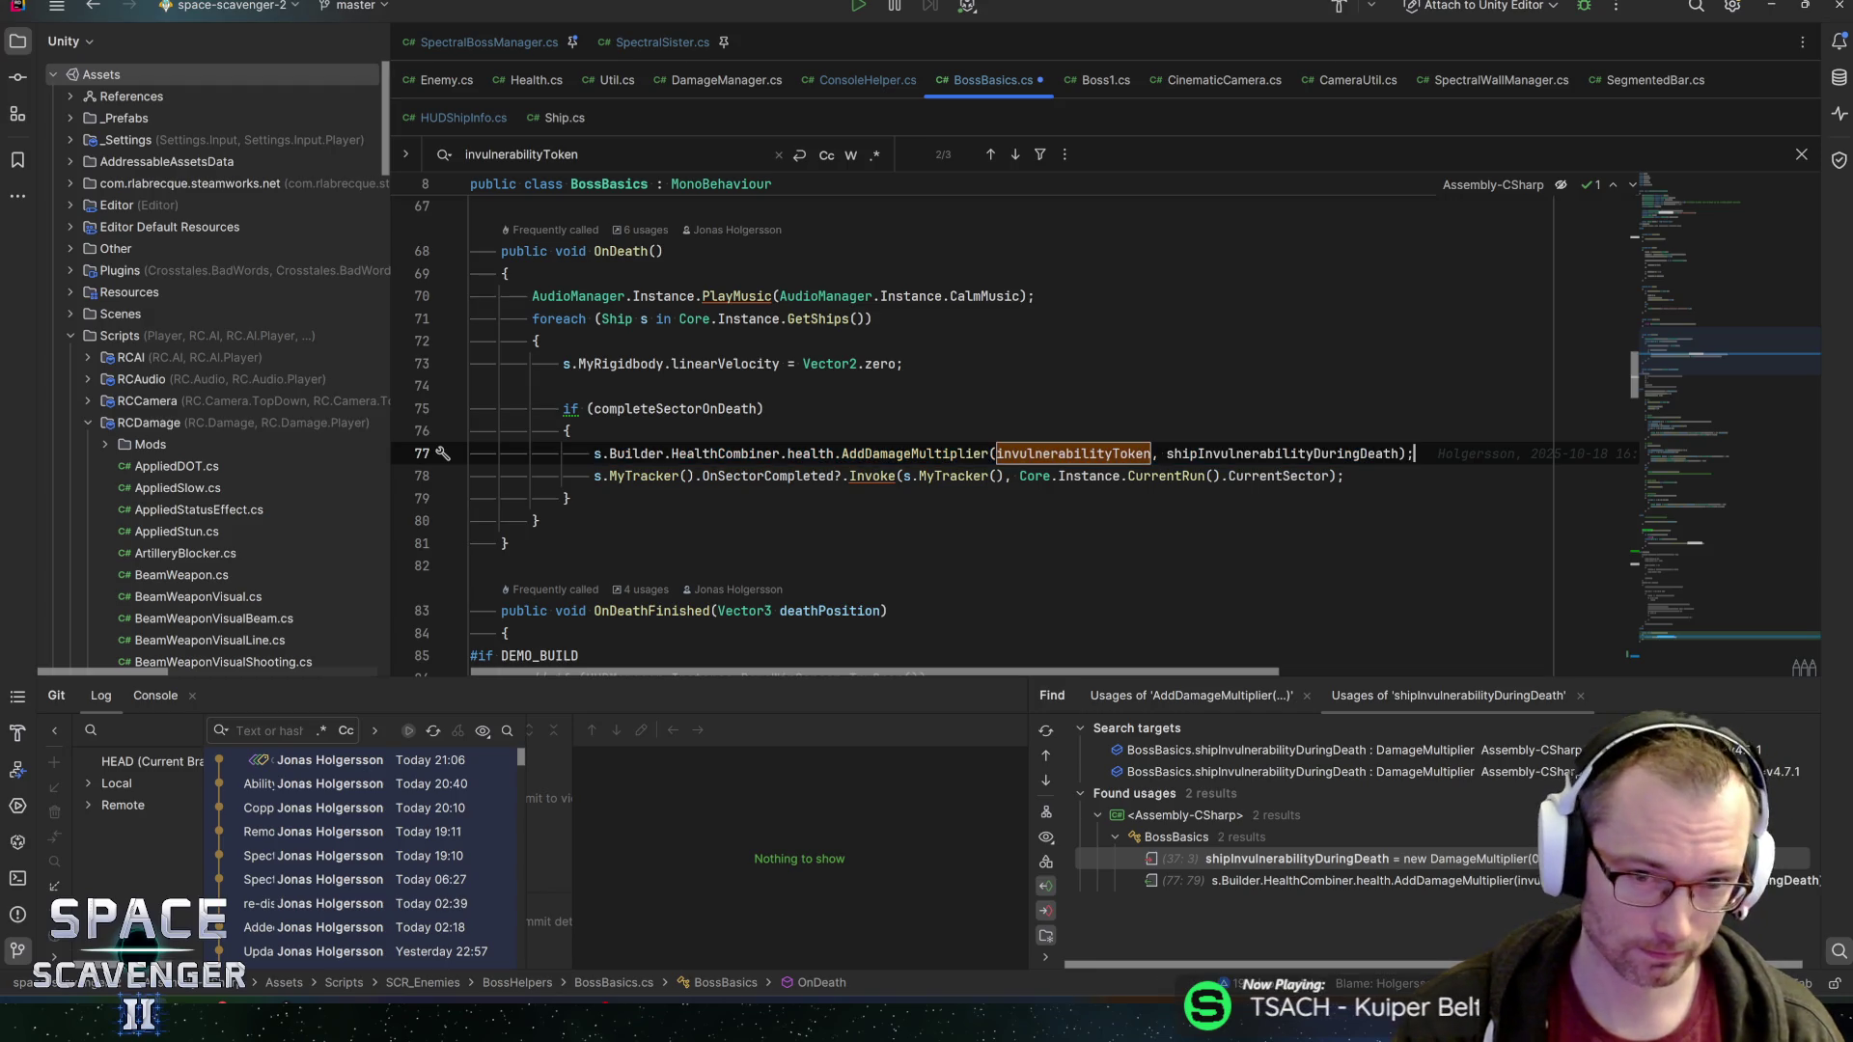
Copy OnDeath's foreach ship loop and paste it over the NotImplementedException throw in SetPlayerInvulnerable
click(874, 318)
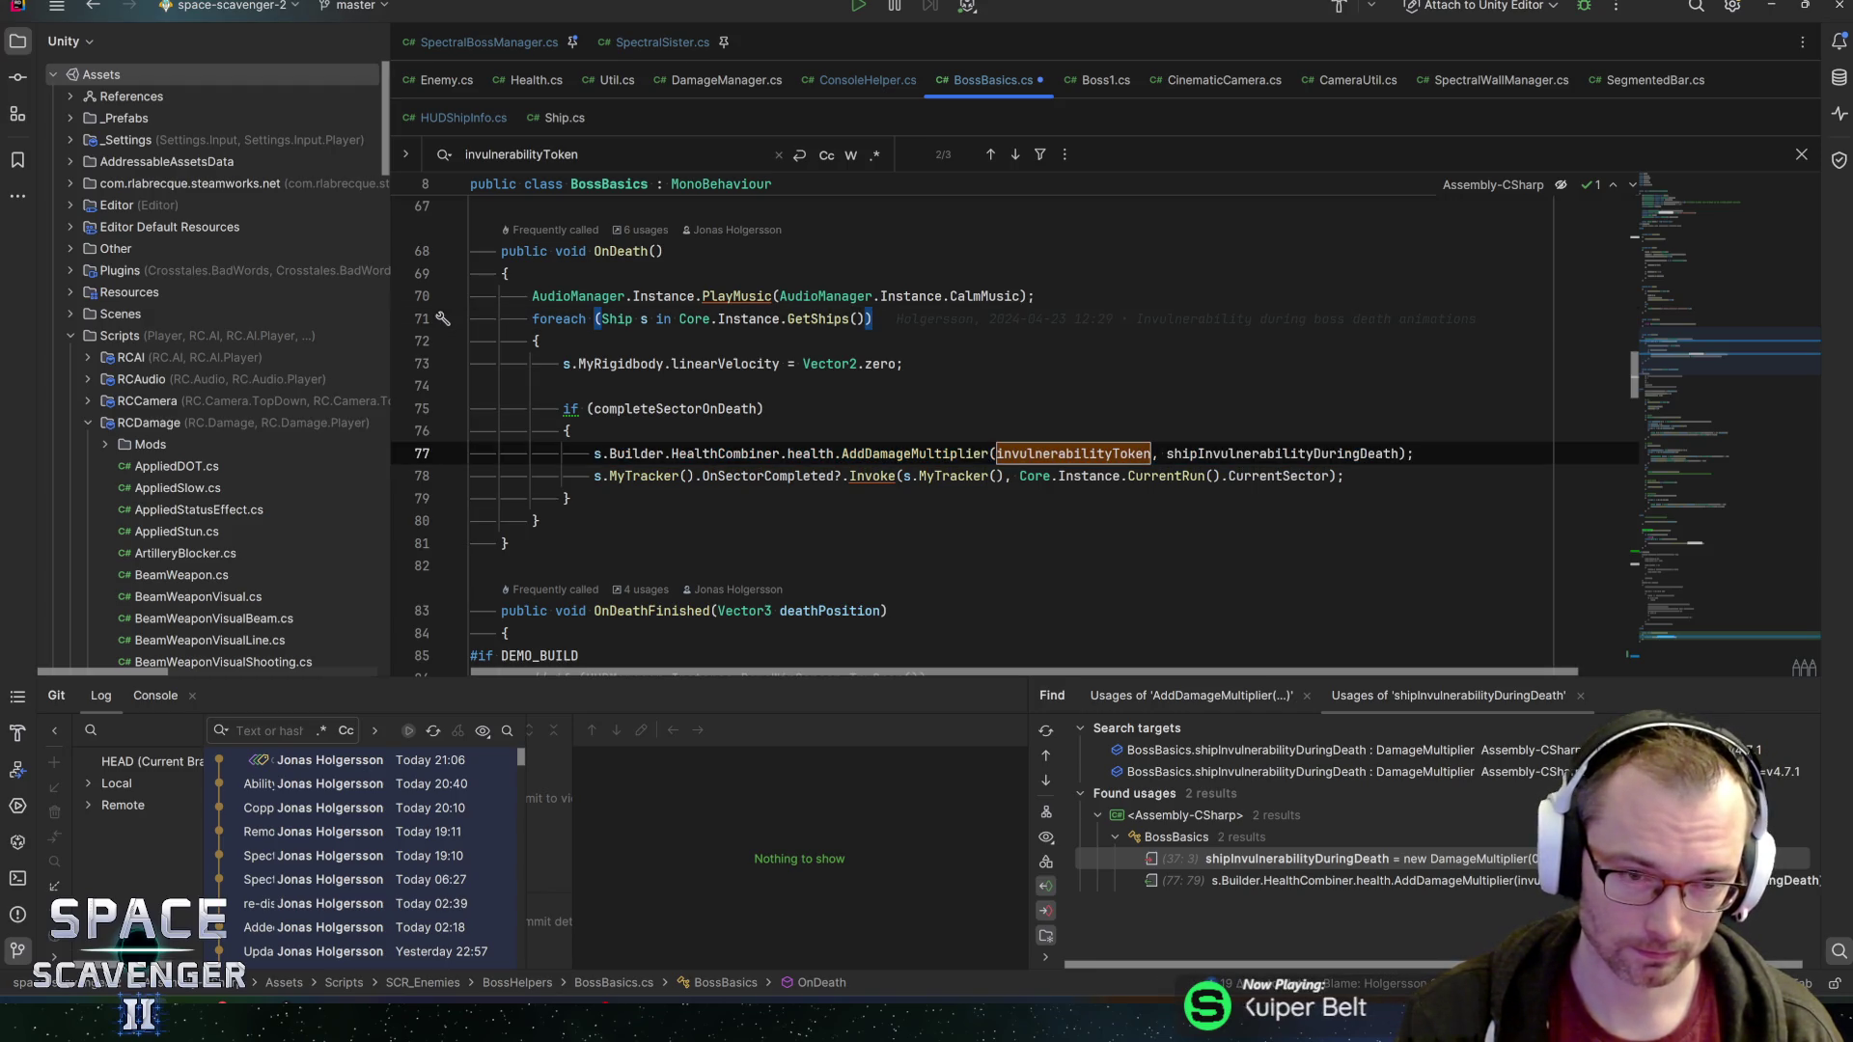
key(Down)
key(ctrl+z)
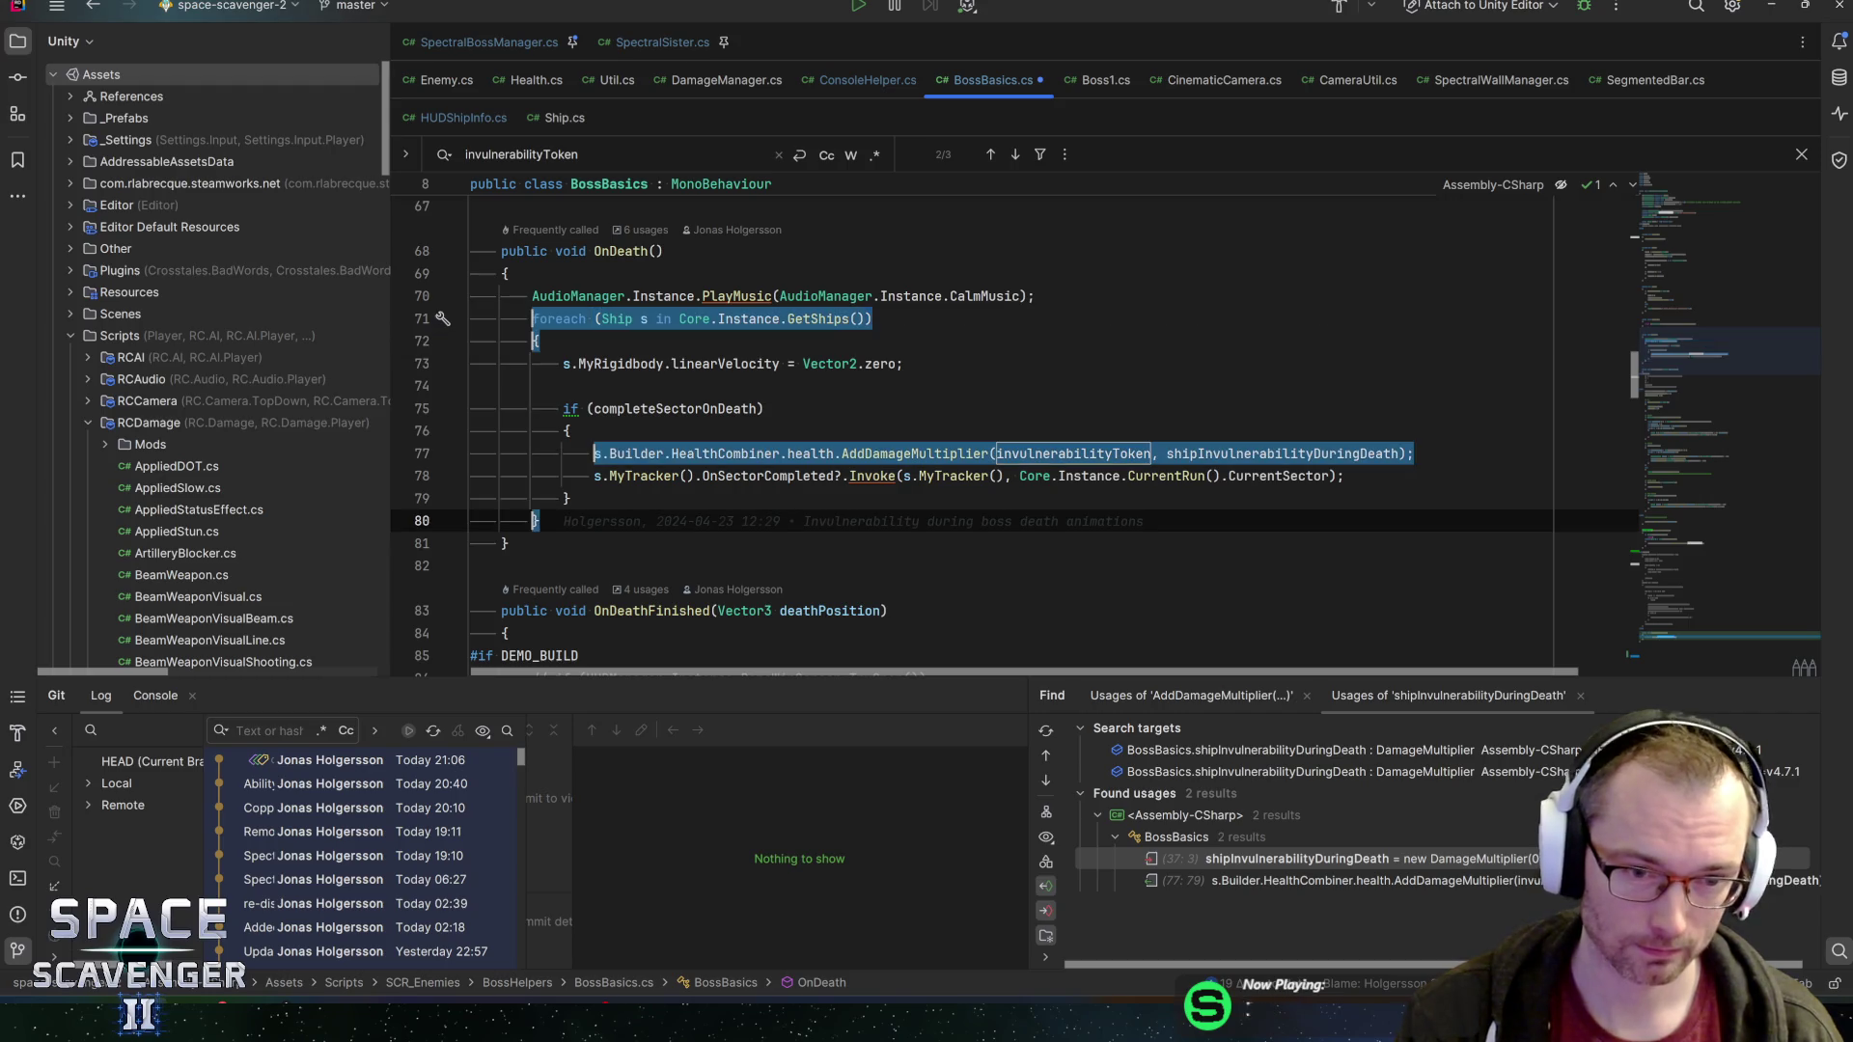
click(1680, 641)
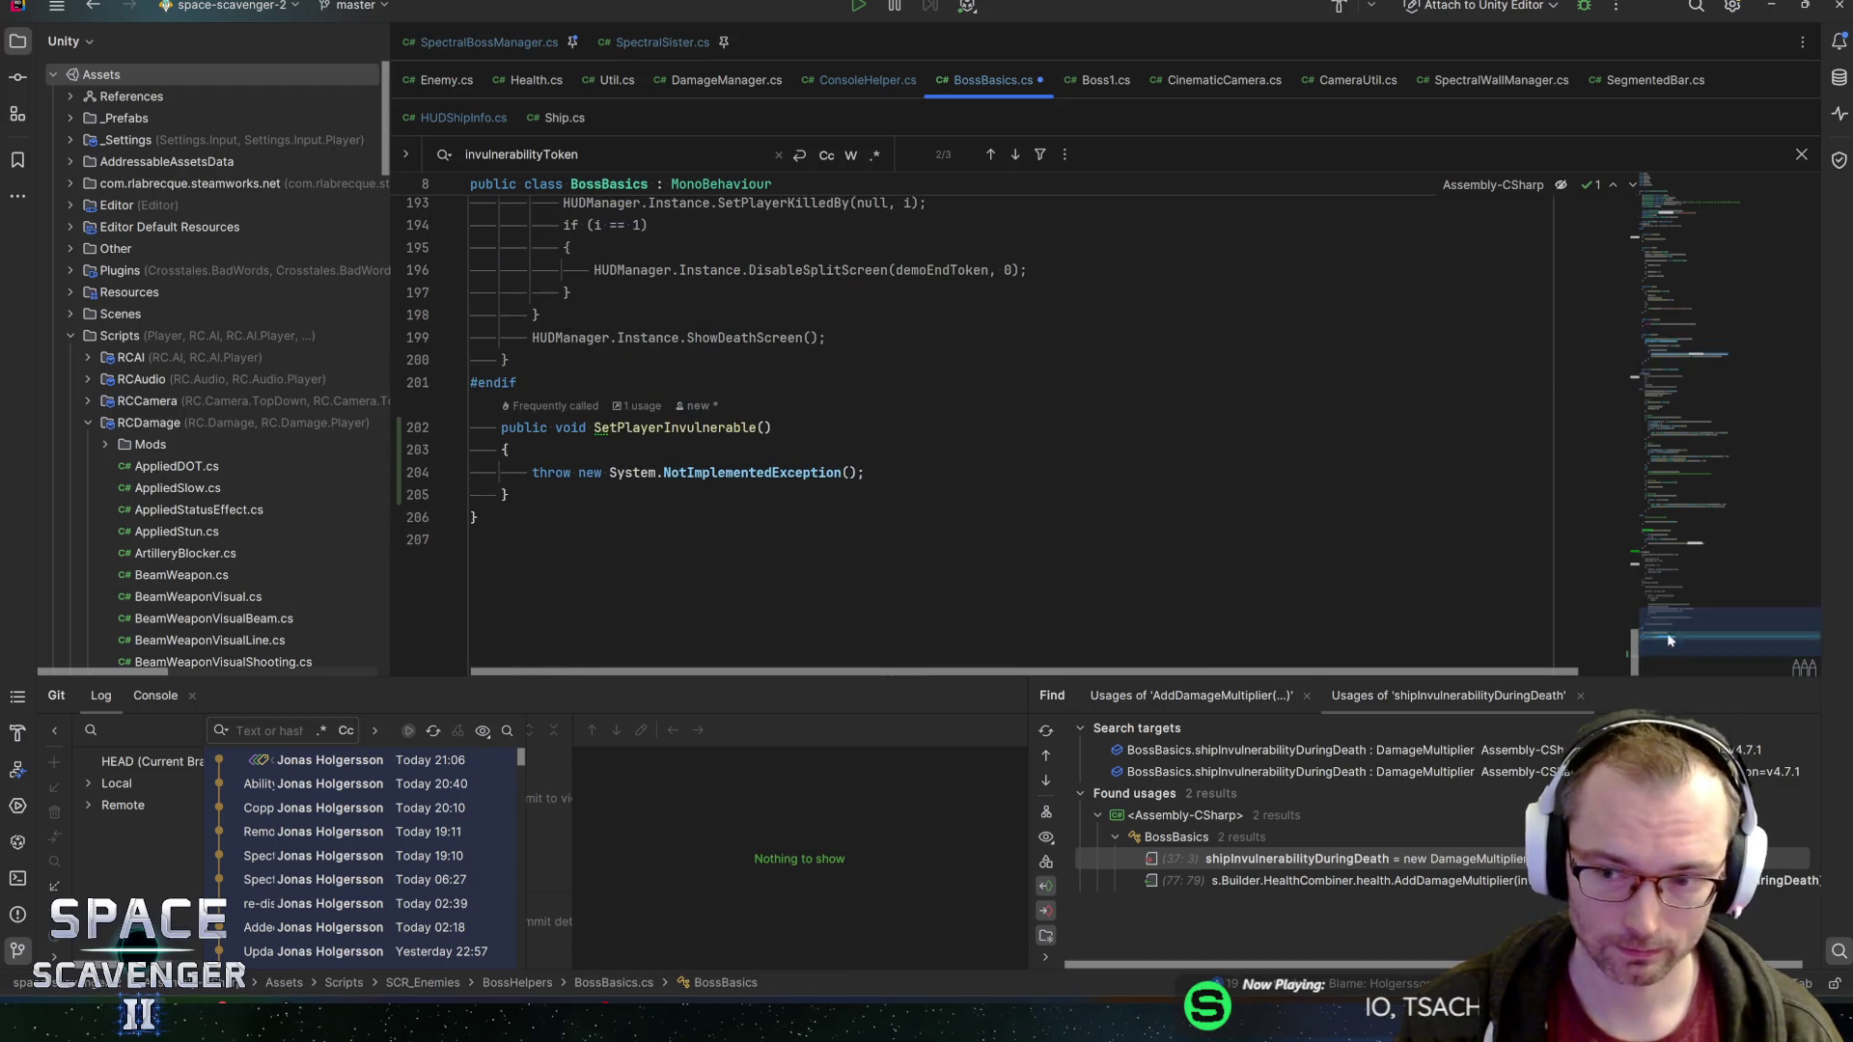
click(868, 472)
key(shift+Home)
text(foreach (Ship s in Core.Instance.GetShips())         {             s.Builder.HealthCombiner.health.AddDamageMultiplier(invulnerabilityToken, shipInvulnerabilityDuringDeath);         })
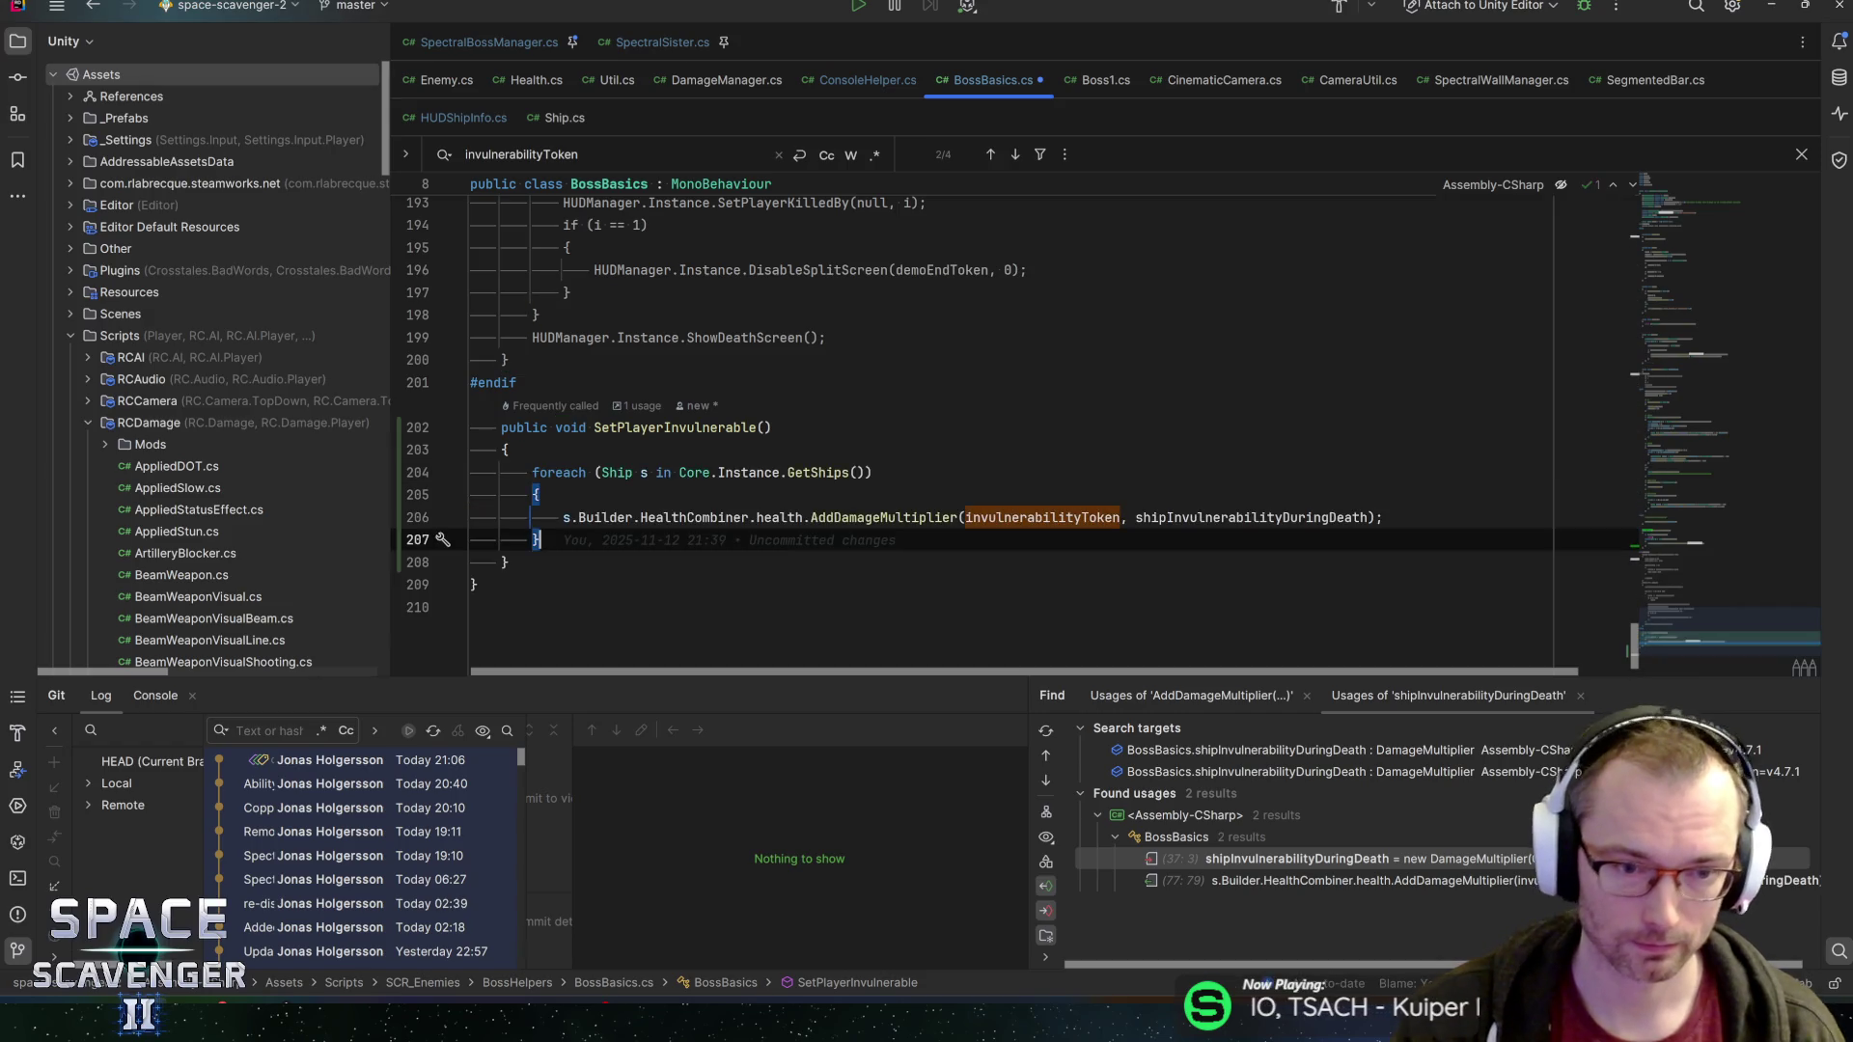
Check the pasted loop's braces, save BossBasics.cs, and return to Unity
click(538, 495)
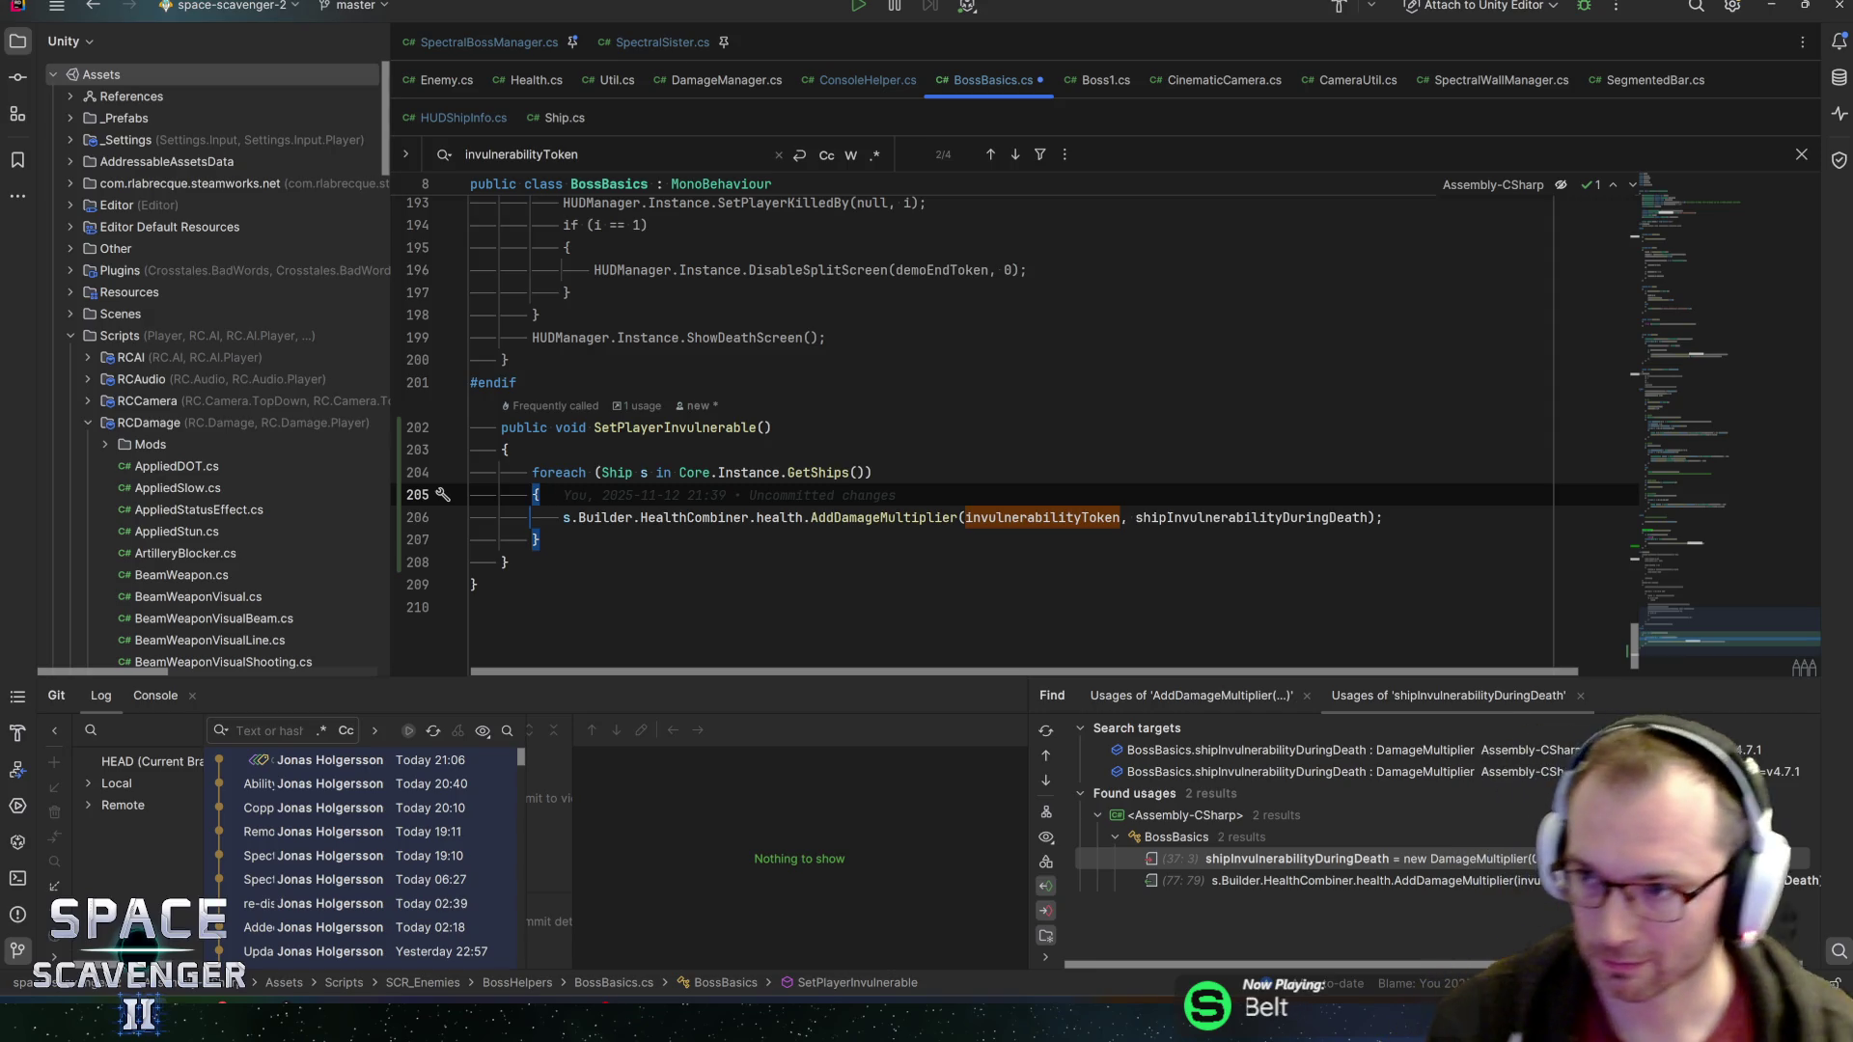
click(538, 540)
key(ctrl+s)
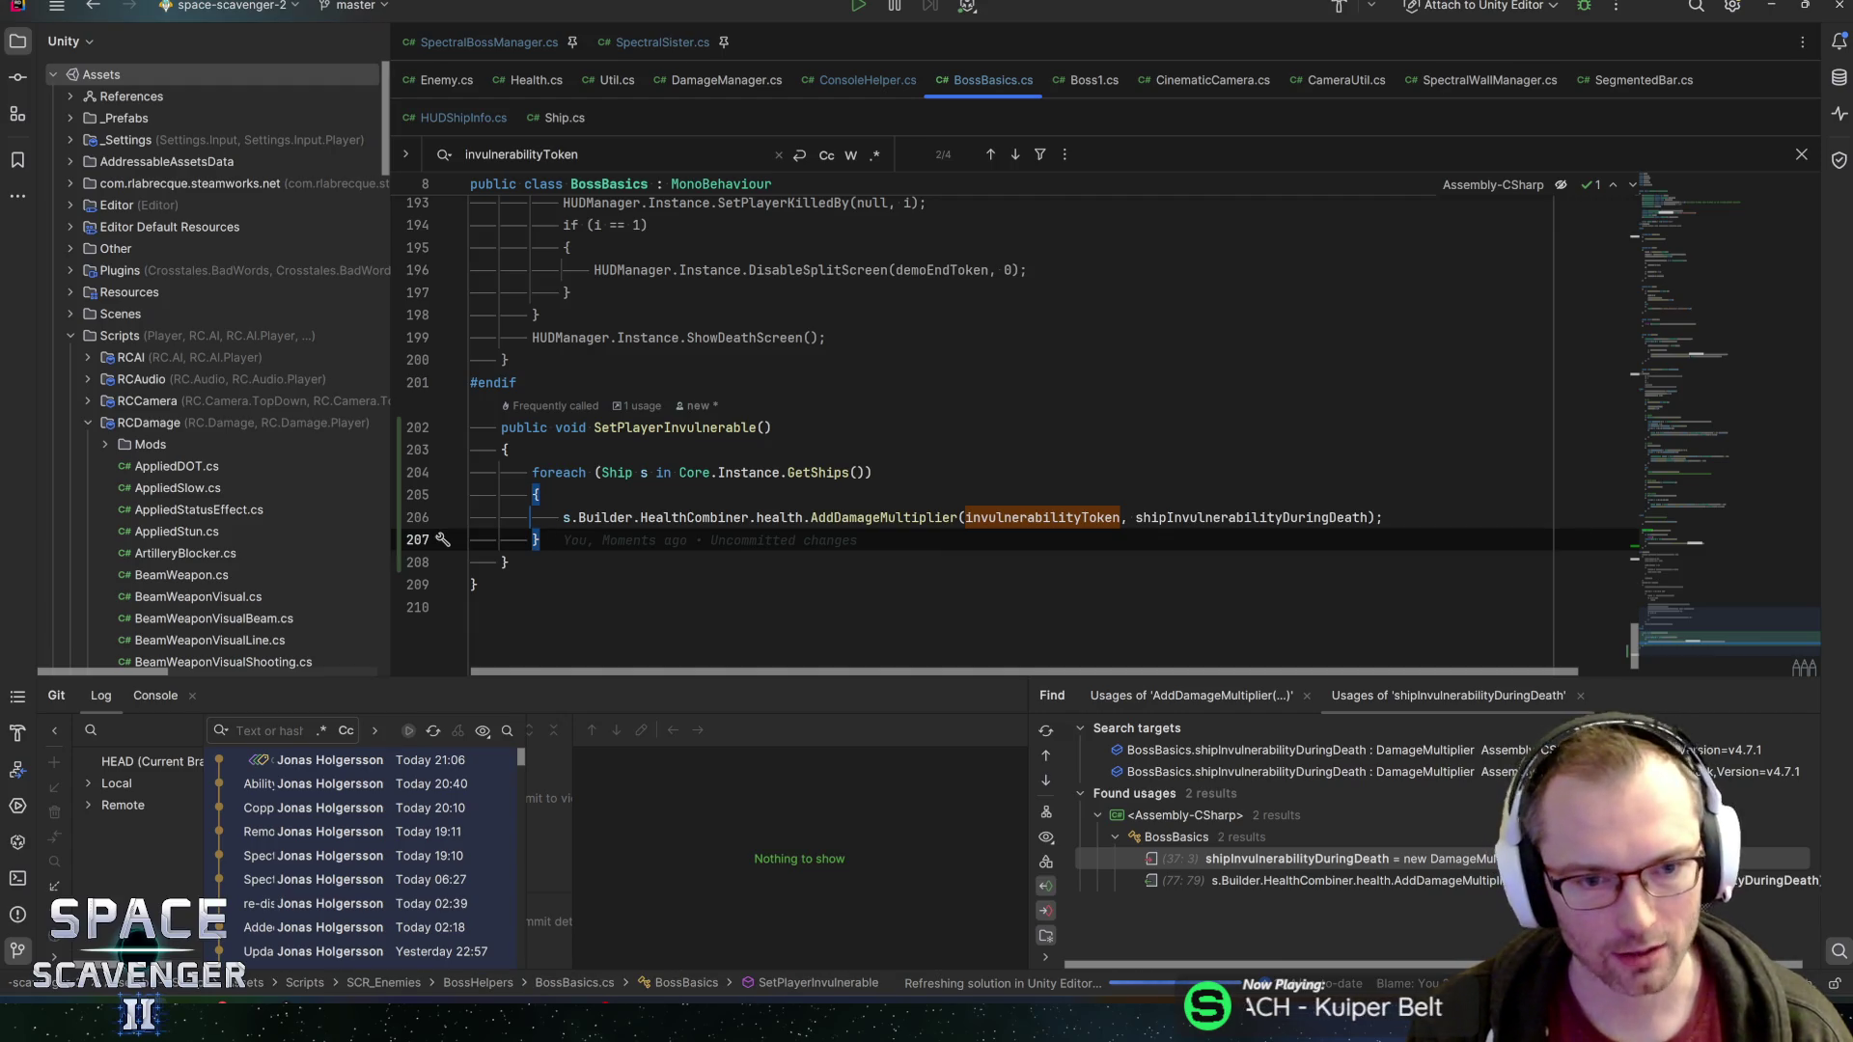
key(Up)
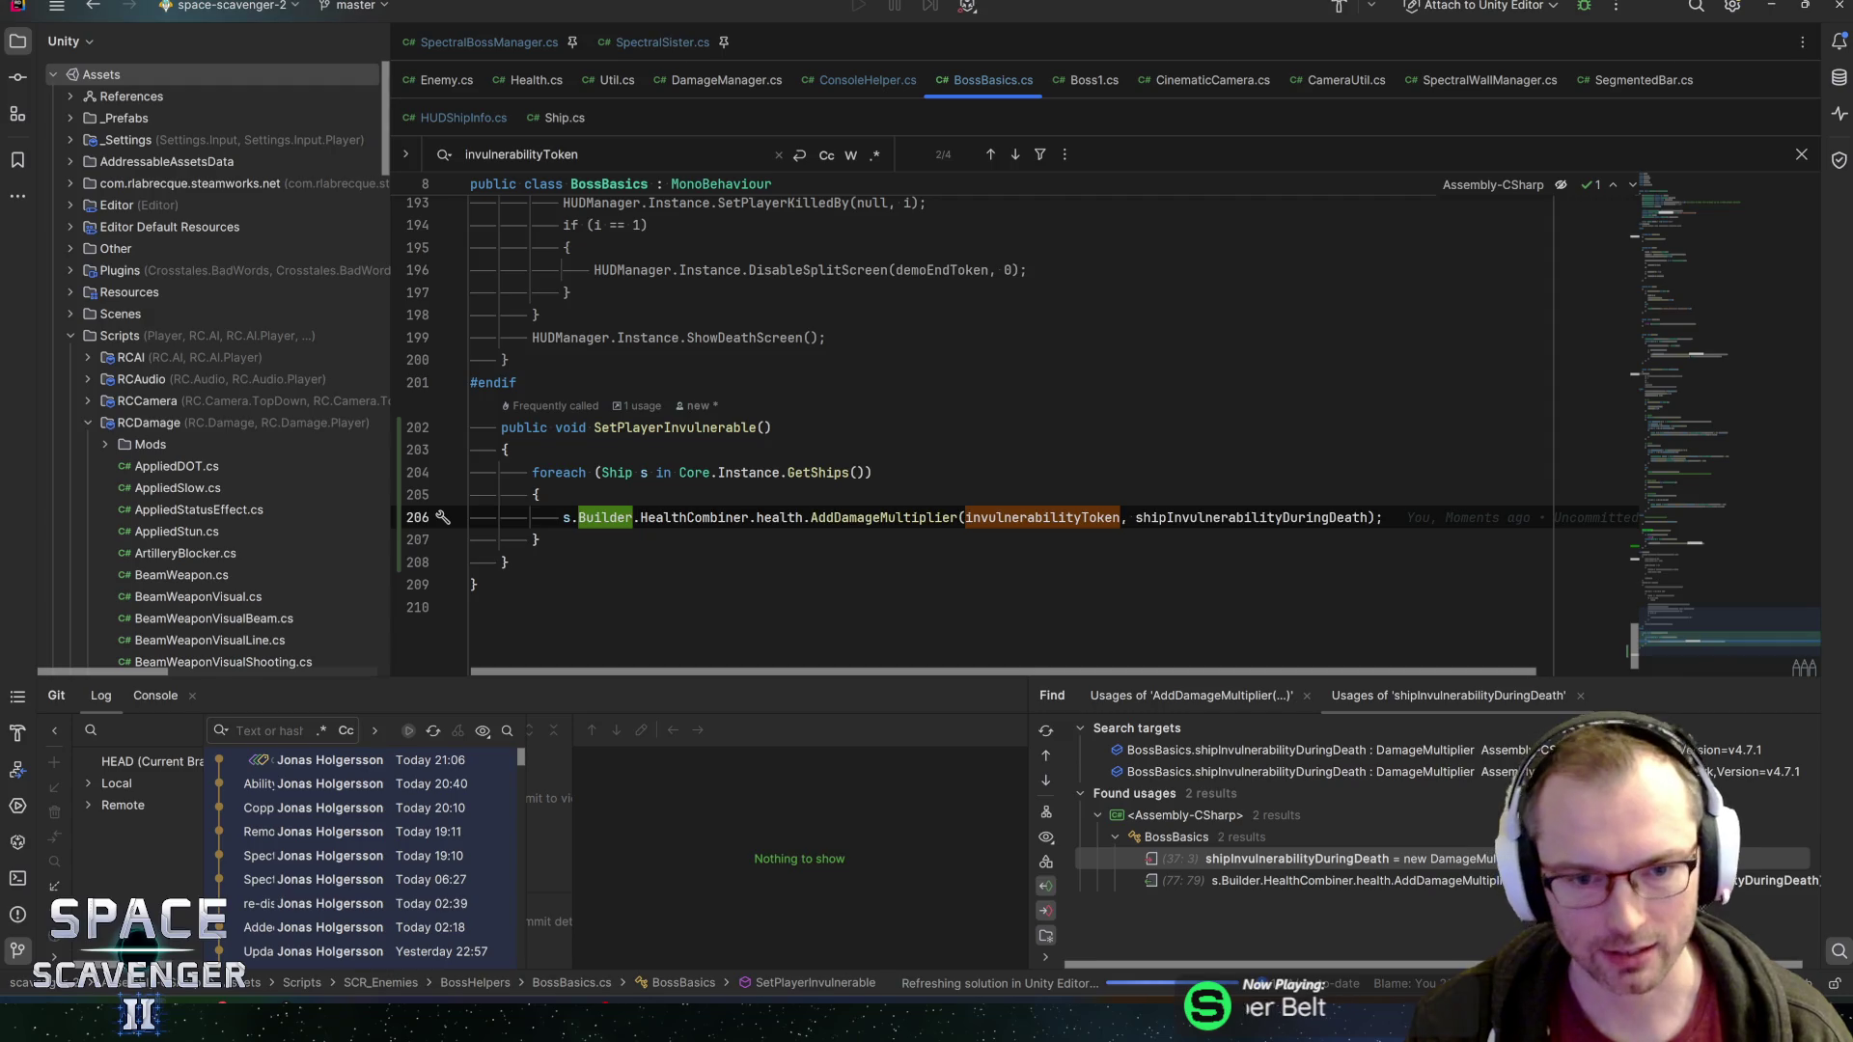
key(Down)
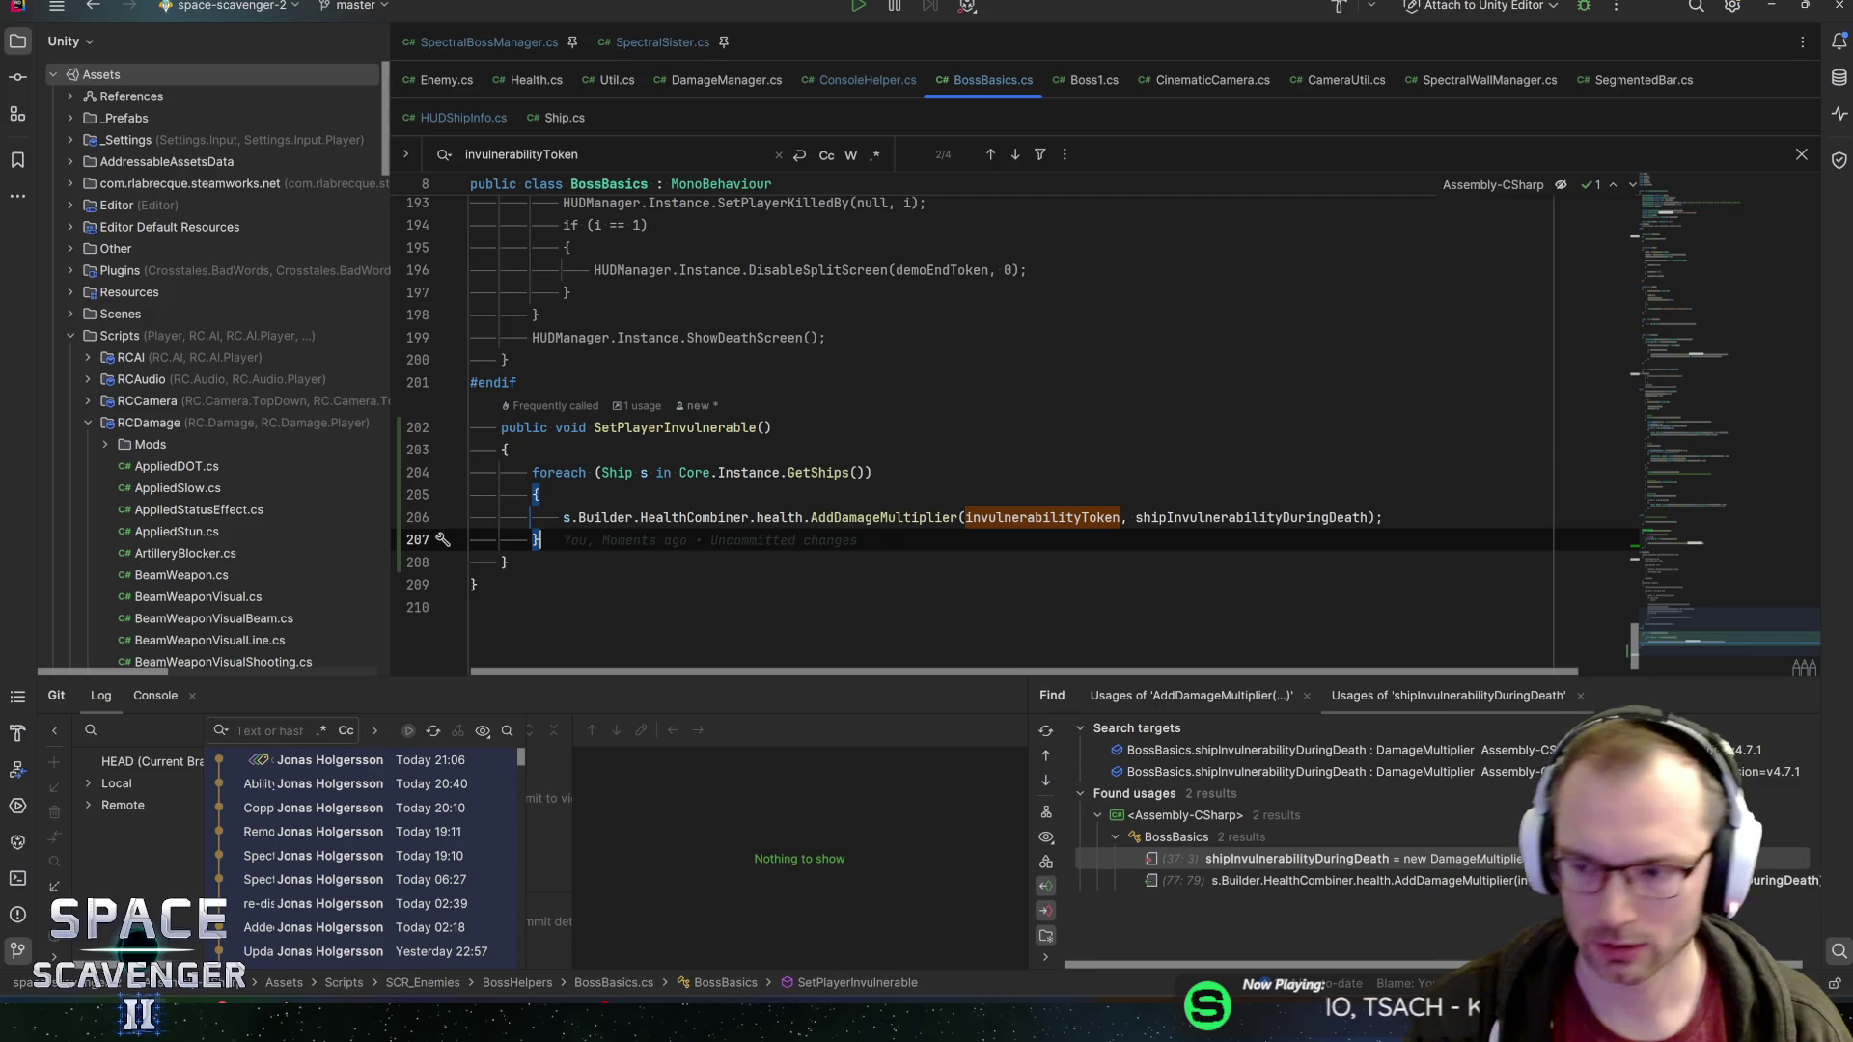
key(alt+Tab)
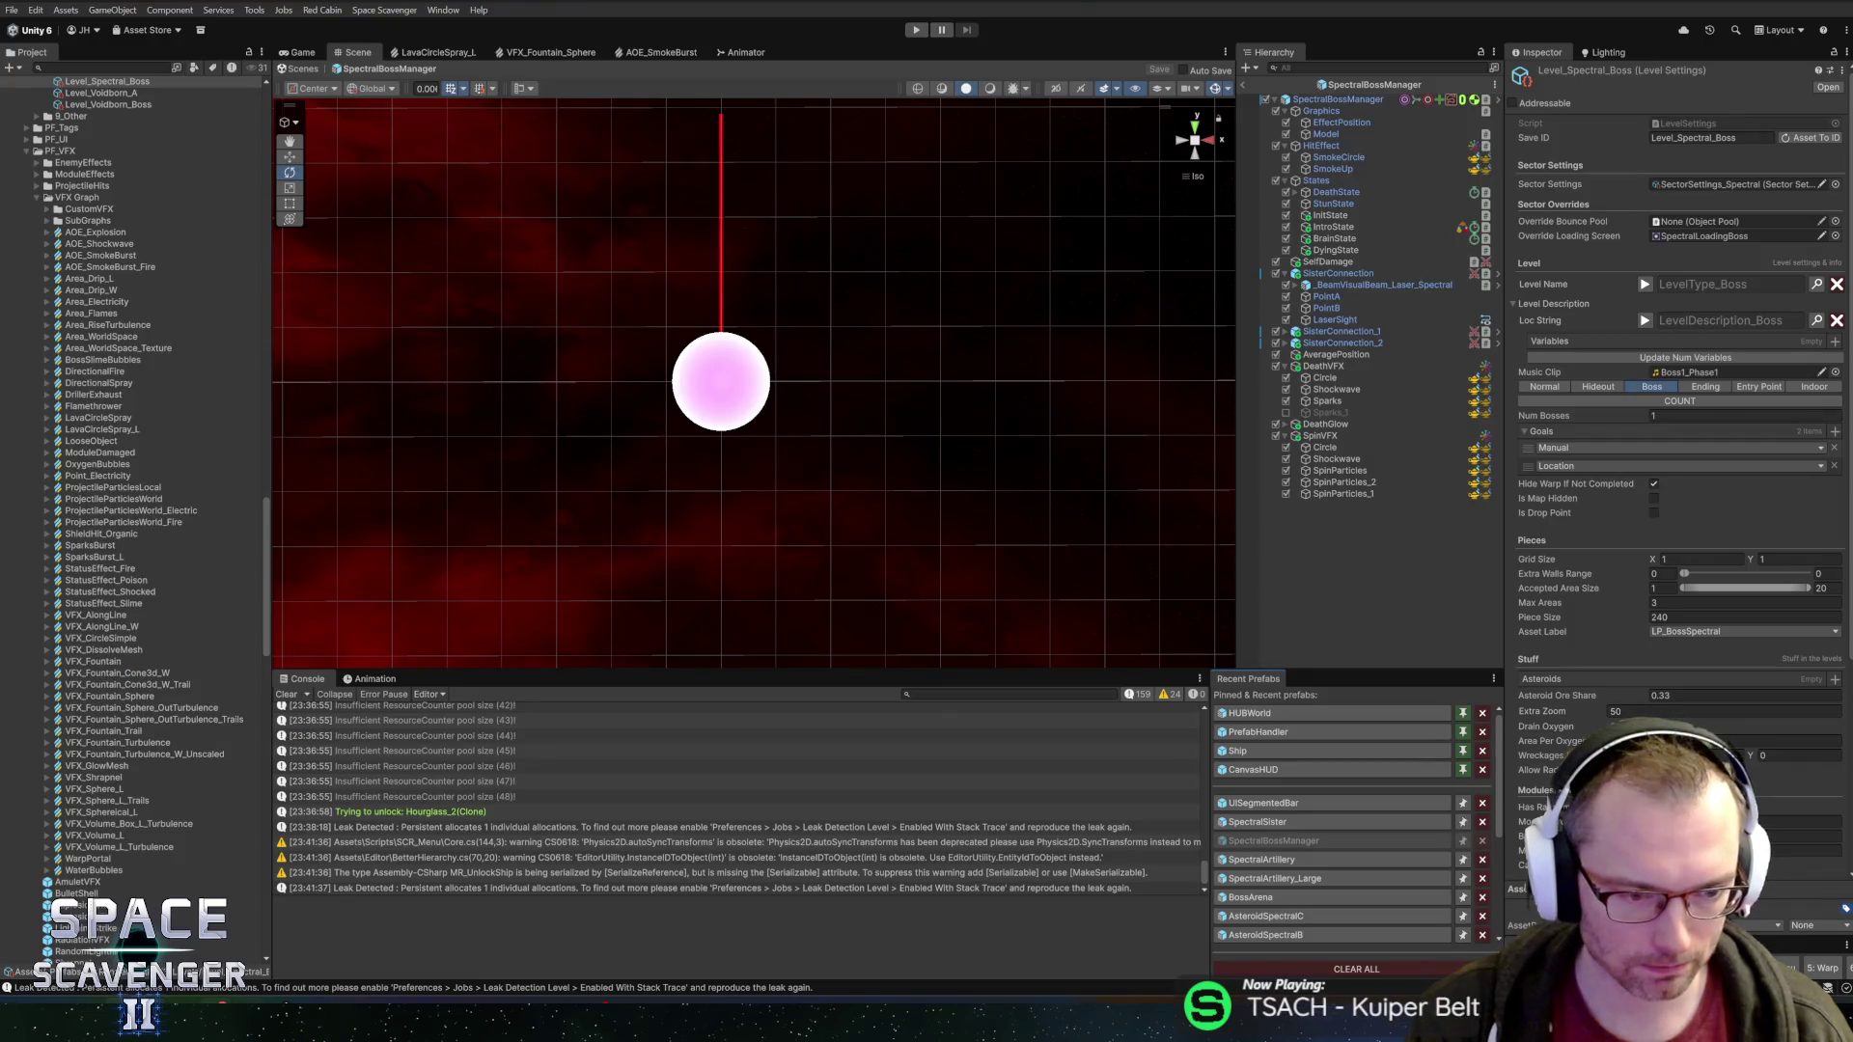
Scroll through Level_Spectral_Boss settings and SpectralBossManager's components, then go back to Rider
mouse_move(311, 1023)
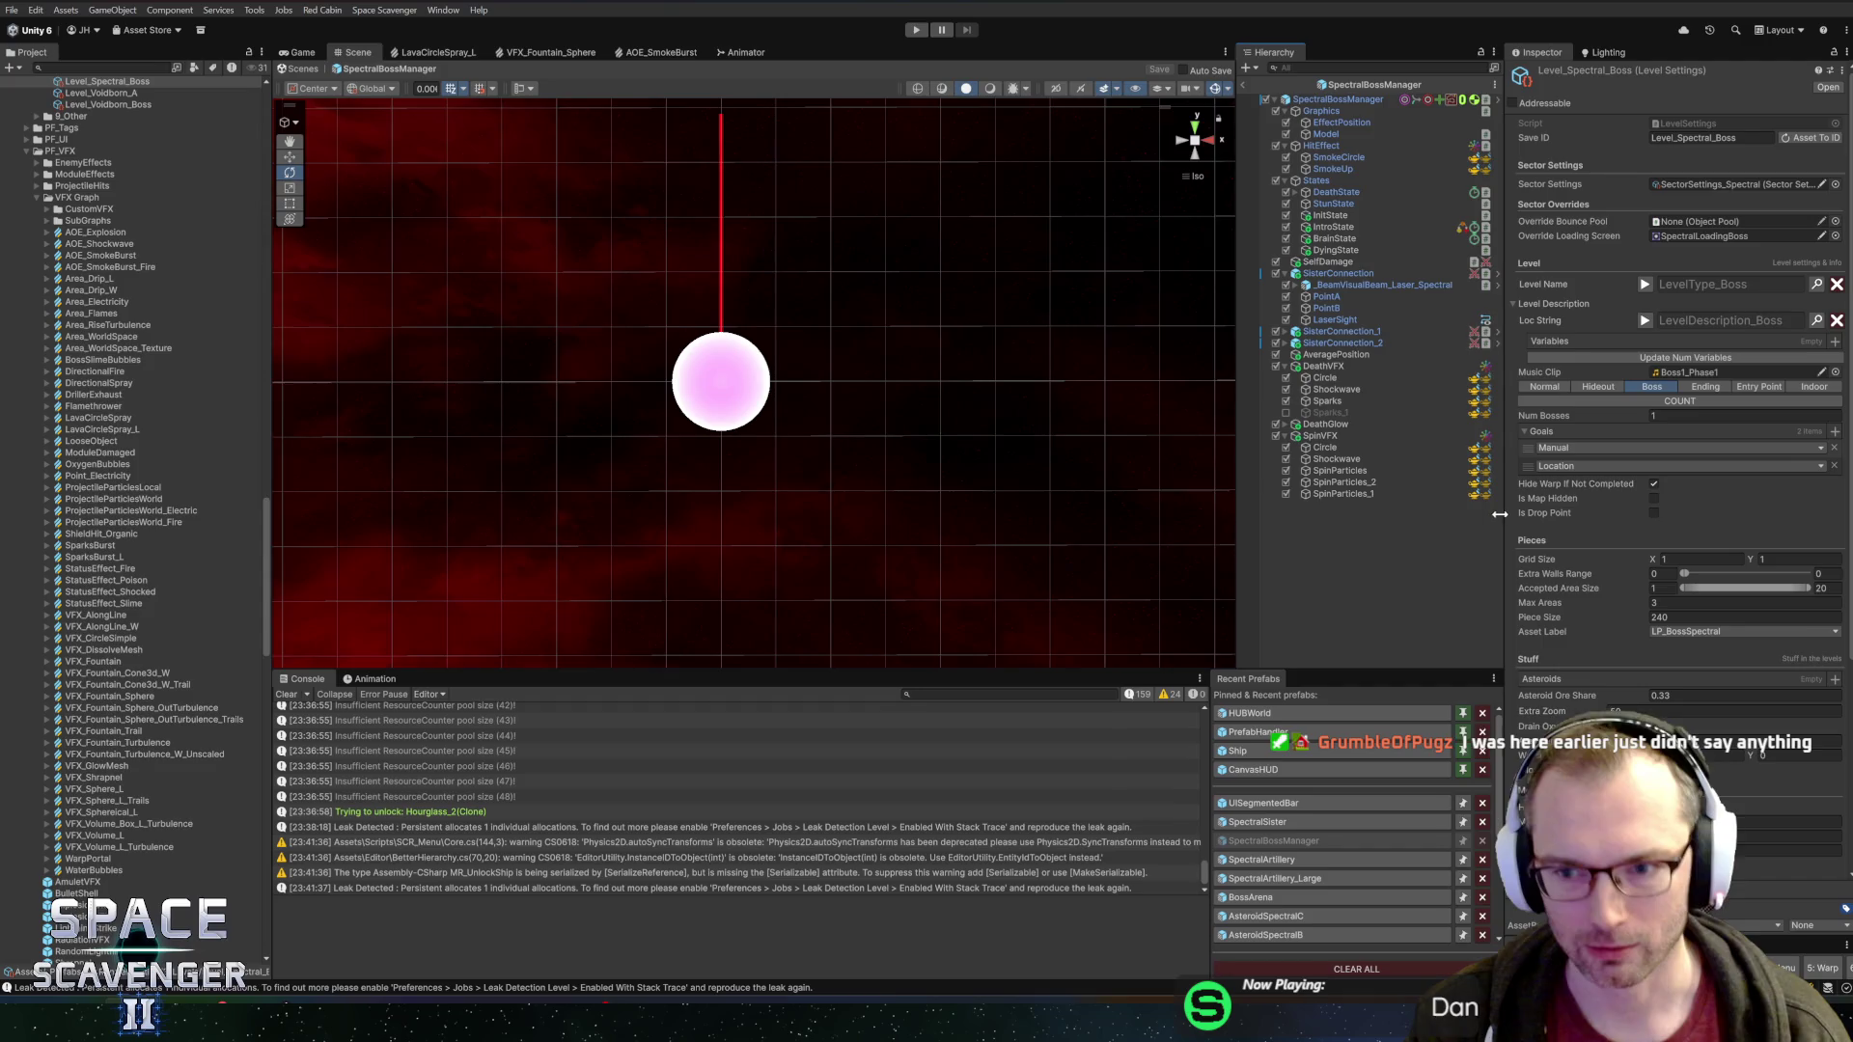
scroll(1527, 501, down, 4)
scroll(1528, 501, up, 1)
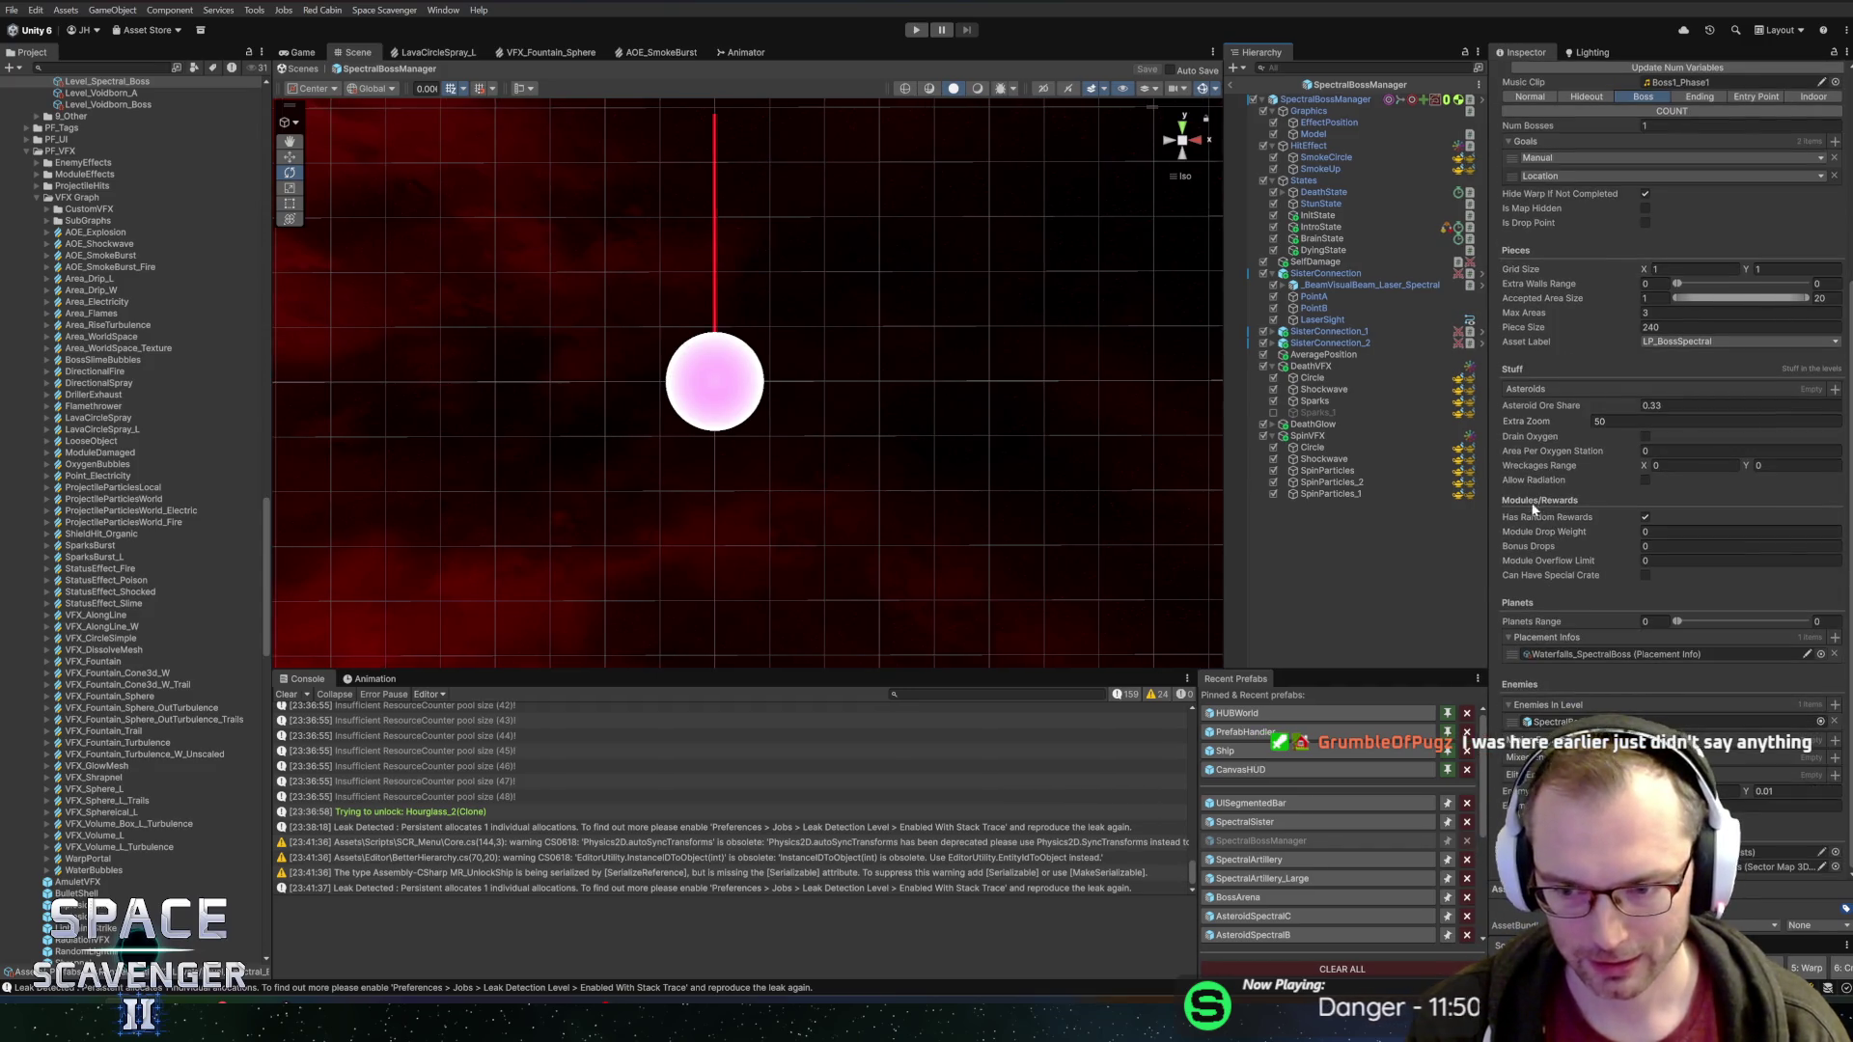
scroll(1561, 541, up, 3)
scroll(1562, 541, down, 6)
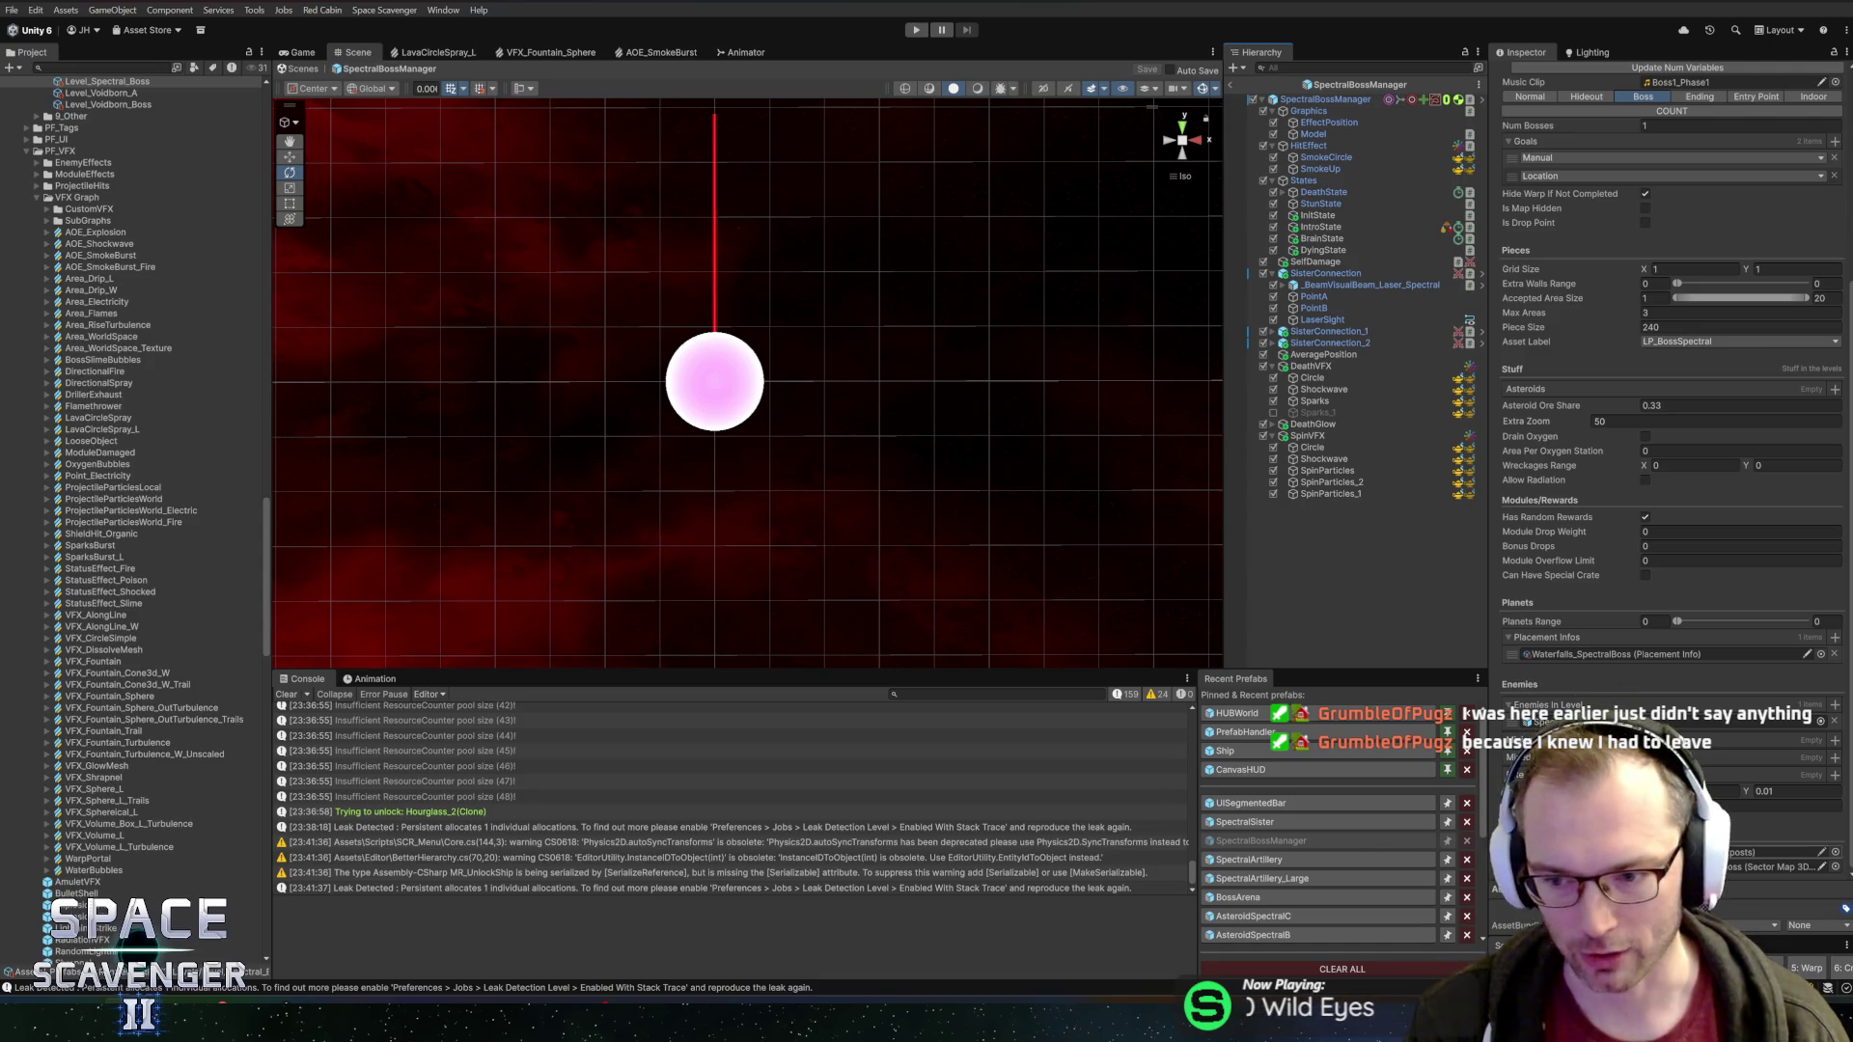
scroll(1624, 679, up, 6)
scroll(1647, 460, up, 1)
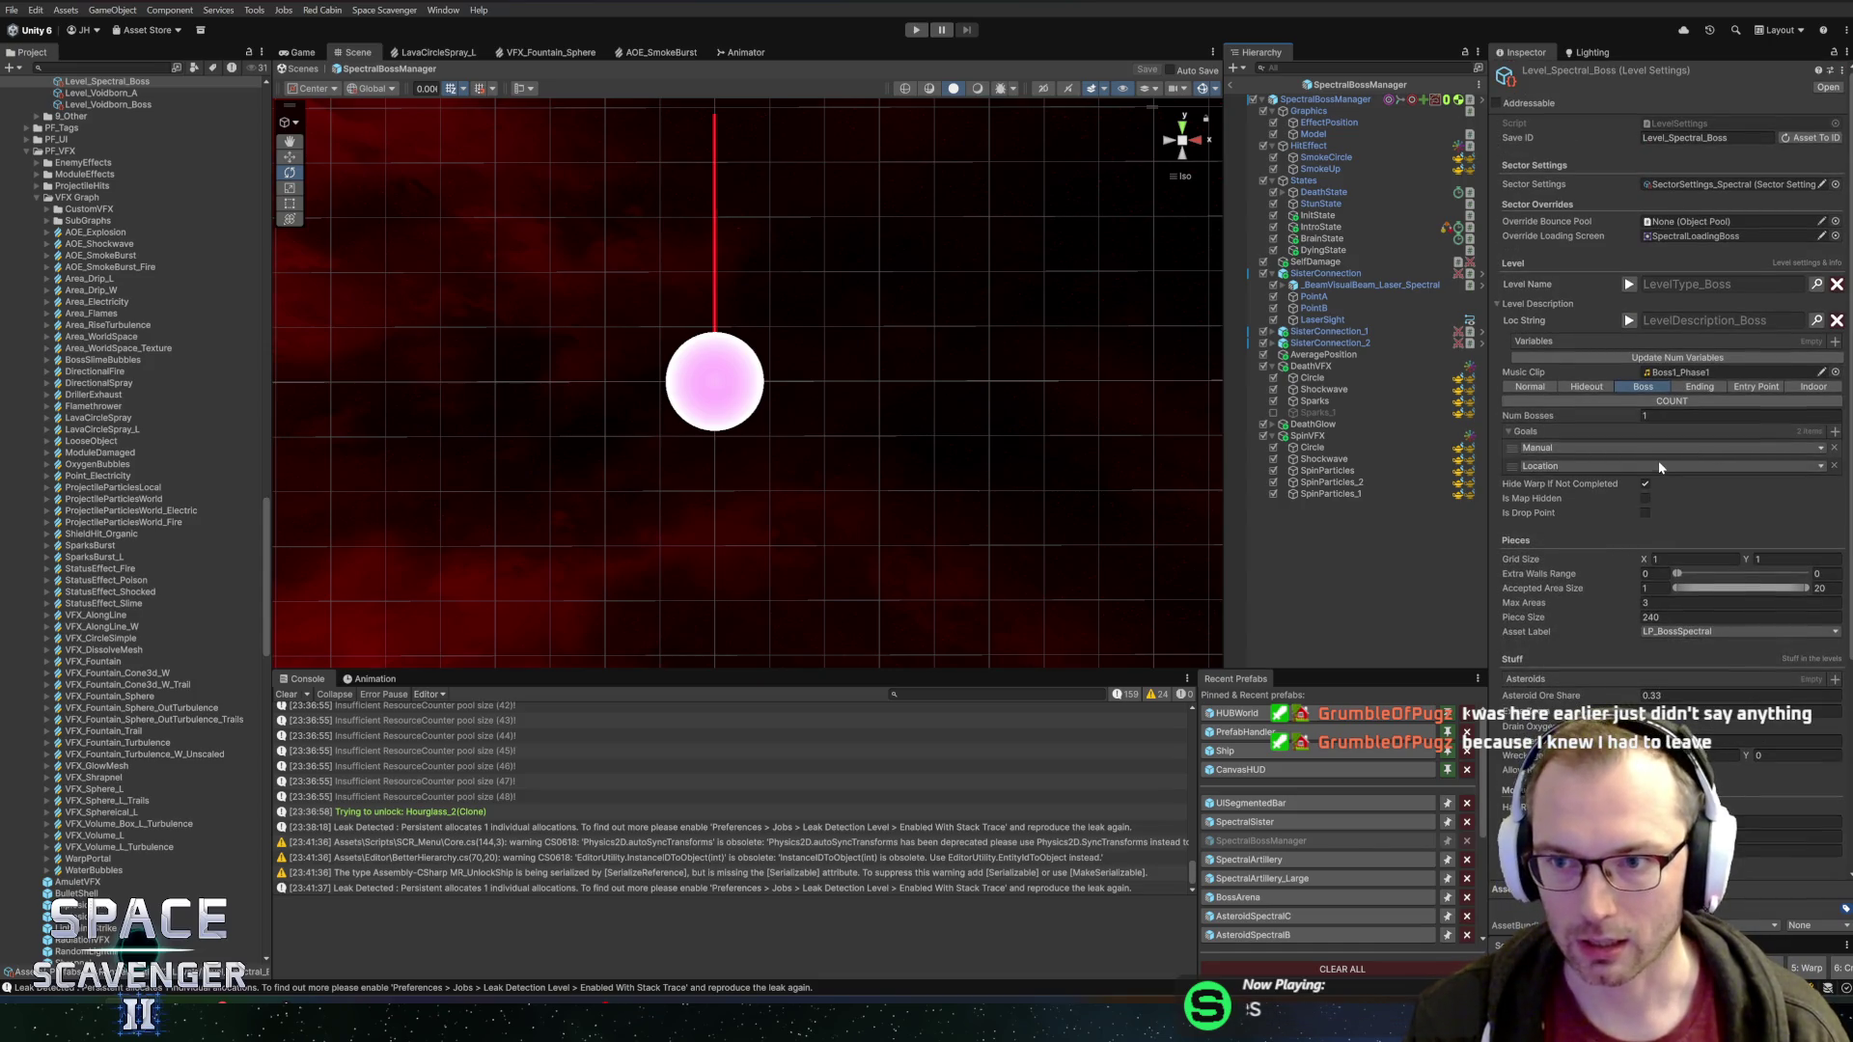
click(1315, 100)
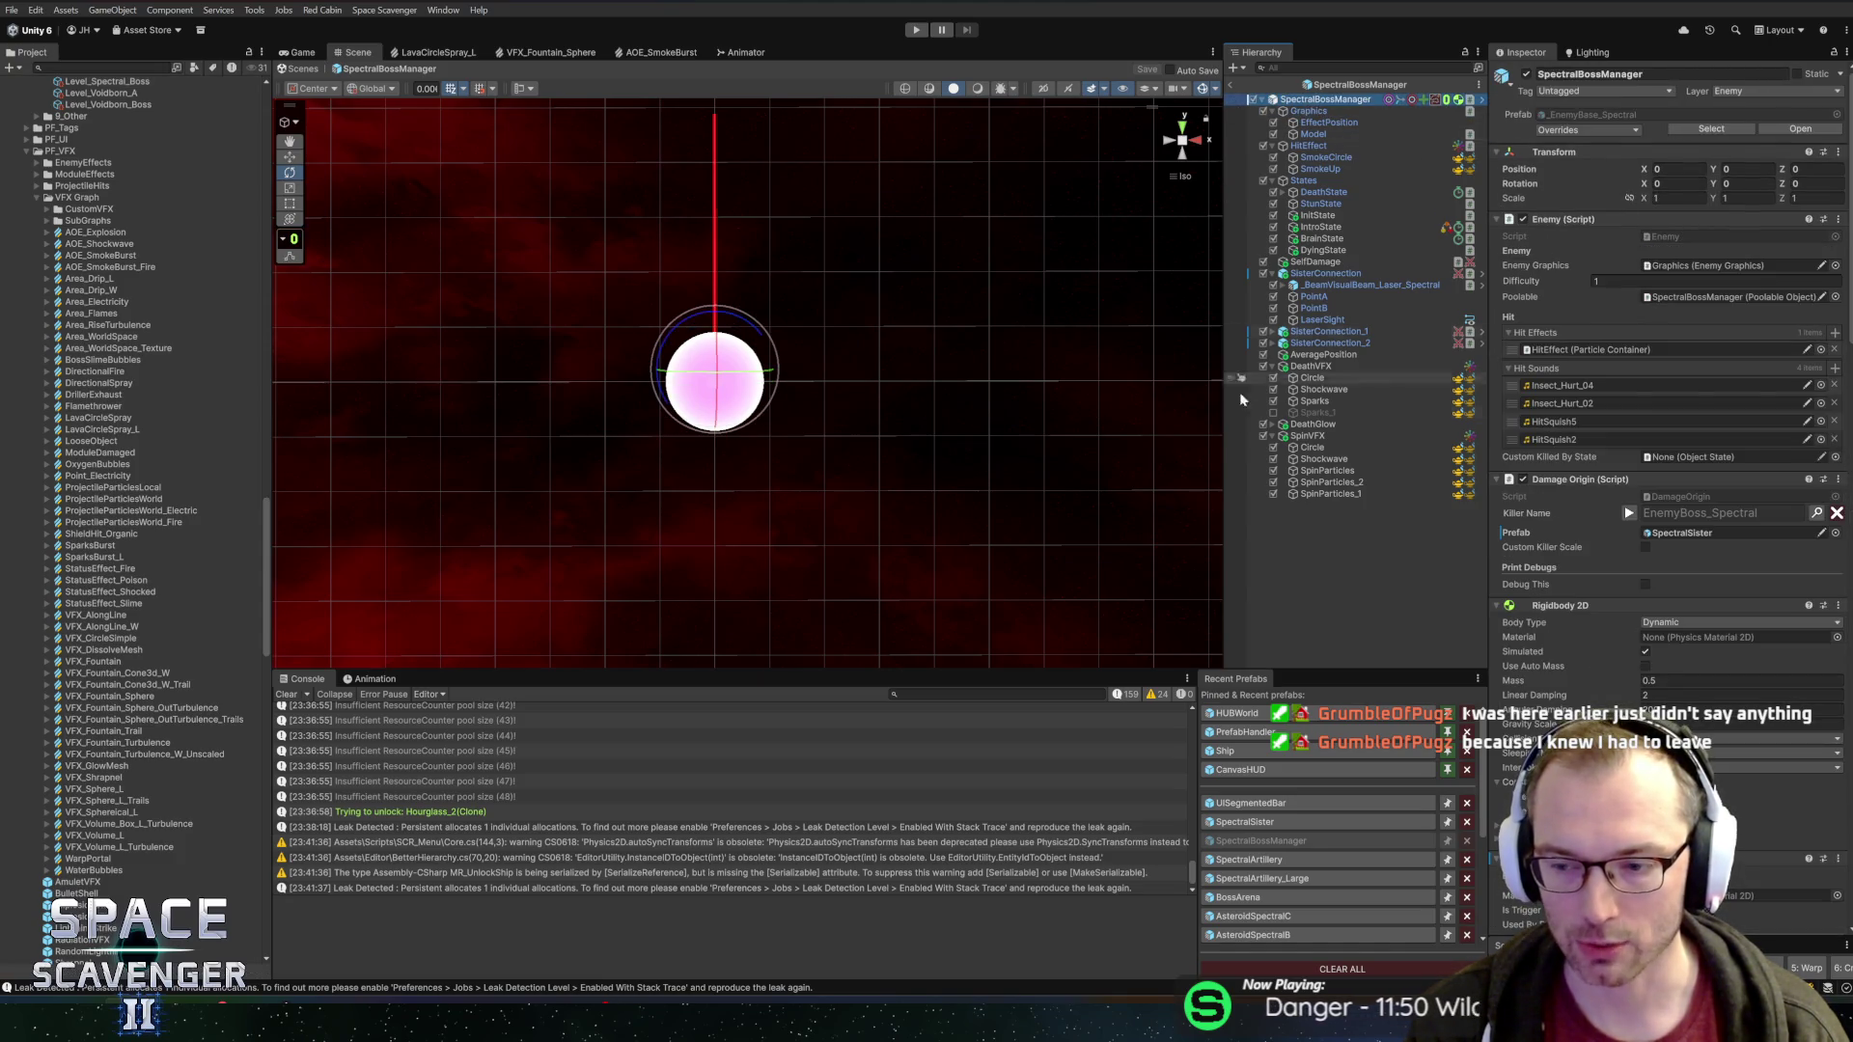
scroll(1621, 633, down, 10)
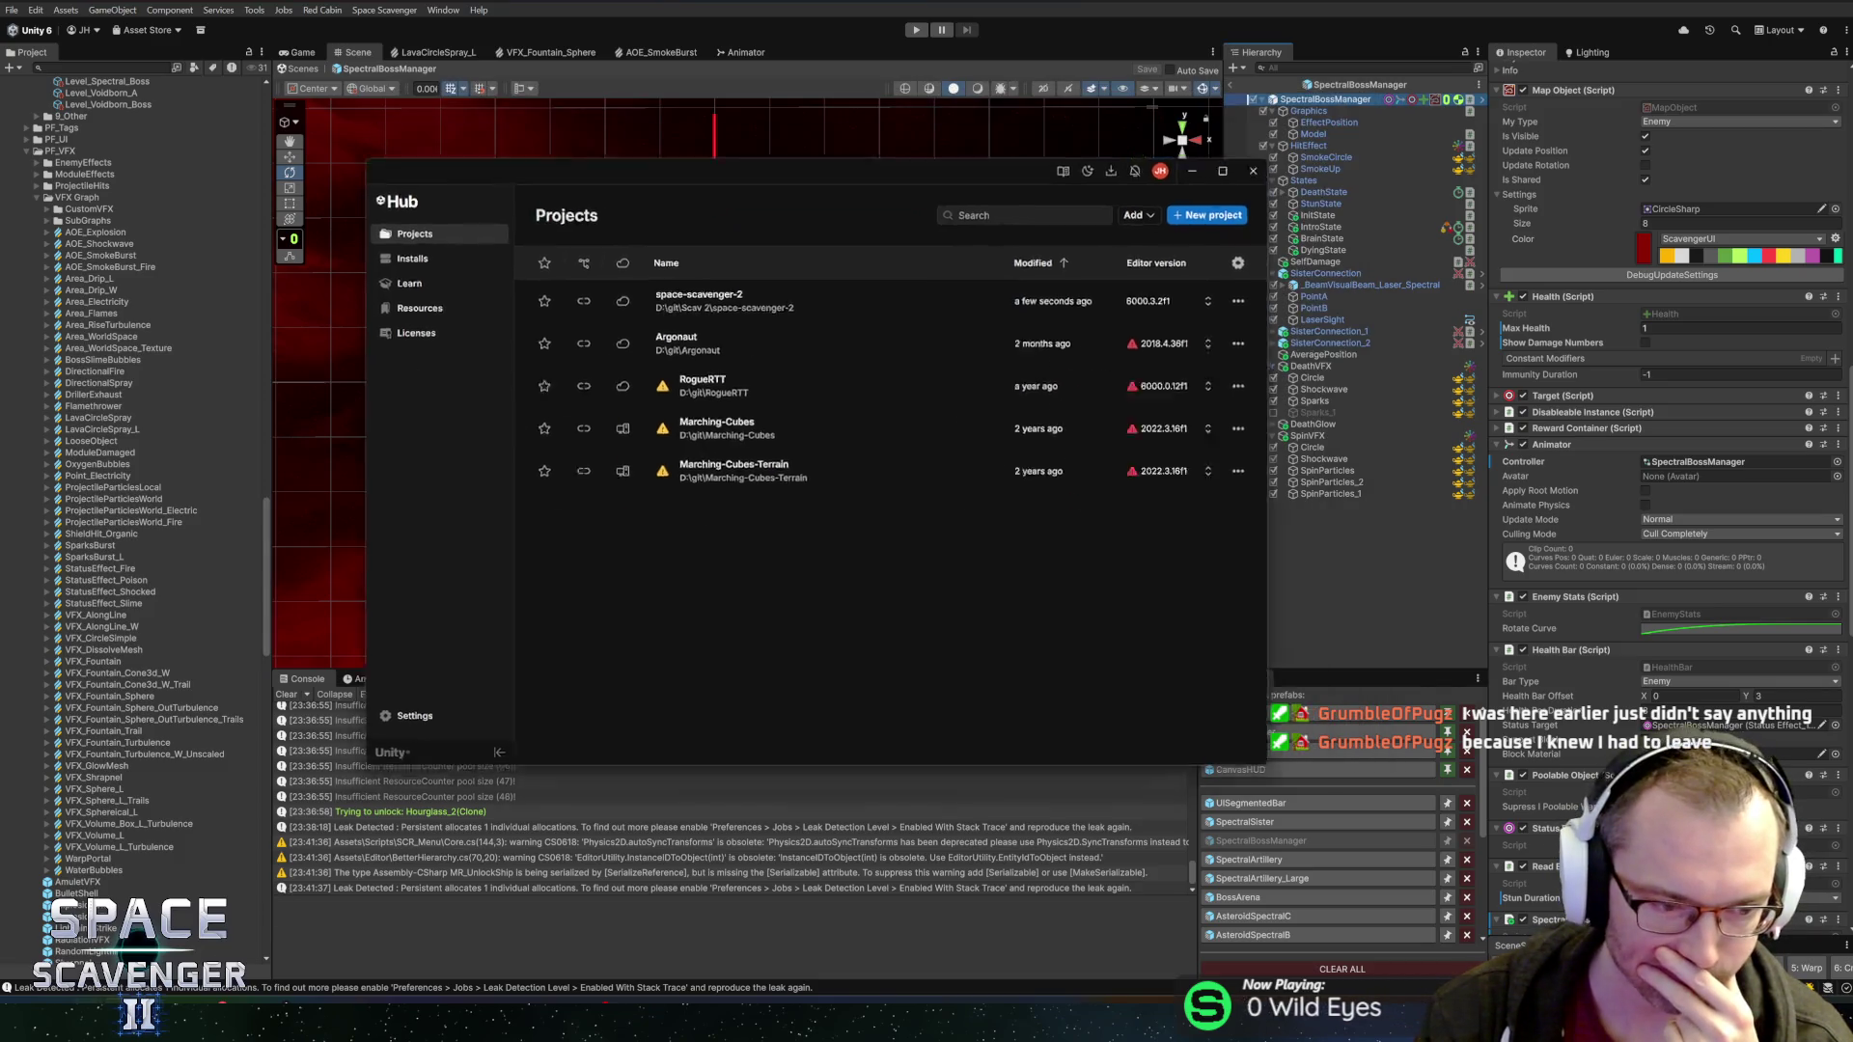
key(alt+Tab)
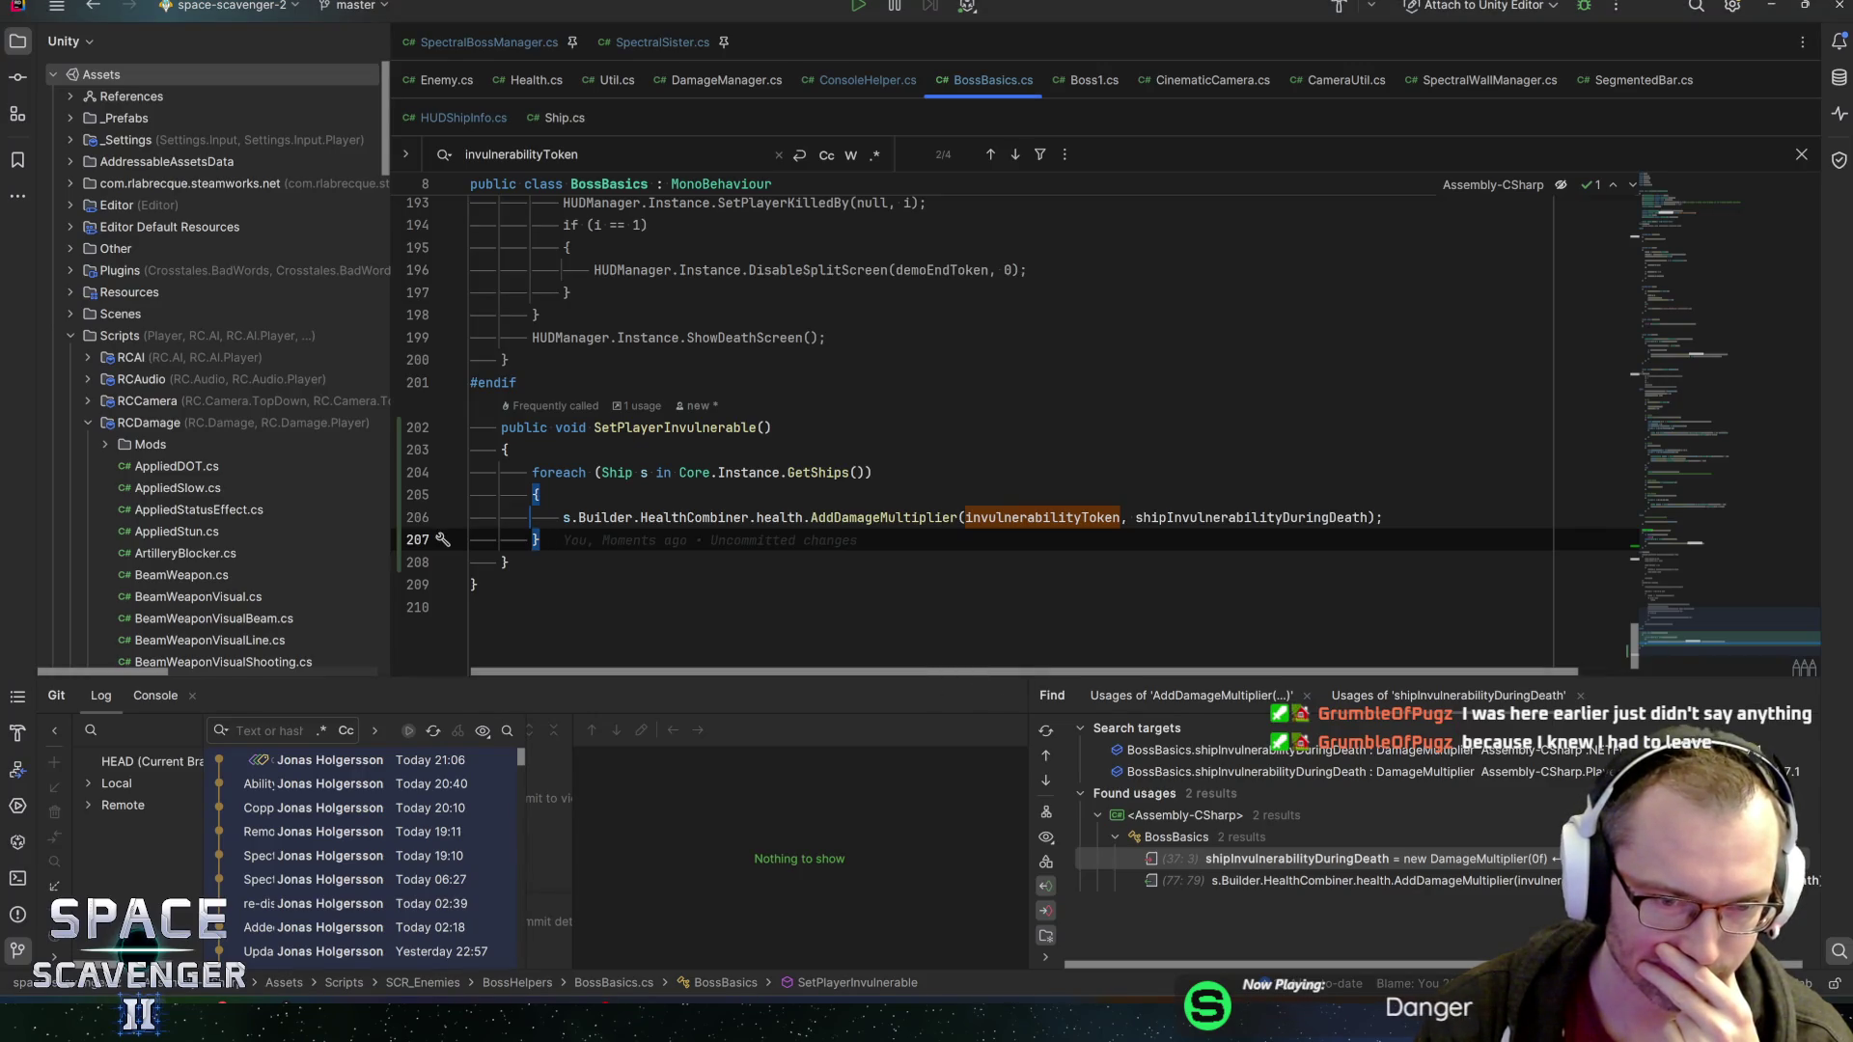
Cut the whole SetPlayerInvulnerable method out of BossBasics.cs
click(641, 428)
key(ctrl+w)
key(ctrl+w)
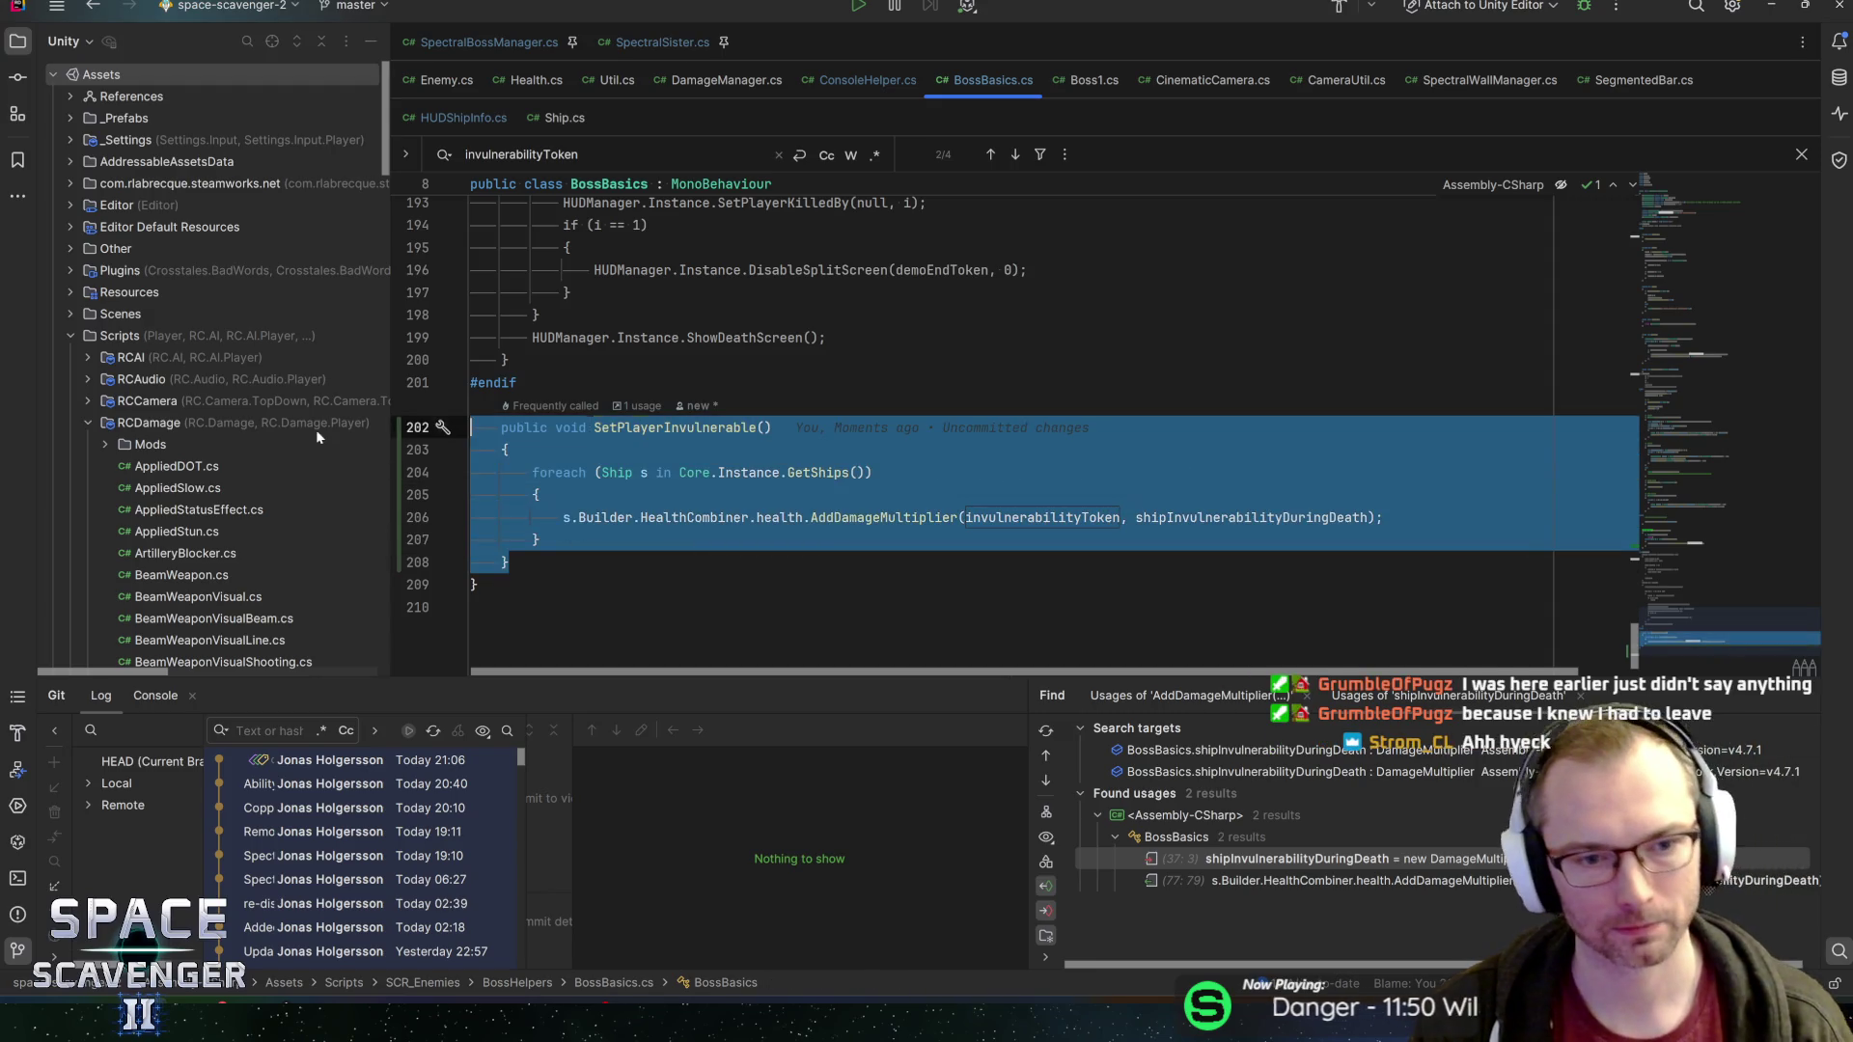
key(Delete)
scroll(965, 434, up, 5)
scroll(966, 435, up, 5)
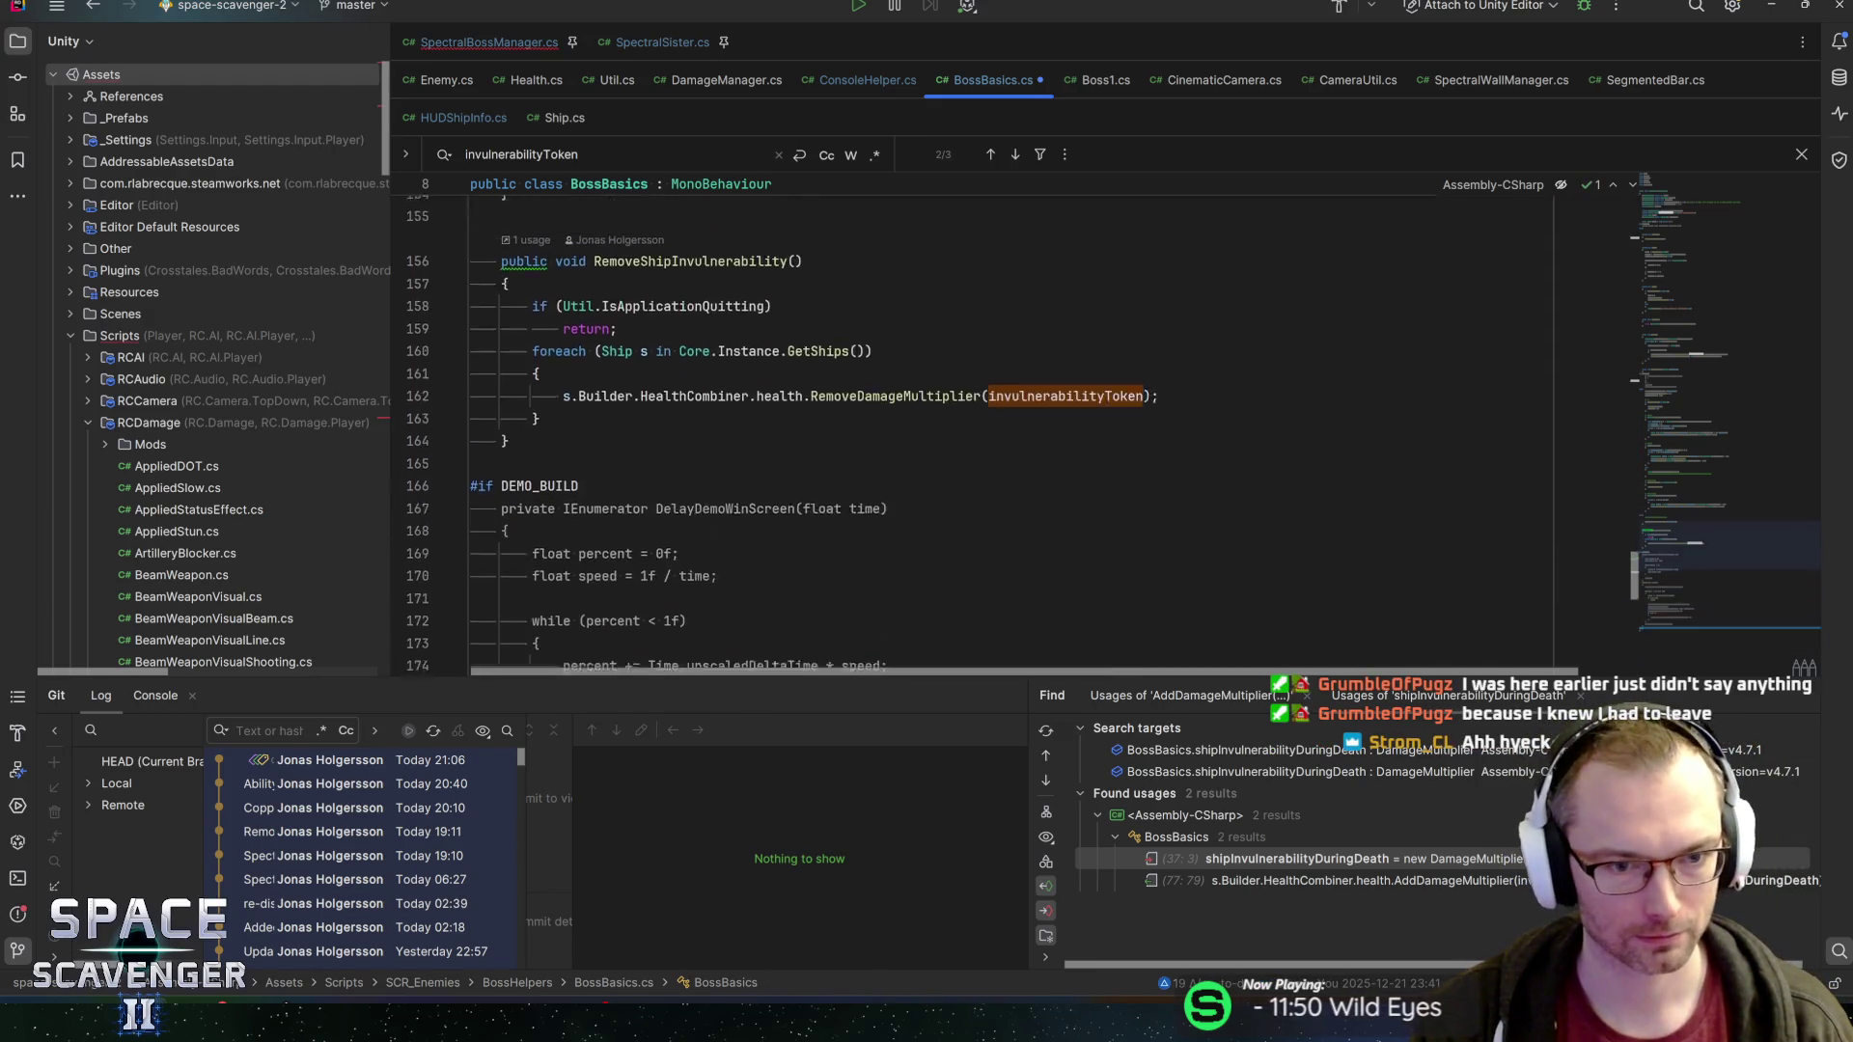
Paste it below RemoveShipInvulnerability, save, and return to Unity to reload scripts
click(540, 517)
key(Down)
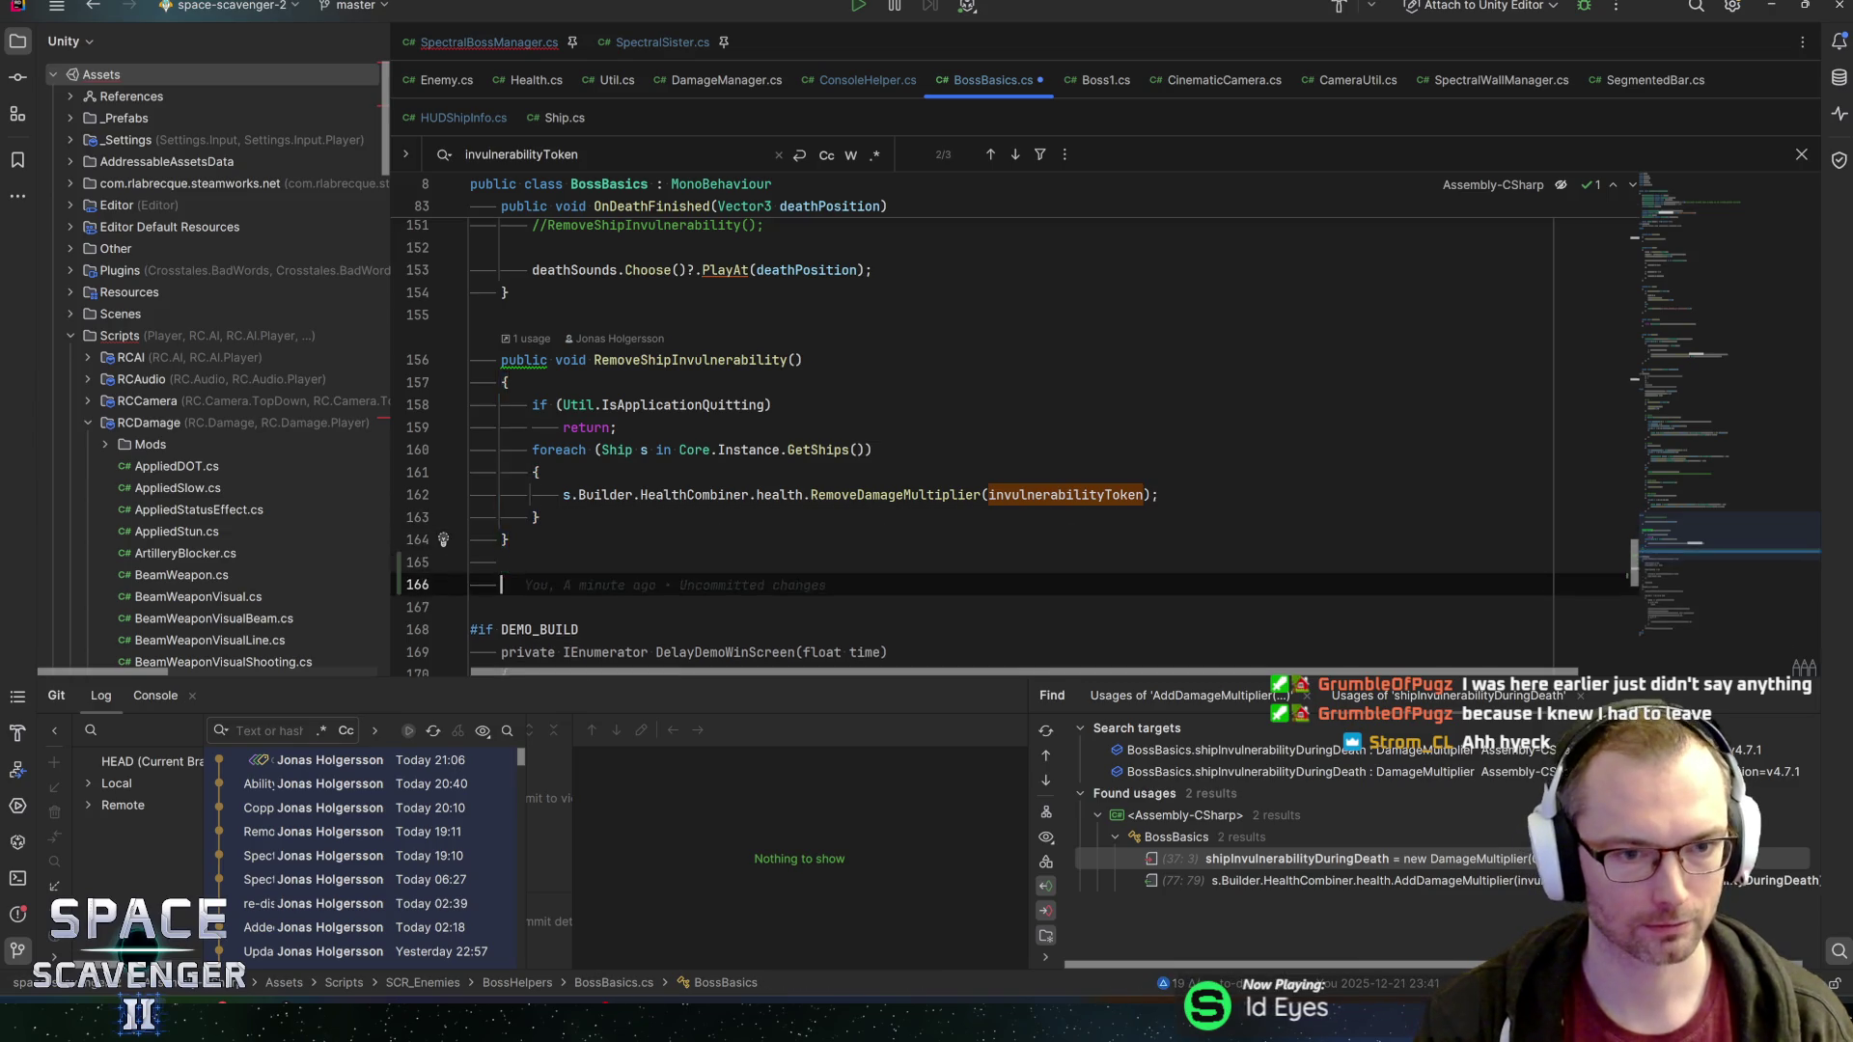
text(public void SetPlayerInvulnerable()     {         foreach (Ship s in Core.Instance.GetShips())         {             s.Builder.HealthCombiner.health.AddDamageMultiplier(invulnerabilityToken, shipInvulnerabilityDuringDeath);         }     })
key(ctrl+s)
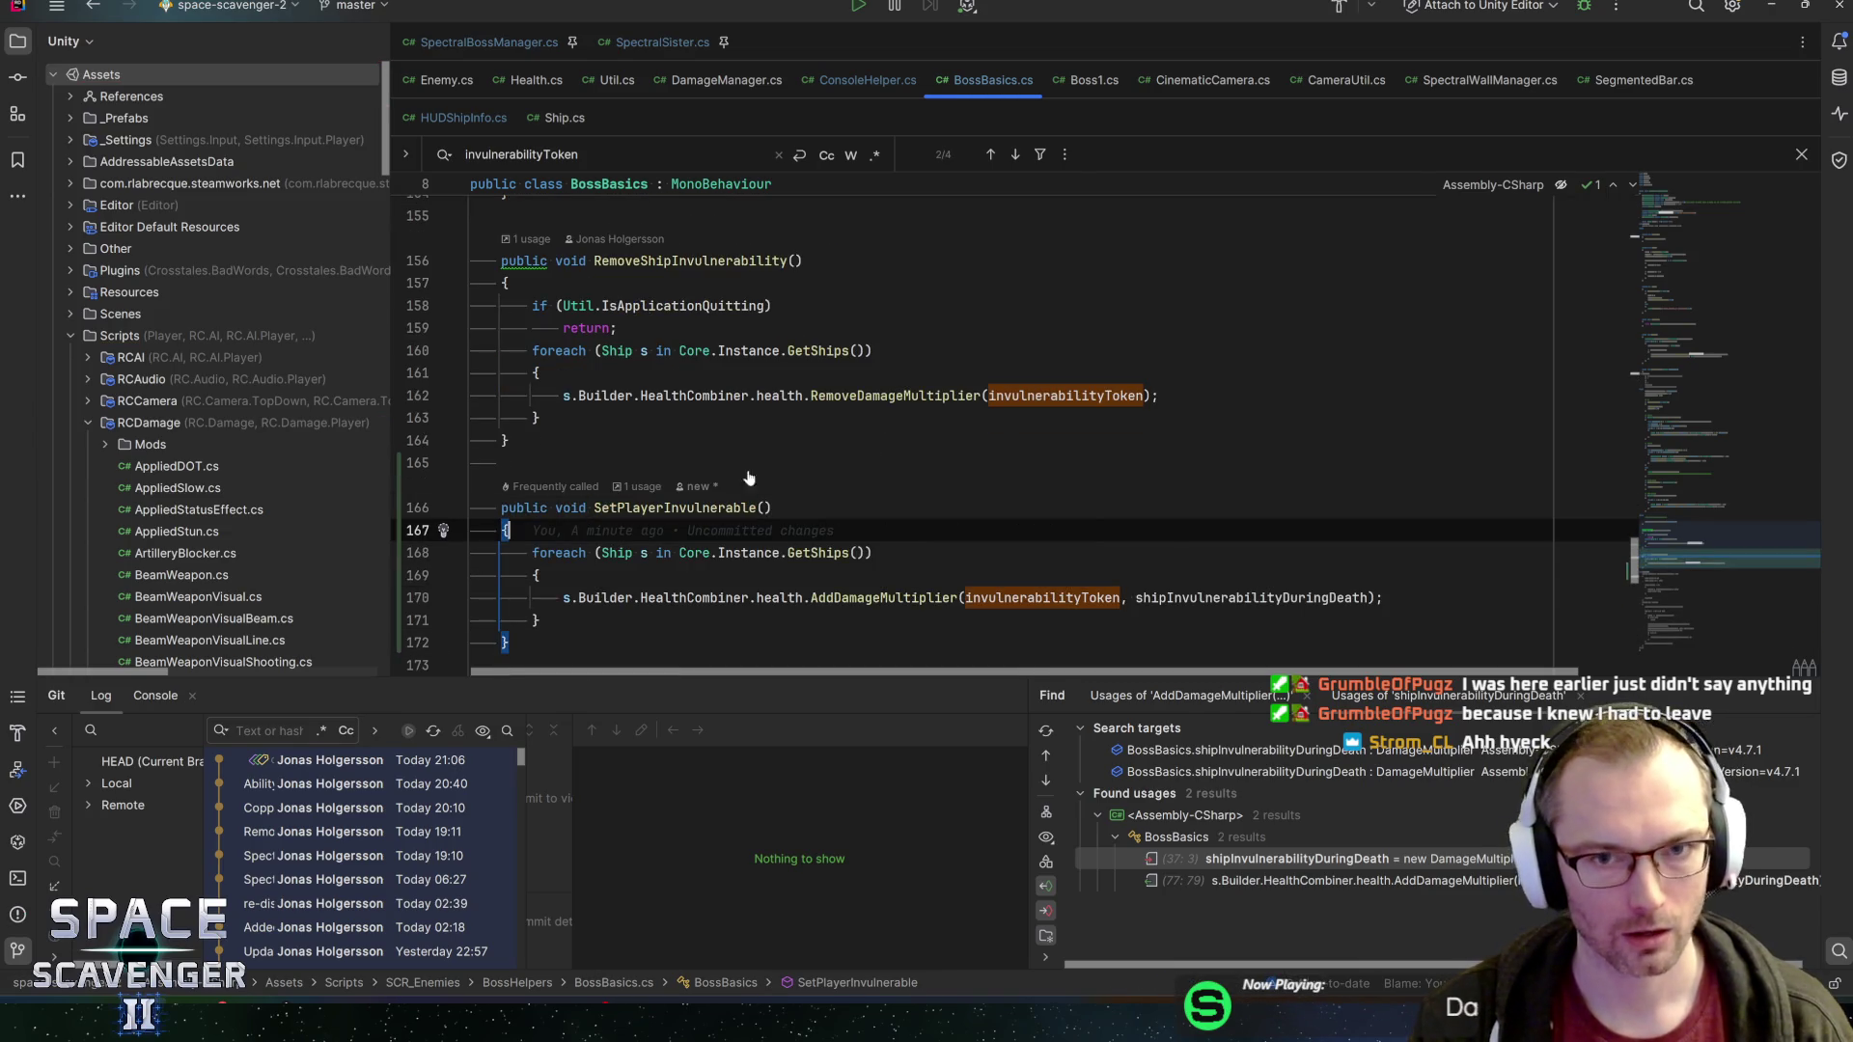
click(858, 80)
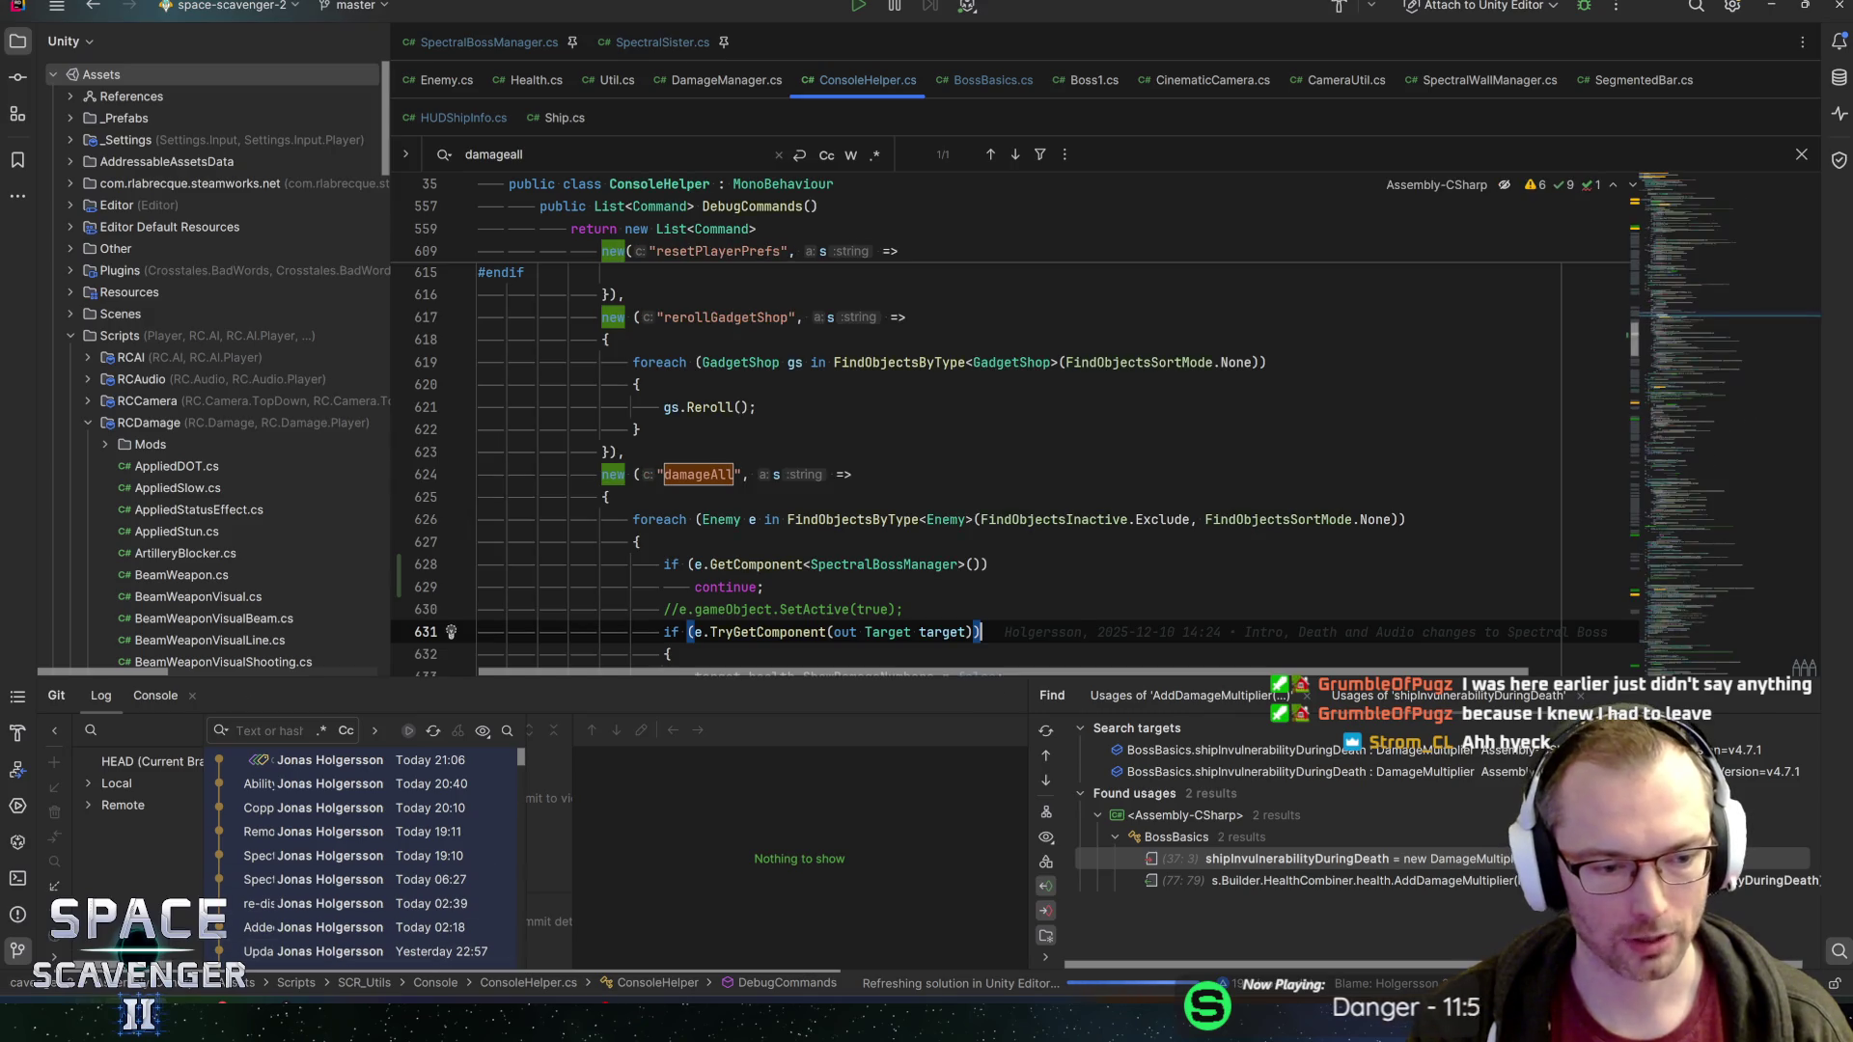
key(alt+Tab)
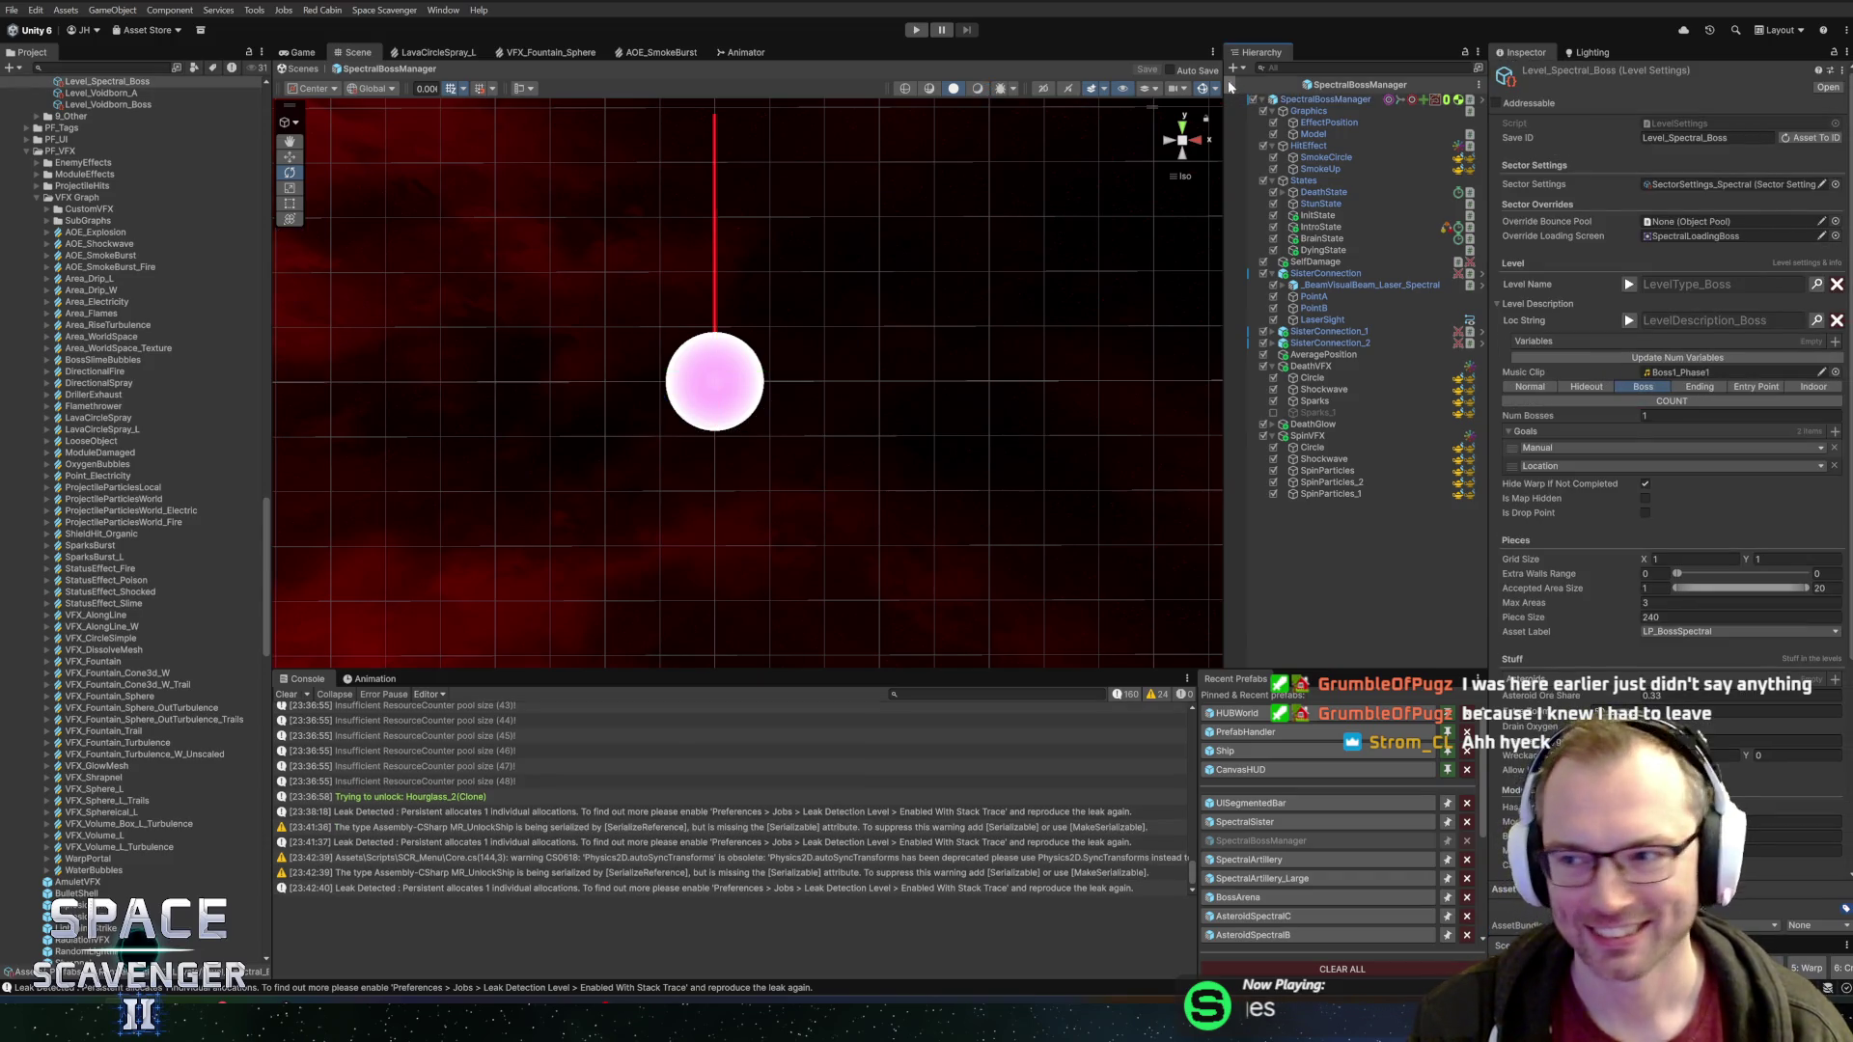
Exit prefab editing to the Core scene, start play mode, and maximize the Game view
click(1230, 85)
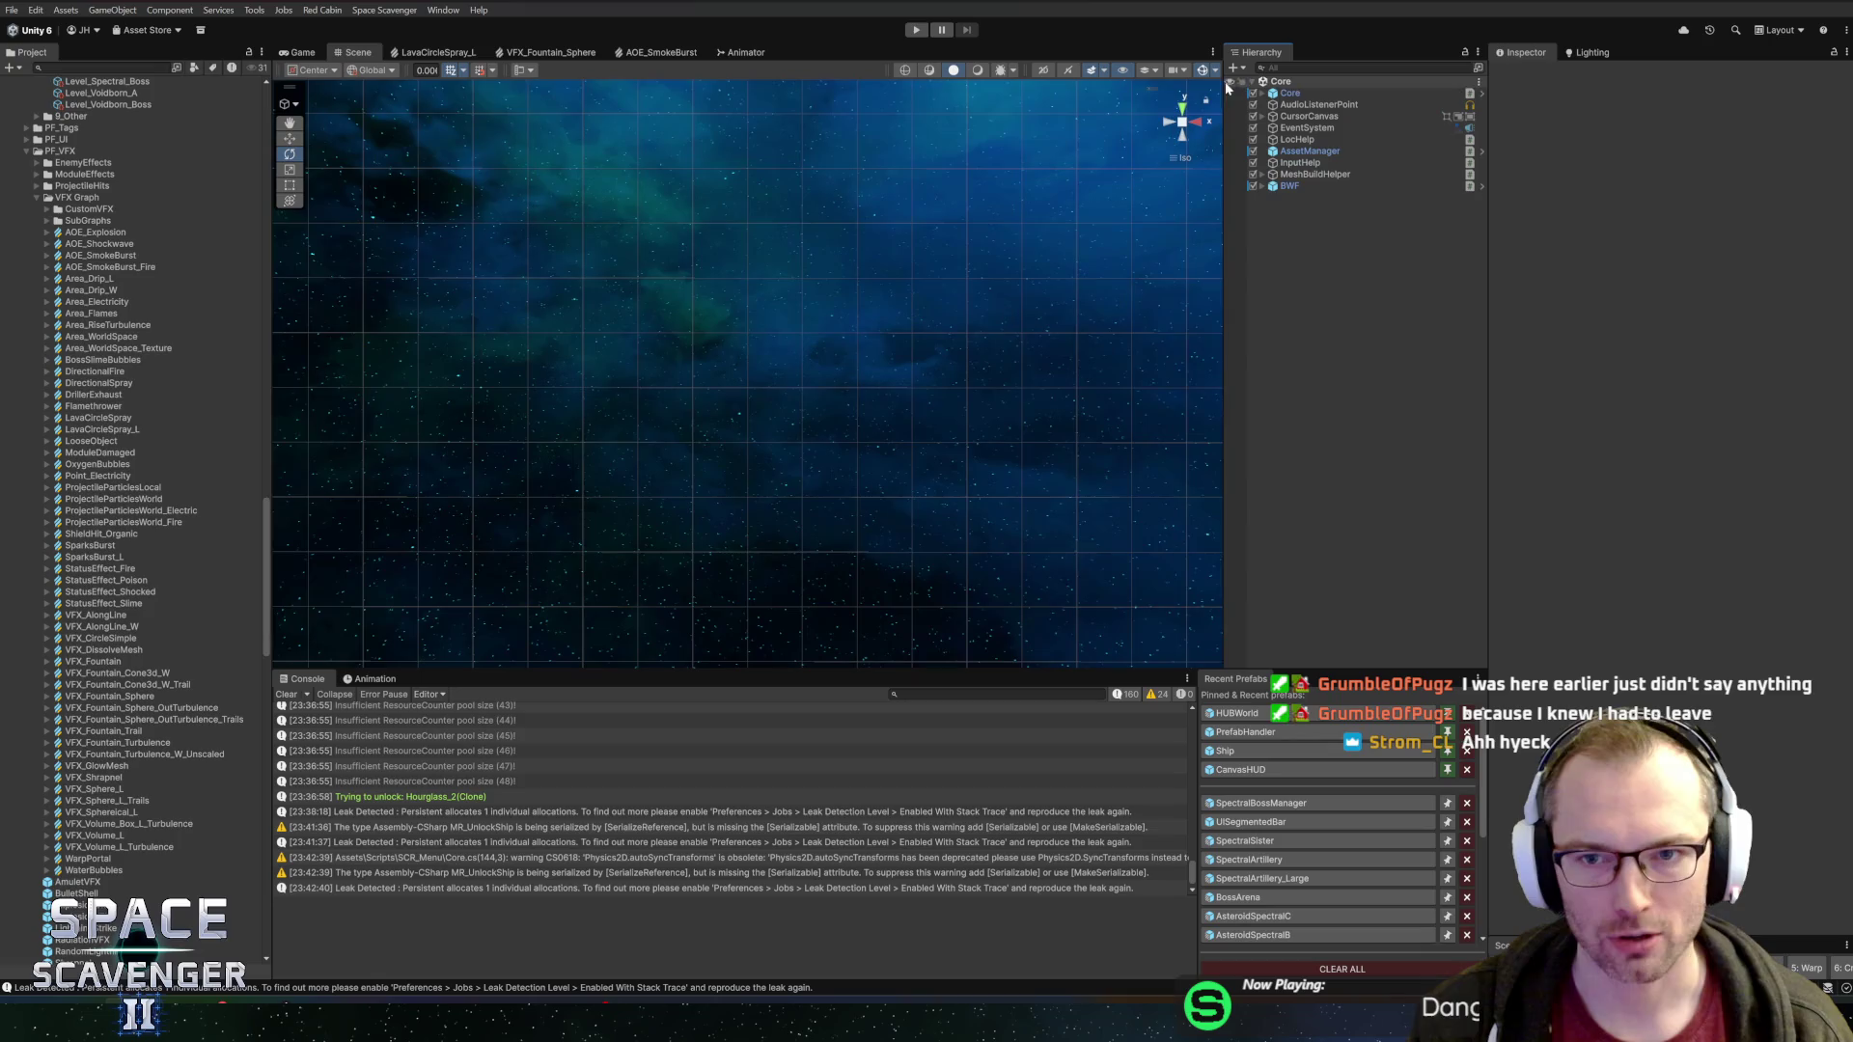
click(916, 32)
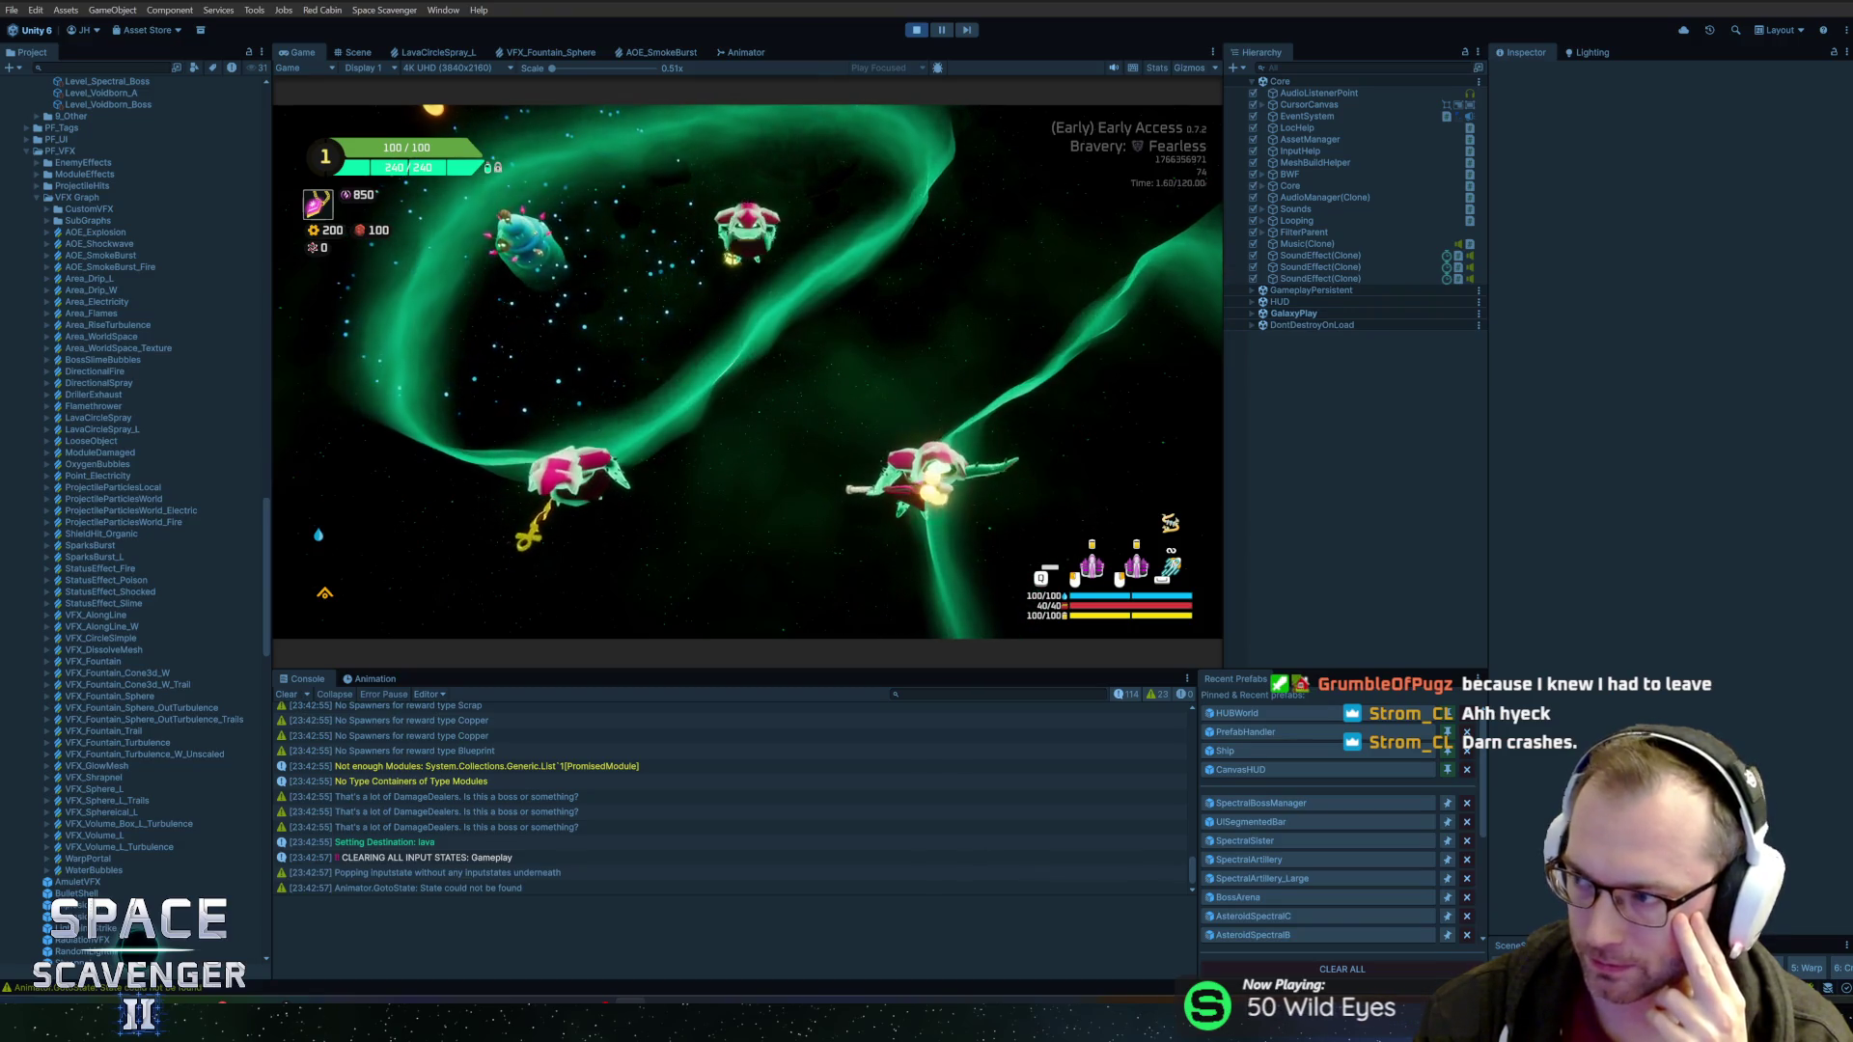
double_click(299, 52)
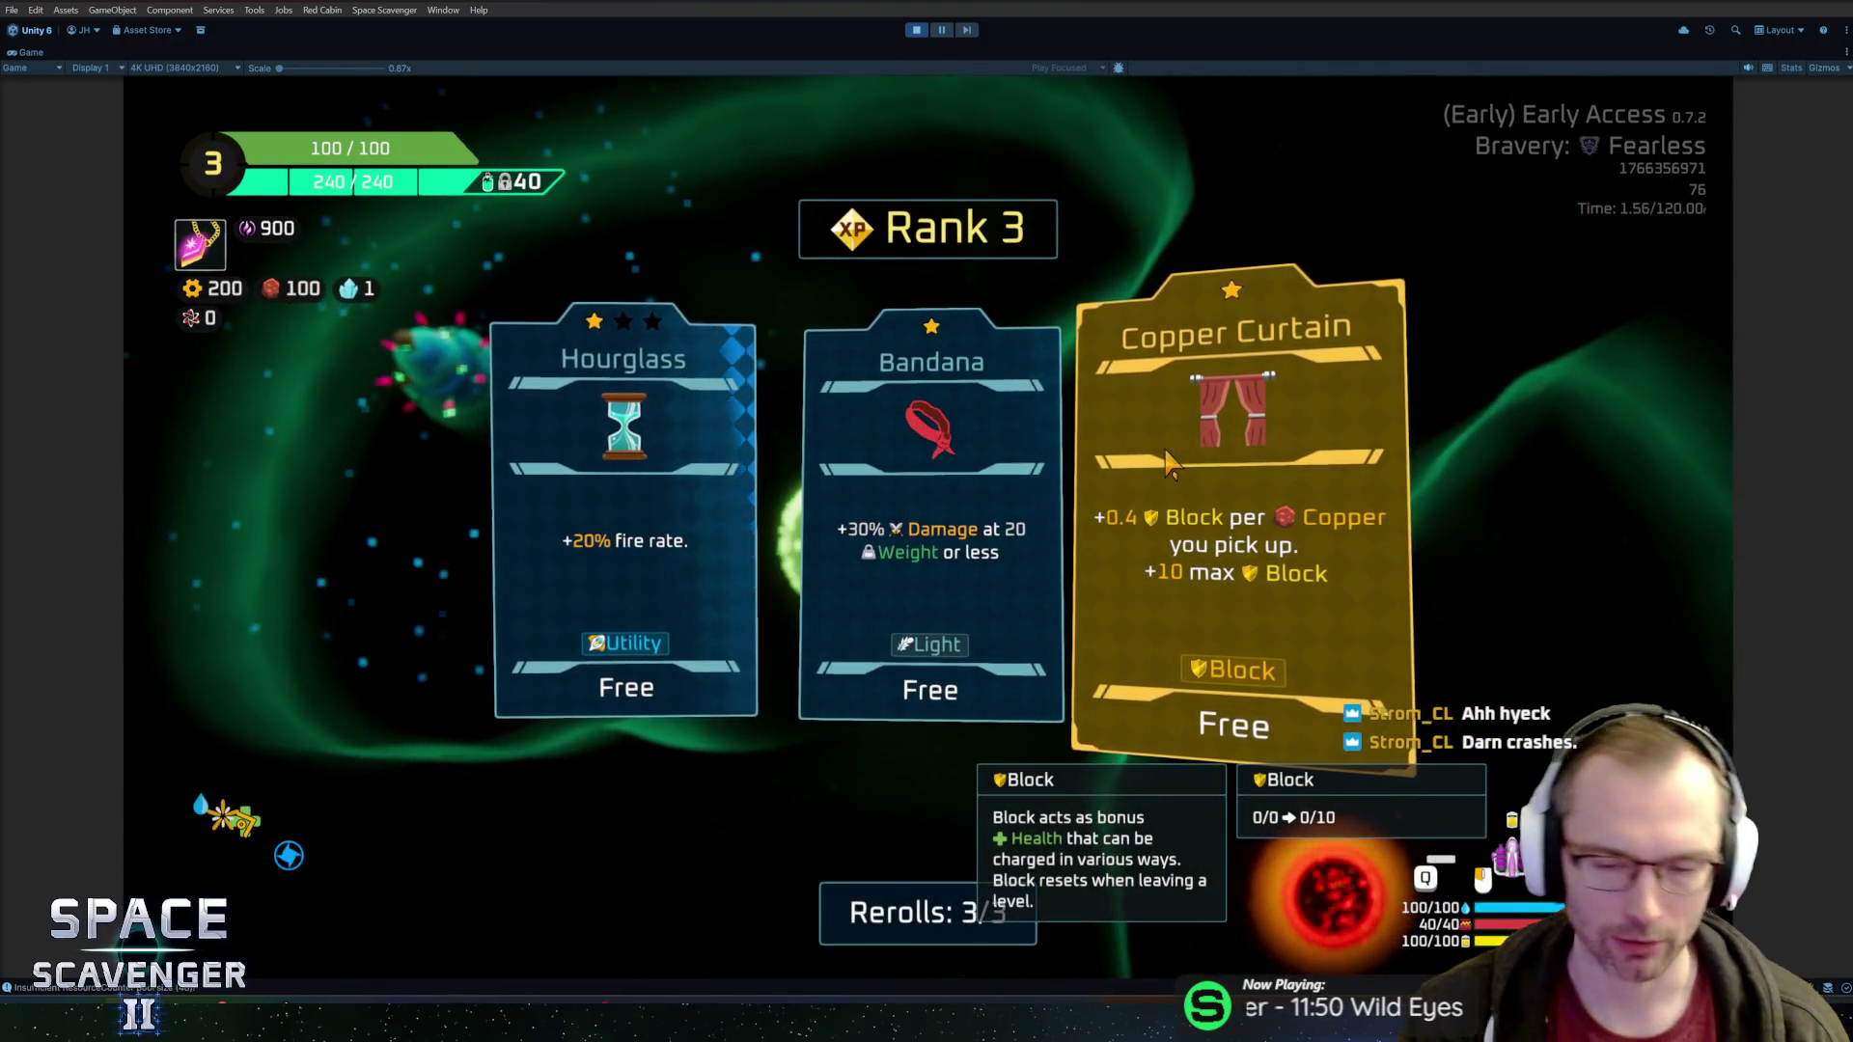
Pick the Hourglass and Scope upgrades, stop play mode, and open the SpectralBossManager prefab
click(702, 591)
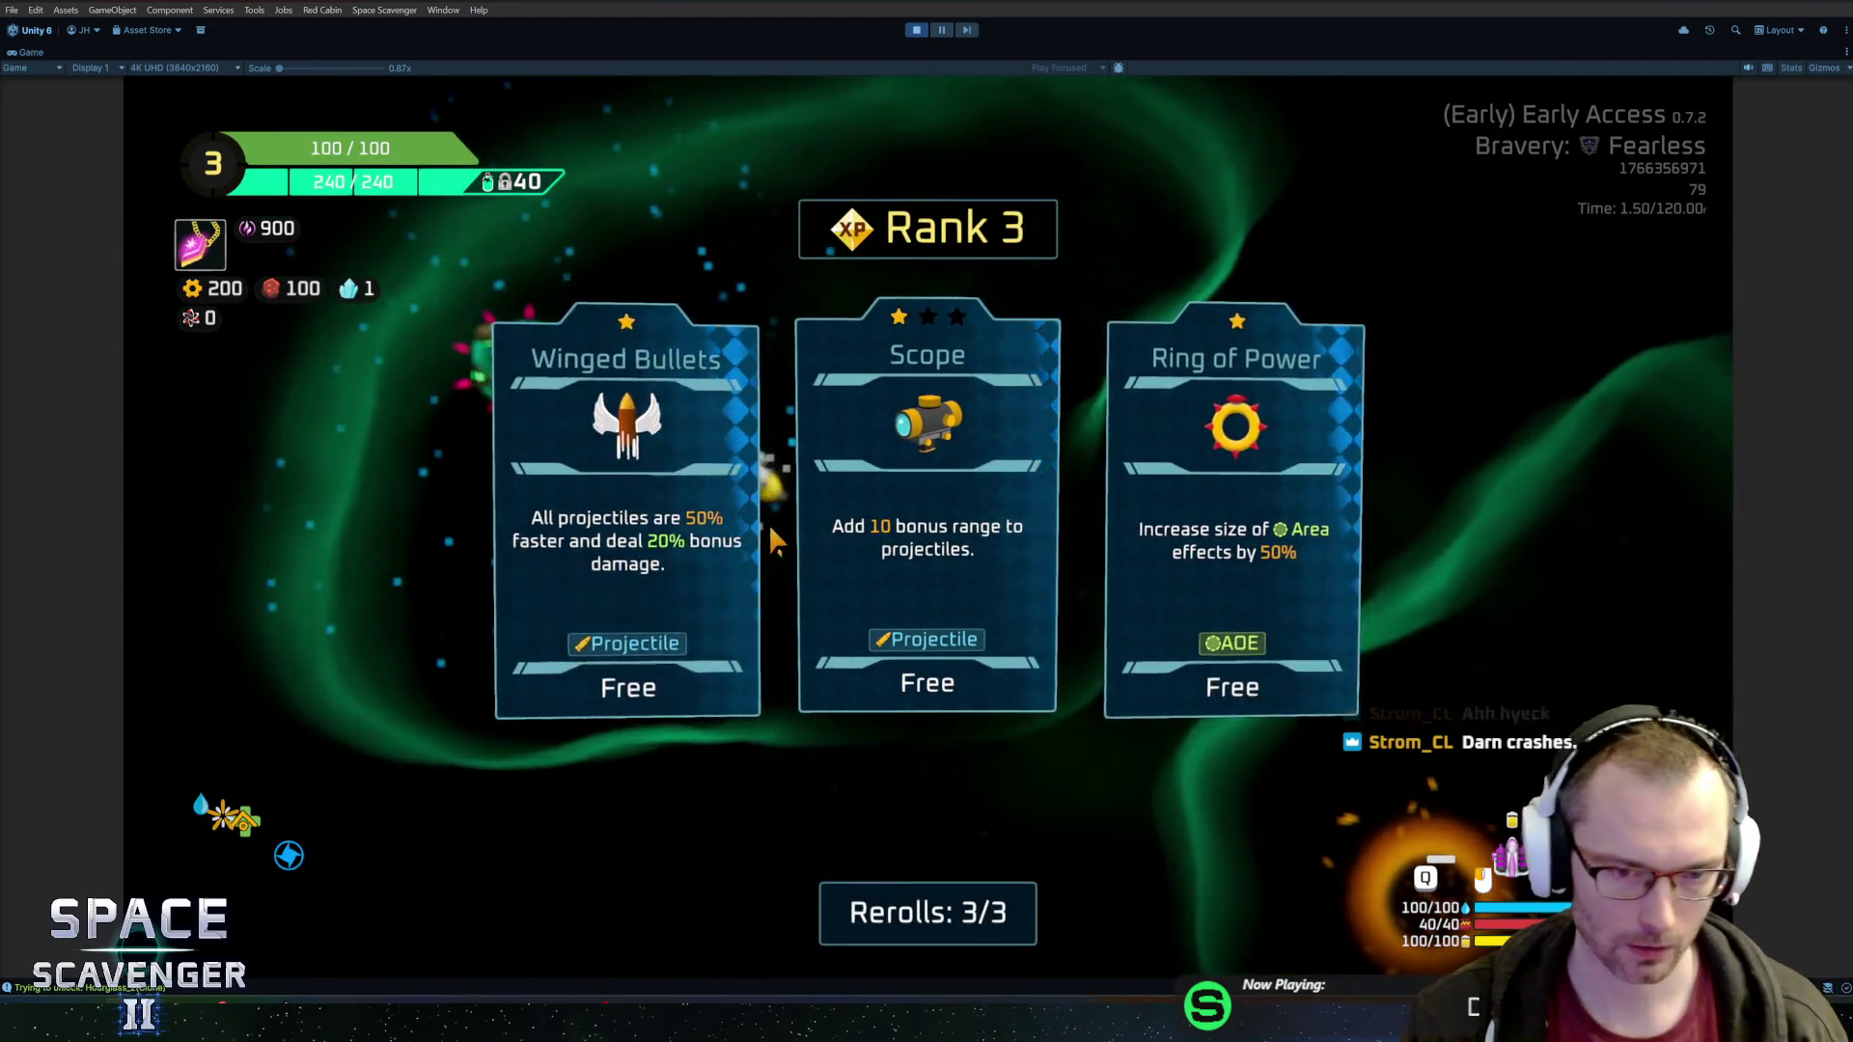
click(830, 521)
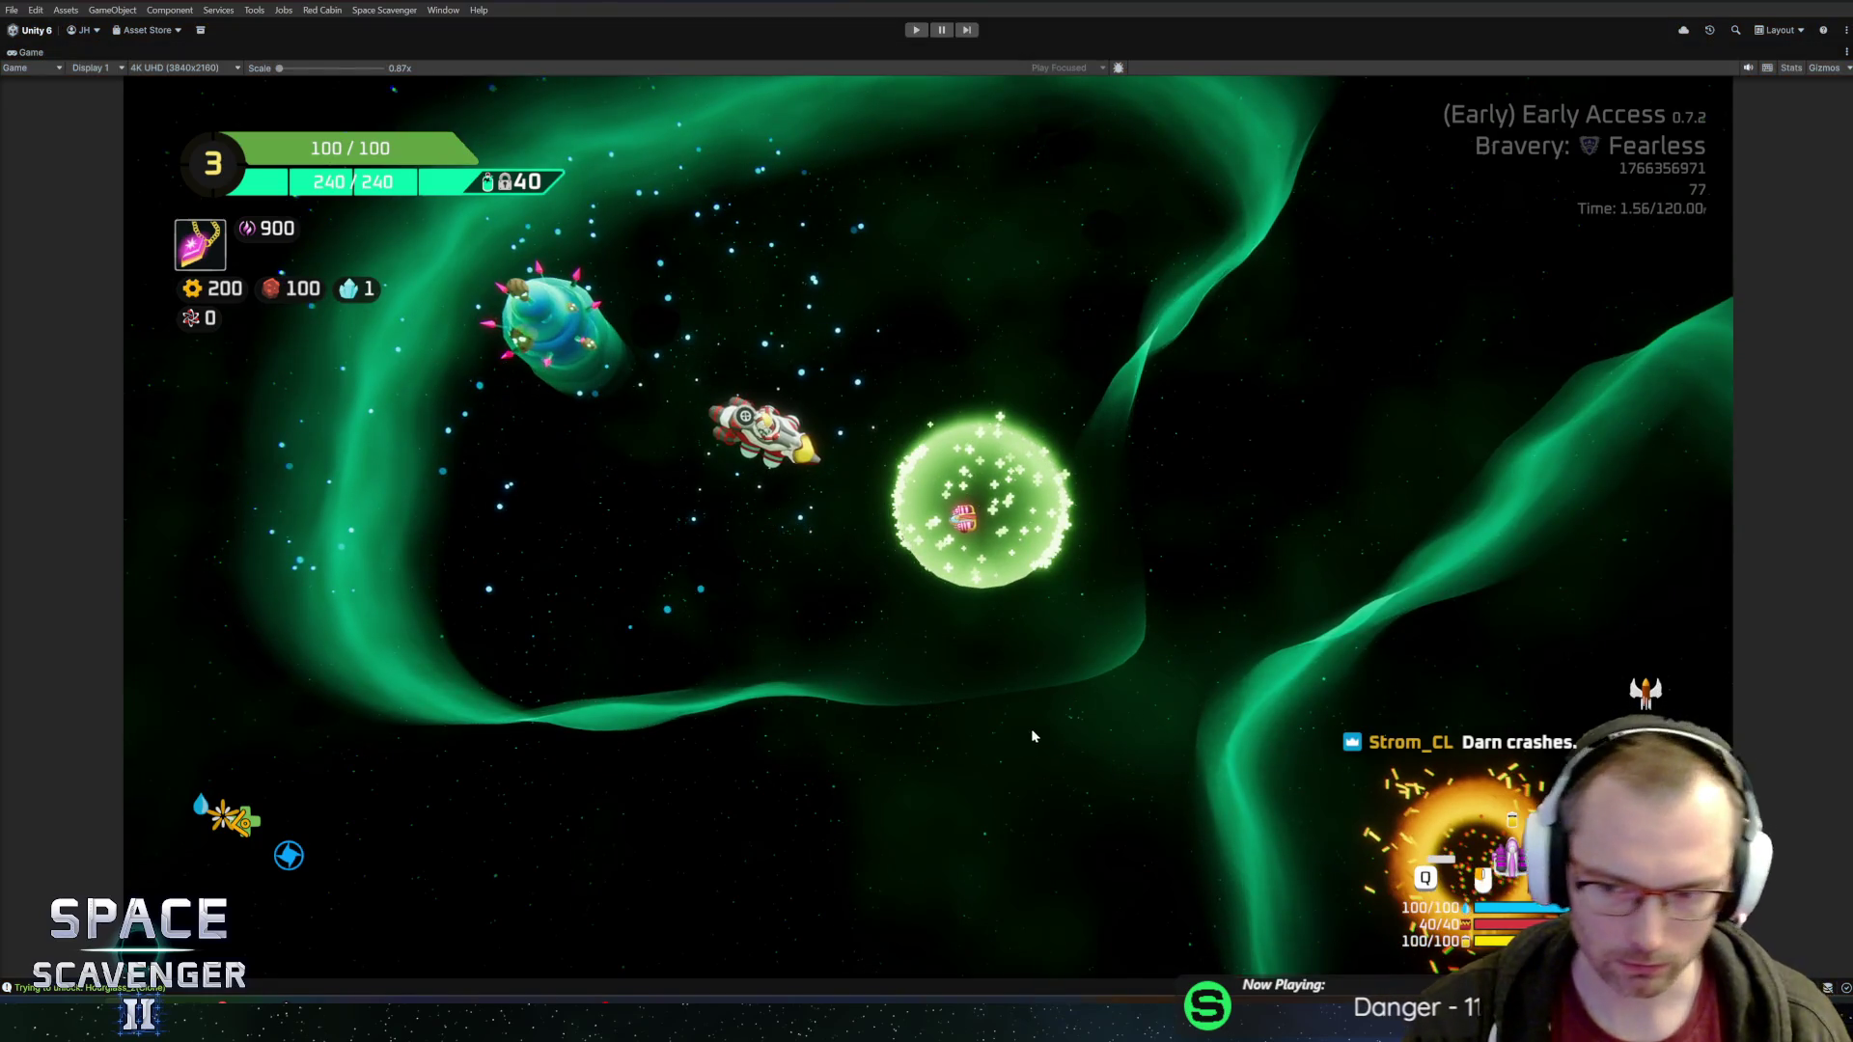
key(ctrl+p)
click(1298, 802)
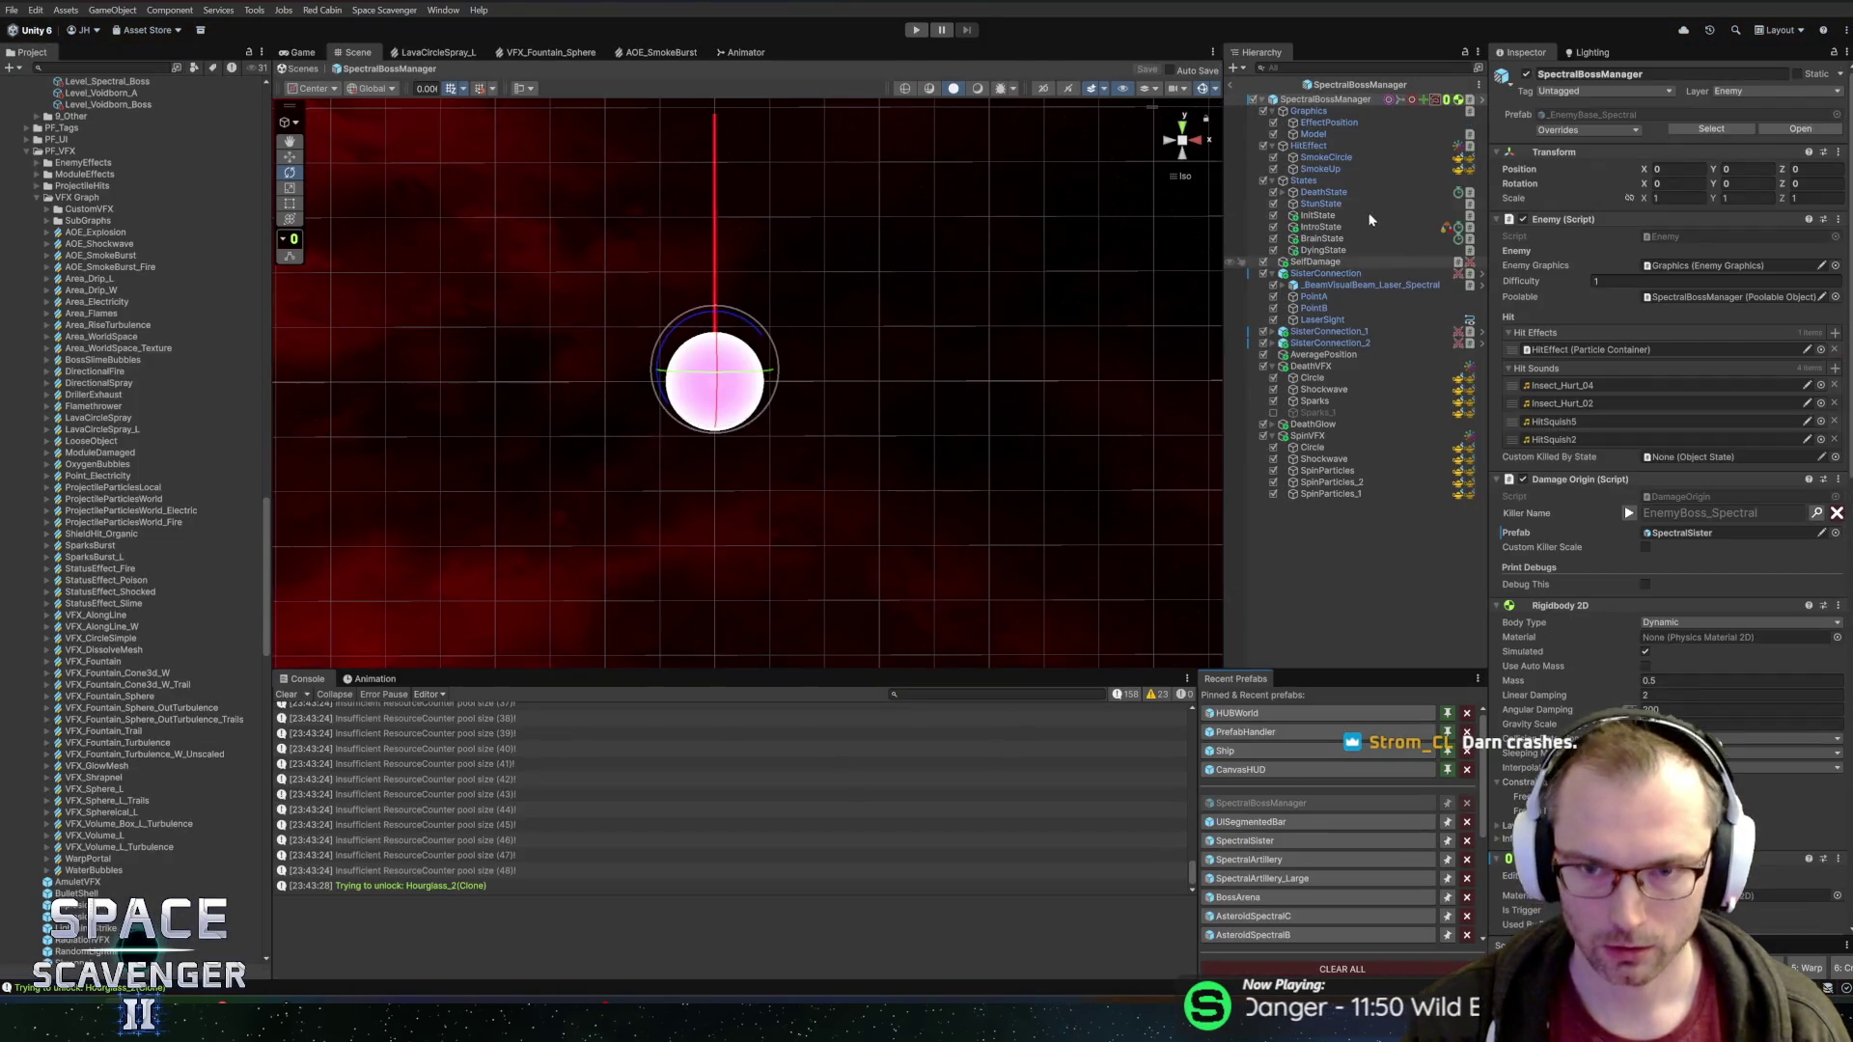
Set DeathState's Enter Sounds to just EMPExplosion, removing three AlienSplat entries, and save the prefab
click(1544, 368)
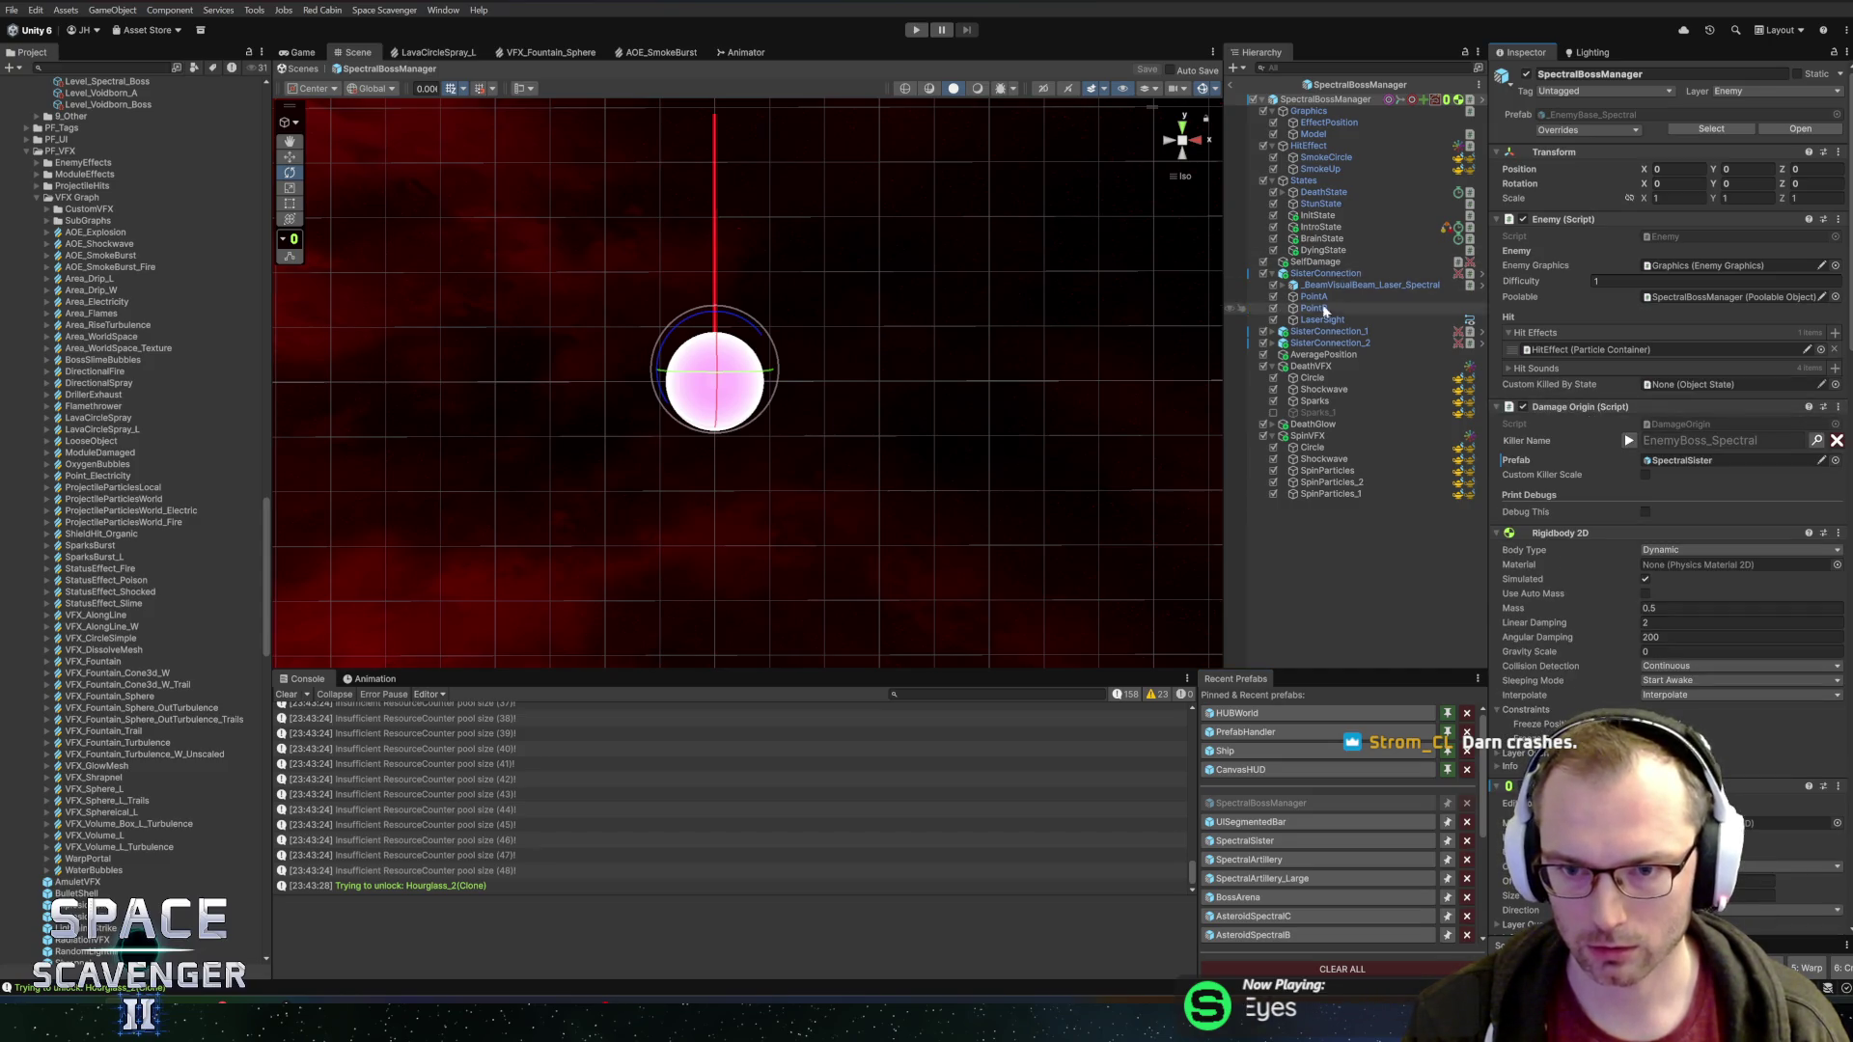
click(1322, 192)
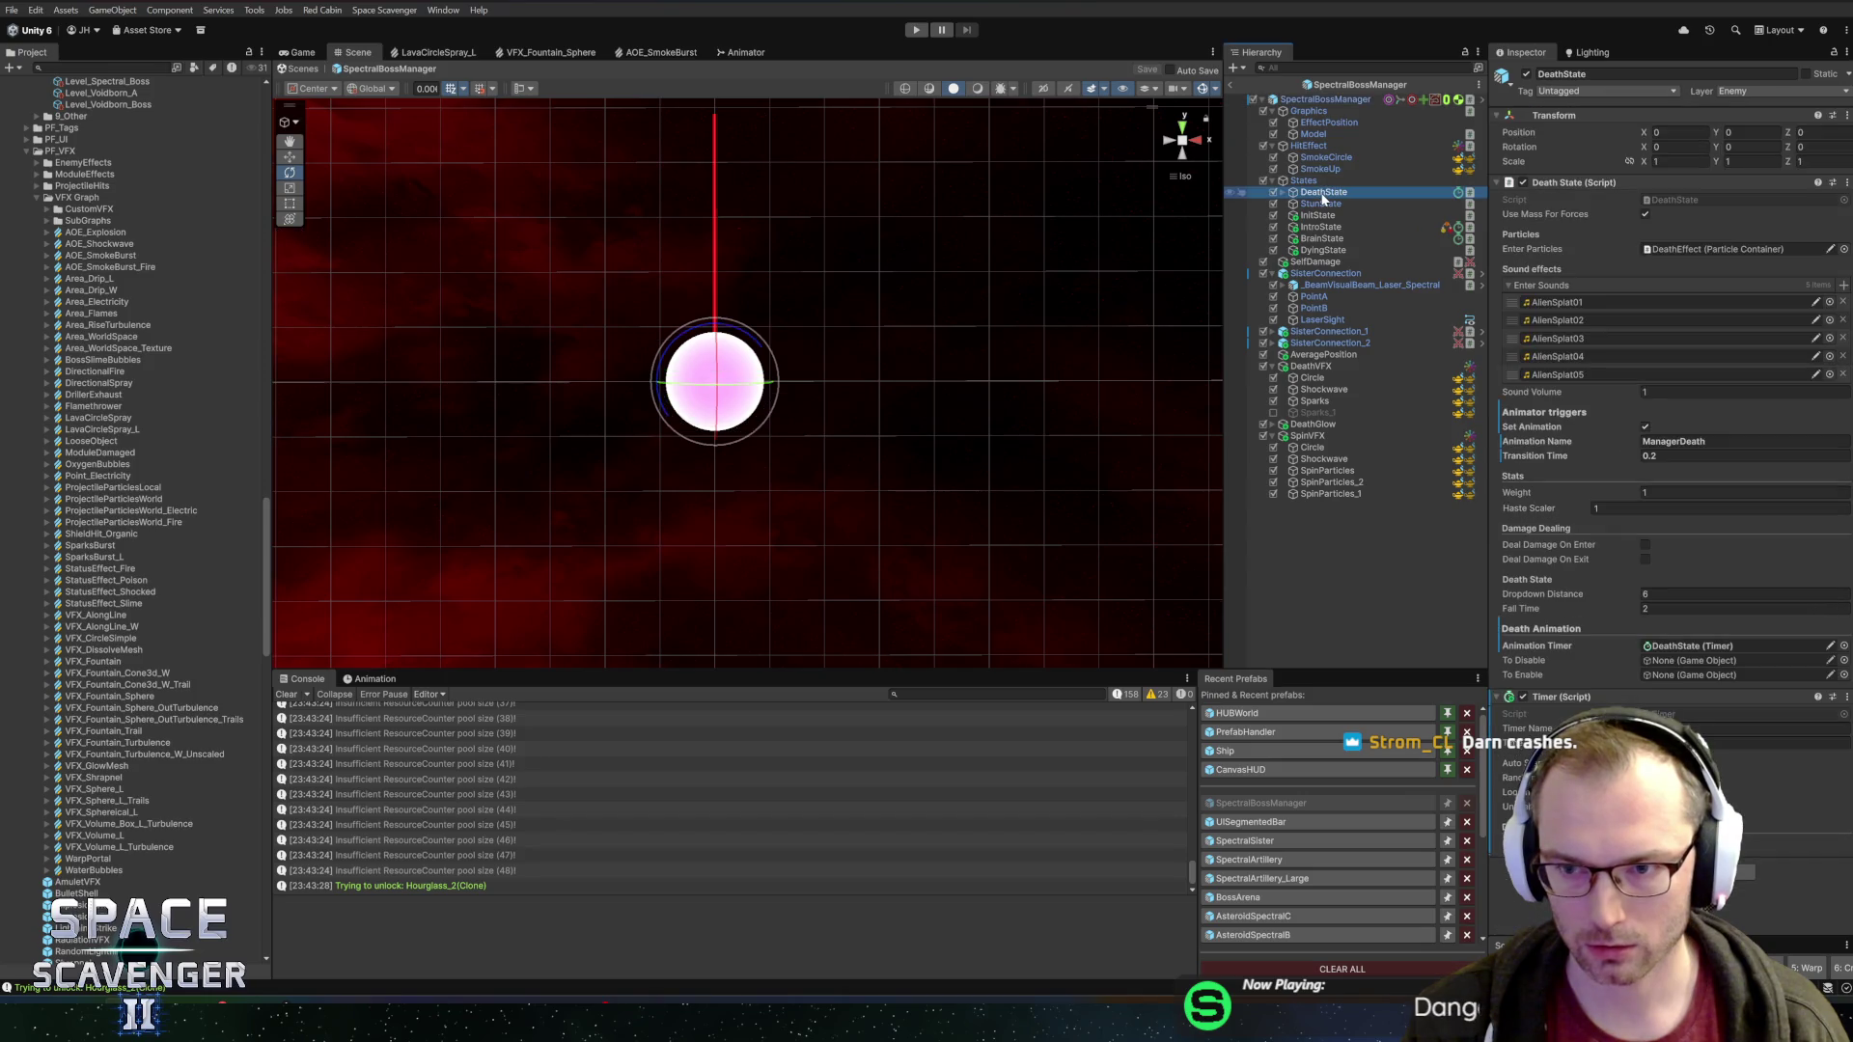
click(1830, 303)
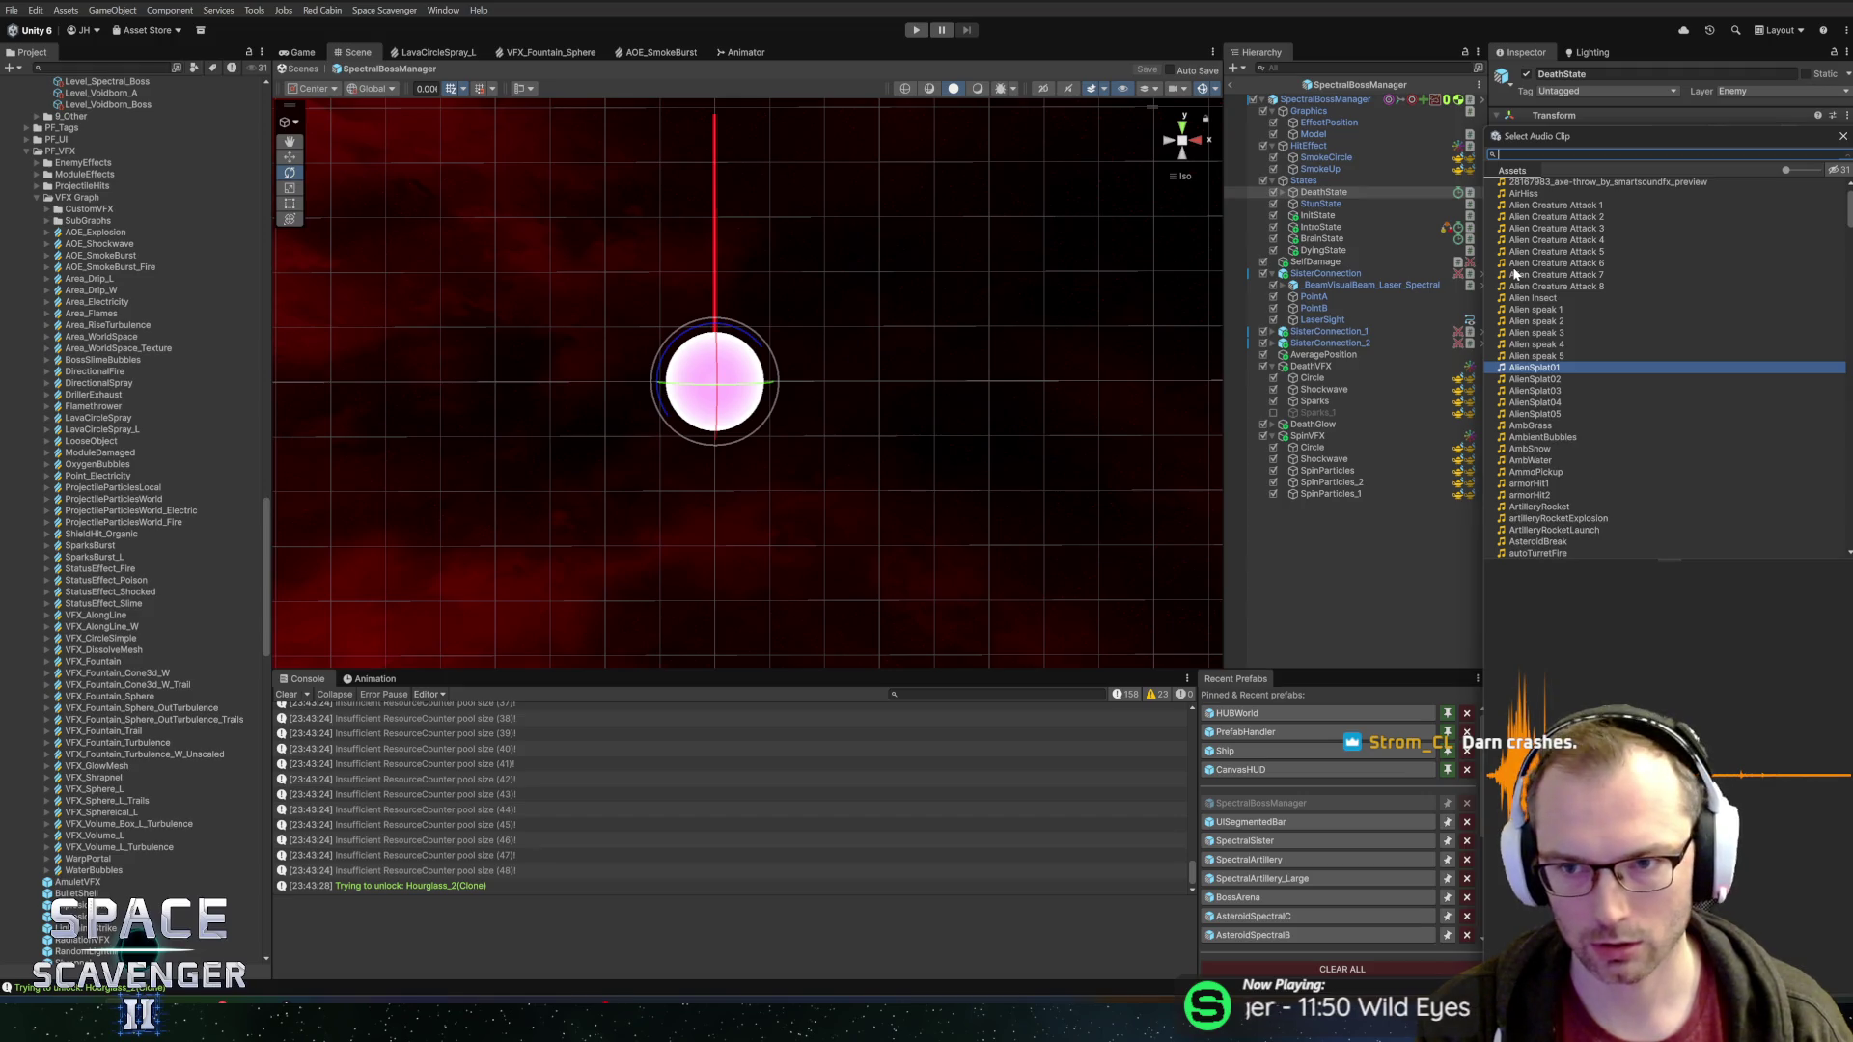
text(emp)
double_click(1537, 195)
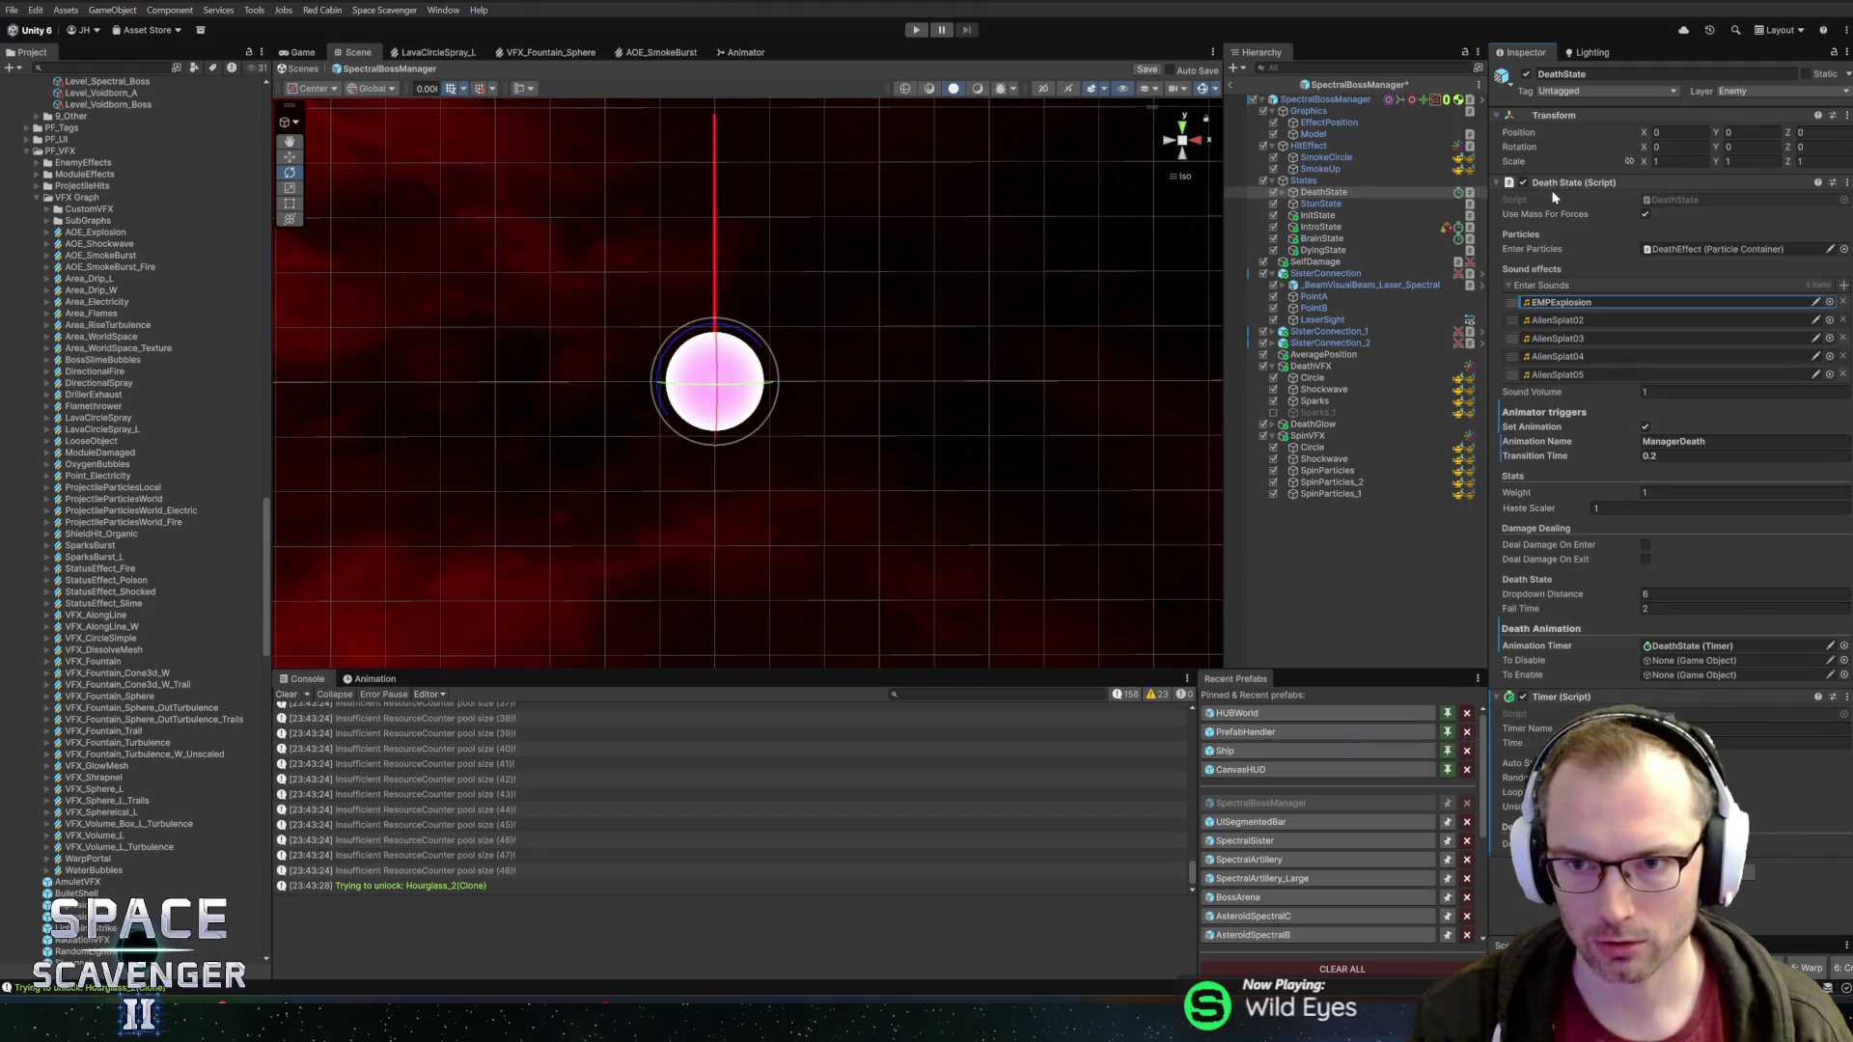
click(1840, 319)
click(1839, 320)
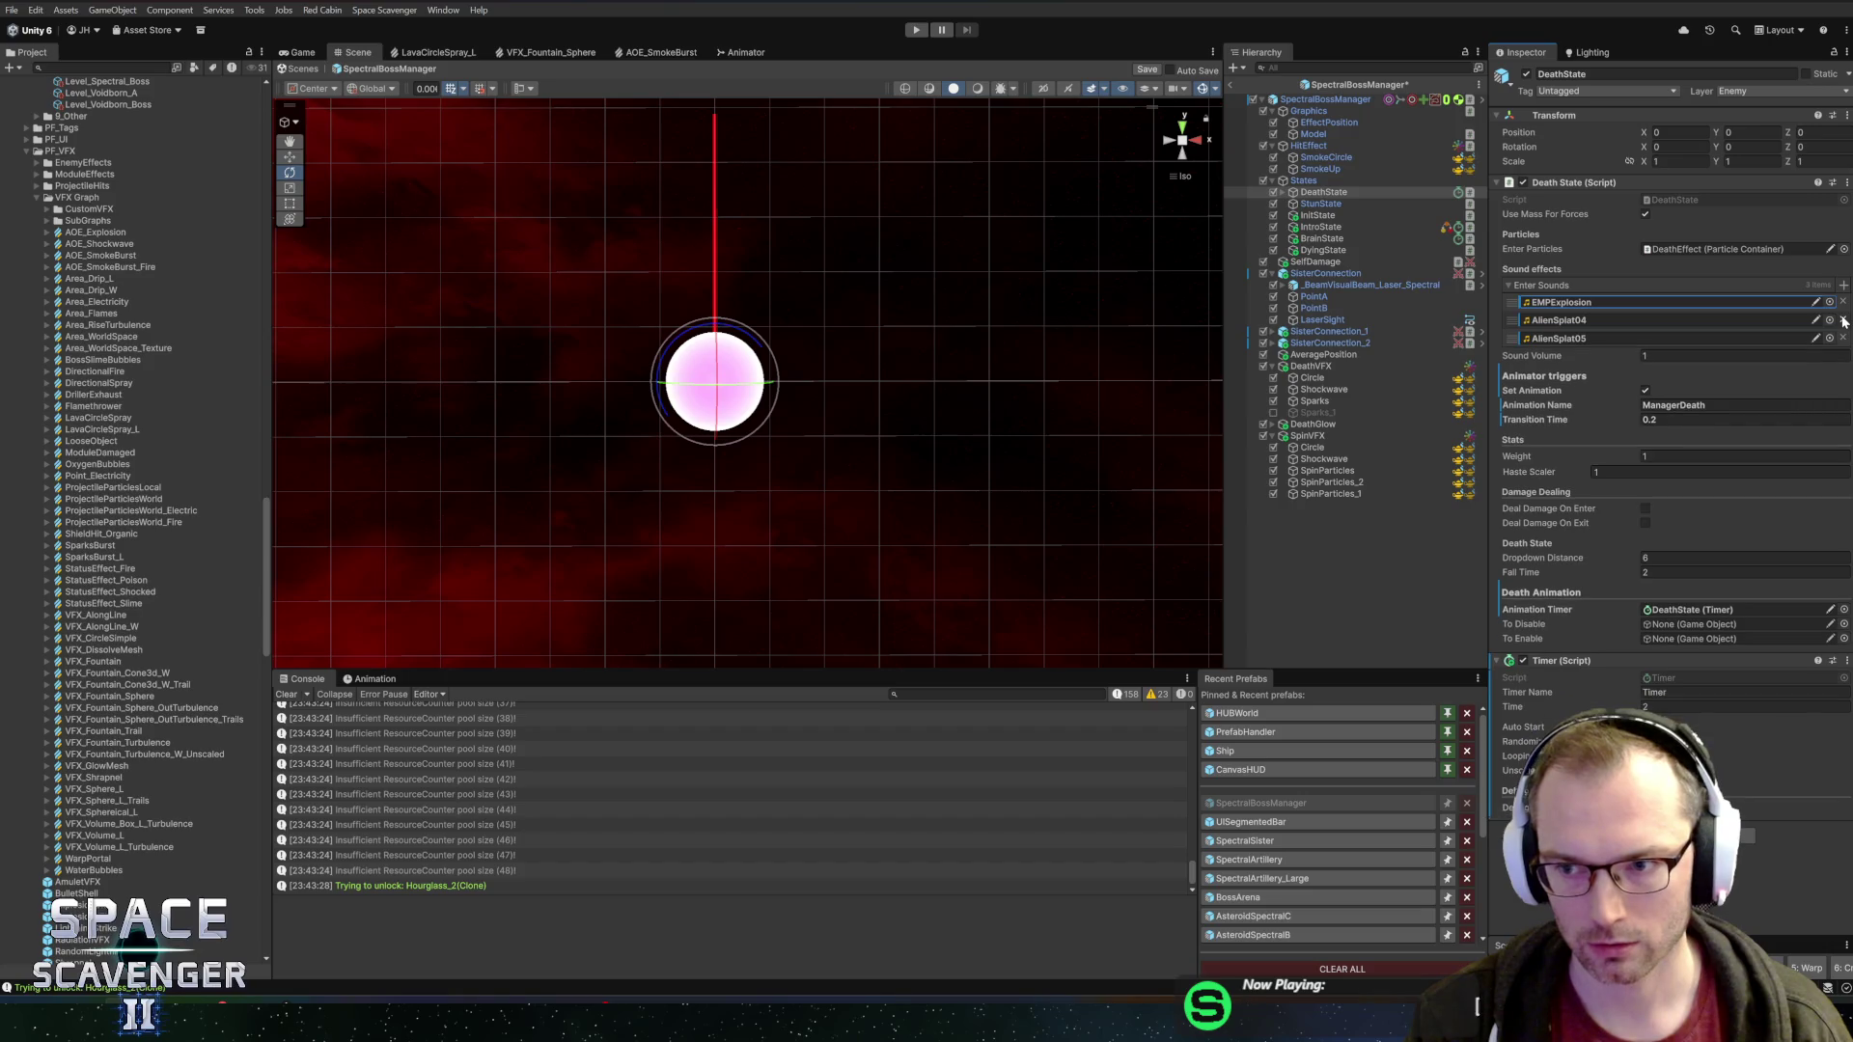
click(1839, 320)
click(1839, 319)
key(ctrl+s)
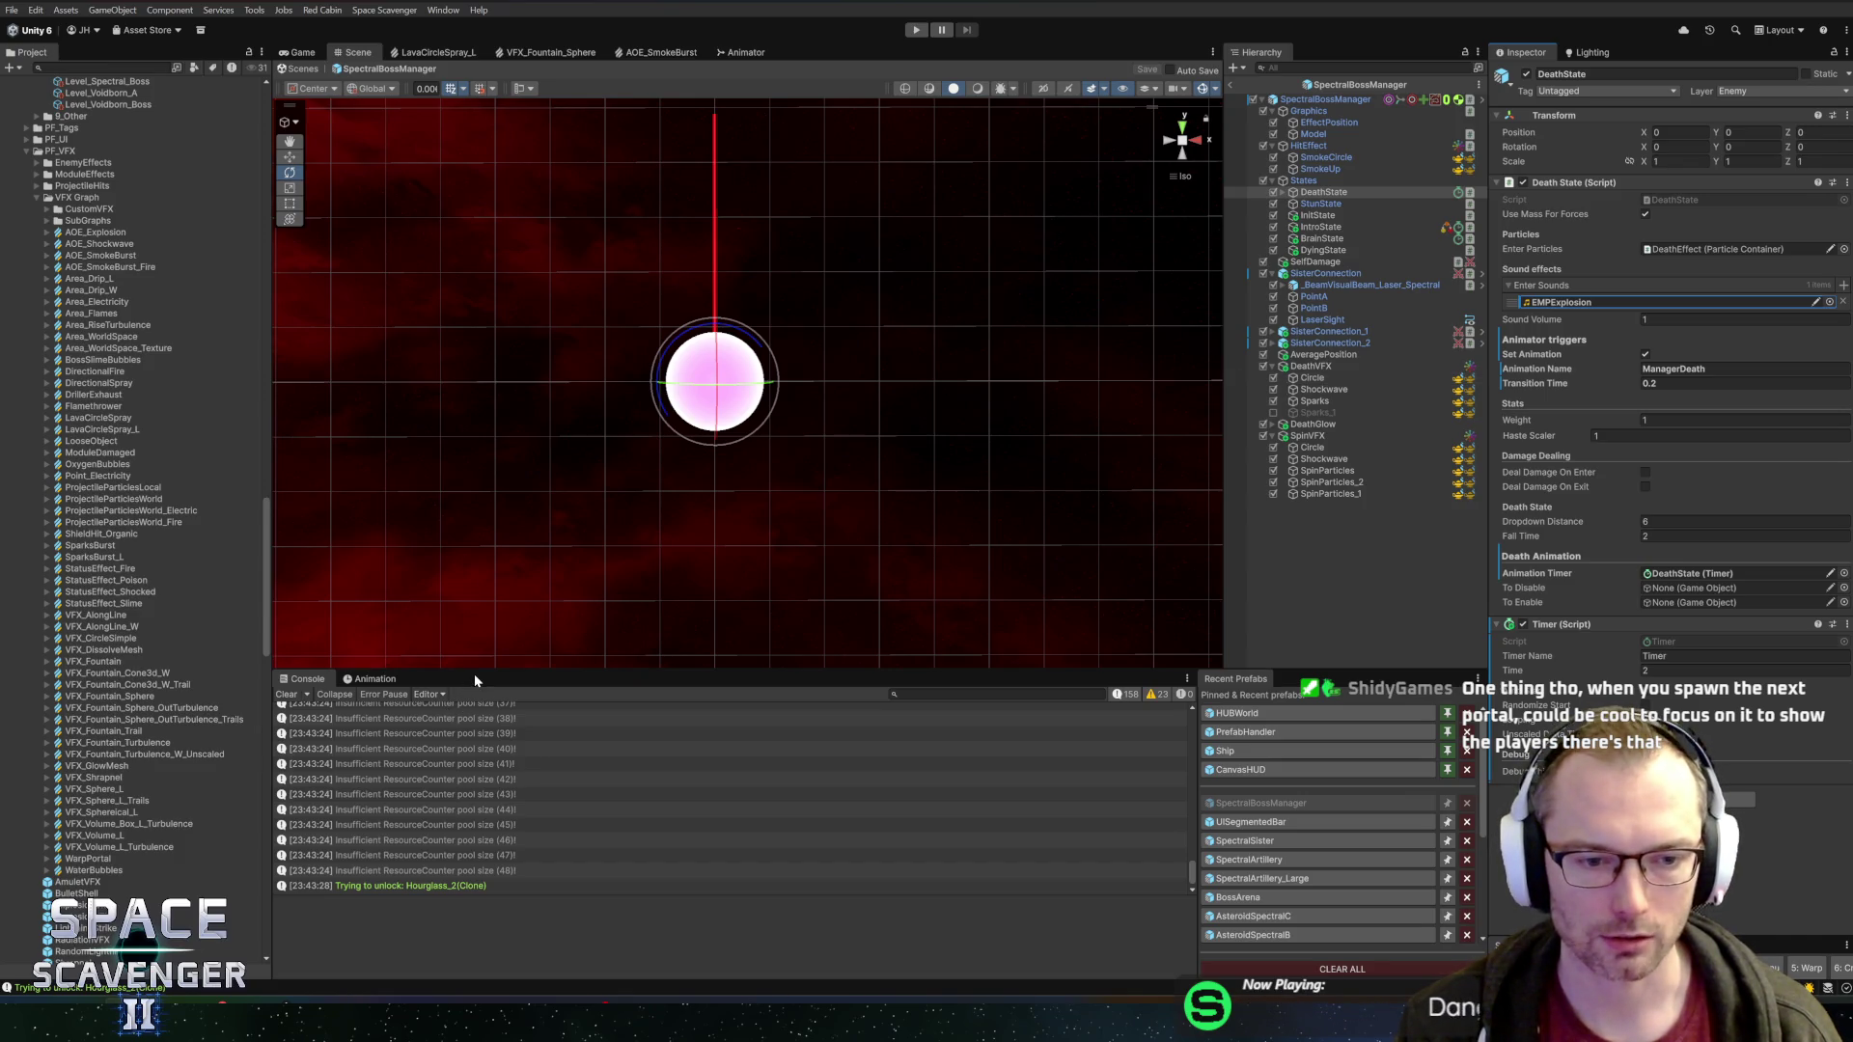
Adjust the Scene view and leave Prefab Mode back to the scene
drag(473, 673, 511, 692)
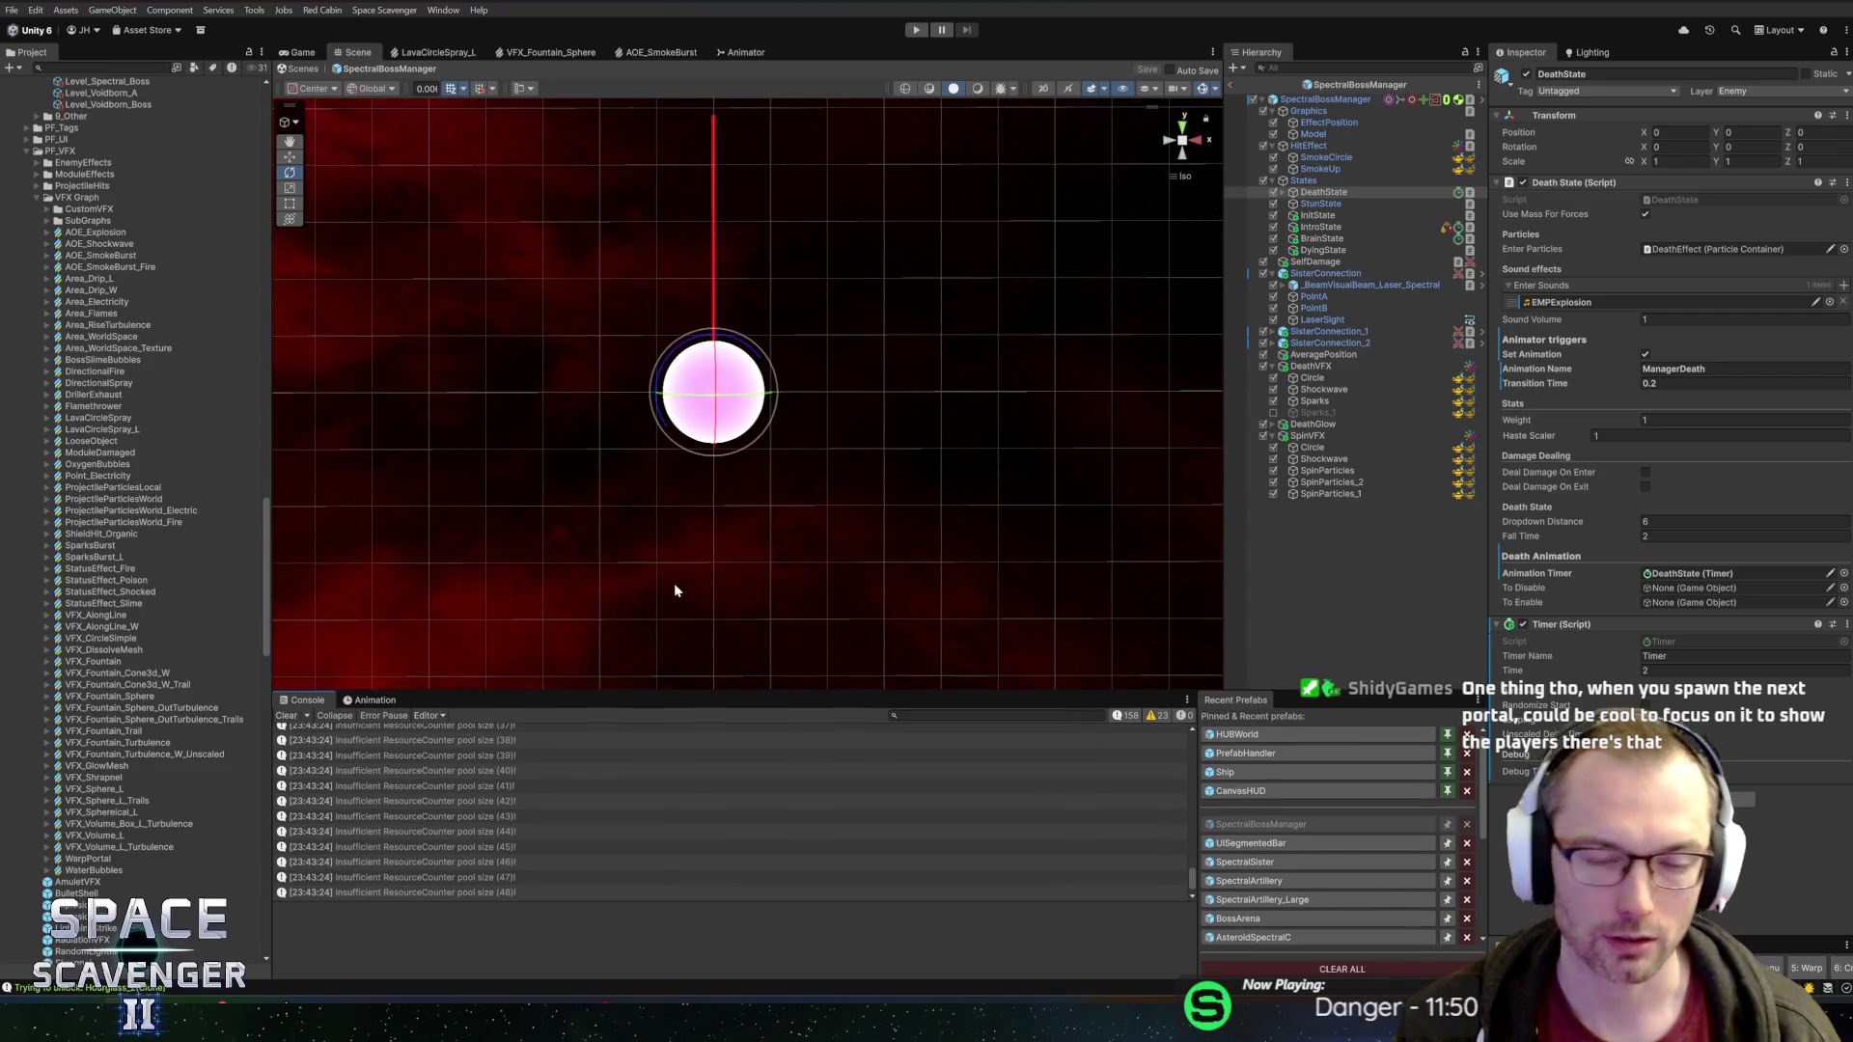
mouse_move(911, 416)
mouse_down()
mouse_move(993, 409)
mouse_move(909, 437)
mouse_up()
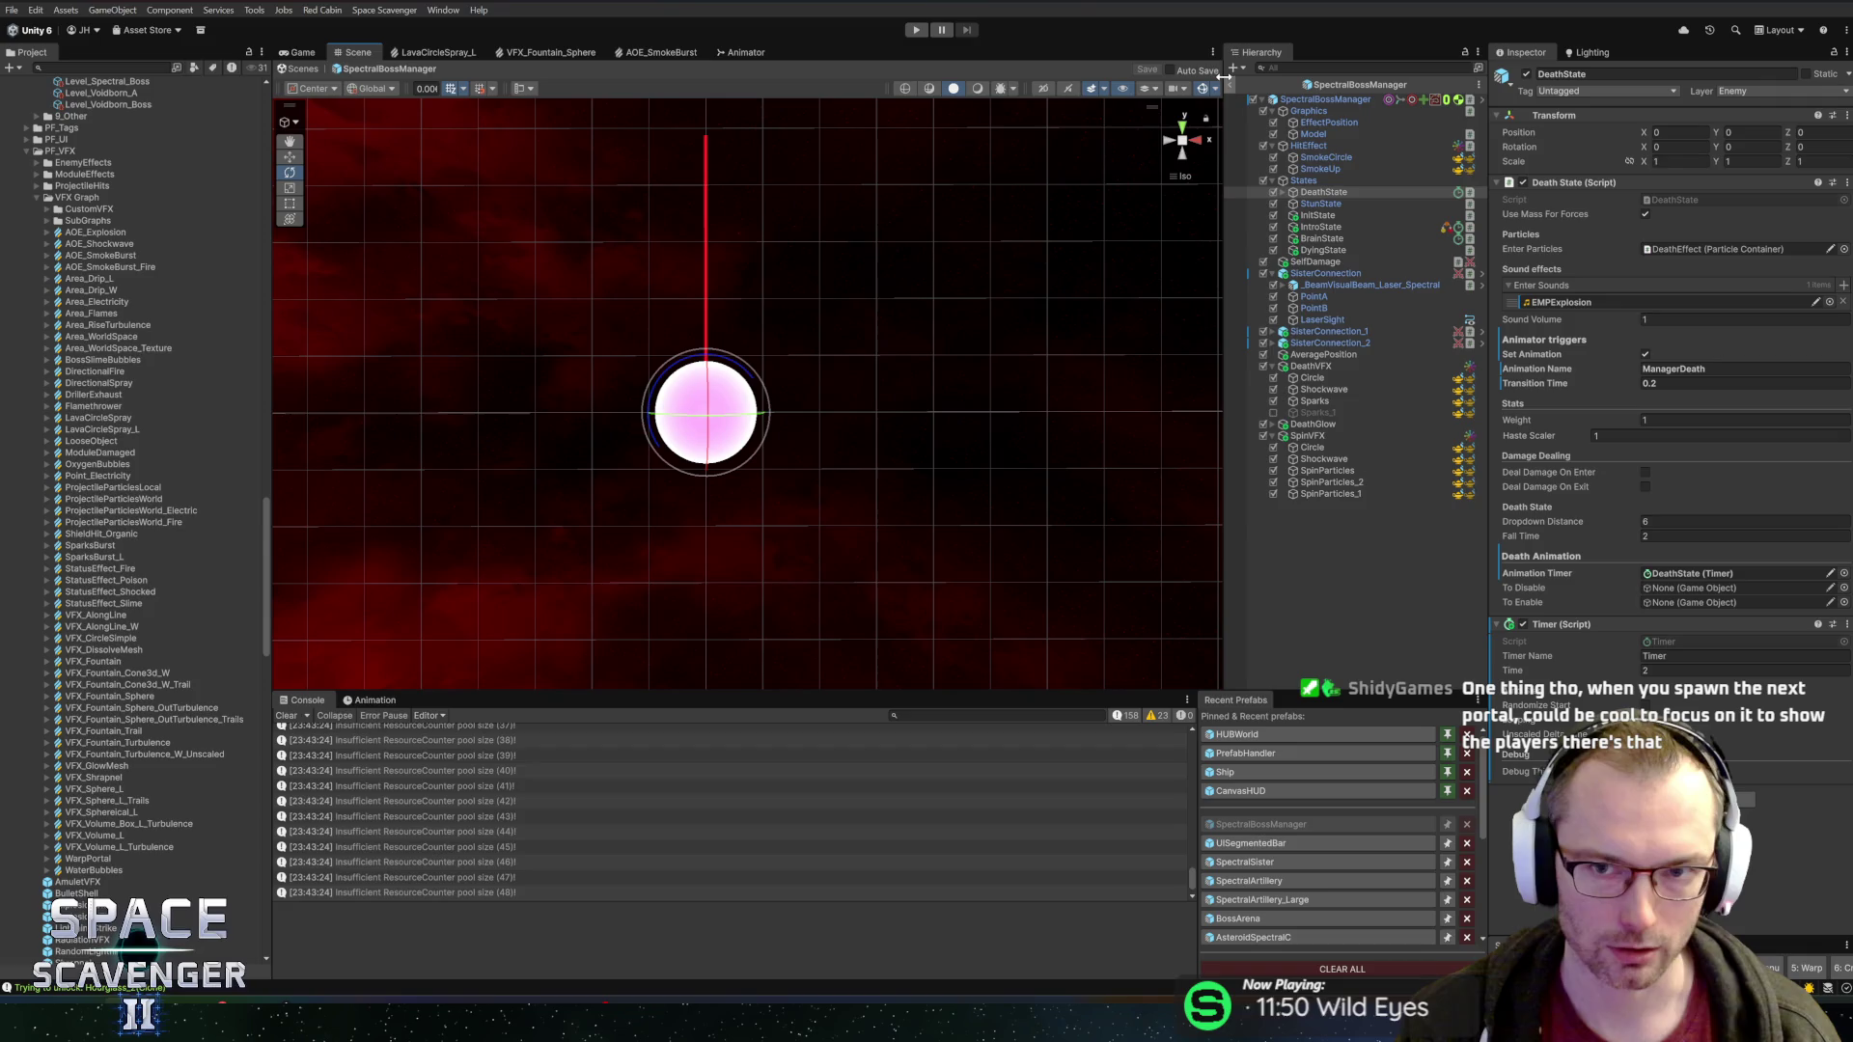
click(1231, 81)
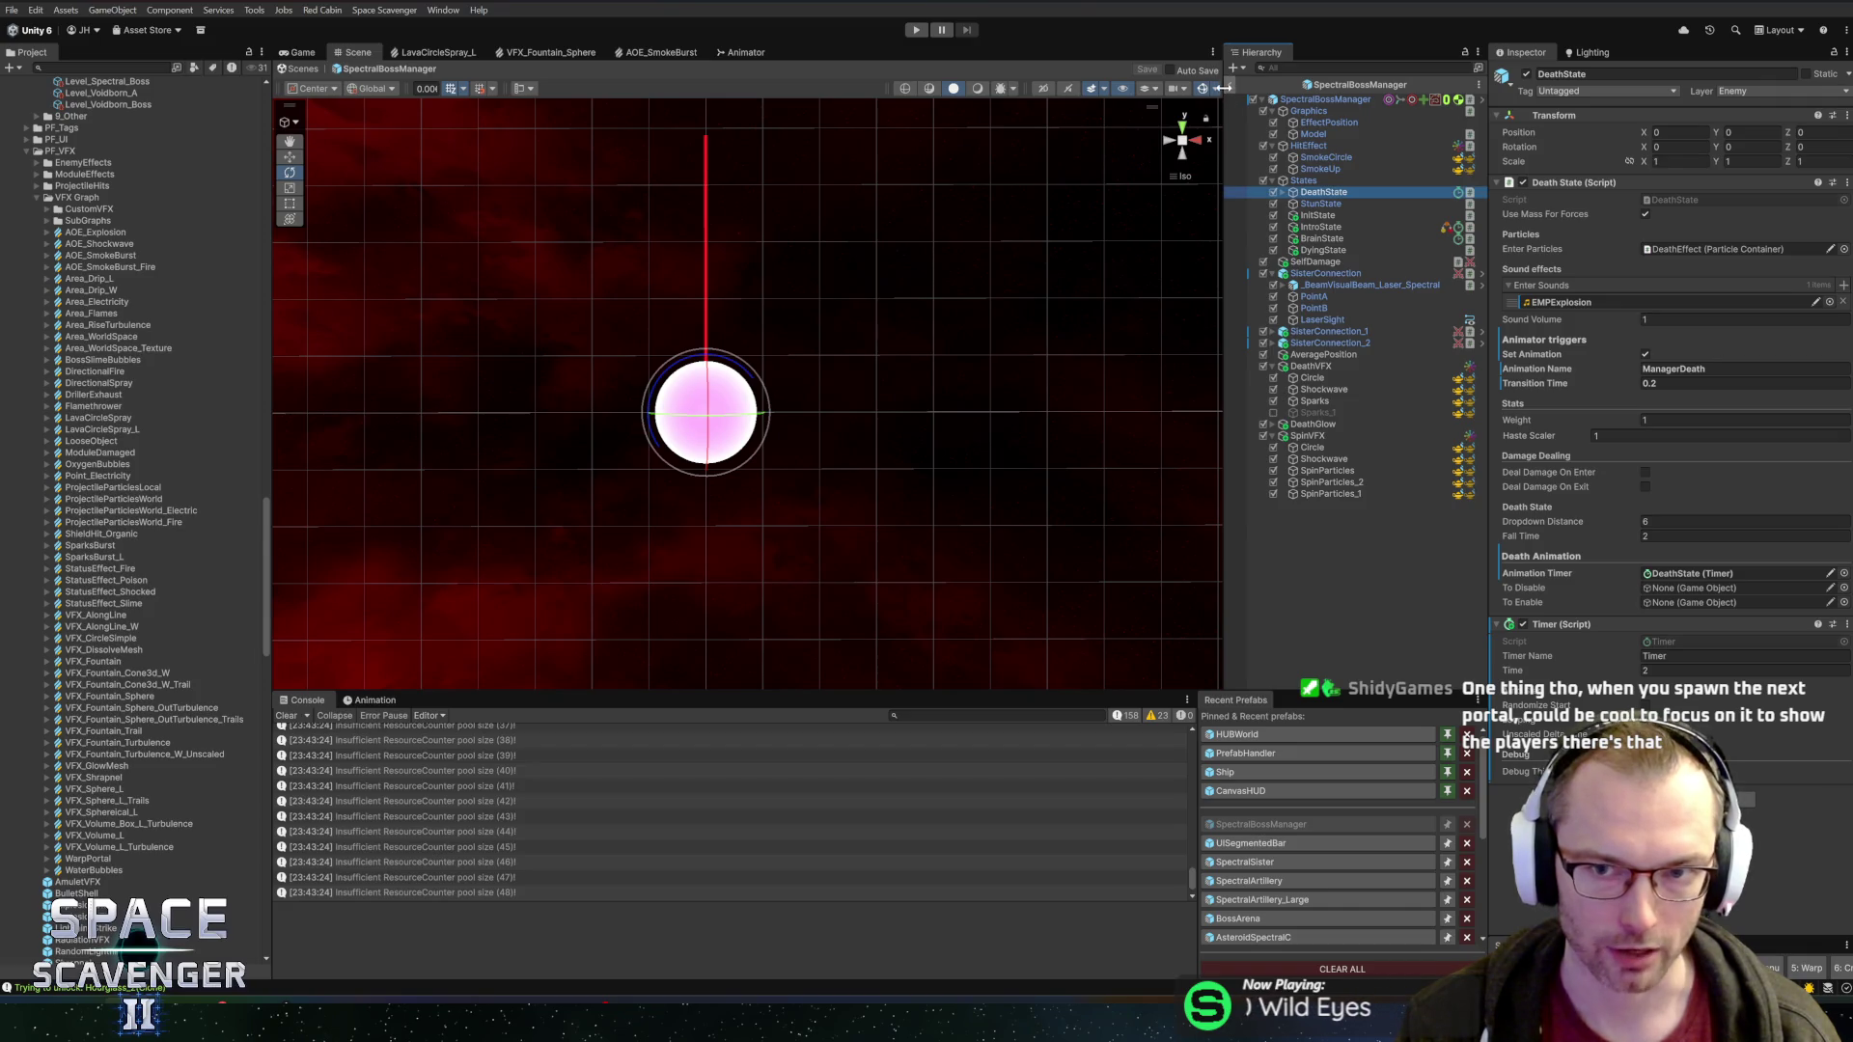
click(1232, 87)
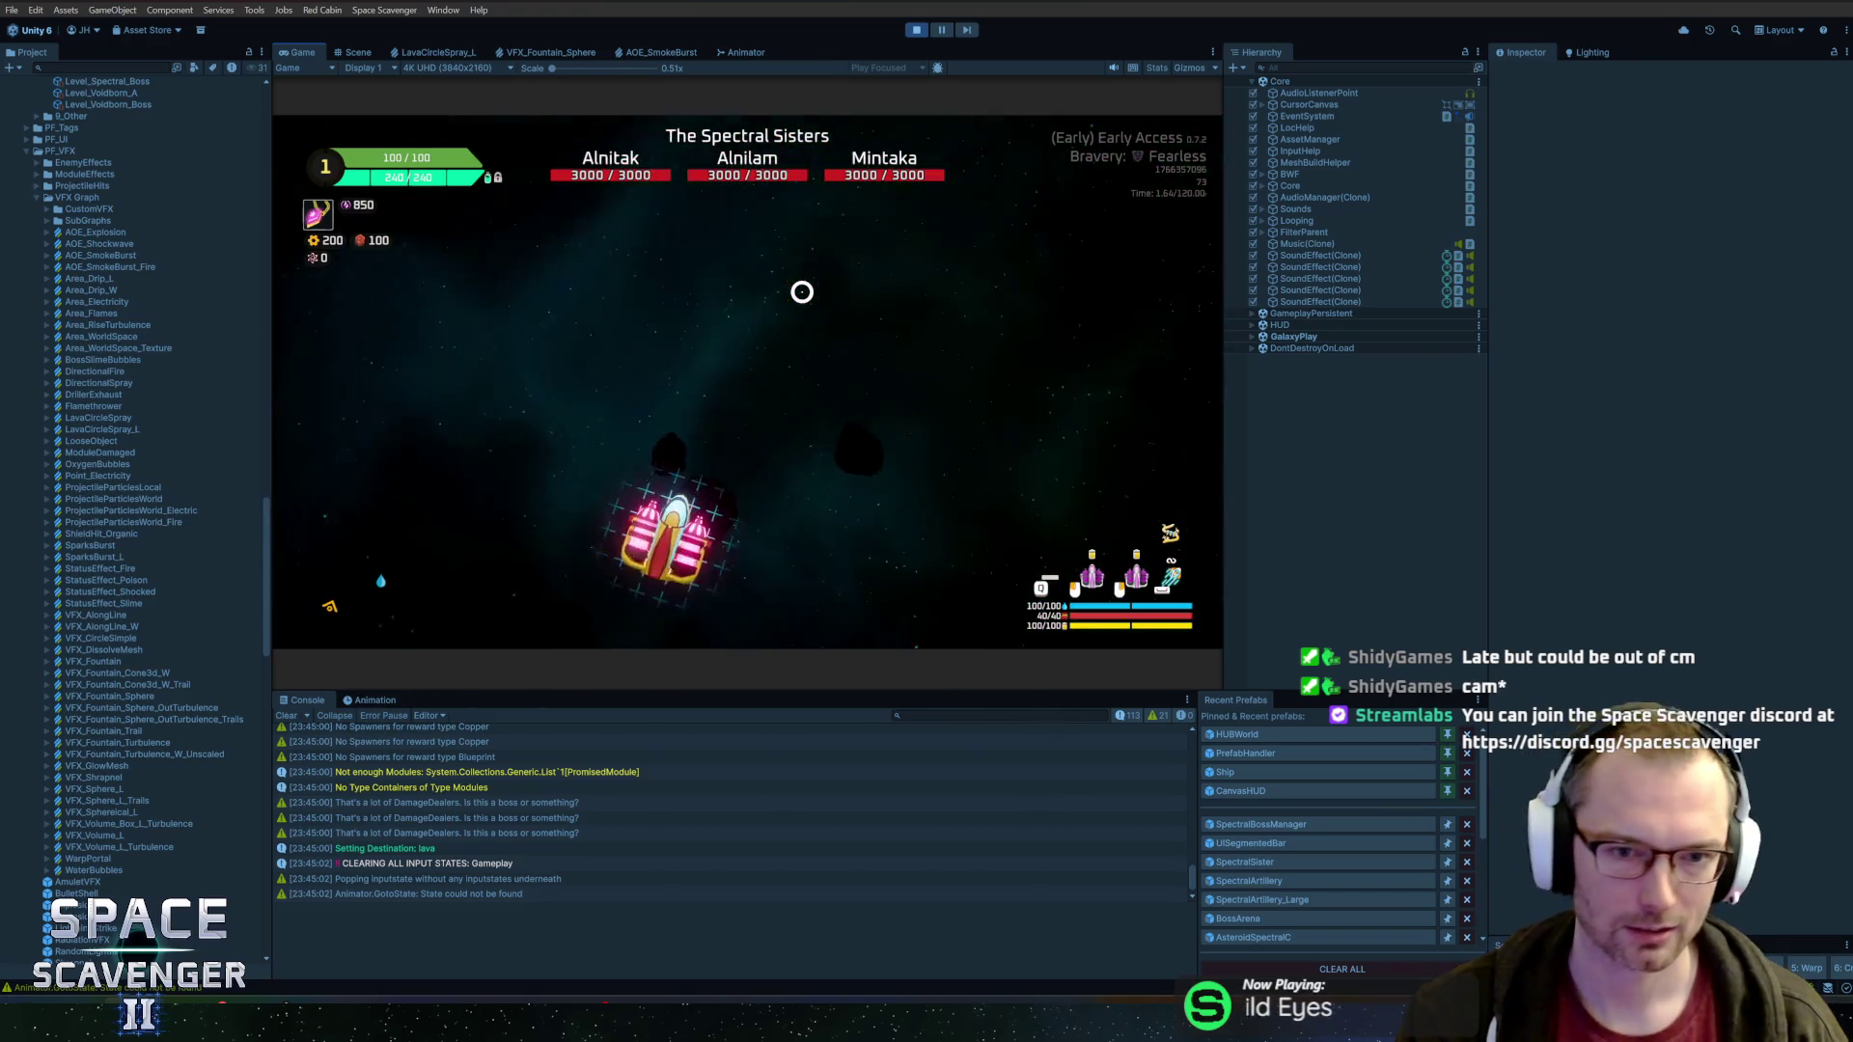
Run 'debug damageAll' from the in-game console to kill all three sisters, then stop Play mode
key(grave)
text(debug damage)
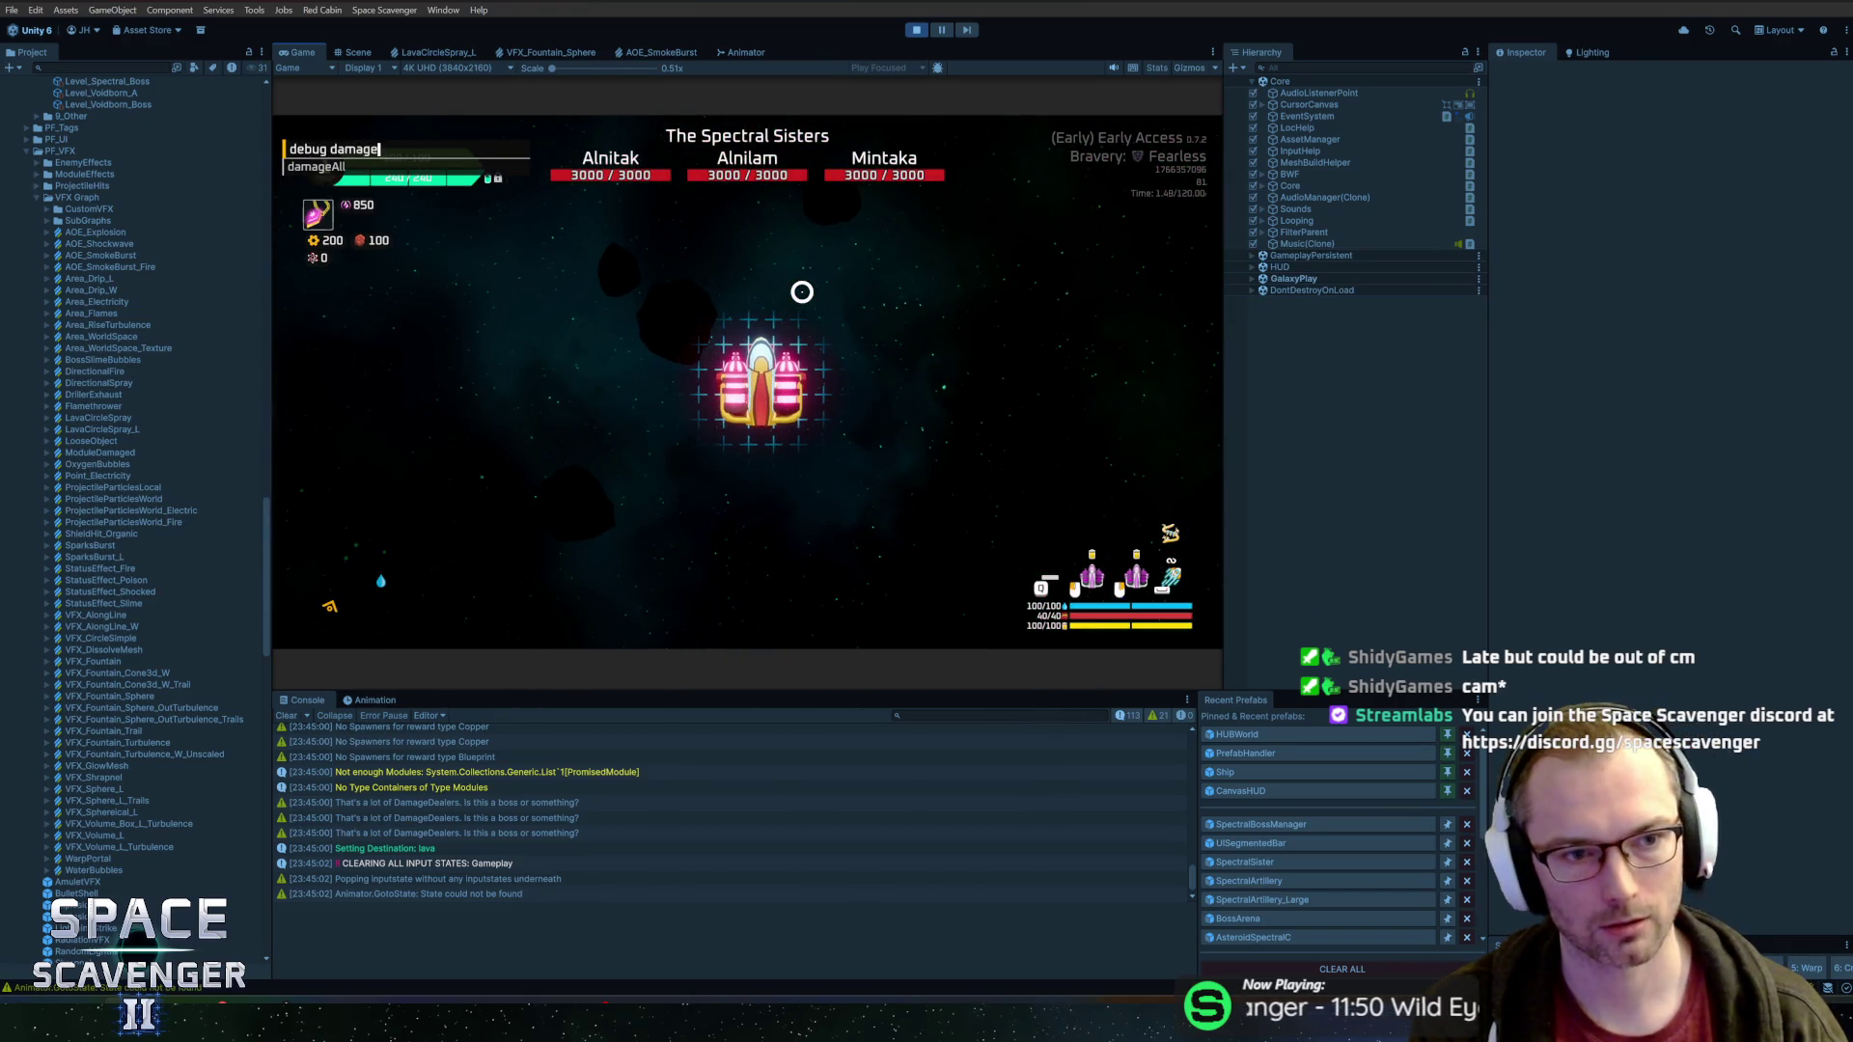
key(Tab)
key(Return)
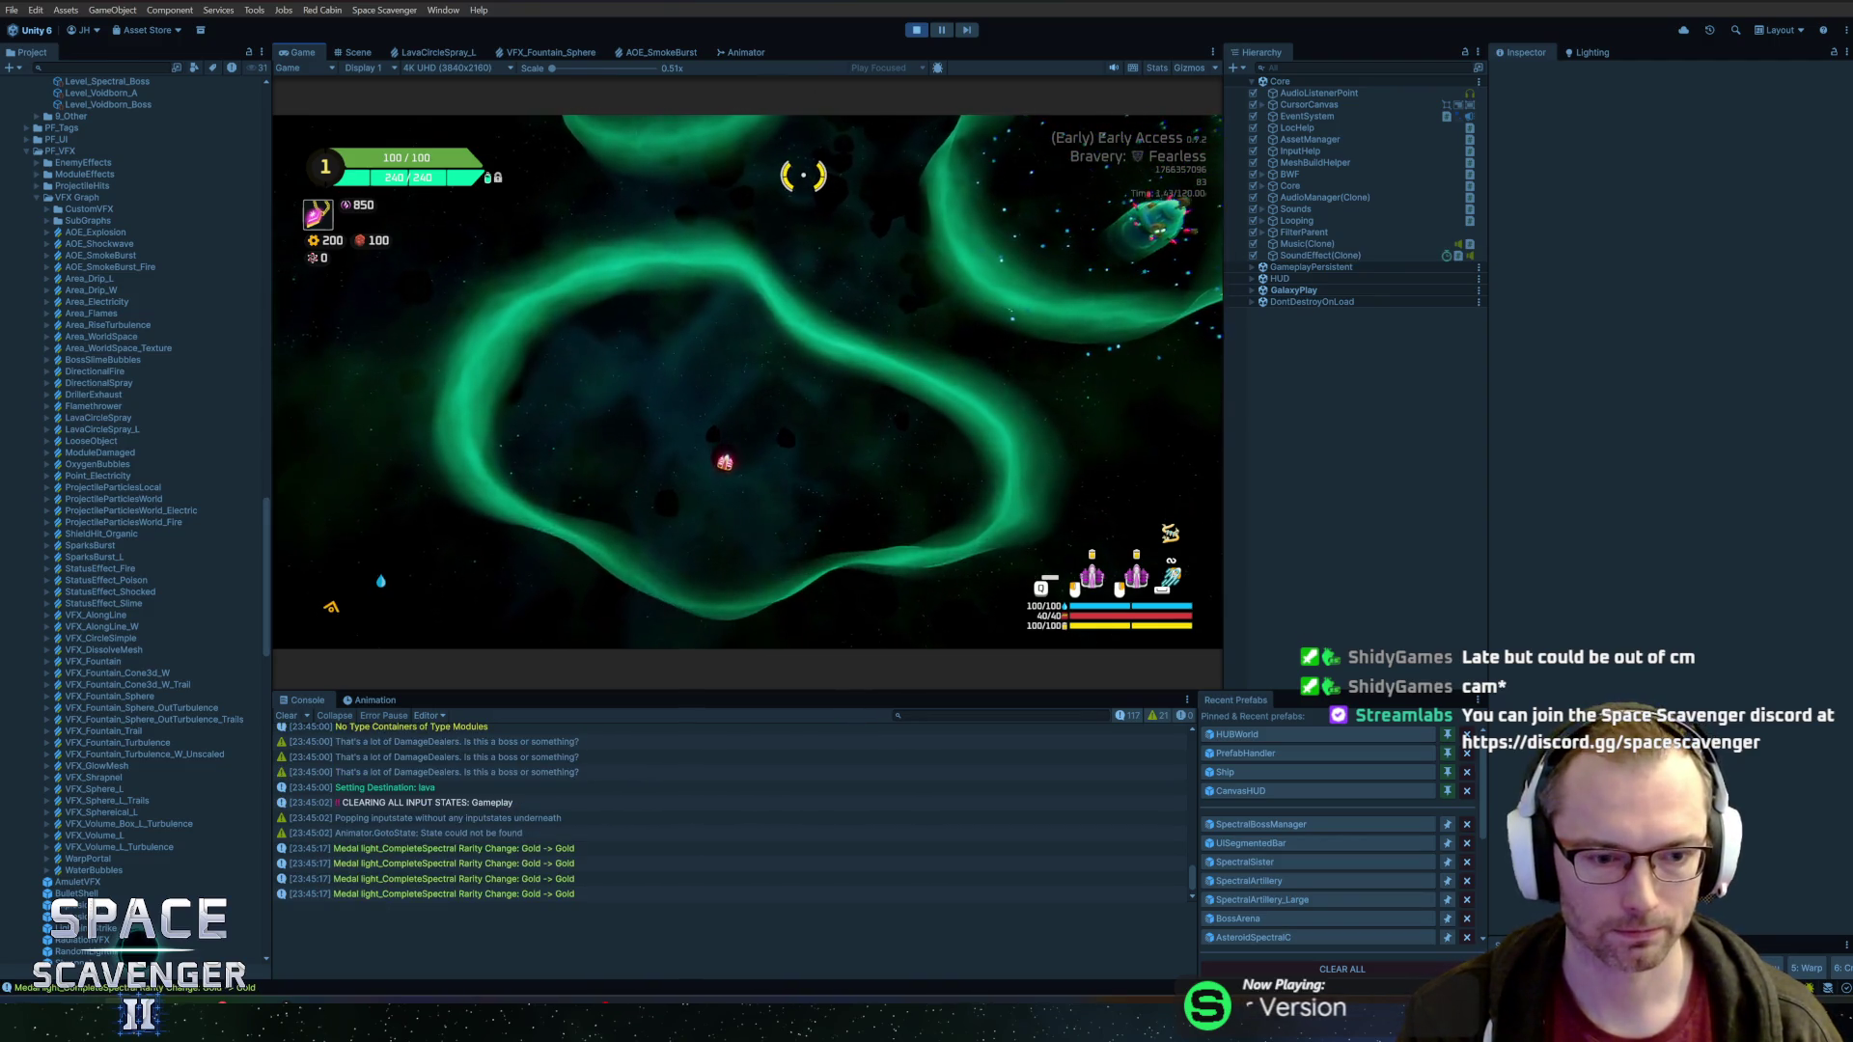
key(ctrl+p)
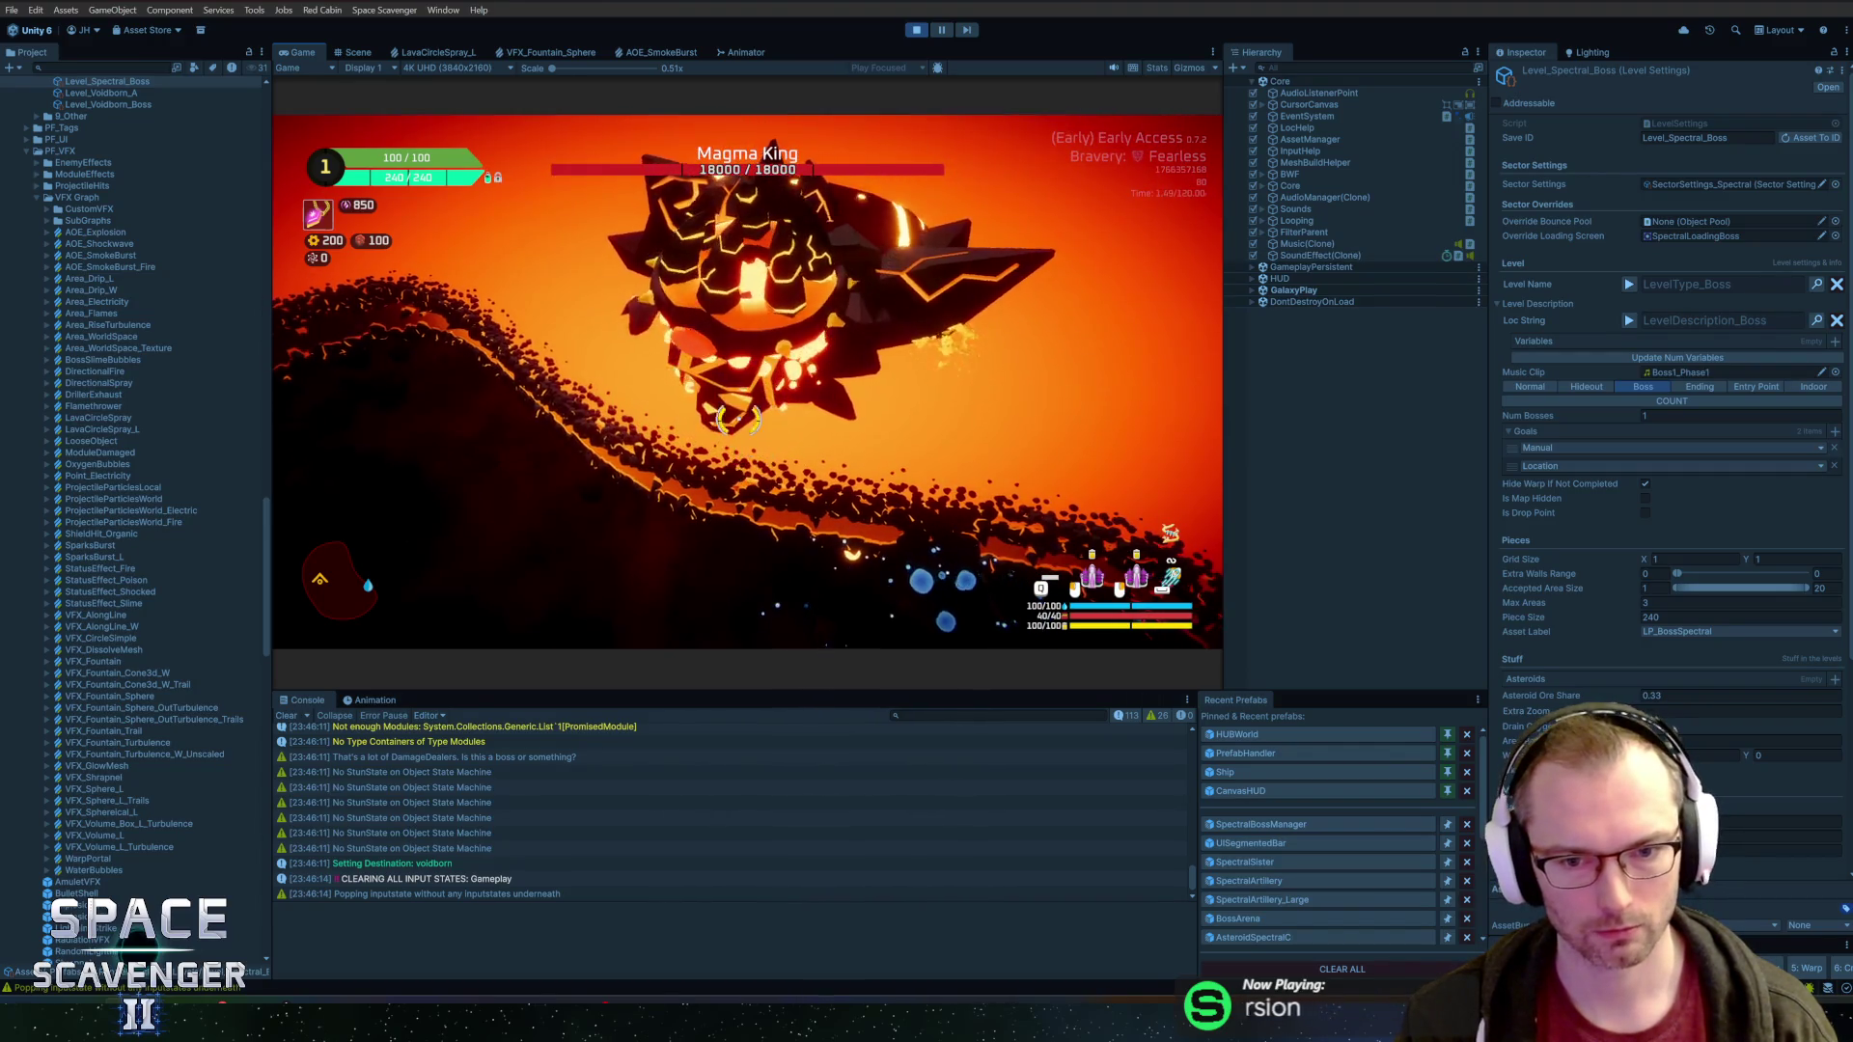
Kill the Magma King instantly with the 'debug damageAll' console command
key(grave)
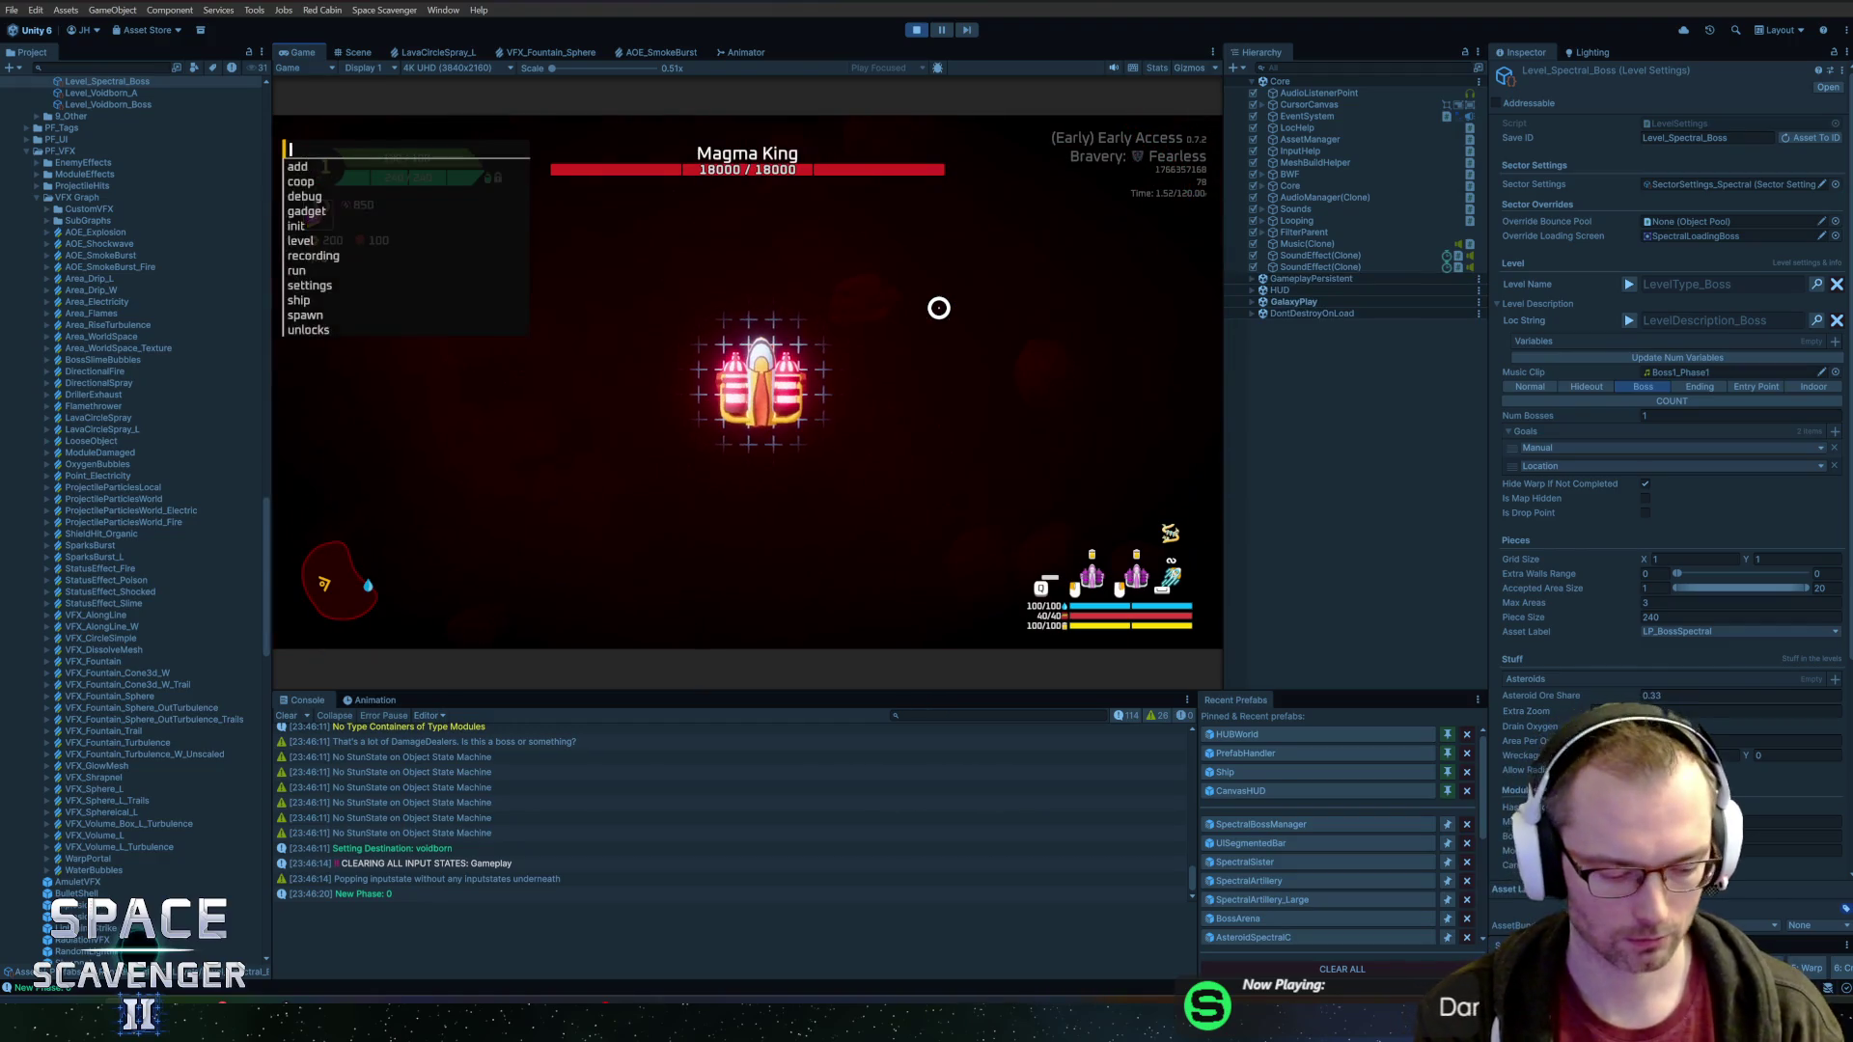
text(debug da)
key(Tab)
key(Return)
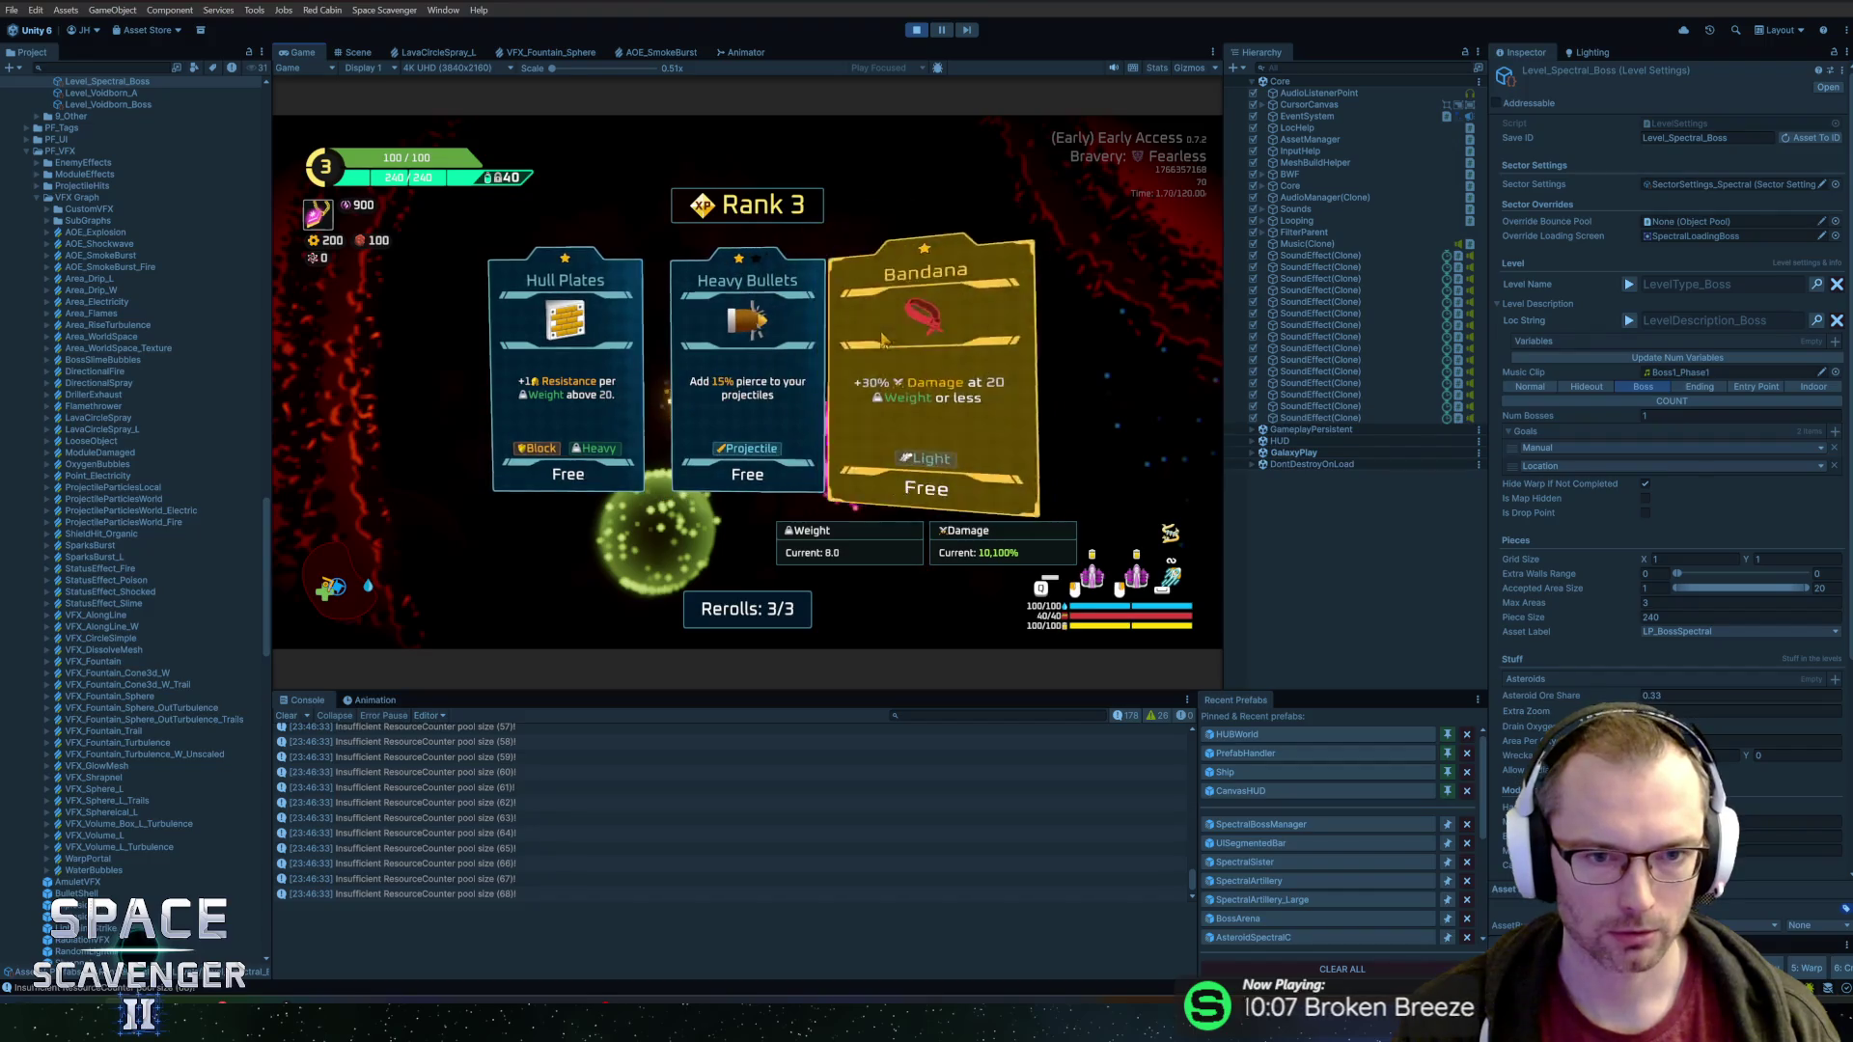
Take the Heavy Bullets and Scope upgrades, stop Play mode, and open the SpectralSister prefab
click(881, 335)
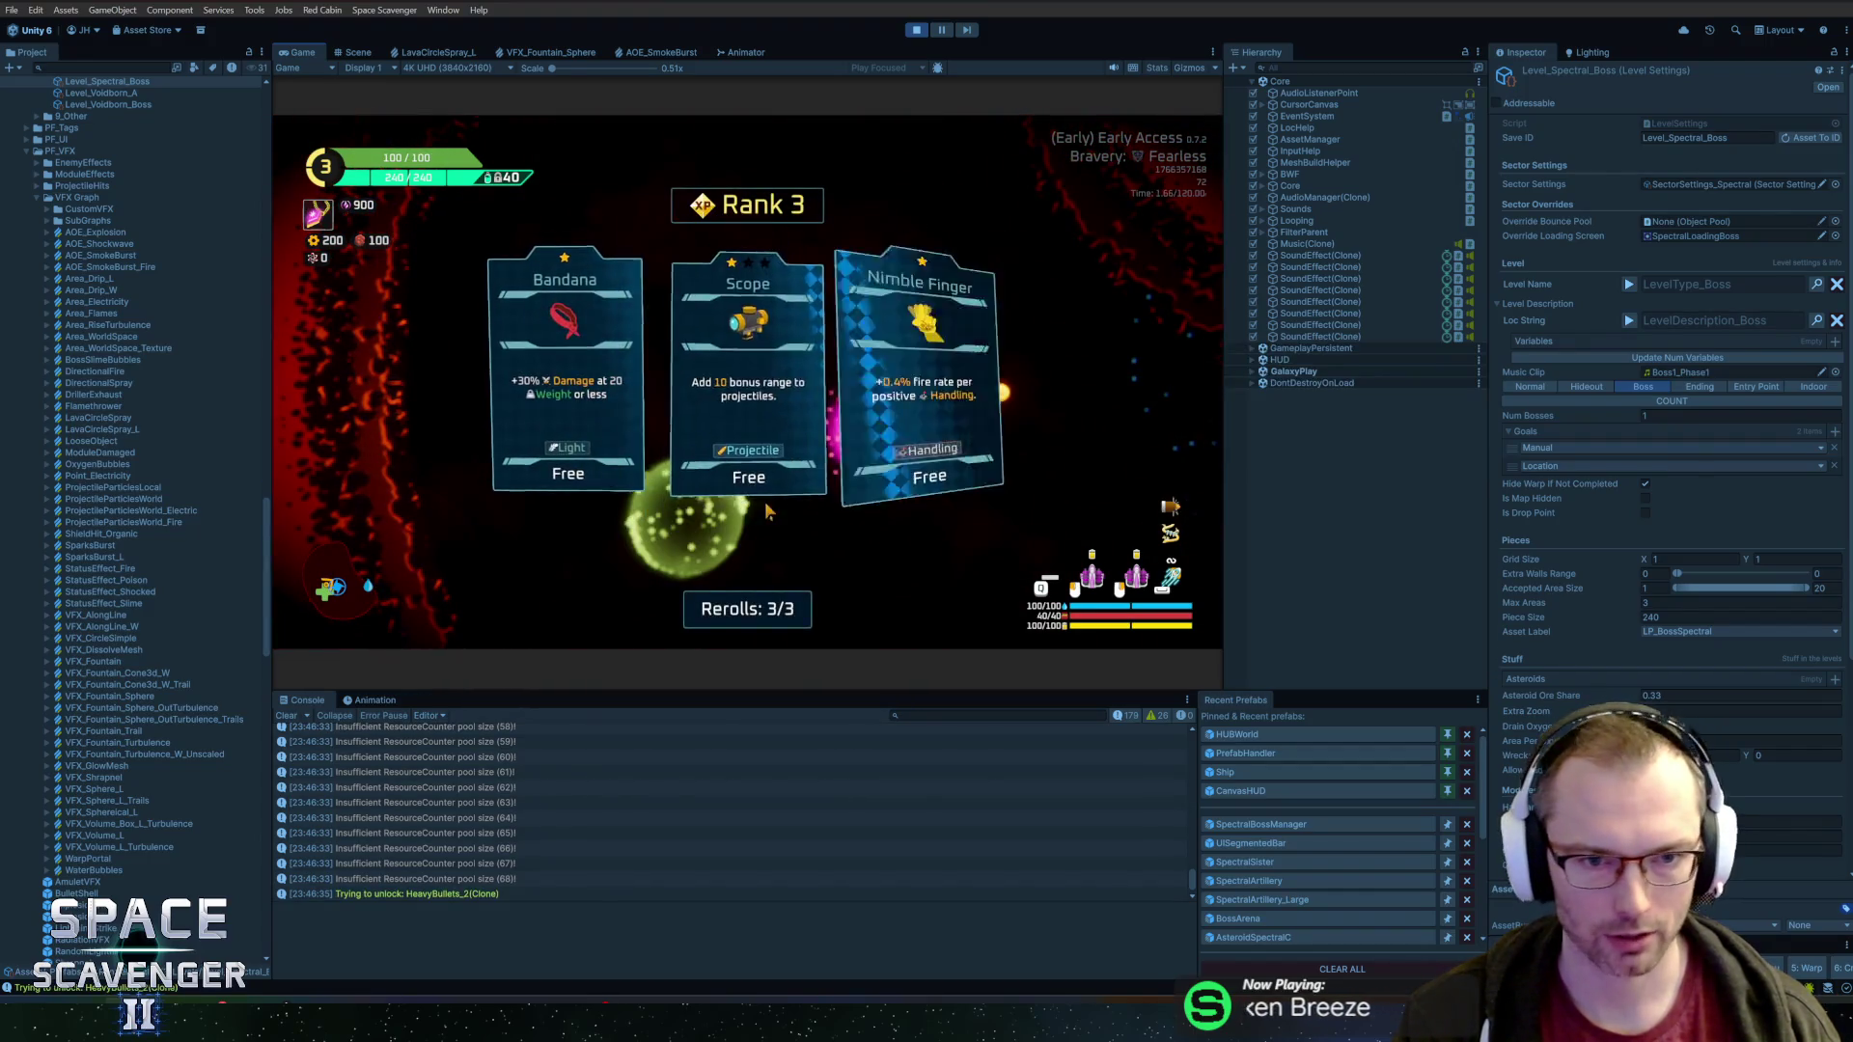
click(762, 488)
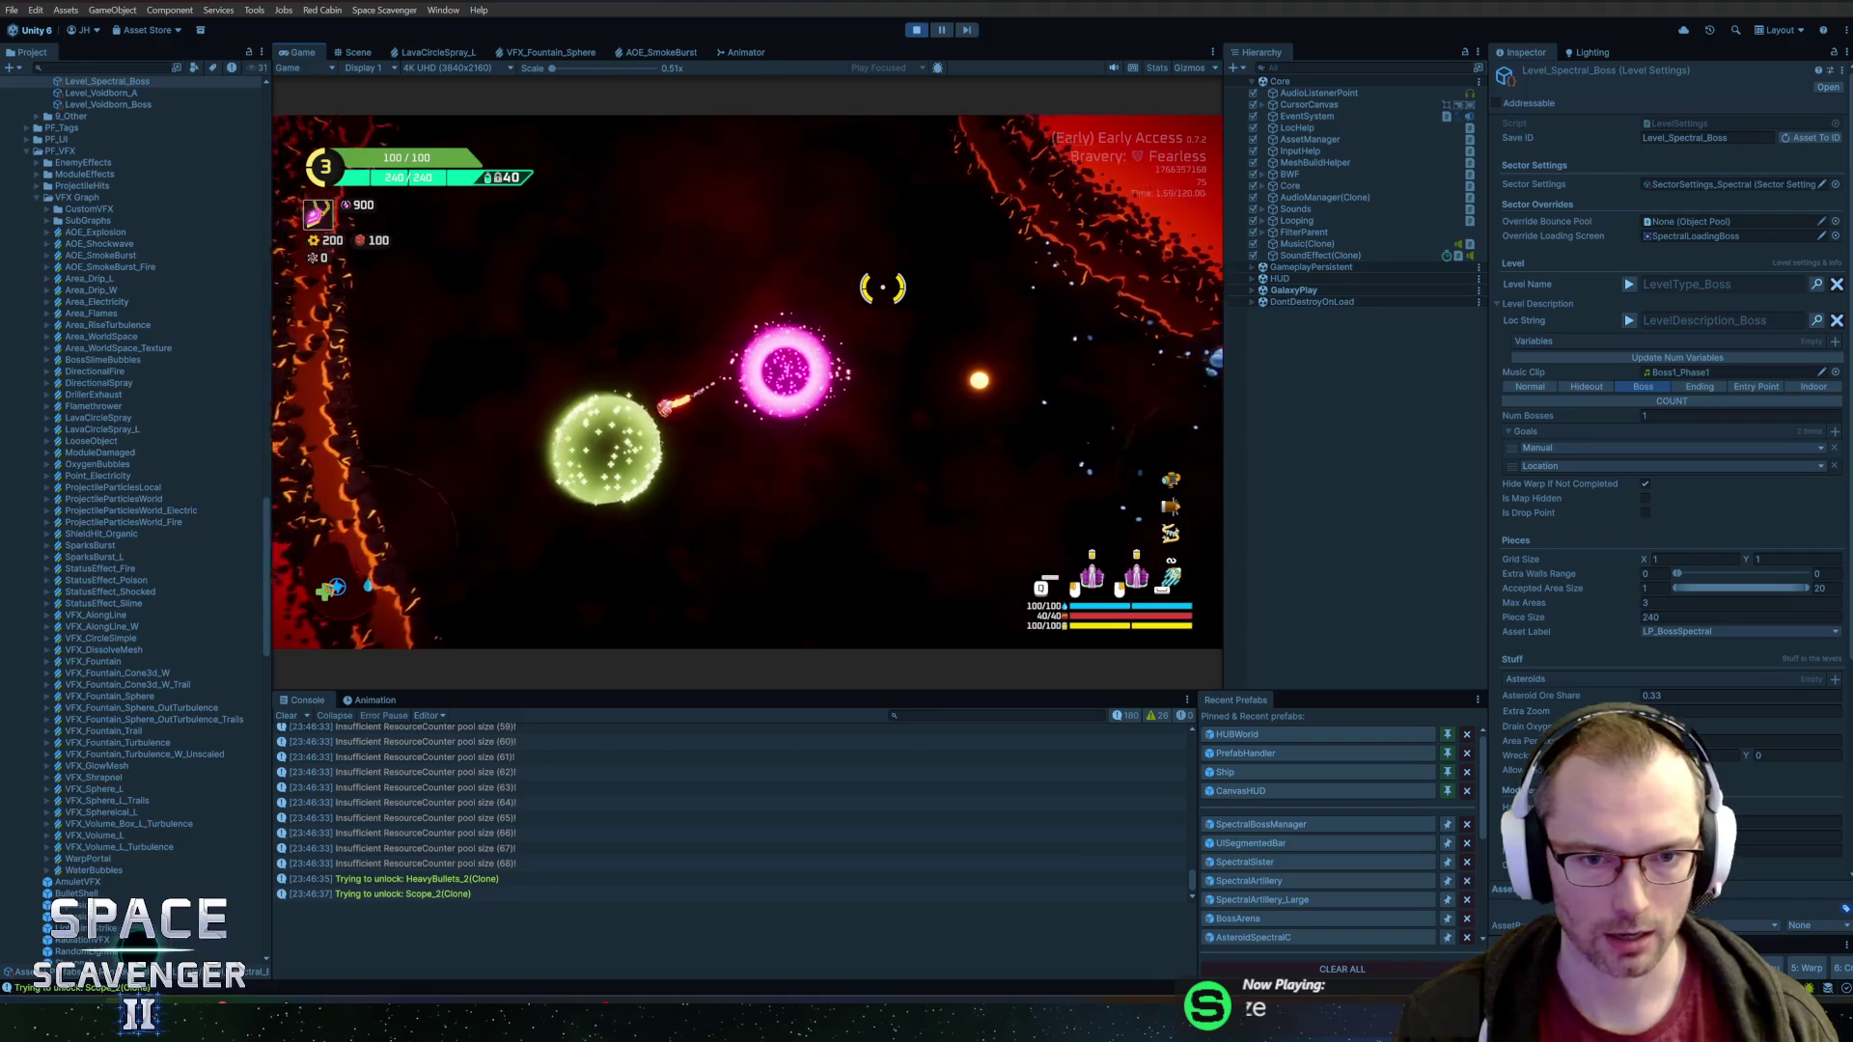
key(ctrl+p)
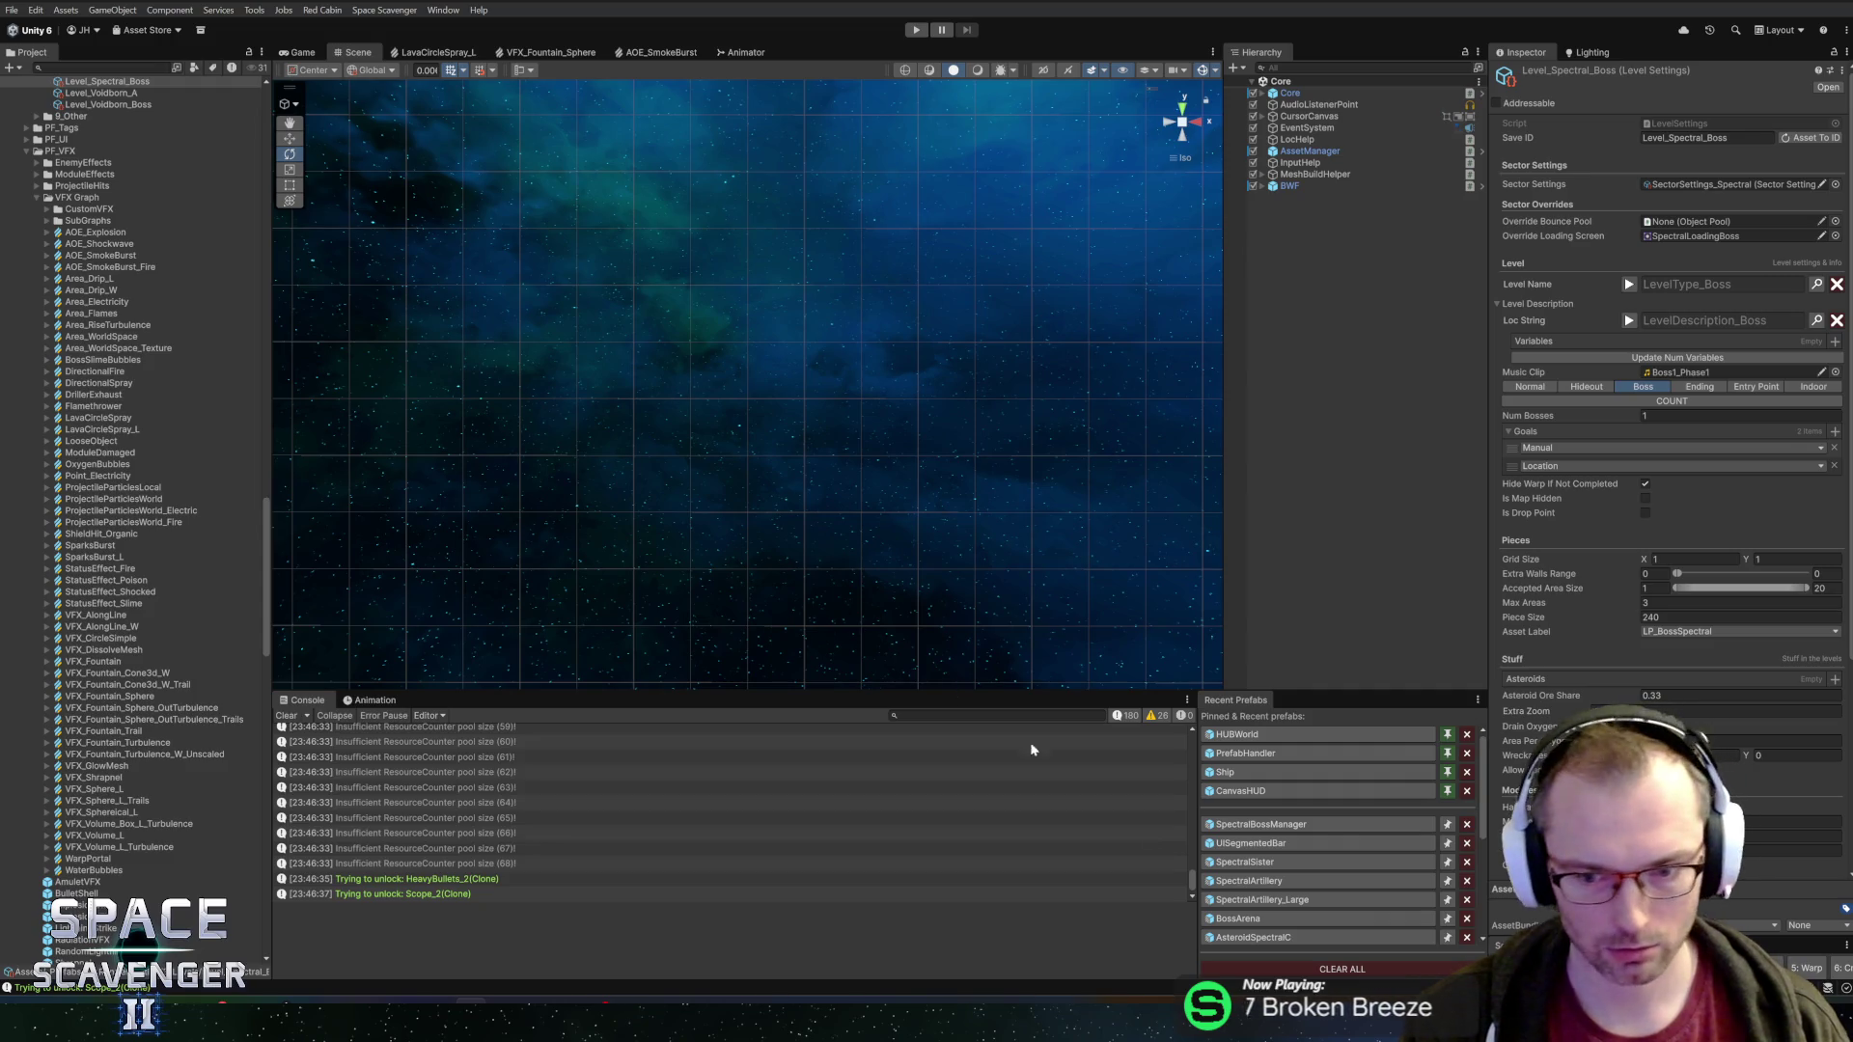
click(1245, 862)
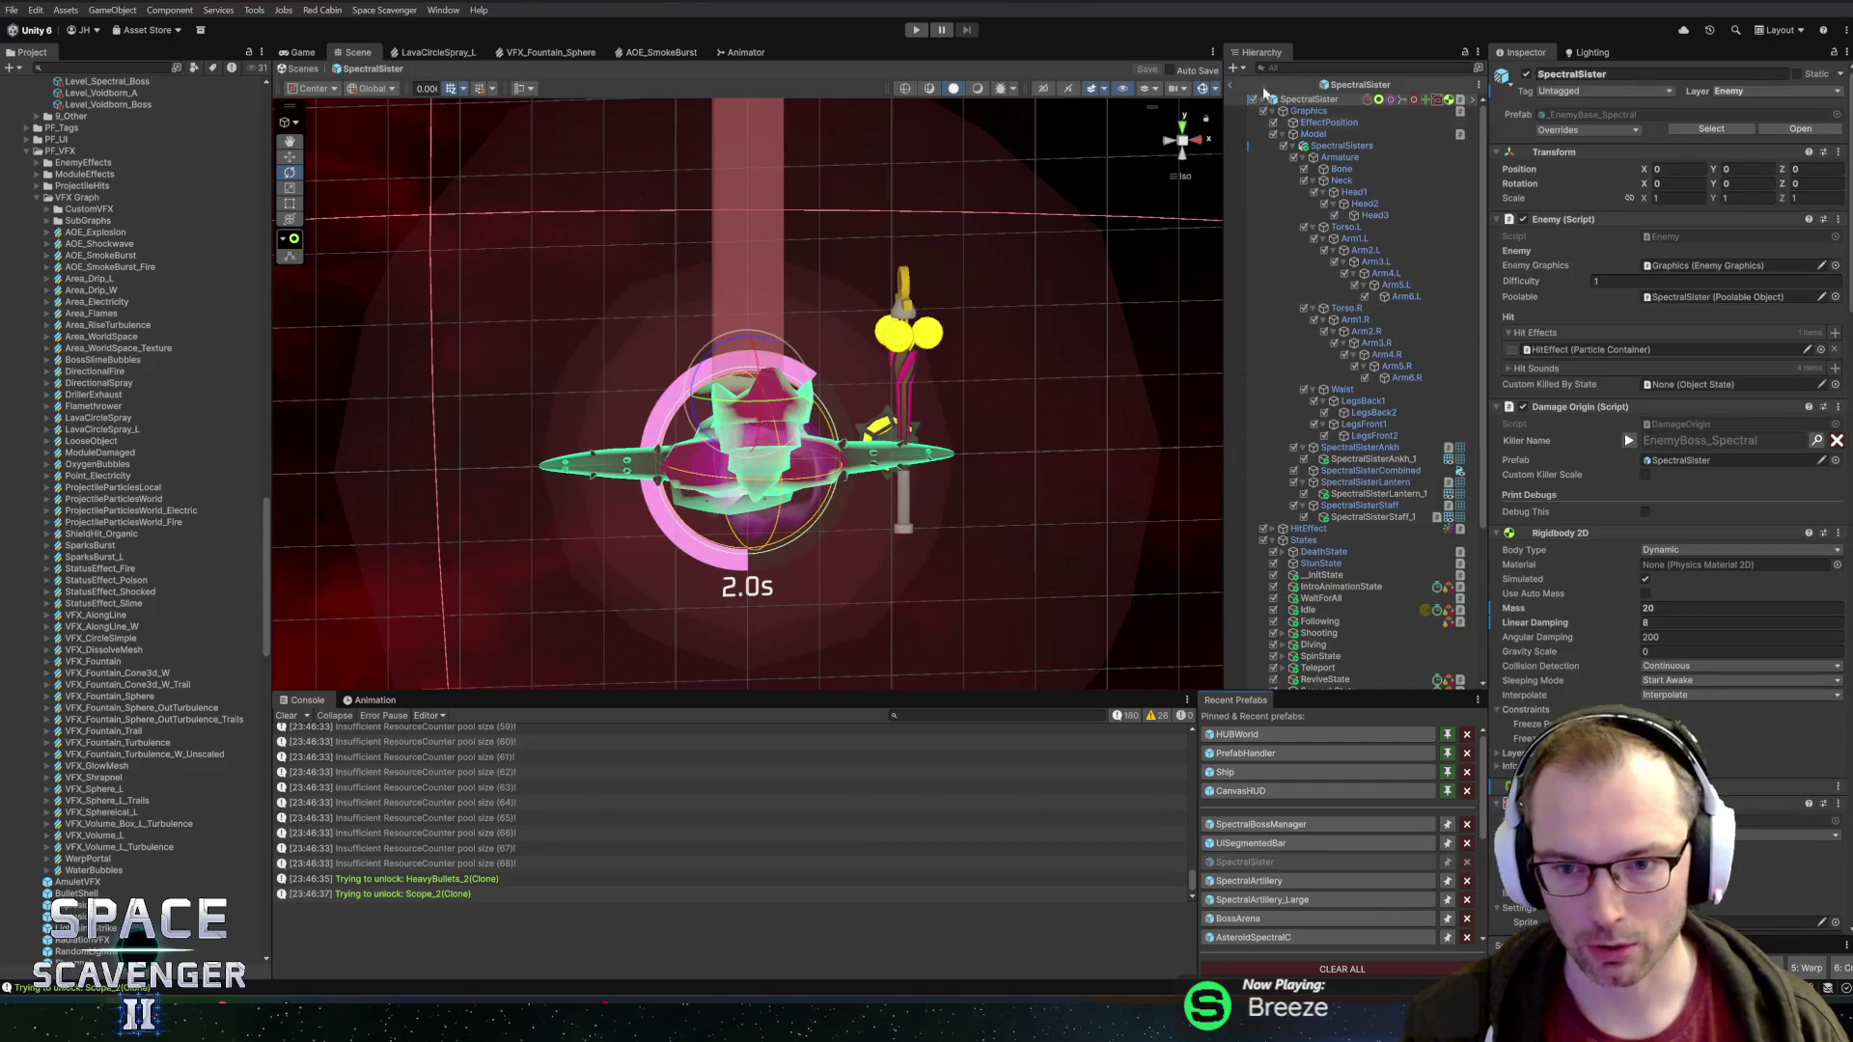
Collapse the Graphics bones, expand the Teleport state, and locate its teleport particle effect
click(1278, 112)
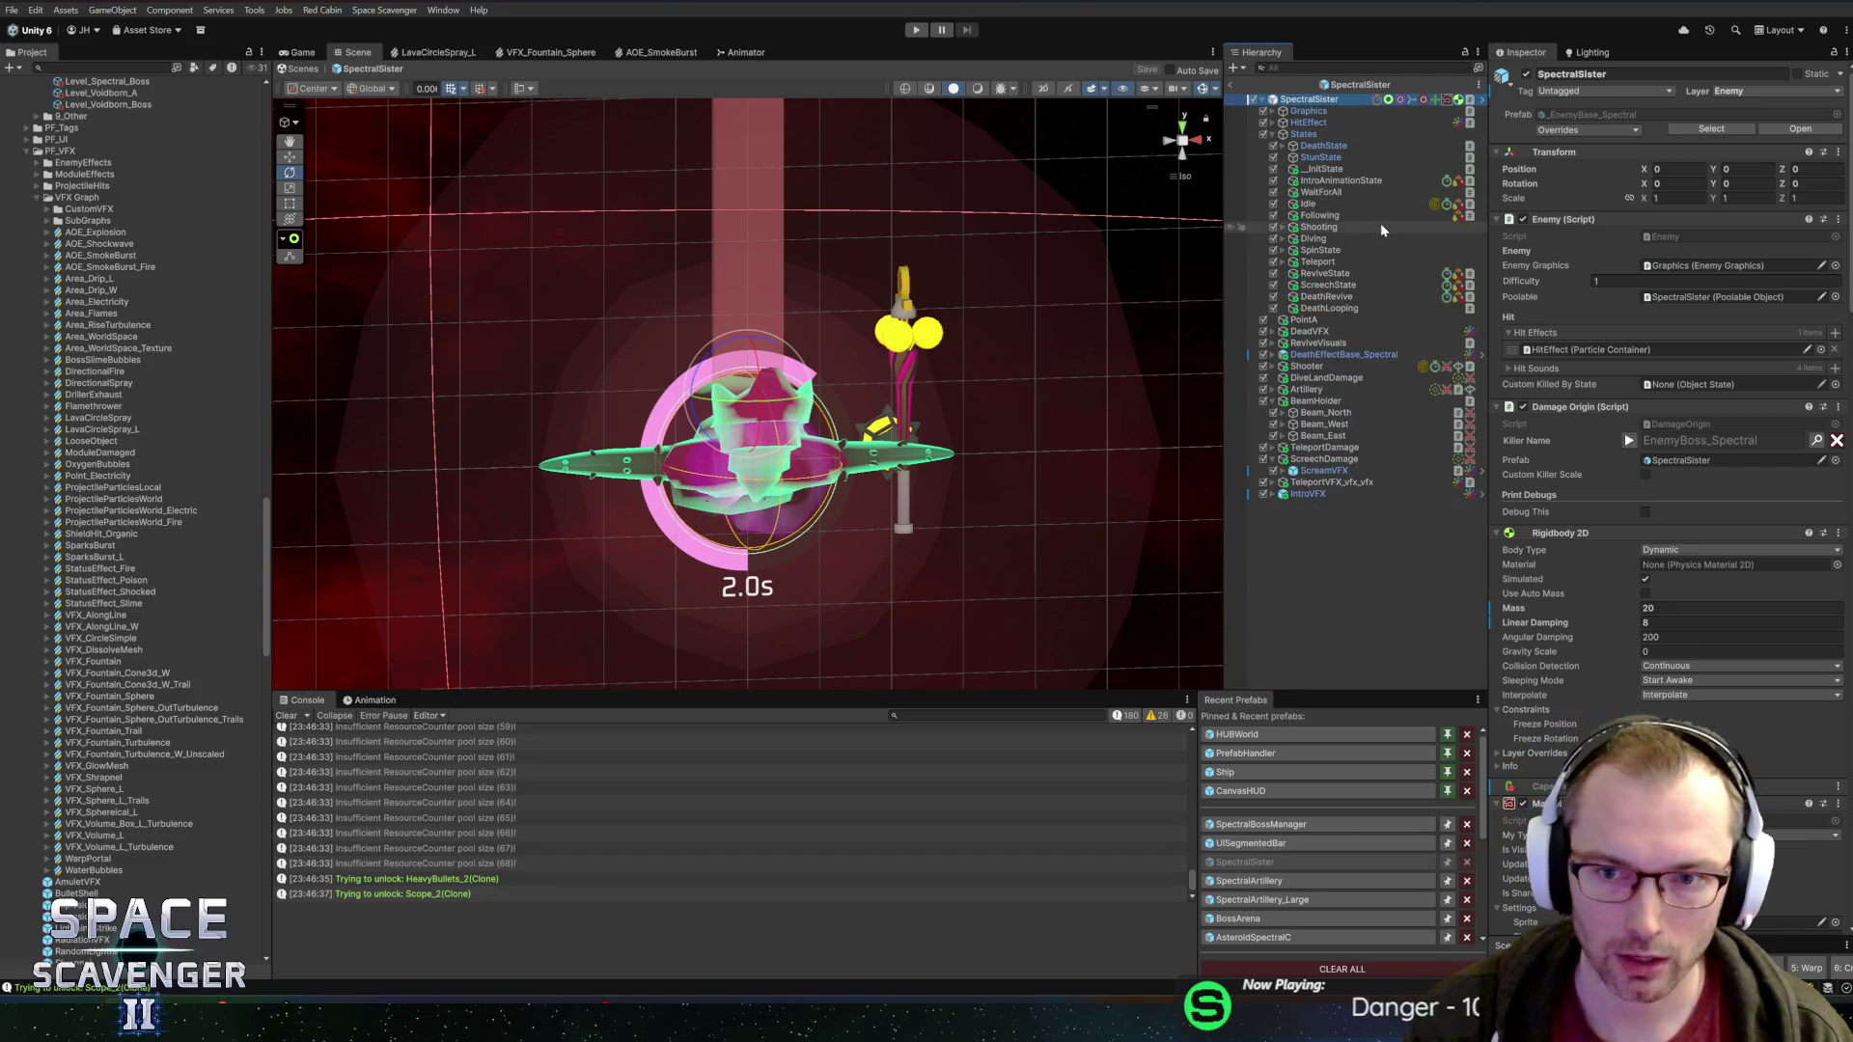
click(1341, 239)
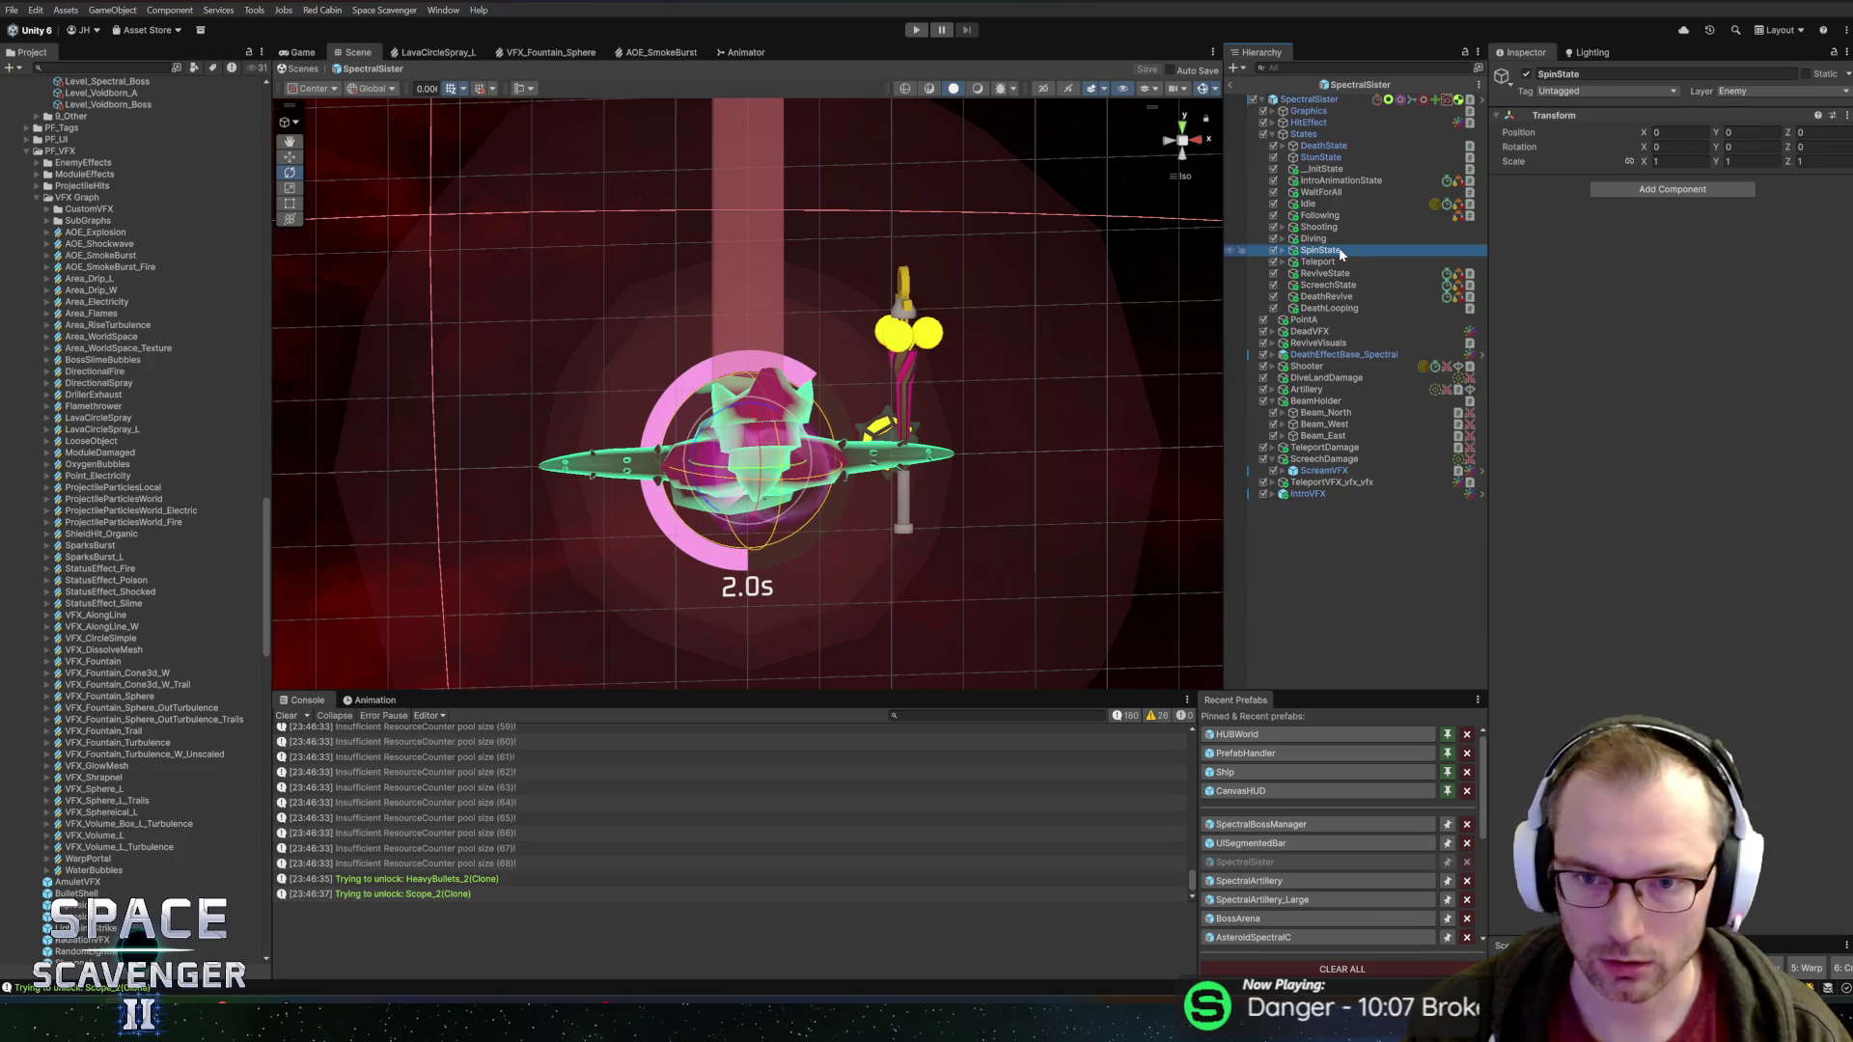
click(1346, 262)
key(Right)
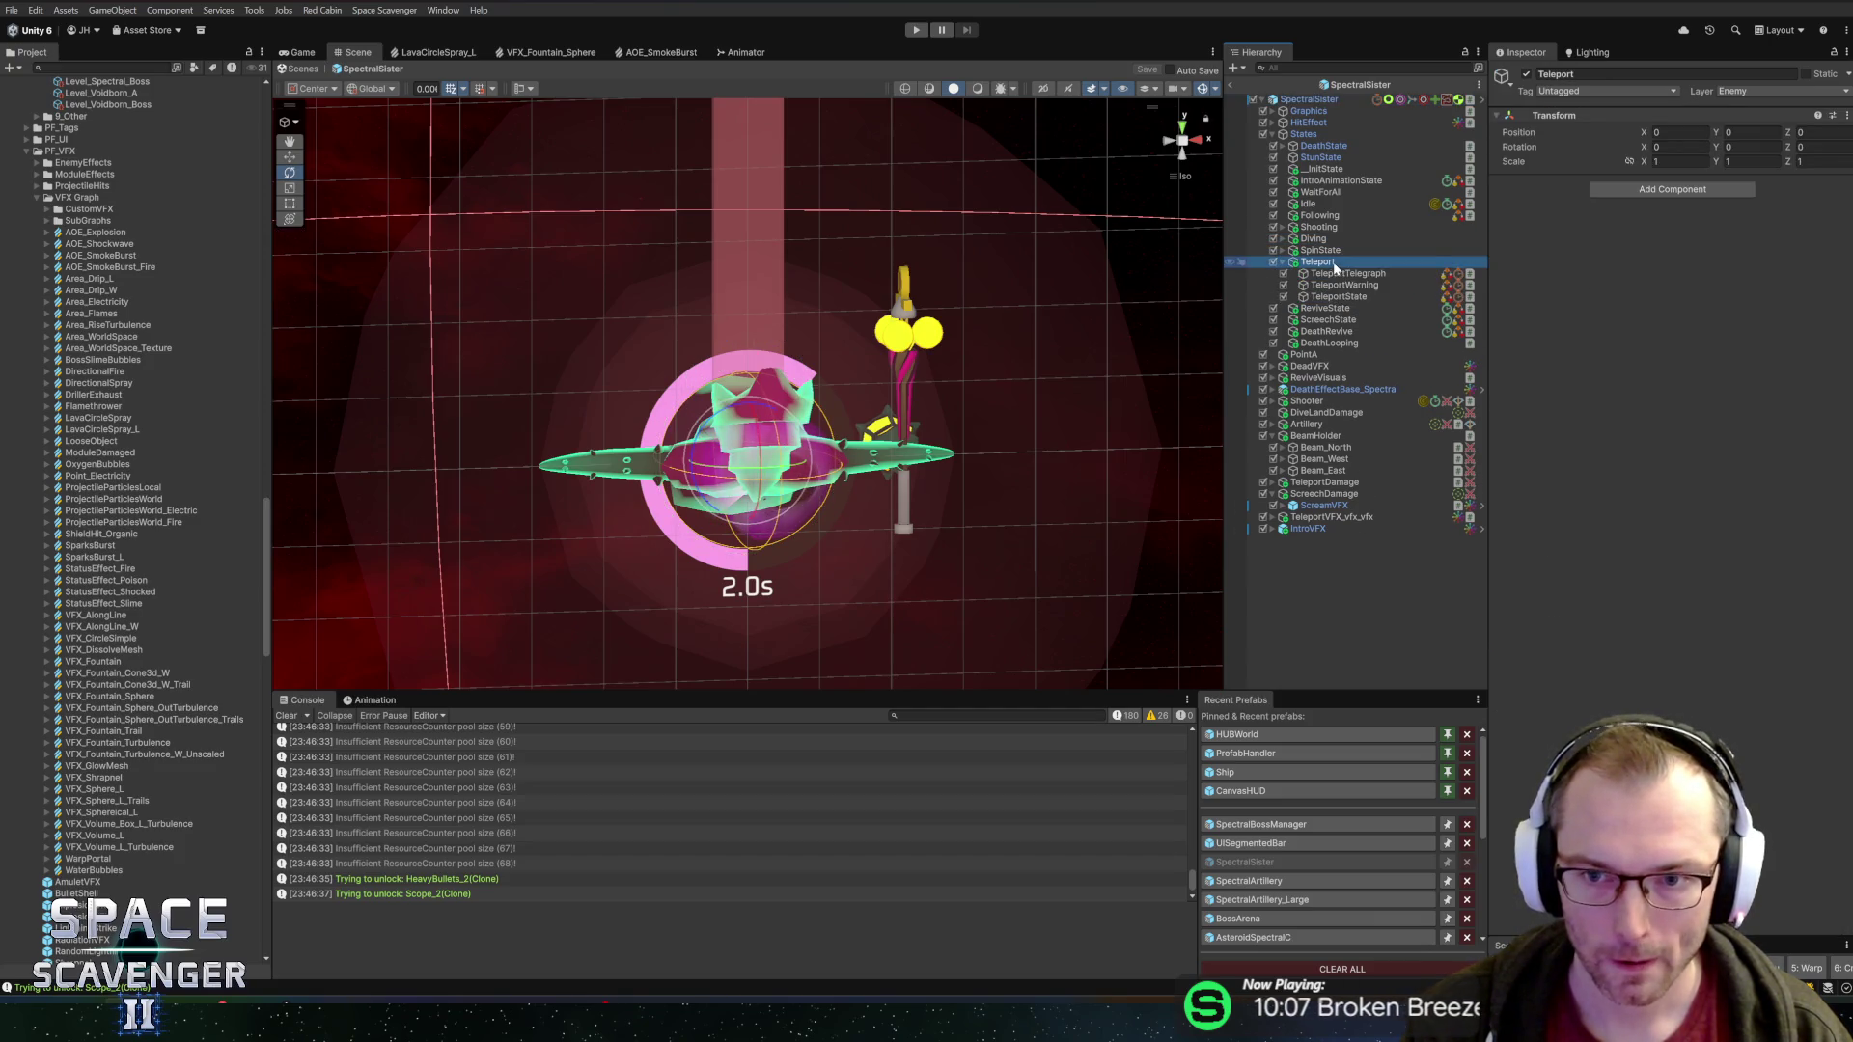
click(1350, 296)
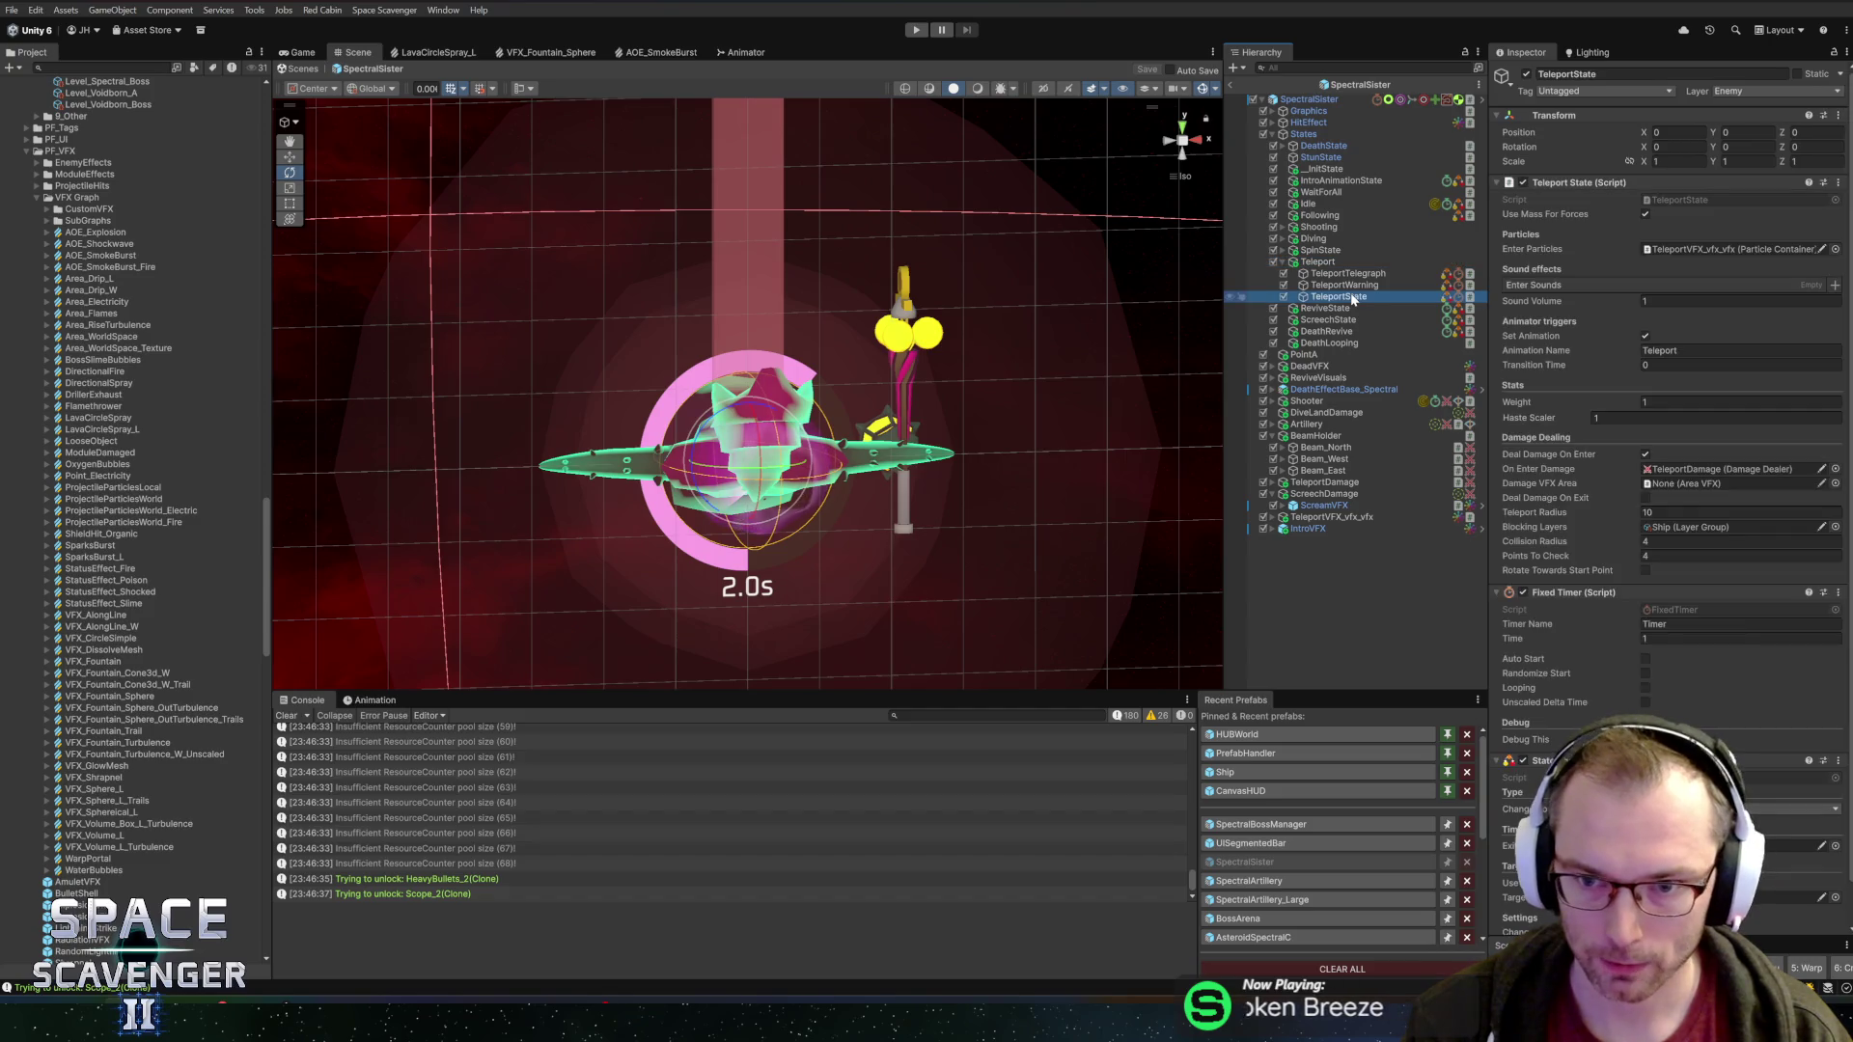
click(1674, 253)
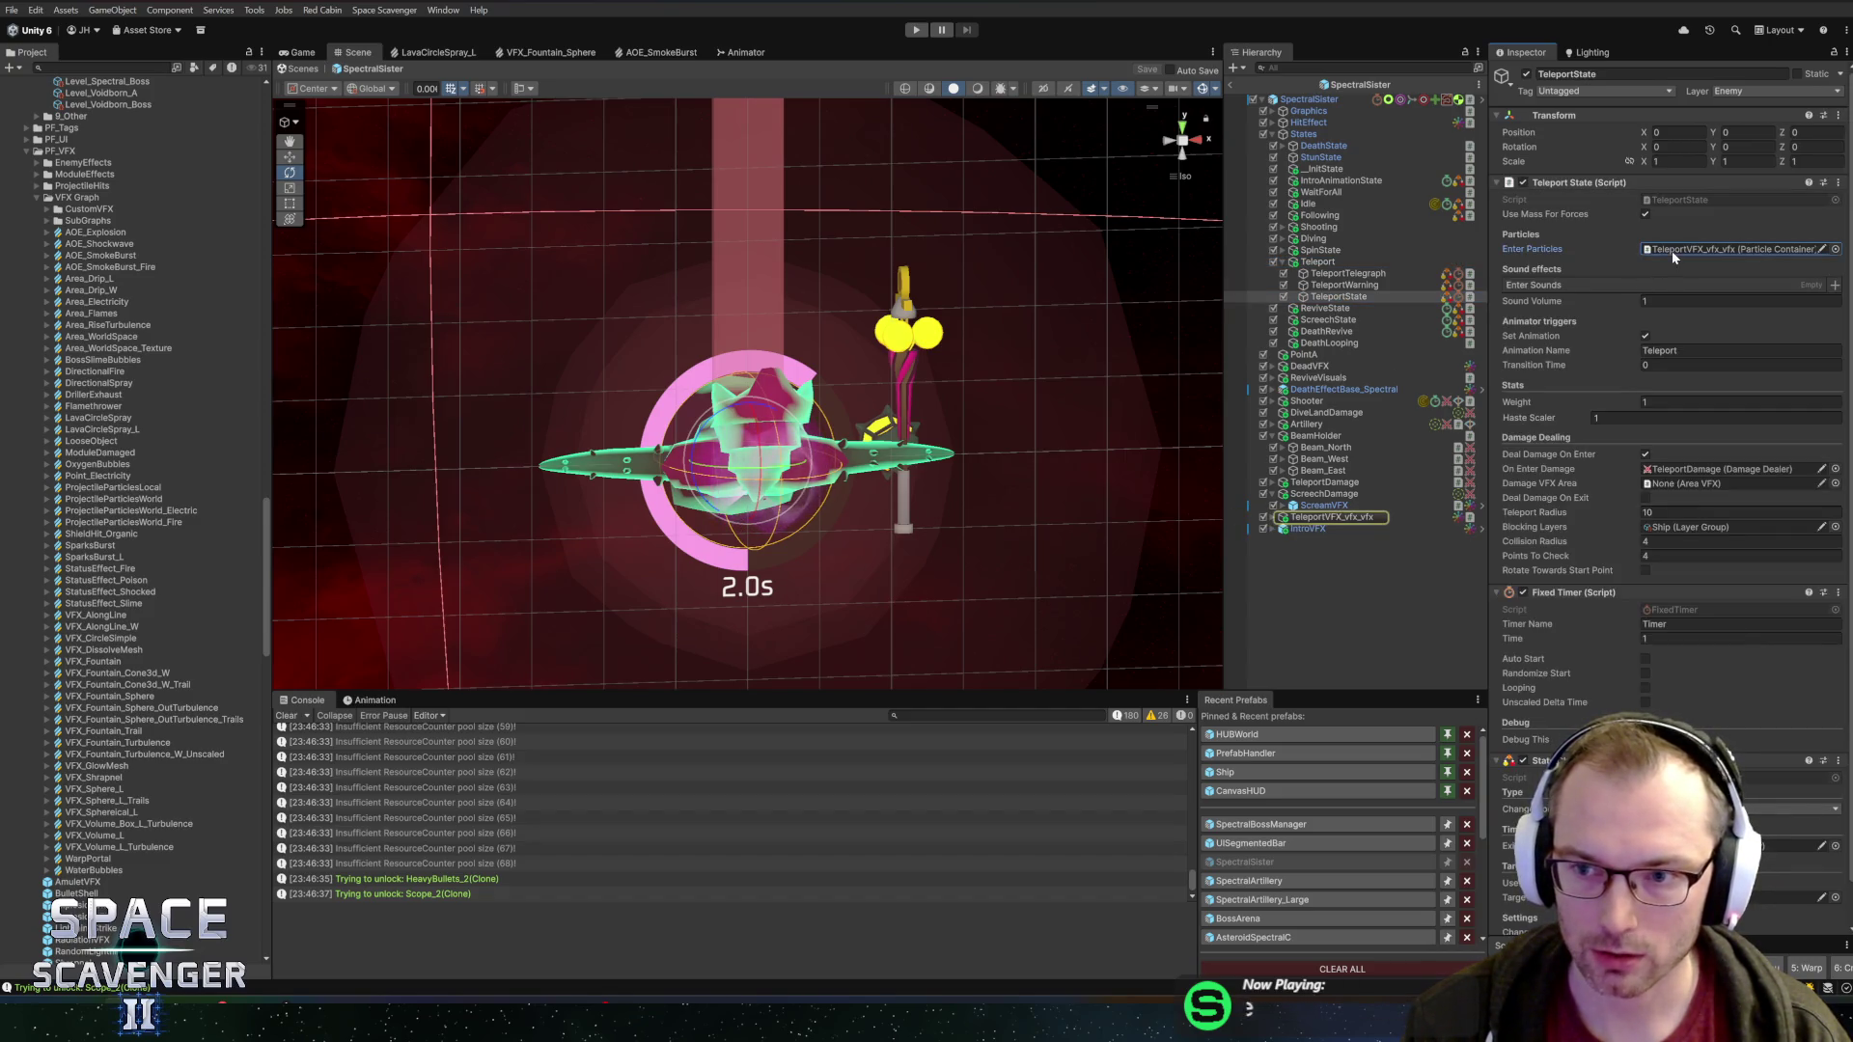
Select both beam effects under the teleport VFX and play them to preview the beam
click(1273, 519)
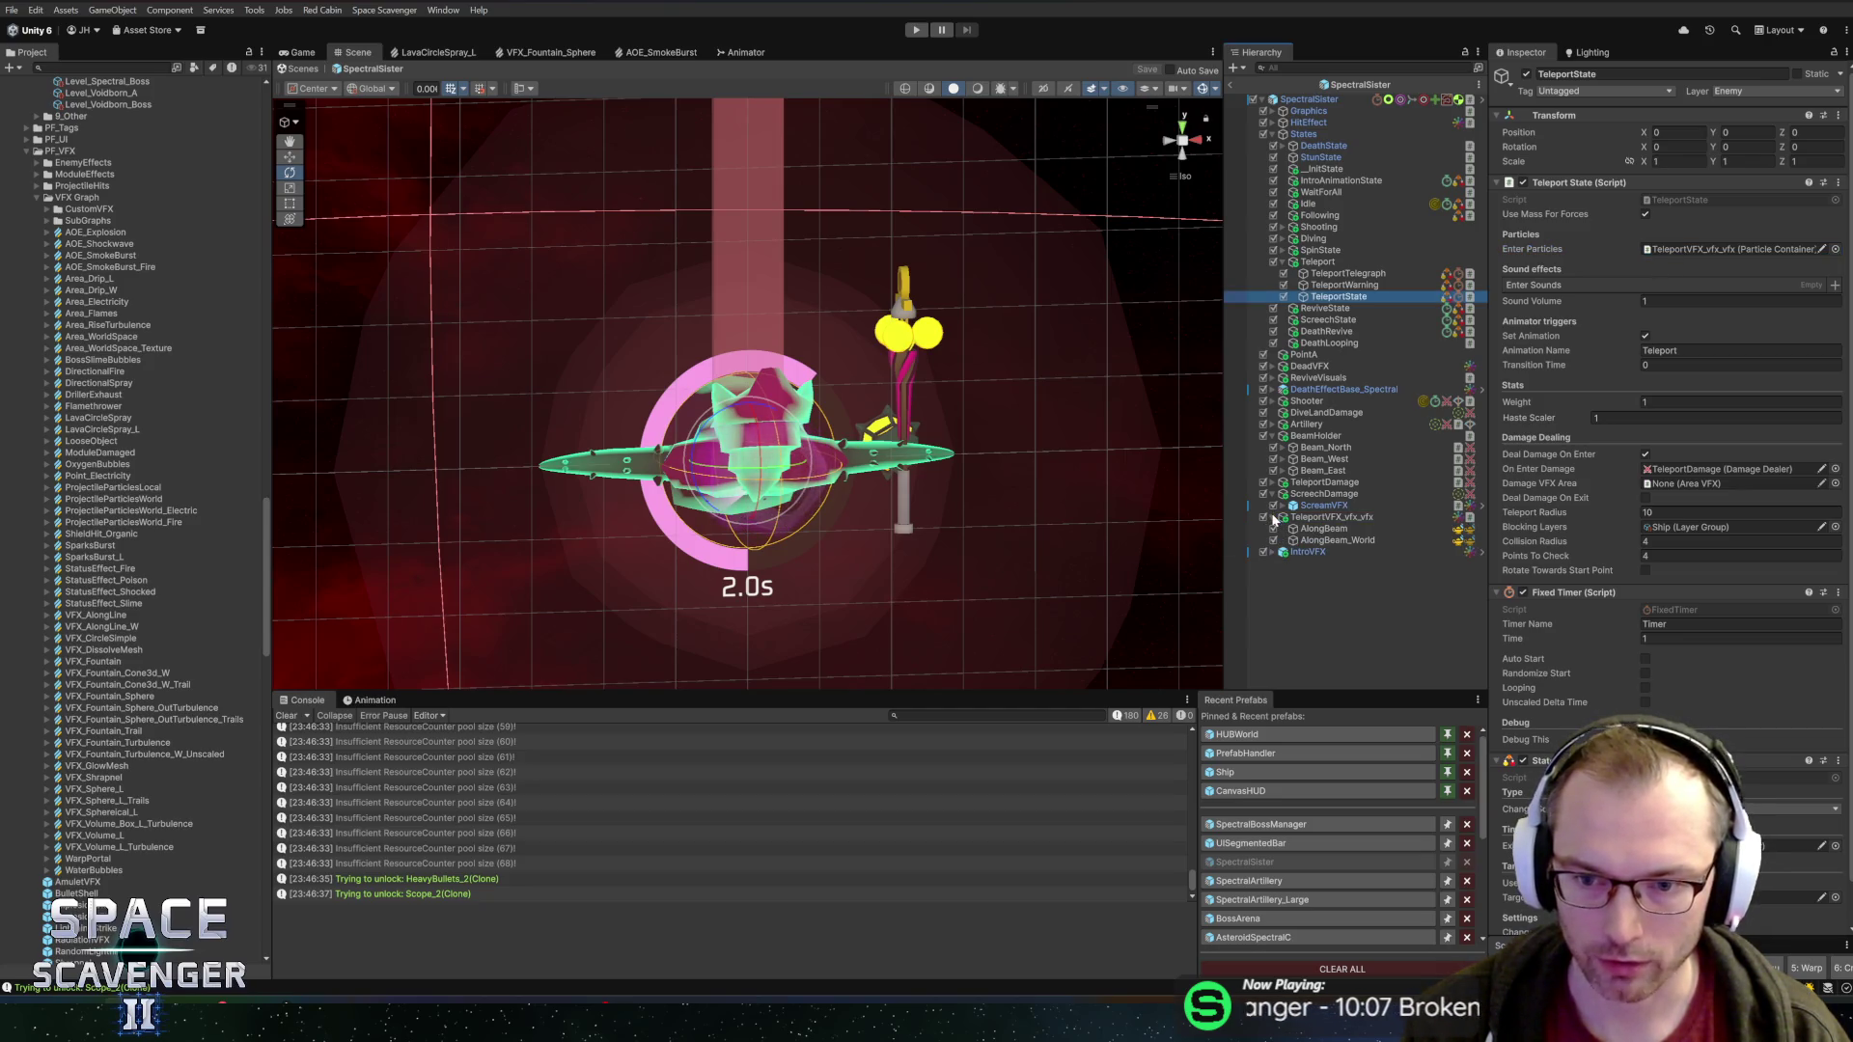
click(1353, 518)
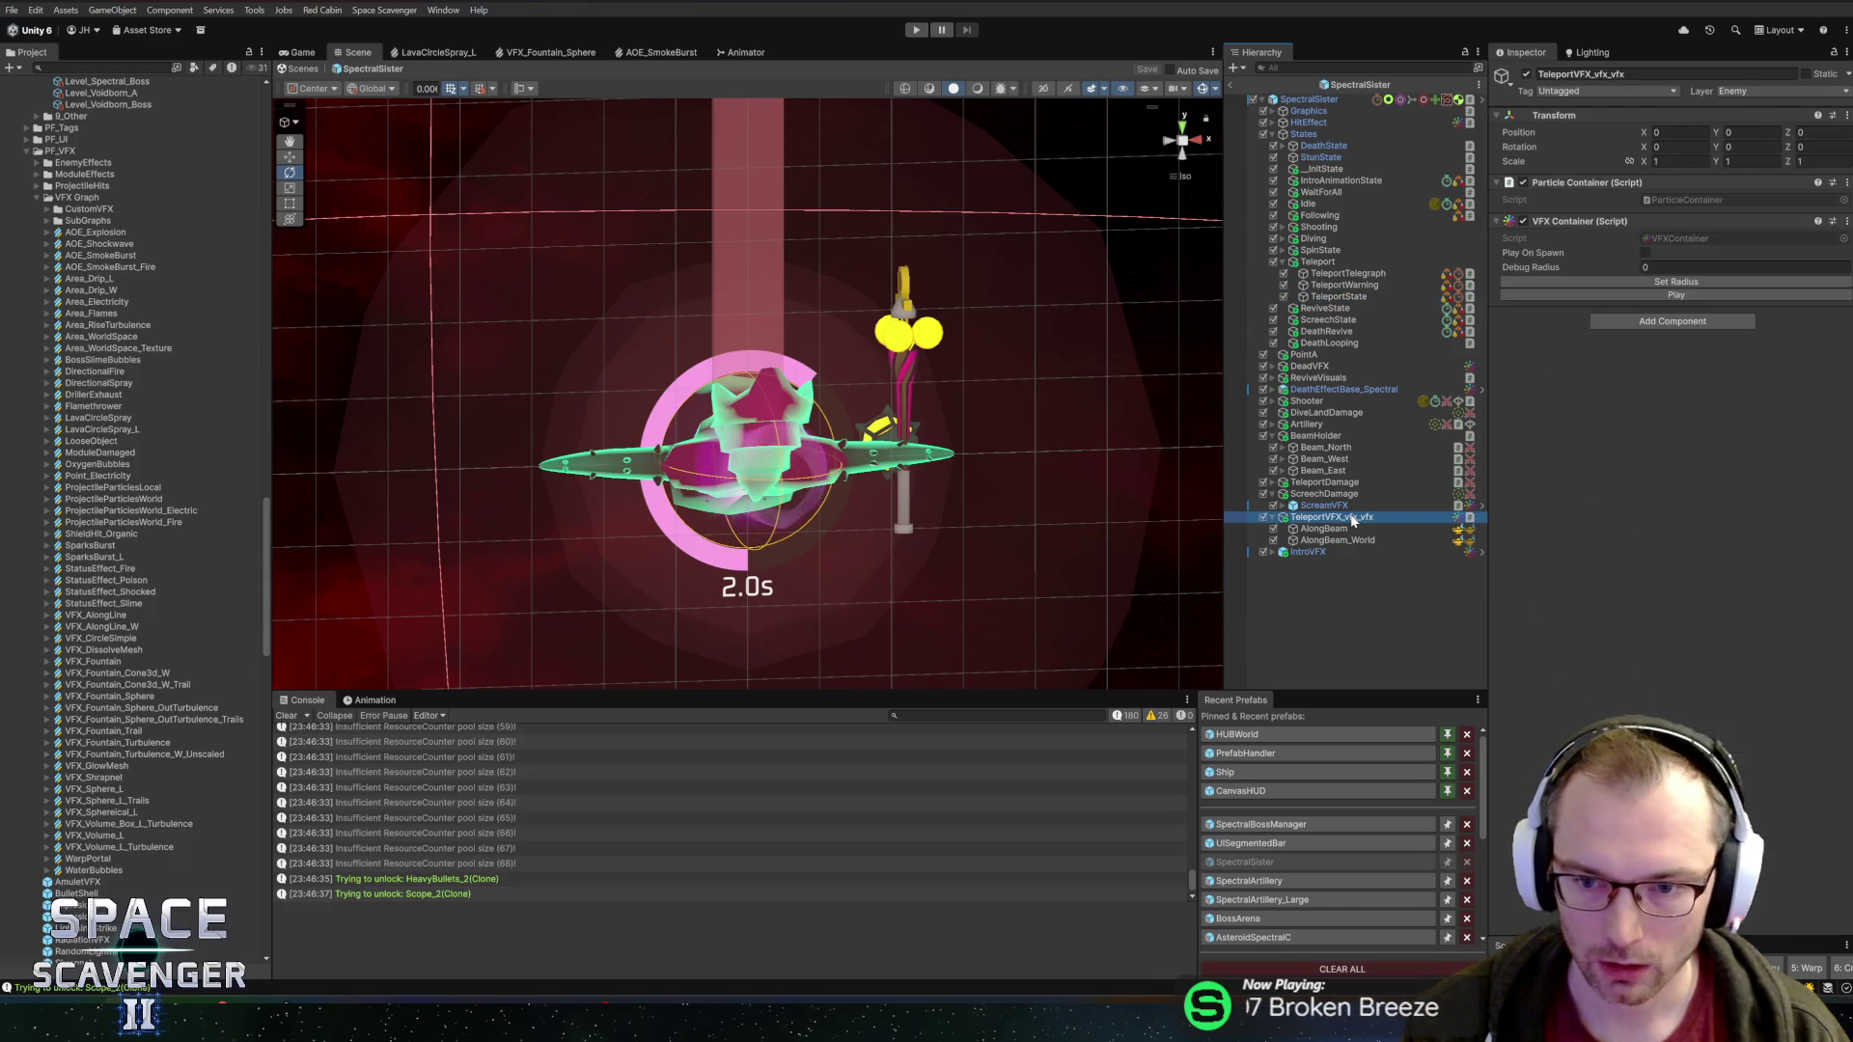
click(1341, 529)
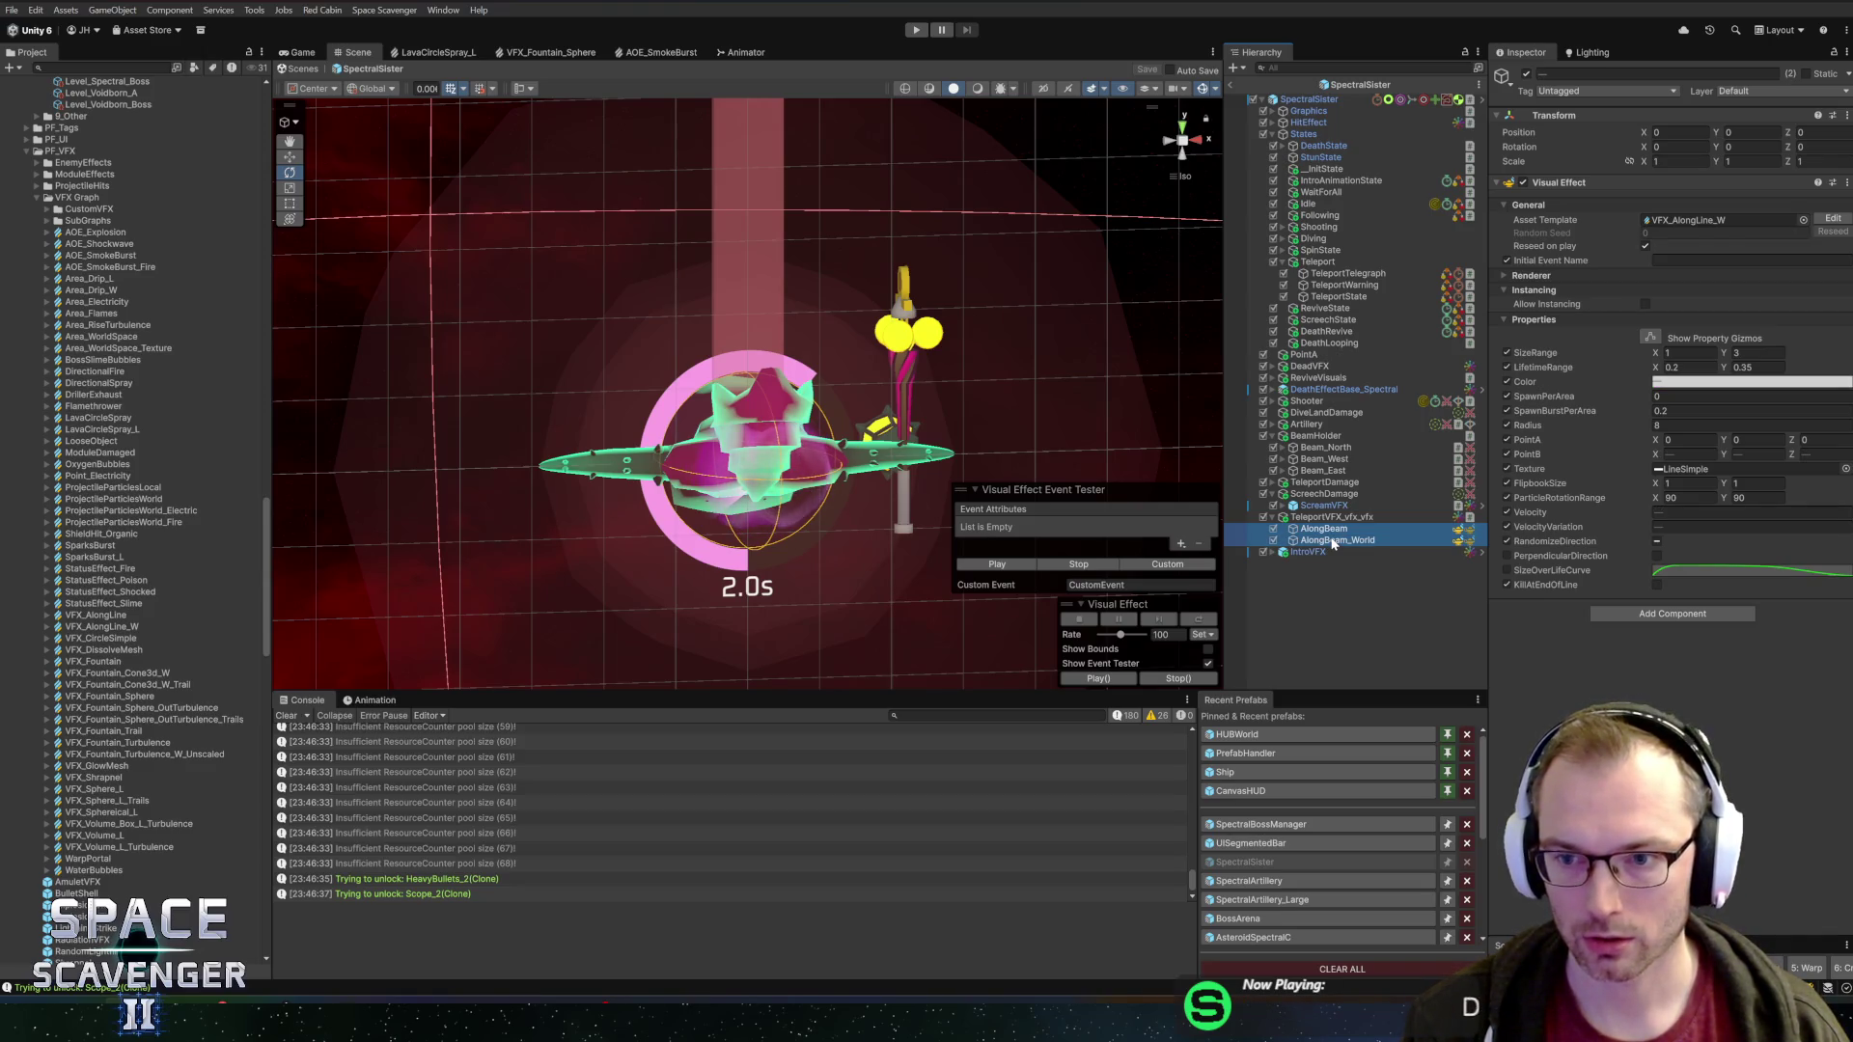
click(1331, 531)
ctrl+click(1330, 541)
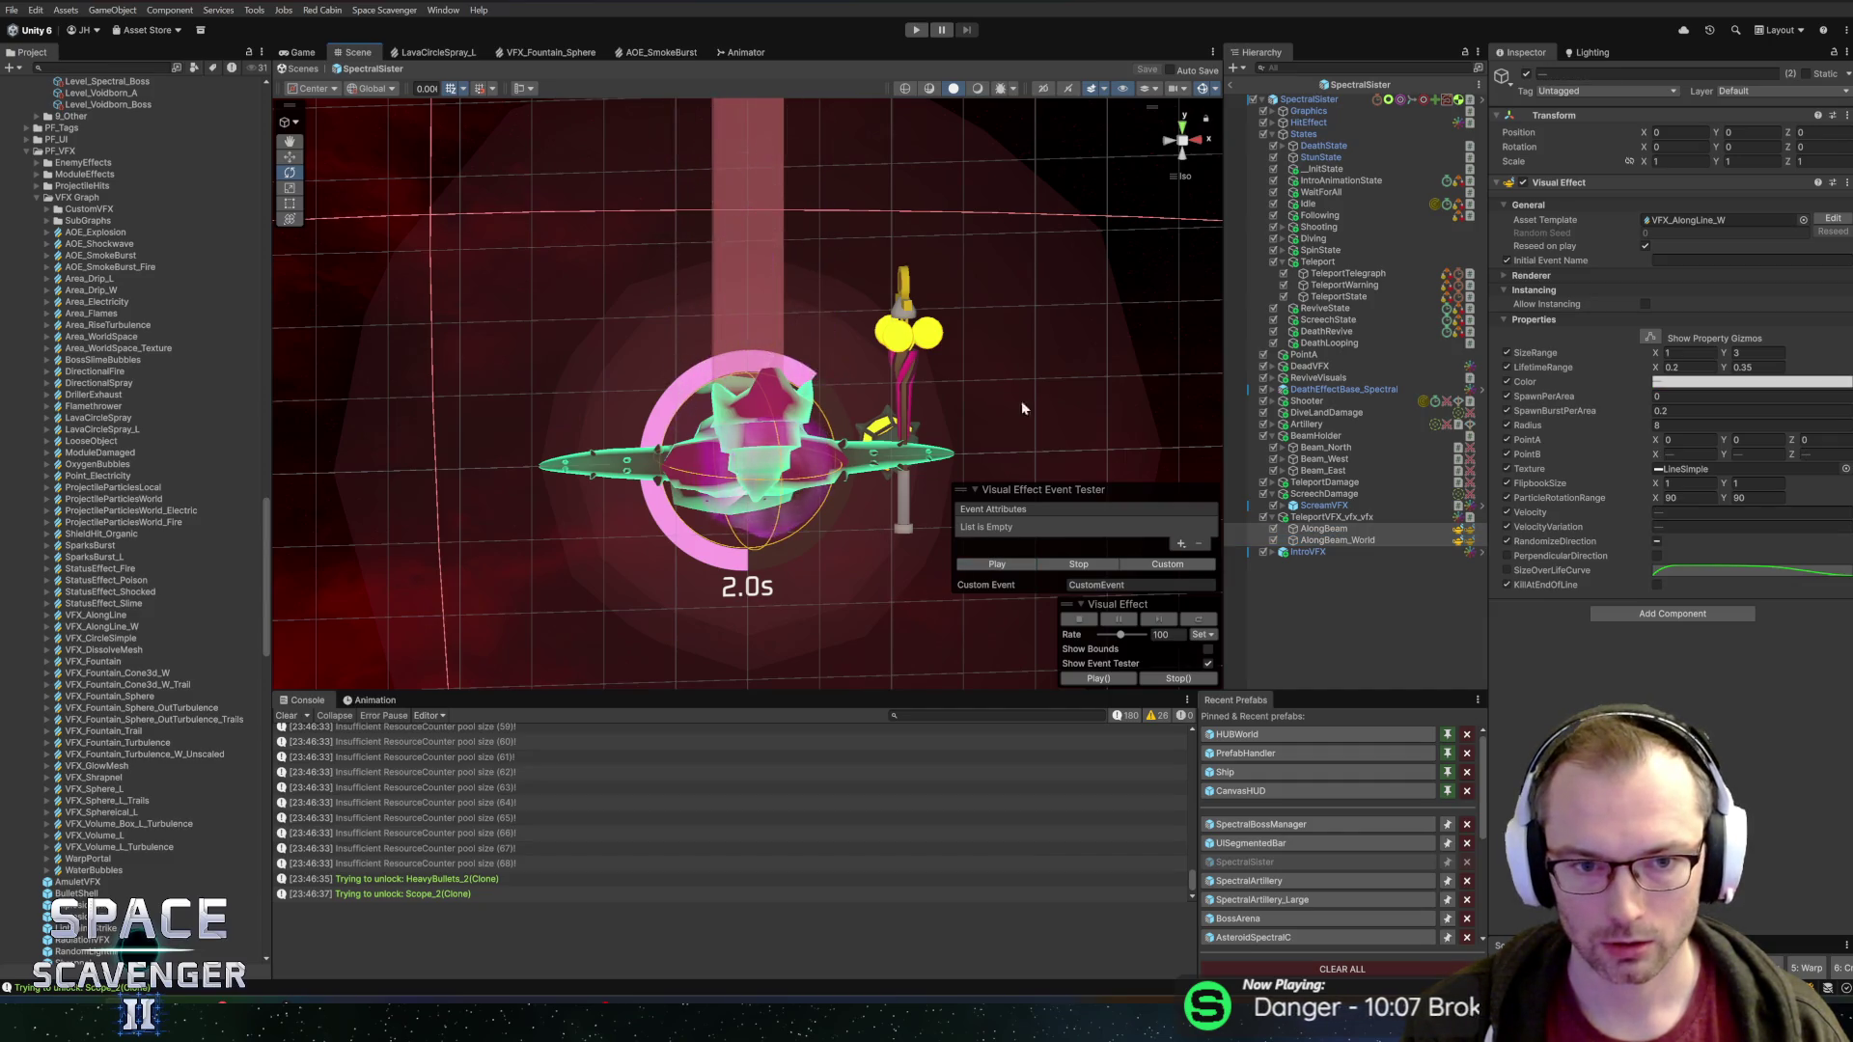
scroll(1022, 402, down, 3)
click(995, 567)
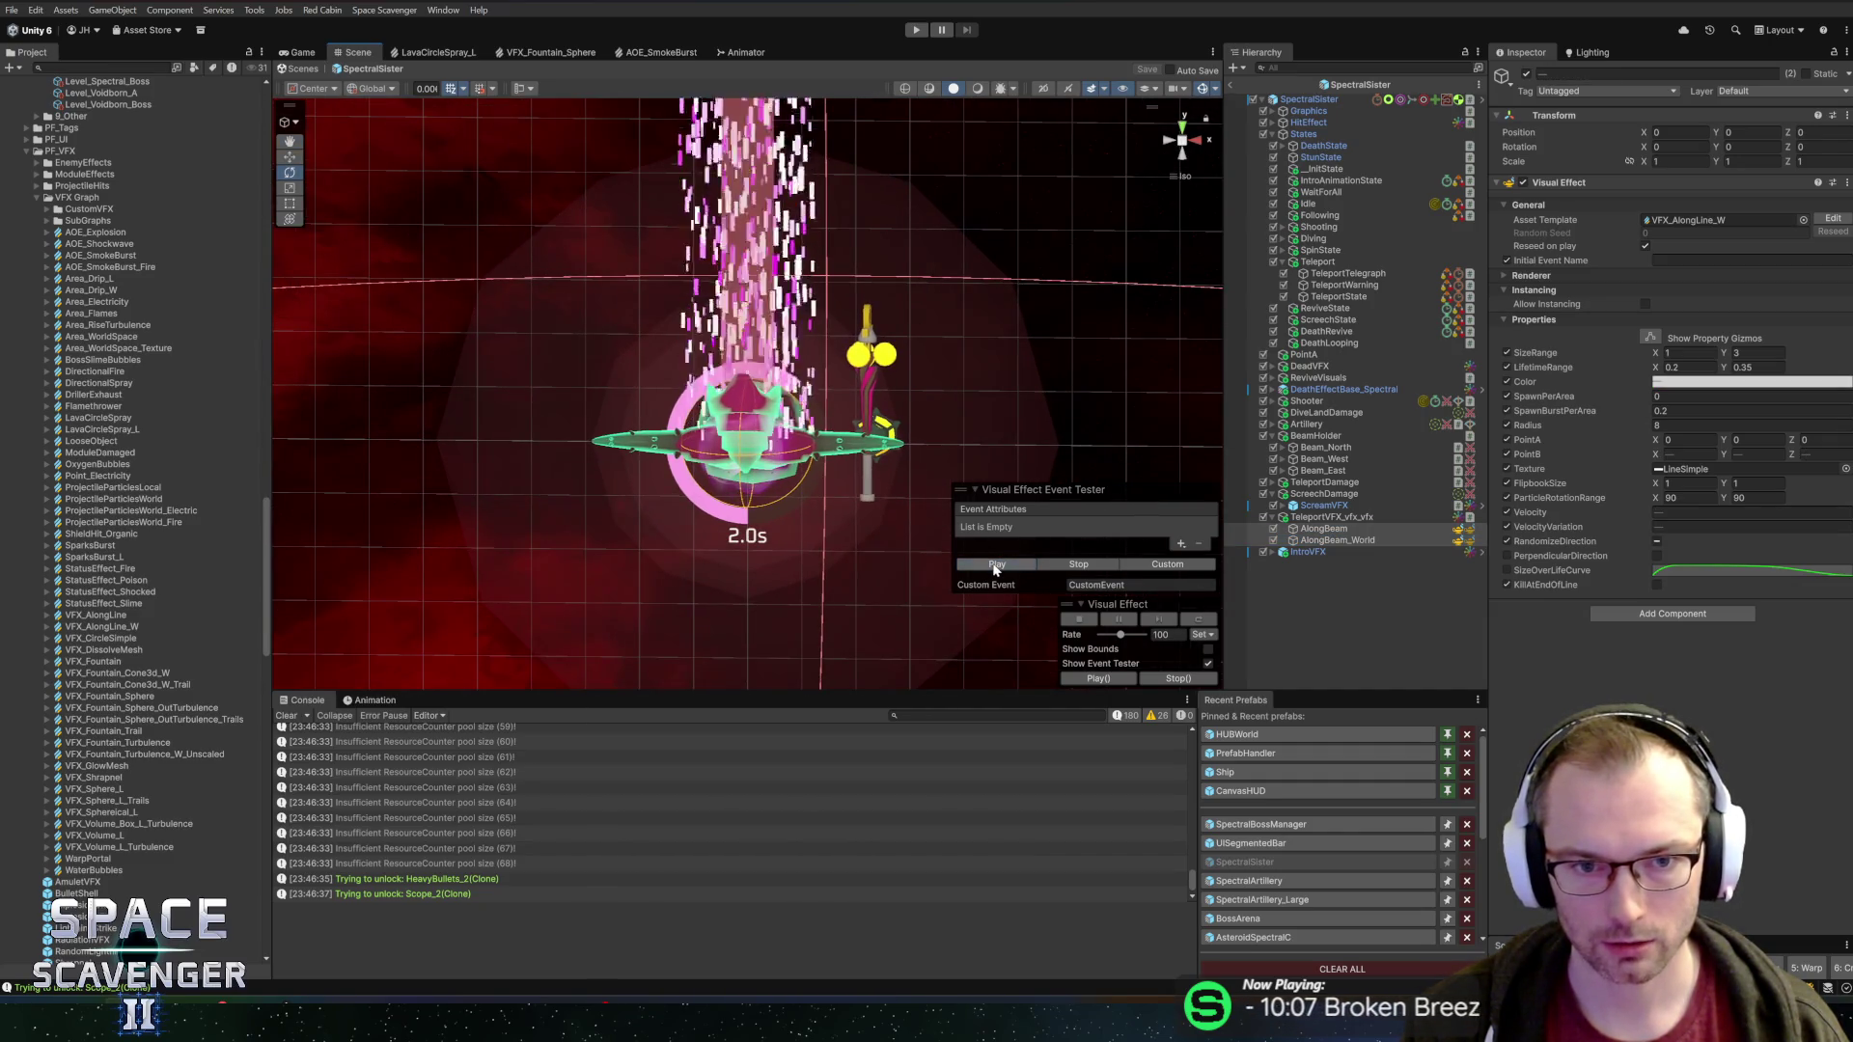
drag(1028, 314, 984, 405)
Review TeleportVFX, BeamHolder, DeathRevive and root SpectralSister components, then select TeleportState
click(1332, 518)
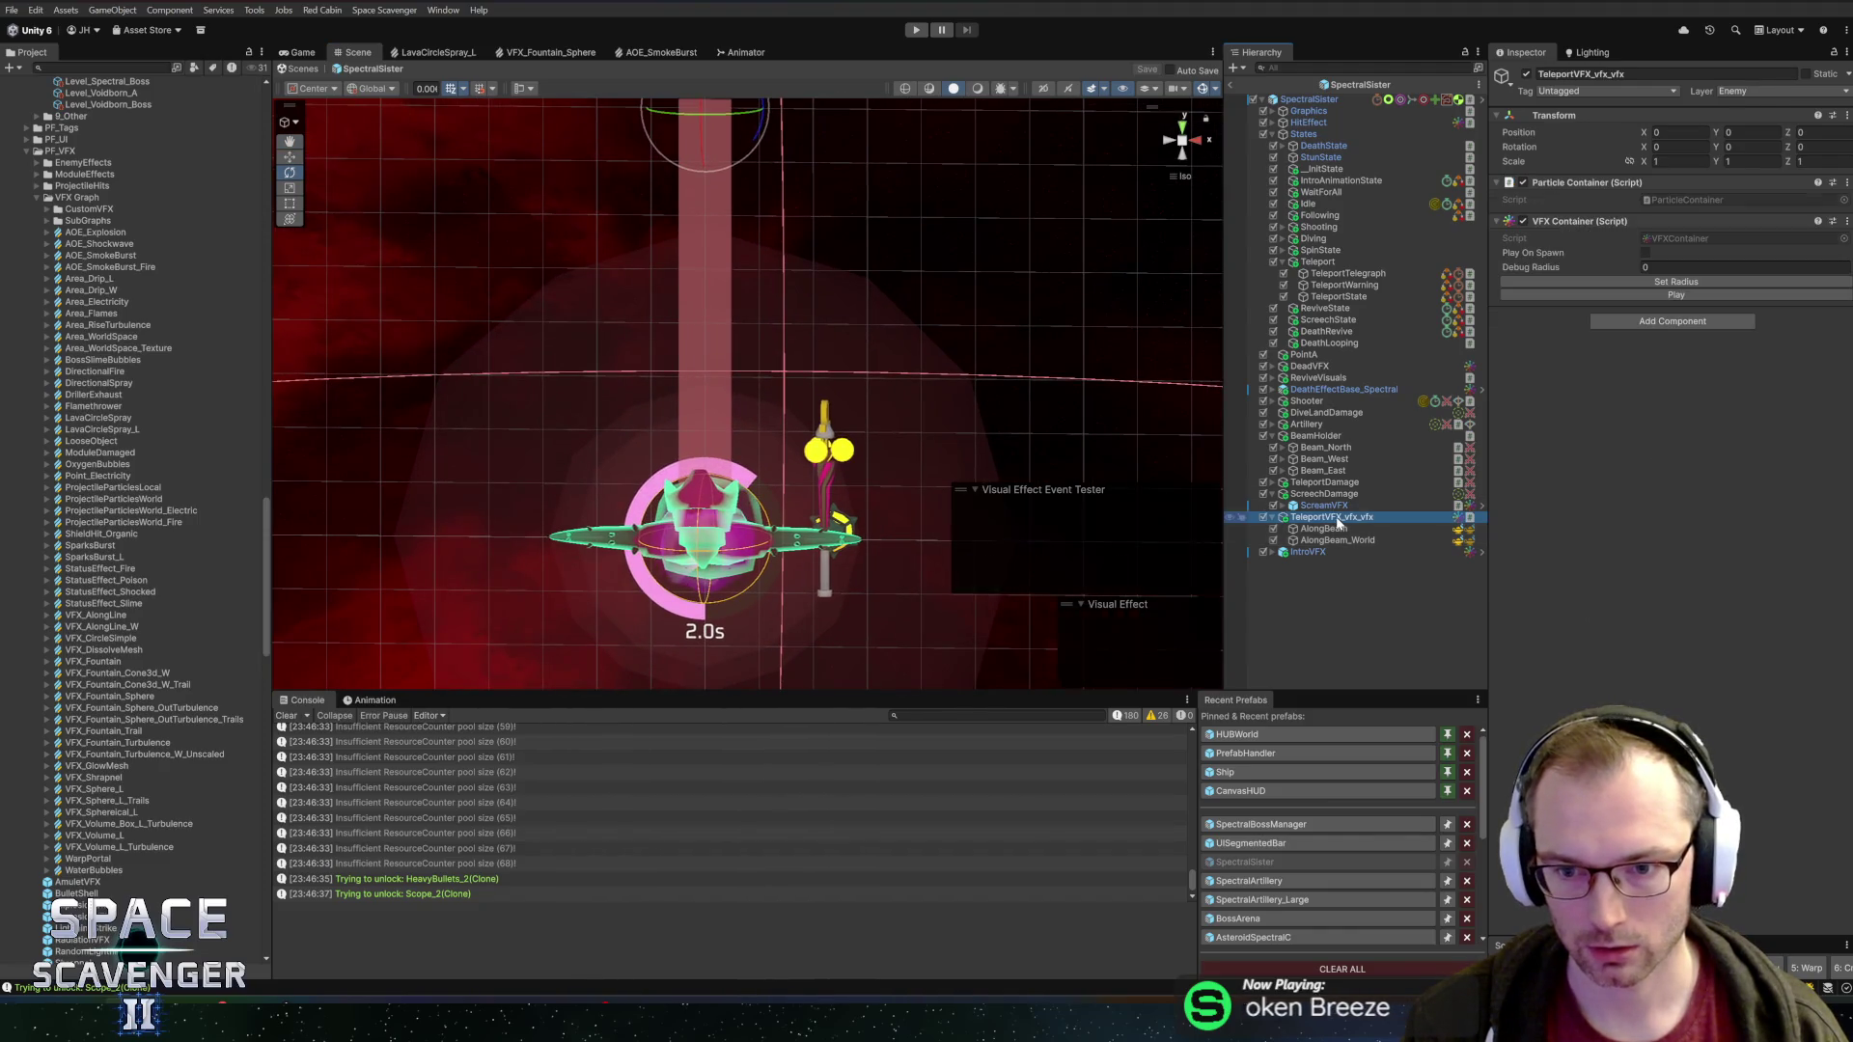
click(1312, 436)
click(1337, 331)
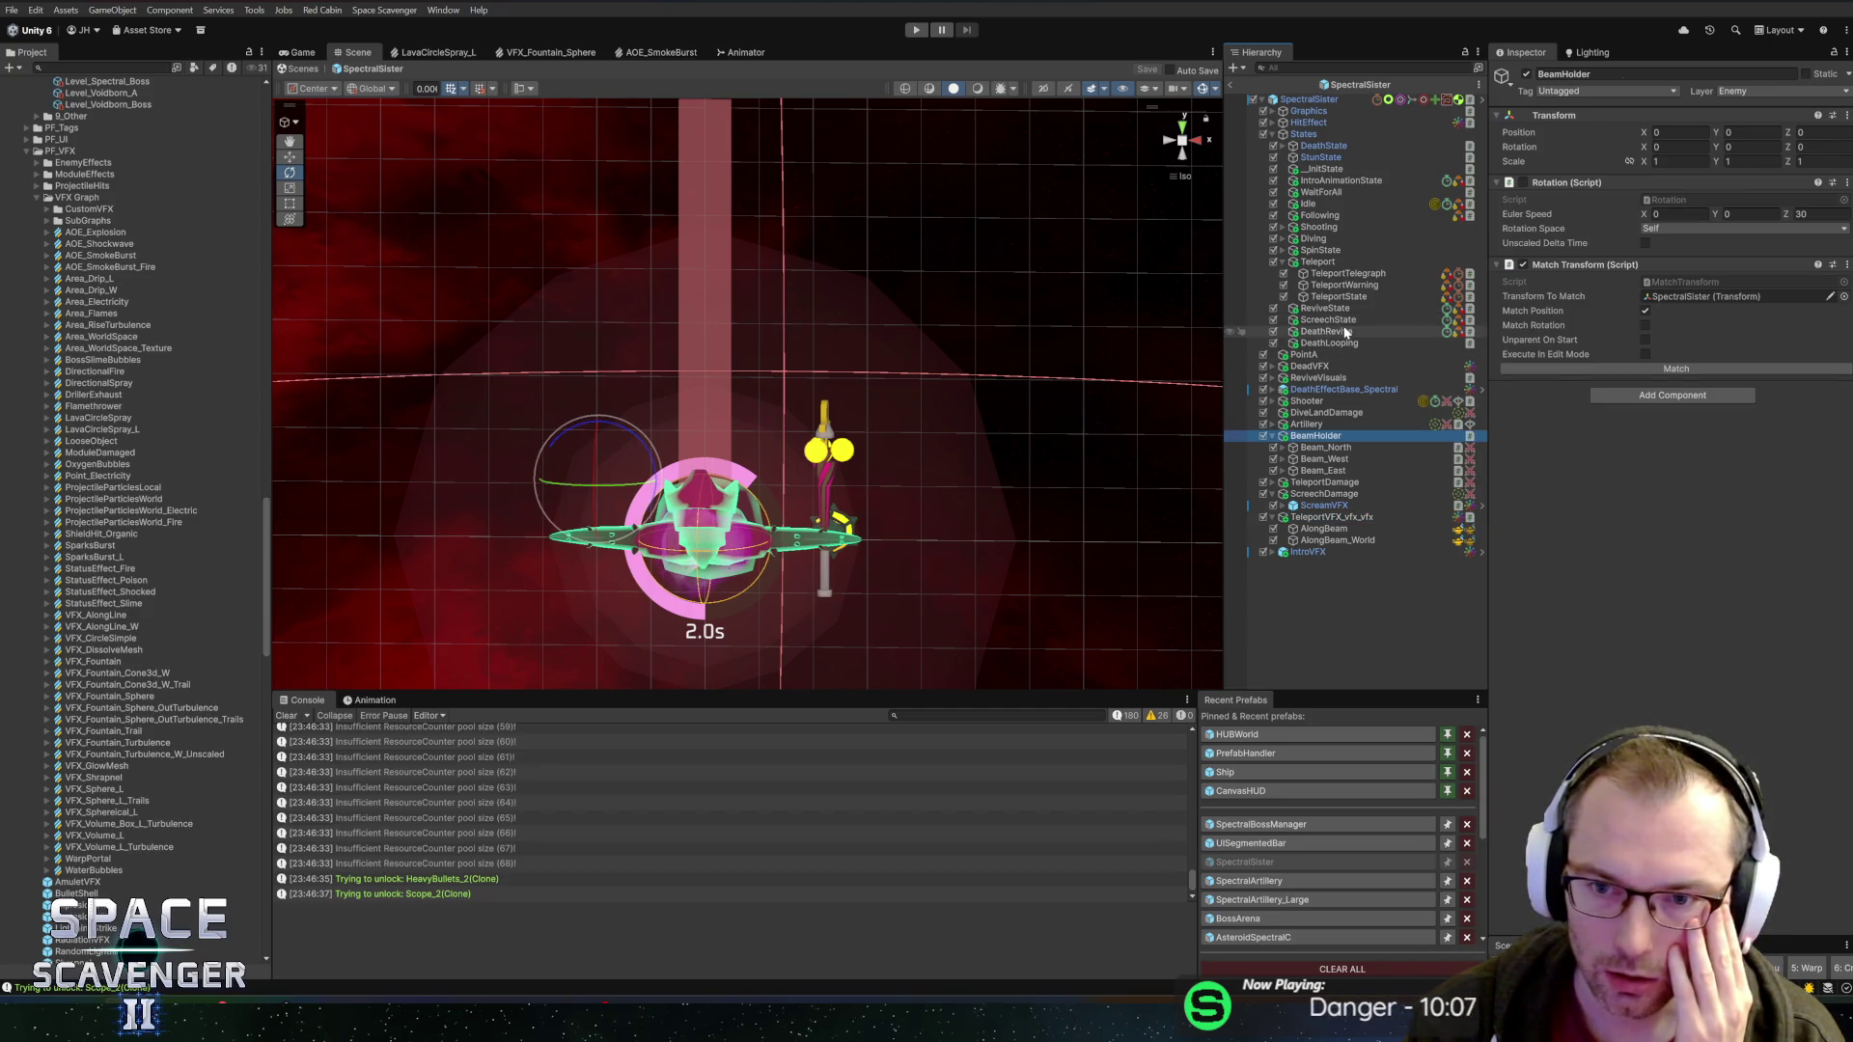
click(1309, 98)
scroll(1614, 500, down, 5)
scroll(1618, 498, down, 10)
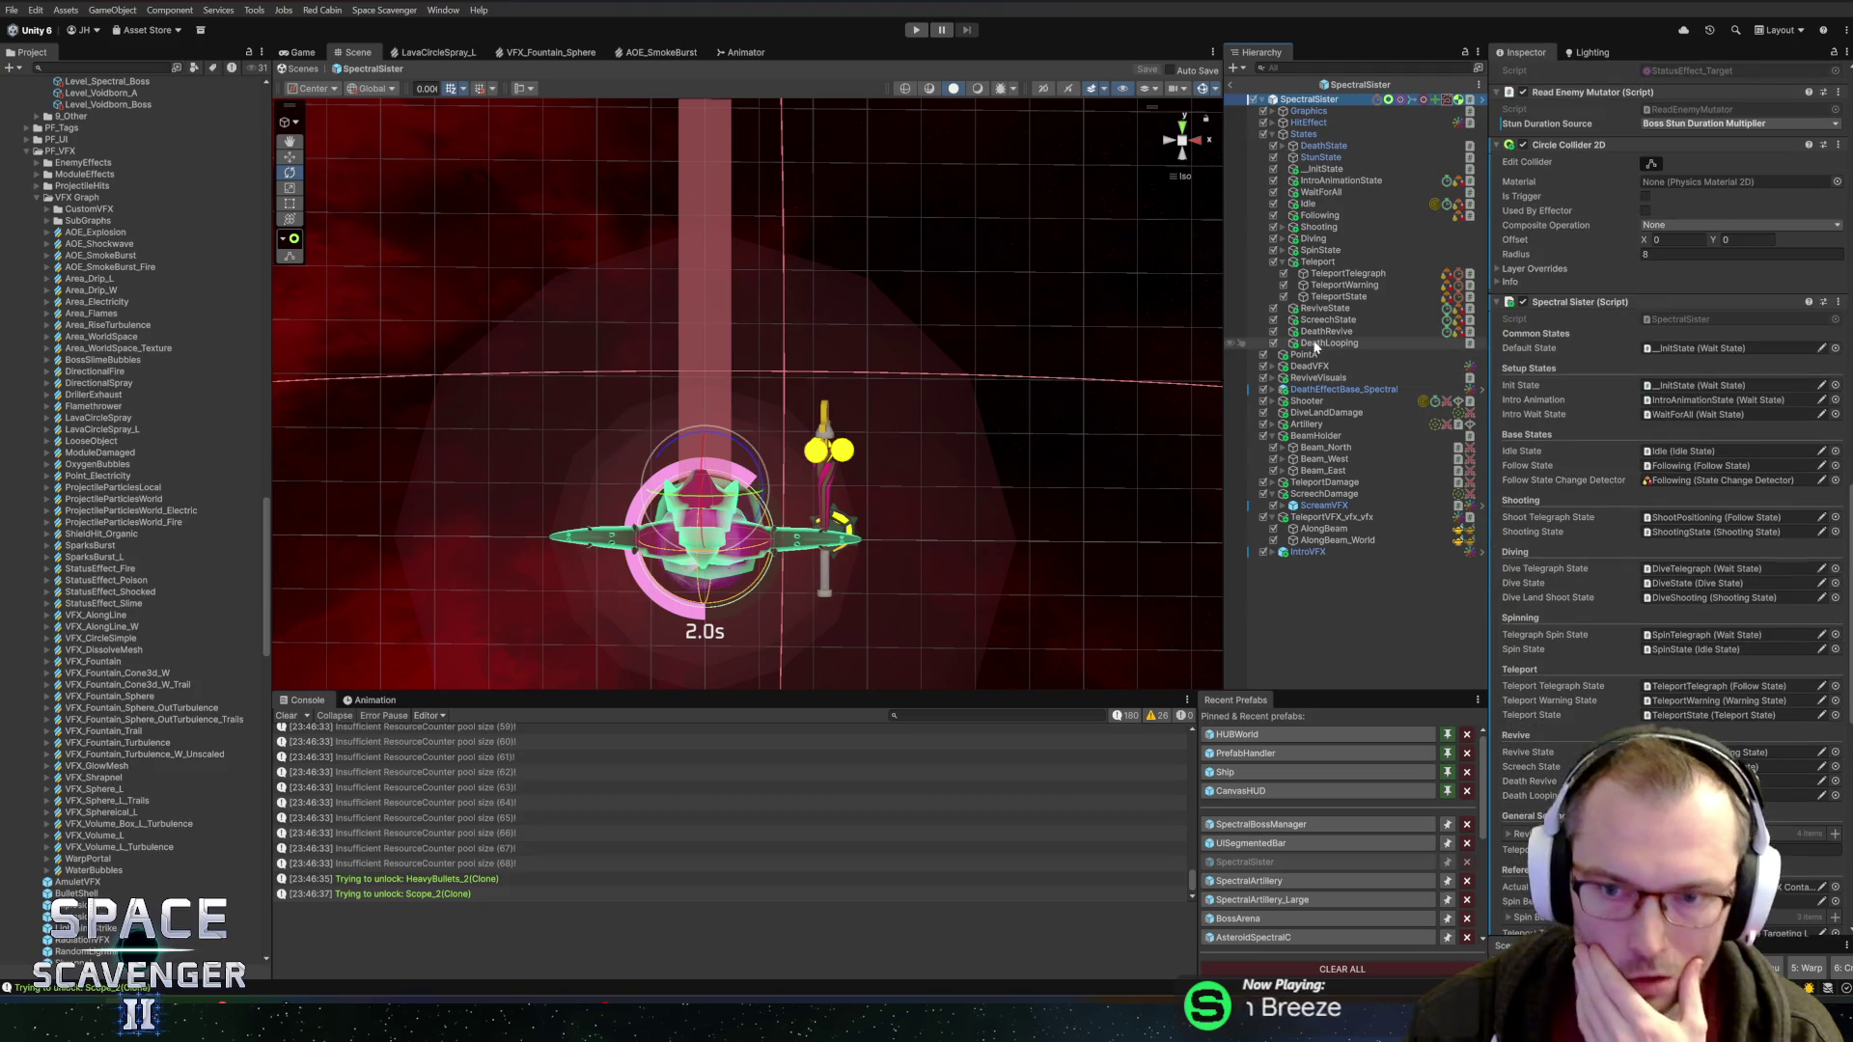
scroll(1584, 629, down, 5)
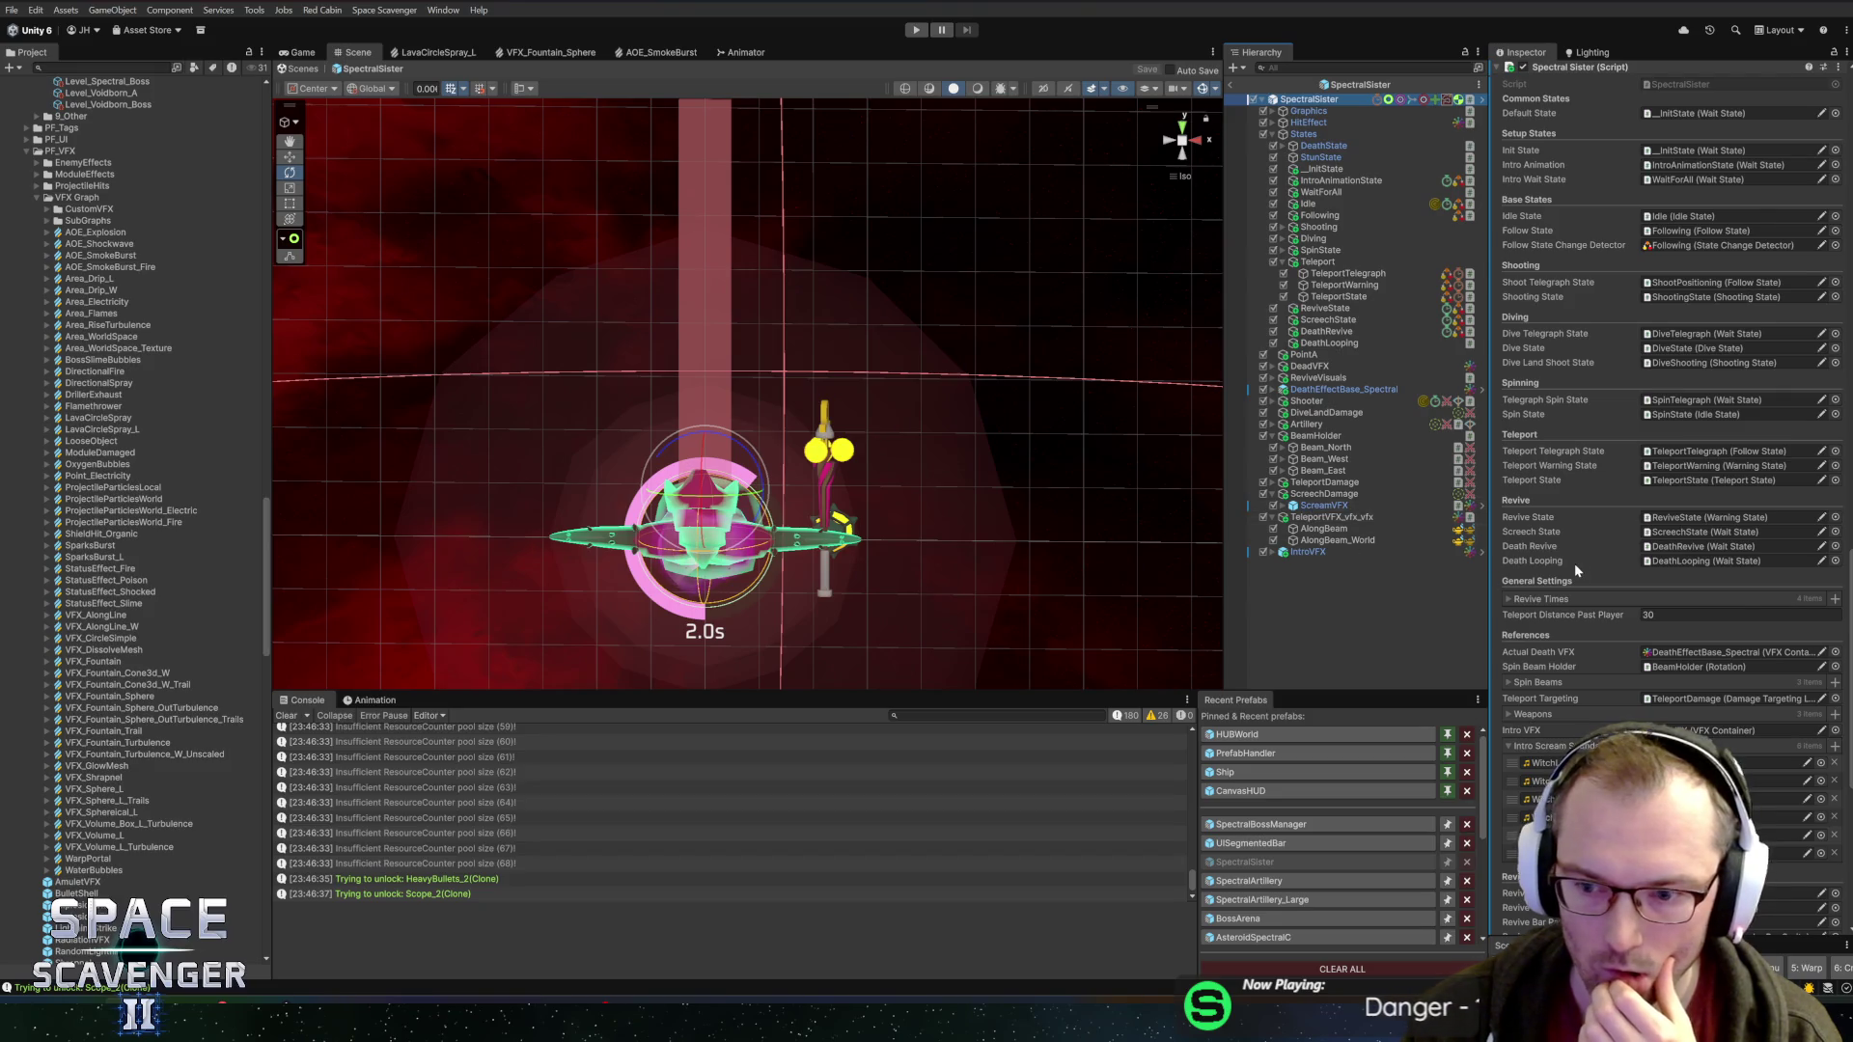
scroll(1573, 564, down, 4)
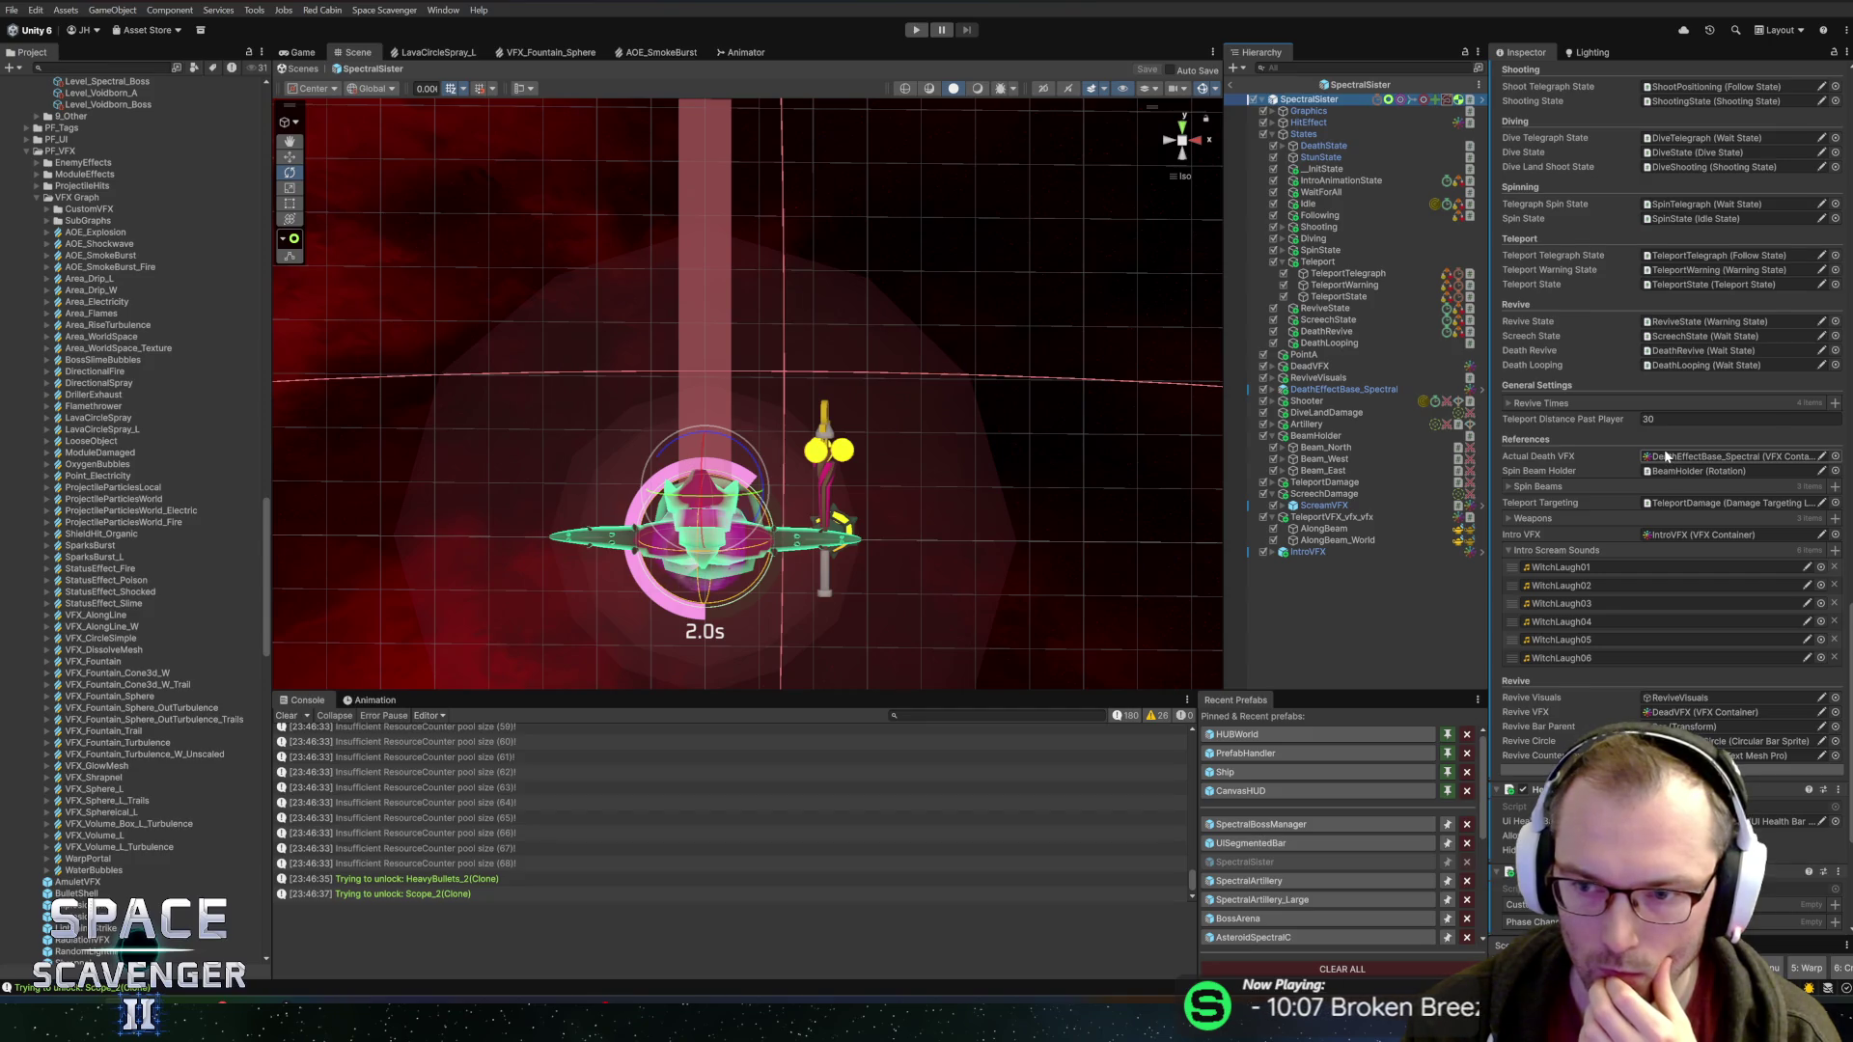
scroll(1664, 453, up, 4)
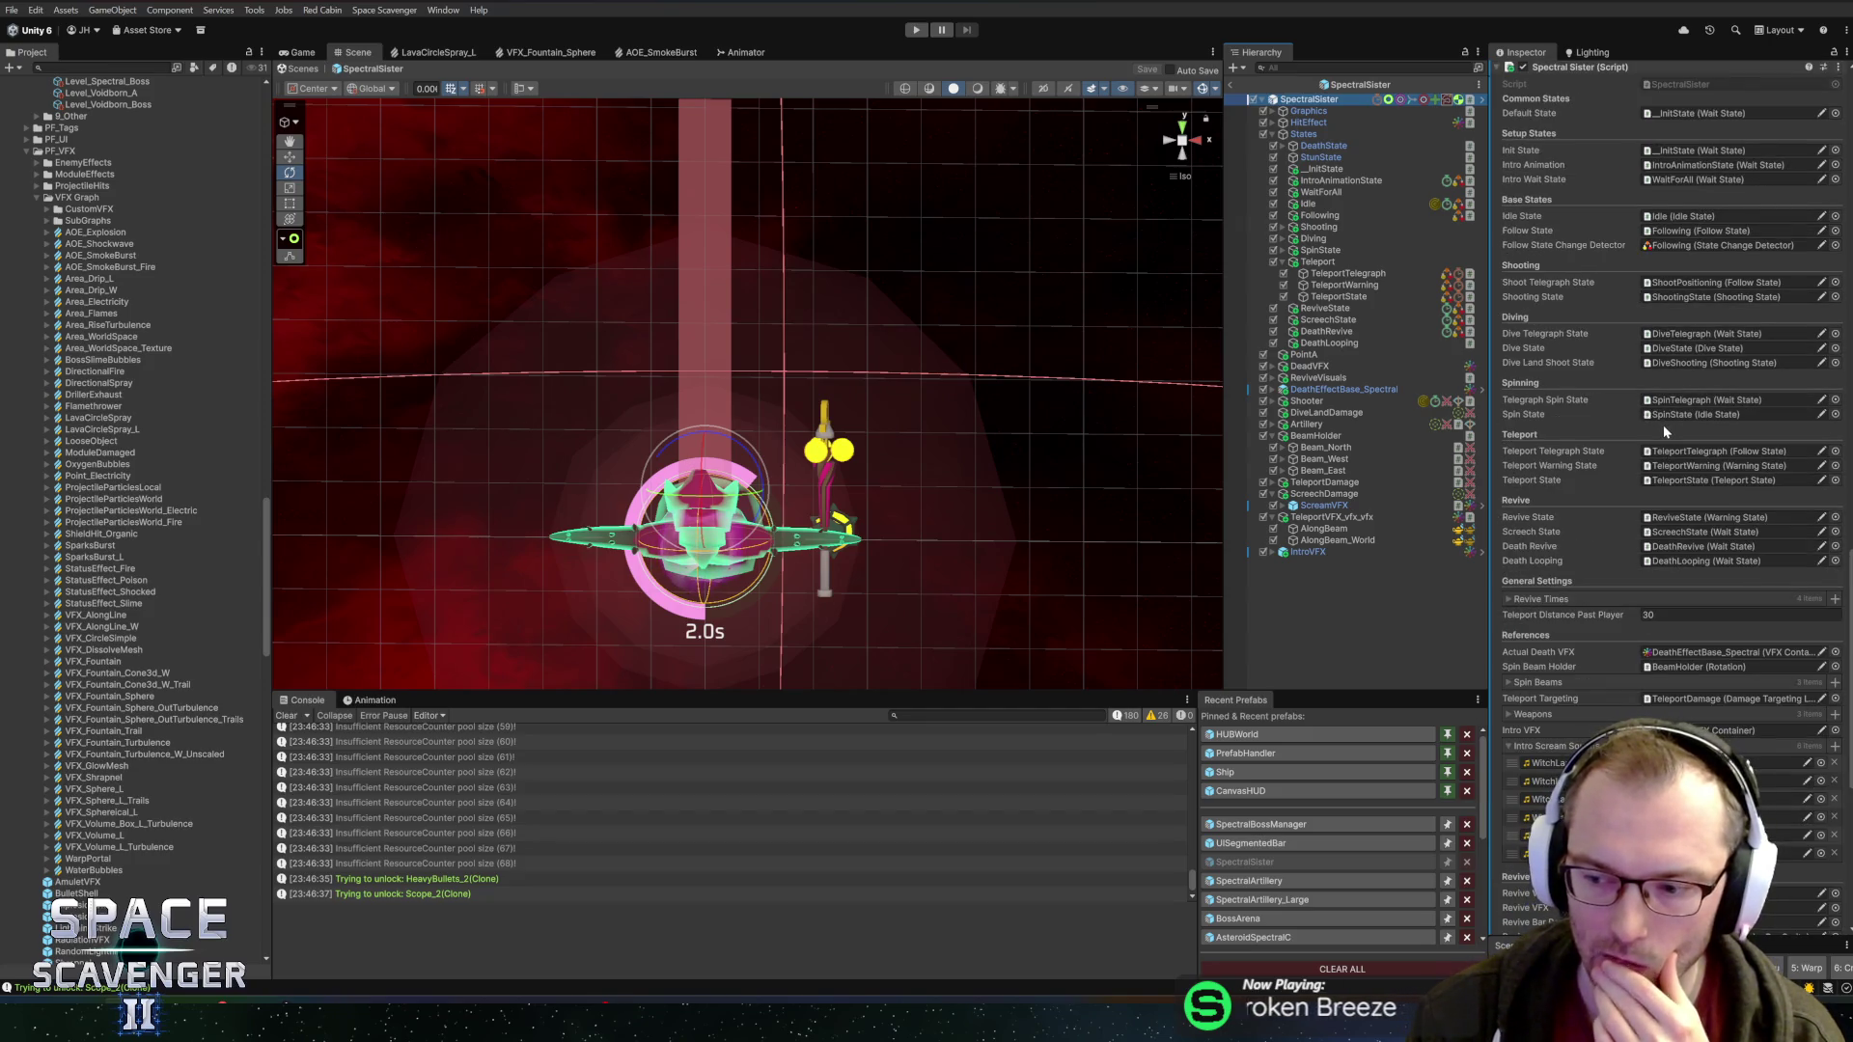
scroll(1654, 433, up, 4)
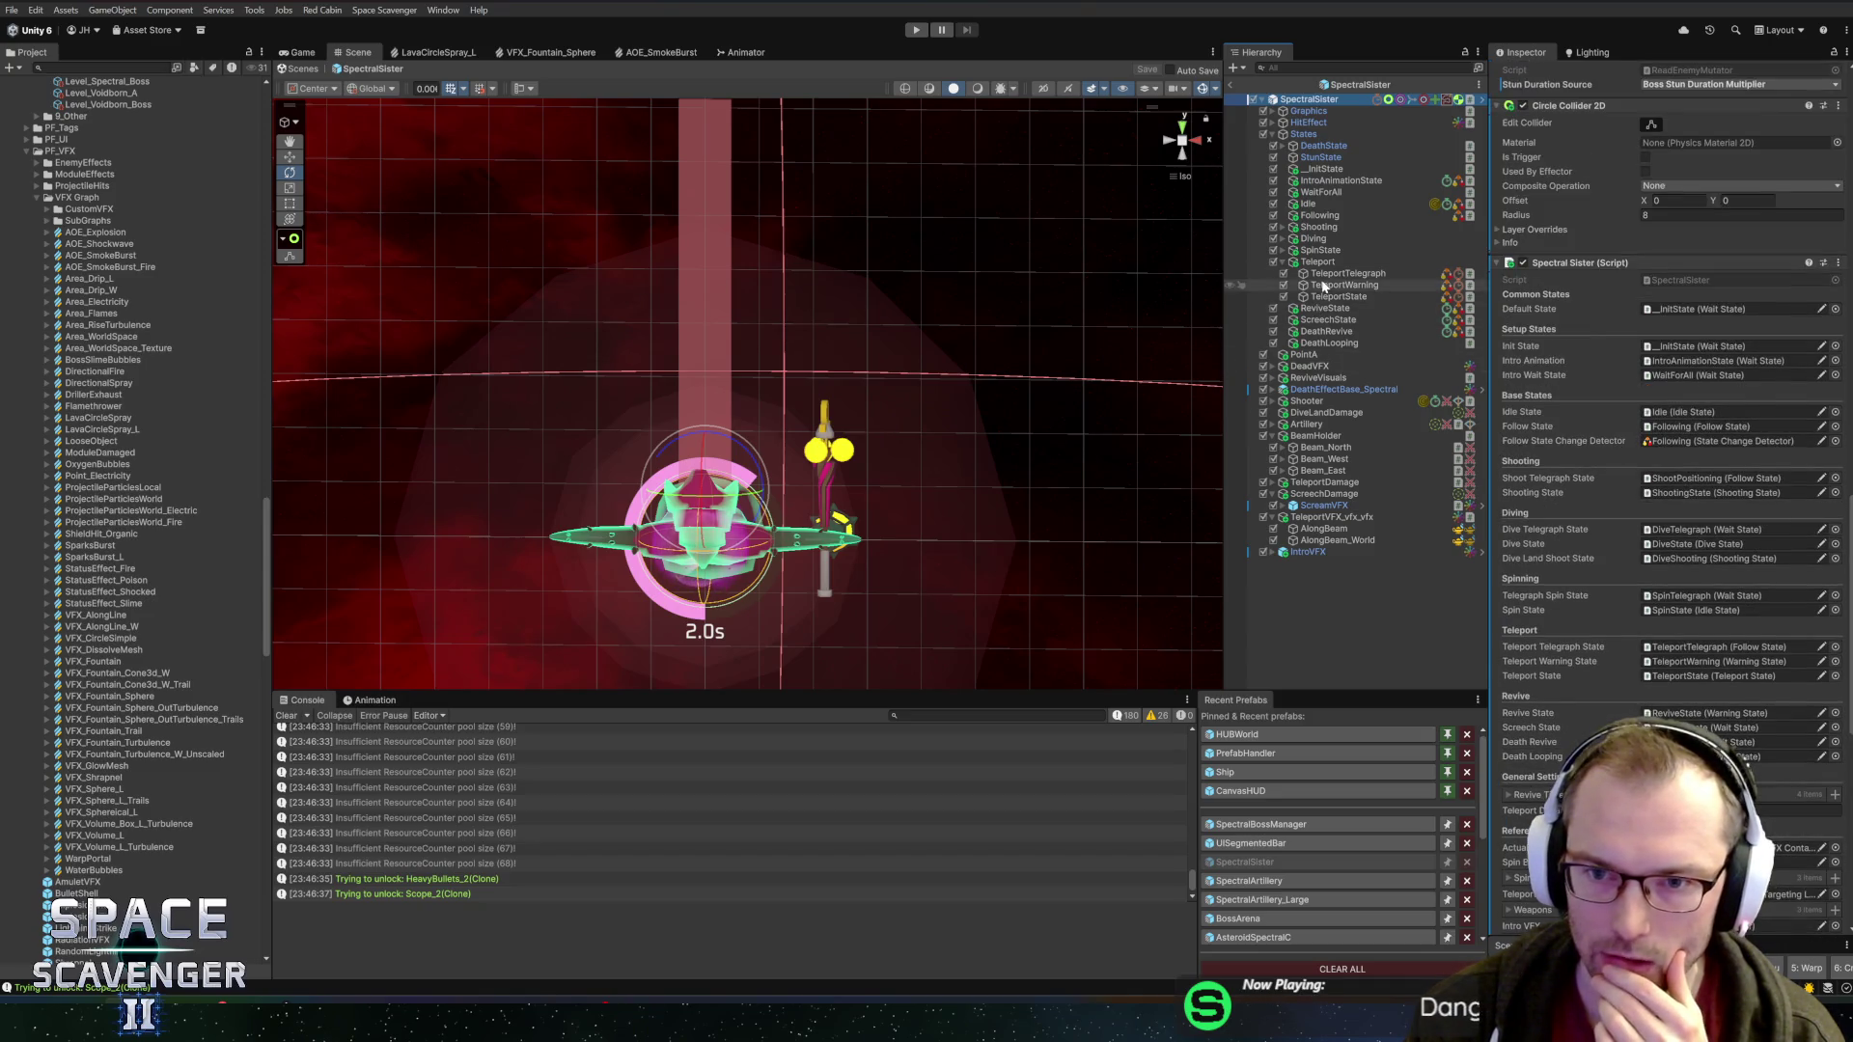
click(1324, 294)
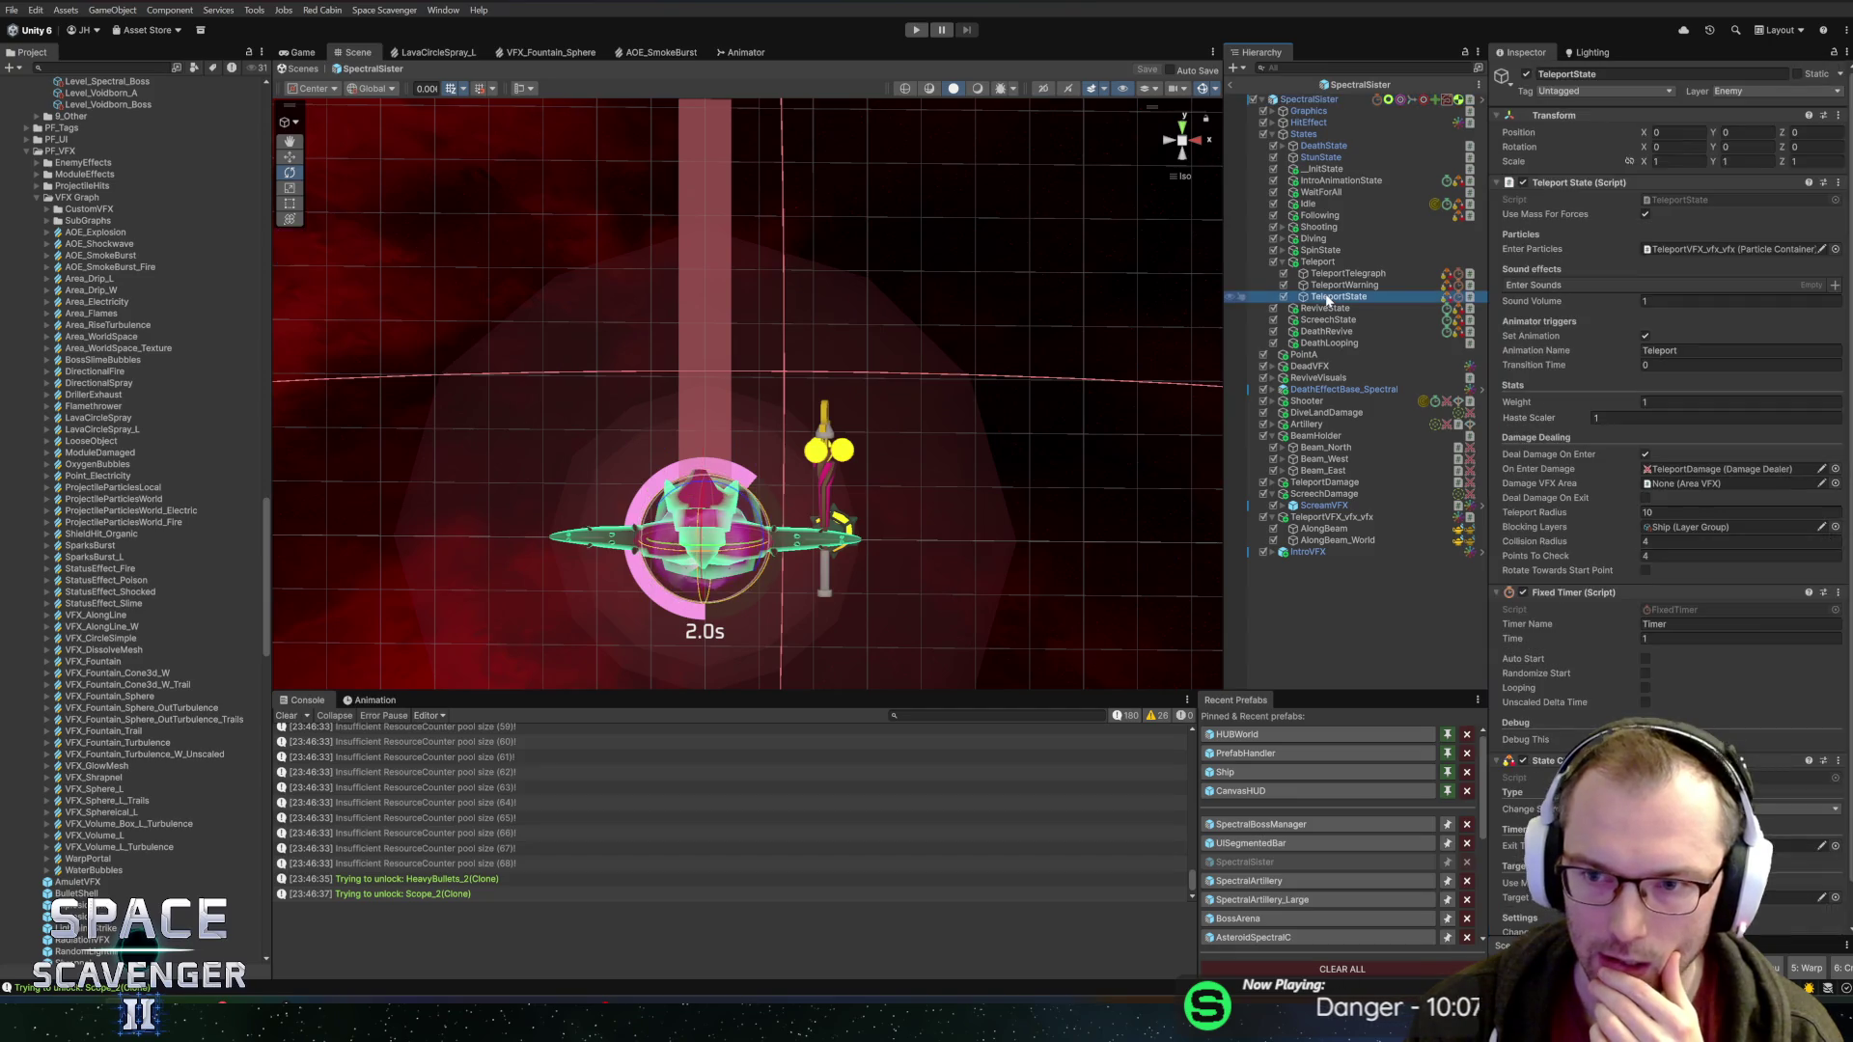
Ping TeleportState's Enter Particles object, widen the panels, frame the boss, and edit TeleportState.cs
click(1655, 248)
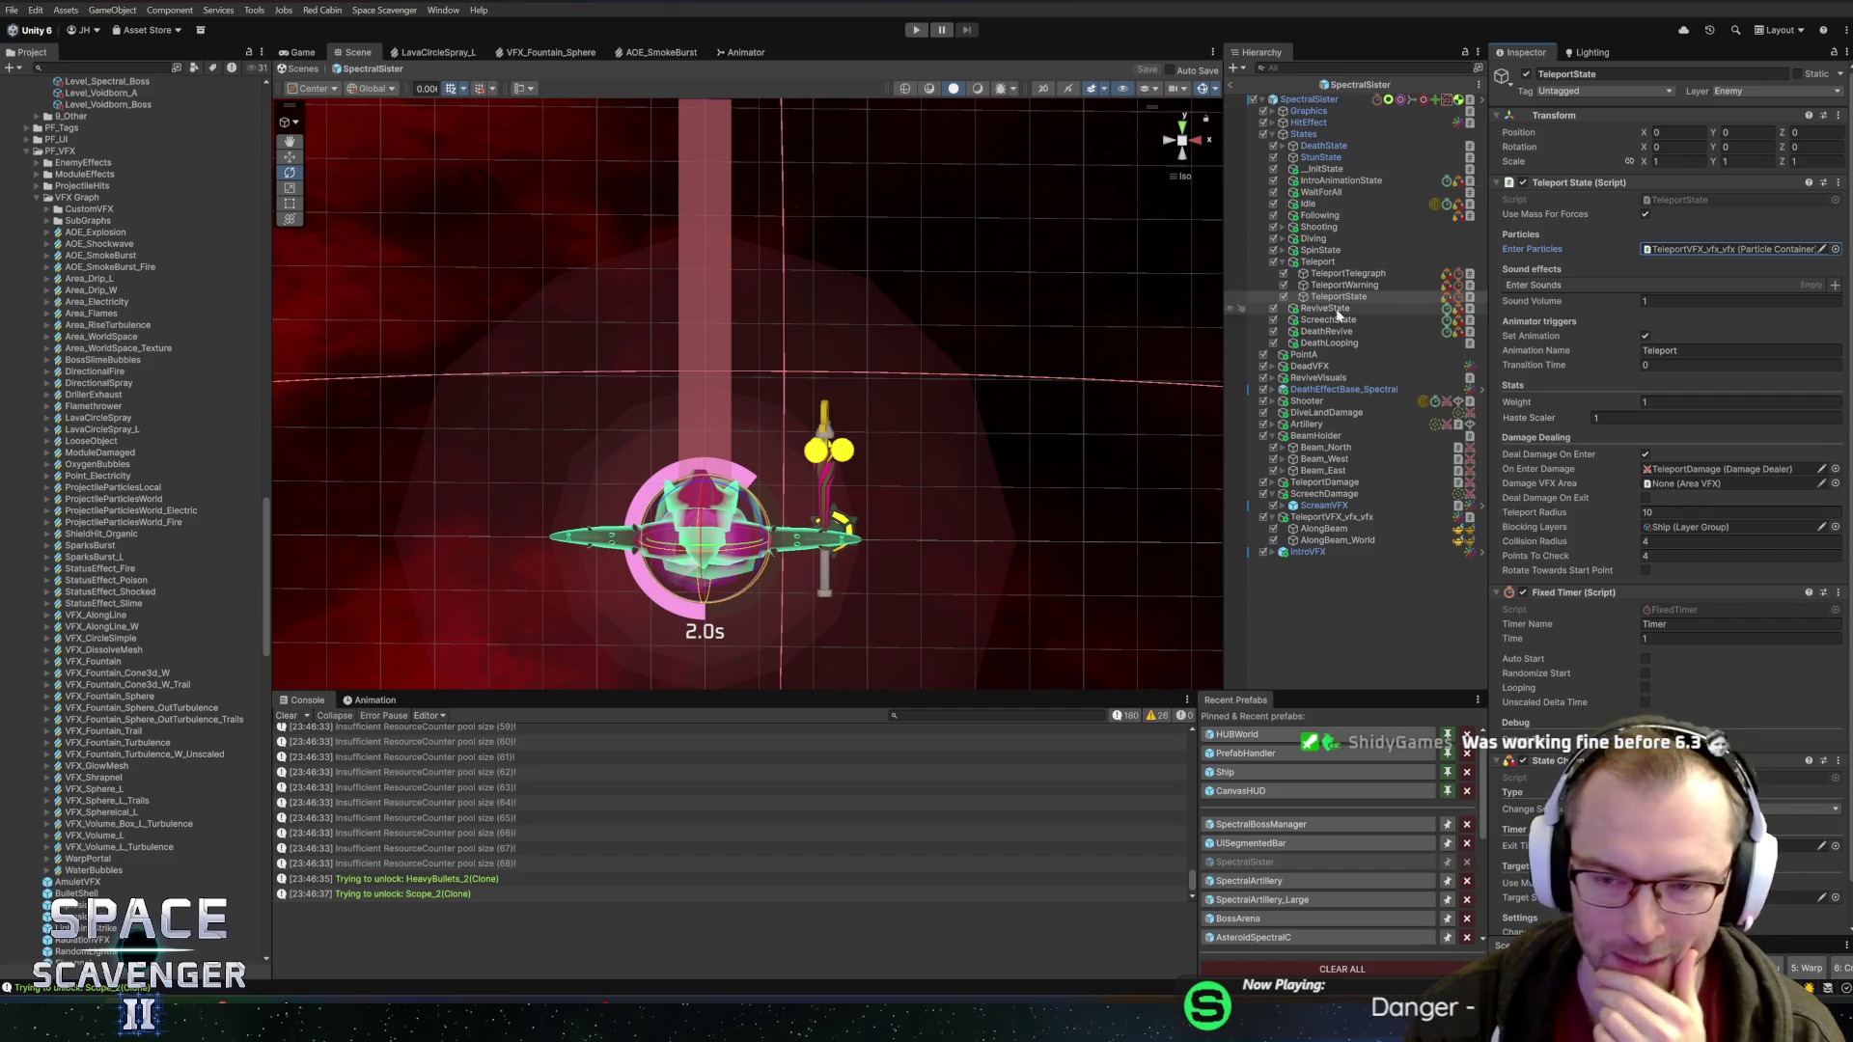
drag(1221, 413, 1207, 415)
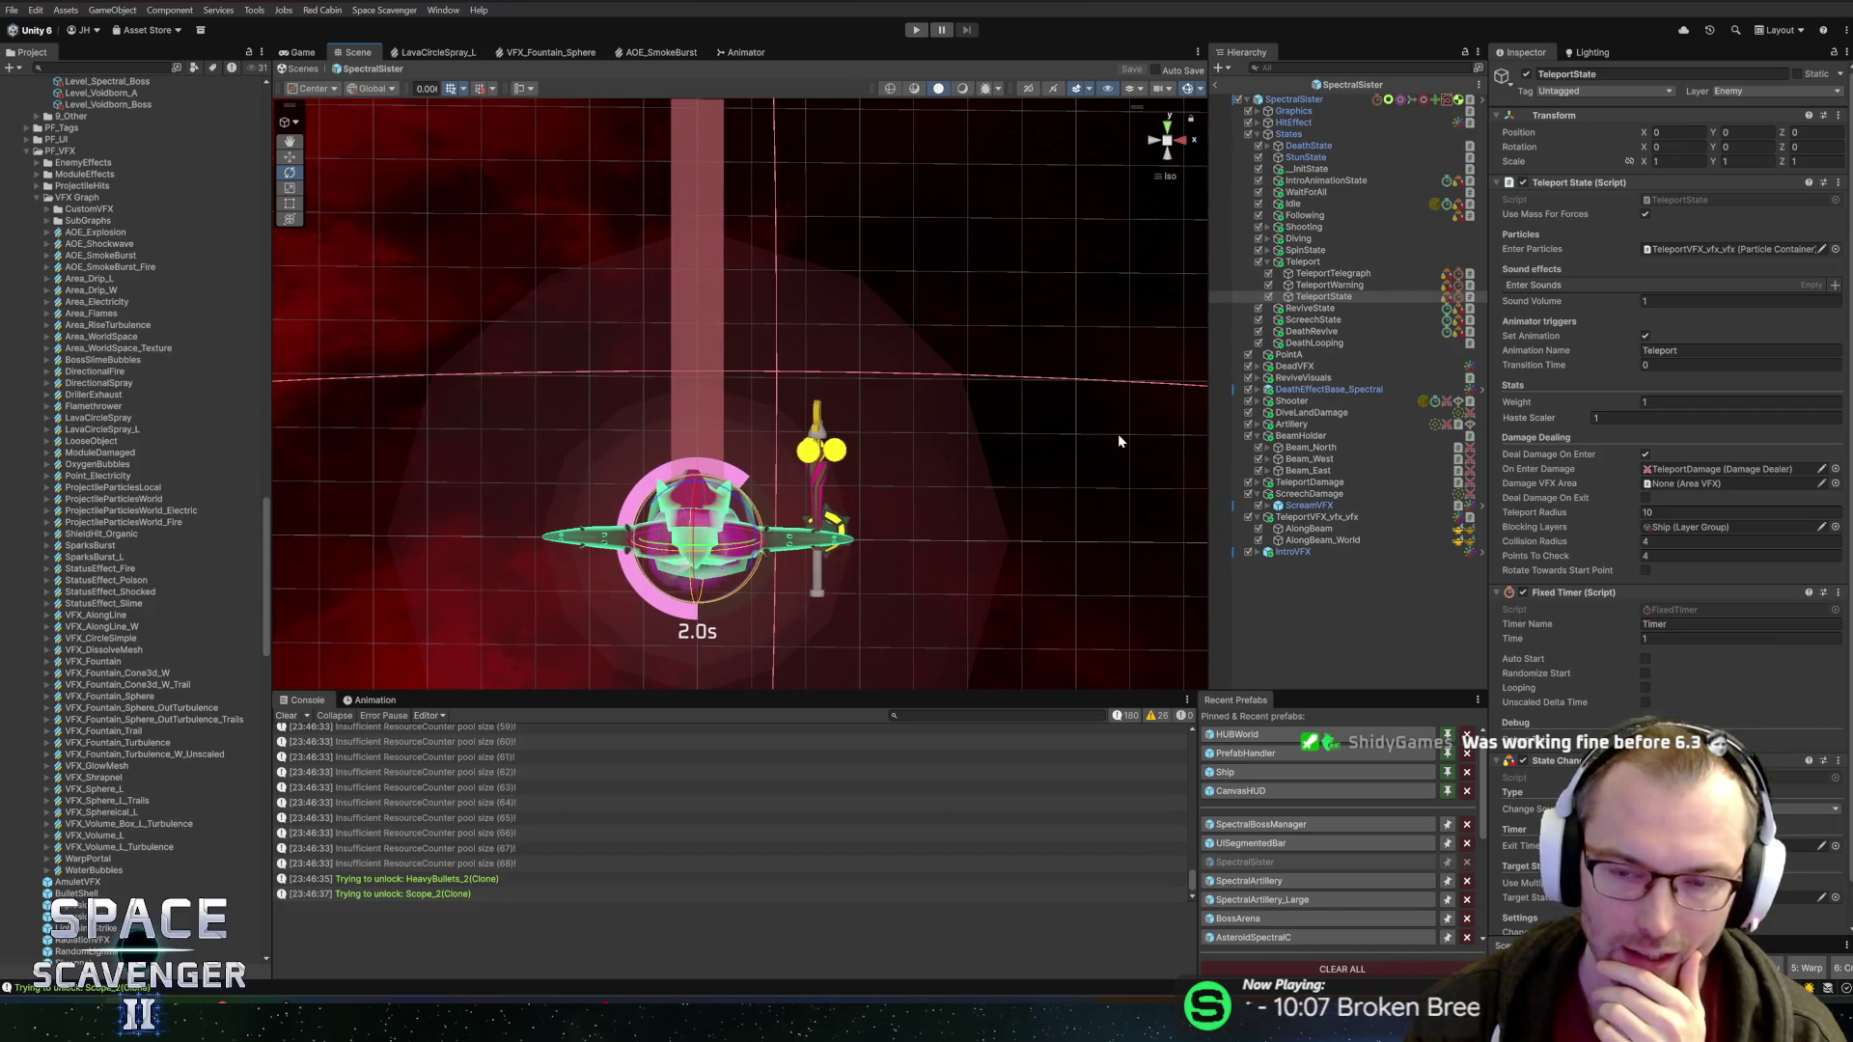
drag(958, 690, 958, 664)
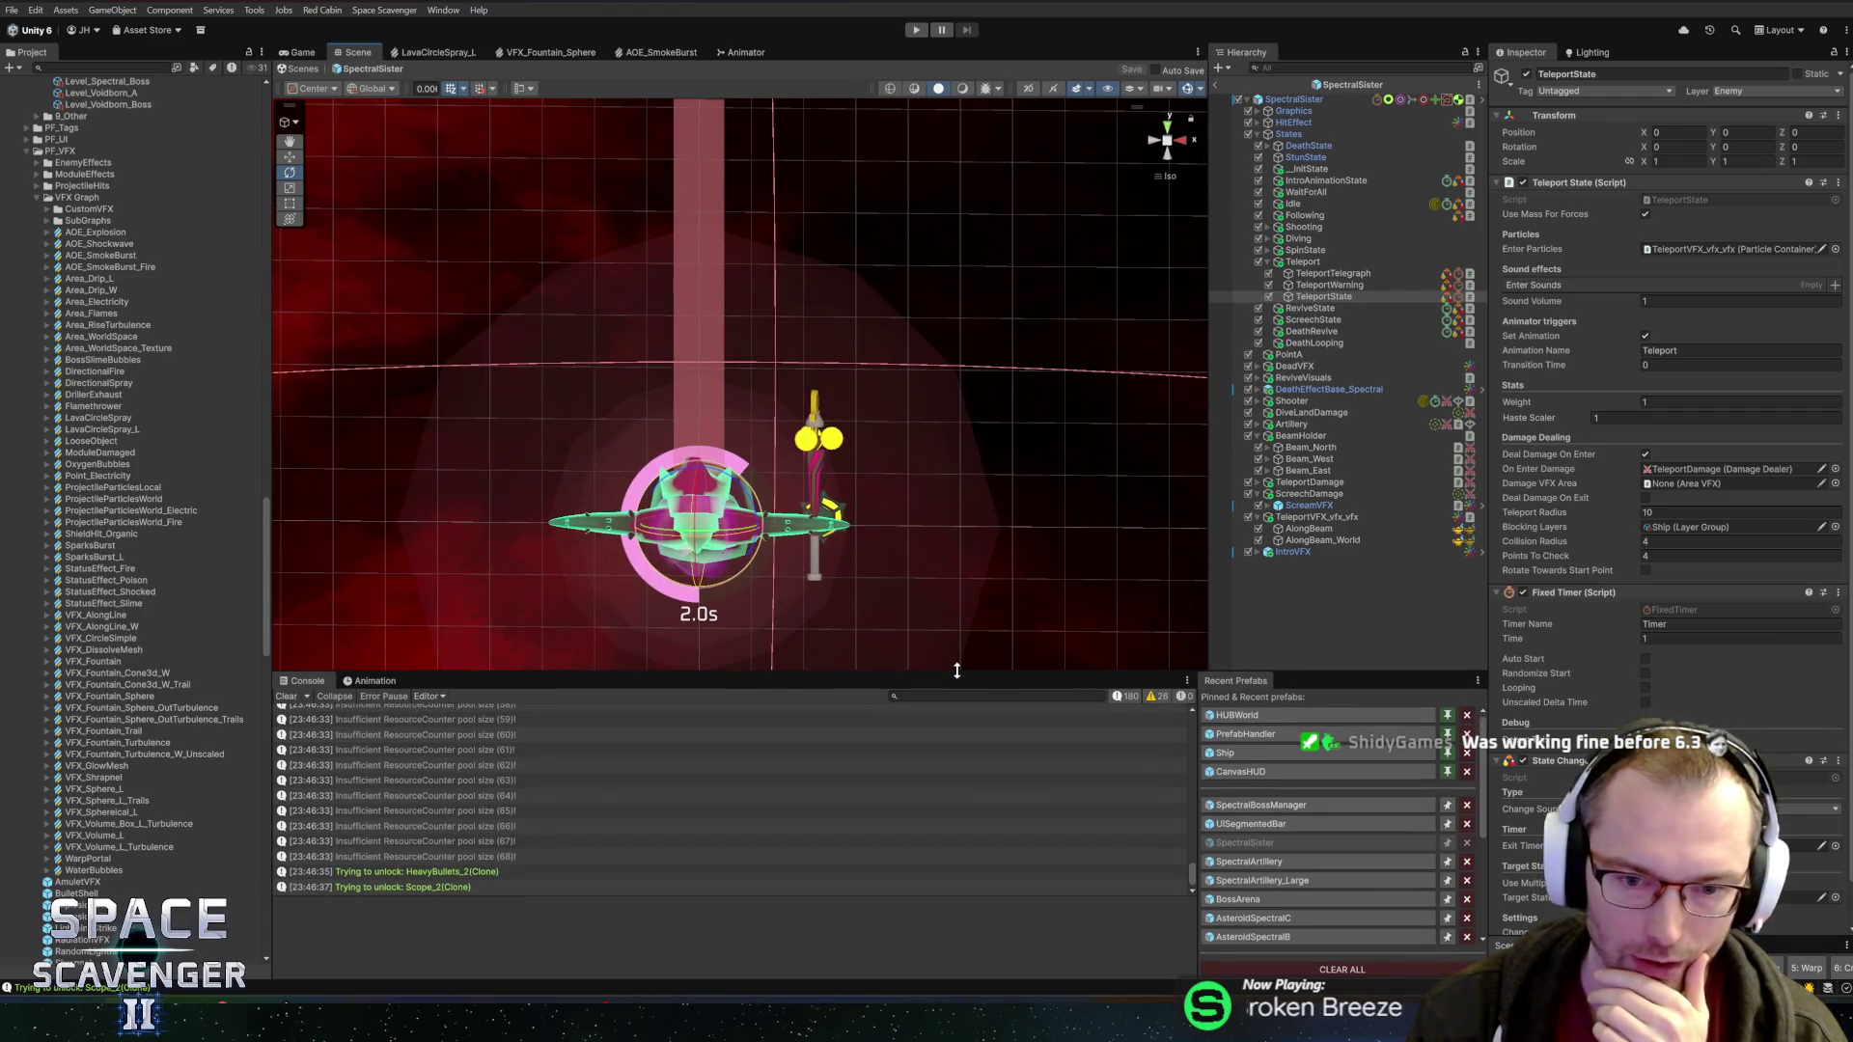
key(f)
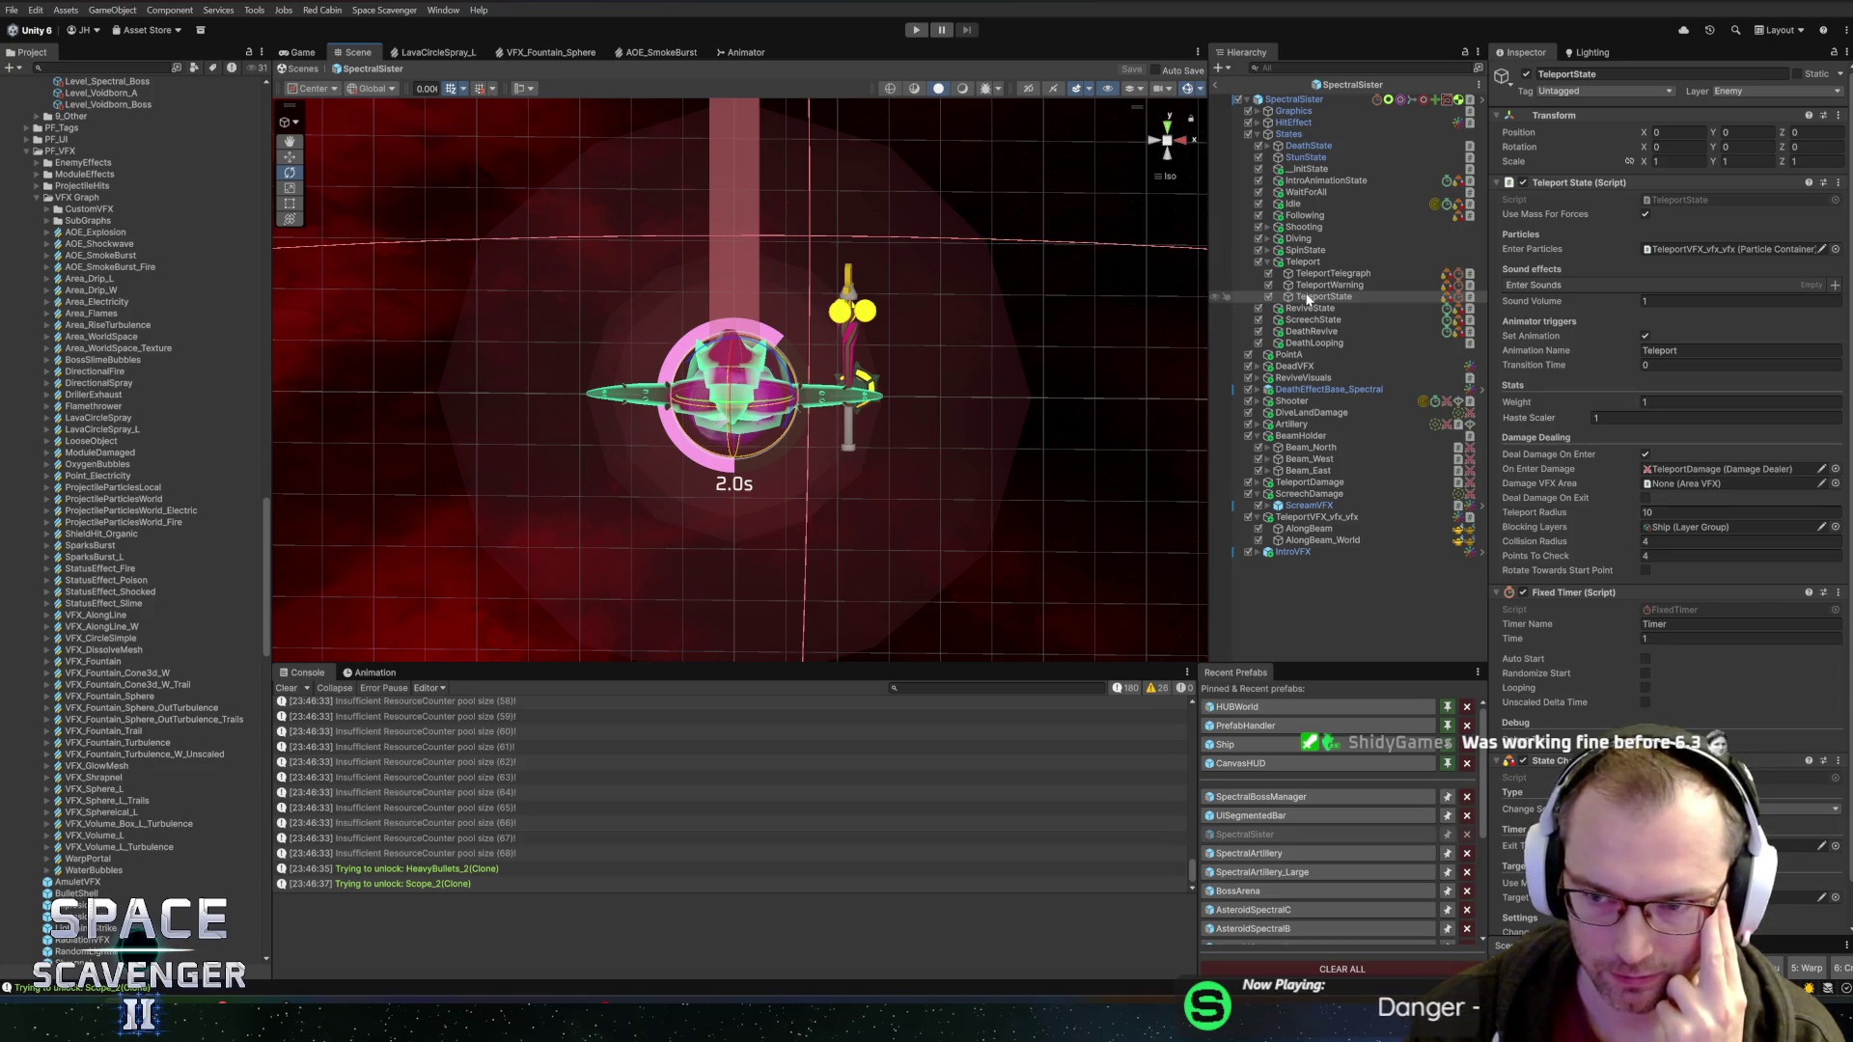
right_click(1585, 185)
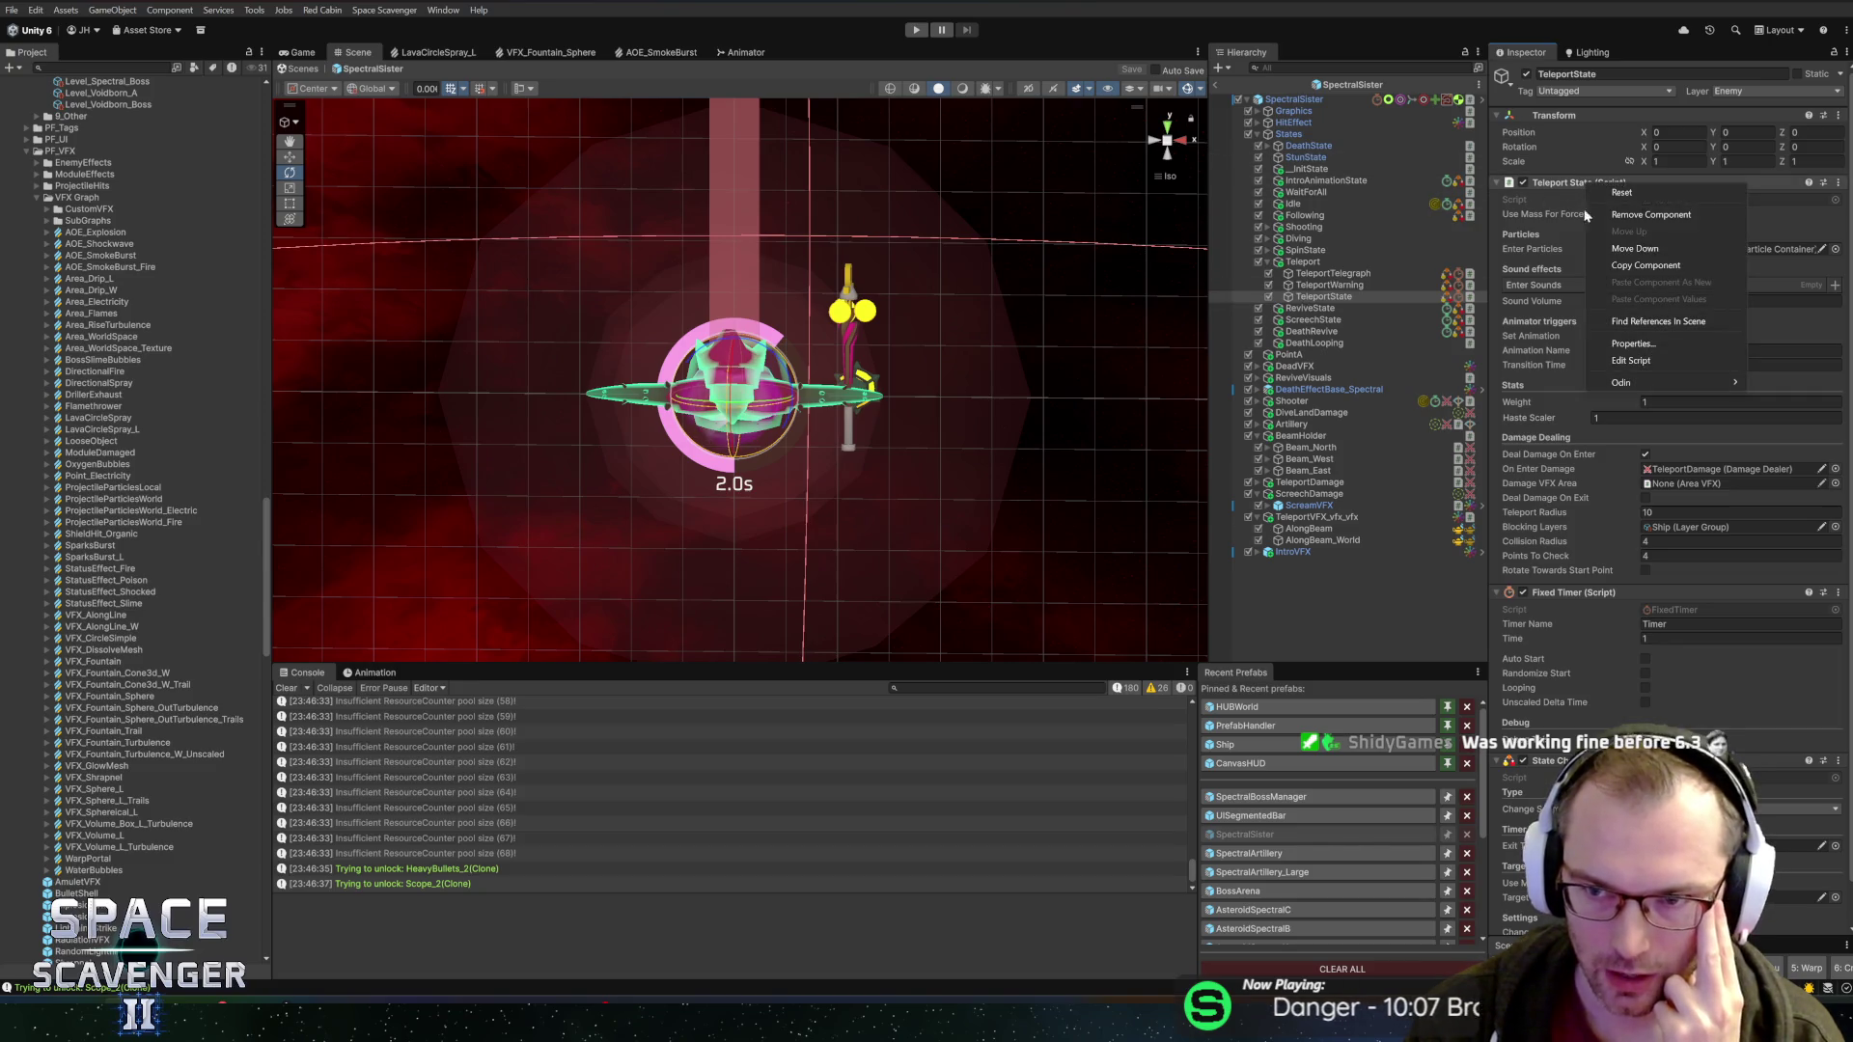
click(1604, 363)
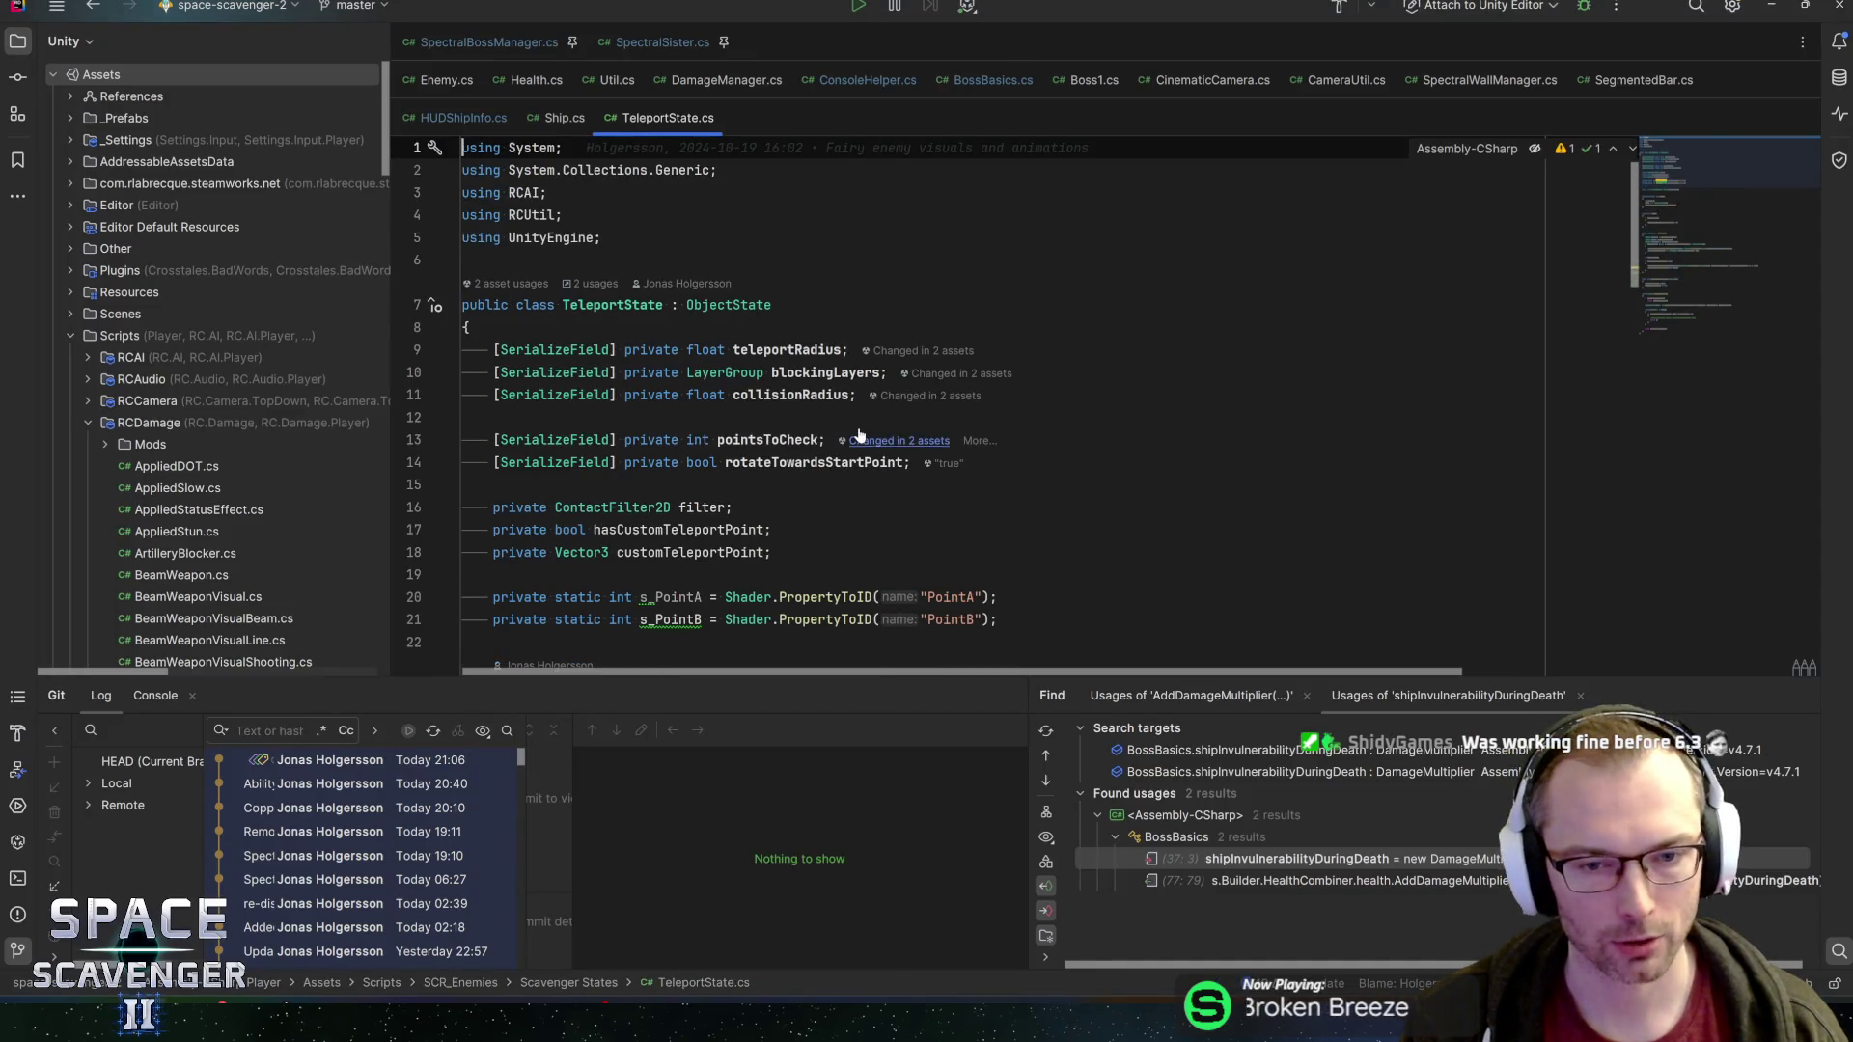
Dismiss the pointsToCheck usages and search TeleportState.cs for 'enterpart' matches in Start
click(860, 435)
key(Escape)
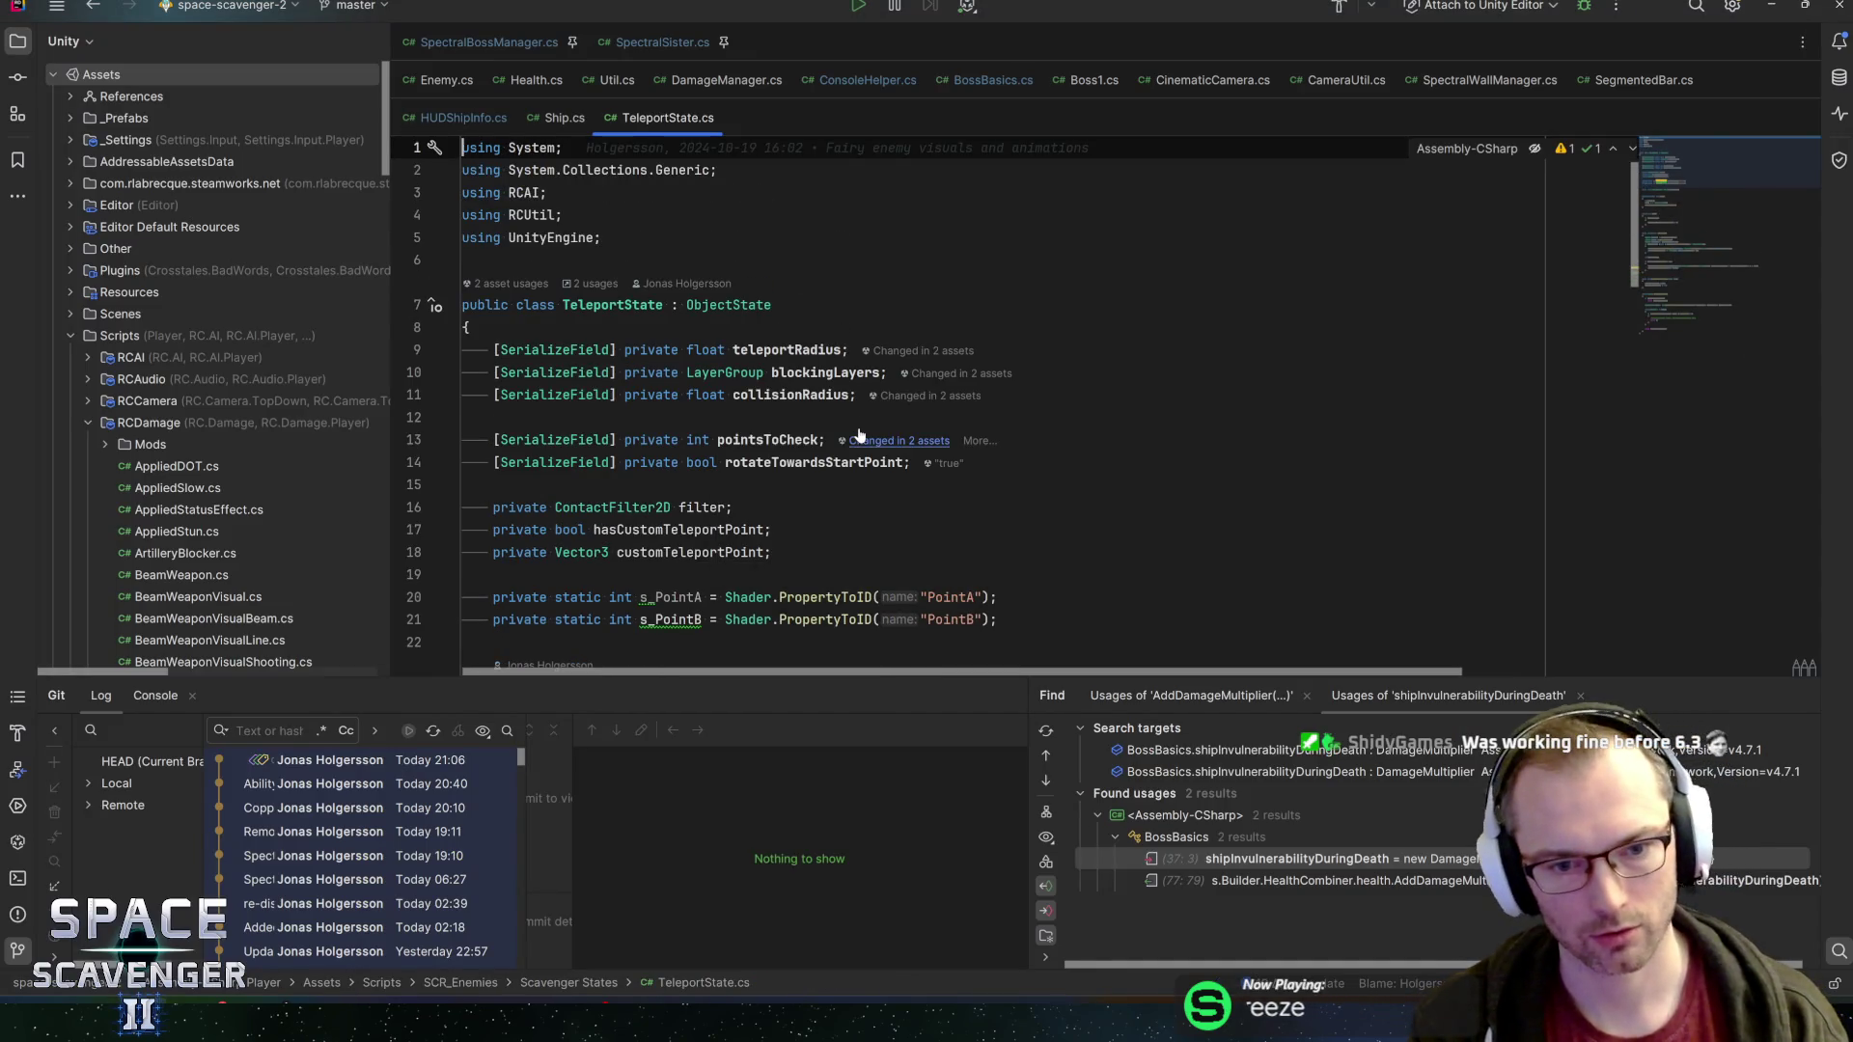
key(ctrl+f)
text(enterpart)
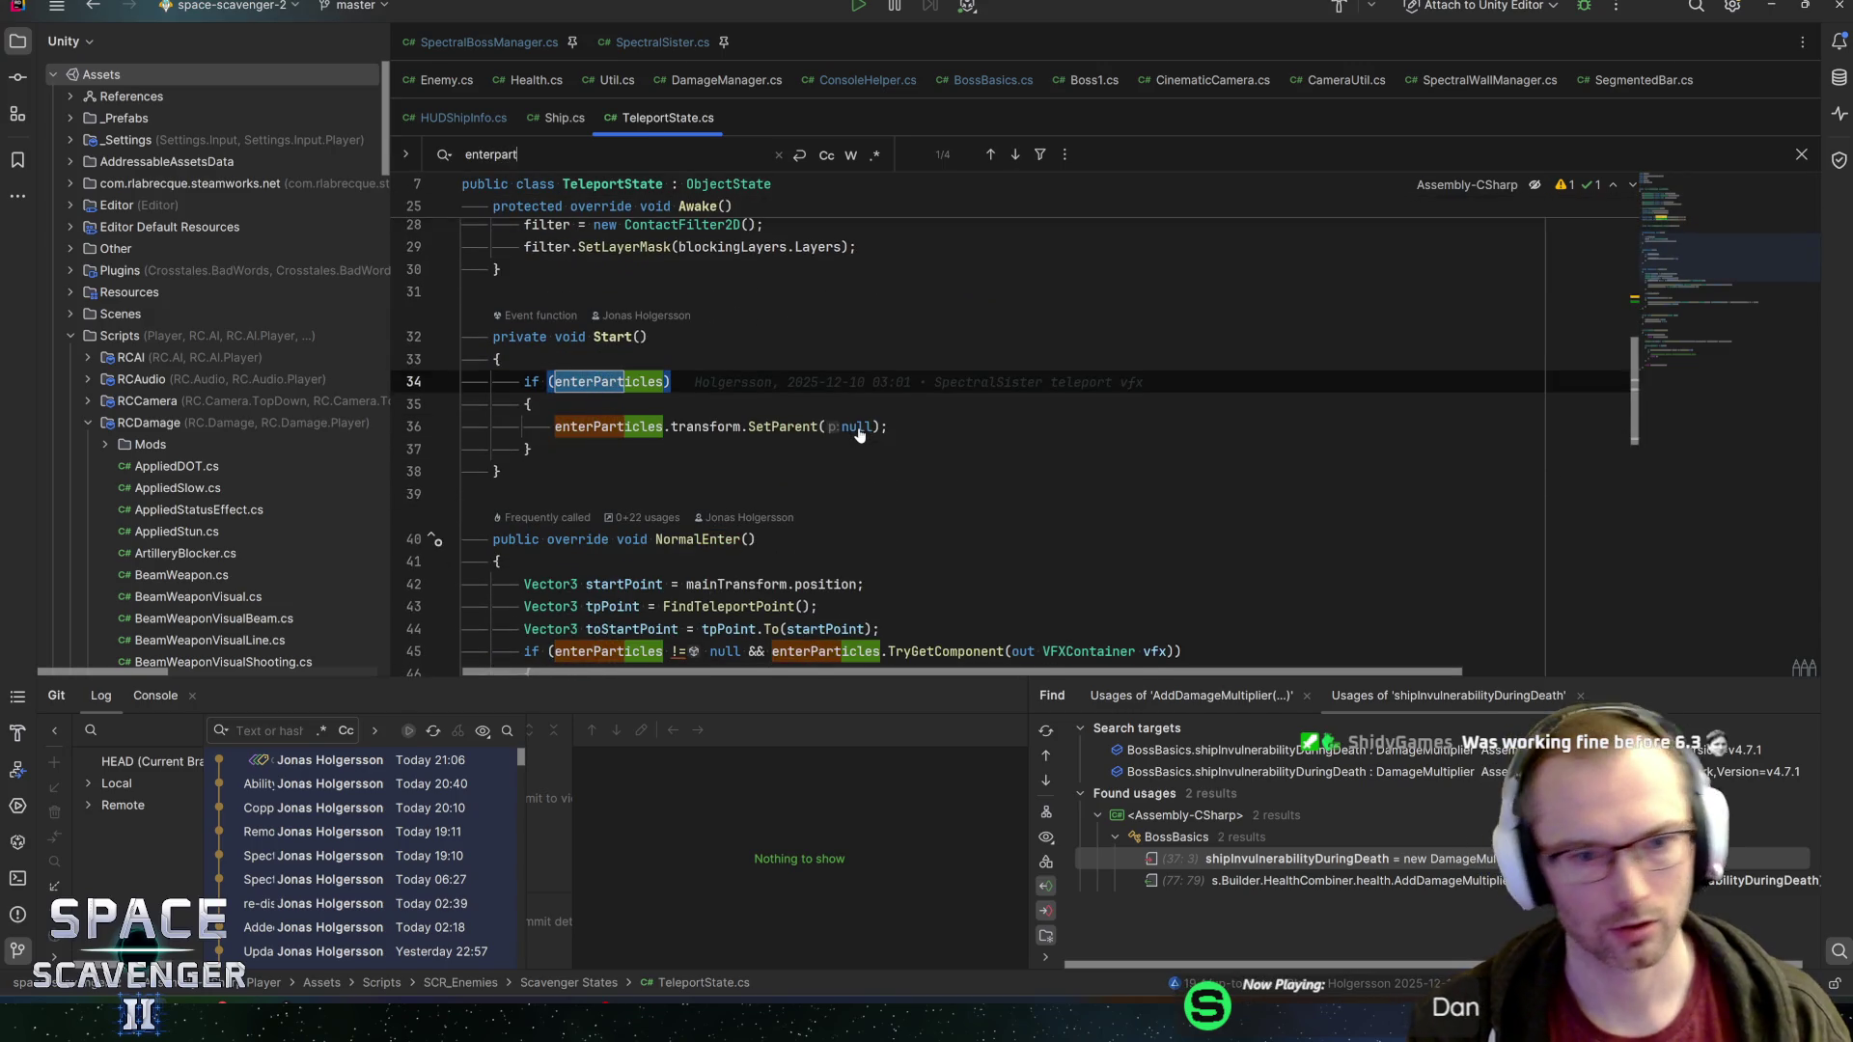
click(595, 337)
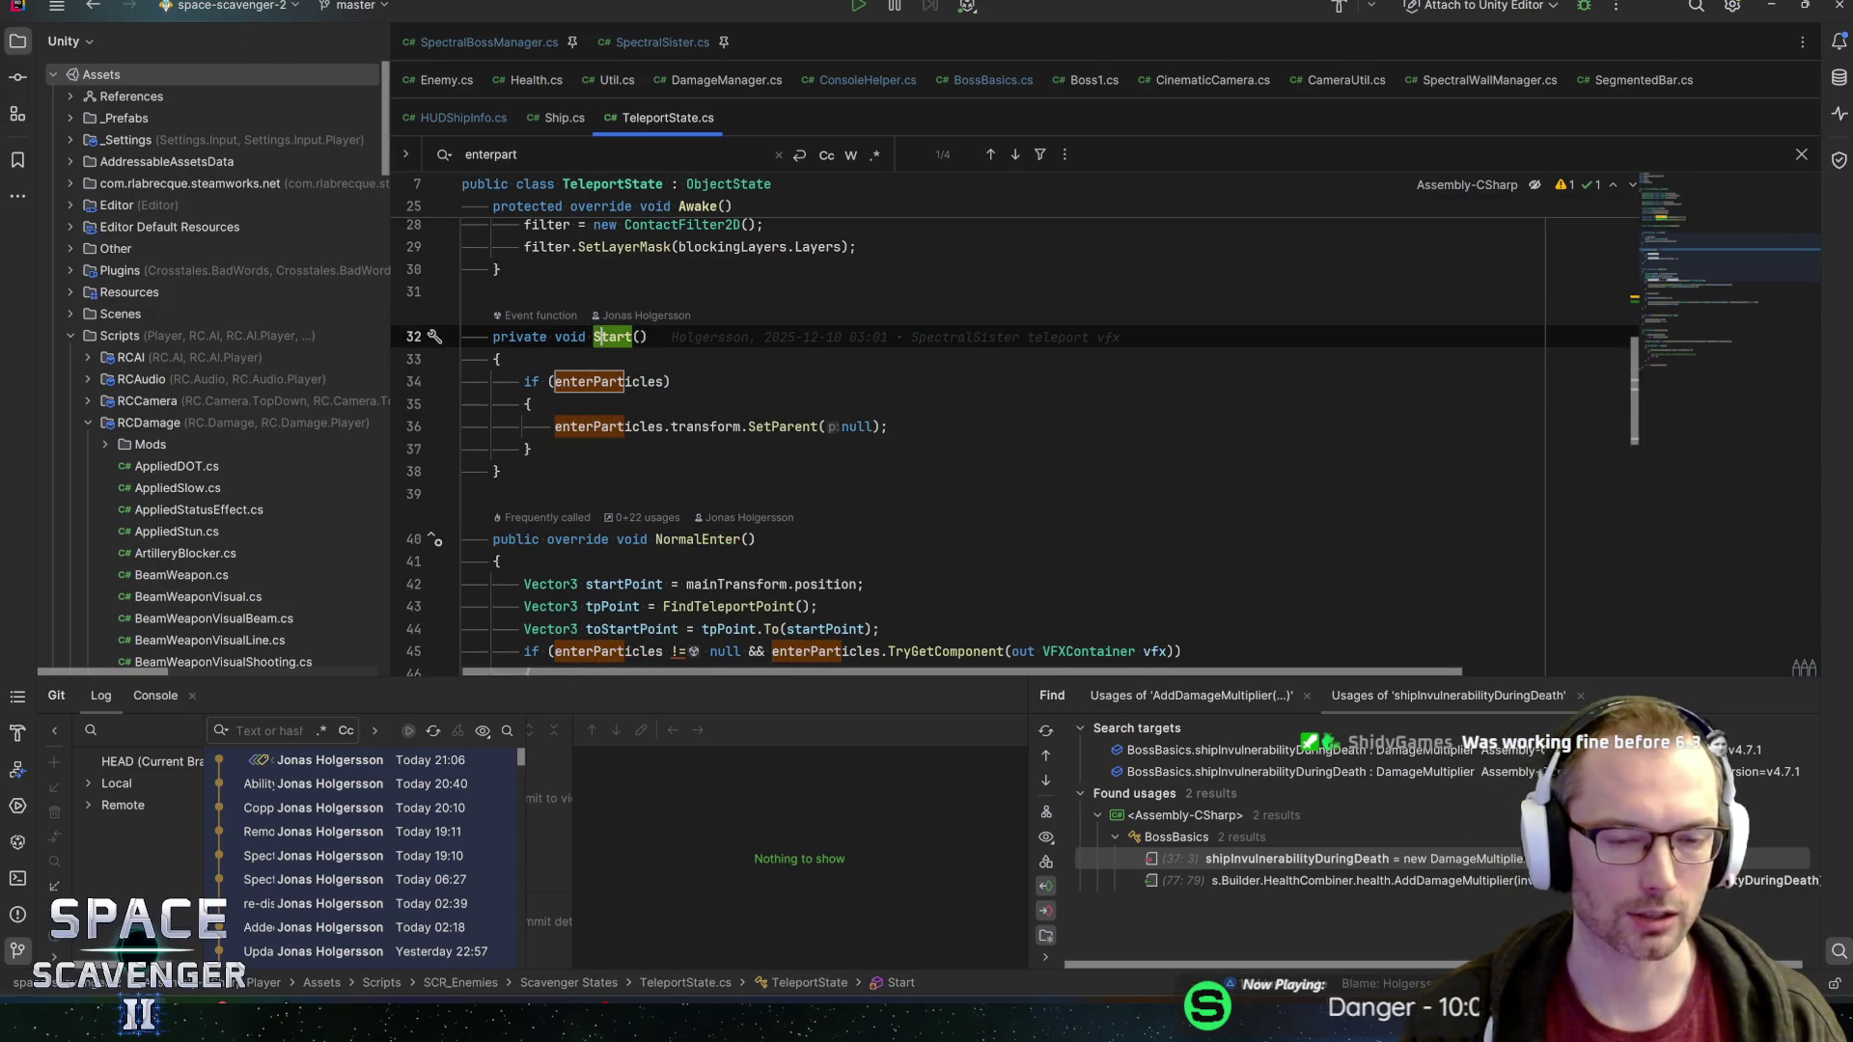
key(Down)
key(Down)
key(Up)
key(Up)
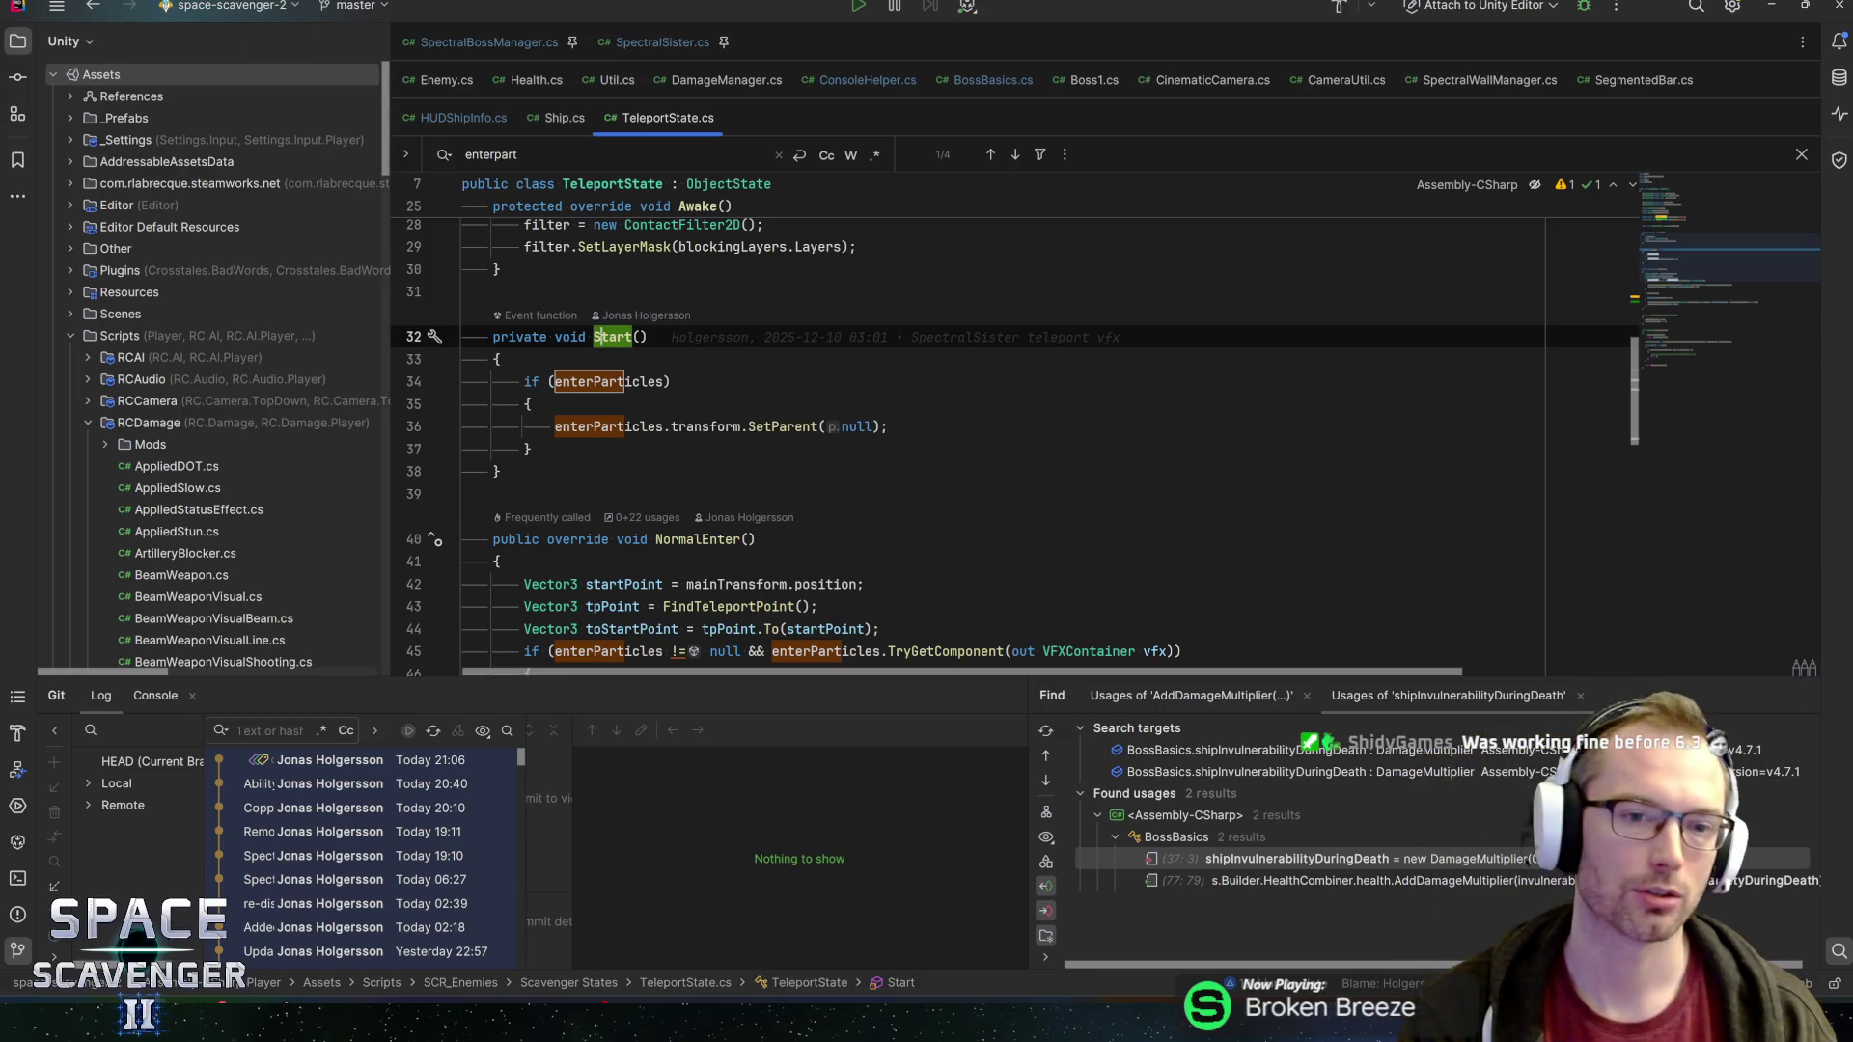
Jump to NormalEnter and go to the declaration of its base.NormalEnter call in ObjectState.cs
key(alt+Down)
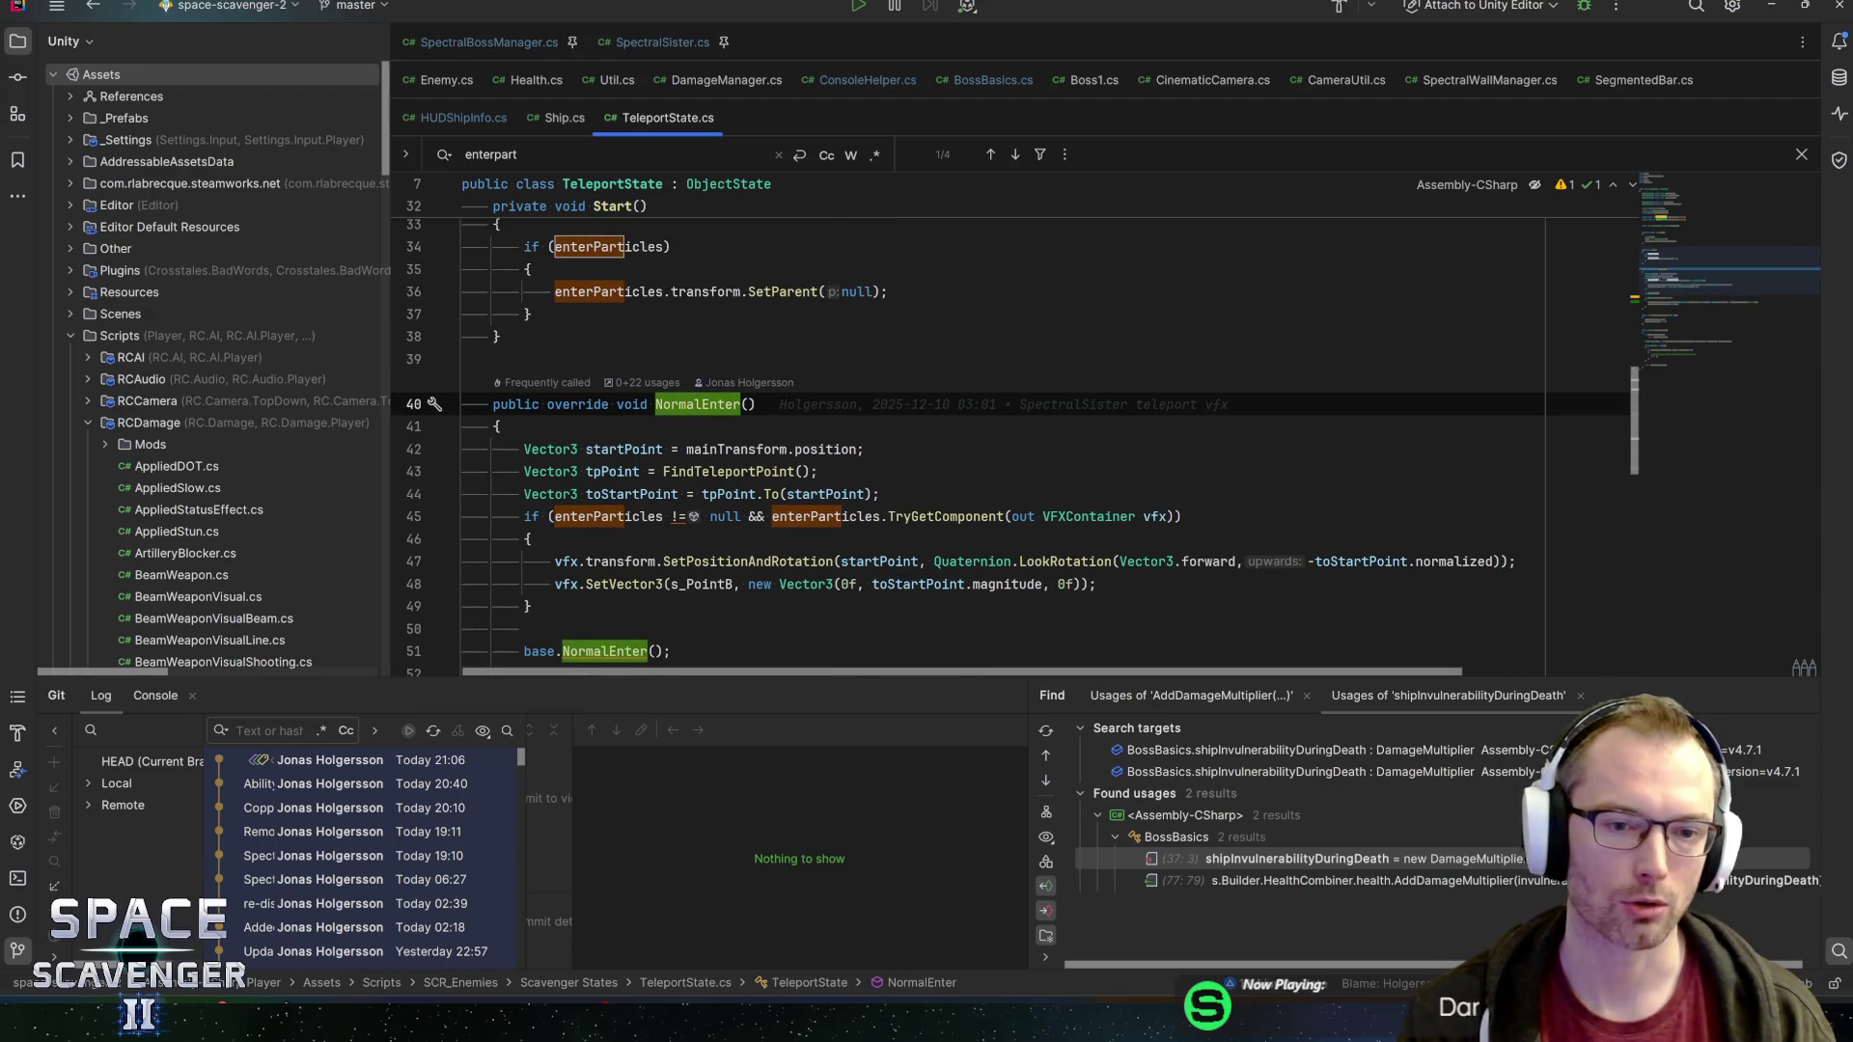
scroll(965, 434, up, 2)
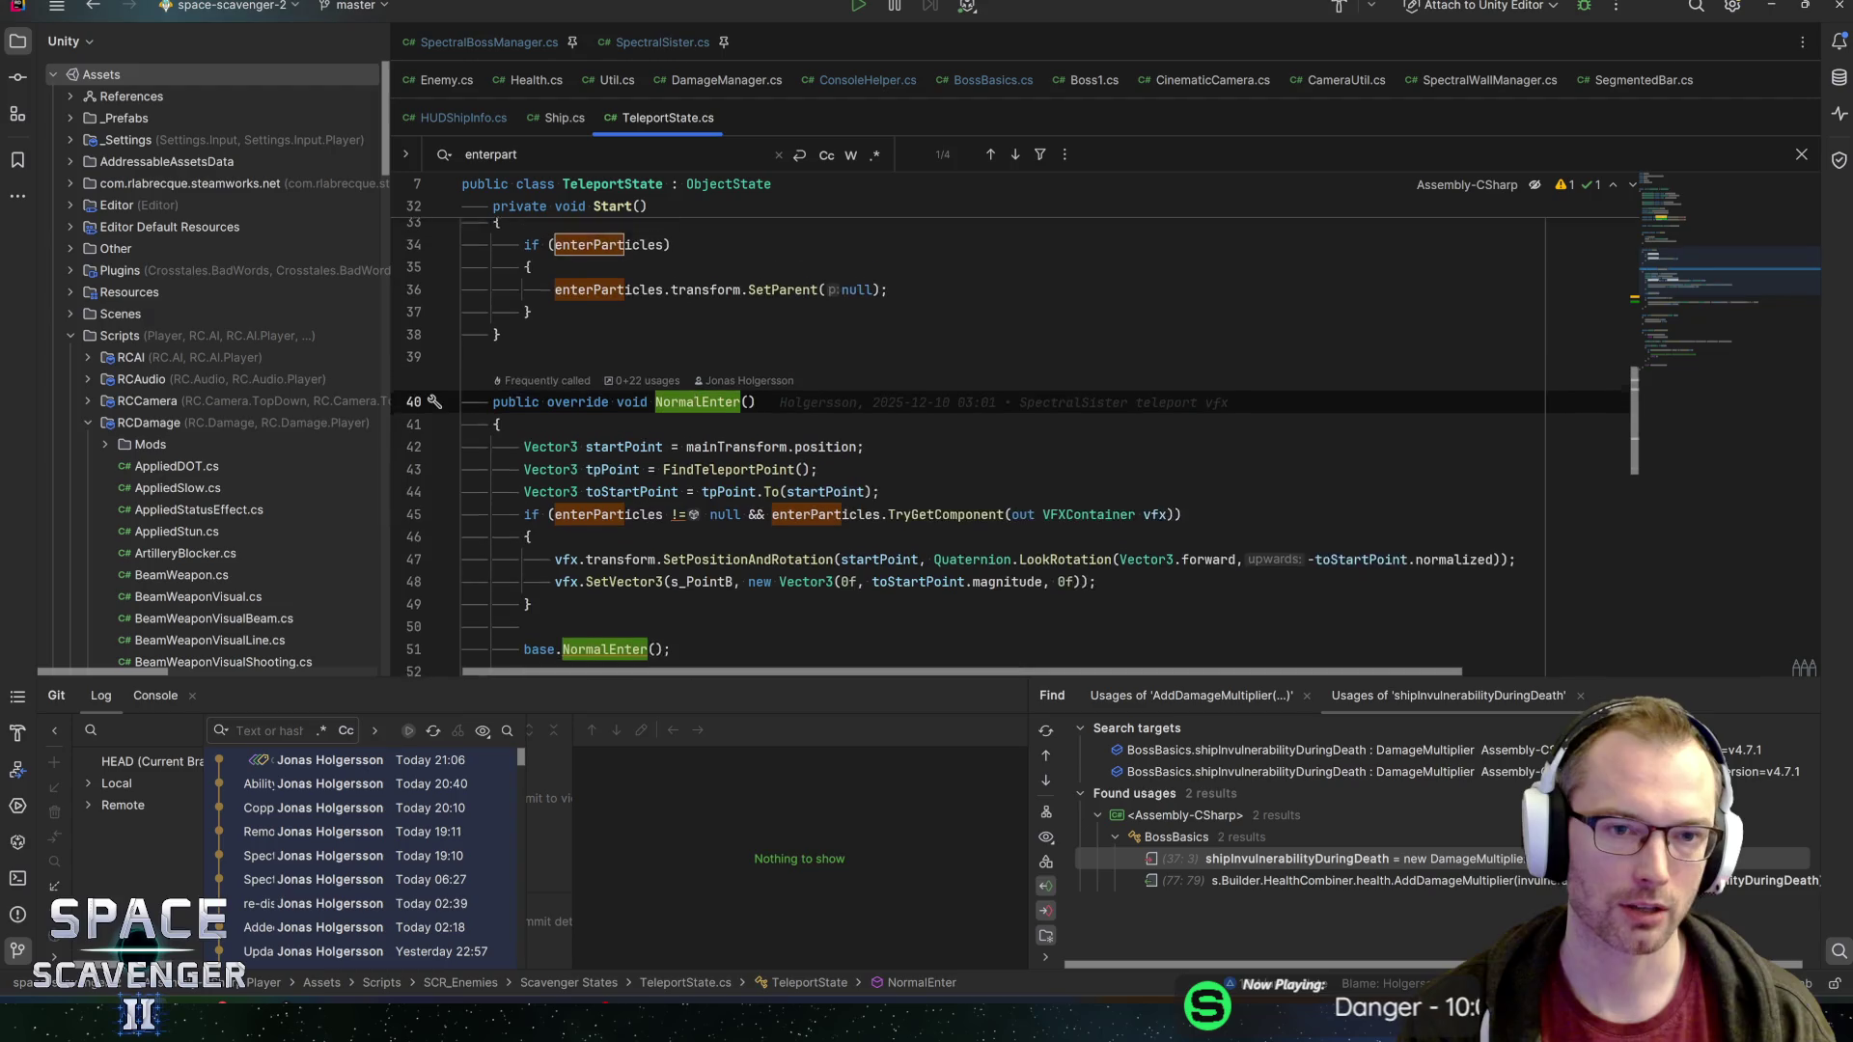
scroll(809, 511, down, 5)
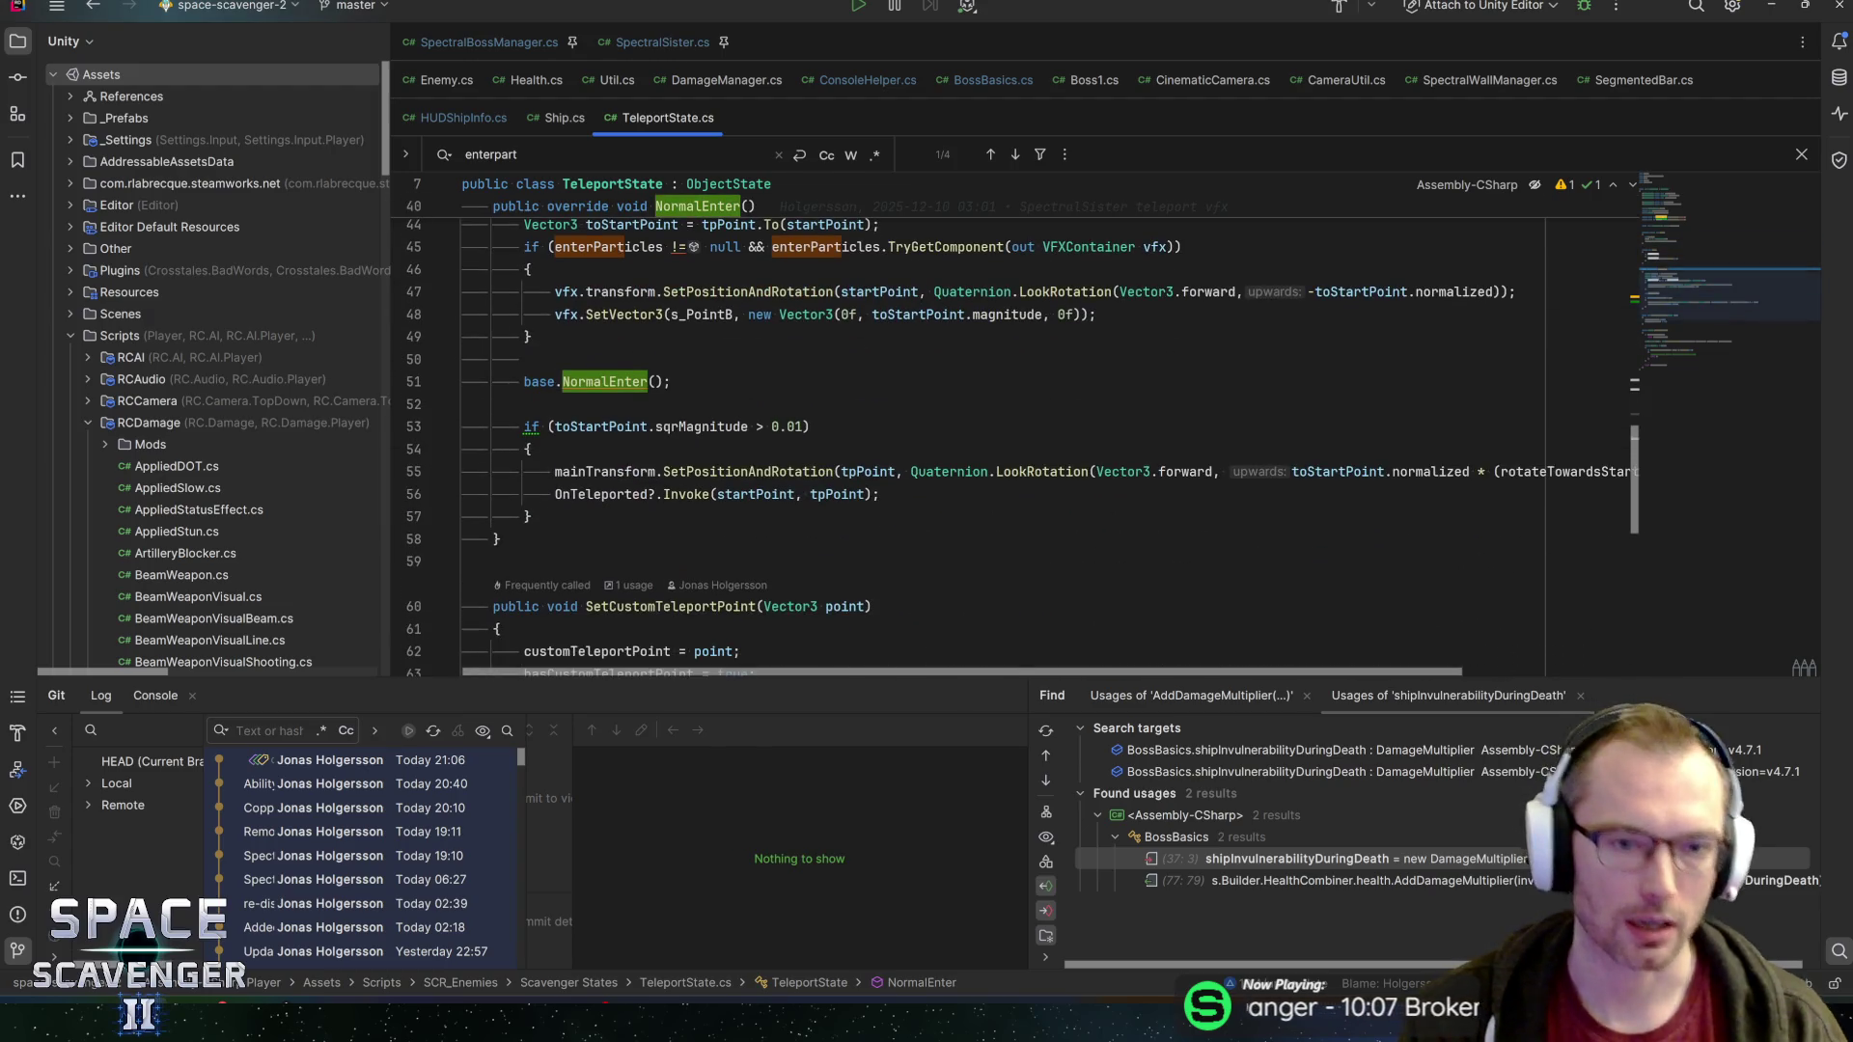
scroll(965, 434, up, 5)
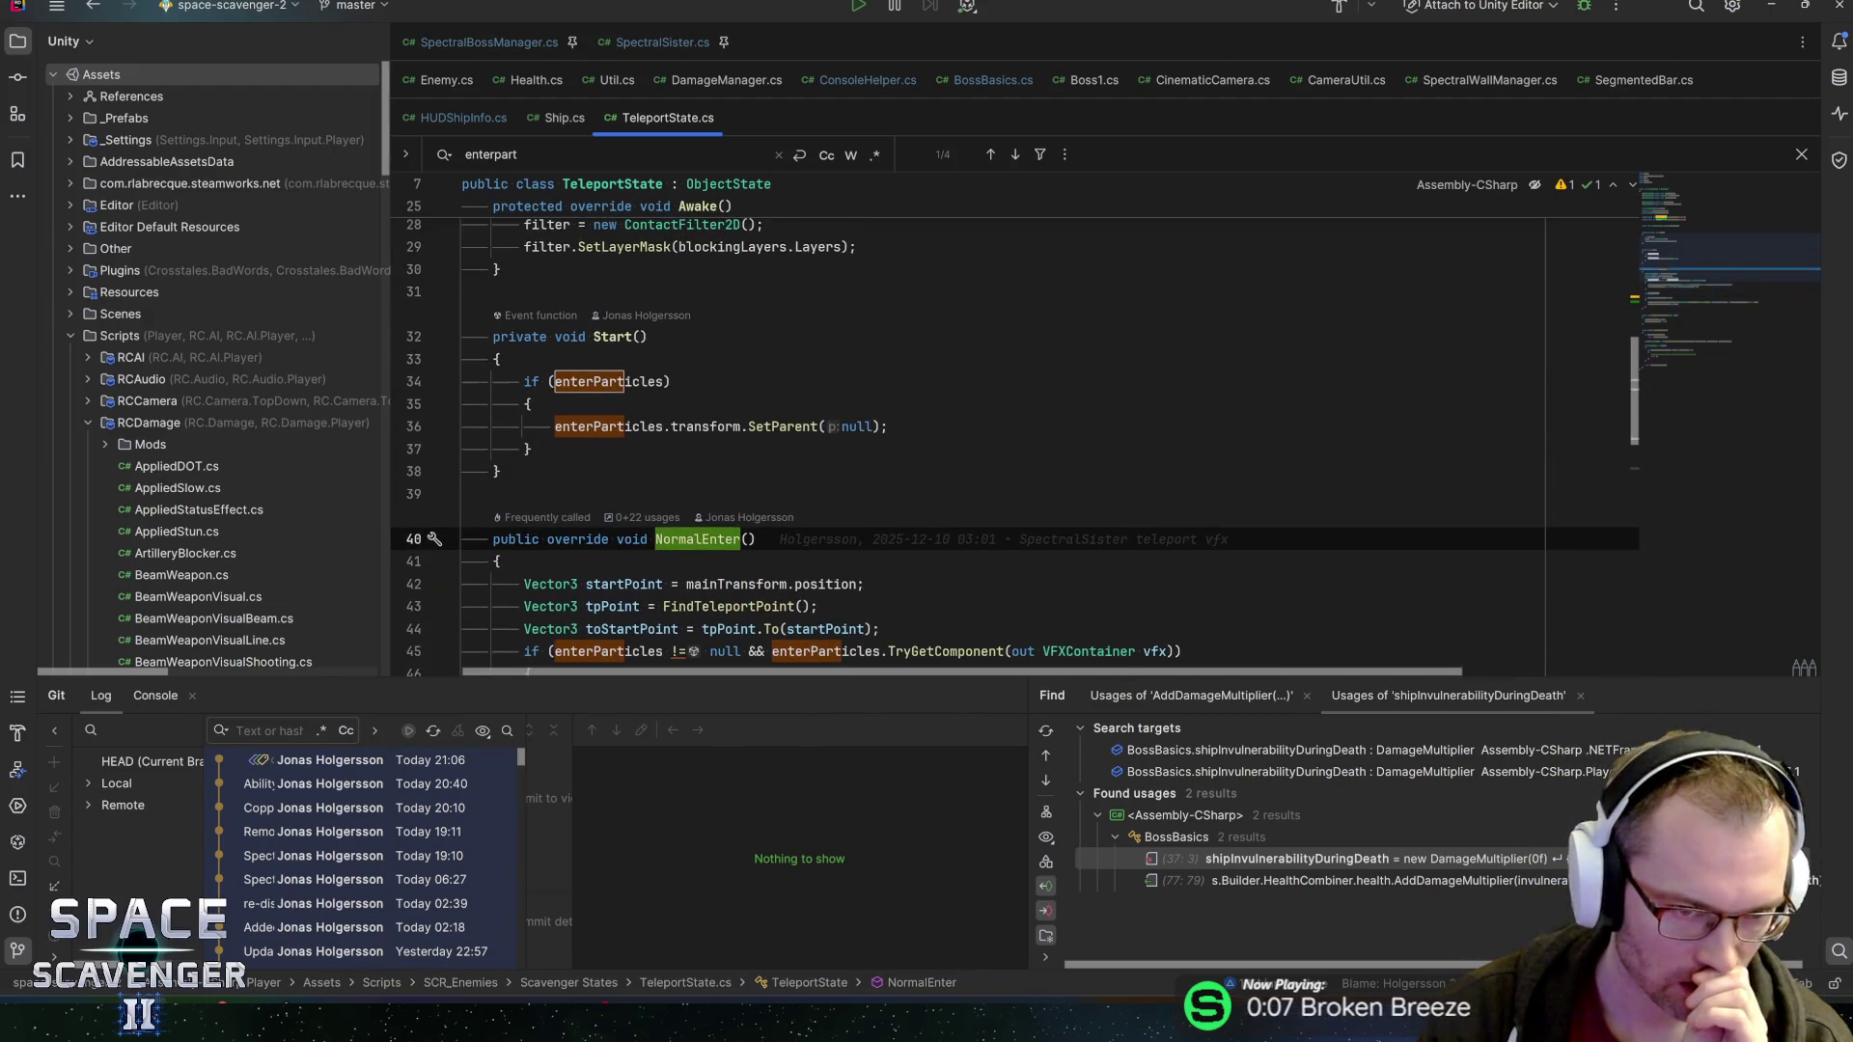
scroll(965, 434, down, 5)
scroll(965, 435, up, 5)
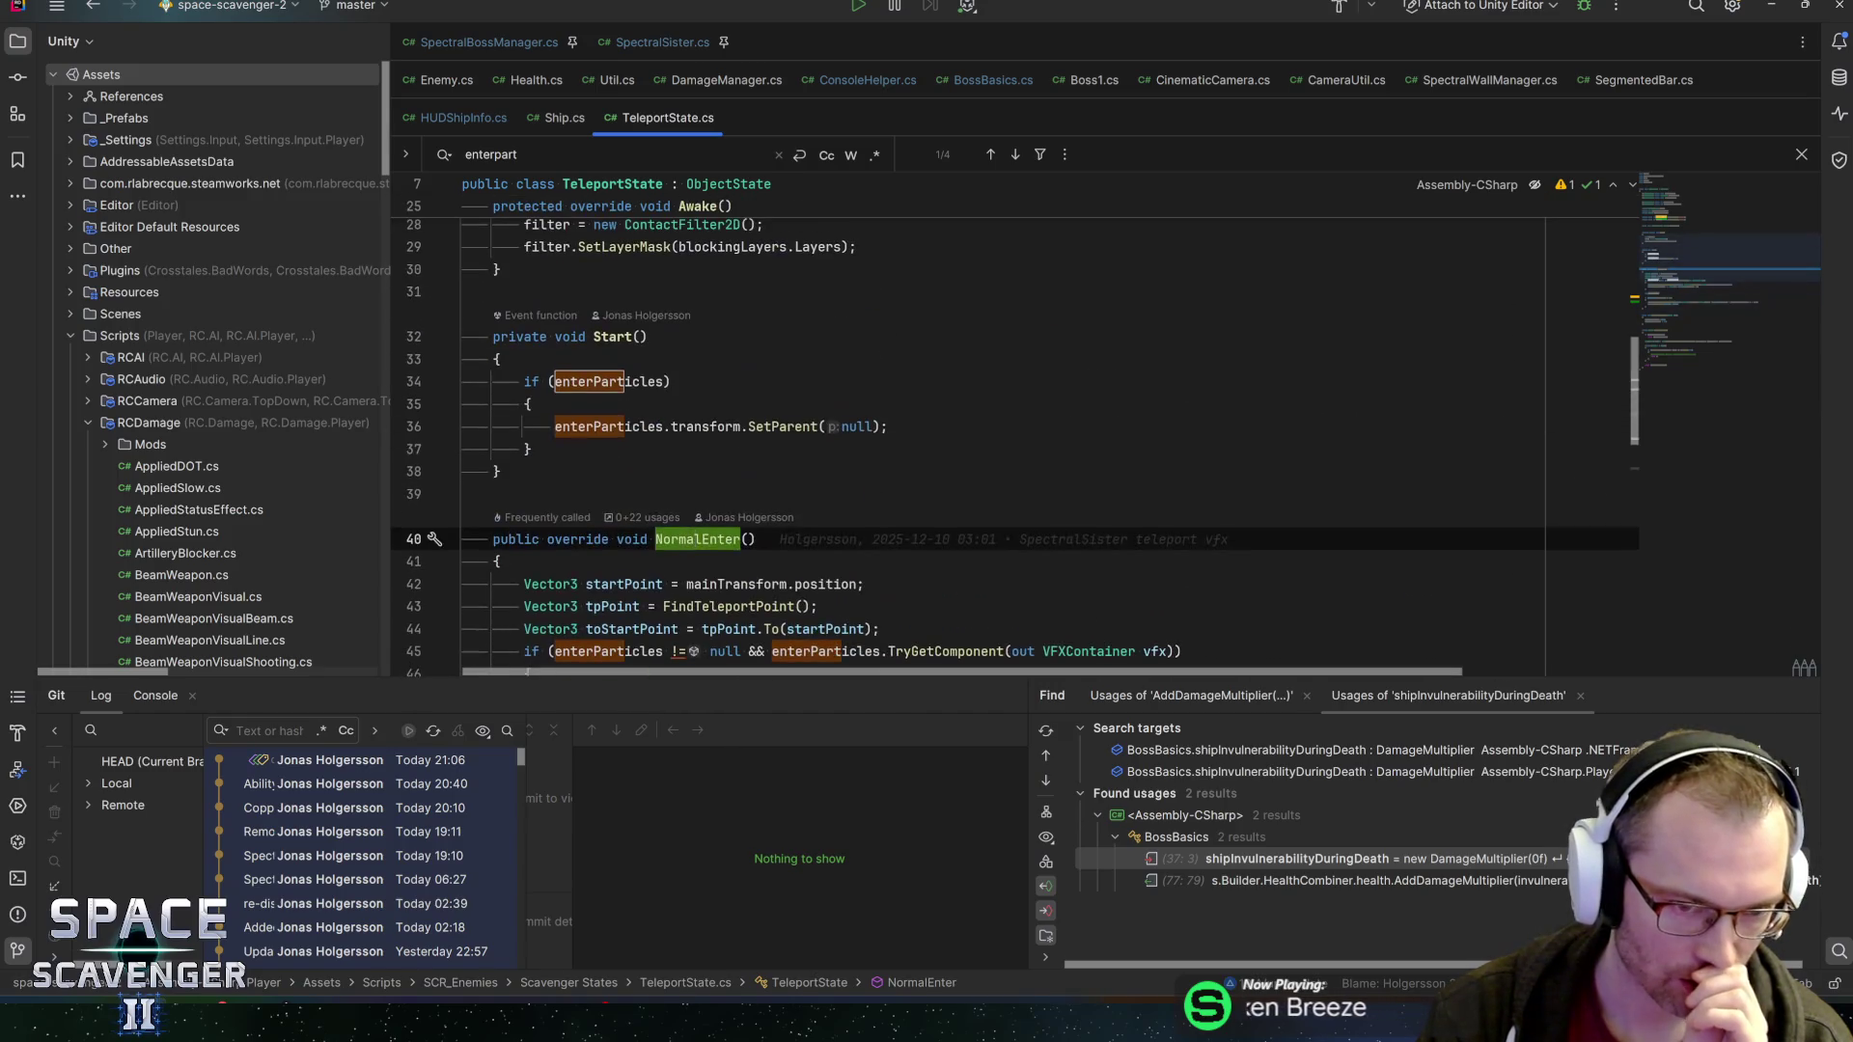
scroll(965, 435, down, 4)
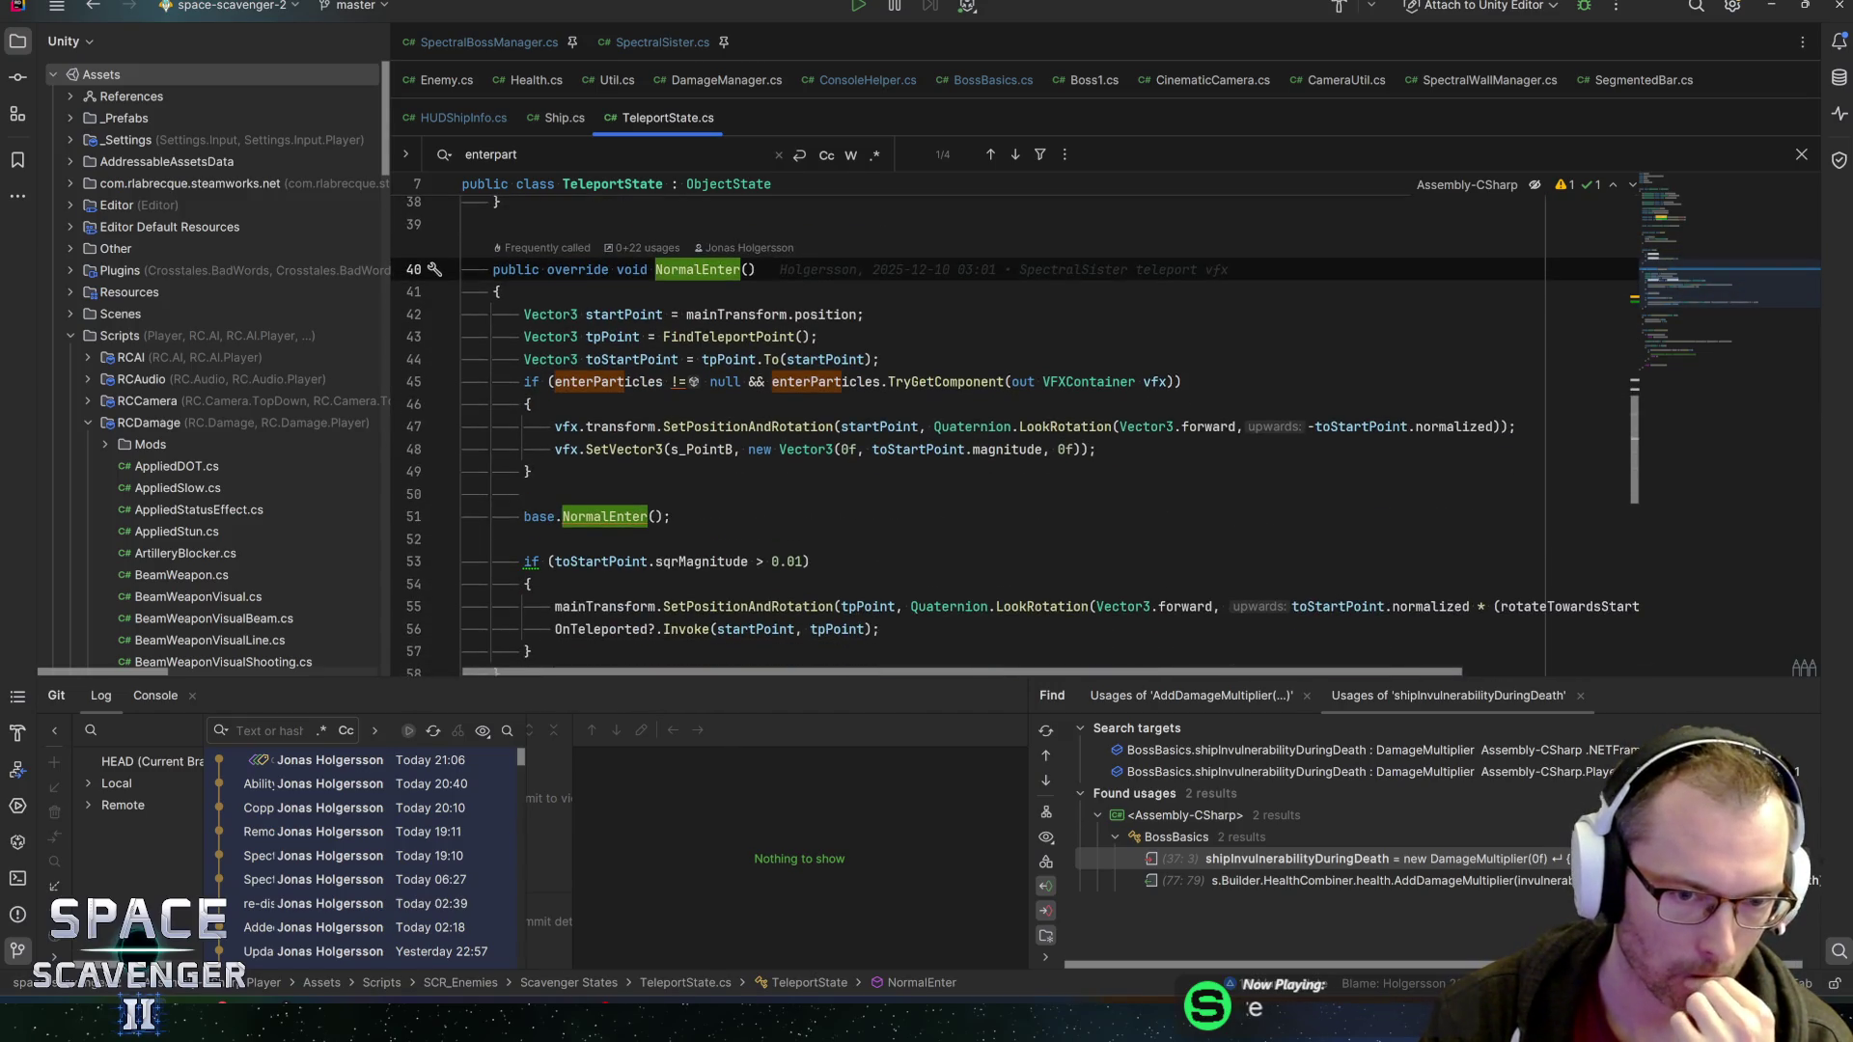
click(609, 516)
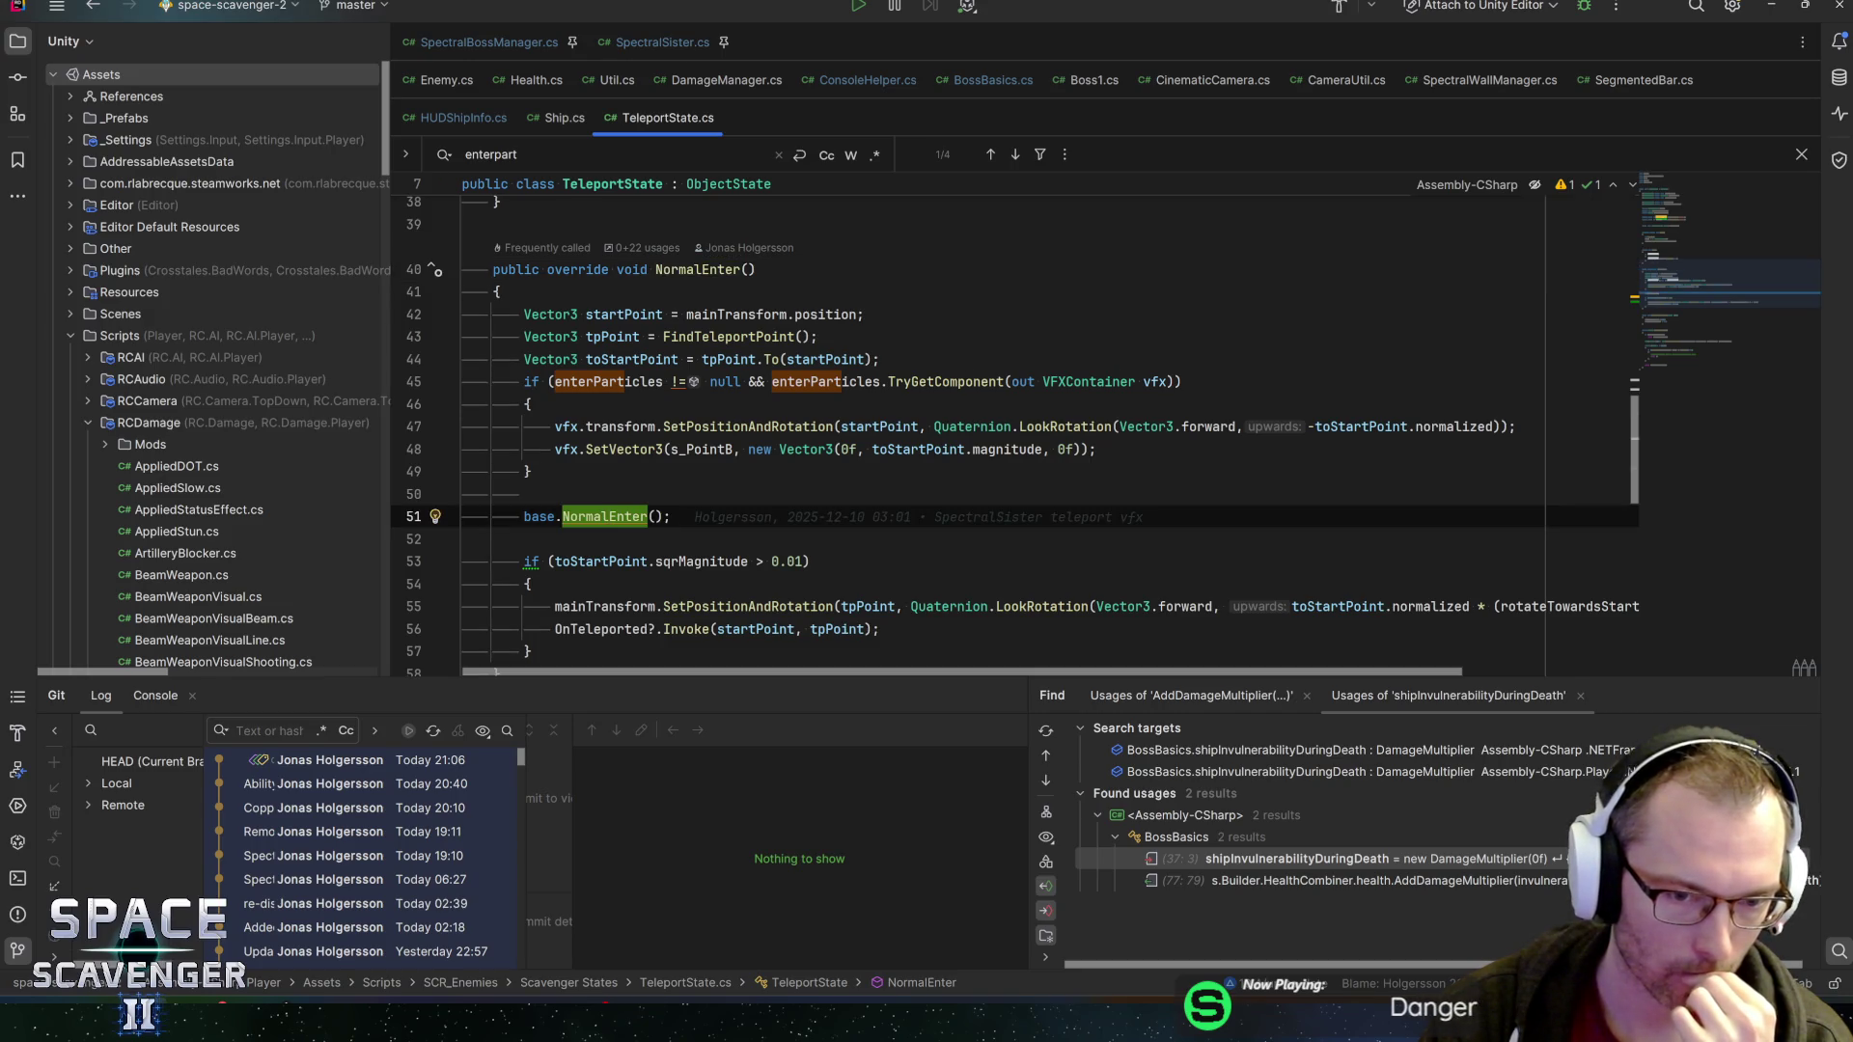
key(ctrl+b)
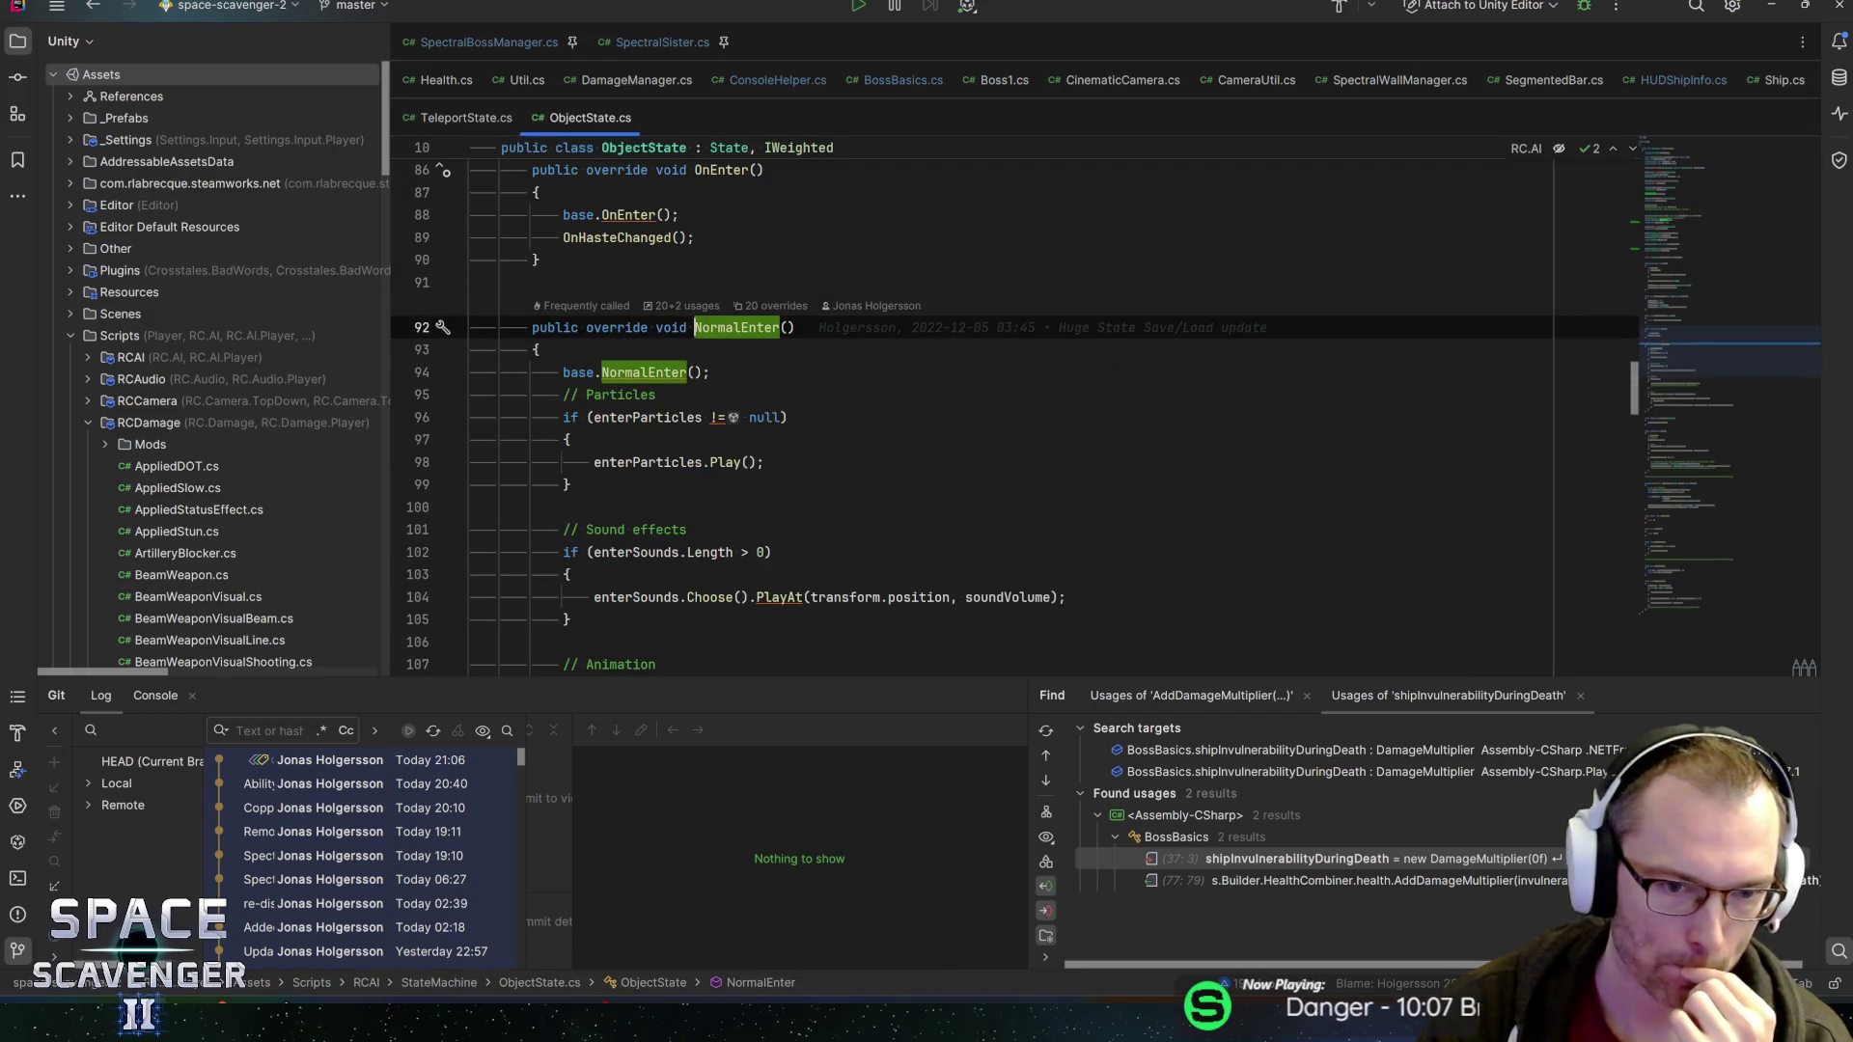
Trace NormalEnter from ObjectState down to its base declaration in State.cs and back
click(668, 463)
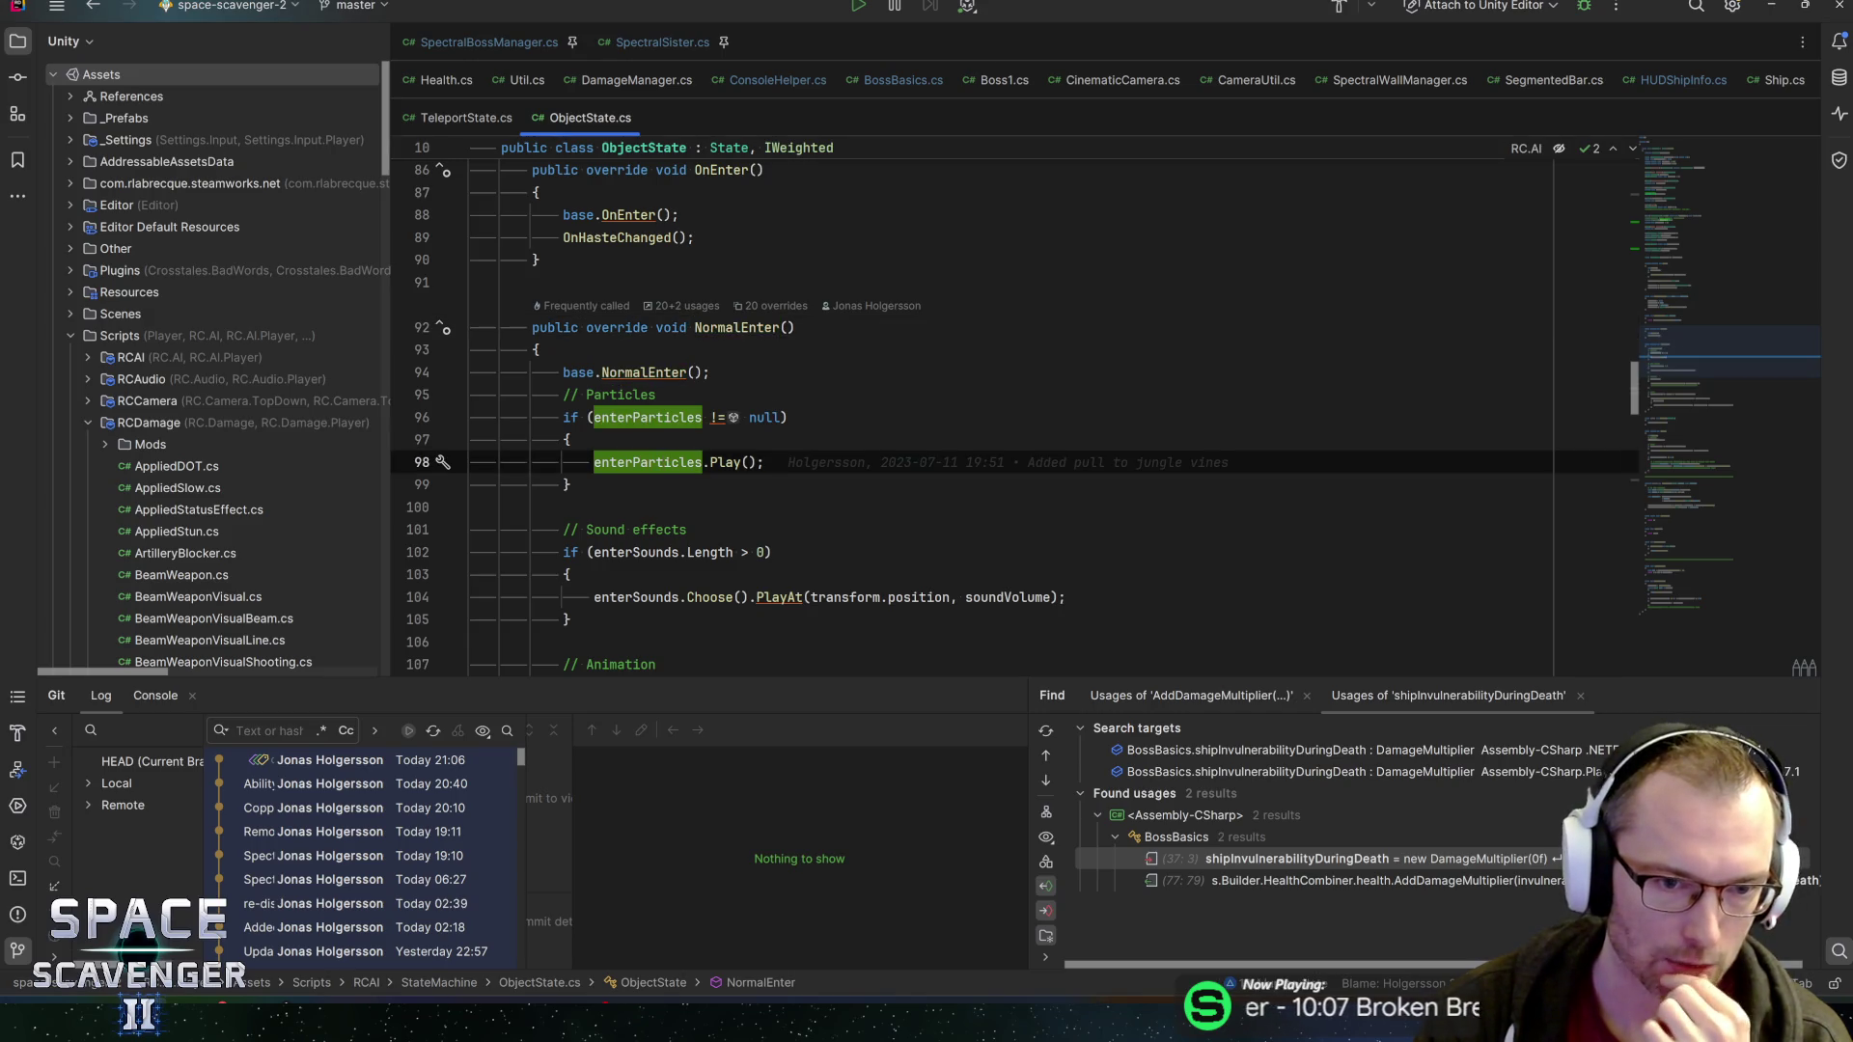
key(ctrl+alt+Left)
scroll(1013, 415, down, 7)
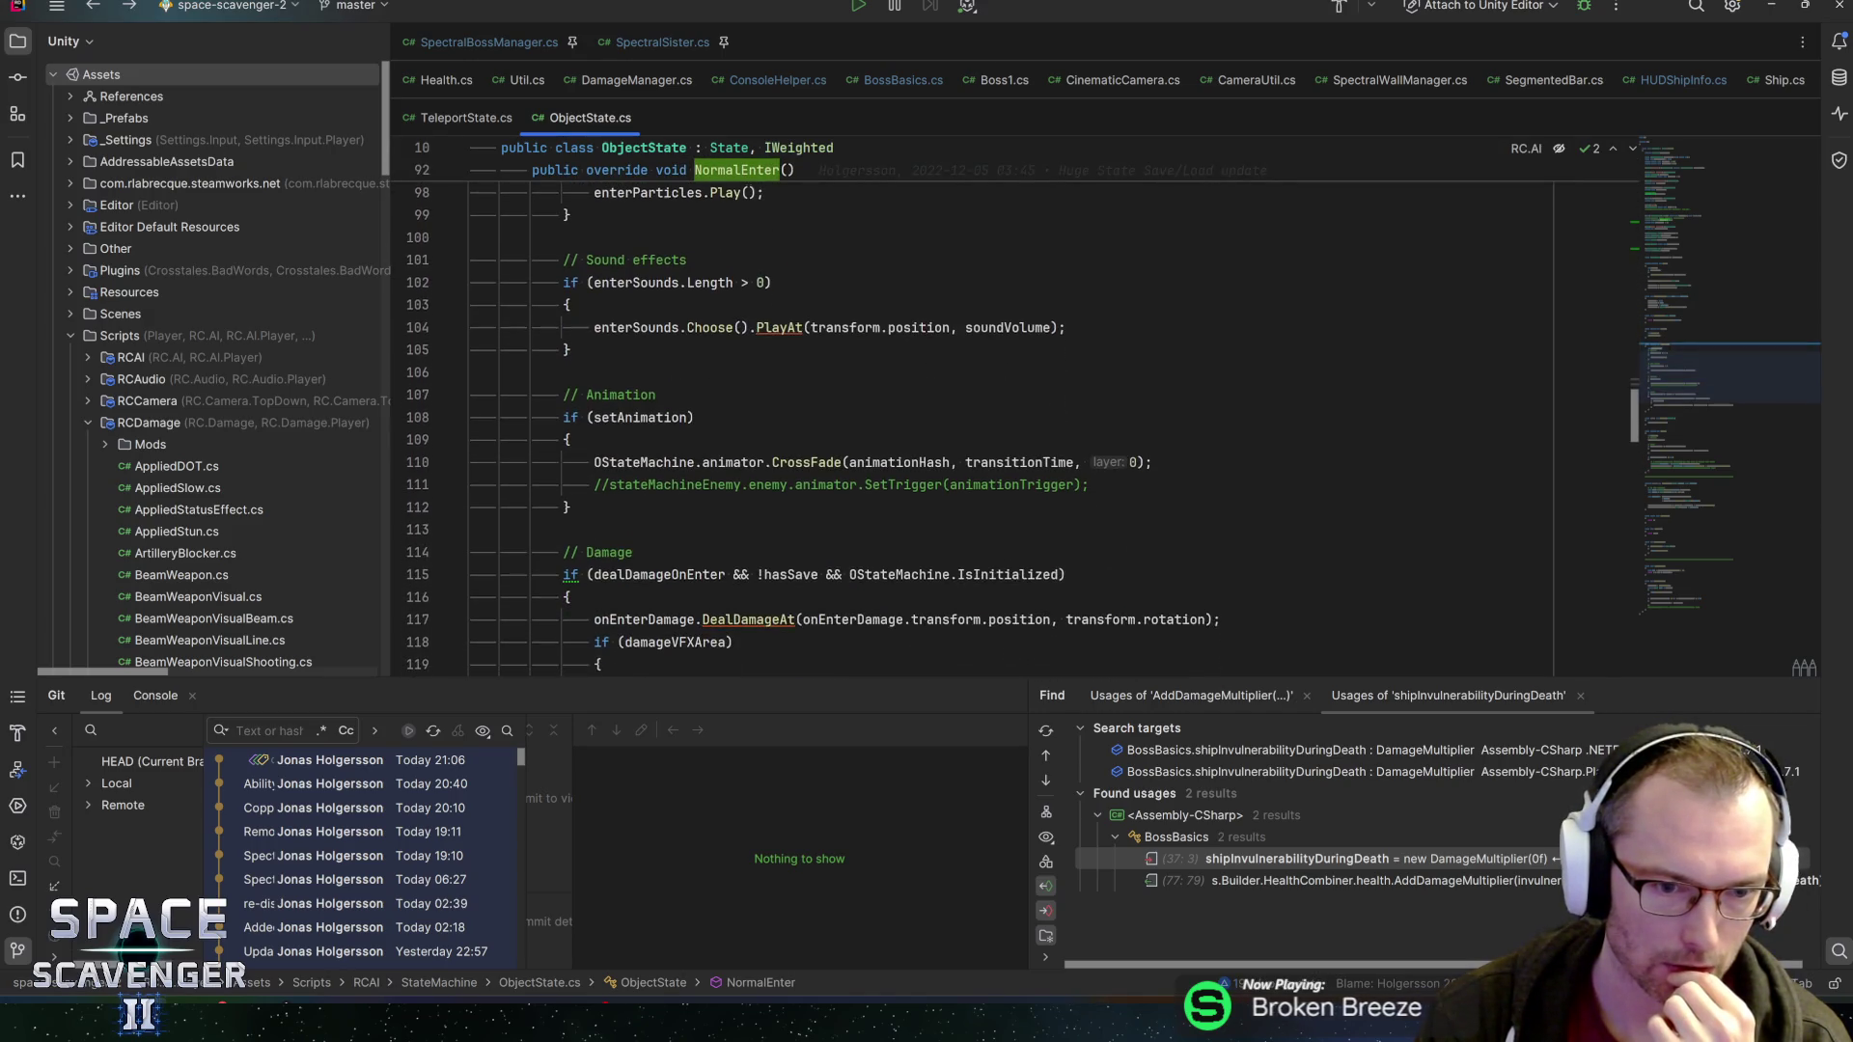
key(ctrl+alt+Left)
key(ctrl+b)
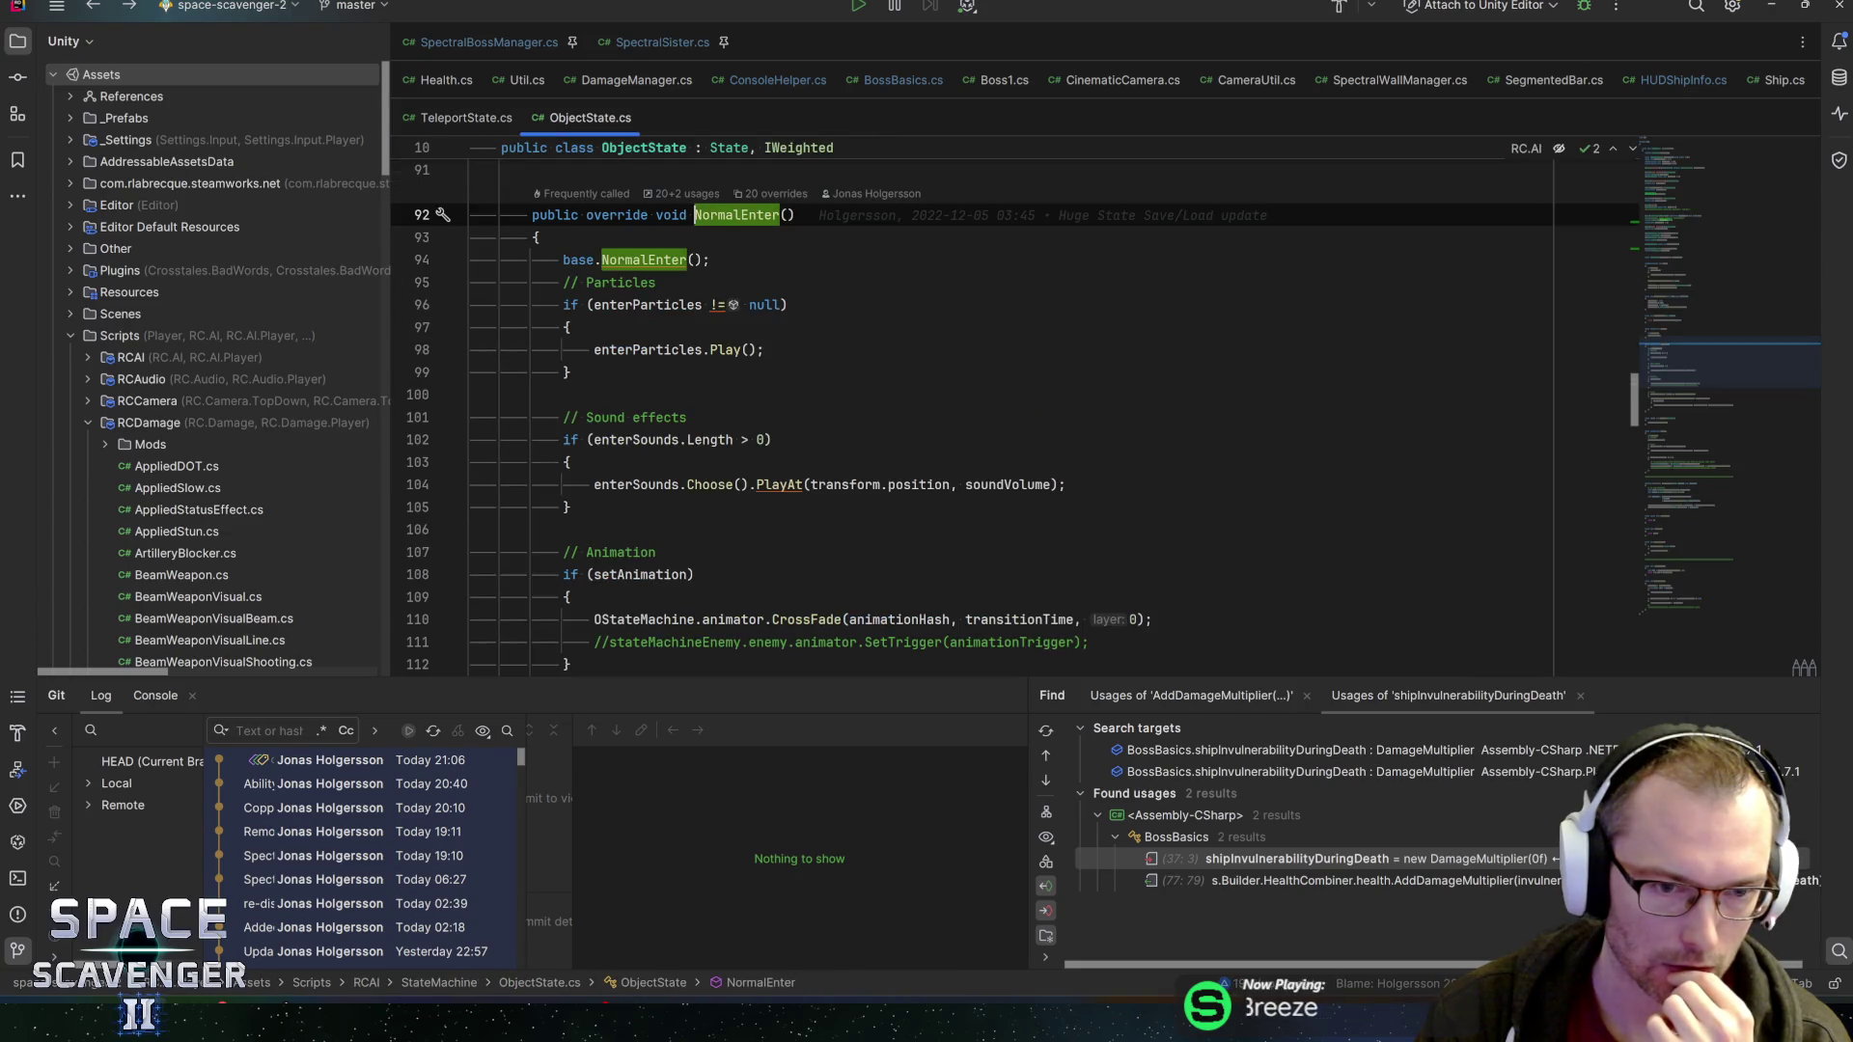
click(644, 260)
key(ctrl+b)
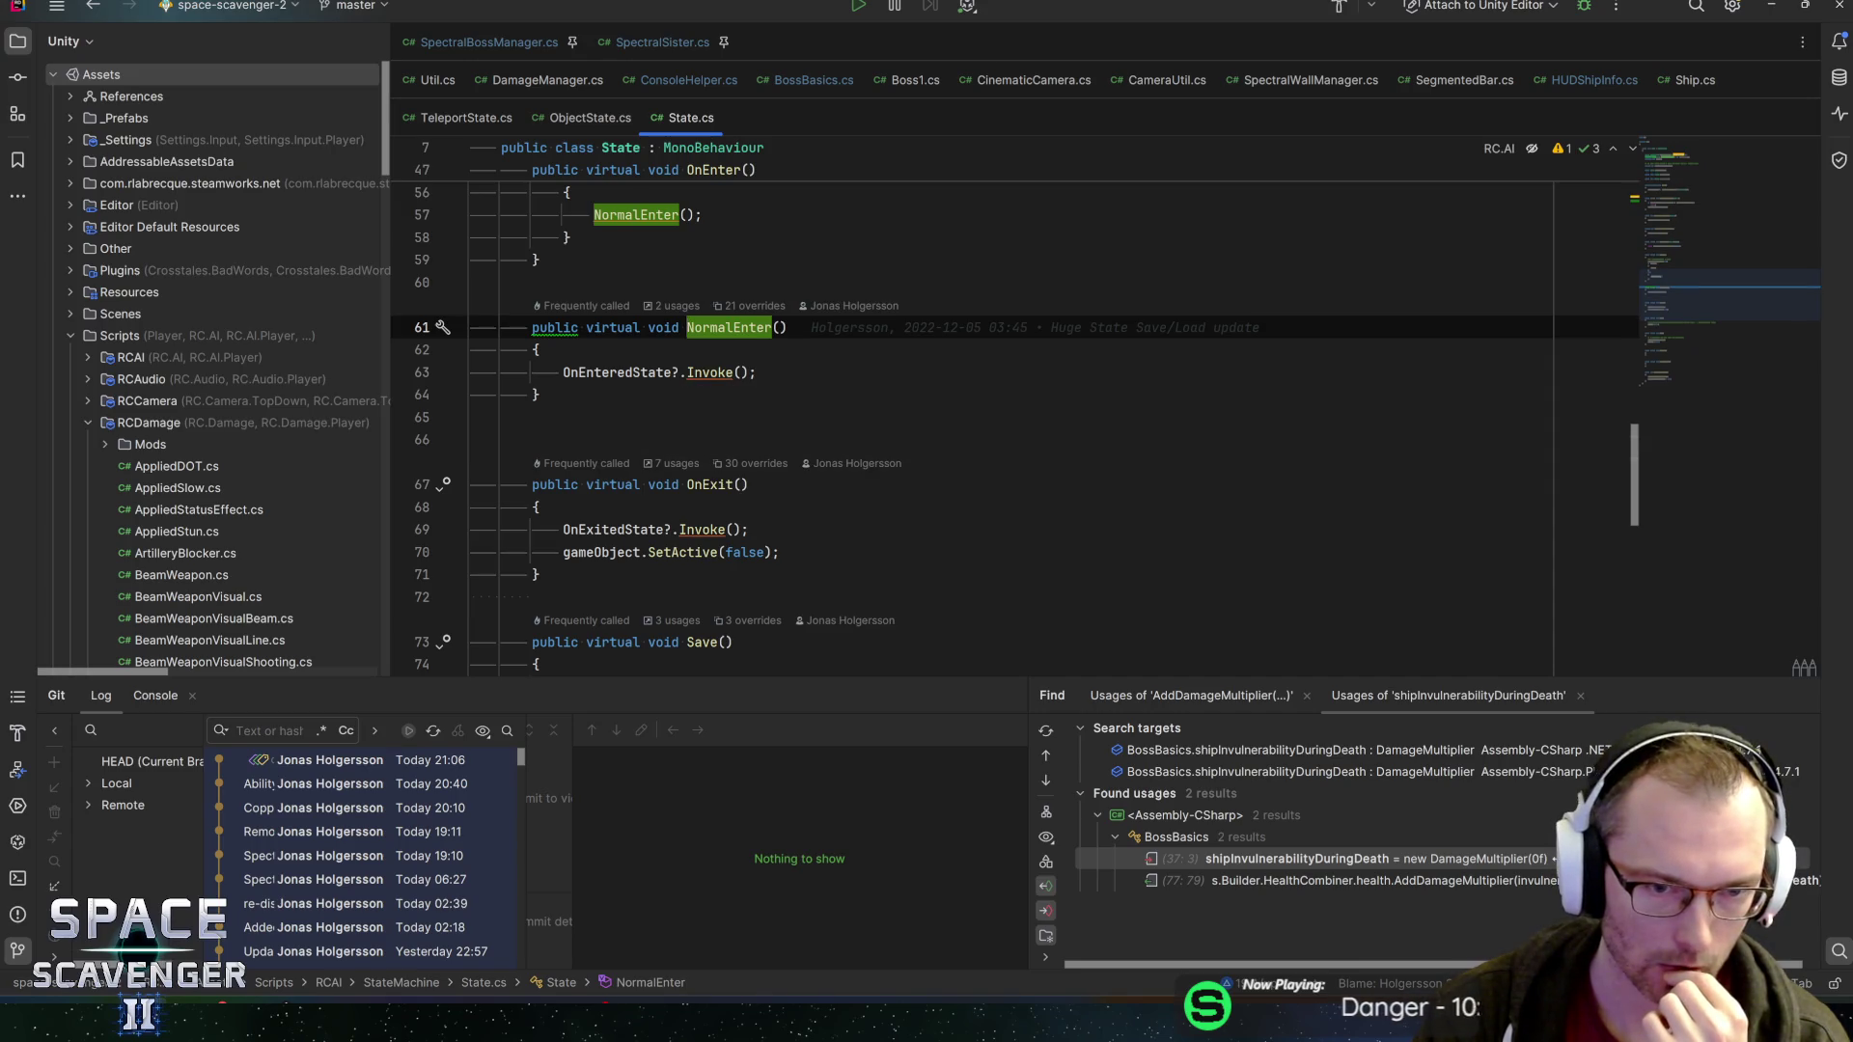
key(ctrl+alt+Left)
key(ctrl+alt+Left)
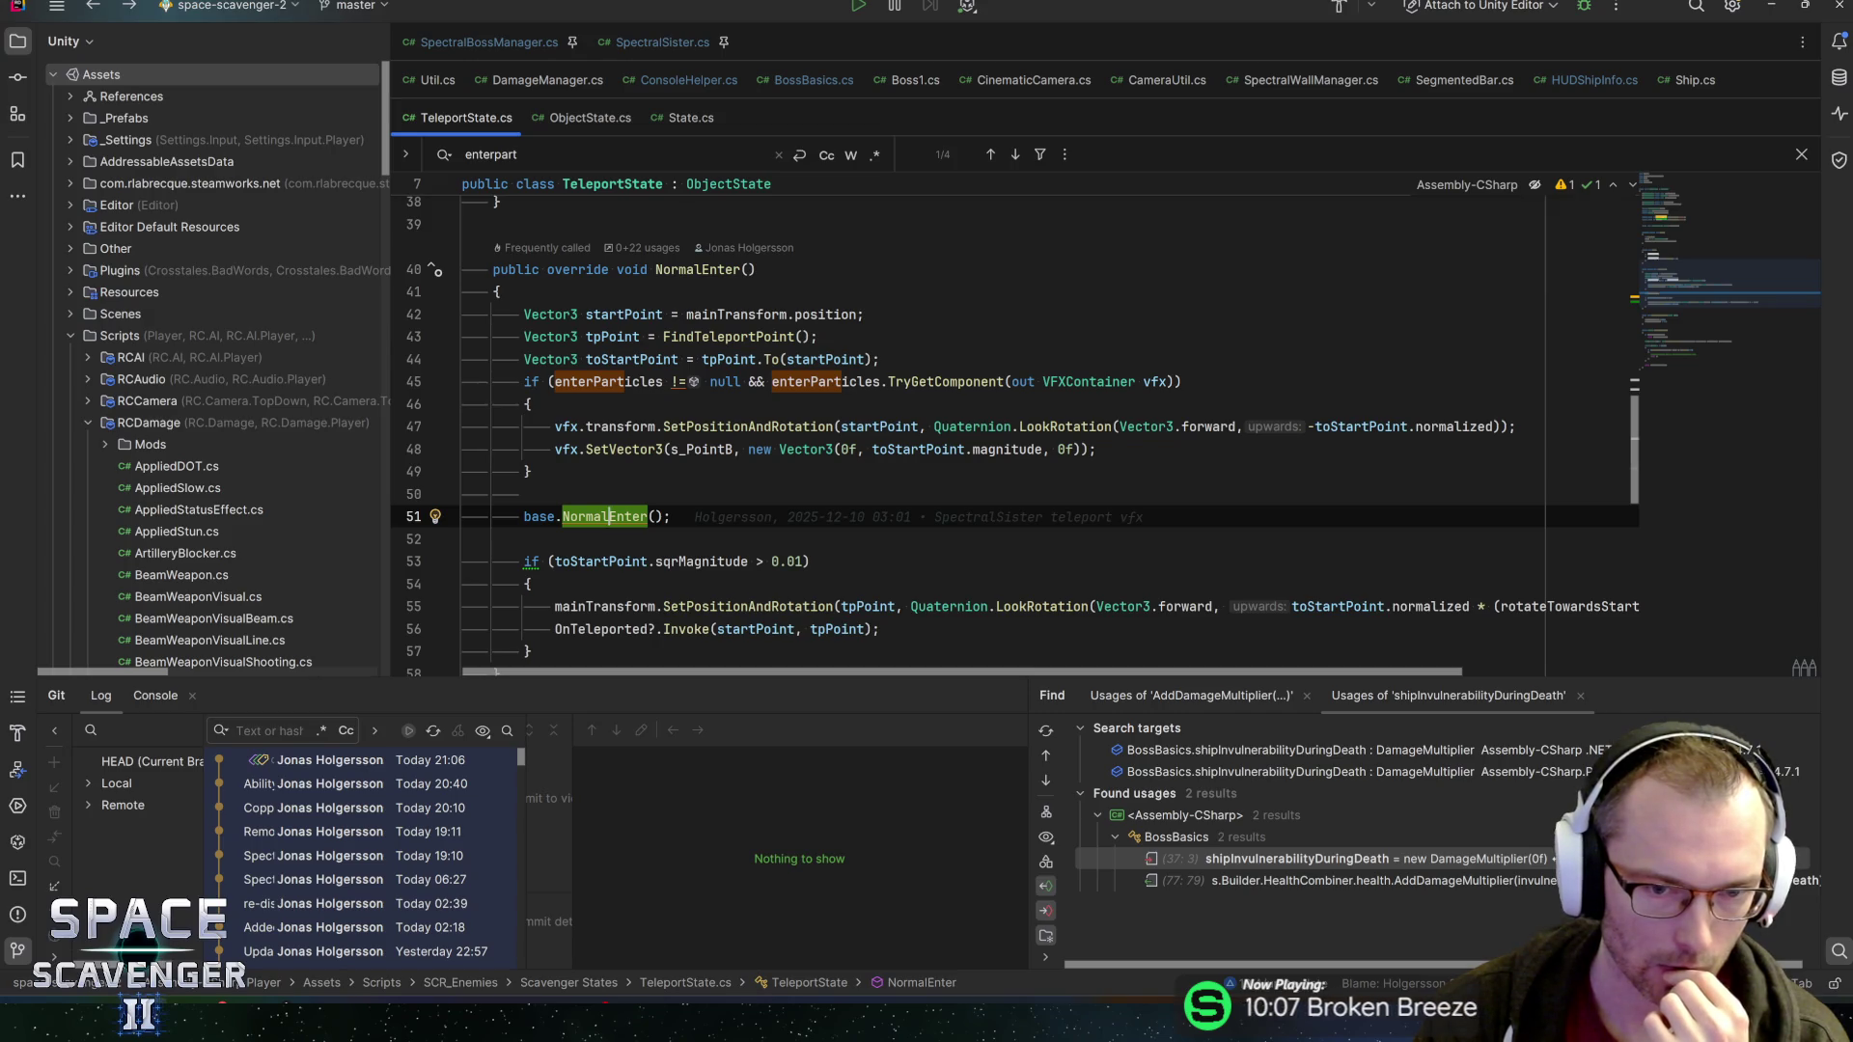
Revisit ObjectState's NormalEnter implementation and its base declaration, then switch to State.cs
scroll(1013, 434, down, 3)
scroll(1013, 434, up, 3)
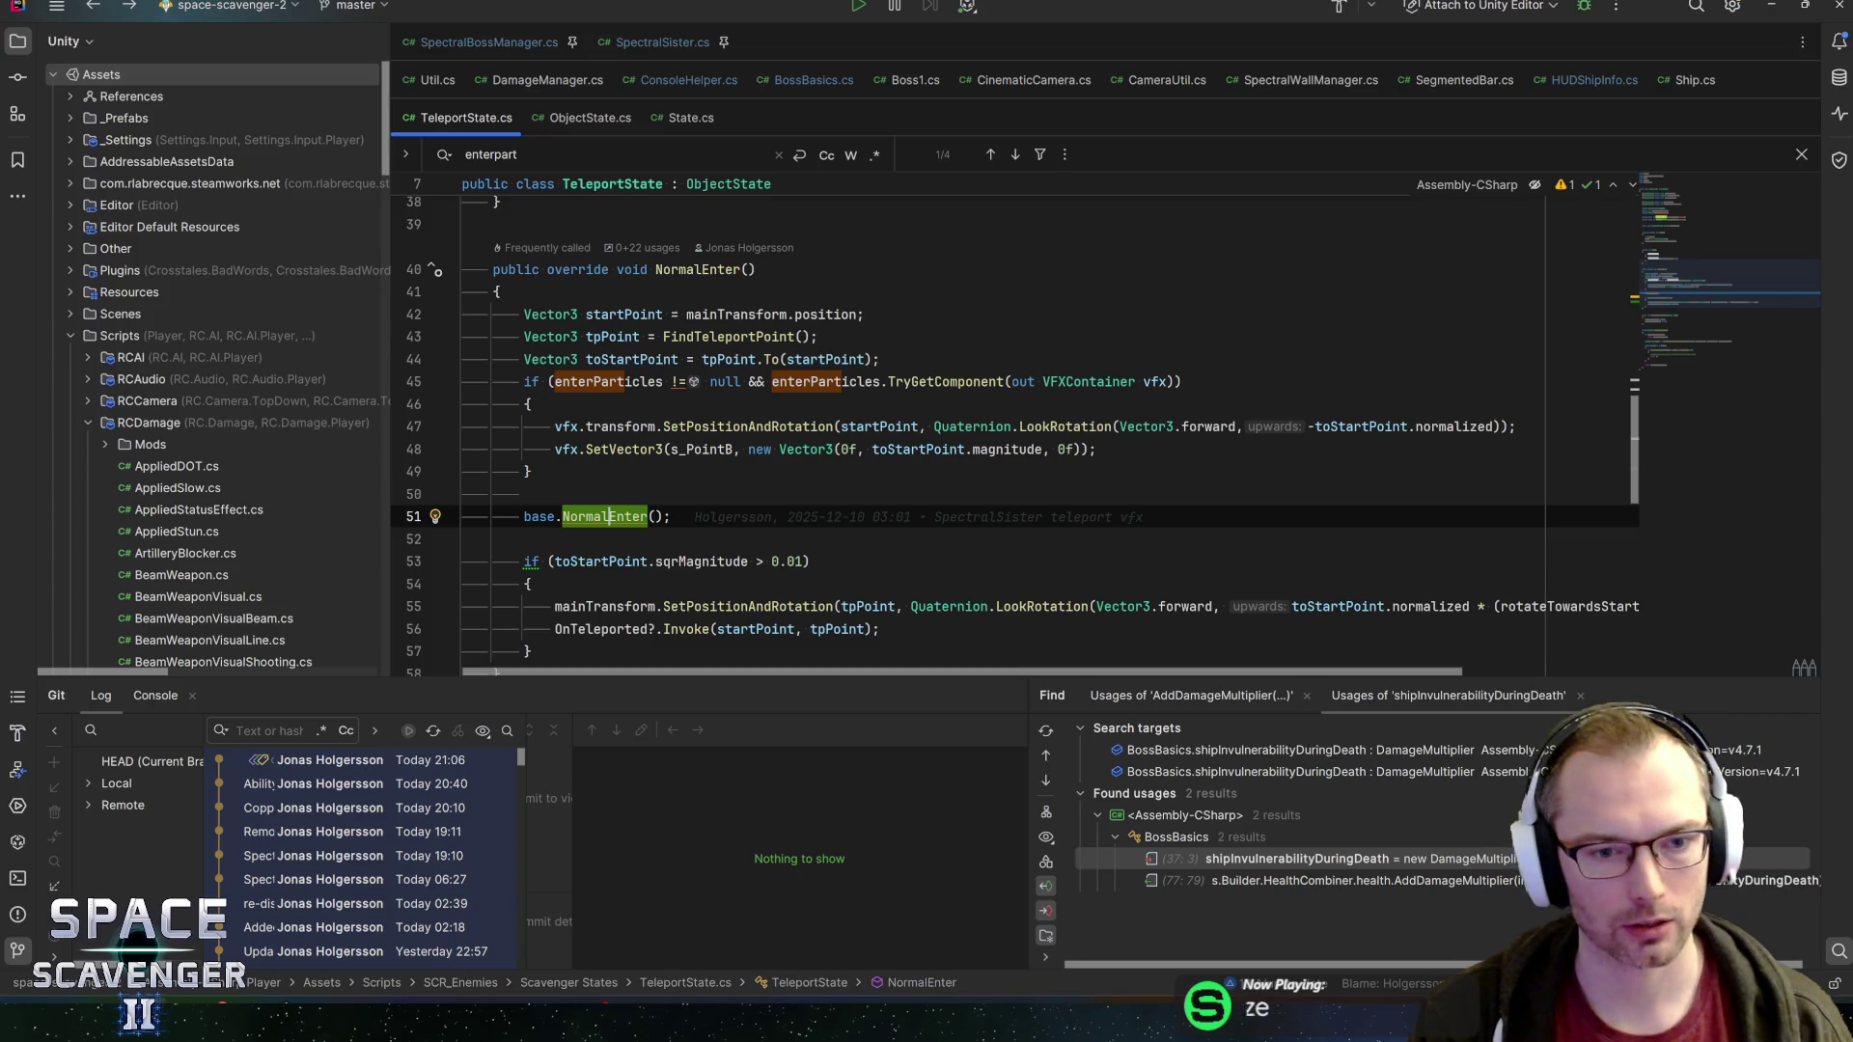
key(ctrl+b)
scroll(695, 473, down, 5)
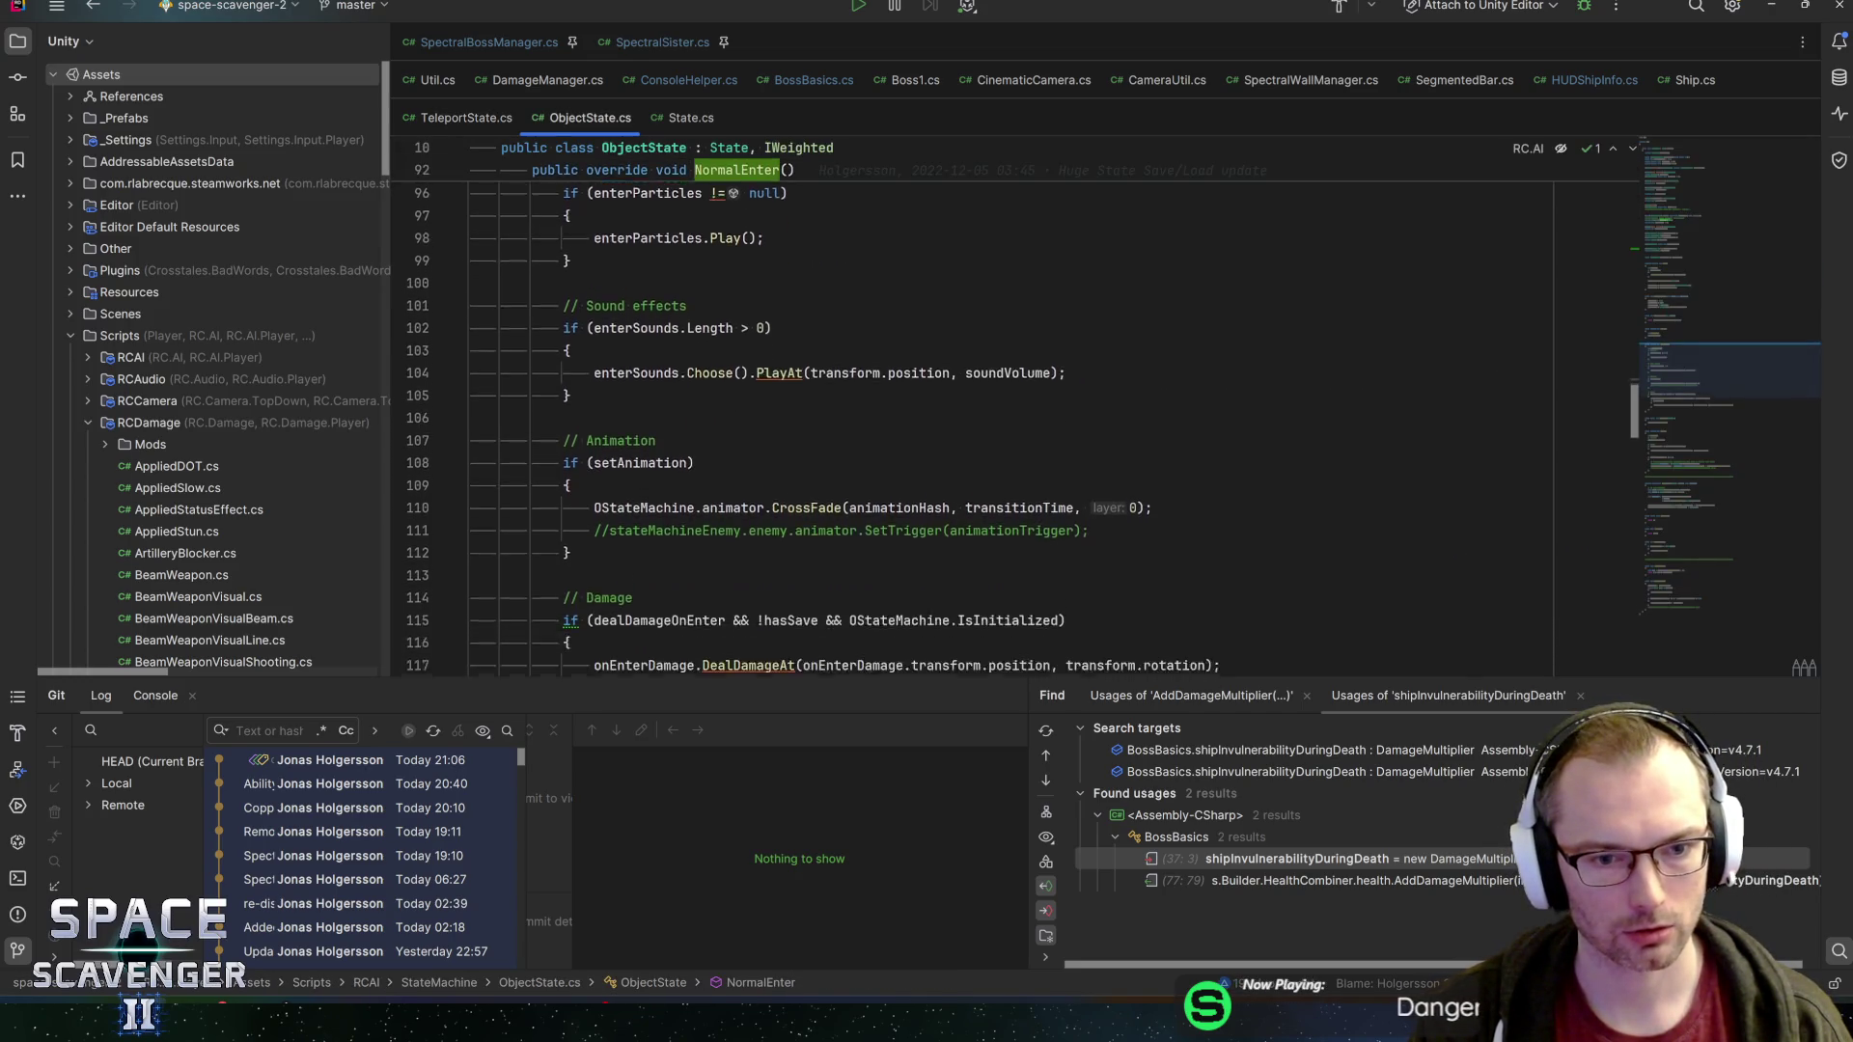
scroll(695, 464, up, 7)
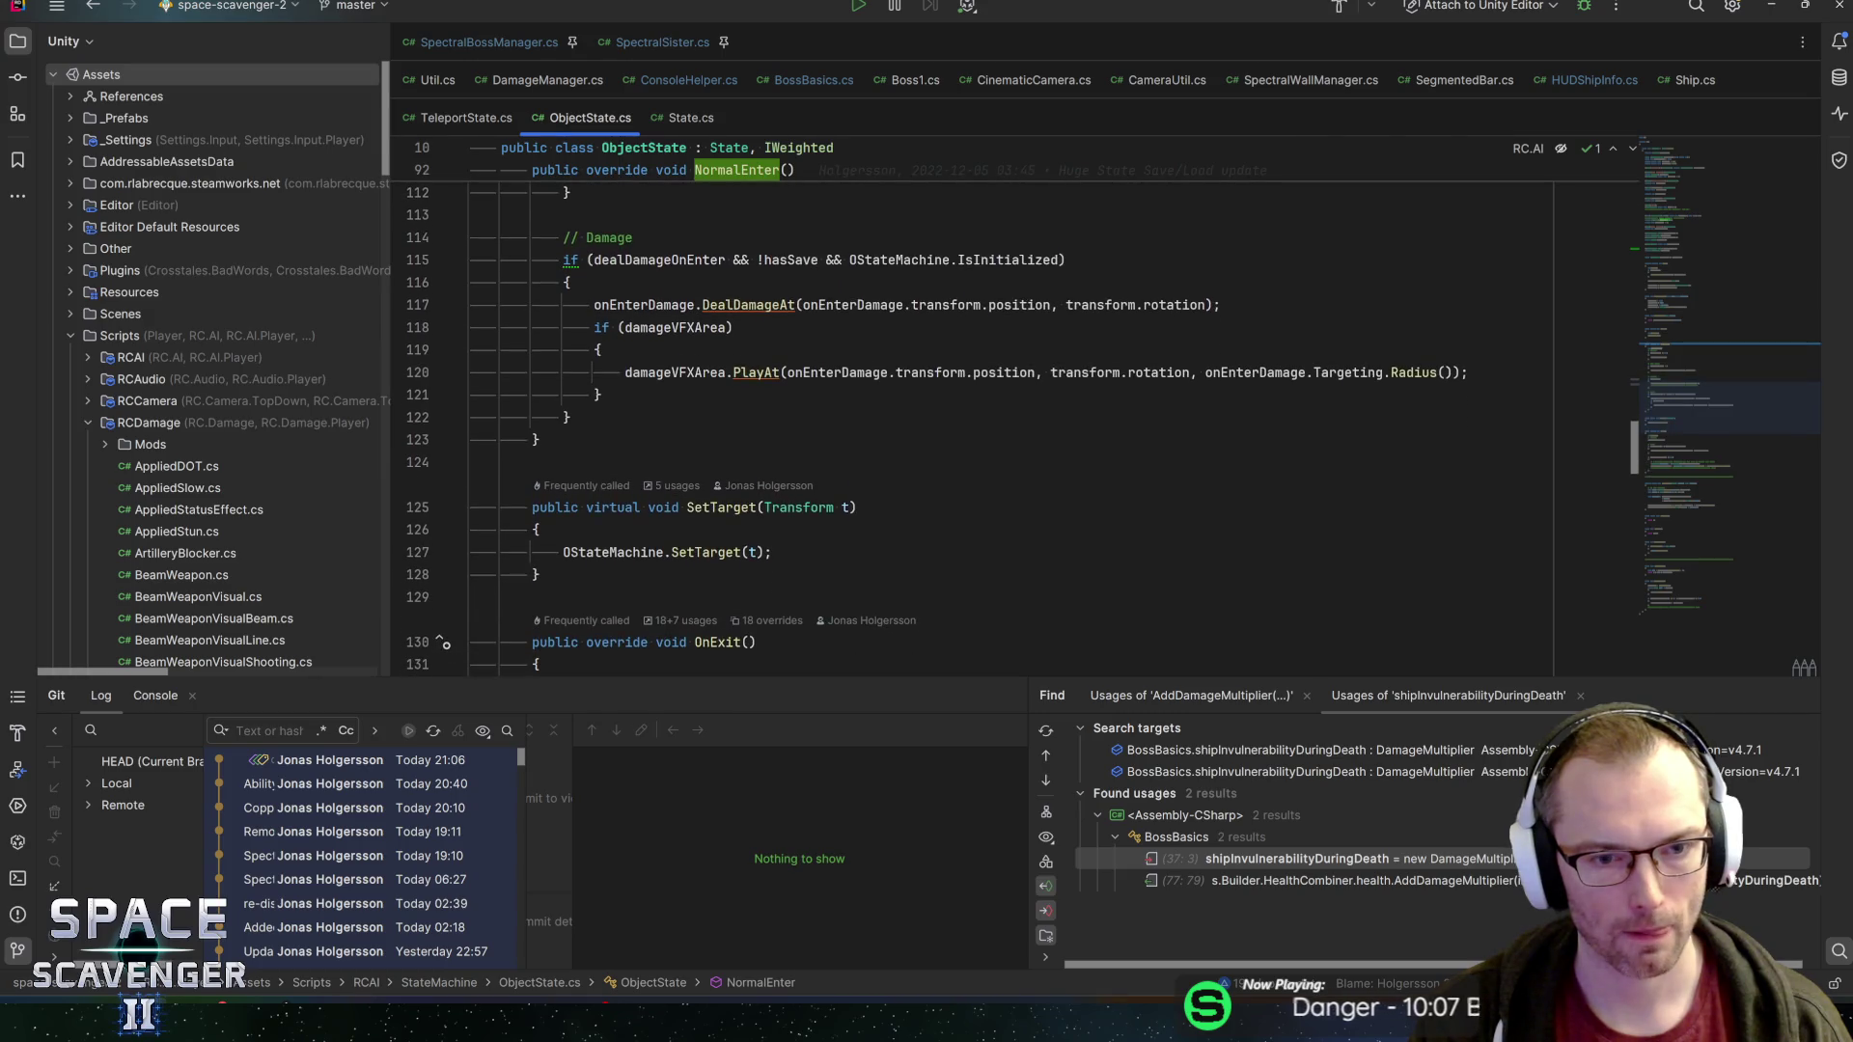
key(ctrl+u)
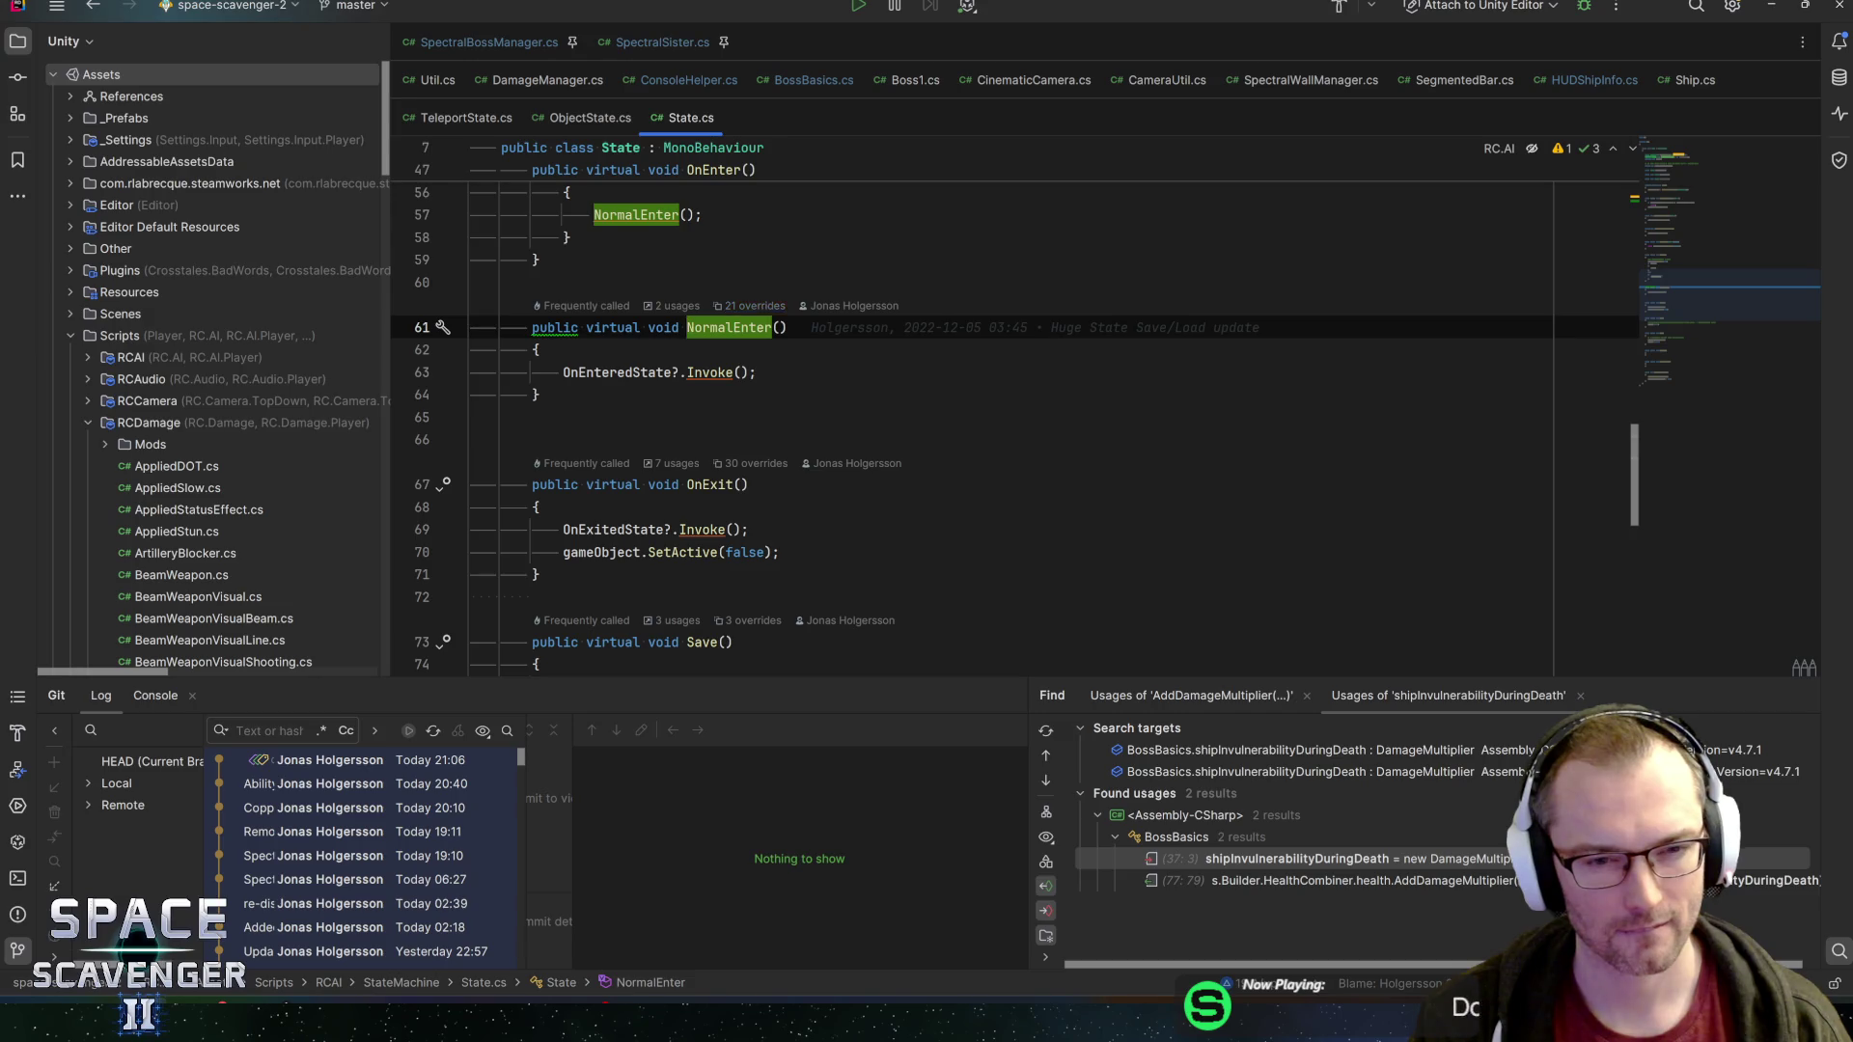
key(ctrl+alt+Left)
key(ctrl+alt+Left)
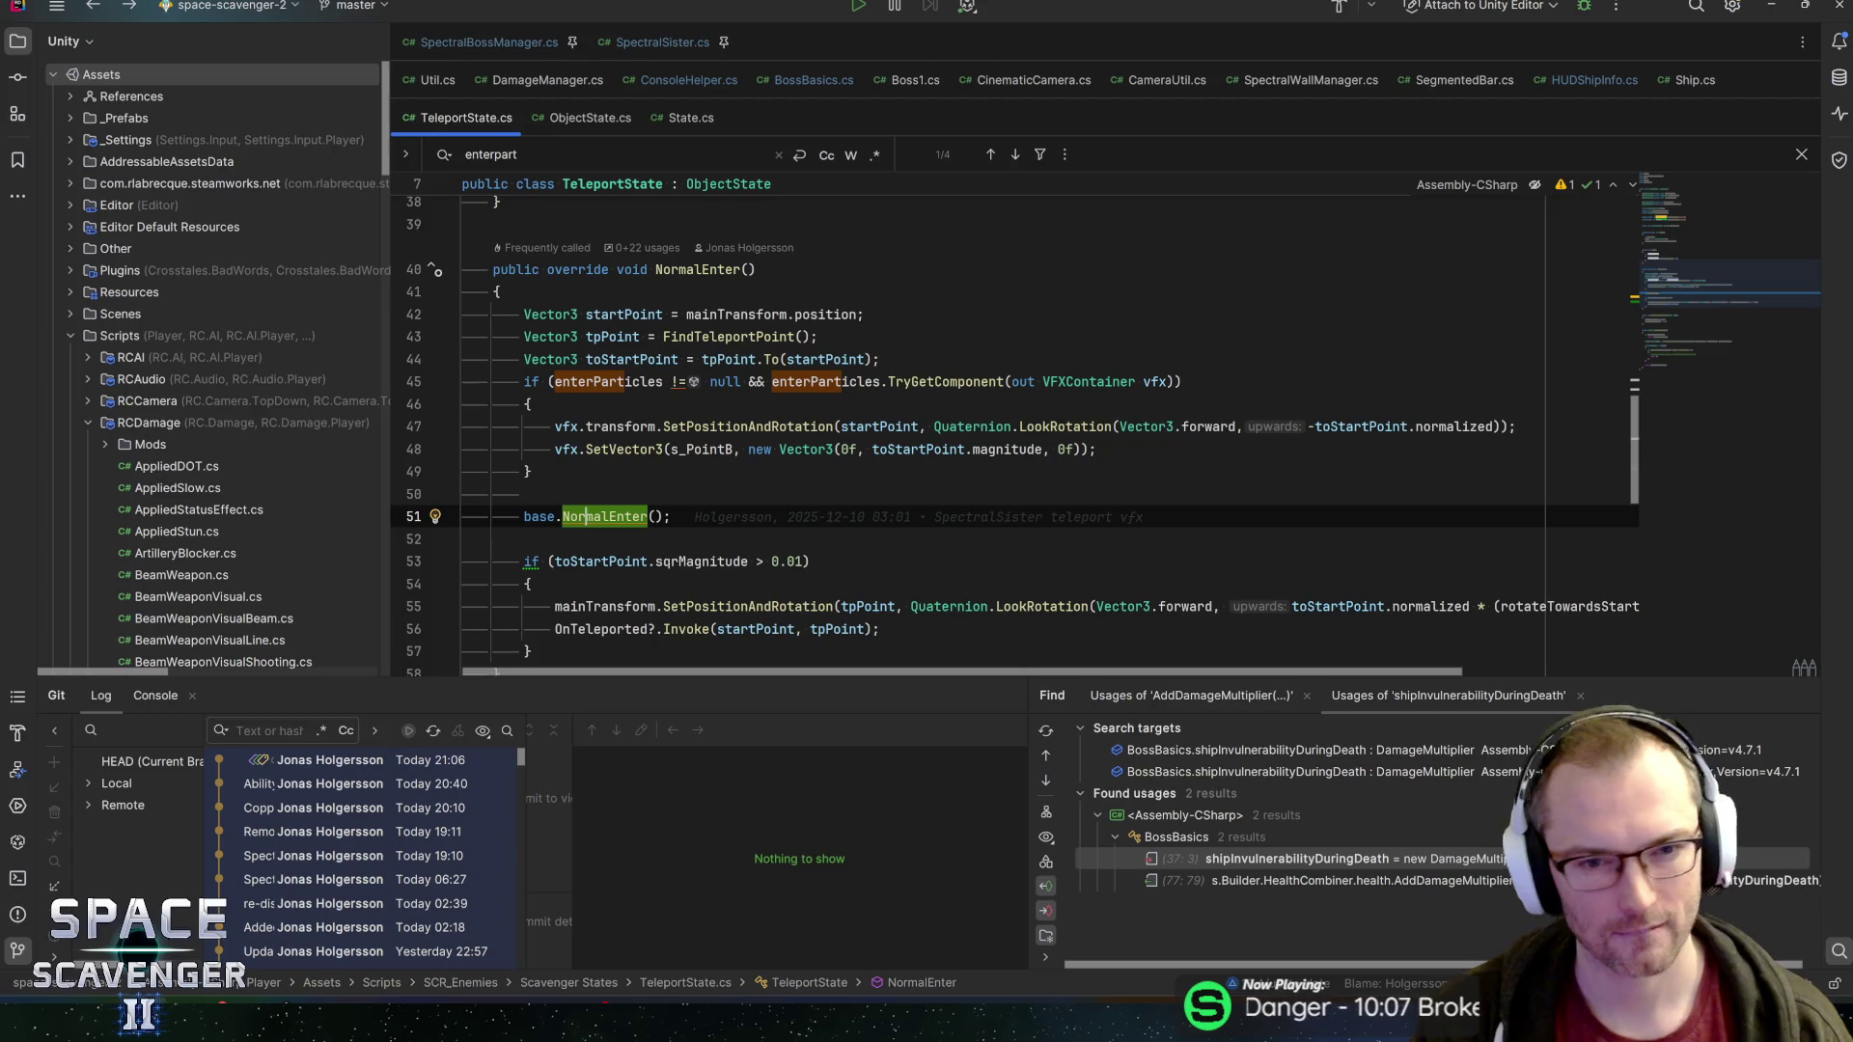
click(687, 121)
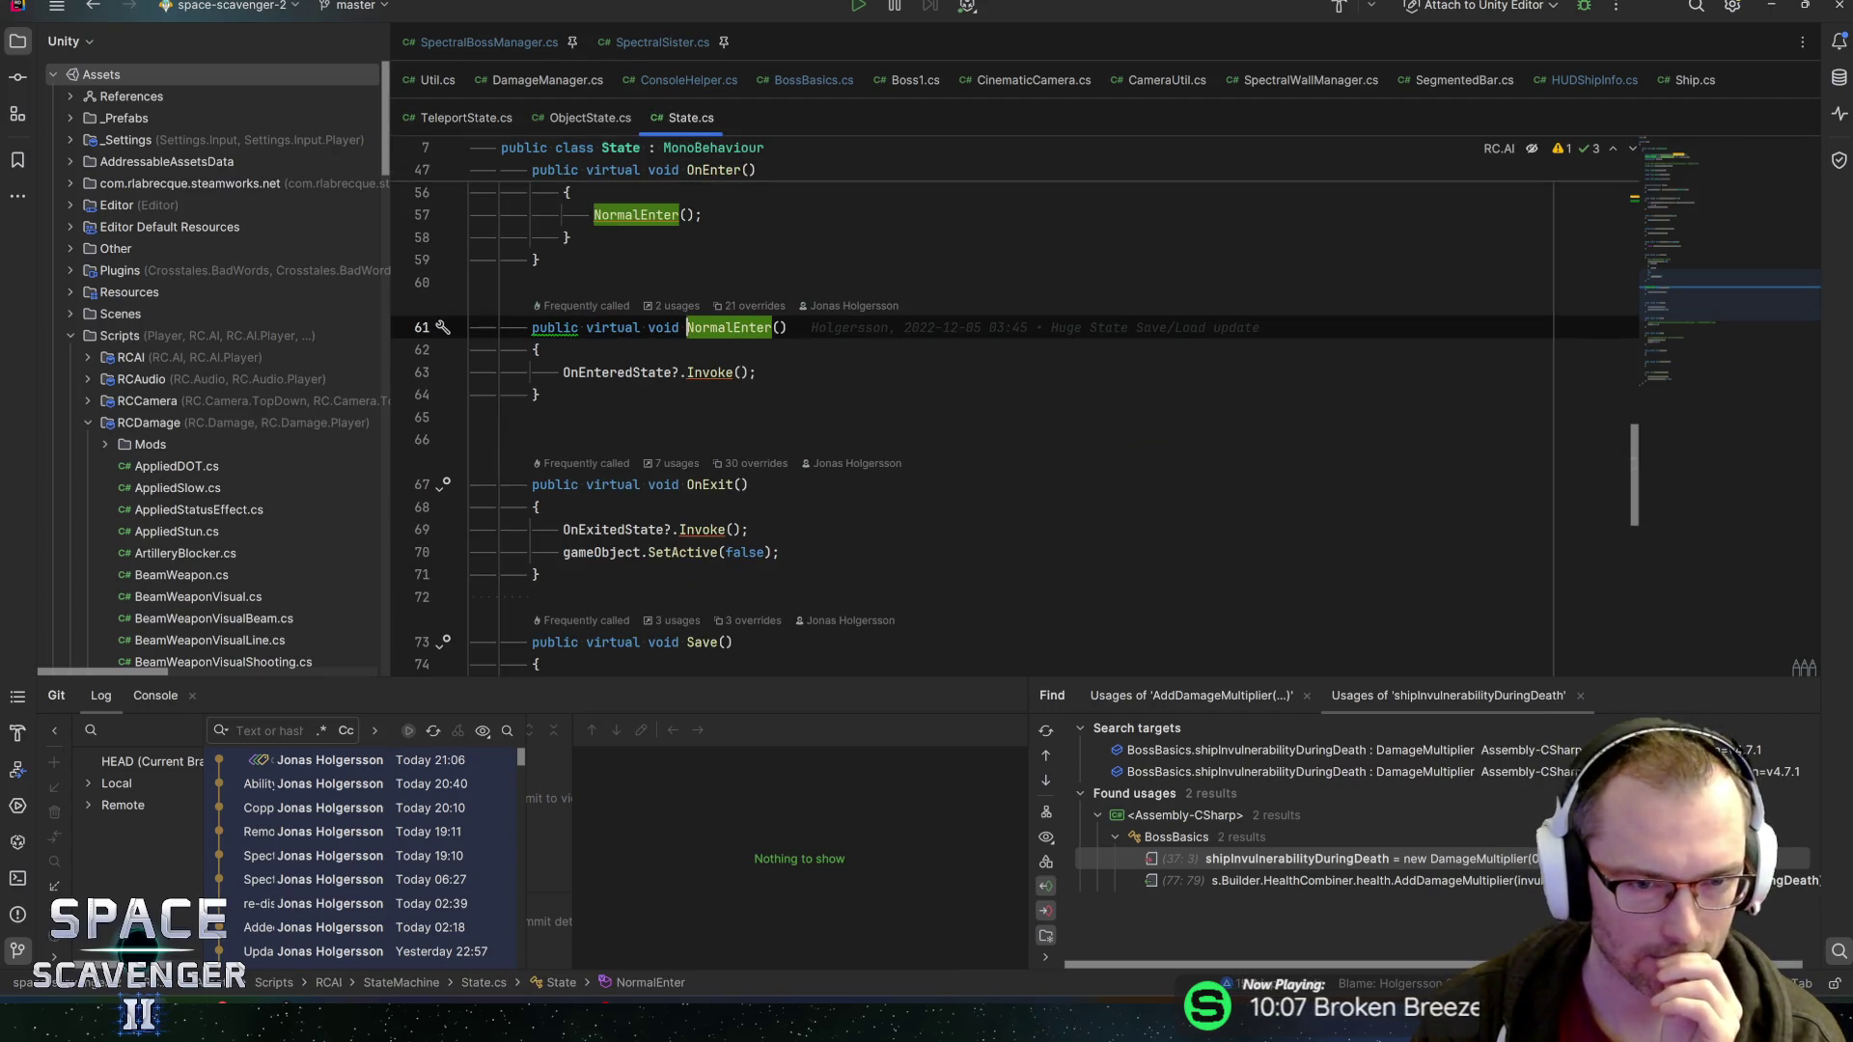
scroll(1013, 425, up, 5)
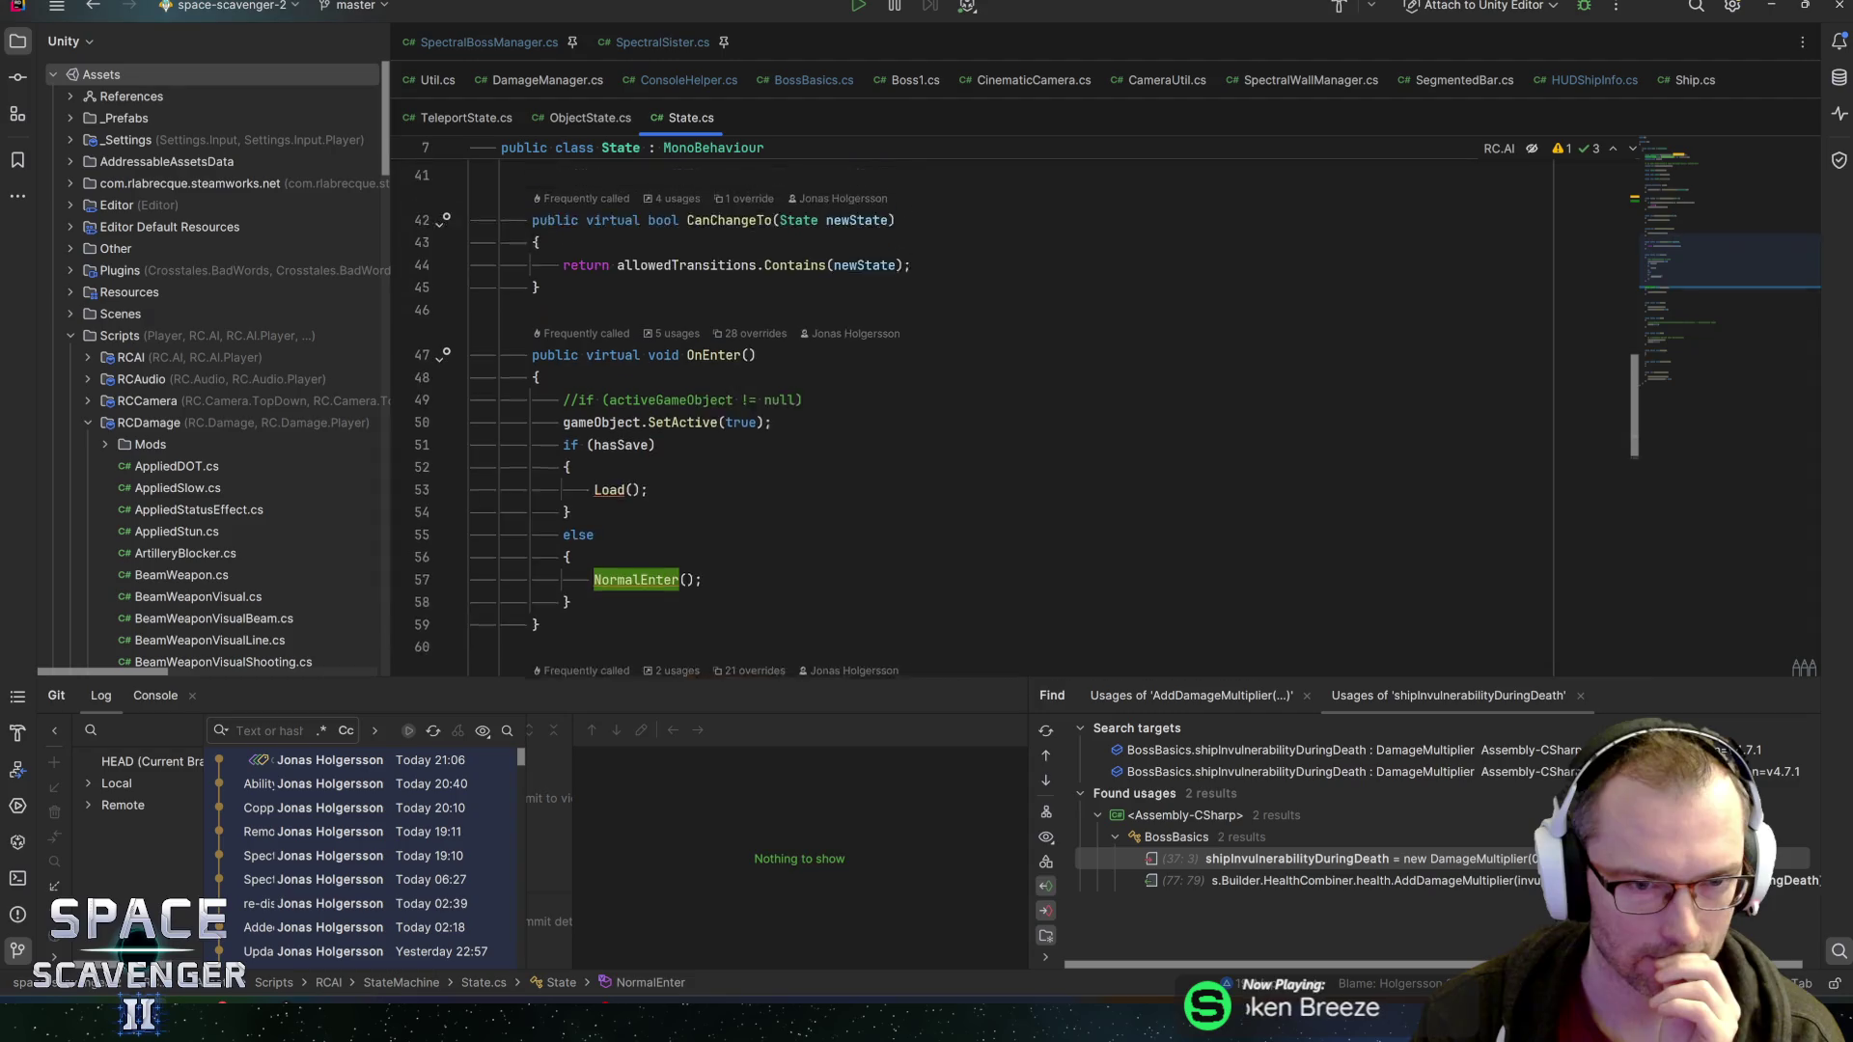
Find all usages of State.OnEnter on line 47 and browse its overriding methods
click(721, 395)
scroll(1014, 425, down, 2)
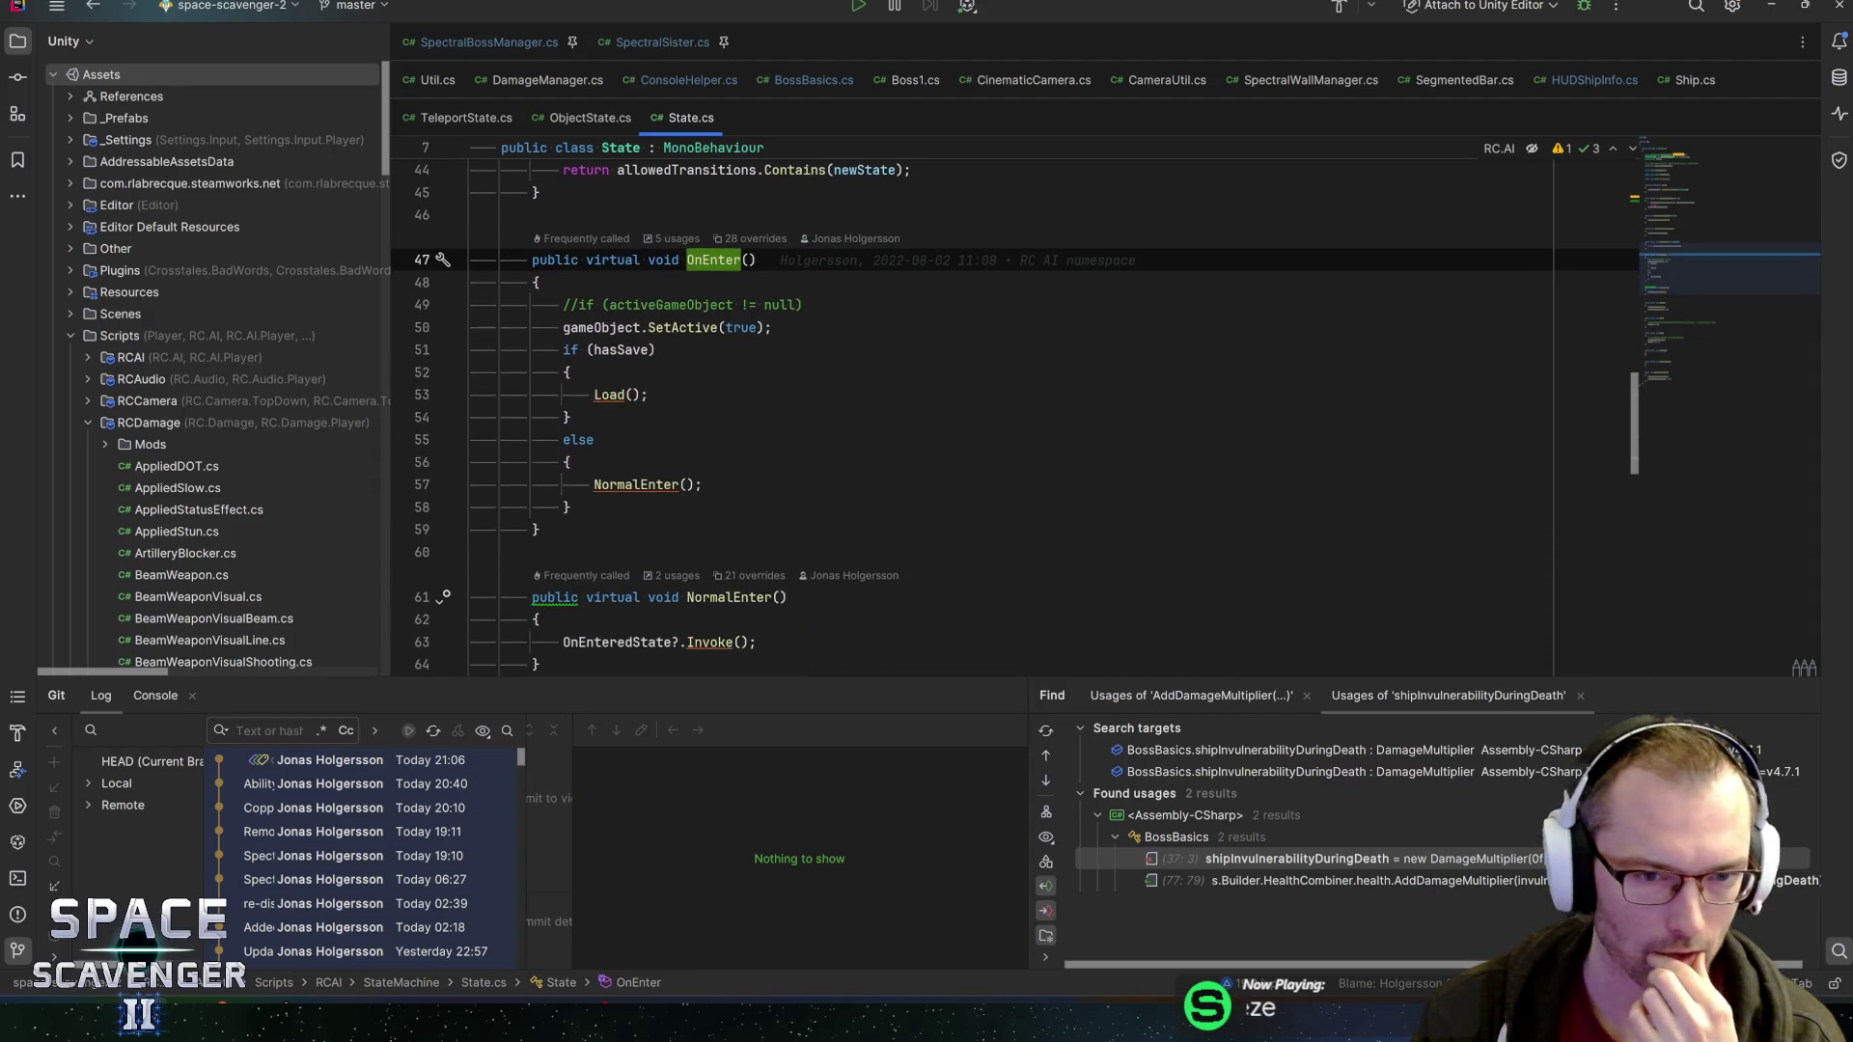
scroll(1013, 425, down, 2)
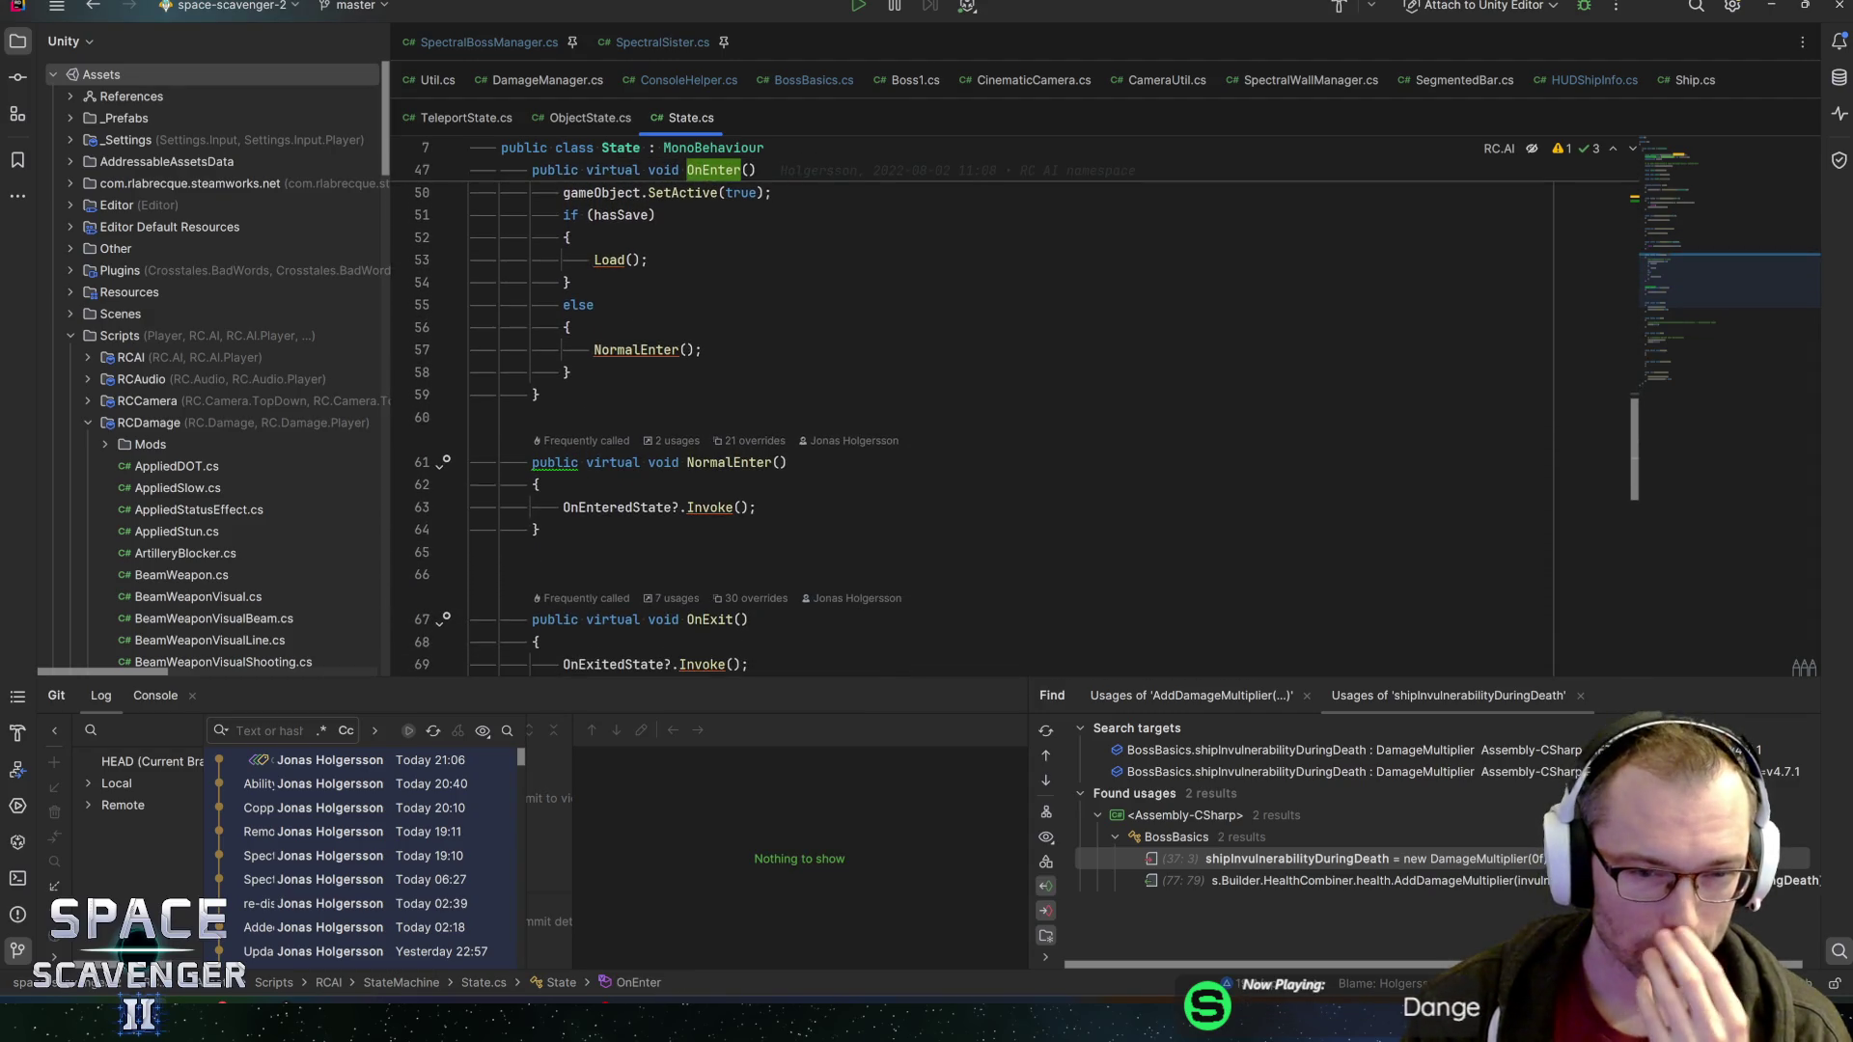
scroll(1014, 425, up, 3)
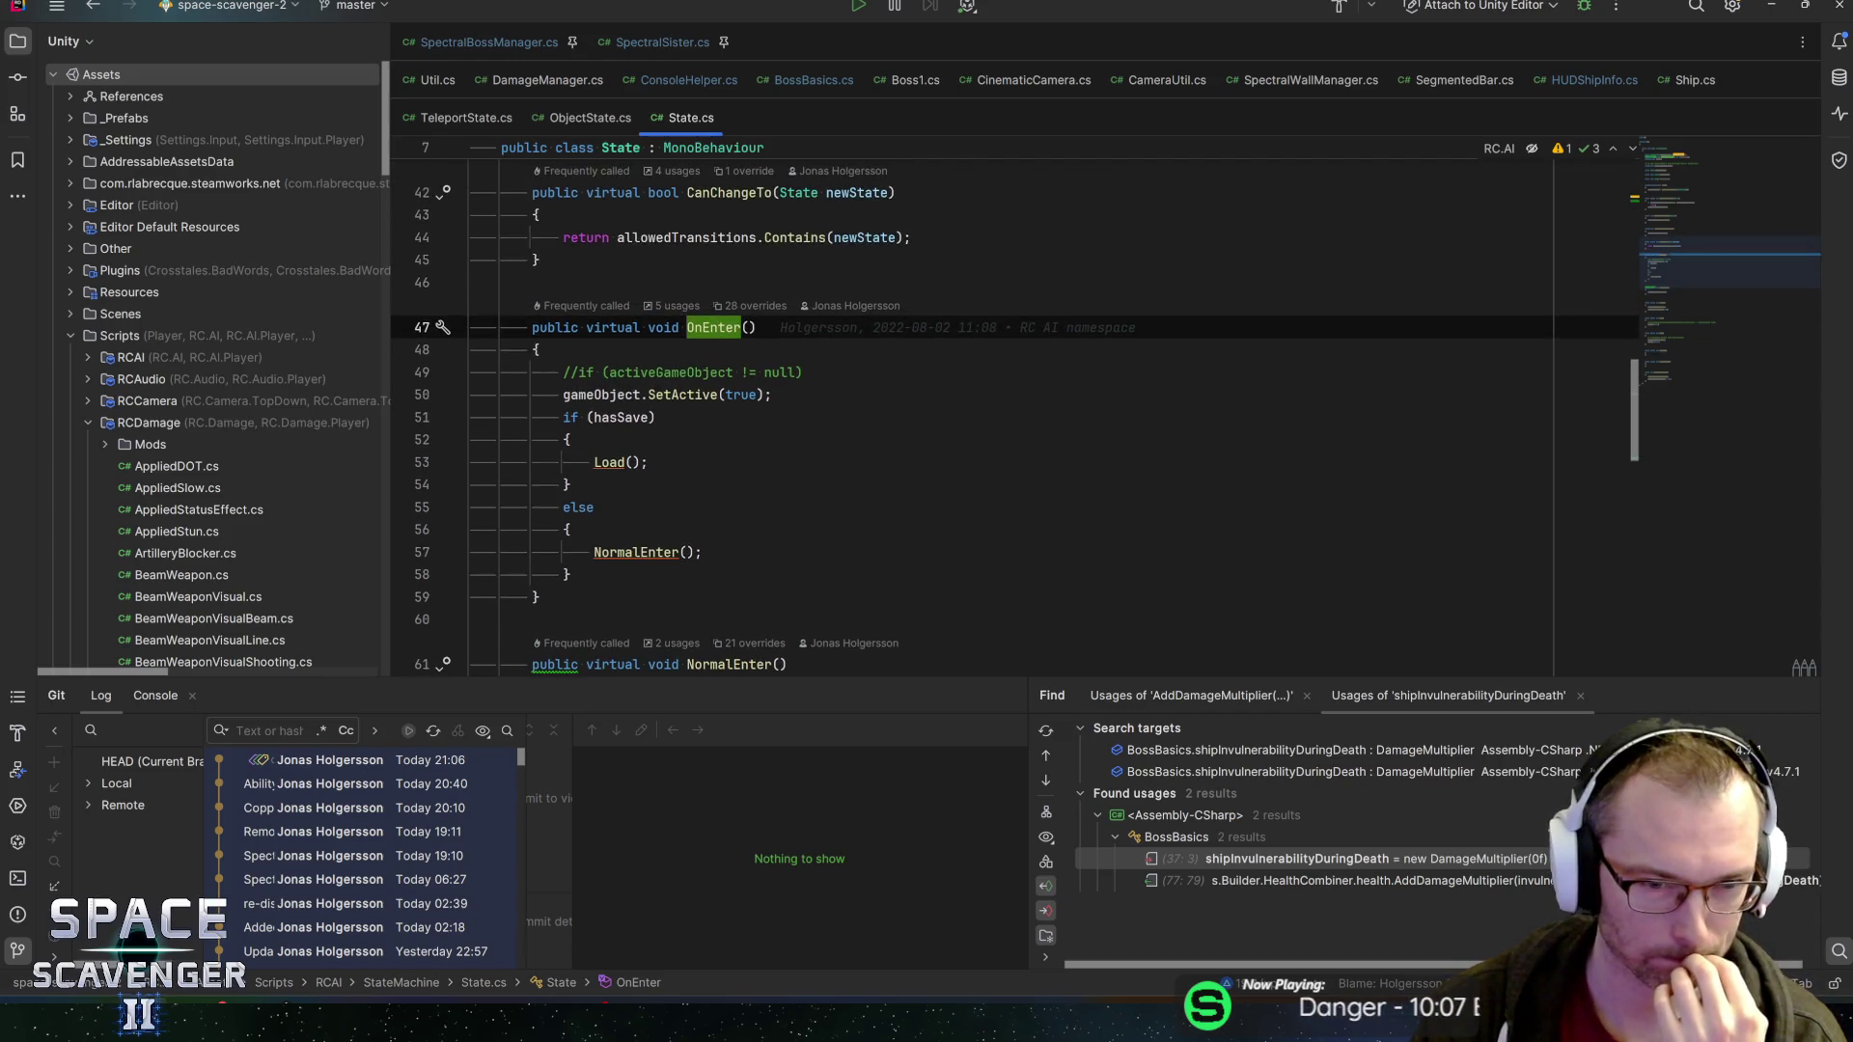
key(alt+F7)
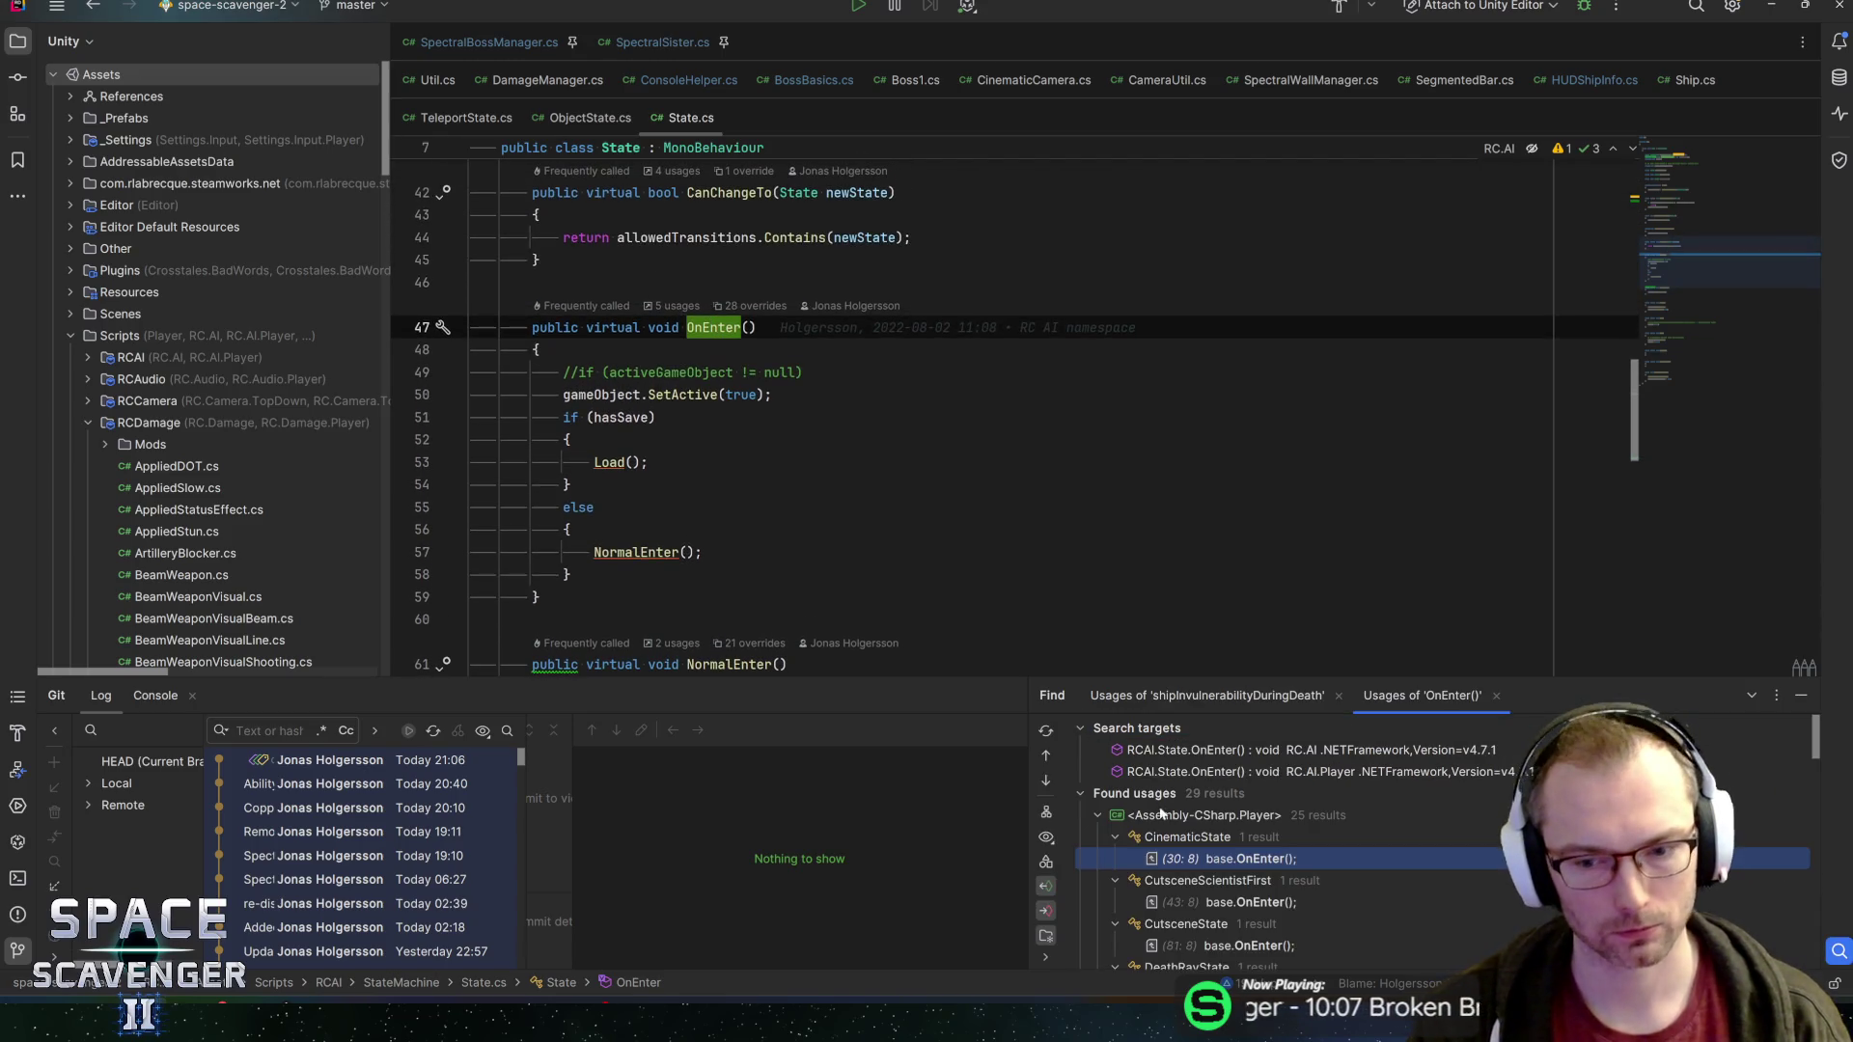
scroll(1221, 862, down, 5)
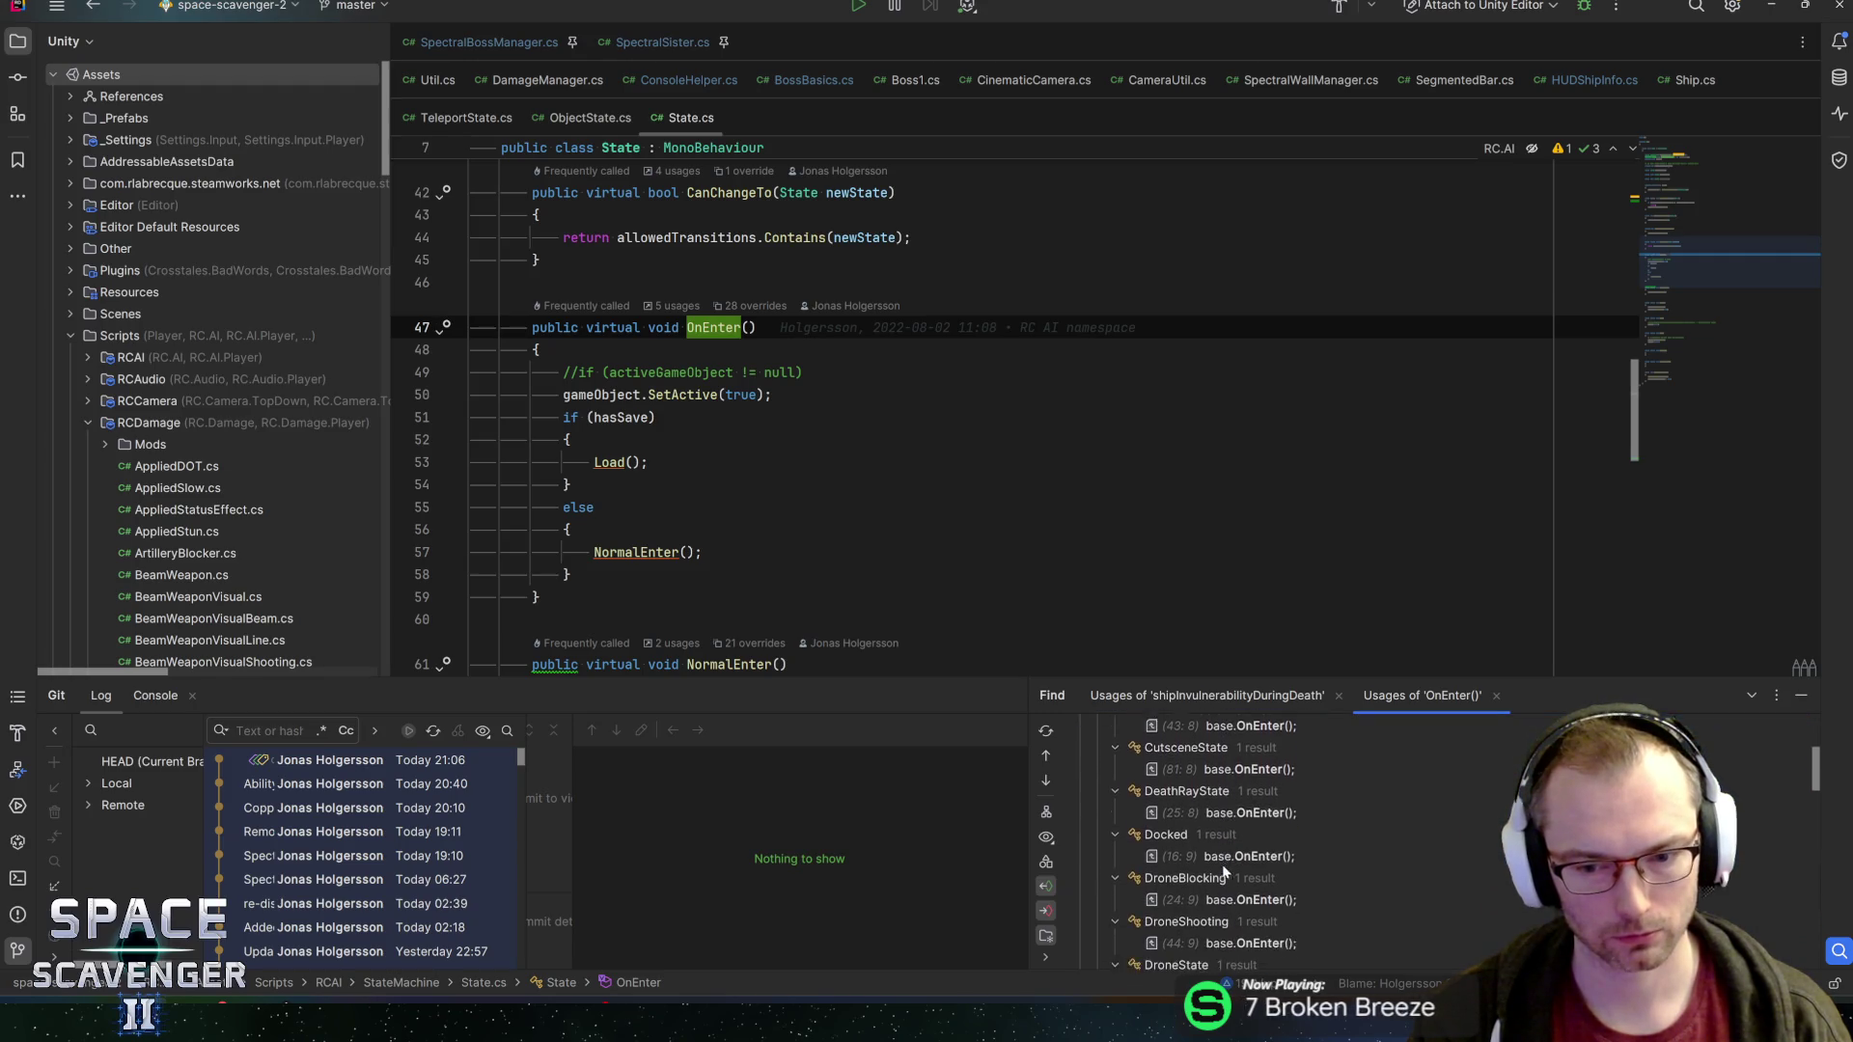
click(756, 309)
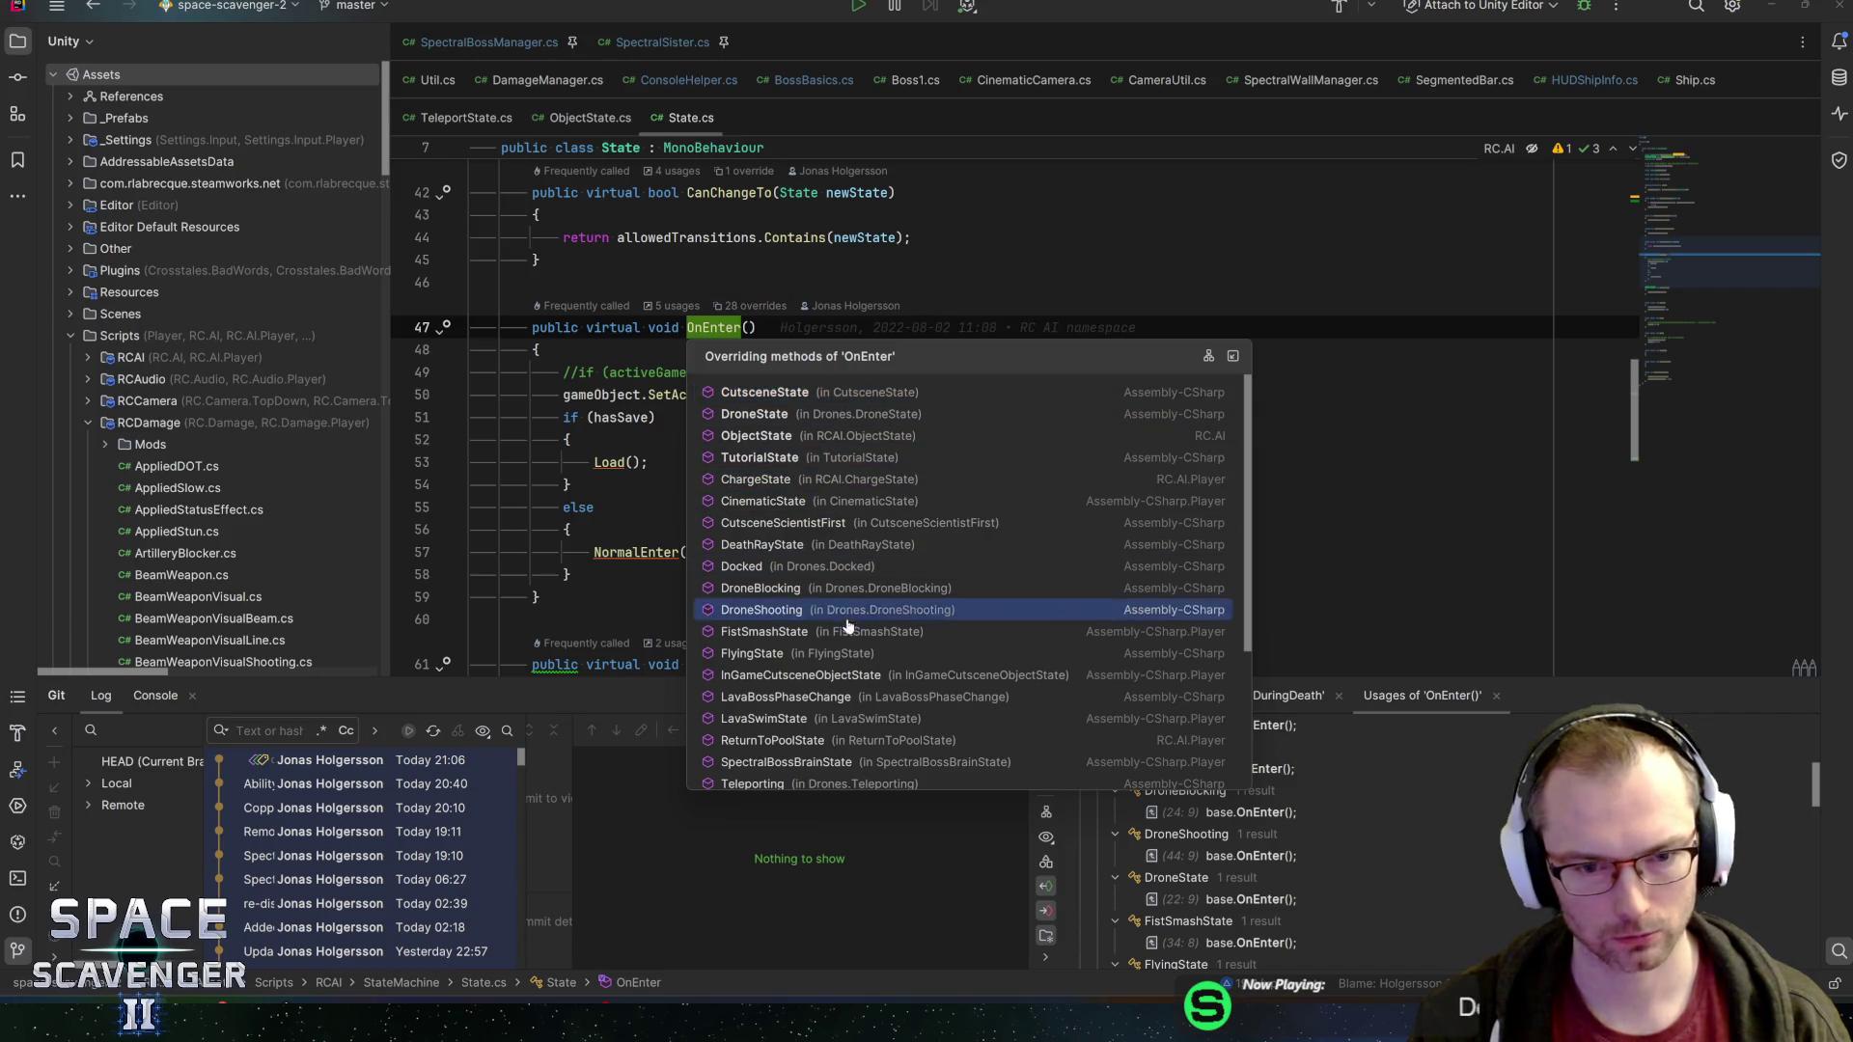
scroll(855, 657, down, 3)
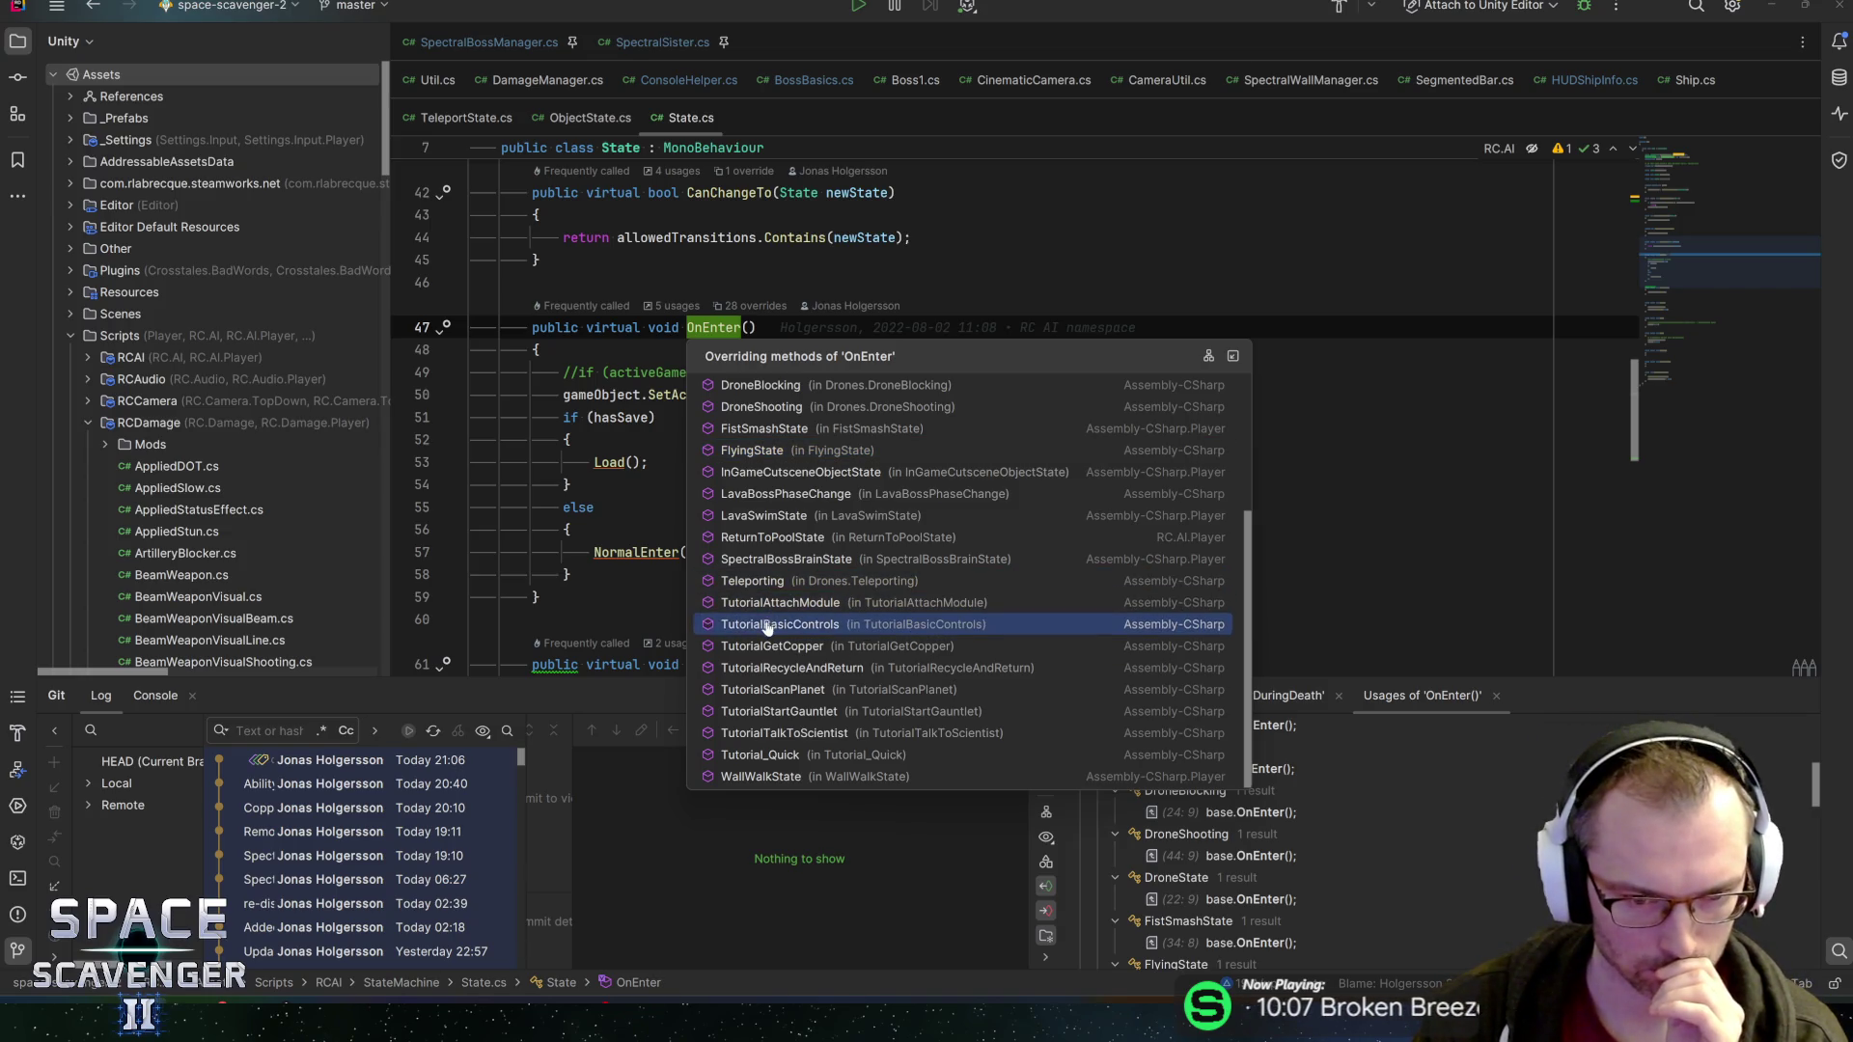
scroll(772, 624, down, 1)
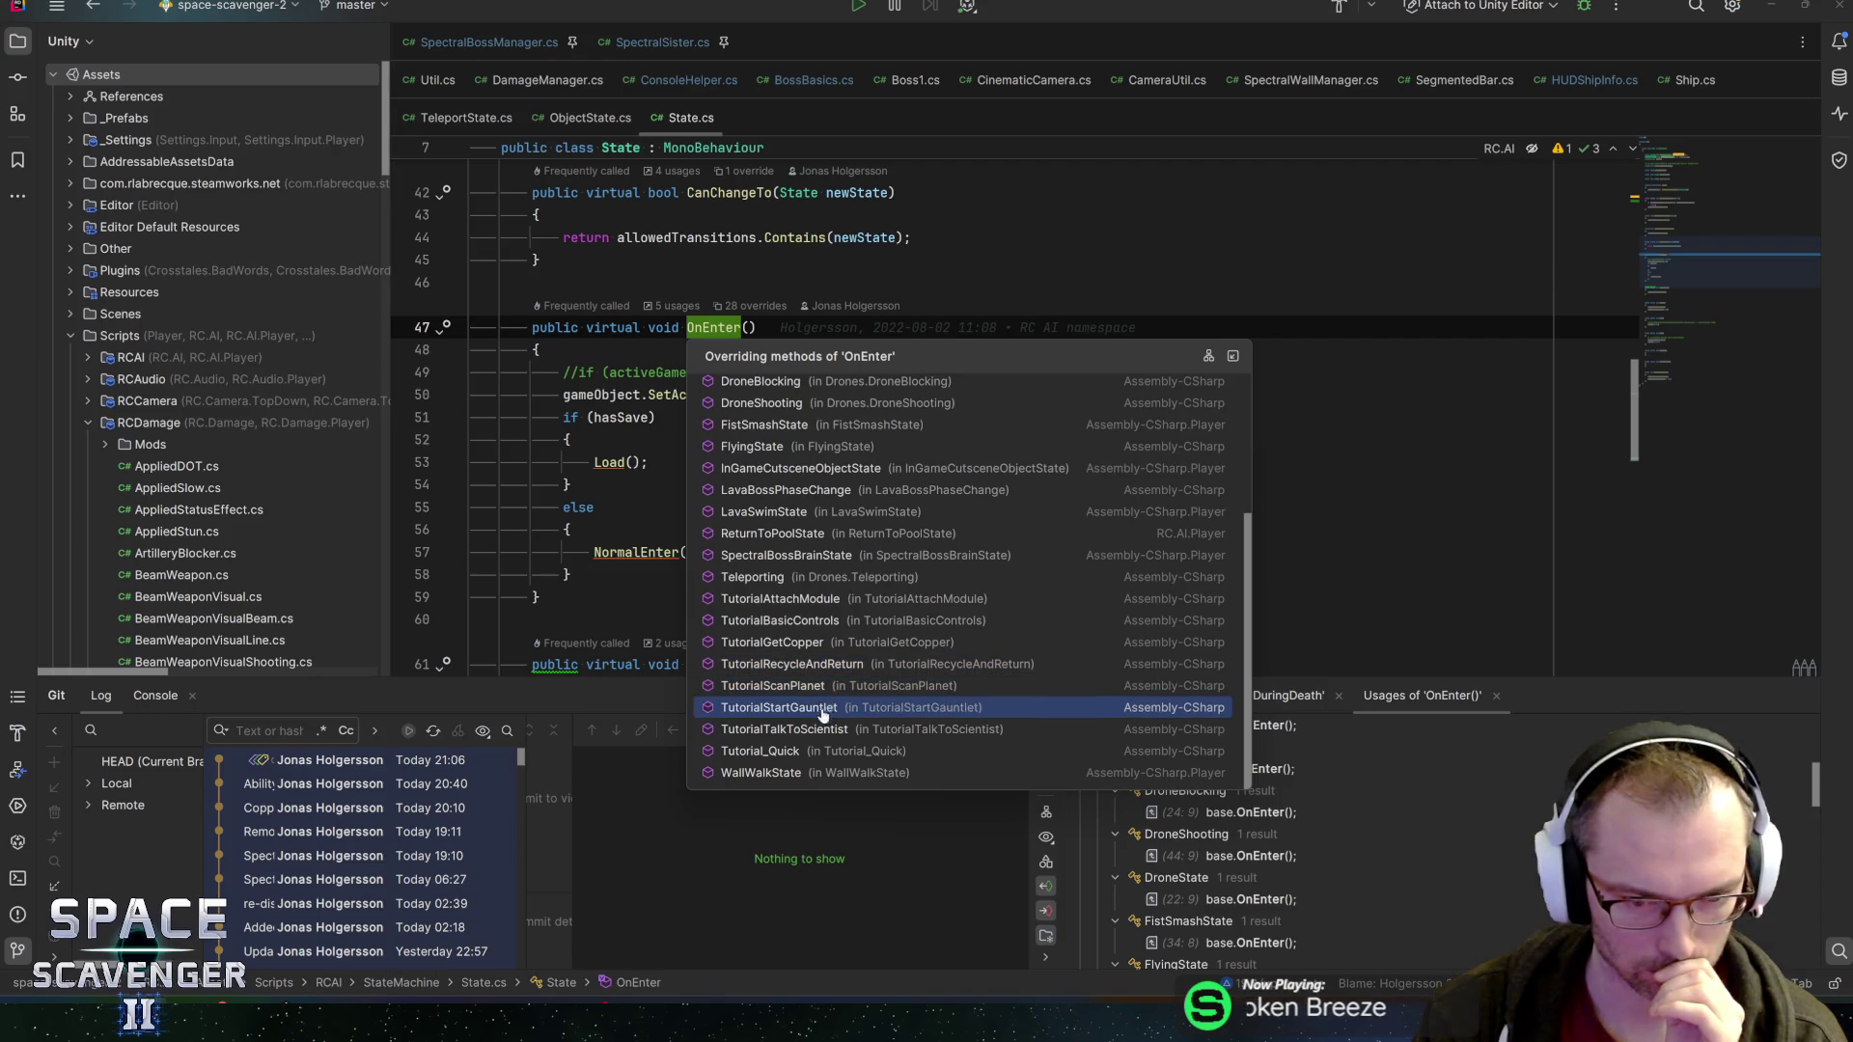
scroll(884, 548, up, 3)
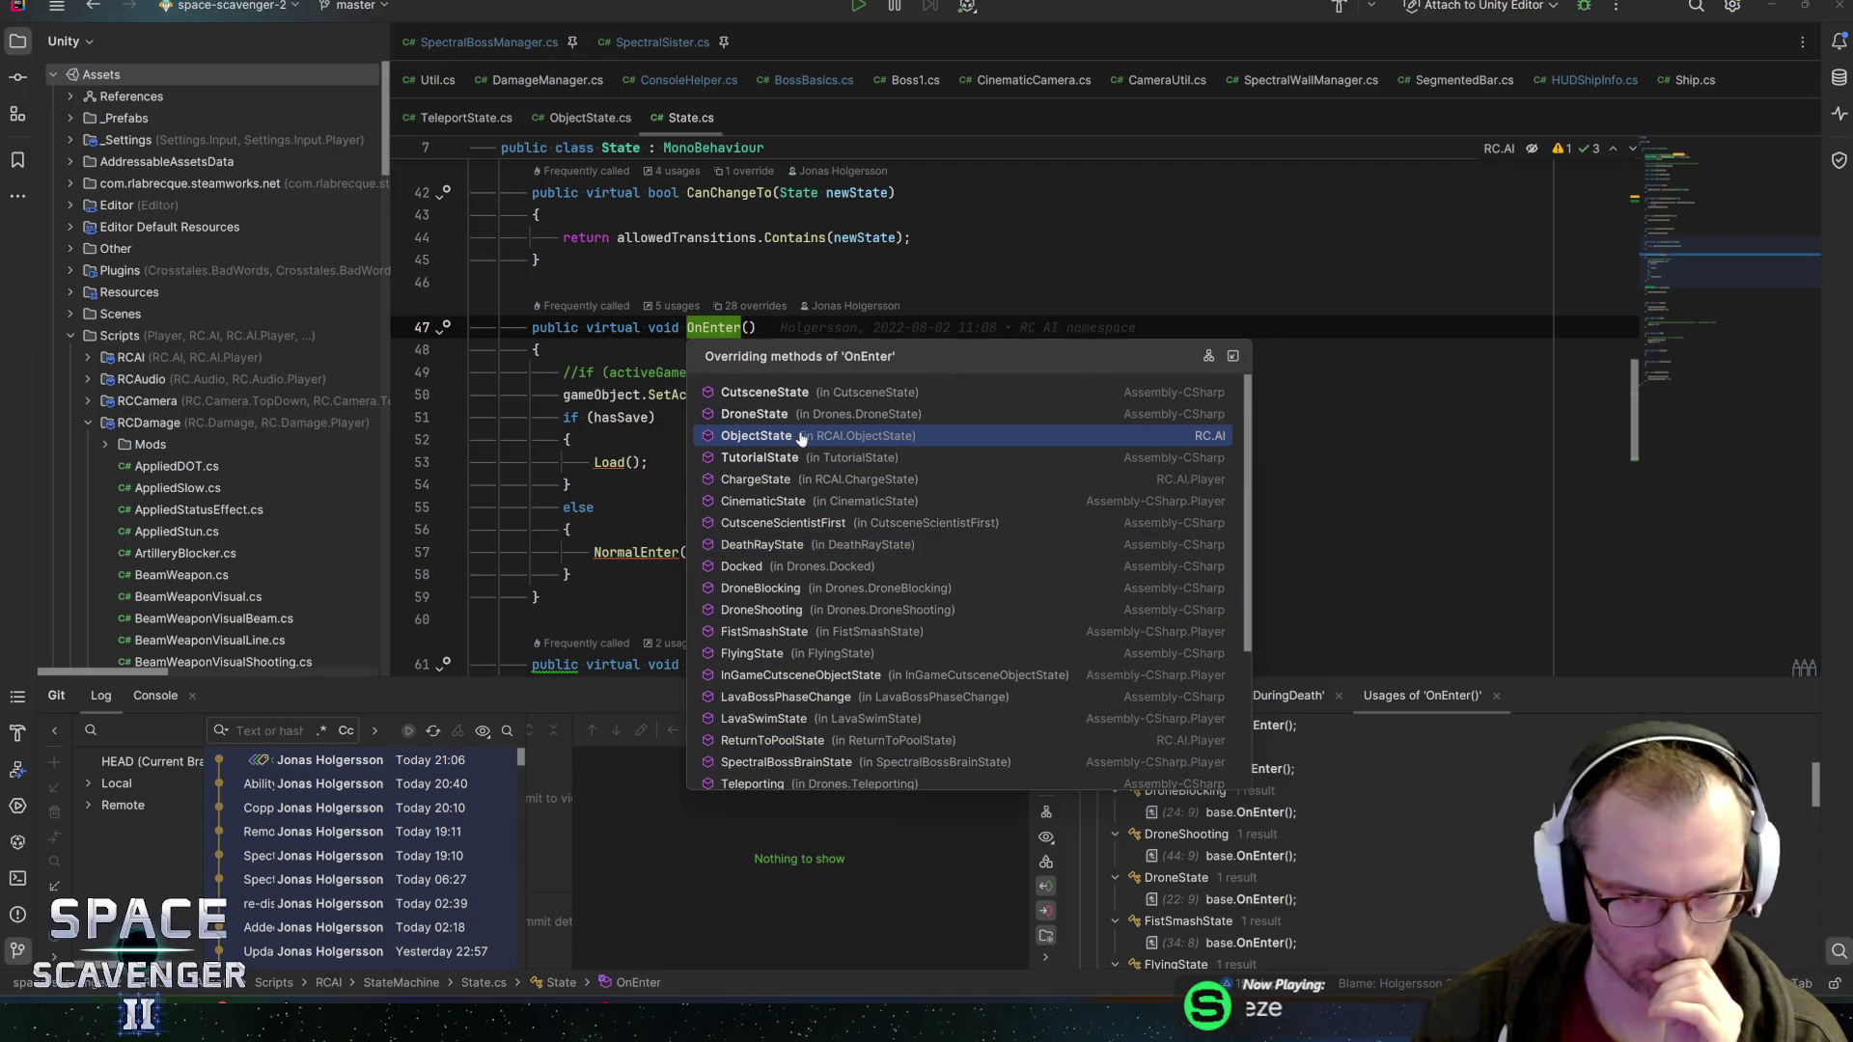
Open ObjectState's OnEnter override, view its 11 overrides, then return to TeleportState.cs line 51
click(801, 440)
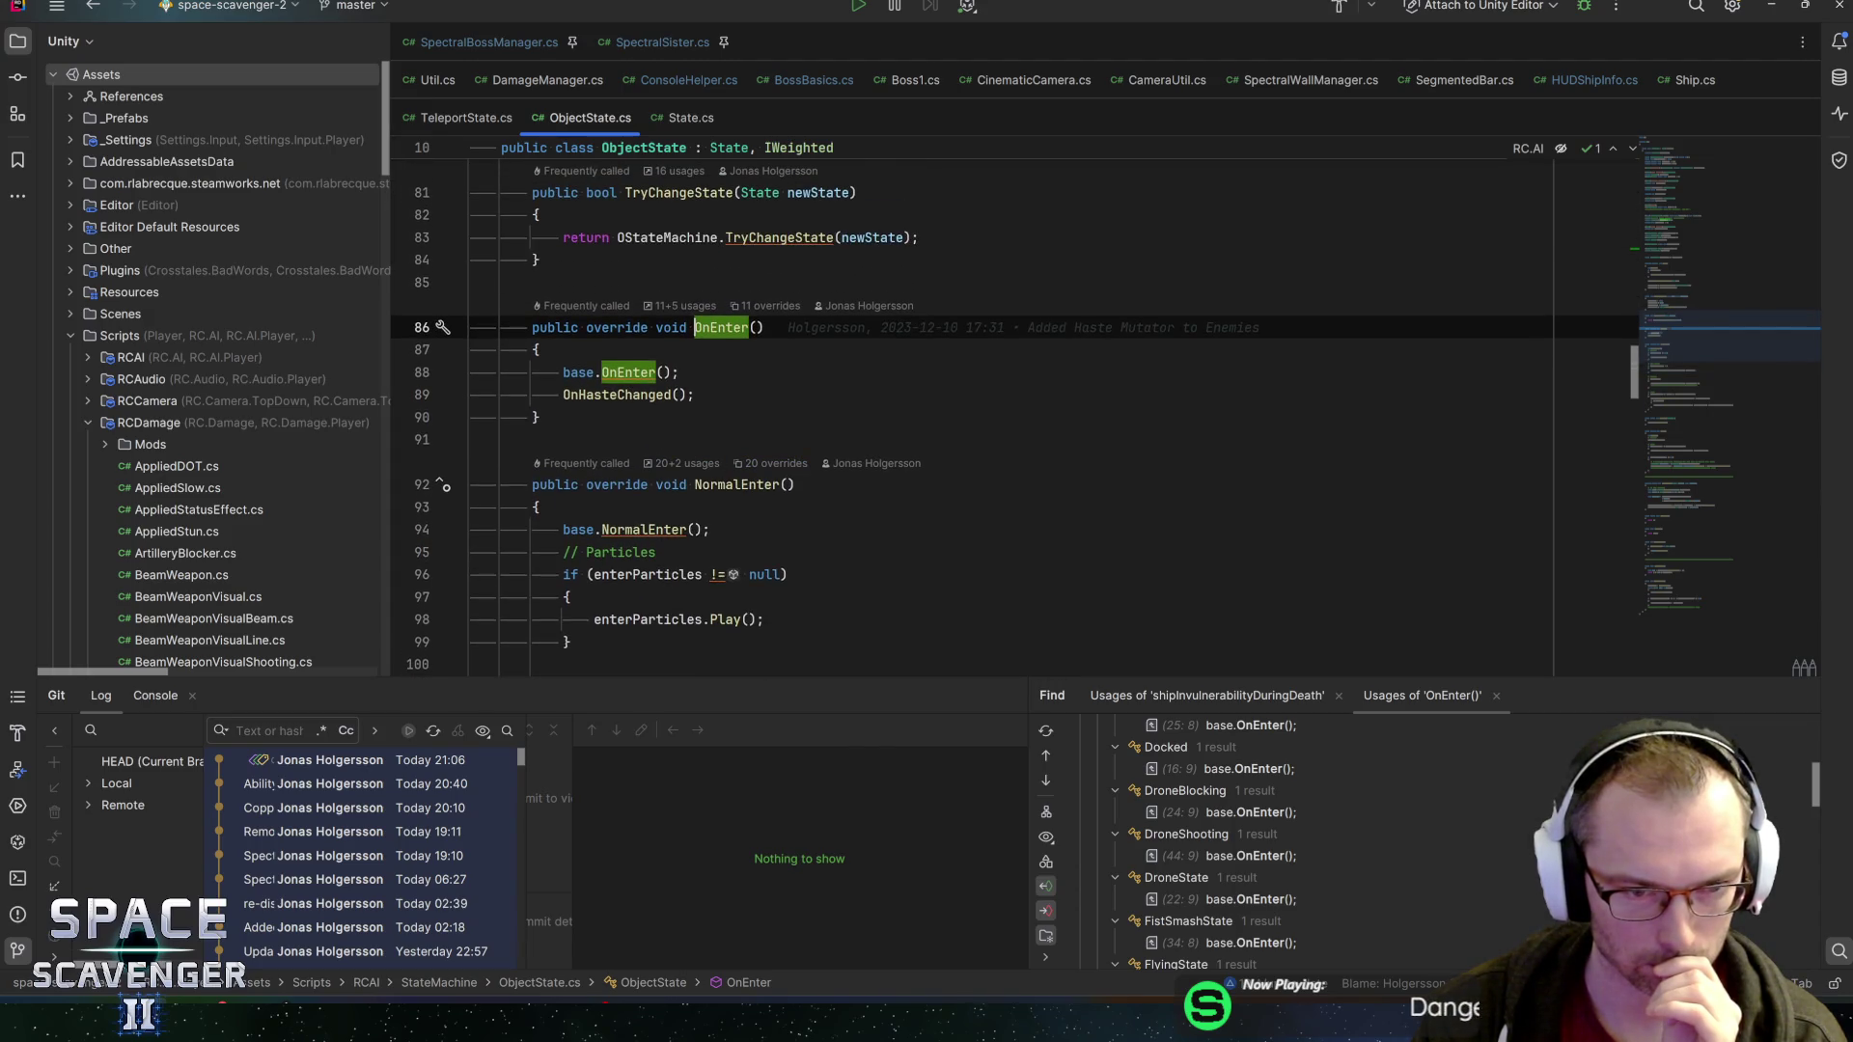
click(680, 372)
click(758, 305)
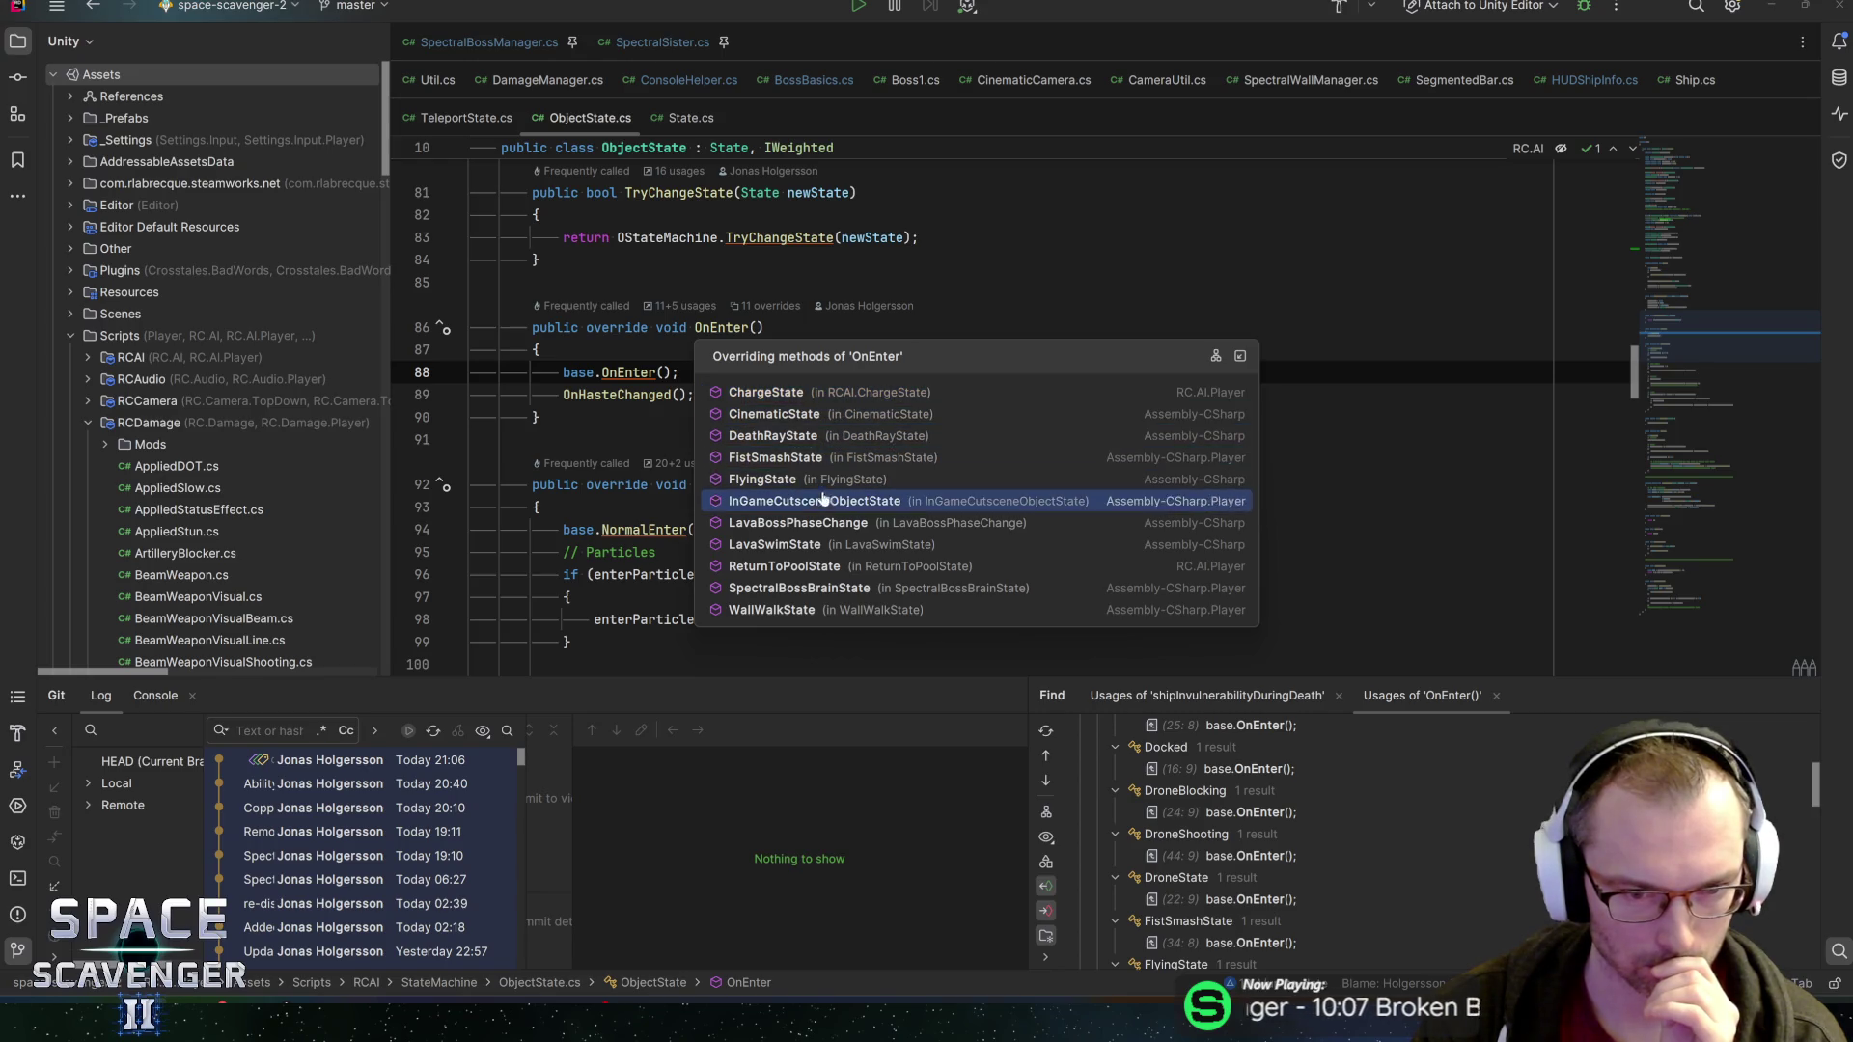
click(625, 372)
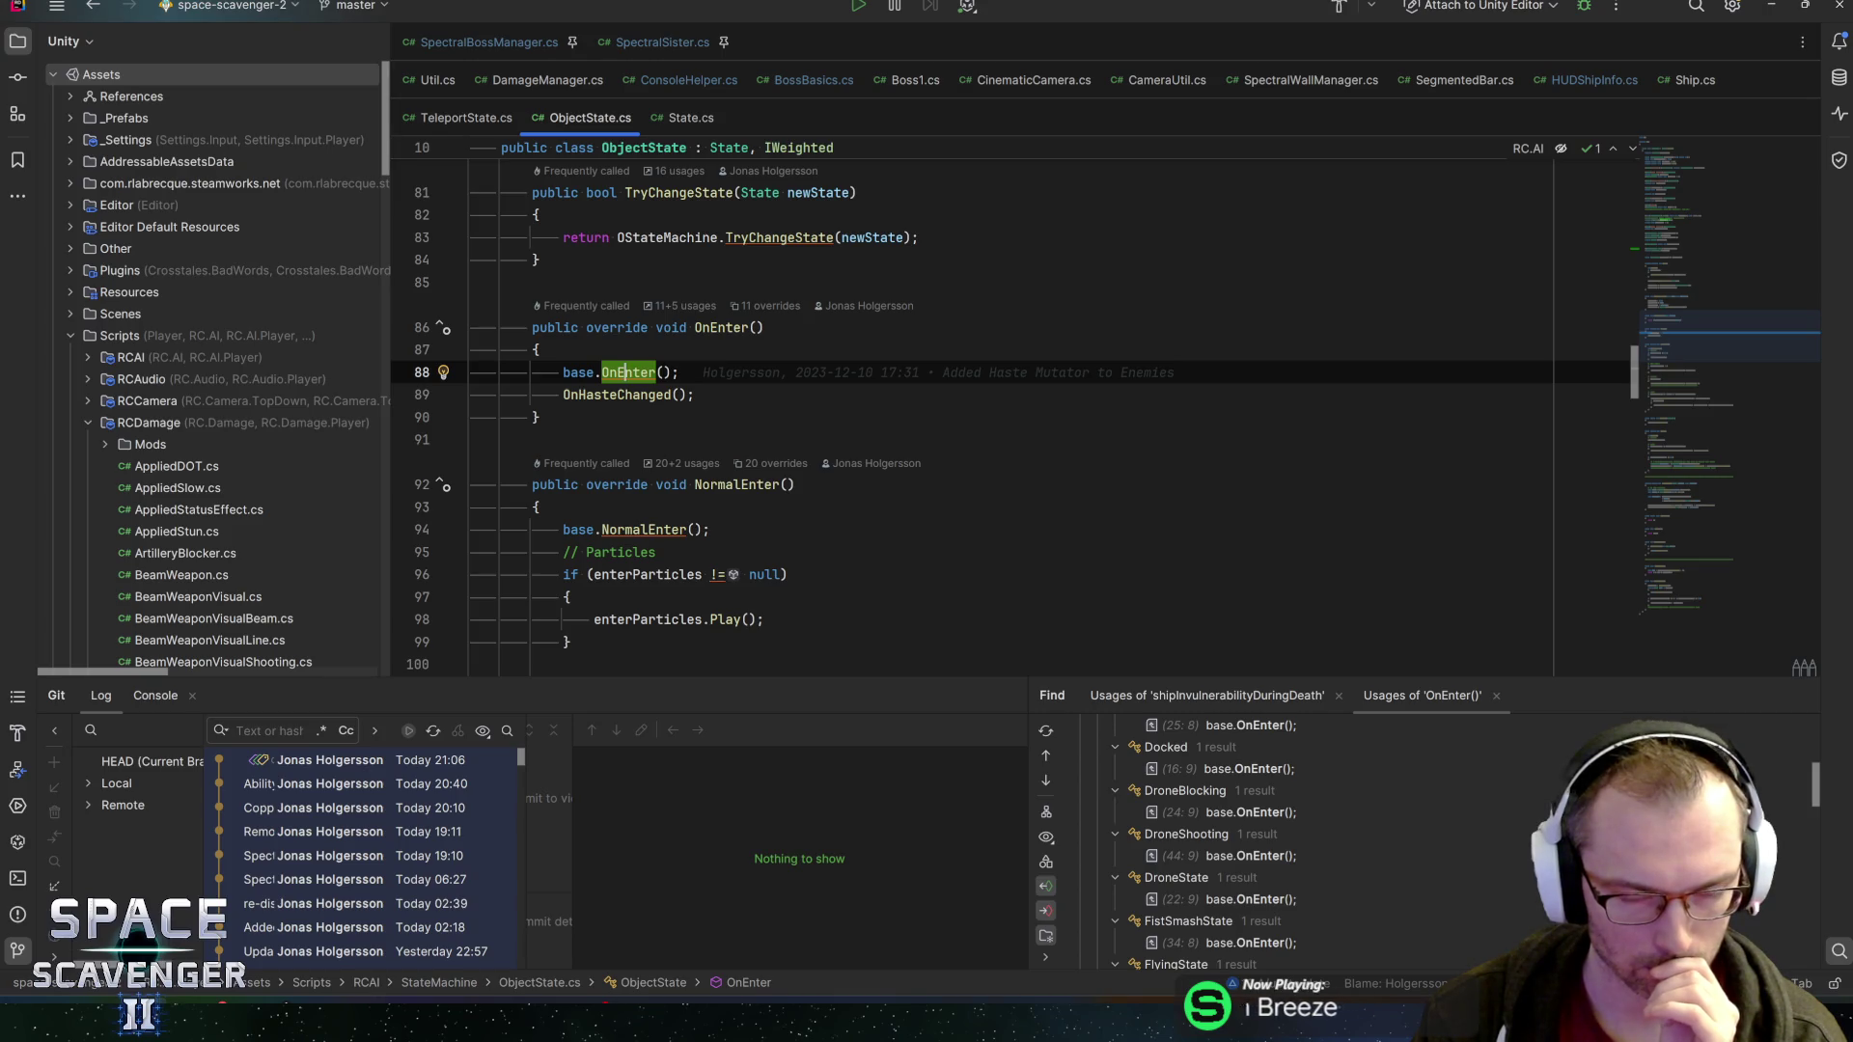
key(ctrl+minus)
key(ctrl+minus)
key(ctrl+minus)
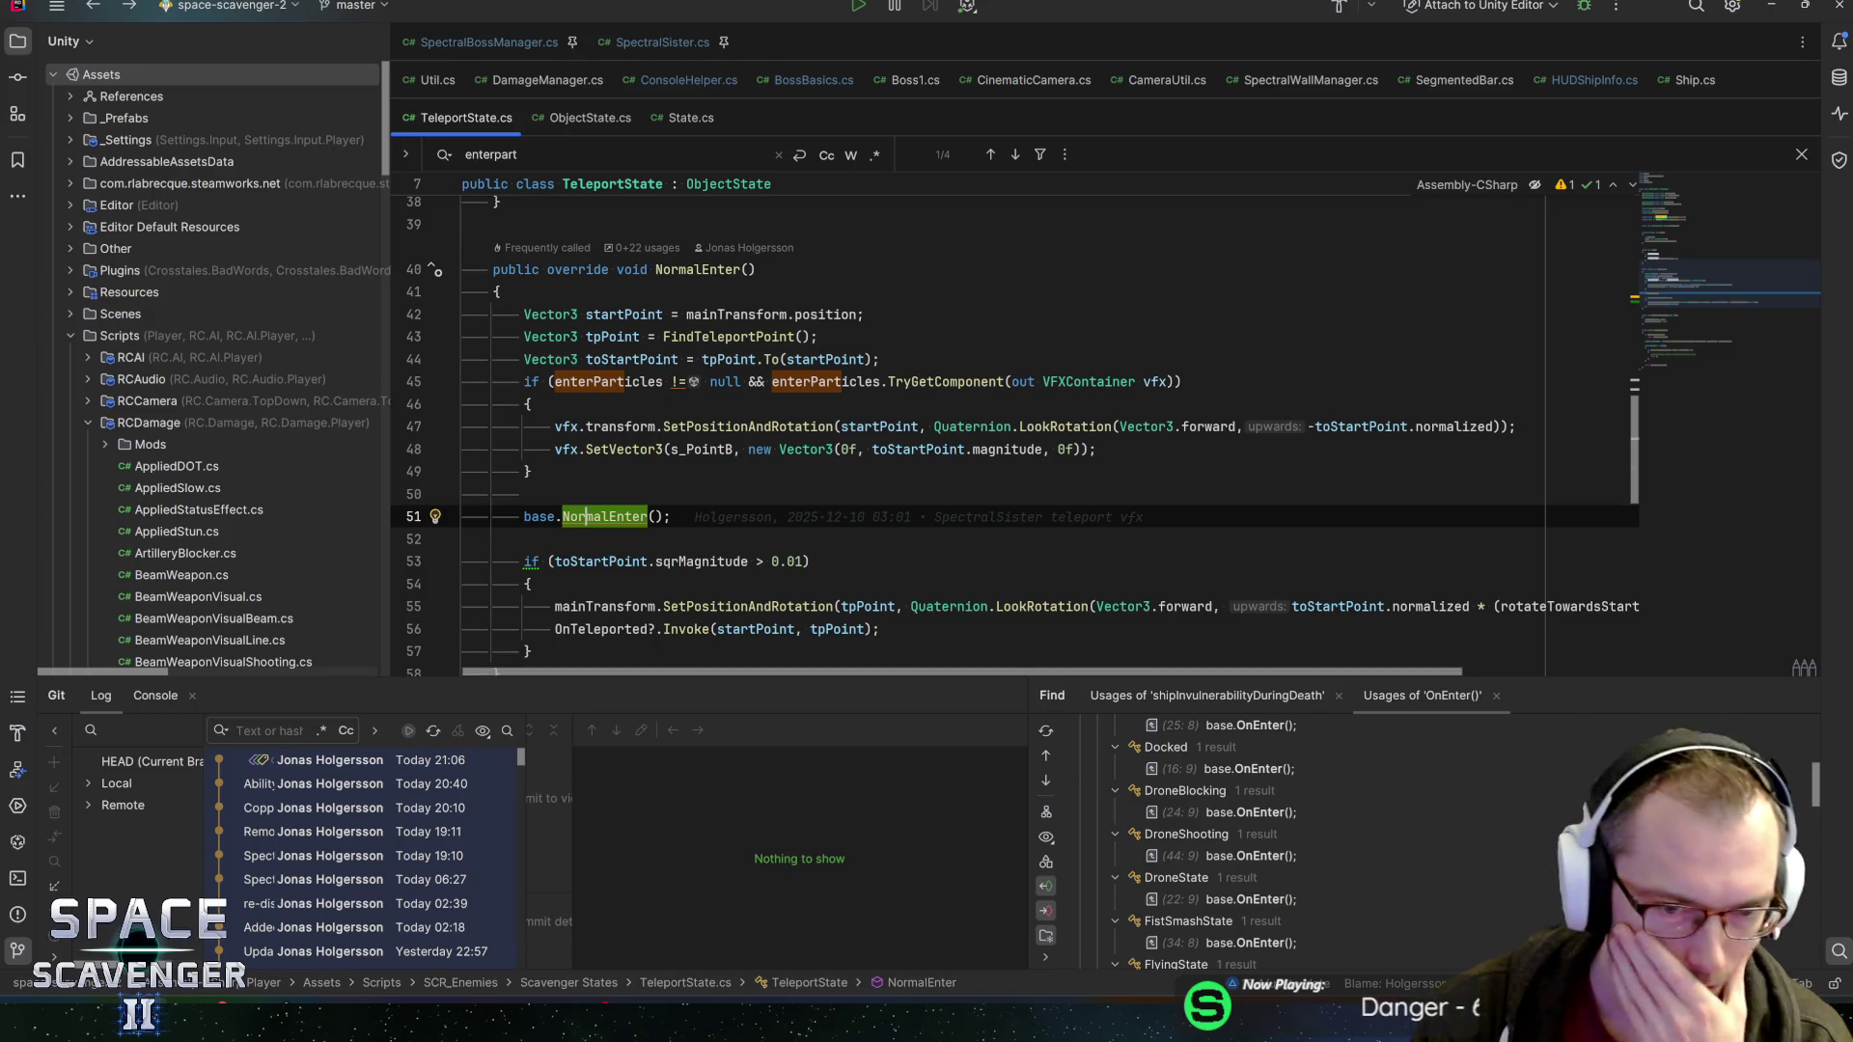
Move the enterParticles SetParent(null) if-block from Start to the top of NormalEnter
scroll(1013, 434, down, 3)
click(880, 426)
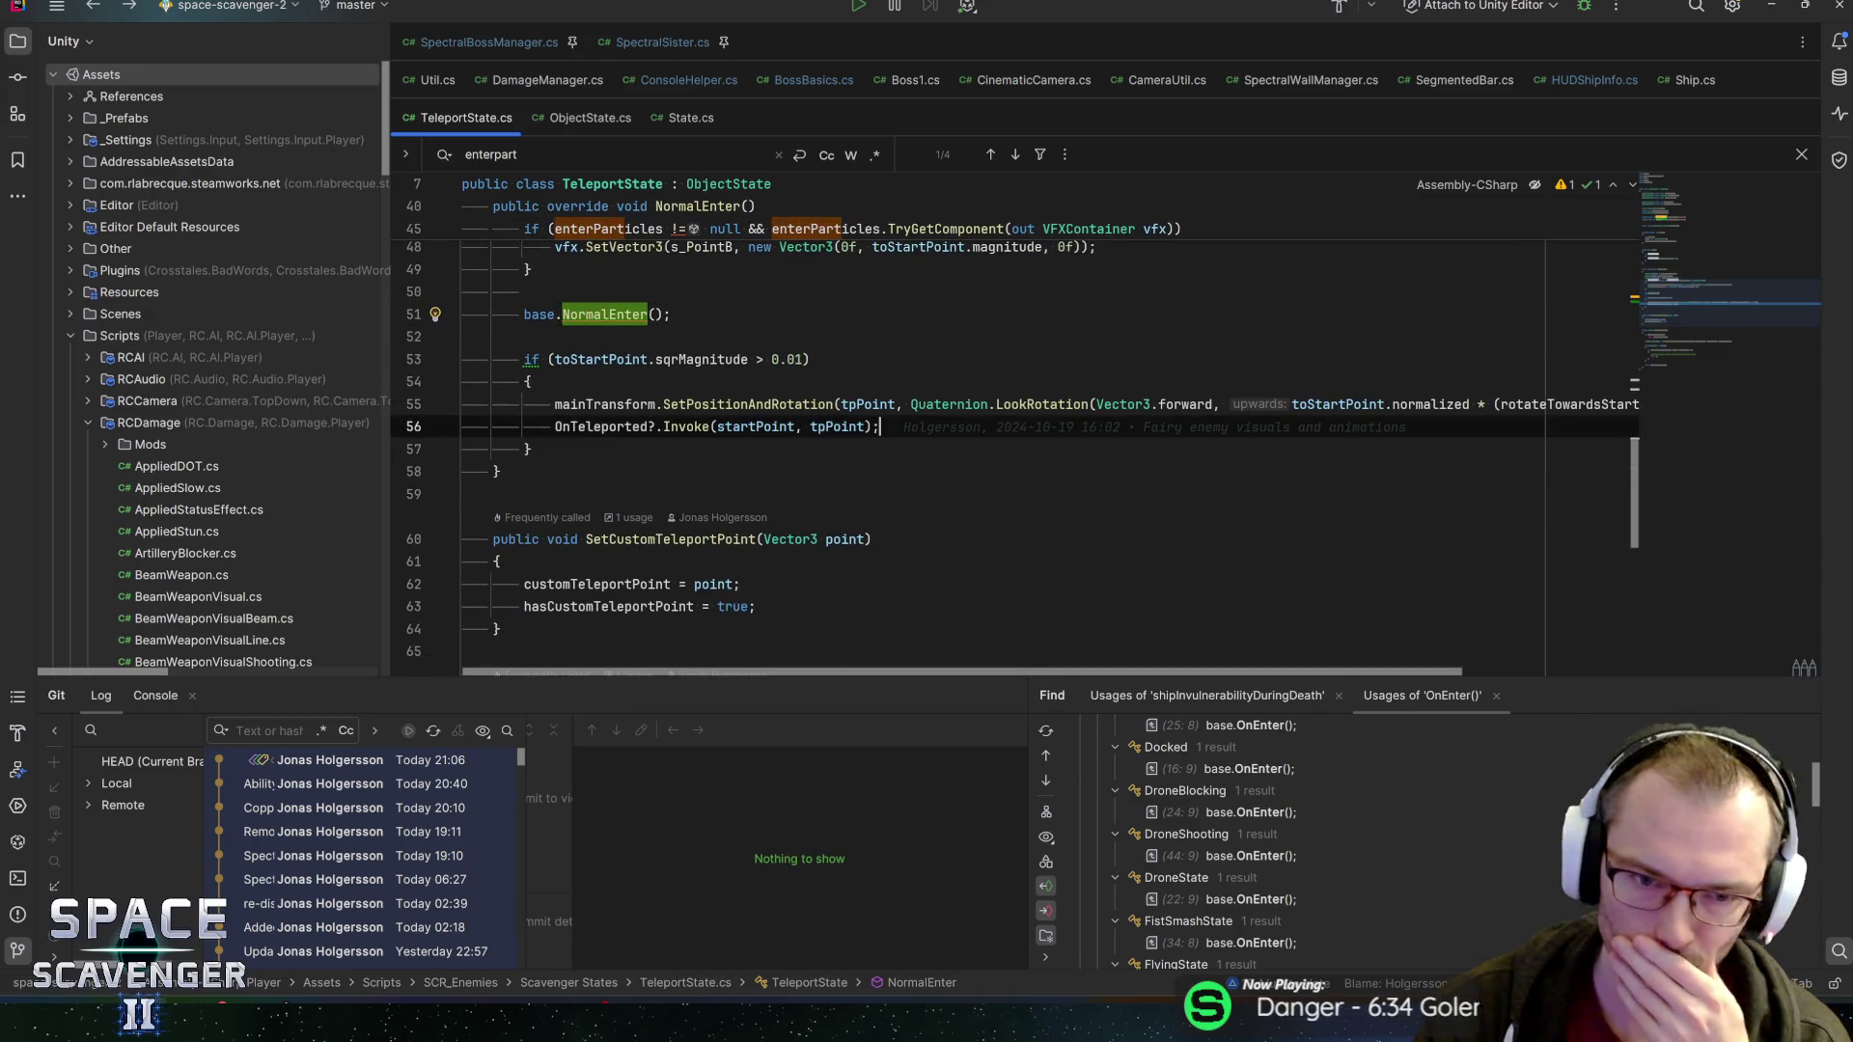
scroll(1013, 434, up, 1)
click(529, 517)
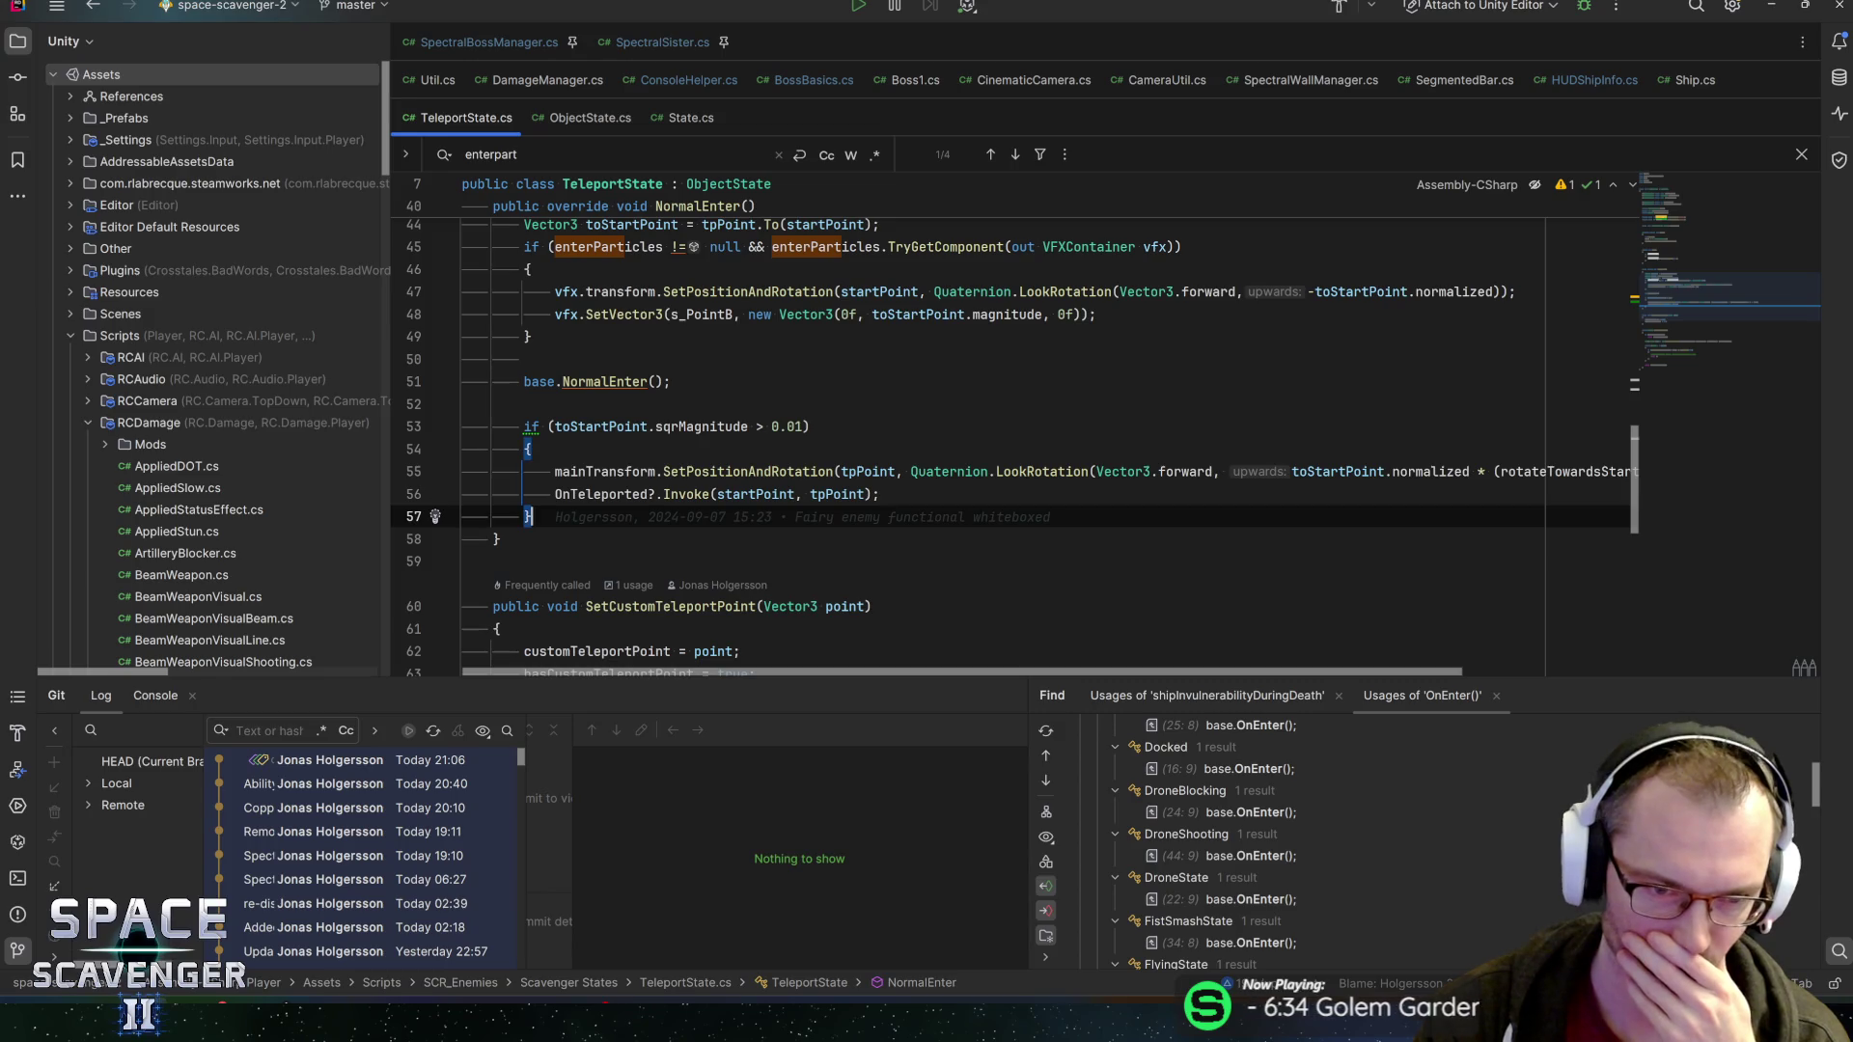
scroll(1014, 434, up, 5)
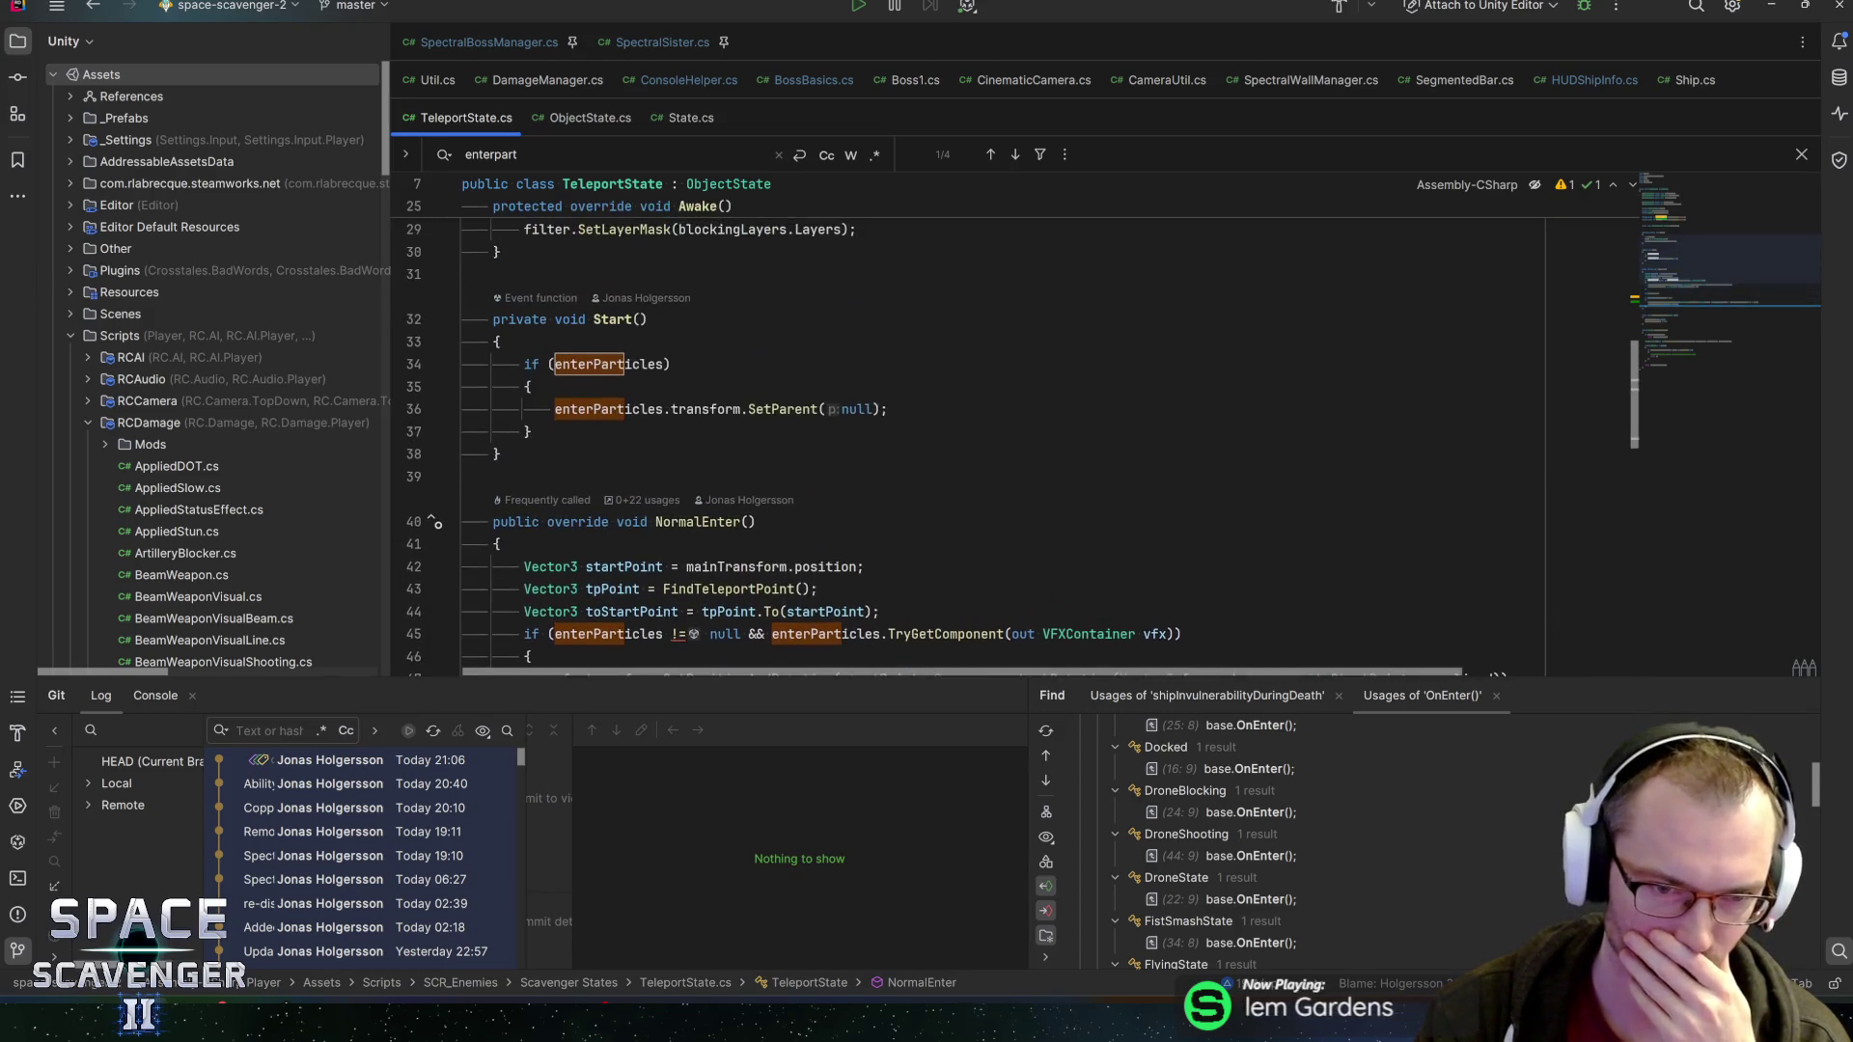
scroll(1013, 434, up, 1)
scroll(1013, 434, down, 1)
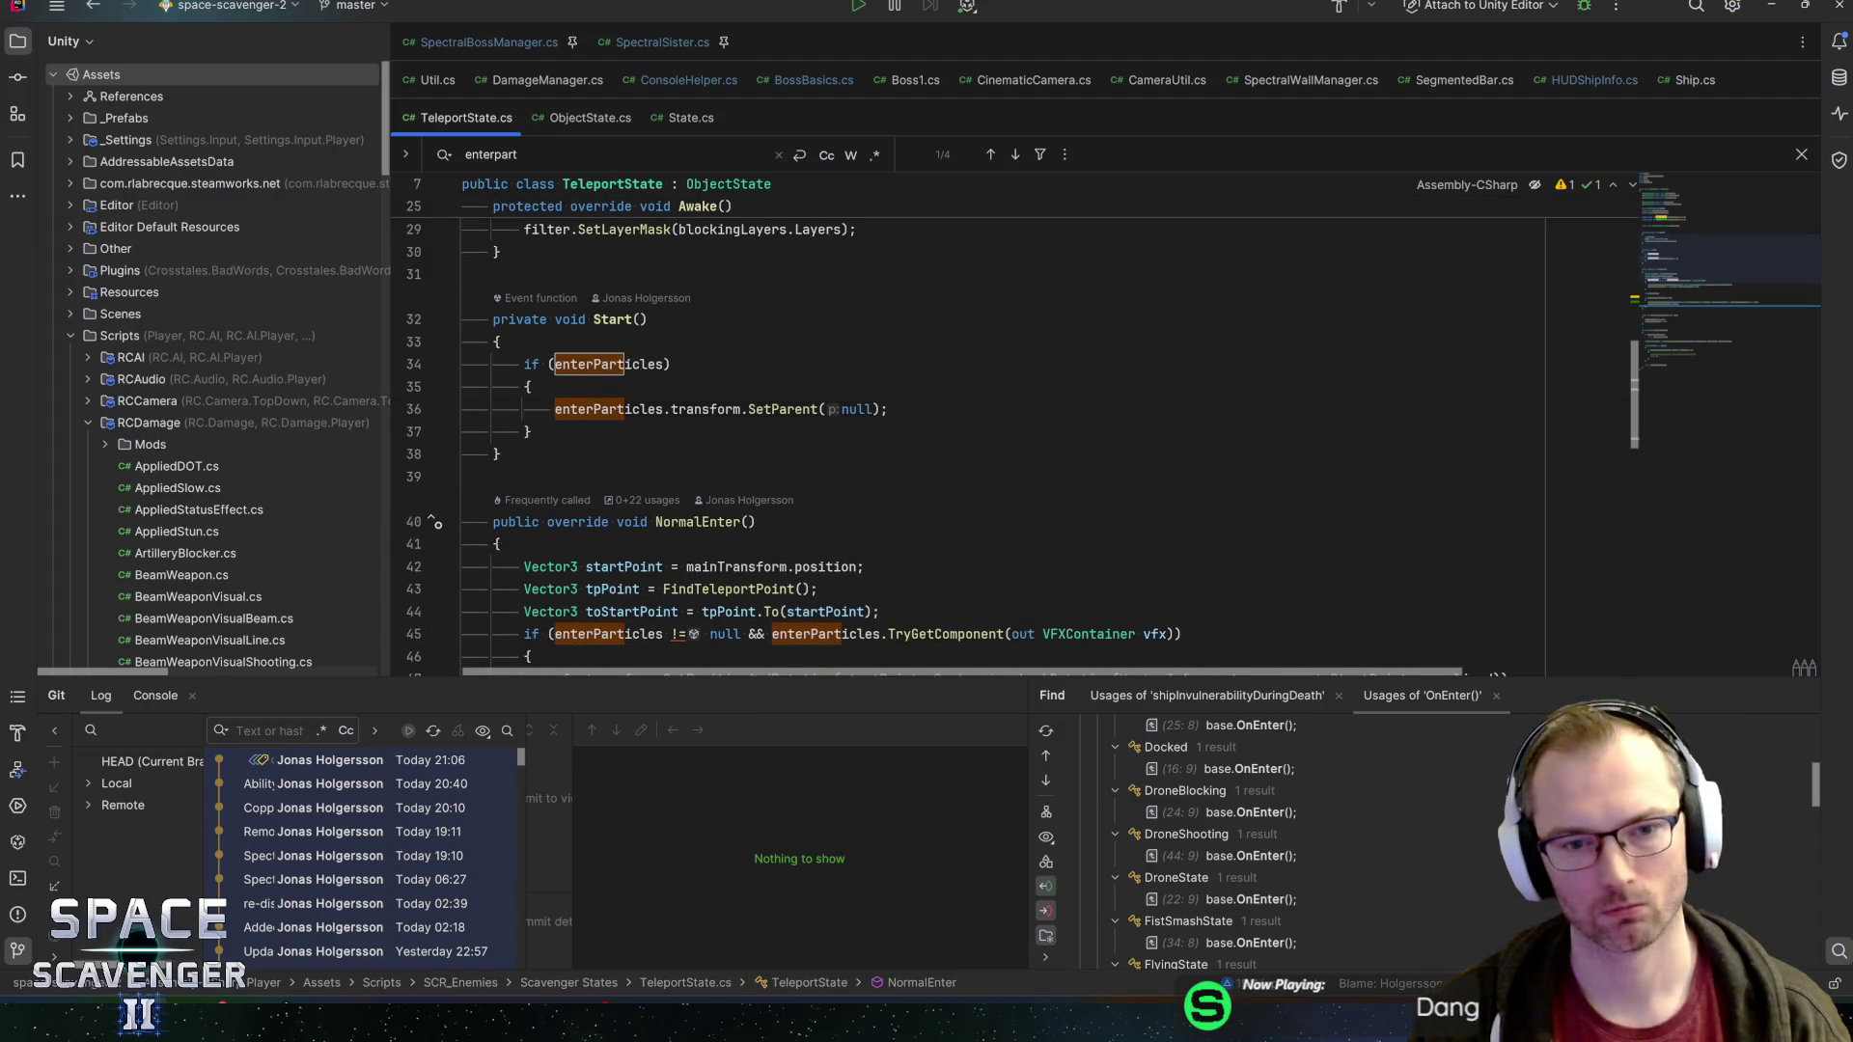
click(888, 409)
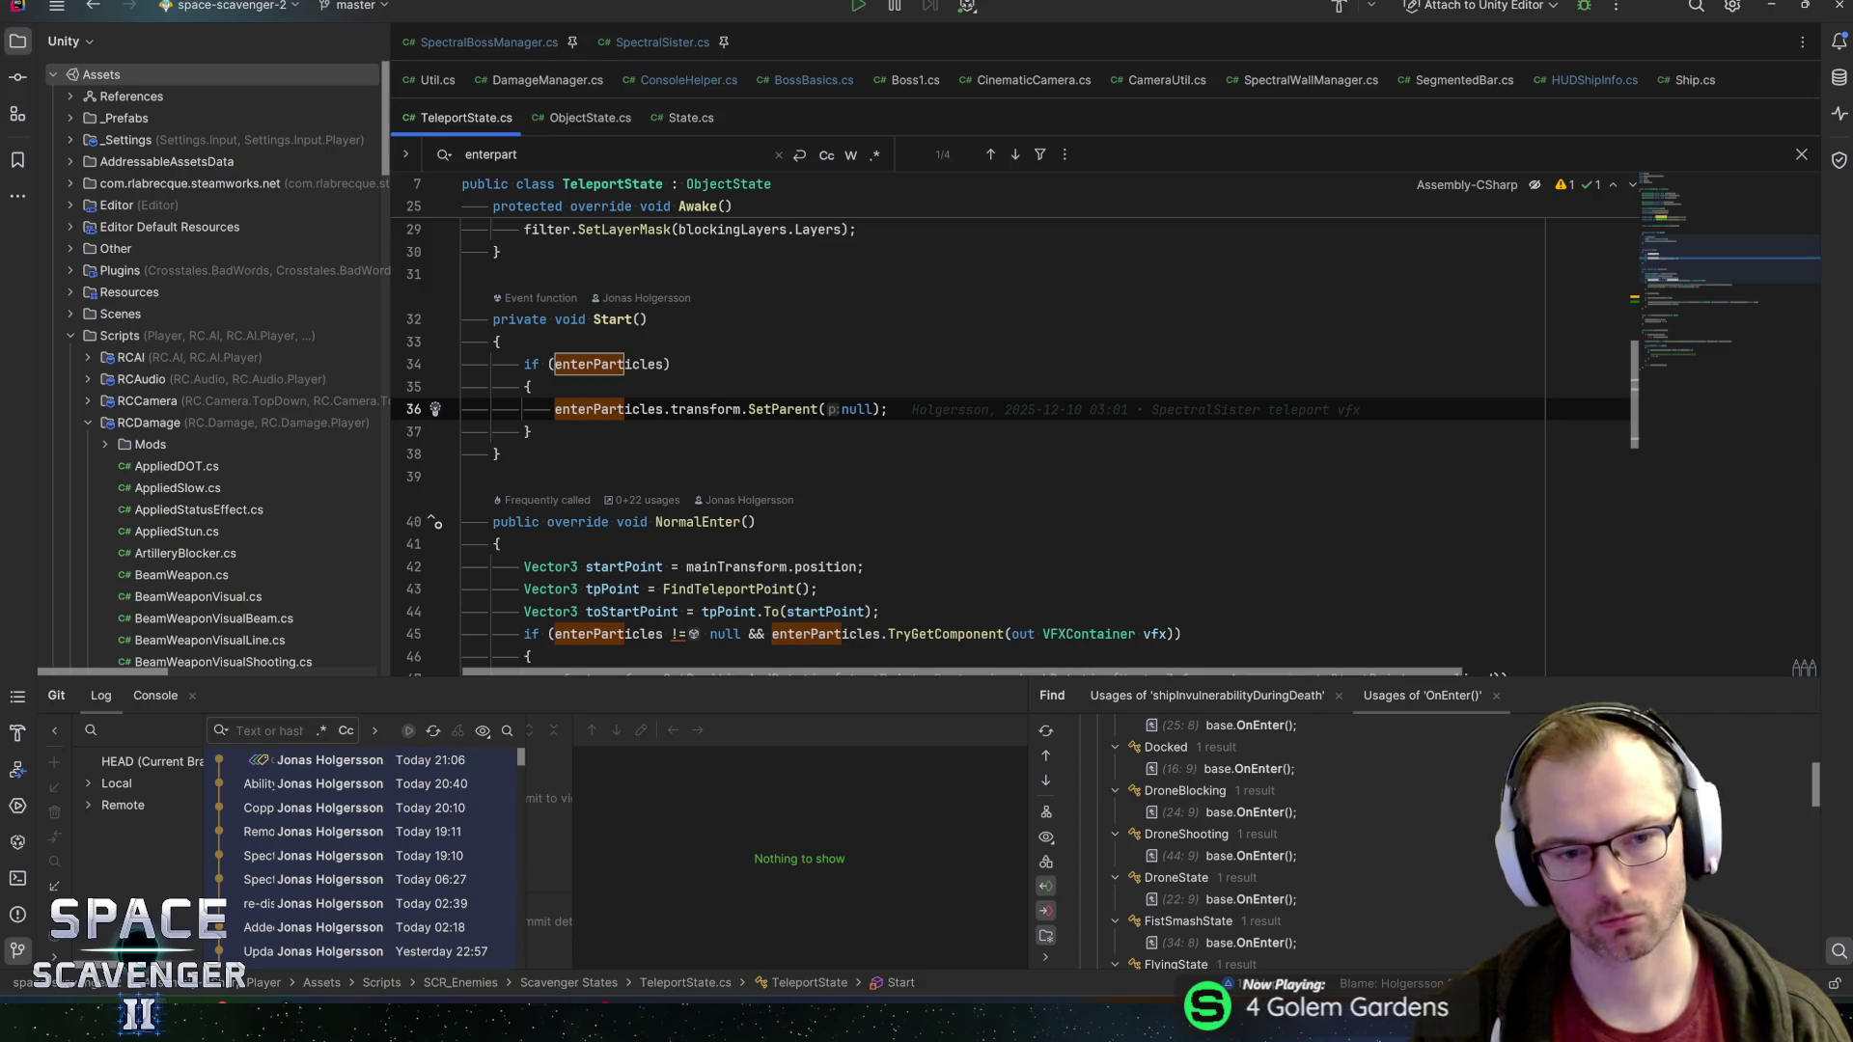
key(ctrl+w)
key(ctrl+w)
key(ctrl+w)
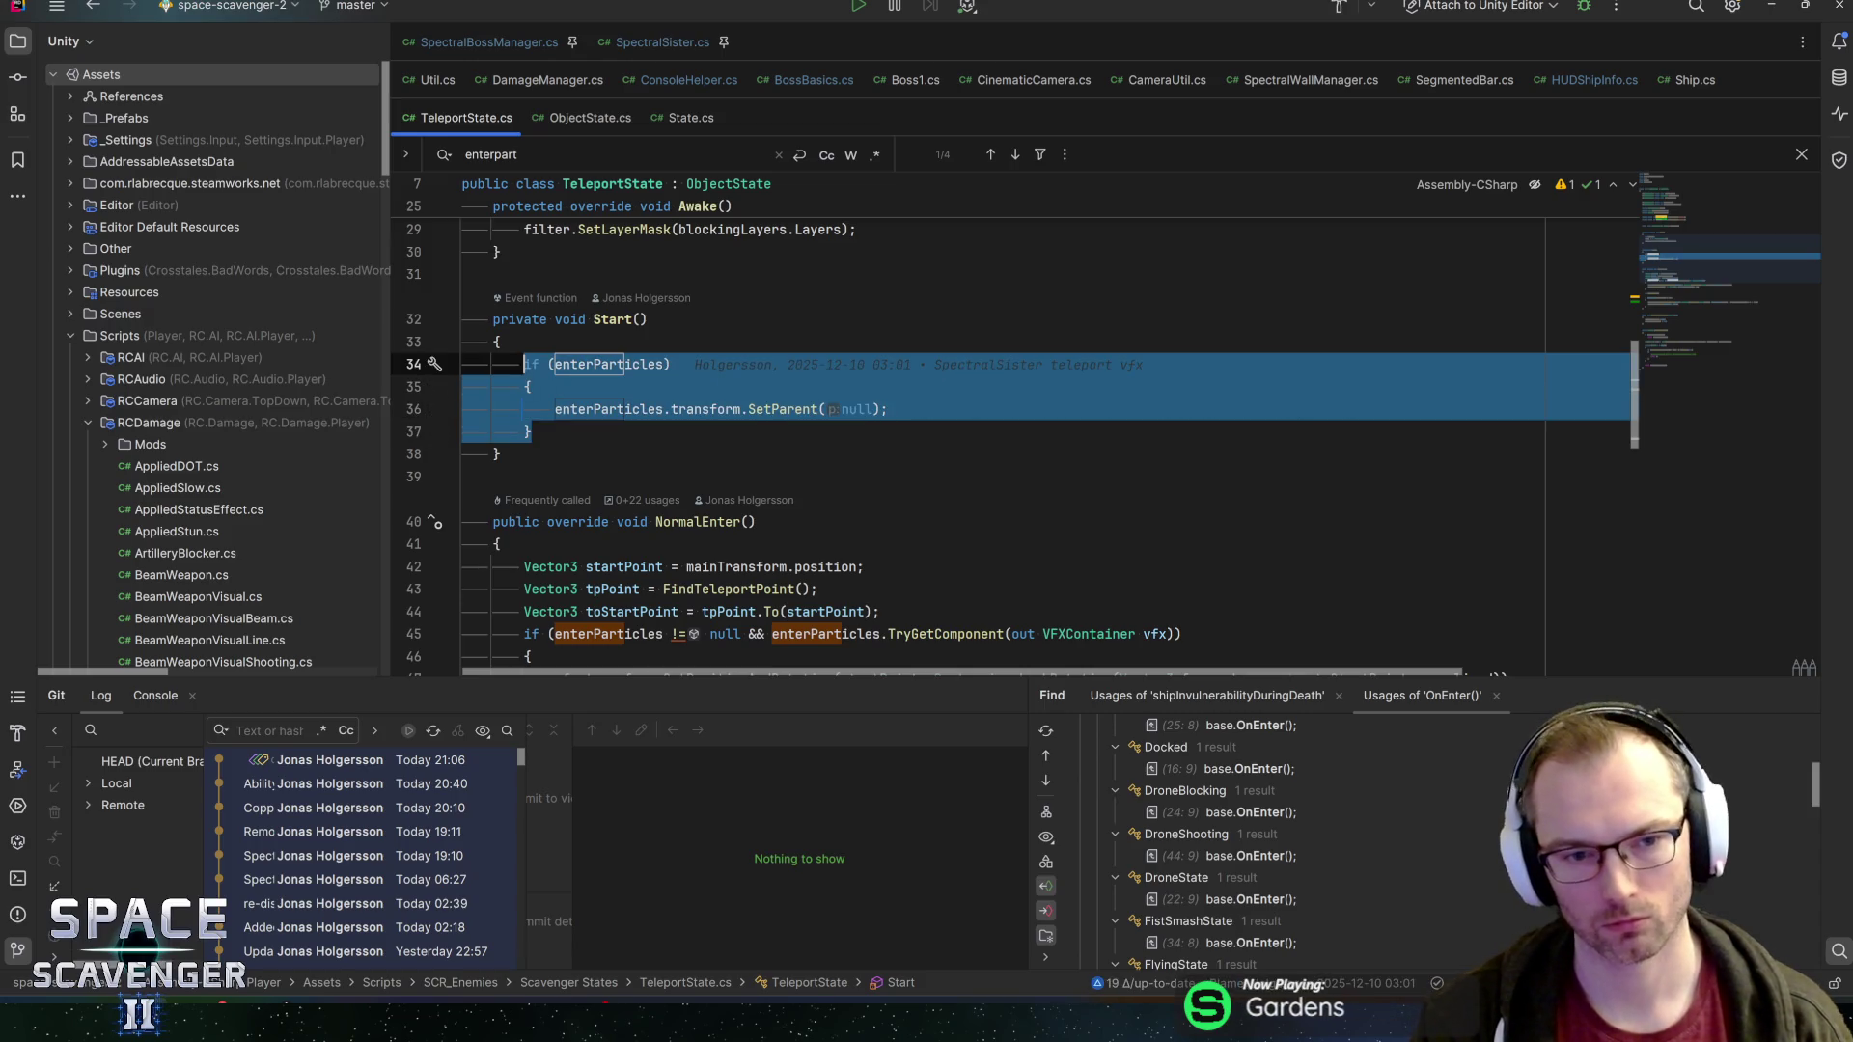
key(ctrl+x)
key(Down)
key(Down)
key(Down)
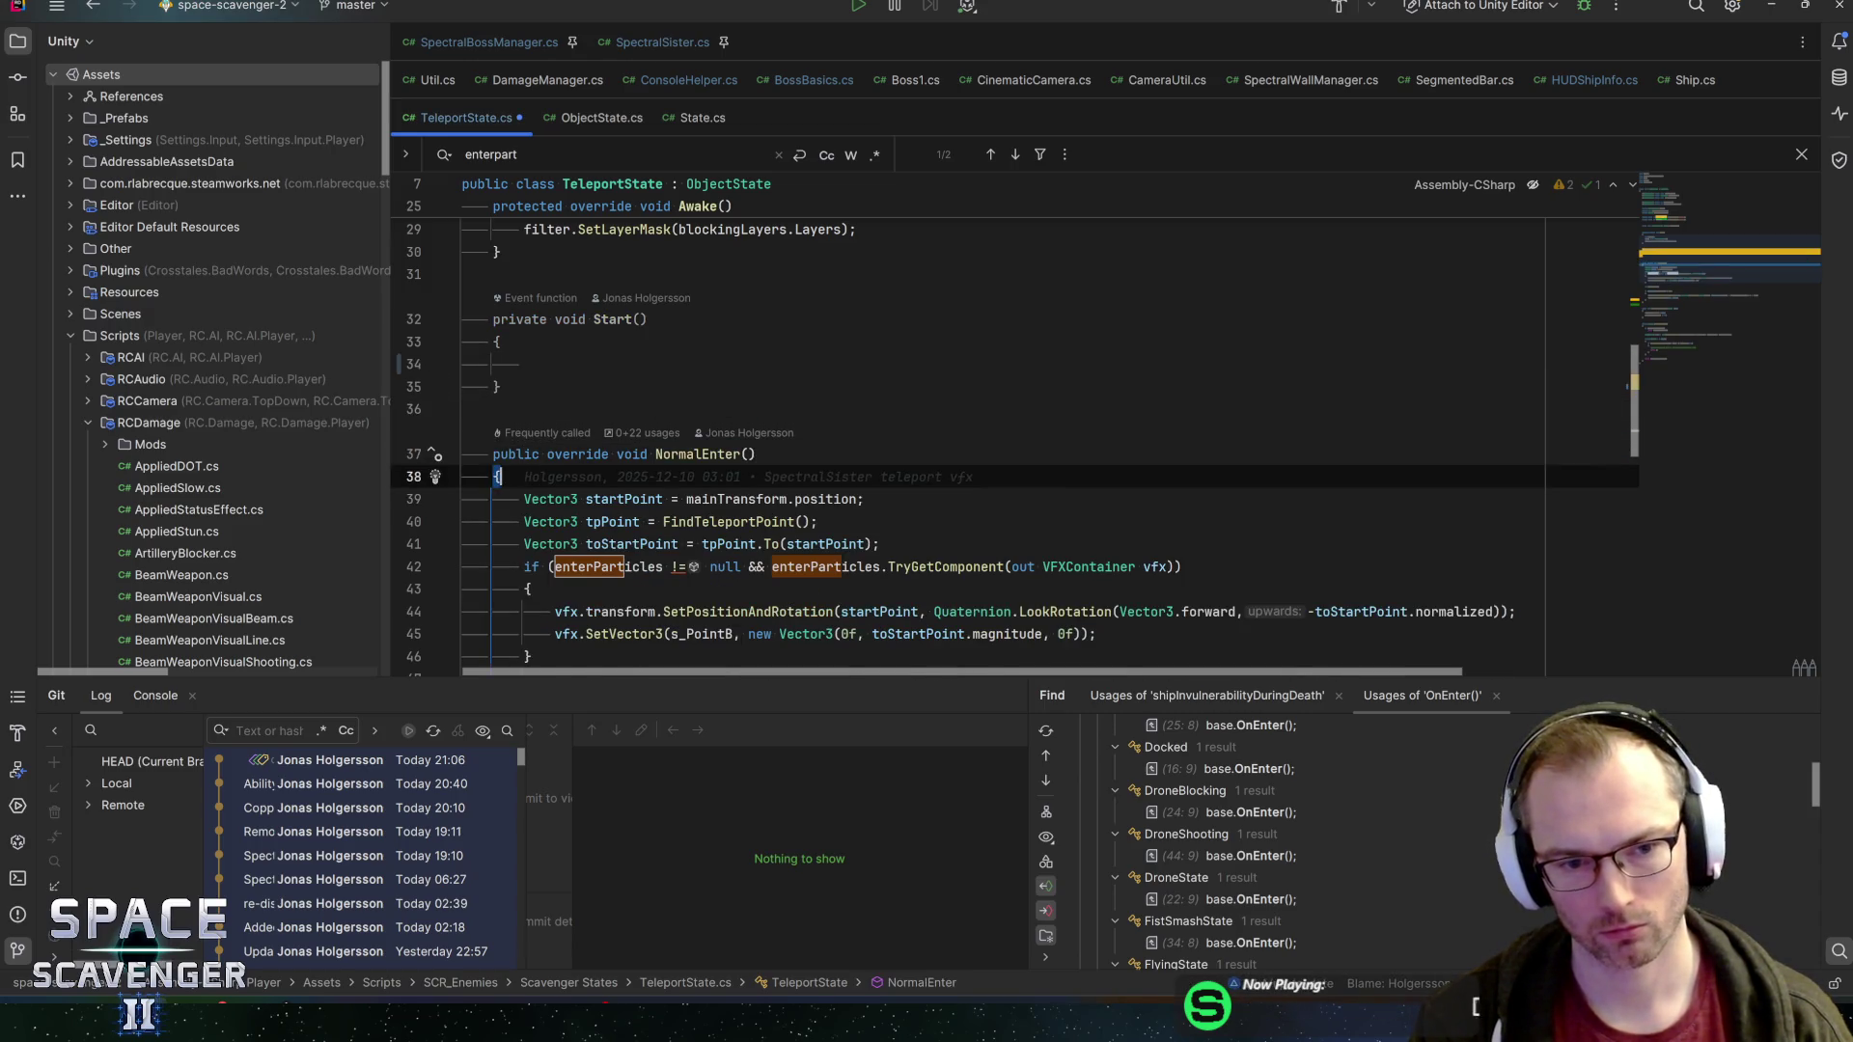
key(ctrl+v)
Delete the now-empty Start method and save TeleportState.cs
key(Up)
key(Up)
key(Up)
key(ctrl+w)
key(ctrl+w)
key(ctrl+w)
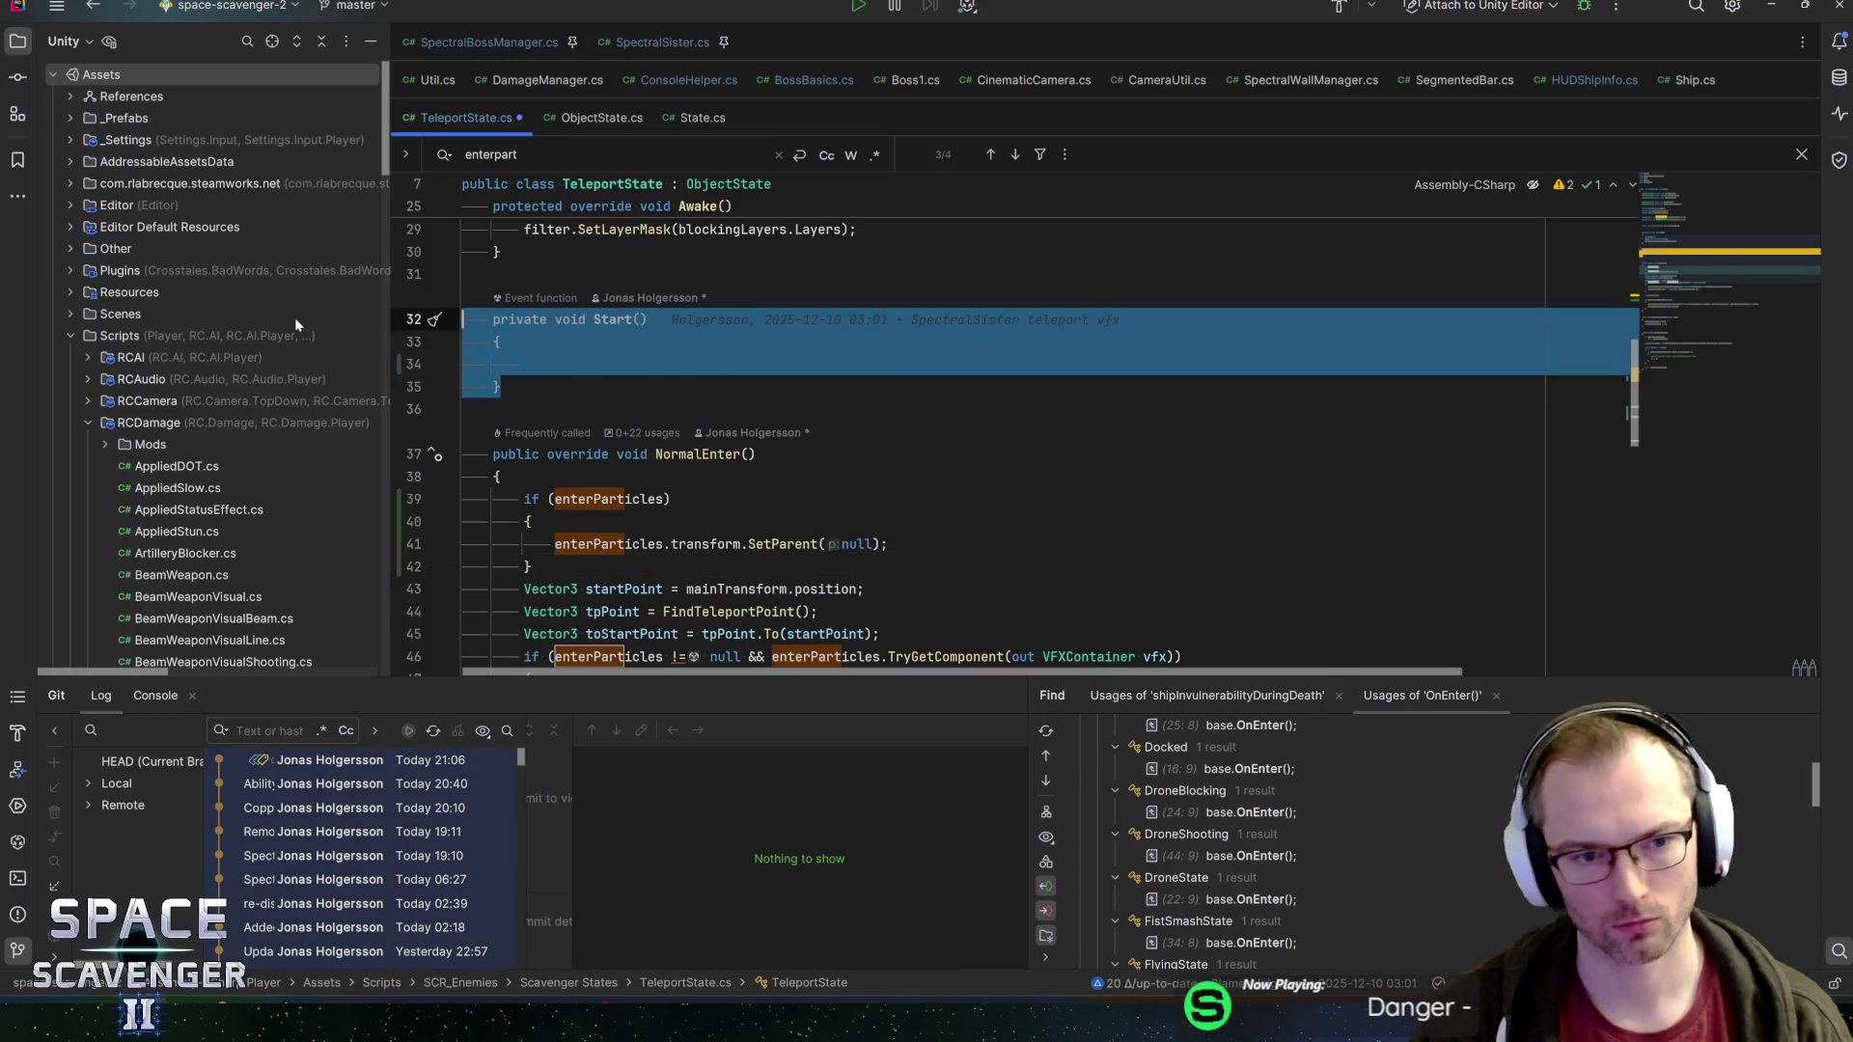
key(Delete)
key(BackSpace)
key(ctrl+s)
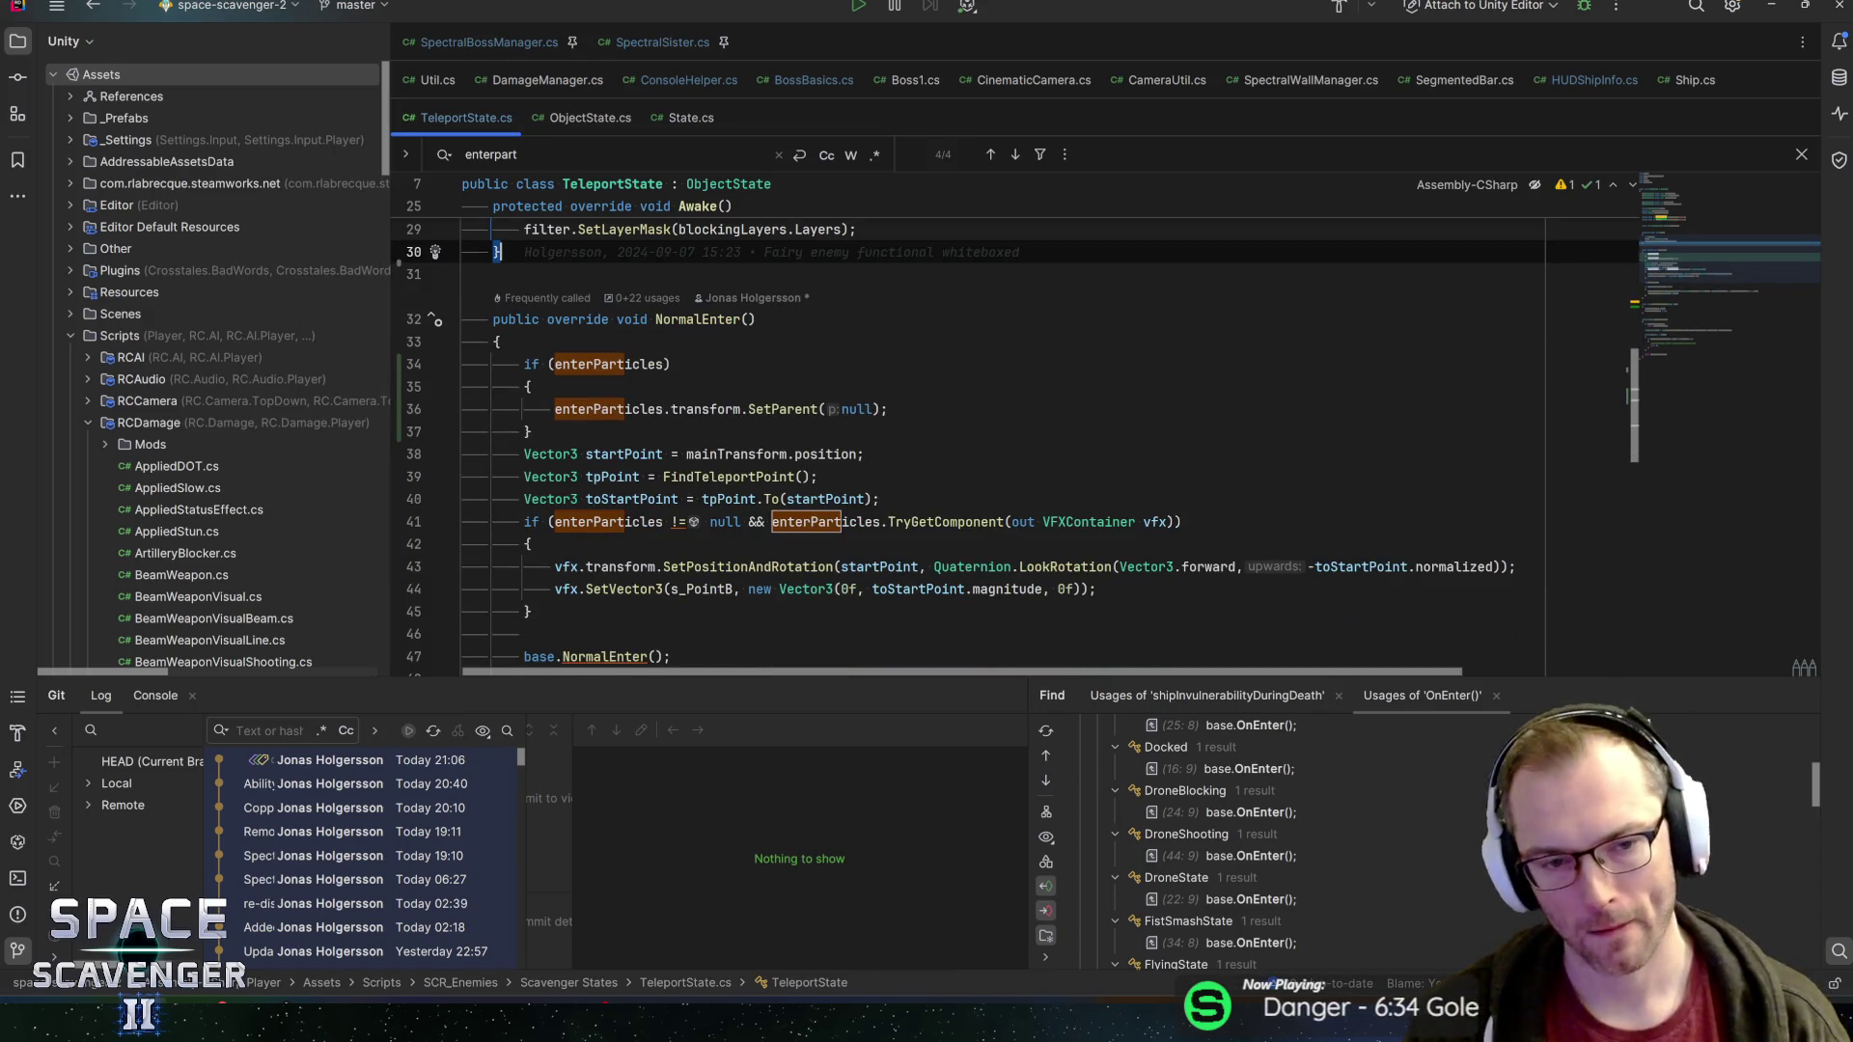
key(Down)
key(Down)
key(Down)
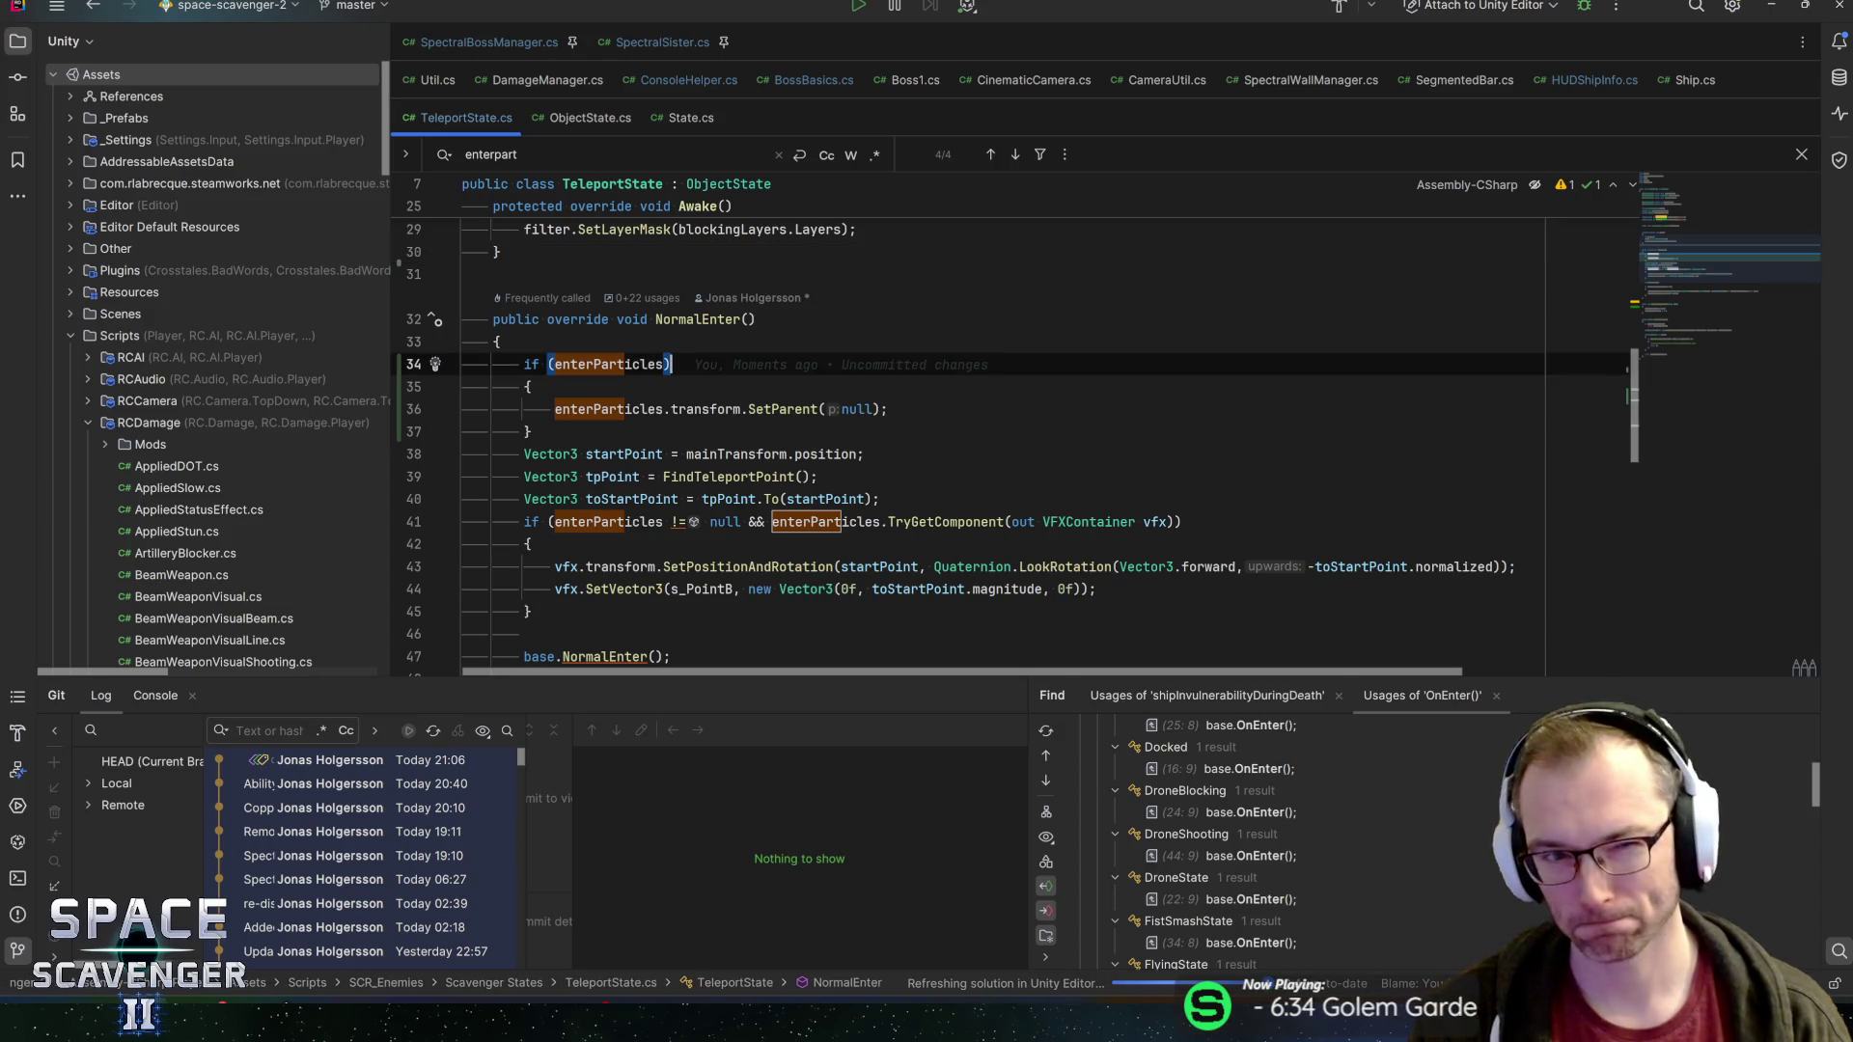
key(alt+Tab)
key(Escape)
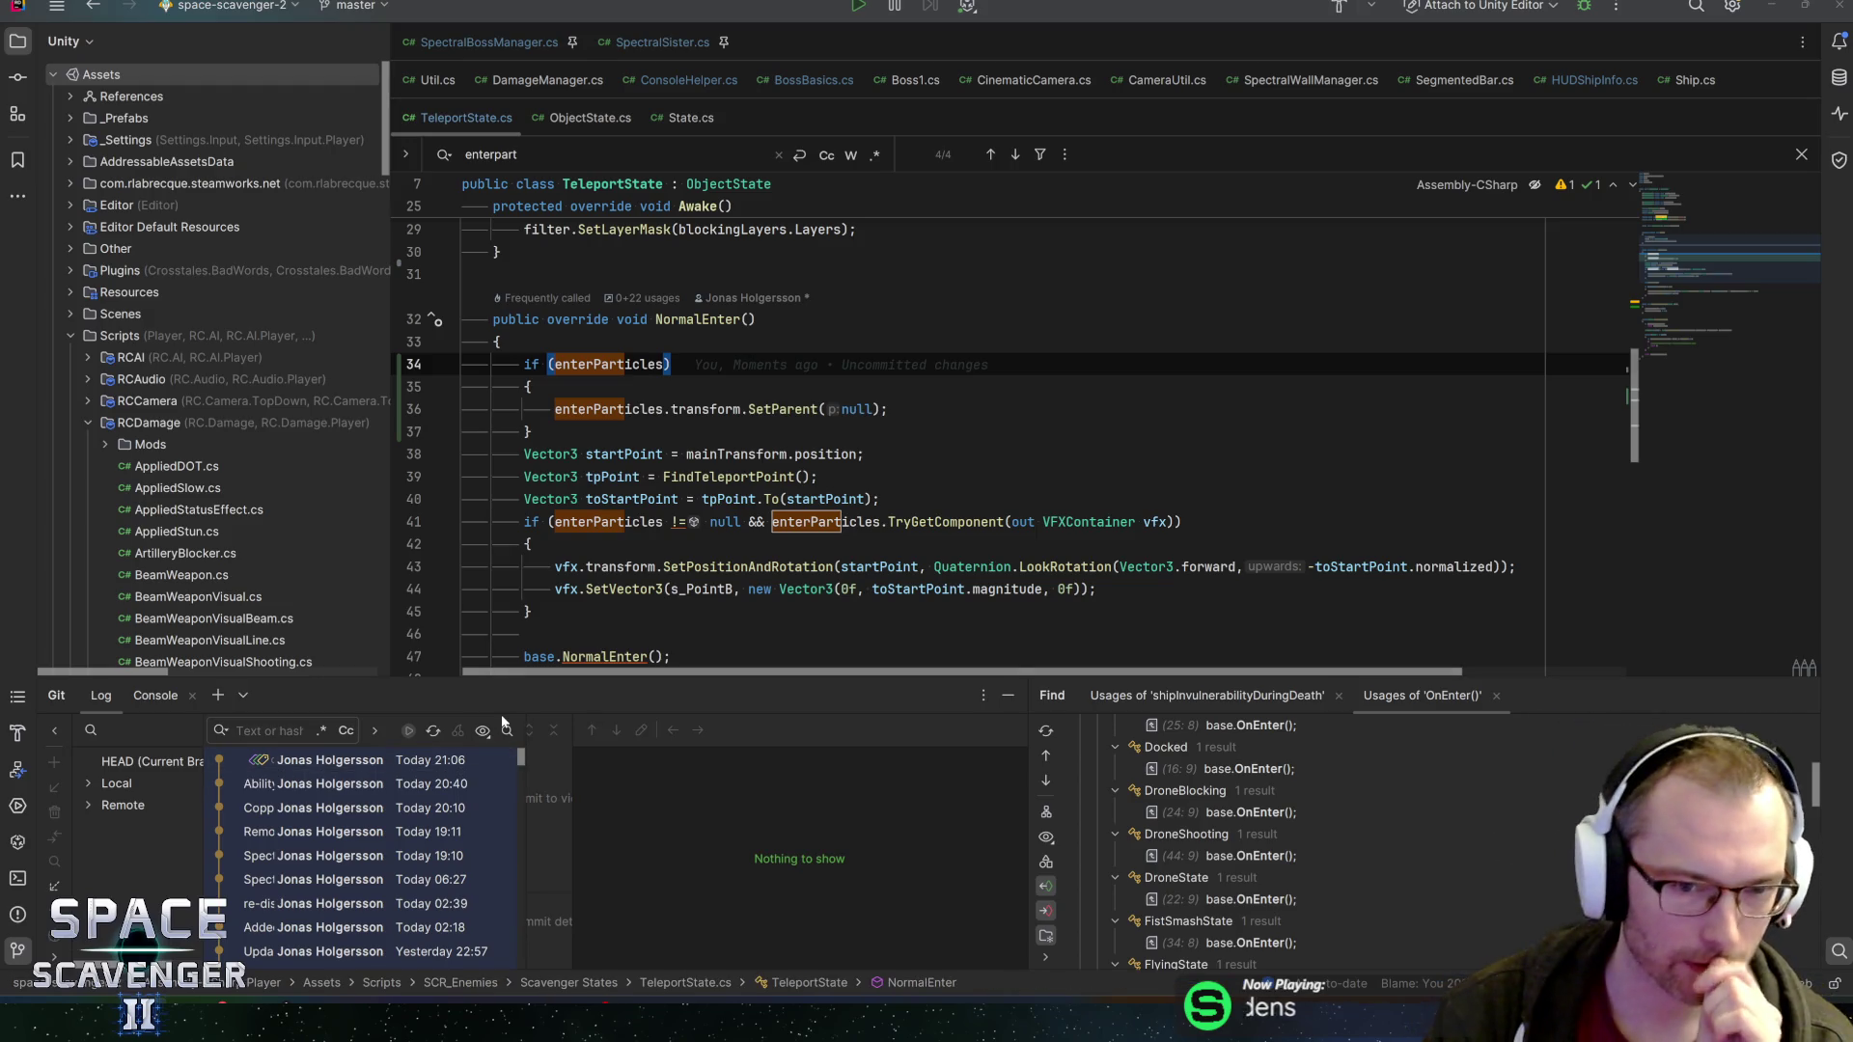
Playtest the Spectral Sisters fight in Unity, attacking with the beam and vortex abilities
key(alt+Tab)
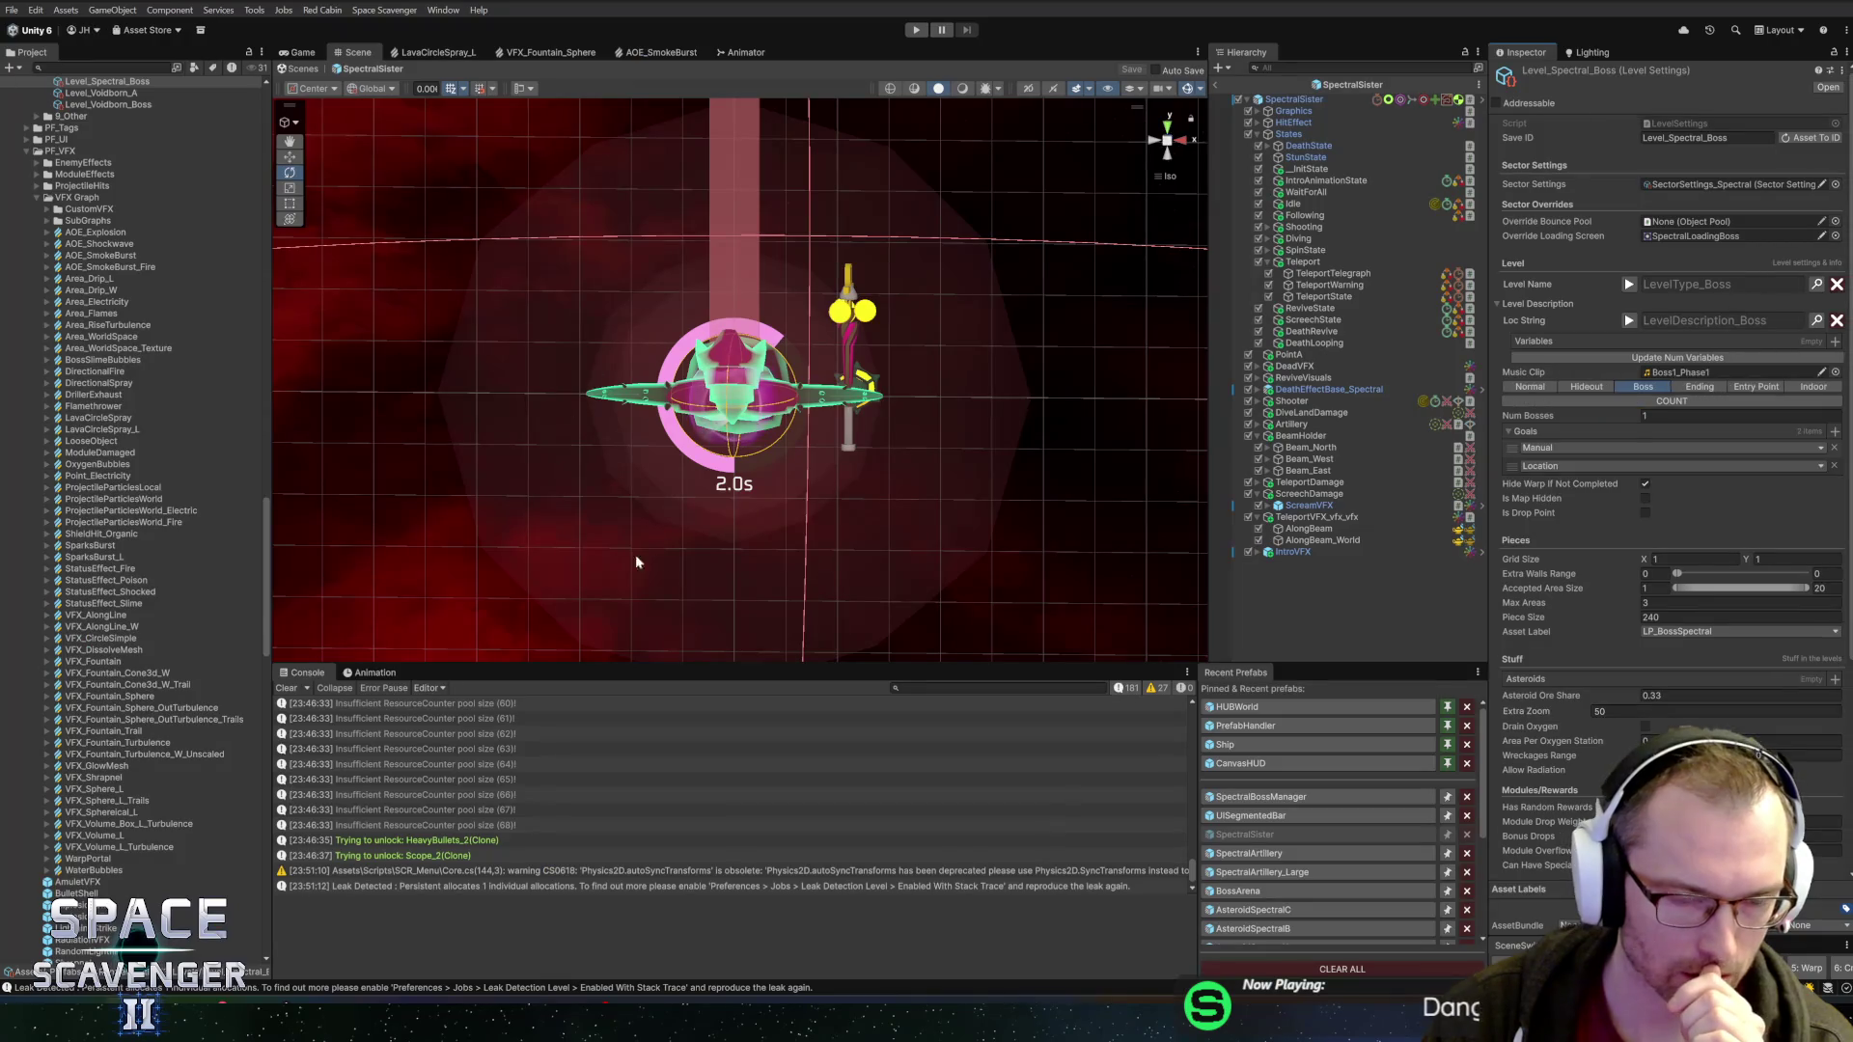
key(ctrl+p)
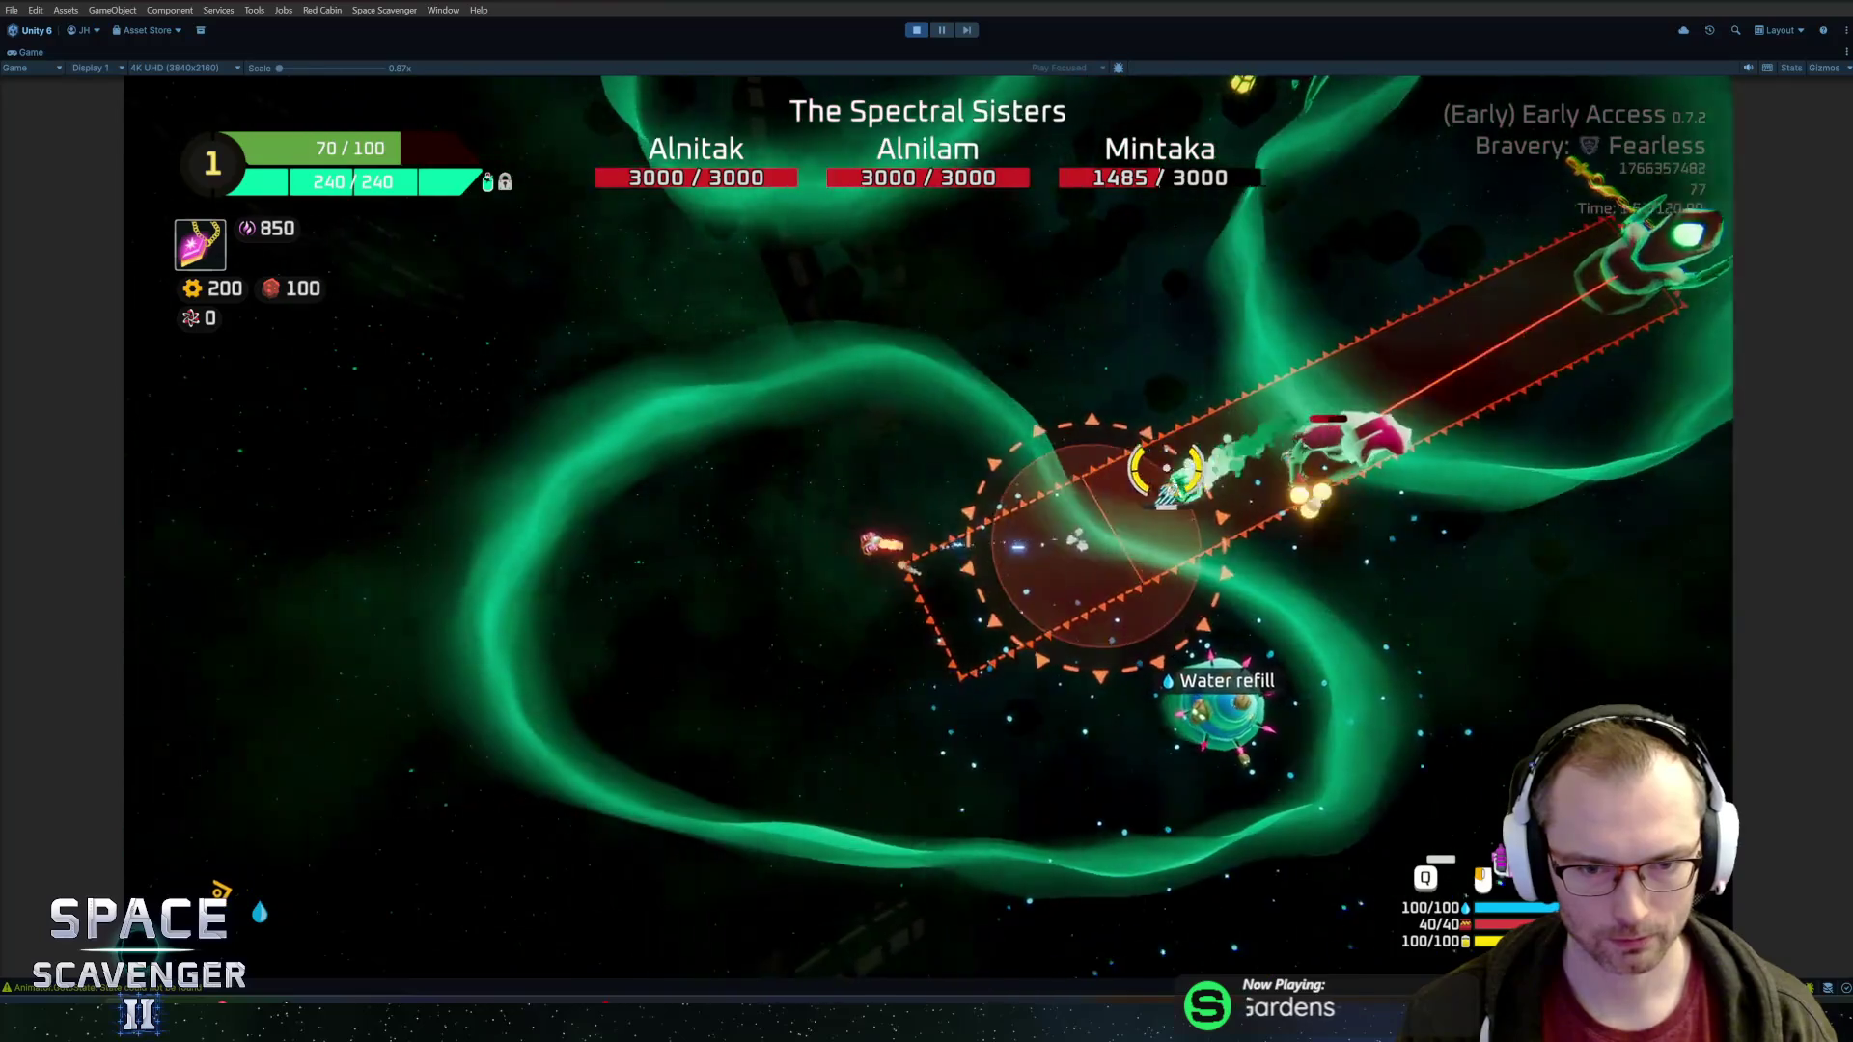
key(w)
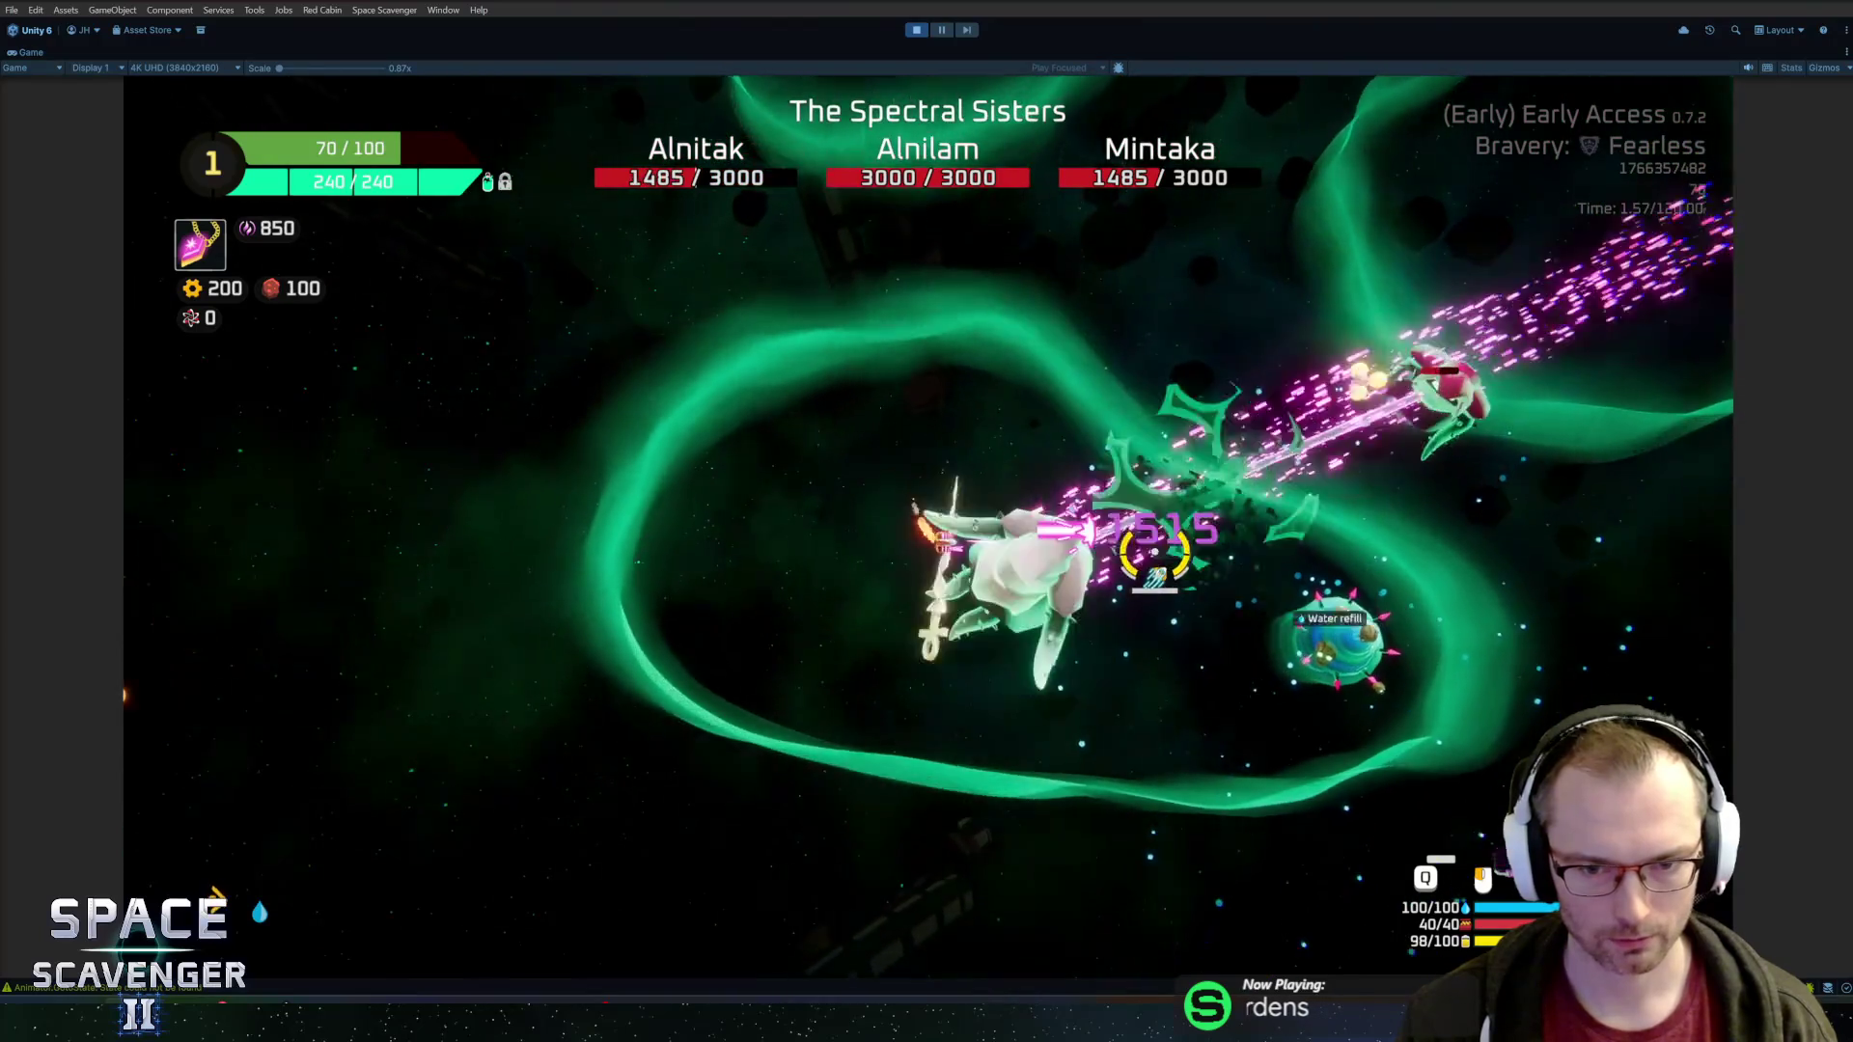
click(748, 436)
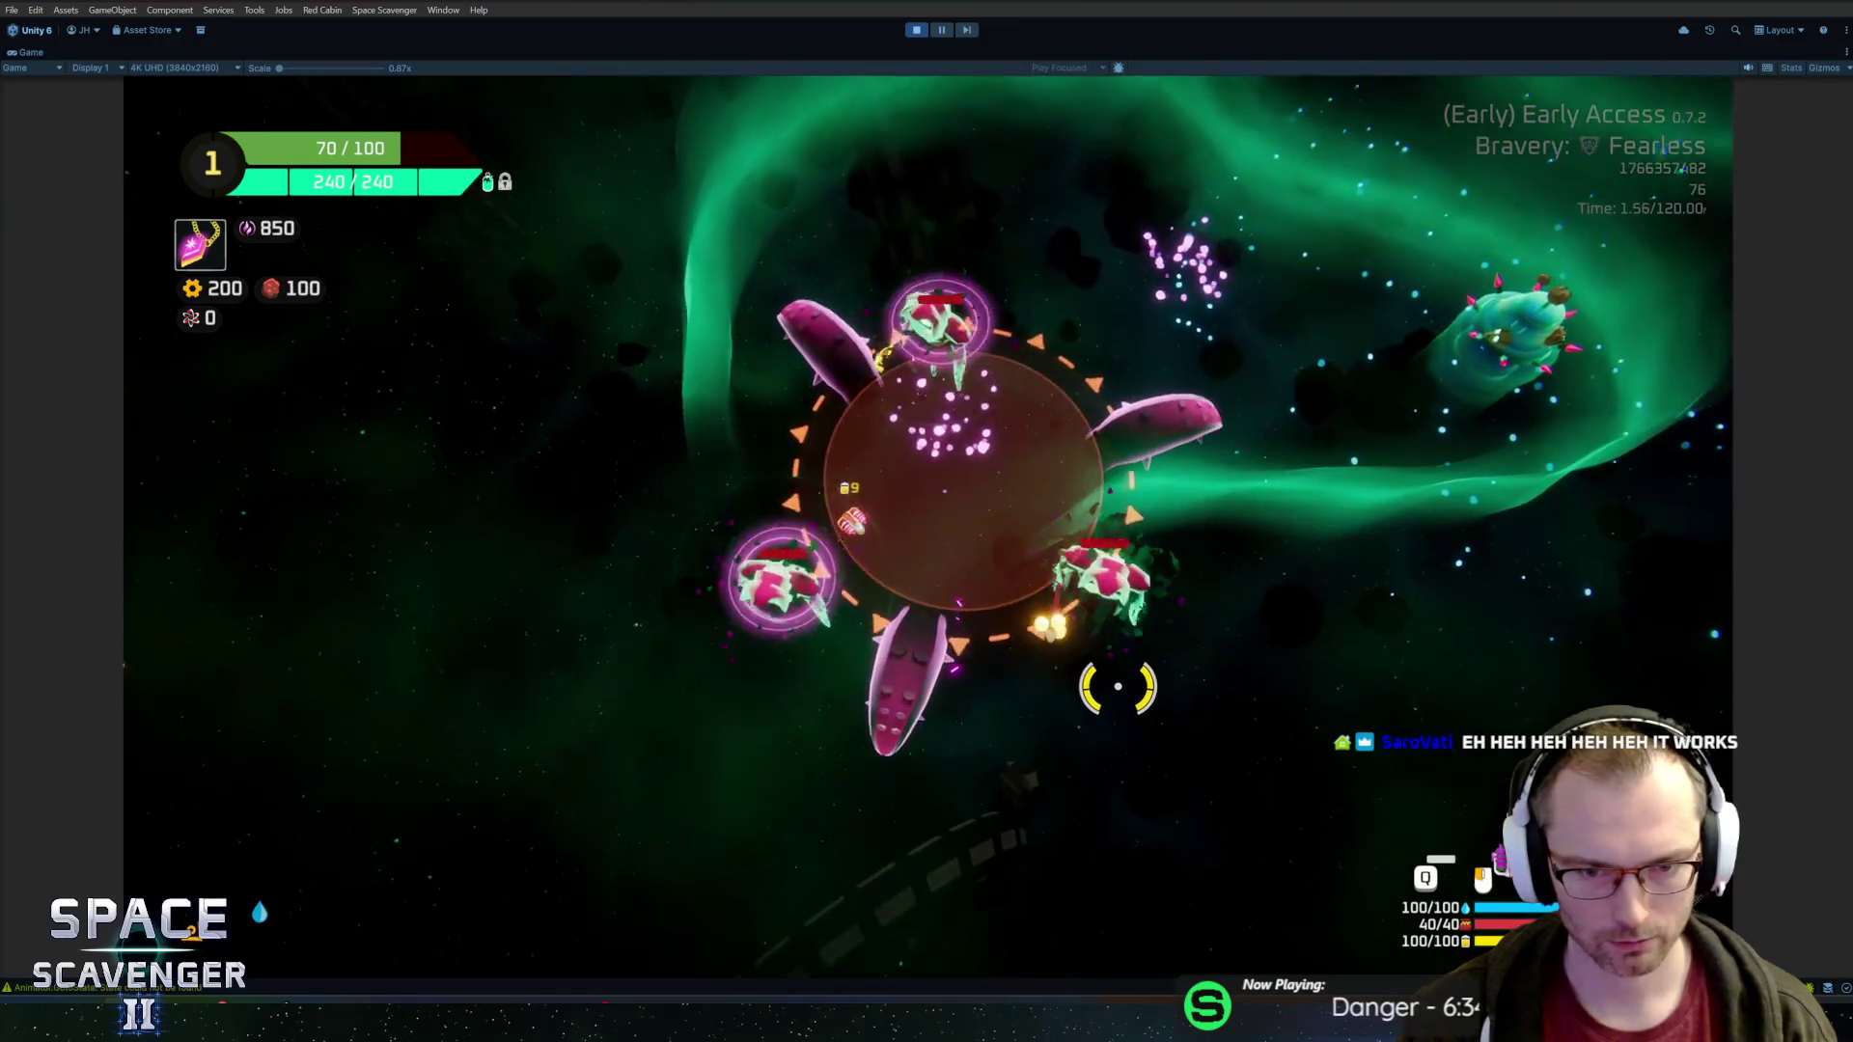
key(q)
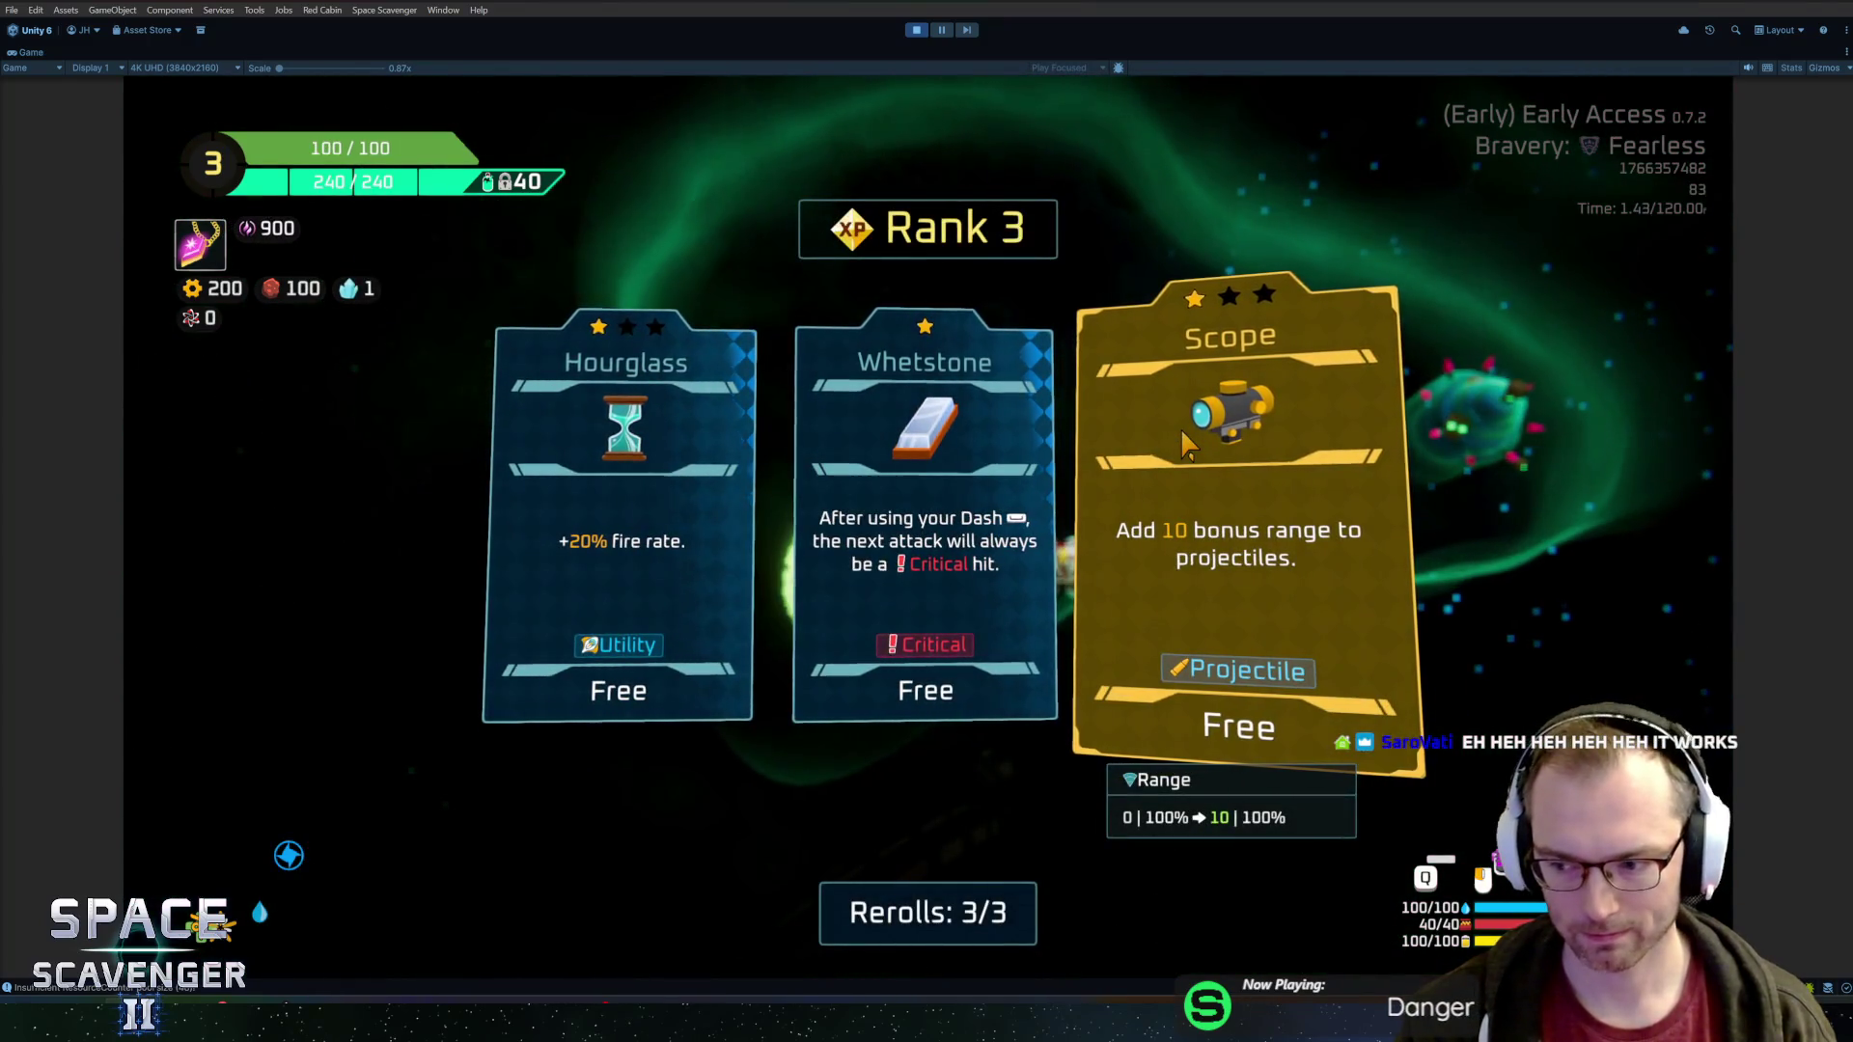
Take the Scope and Ceramic Hull upgrades at Rank 3, then exit Play mode
click(1179, 427)
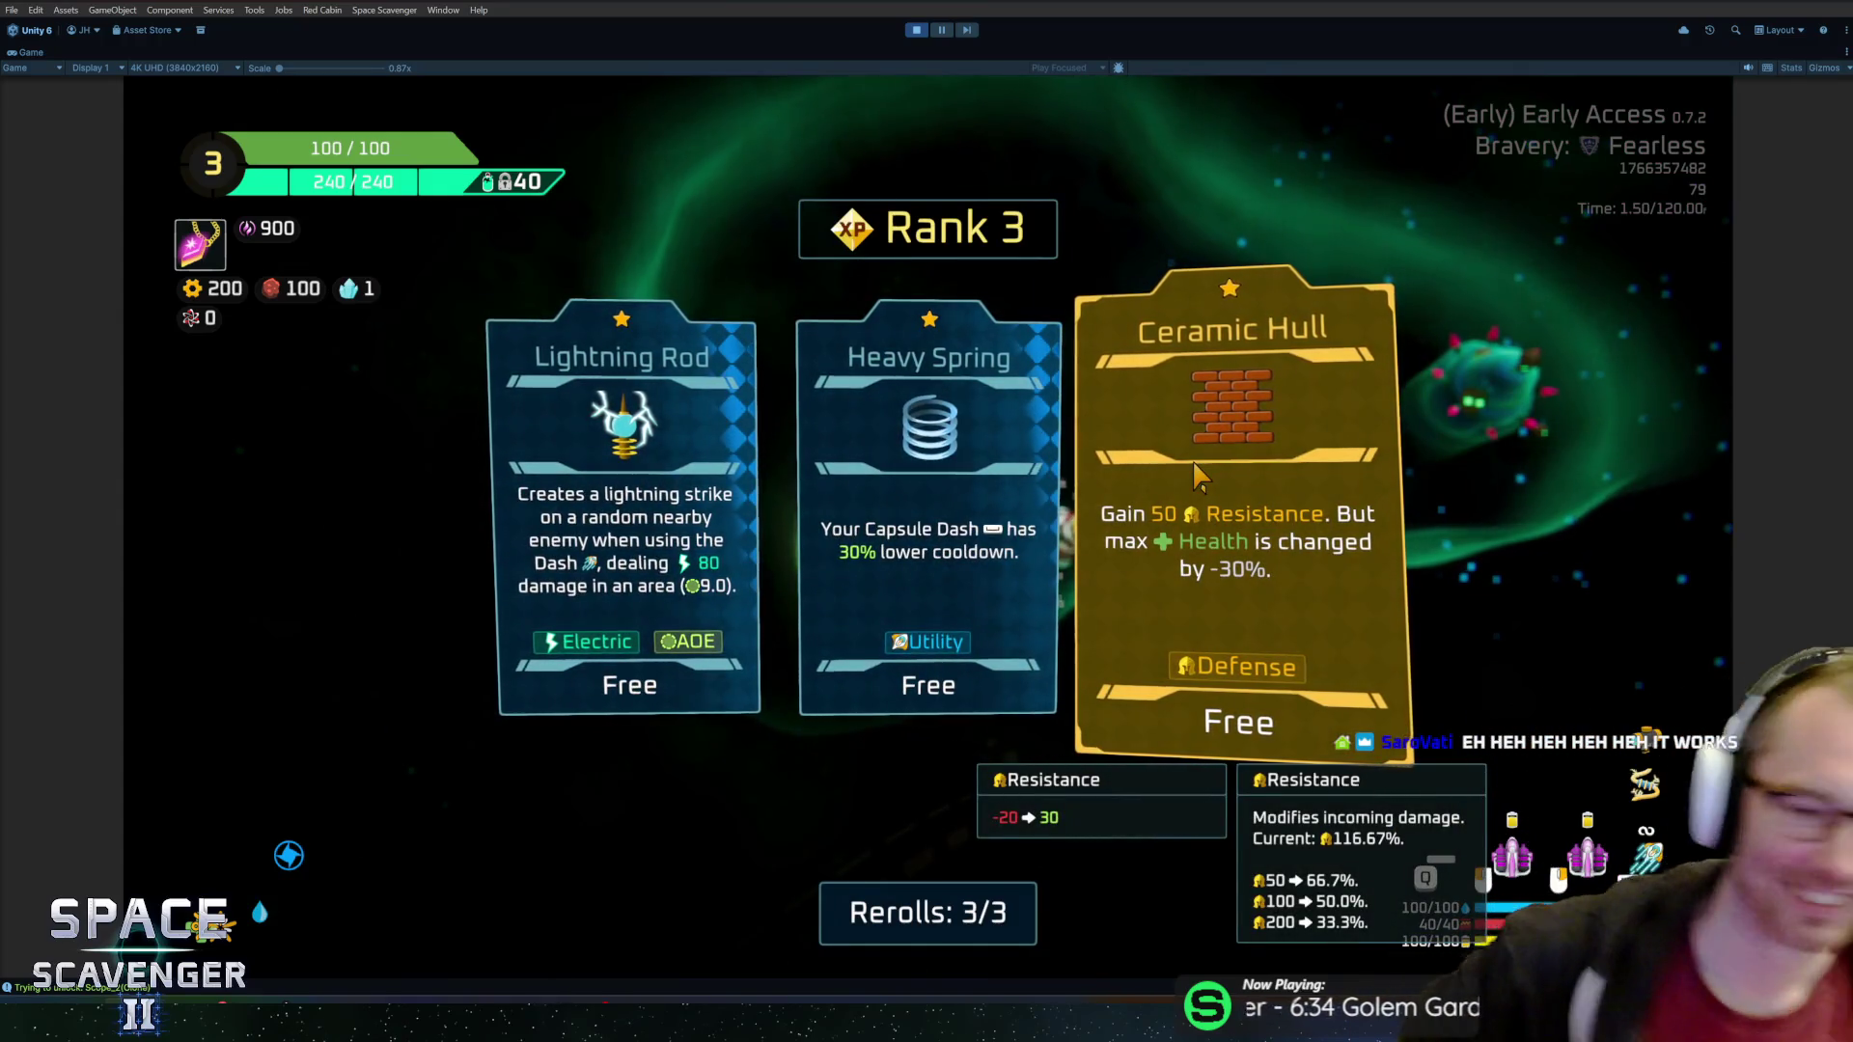
click(1194, 476)
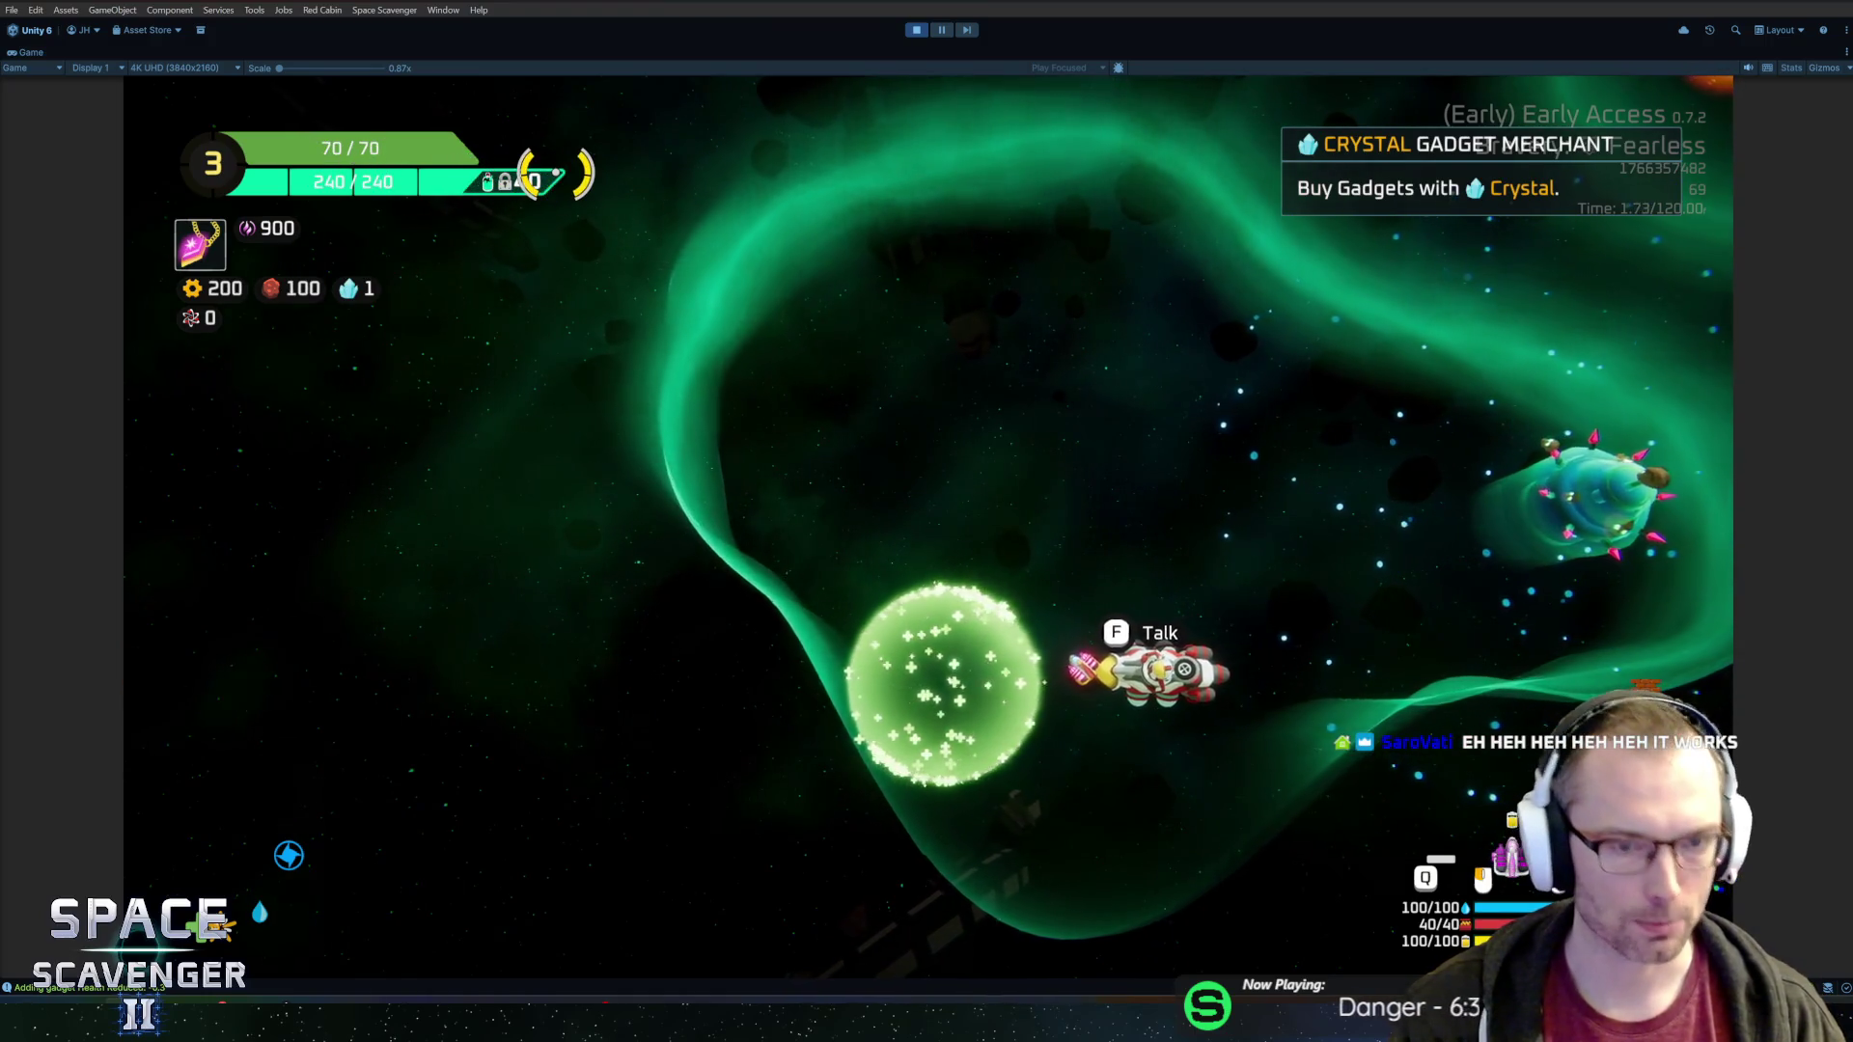
key(ctrl+p)
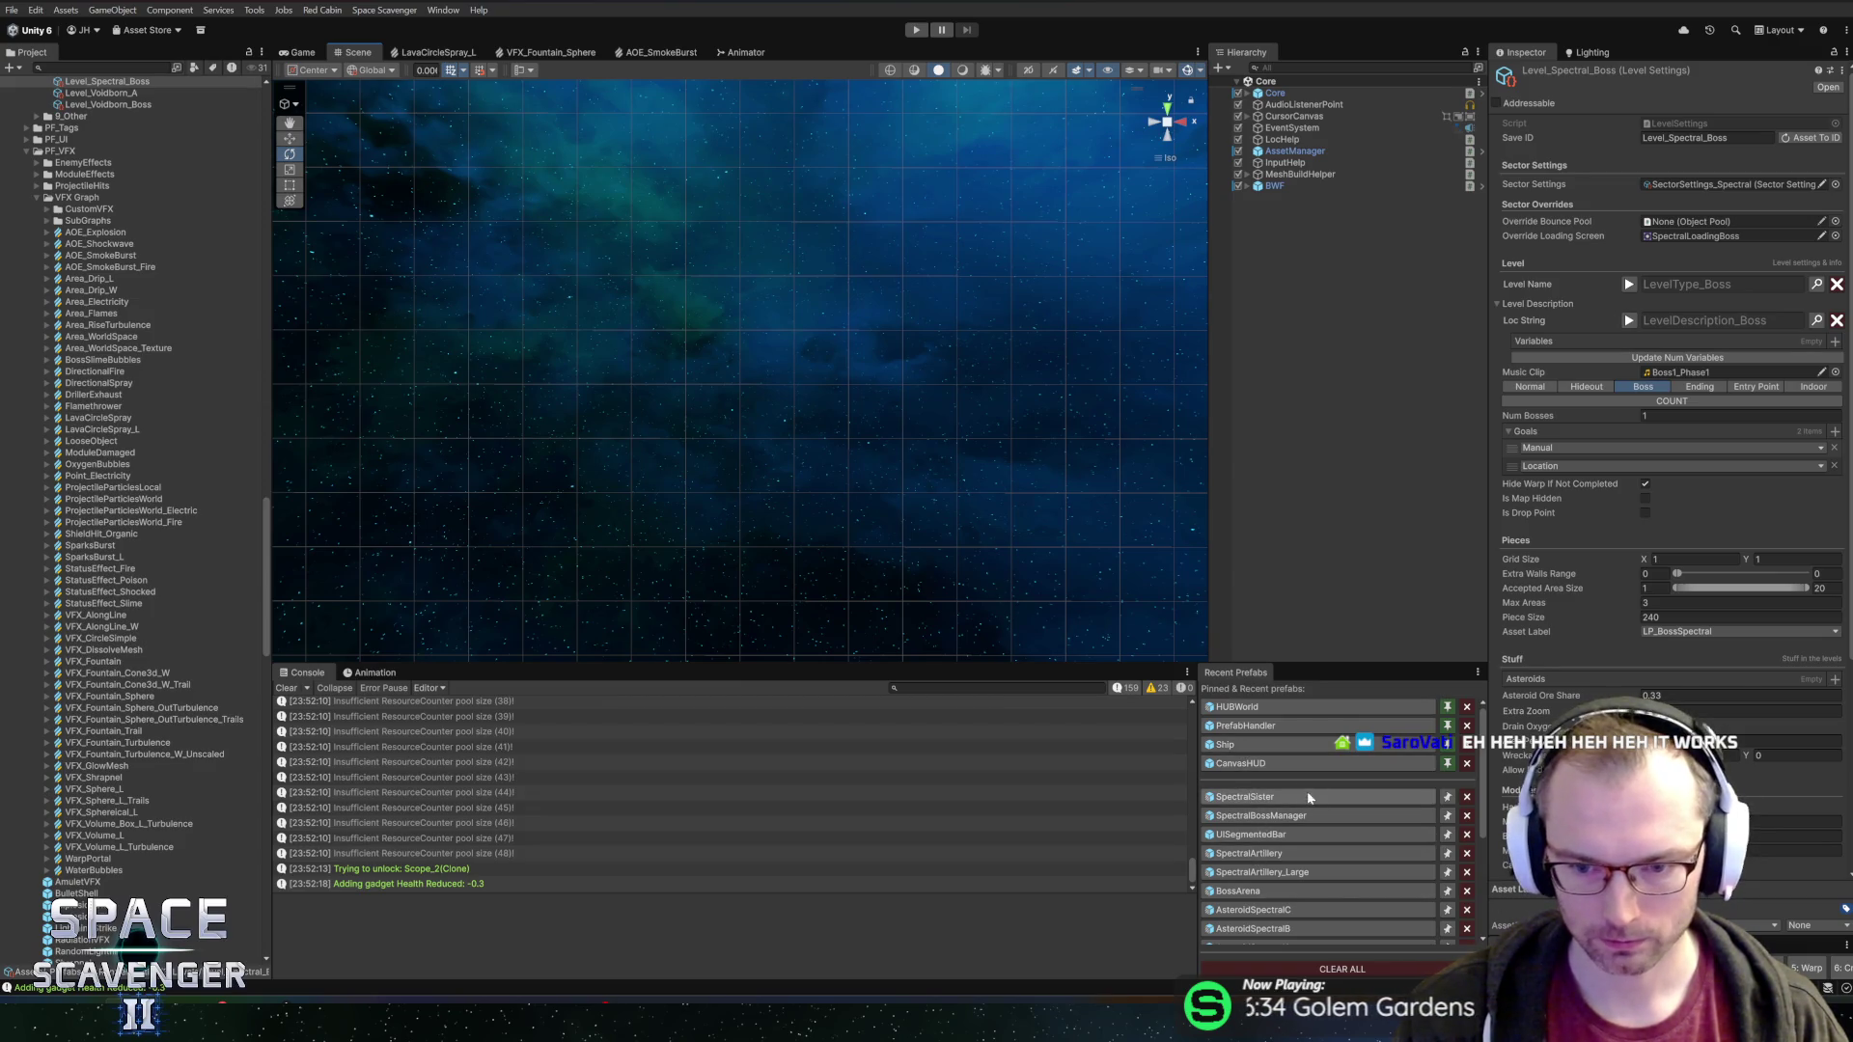
Frame the XPCircle in CanvasHUD, then save CanvasHUD and open the Ship Info prefab
click(1241, 765)
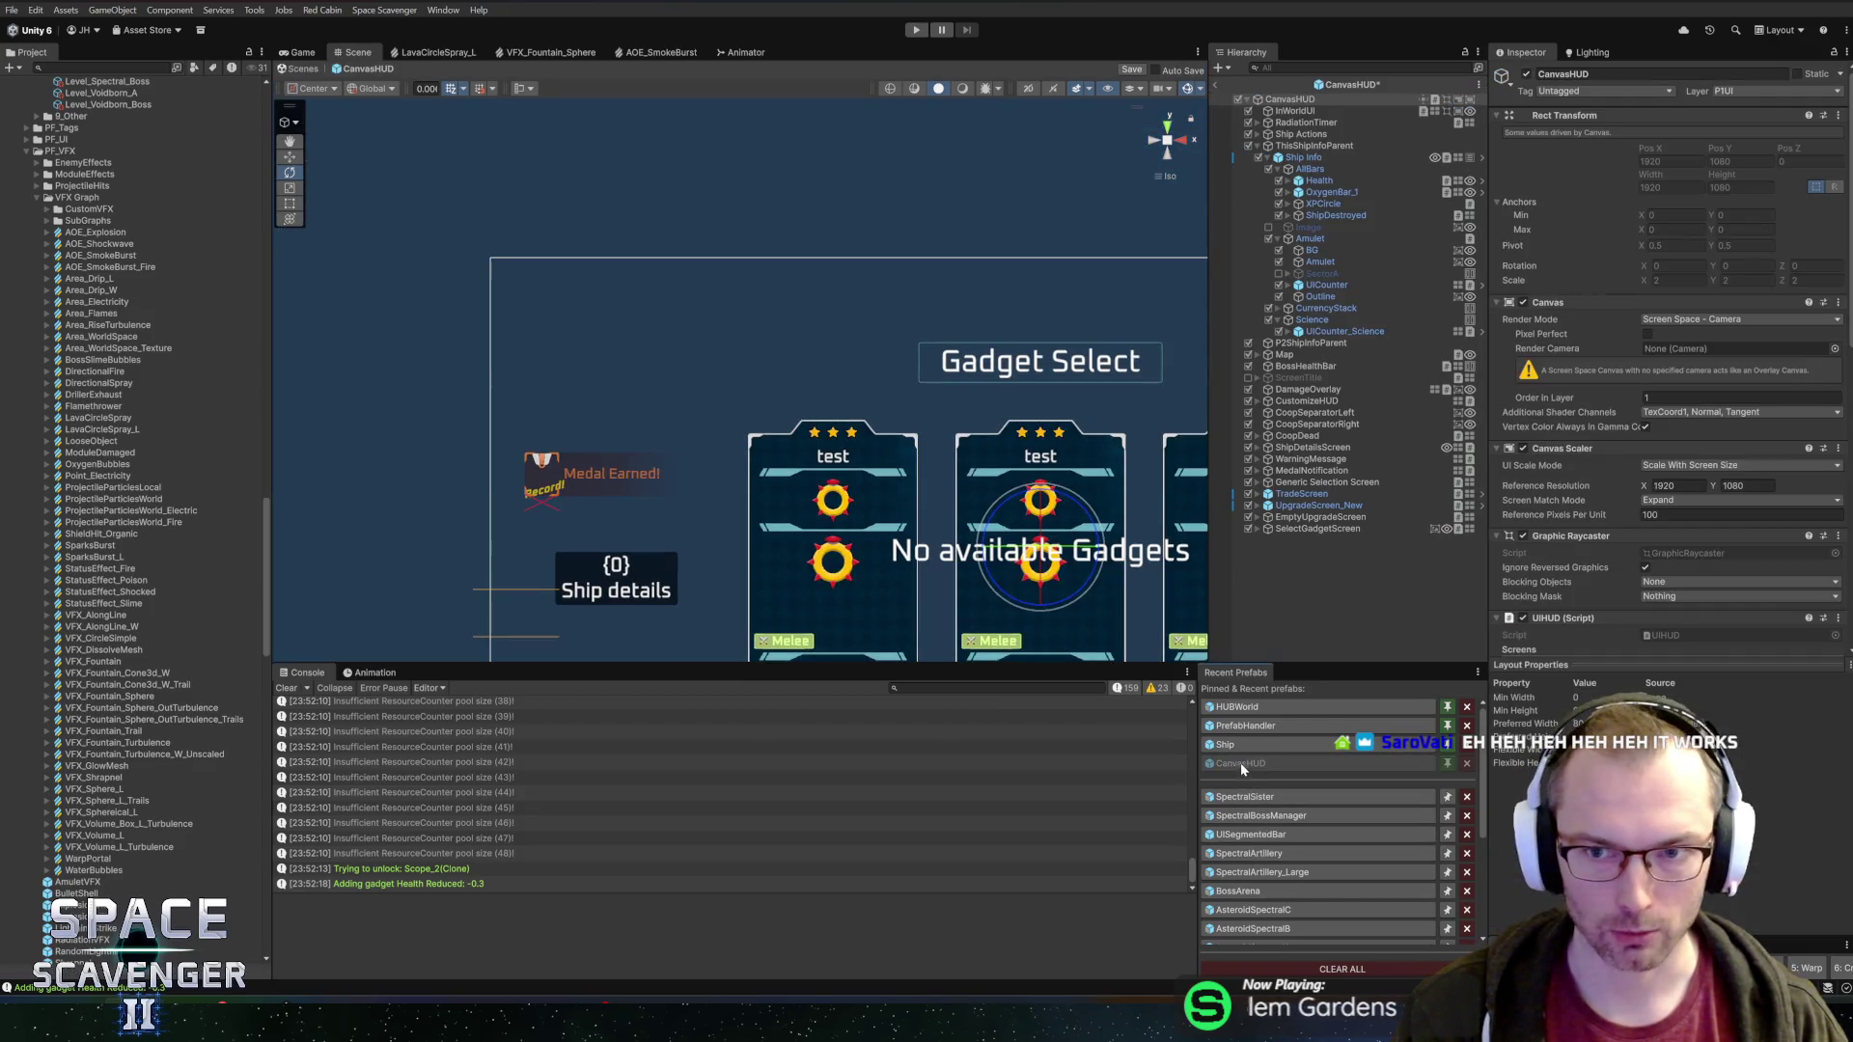
click(1312, 205)
key(f)
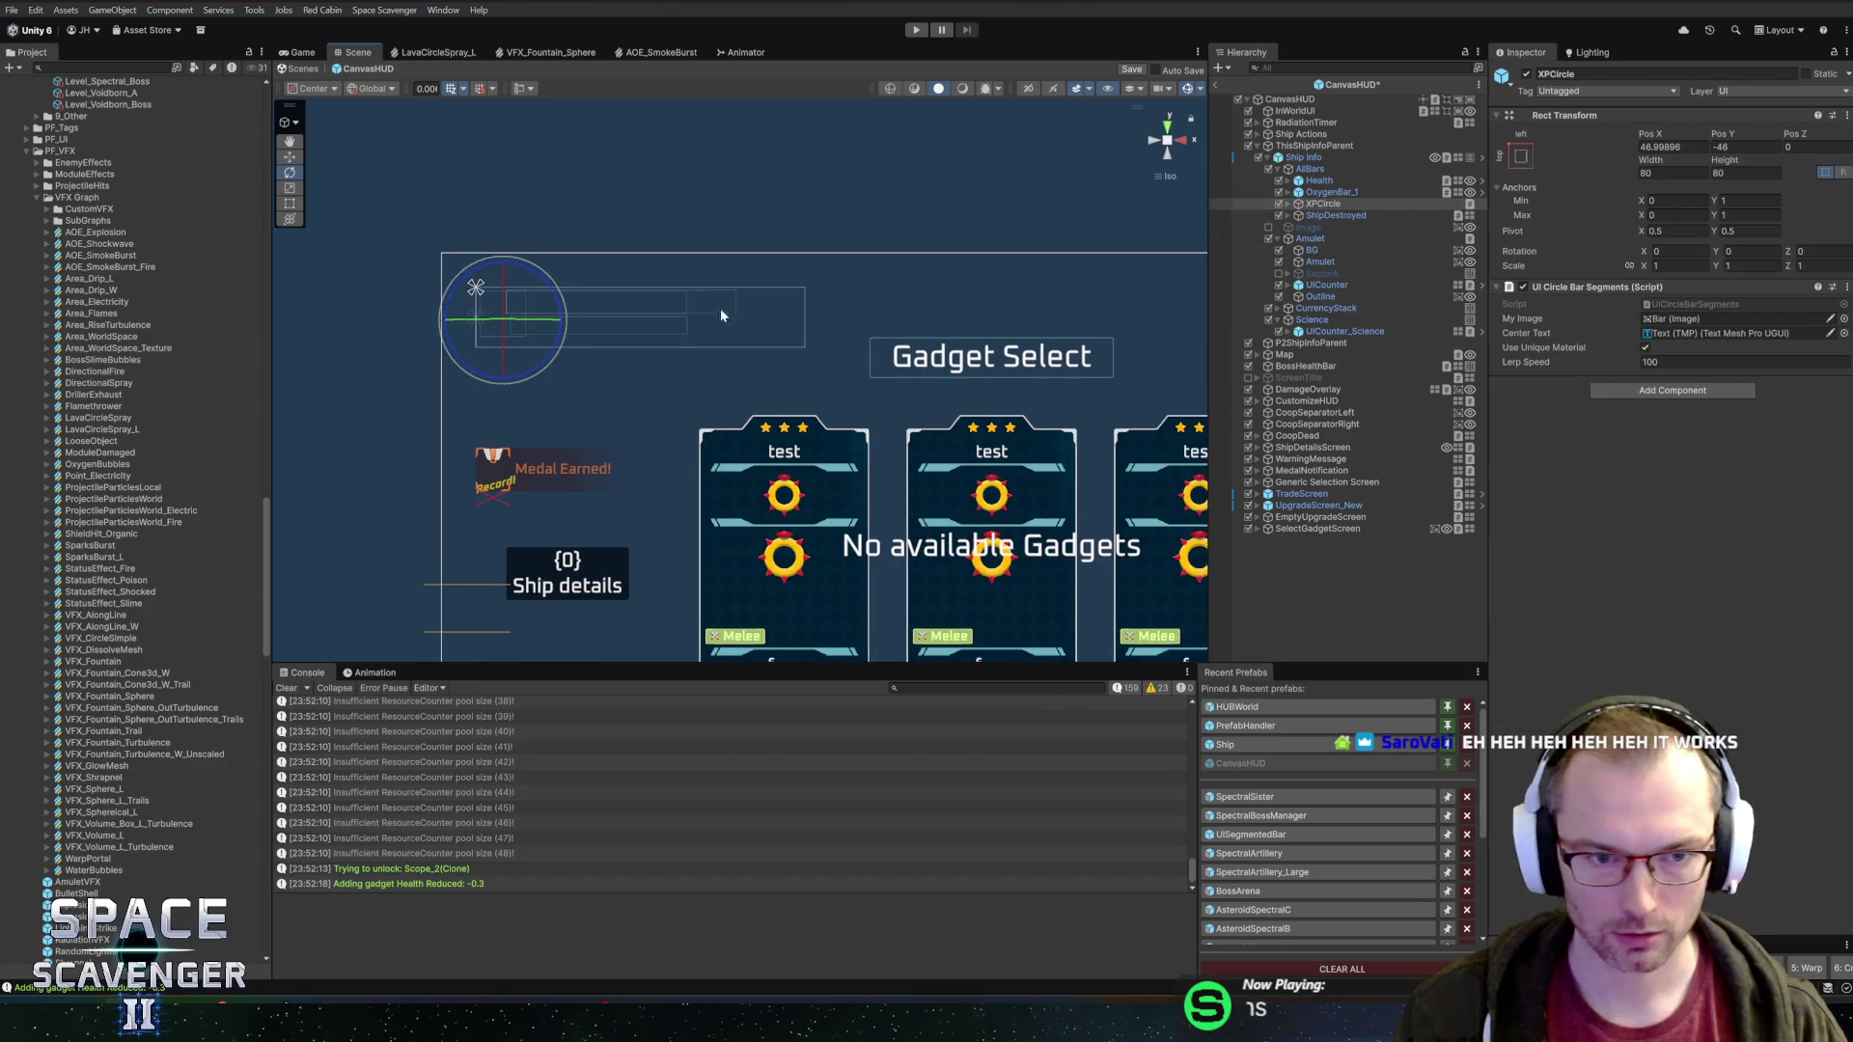
click(1481, 158)
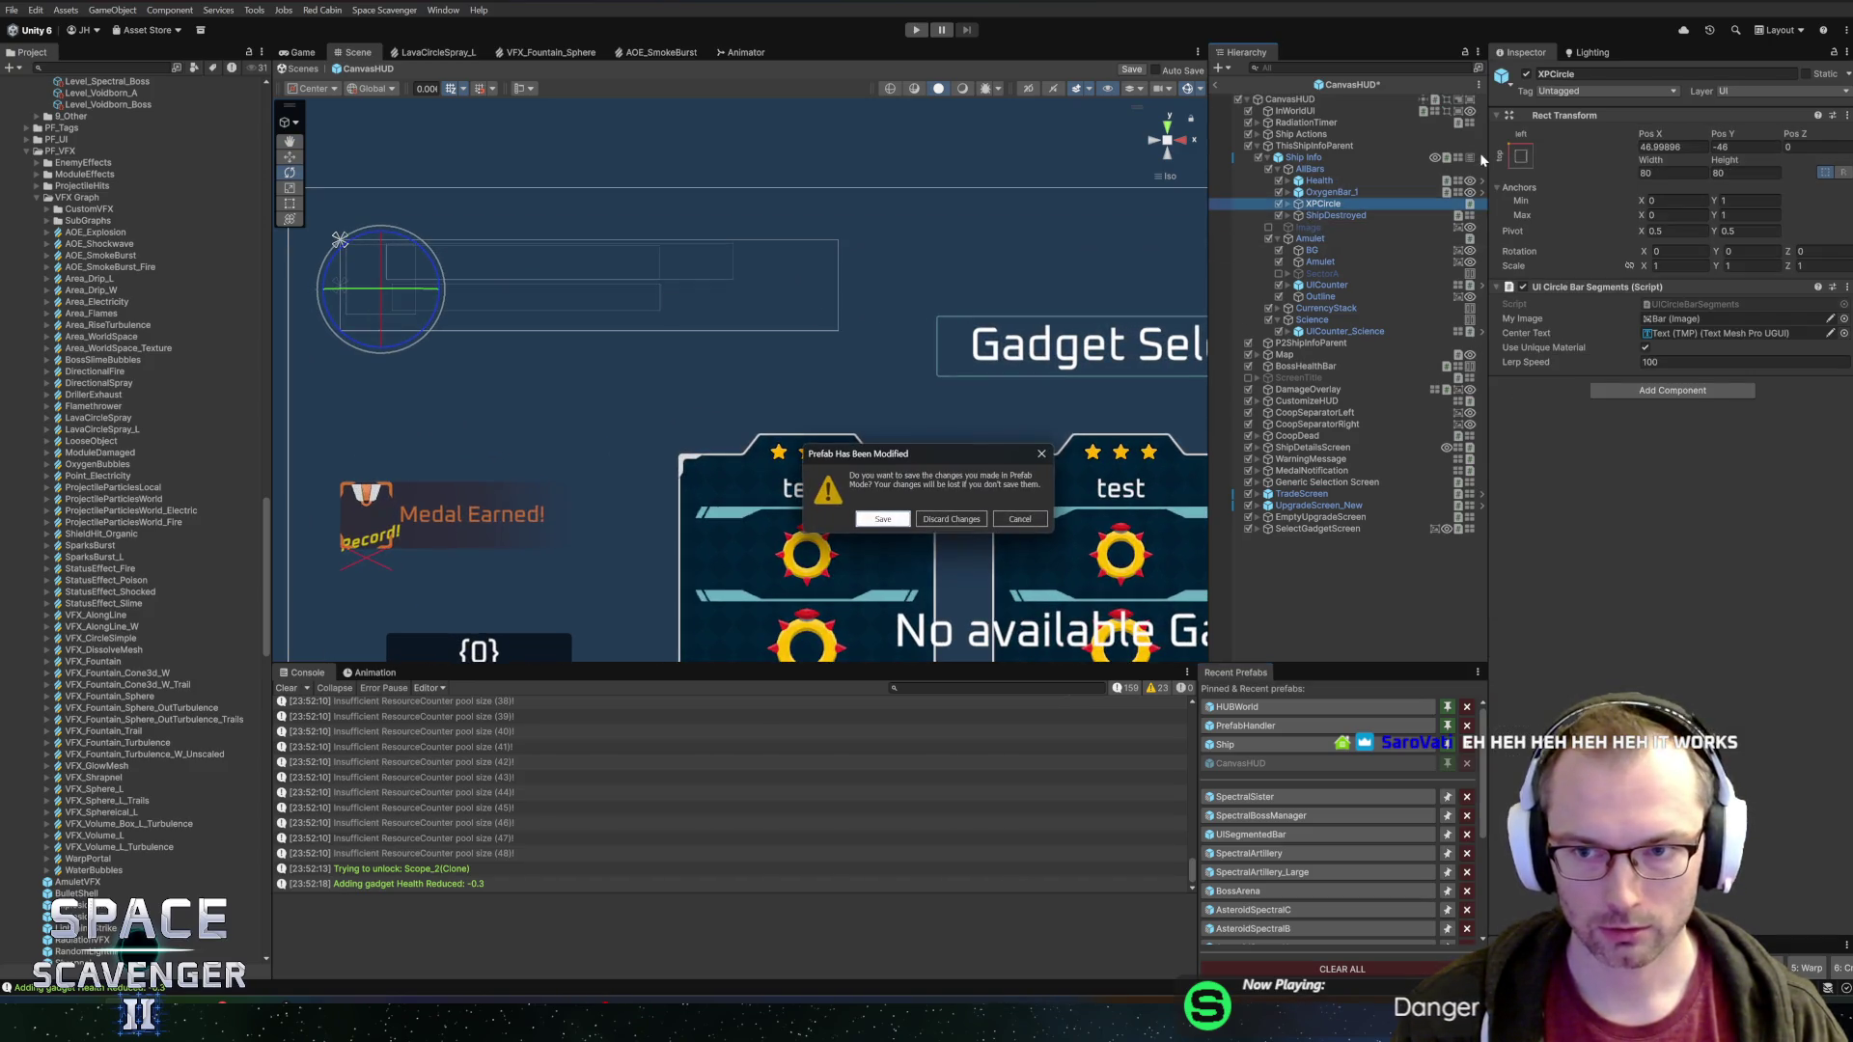
click(898, 521)
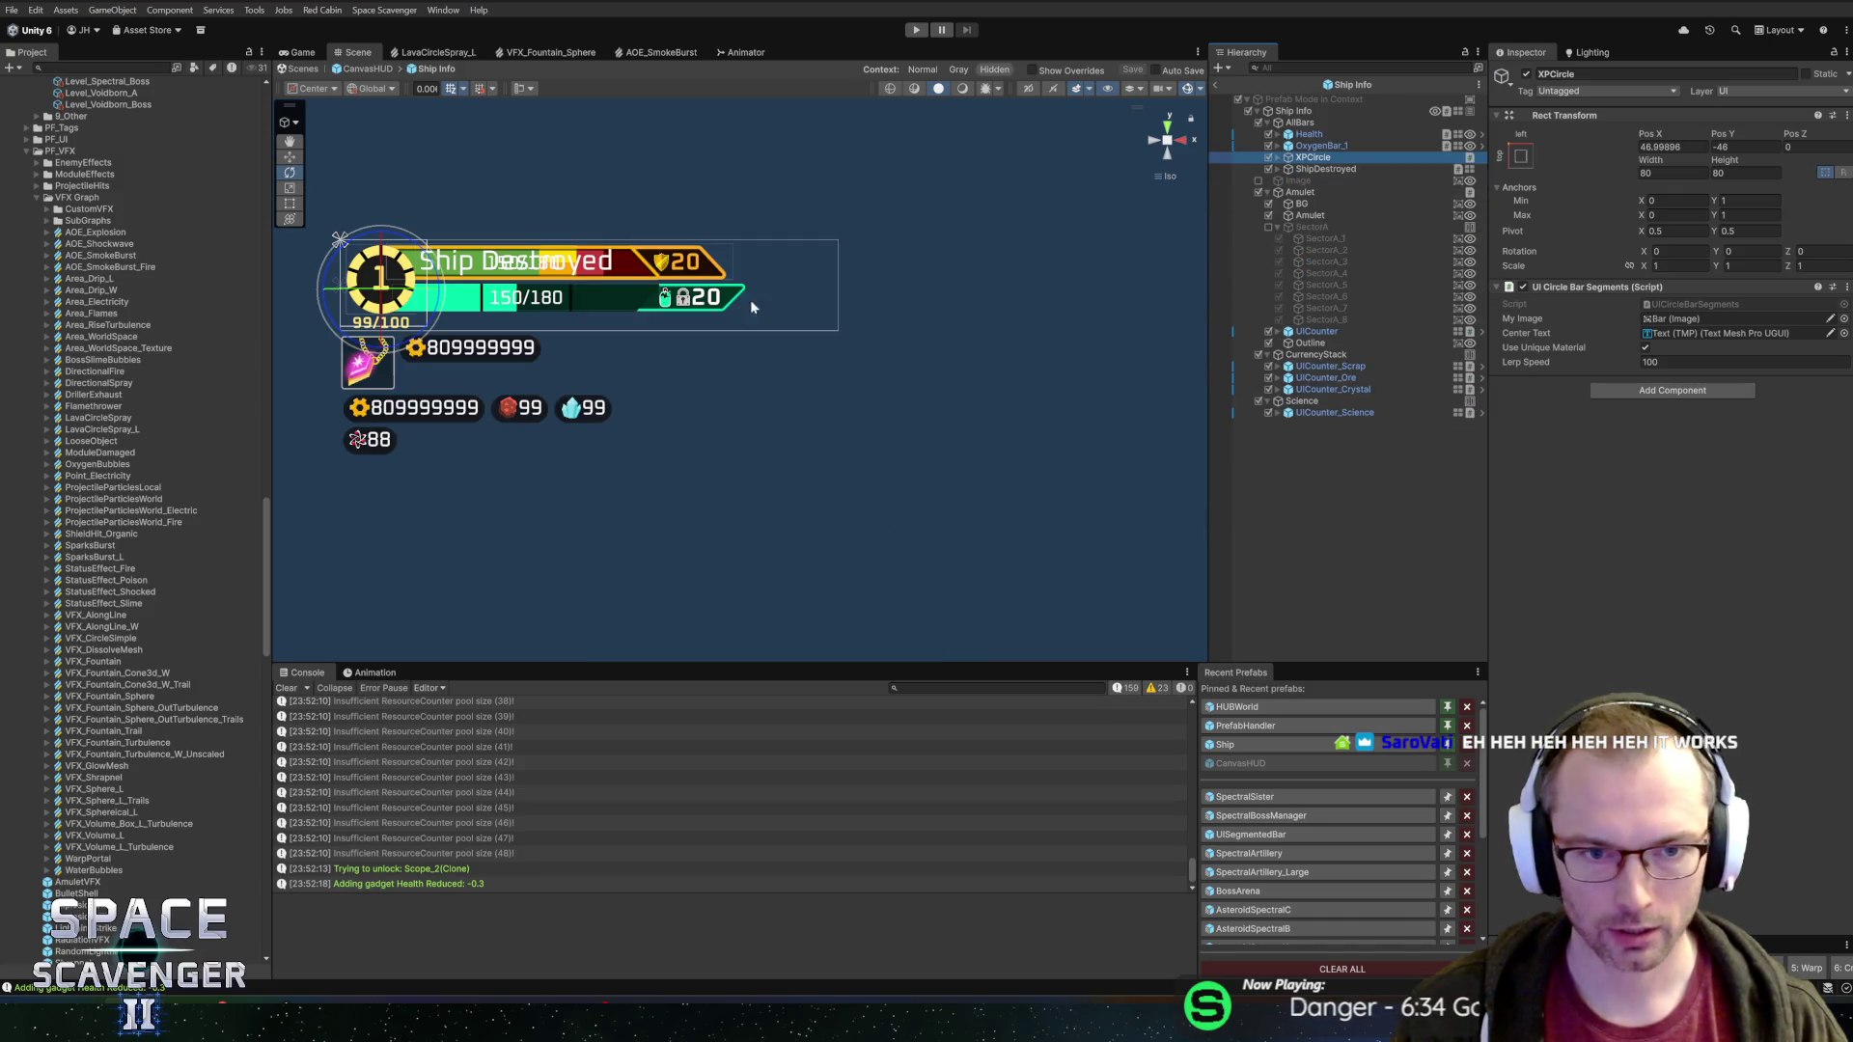
Inspect the Health bar's Block, BlockAmount text and shield icon, trying bold then undoing it
mouse_move(750, 299)
mouse_down()
mouse_move(738, 258)
mouse_move(755, 246)
mouse_move(772, 504)
mouse_up()
scroll(755, 245, up, 4)
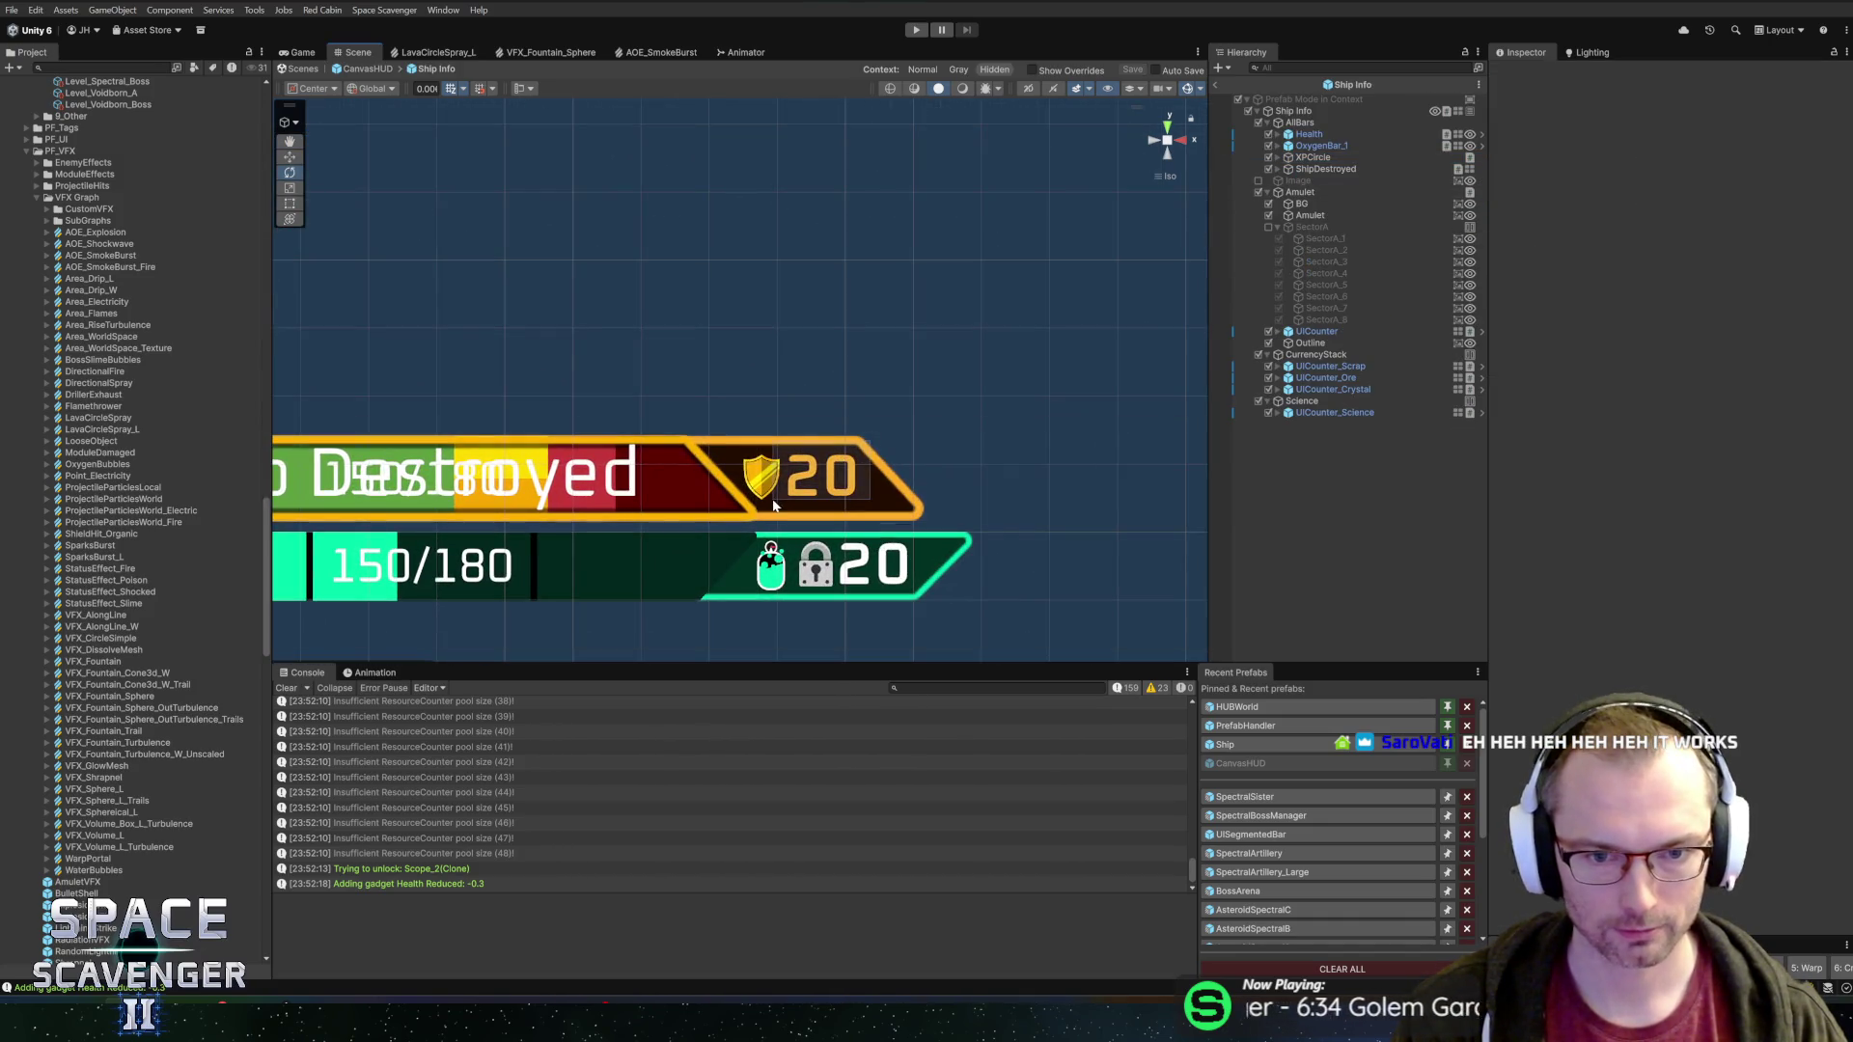
click(1315, 171)
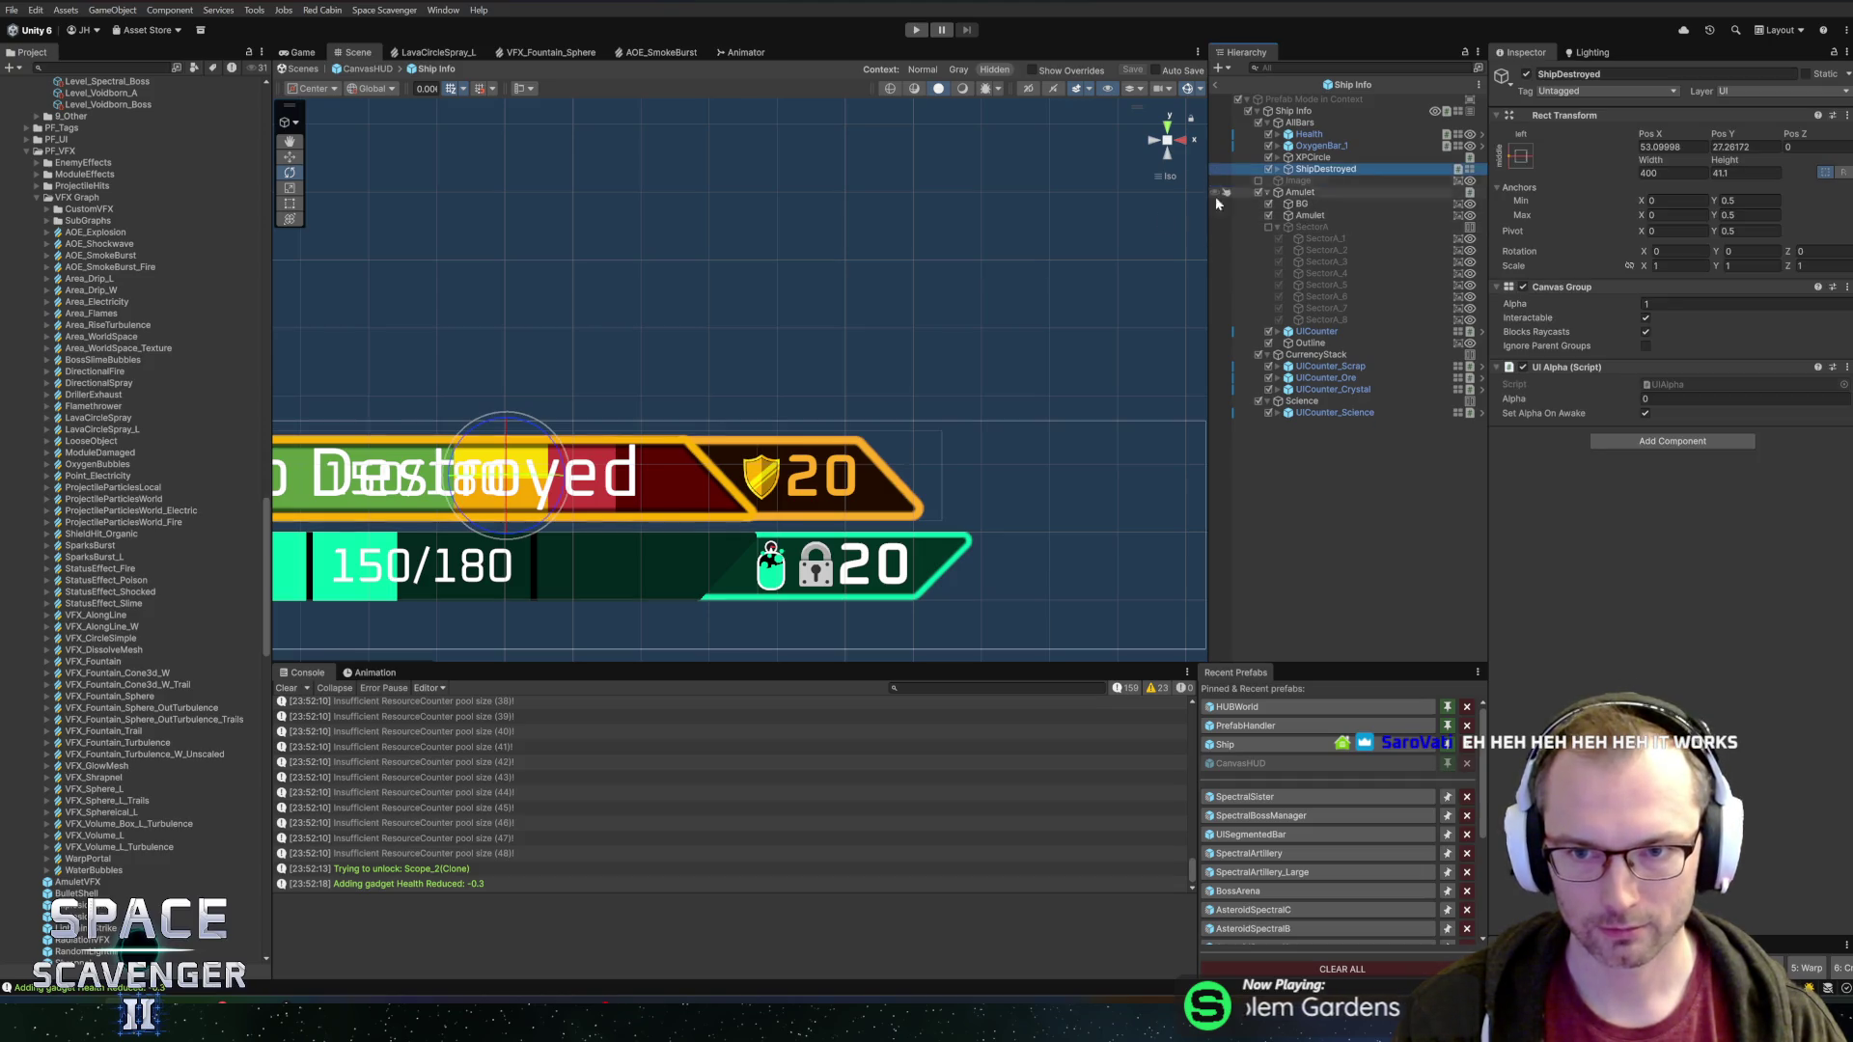
click(1315, 135)
click(1346, 146)
key(Right)
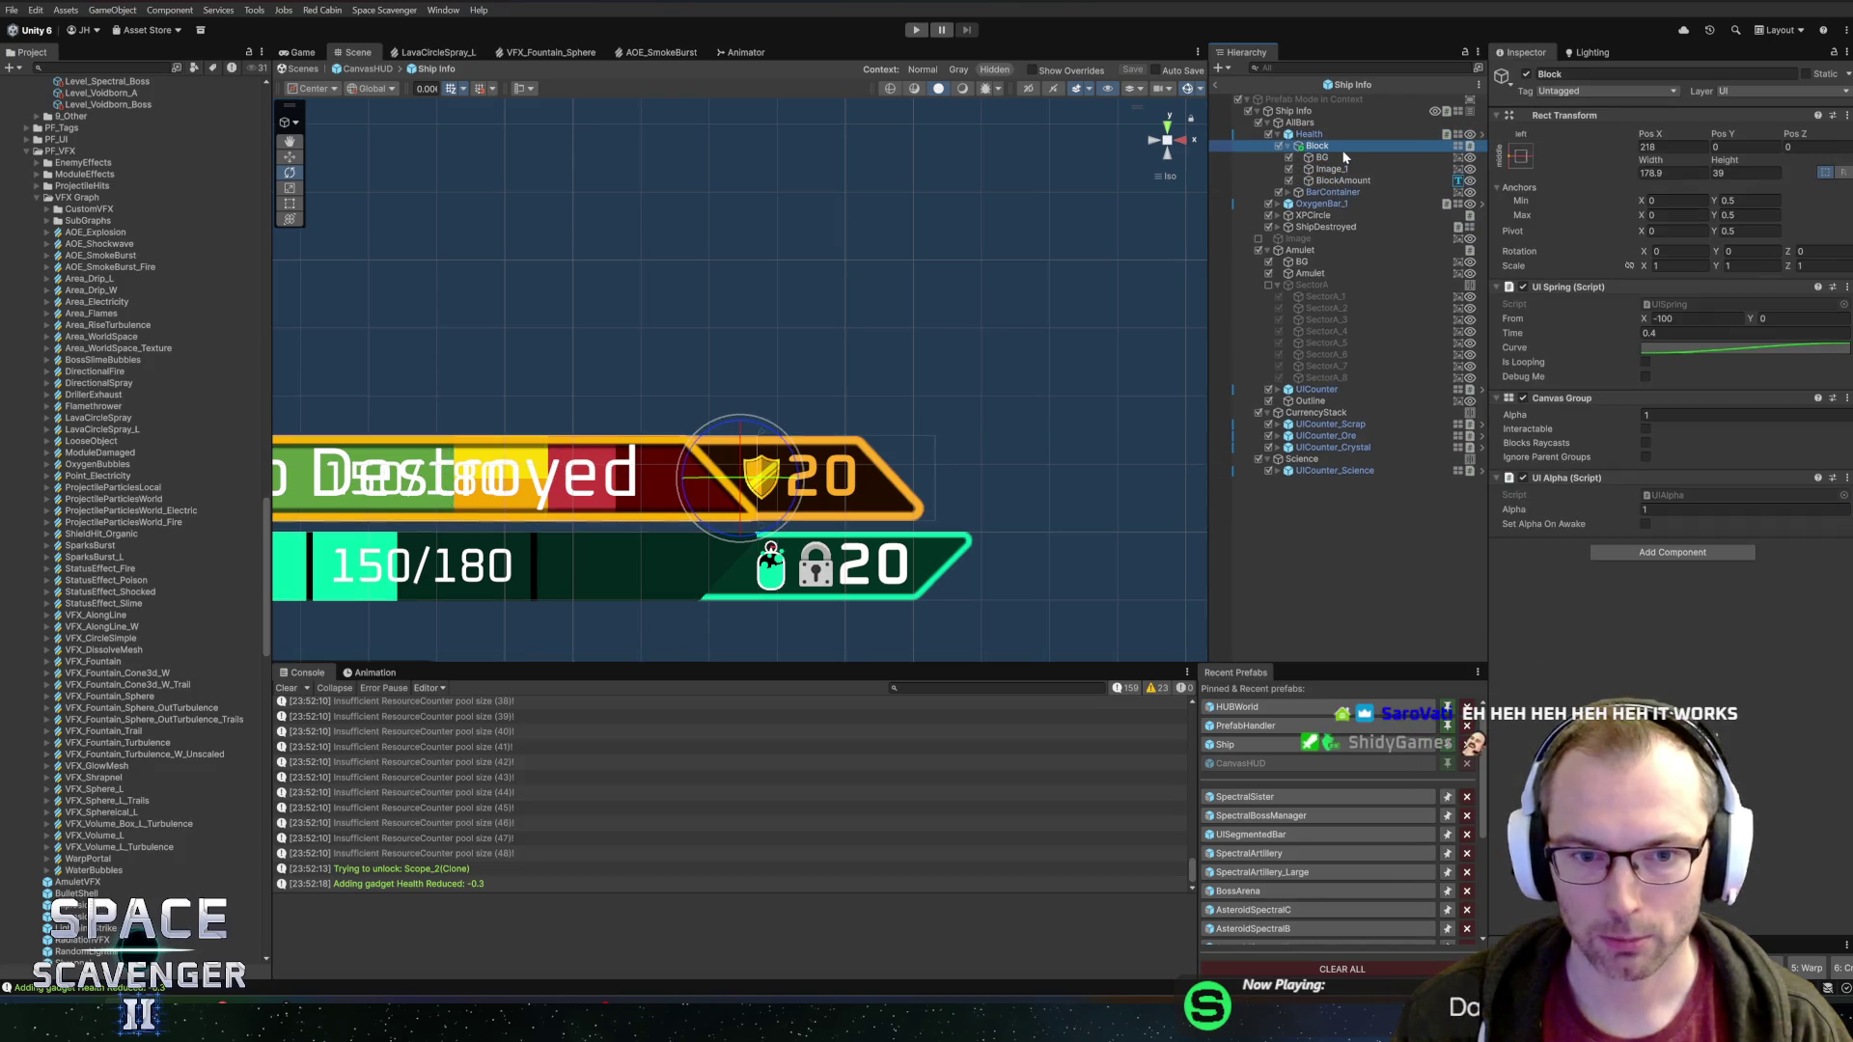
click(1340, 181)
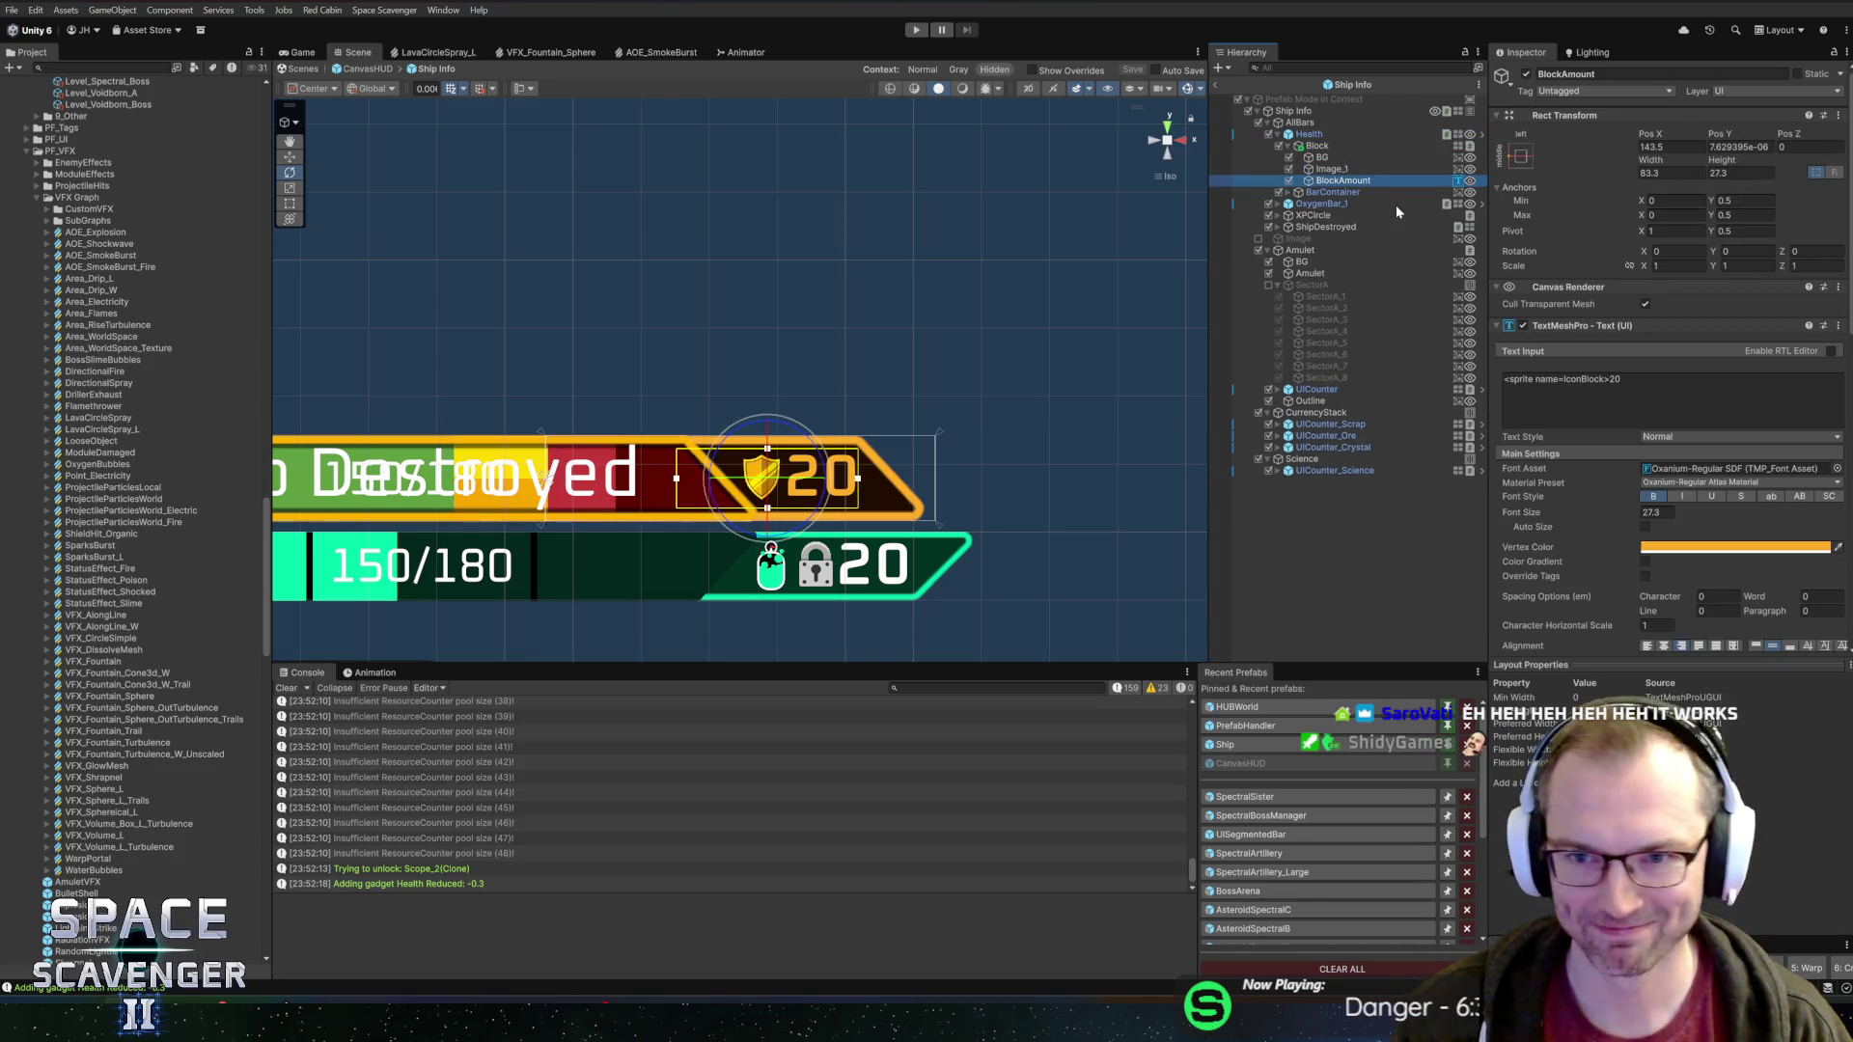
click(1342, 170)
click(1344, 182)
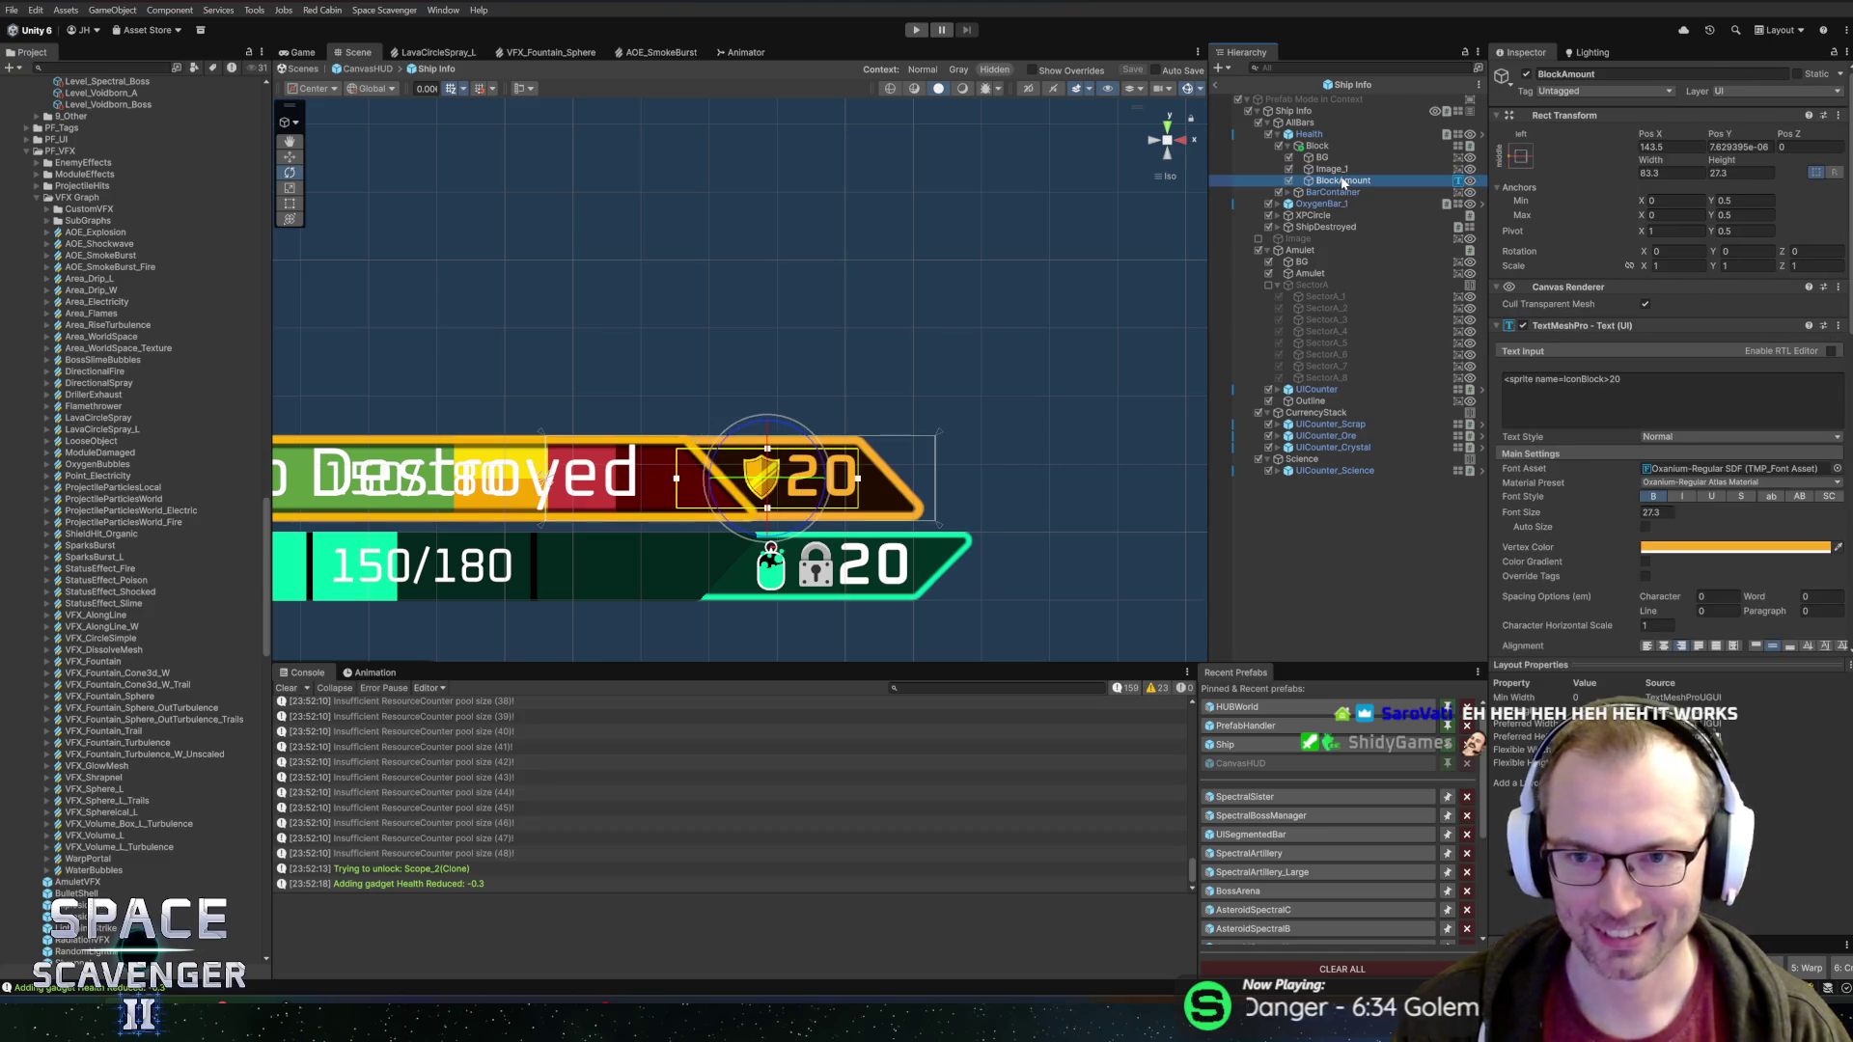
click(1656, 497)
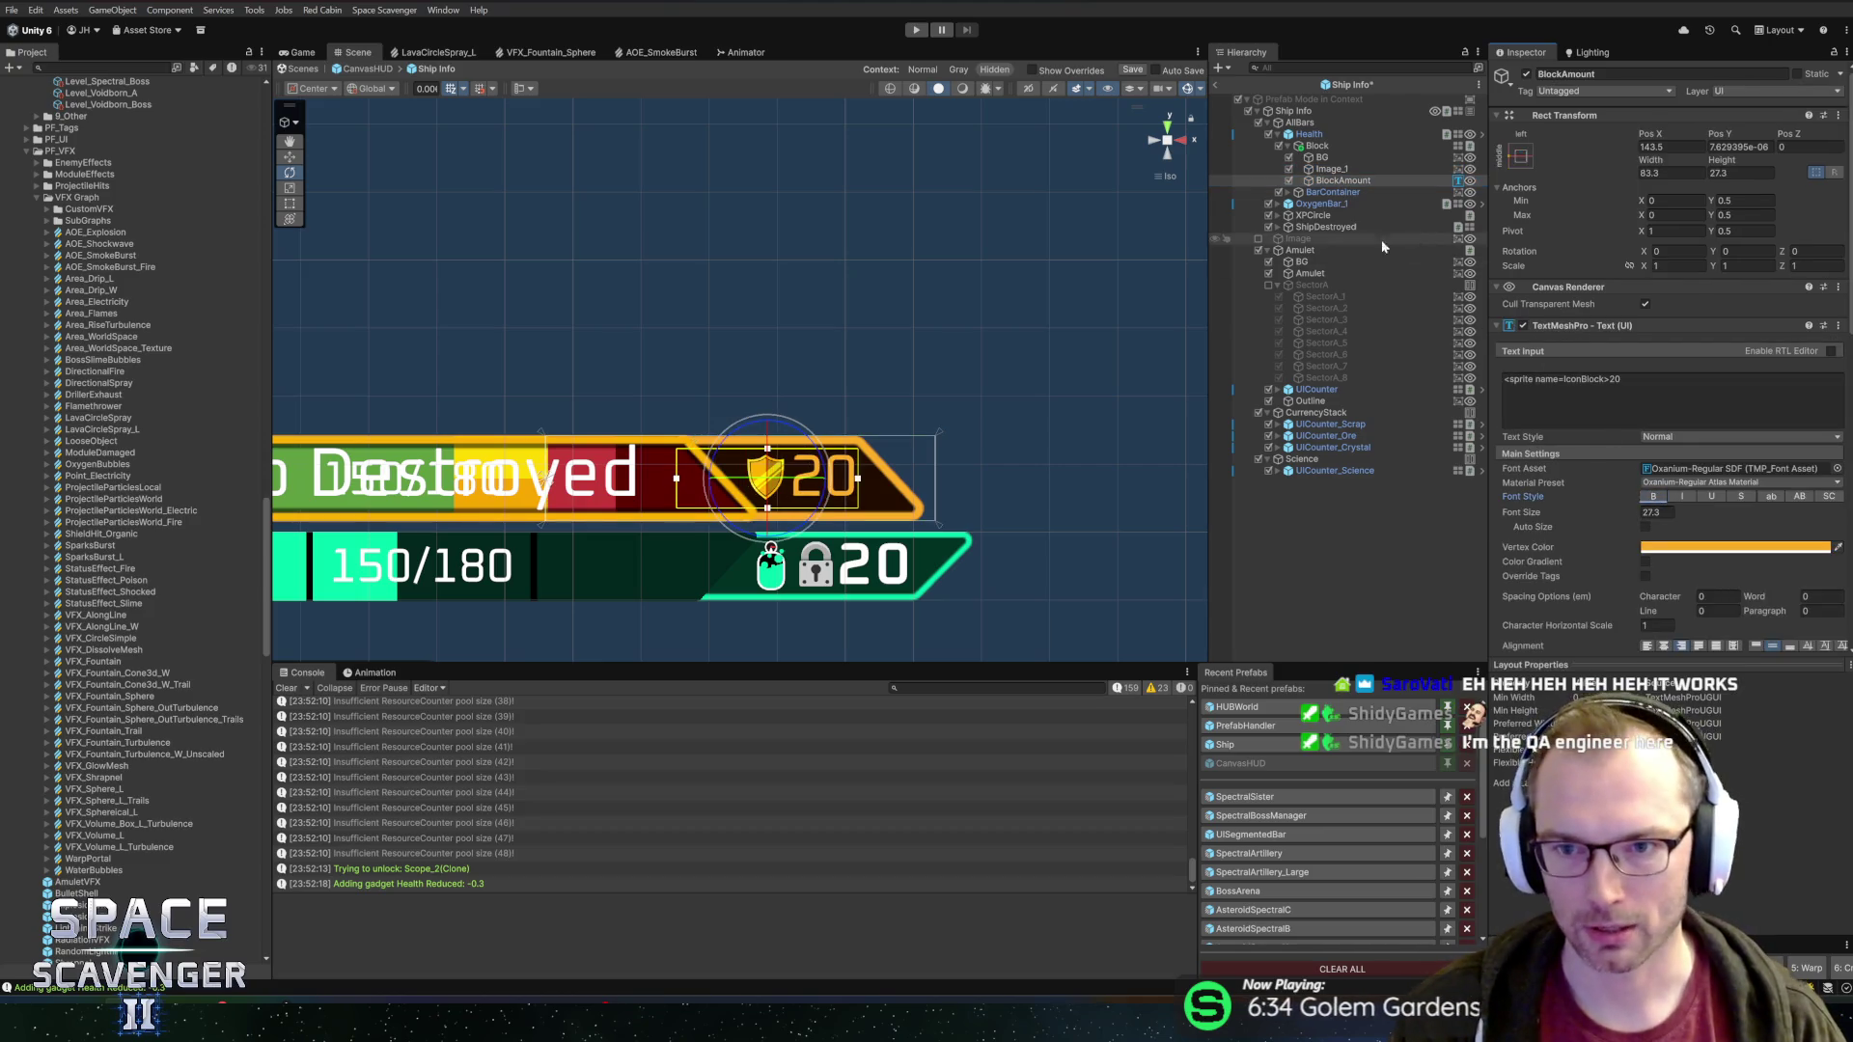
key(ctrl+z)
Inspect the health bar's 150/180 MainText and outline, then the OxygenBar_1 children
click(1346, 182)
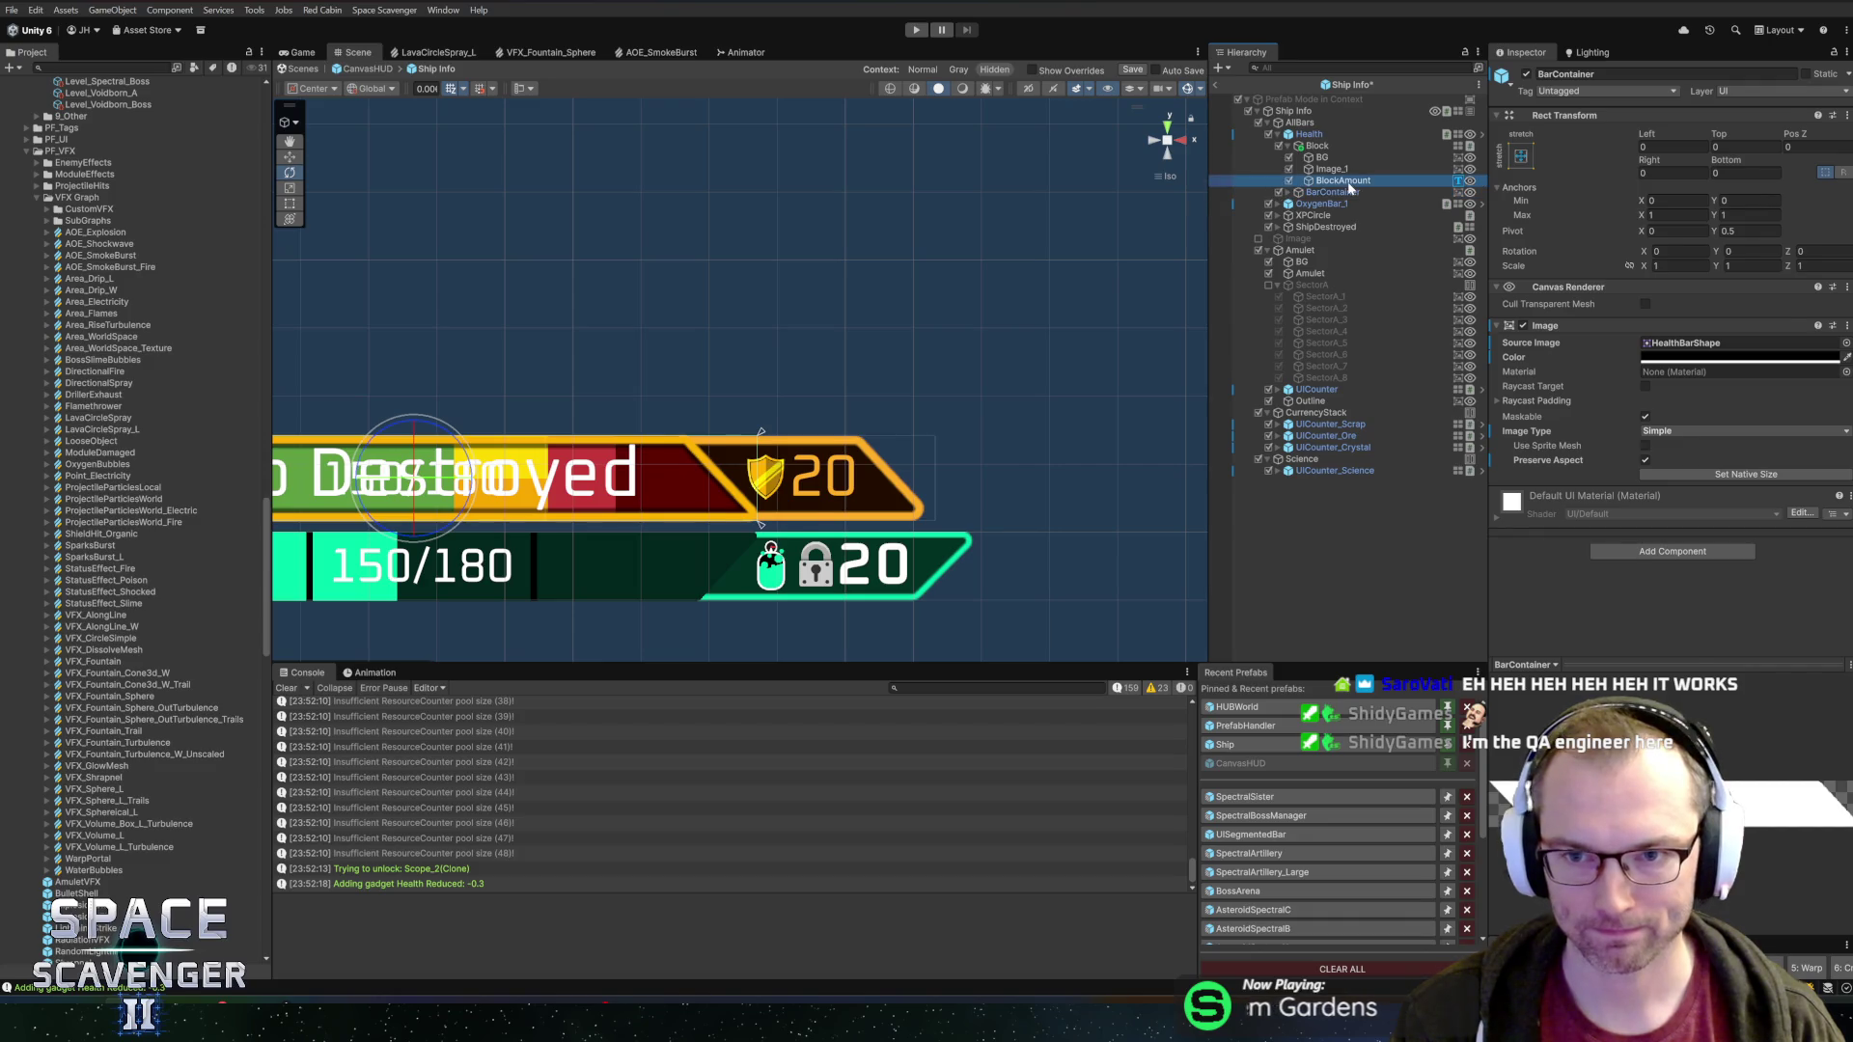
click(1280, 192)
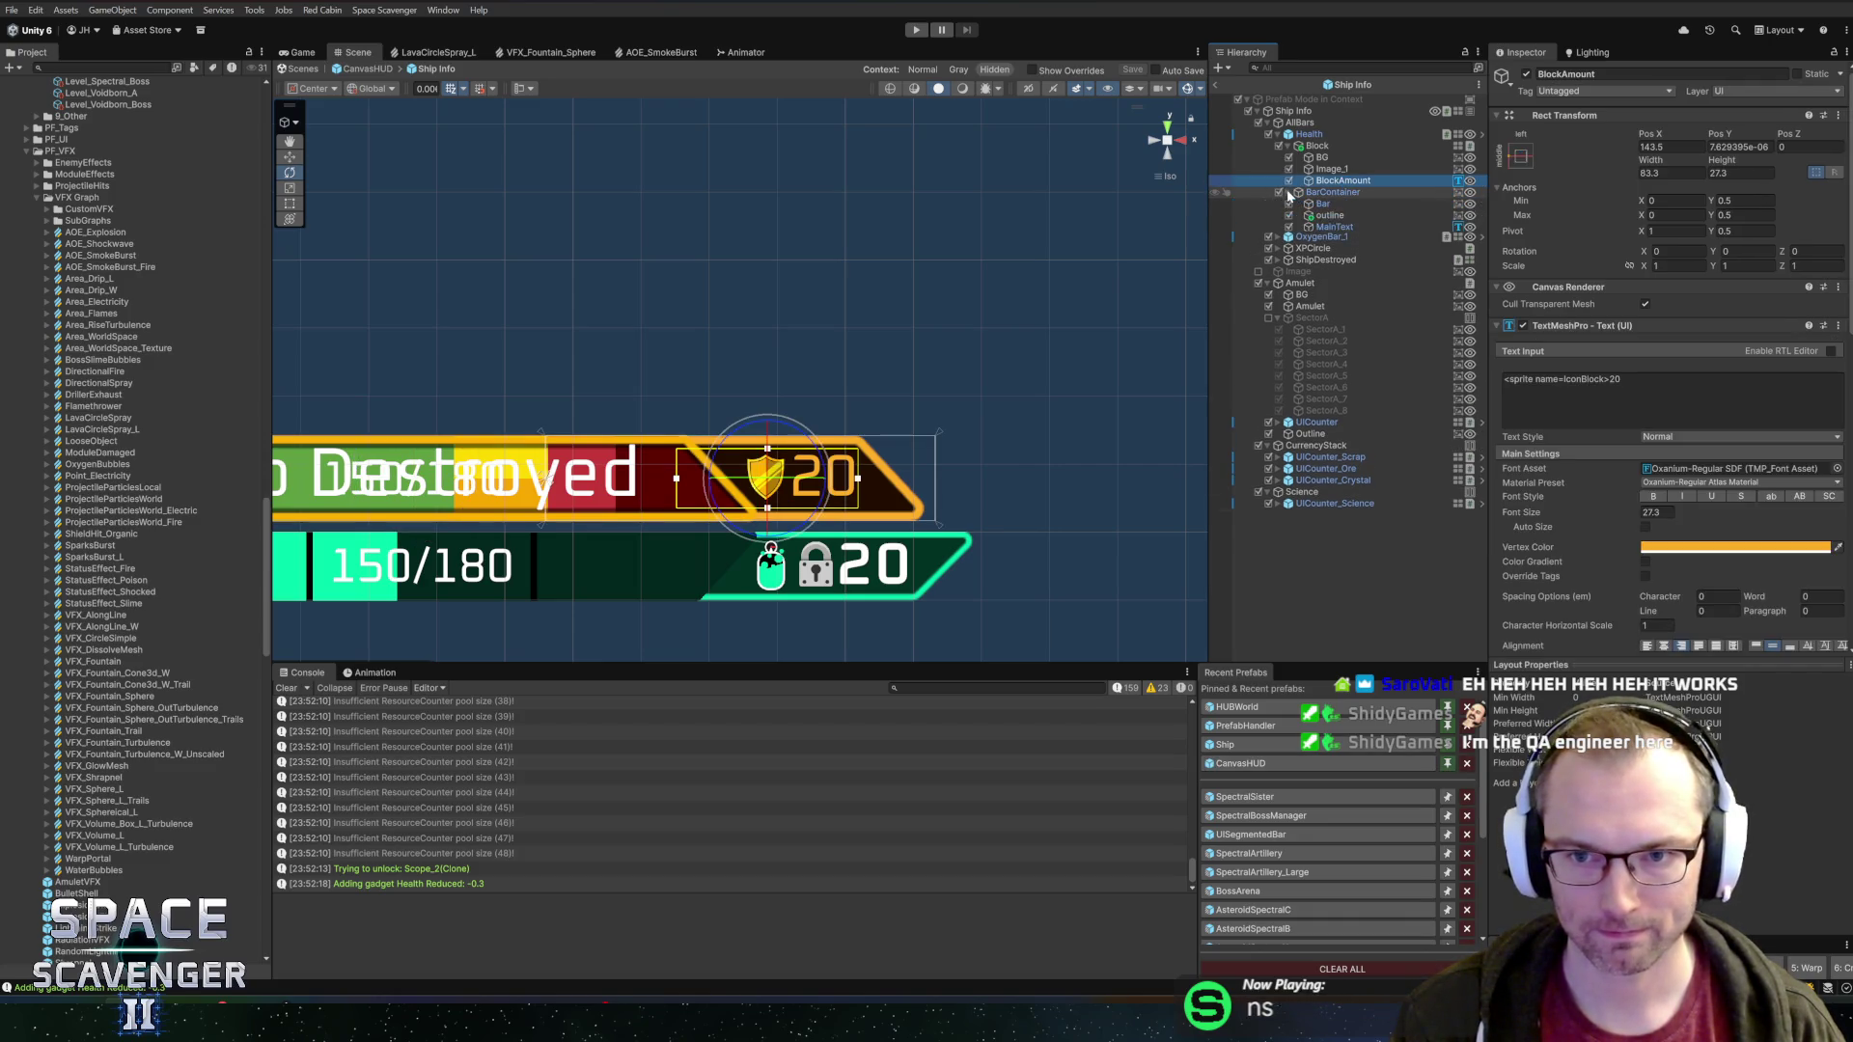
click(1334, 228)
click(1337, 216)
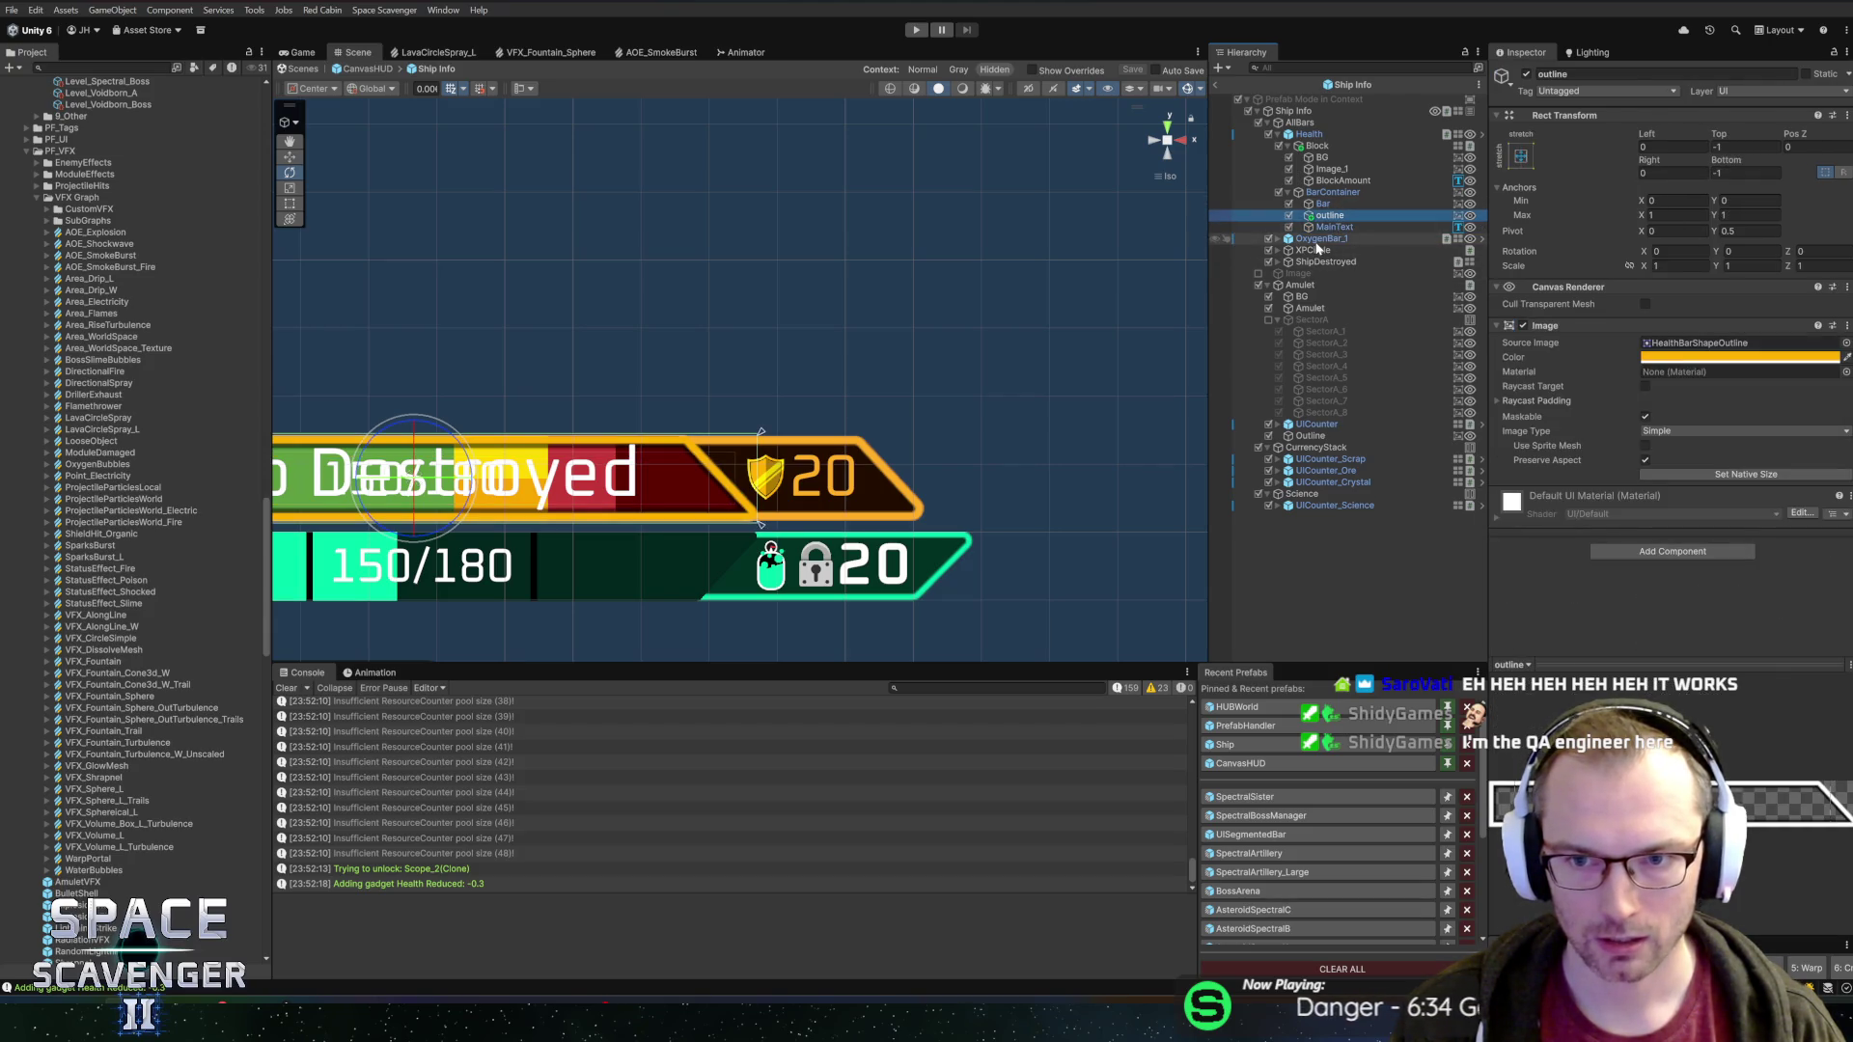
click(1317, 241)
key(Right)
click(1290, 251)
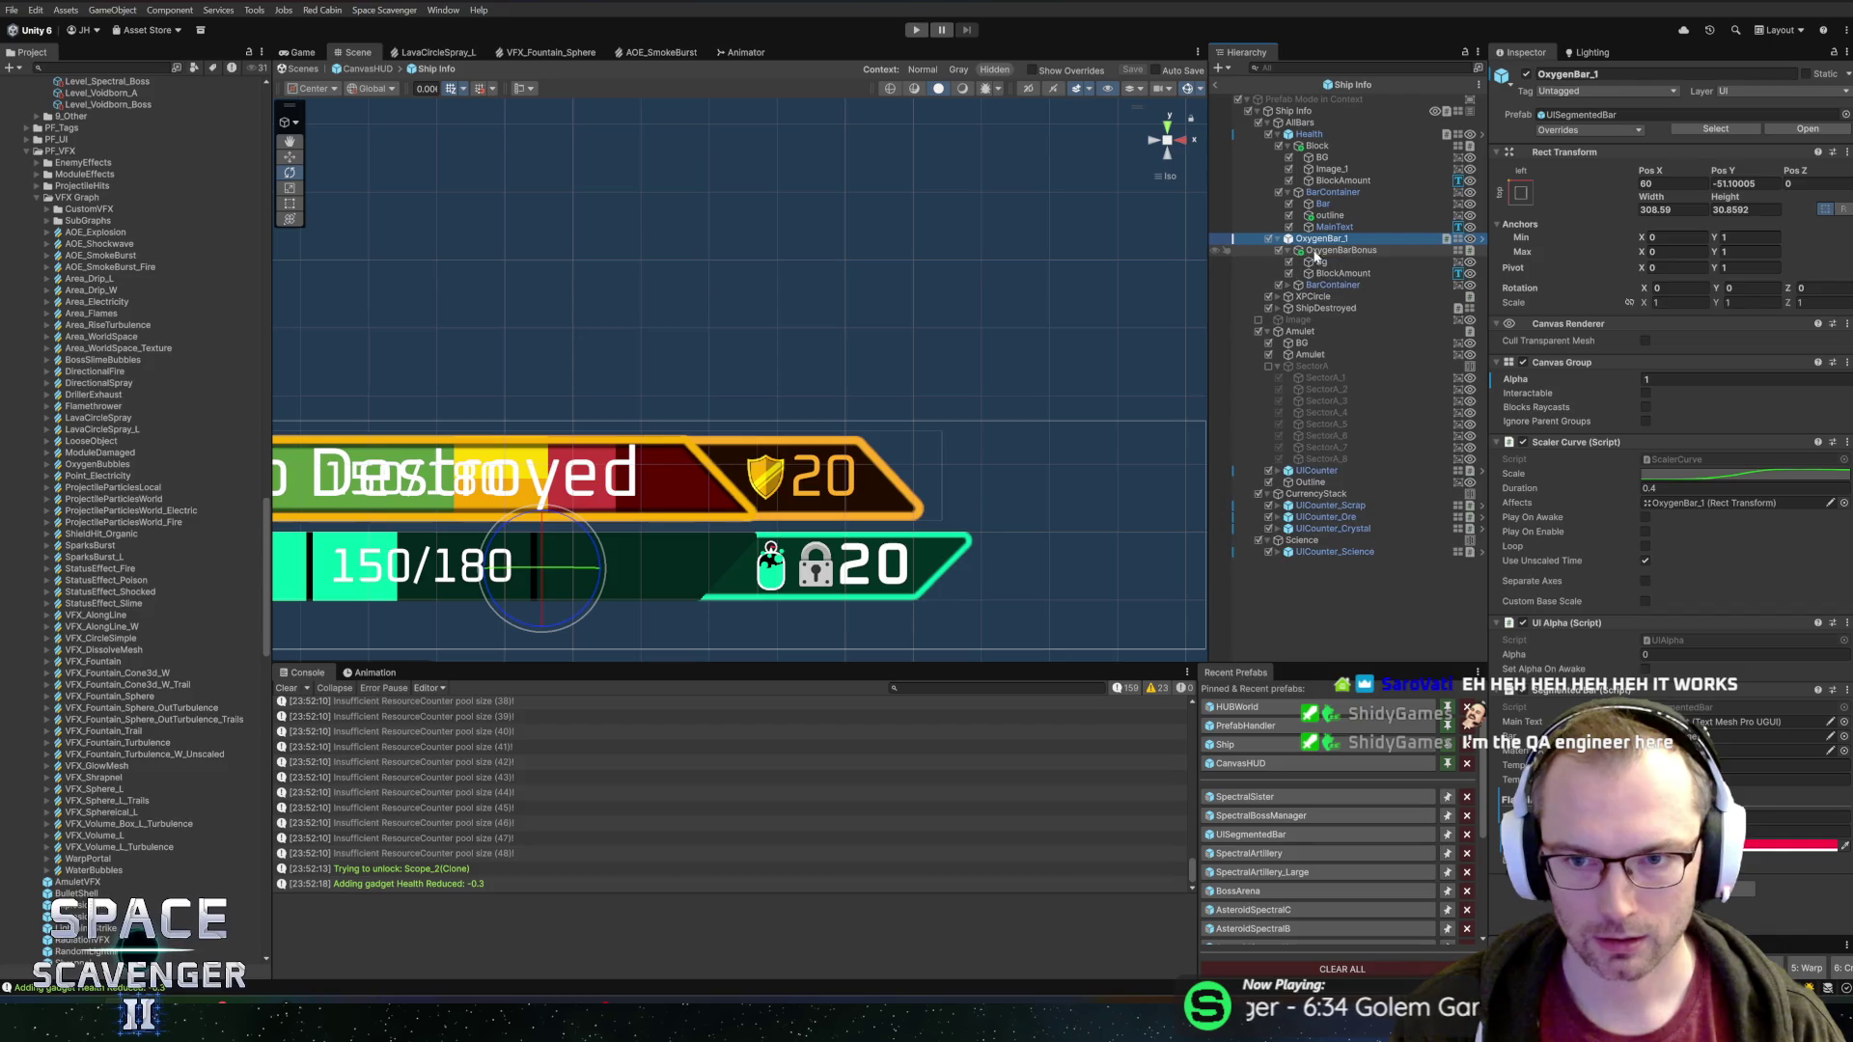
click(1330, 274)
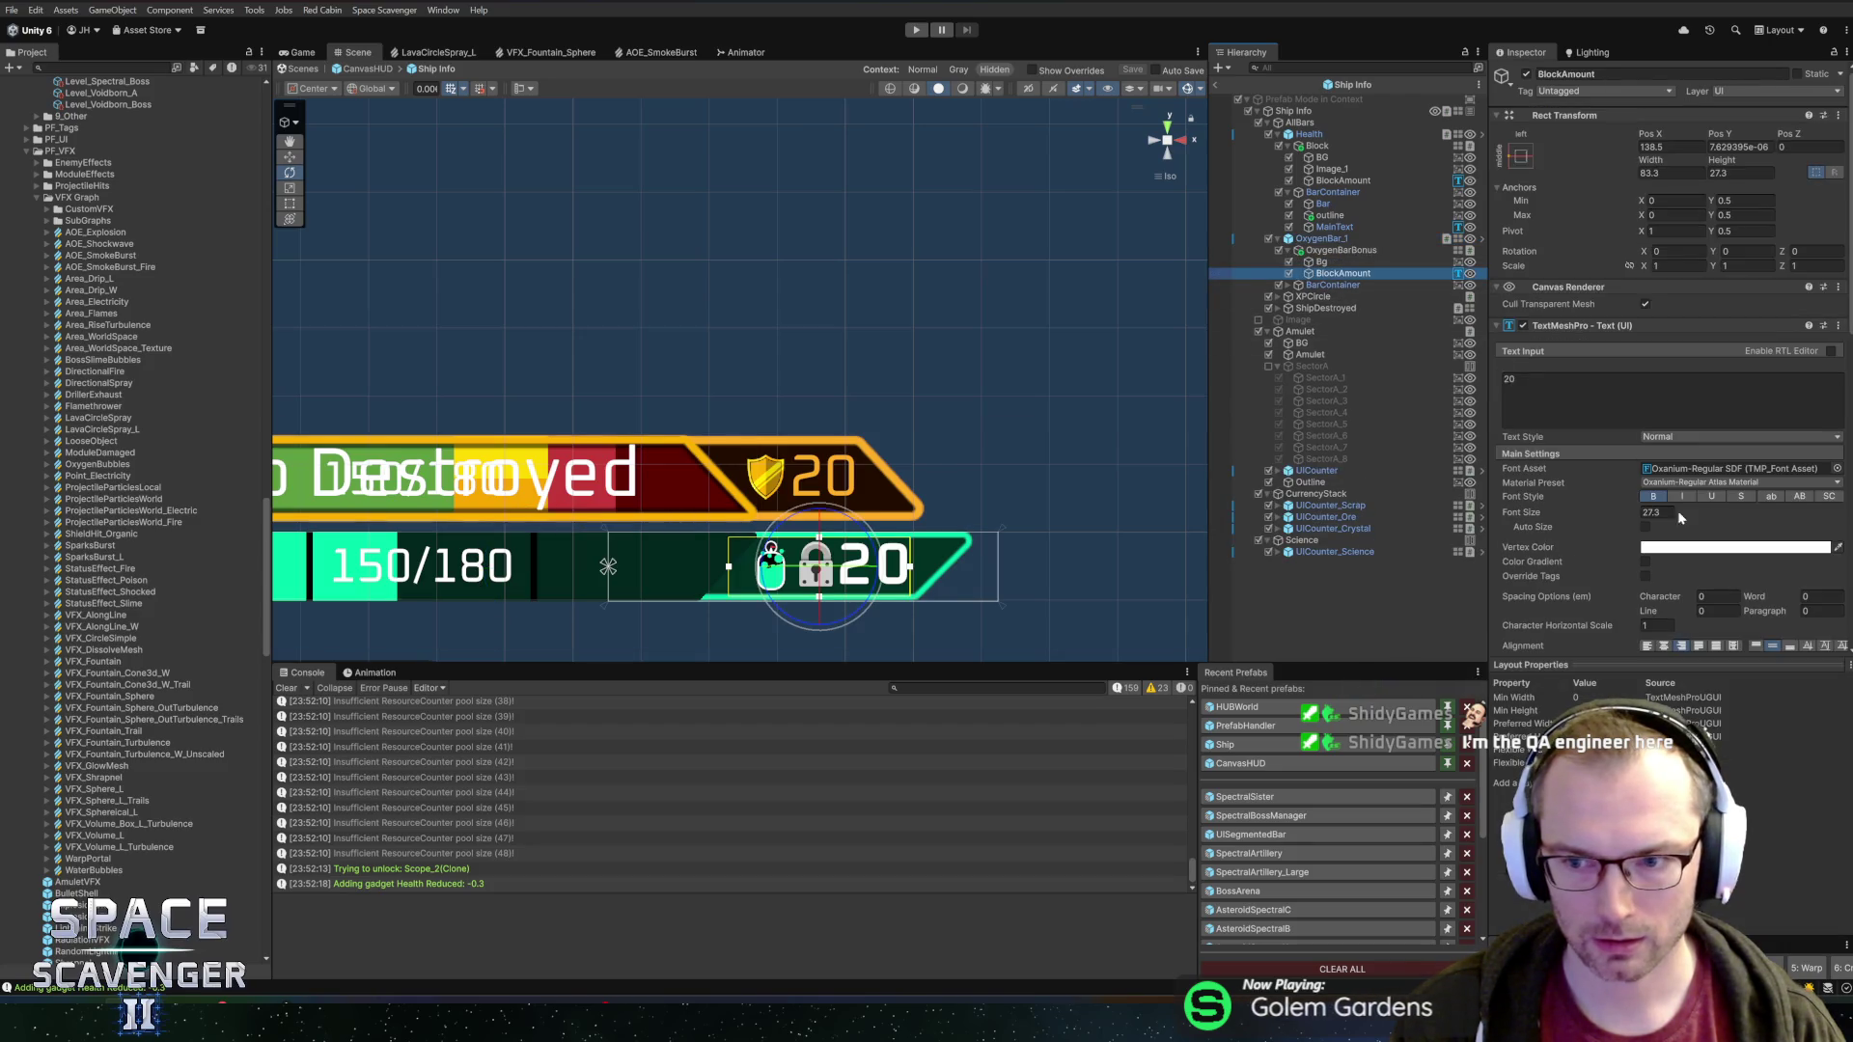
Pan across the Ship Info HUD and select the XP circle's level number Text (TMP)
key(ctrl+s)
scroll(956, 413, down, 2)
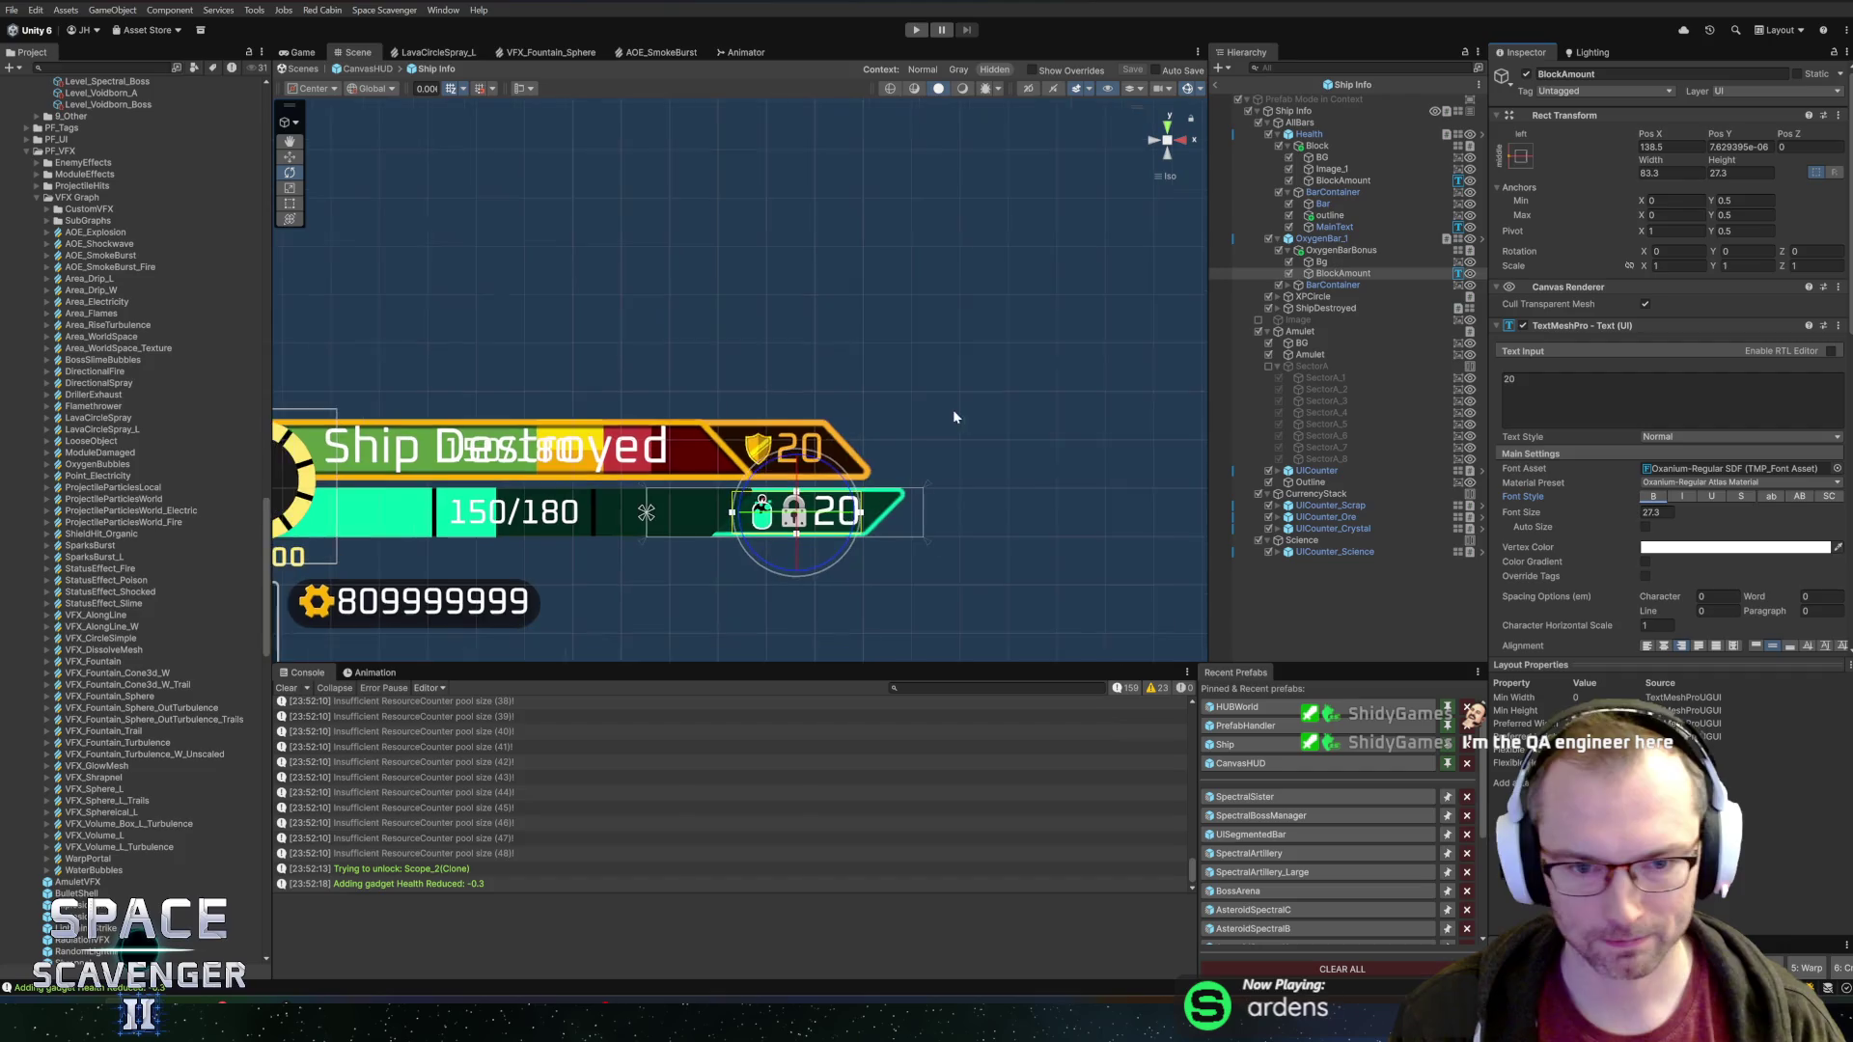
drag(869, 322, 1124, 197)
scroll(598, 290, up, 4)
scroll(816, 426, up, 1)
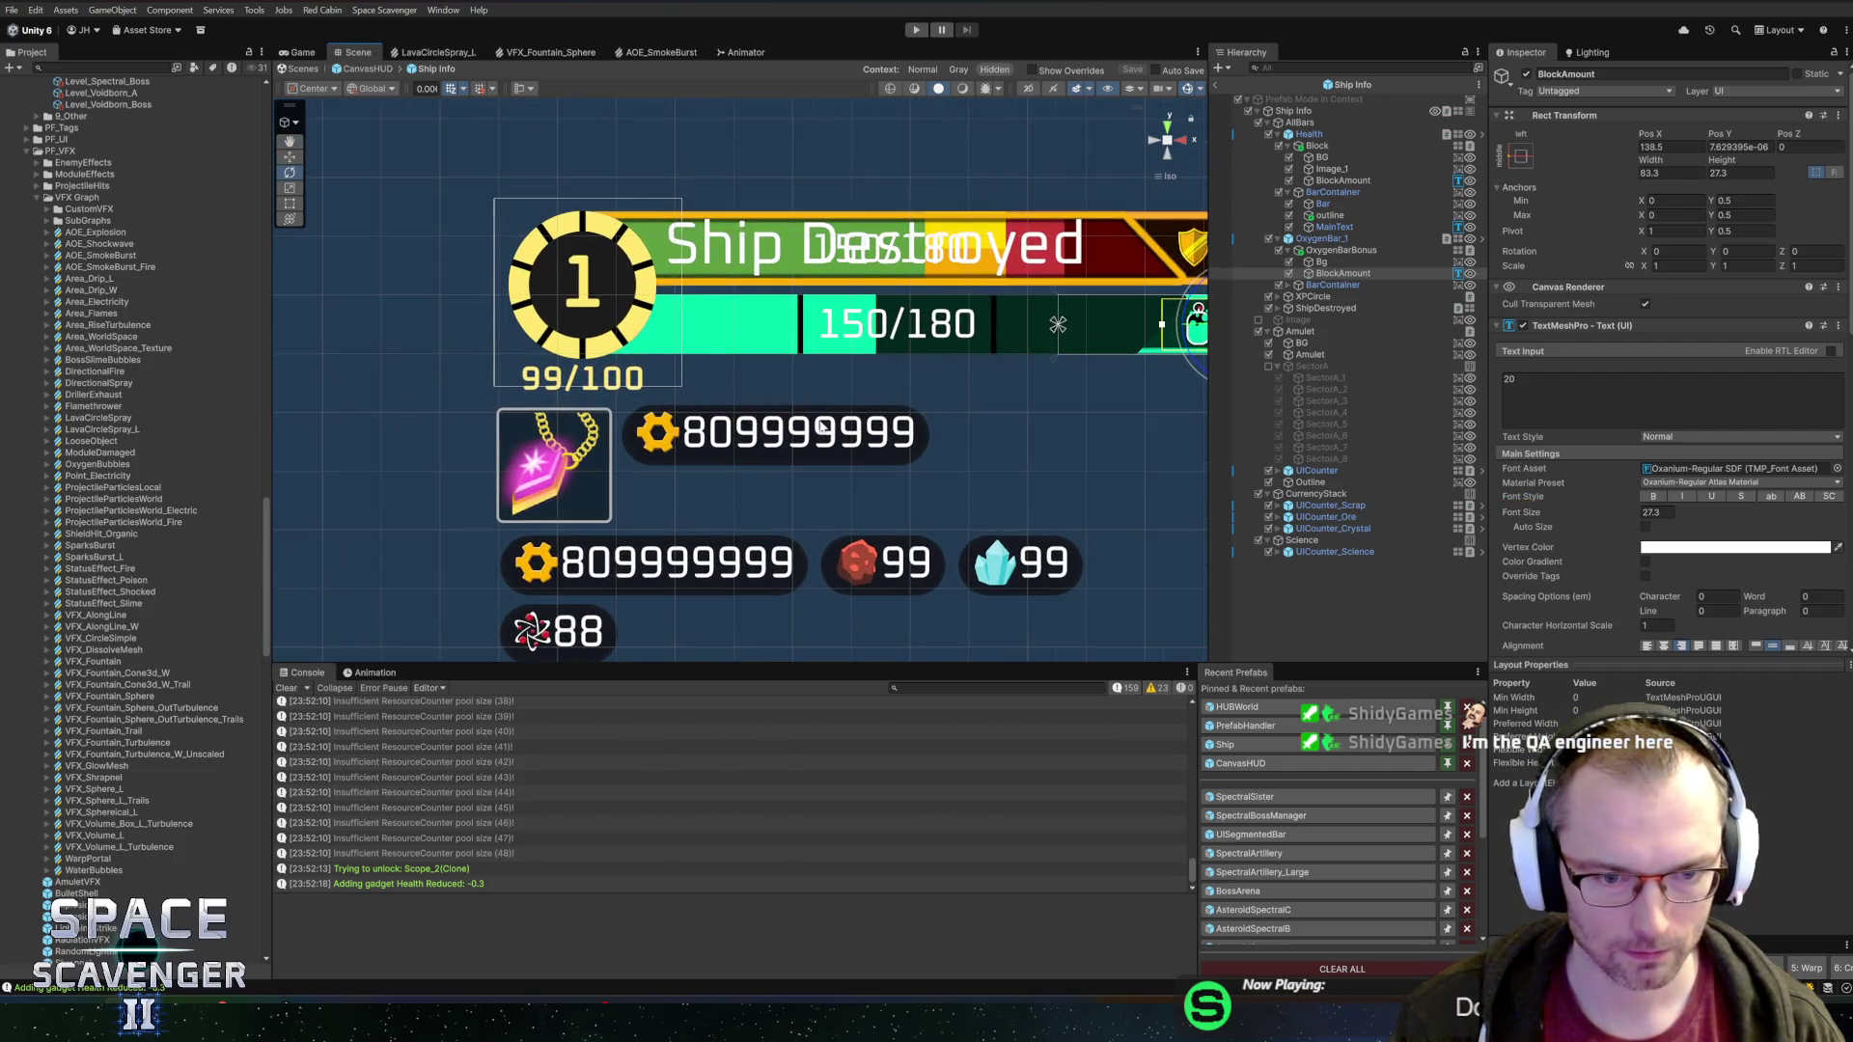
scroll(869, 367, down, 1)
scroll(733, 347, up, 4)
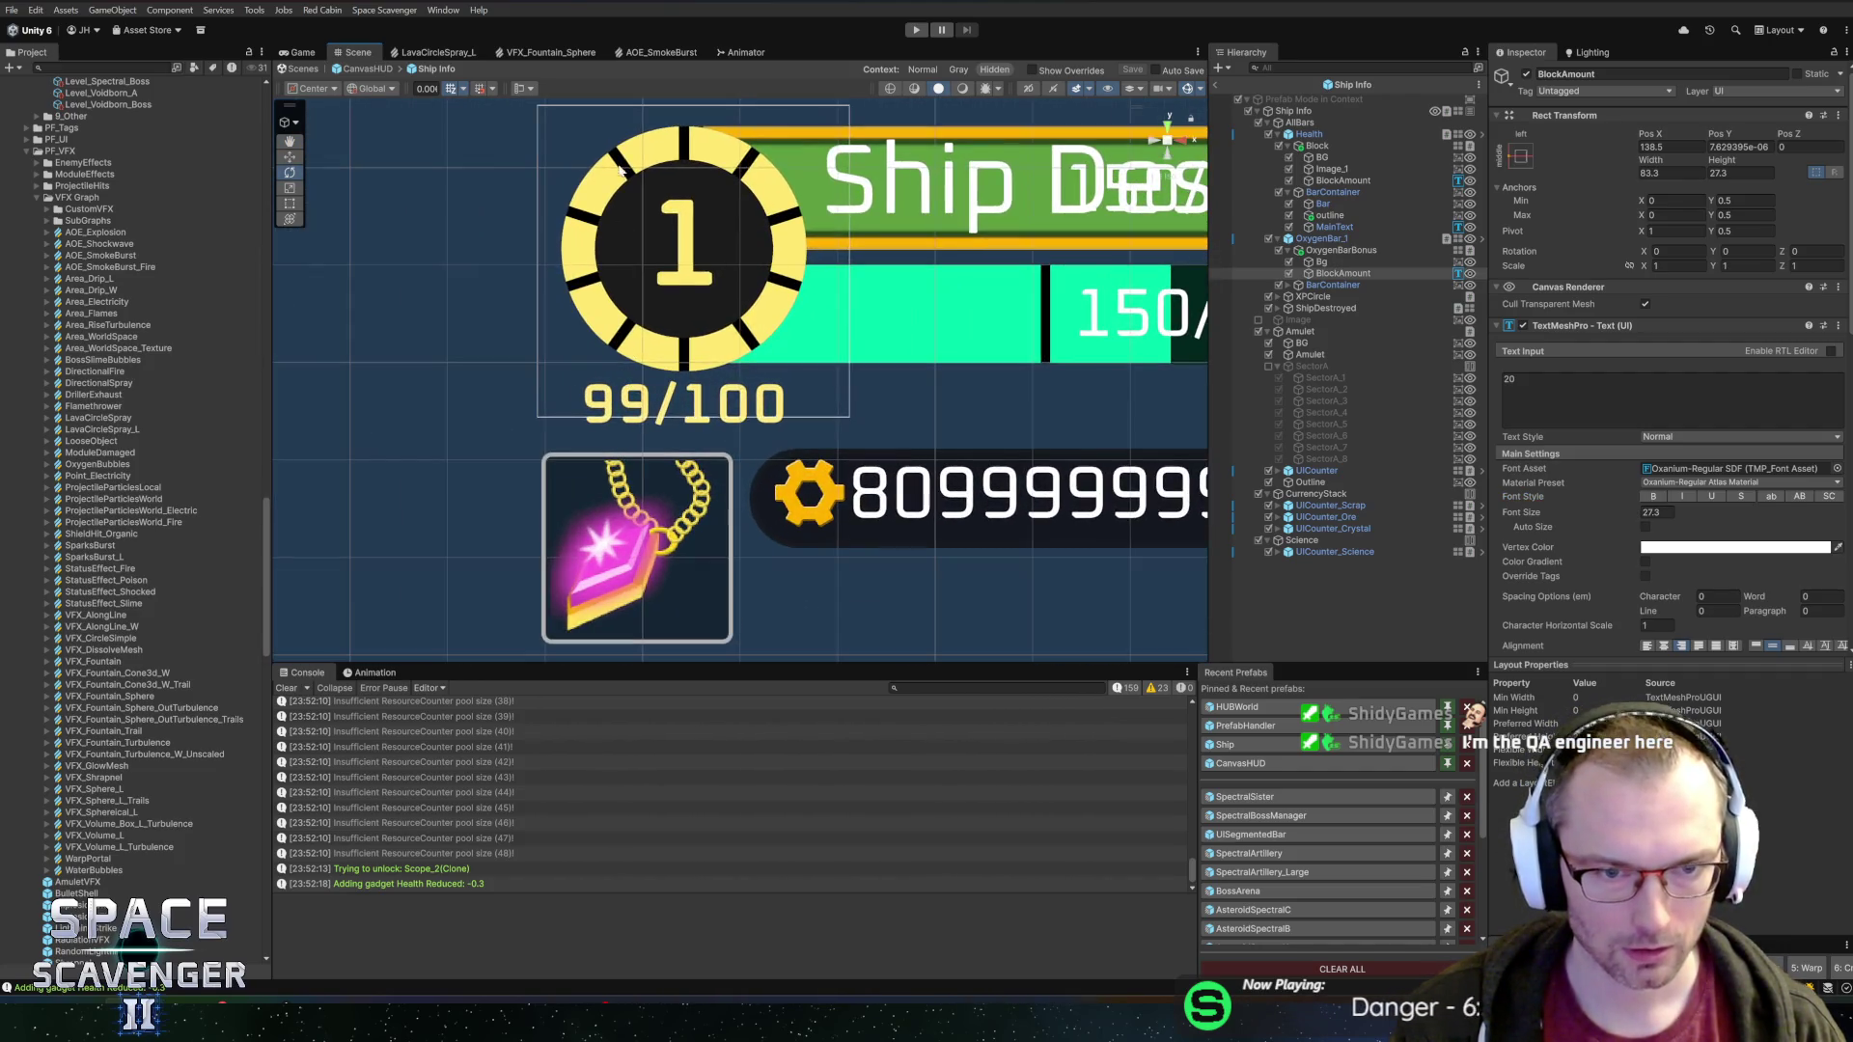
click(749, 344)
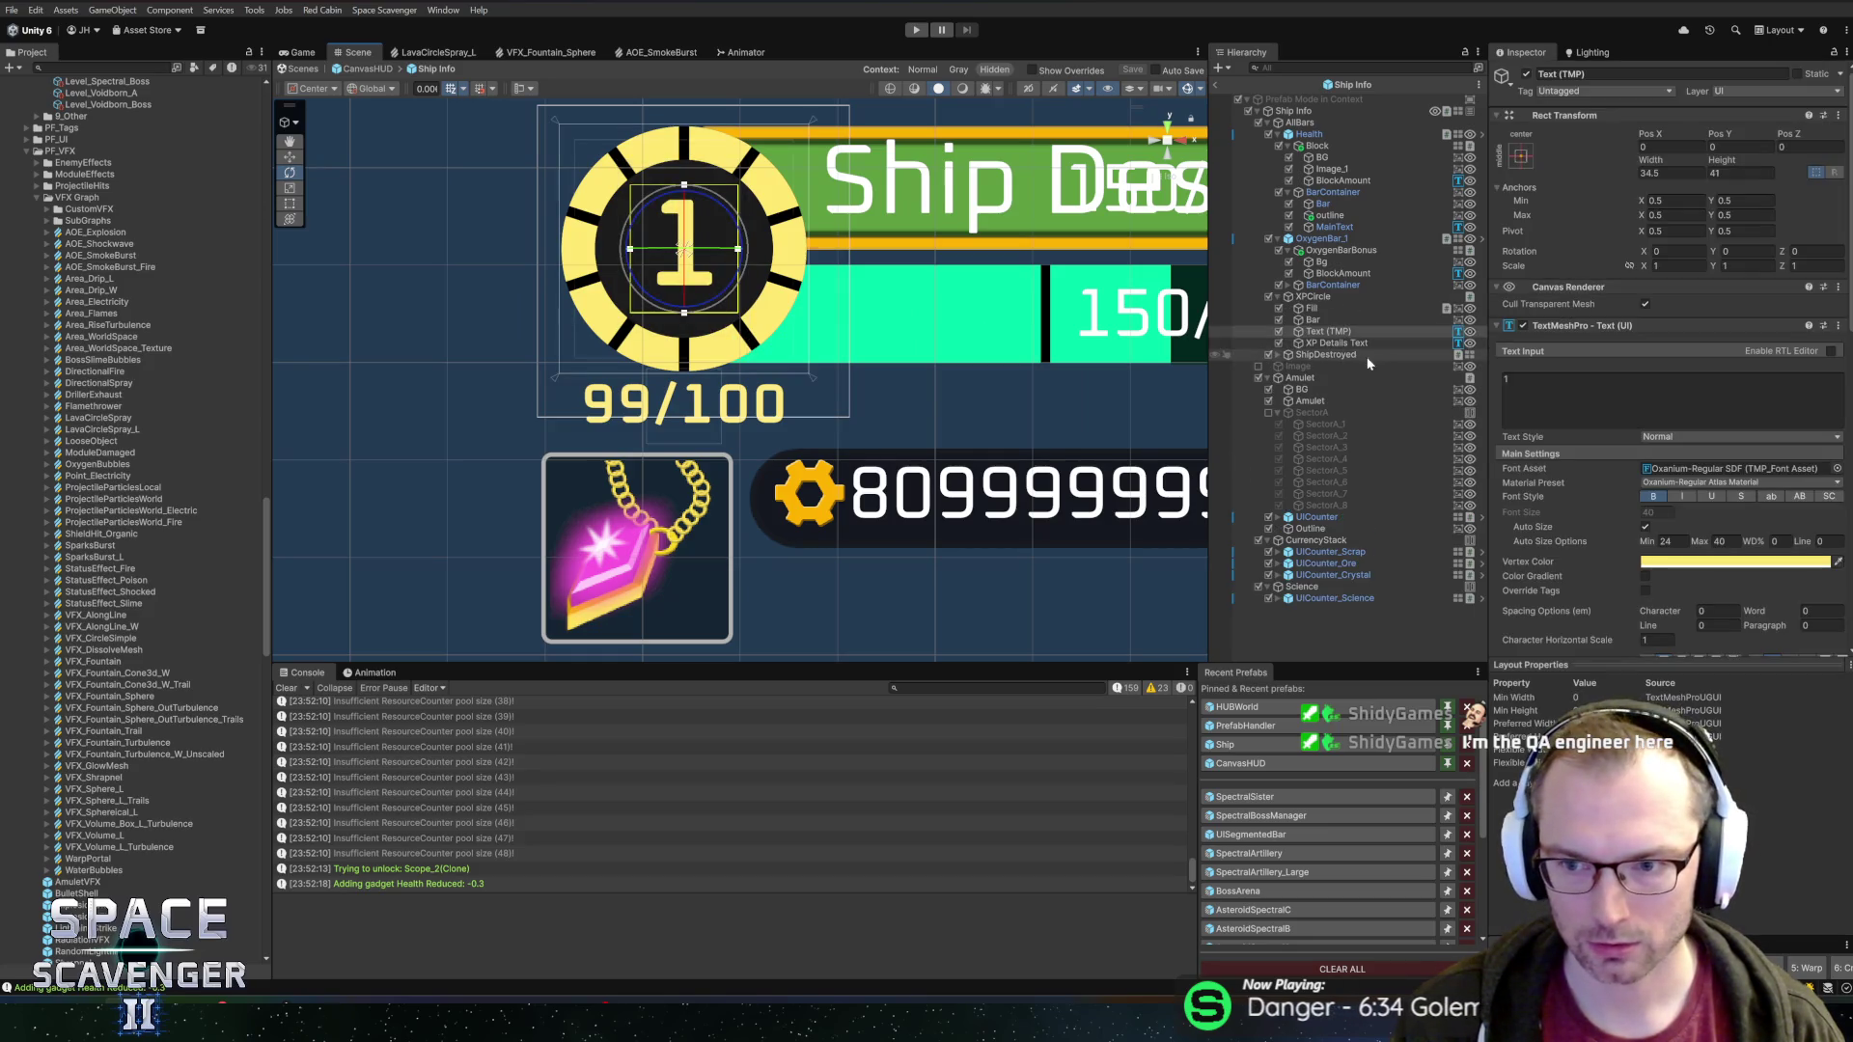
click(1354, 334)
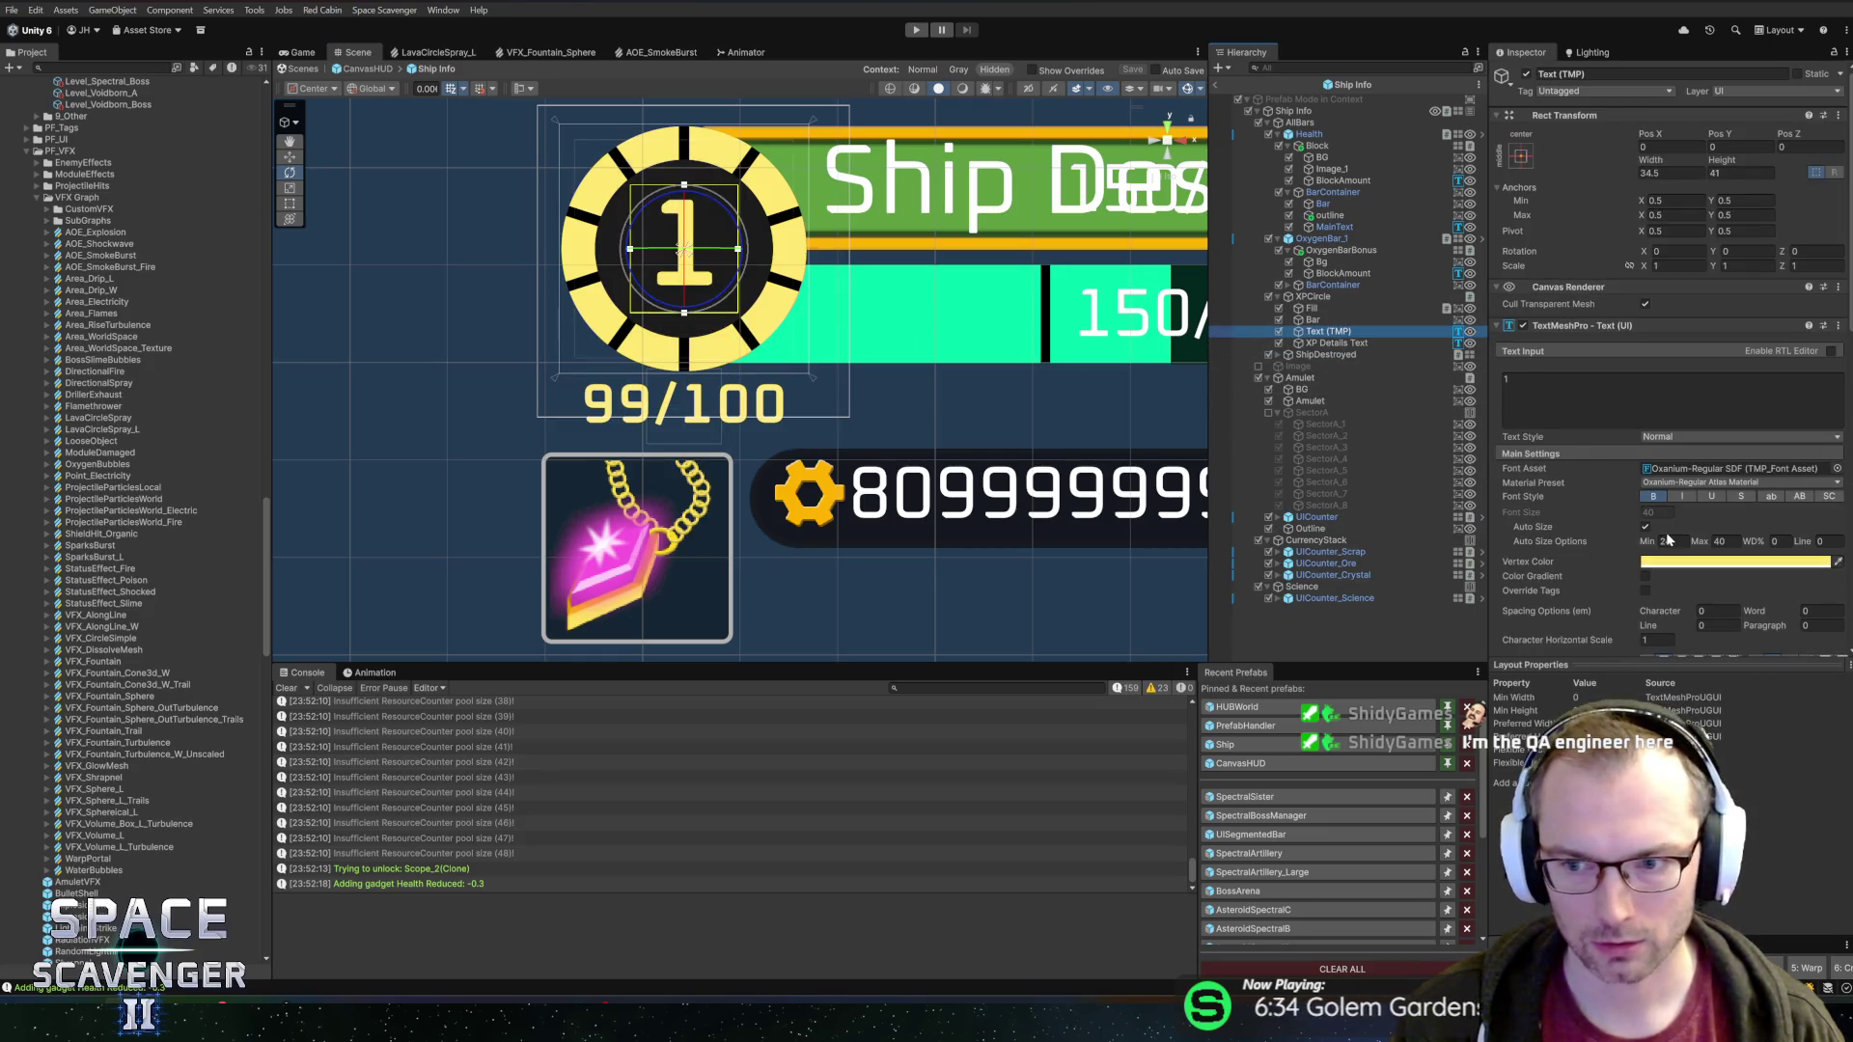
Select the XP Details Text reading 99/100 and centre the view on the HUD
drag(1176, 413, 1193, 445)
click(1349, 343)
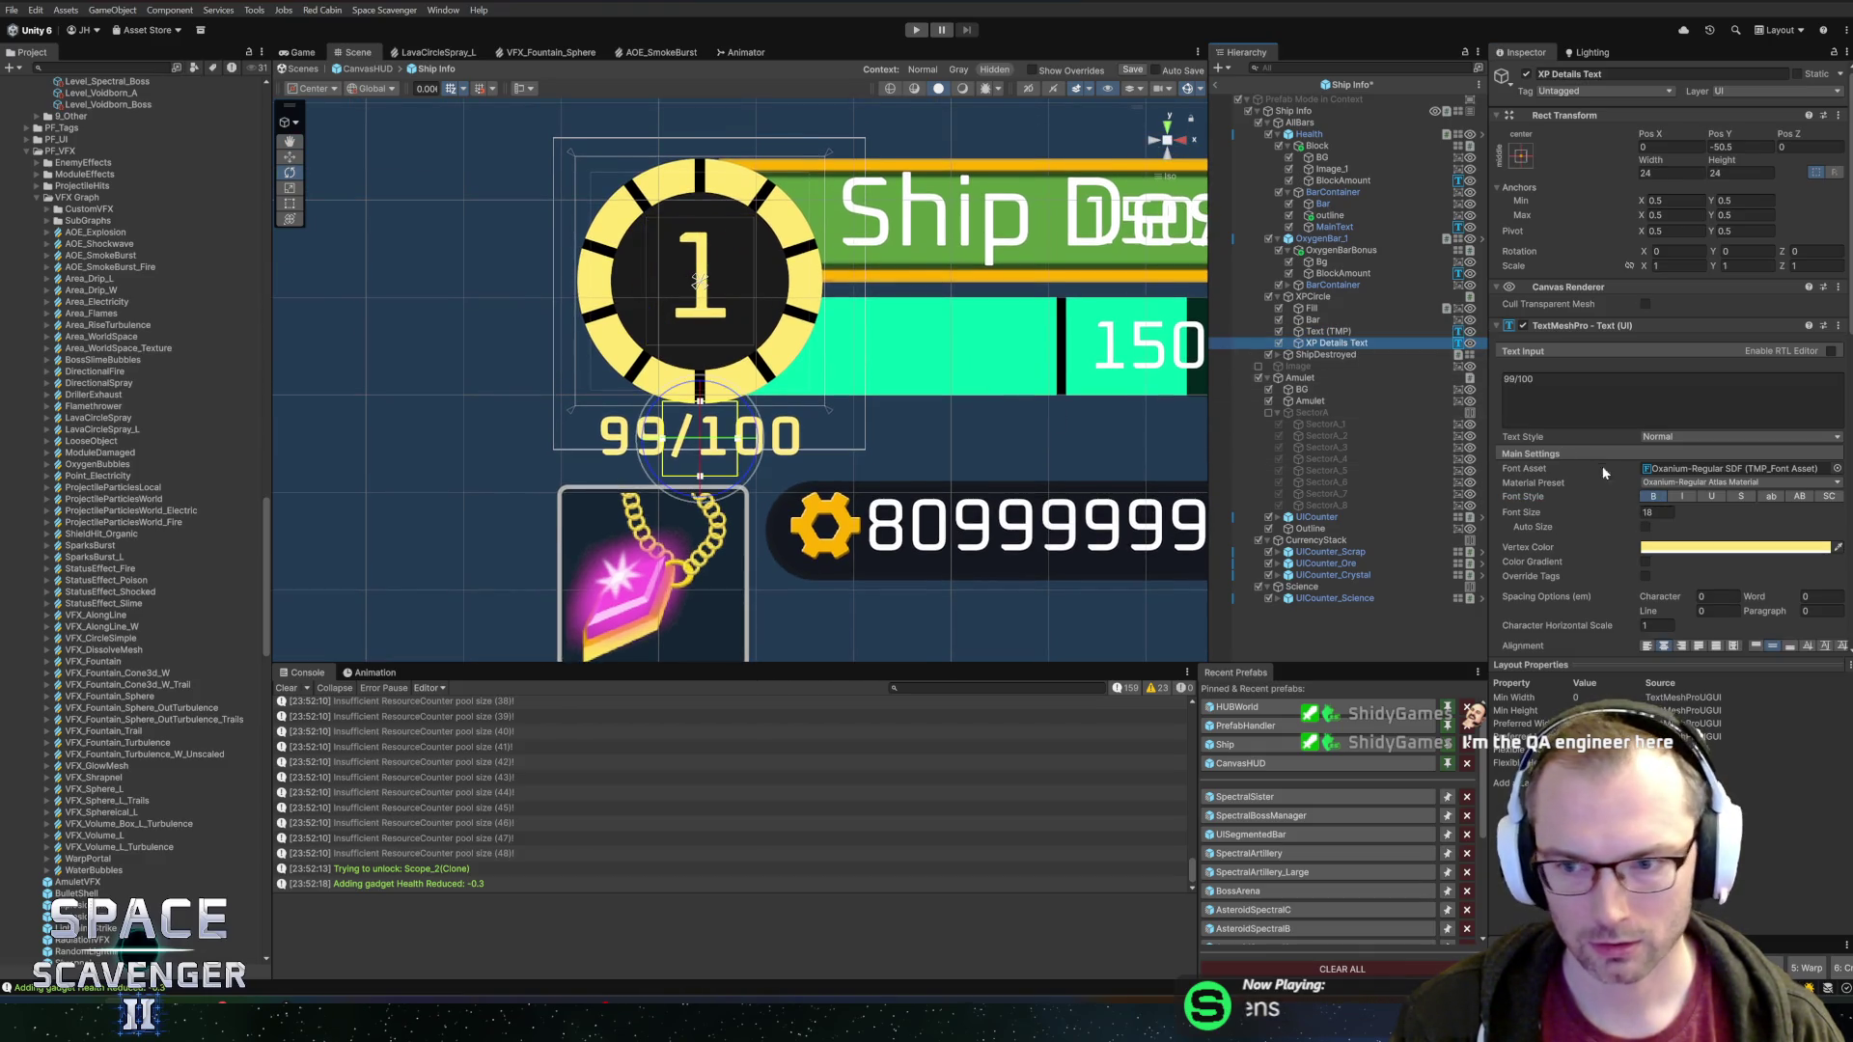
scroll(927, 432, down, 5)
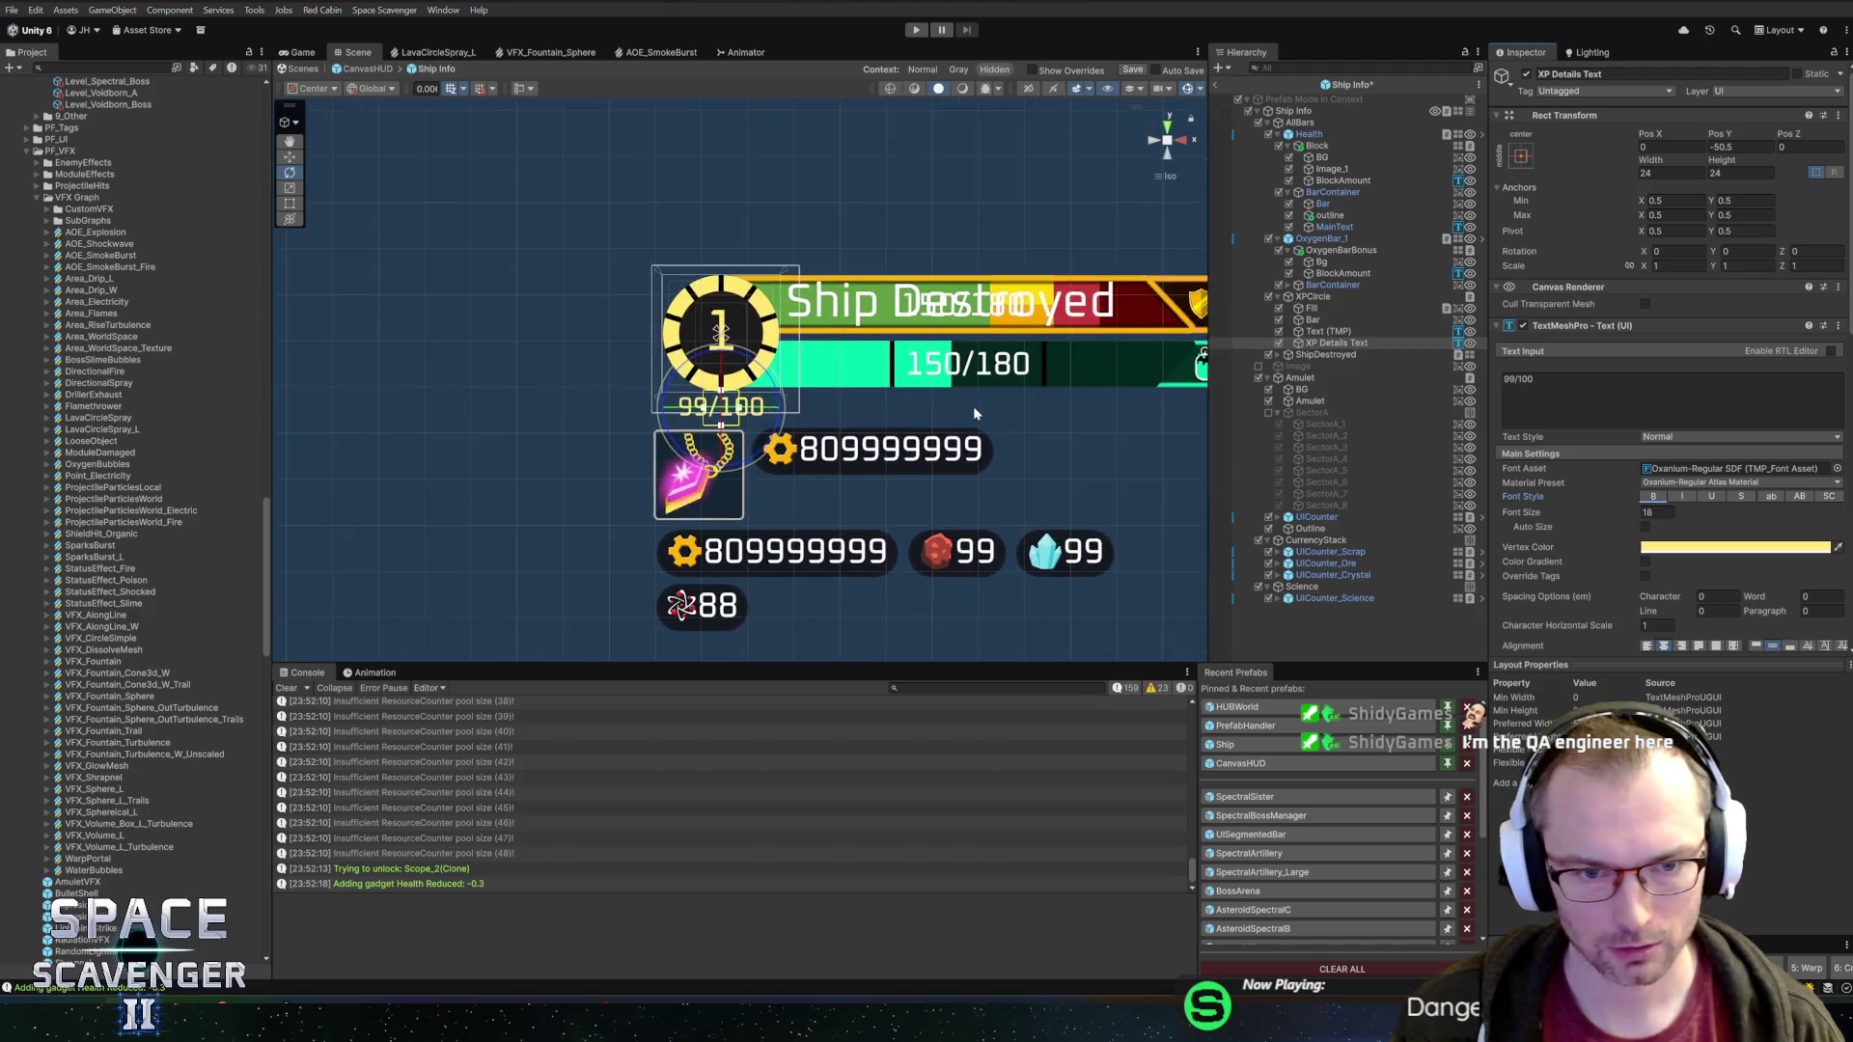
scroll(826, 409, down, 2)
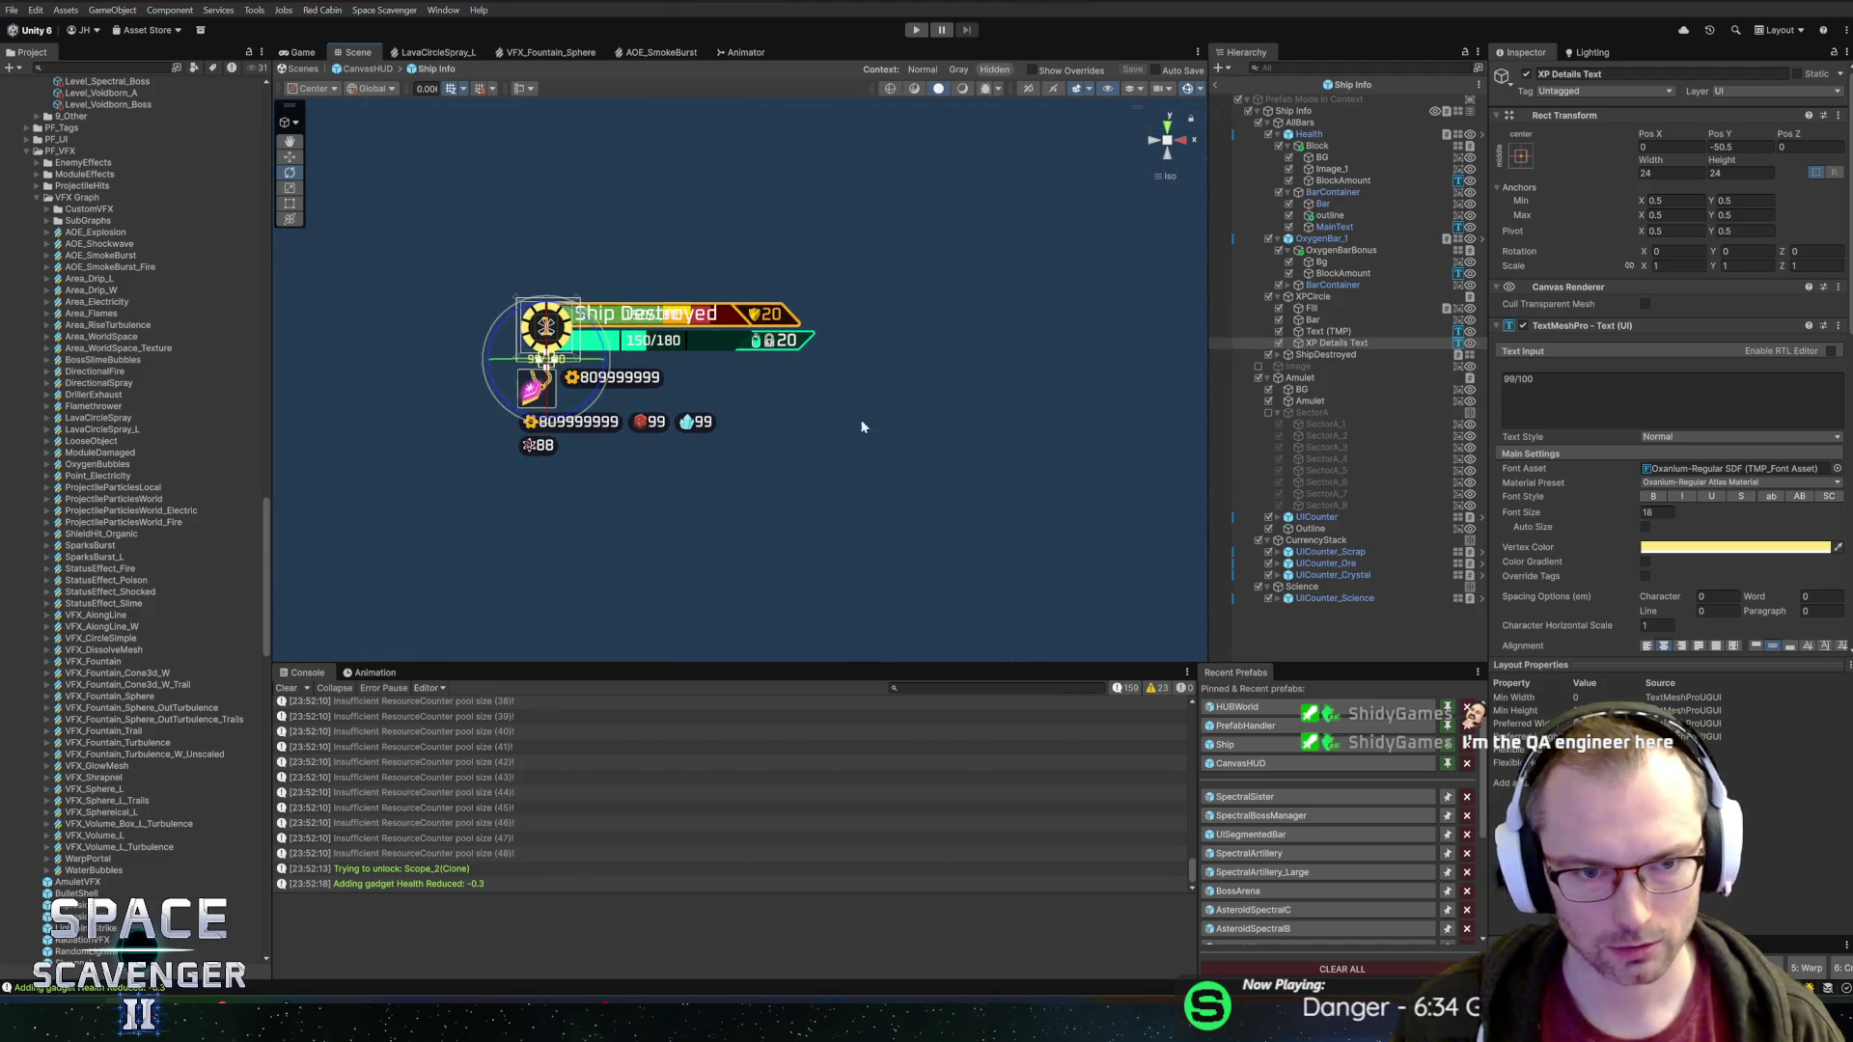
scroll(861, 426, up, 3)
mouse_move(861, 426)
mouse_down()
mouse_move(999, 476)
mouse_move(937, 388)
mouse_move(952, 359)
mouse_up()
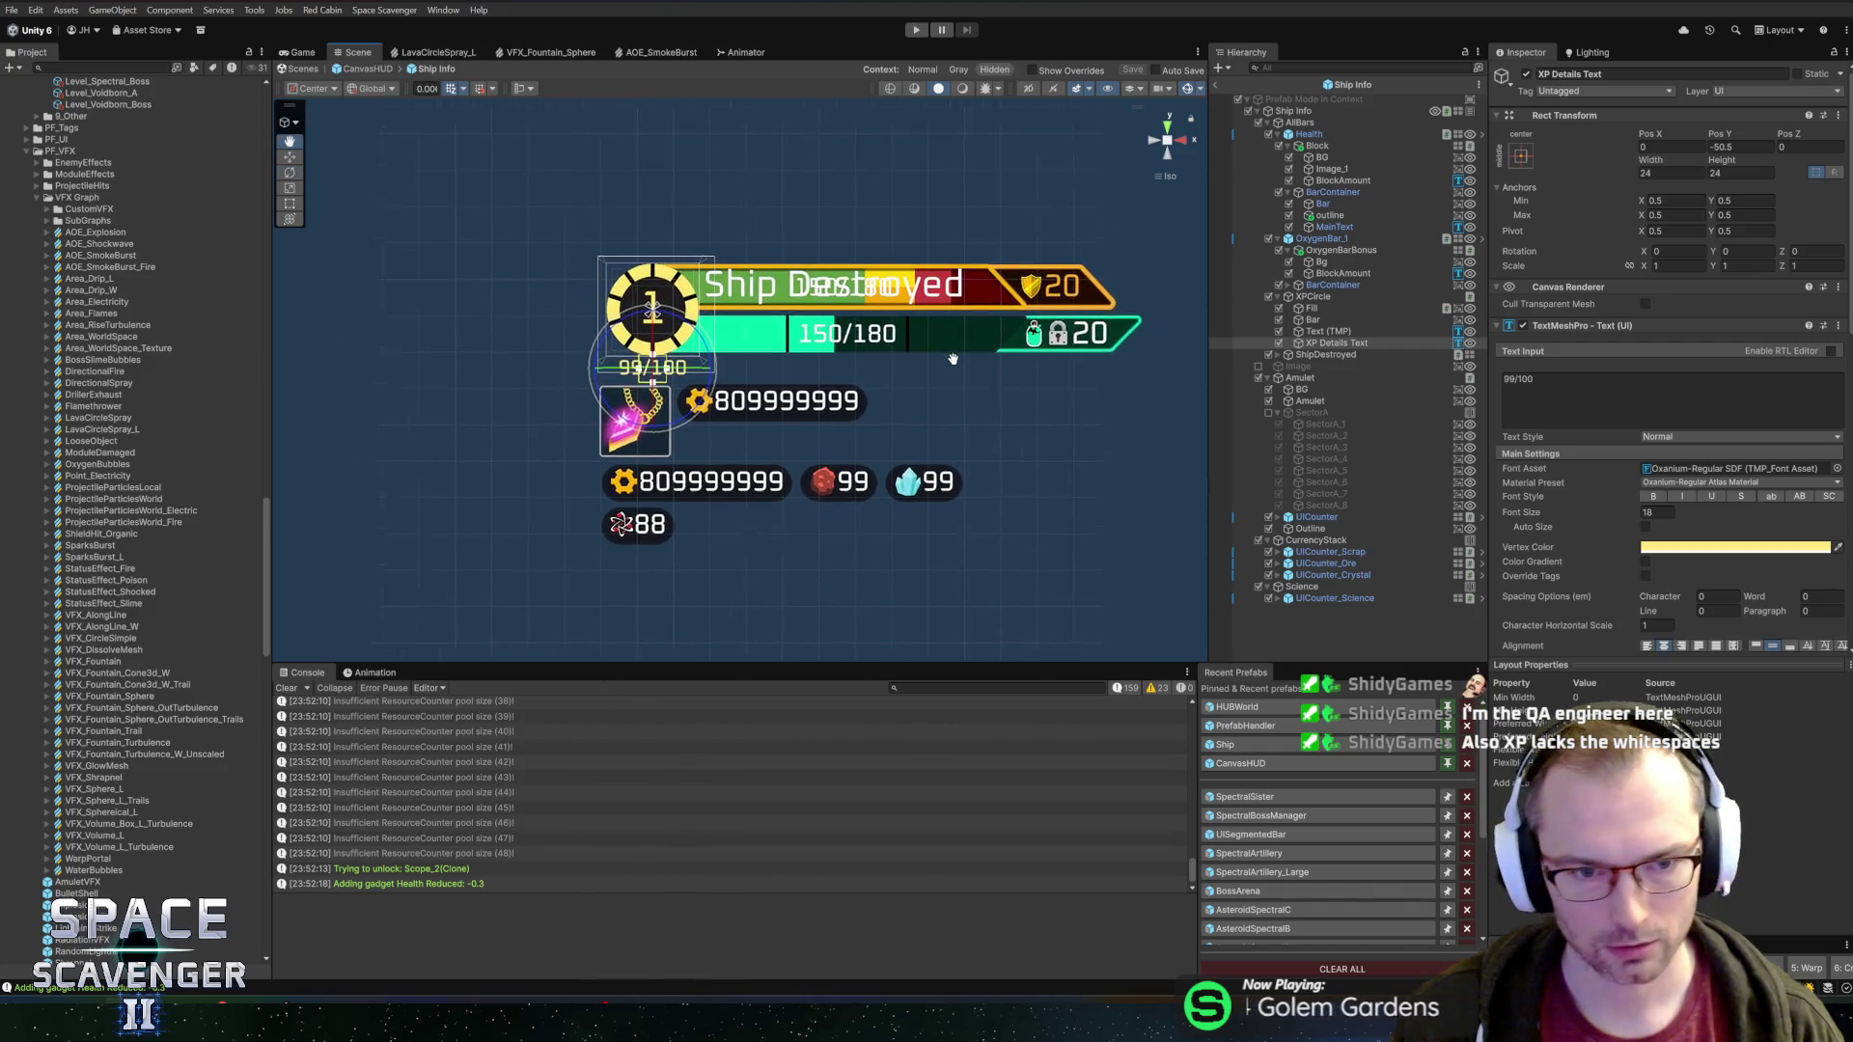
scroll(784, 433, up, 5)
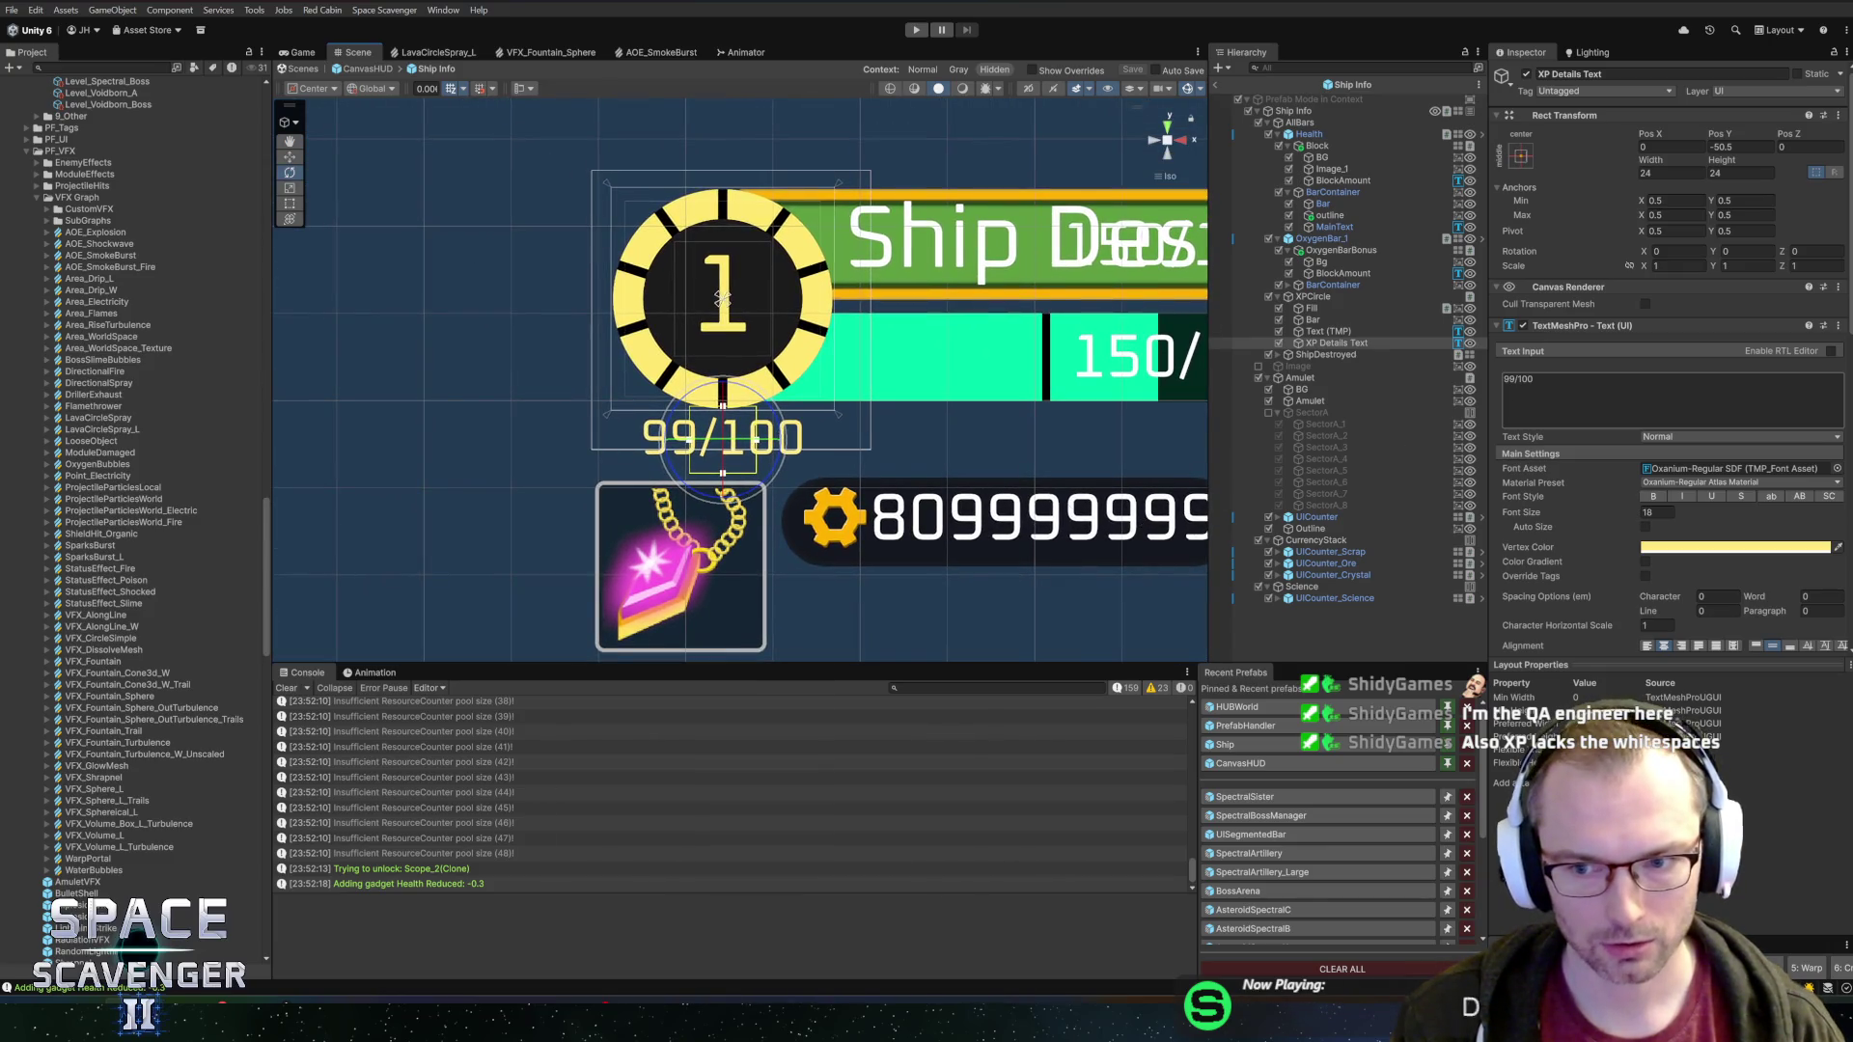
Inspect the XPCircle's Fill images, Bar segment and Text (TMP) children
click(1328, 331)
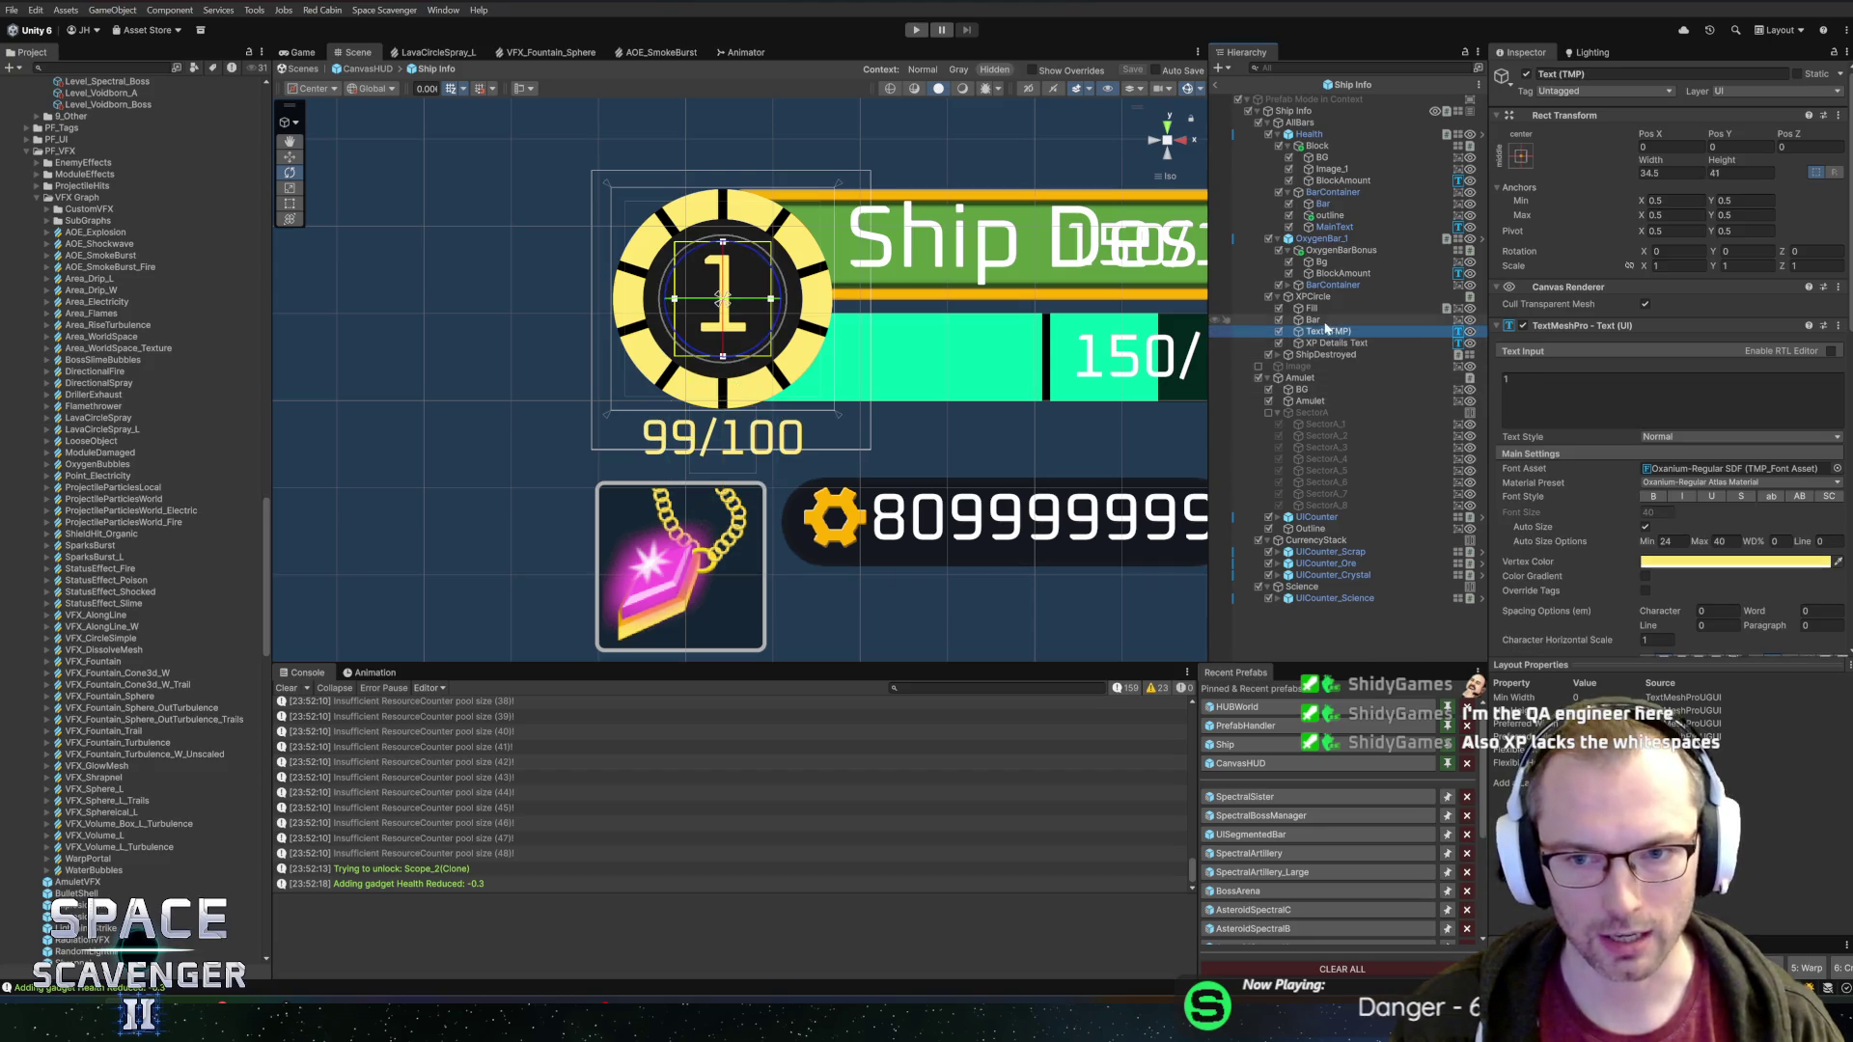
click(1314, 320)
click(1312, 309)
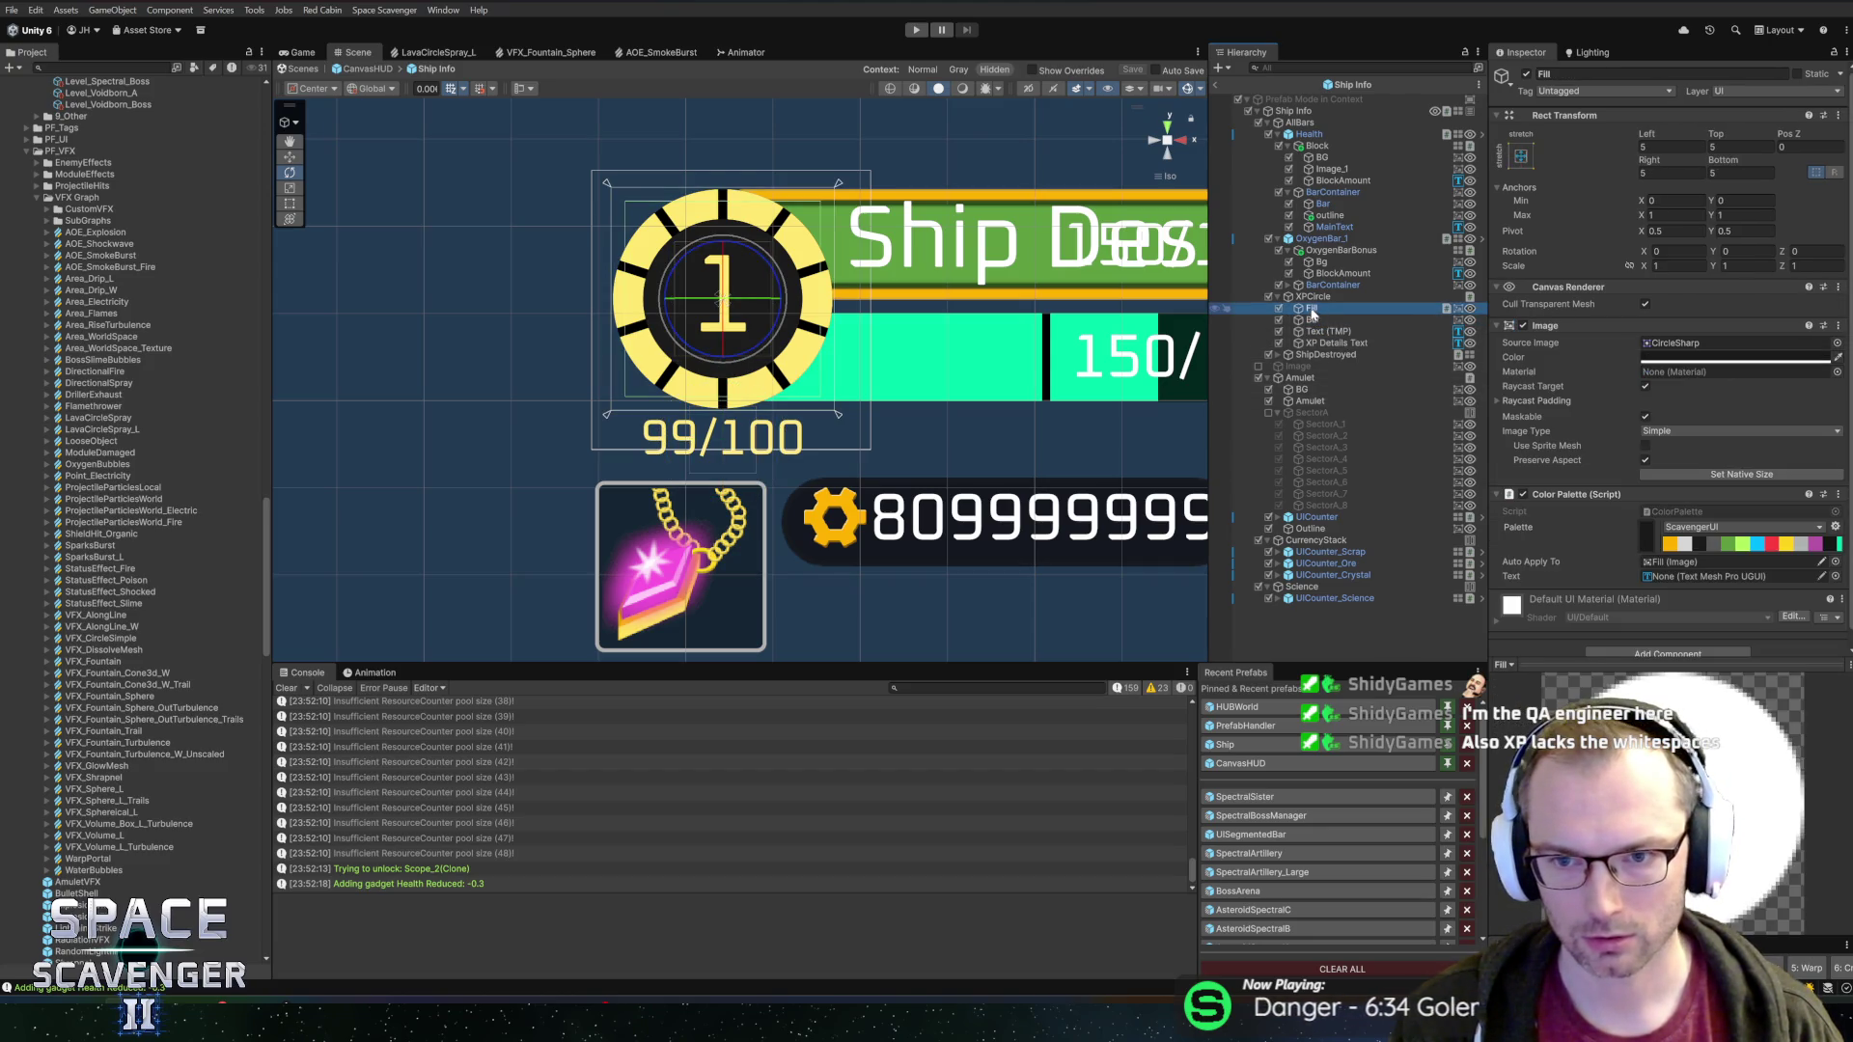
click(1319, 297)
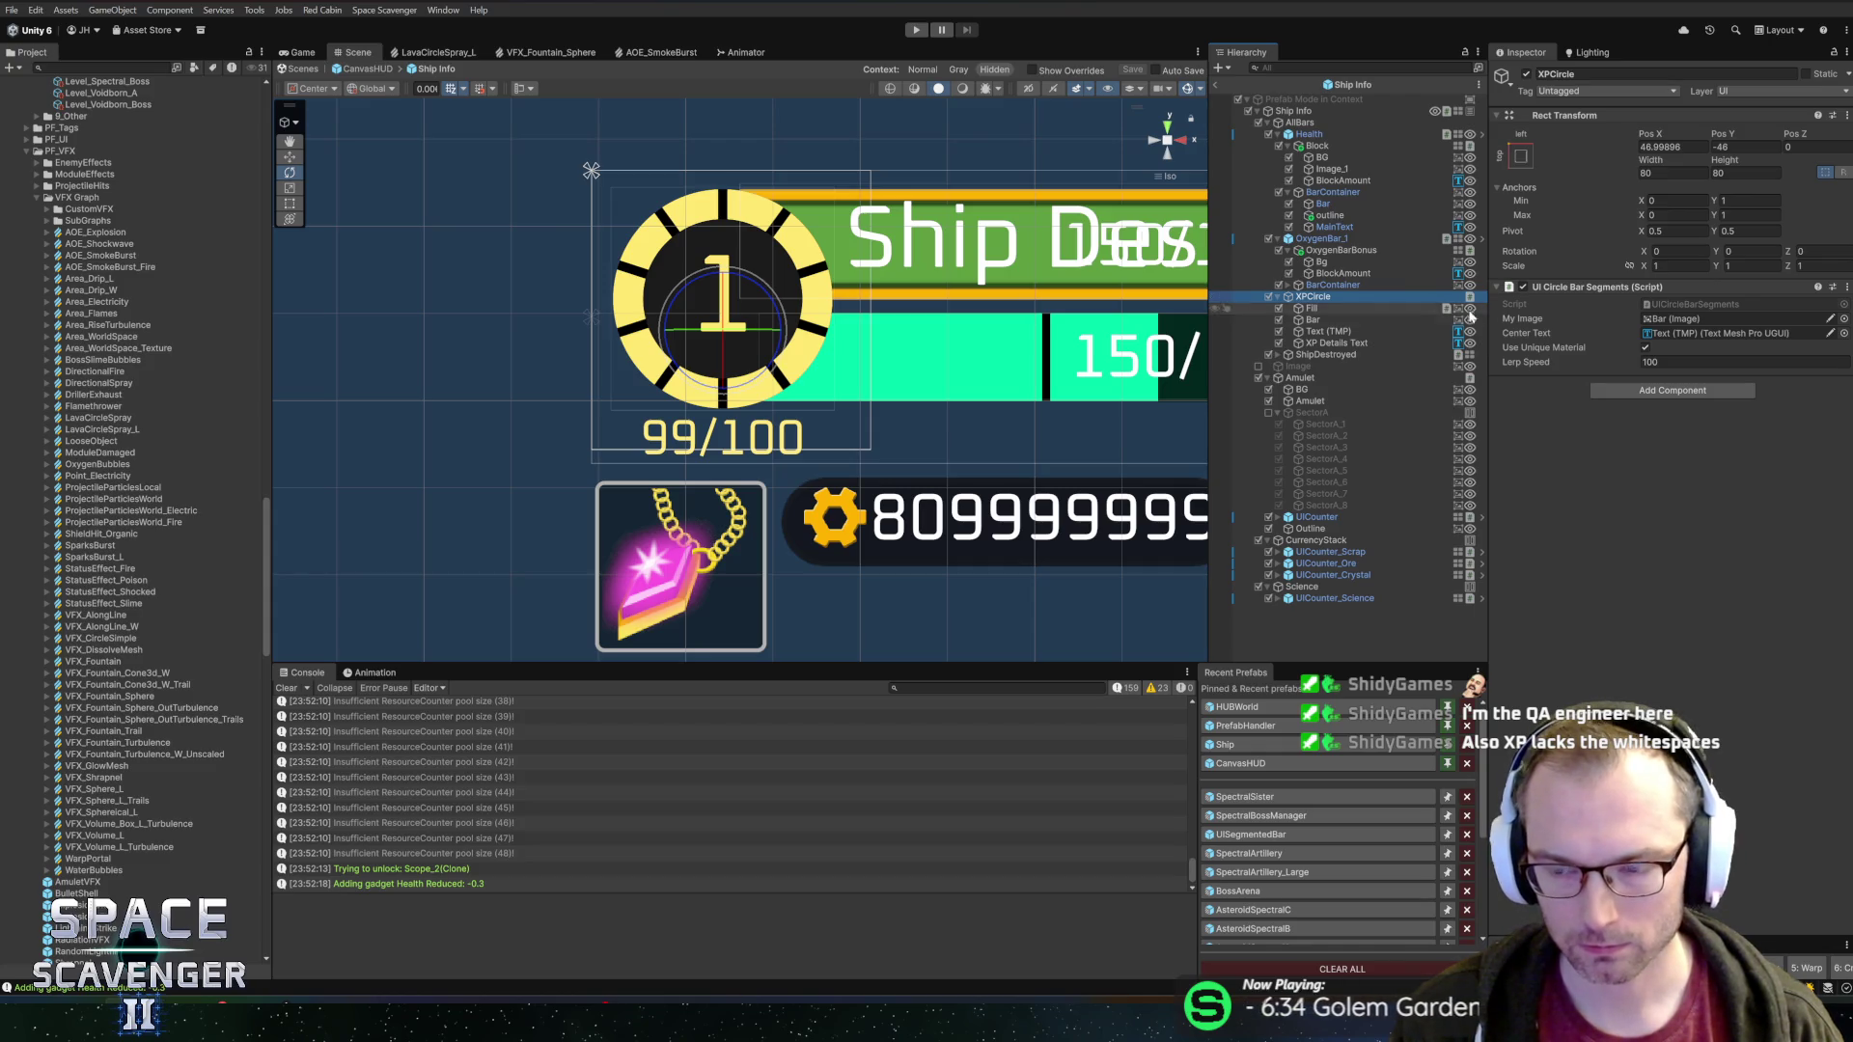
click(1690, 331)
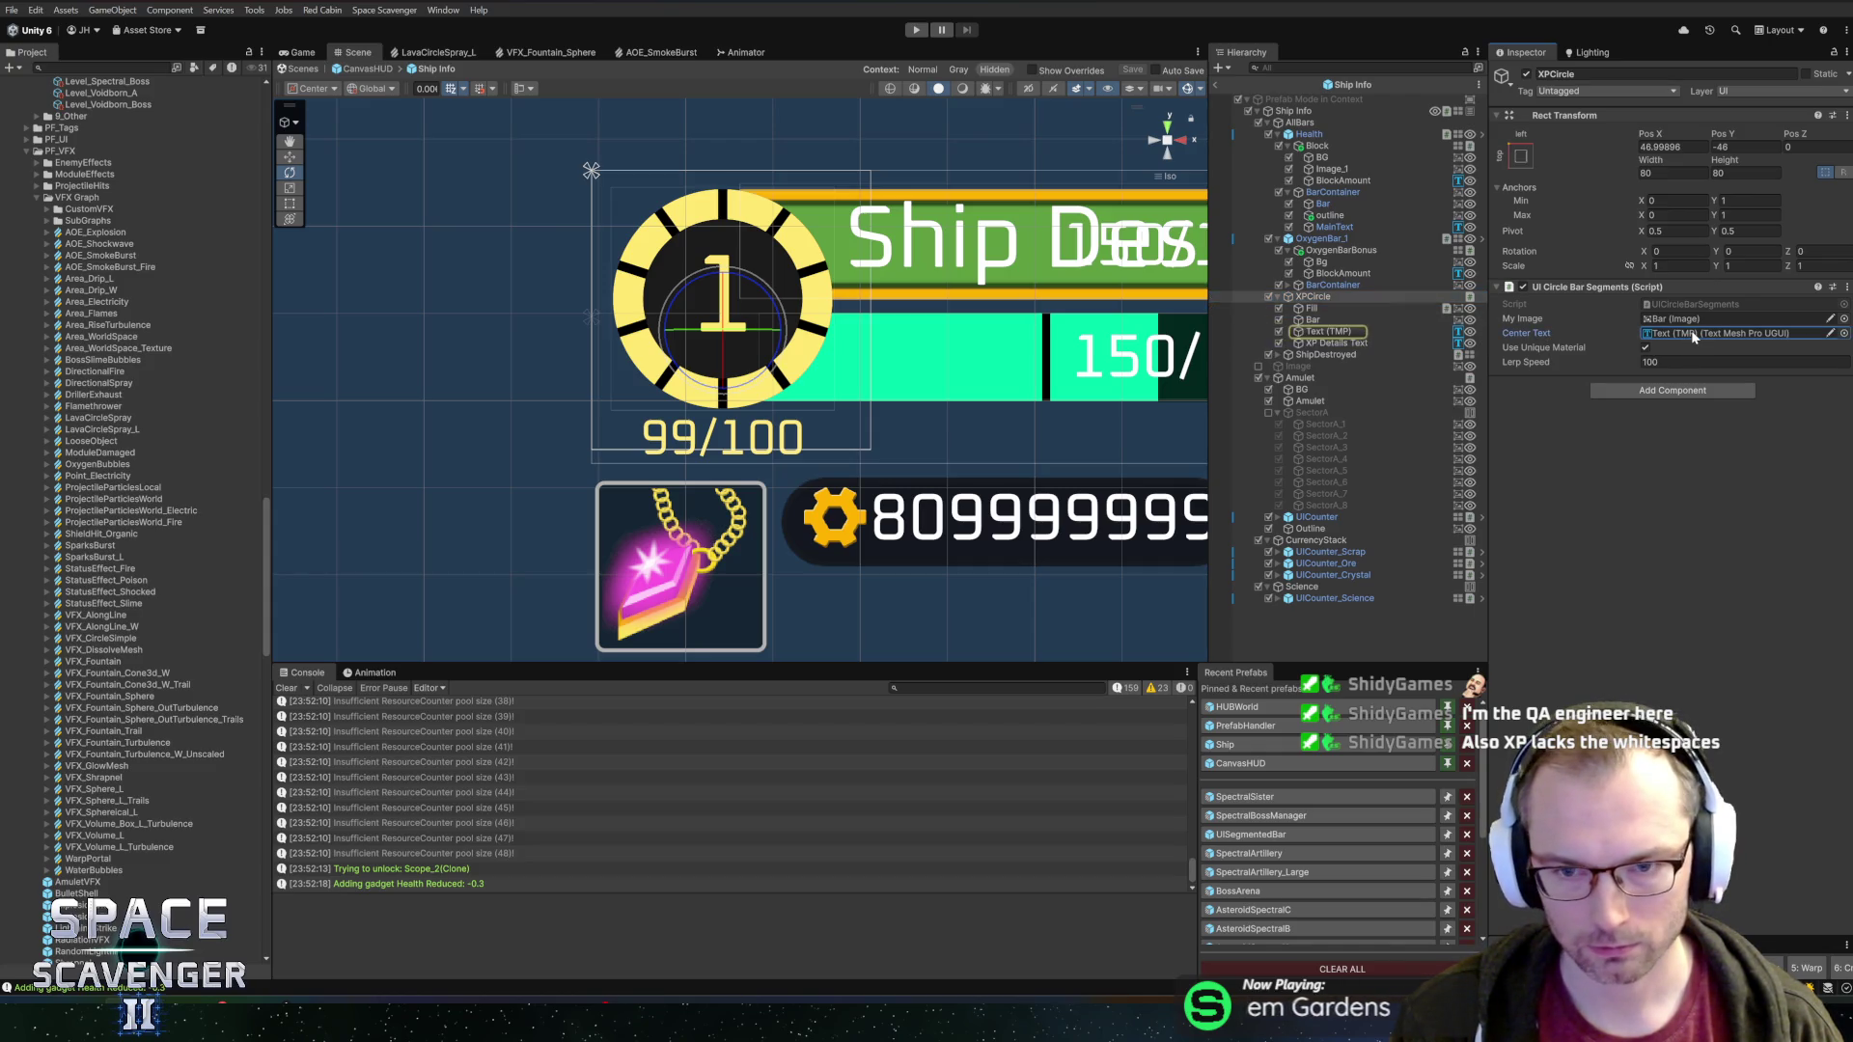
click(1342, 333)
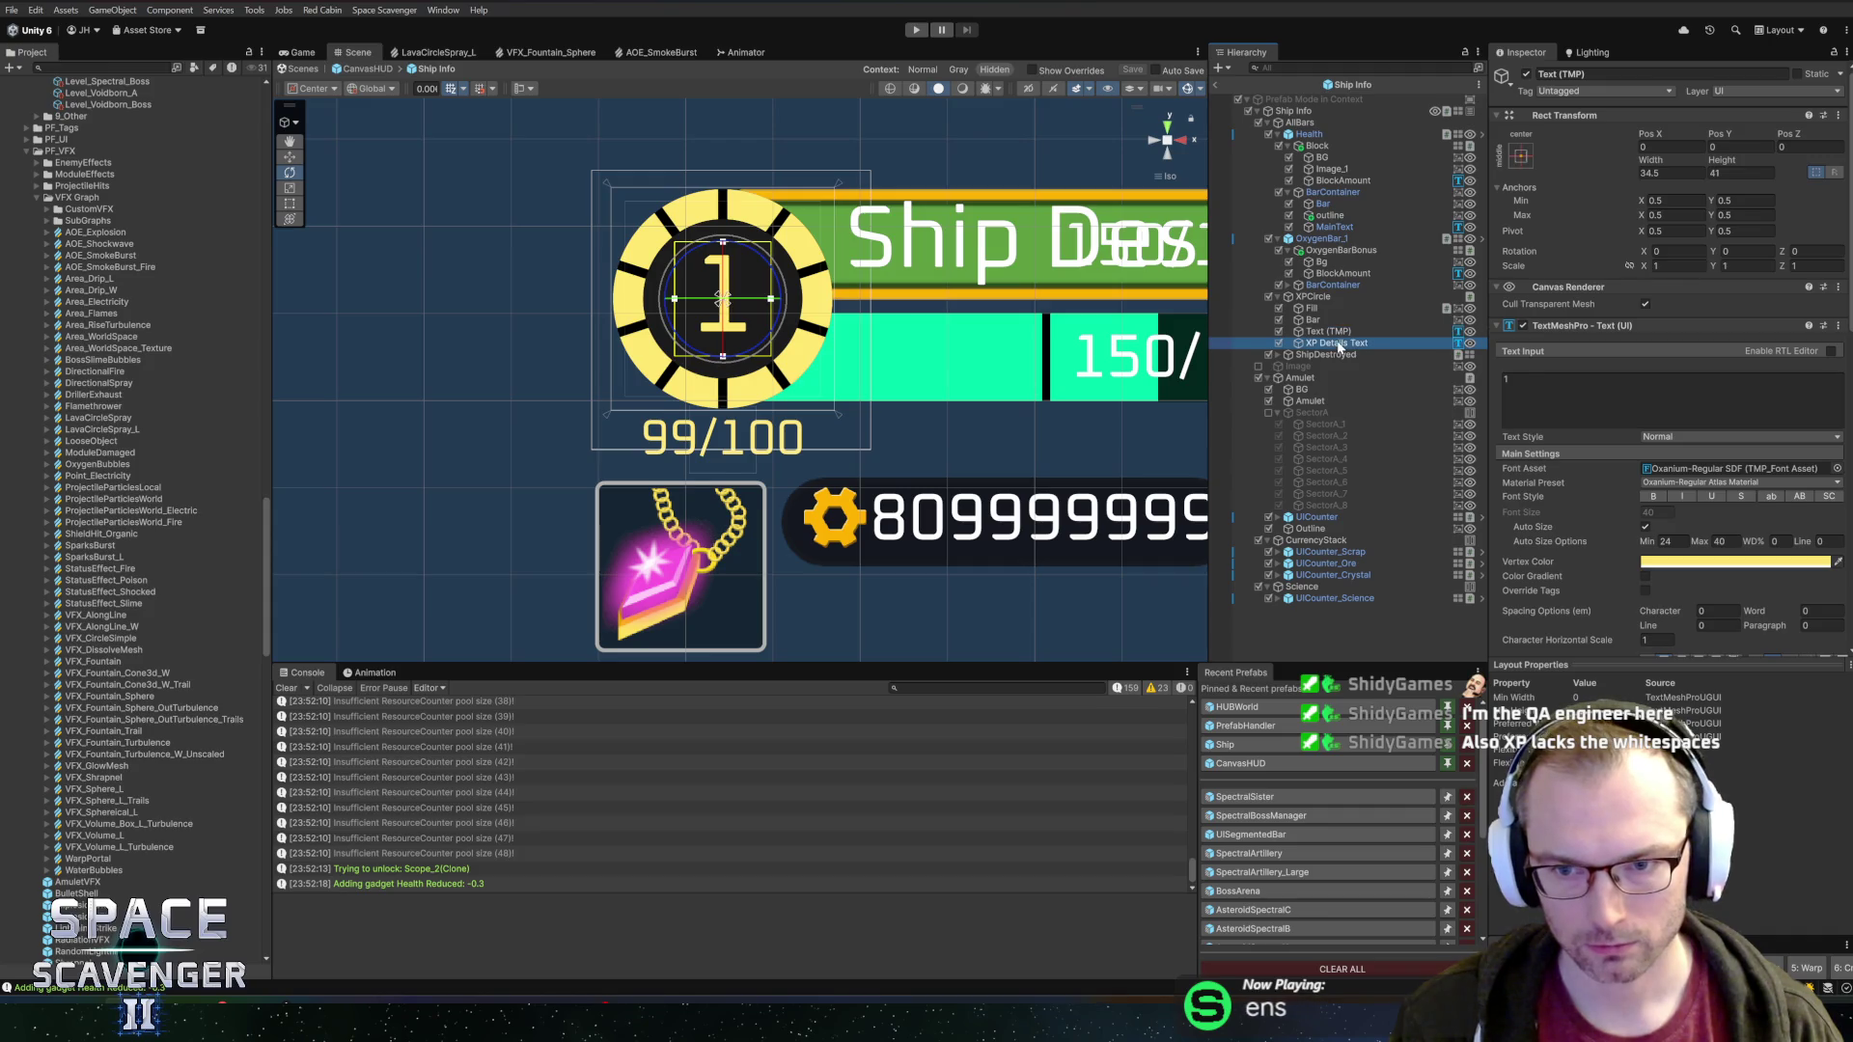
click(1326, 320)
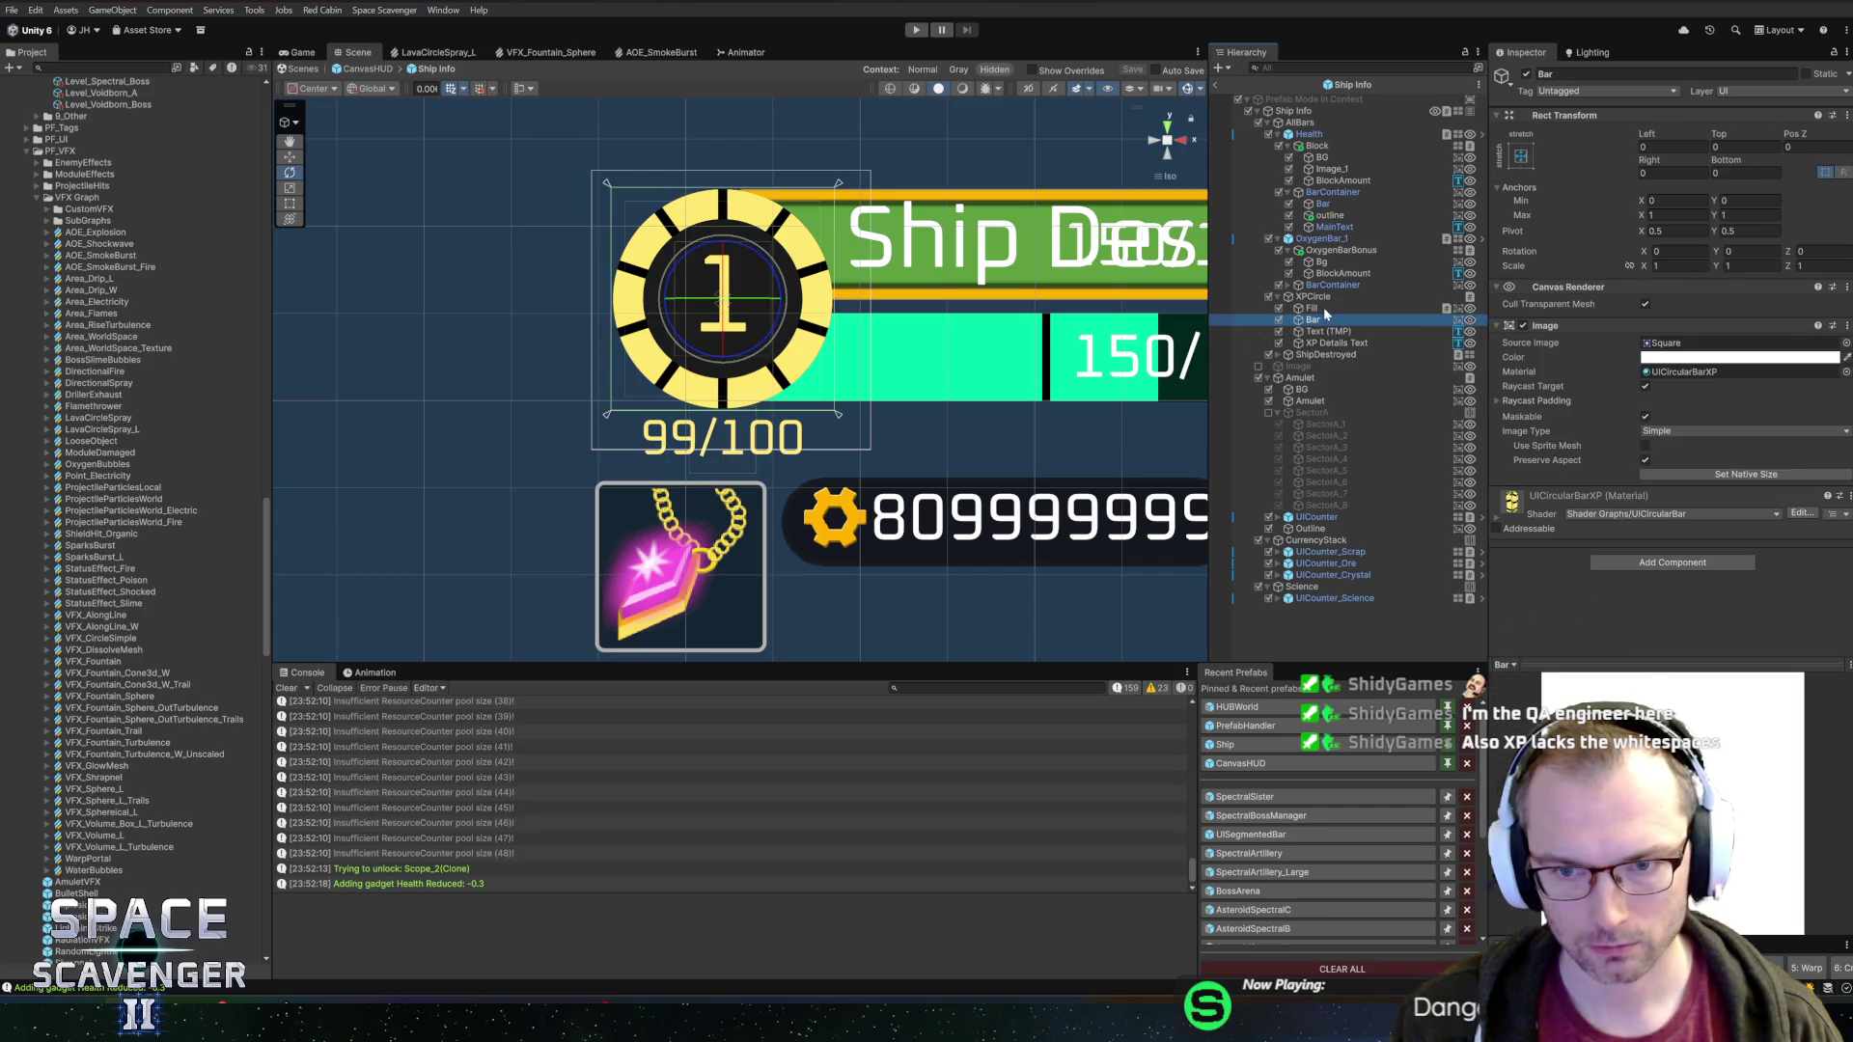
key(Left)
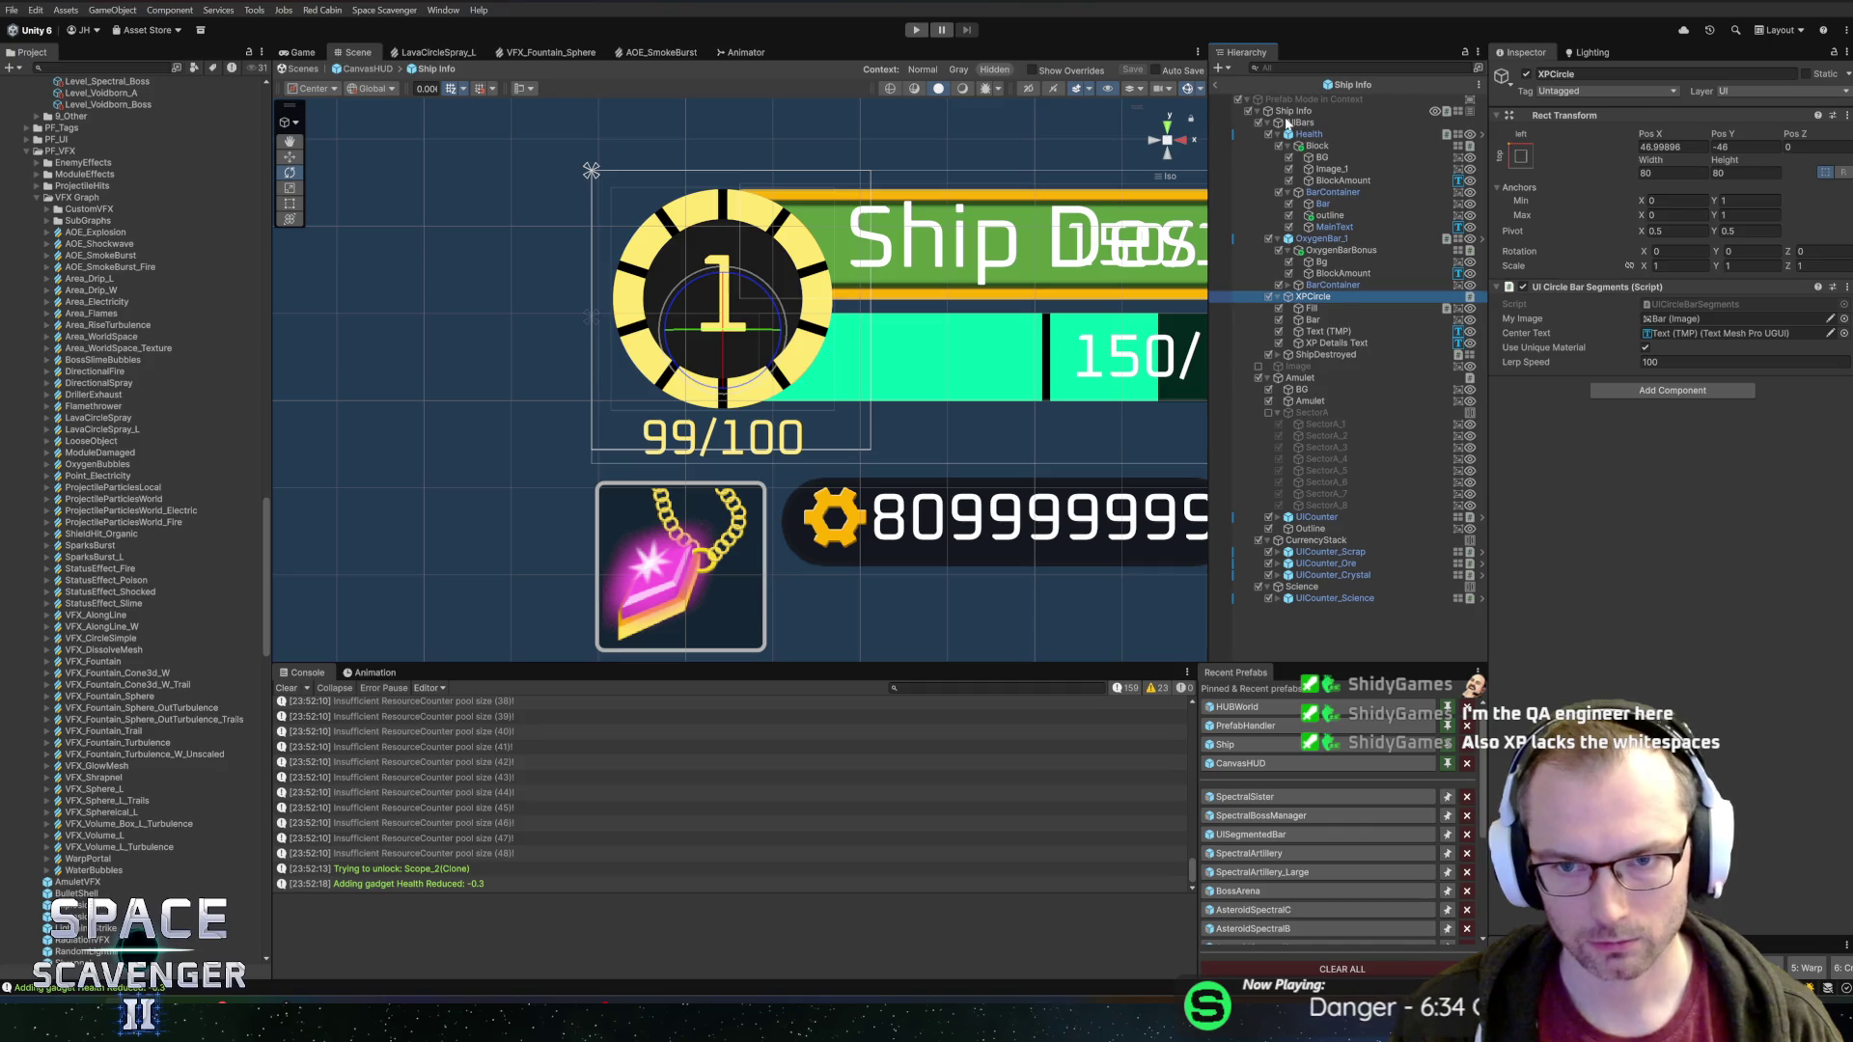
Locate the Xp Details reference on Ship Info and open HUDShipInfo.cs in Rider
click(1290, 115)
scroll(1606, 499, down, 5)
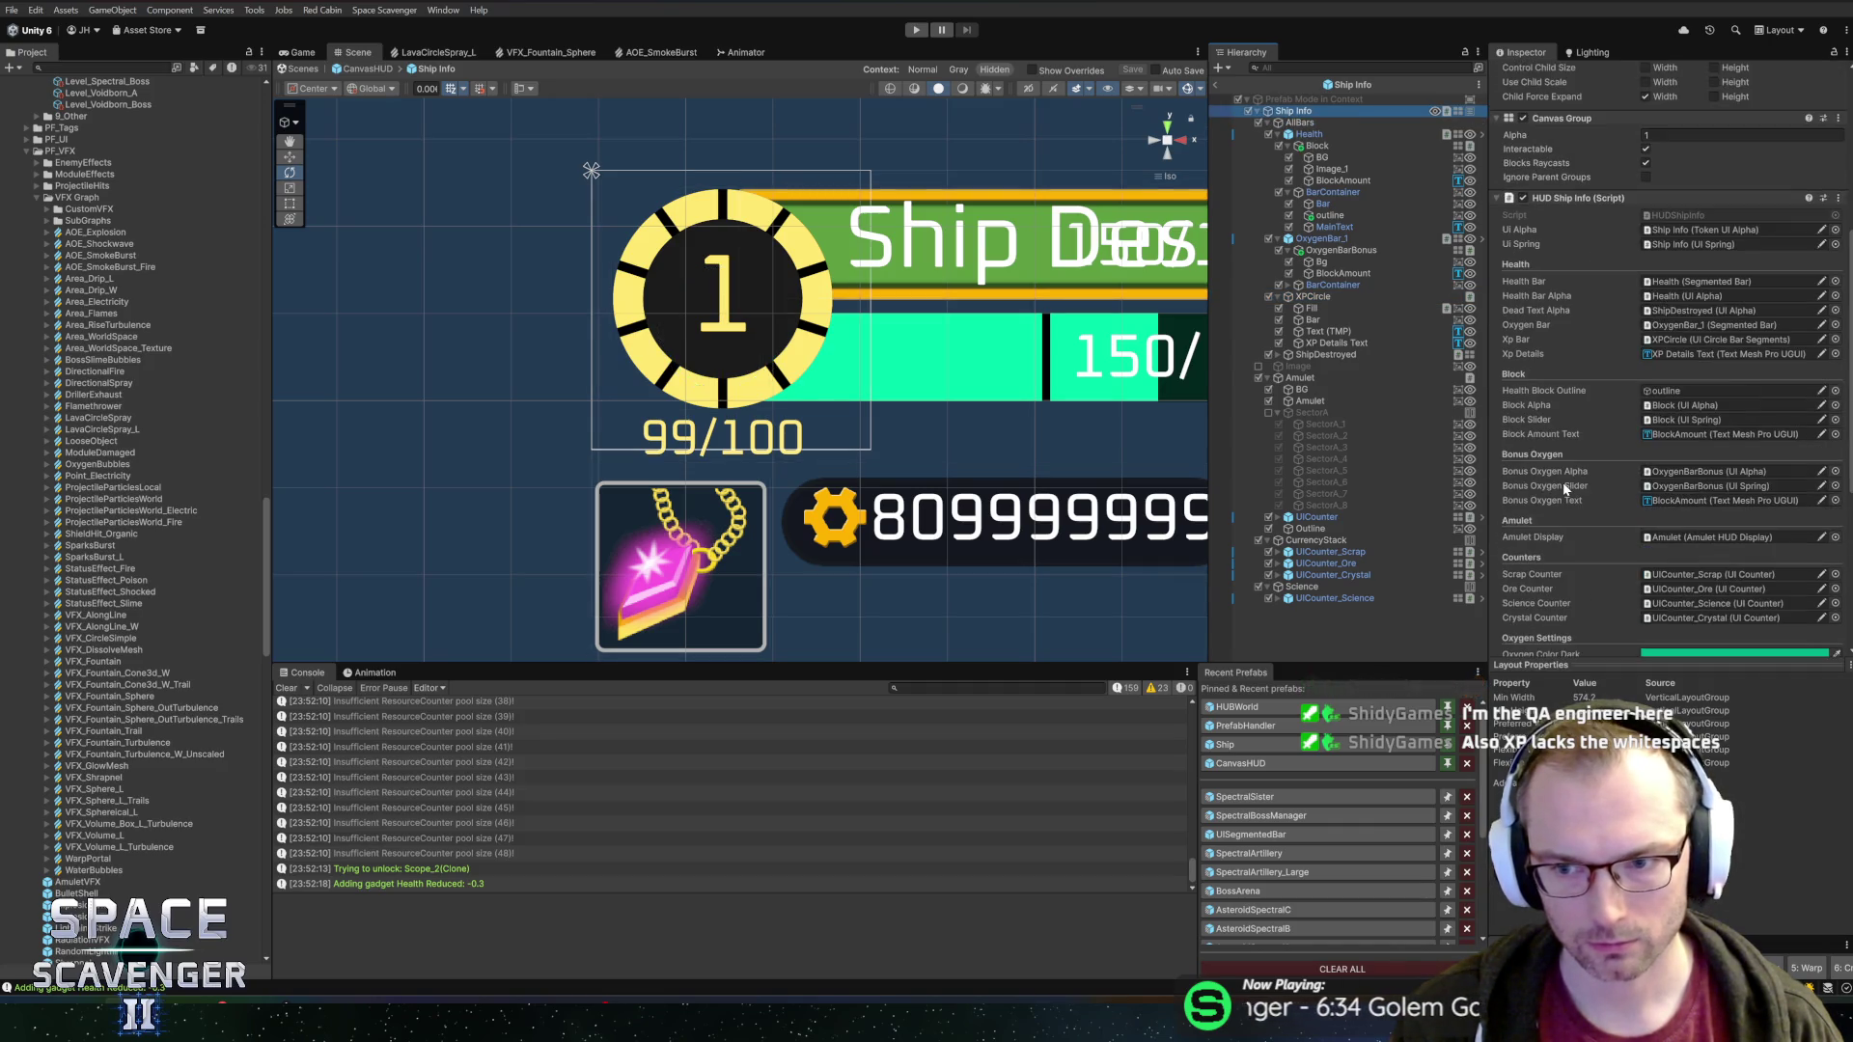
click(1671, 355)
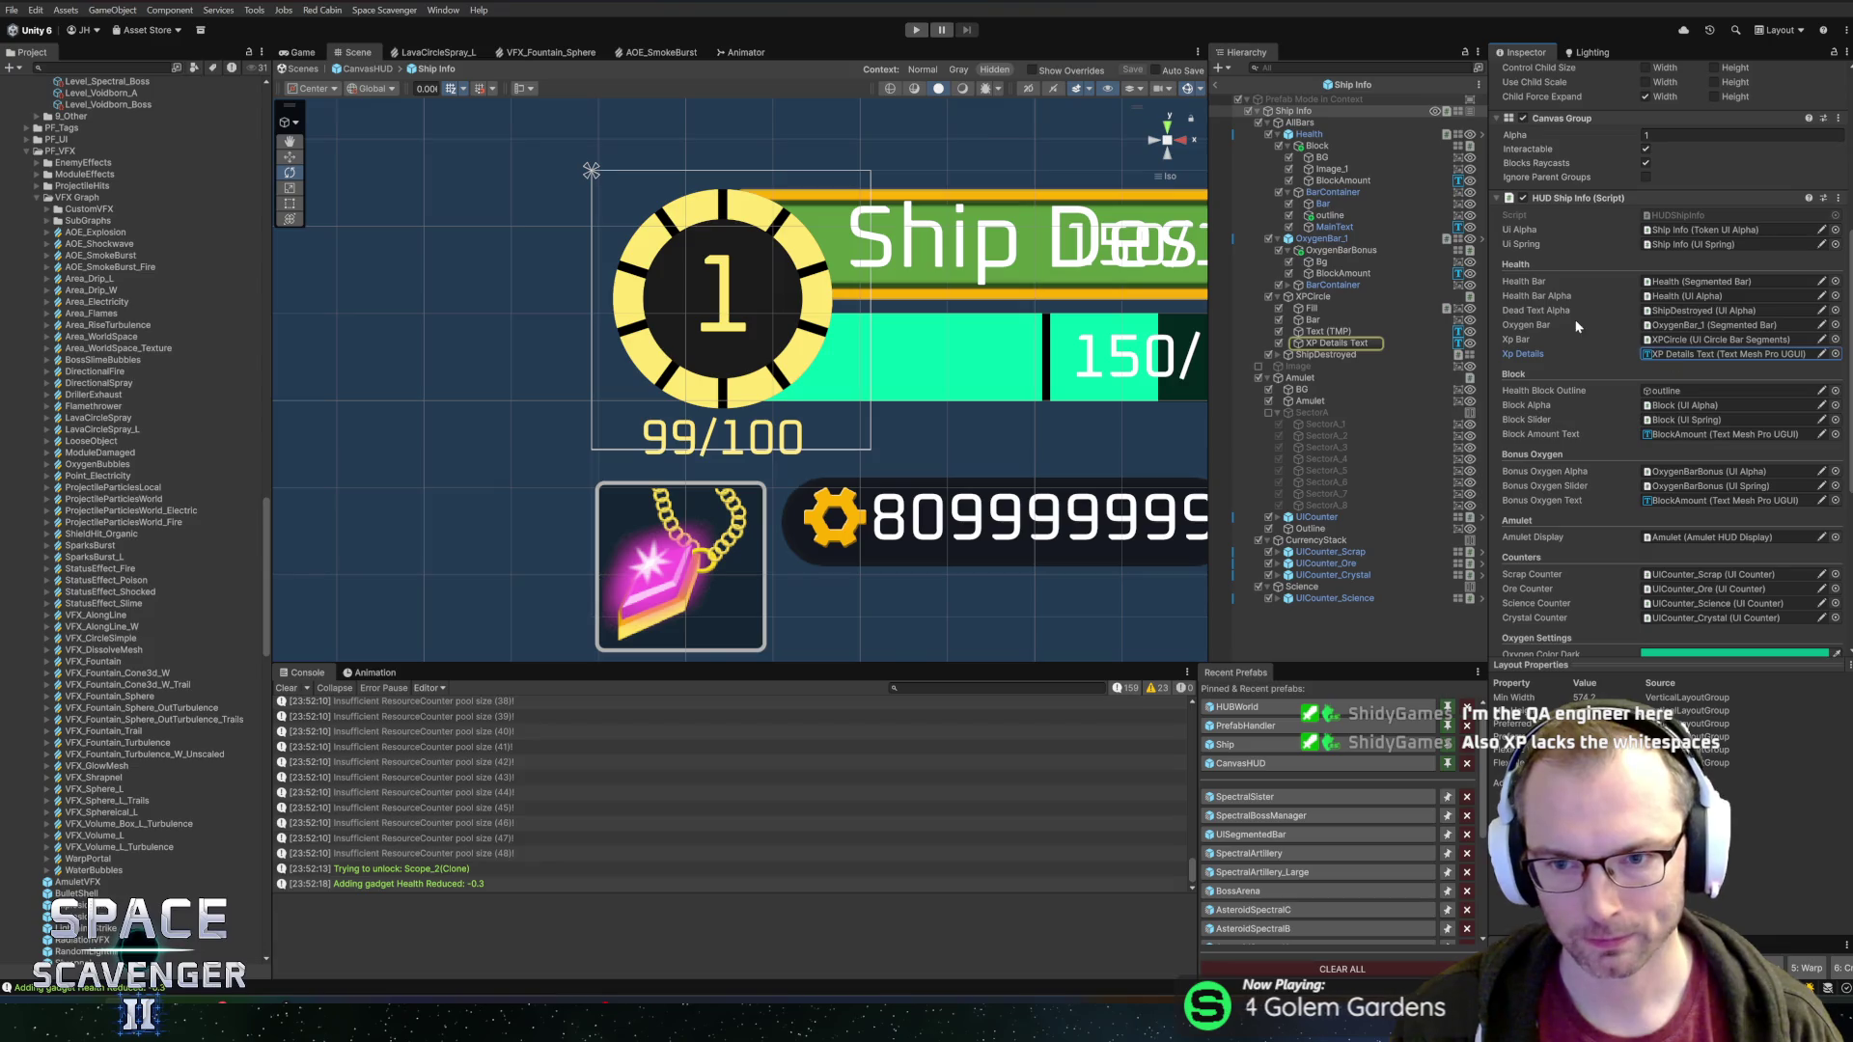
right_click(1605, 202)
click(1650, 382)
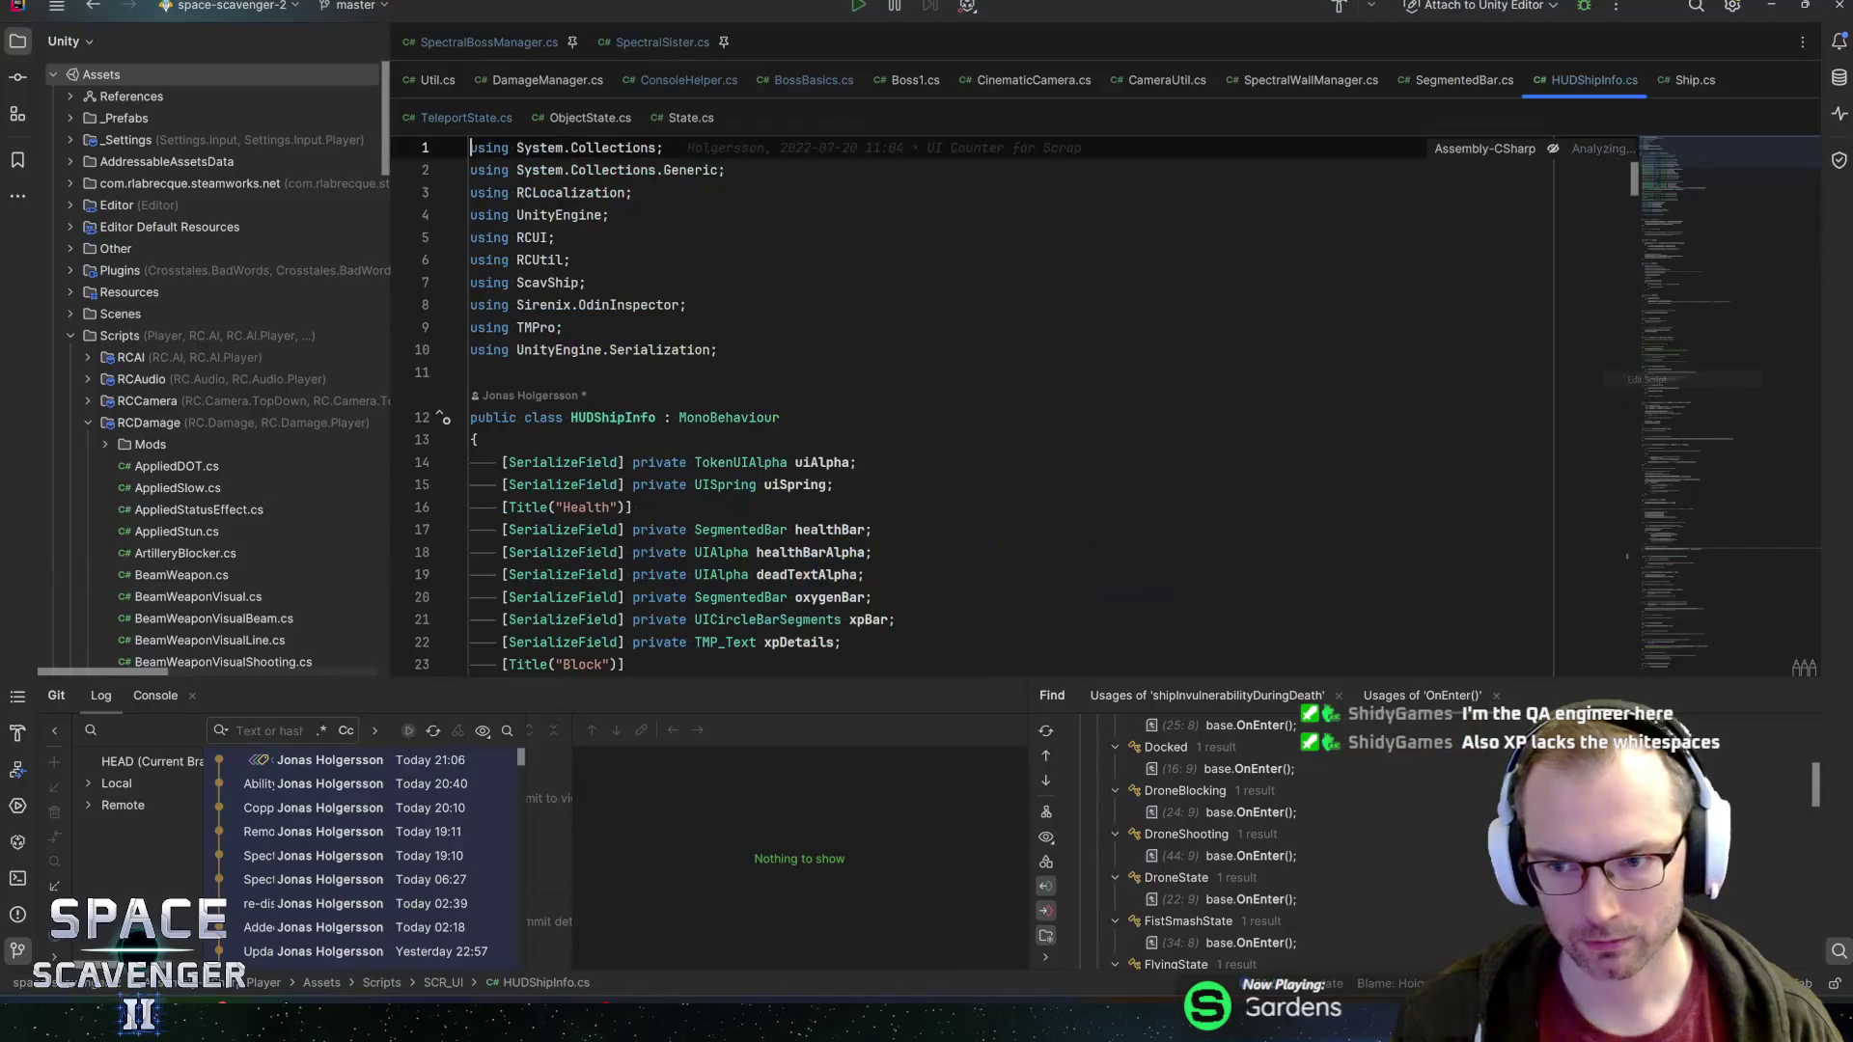
Find xpdeta at line 304 and change the XP separator from "/" to " / "
key(ctrl+f)
text(xpdeta)
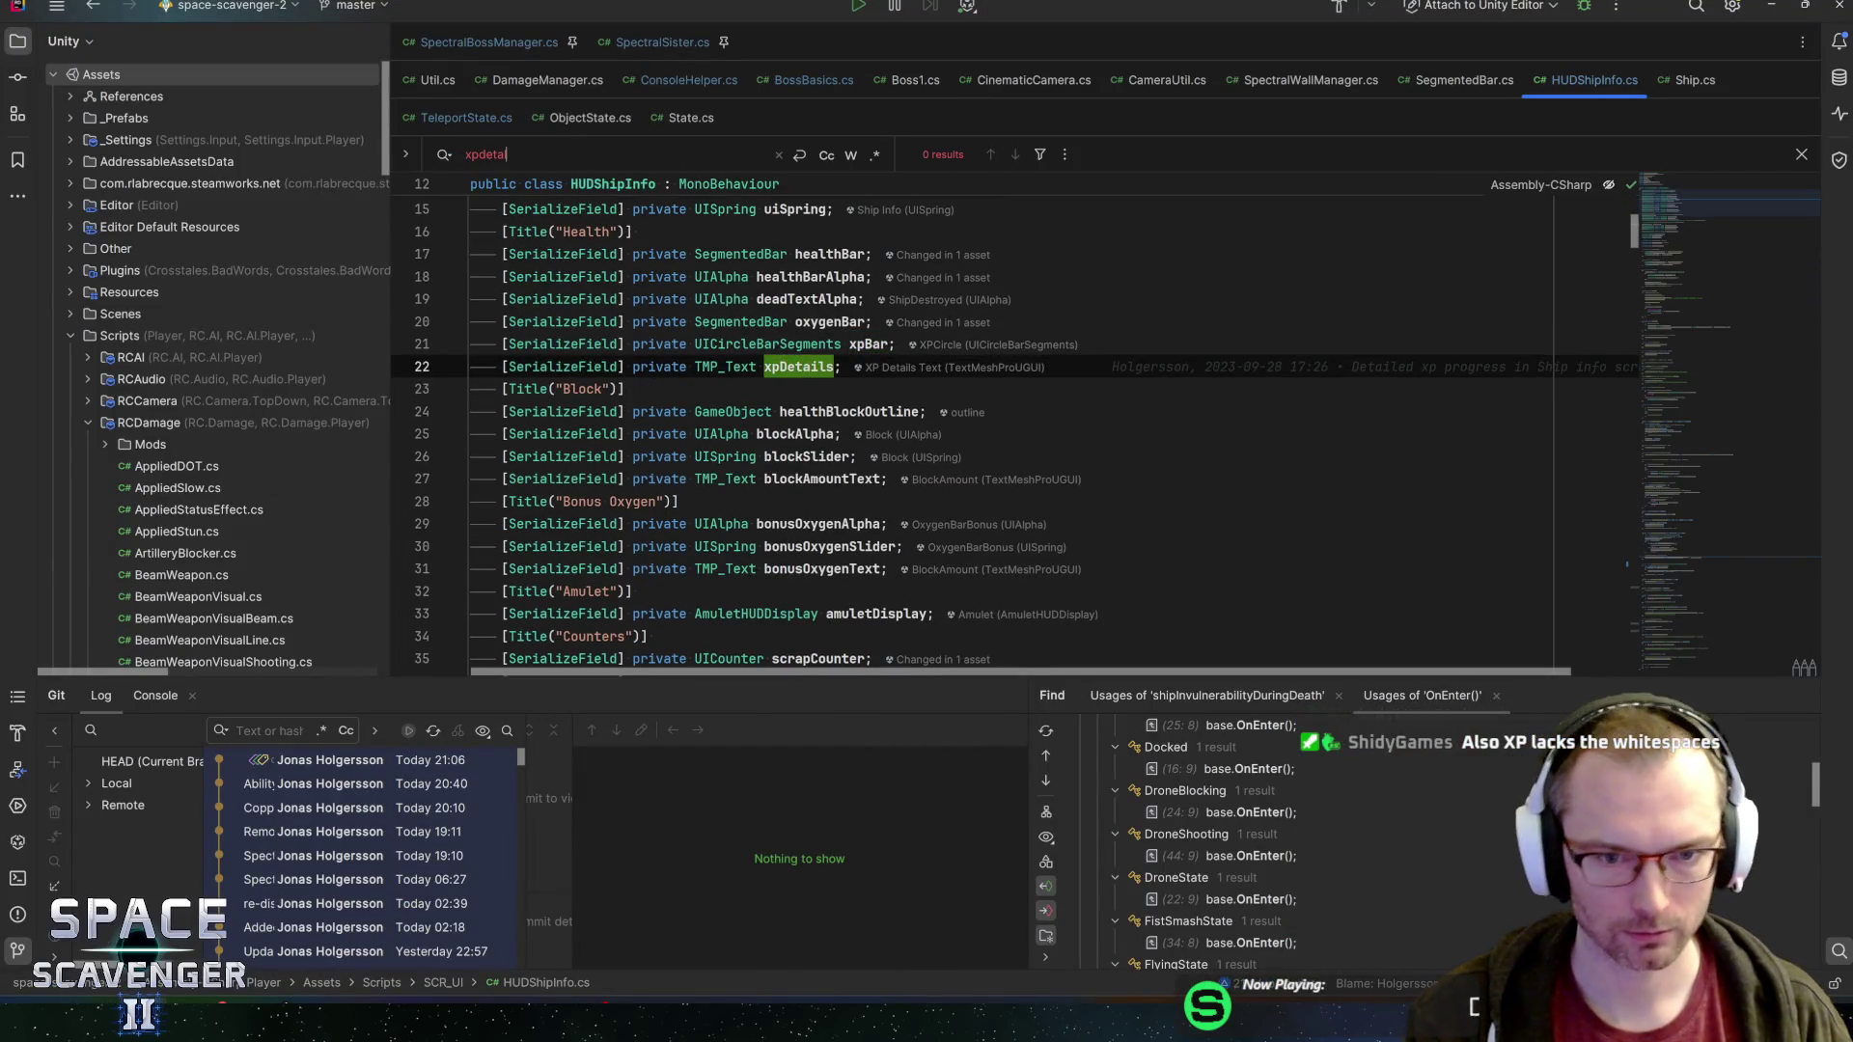
key(Return)
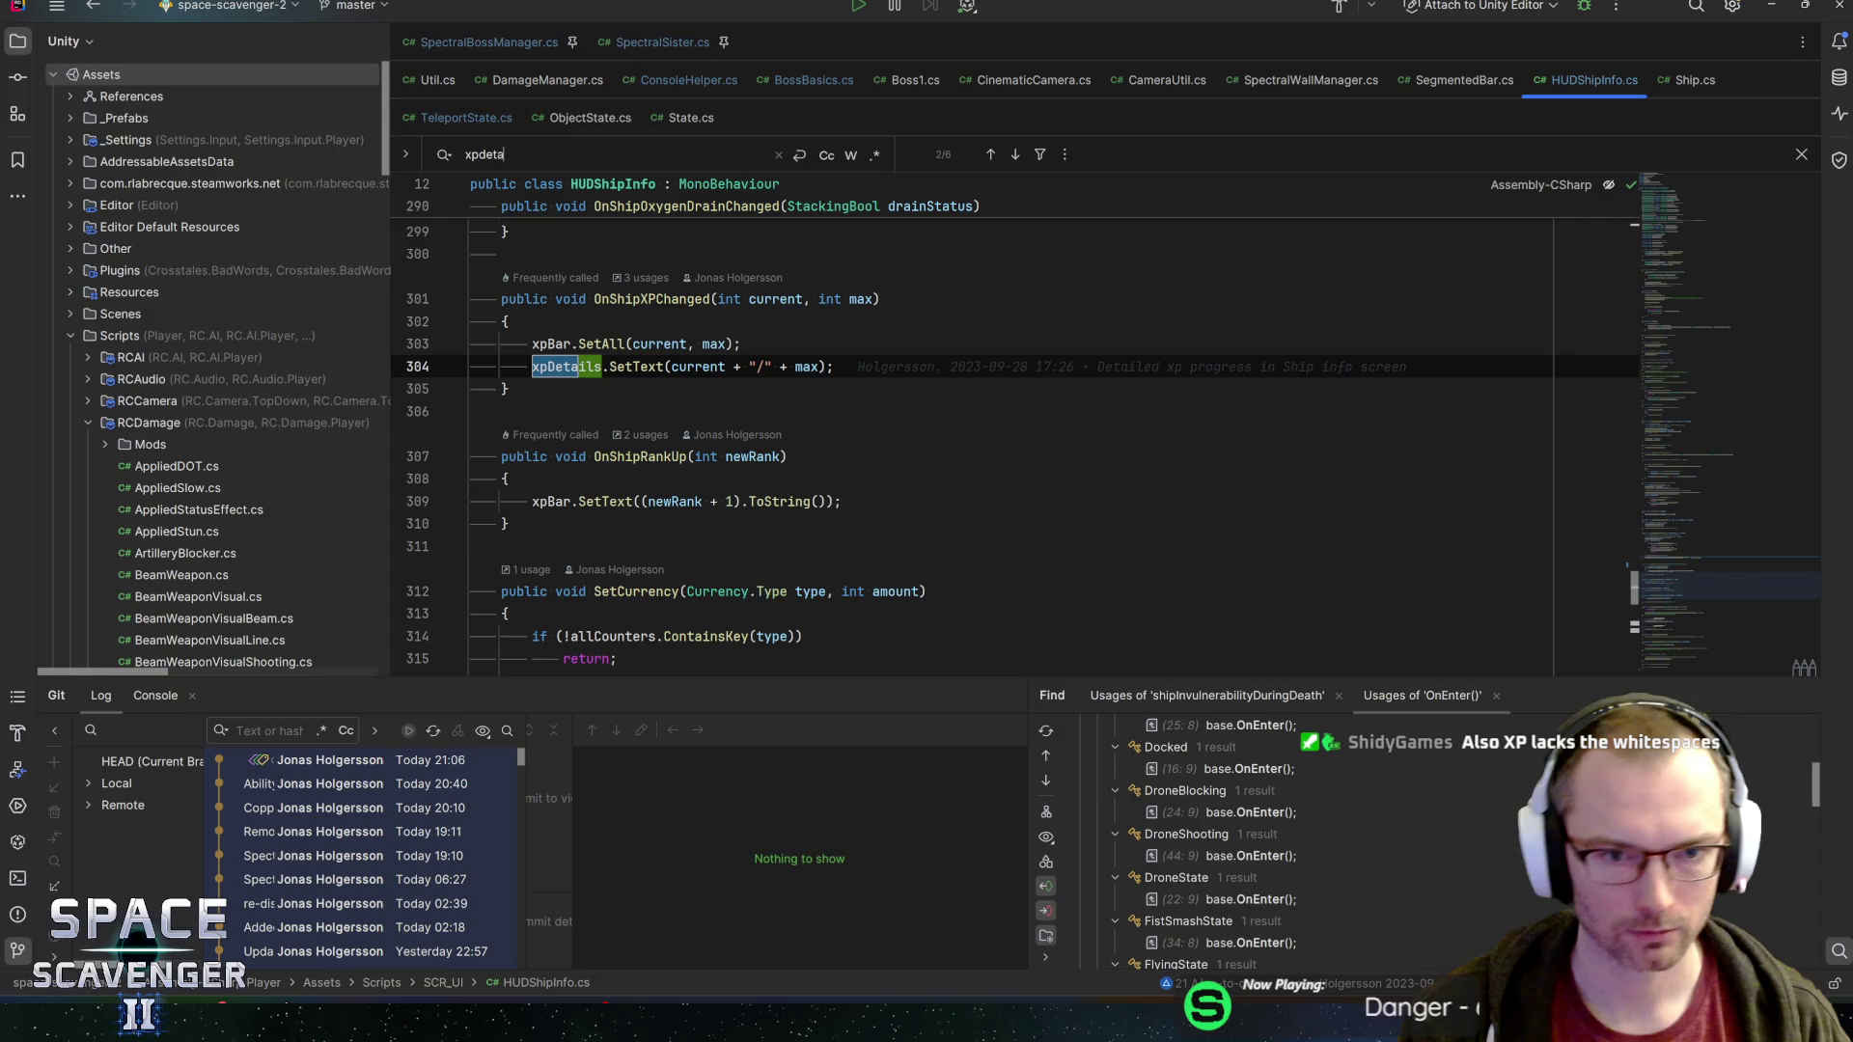
click(757, 367)
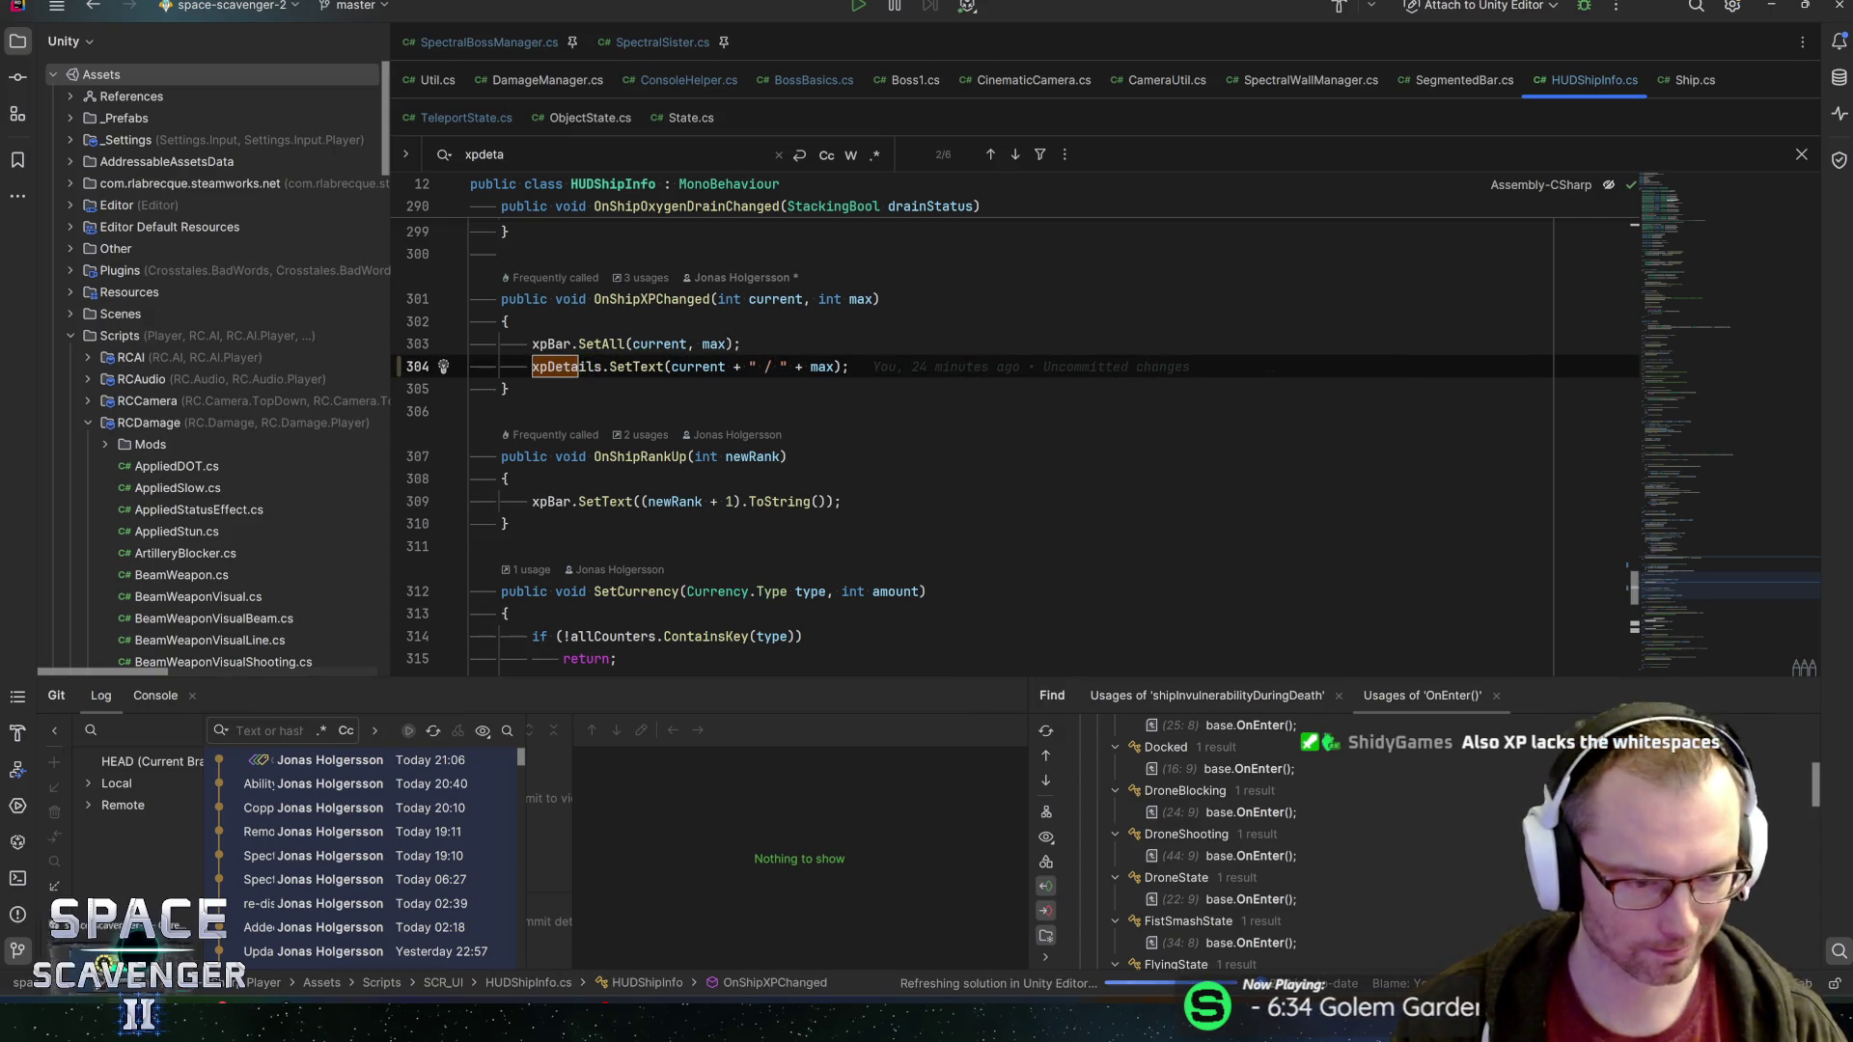
key(alt+Tab)
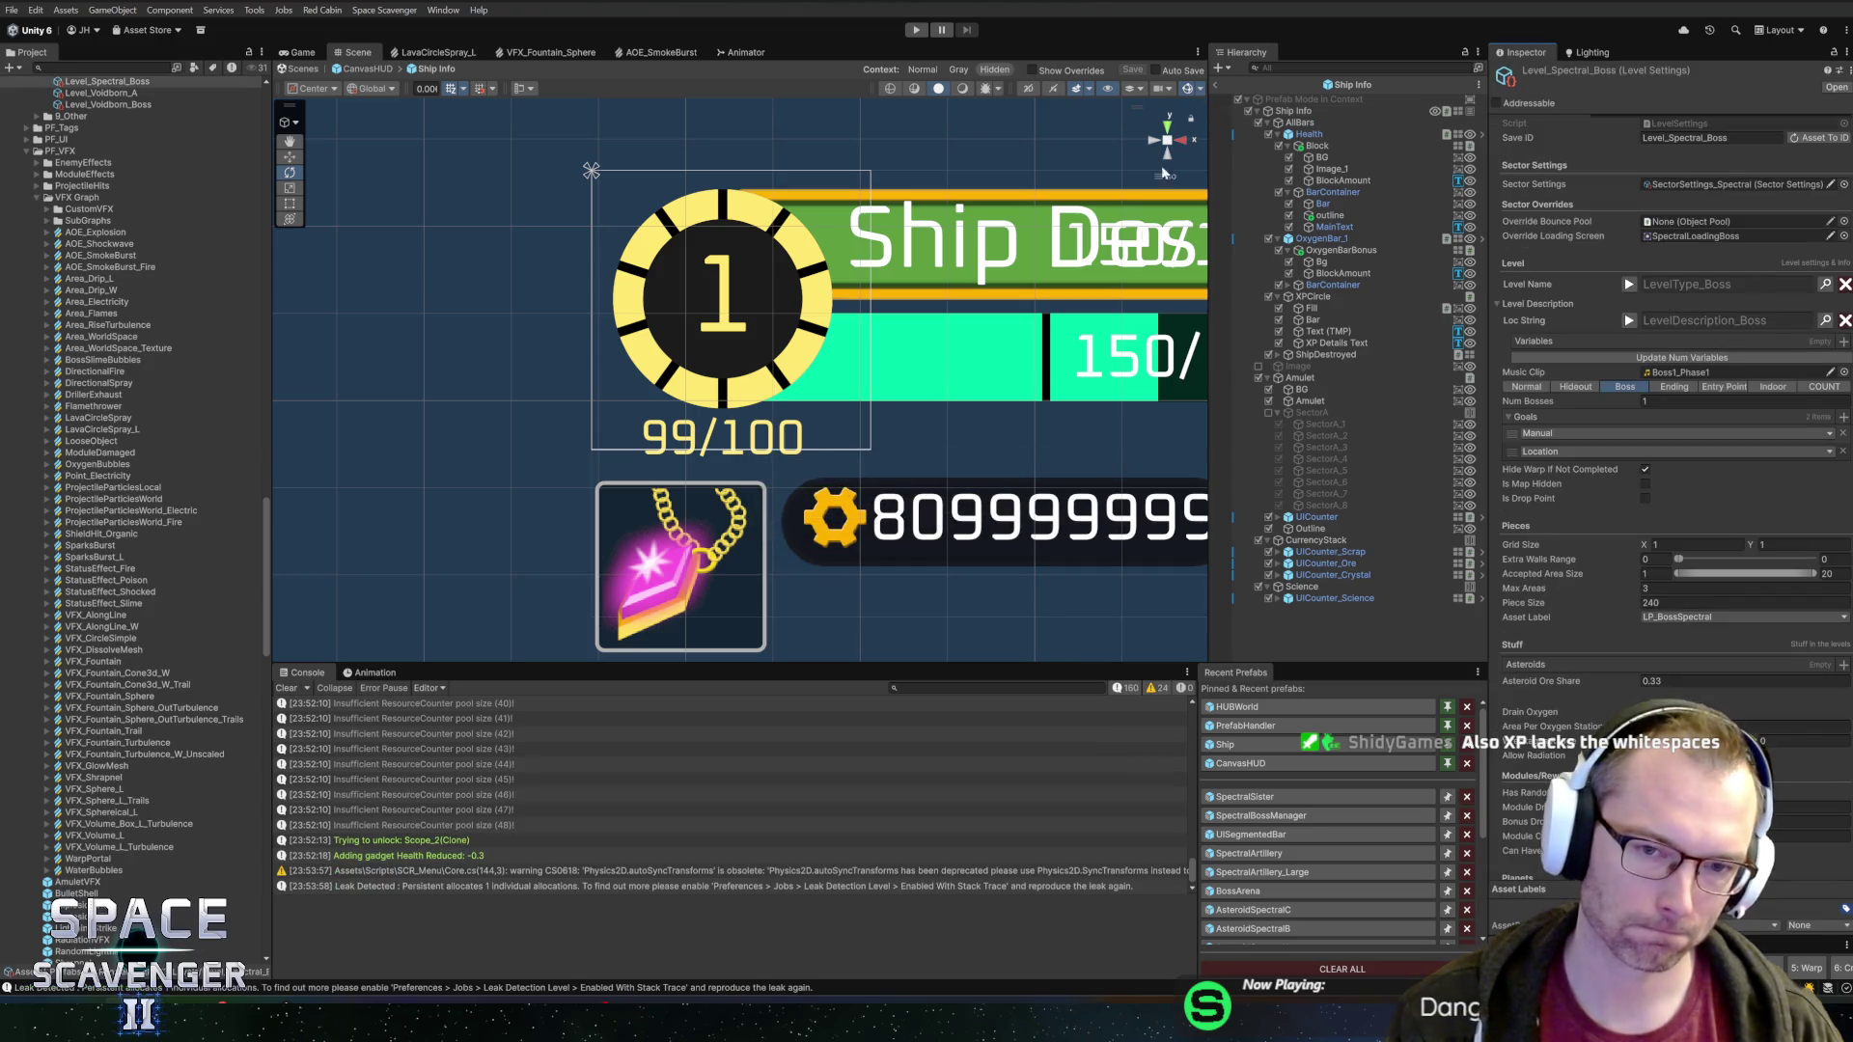
Discard unsaved prefab edits, reopen and save Ship Info, then exit to the Core scene
click(1217, 87)
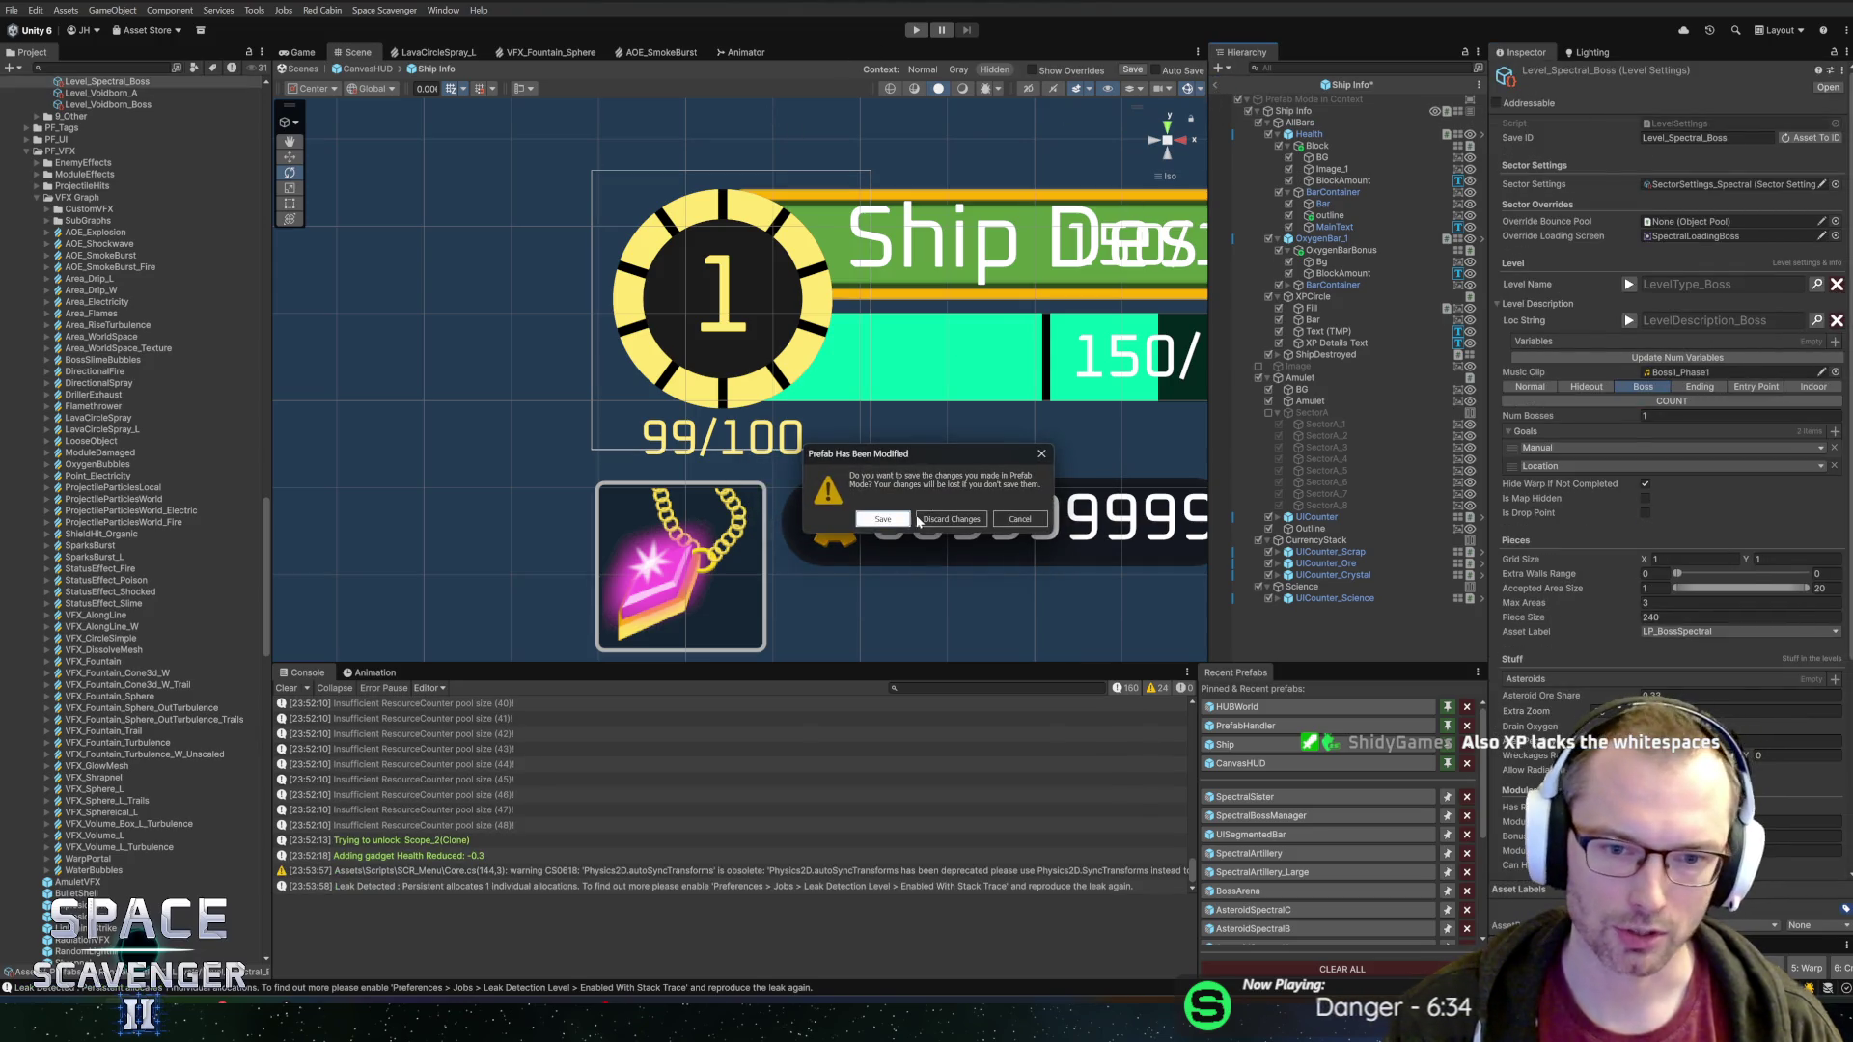
click(922, 519)
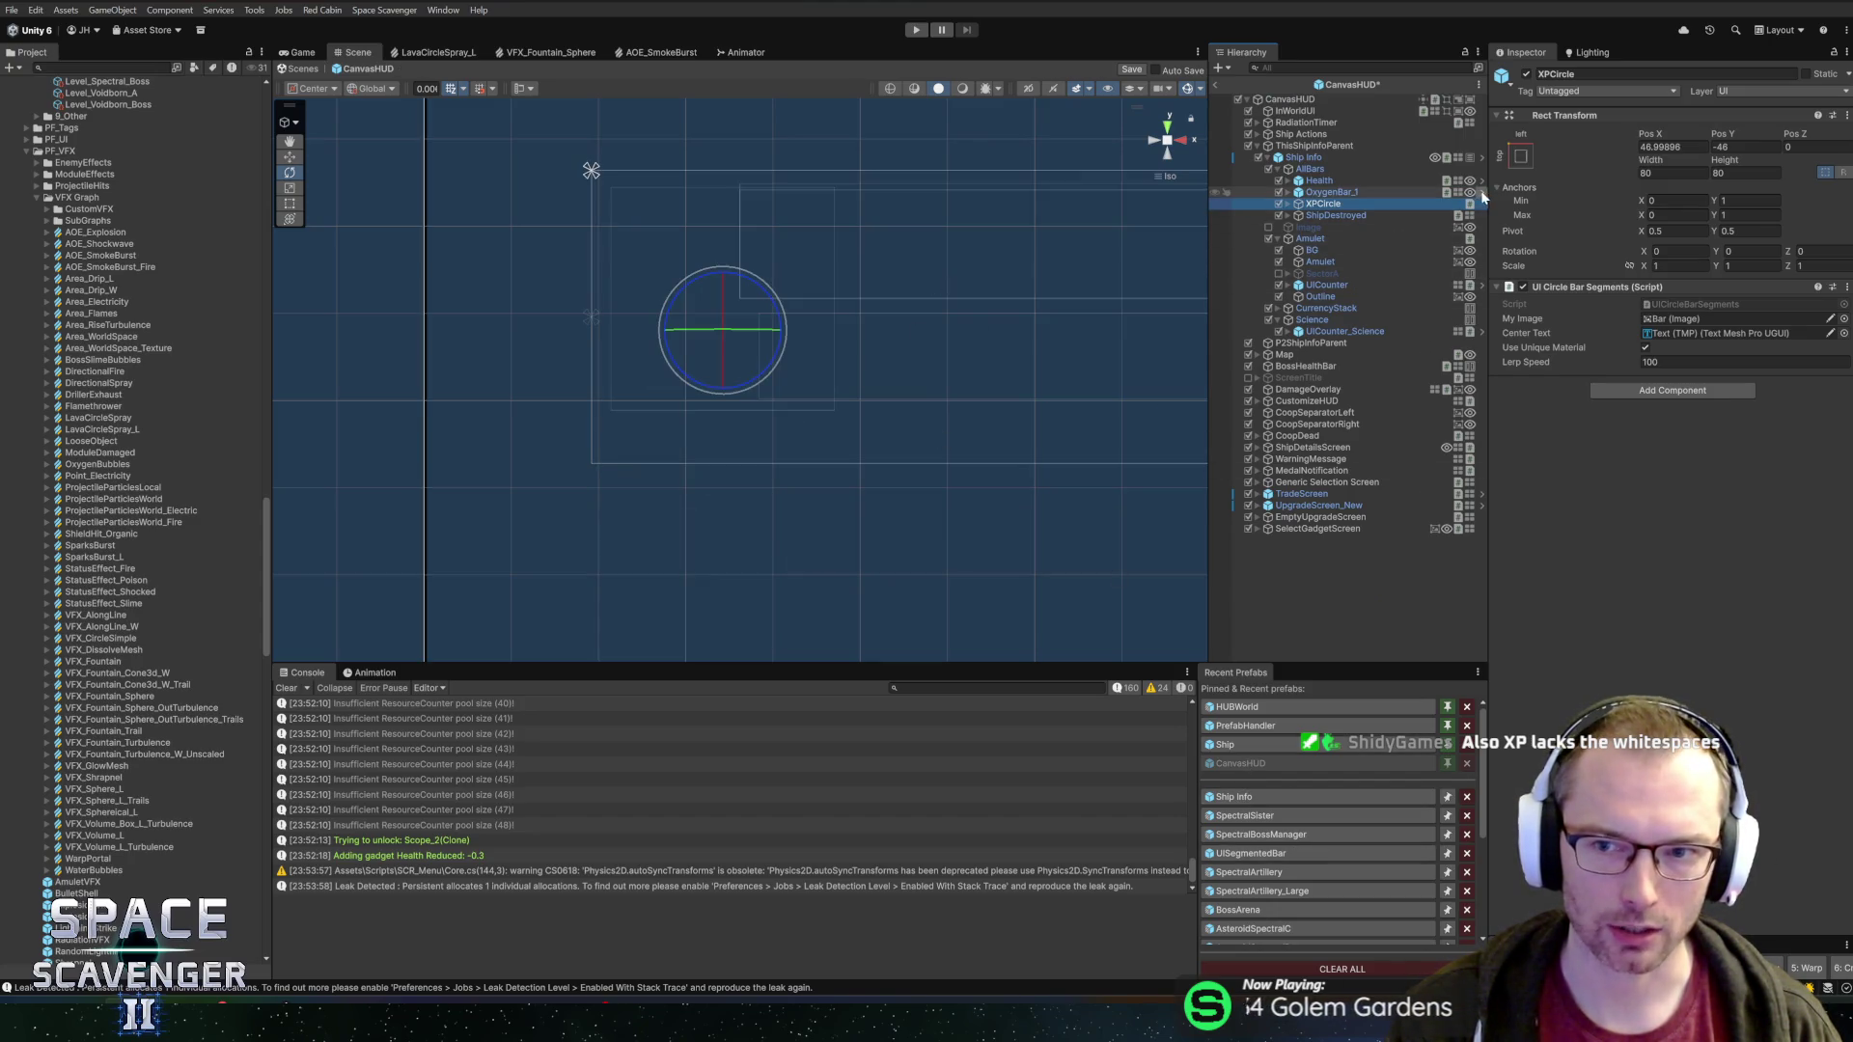
click(1481, 158)
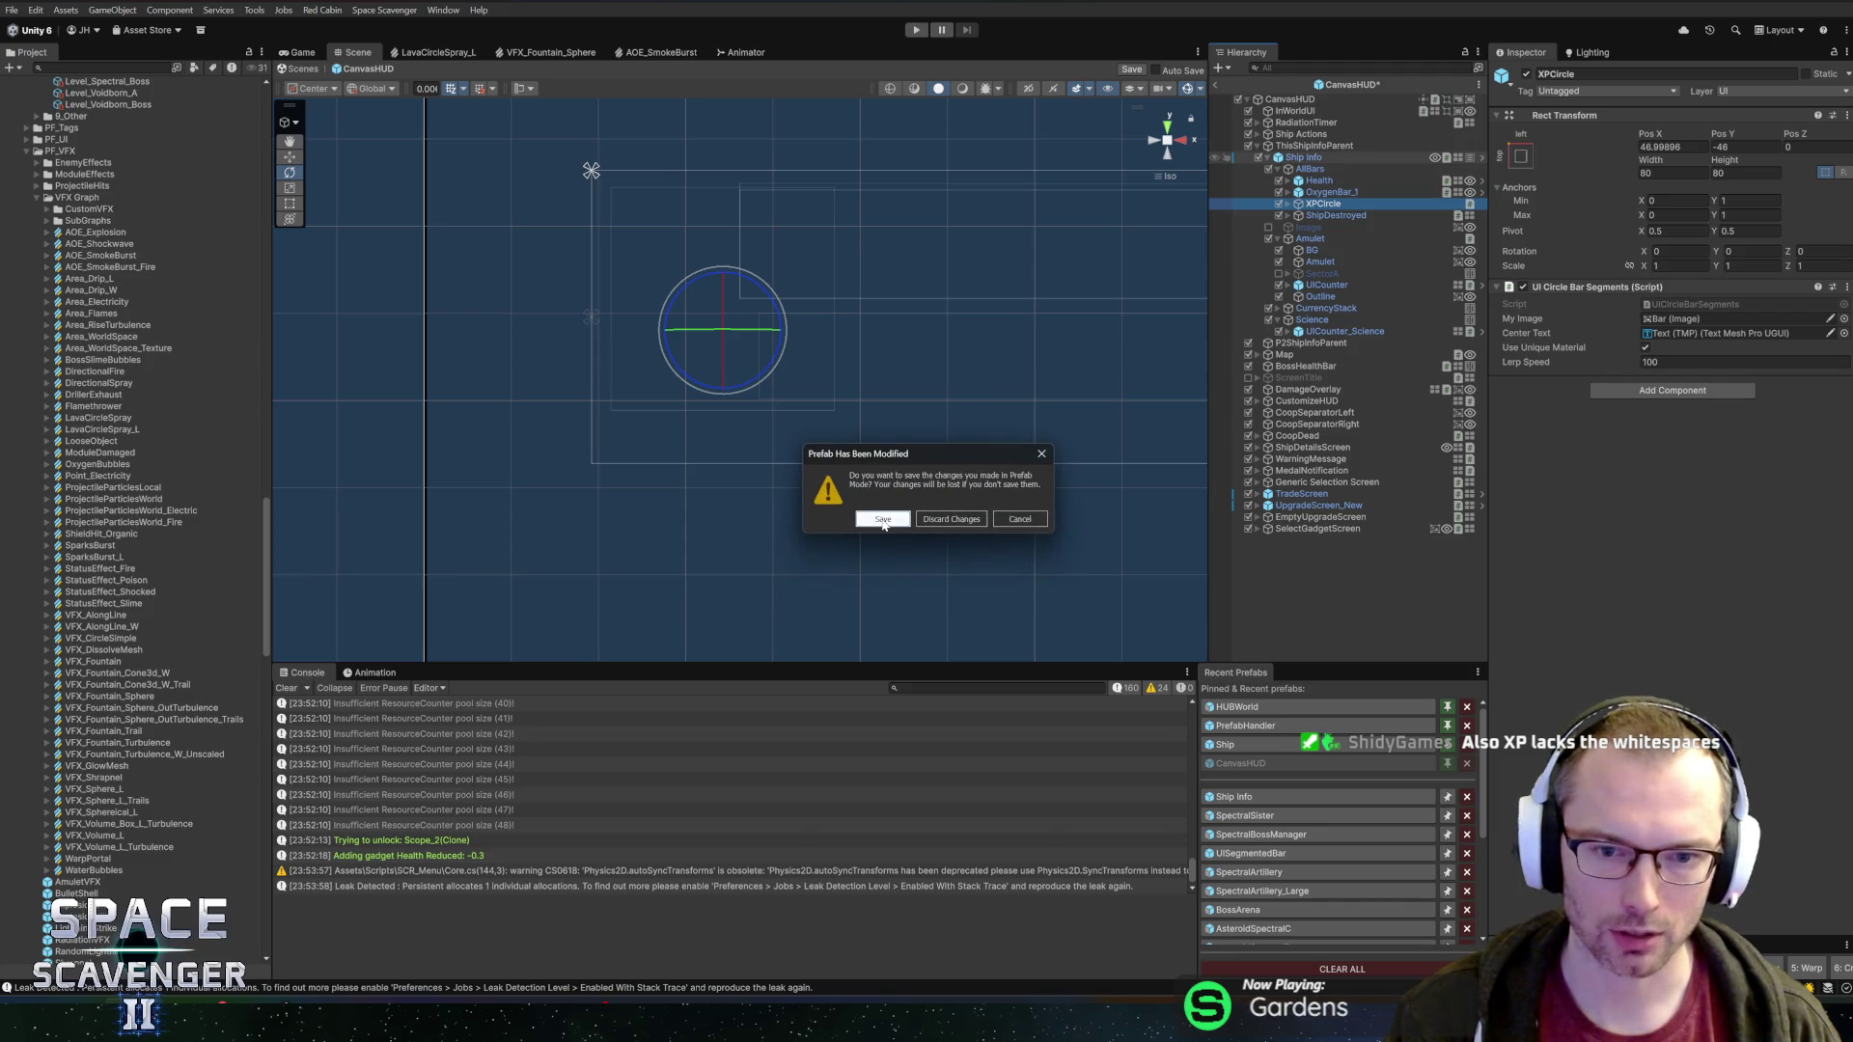
click(883, 520)
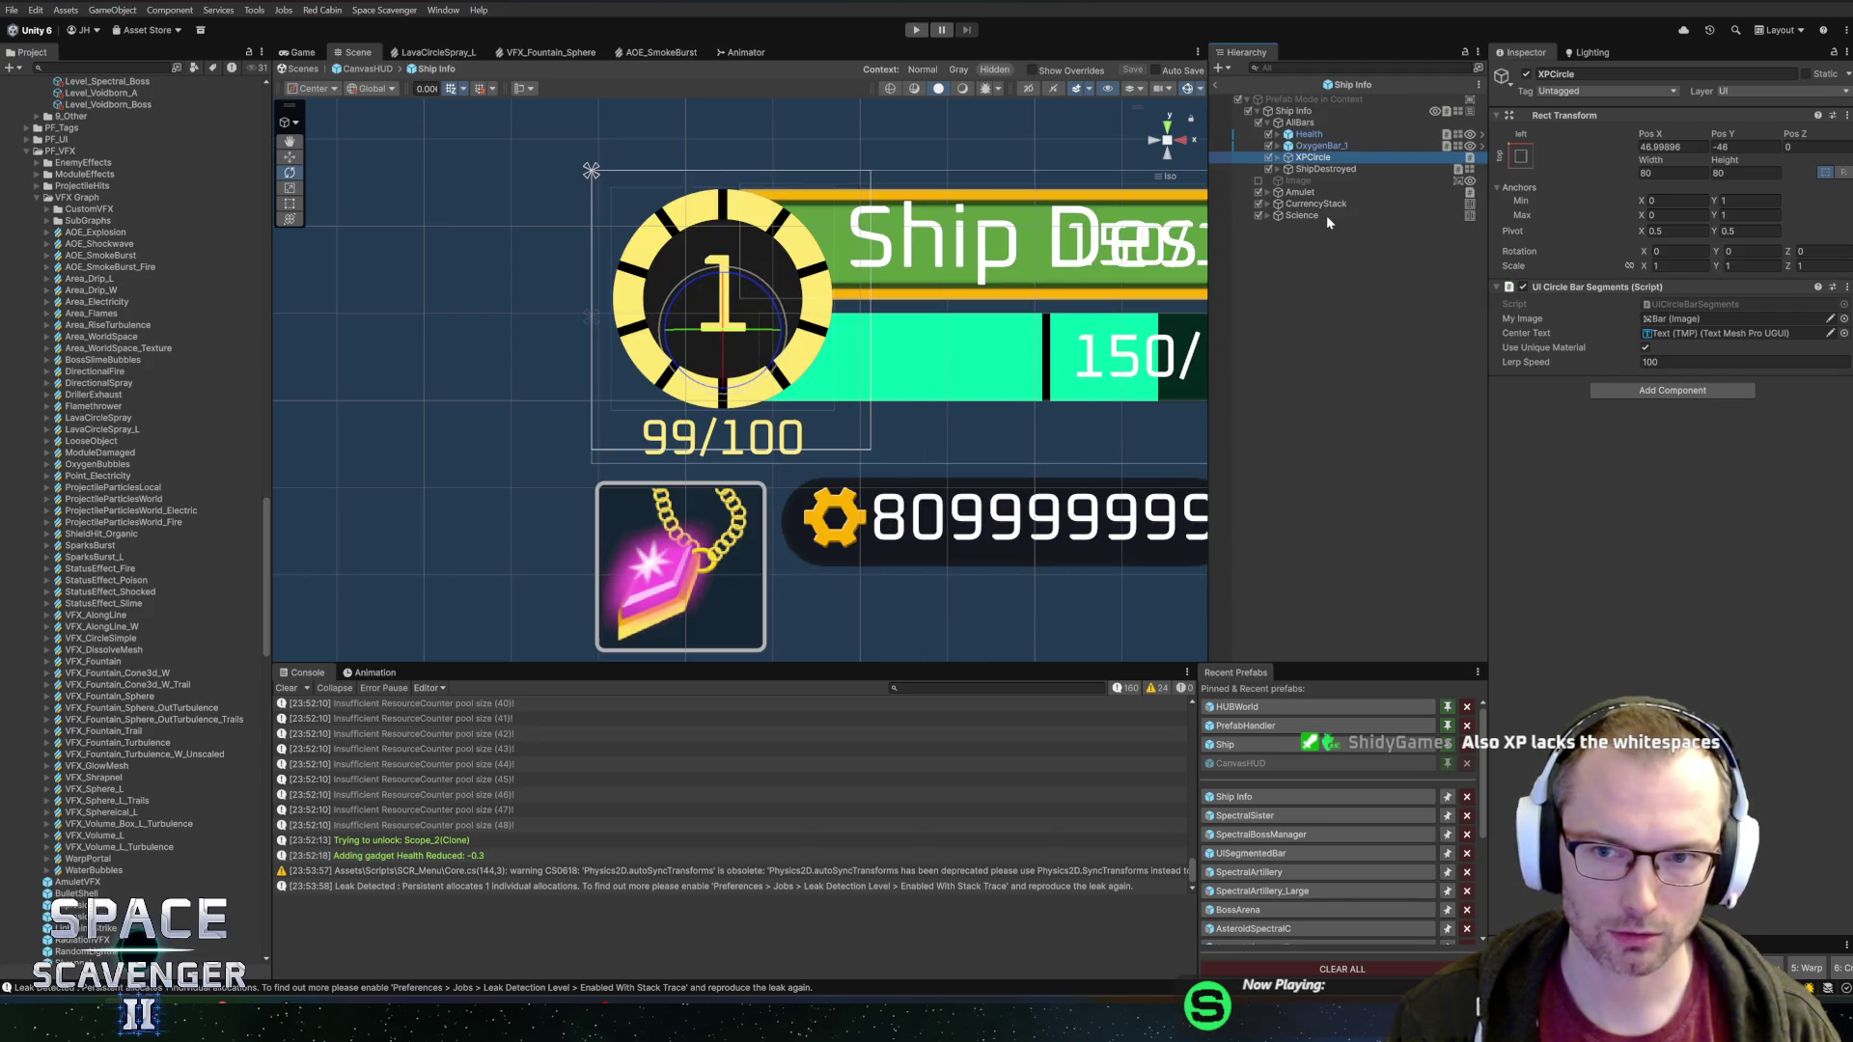
scroll(937, 363, right, 5)
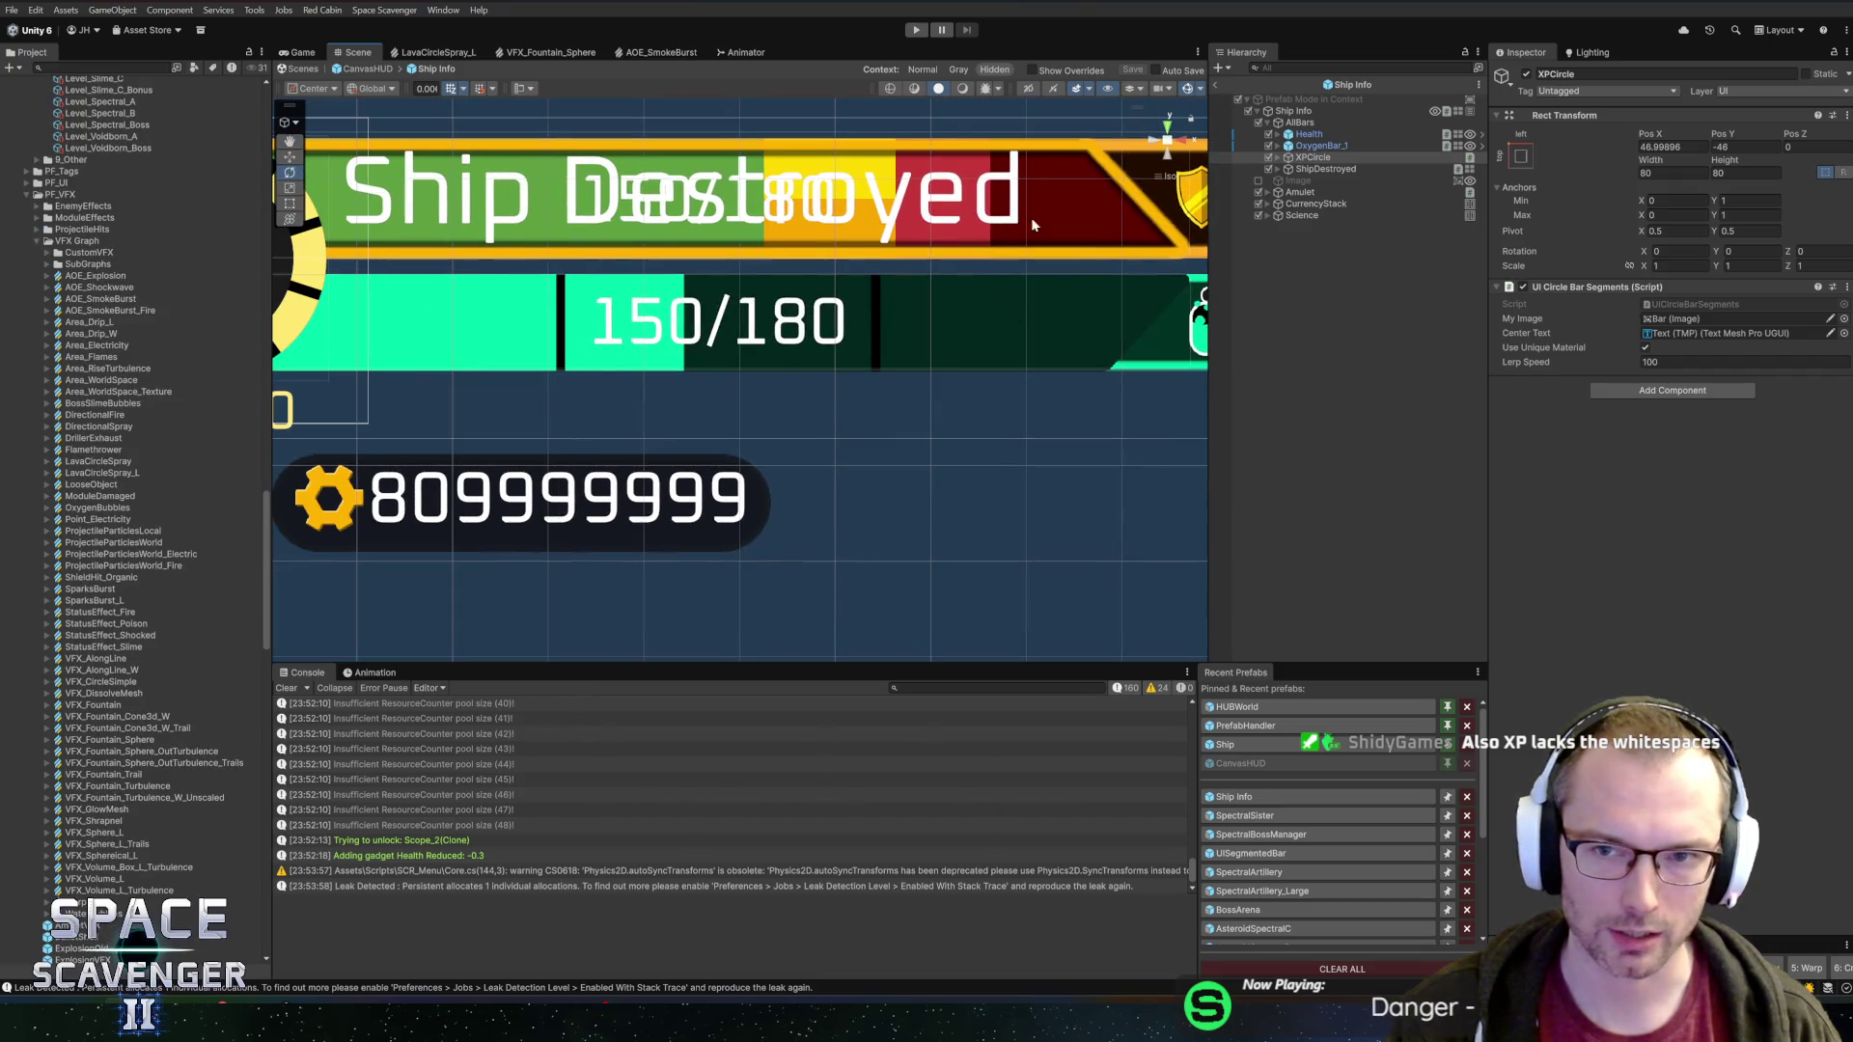
click(1216, 85)
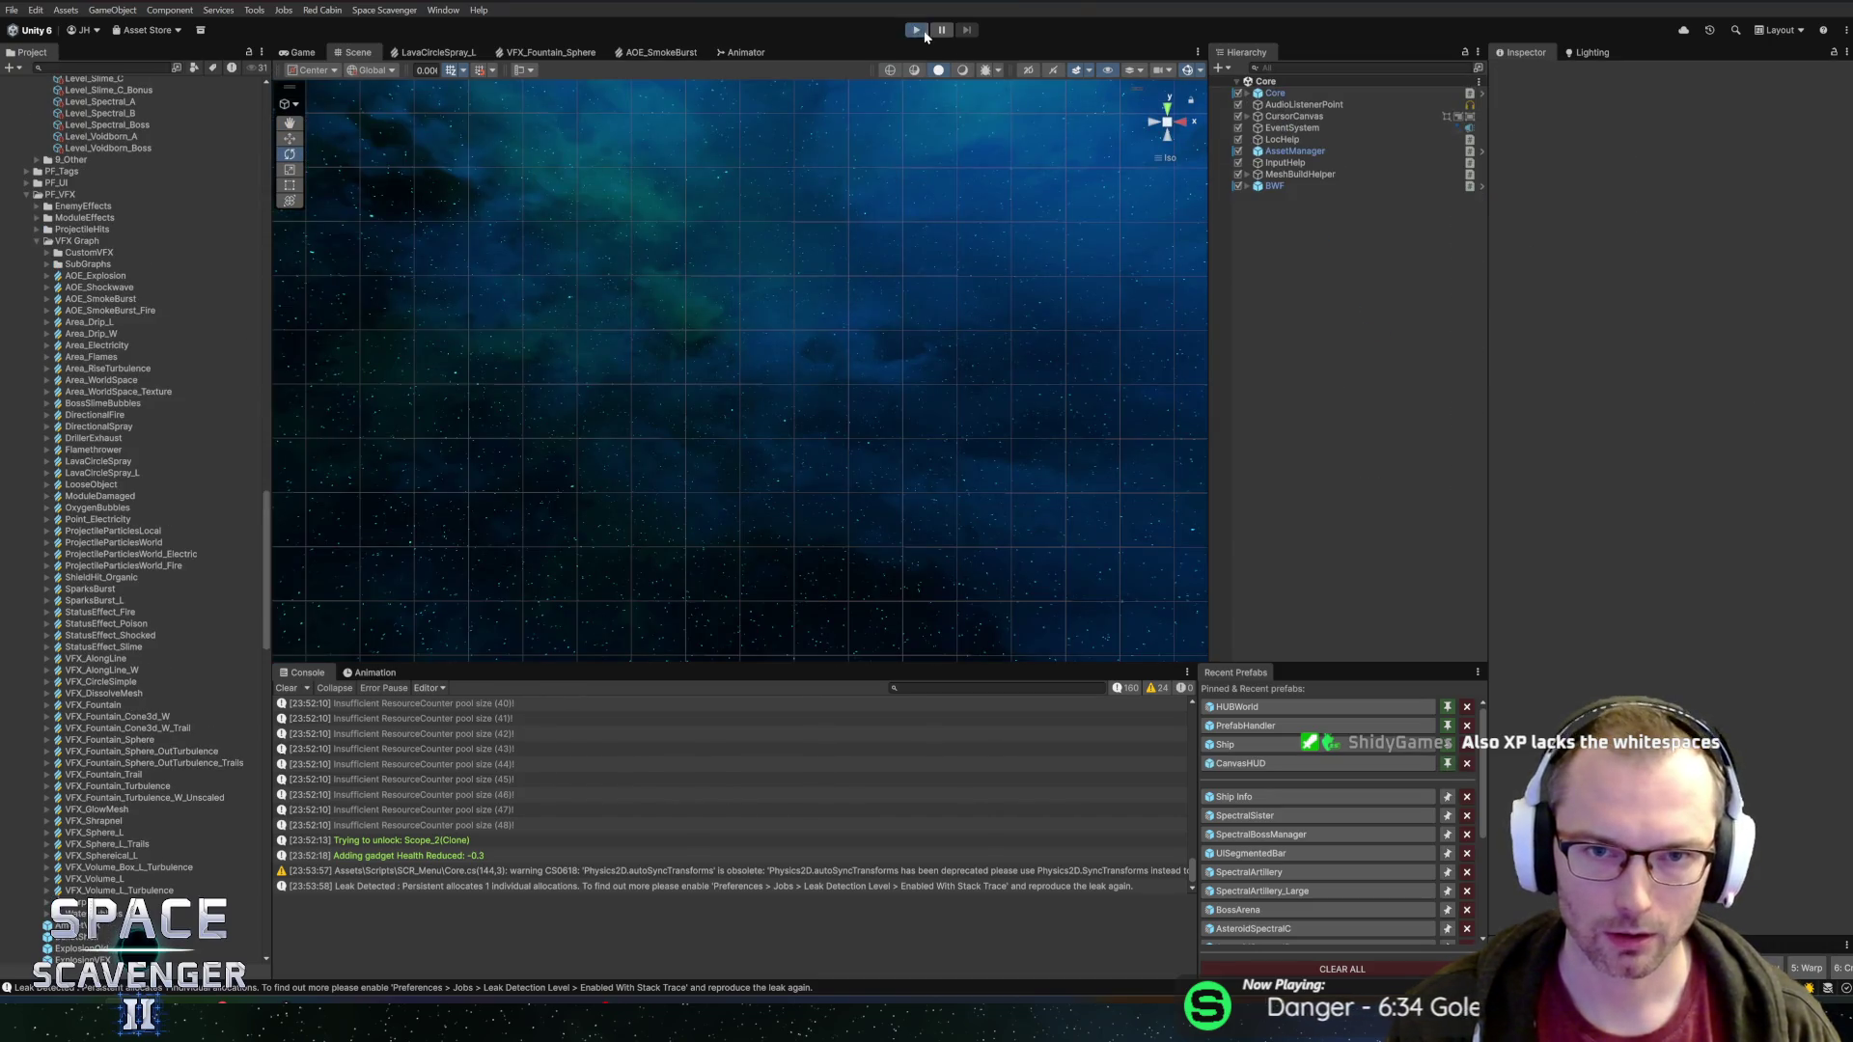
Start play mode with a maximised Game view and check the ship stats panel
click(923, 33)
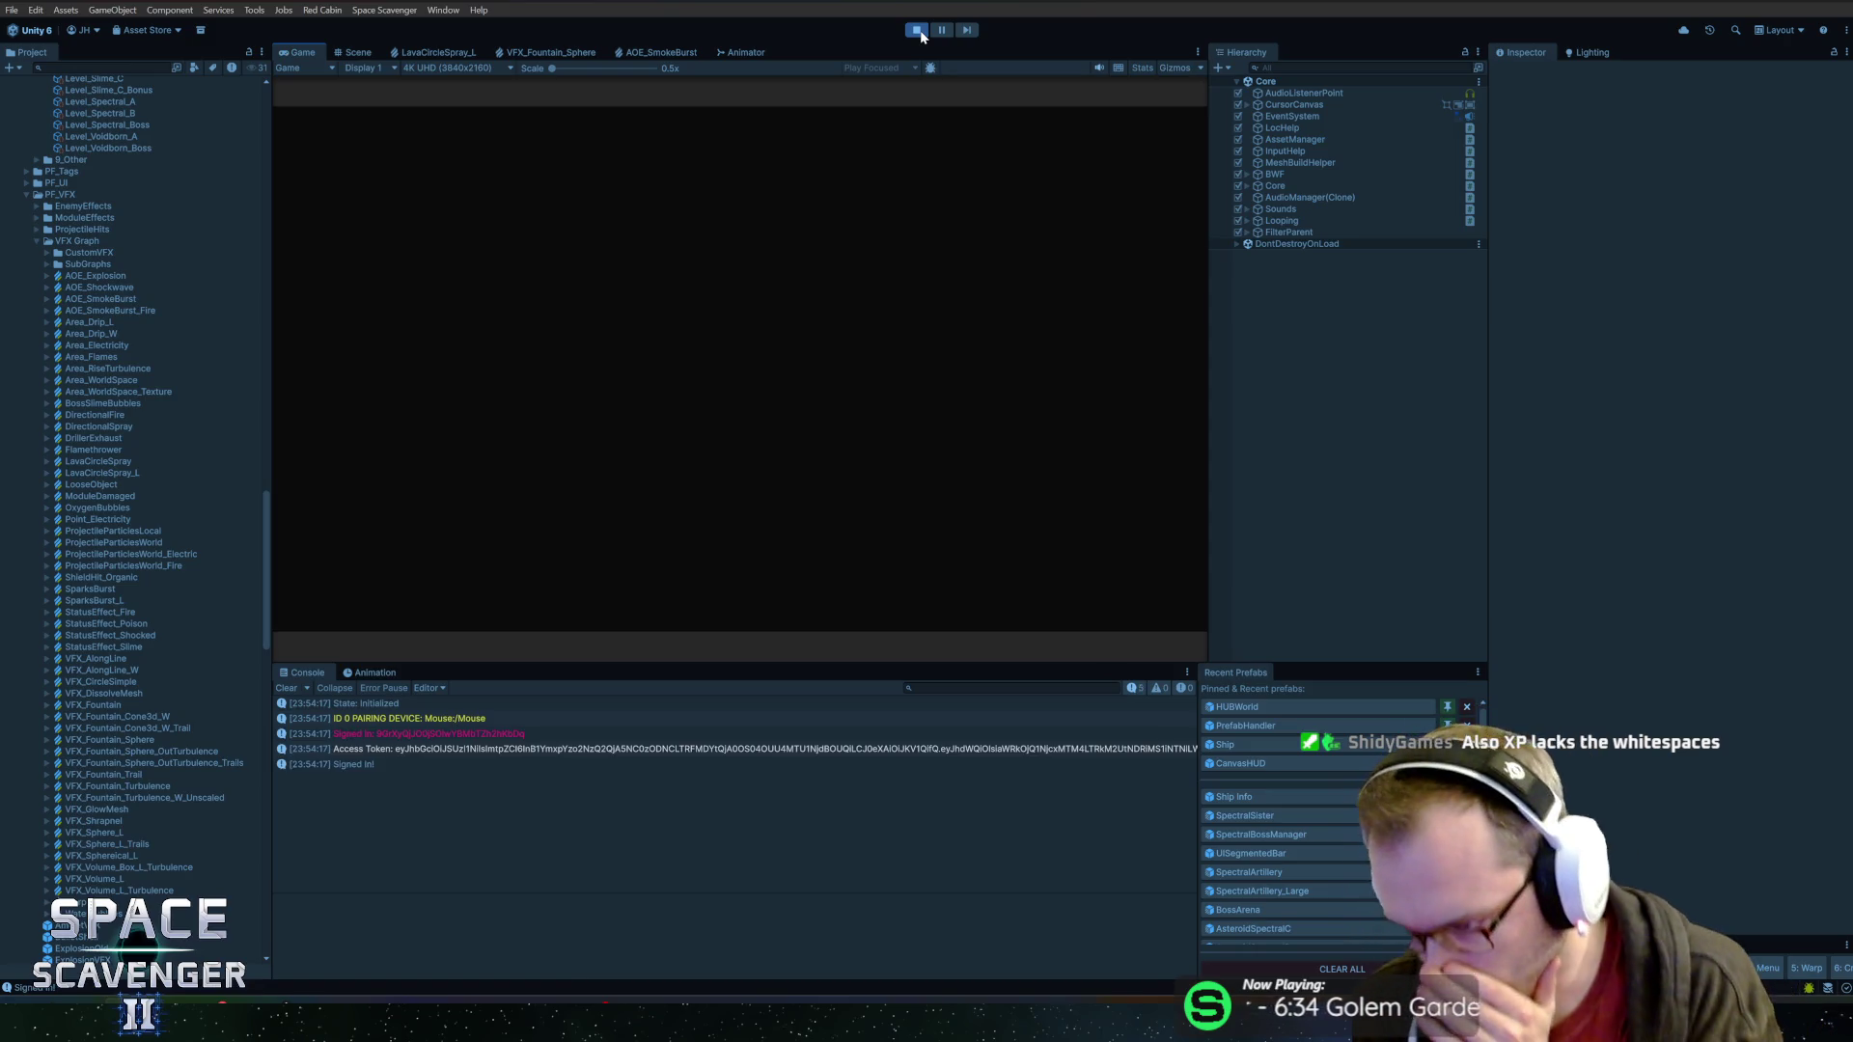
double_click(310, 54)
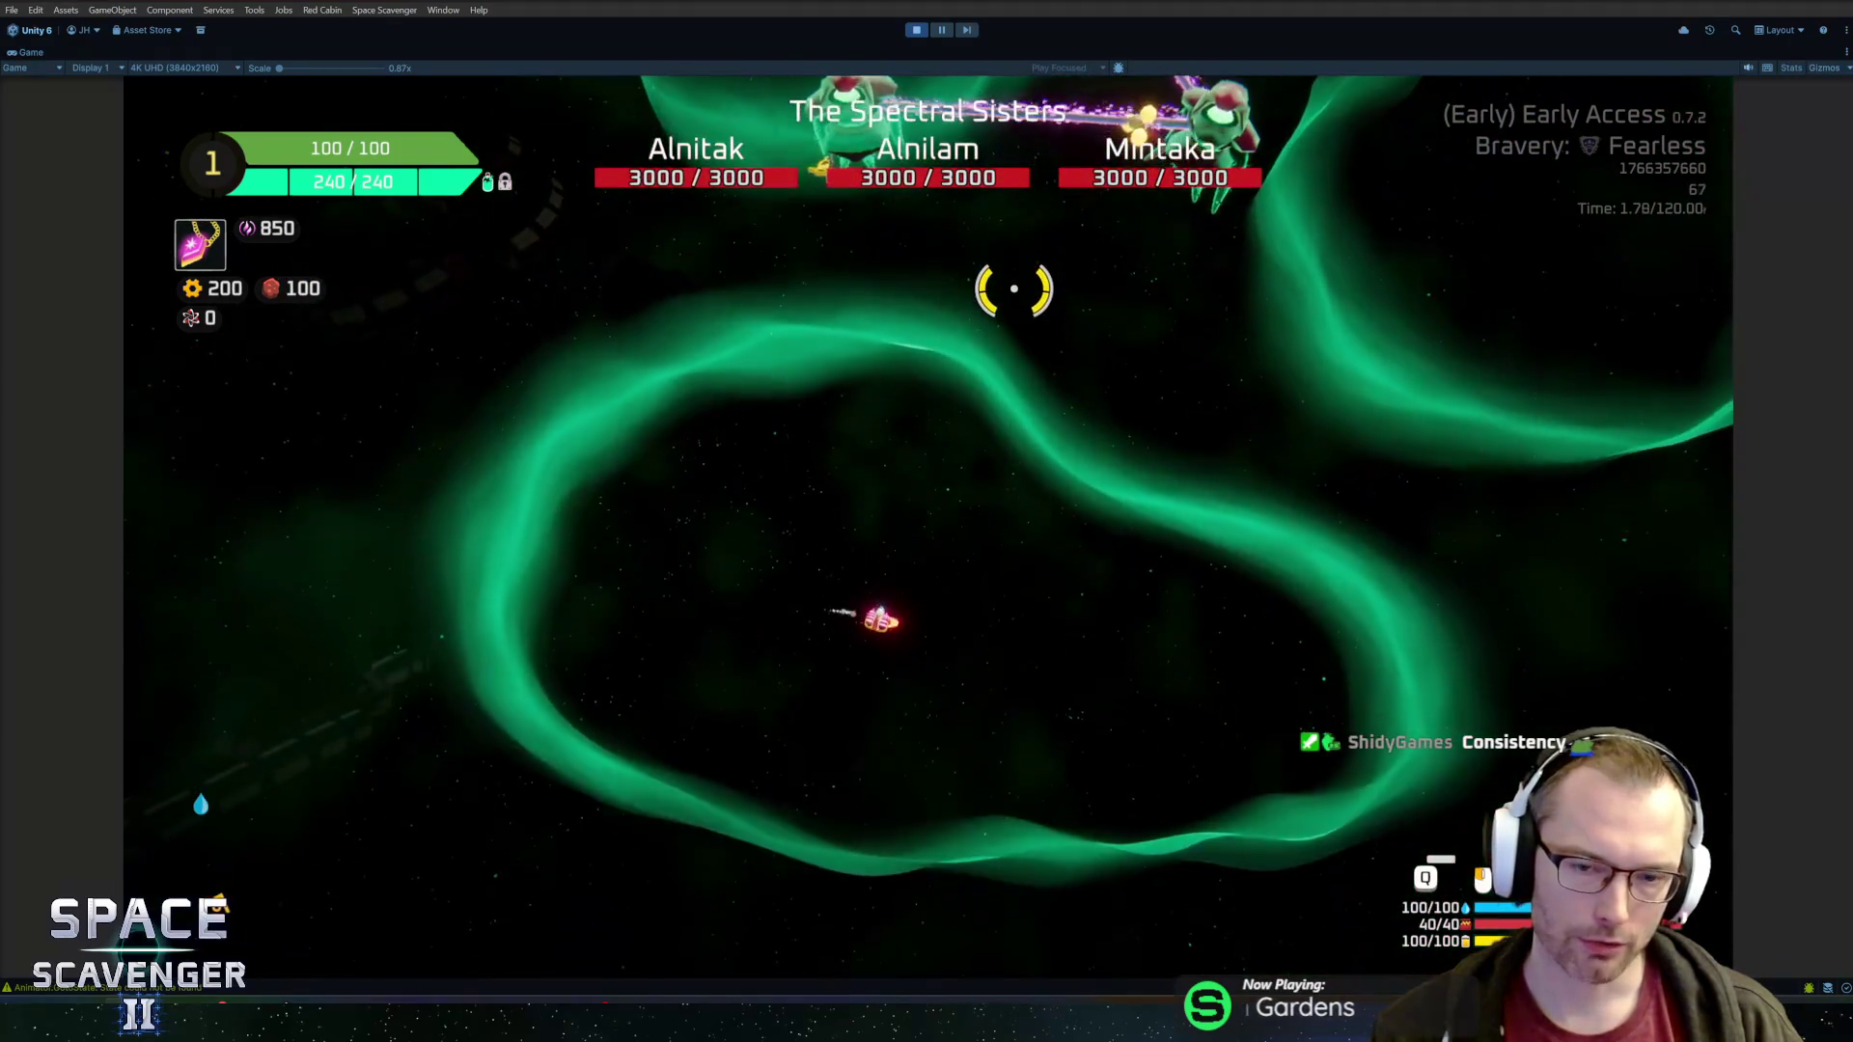
key(Tab)
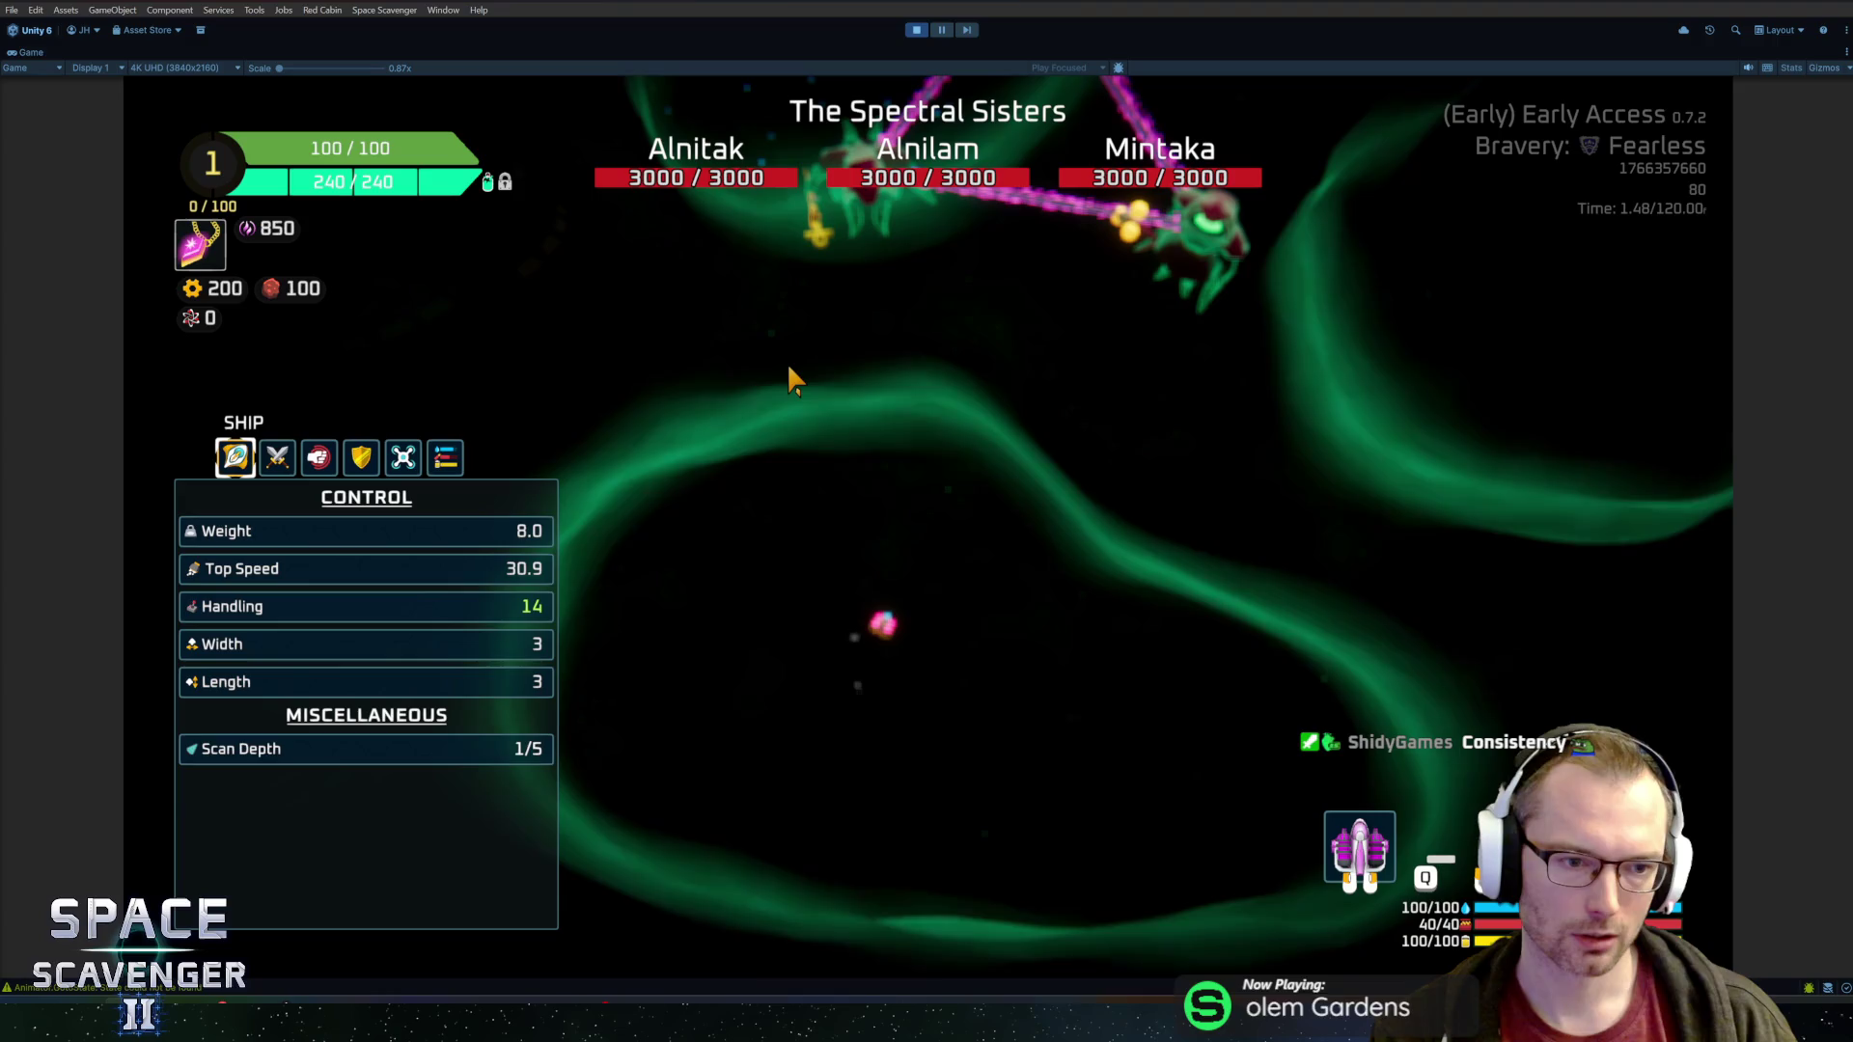
click(939, 362)
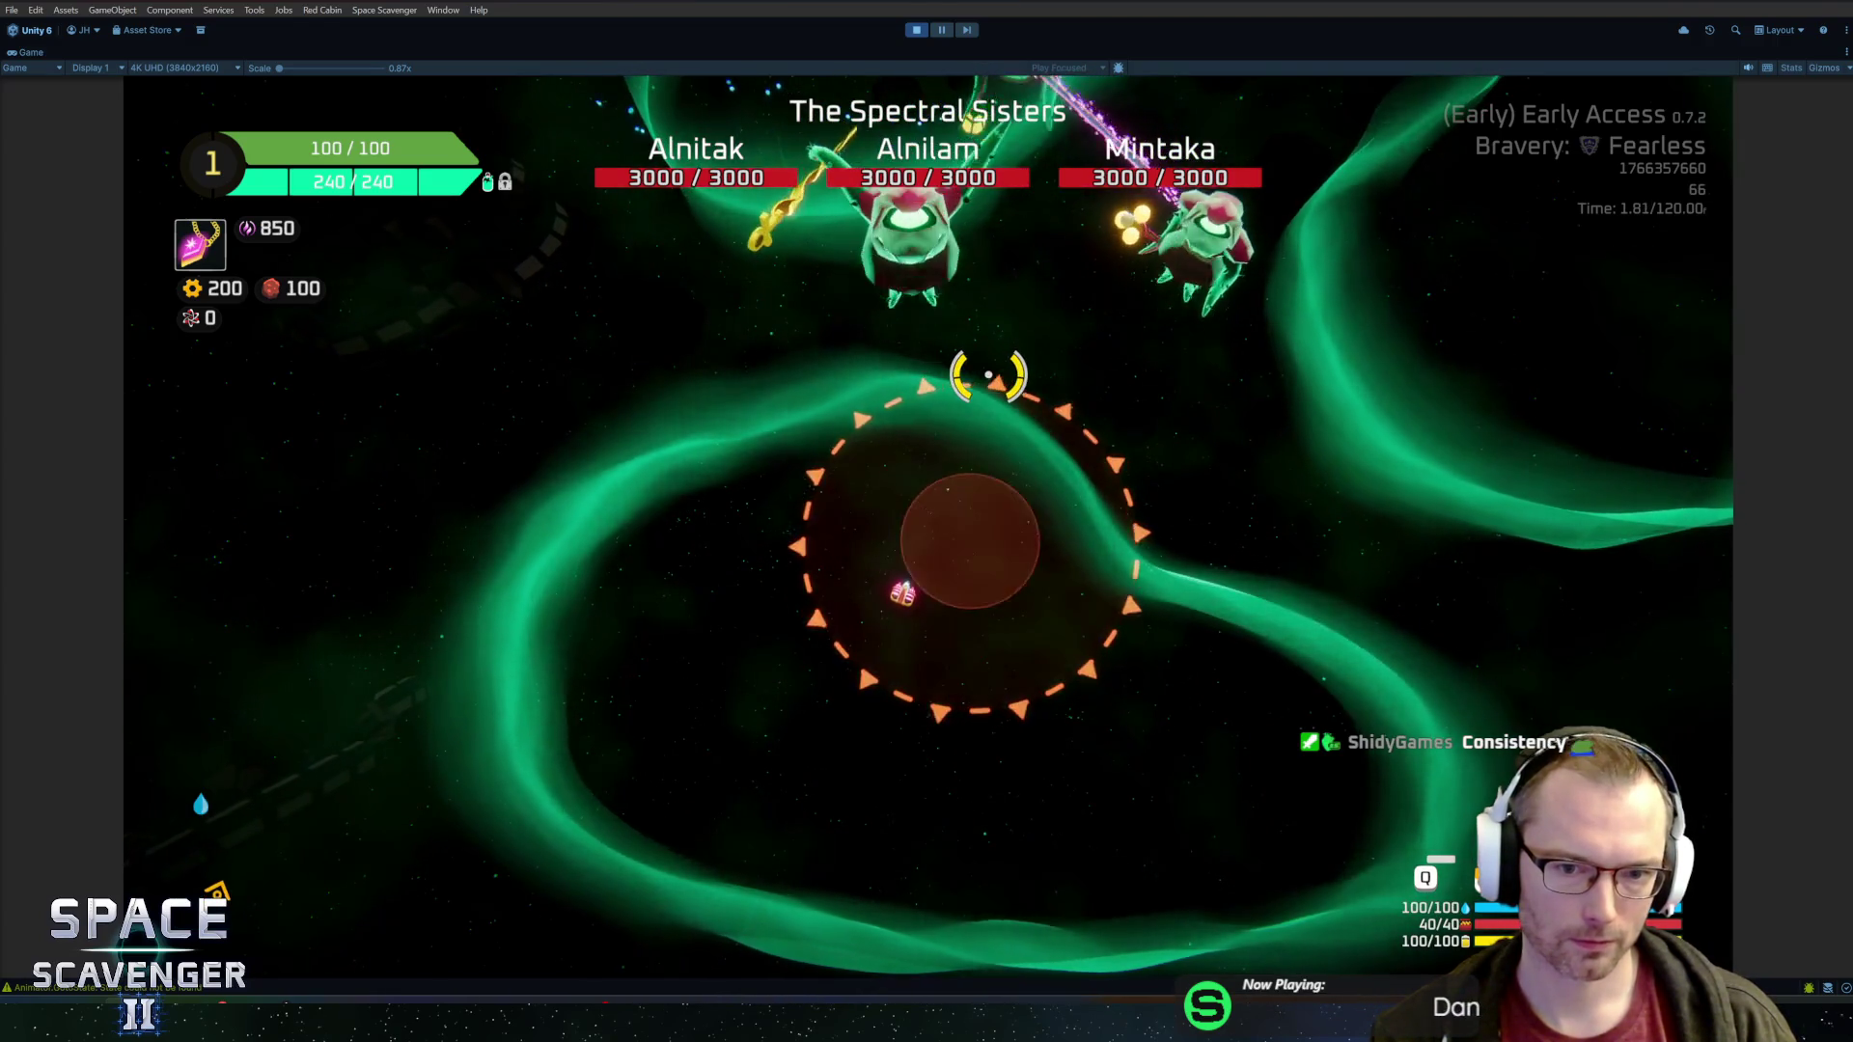
Run 'add xp 50' in the dev console and confirm the XP reads 55 / 100
key(grave)
text(add xp 50)
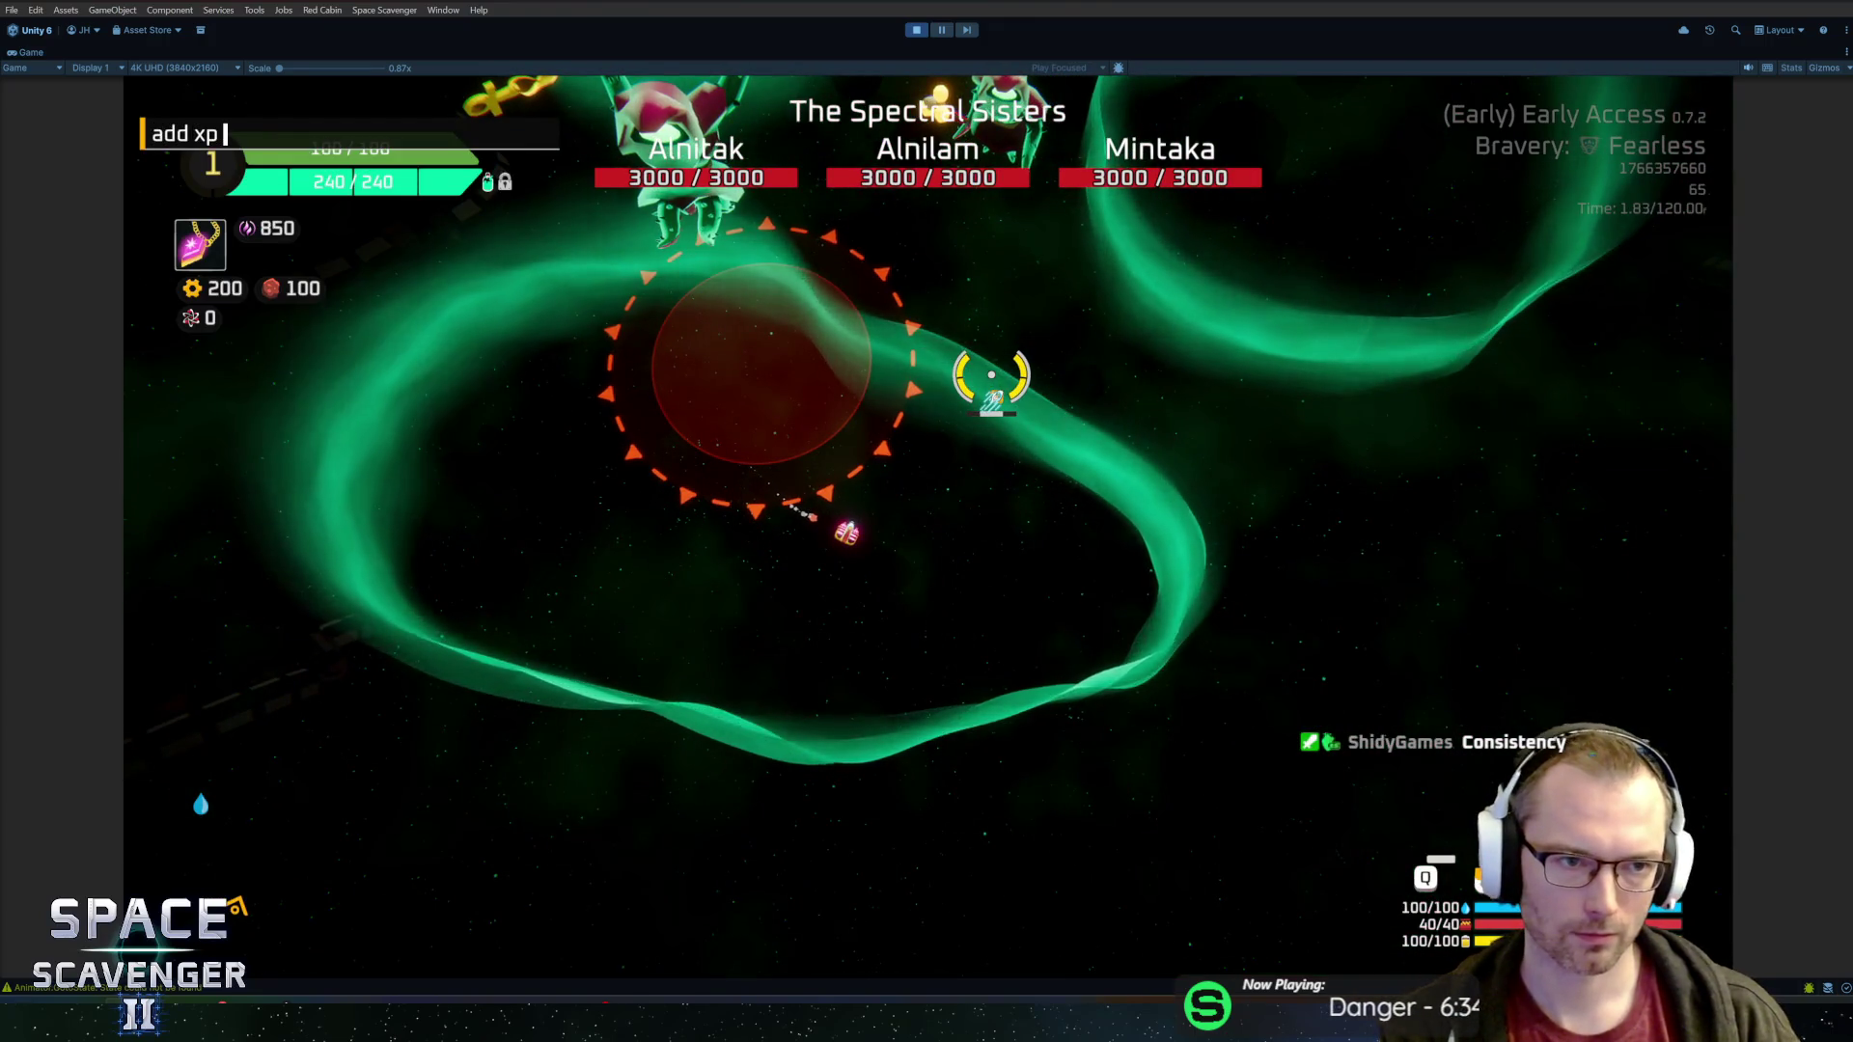
key(Return)
key(grave)
key(Up)
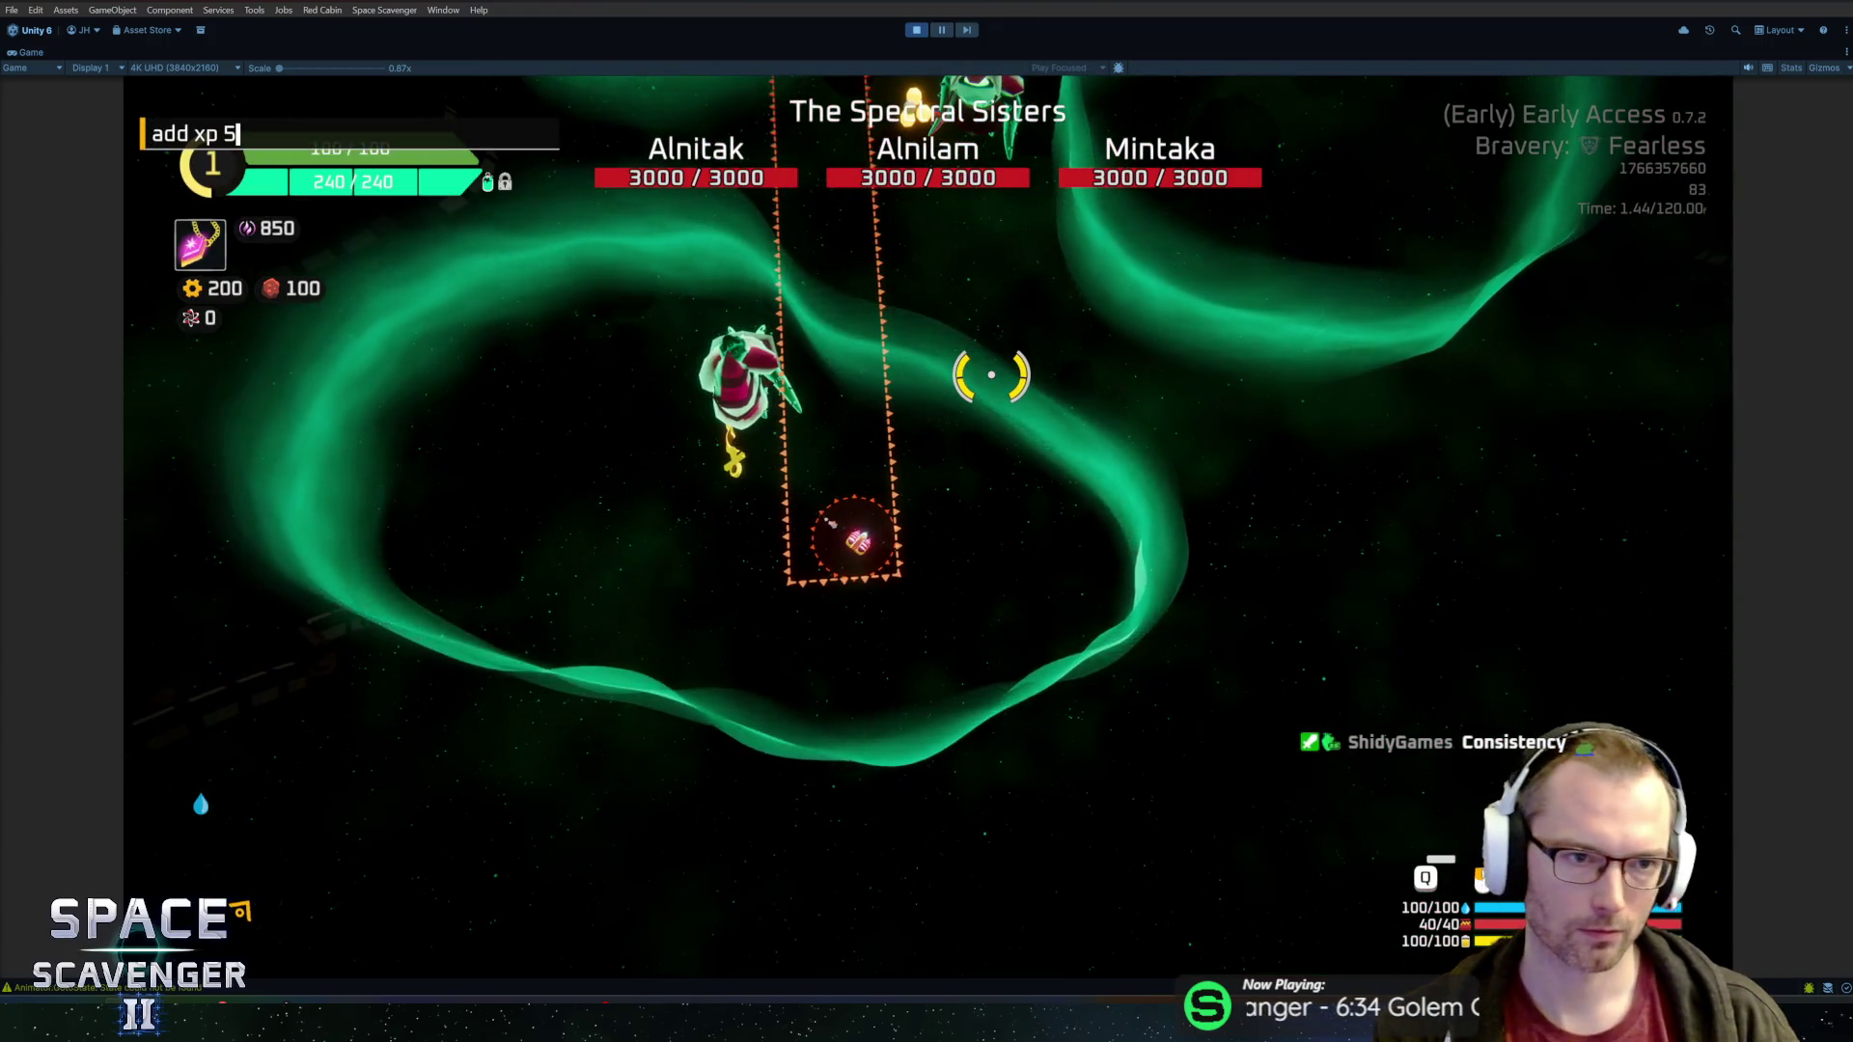
key(Return)
key(Tab)
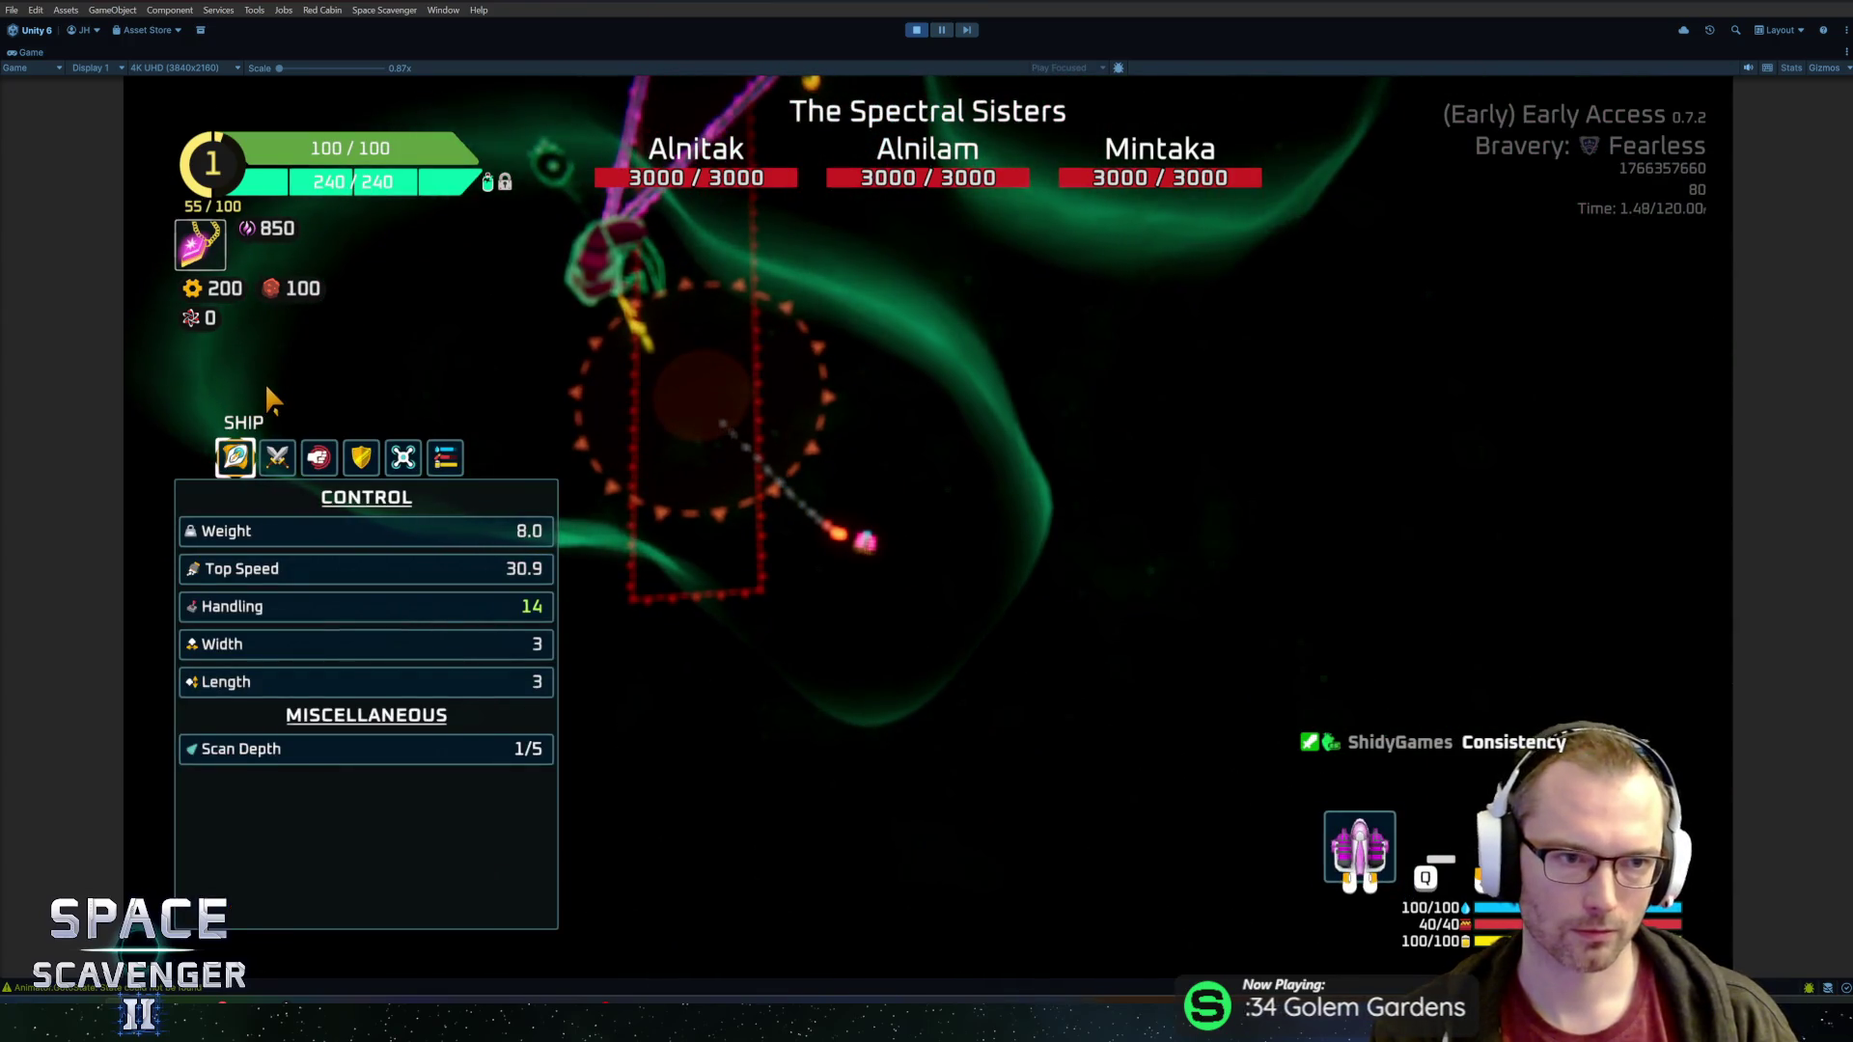
key(Tab)
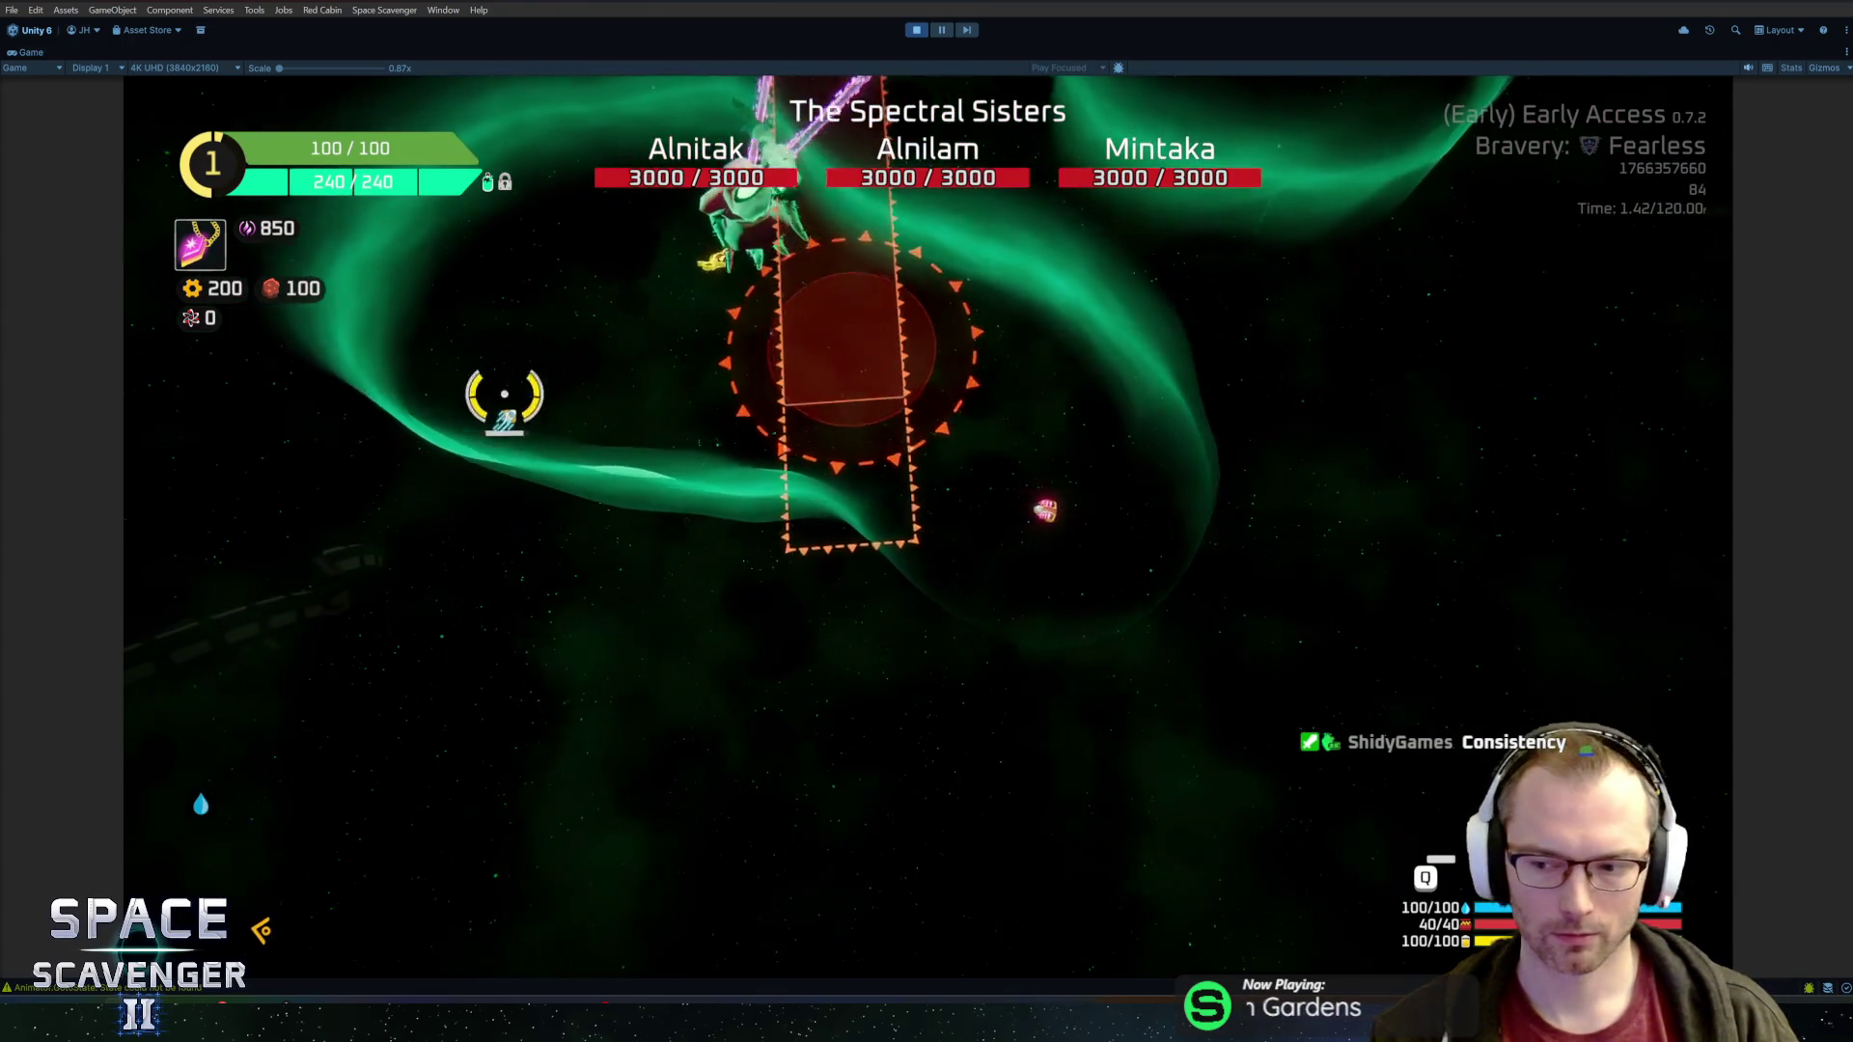
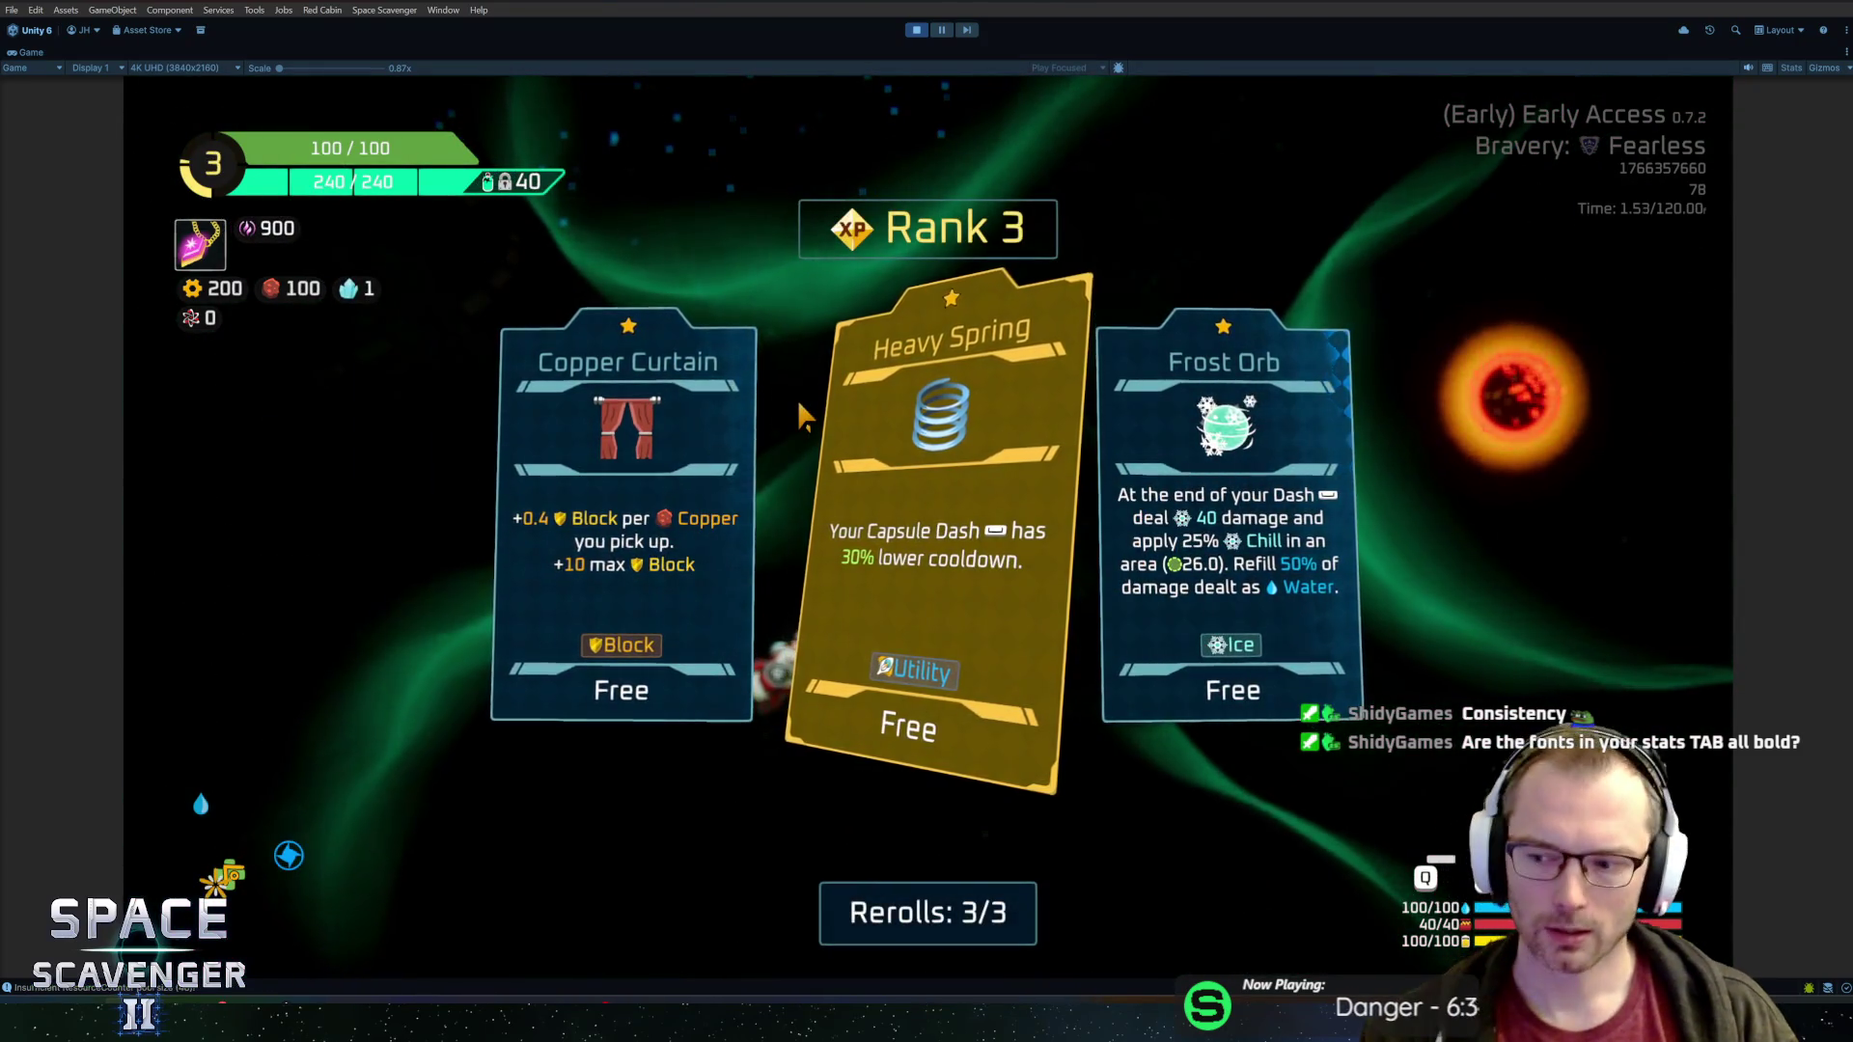
Take the Heavy Spring and Helium Containers upgrades and bring up the ship stats panel
click(962, 614)
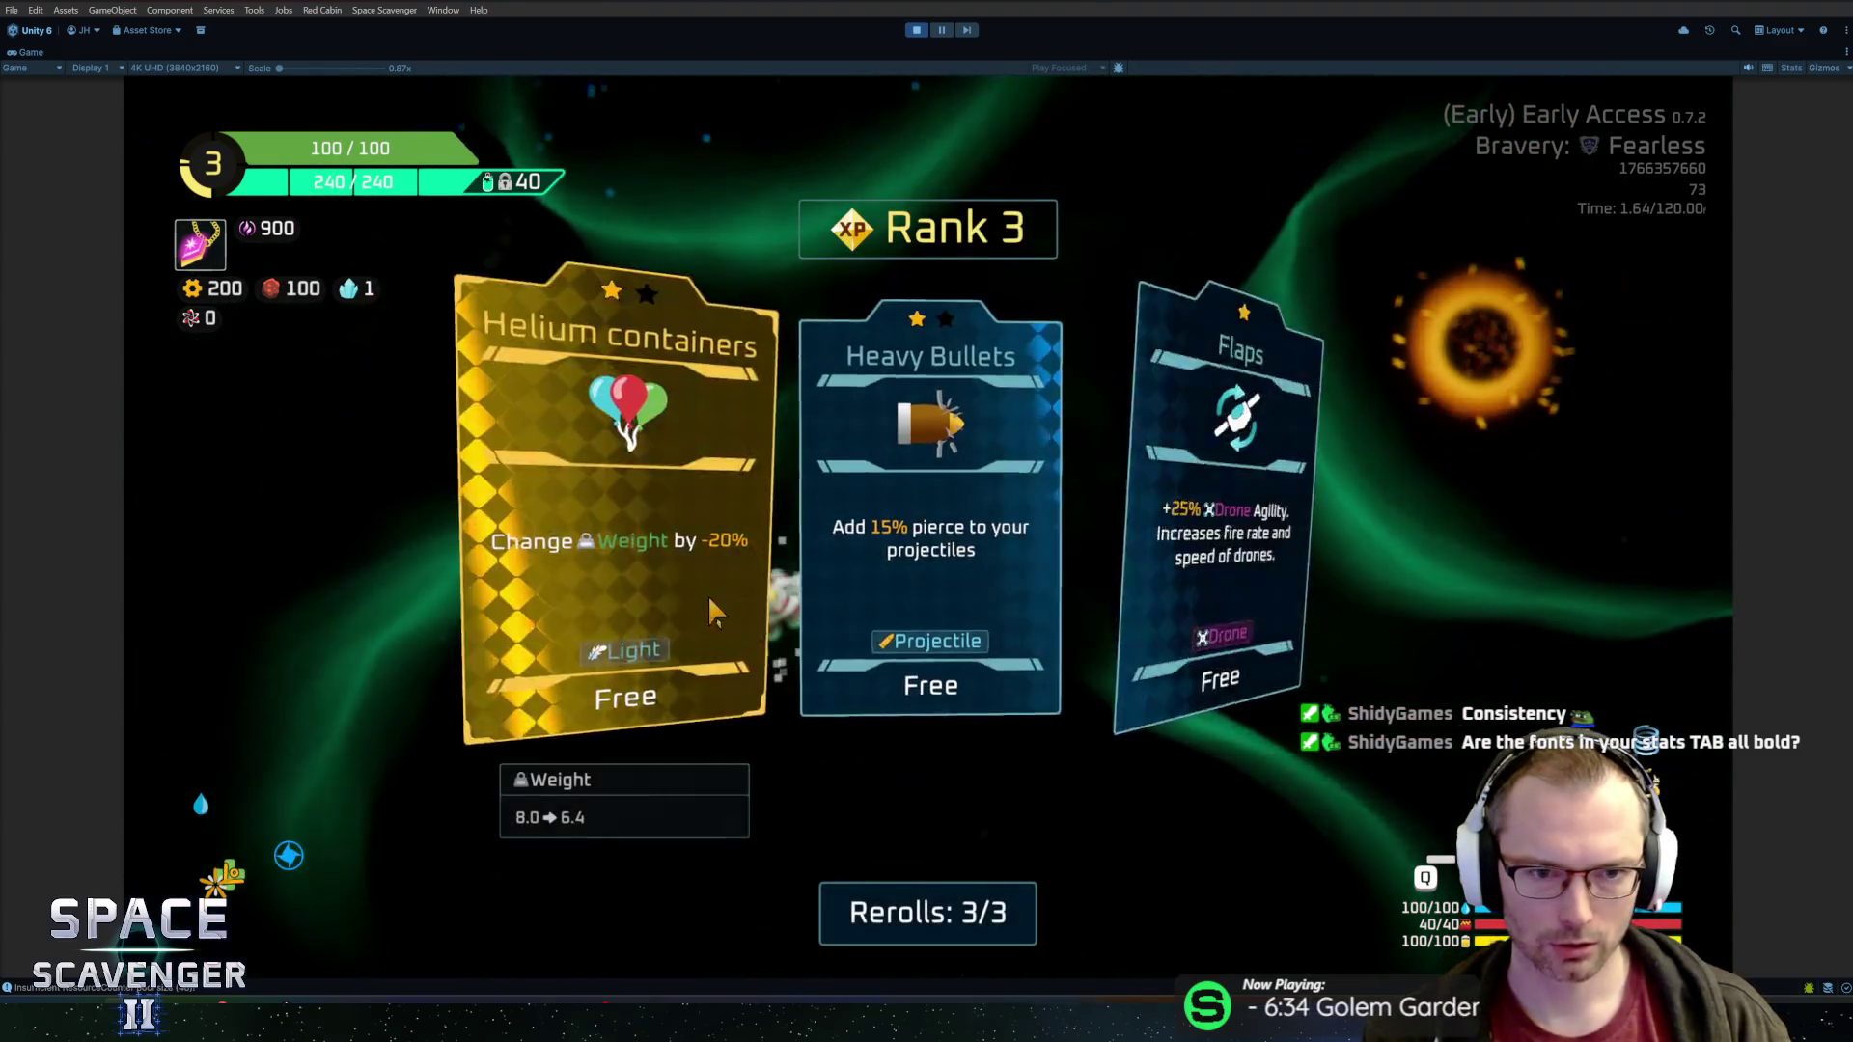
click(761, 395)
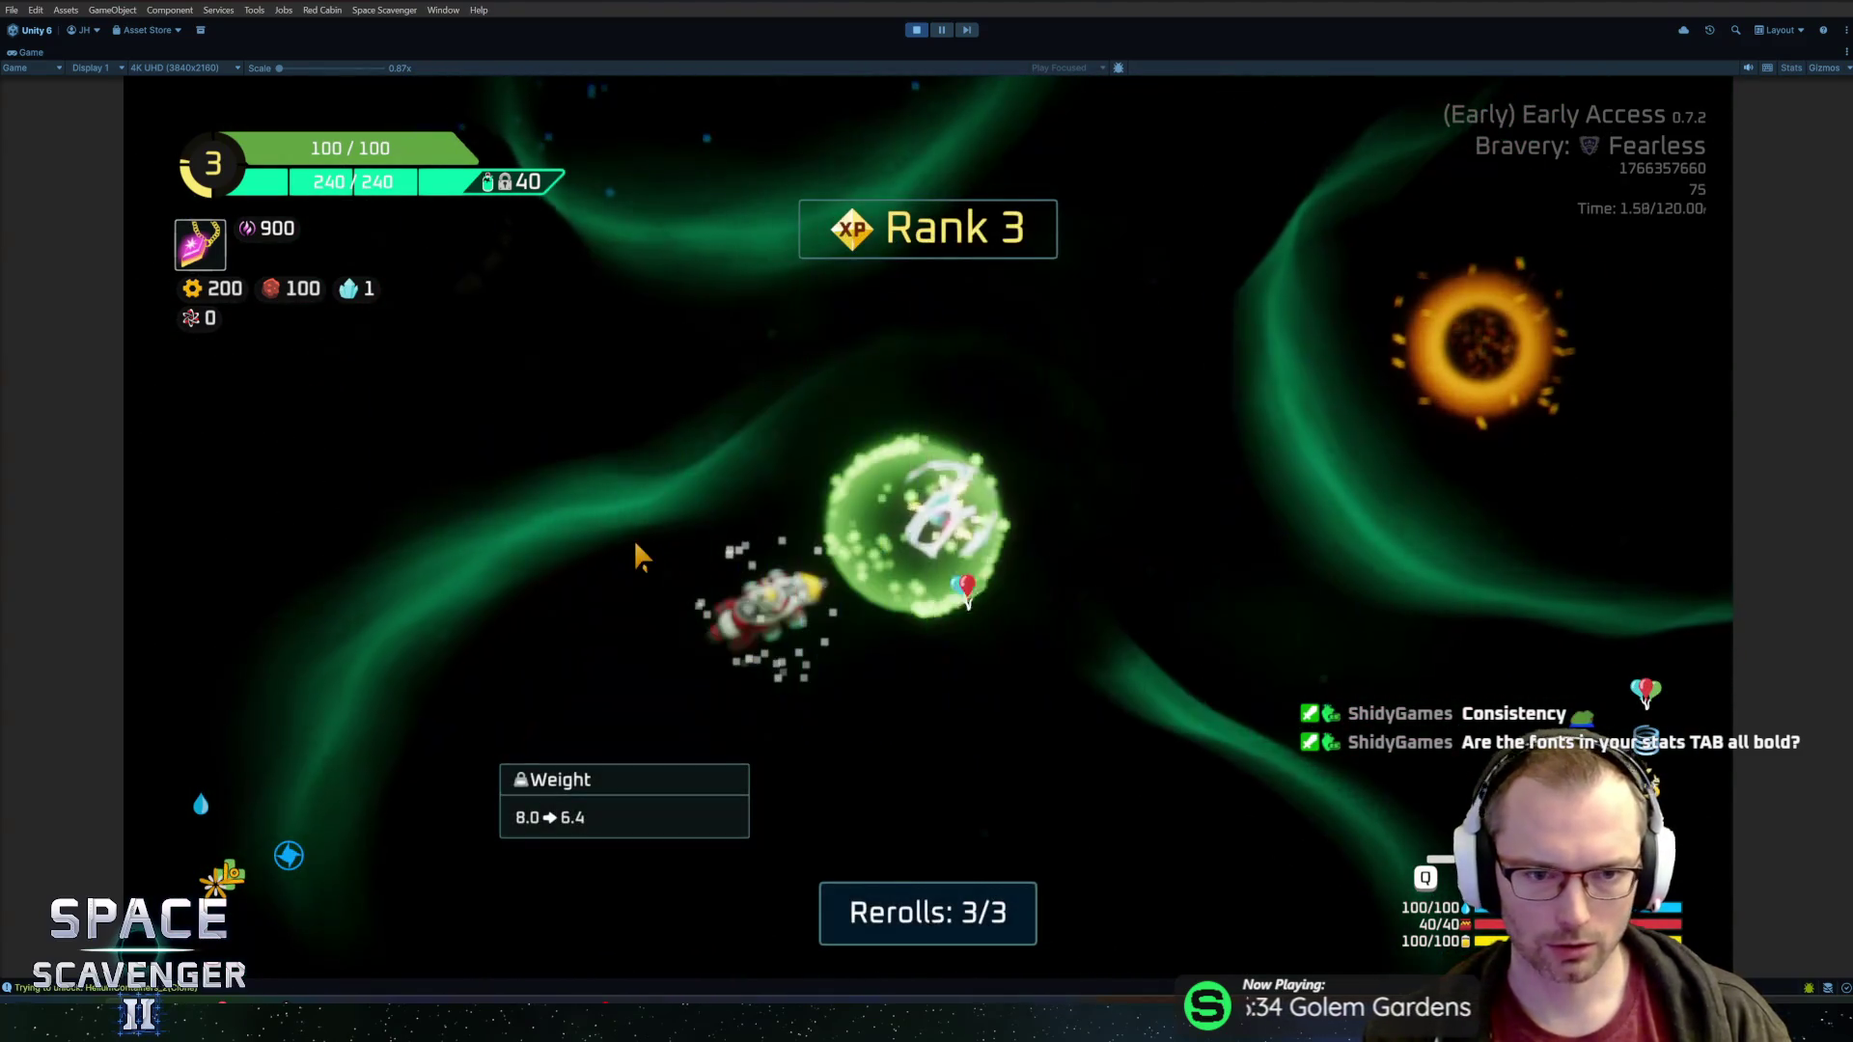
key(Tab)
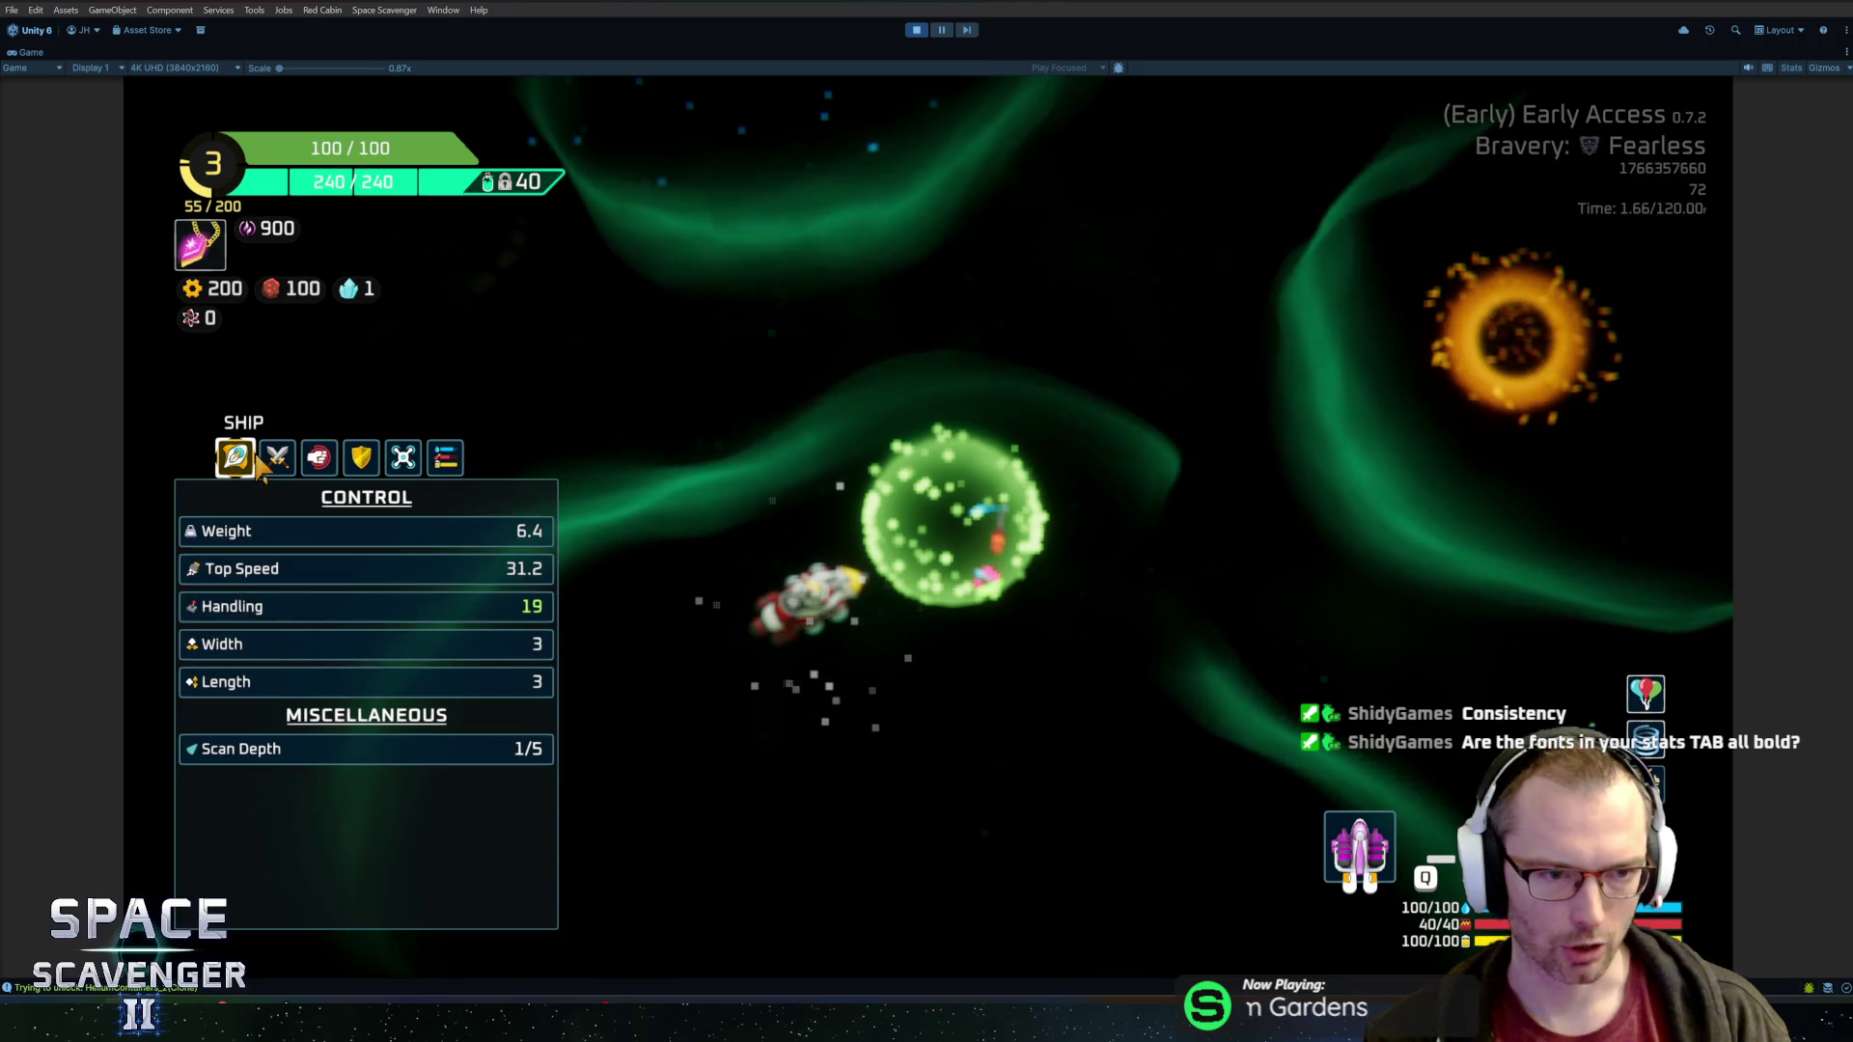
Browse the damage and offense stats categories, then pause back to the full editor layout
click(273, 457)
click(319, 460)
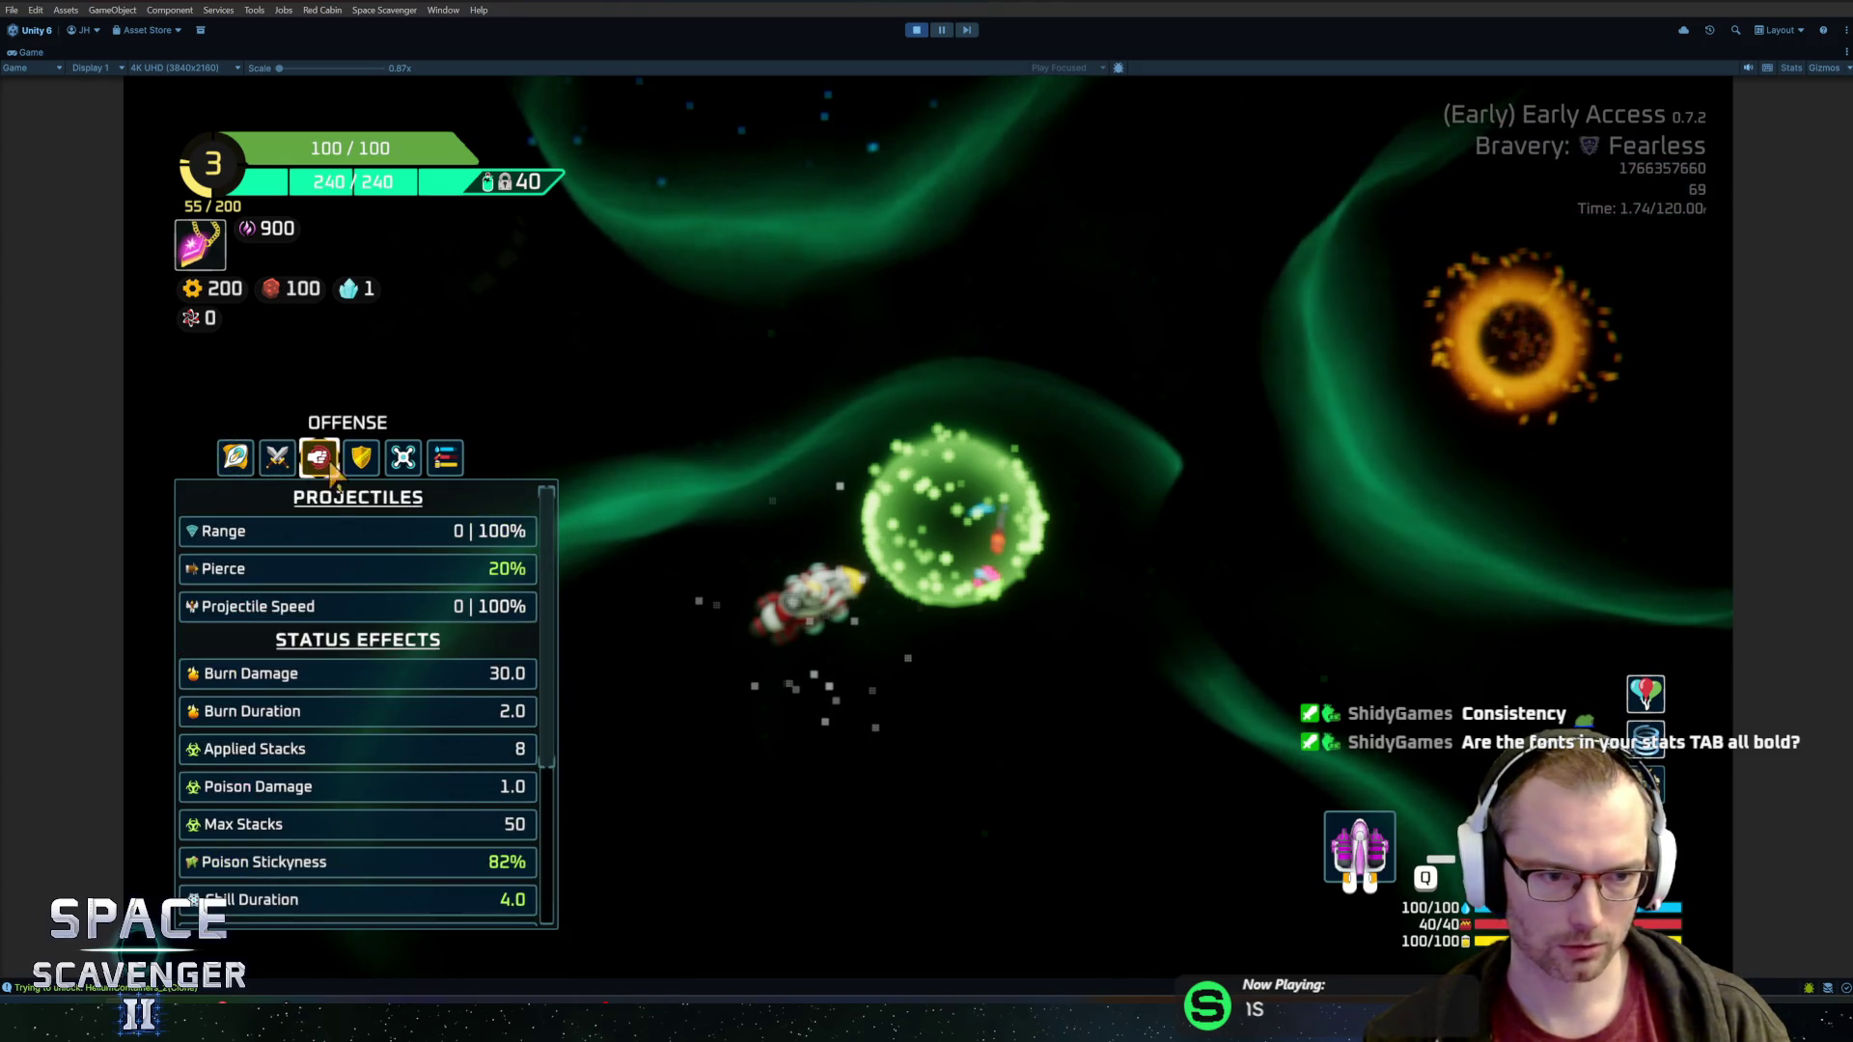
key(e)
click(328, 463)
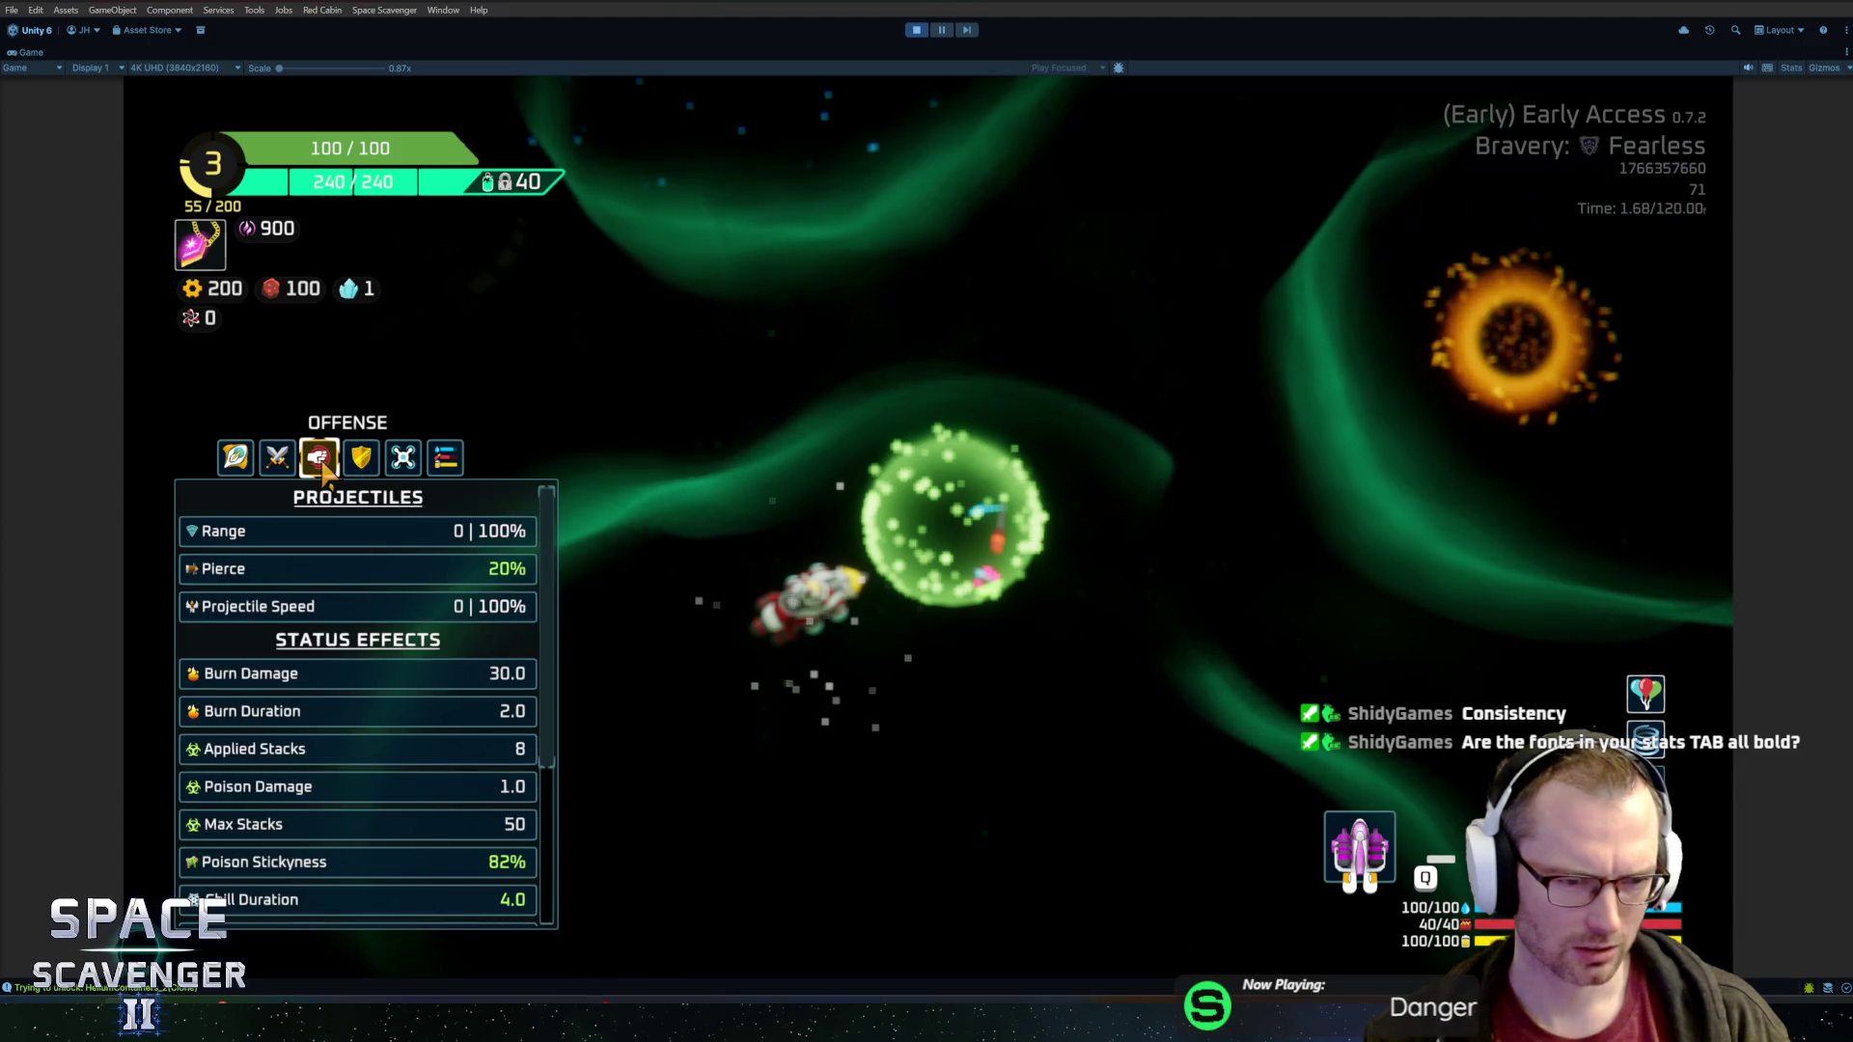
click(940, 32)
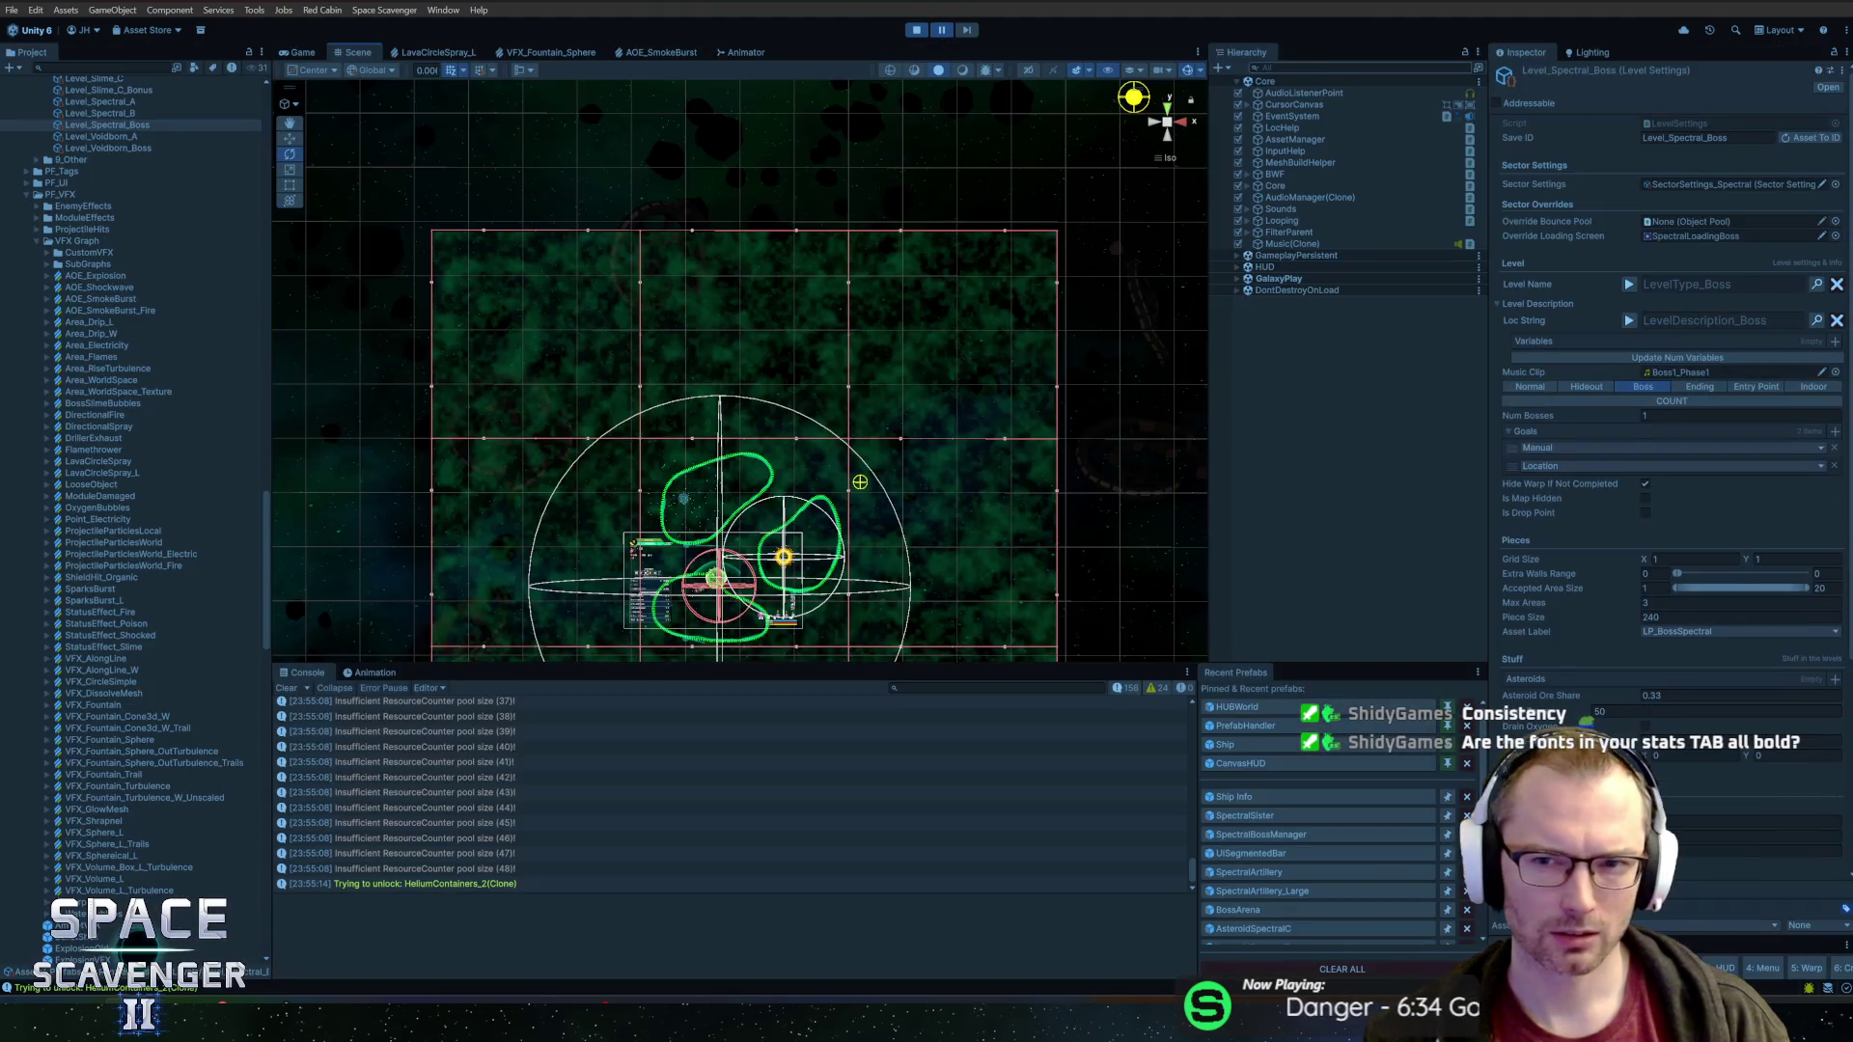
Find OffenseStats with a 'stats' Hierarchy search and expand down to its first stat display entry
text(tats)
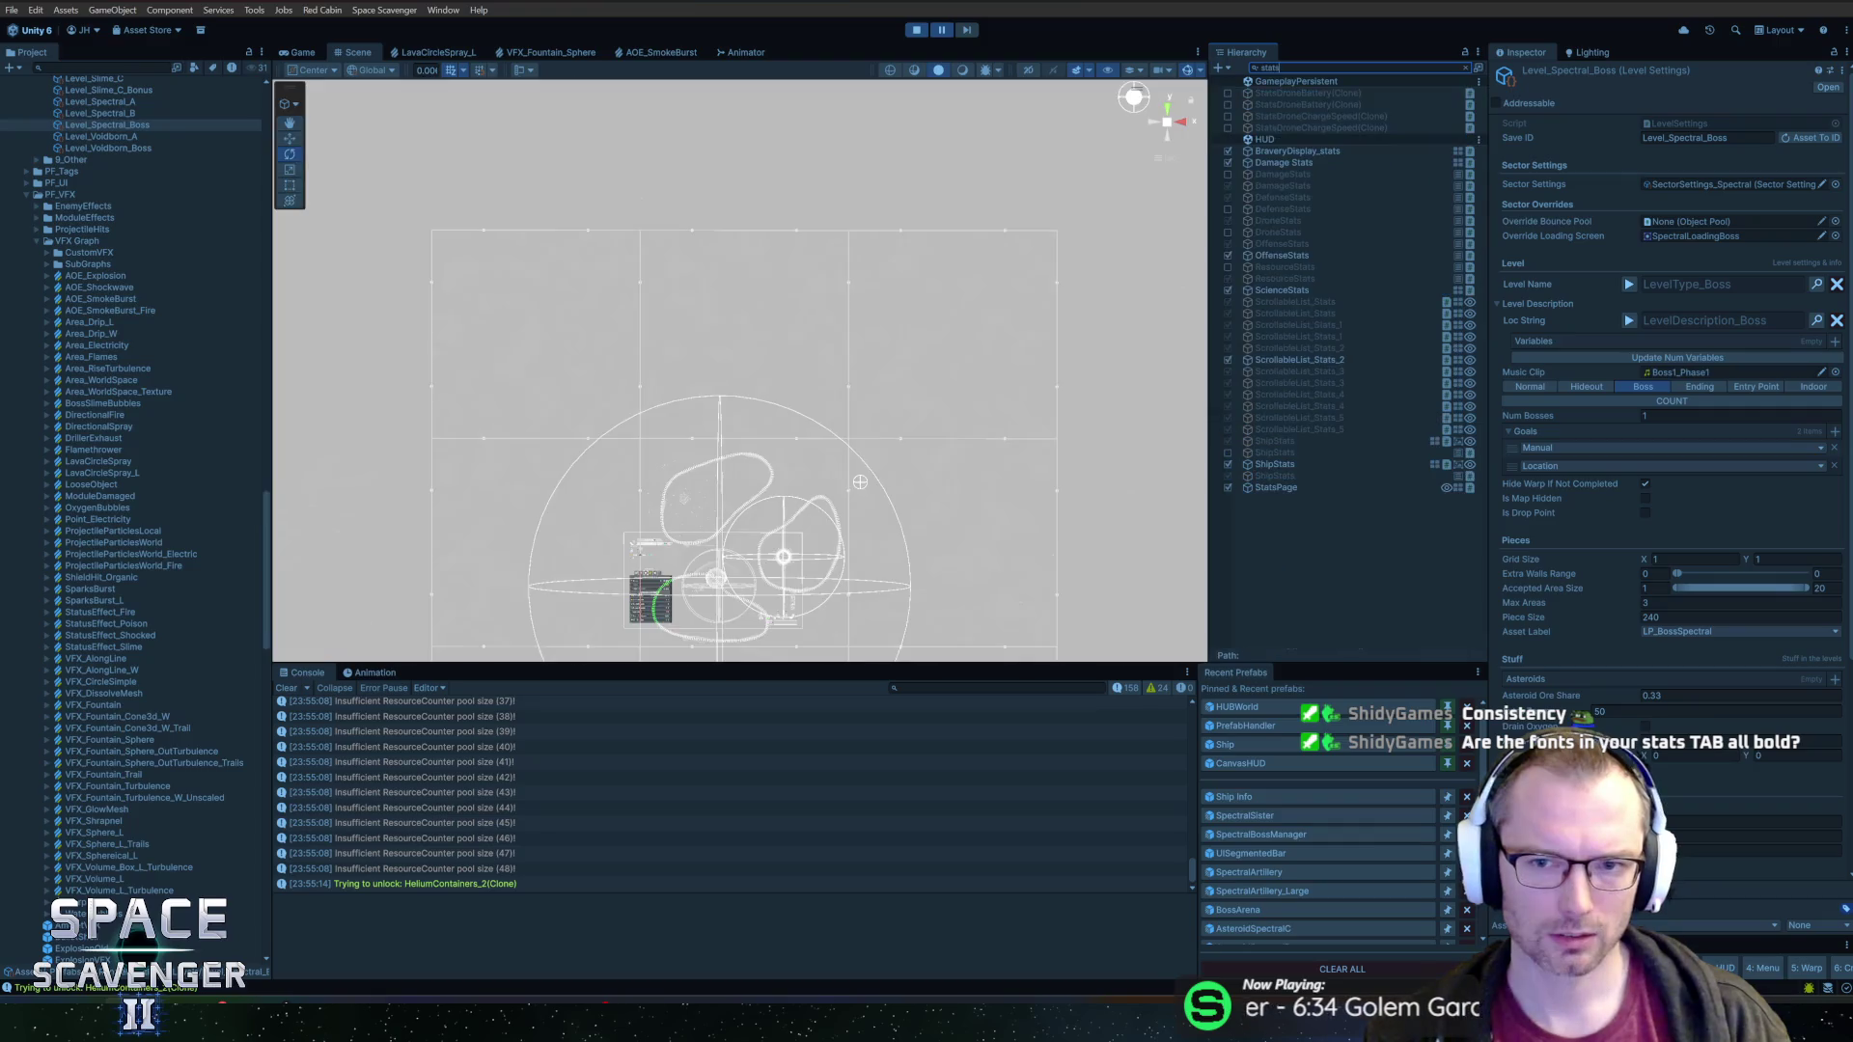
click(1299, 255)
key(Right)
key(Down)
key(Right)
key(Down)
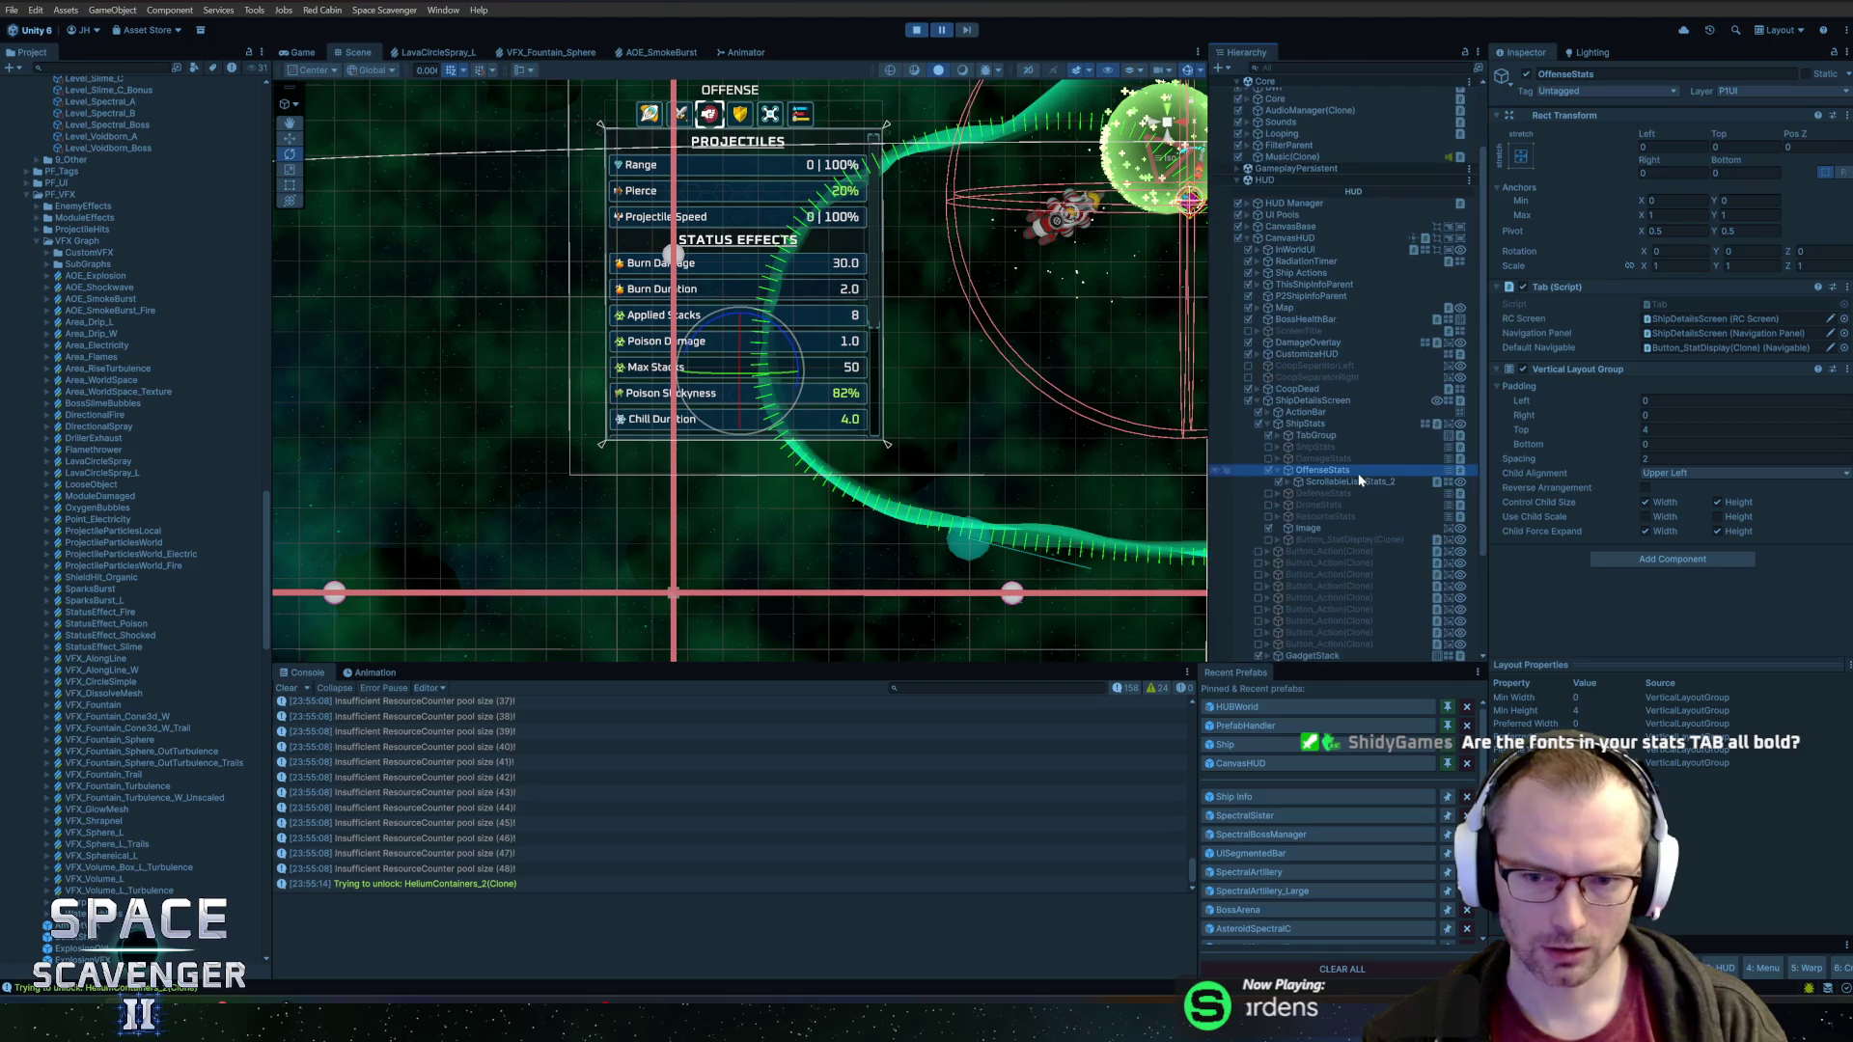
key(Down)
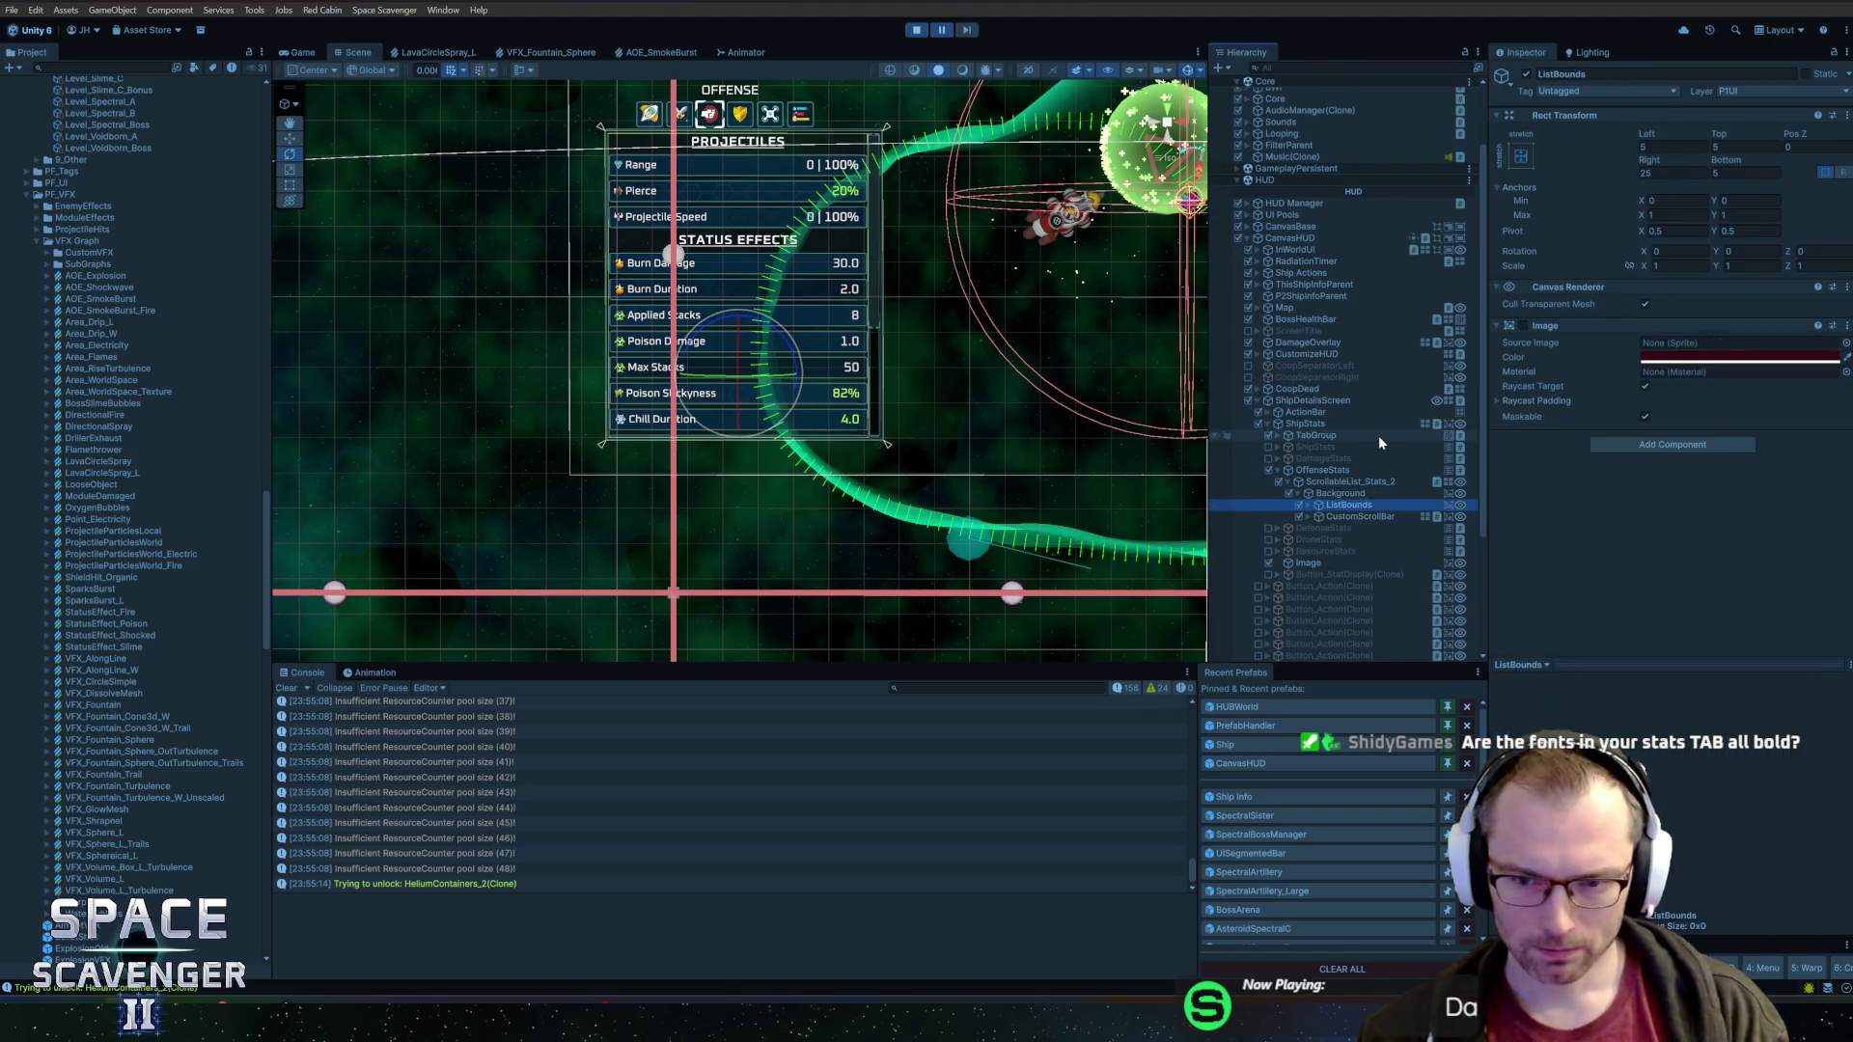
key(Right)
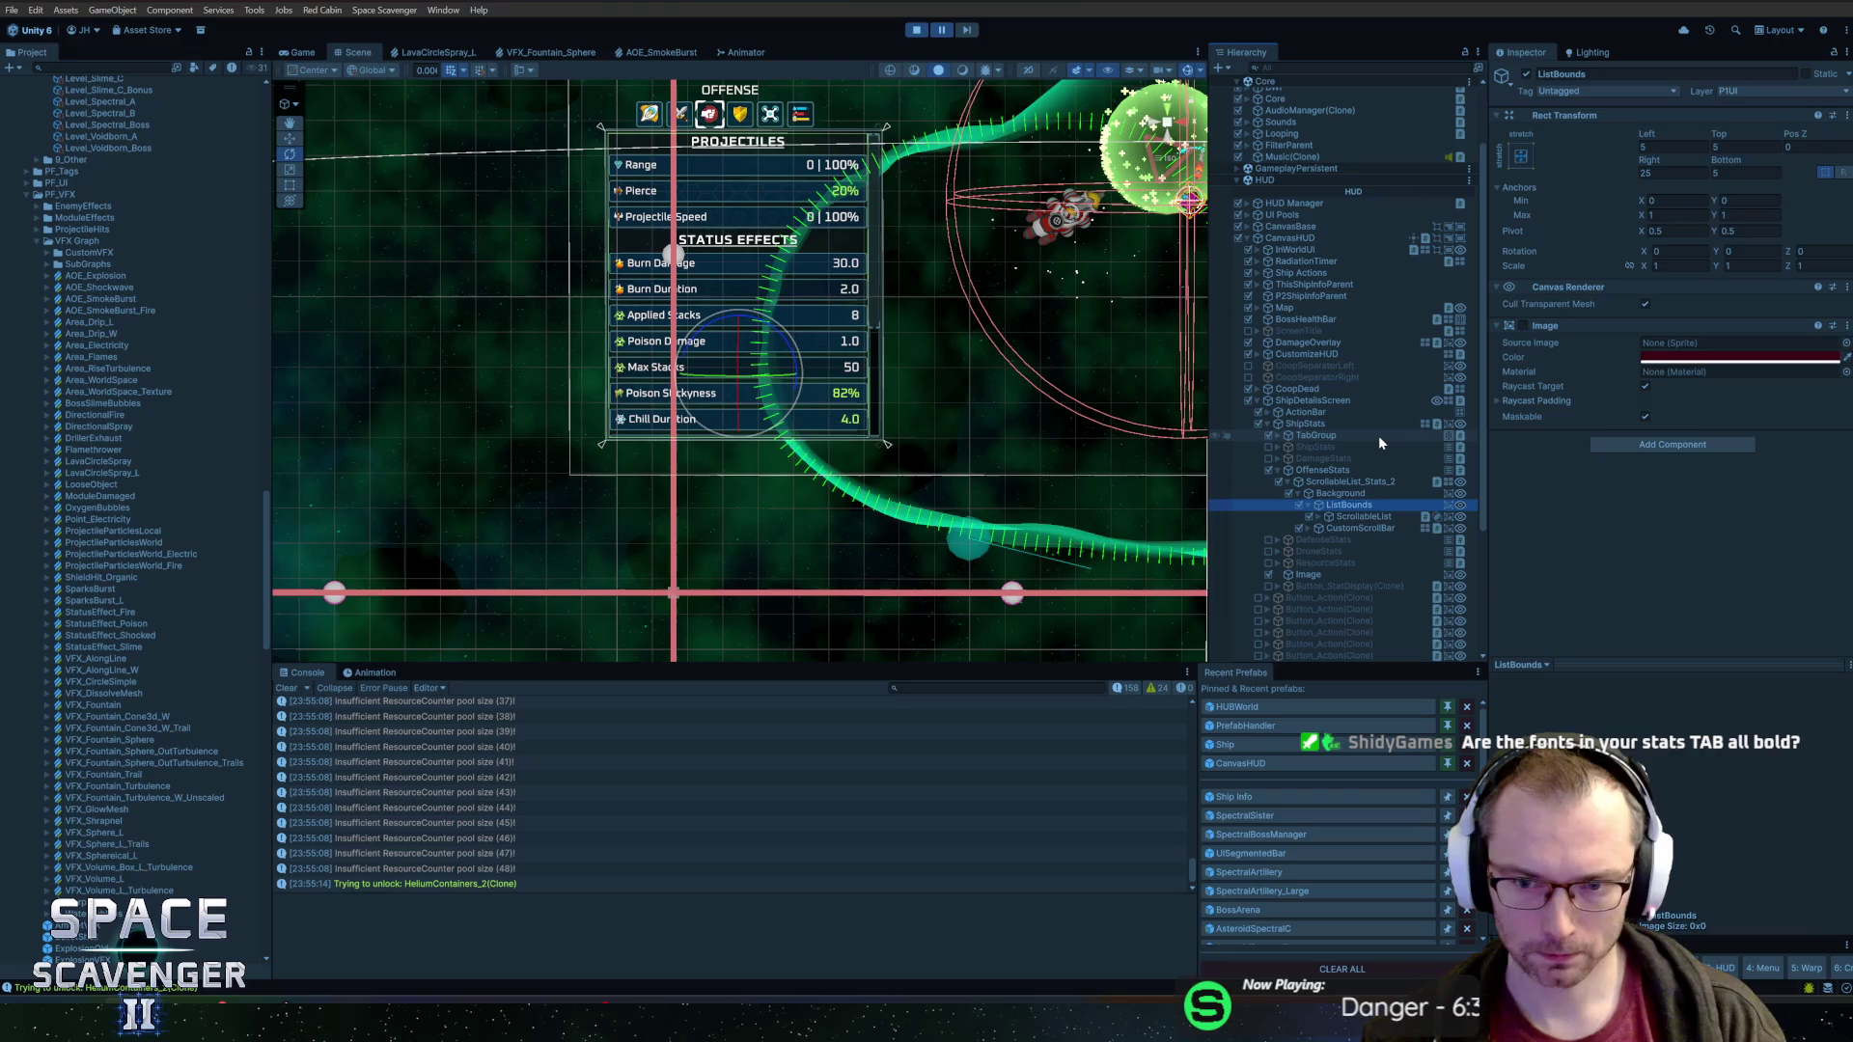
key(Down)
key(Right)
key(Down)
key(Right)
key(Down)
key(Down)
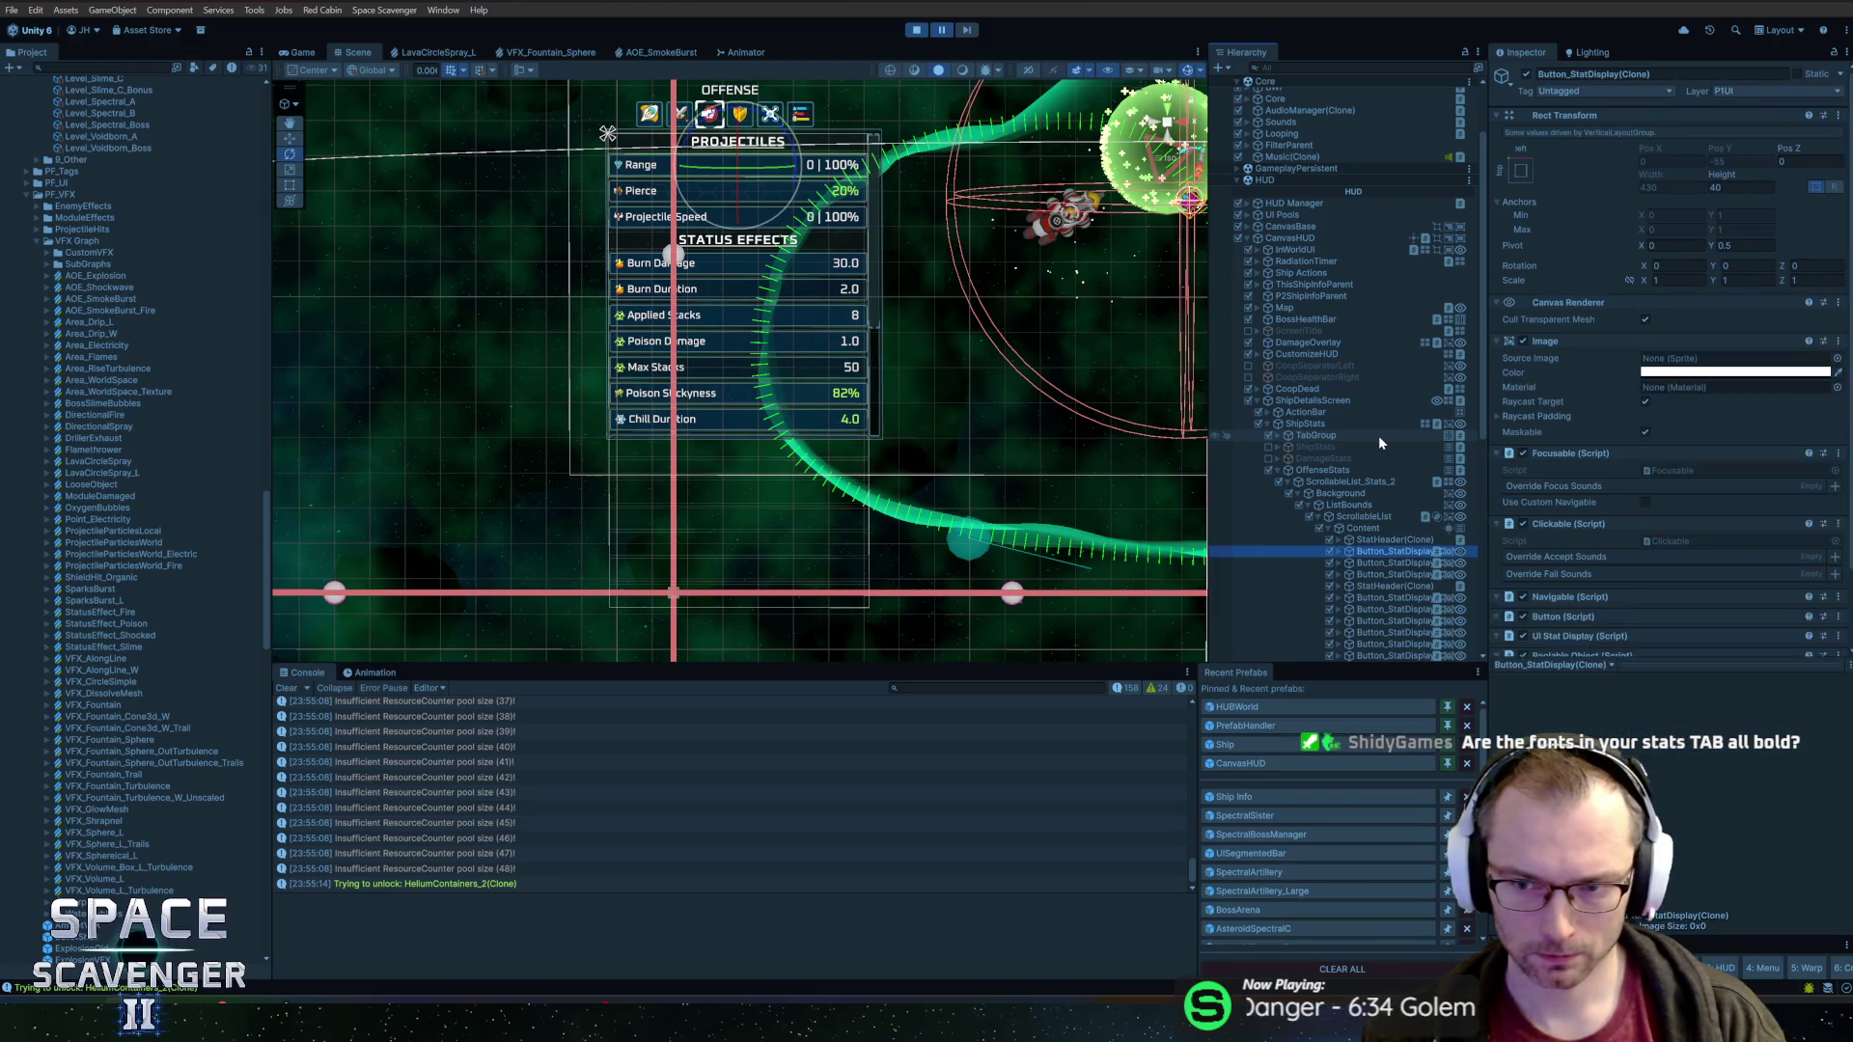
Inspect the stat entry's Title and Value texts, then return to the paused Game view
key(Right)
key(Down)
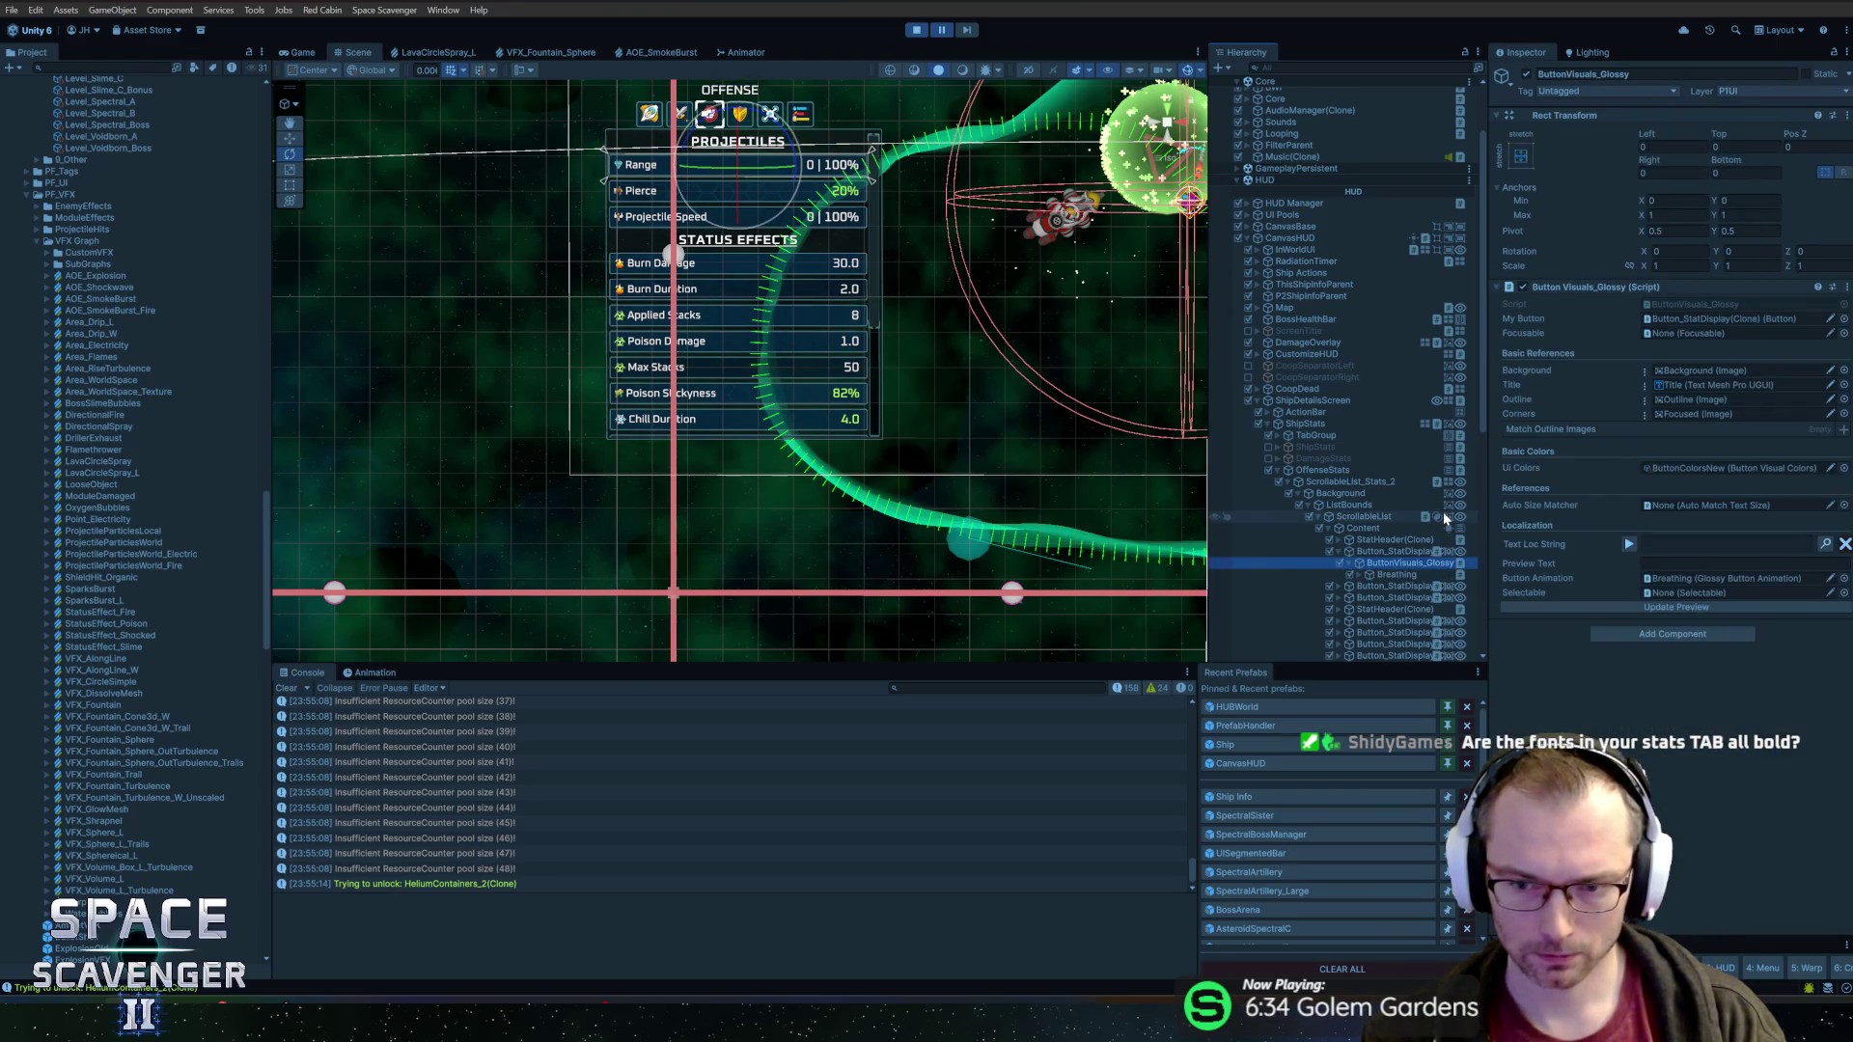
key(Right)
key(Down)
key(Right)
key(Down)
key(Down)
key(Down)
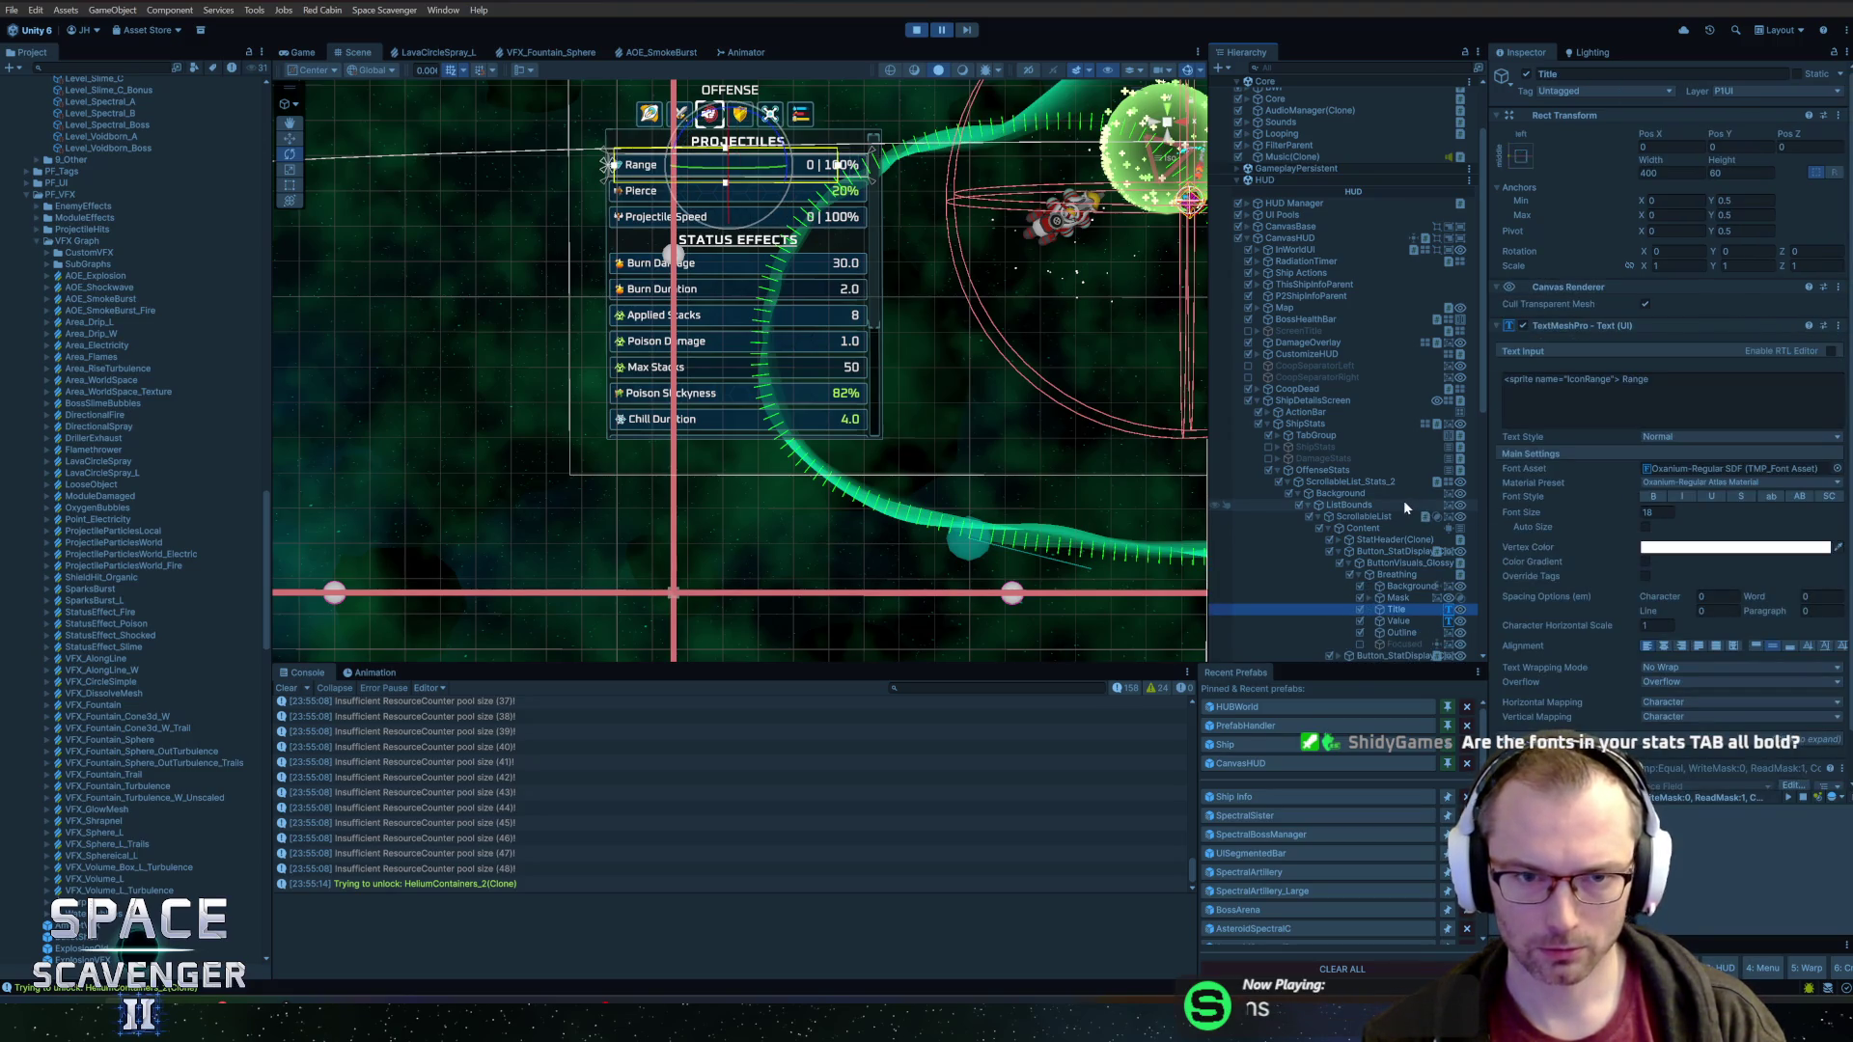
key(Down)
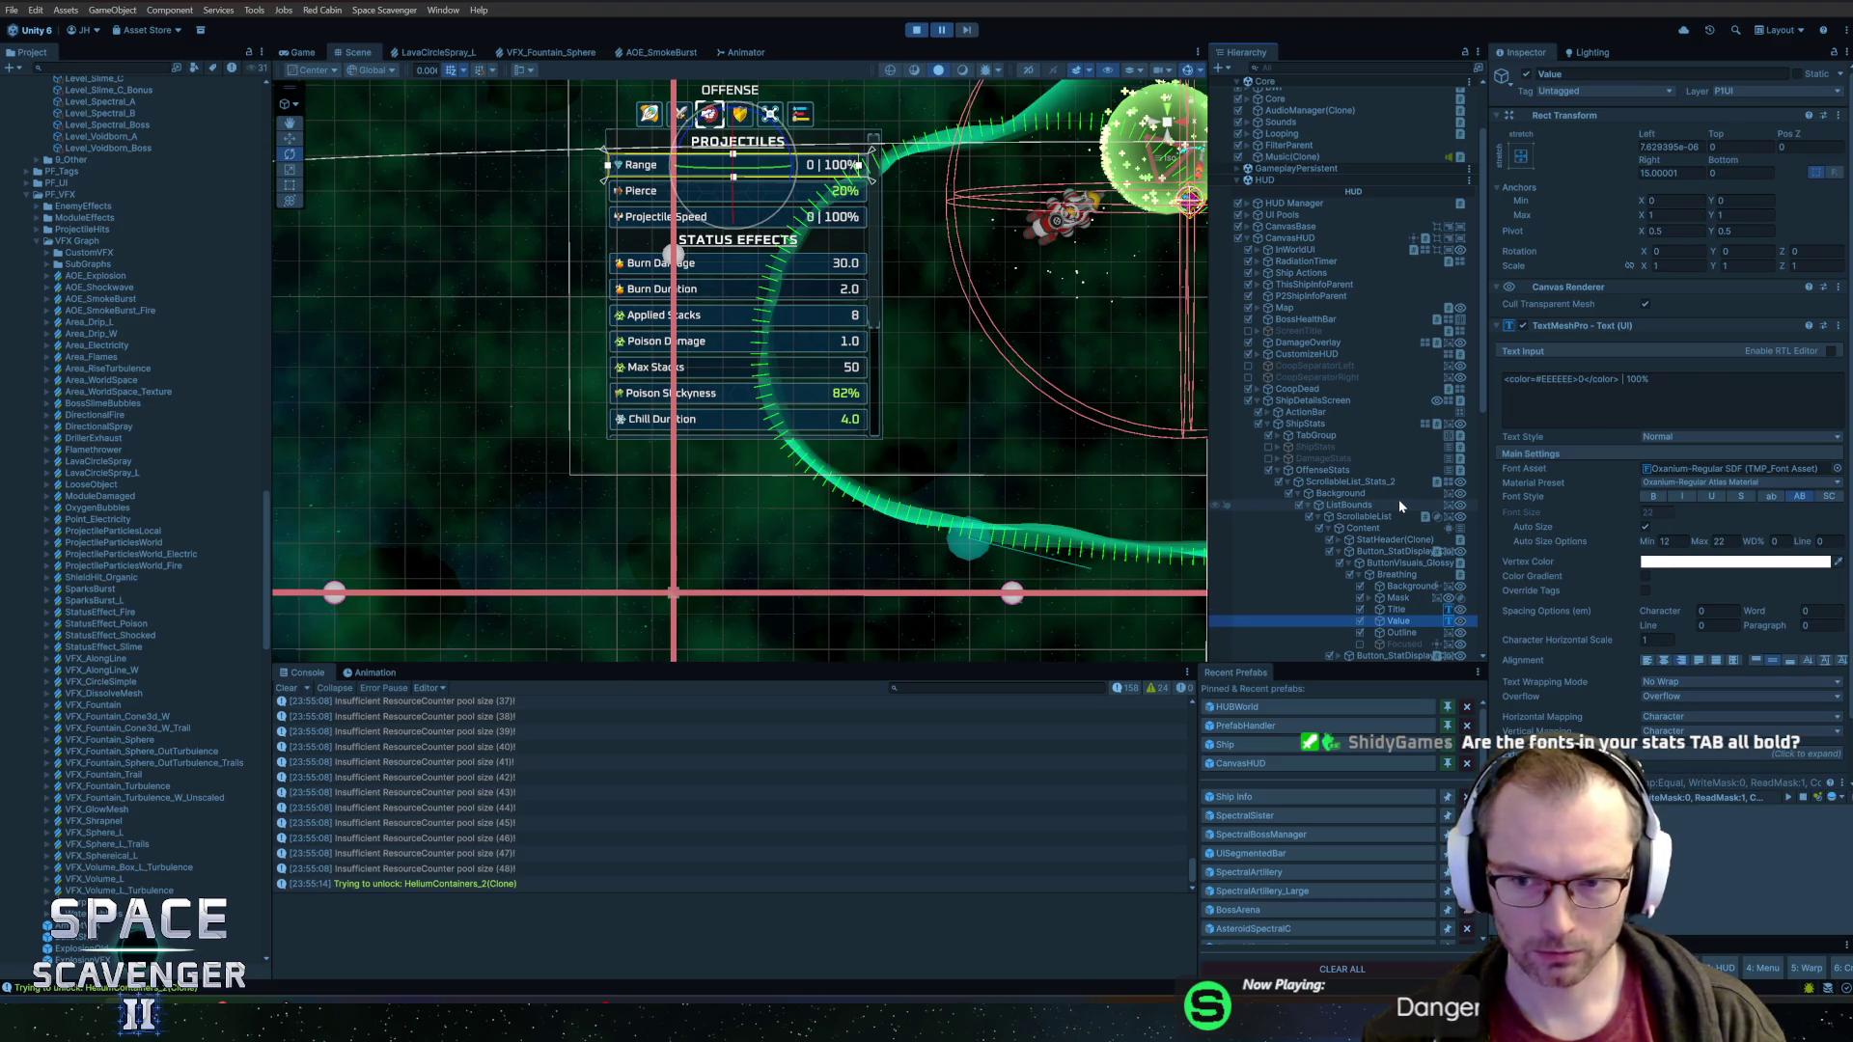
key(Left)
key(Left)
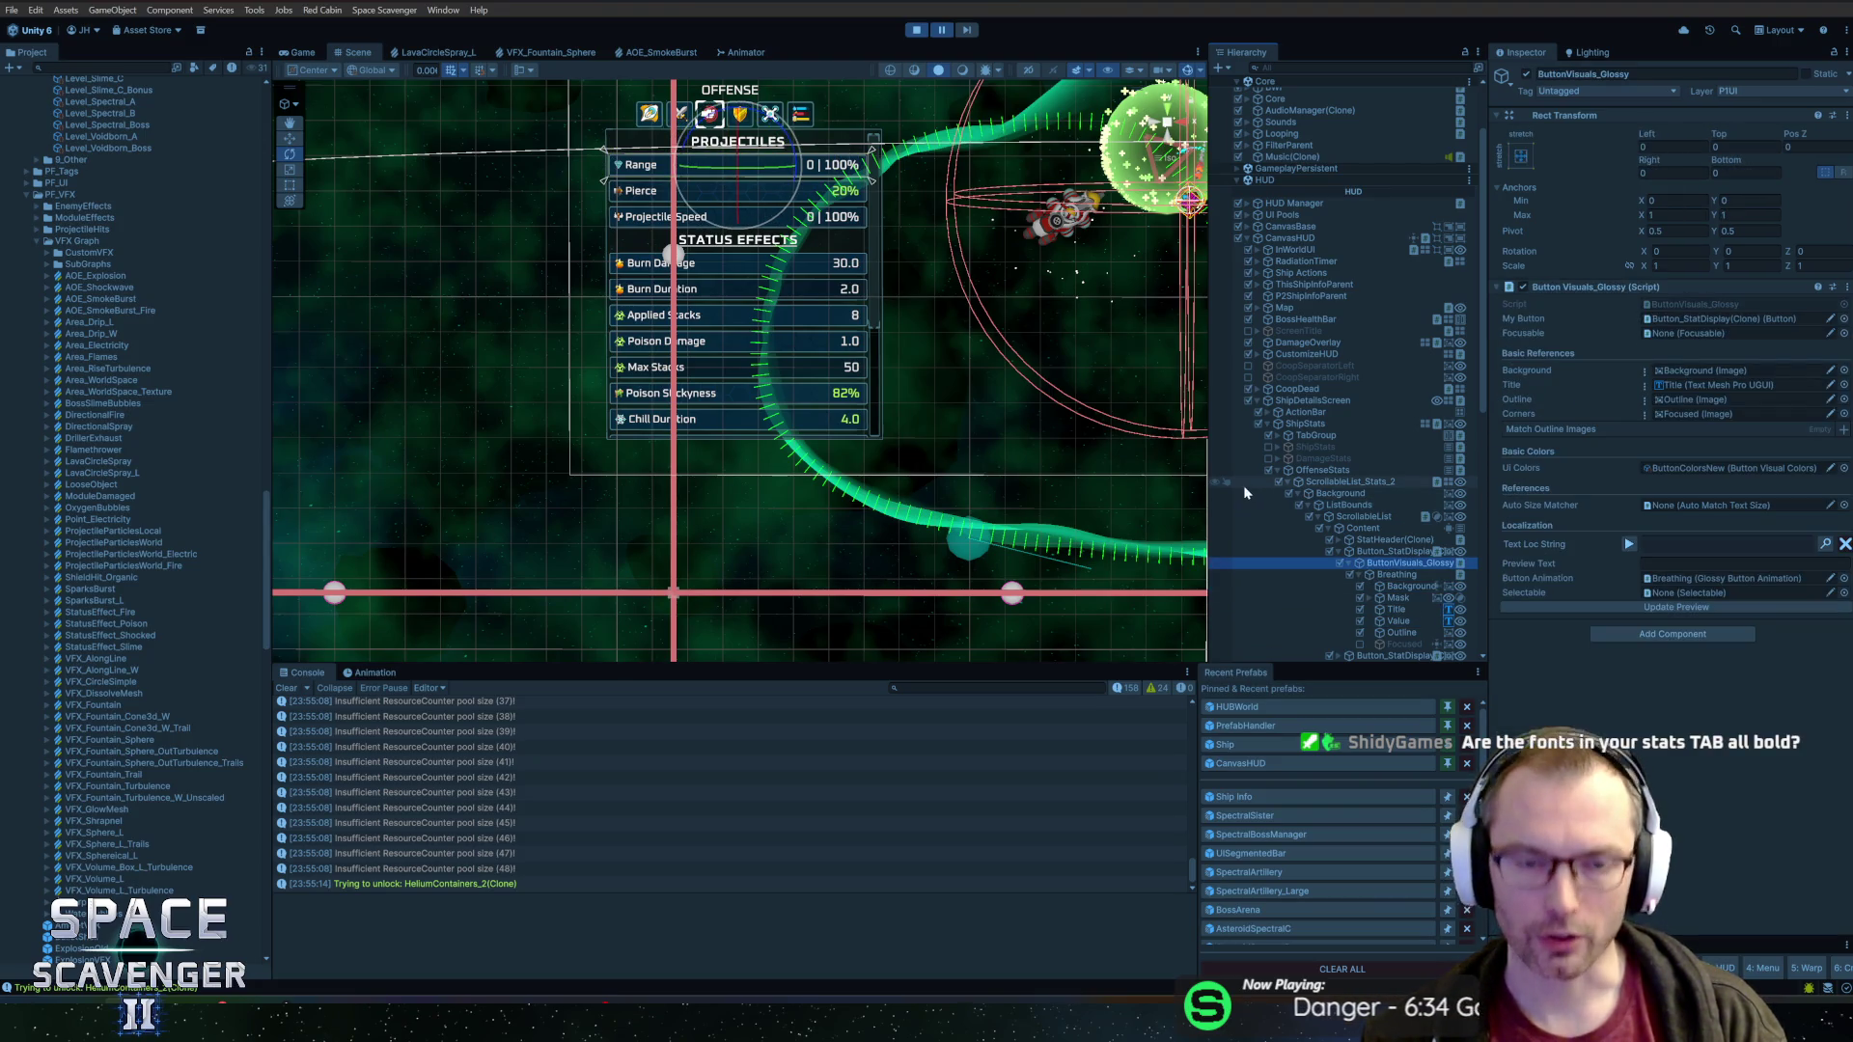
key(Left)
key(Left)
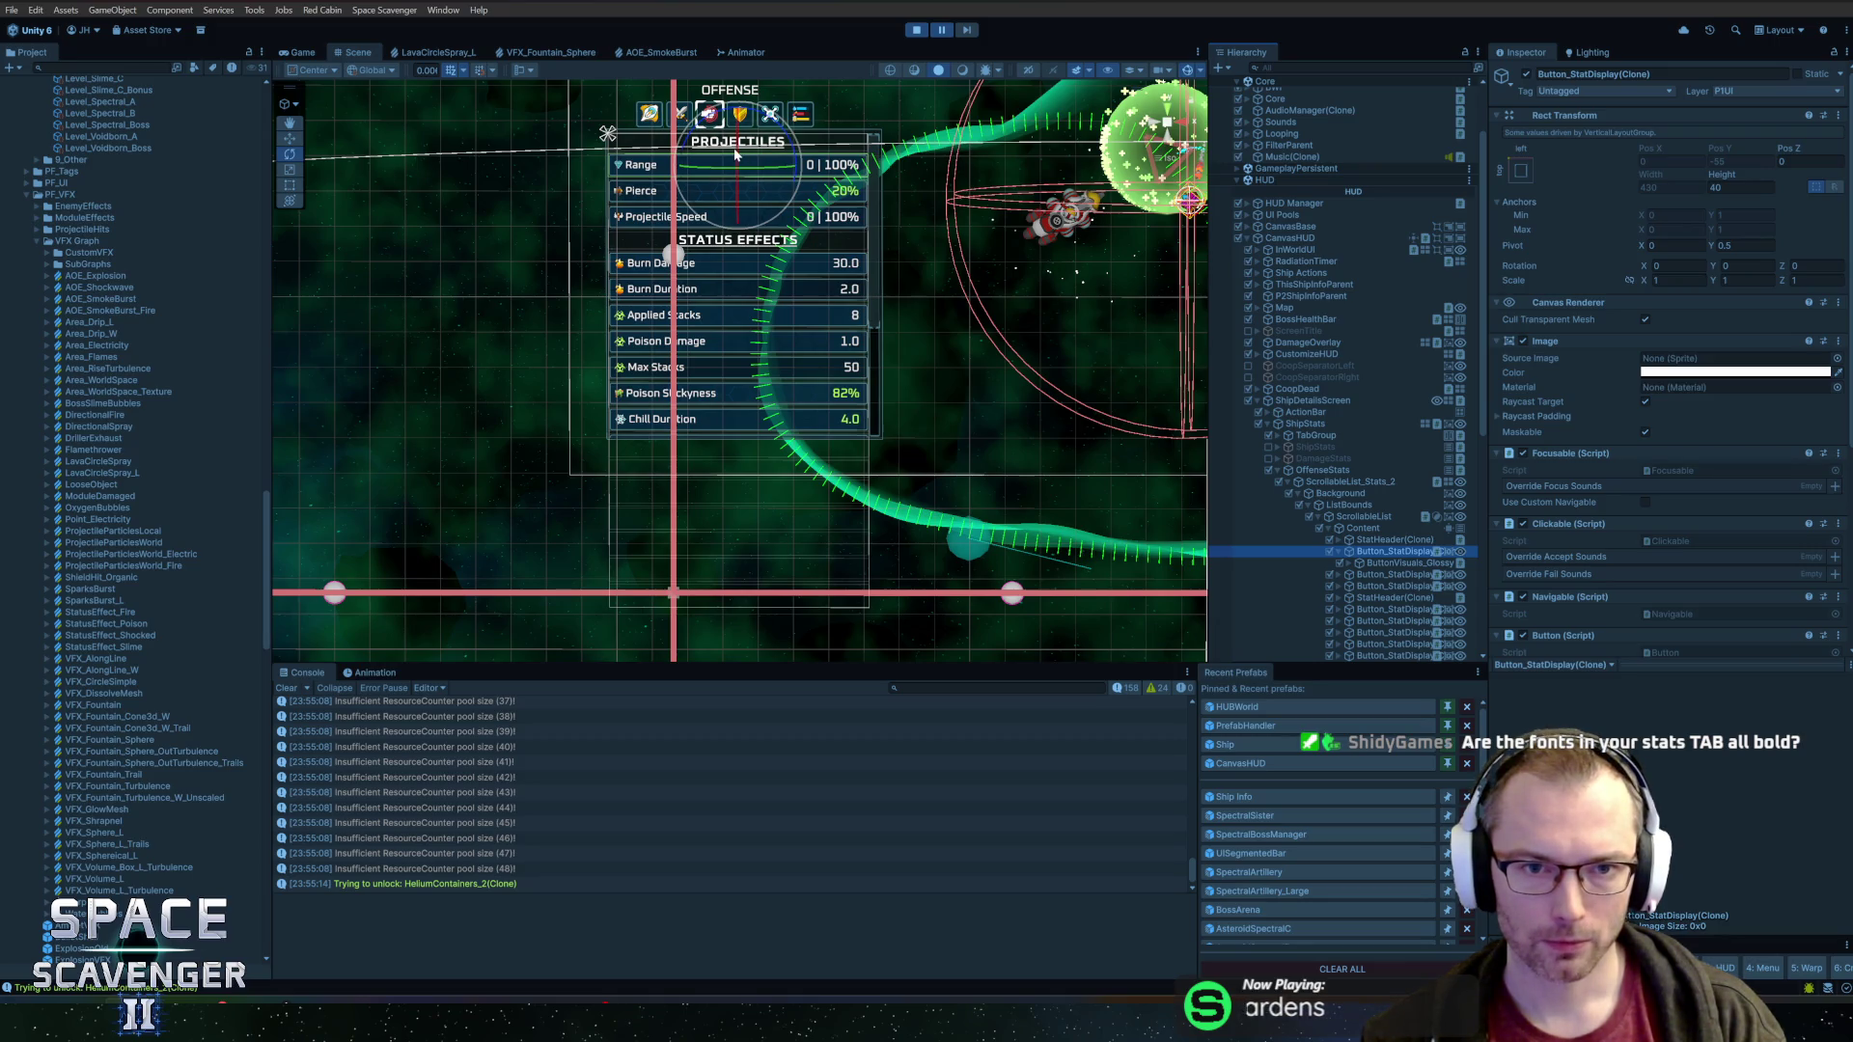
scroll(1415, 379, down, 2)
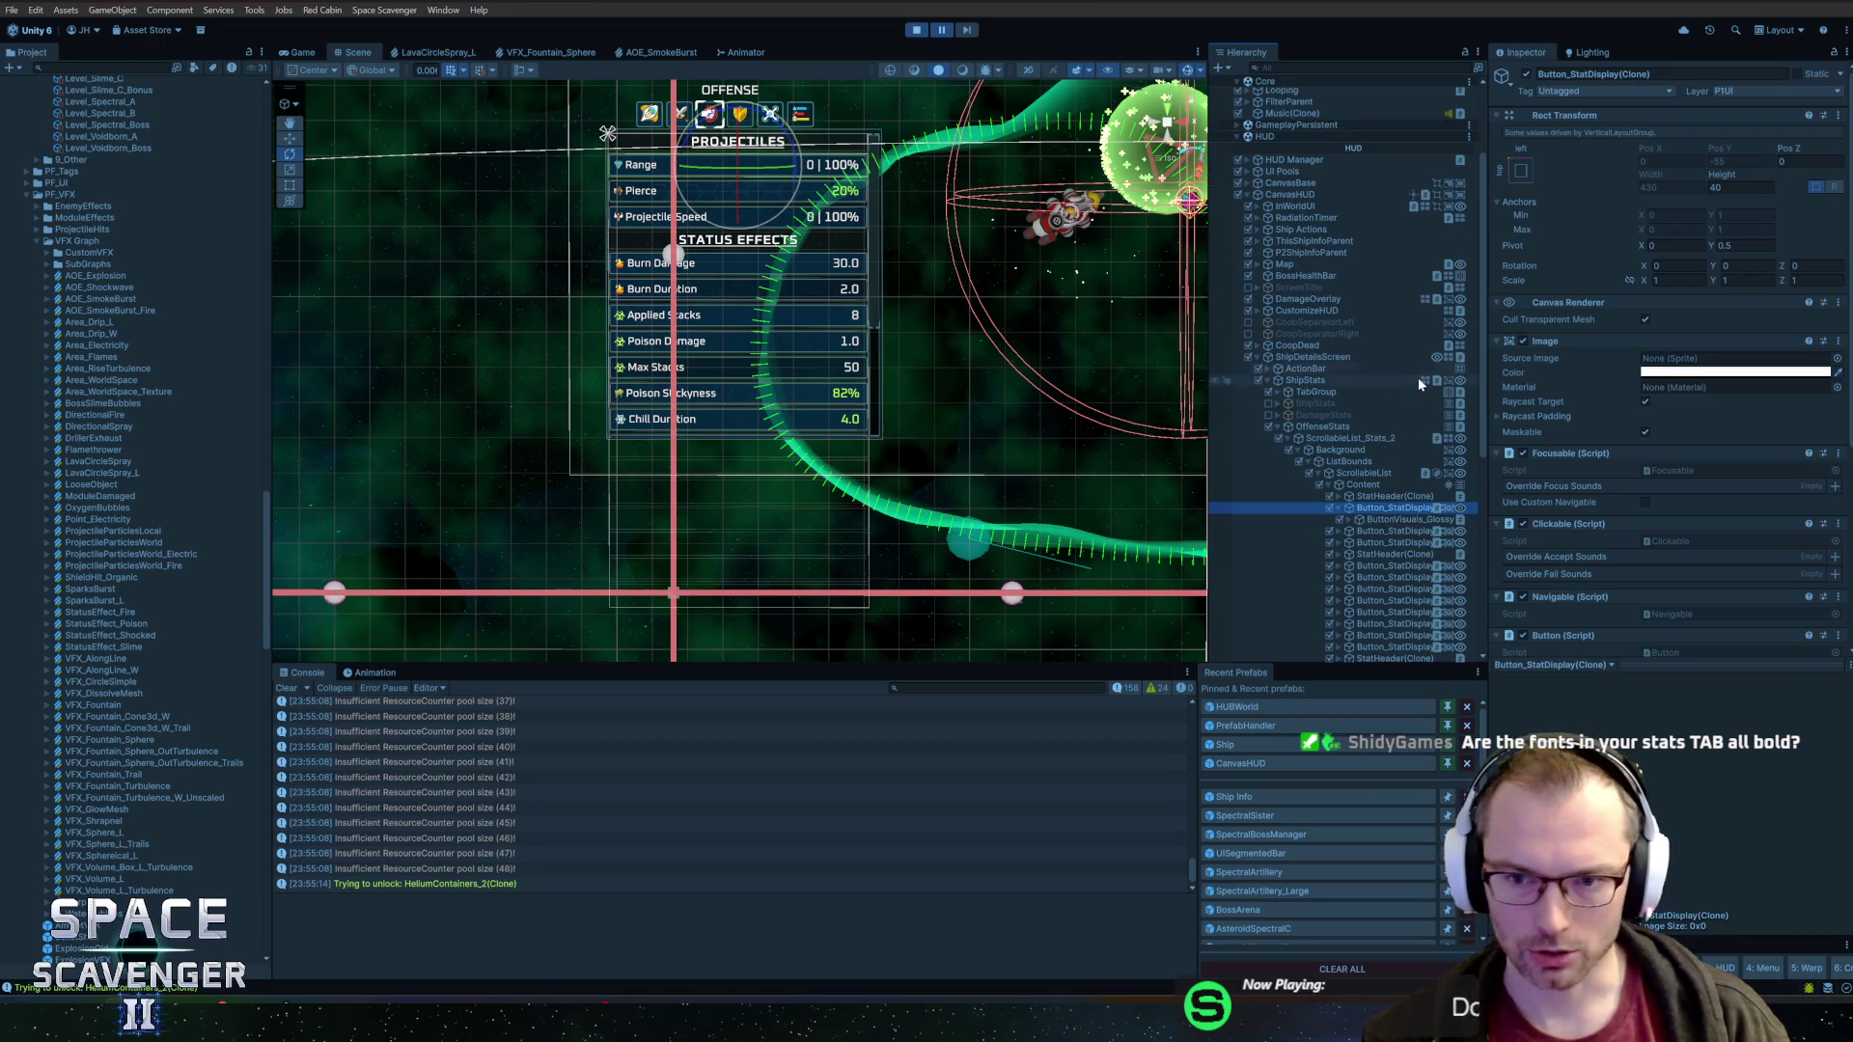
click(299, 54)
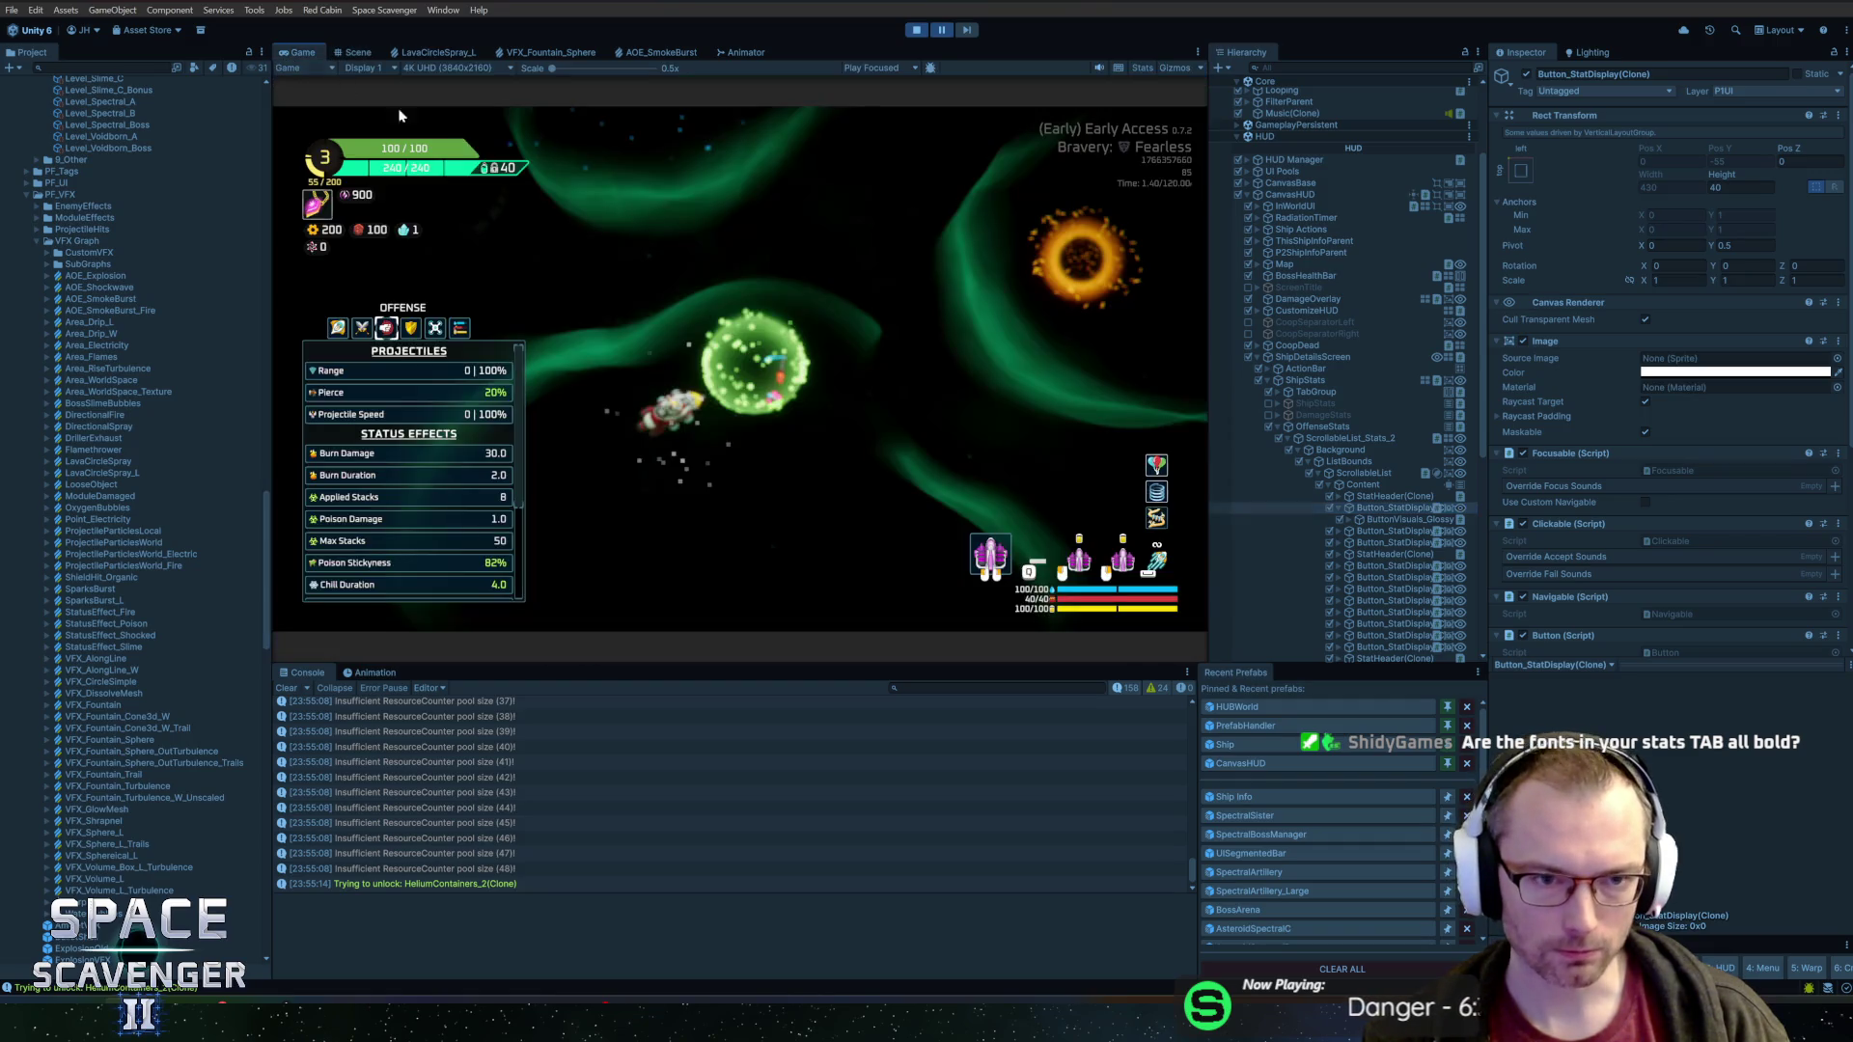
Select the stat header's HeaderText and toggle its uppercase font style
click(1382, 497)
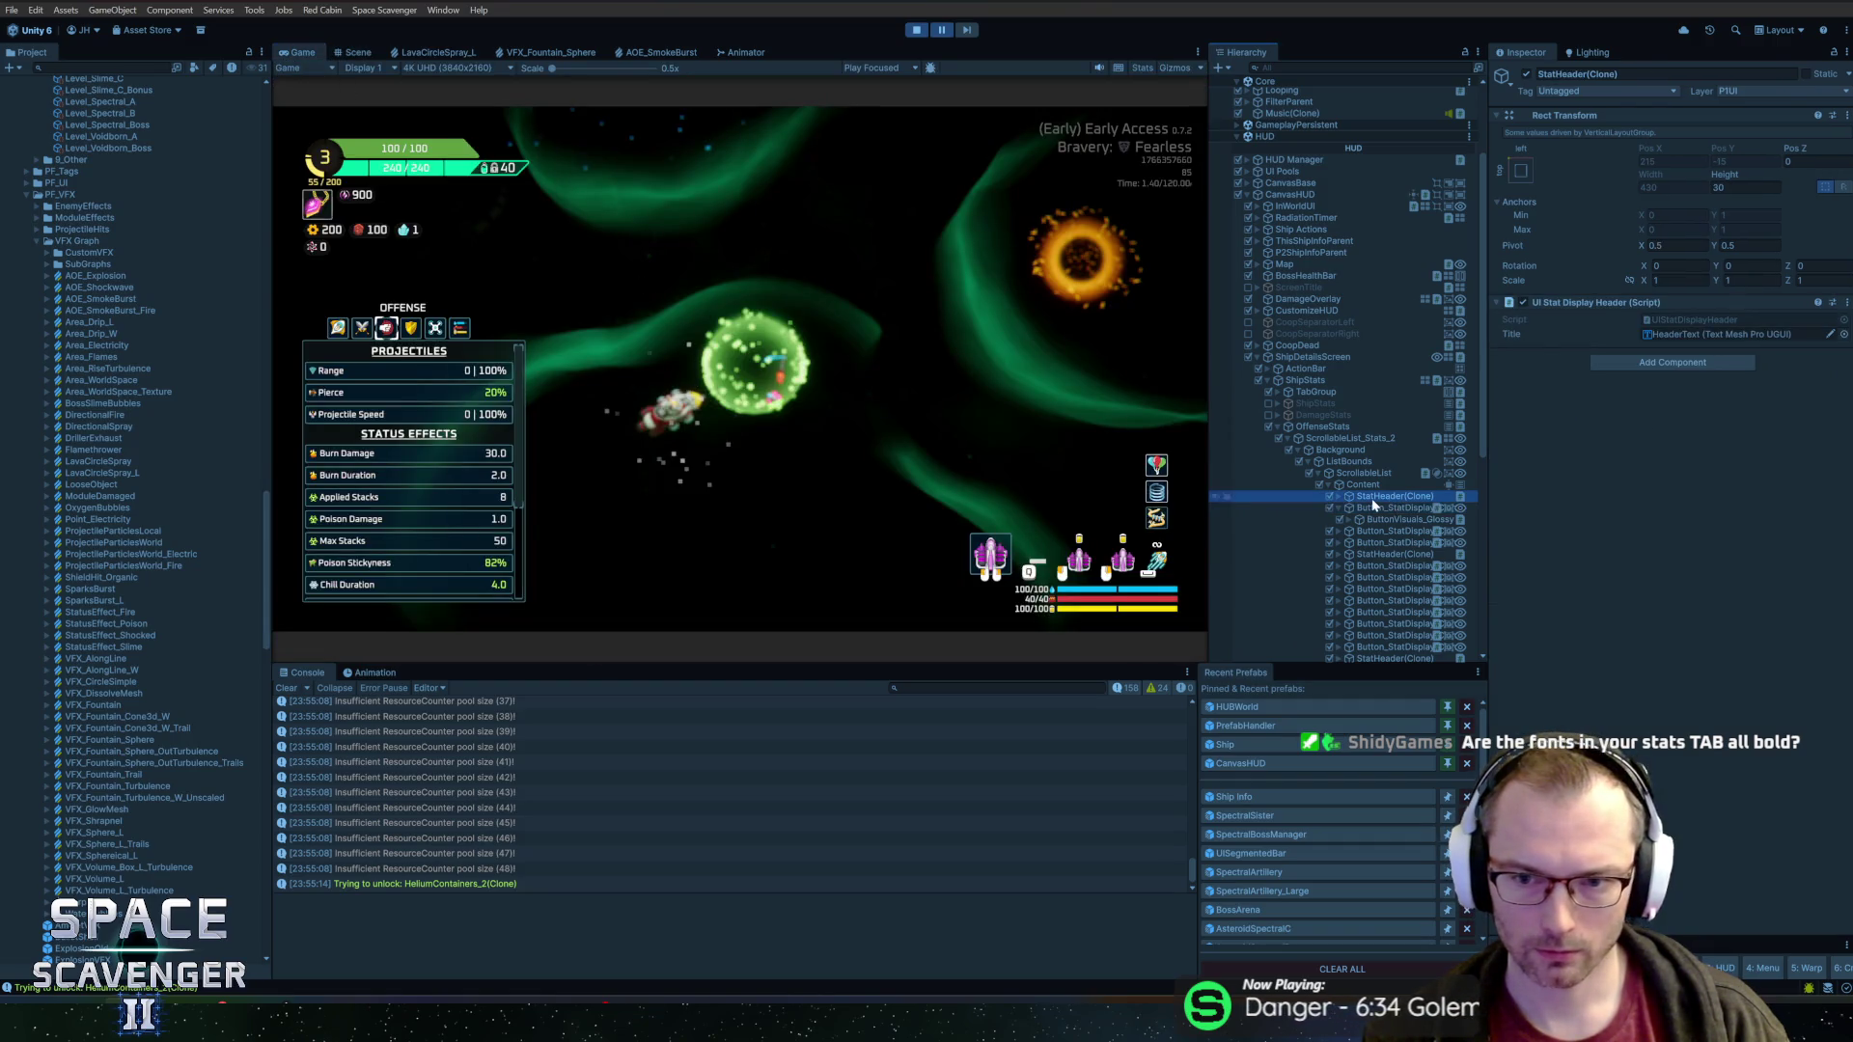
key(Right)
key(Down)
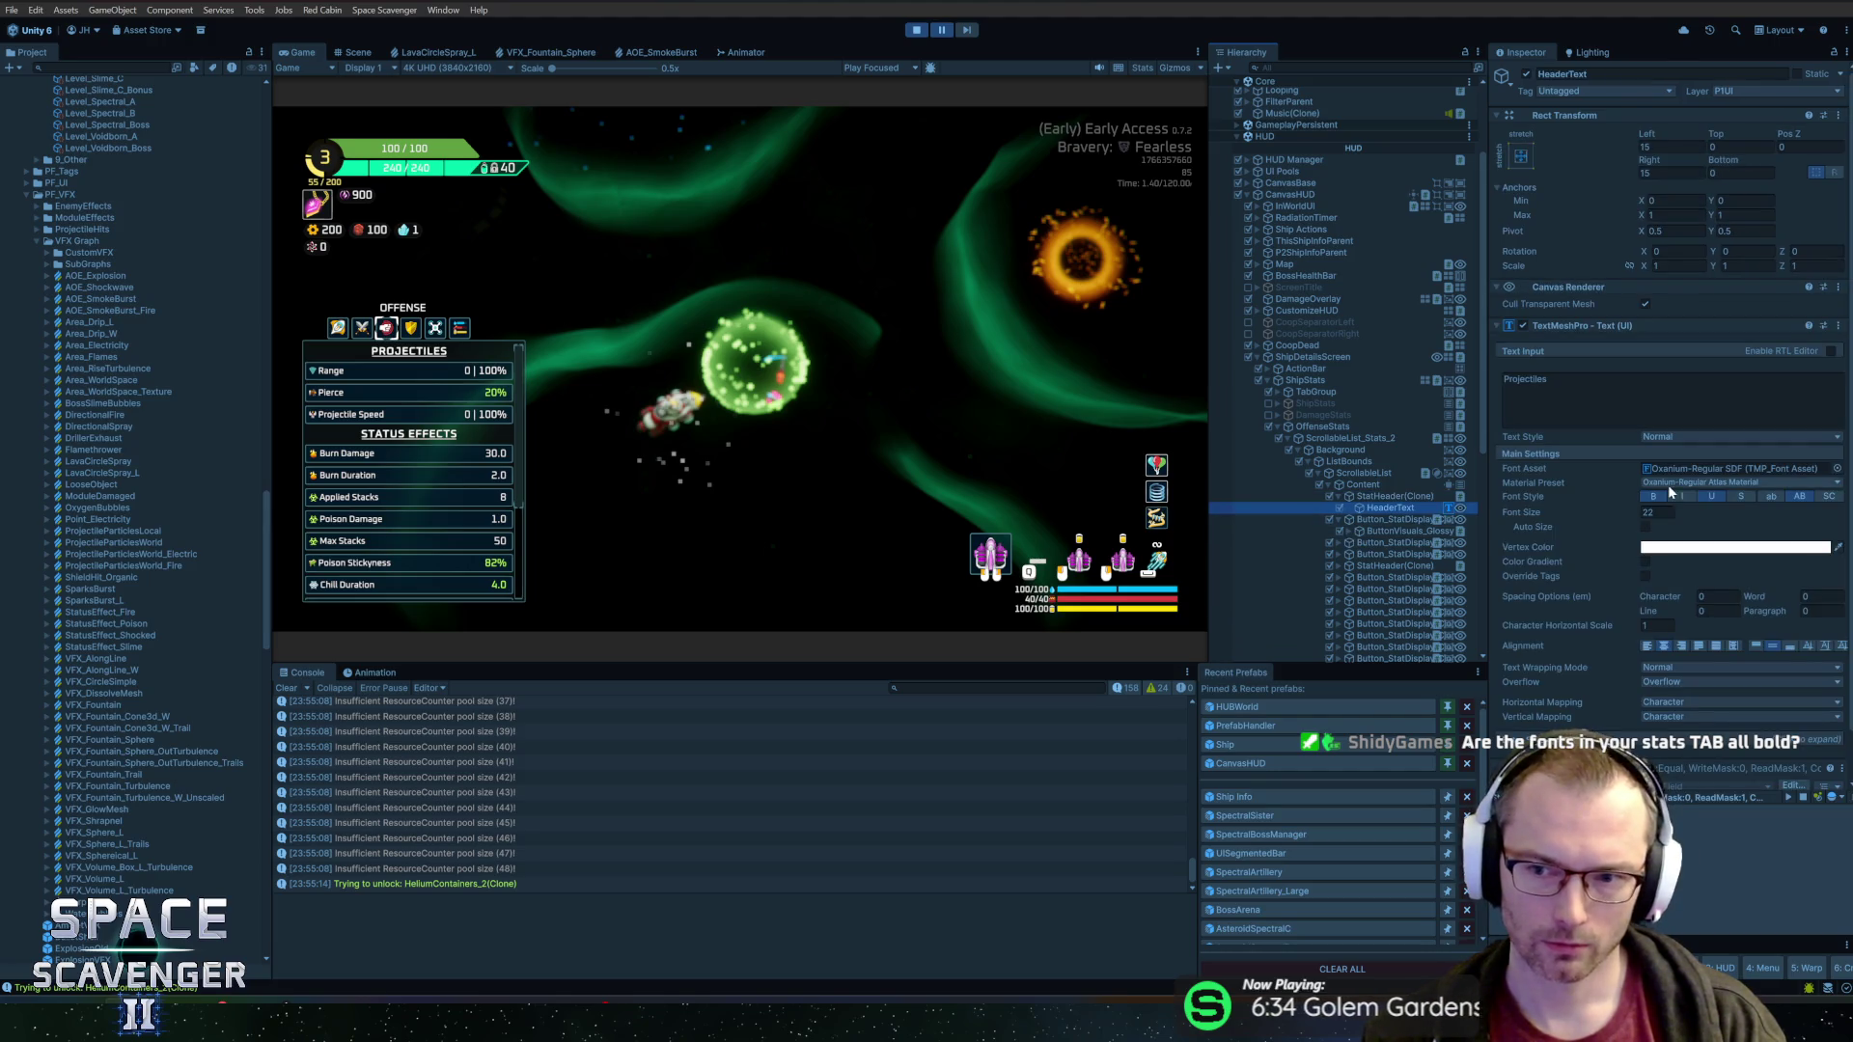
click(1706, 496)
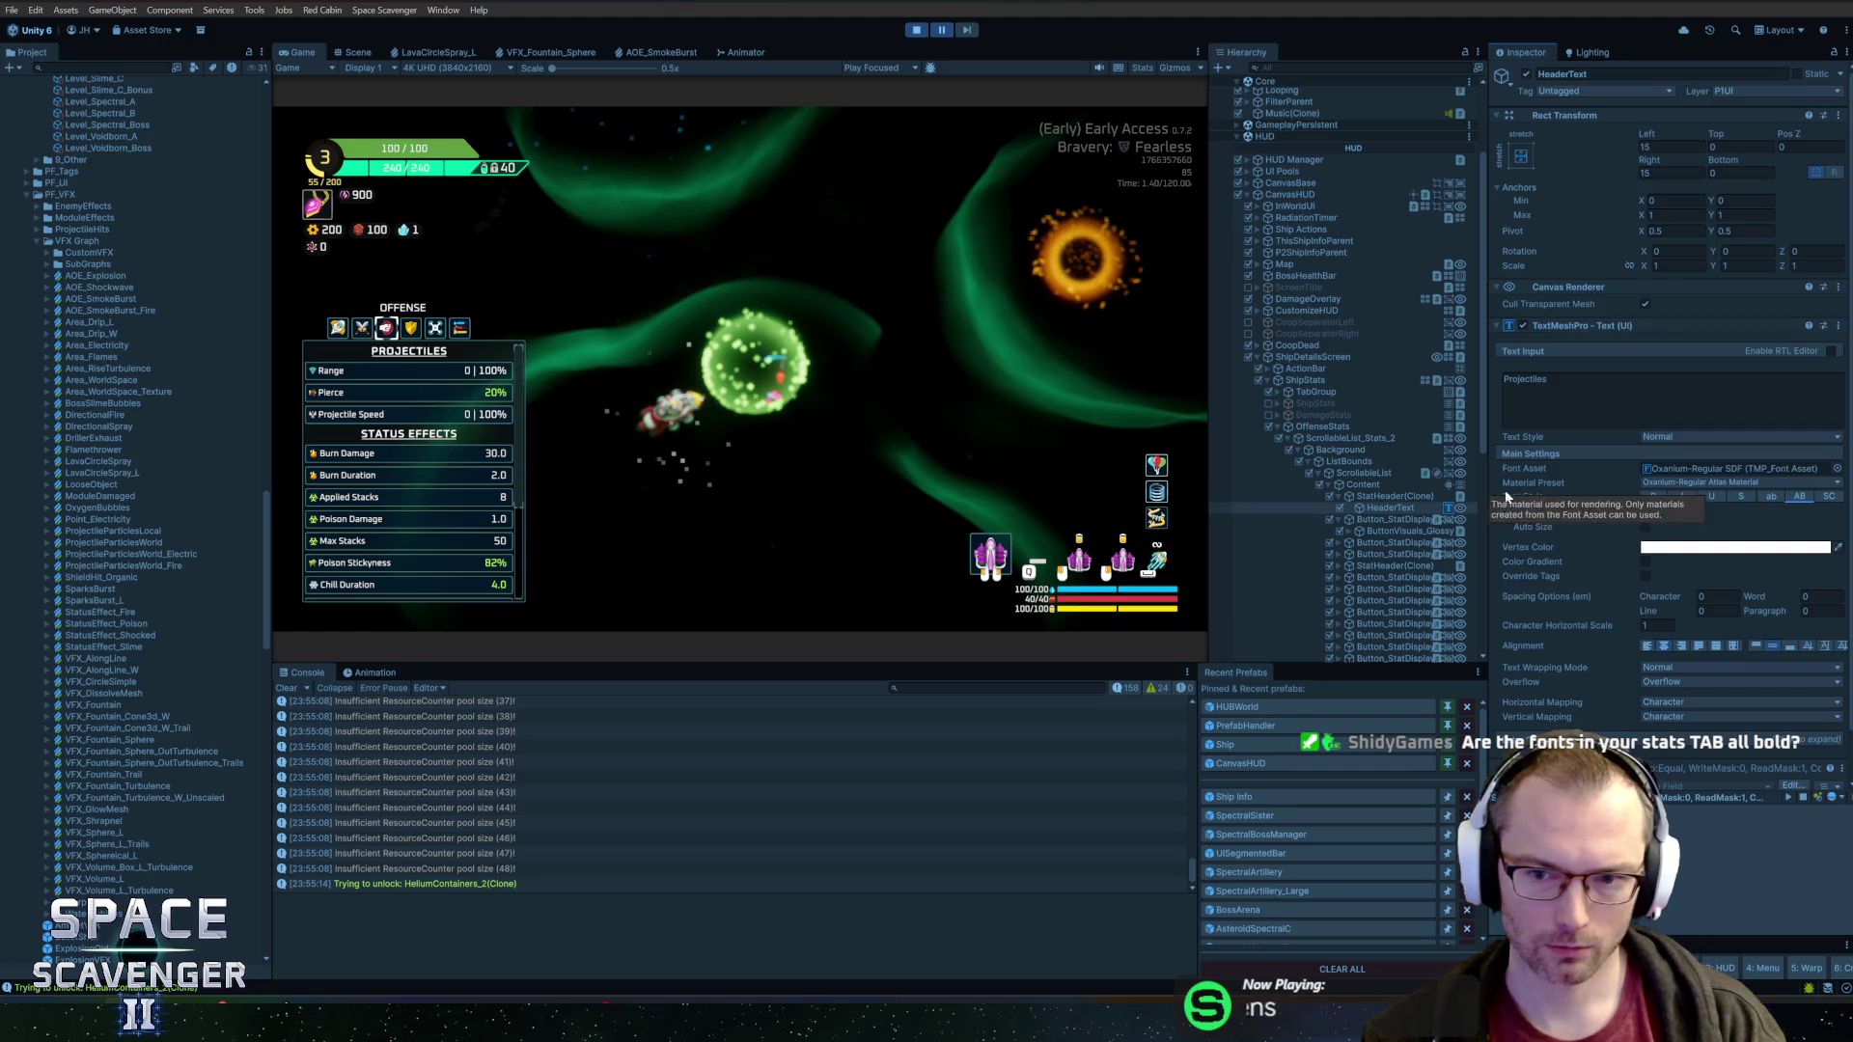
scroll(1386, 527, down, 5)
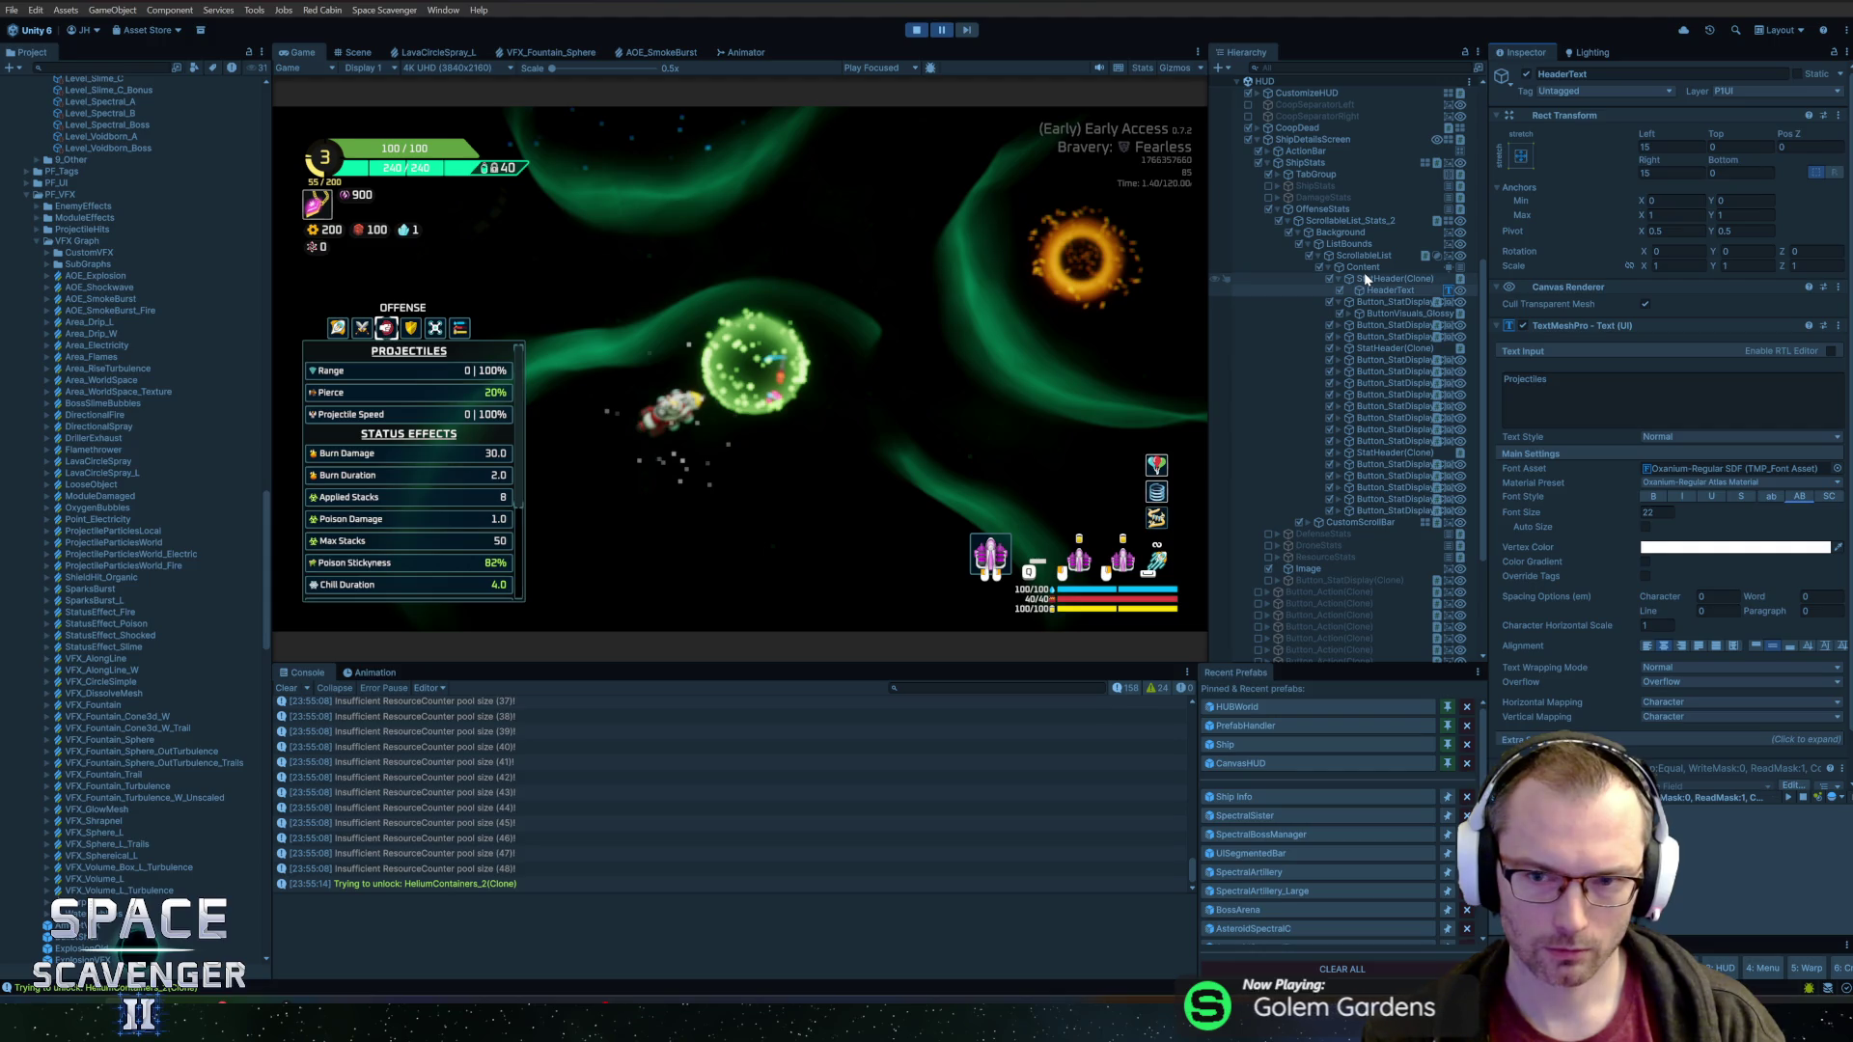
Unpause the game and make the Projectiles header uppercase and underlined
click(1382, 313)
key(Right)
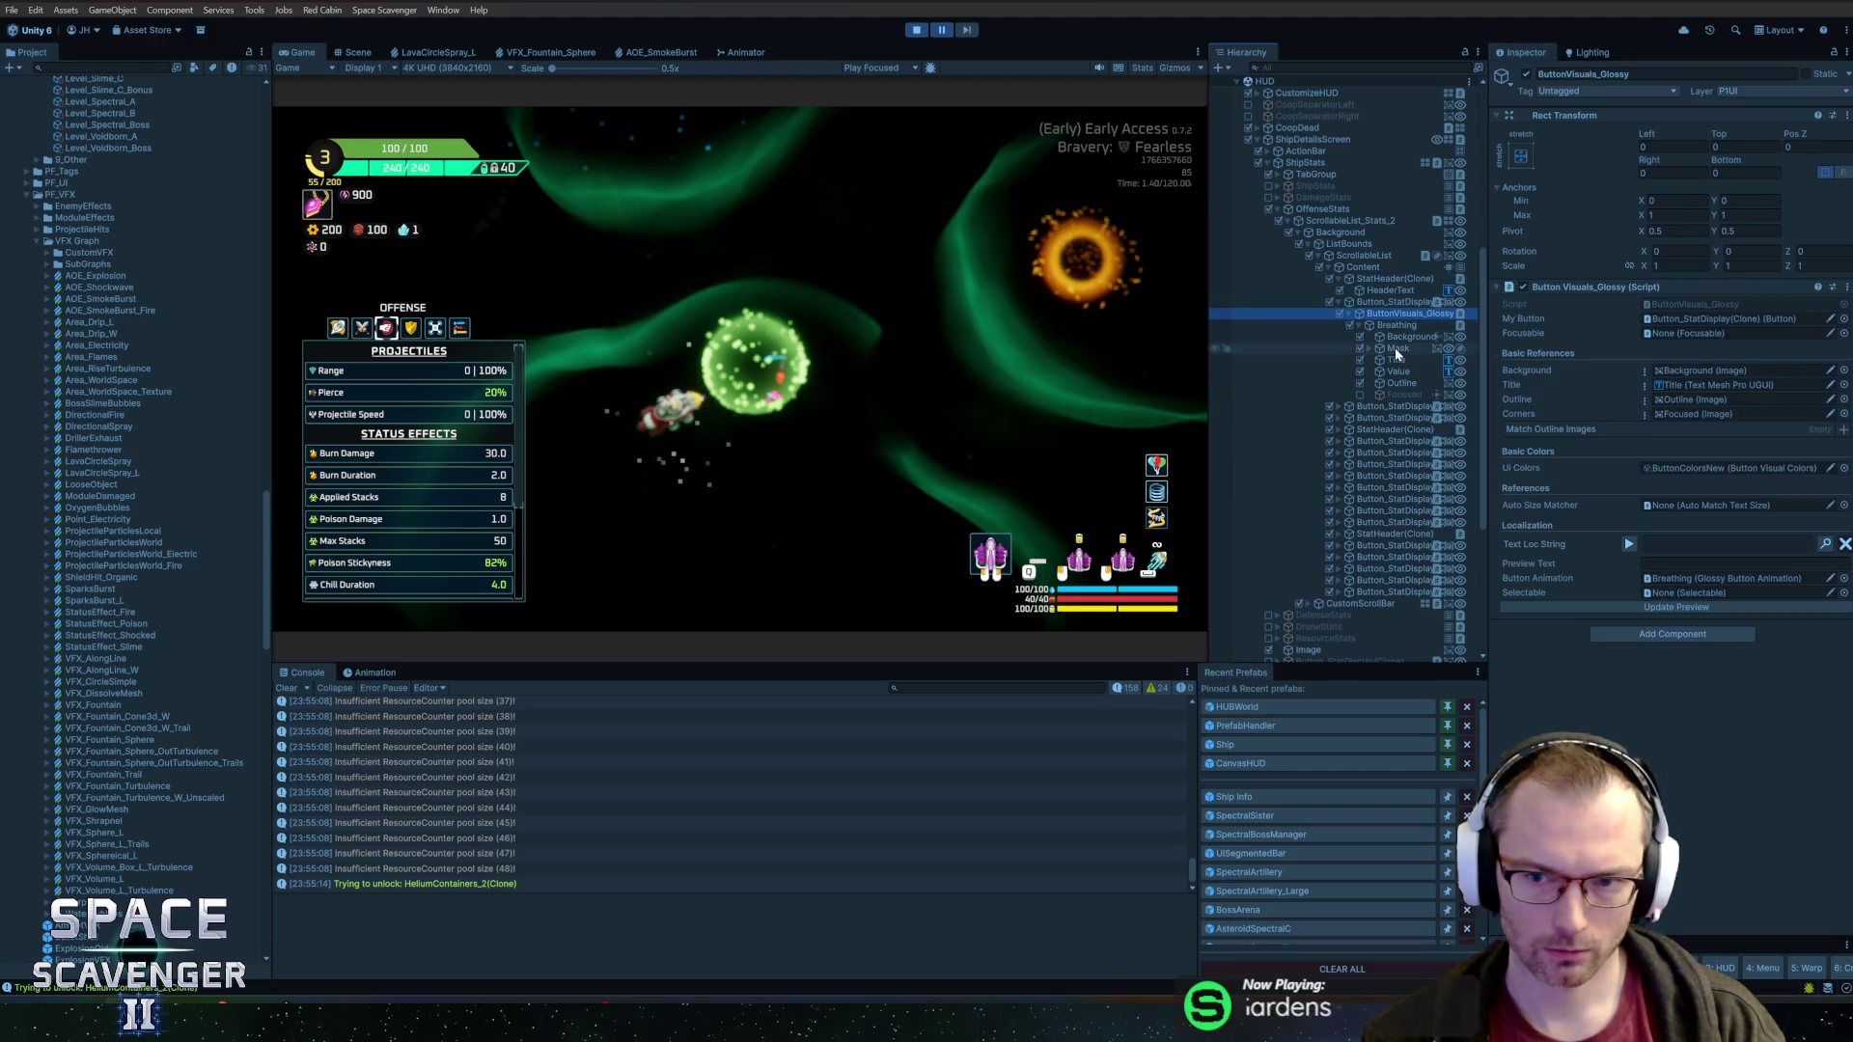
click(942, 31)
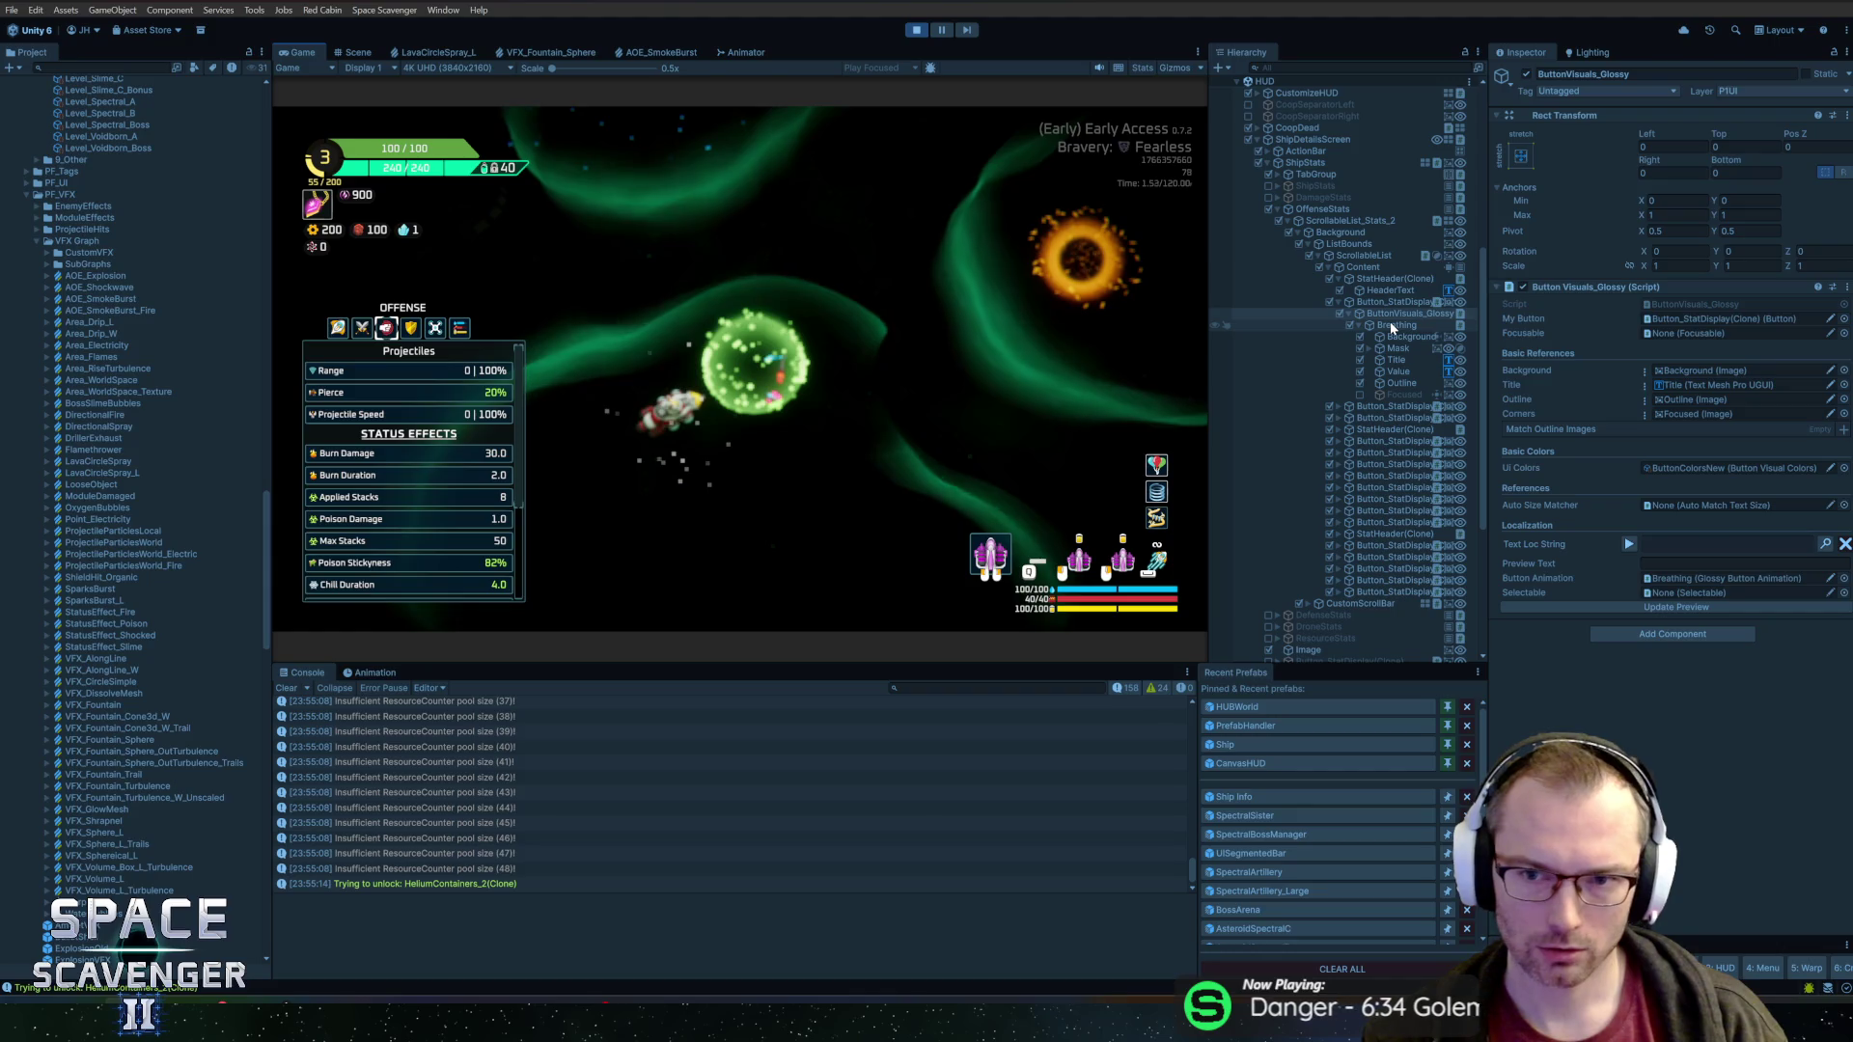
drag(1395, 303, 1393, 291)
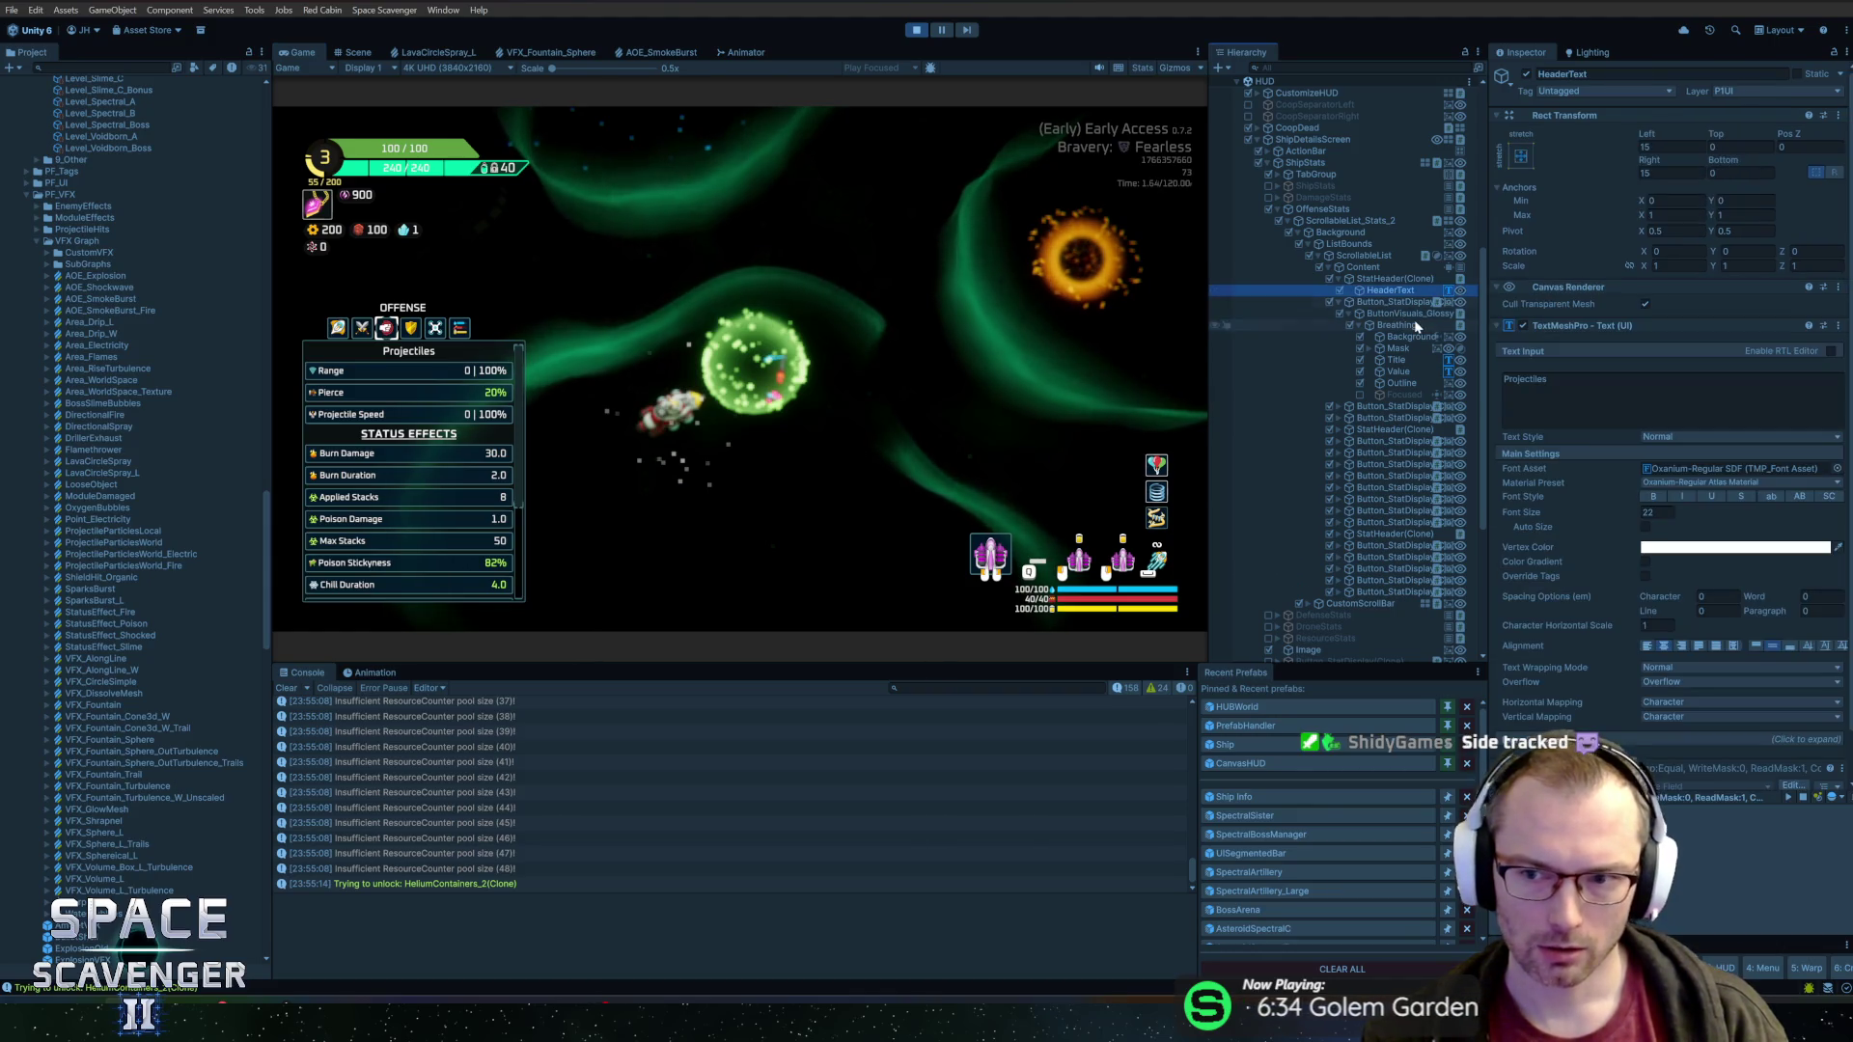
click(1801, 498)
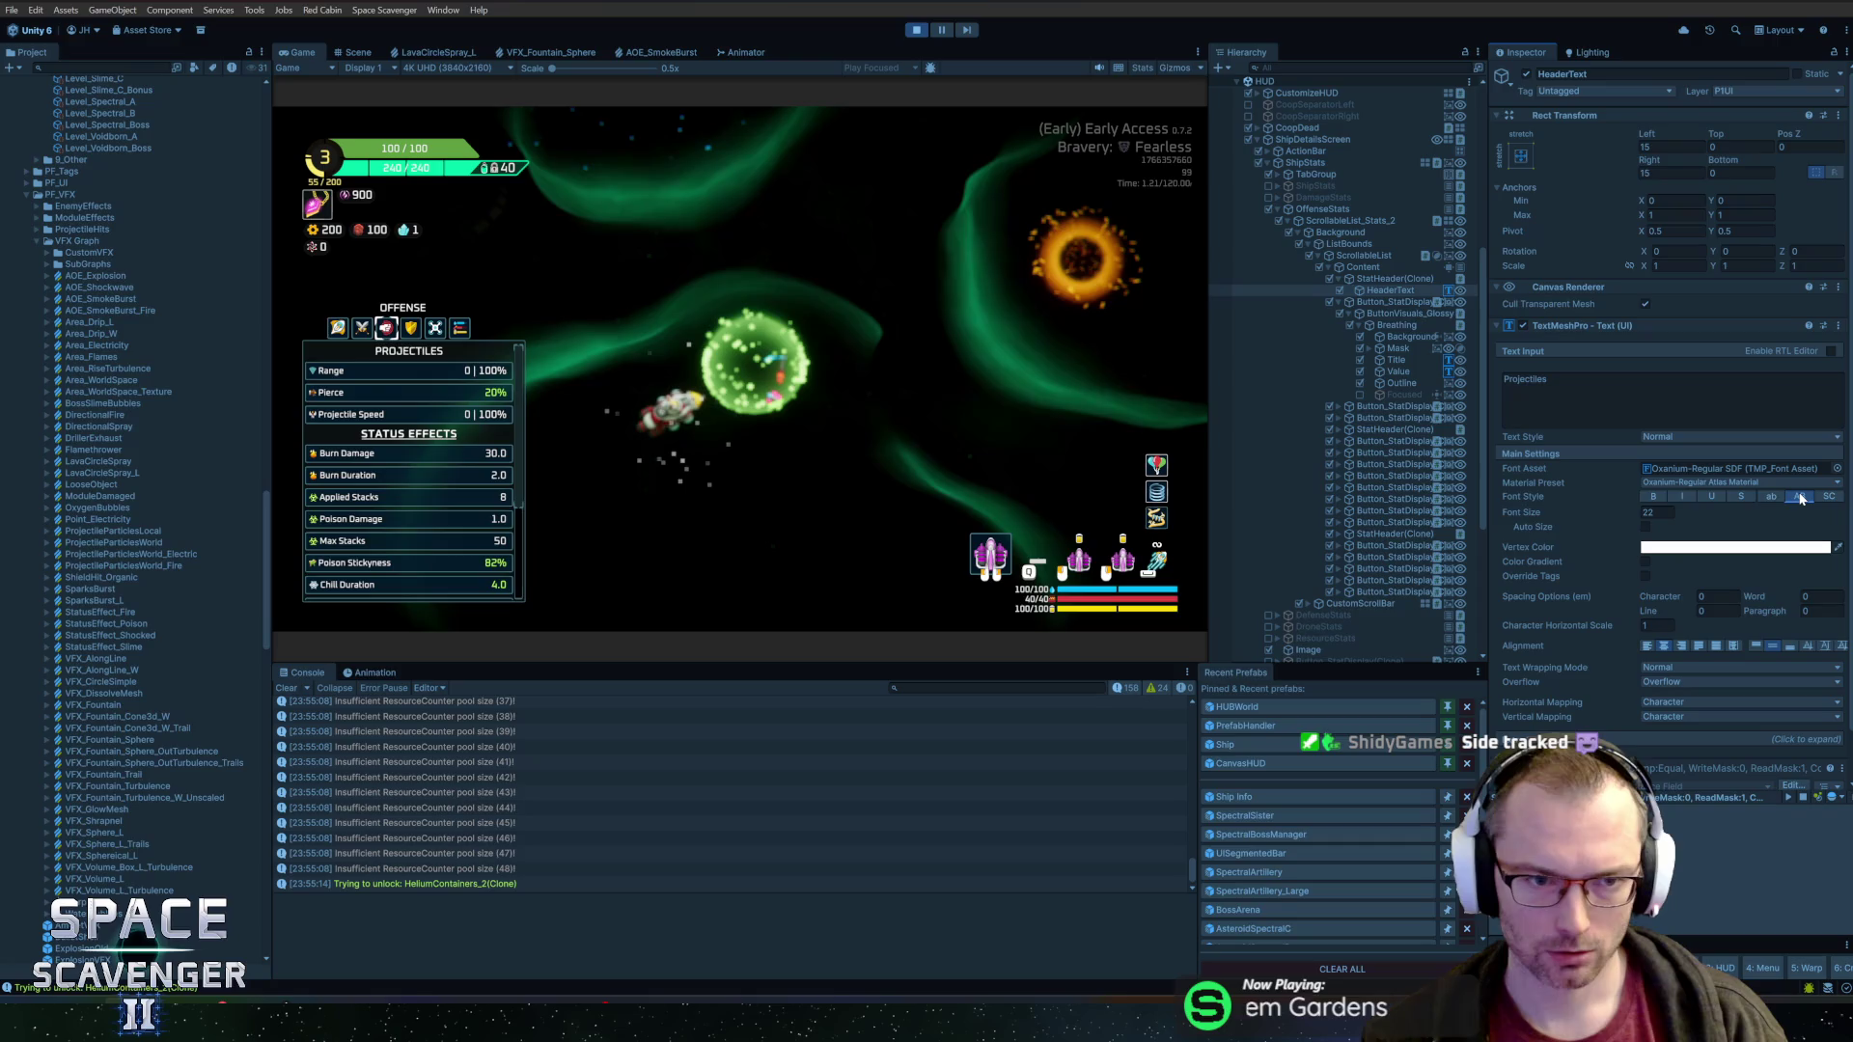
click(1711, 498)
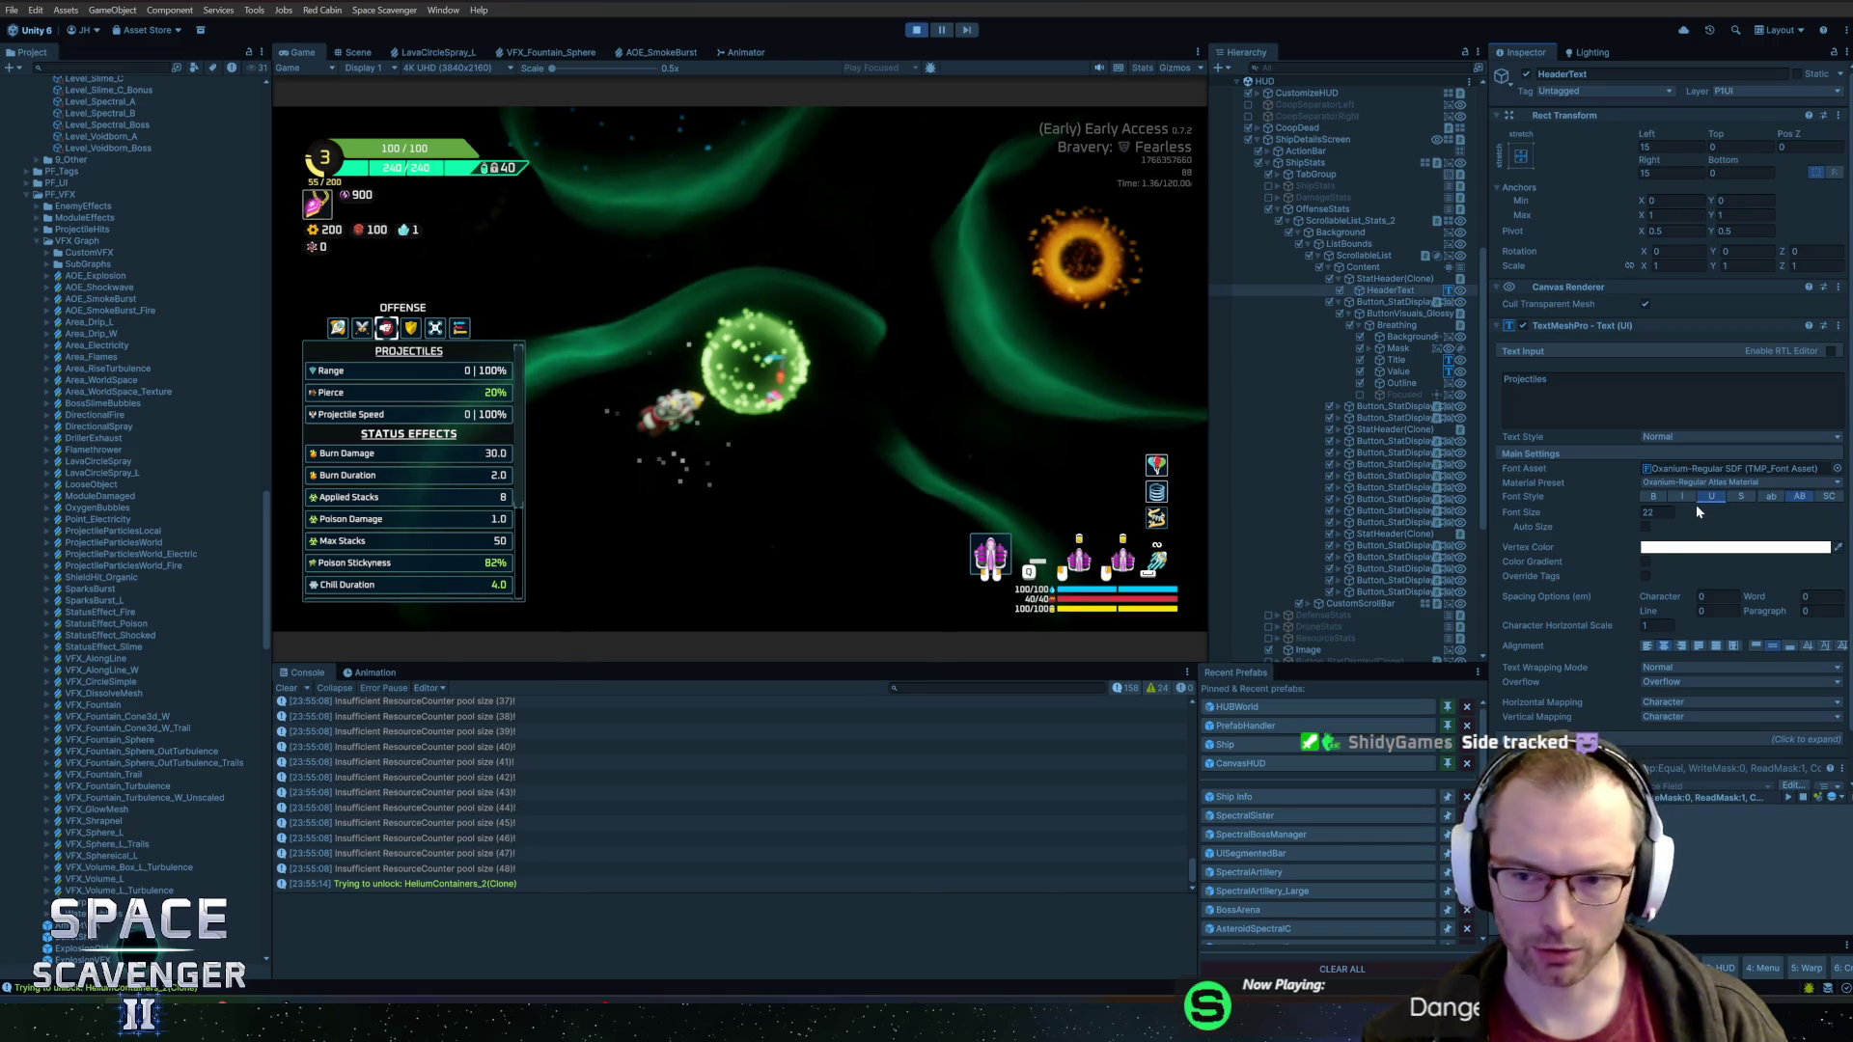
Inspect the stat entry's Mask object, collapse Breathing, and exit Play mode with Ctrl+P
click(1382, 351)
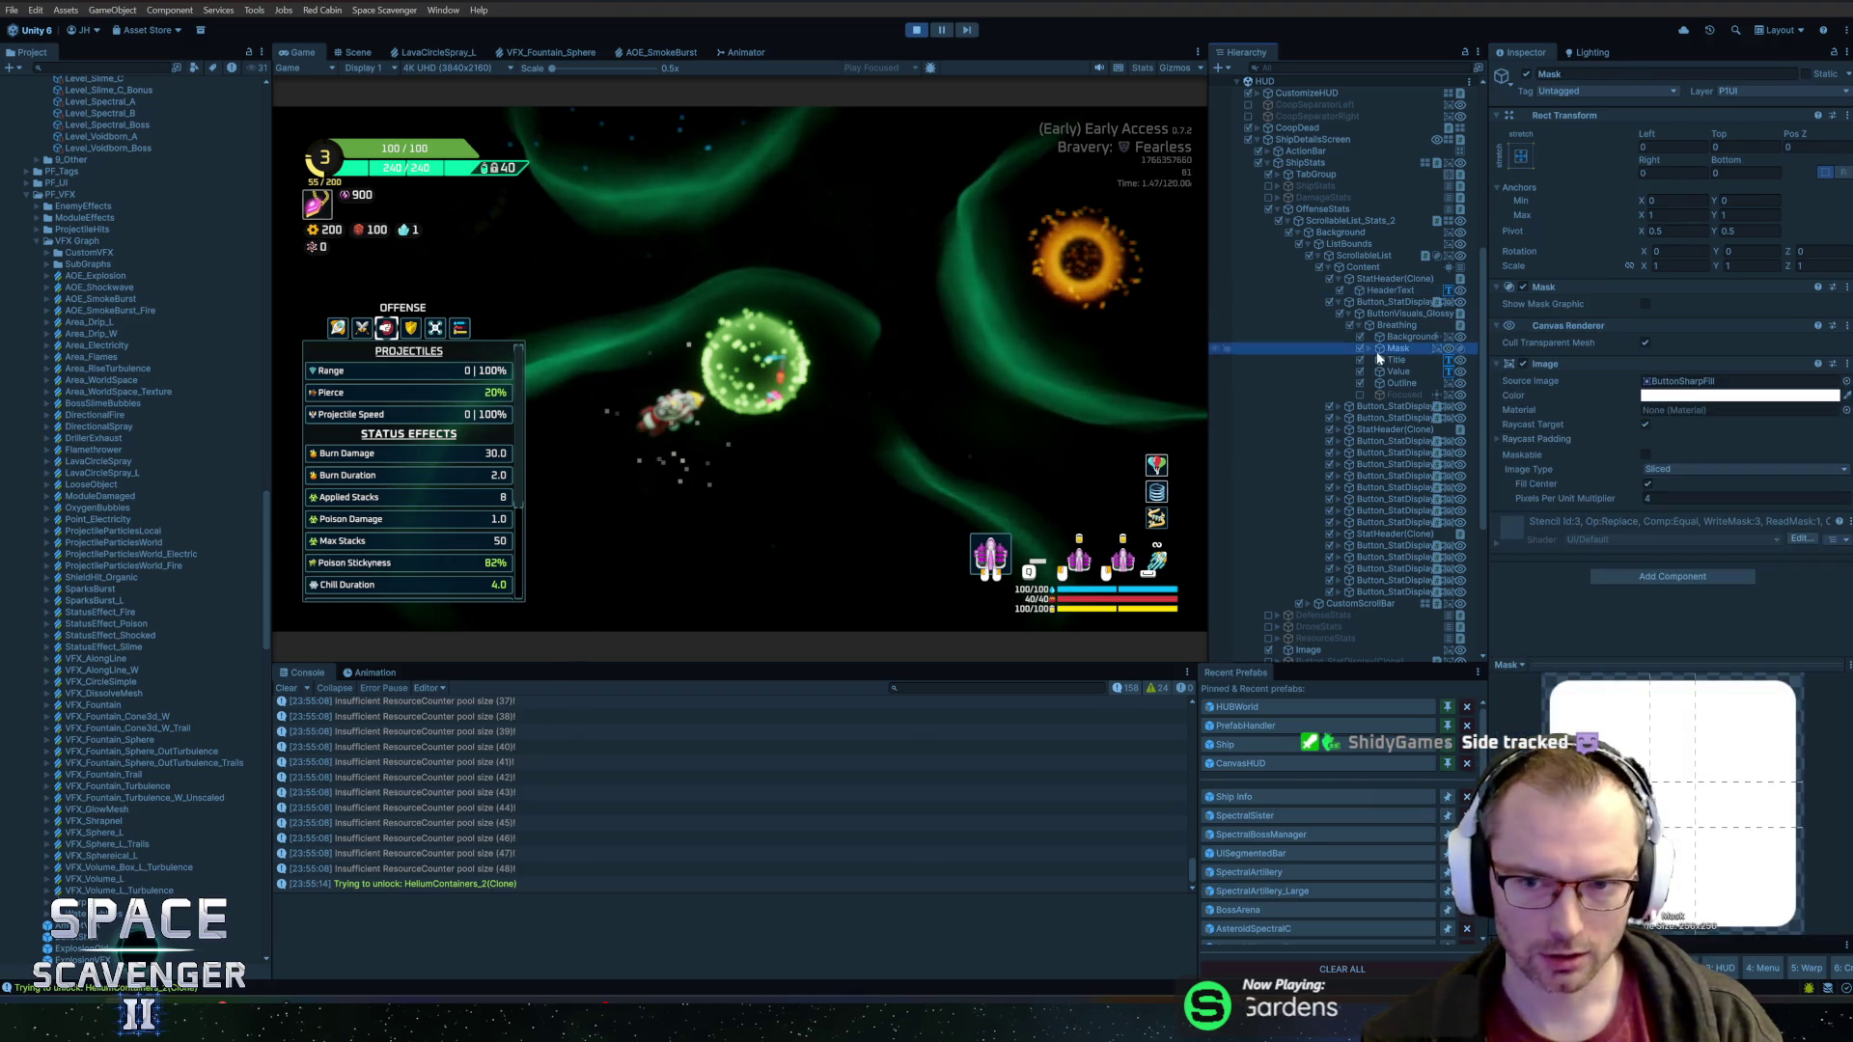
key(Left)
key(Left)
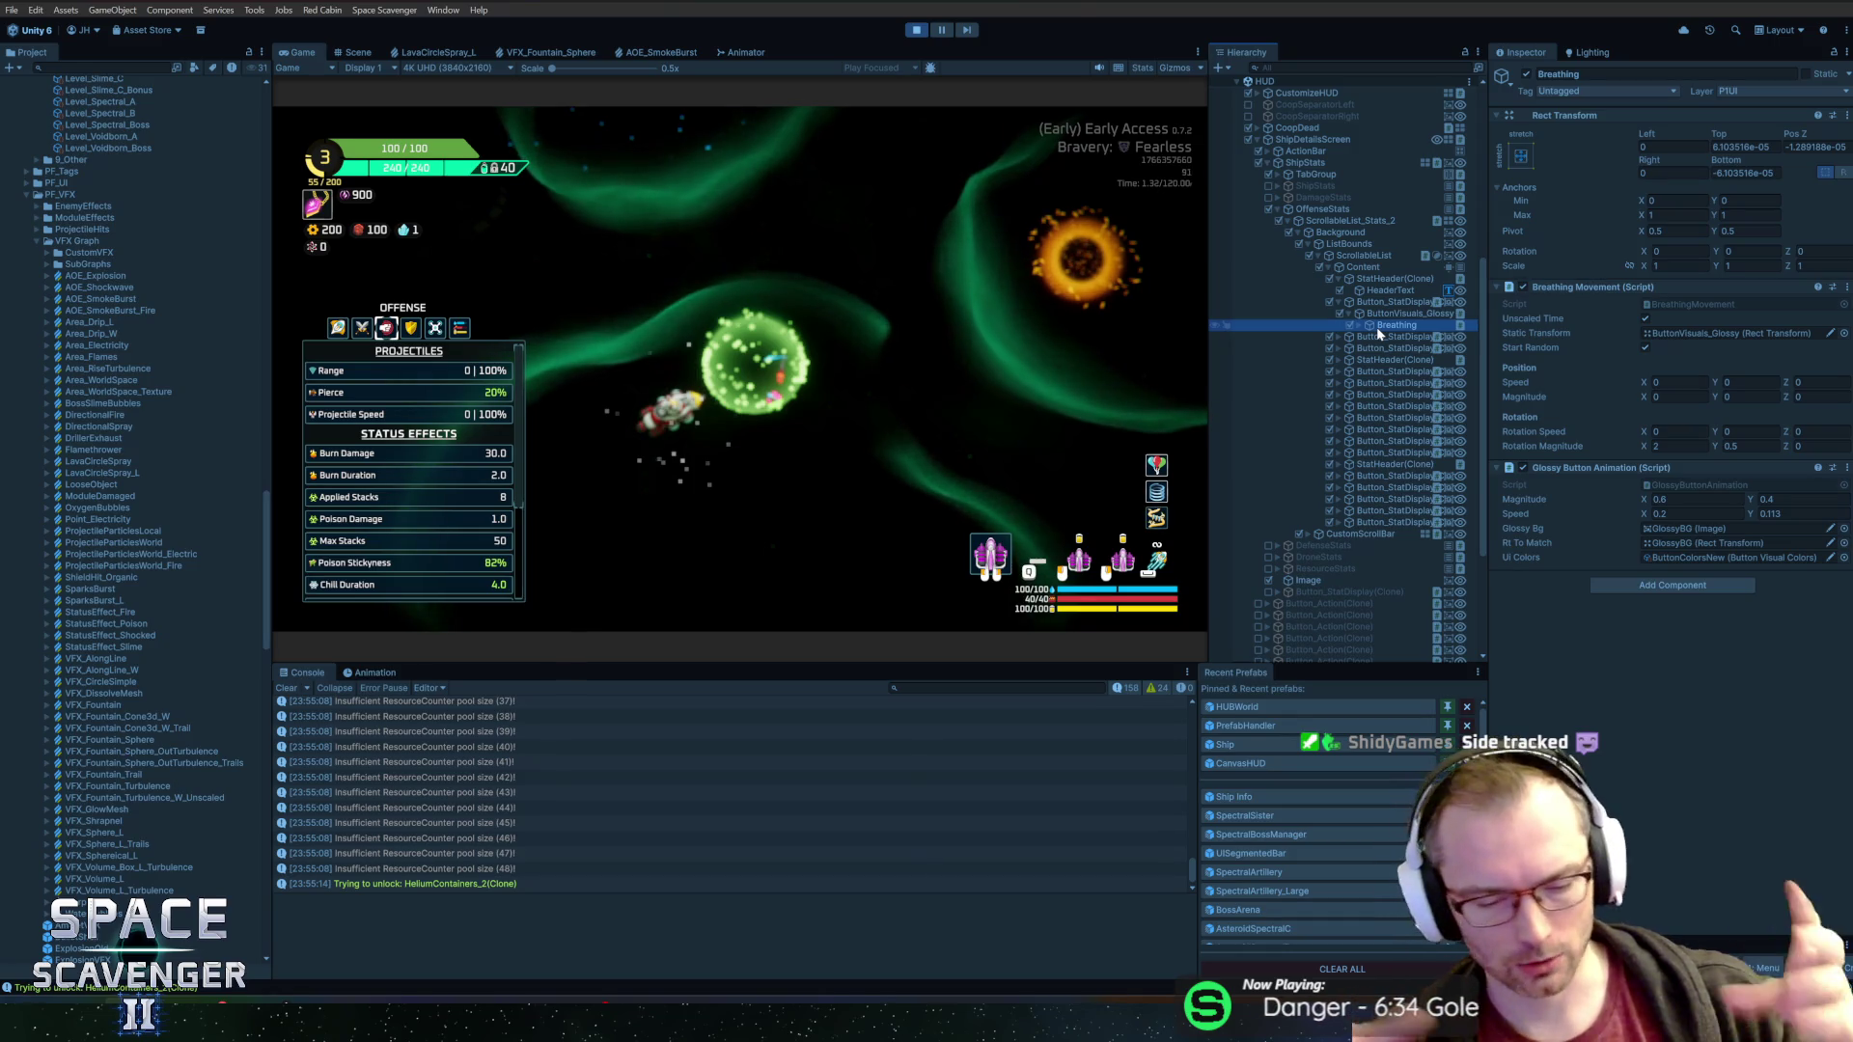
key(ctrl+p)
text(header)
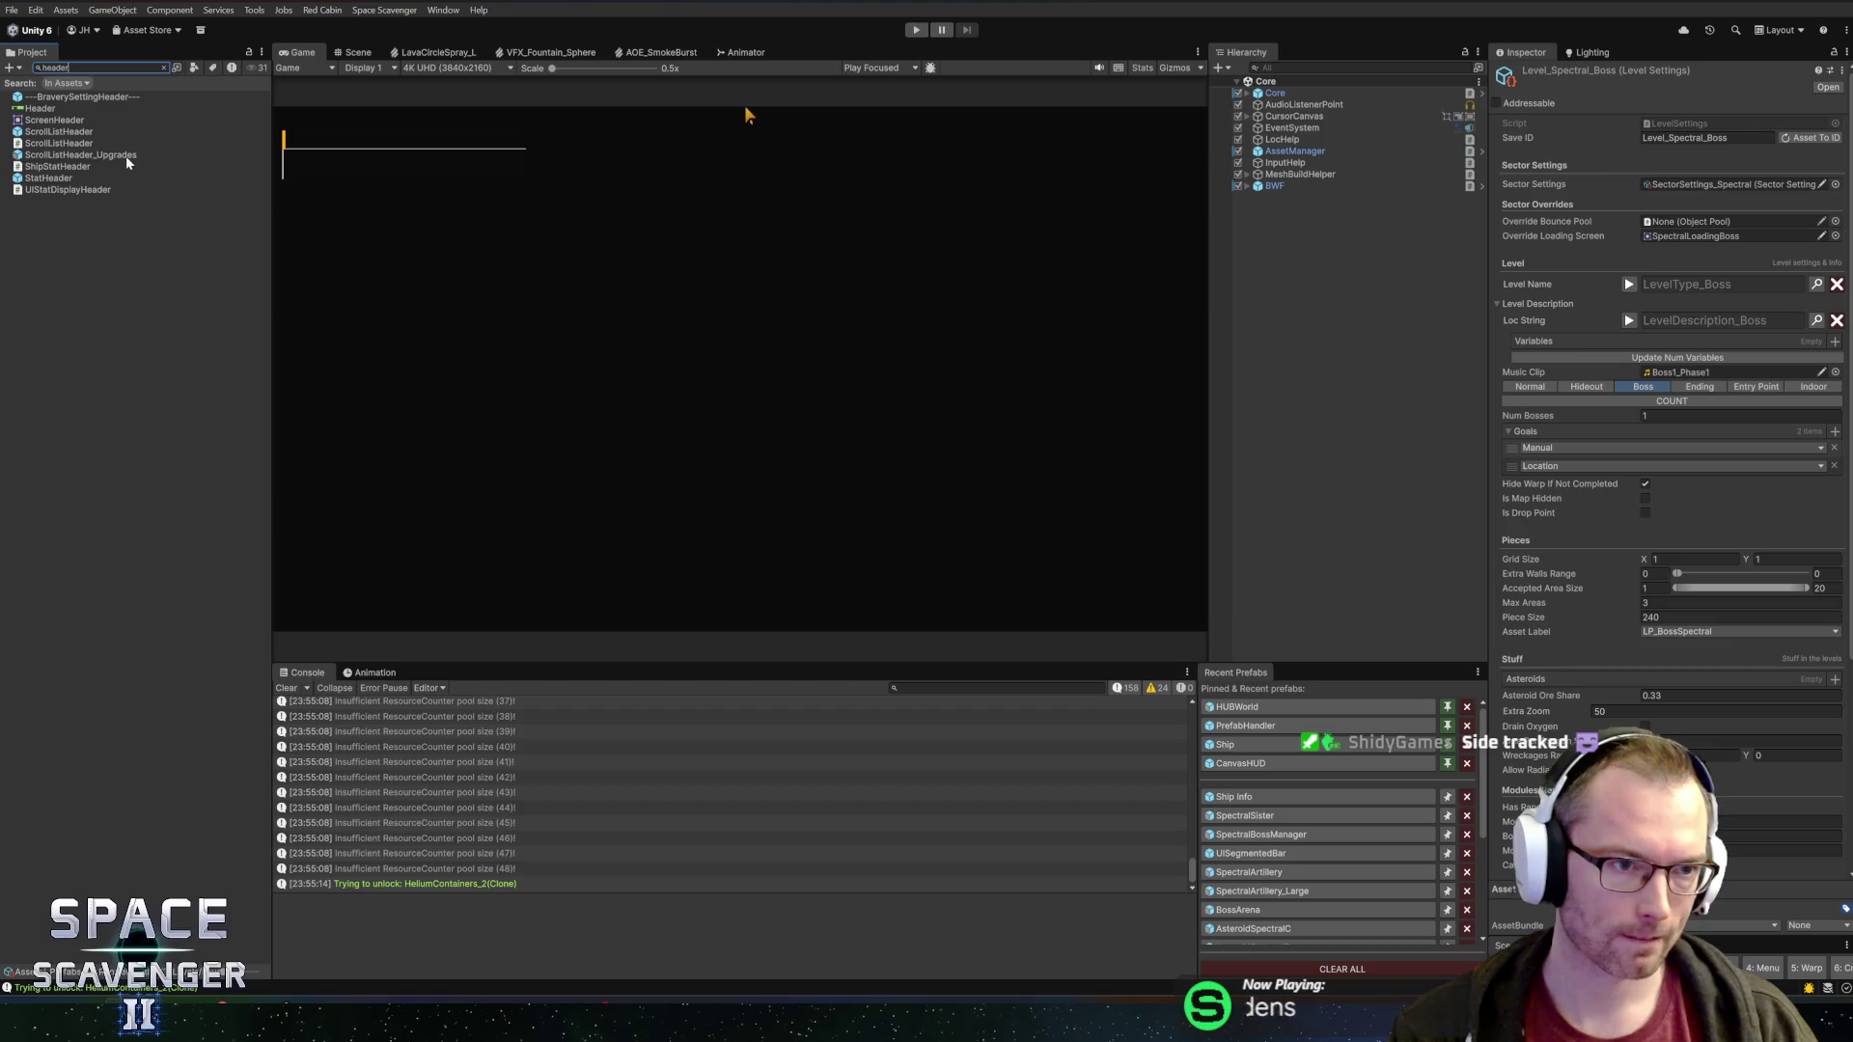
Turn off bold on the StatHeader prefab's HEADER text and save the prefab
double_click(53, 180)
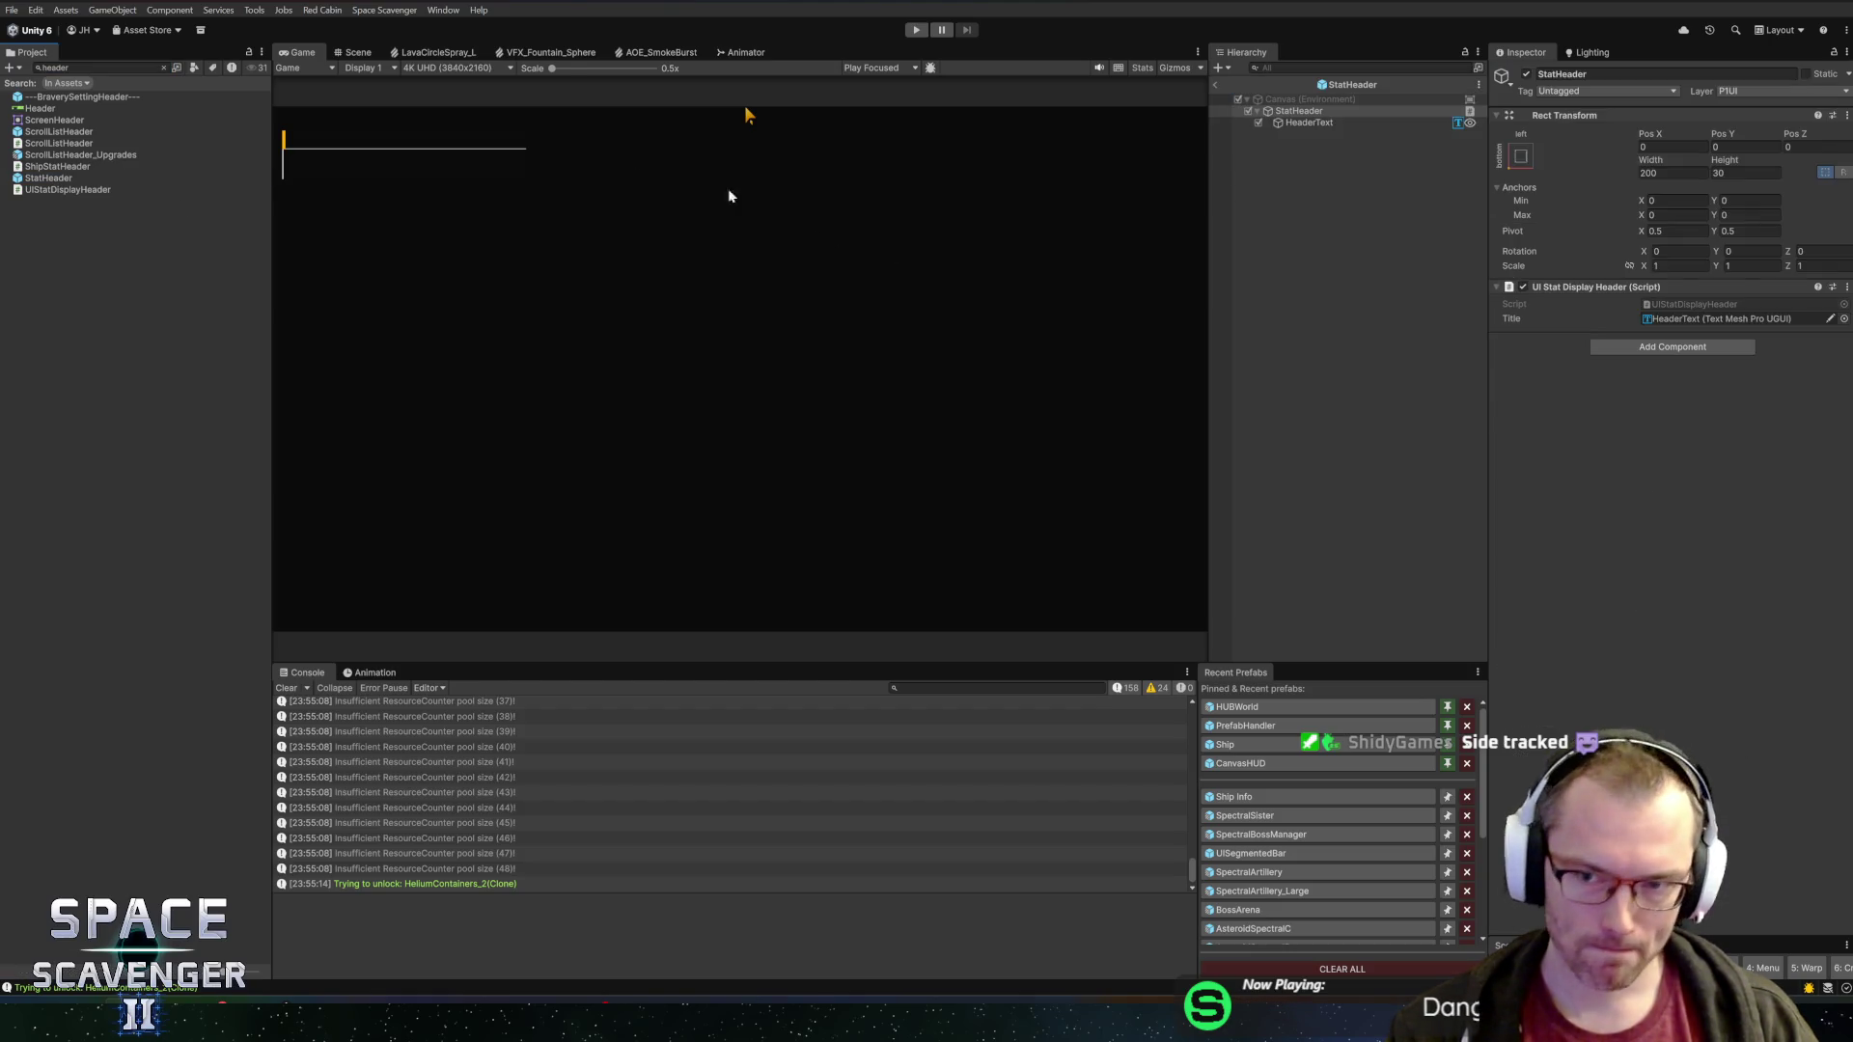
click(355, 52)
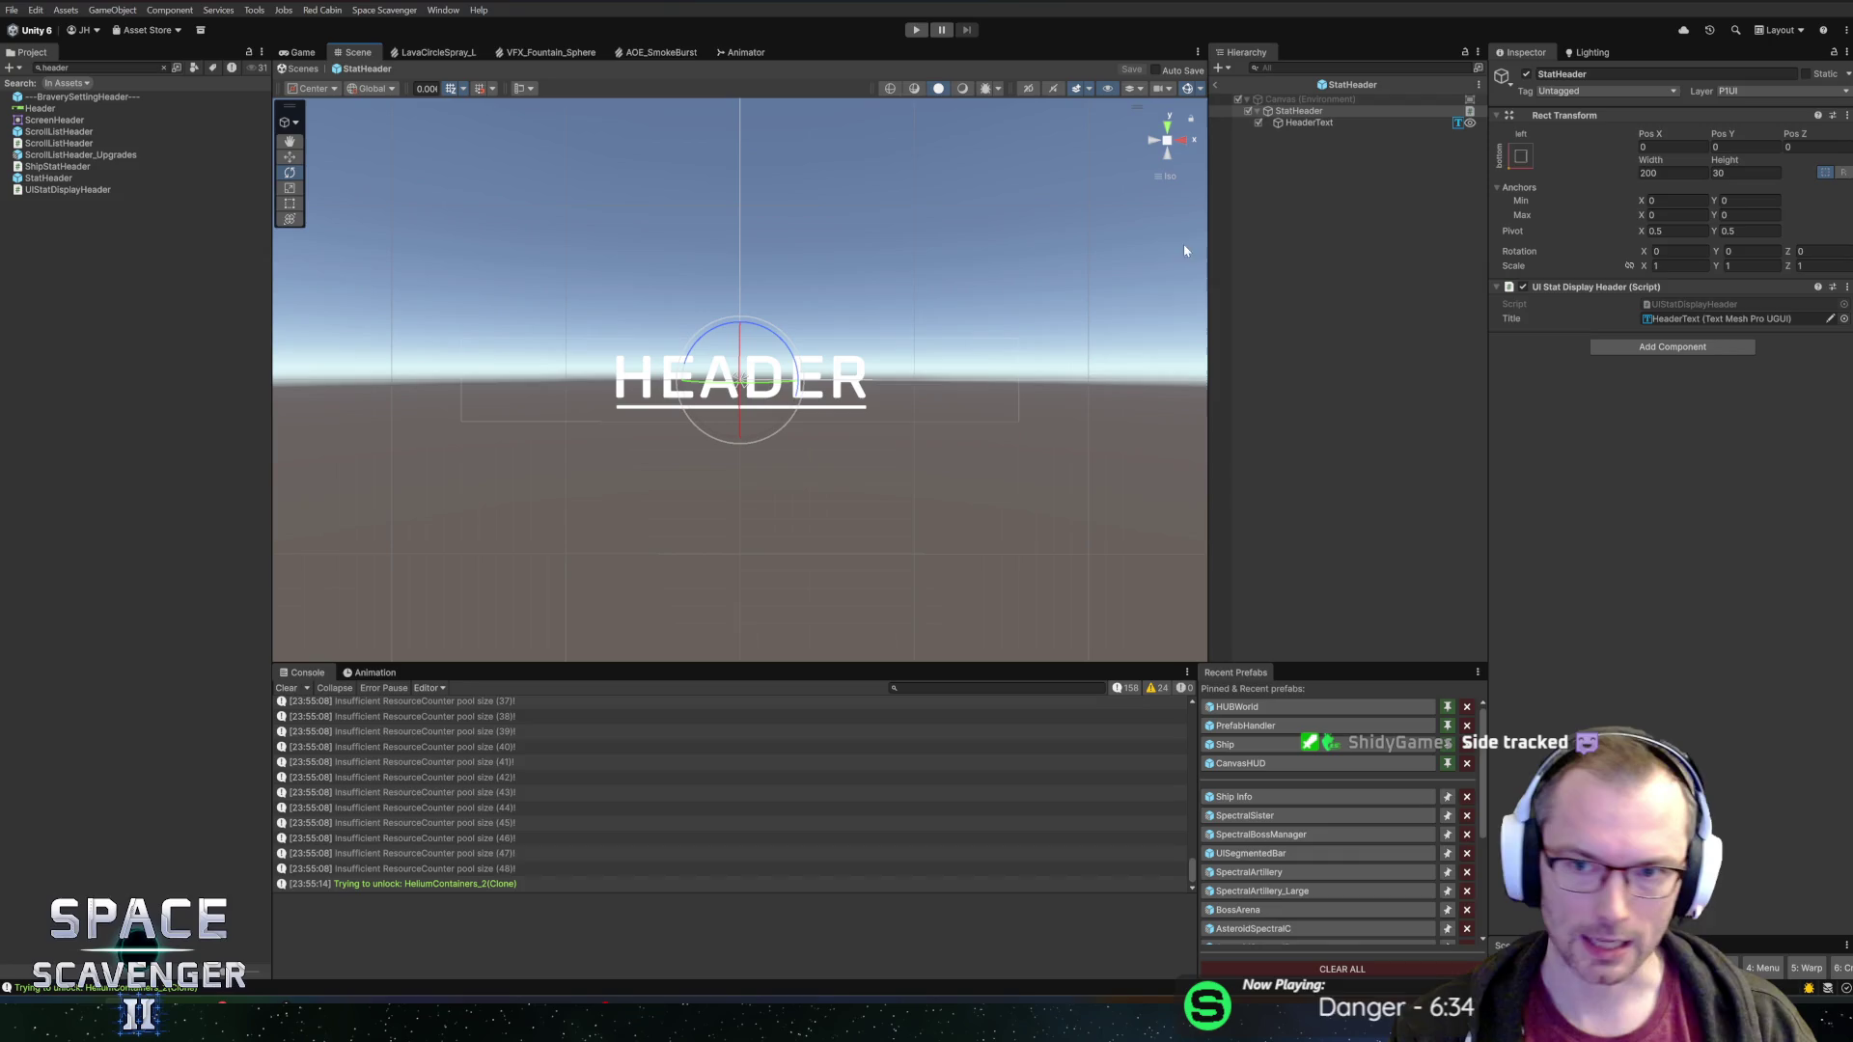
click(1309, 123)
click(1653, 497)
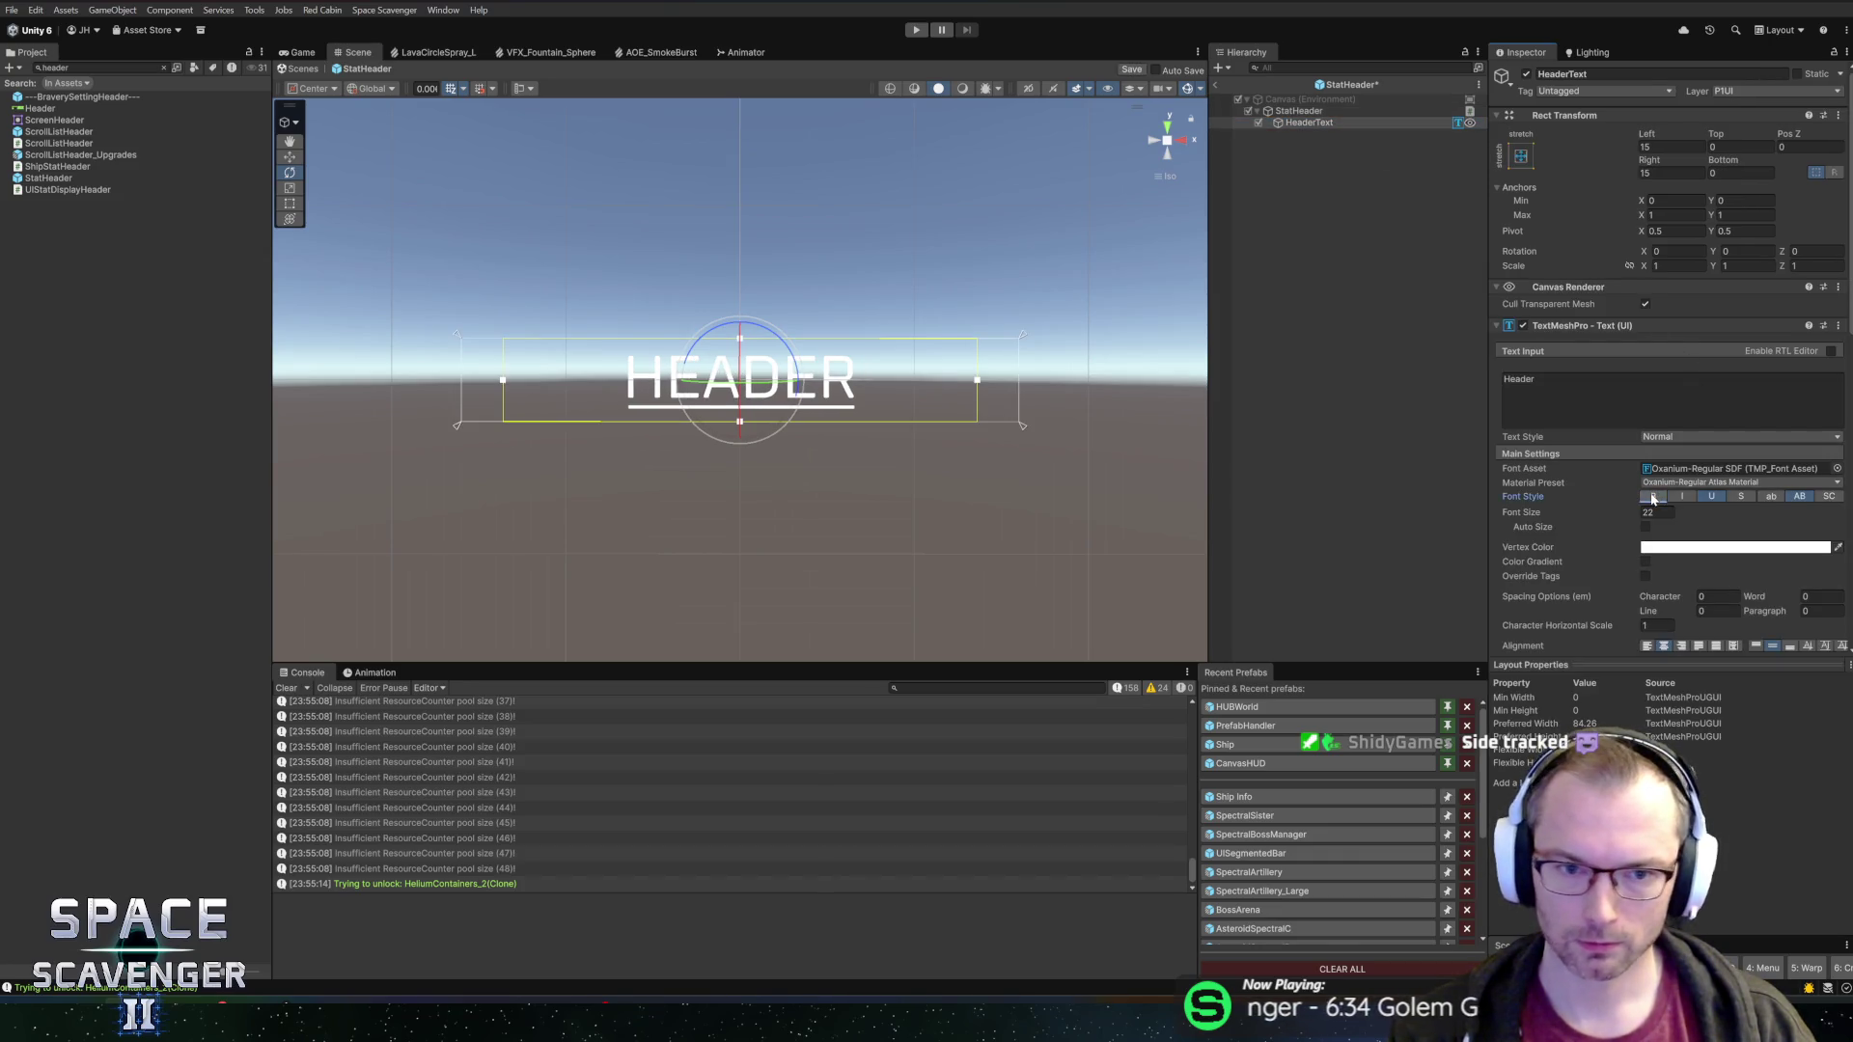
key(ctrl+s)
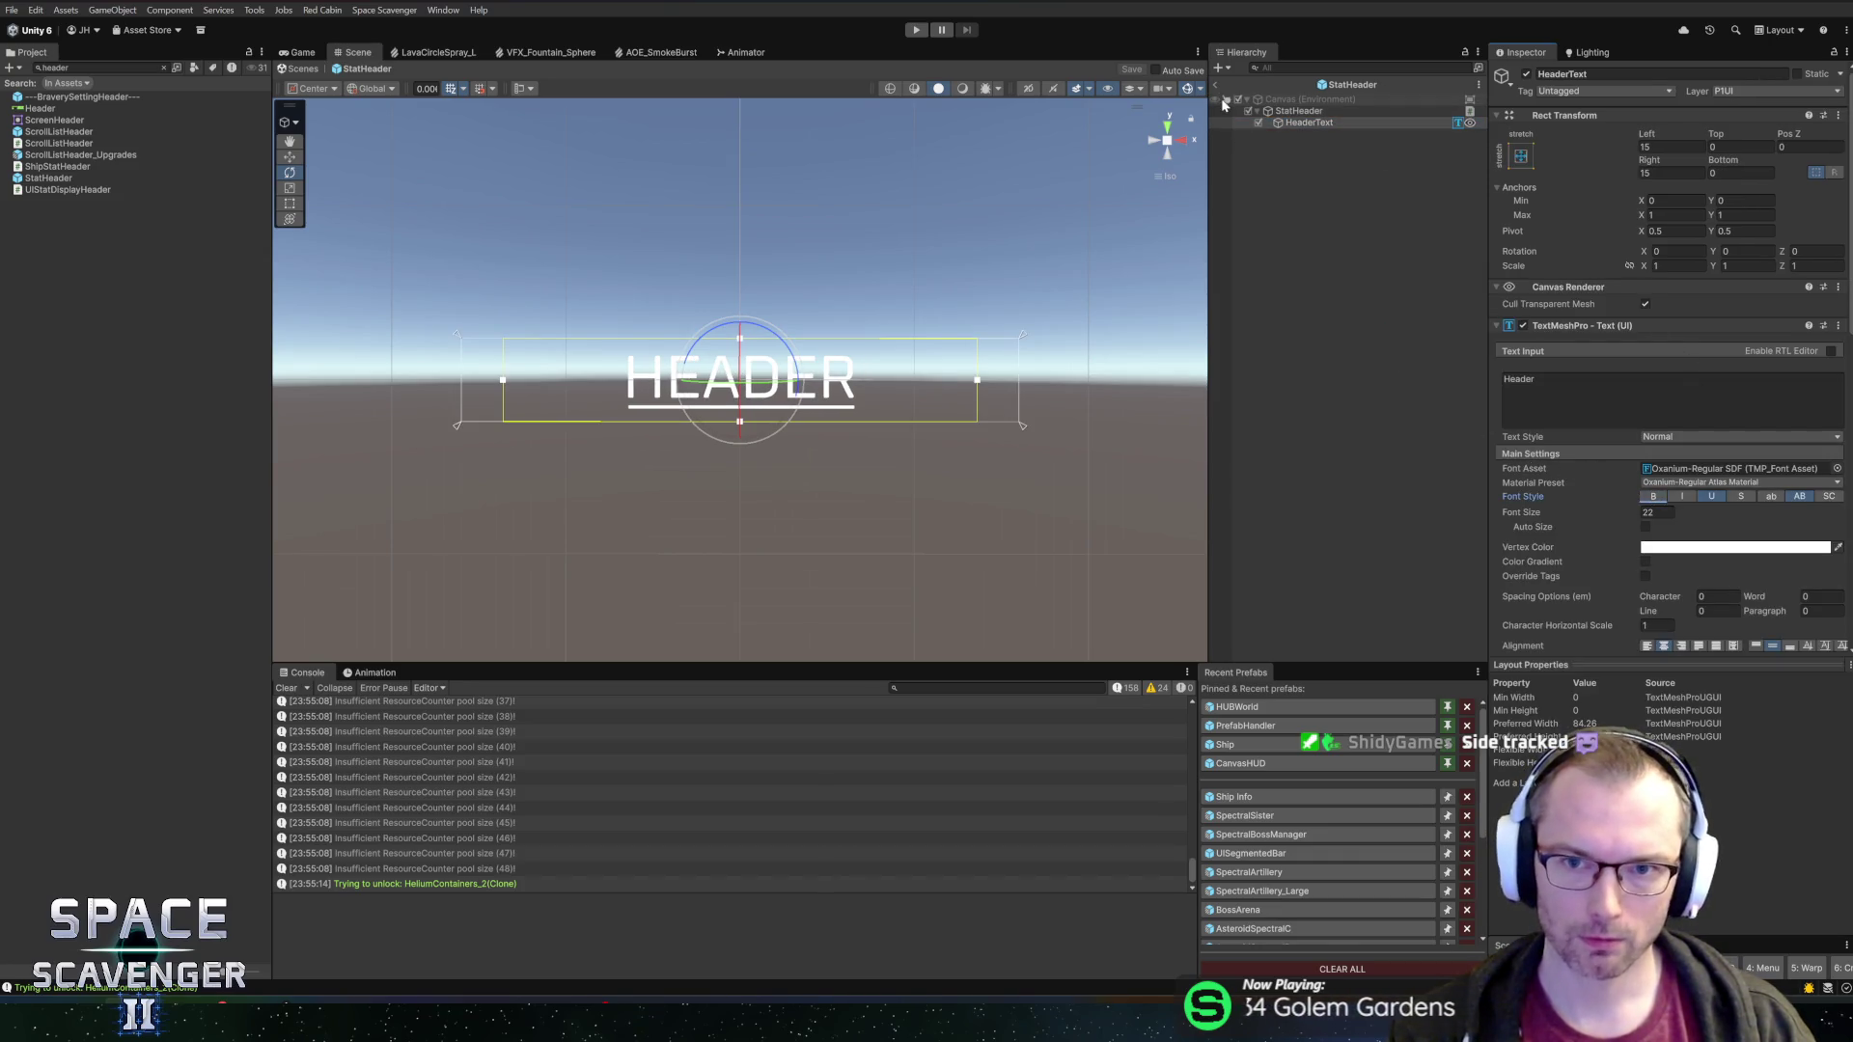
Leave prefab mode and open the SpectralBossManager prefab from Recent Prefabs
click(1216, 86)
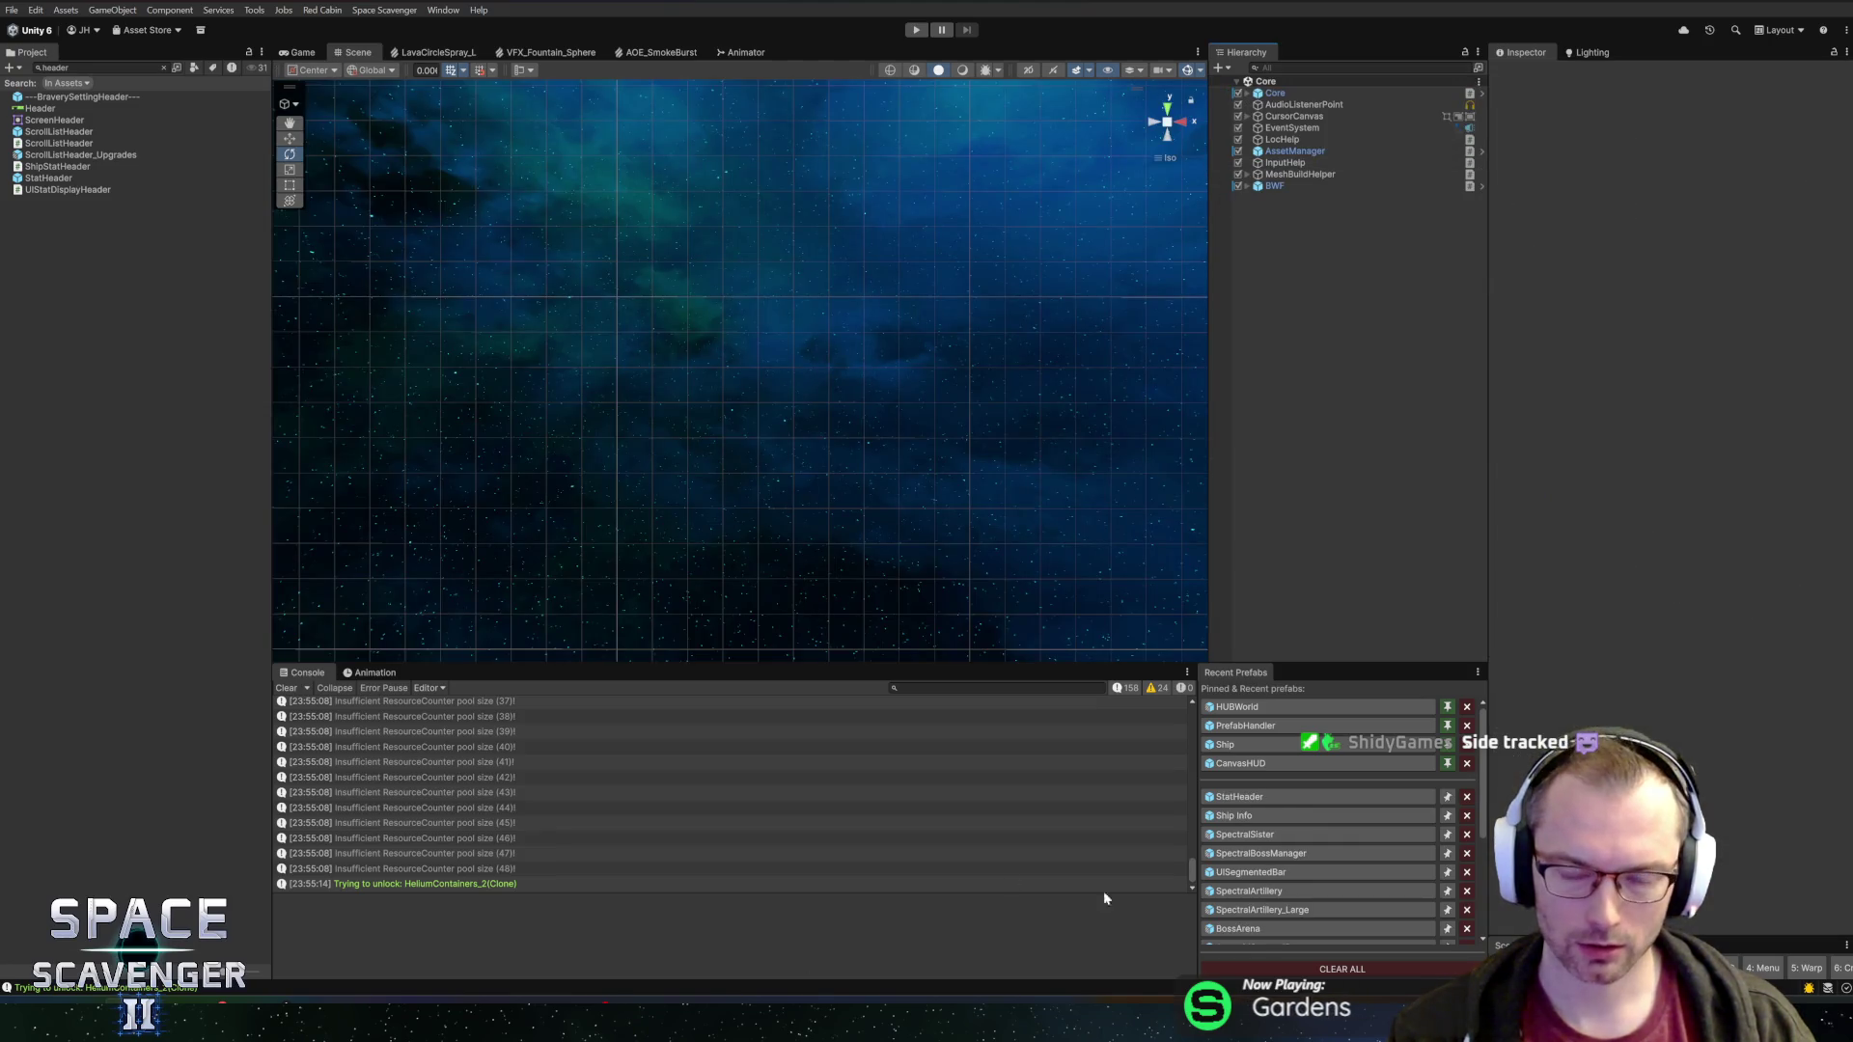
click(1249, 852)
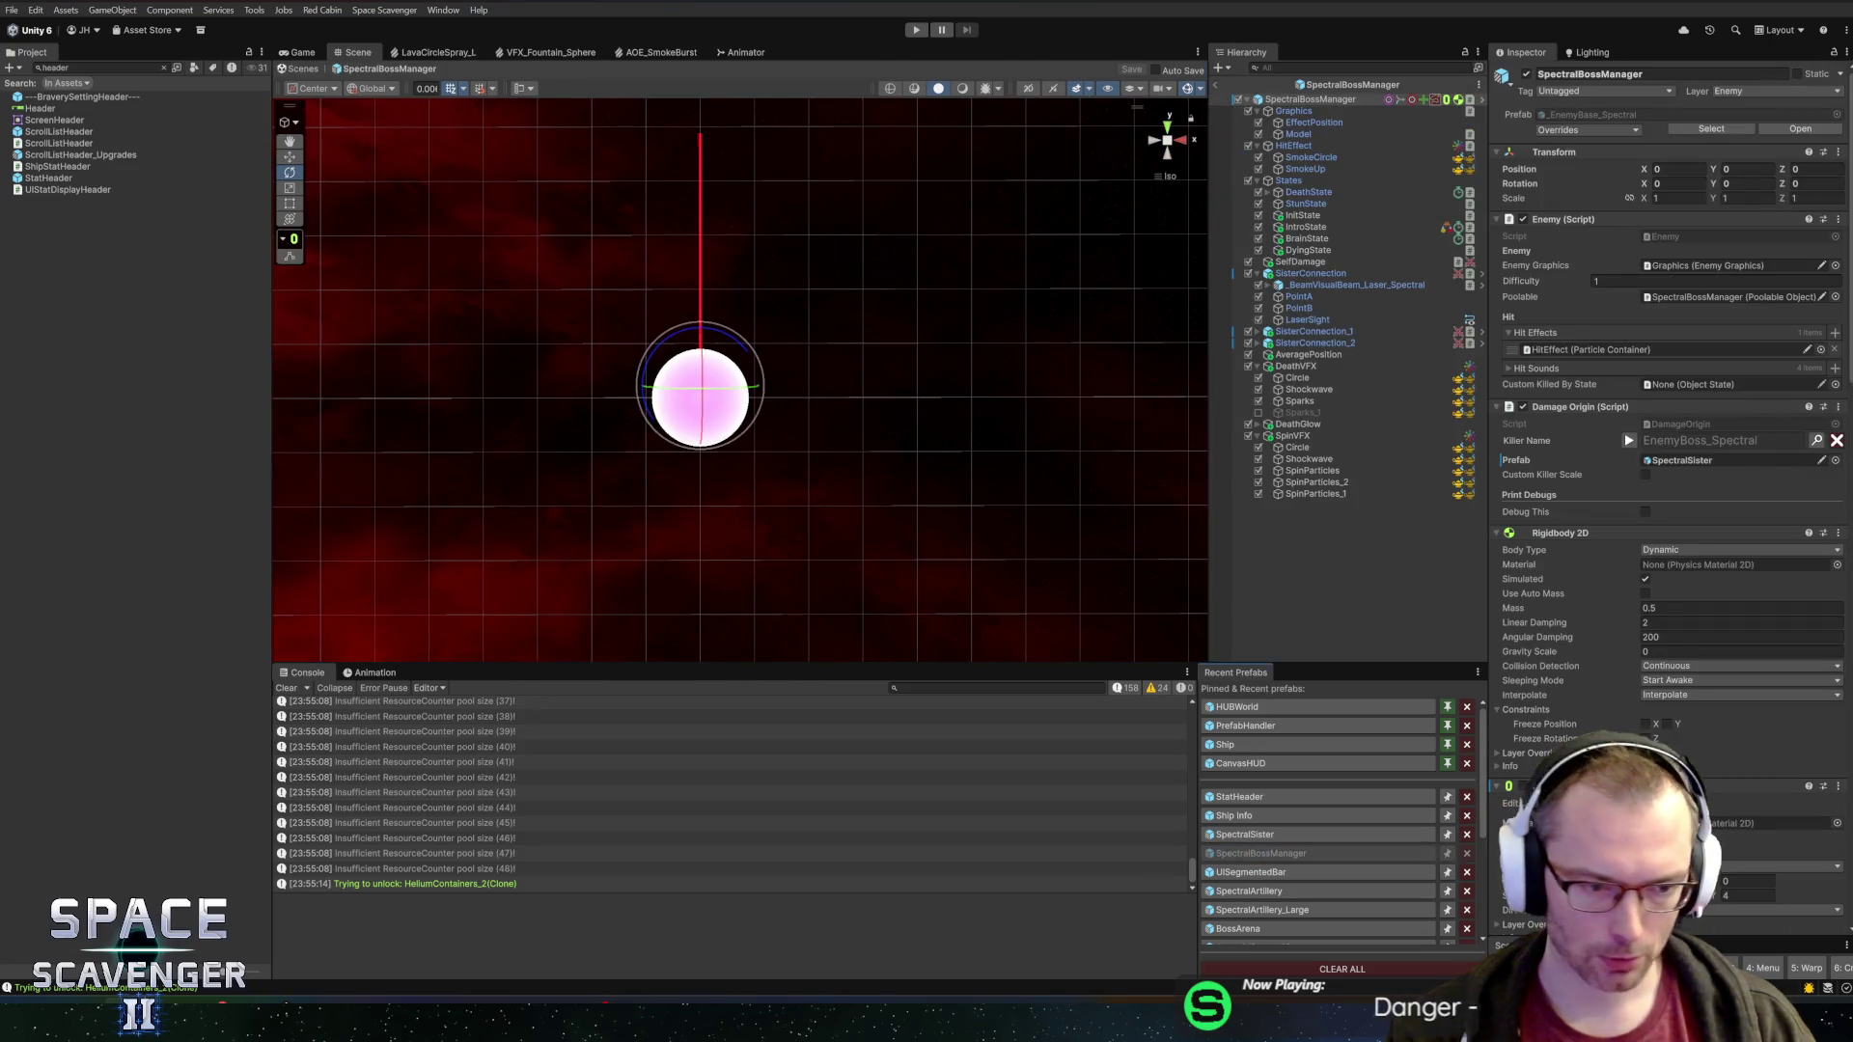
key(alt+Tab)
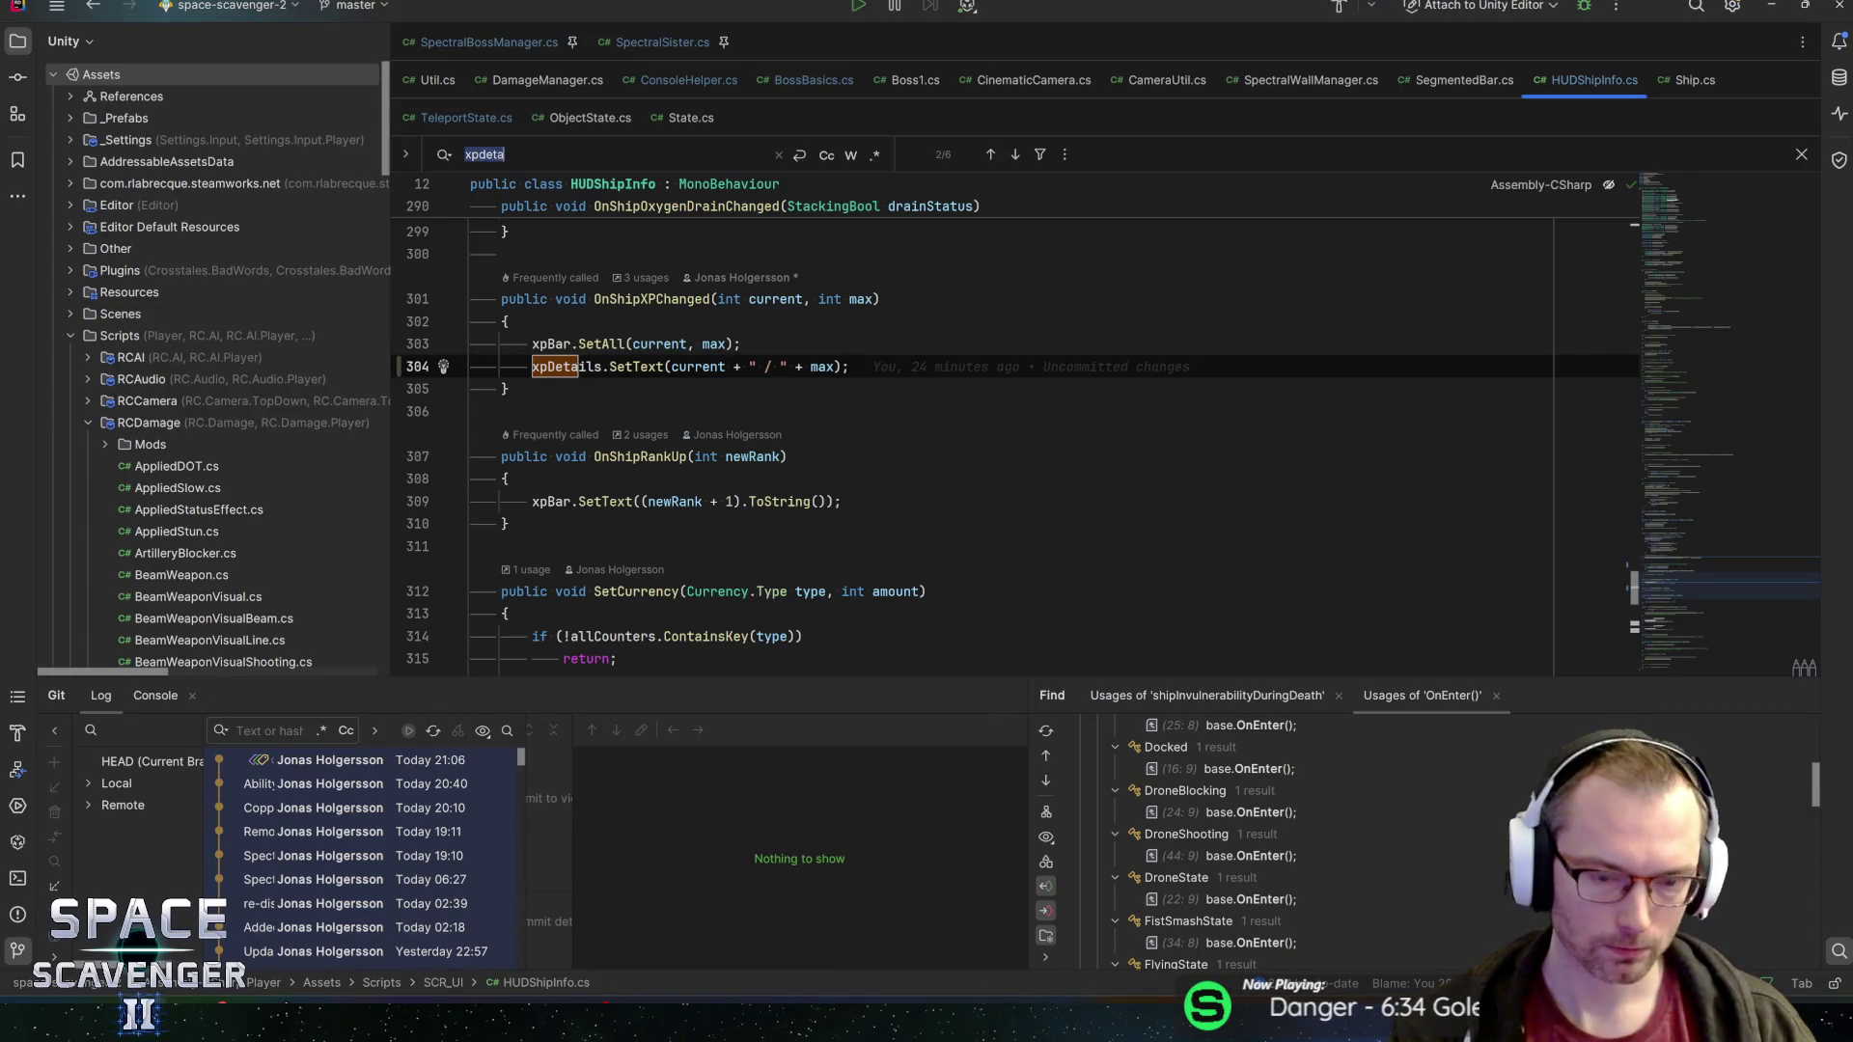
Open SpectralBossManager.cs and search for 'waitforse', reviewing the intro's matches
key(Escape)
click(501, 44)
key(ctrl+f)
text(wa)
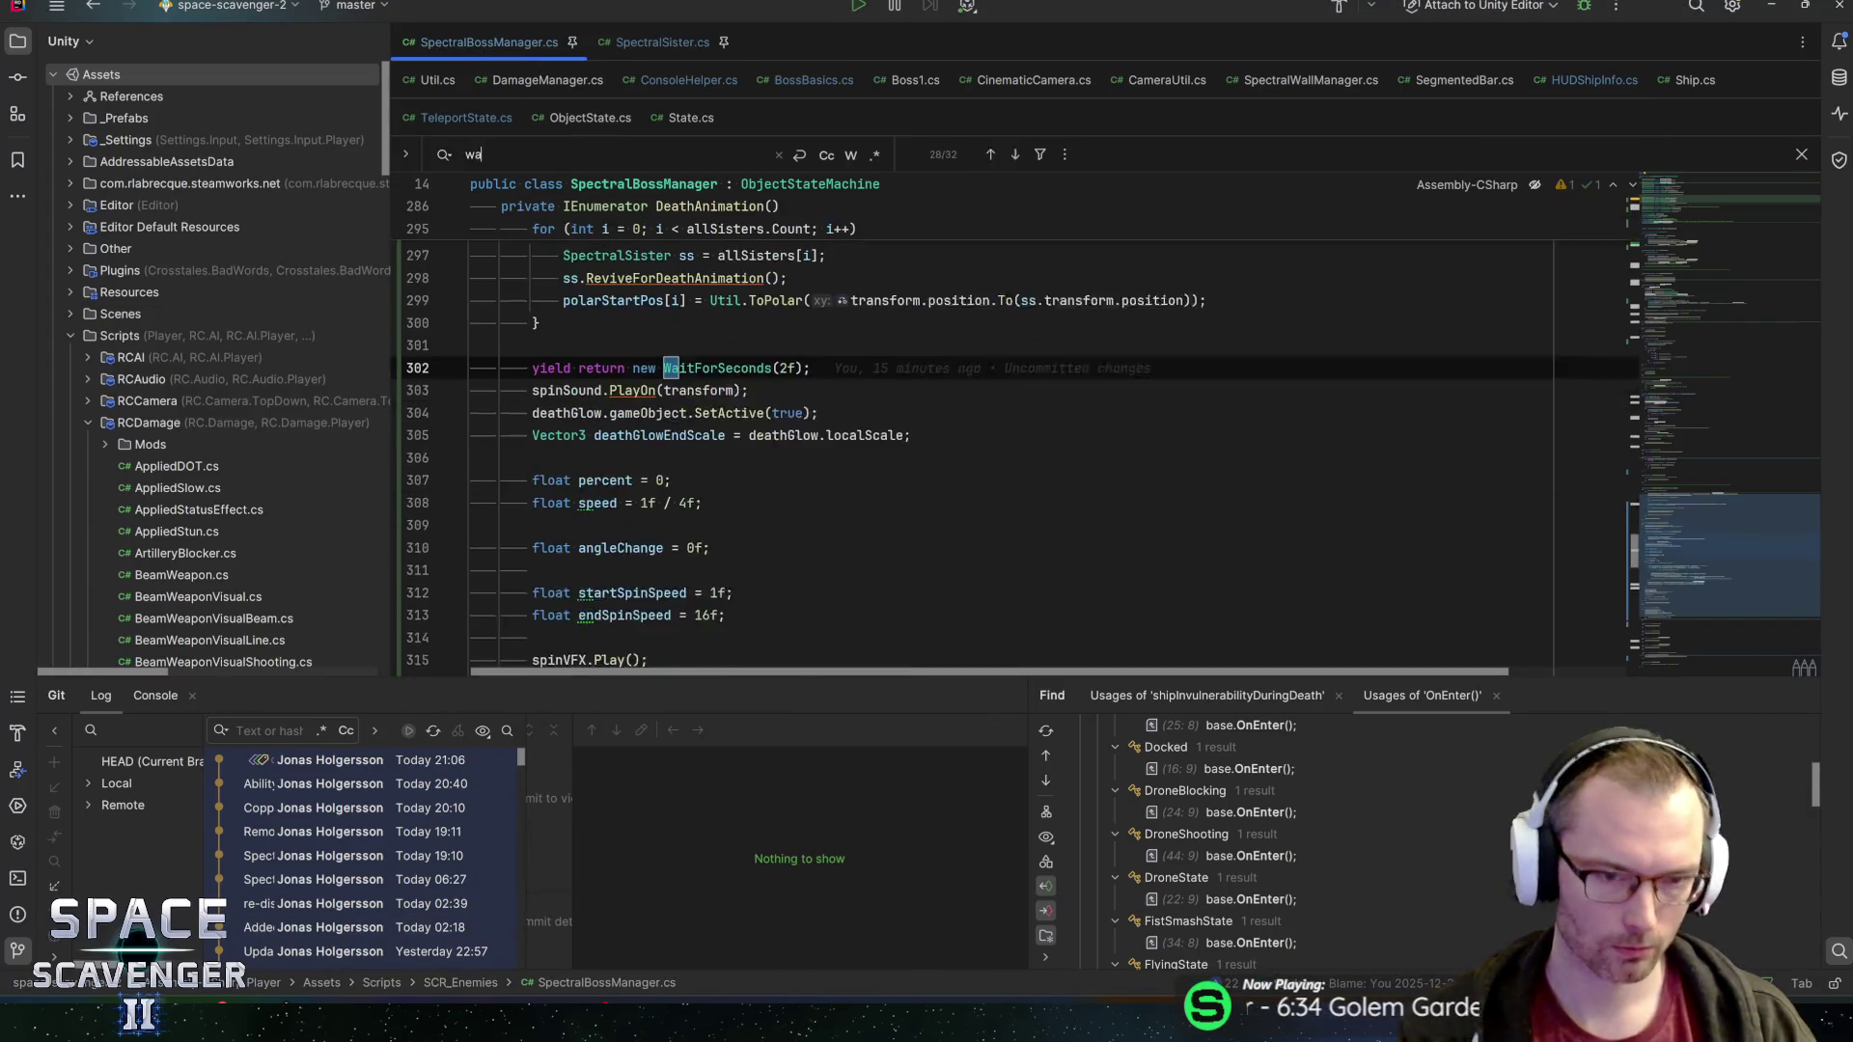
text(itforse)
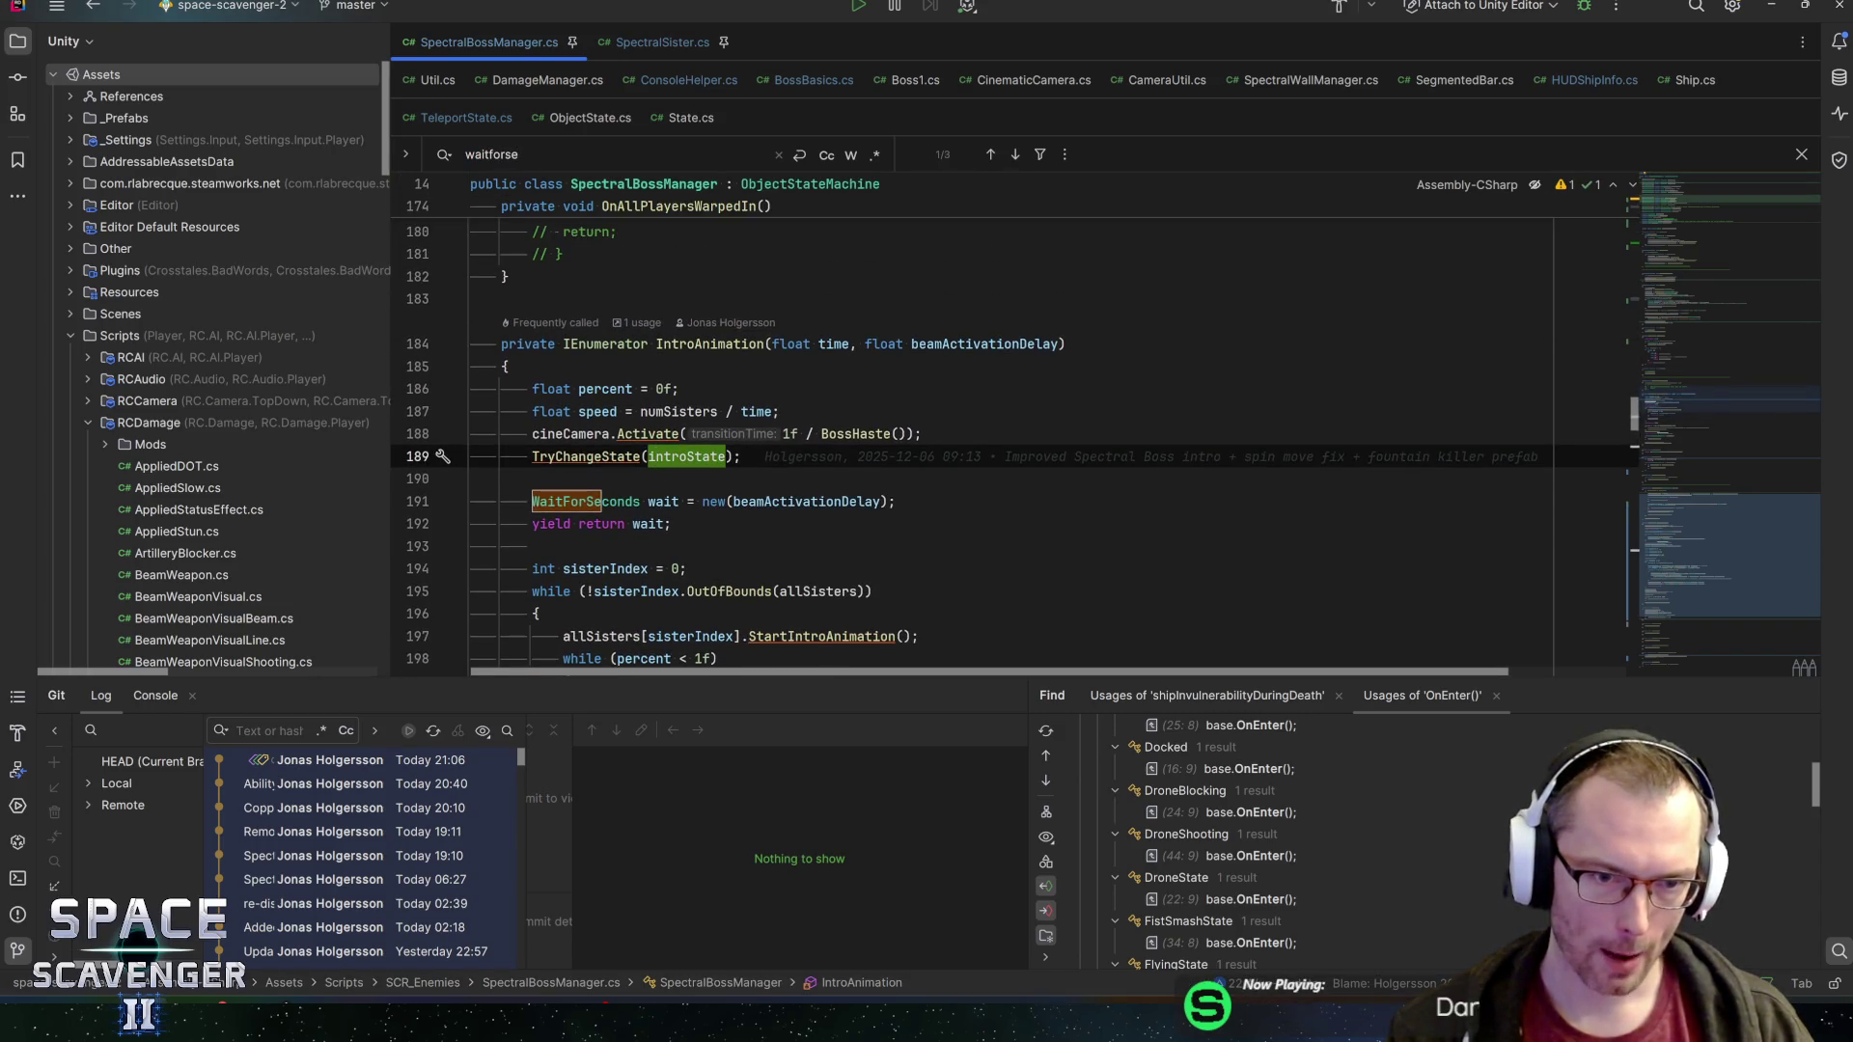
click(587, 457)
scroll(588, 457, down, 3)
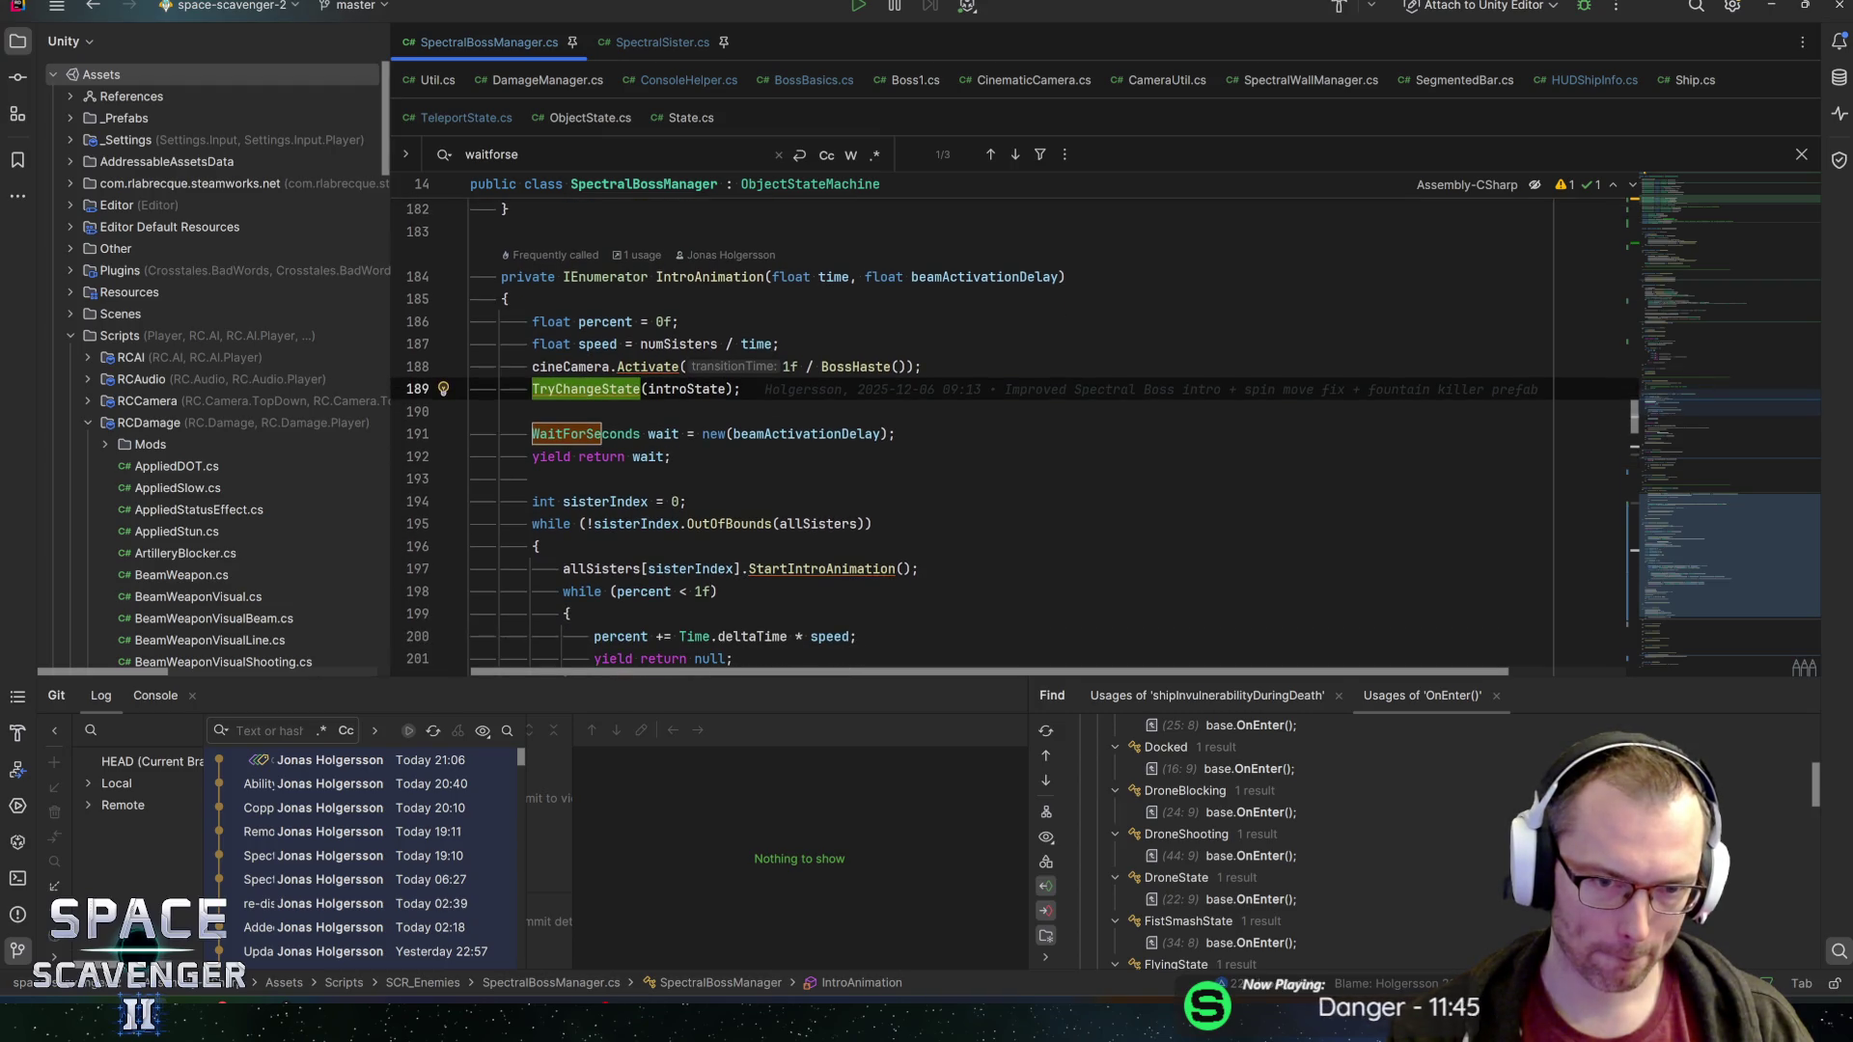
click(780, 344)
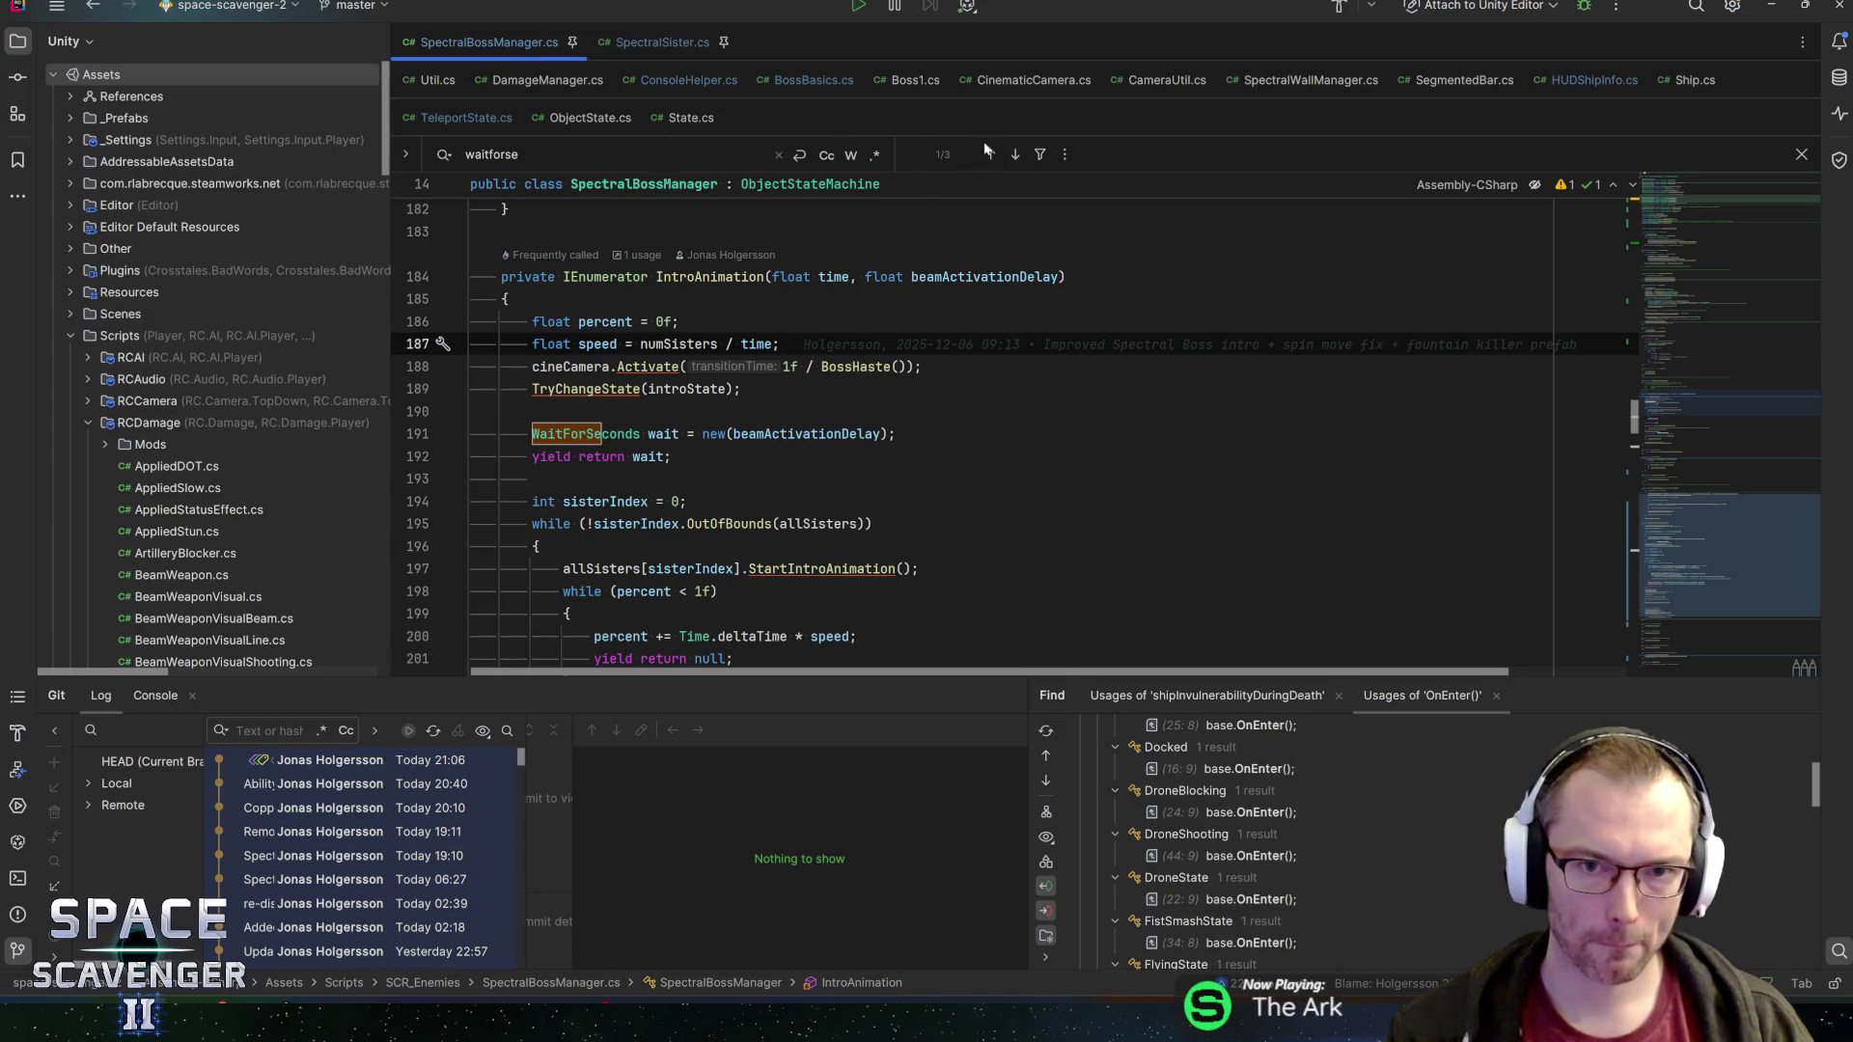
Step to the WaitForSeconds in DeathAnimation and locate where OnSisterDeath starts it
click(1015, 155)
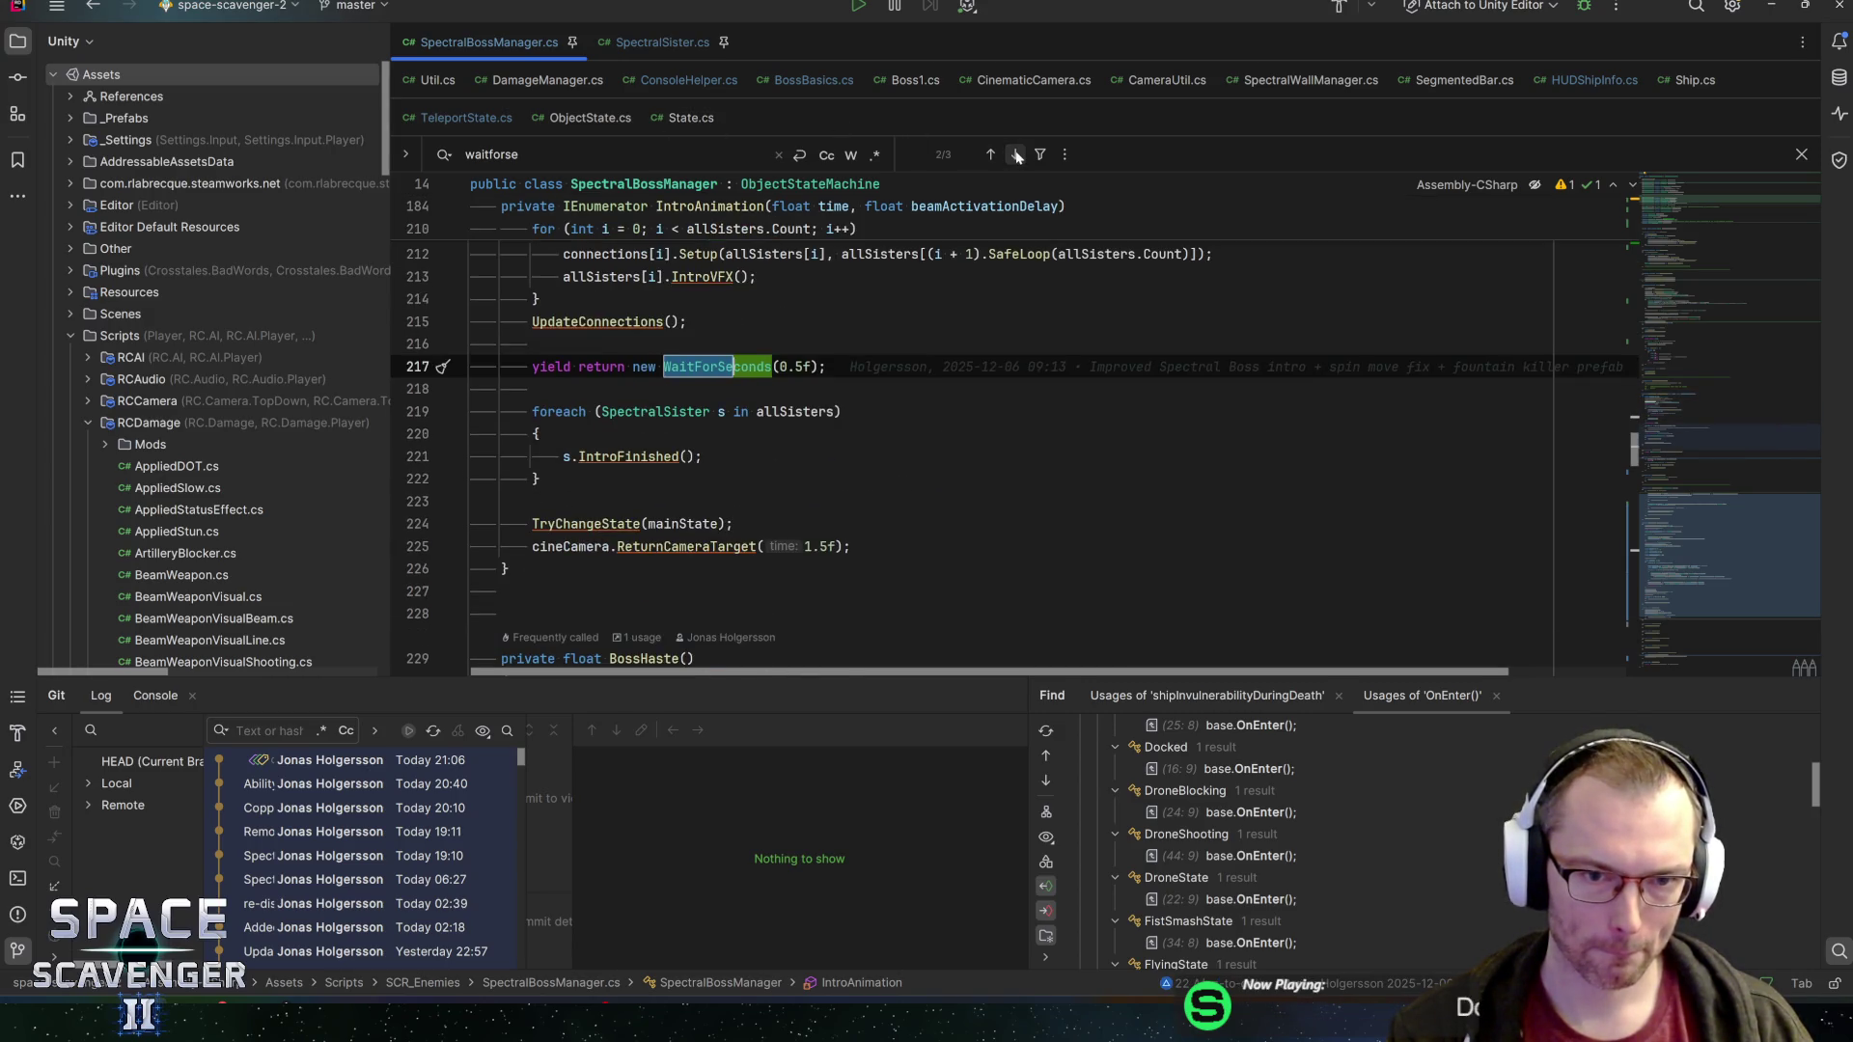
click(1015, 154)
key(Up)
key(Up)
scroll(1013, 434, up, 1)
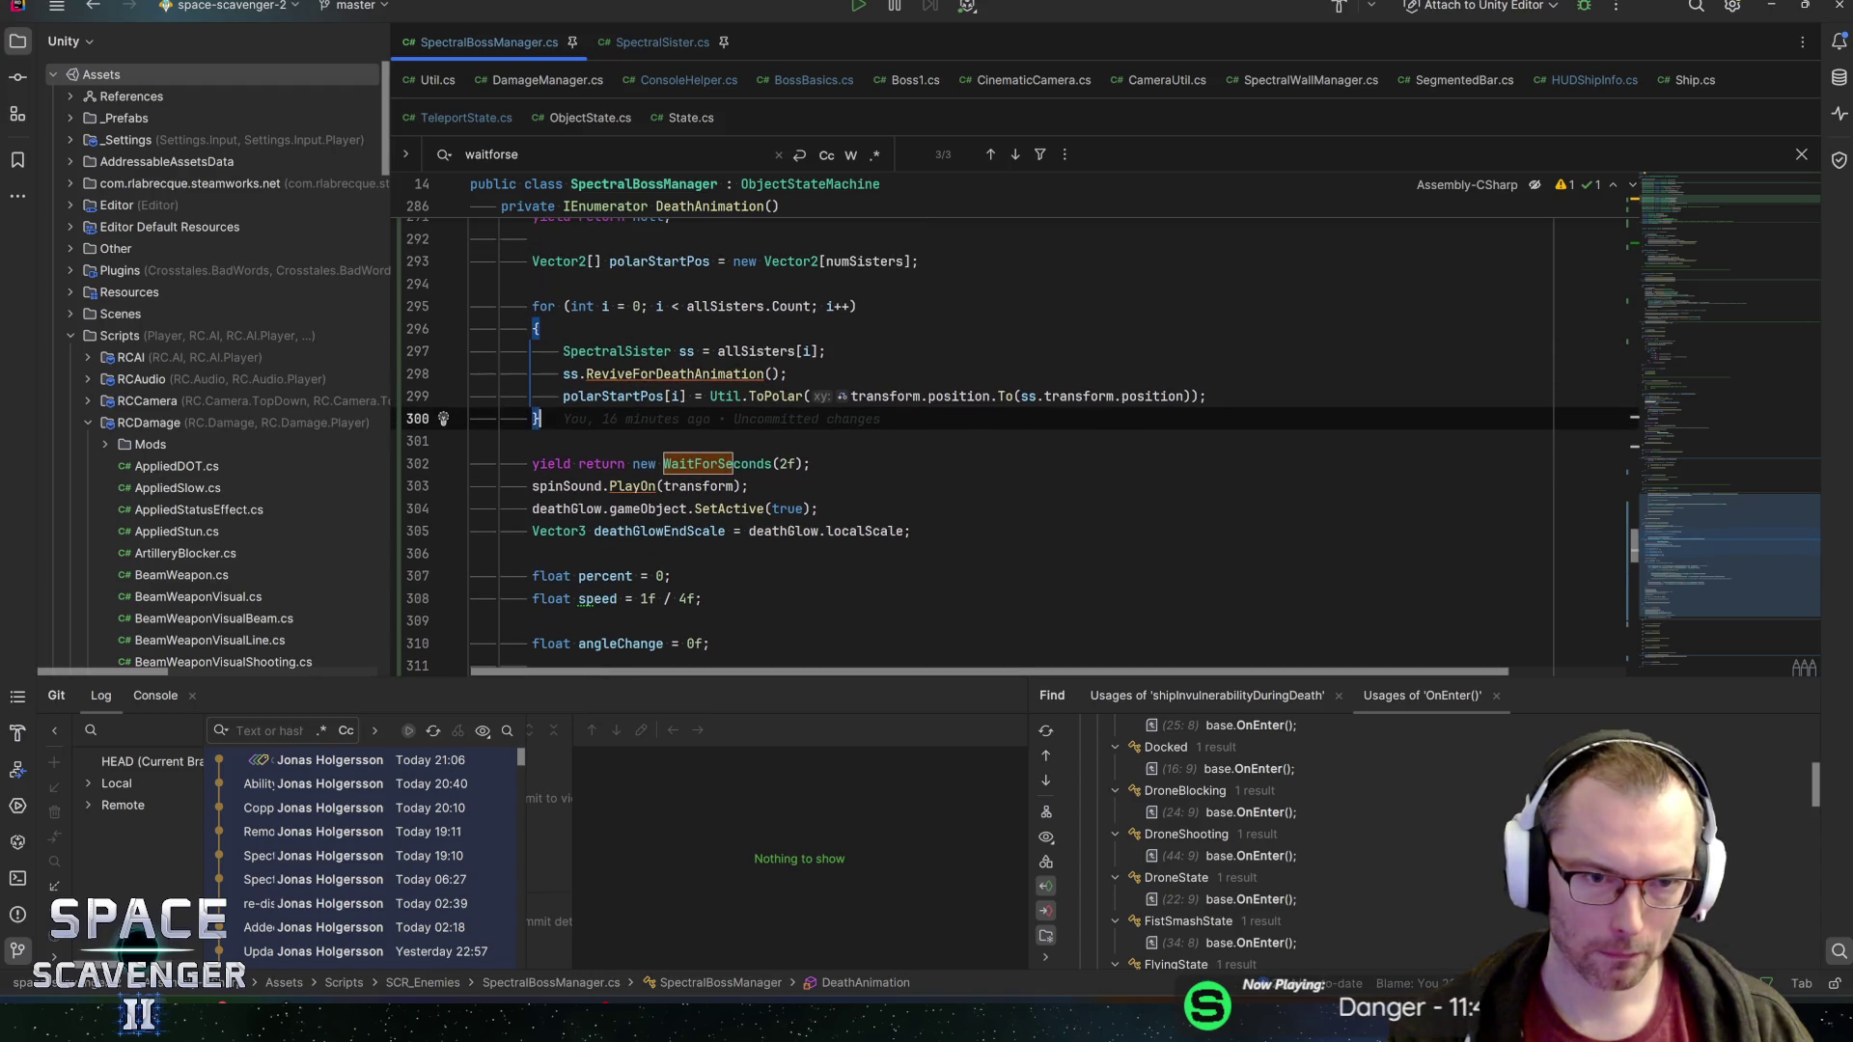
mouse_move(676, 375)
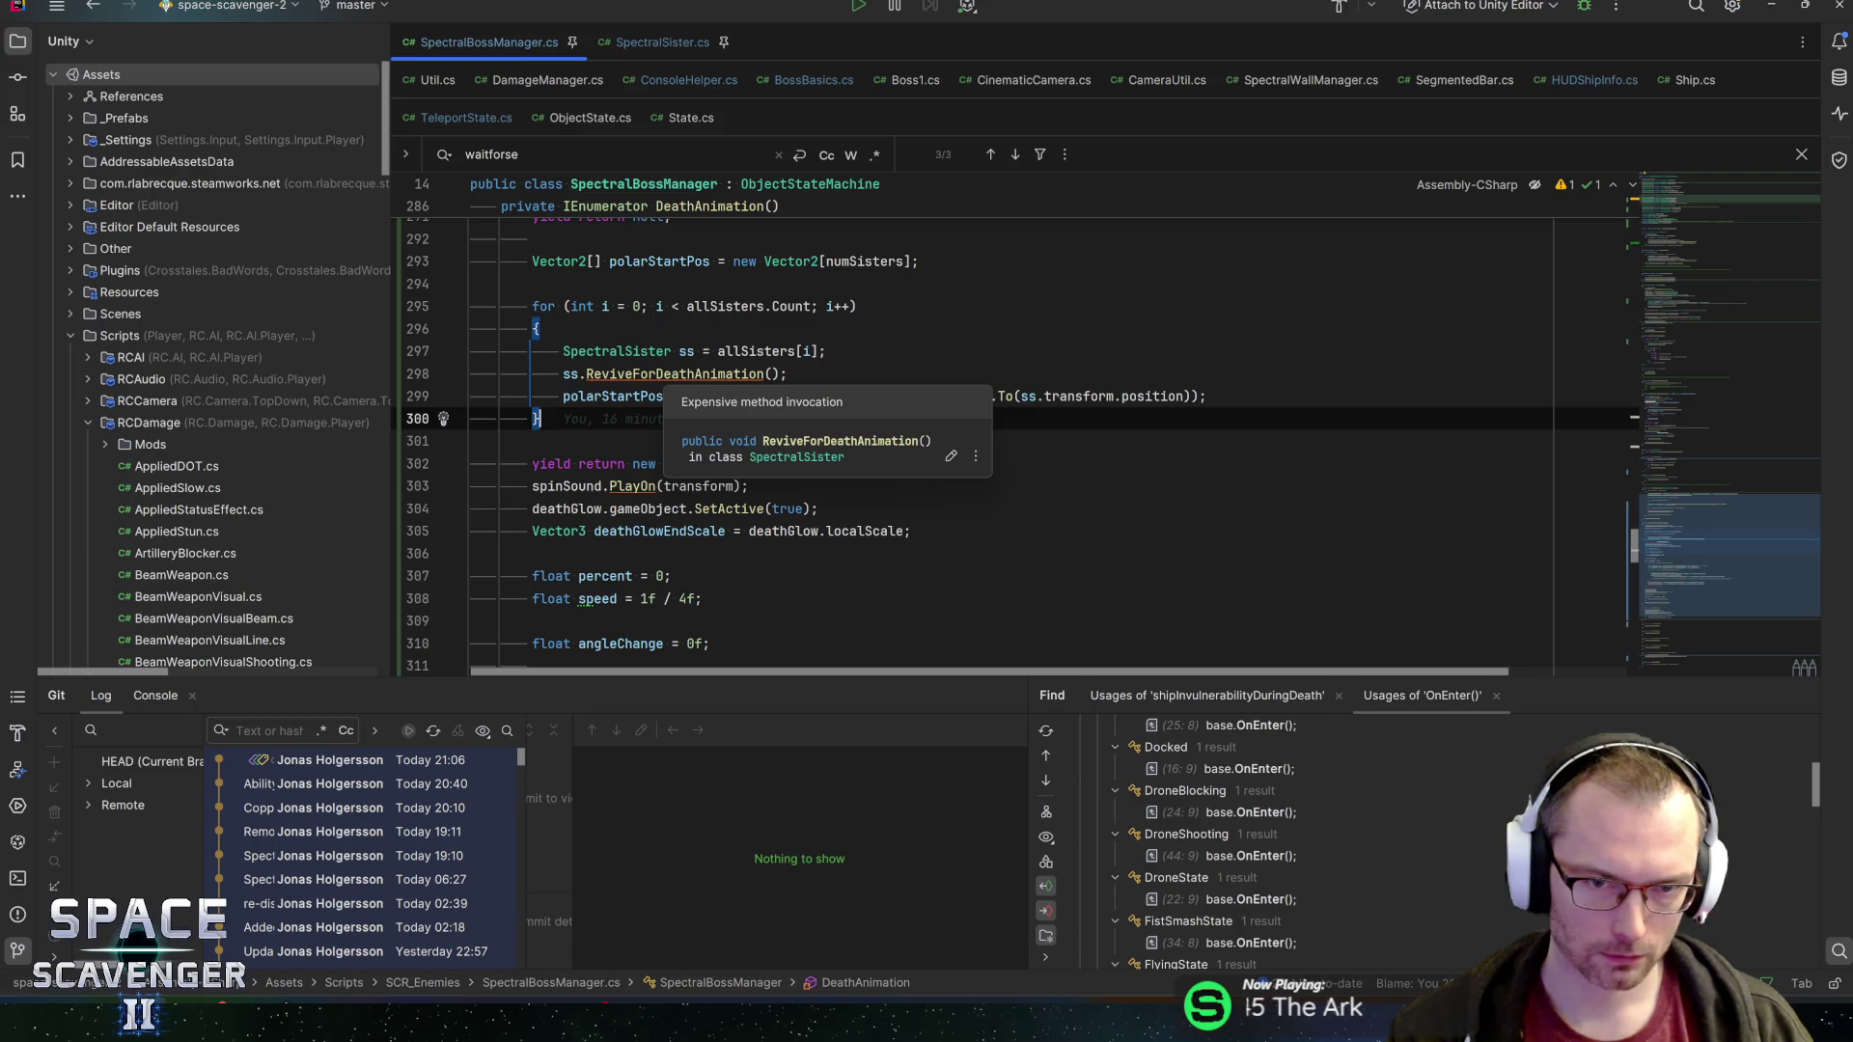
scroll(1013, 434, up, 2)
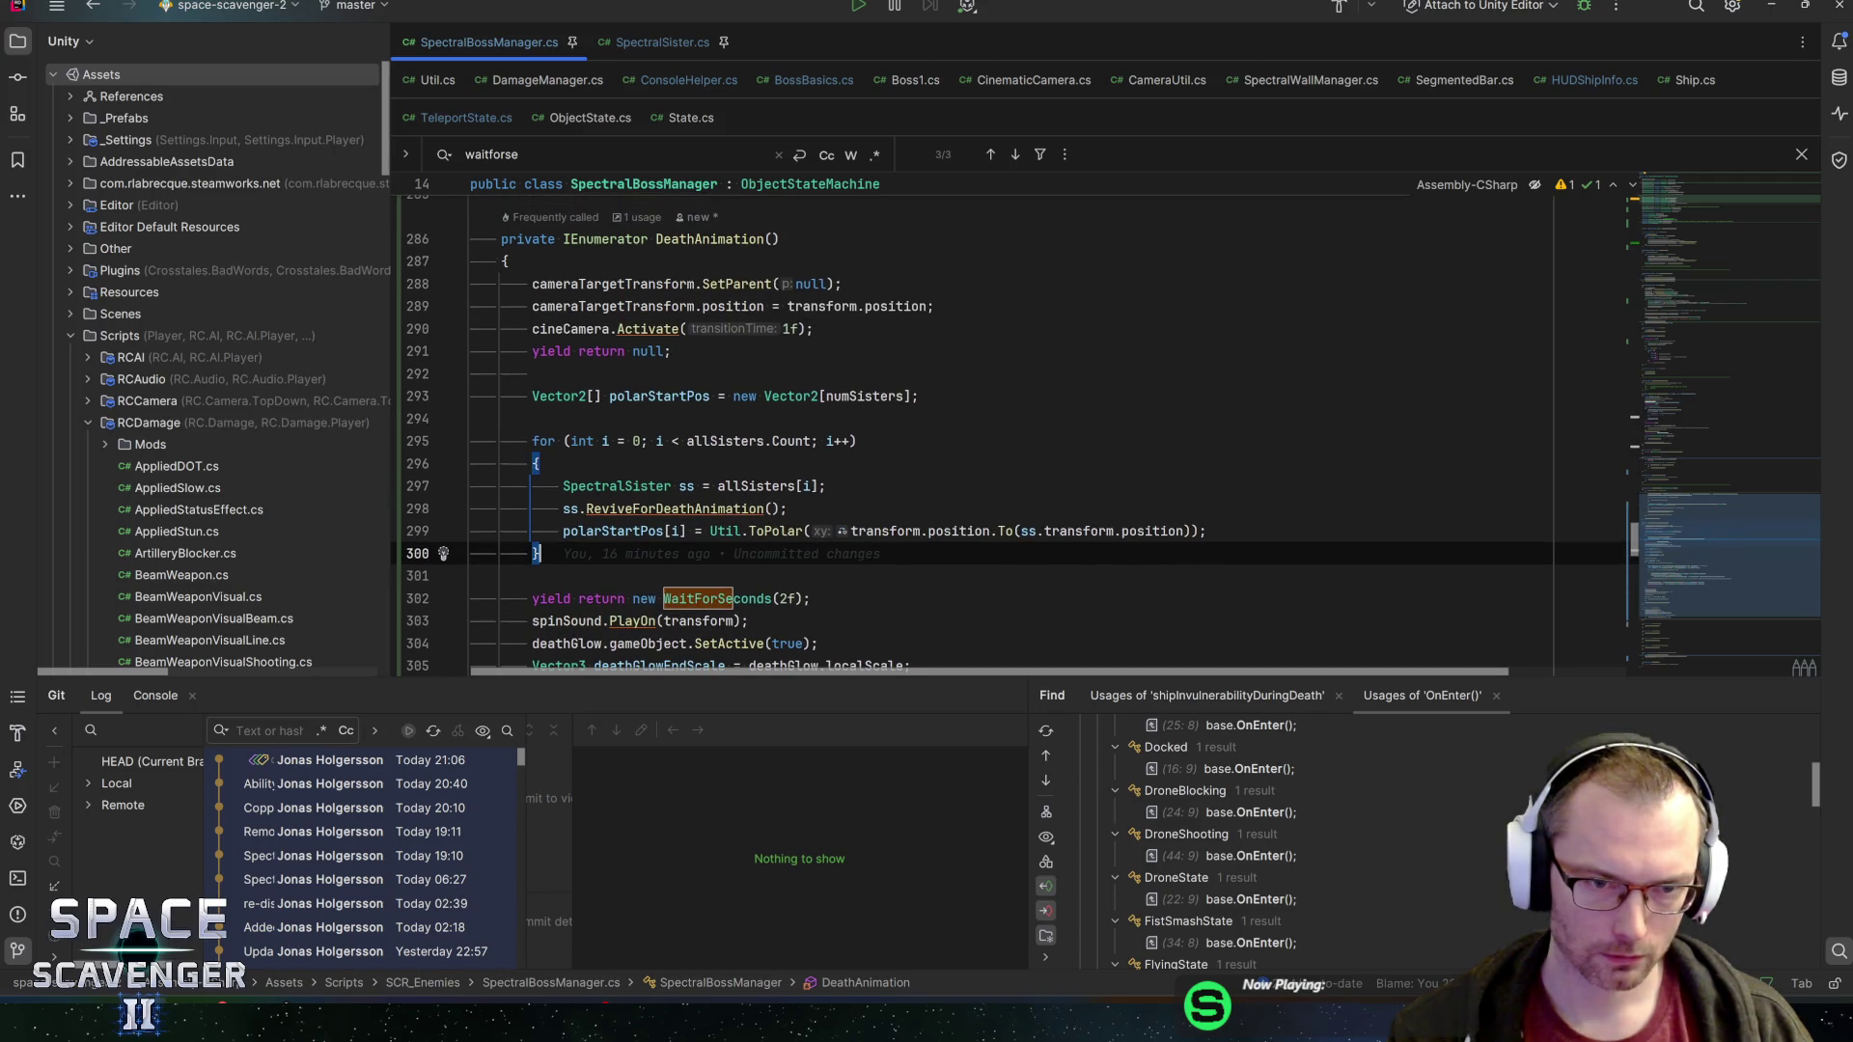
key(Up)
key(Up)
key(alt+Up)
key(ctrl+b)
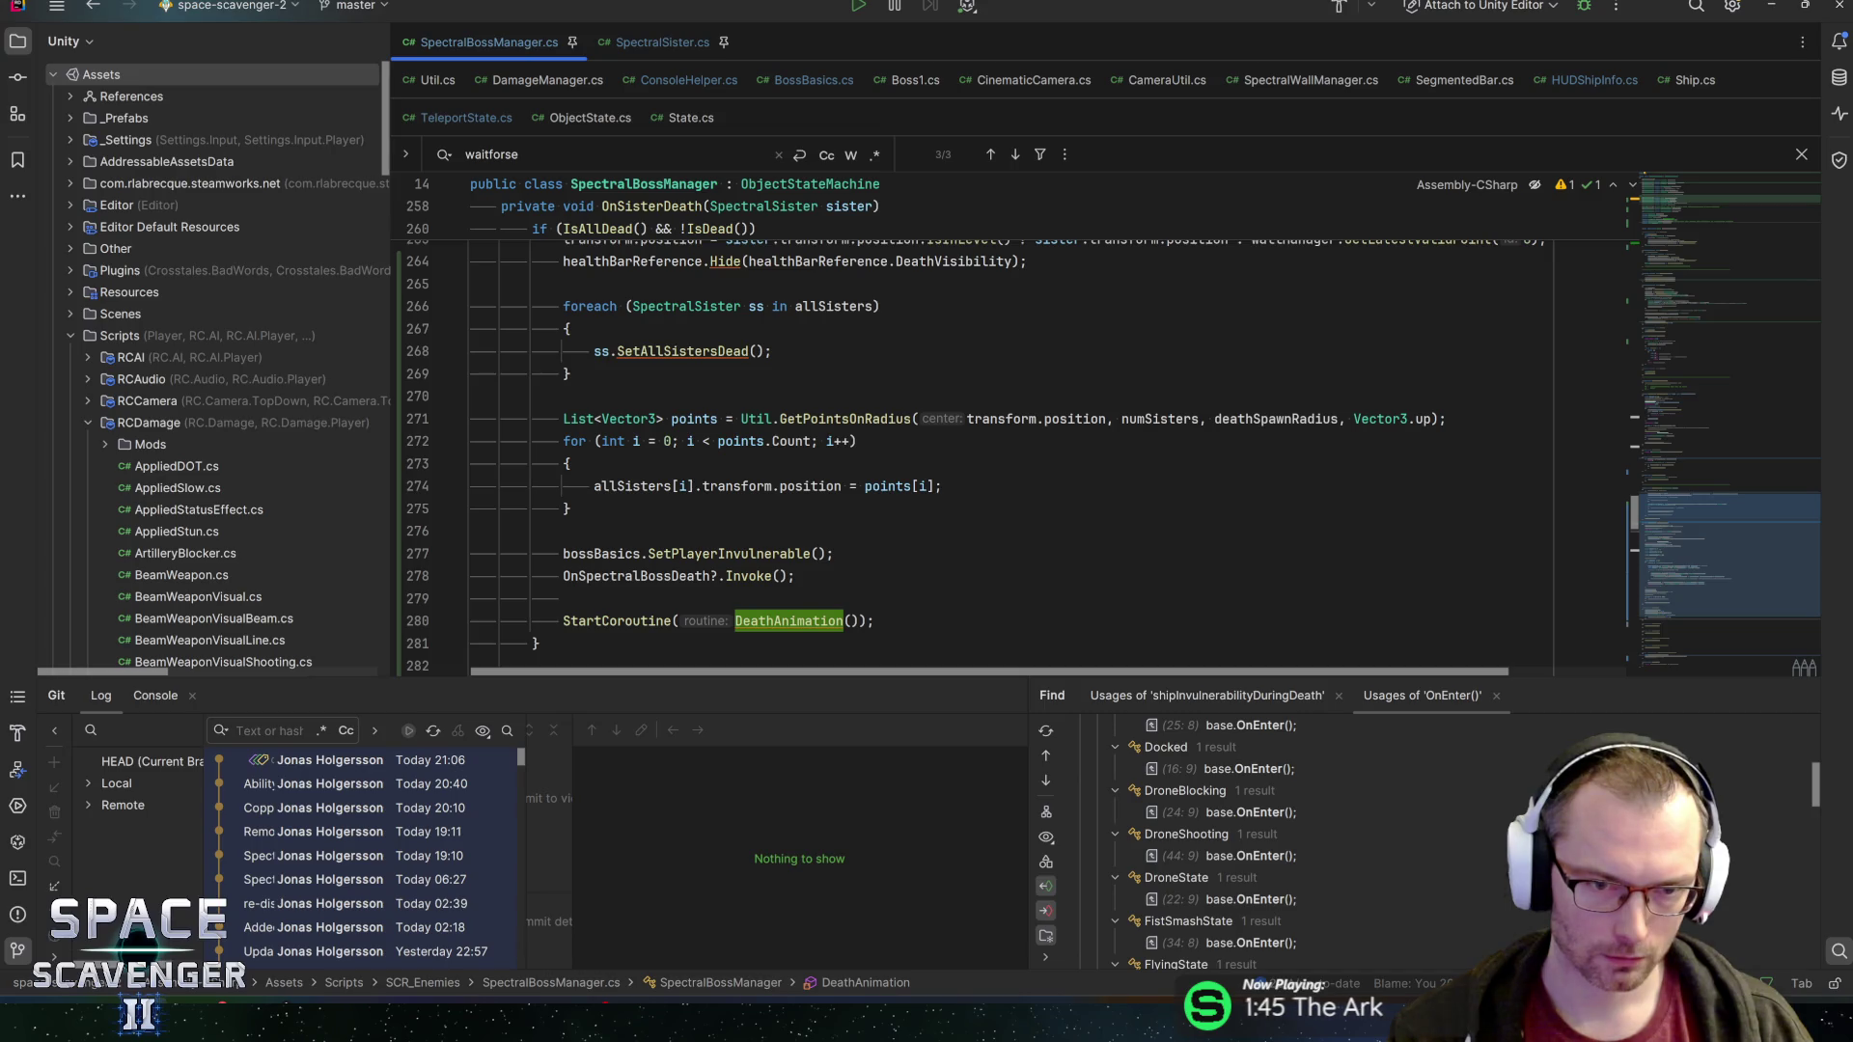
Cut the points-on-radius list and sister-positioning loop out of OnSisterDeath
key(Up)
key(Up)
key(Up)
key(Down)
key(Down)
key(Down)
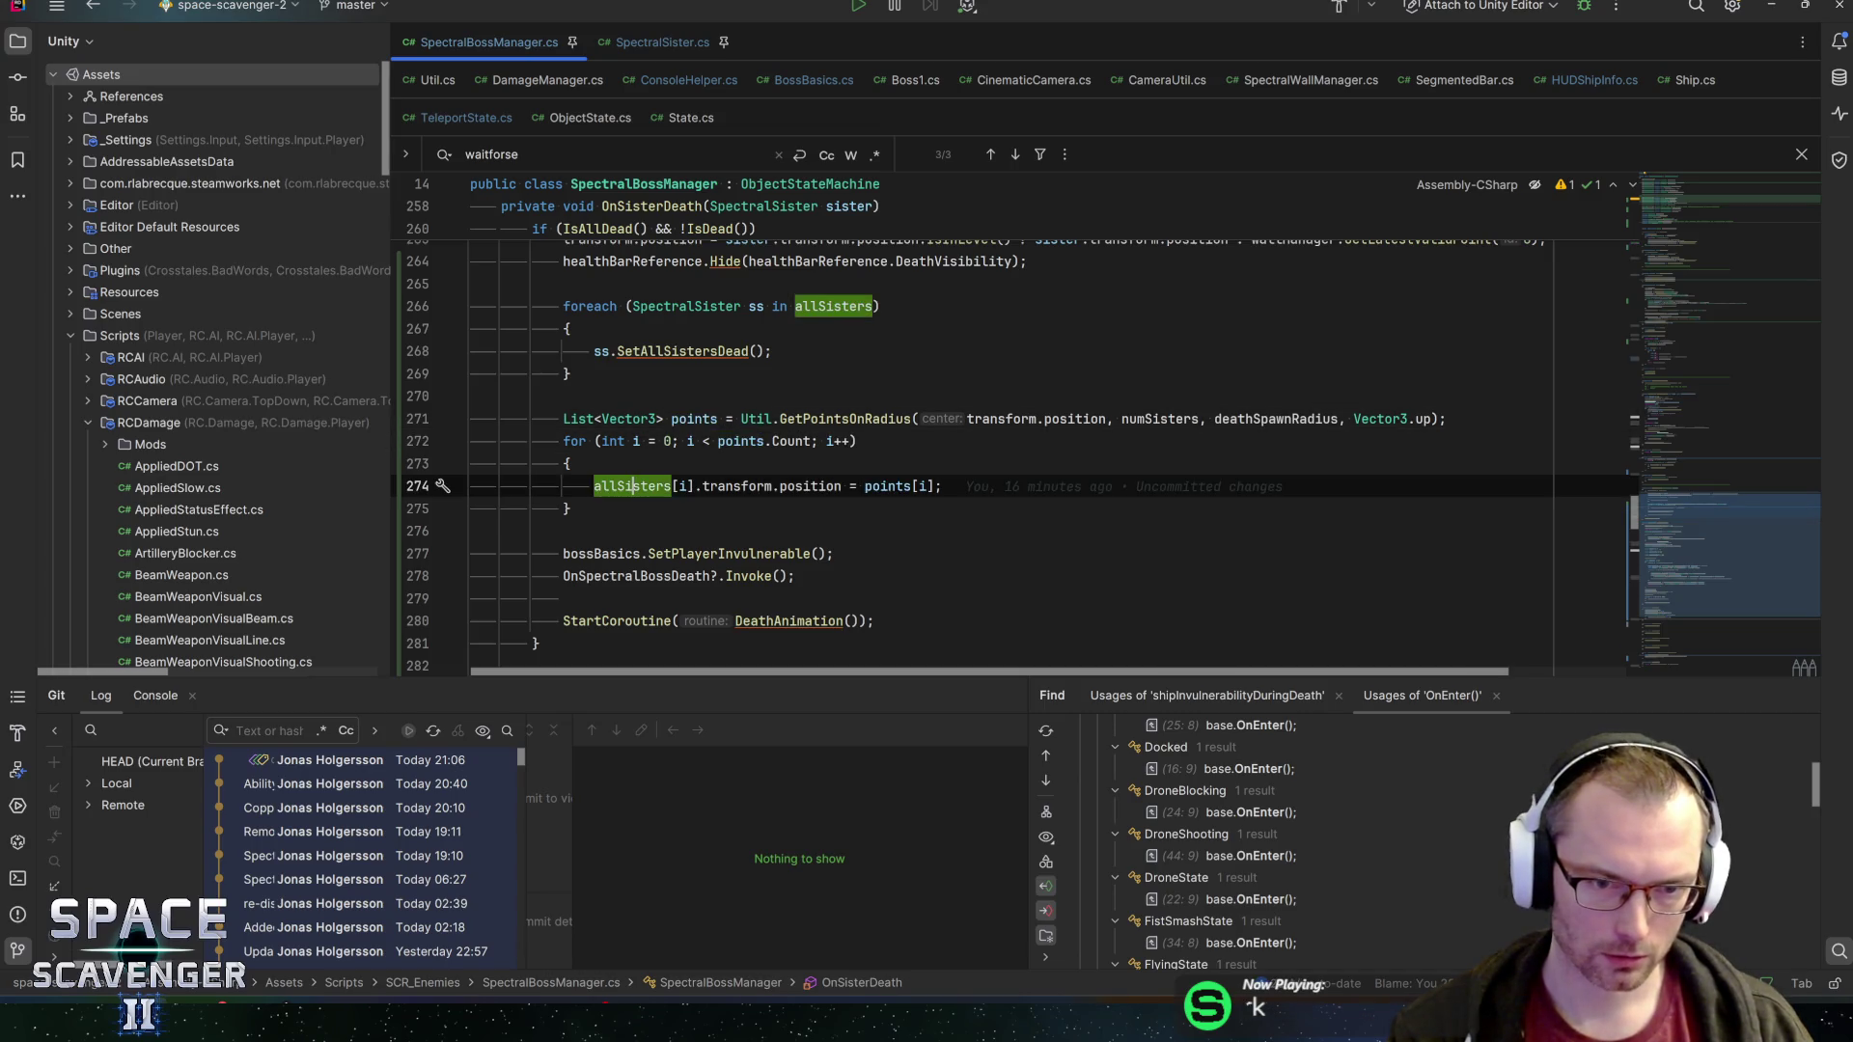
click(693, 418)
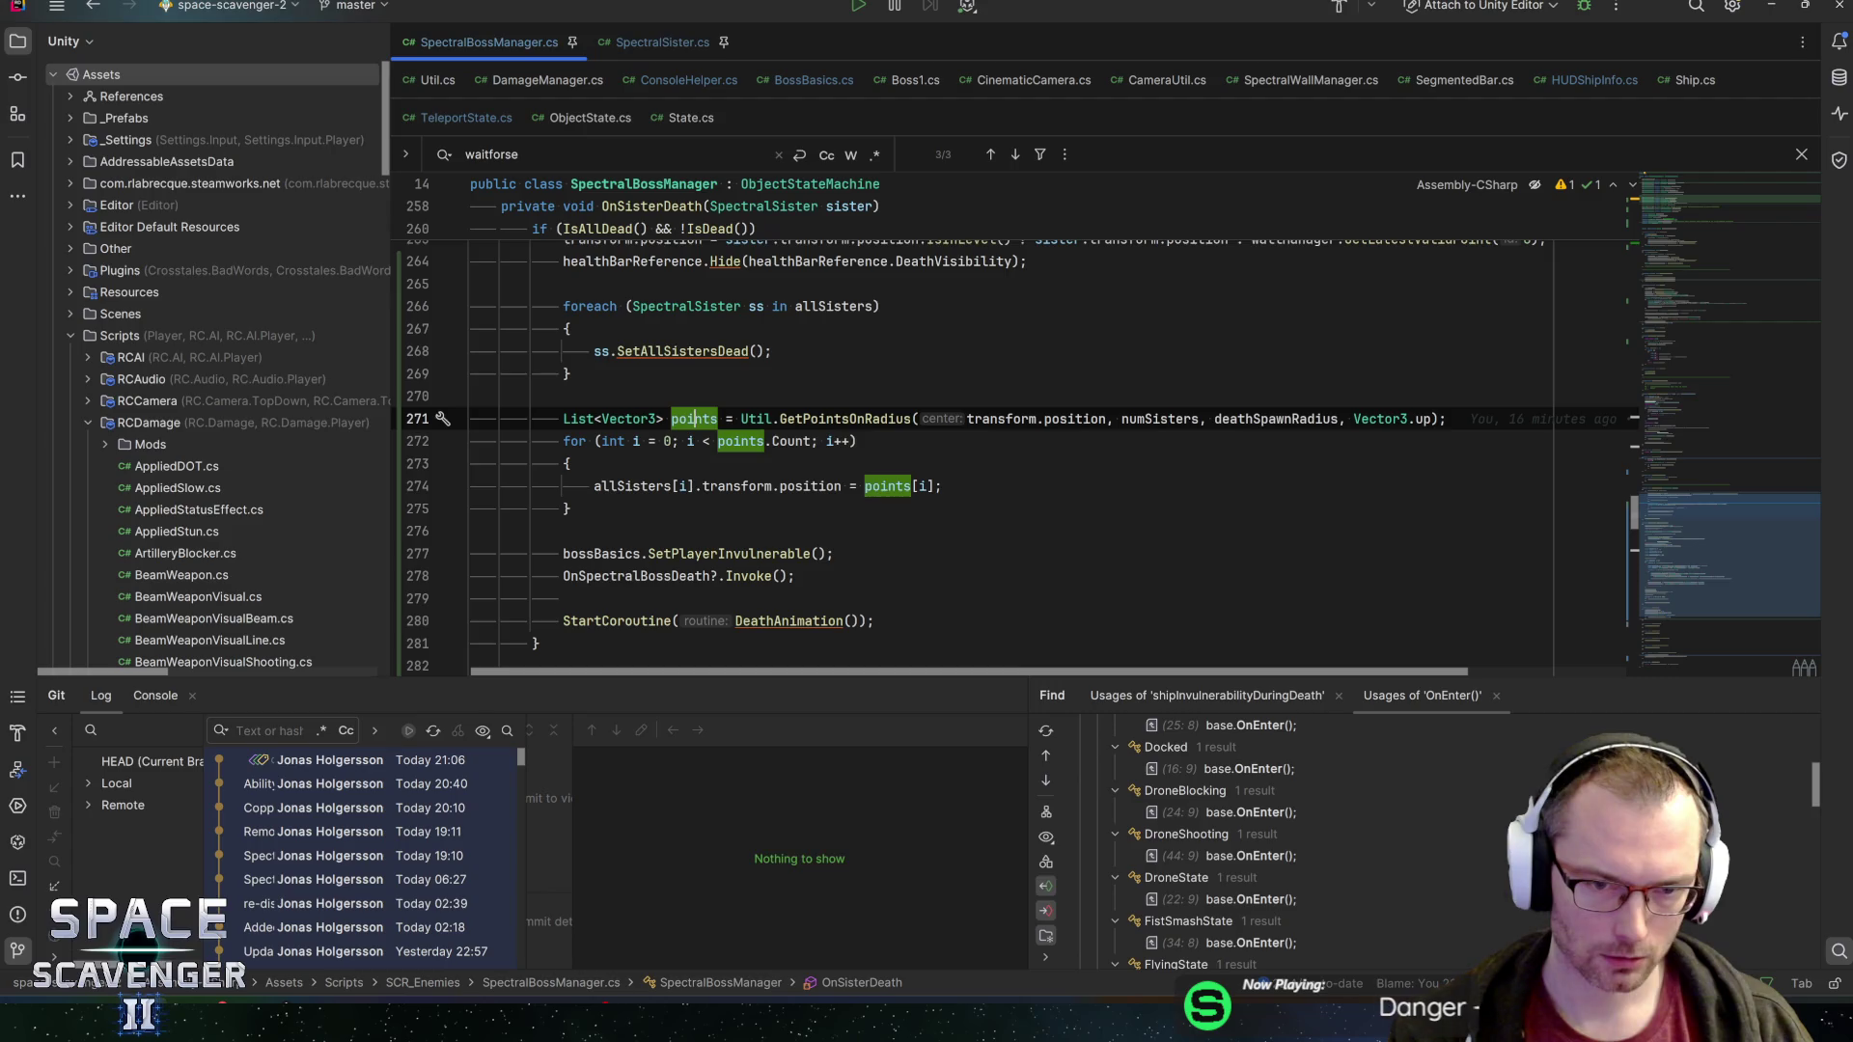
key(Down)
key(Down)
key(Down)
key(End)
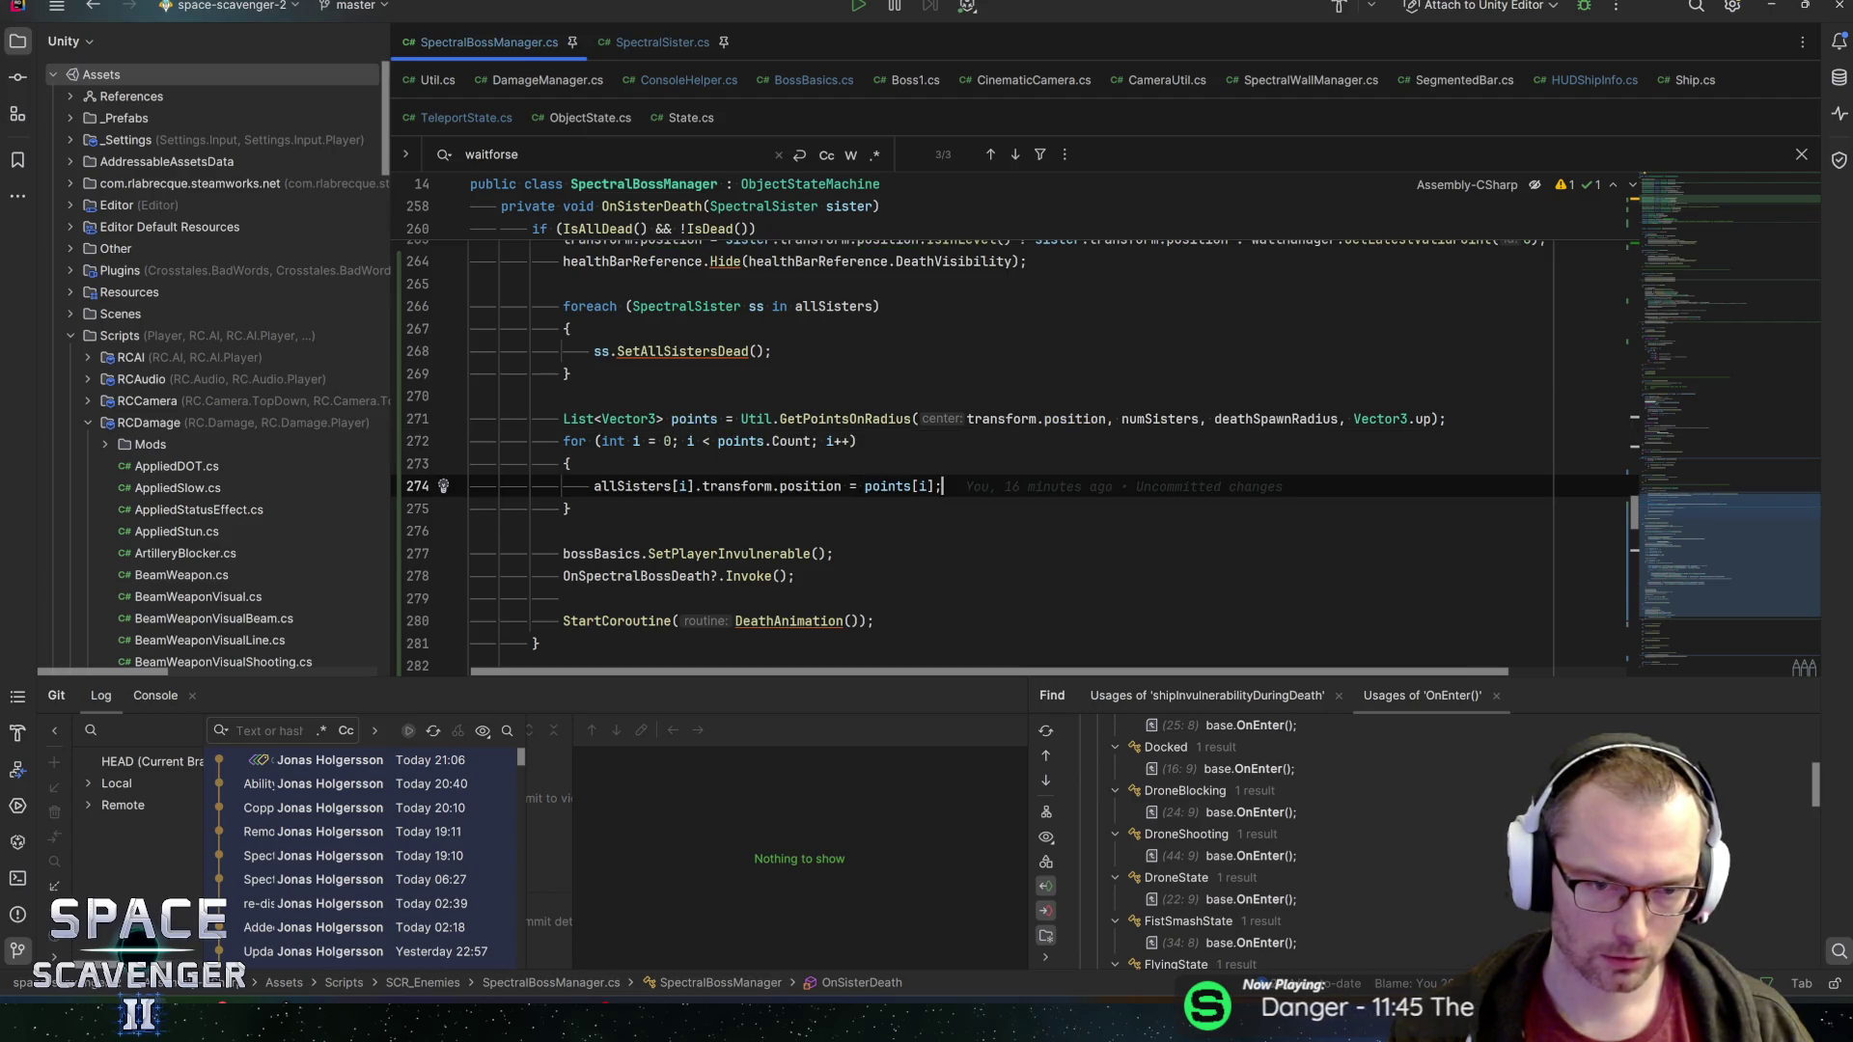
key(shift+Up)
key(shift+Up)
key(shift+Up)
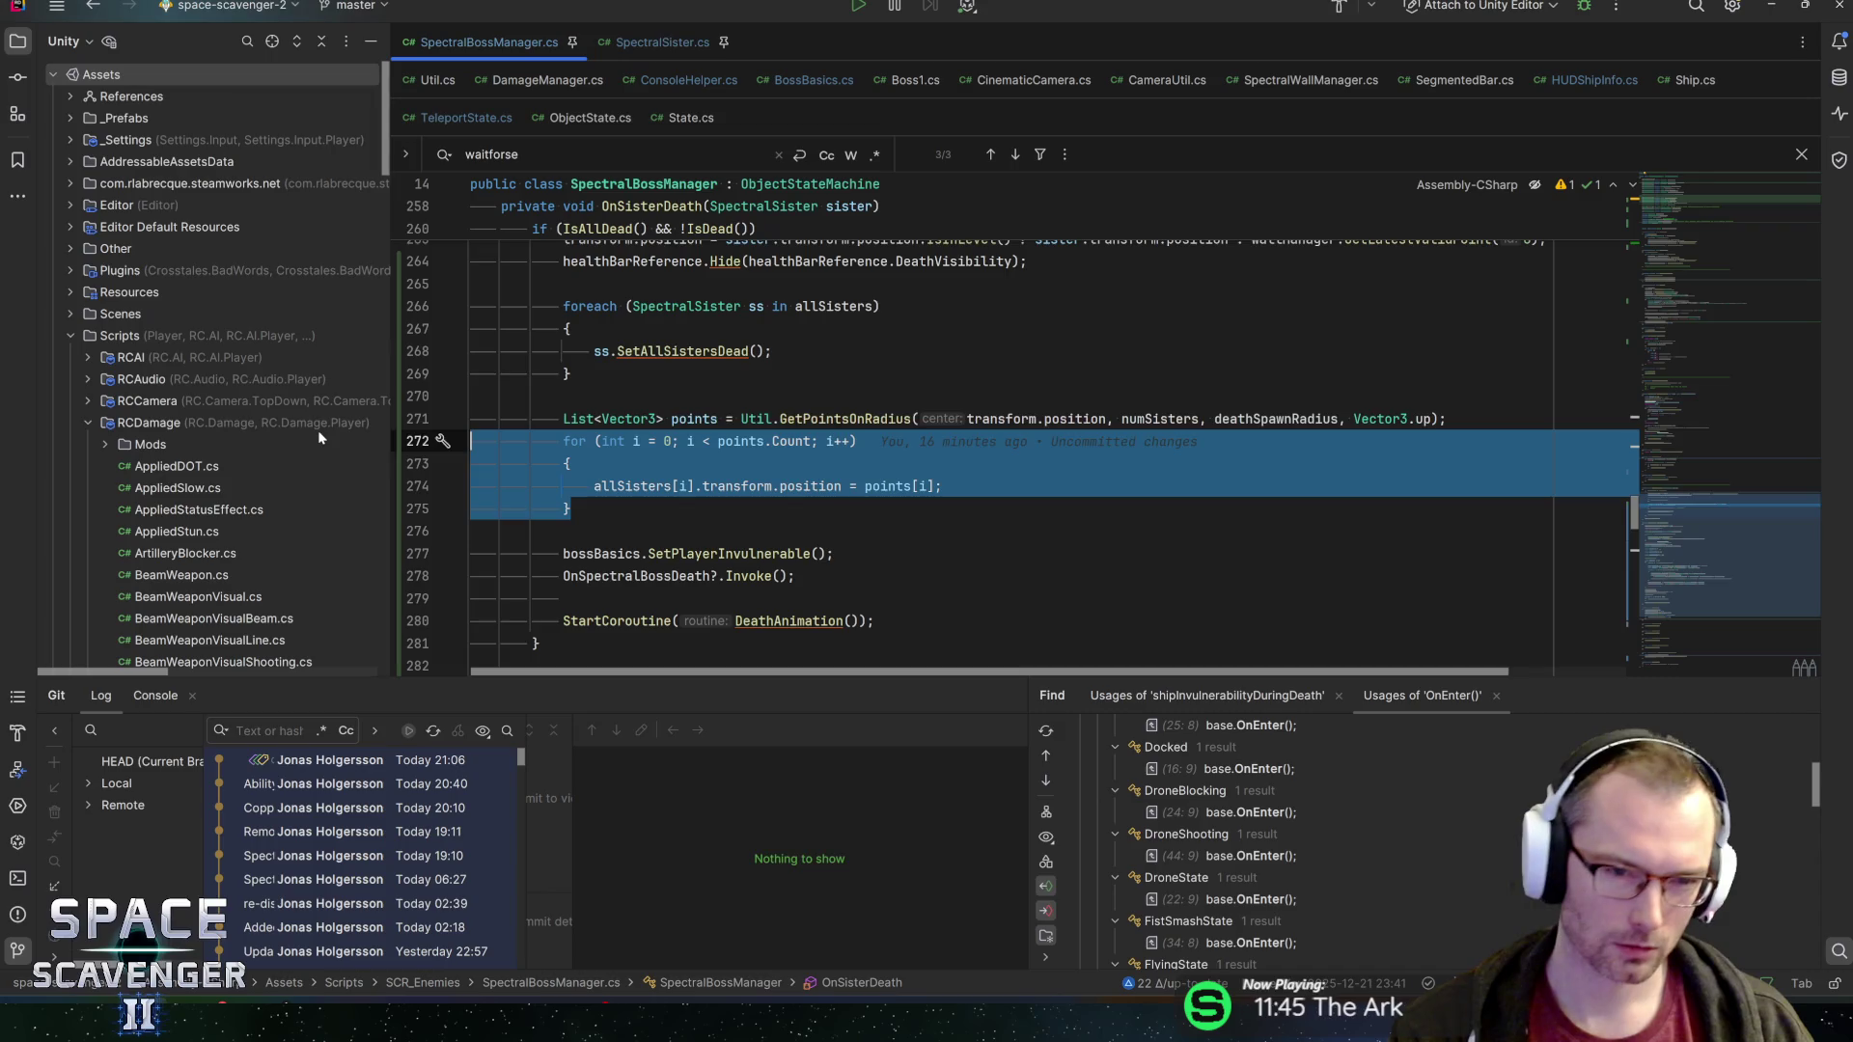
key(Delete)
key(Up)
key(ctrl+z)
key(ctrl+z)
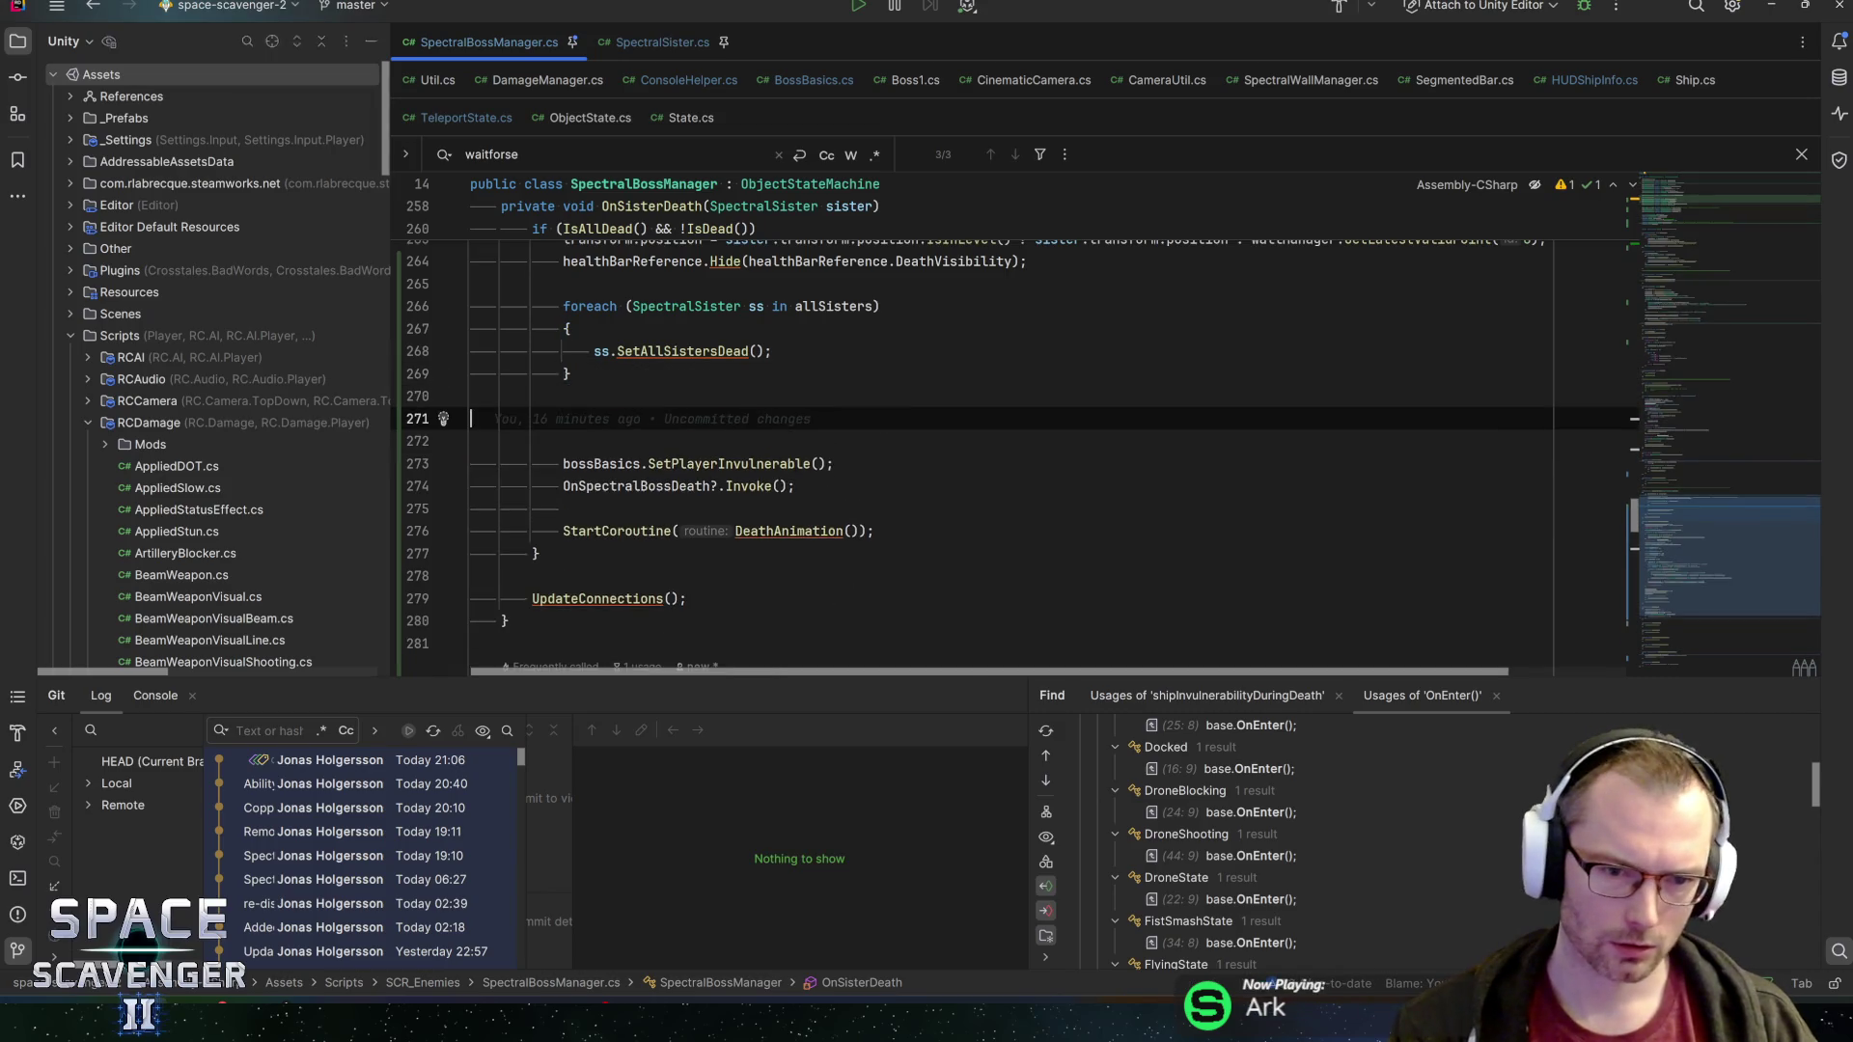
click(618, 487)
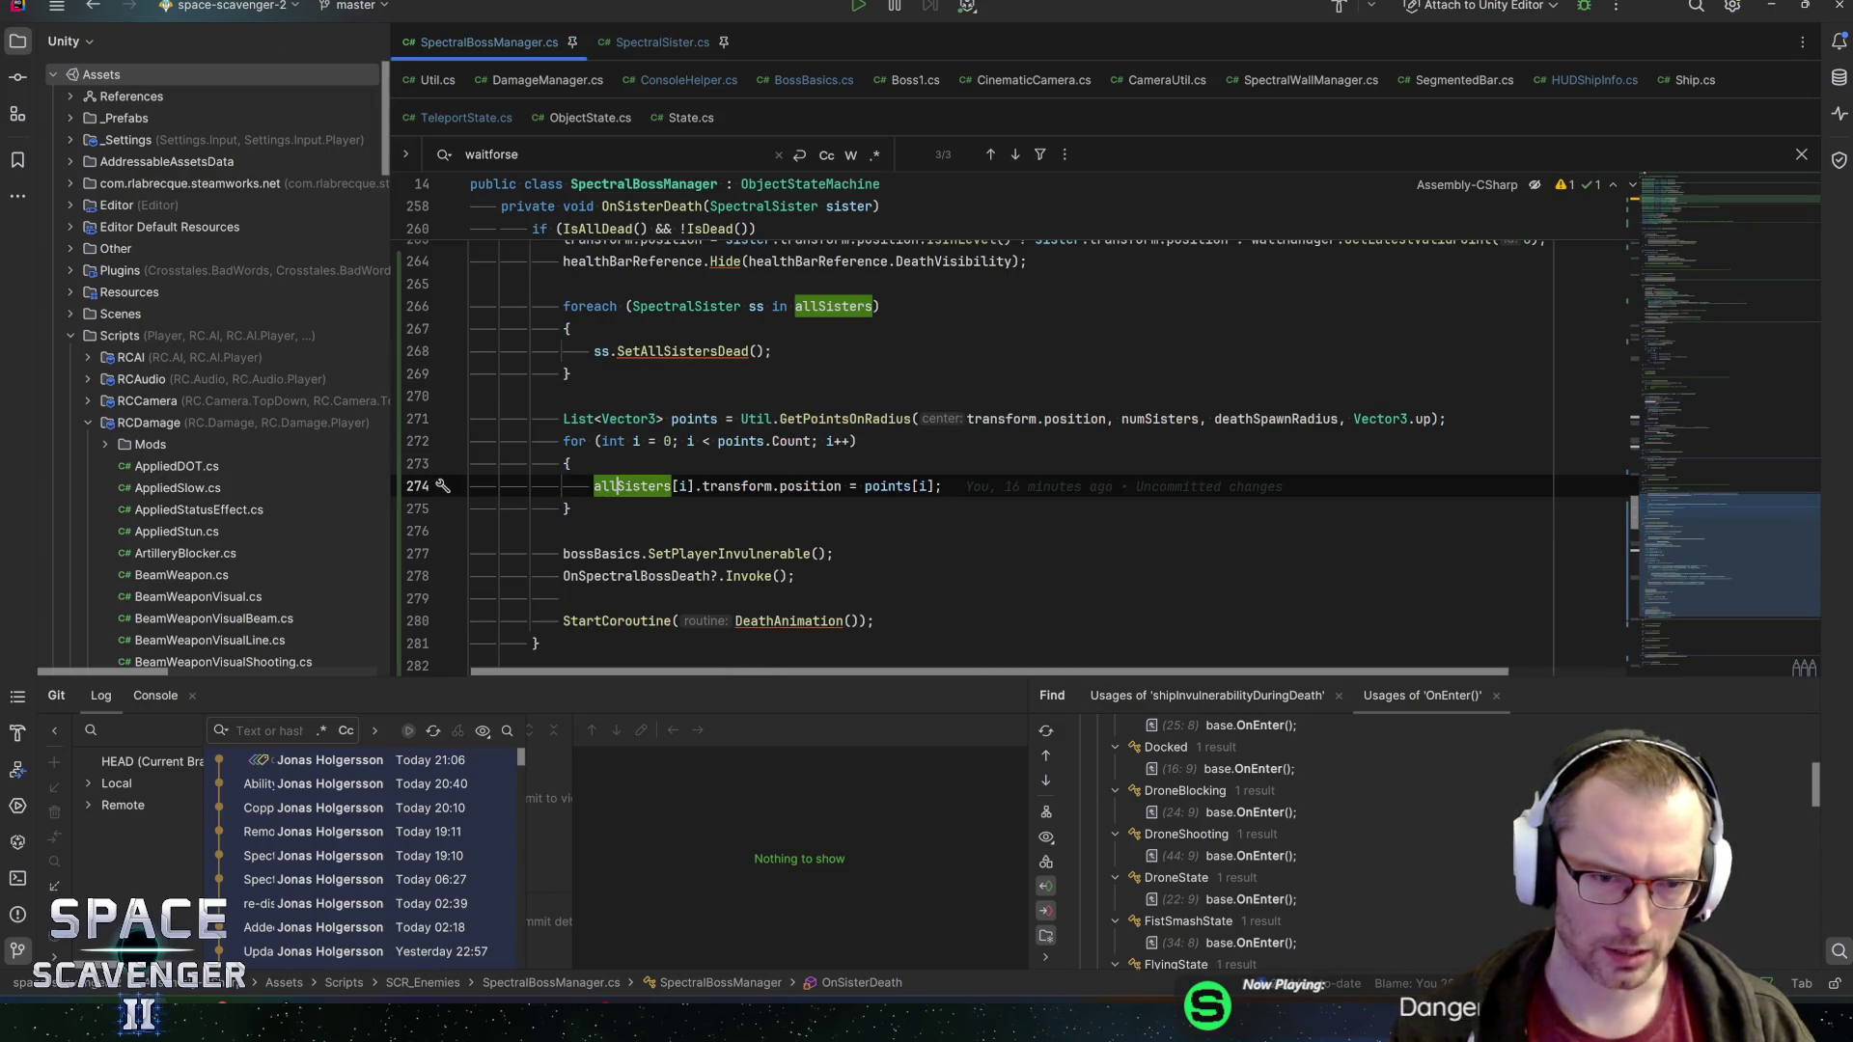
key(Down)
key(End)
key(shift+Up)
key(shift+Up)
key(shift+Up)
key(ctrl+c)
key(BackSpace)
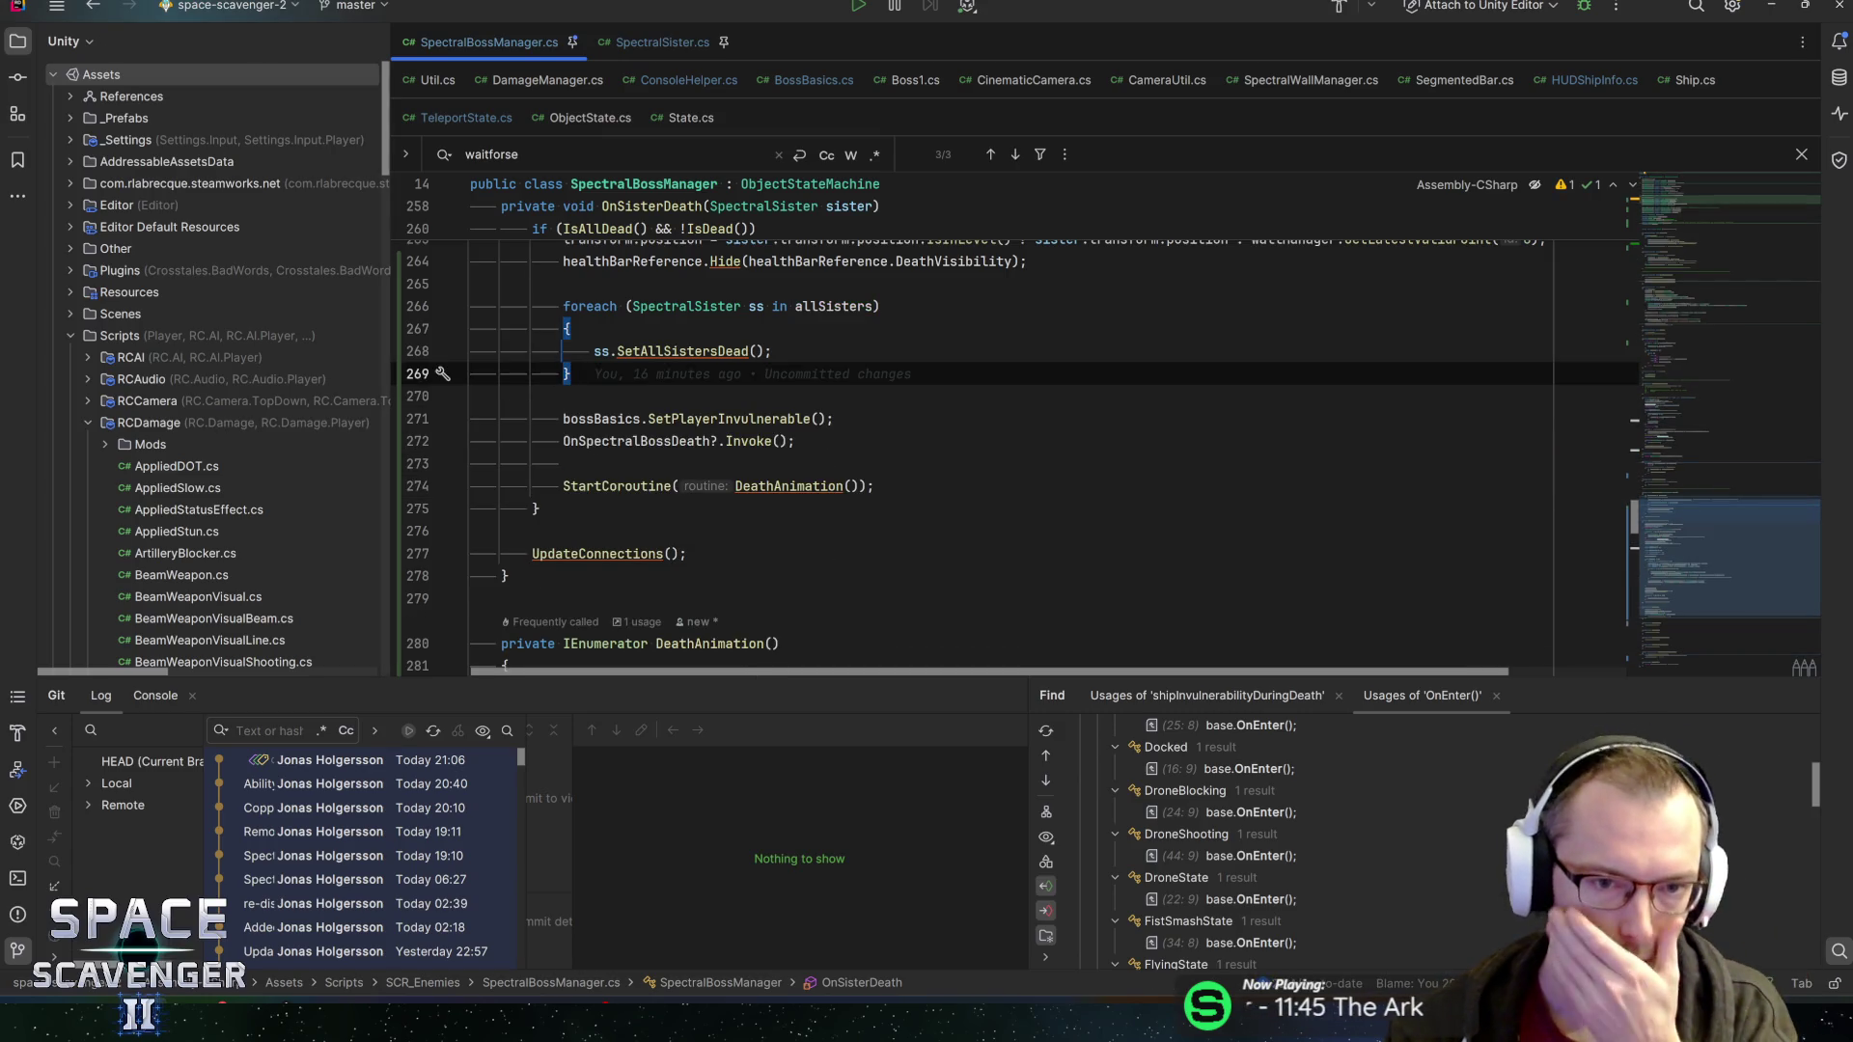
Paste the cut block into DeathAnimation right after 'yield return null;'
click(789, 486)
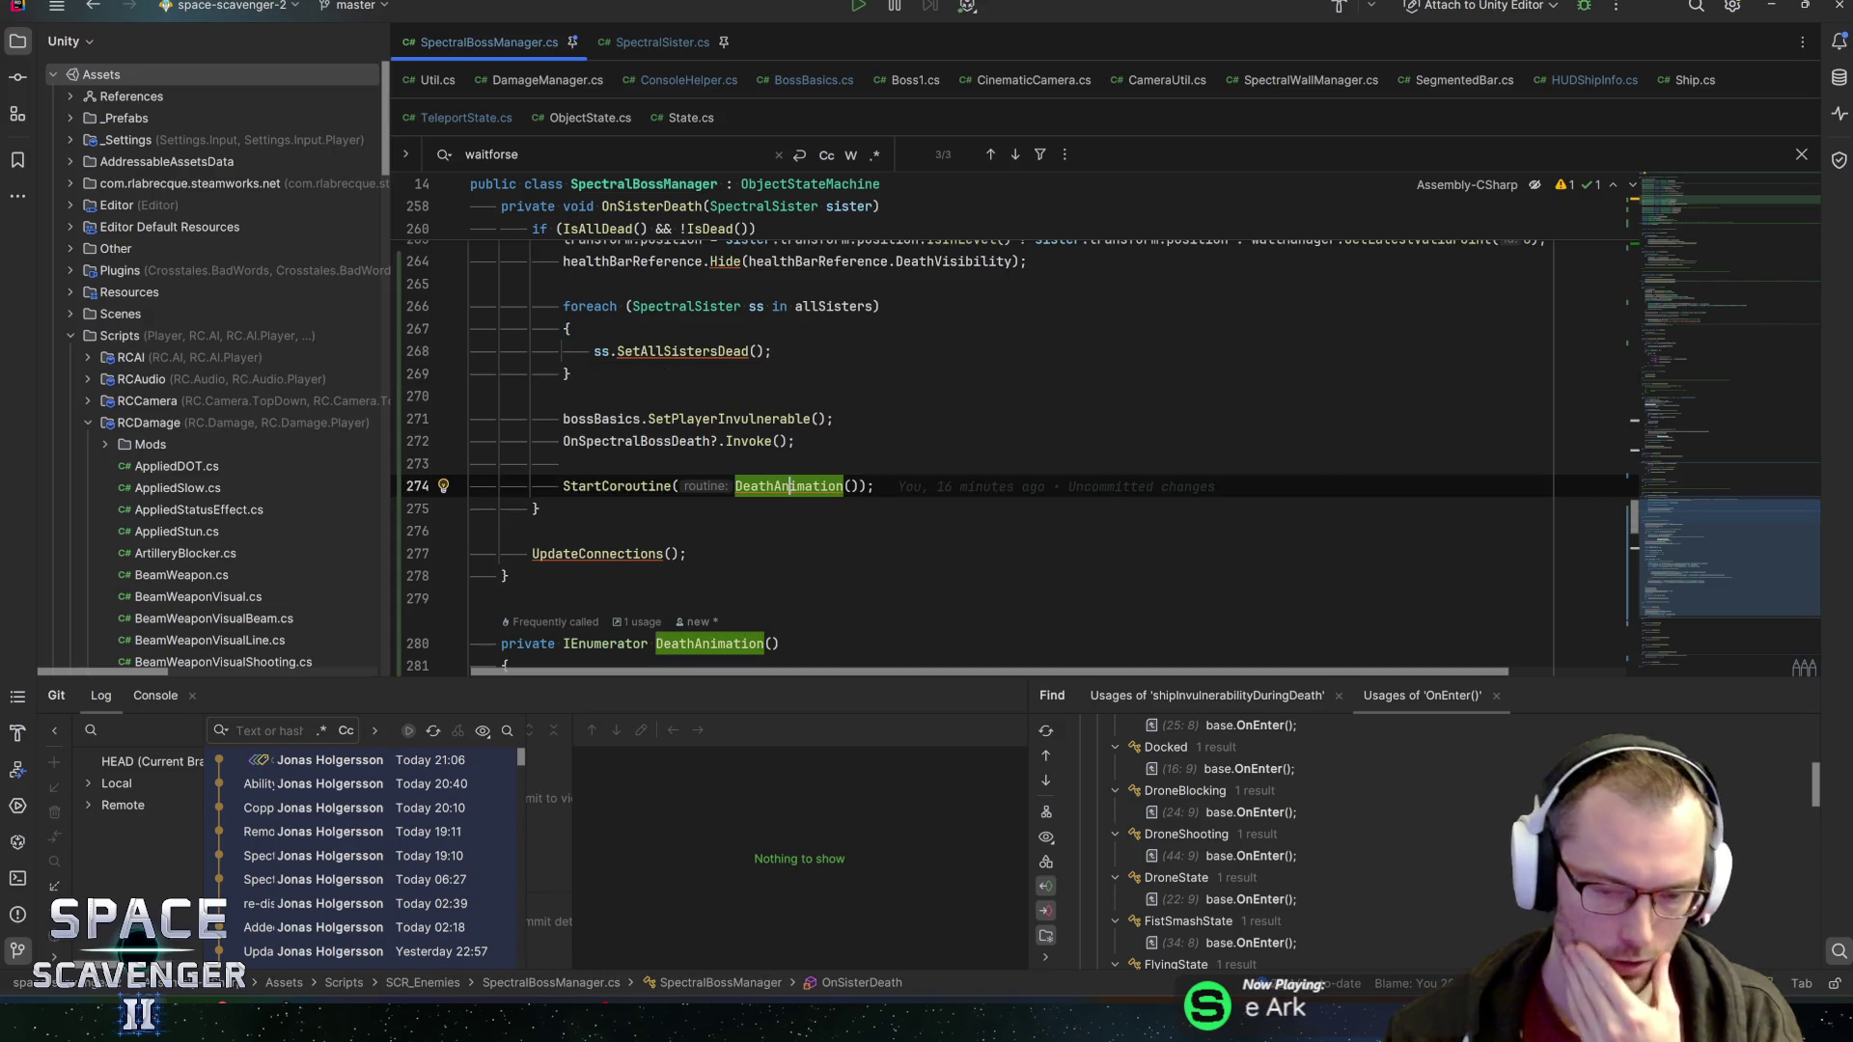
key(ctrl+b)
scroll(1013, 444, down, 1)
click(918, 485)
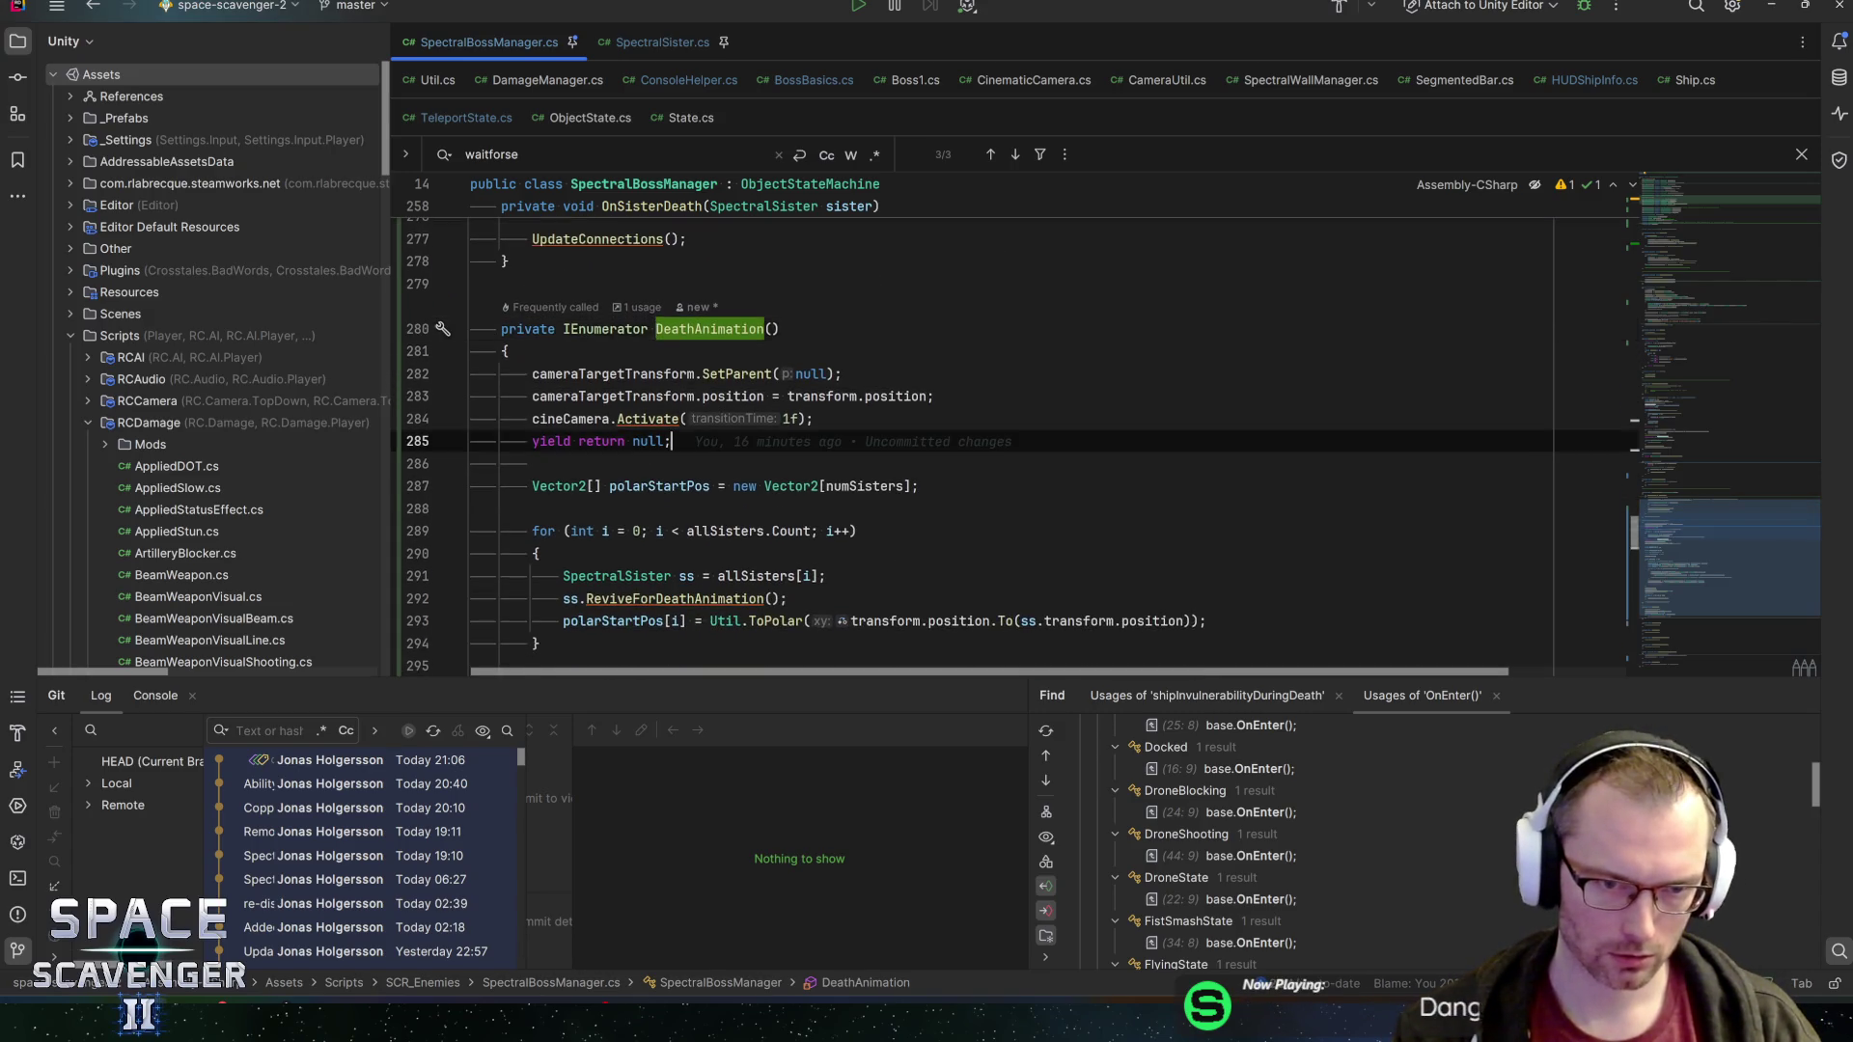
scroll(1013, 444, down, 1)
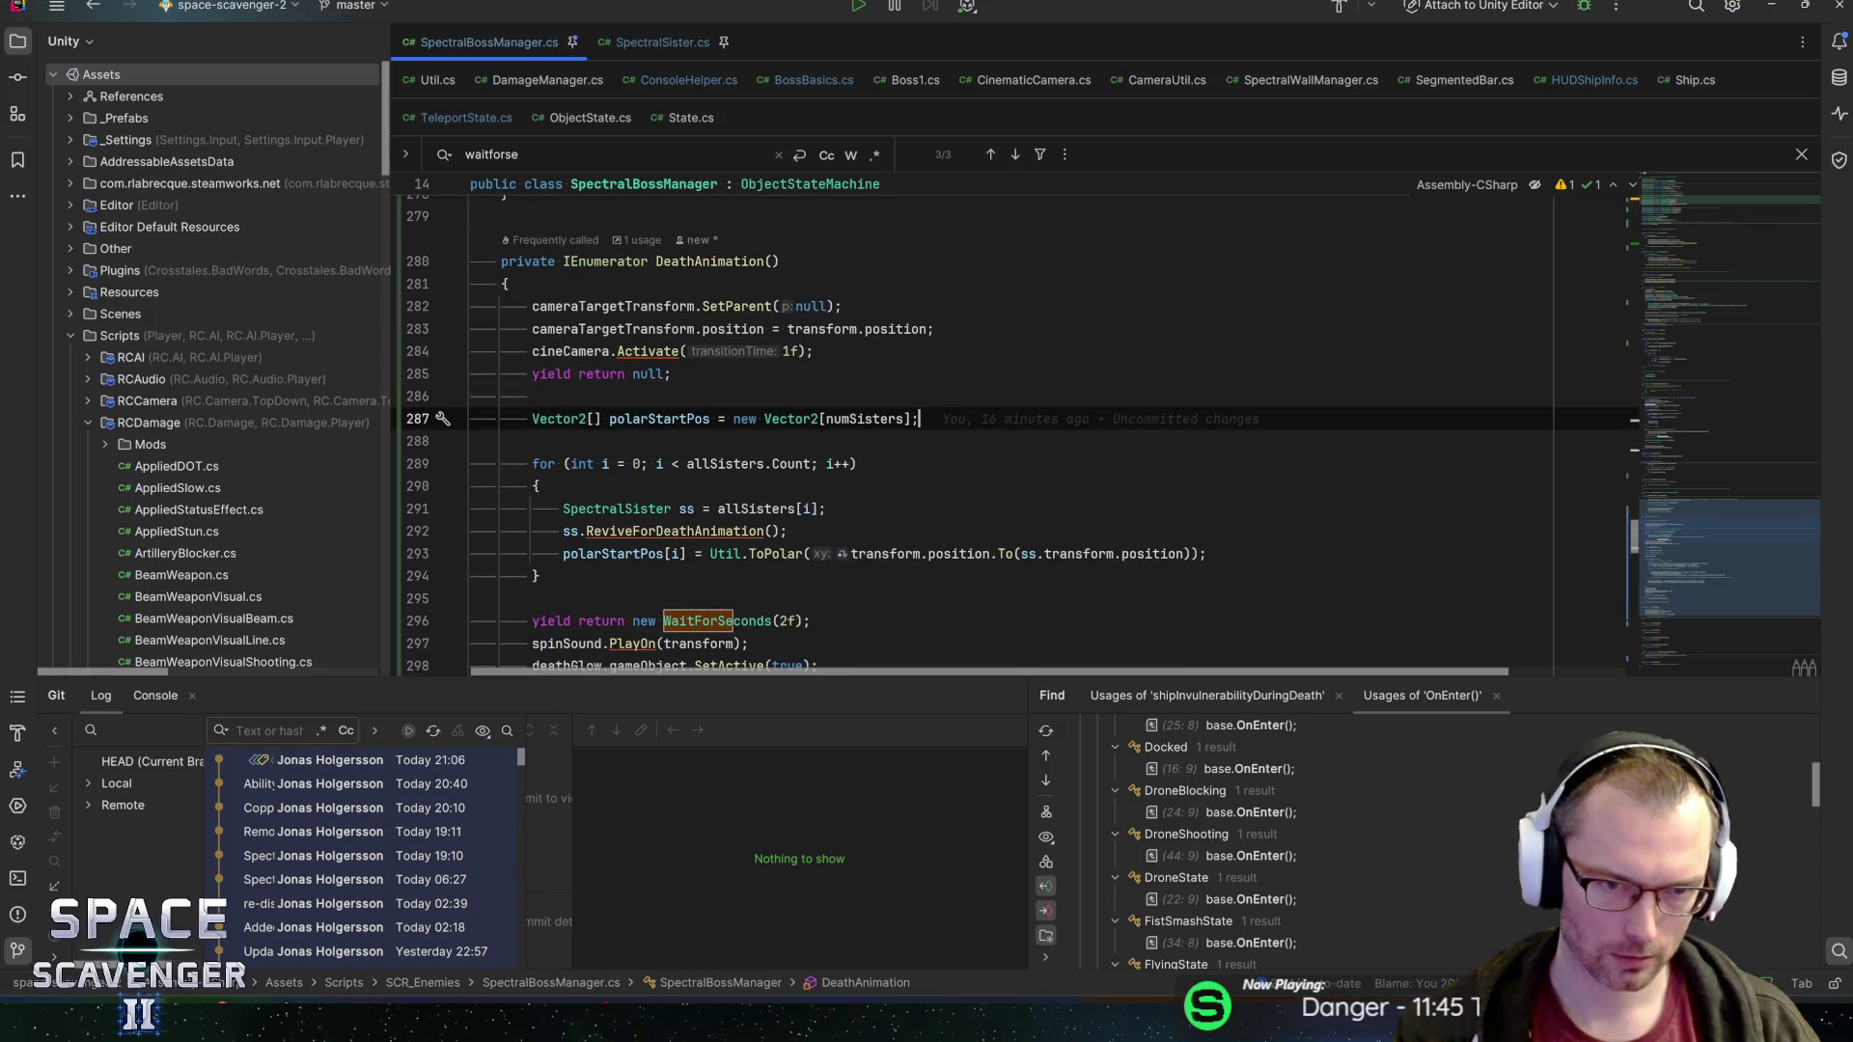
key(Up)
key(ctrl+v)
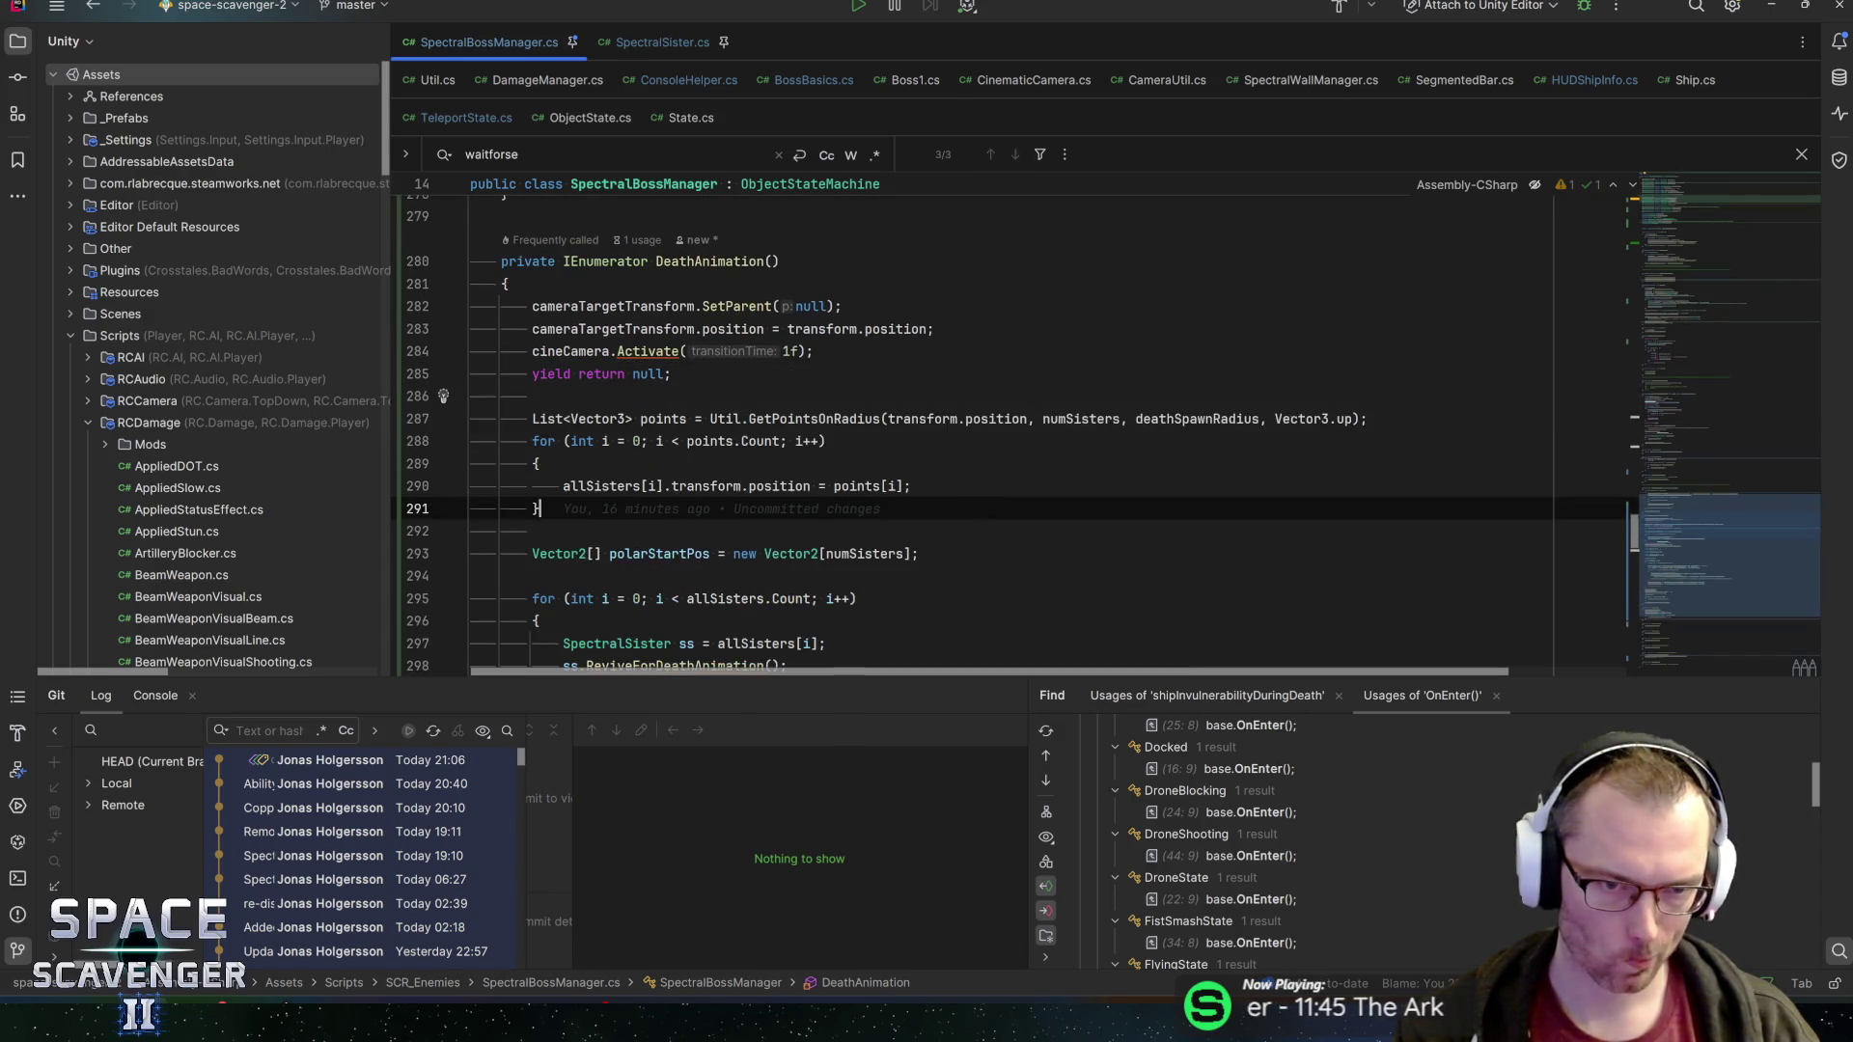
scroll(1013, 434, down, 1)
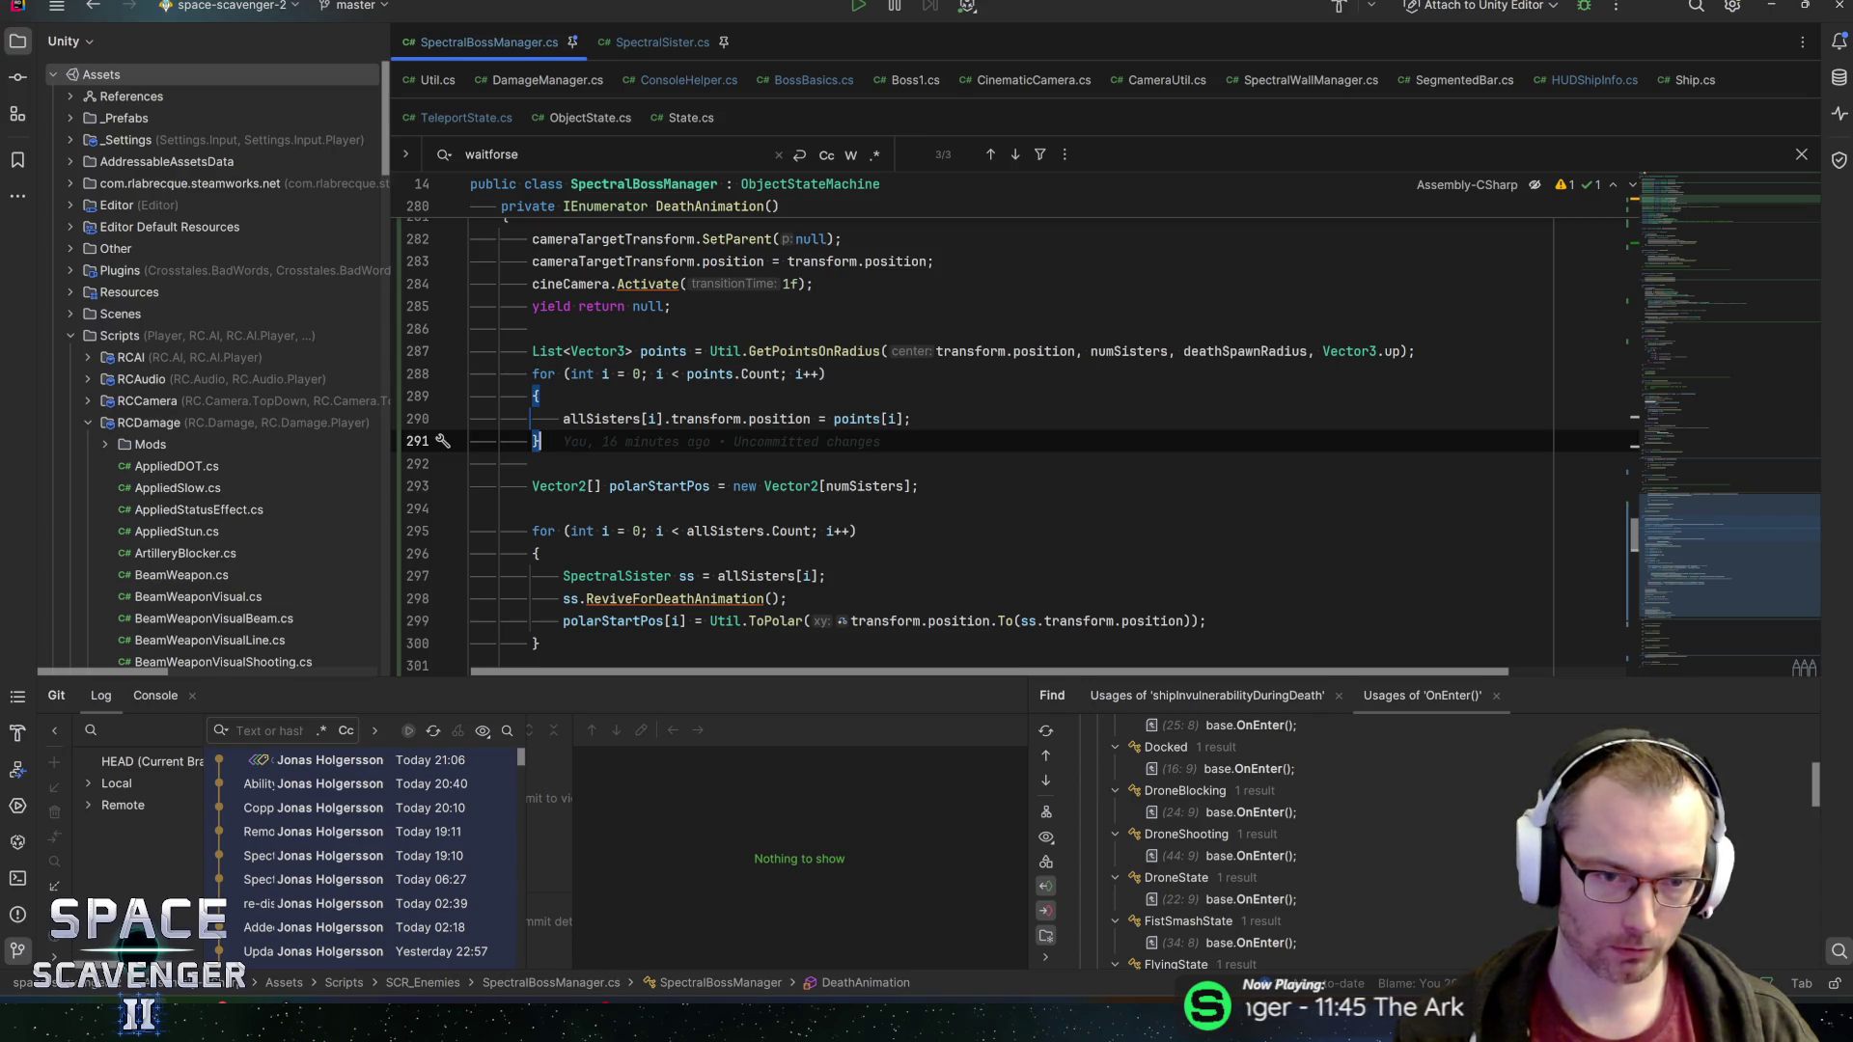
key(ctrl+w)
key(ctrl+w)
key(ctrl+w)
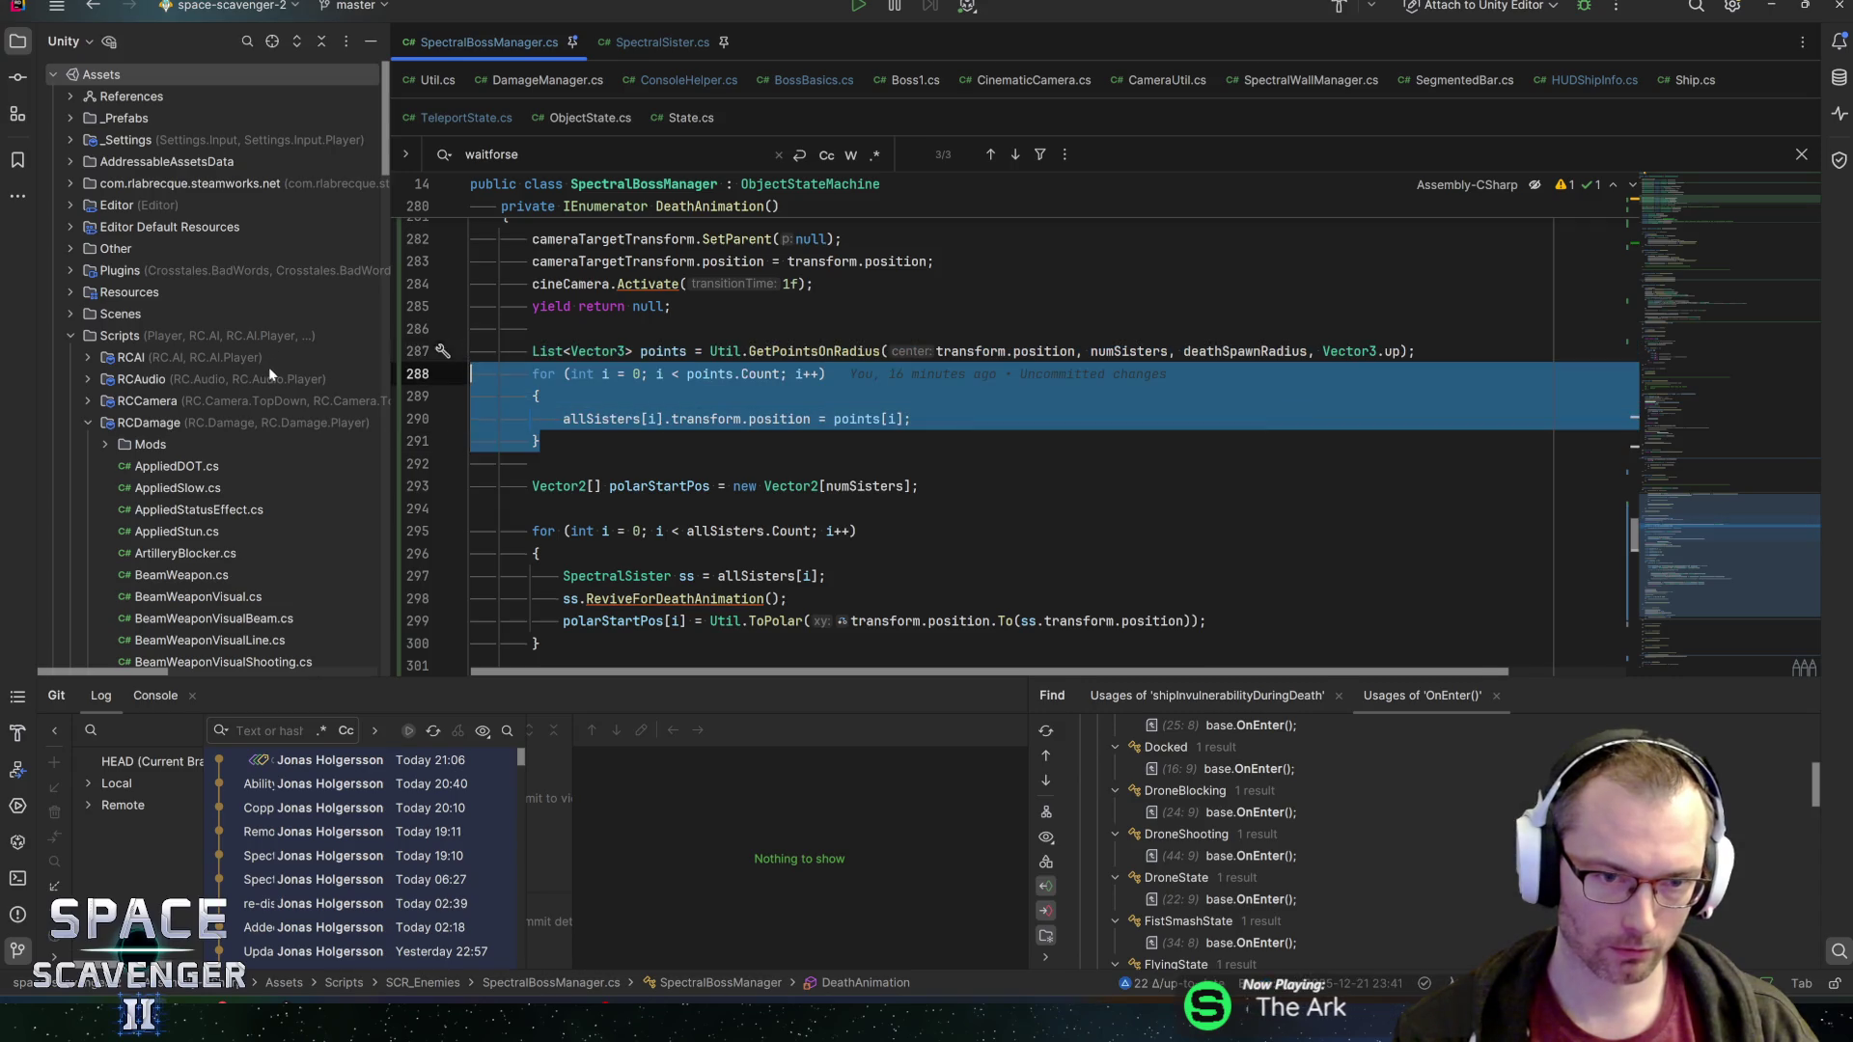
Drop the pasted positioning loop and declare float percent = 0f and speed = 1f / 2f
key(Delete)
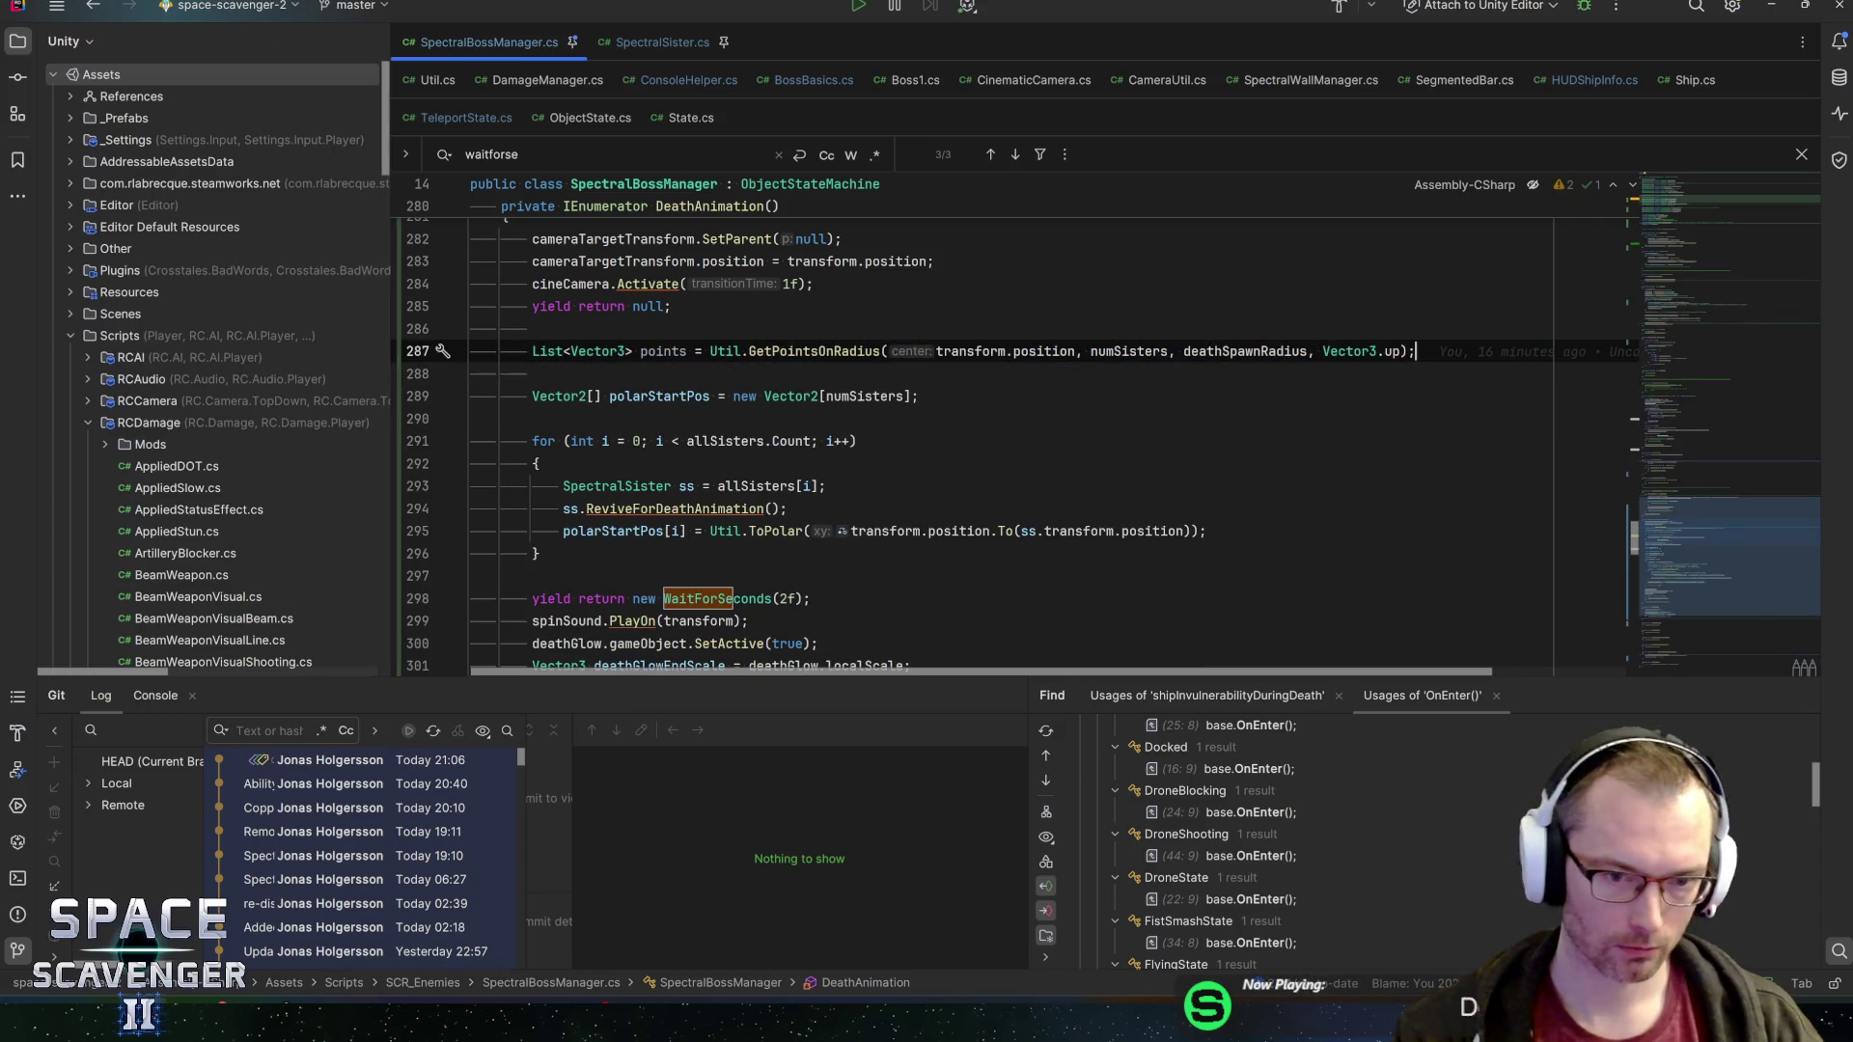
key(Down)
key(Down)
key(Down)
key(Return)
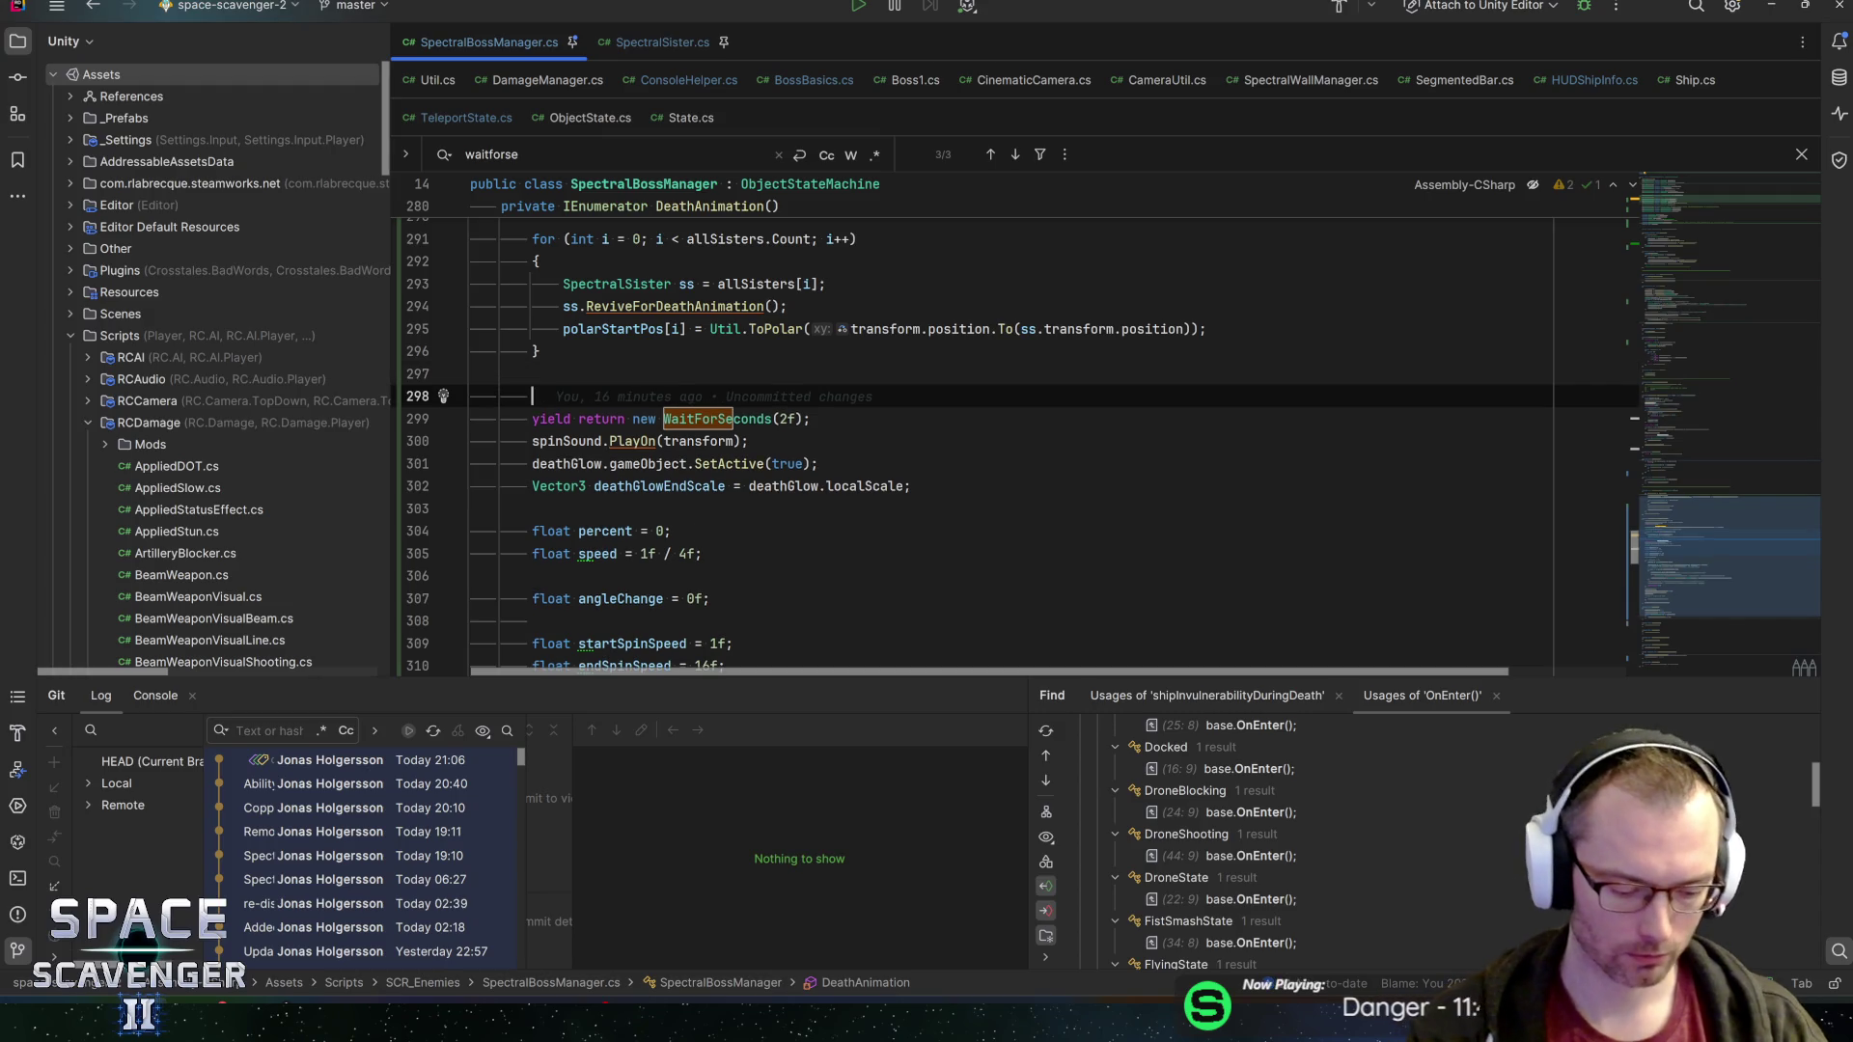
text(float )
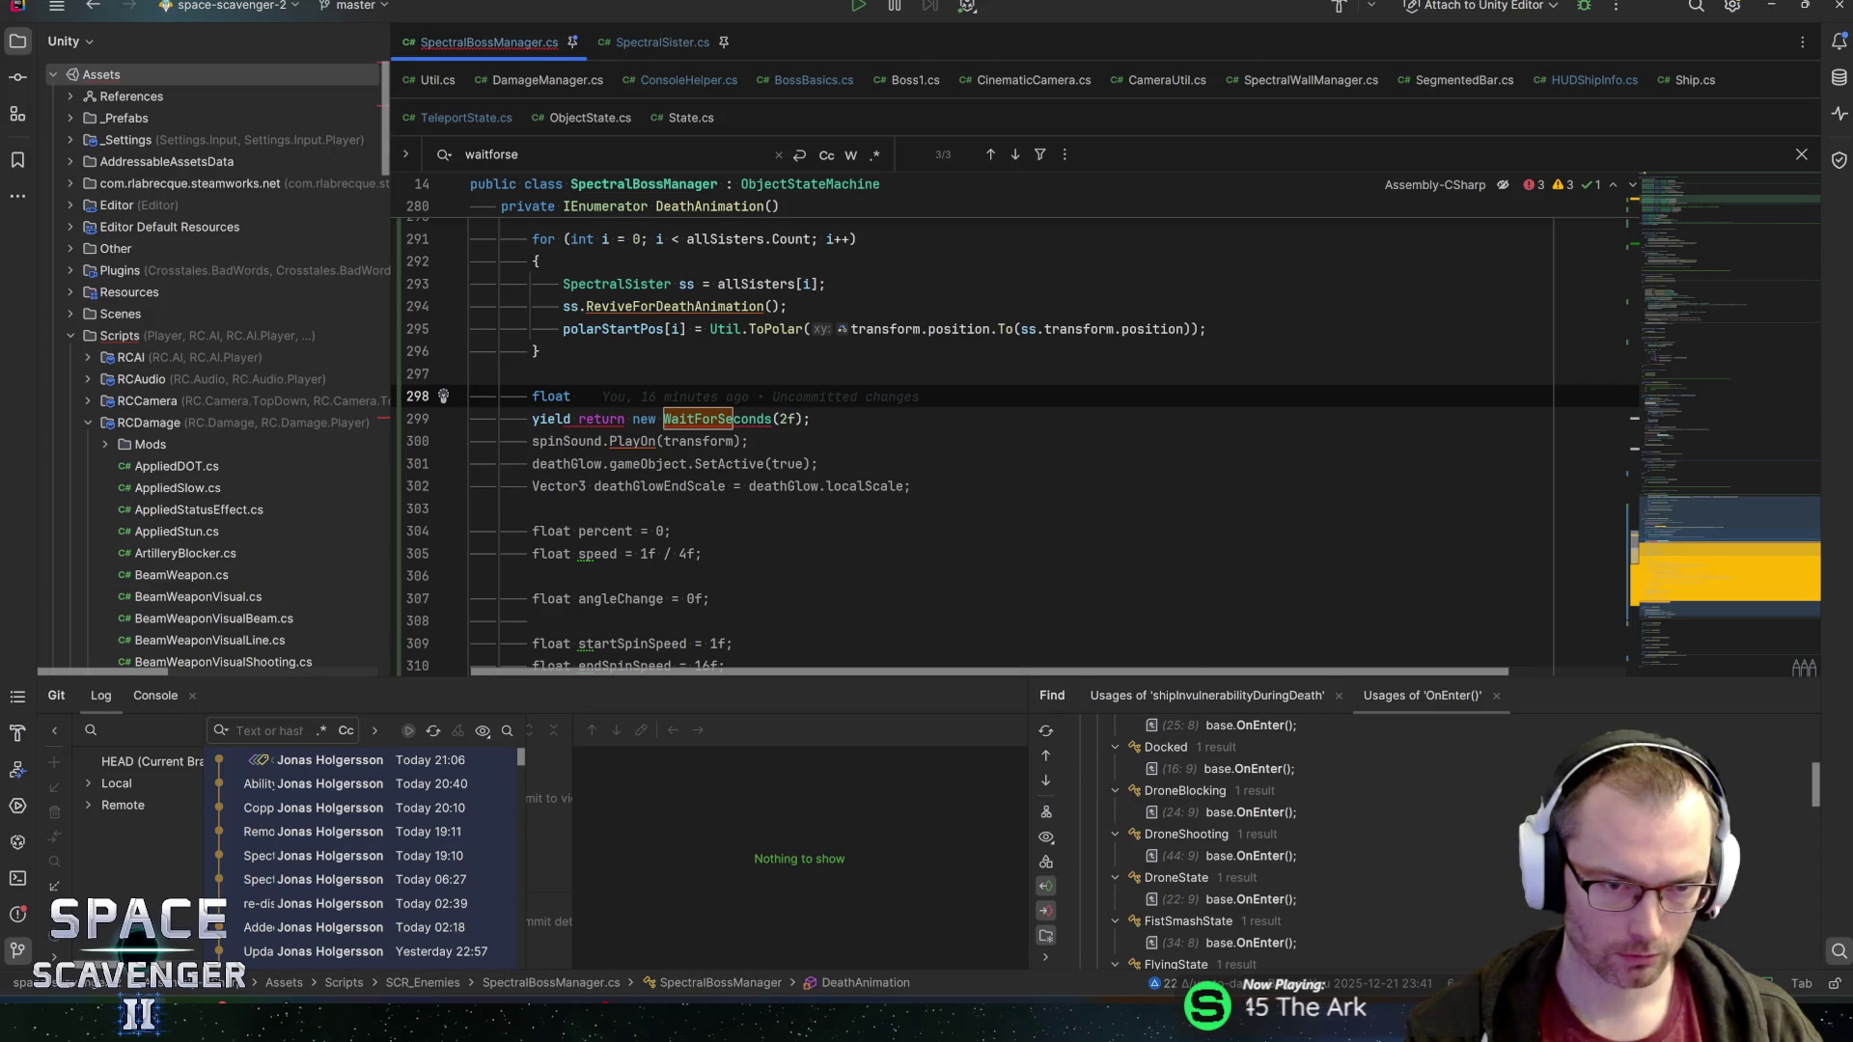
text(percen)
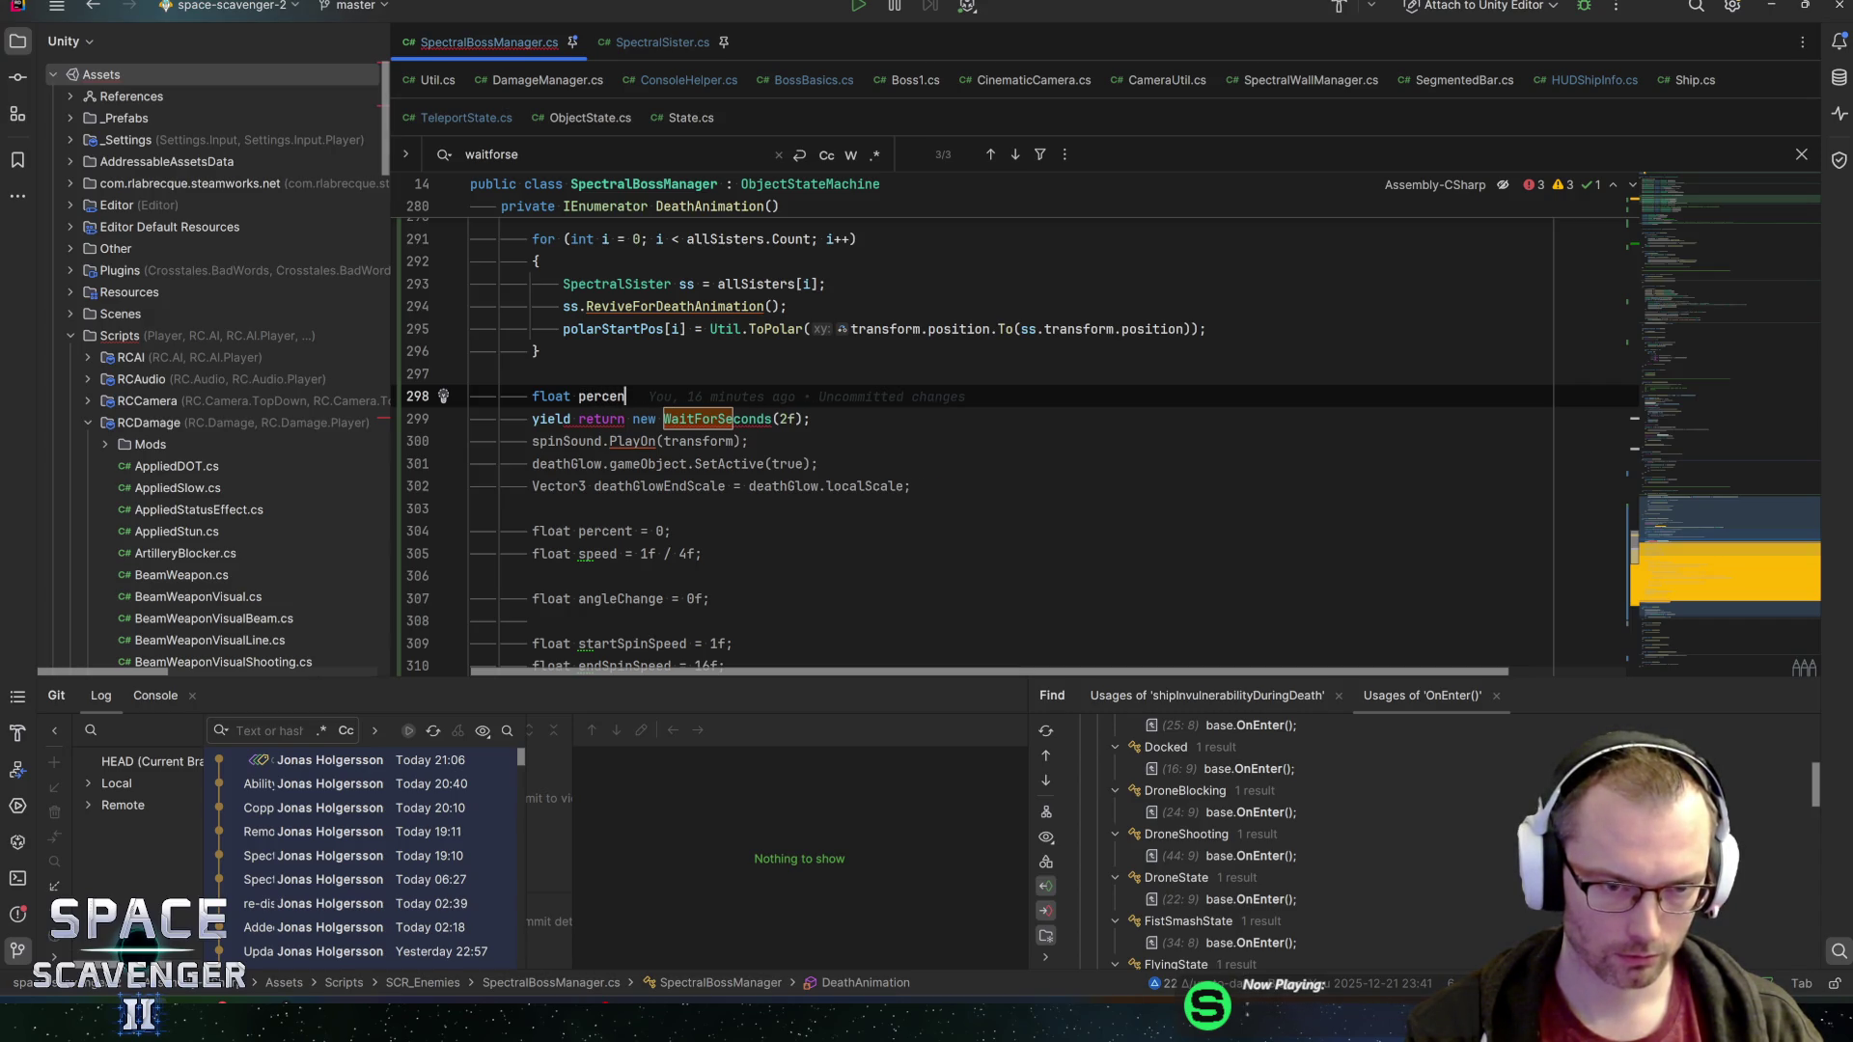
text(f;)
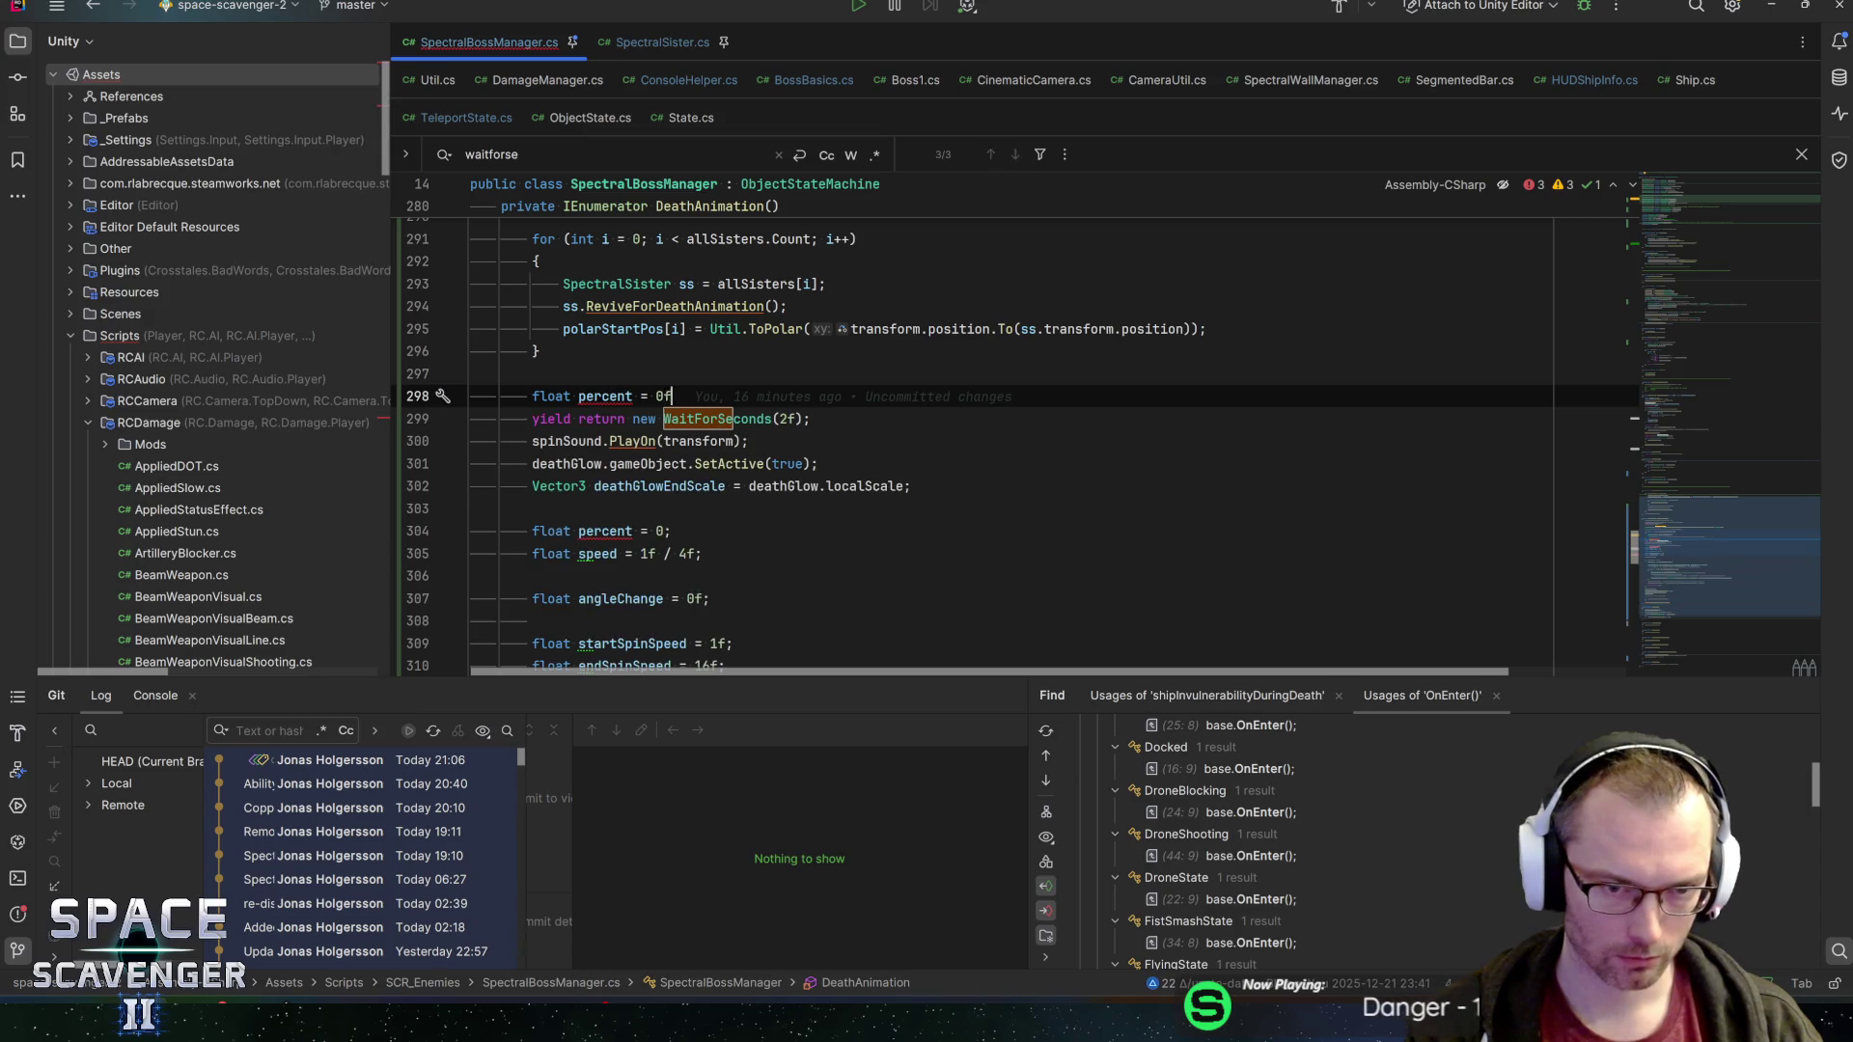
key(Return)
text(float speed = 1f / )
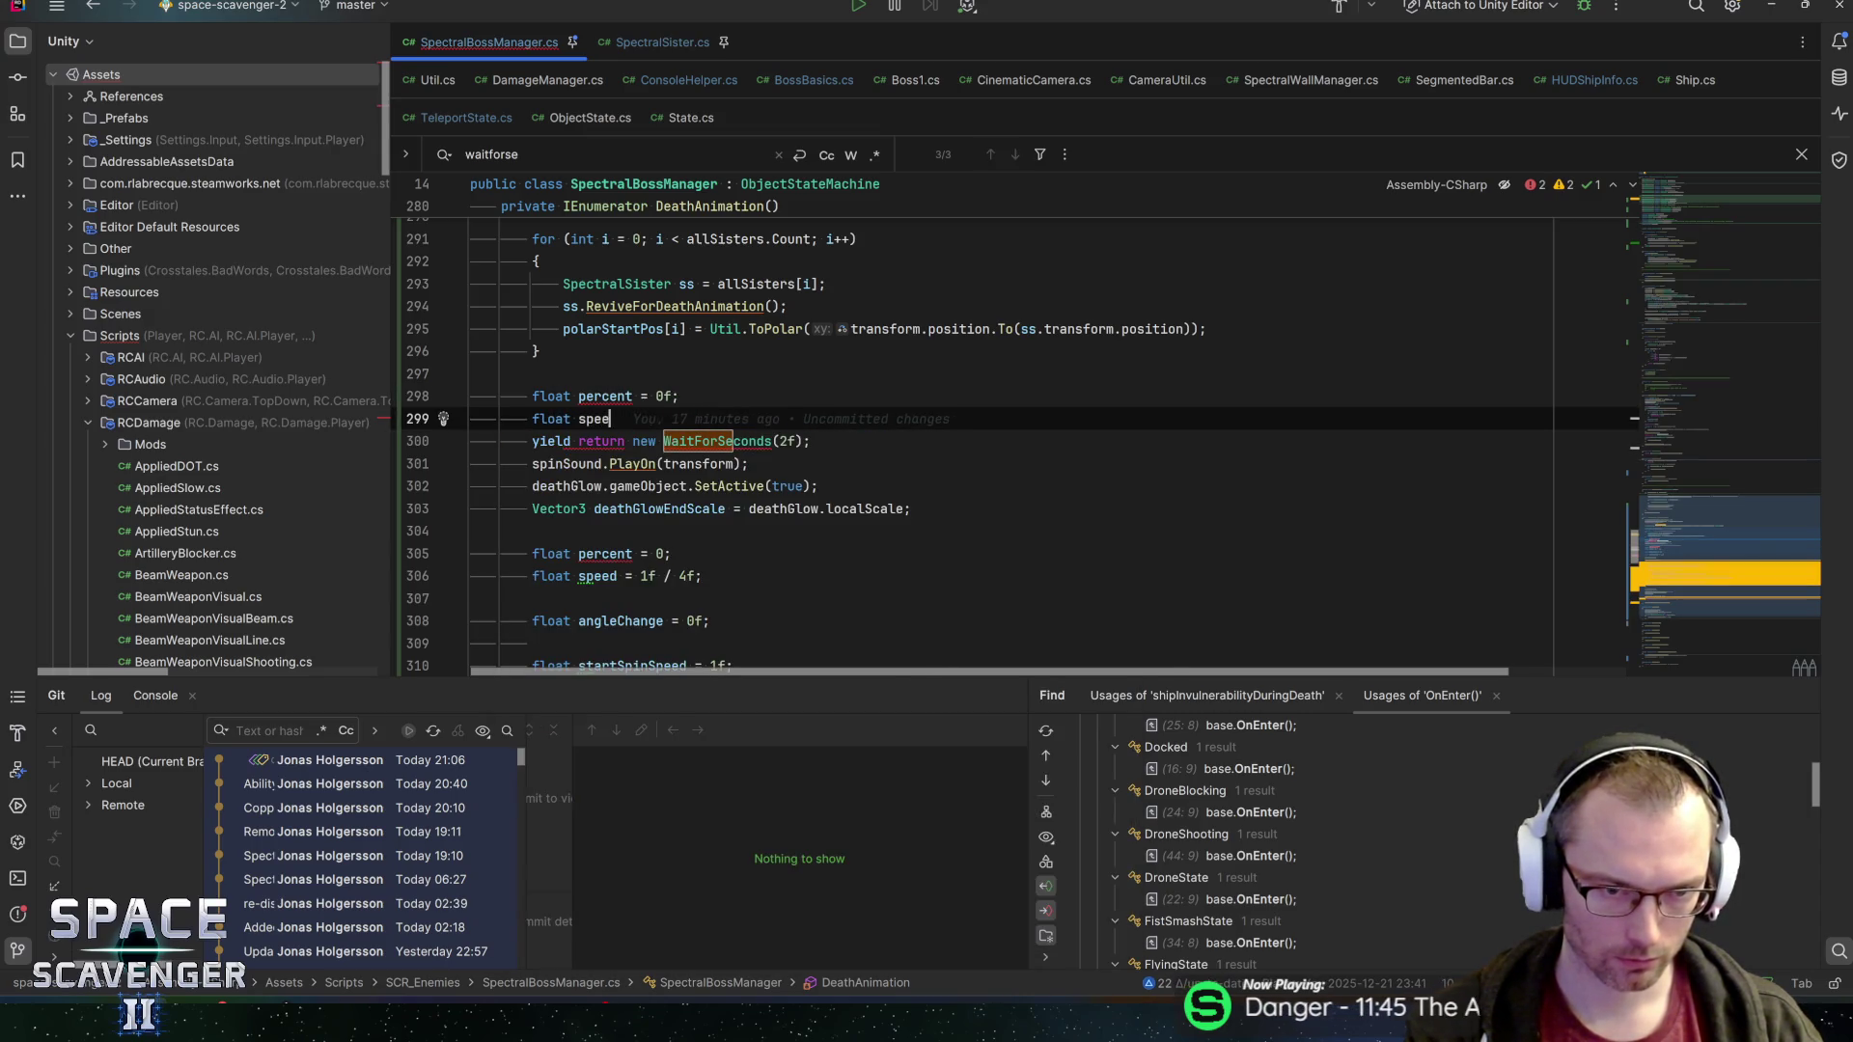
text(2f;)
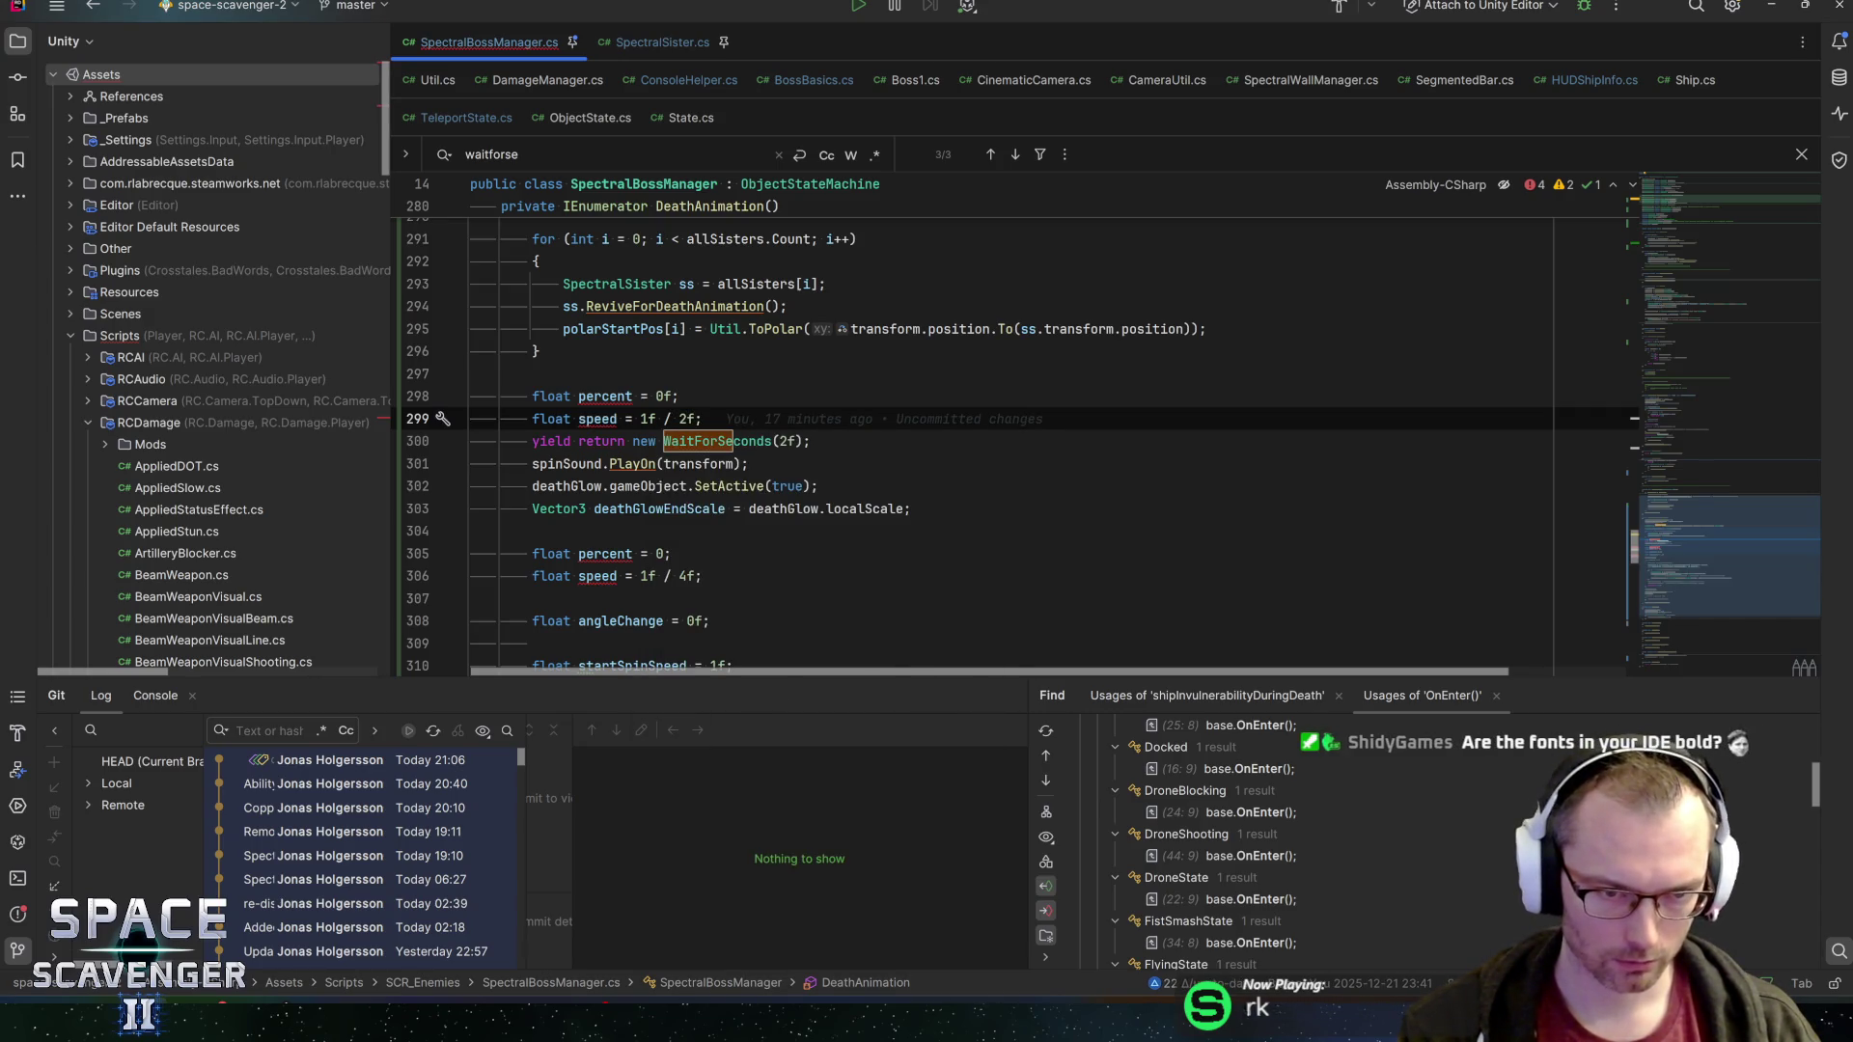
Remove 'float' from the later percent and speed lines and begin a while loop on percent
key(Down)
key(Down)
key(Down)
key(Up)
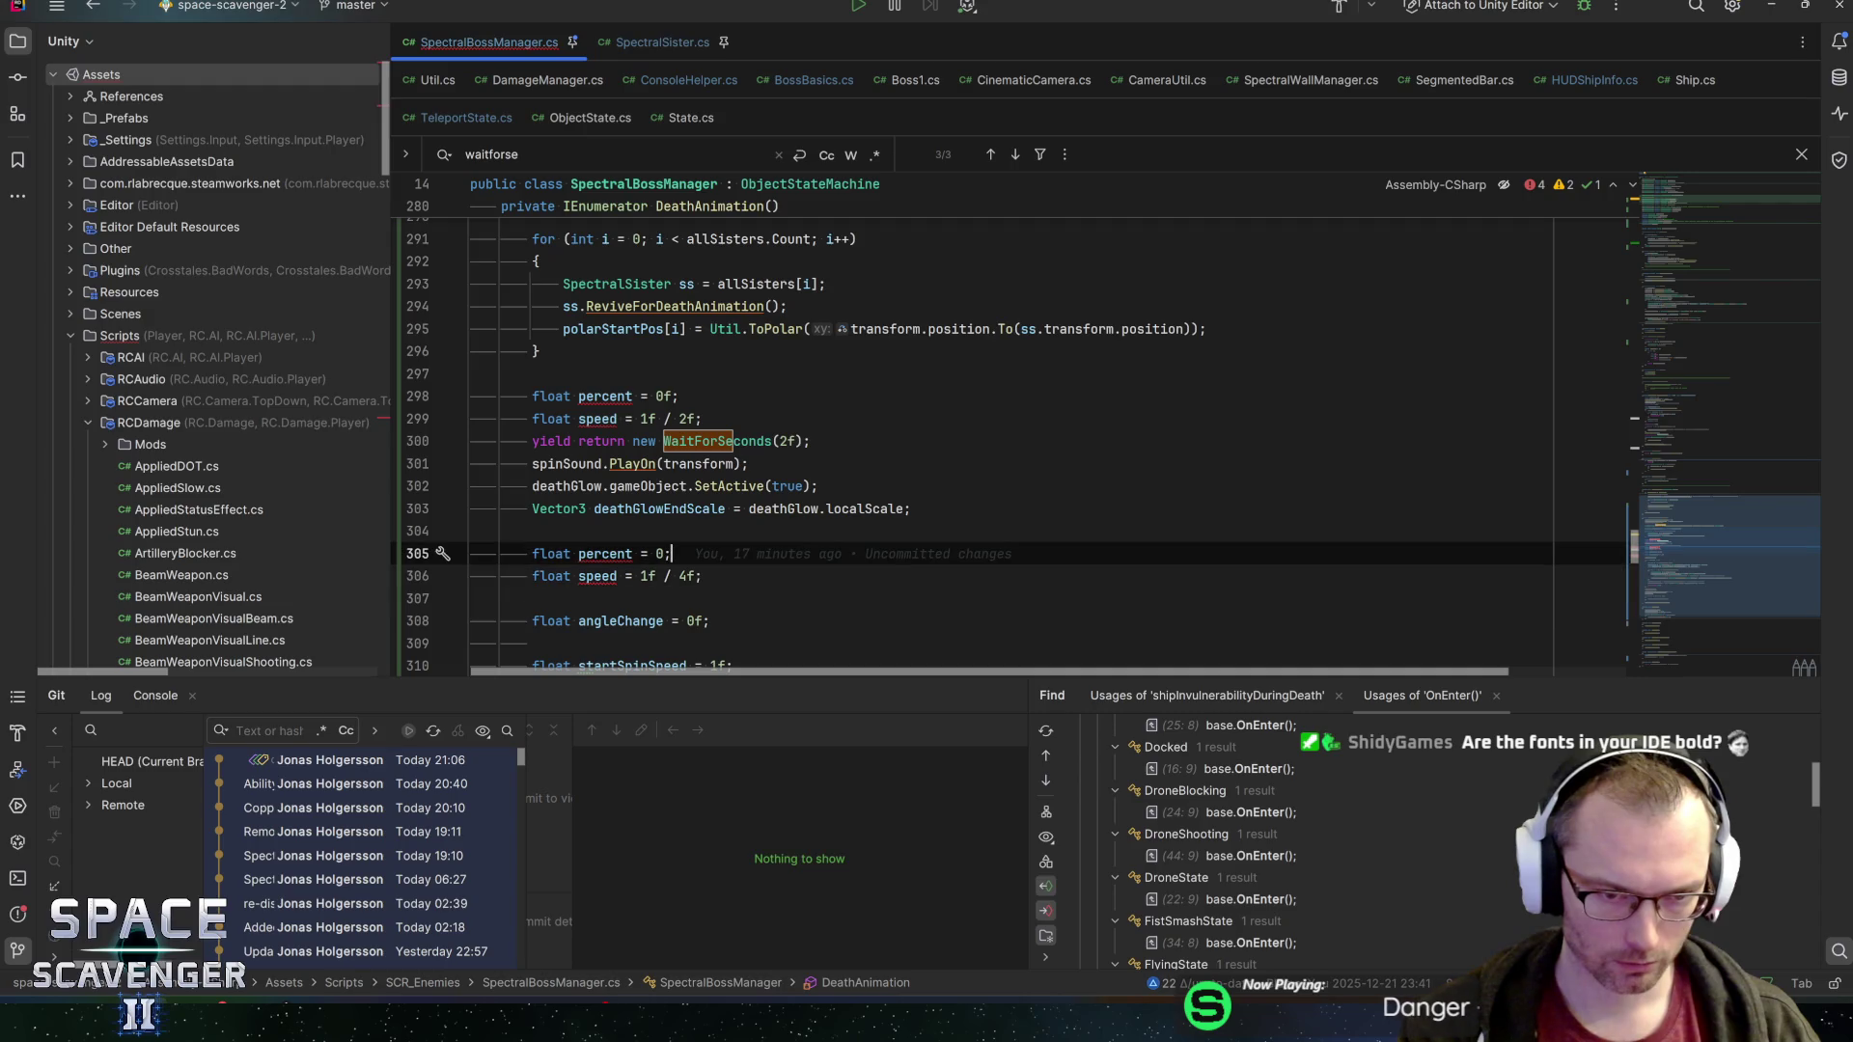
key(Home)
key(ctrl+shift+Right)
key(Delete)
key(Delete)
key(Down)
key(ctrl+shift+Right)
key(Delete)
key(Delete)
key(End)
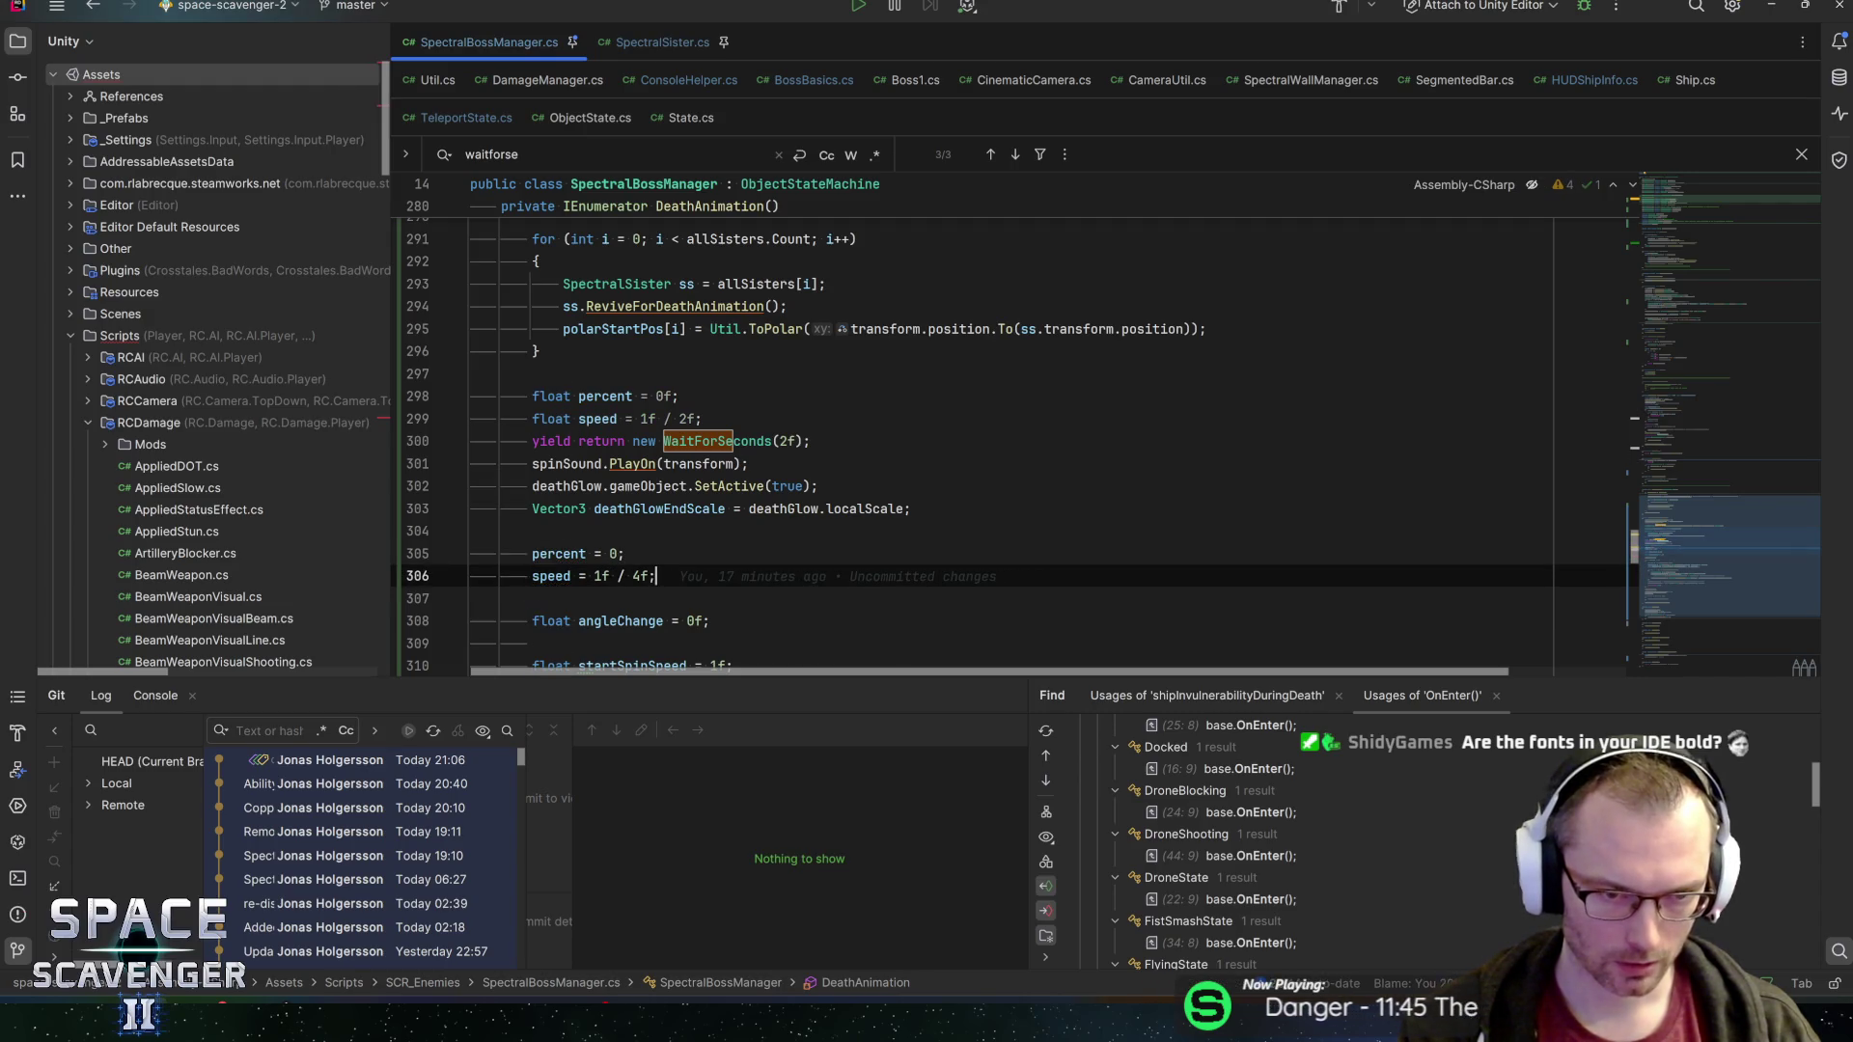
key(Up)
key(Up)
key(Up)
key(End)
key(Return)
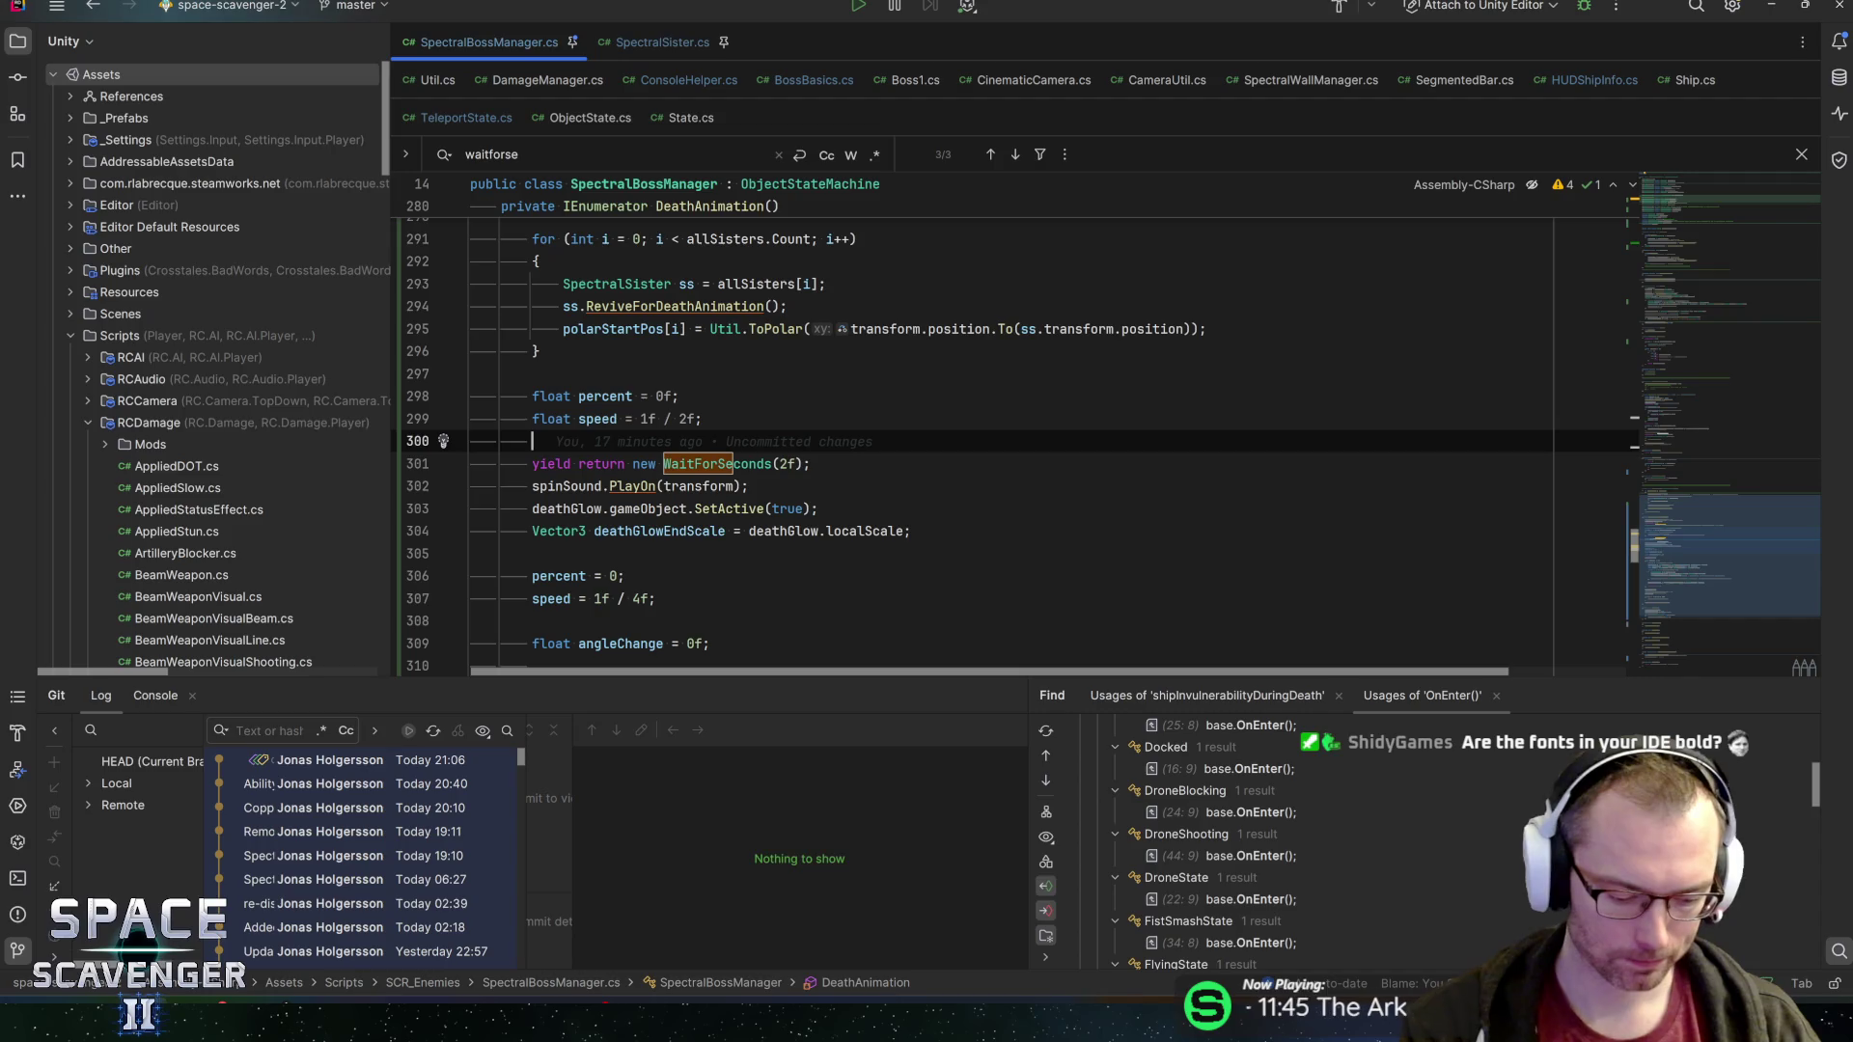
text(hile (perce)
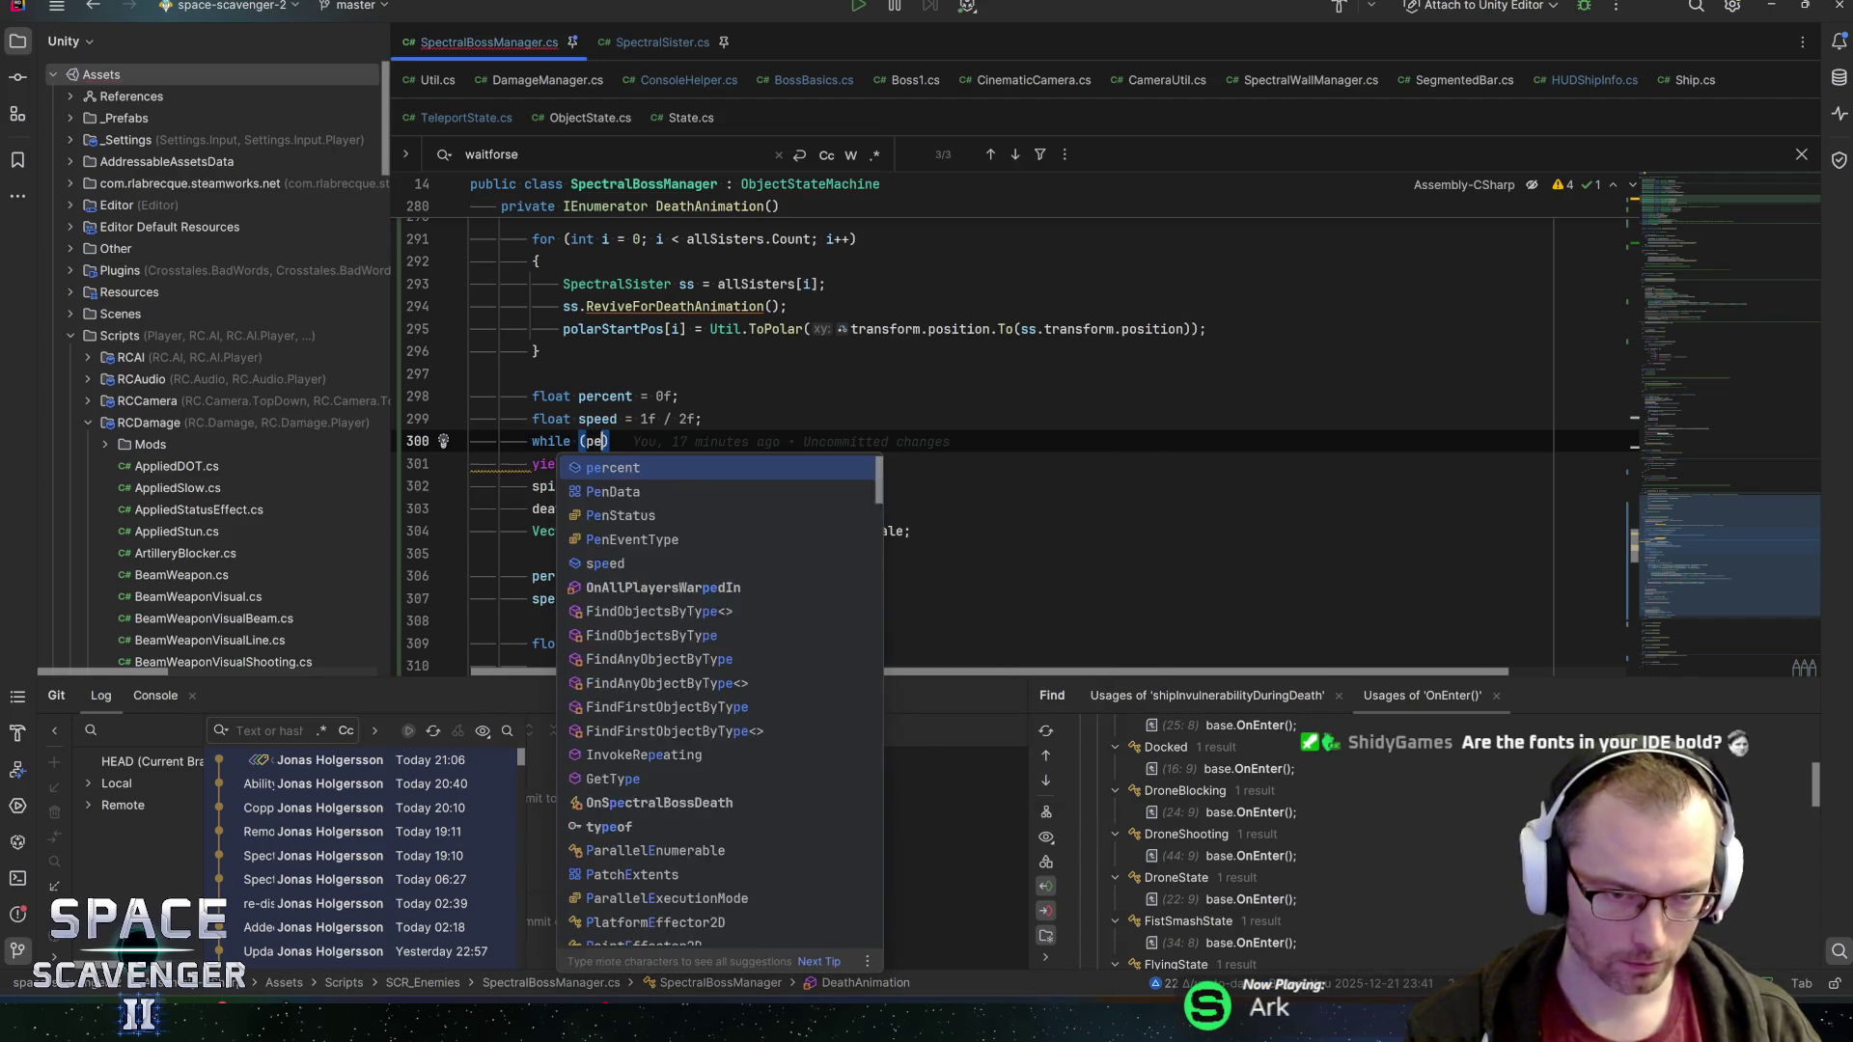
text(nt < 1)
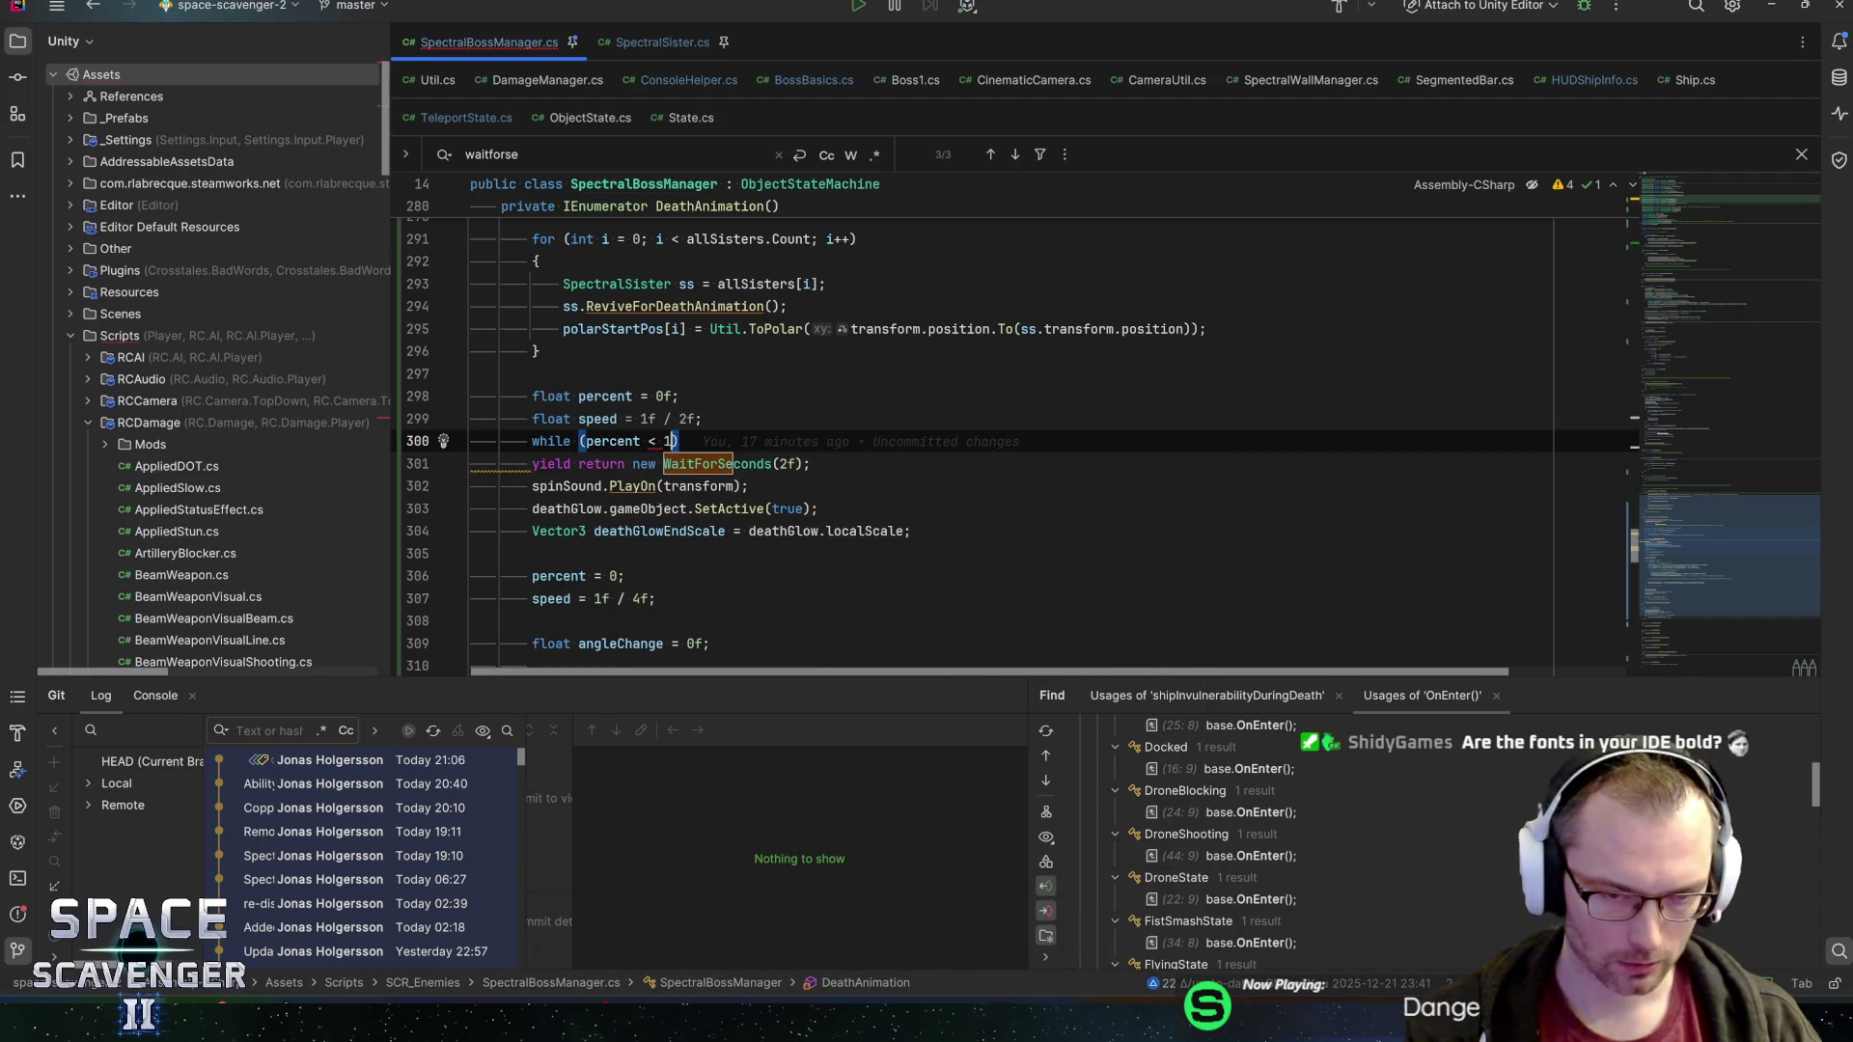
text({)
Fill the while loop with percent += Time.deltaTime * speed, the positioning loop, and yield return null
key(Return)
text(y)
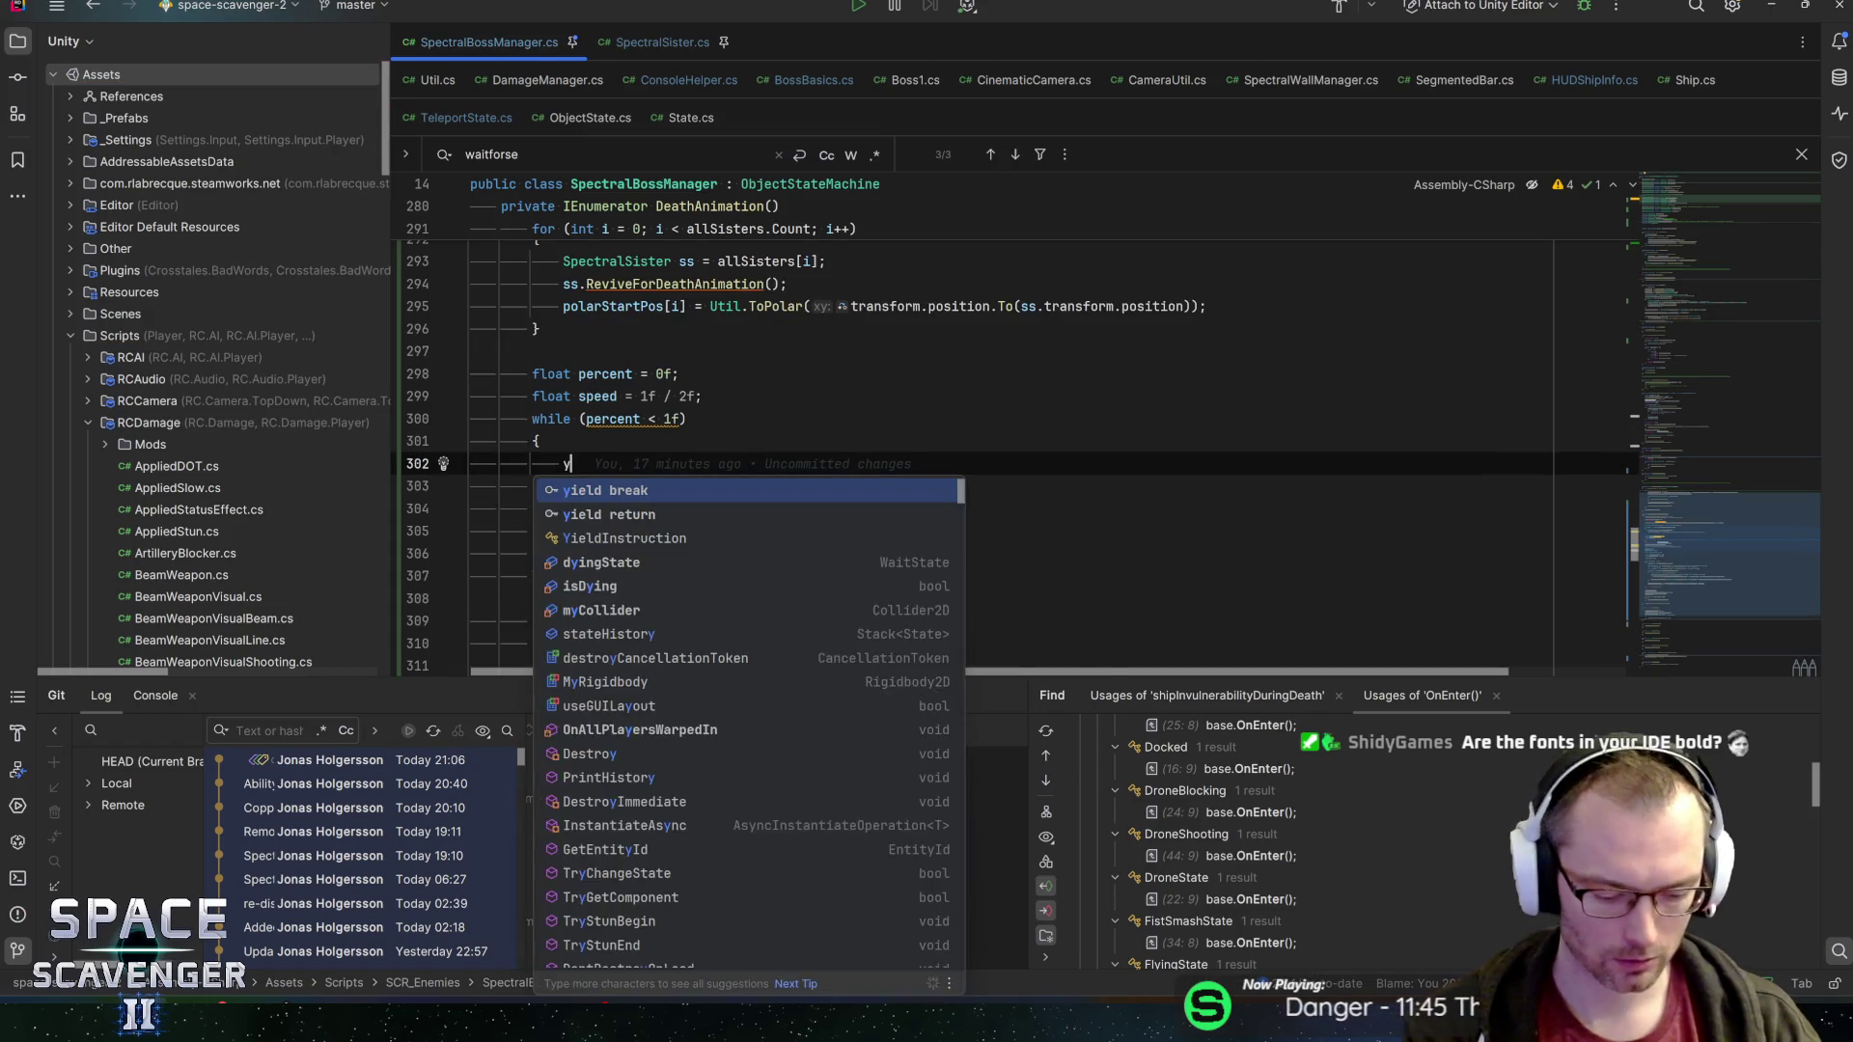
text(ield return null;)
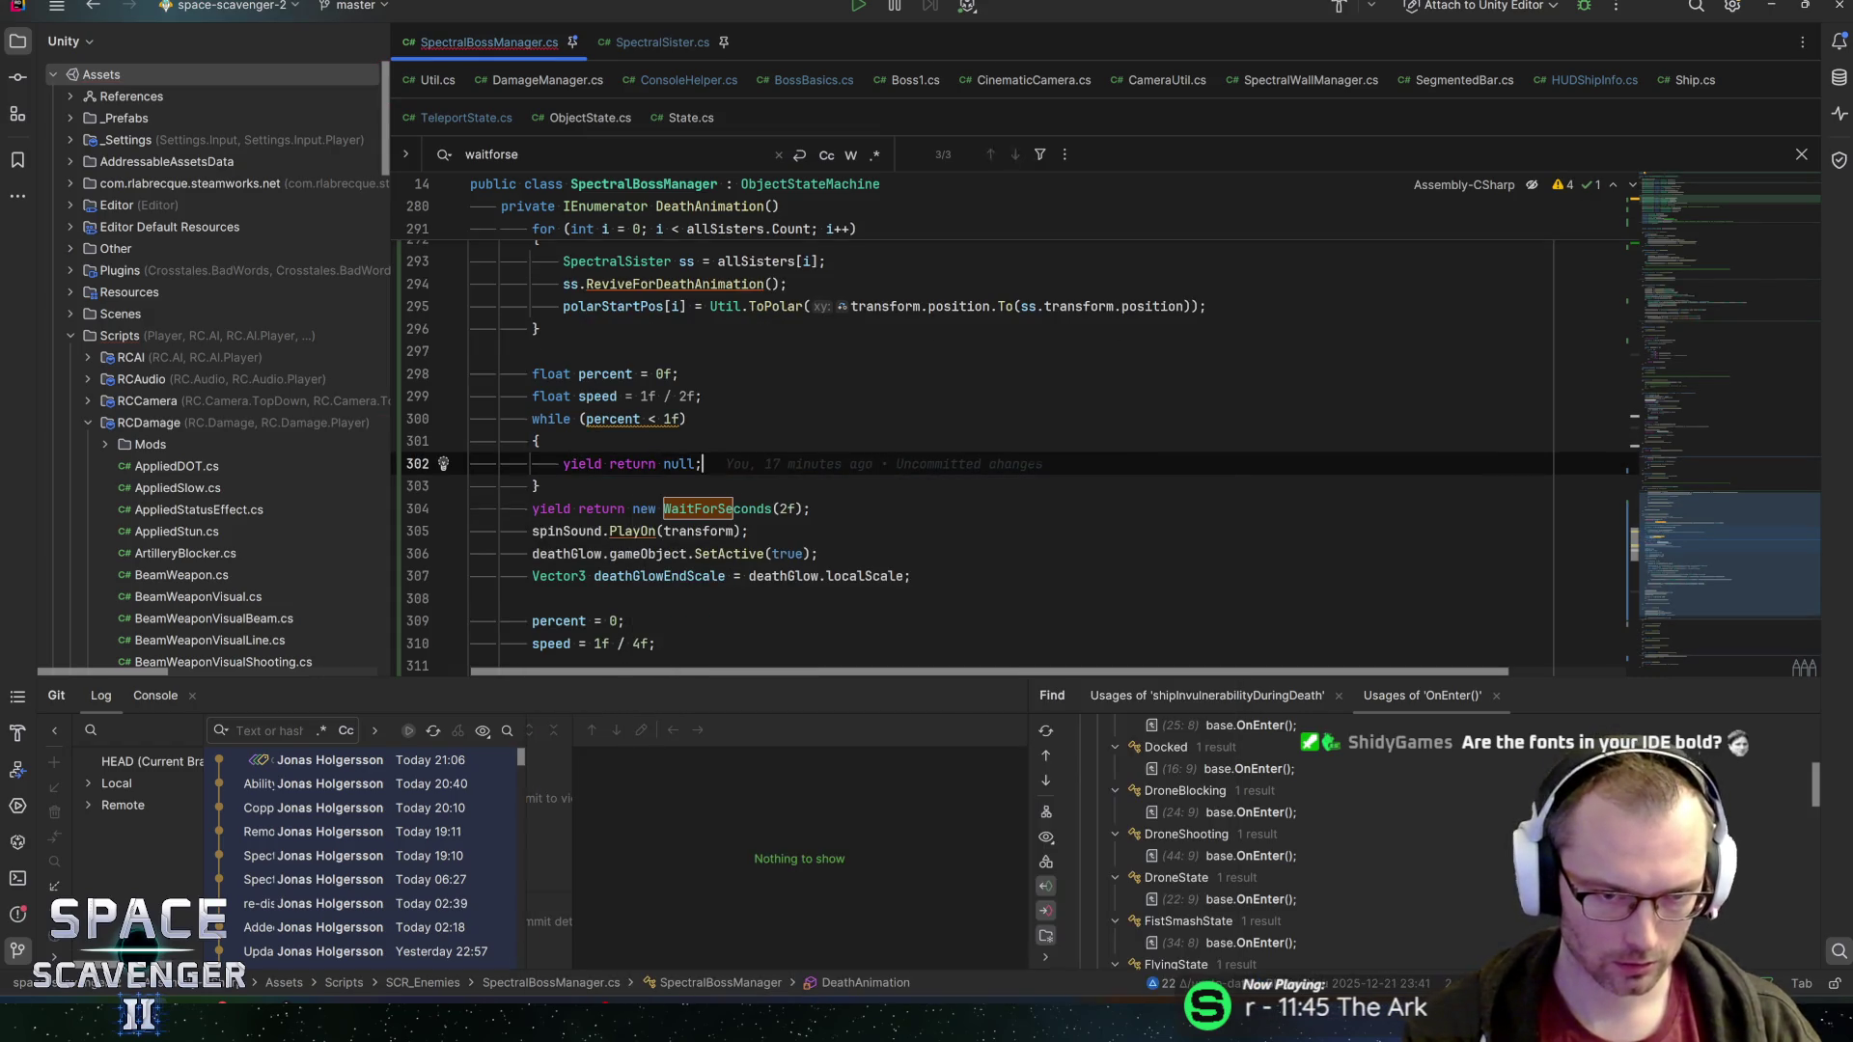
key(ctrl+alt+Return)
key(ctrl+alt+Return)
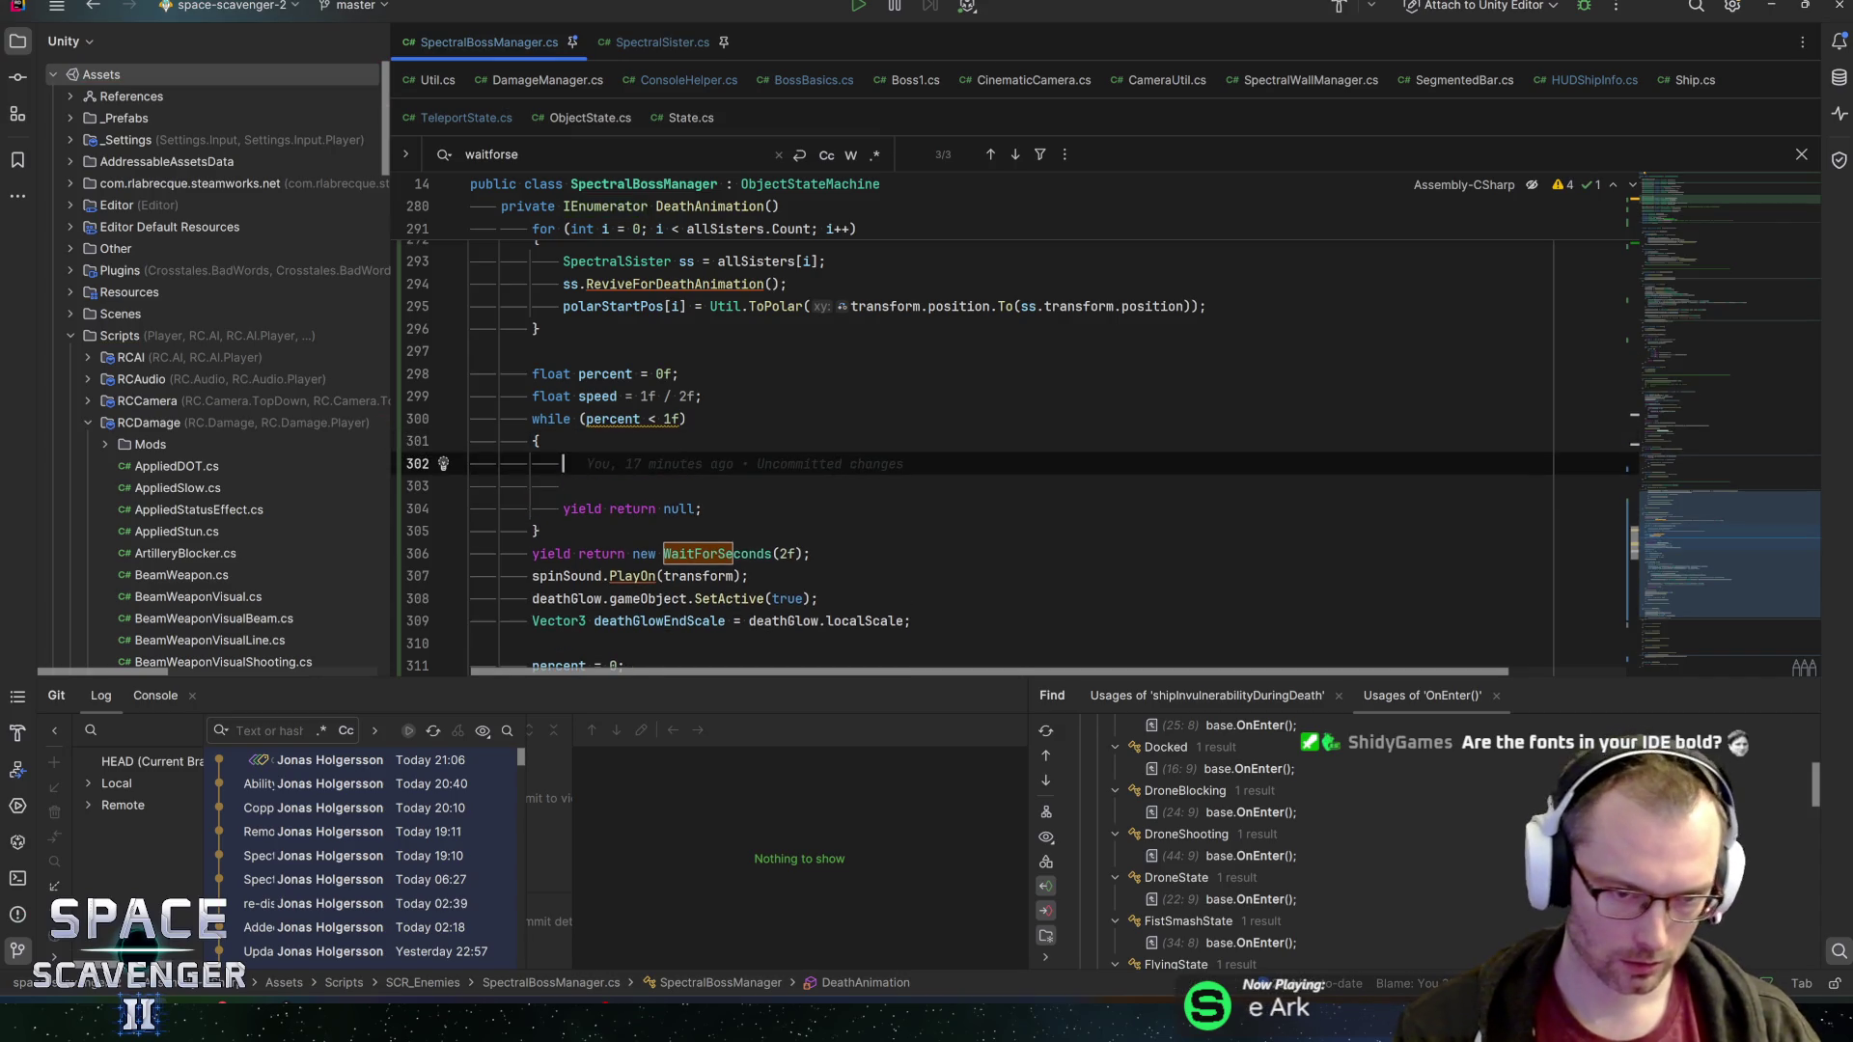
text(perce)
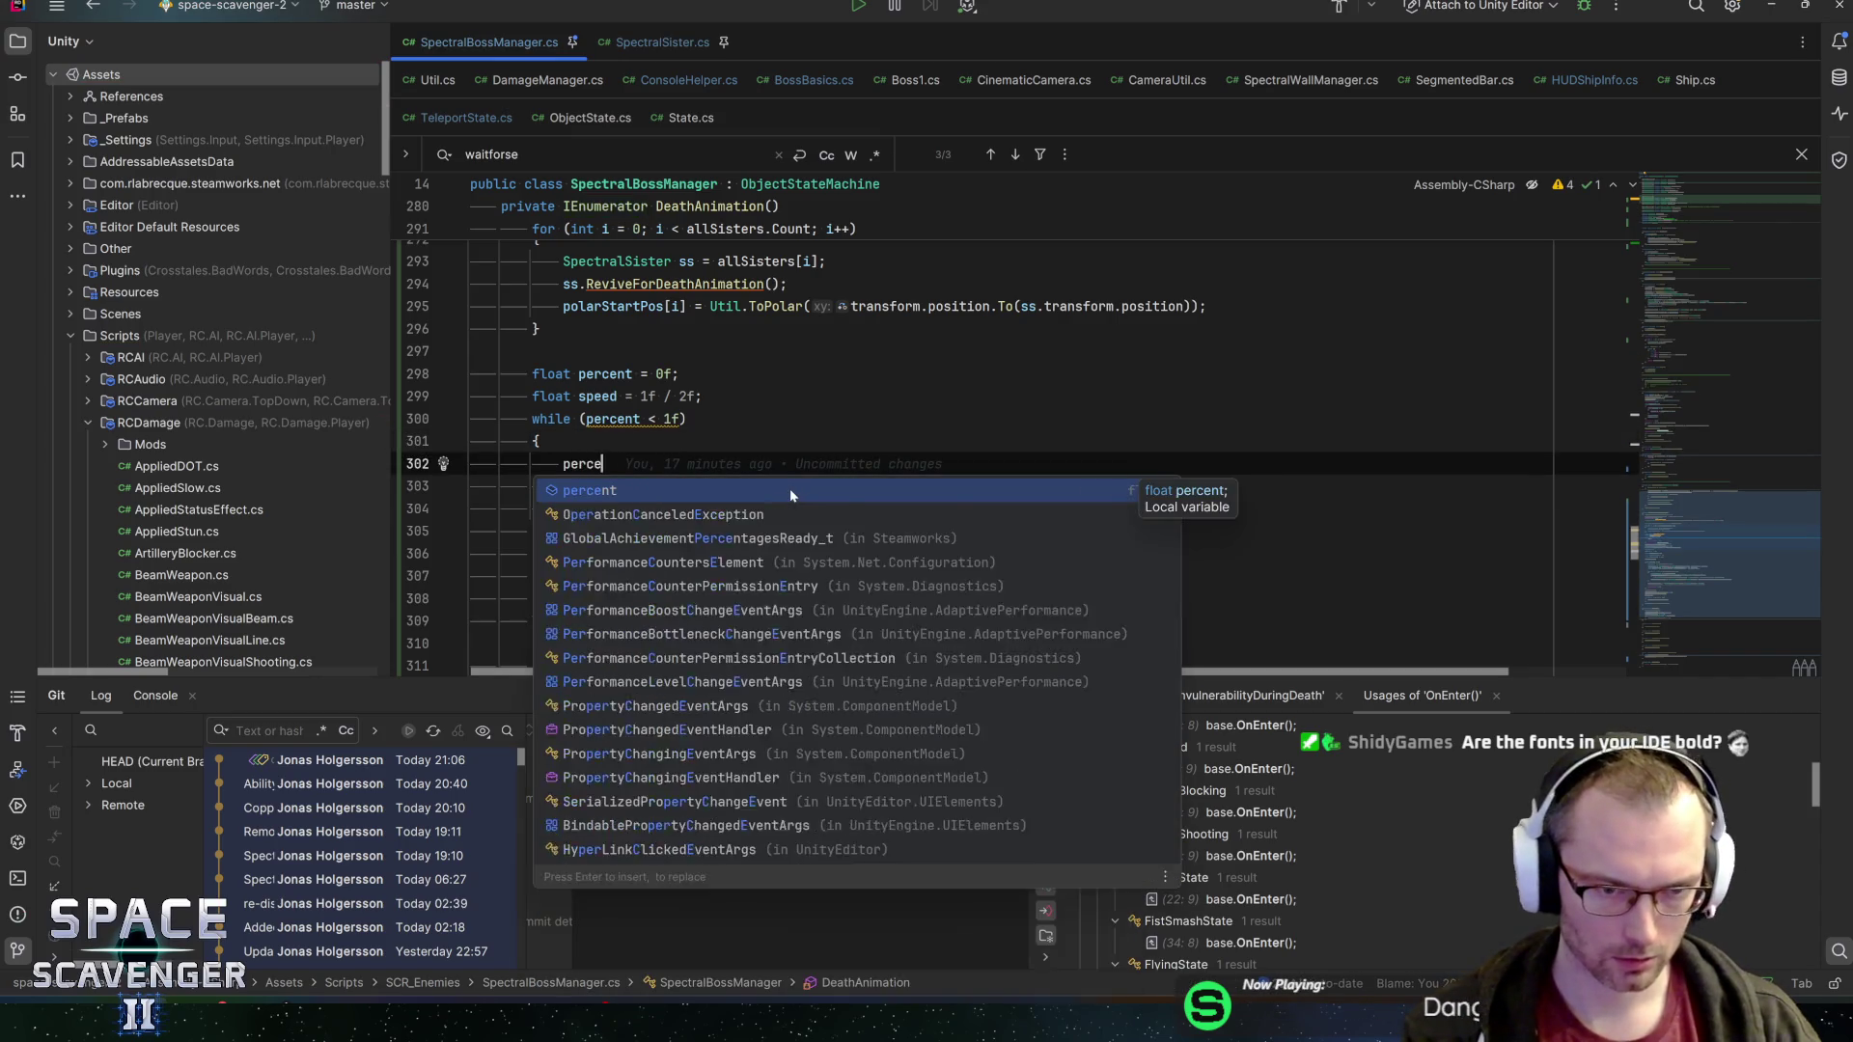
text(nt ++ Time)
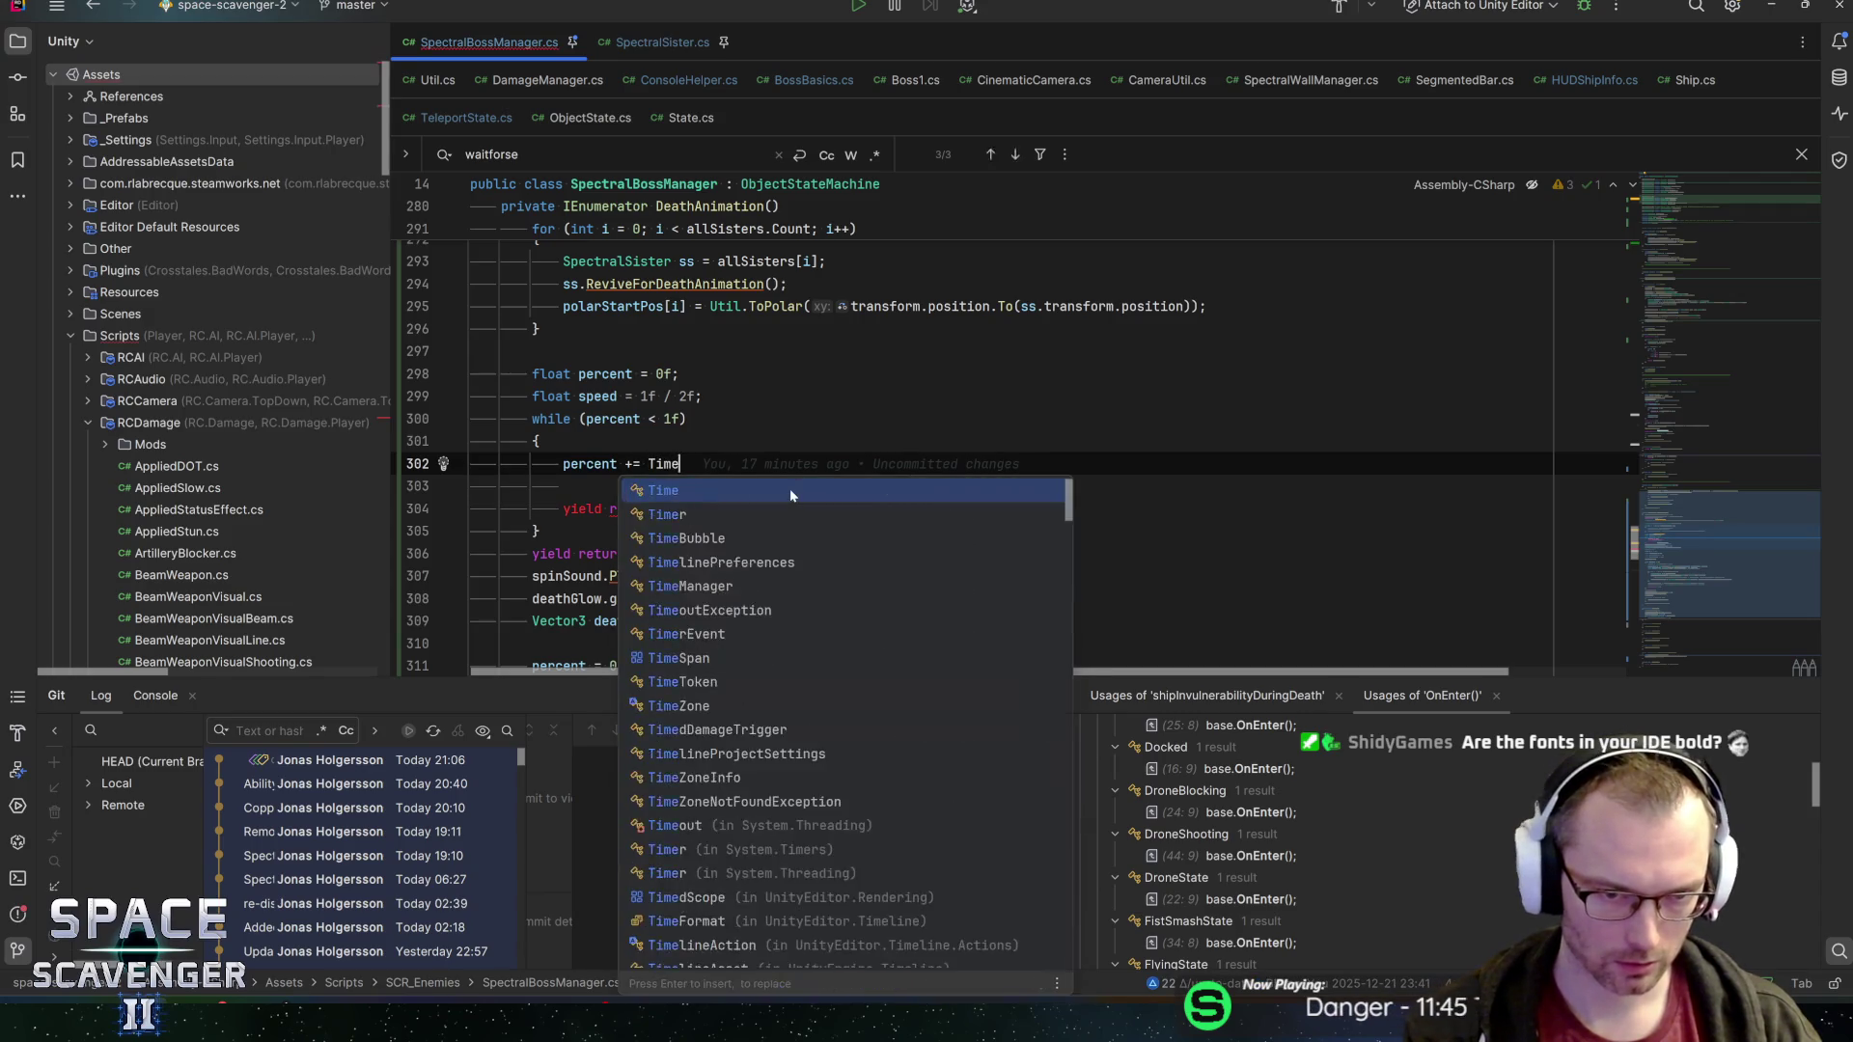
text(.deltaTime * speed;)
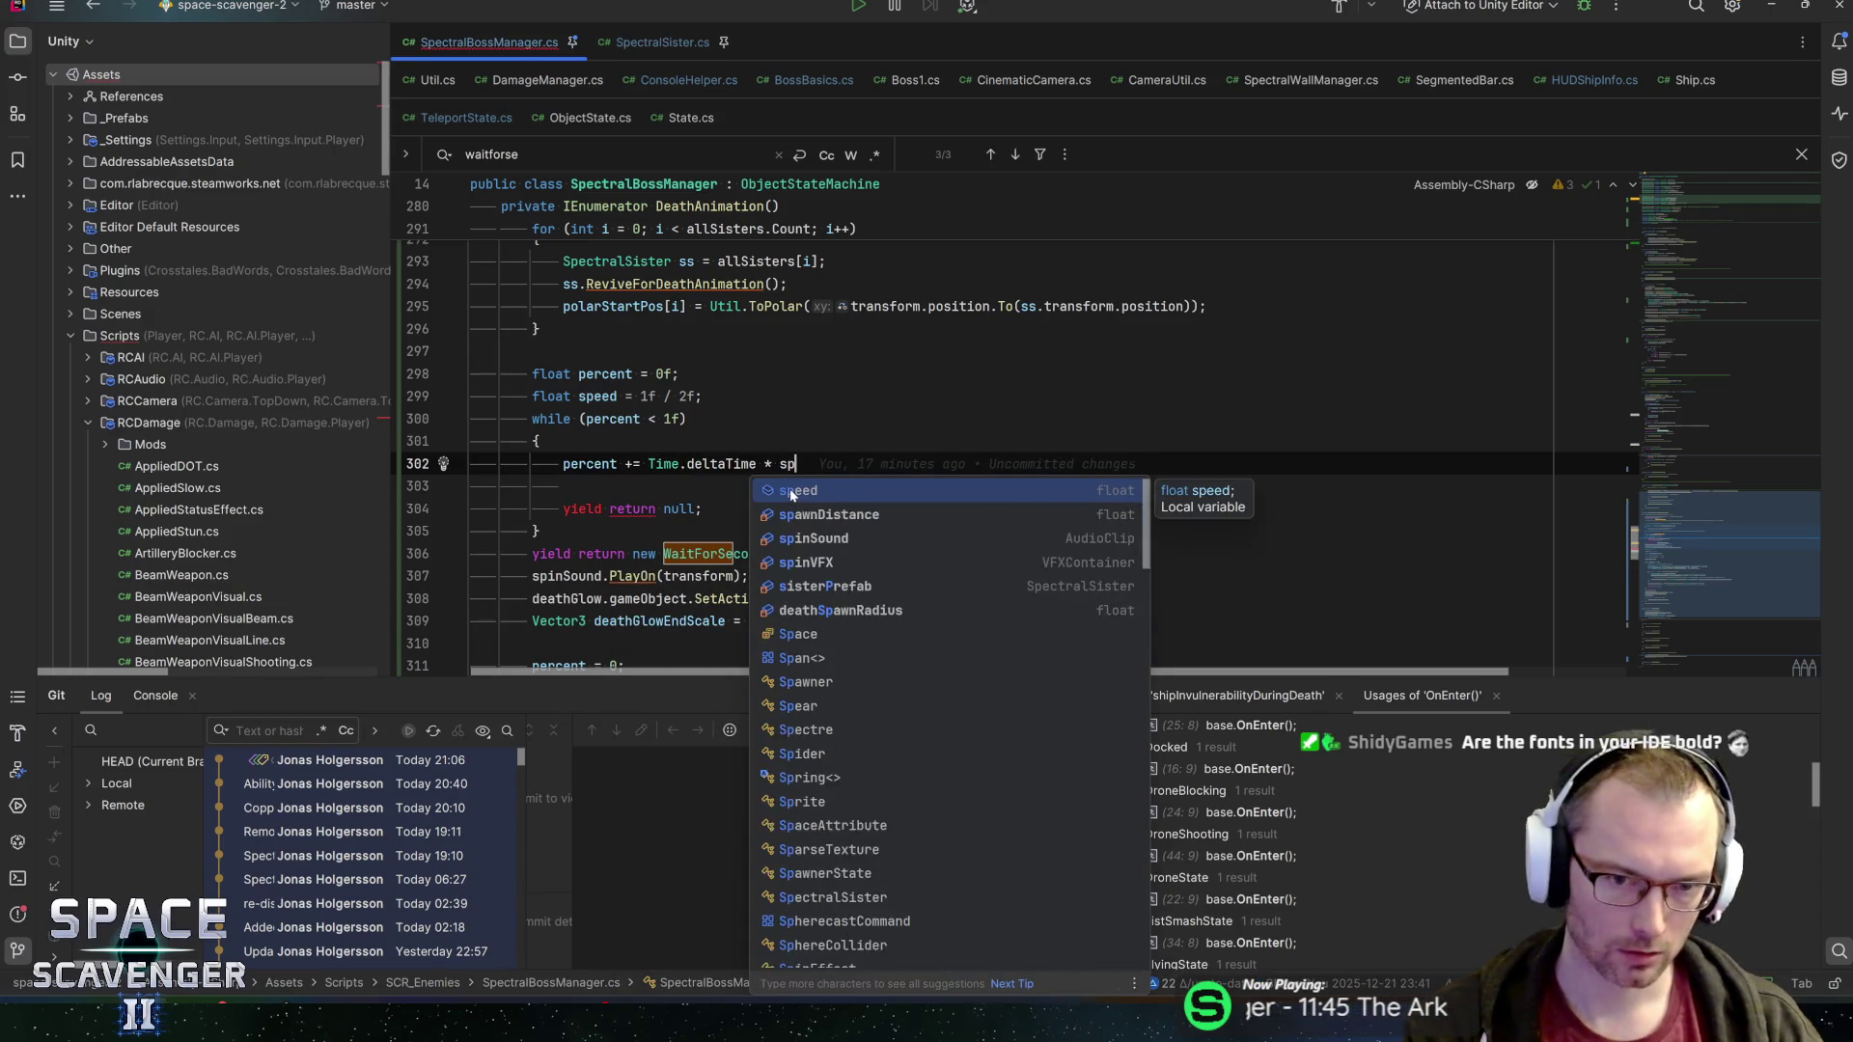
key(Return)
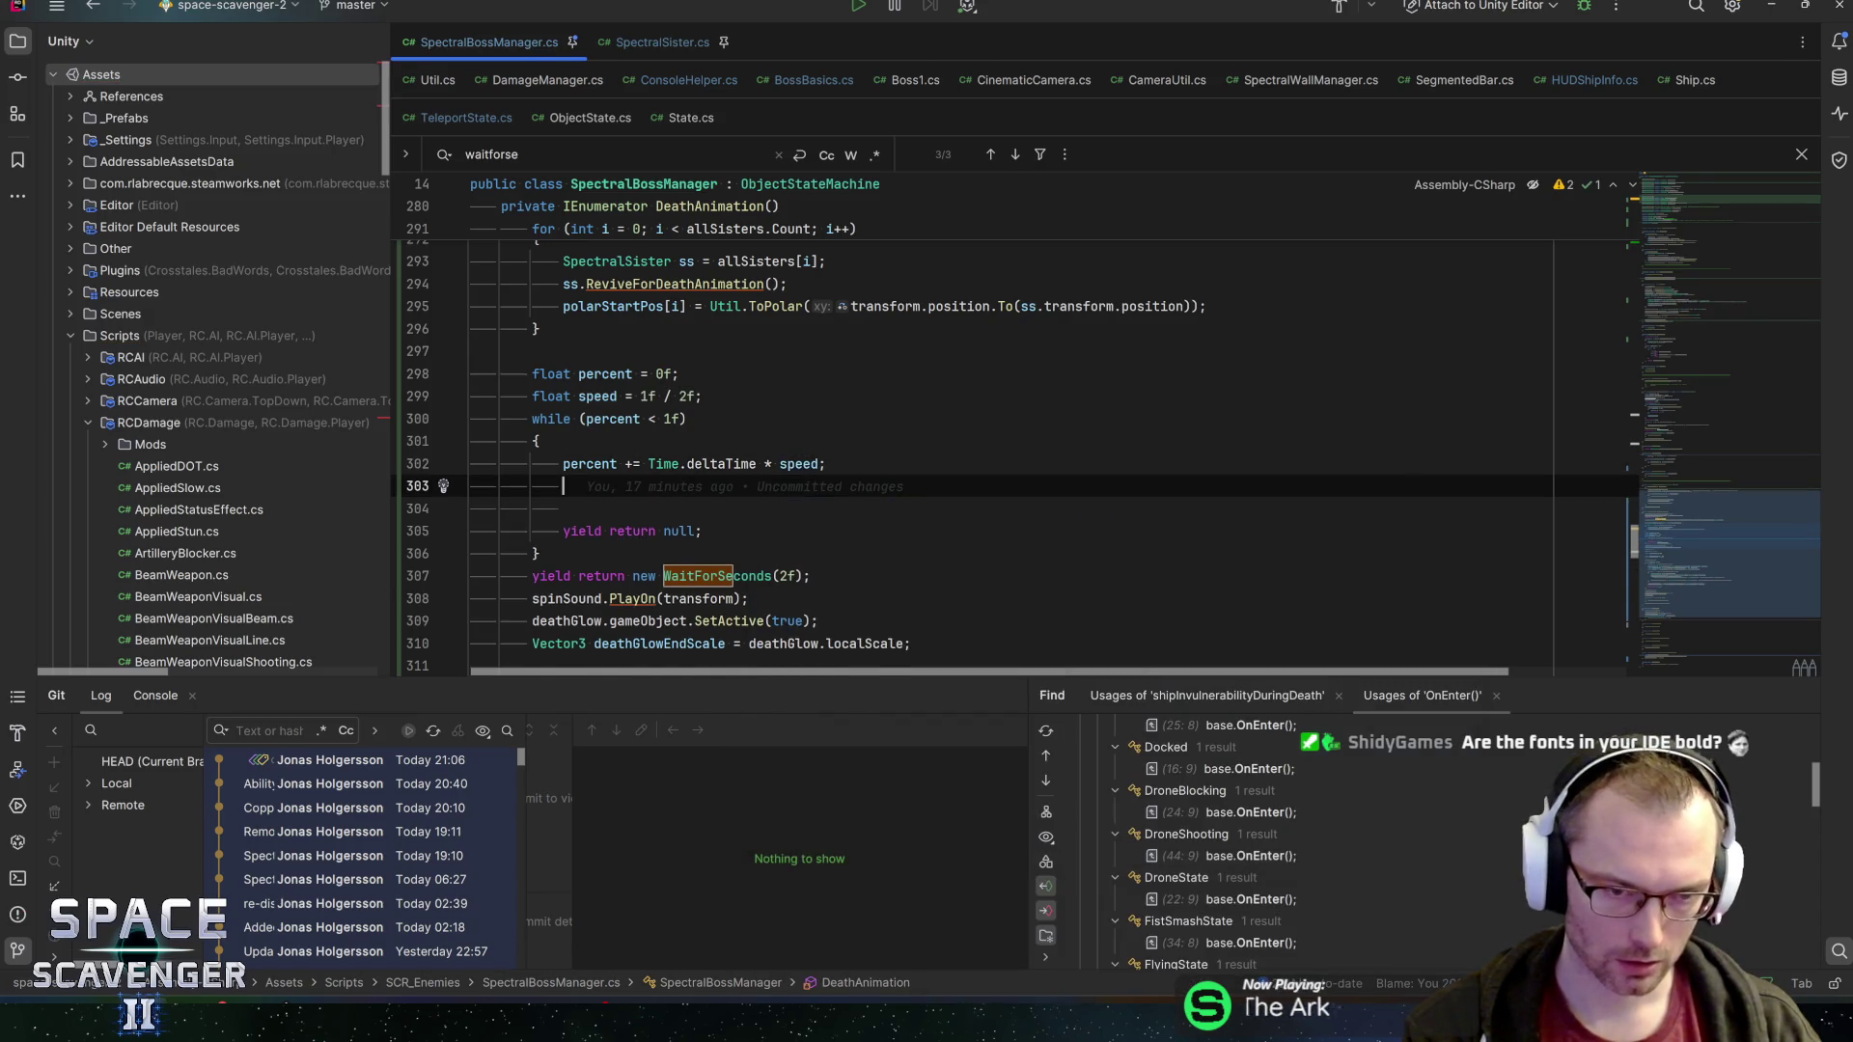
text(for (int i = 0; i < points.Count; i++) {     allSisters[i].transform.position = points[i]; })
Copy the sister-positioning loop and paste it right below the points calculation
scroll(1013, 454, down, 1)
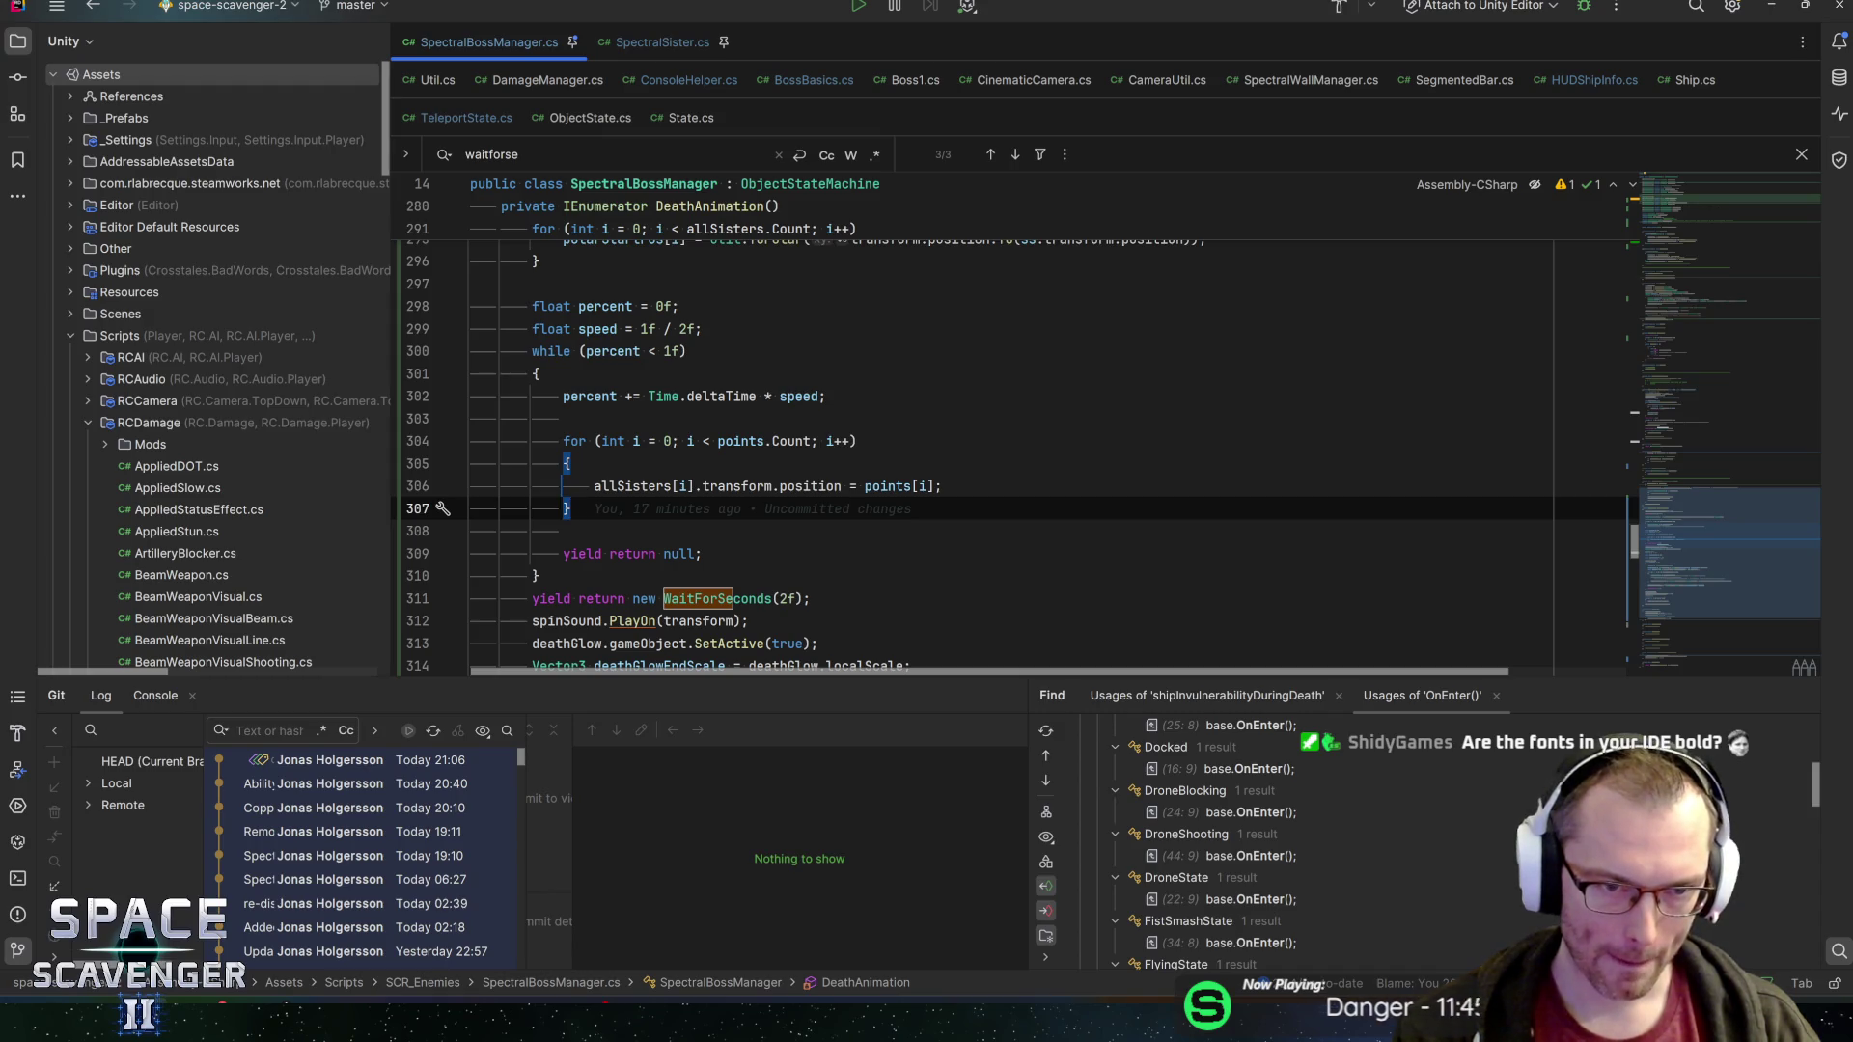
key(ctrl+w)
key(ctrl+w)
key(ctrl+shift+BackSpace)
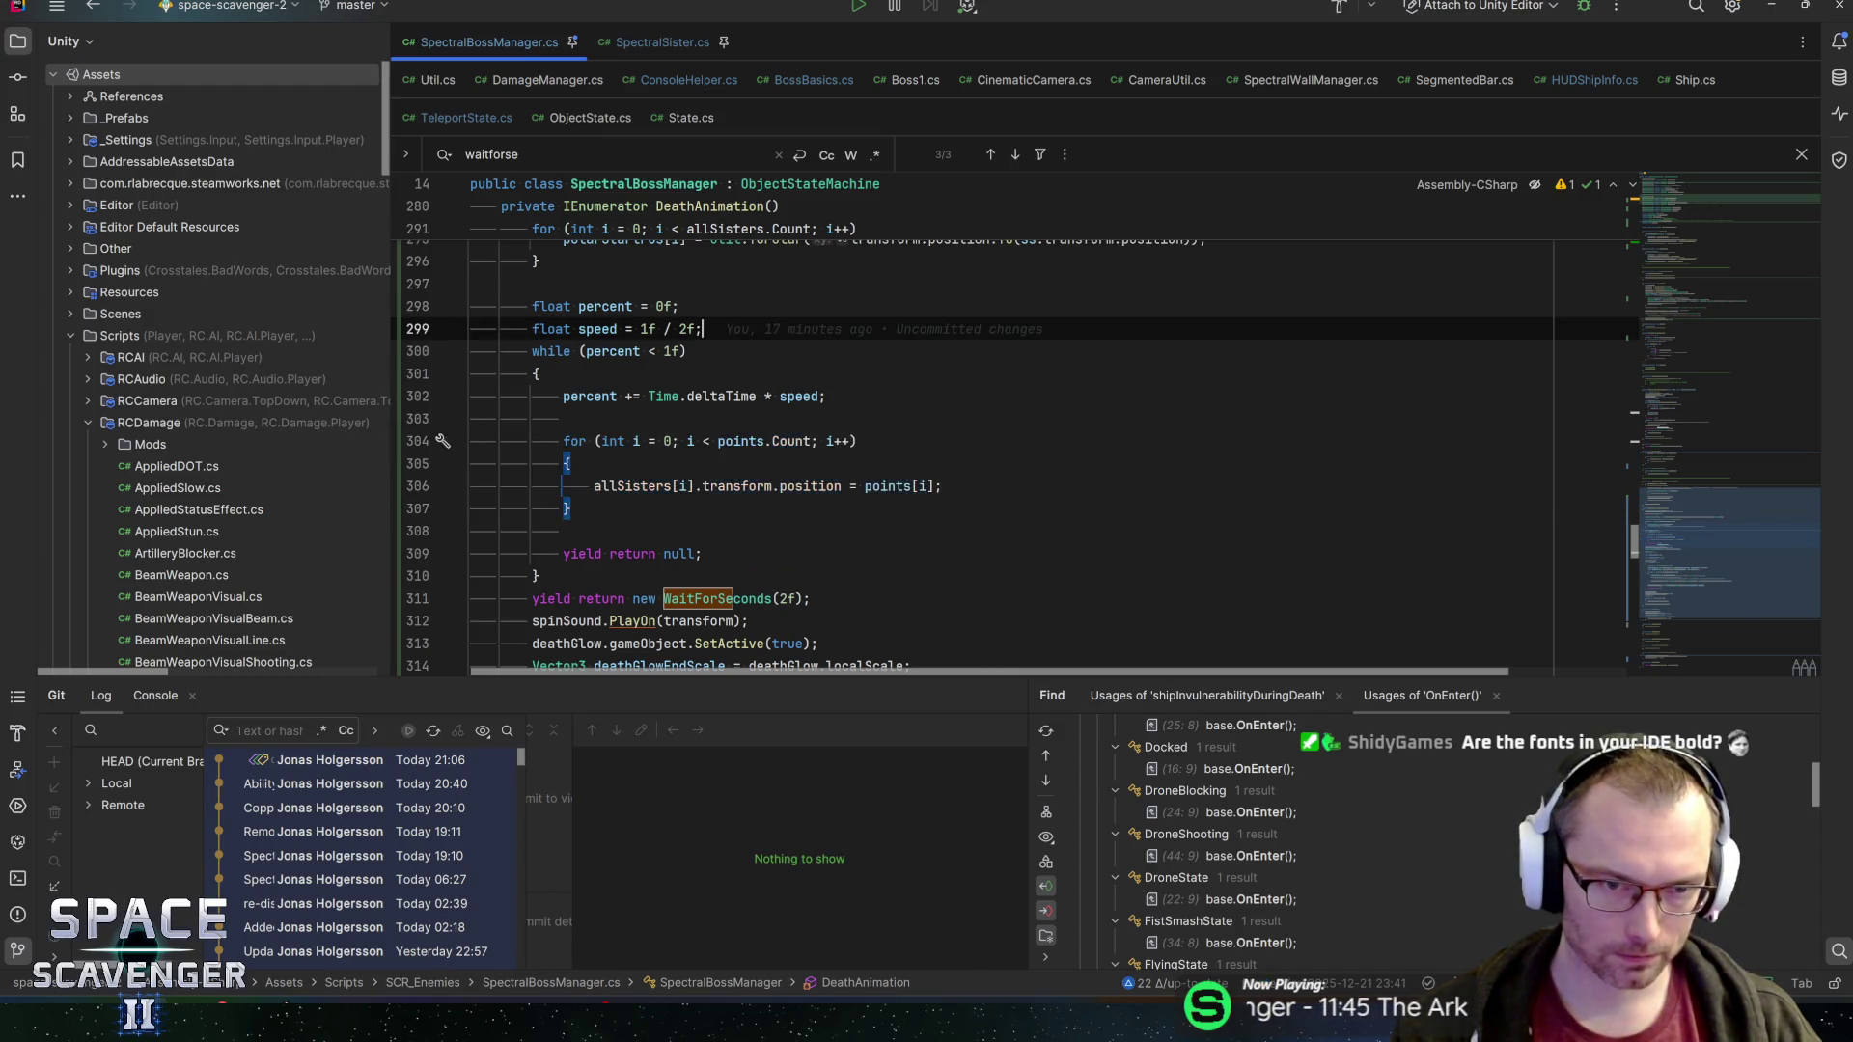
key(Up)
key(Up)
key(Up)
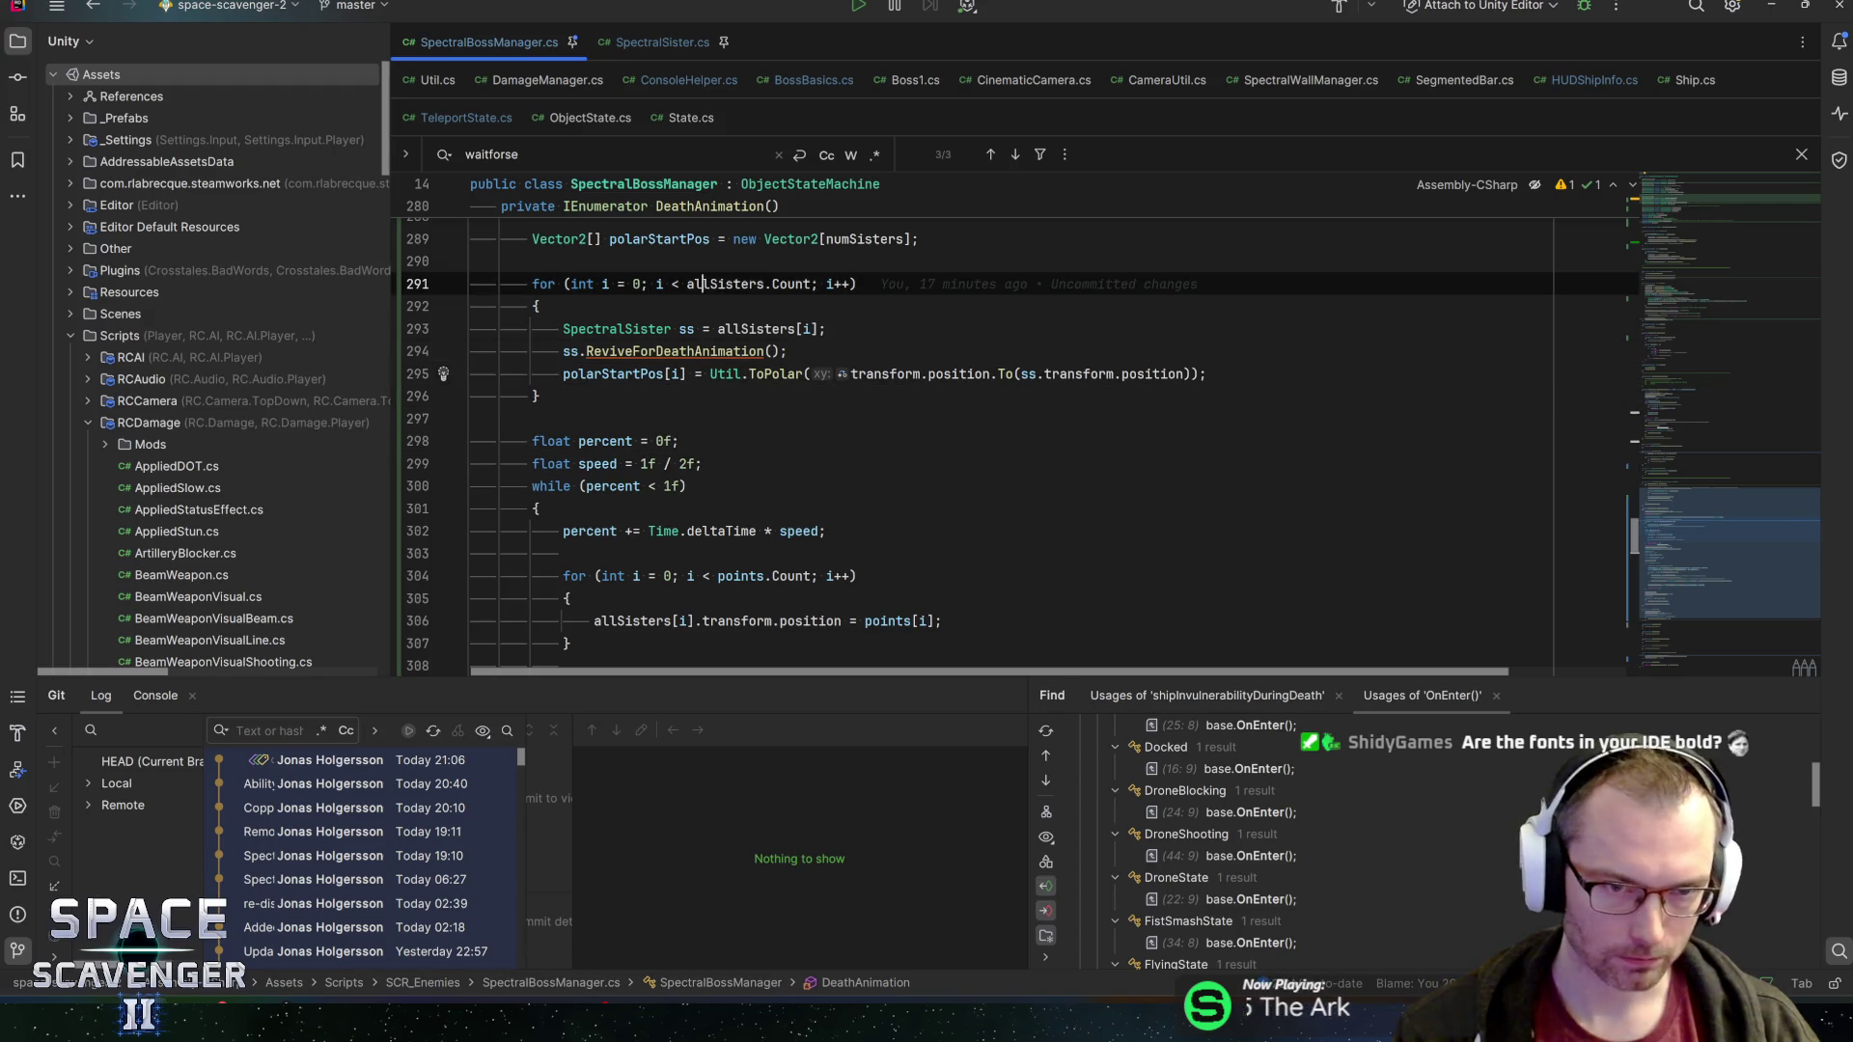
scroll(1014, 435, up, 1)
click(649, 441)
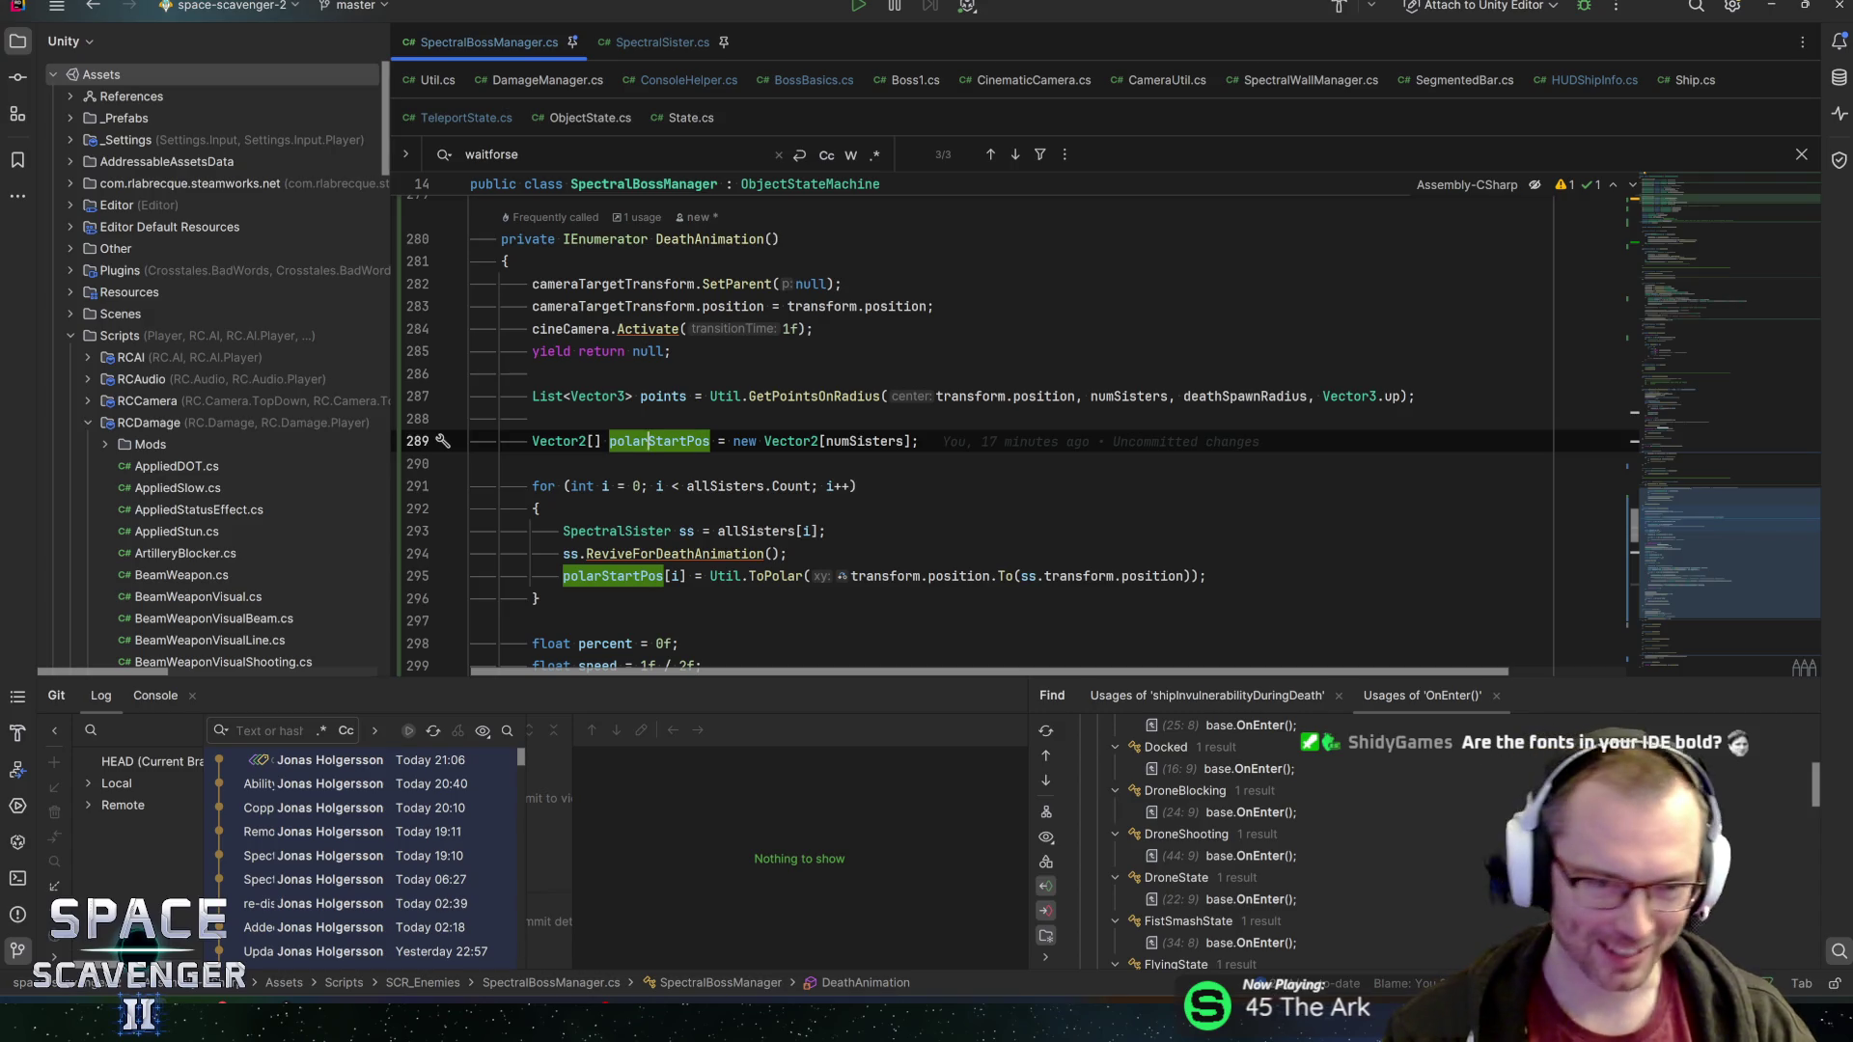
click(532, 373)
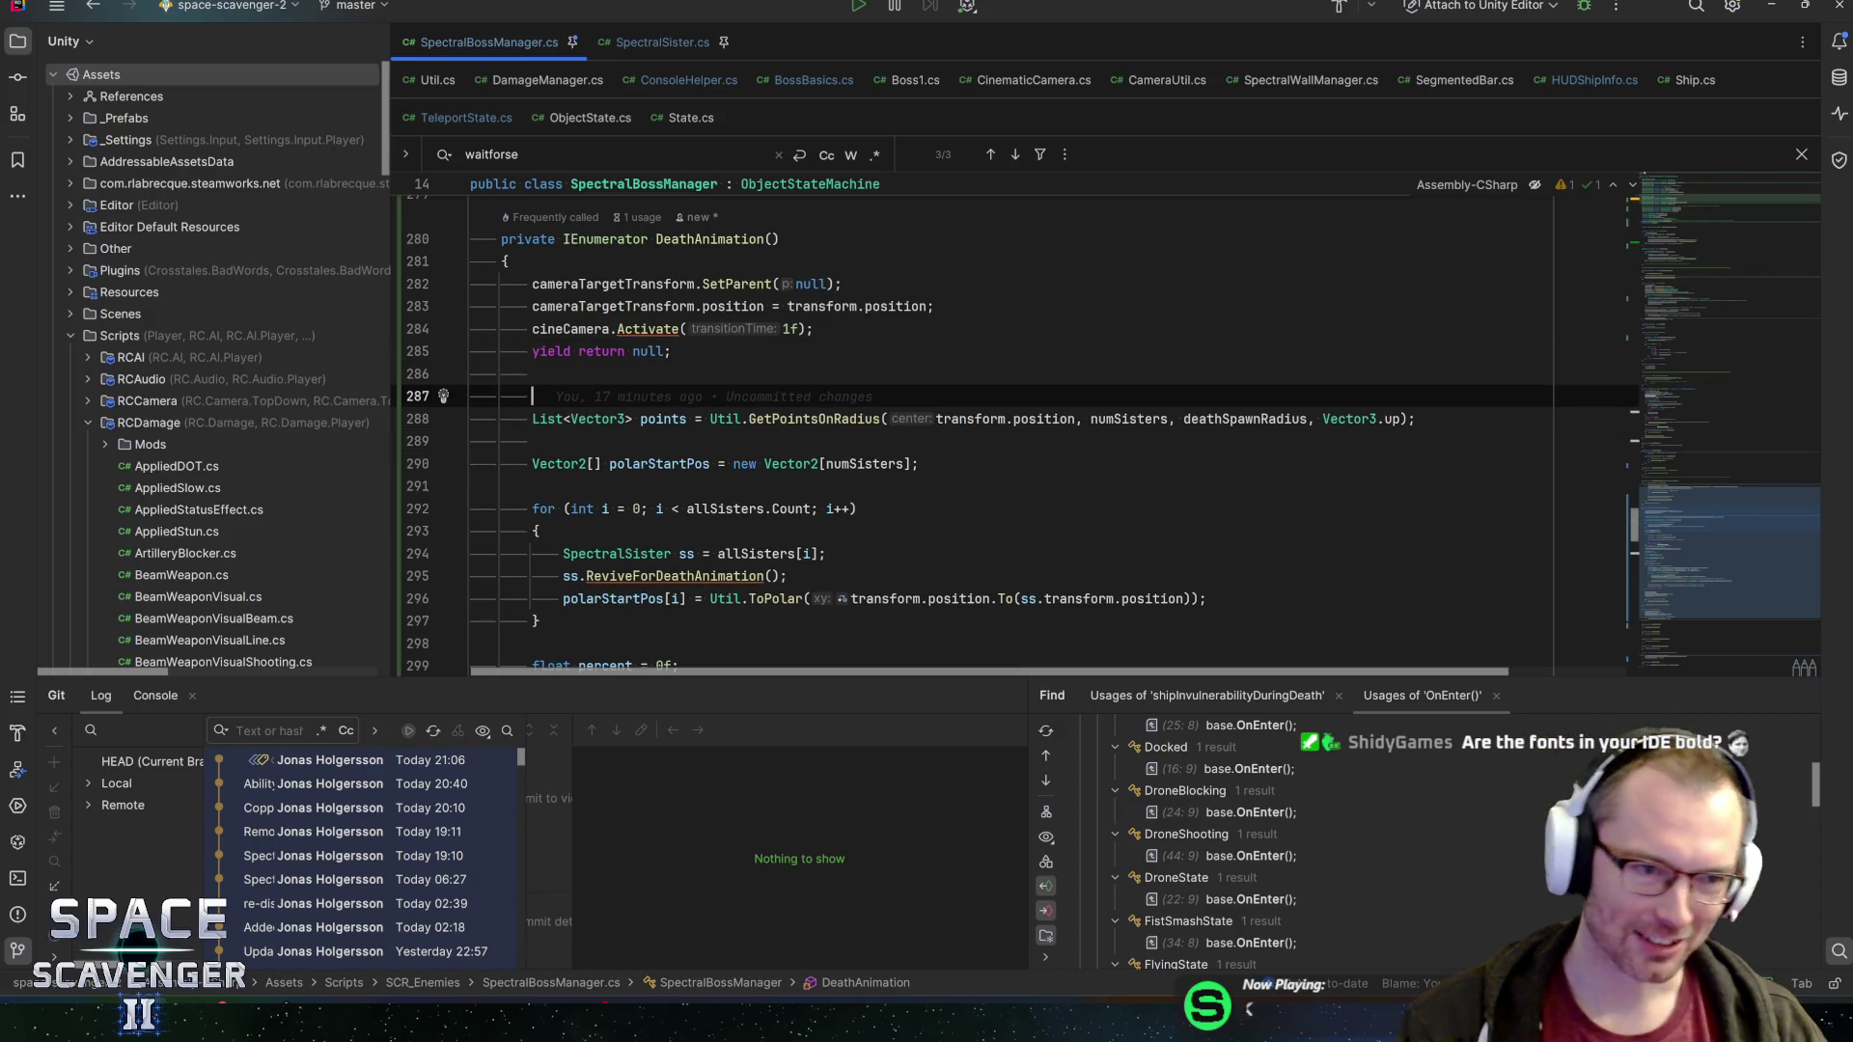
key(Down)
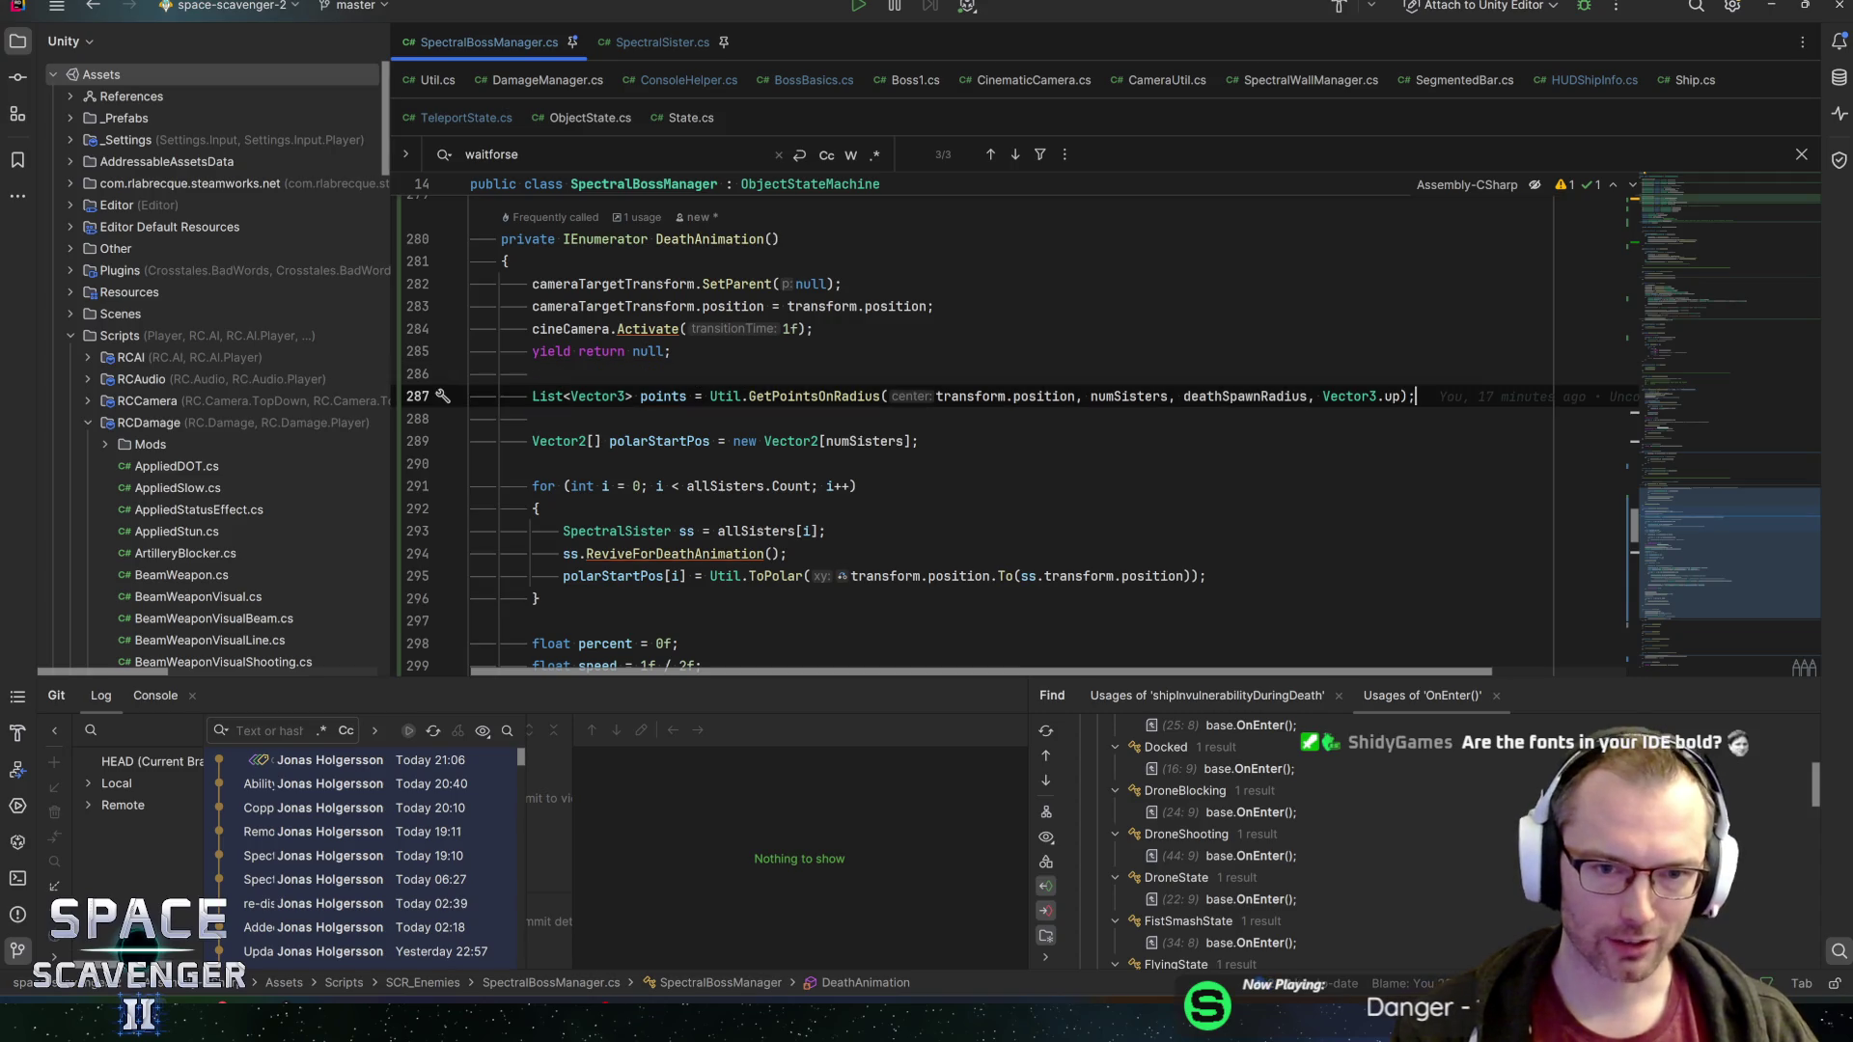
key(shift+Return)
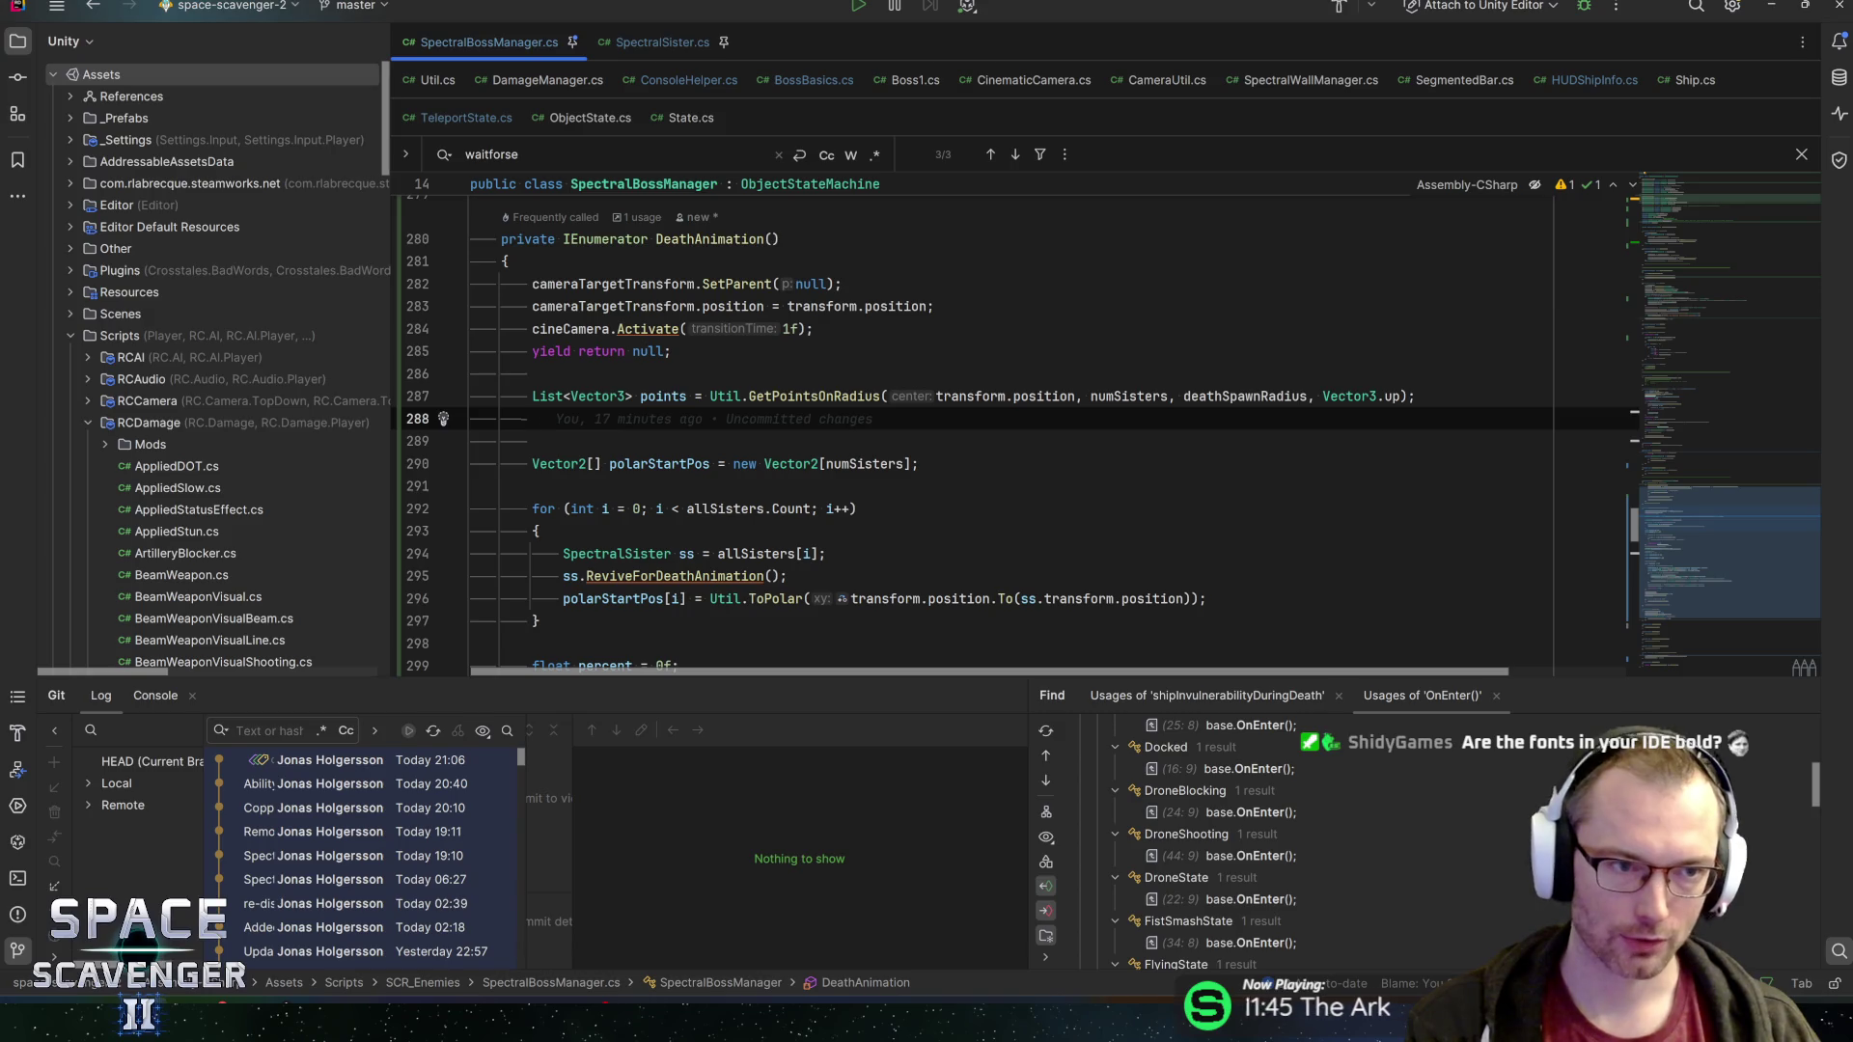
text(for (int i = 0; i < points.Count; i++)         {             allSisters[i].transform.position = points[i];         })
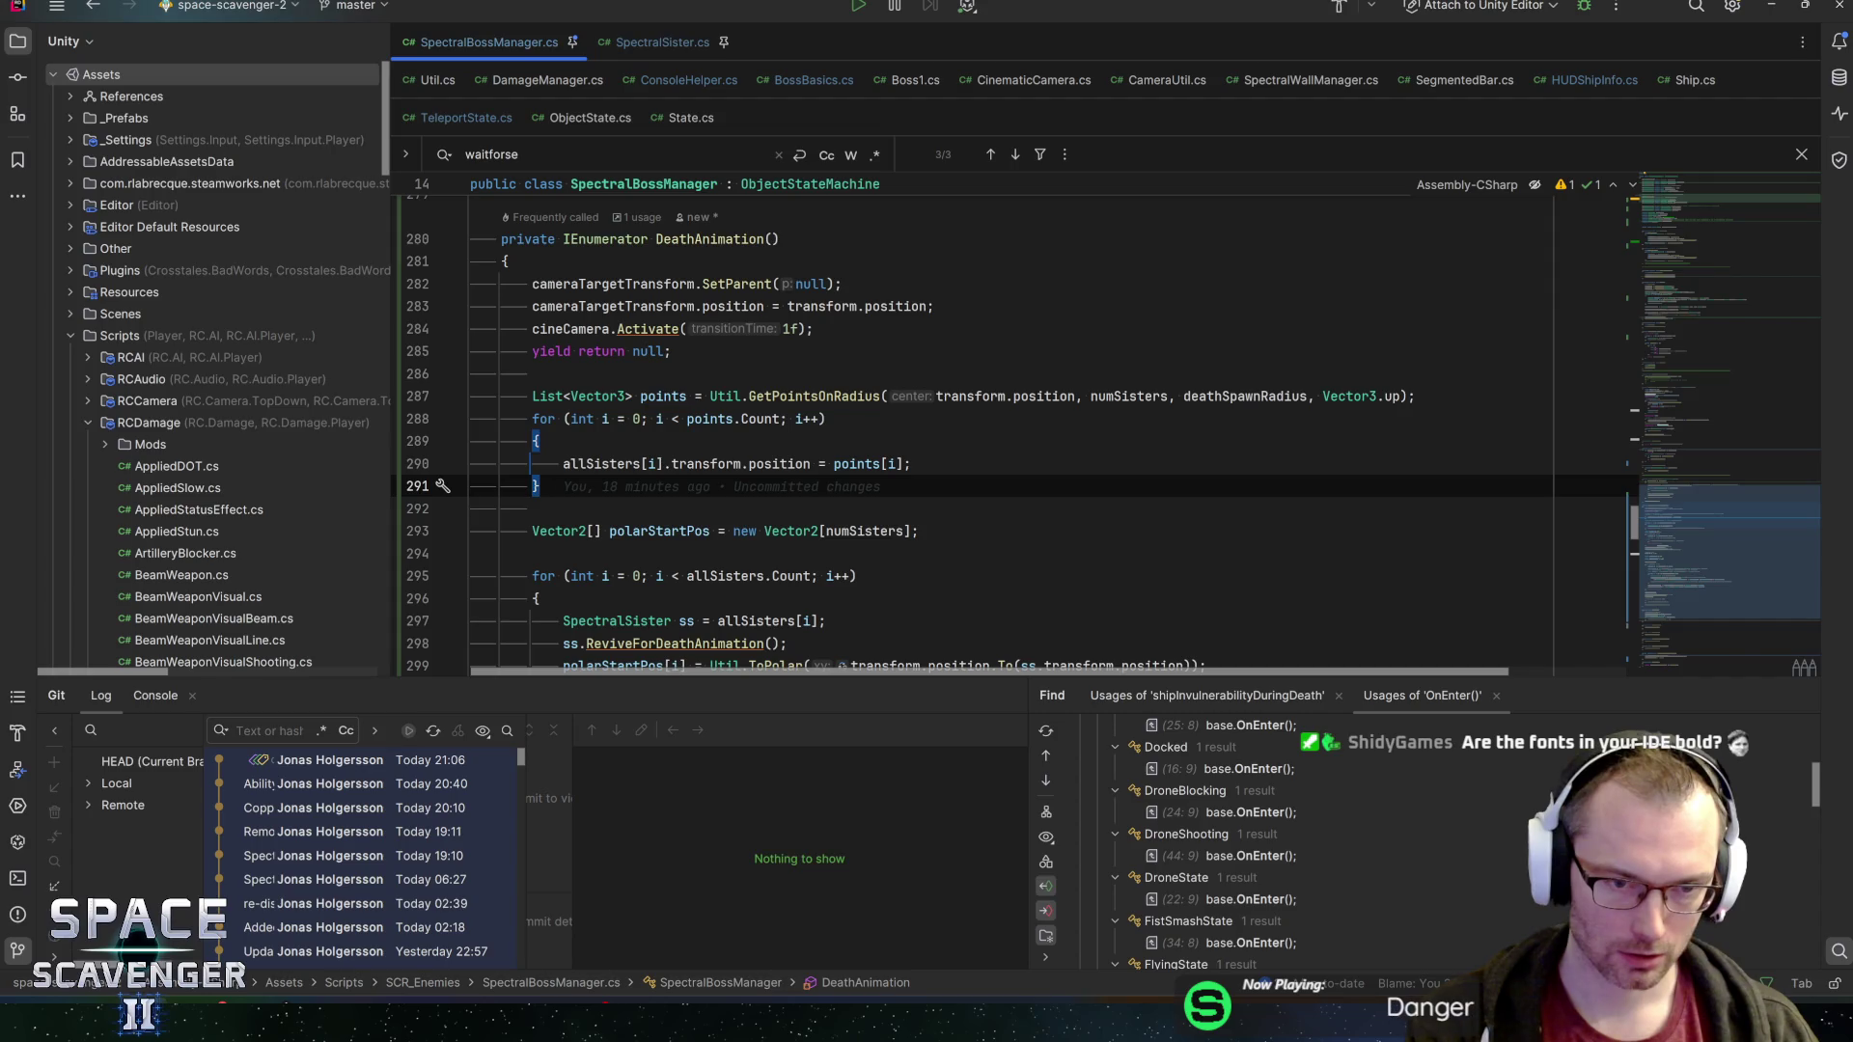
key(Up)
key(Up)
key(Up)
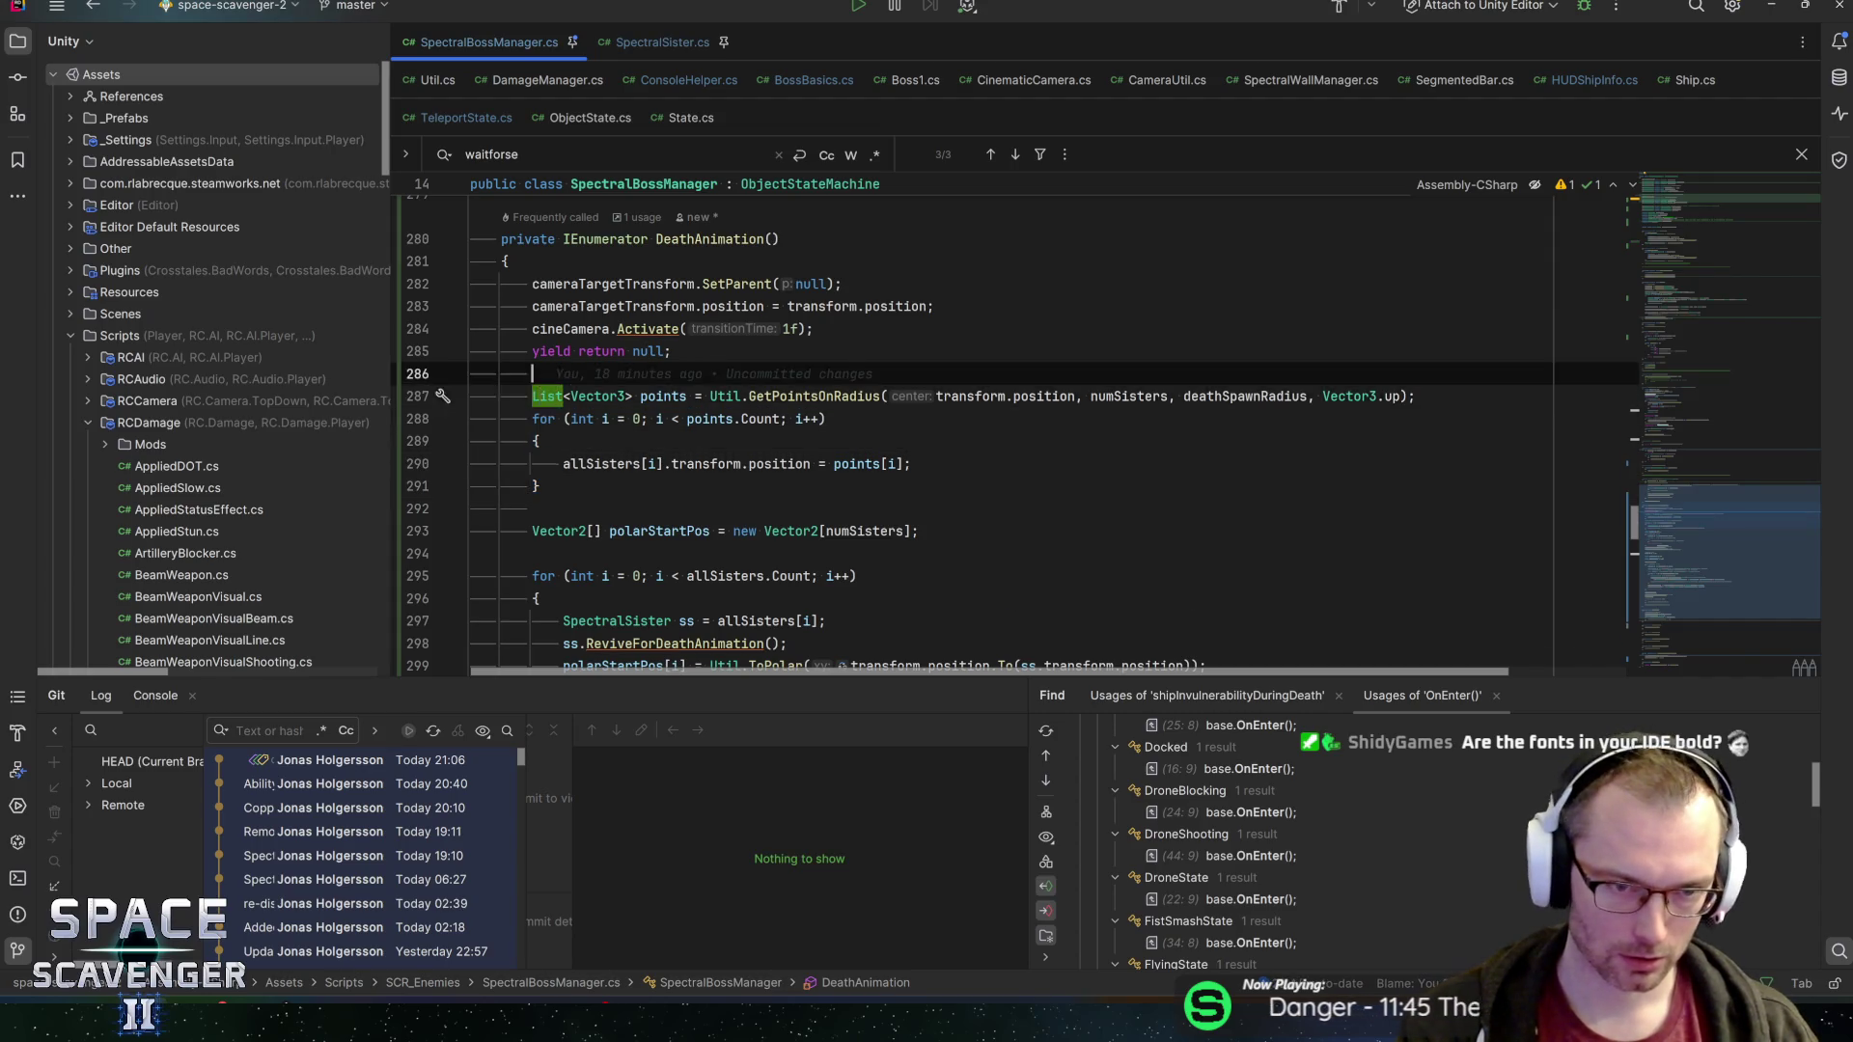
Add List<Vector3> startPoints = allSisters.Select(s => s.transform.position).ToList() above points
key(Return)
text(List<V)
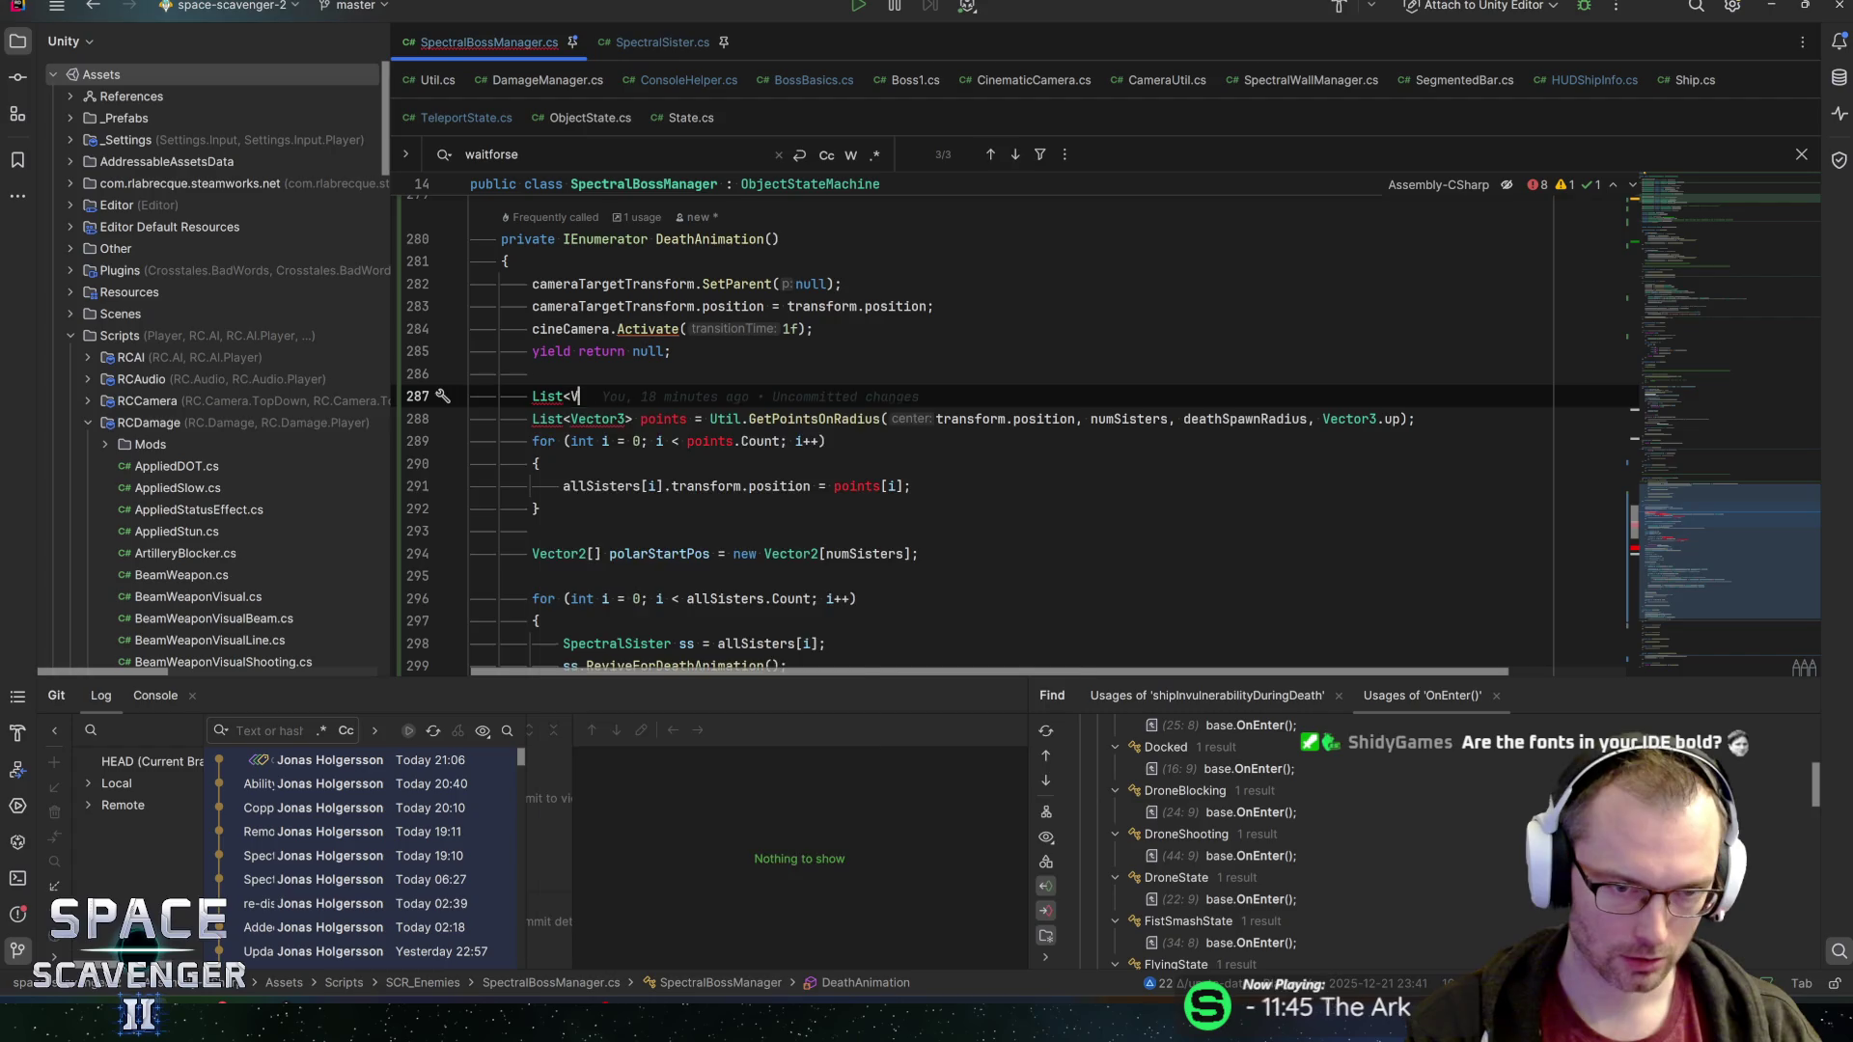
text(ector3> st)
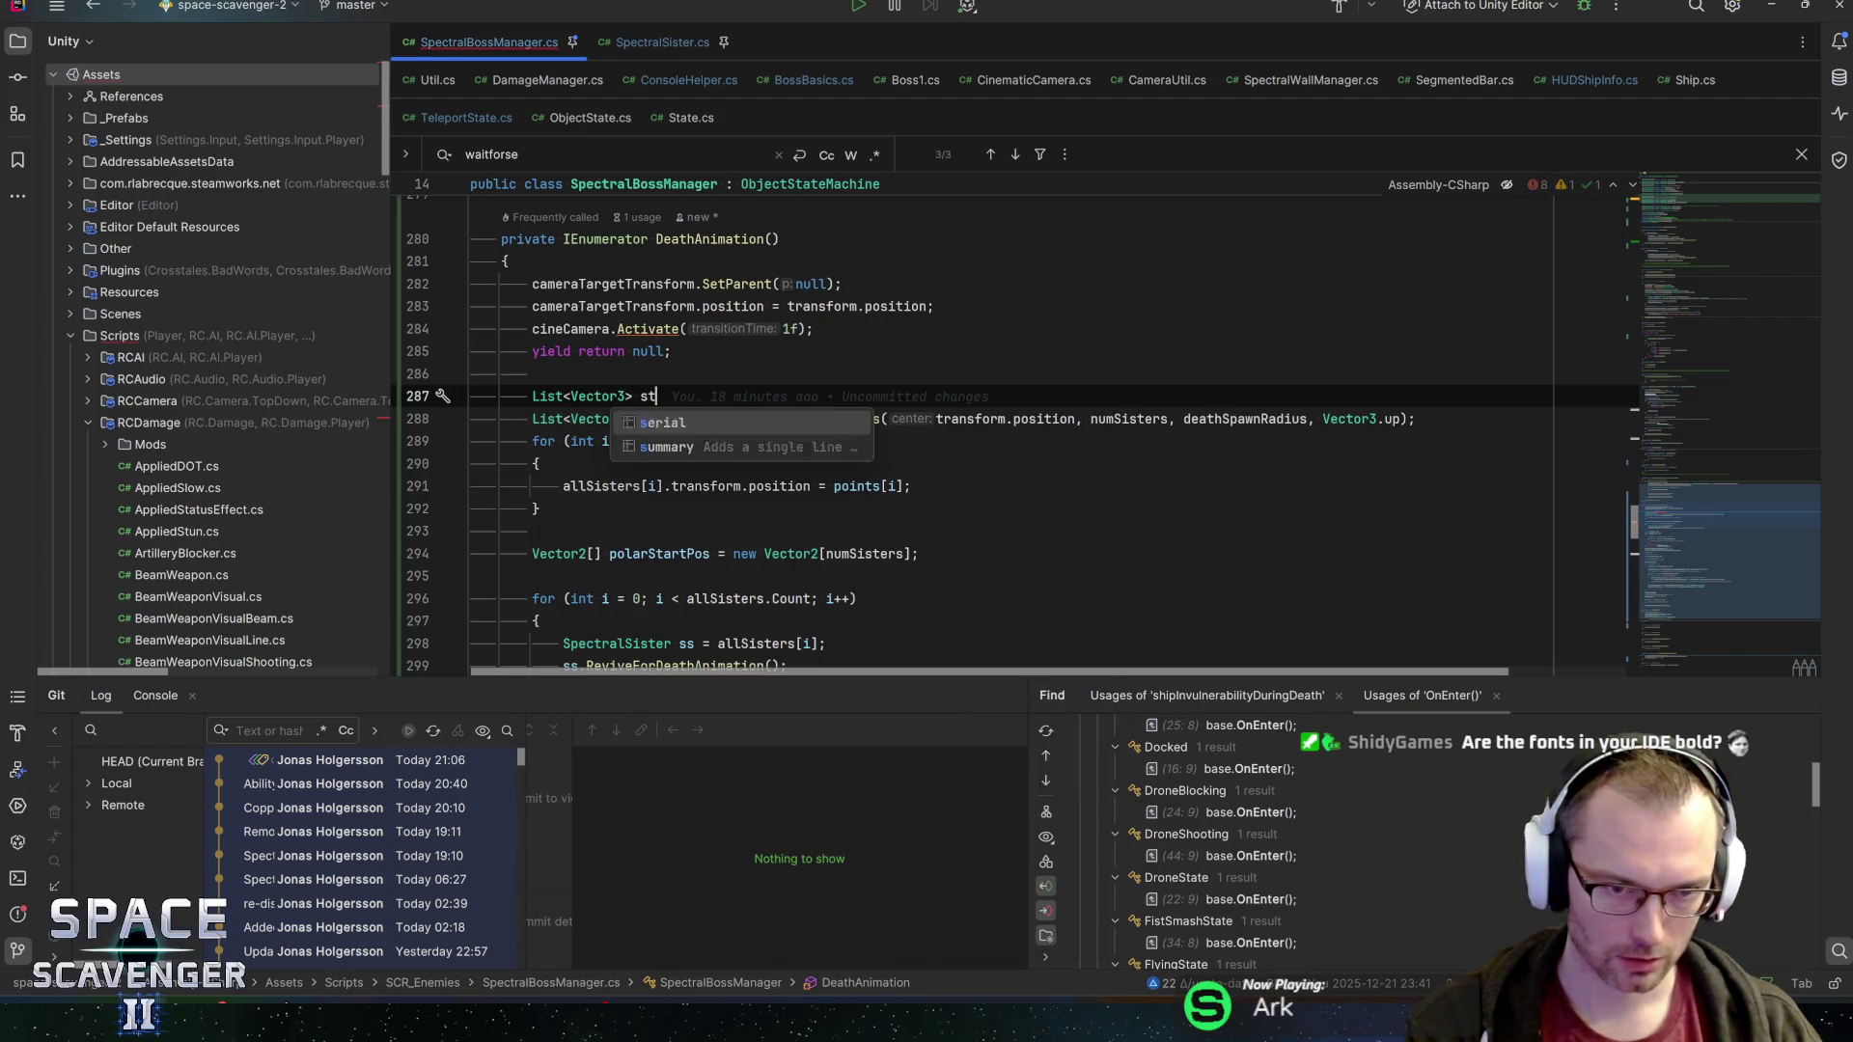
text(artPoints = )
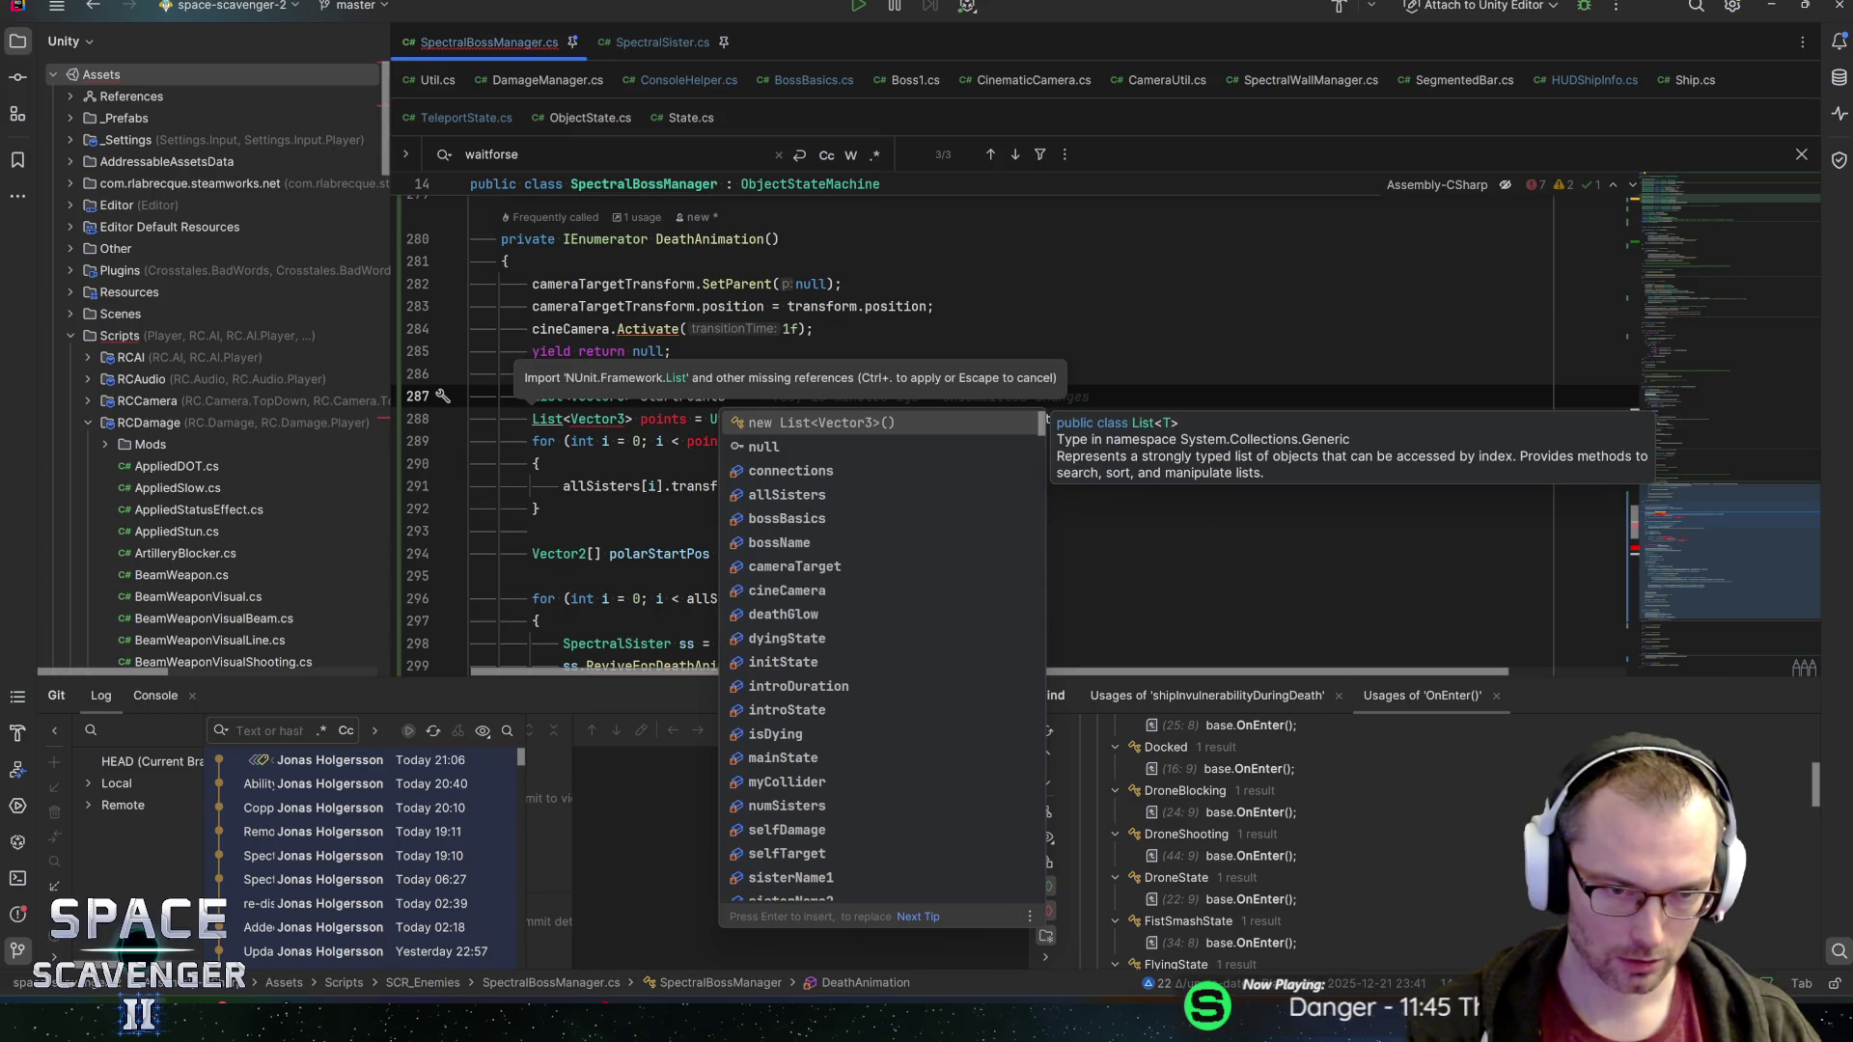
text(allSisters.)
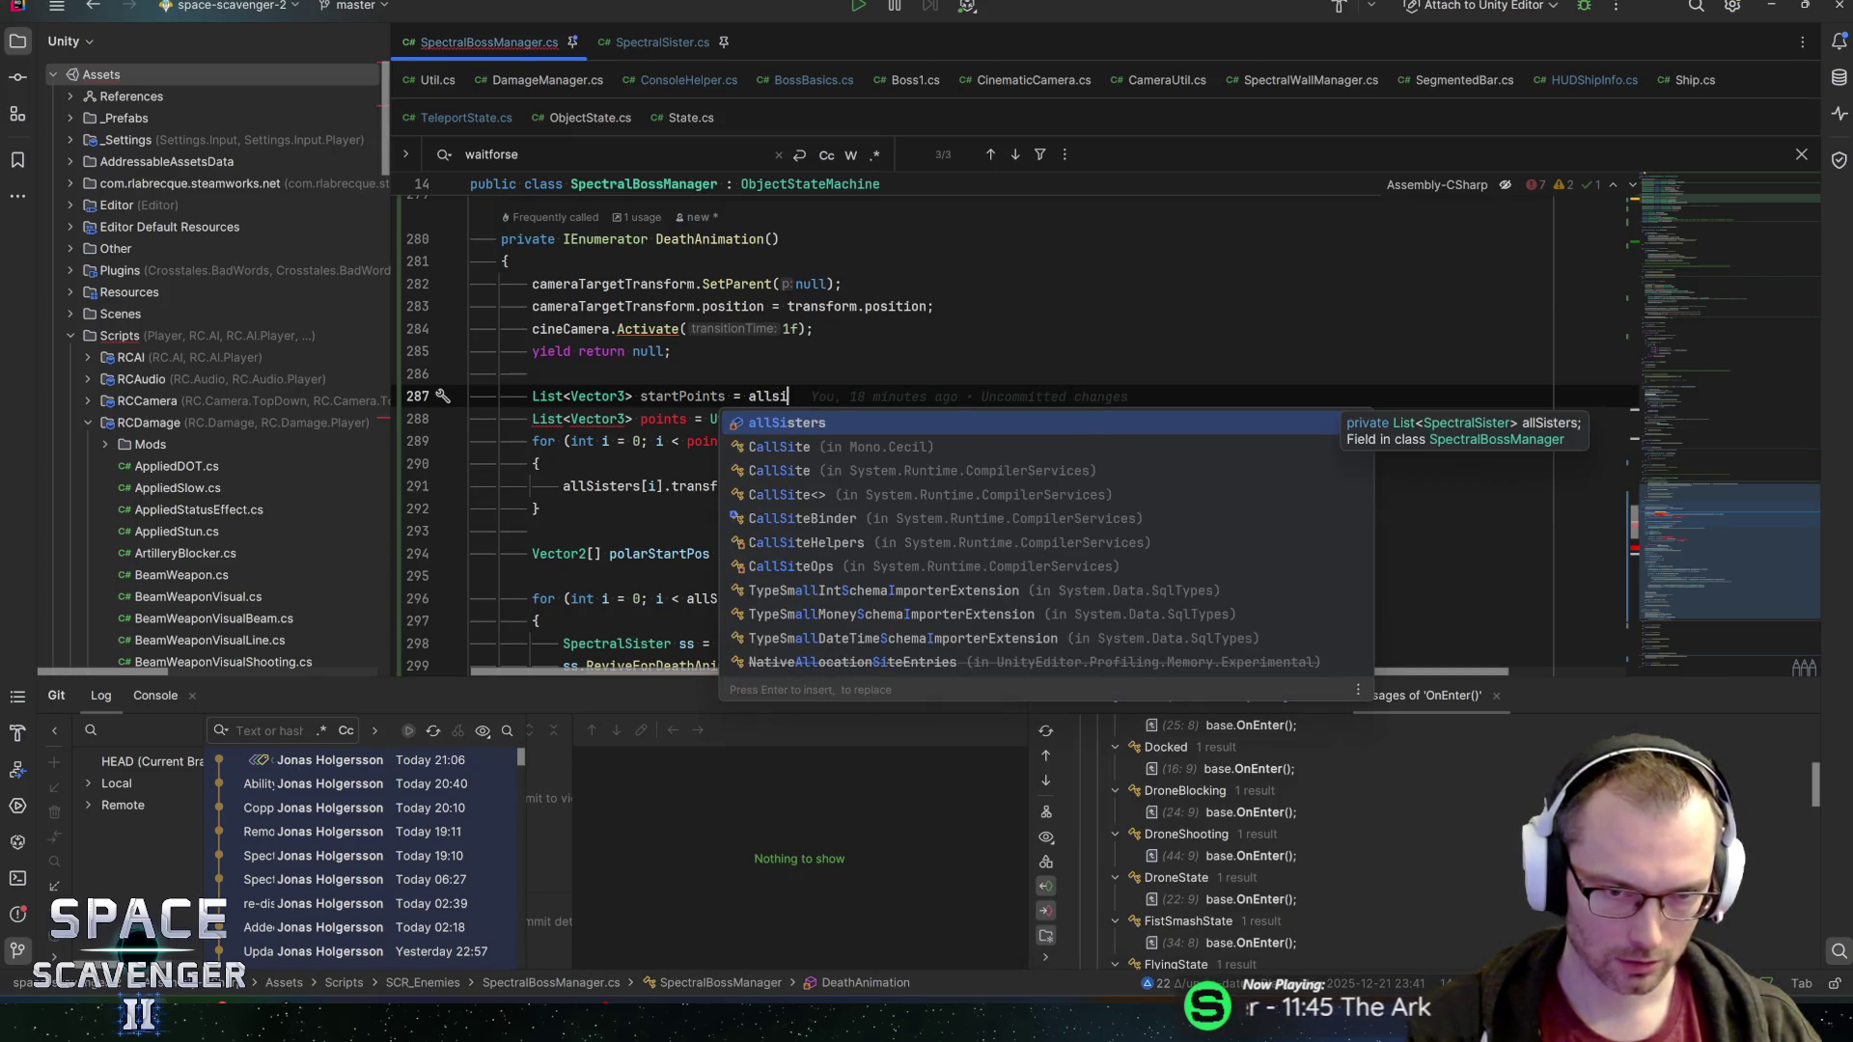
text(Sele)
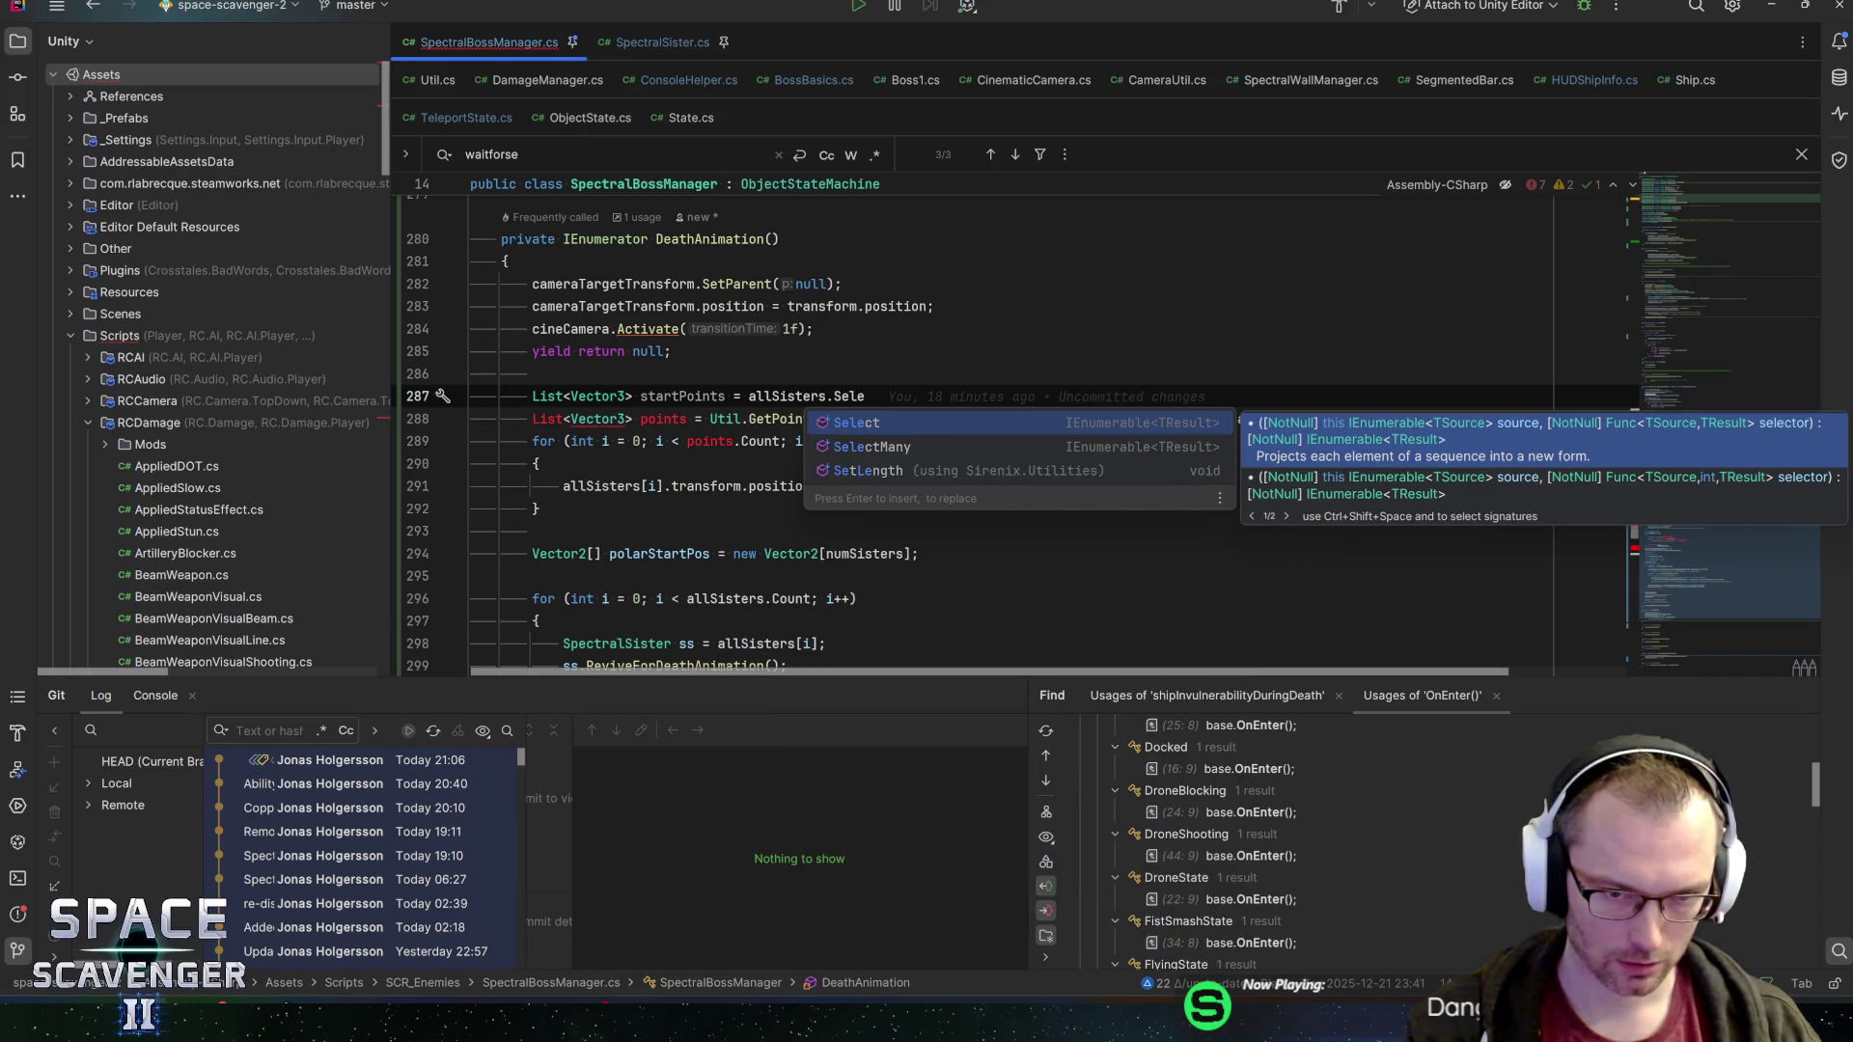
text(ct)
key(Return)
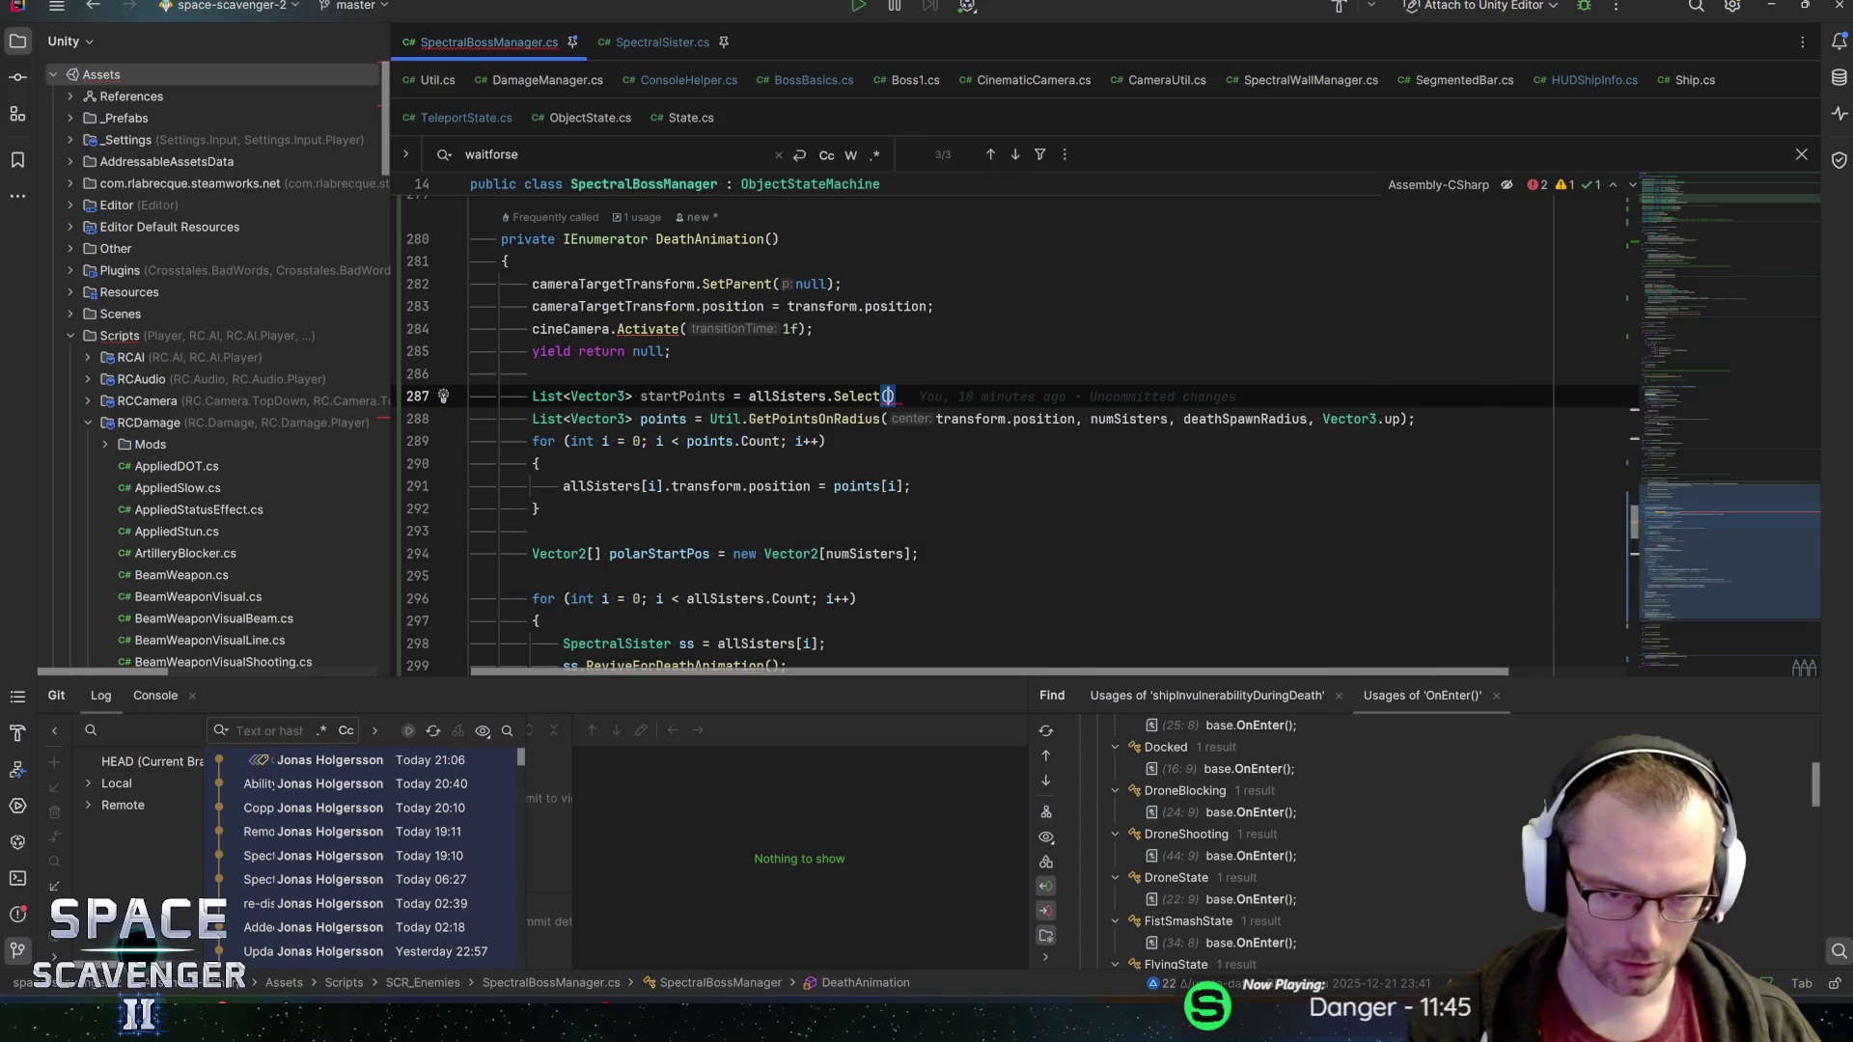
text(s => s.)
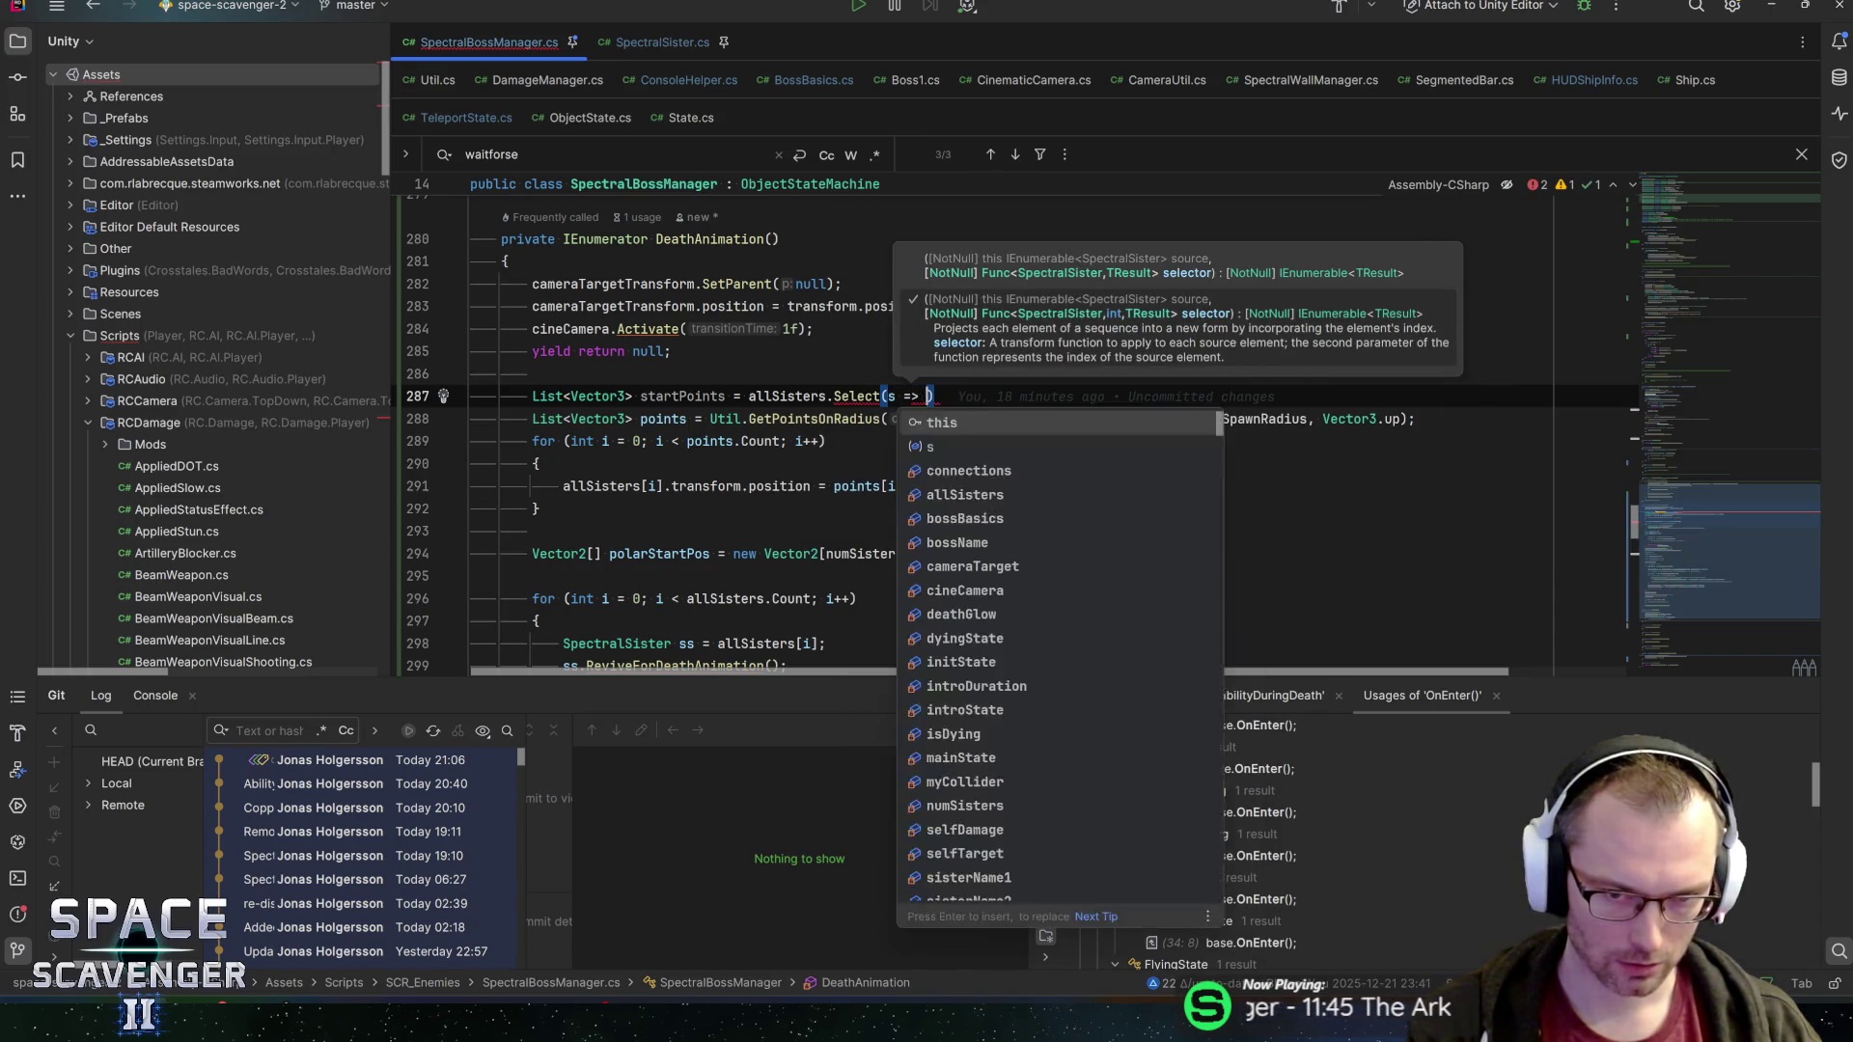
text(transform.)
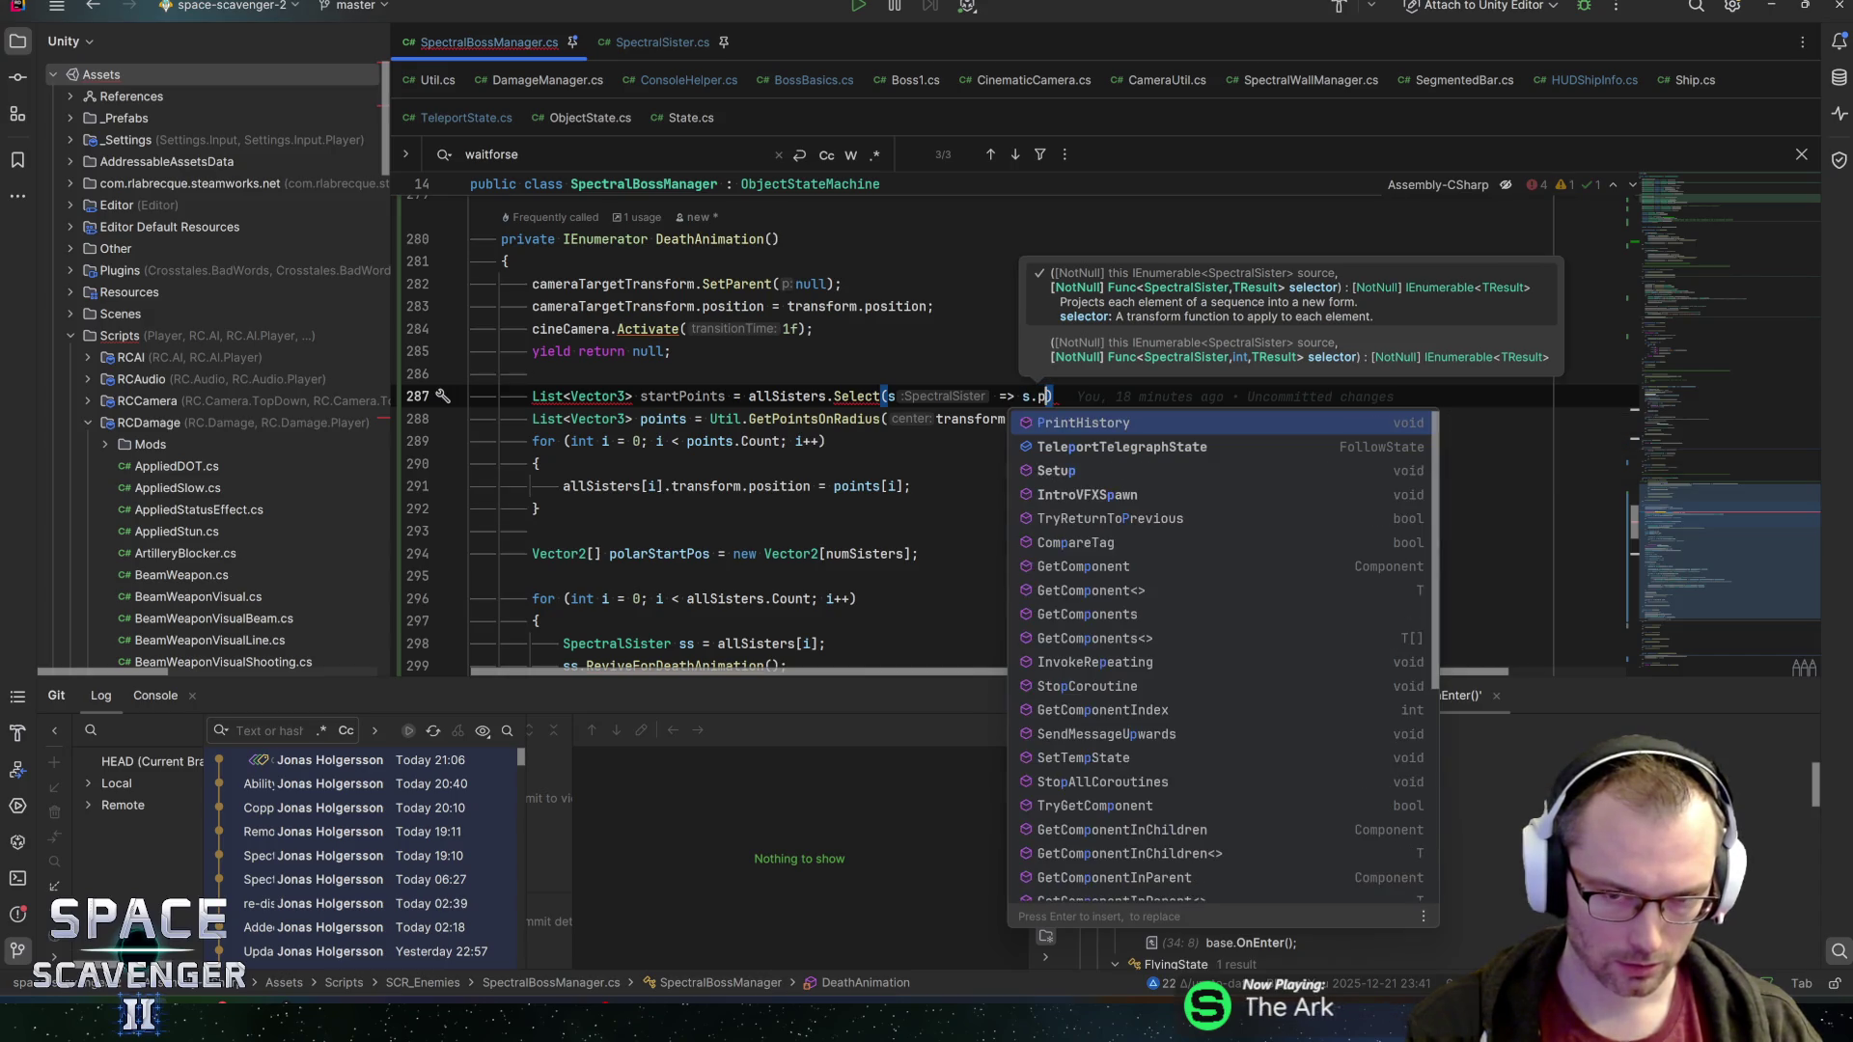
text(position);)
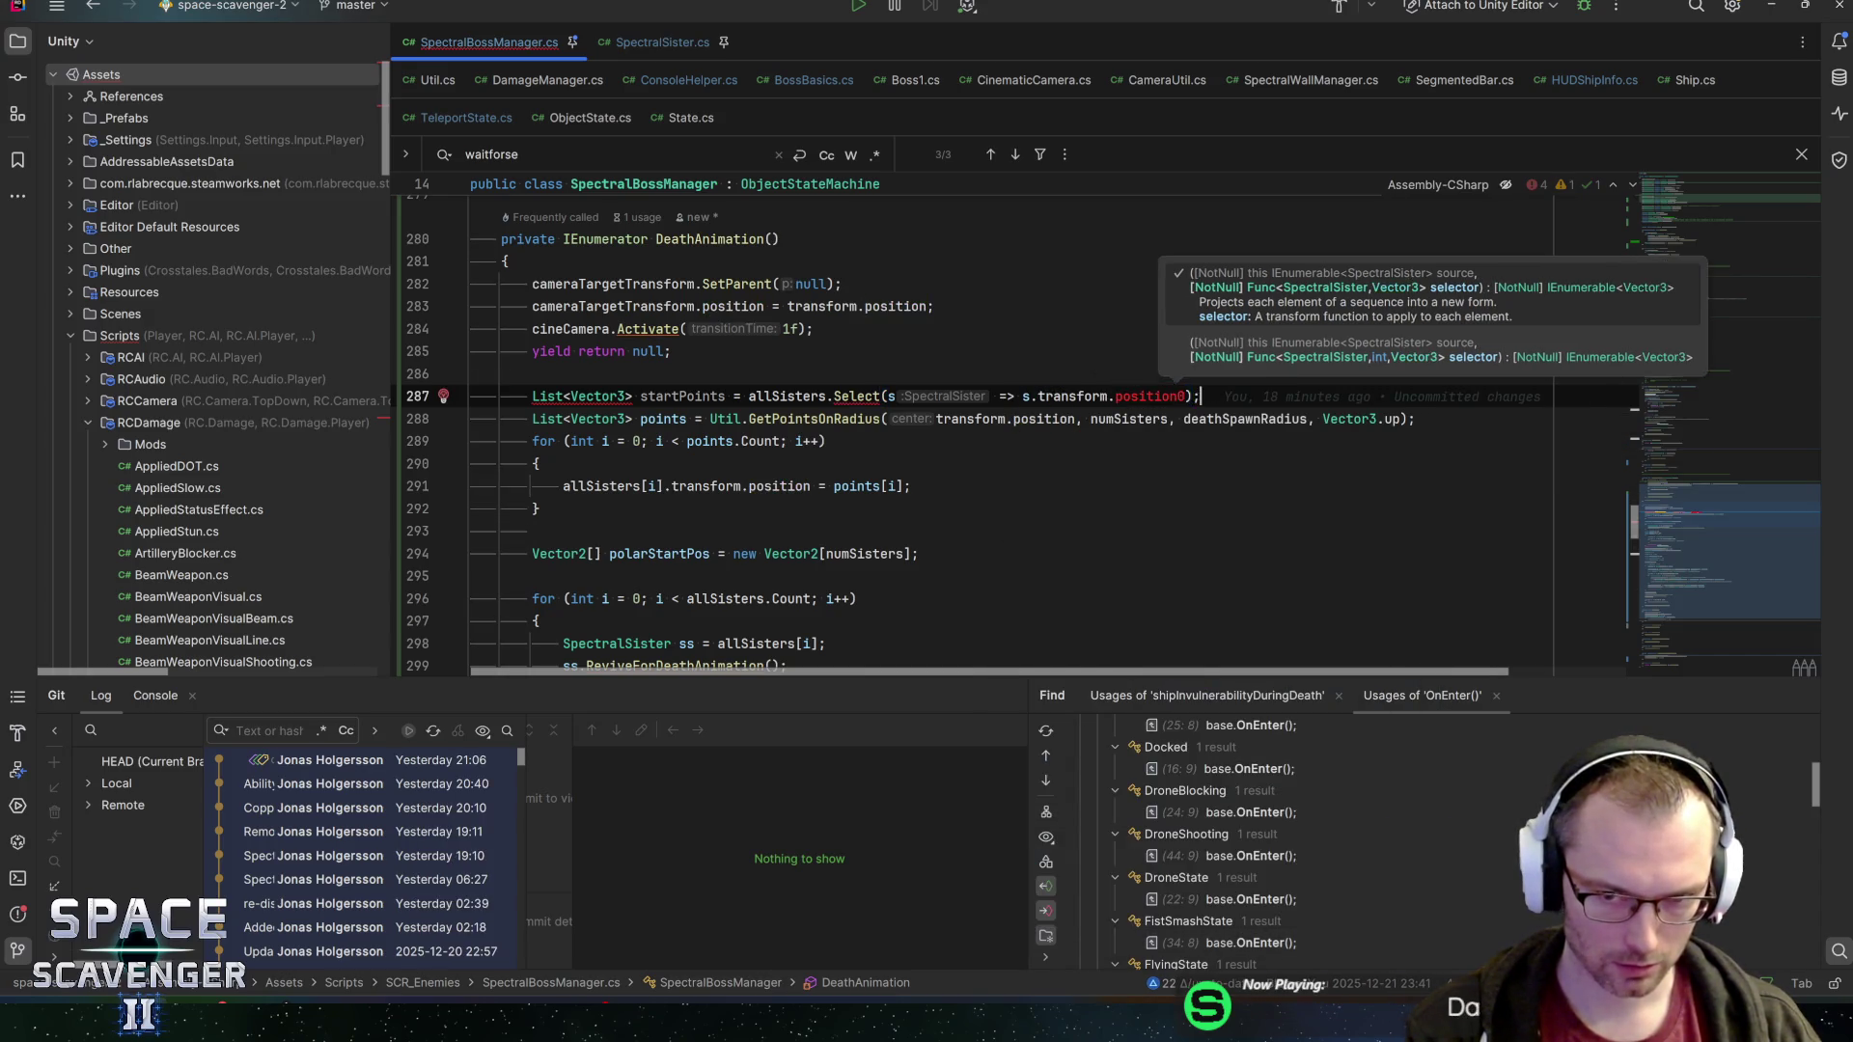
key(Return)
key(BackSpace)
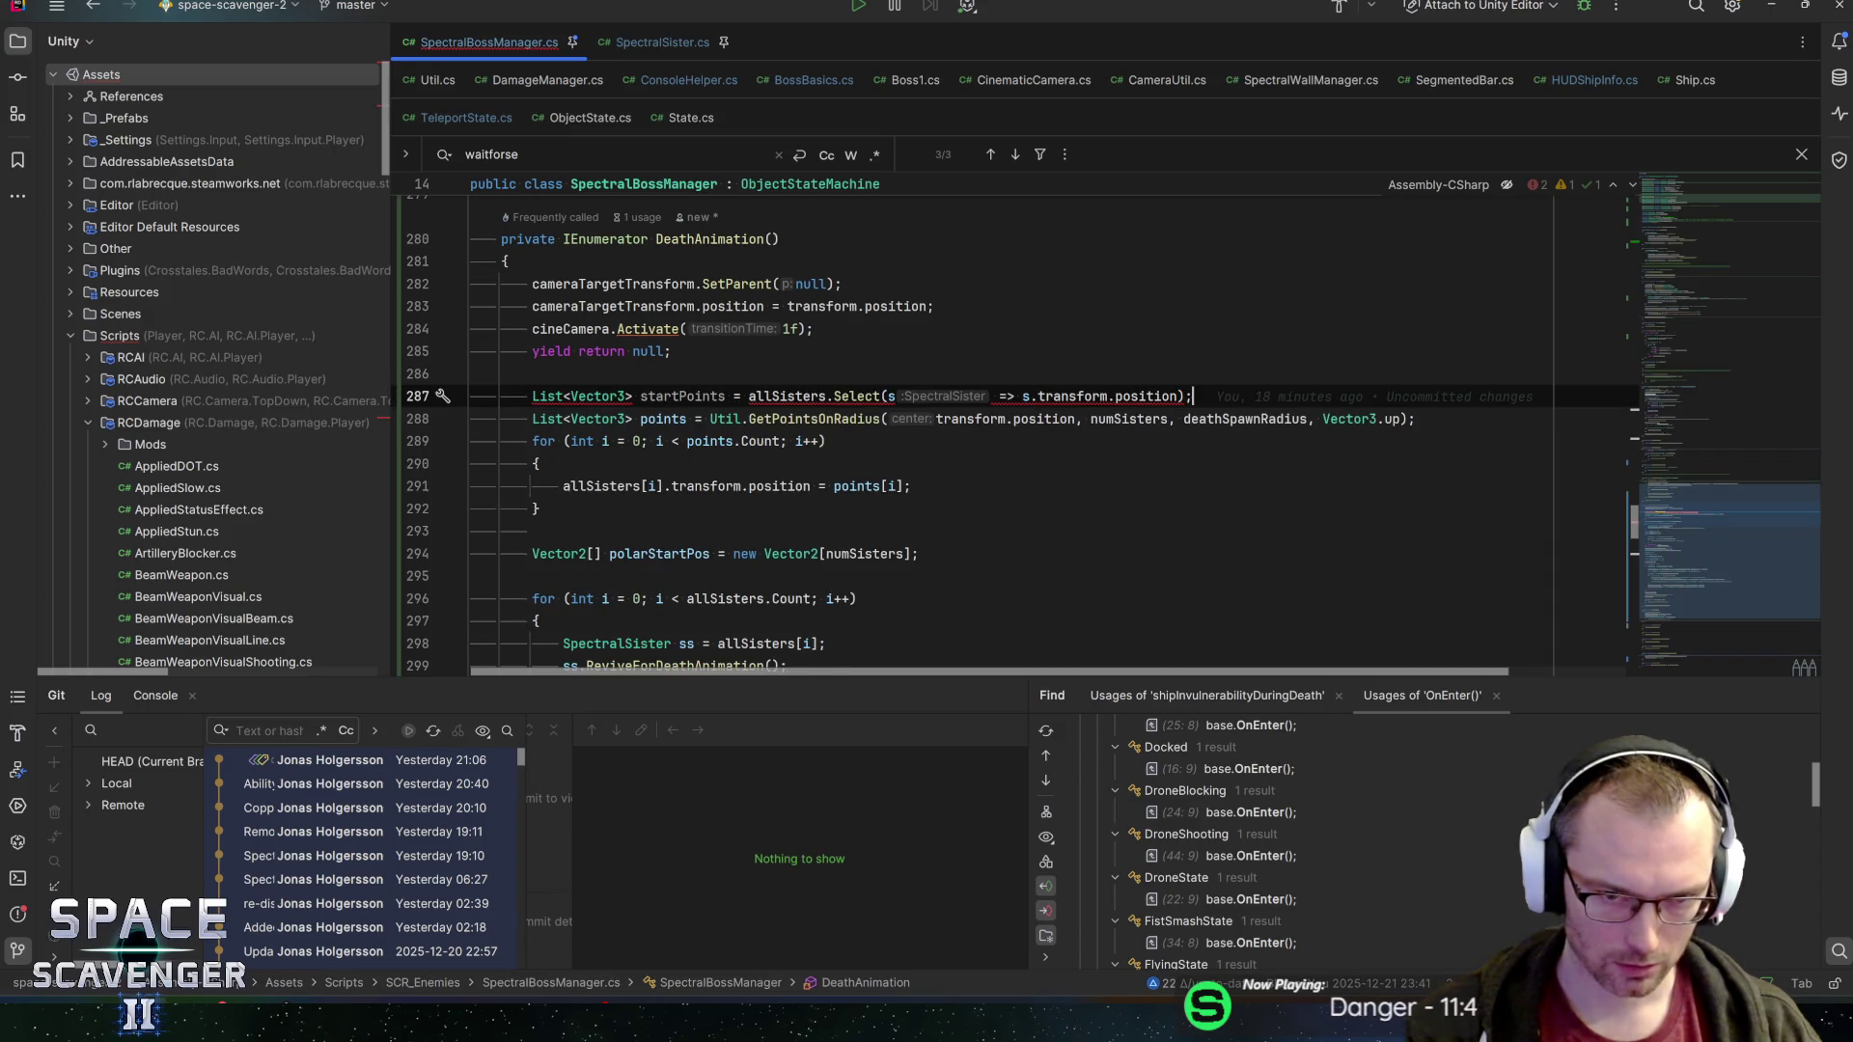
text(.ToList();)
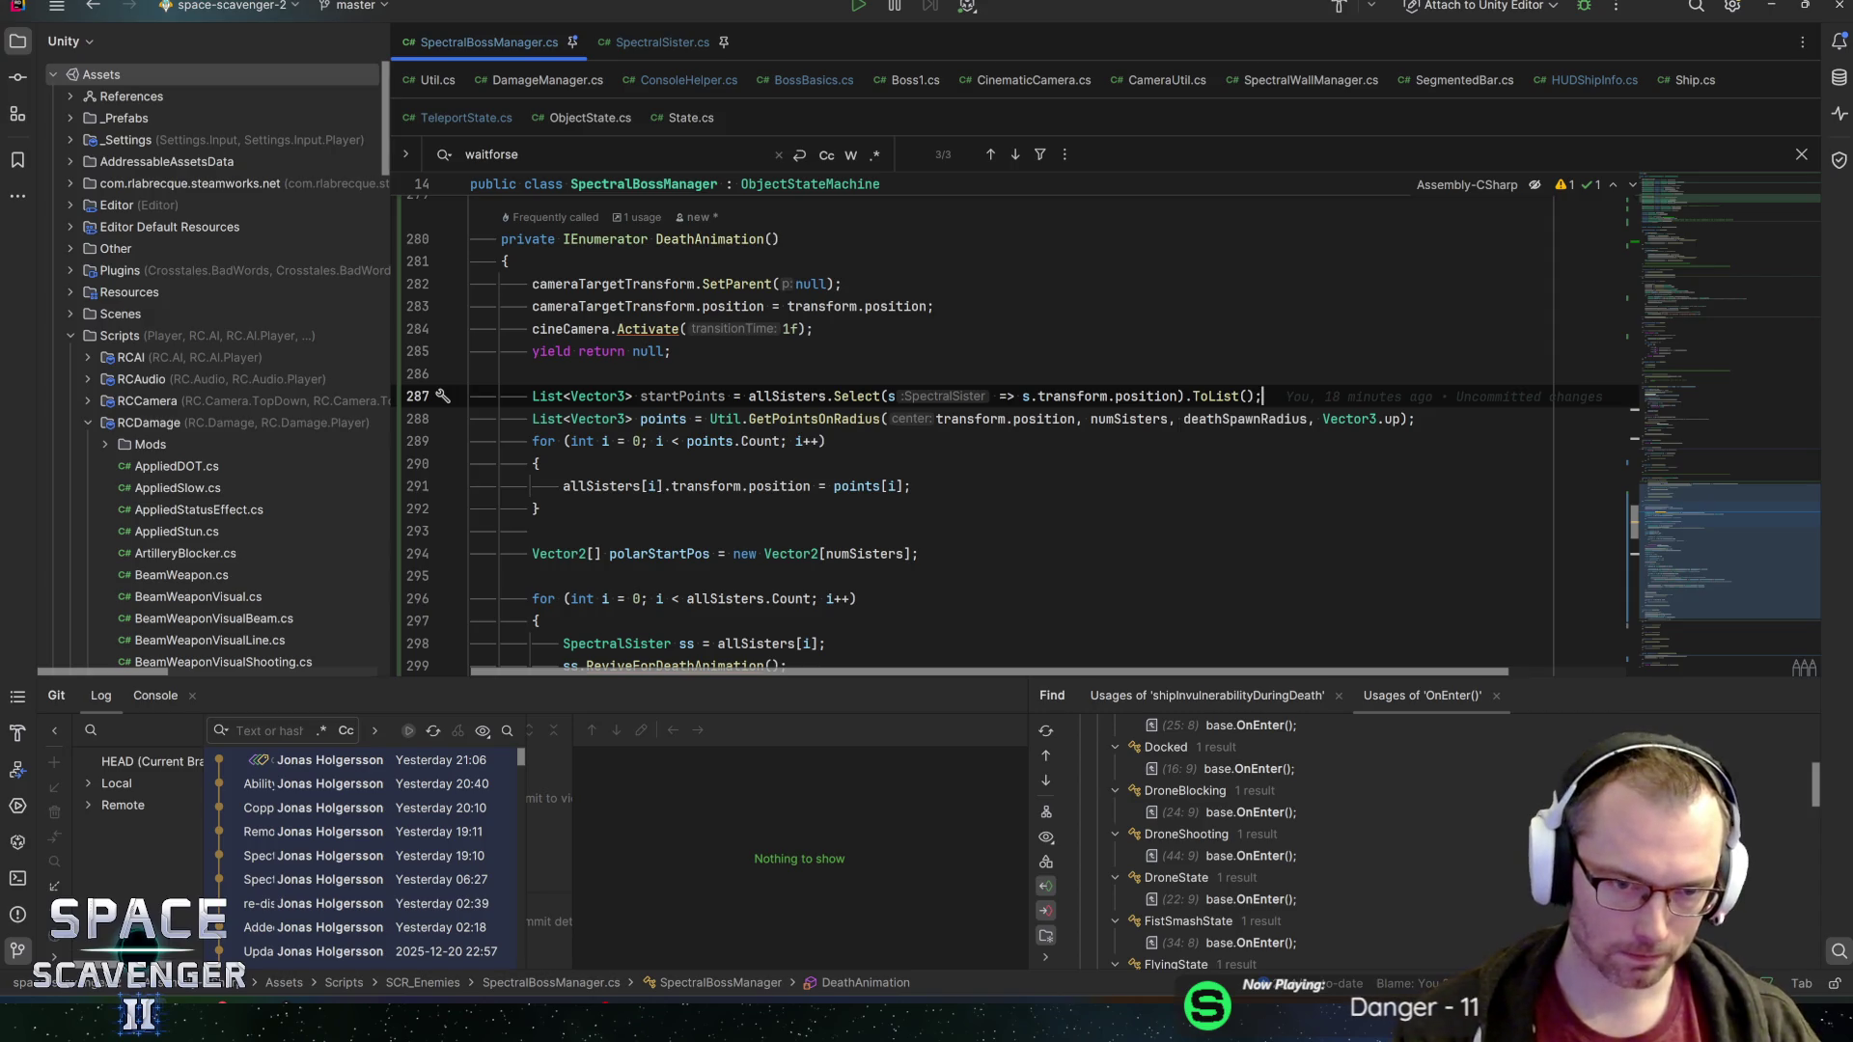
Delete the following loop that snaps sisters to points
key(Down)
key(Down)
key(ctrl+w)
key(ctrl+w)
key(ctrl+w)
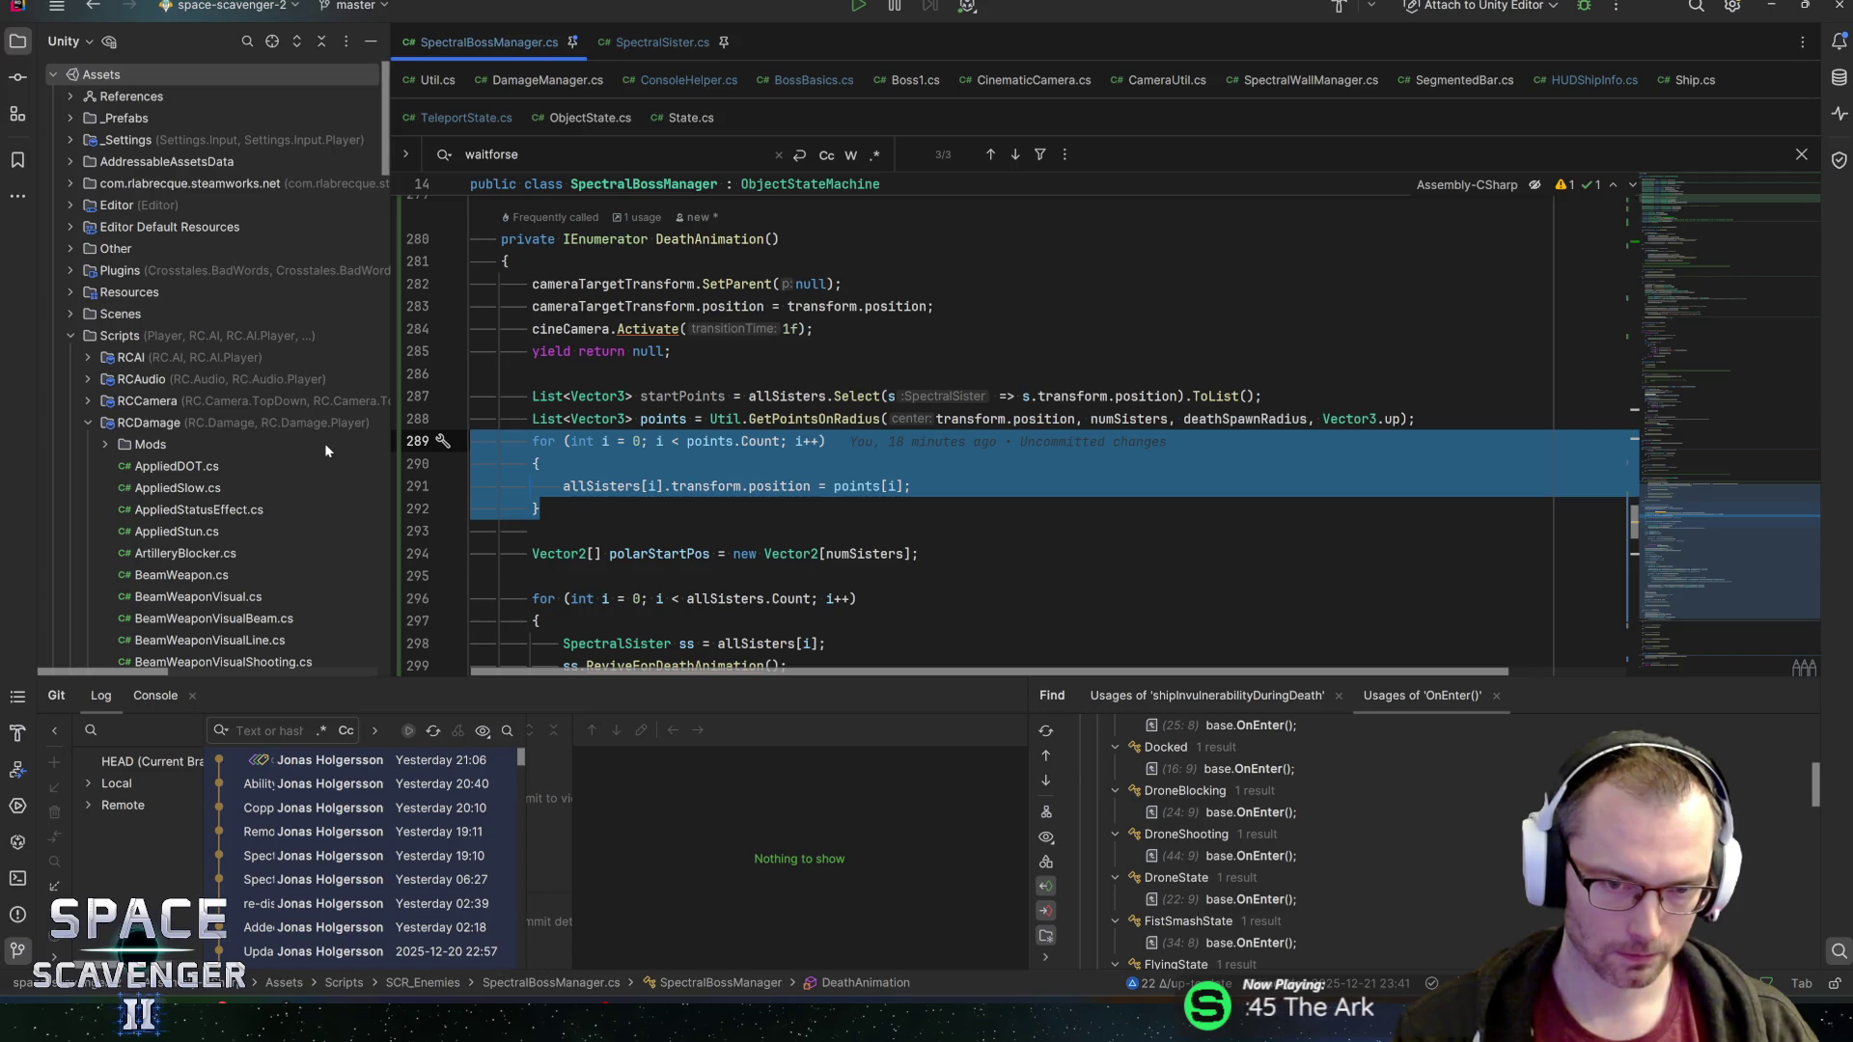
key(BackSpace)
key(BackSpace)
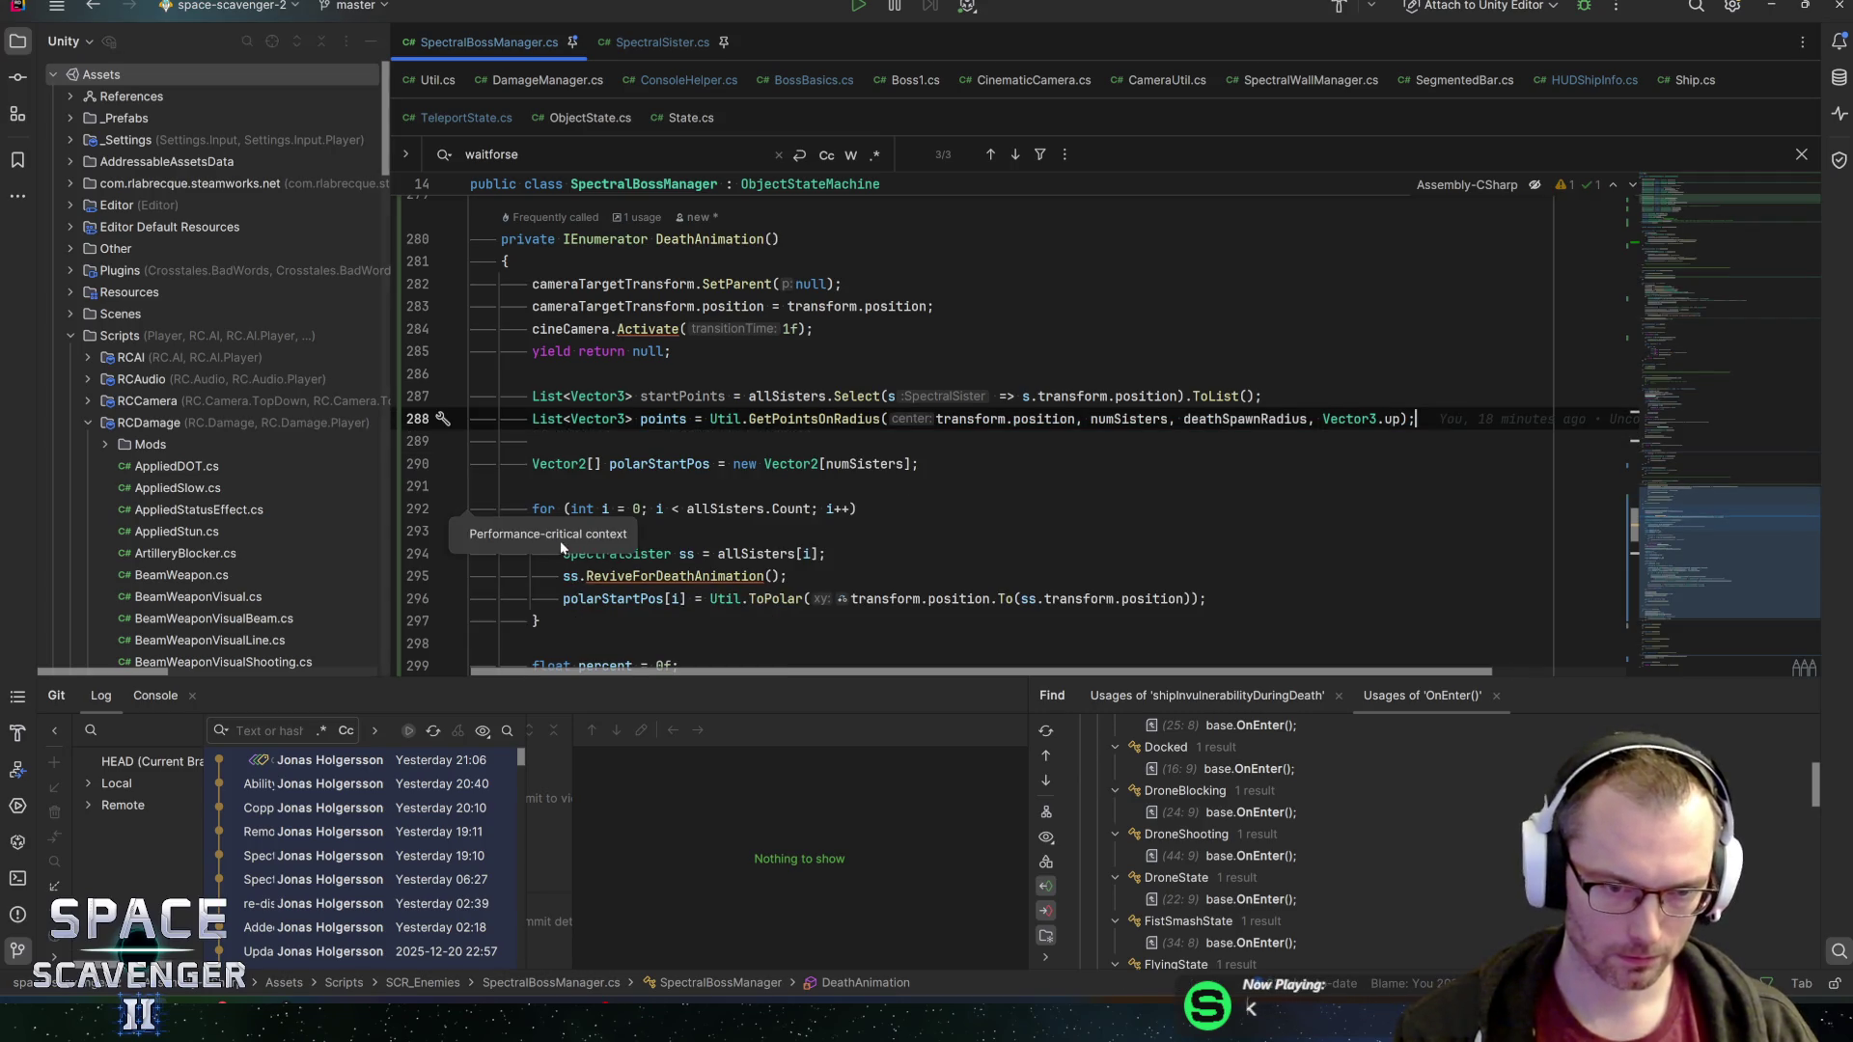
Move the polarStartPos declaration down next to its revive loop
click(654, 419)
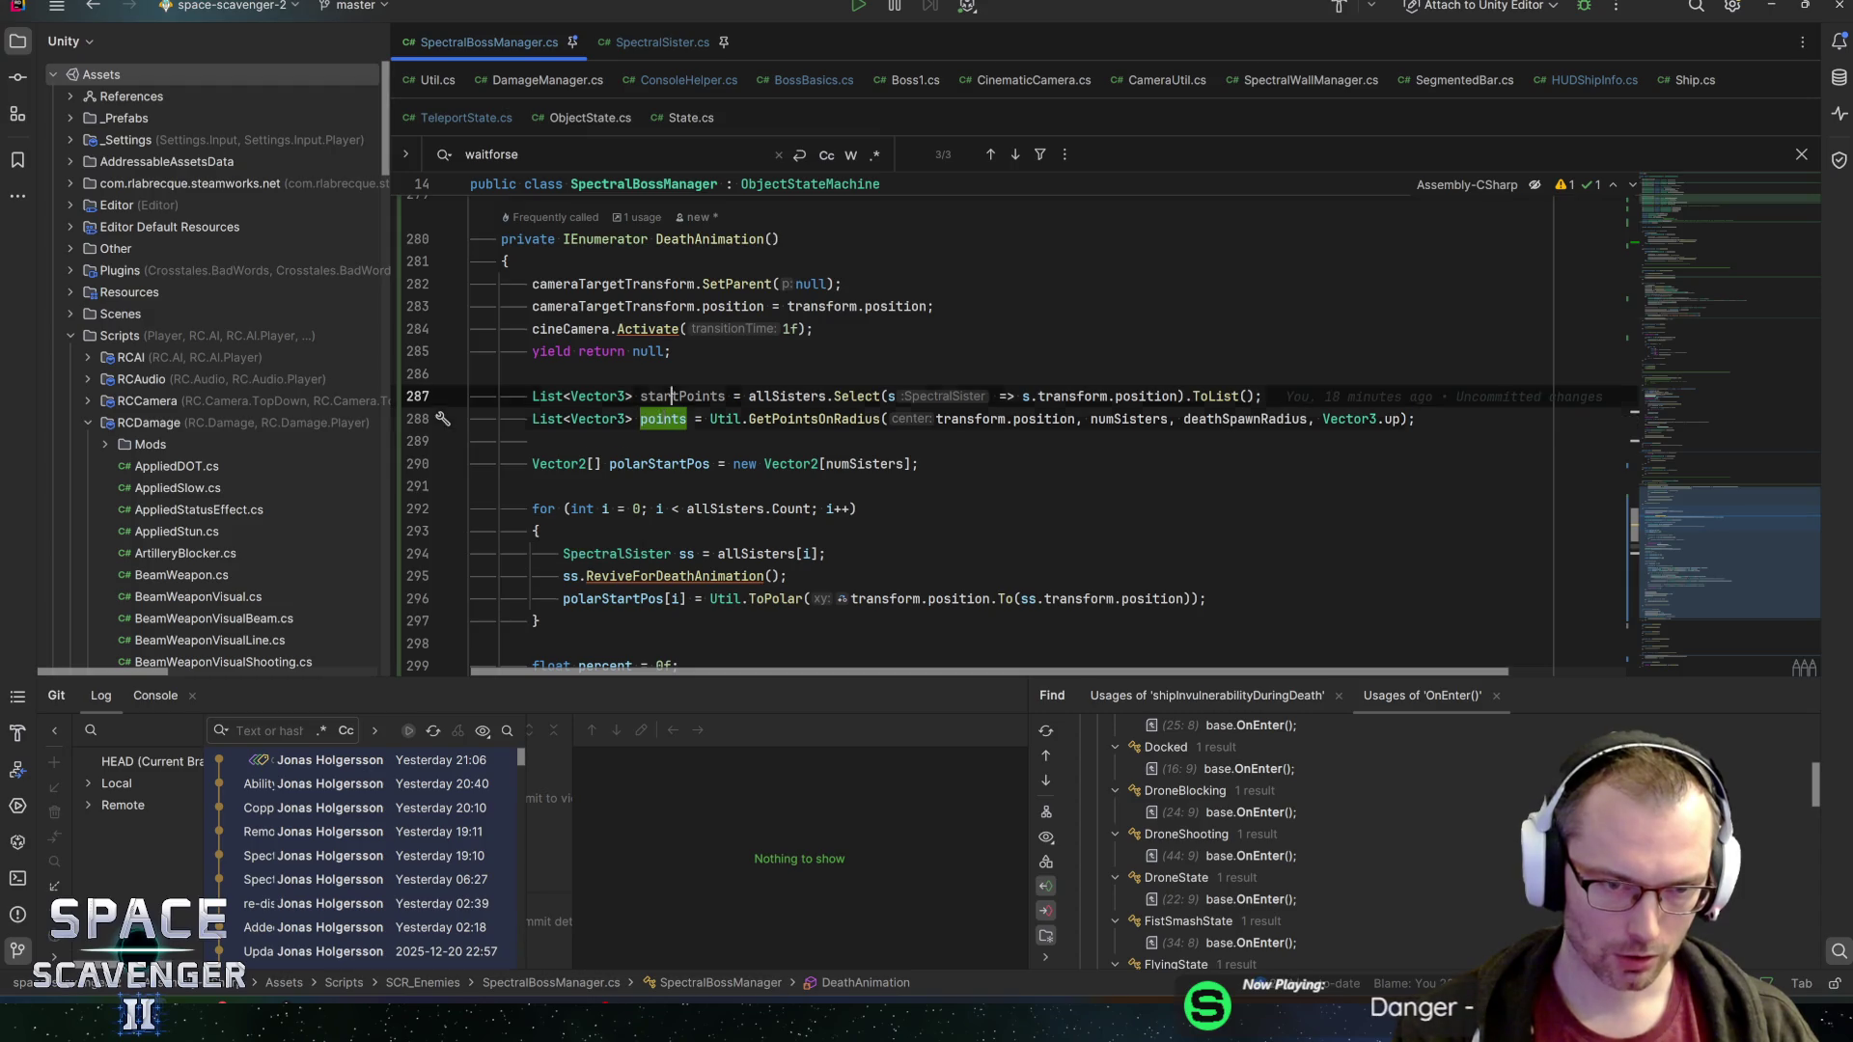
key(Down)
key(Down)
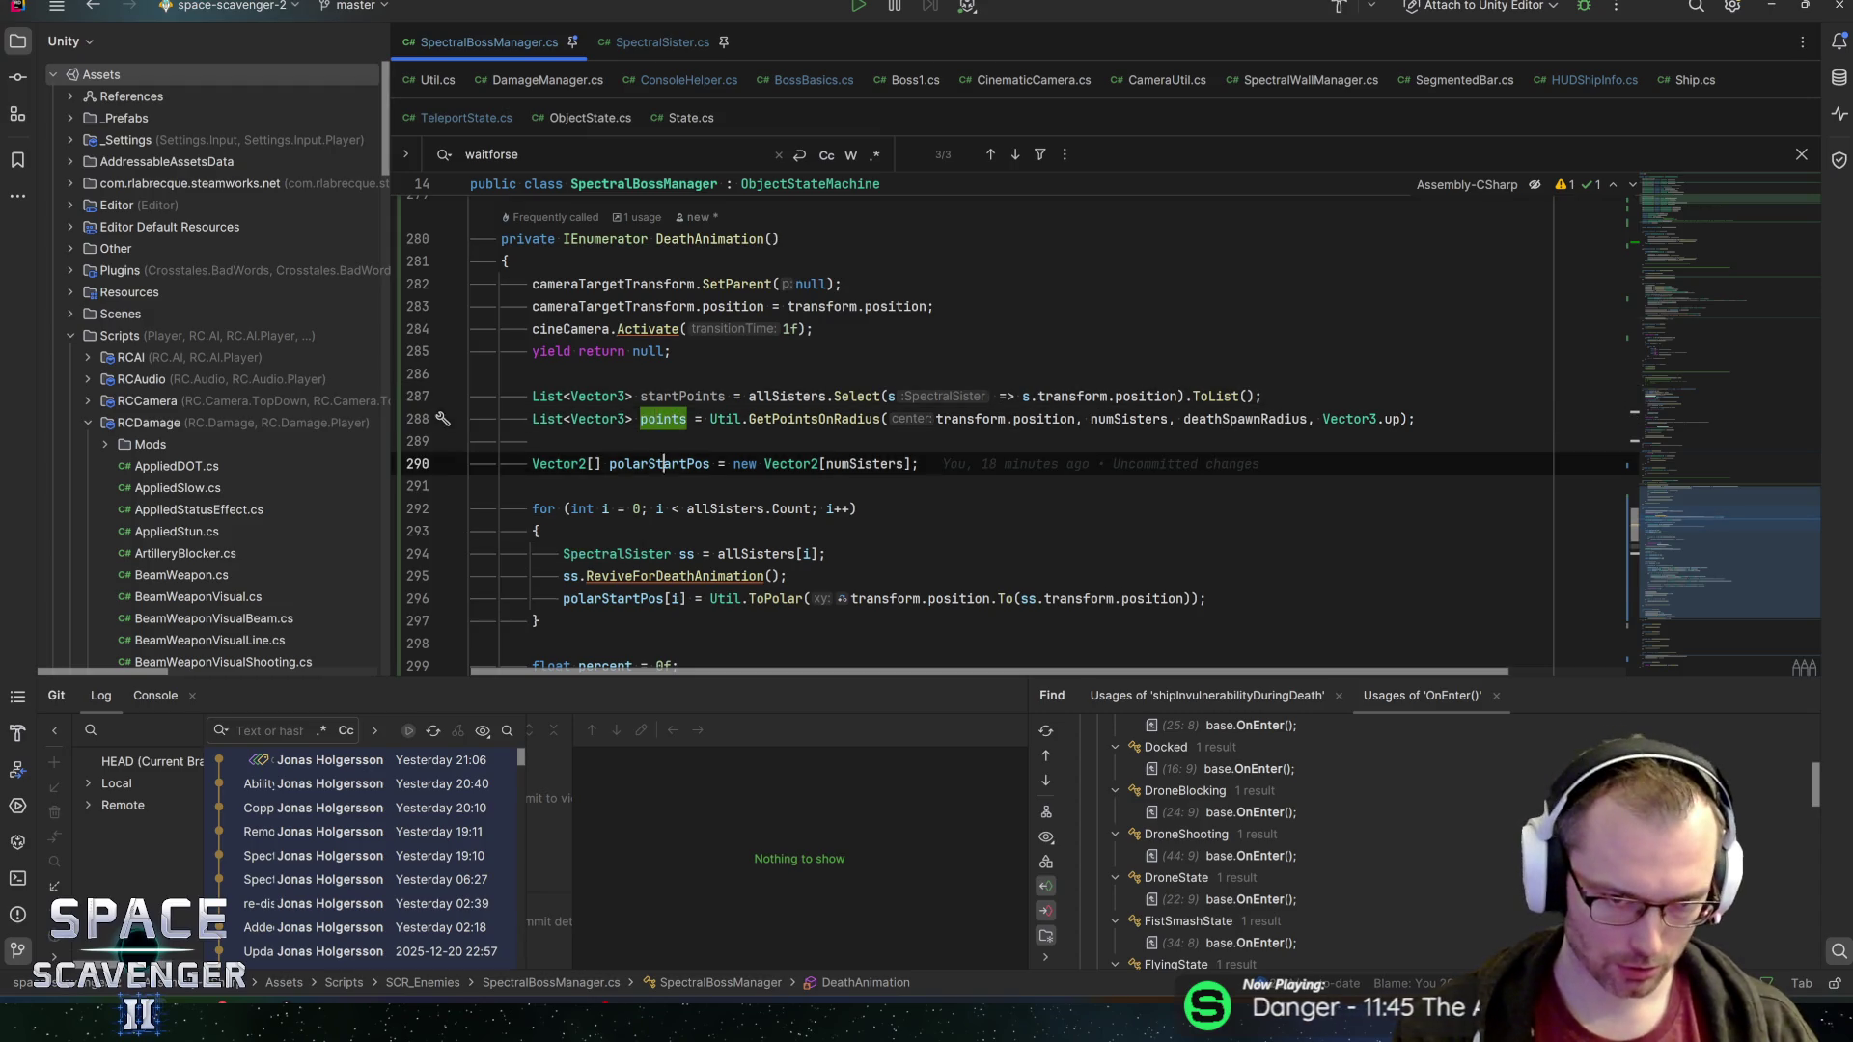
scroll(1013, 439, down, 2)
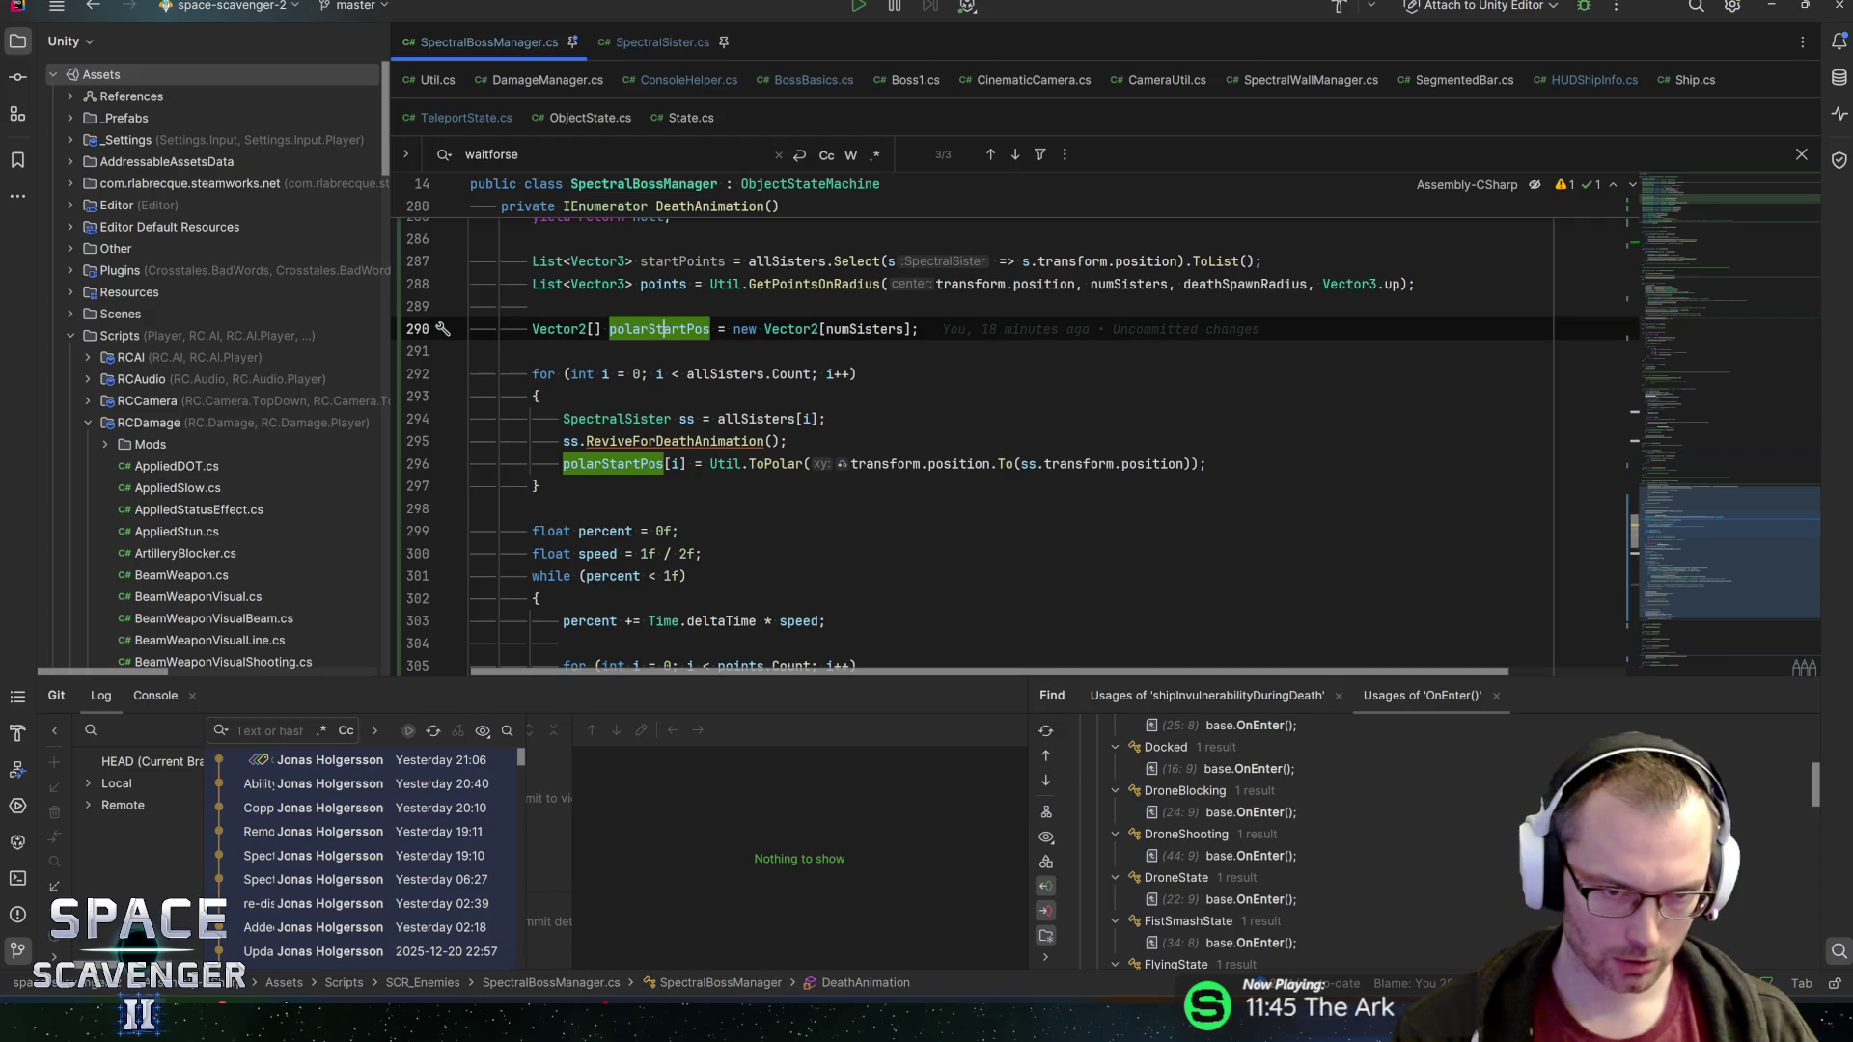
key(alt+shift+Up)
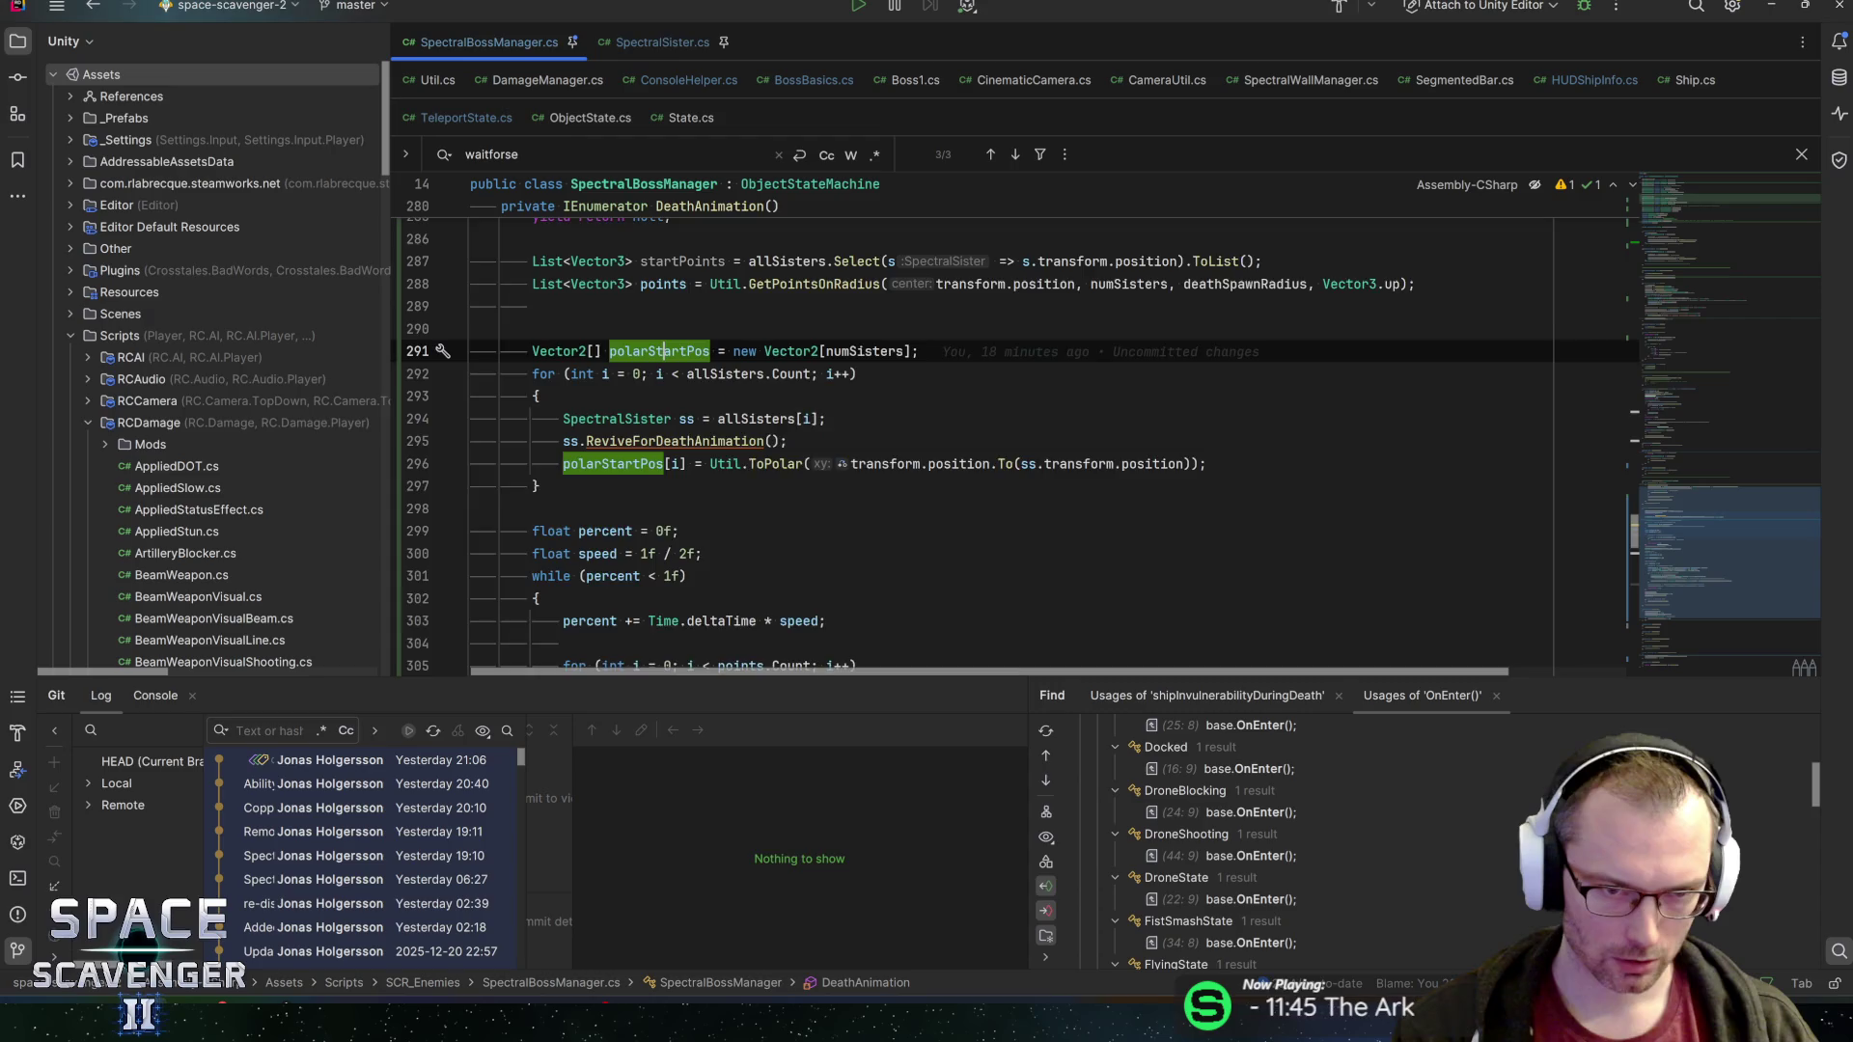
scroll(1013, 444, up, 1)
Pass points[i] instead of the sister's position to ToPolar's To() call
click(686, 442)
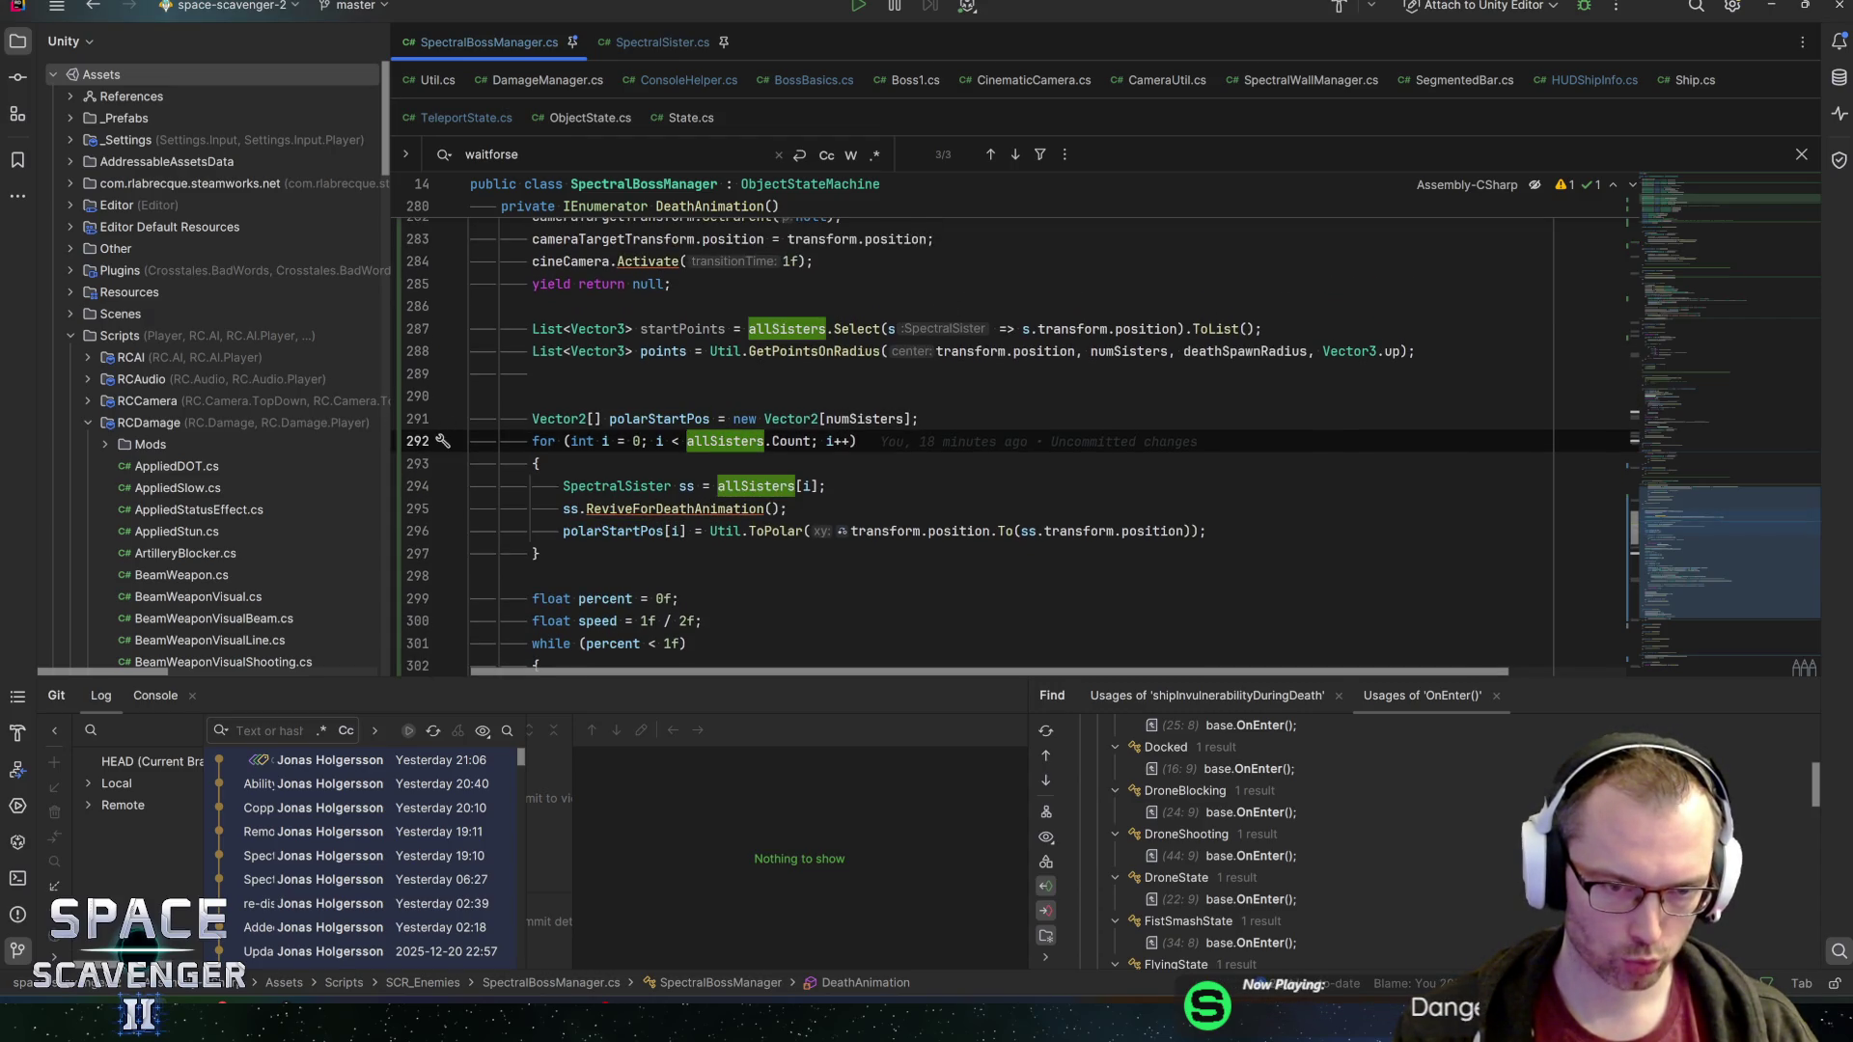
key(Down)
key(Down)
key(Down)
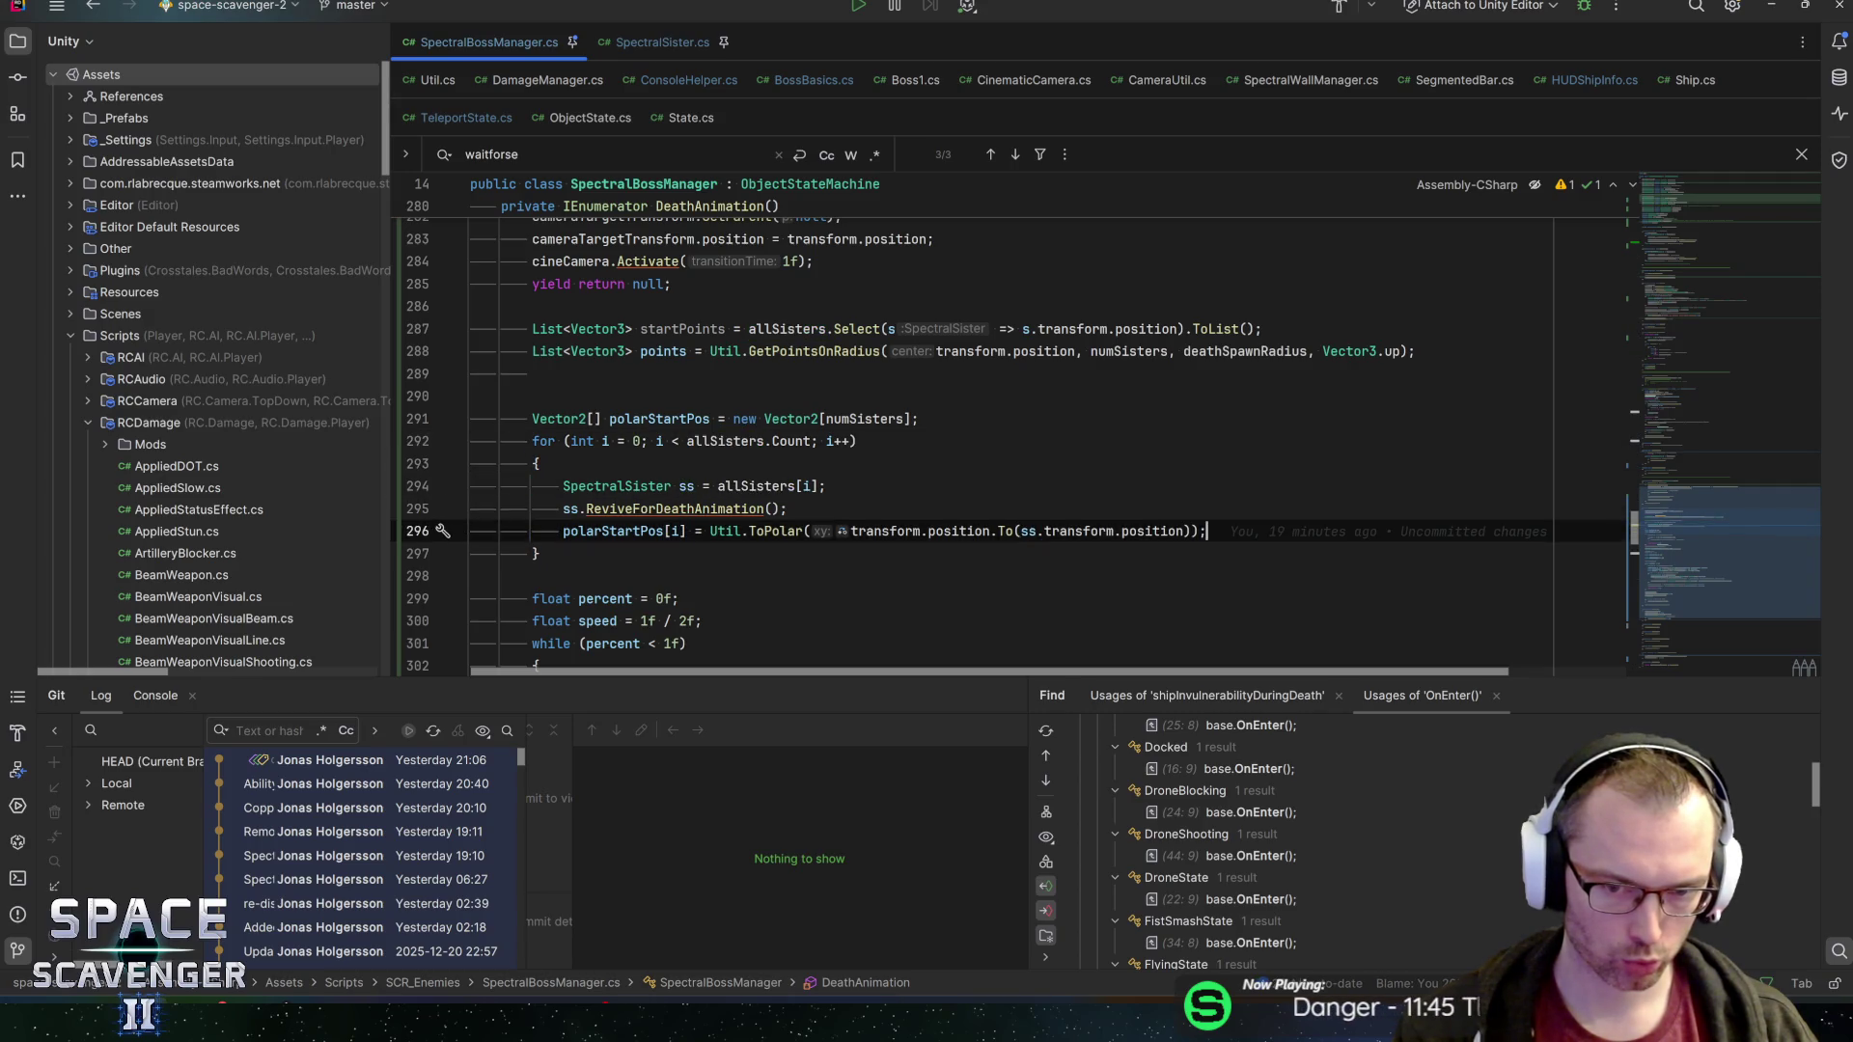
key(End)
key(Left)
key(Left)
key(ctrl+shift+Left)
key(ctrl+shift+Left)
key(ctrl+shift+Left)
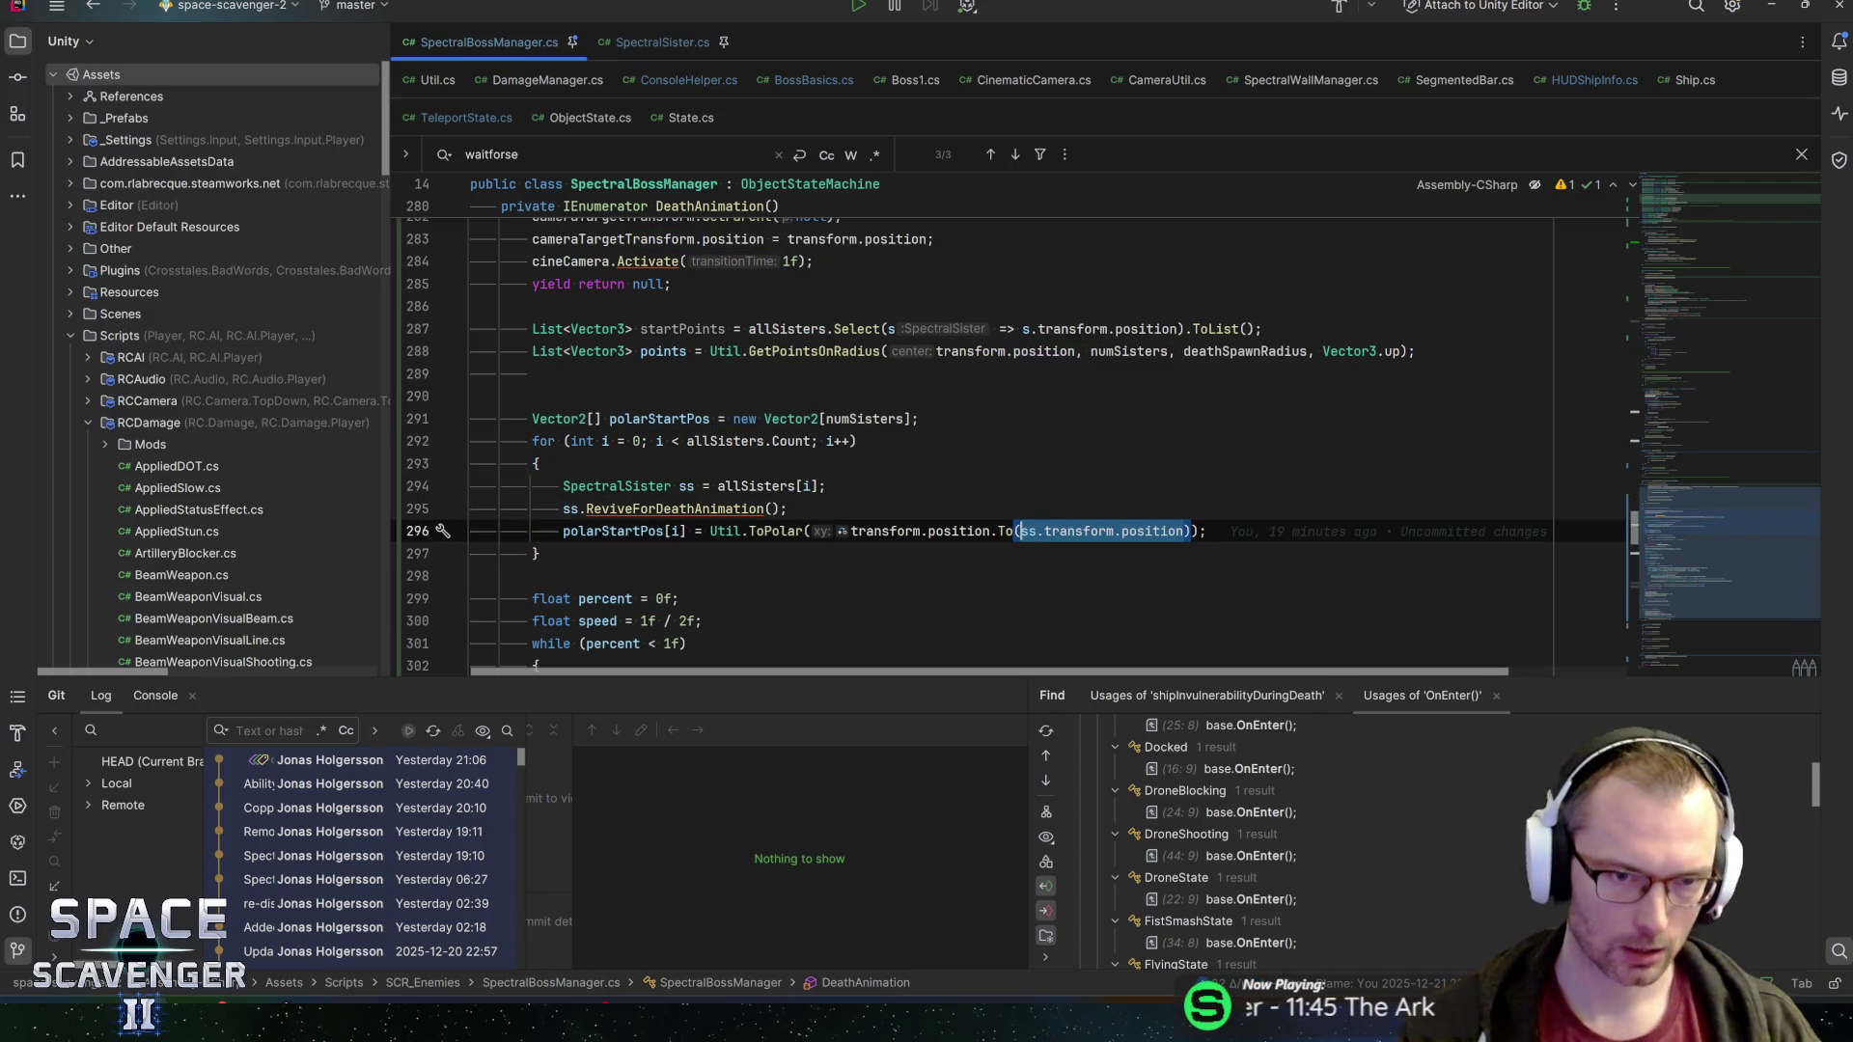
text(poi)
key(Return)
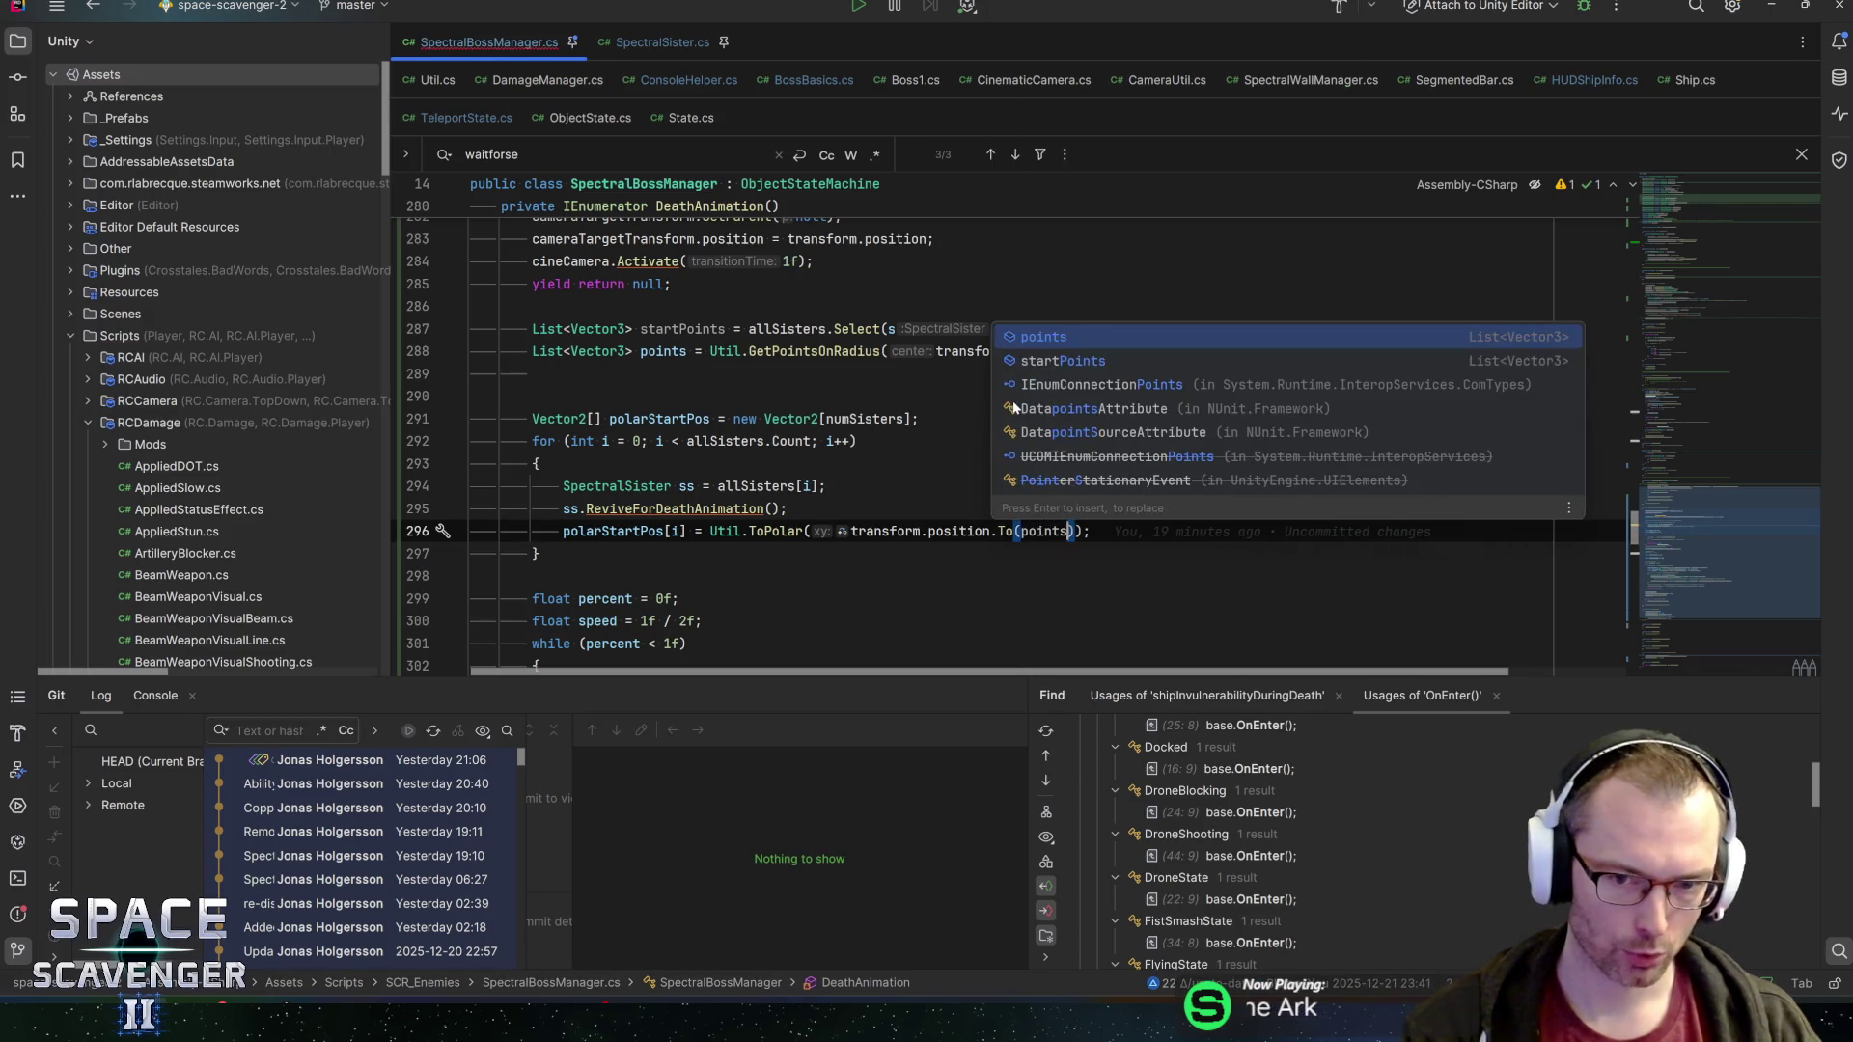
key(End)
text([i])
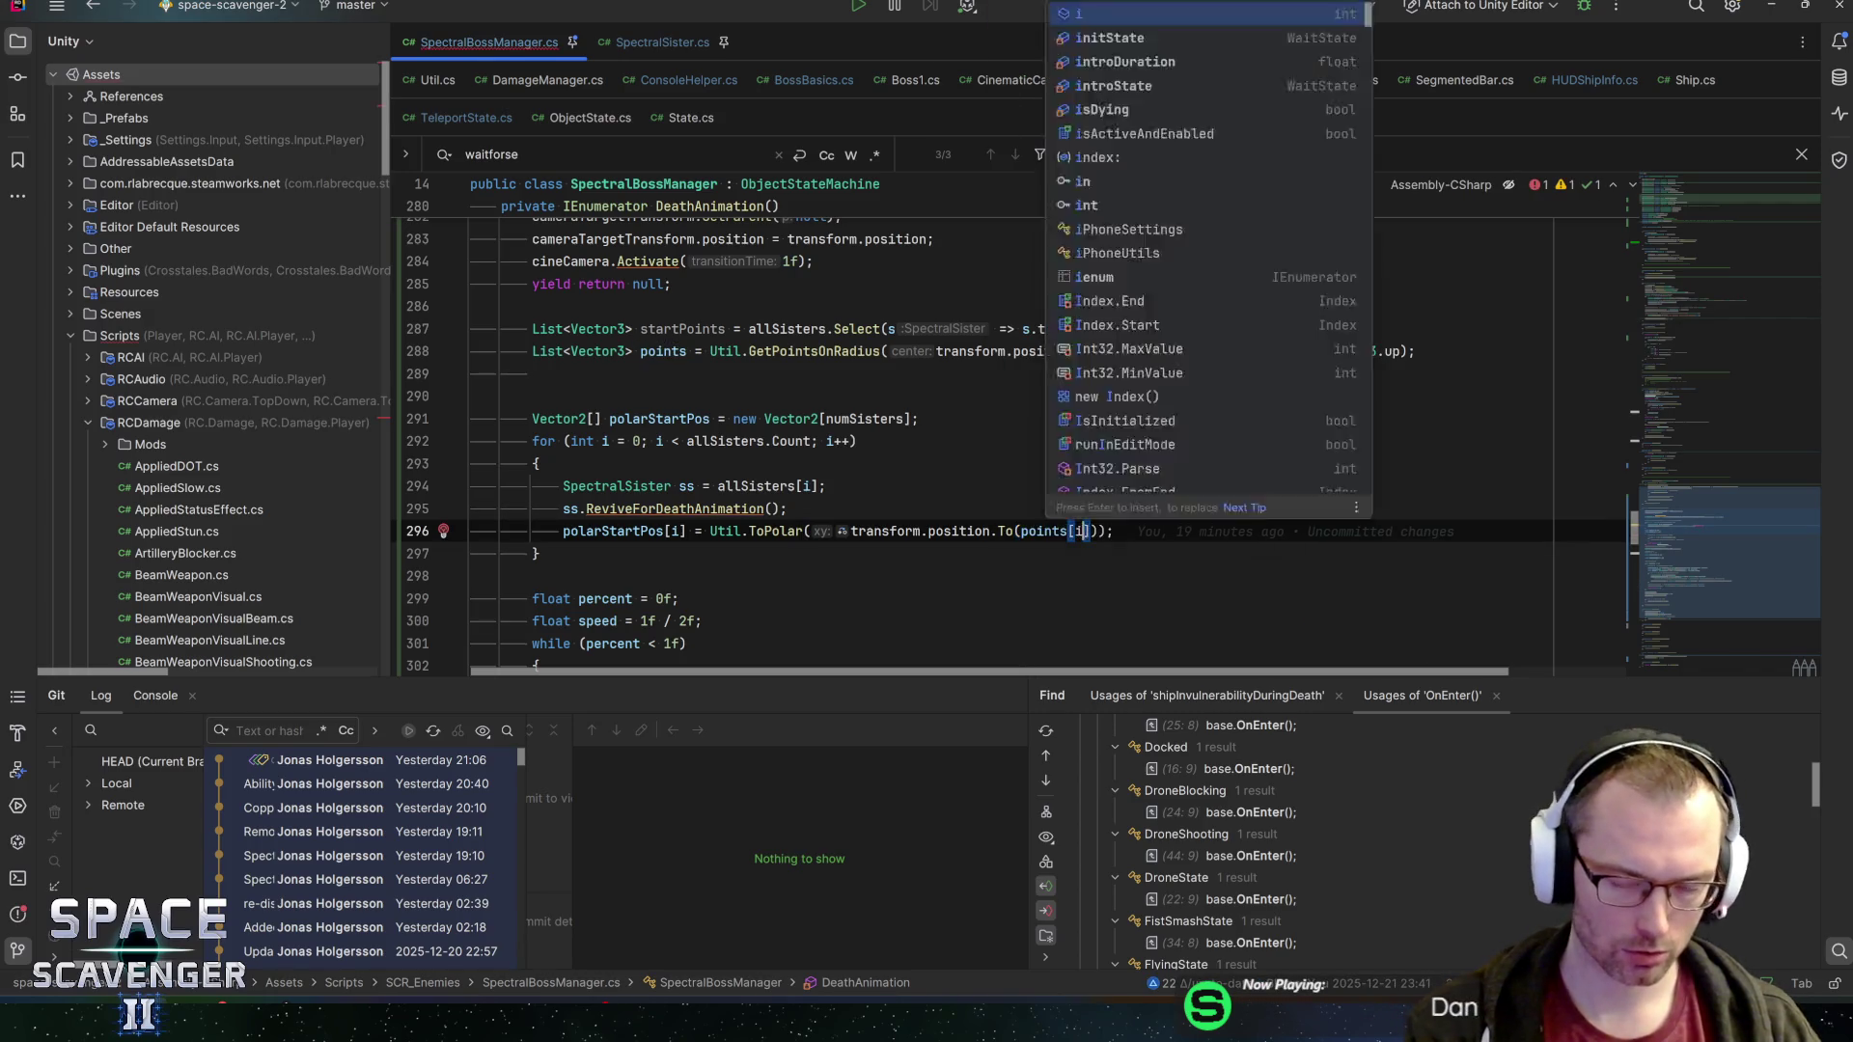
key(End)
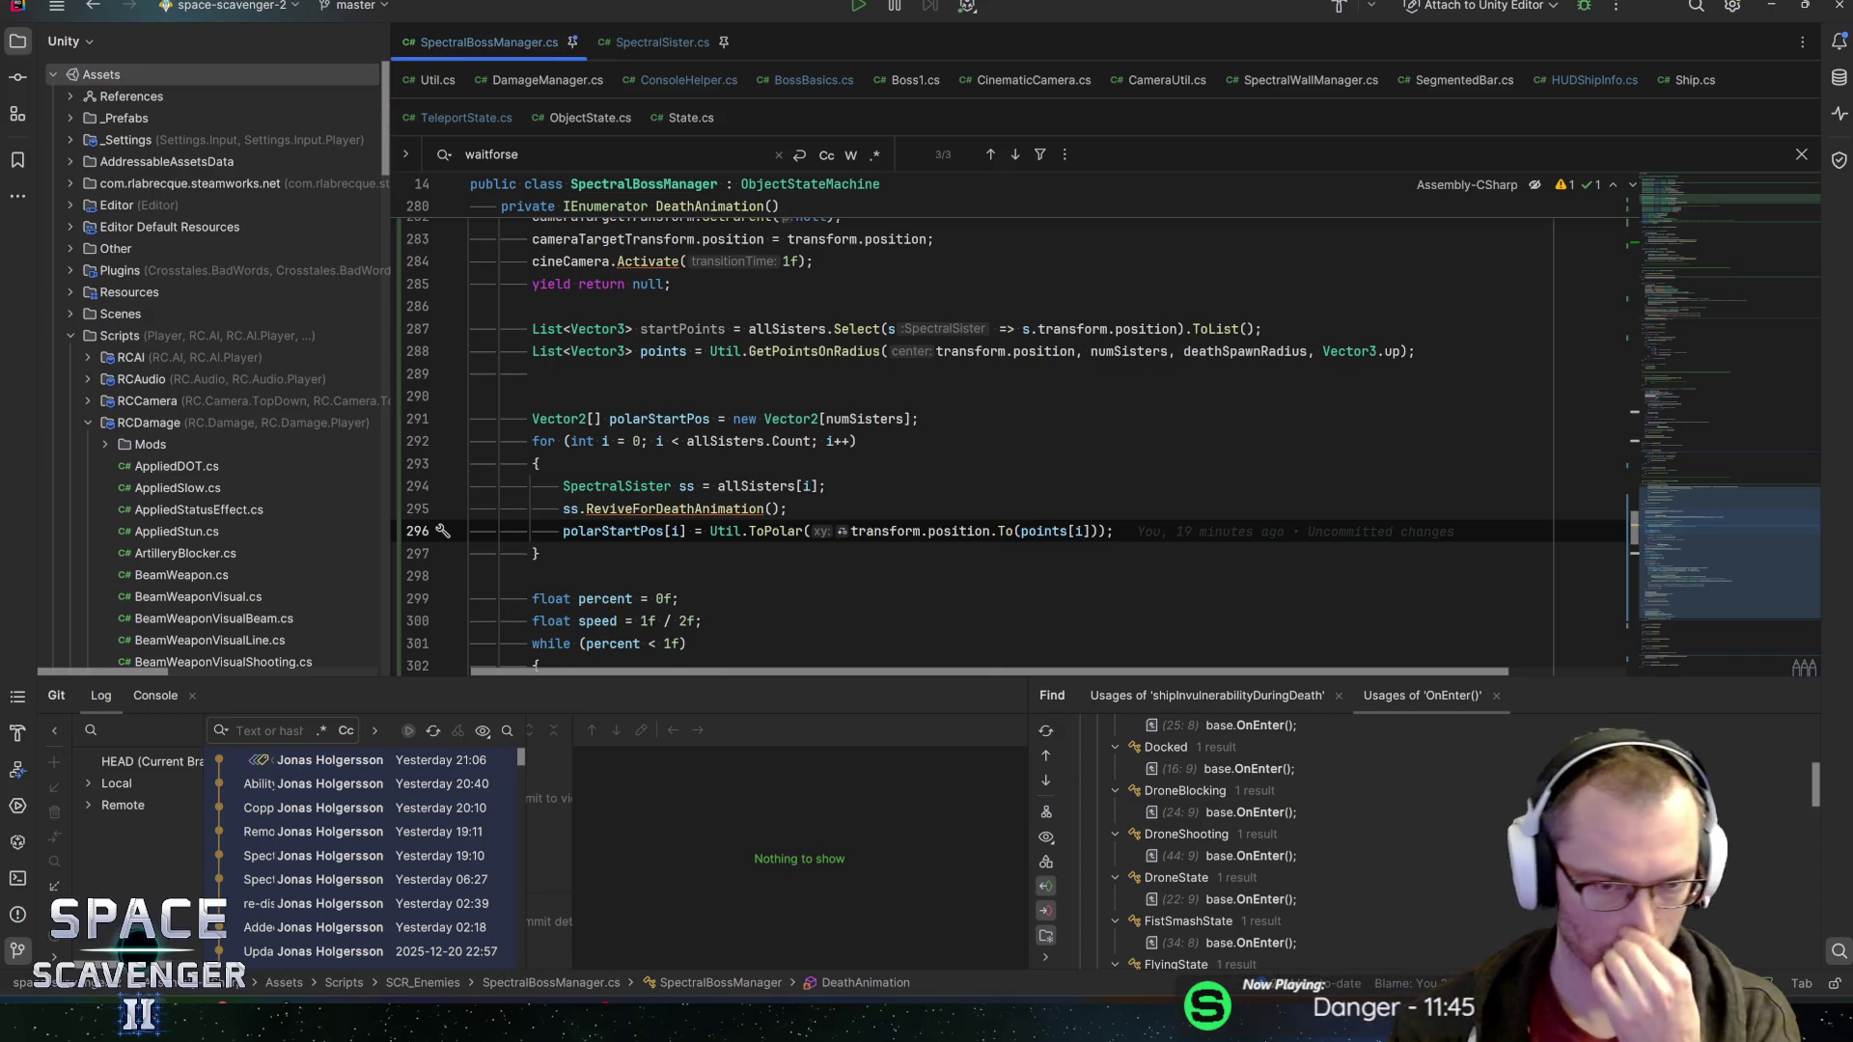
scroll(1013, 444, down, 2)
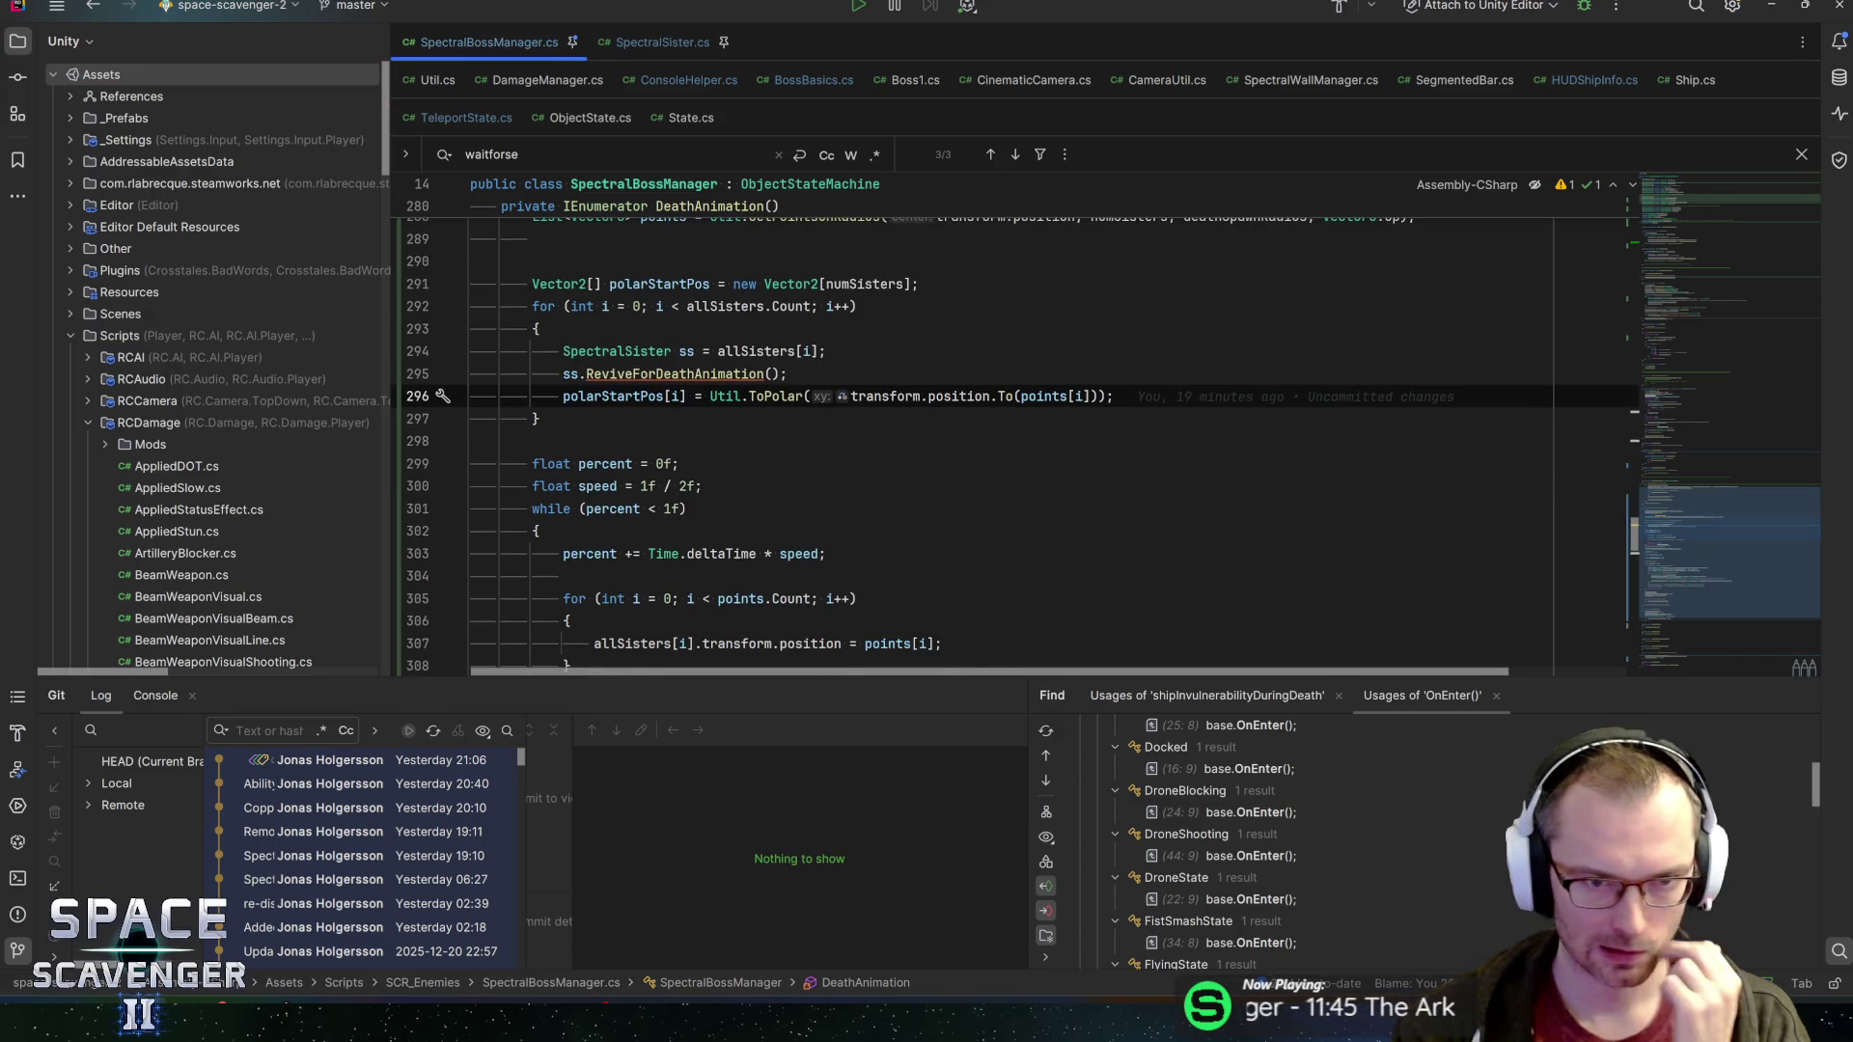
scroll(1013, 444, up, 5)
scroll(1013, 444, down, 8)
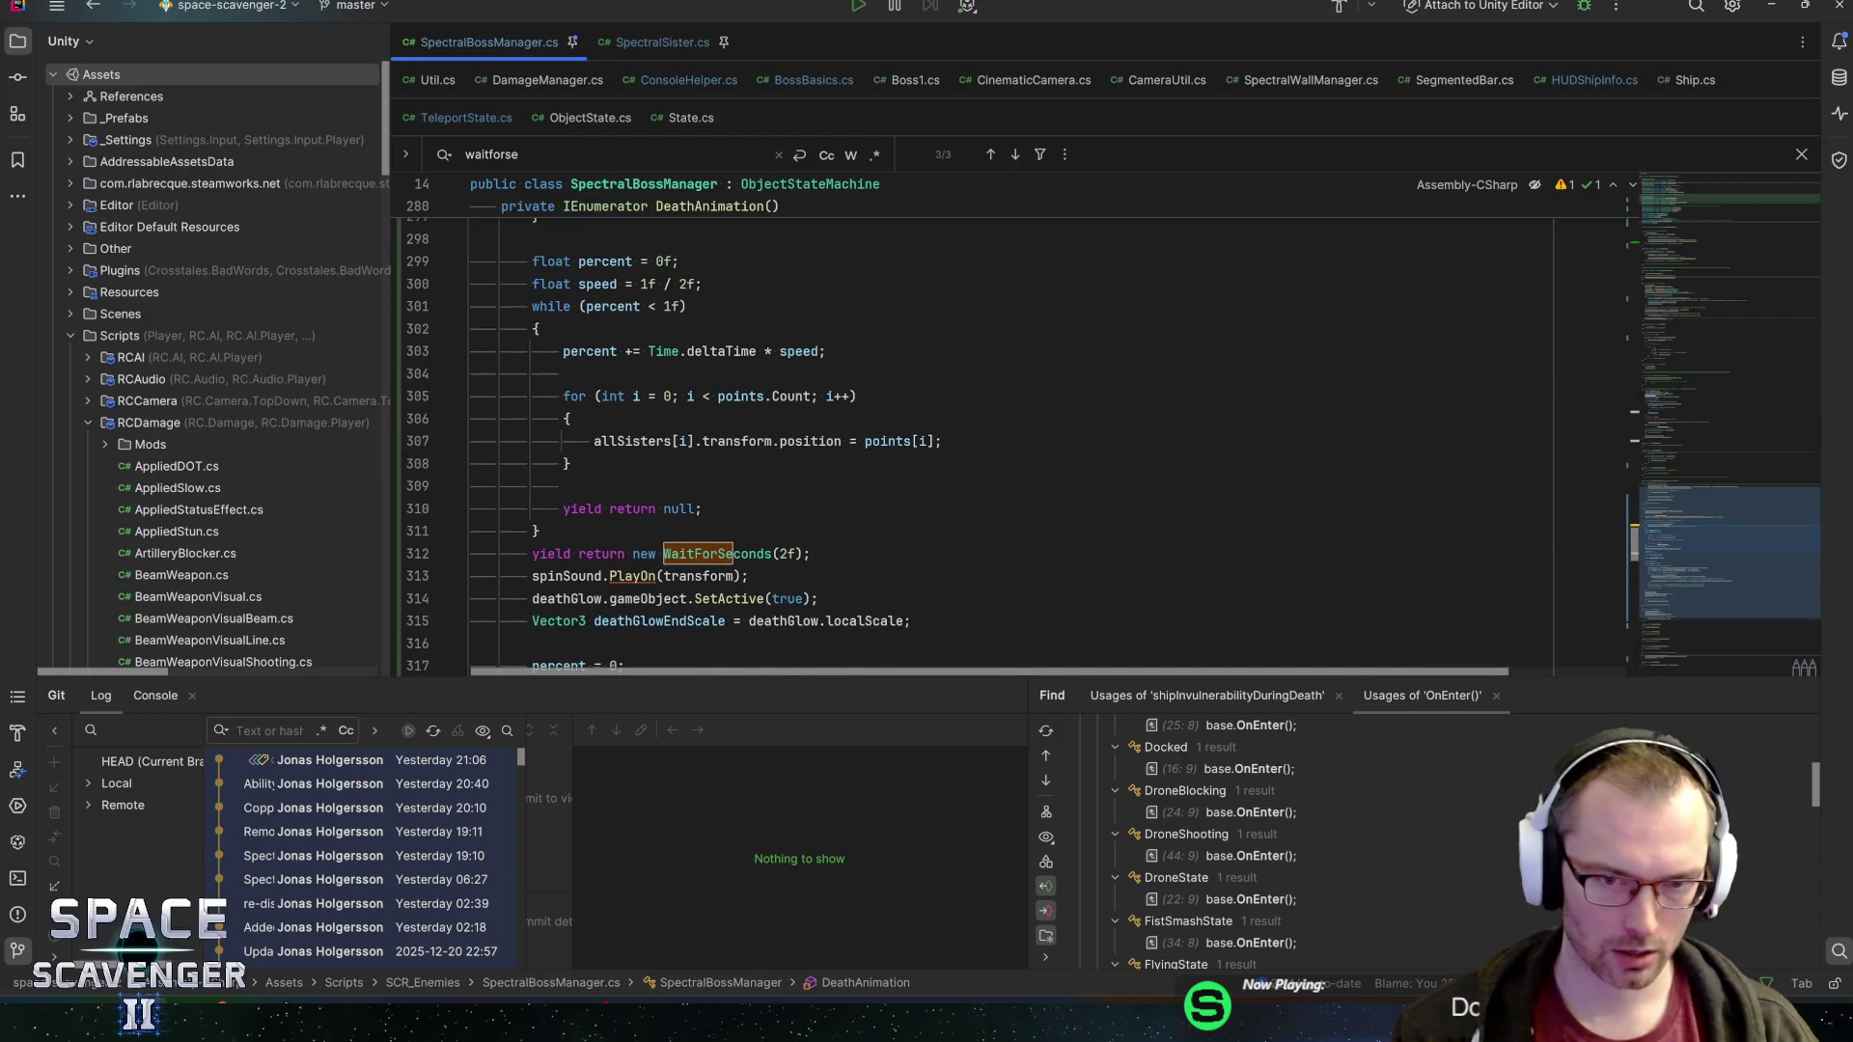
Set line 307's sister position to Vector3.Lerp(startPoints[i], points[i], percent)
click(857, 441)
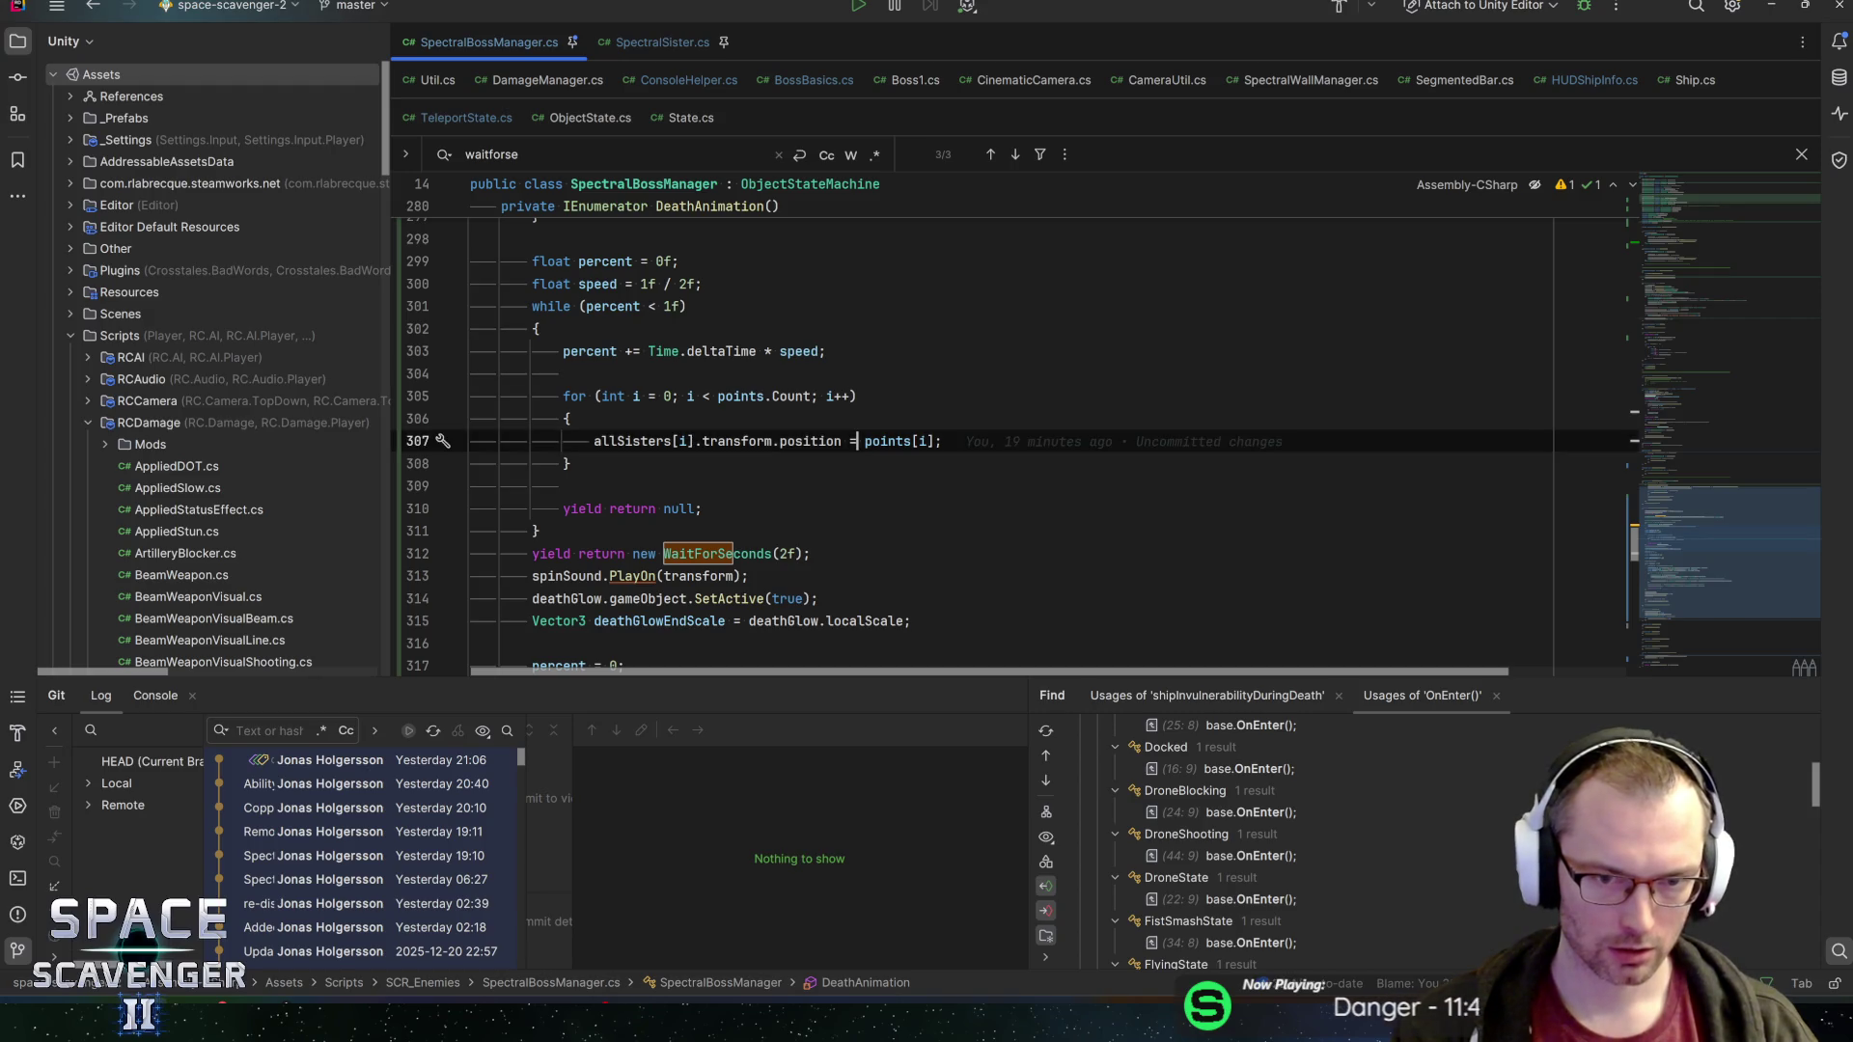
text(Vector3)
text(.Lerp)
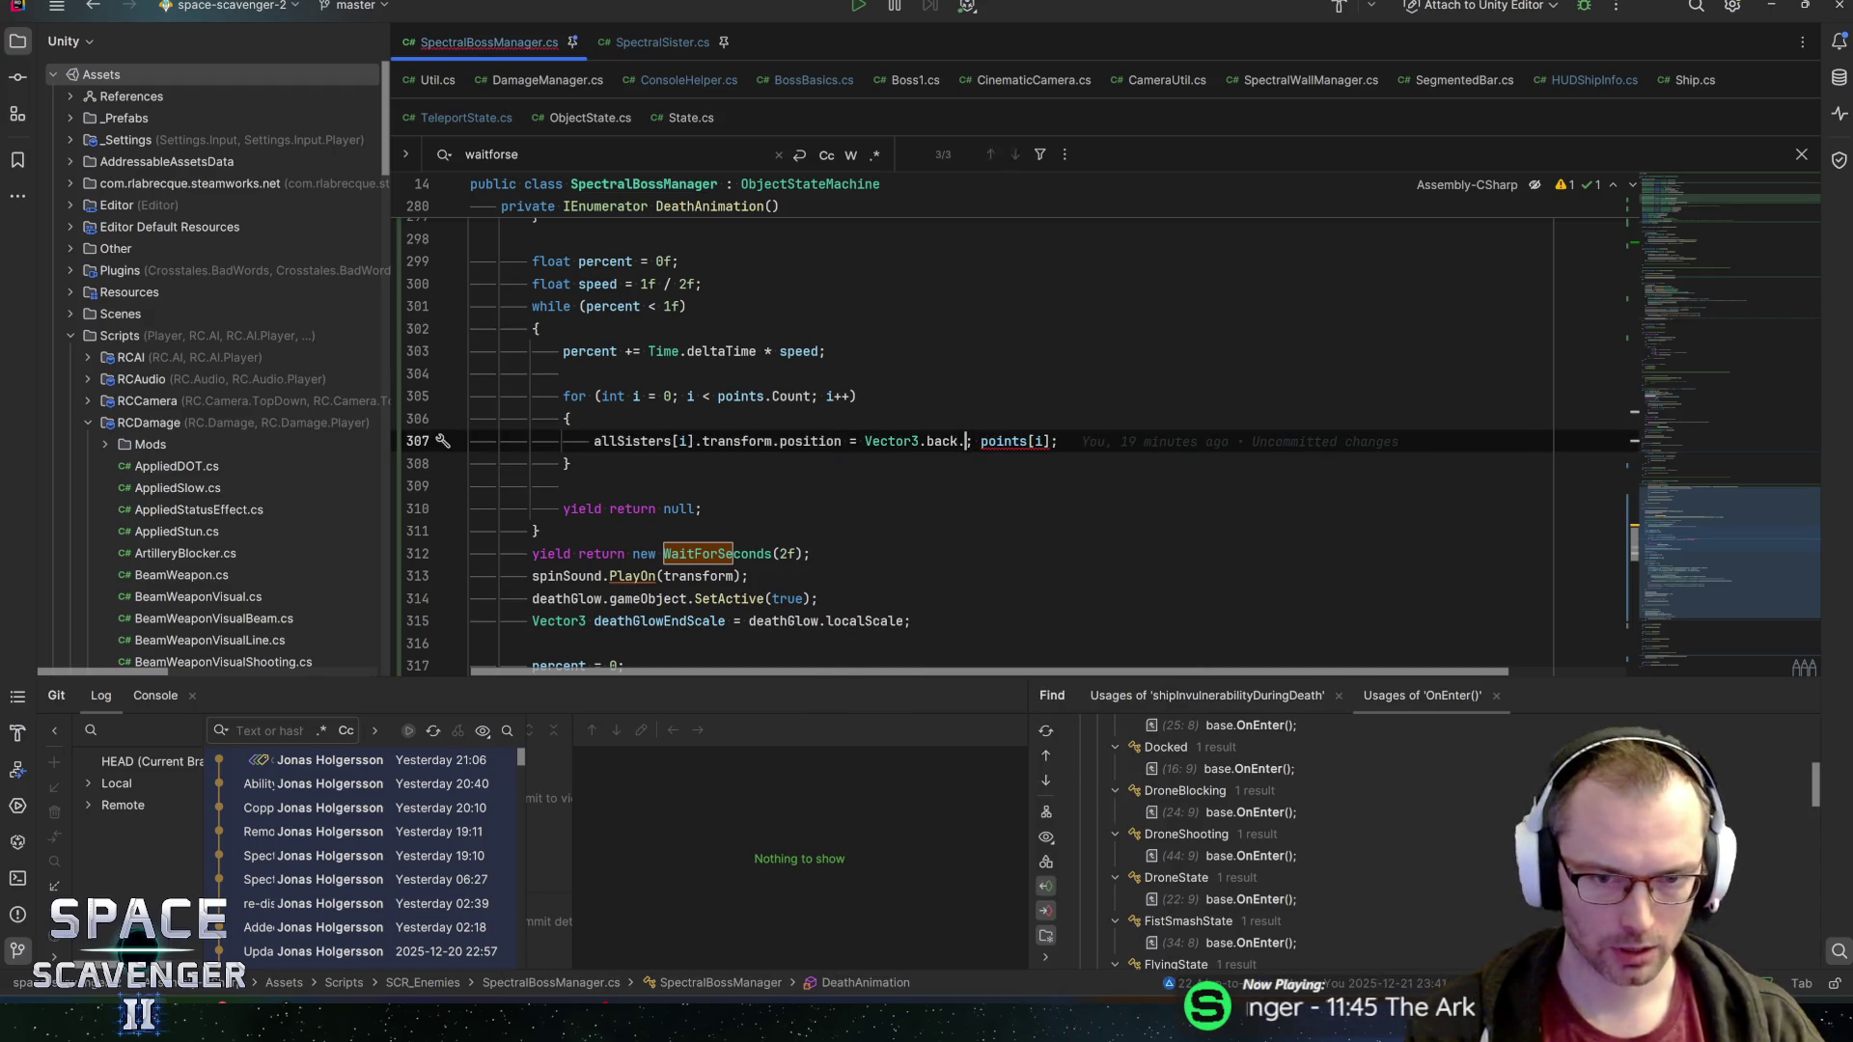
key(Return)
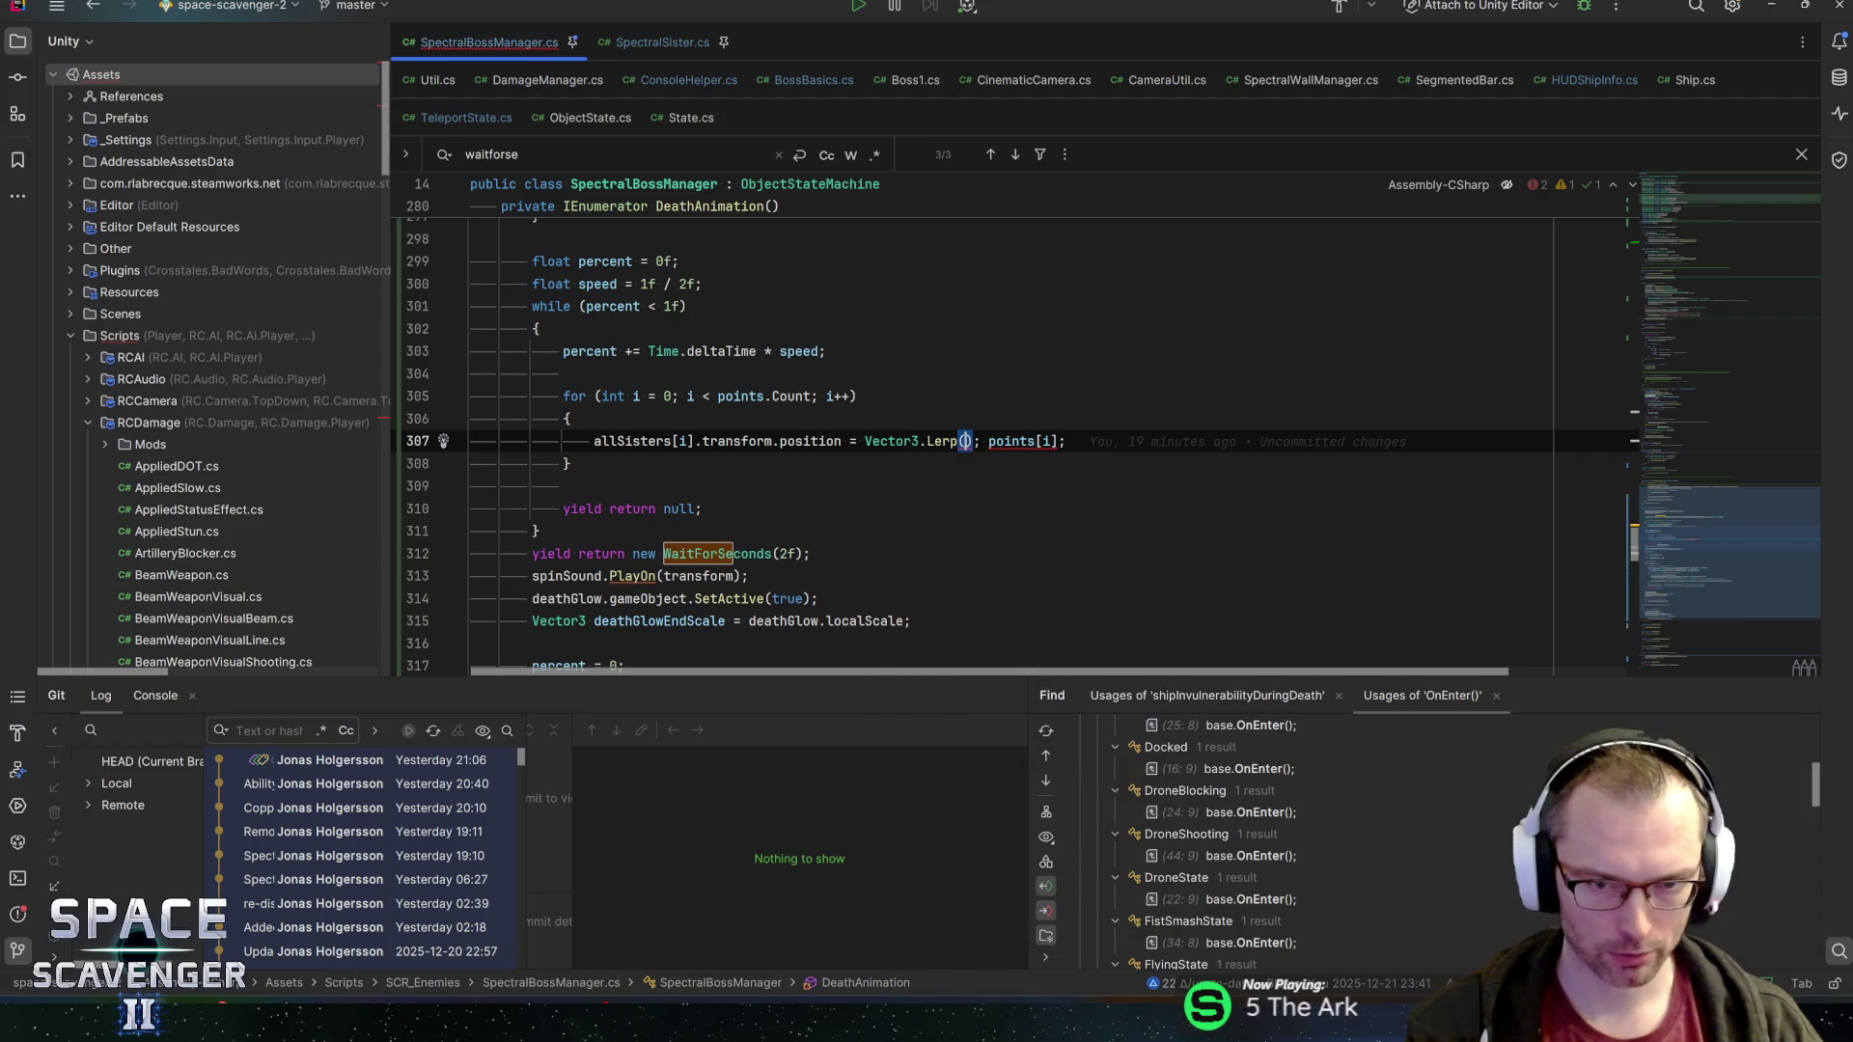
text(startPoints[i)
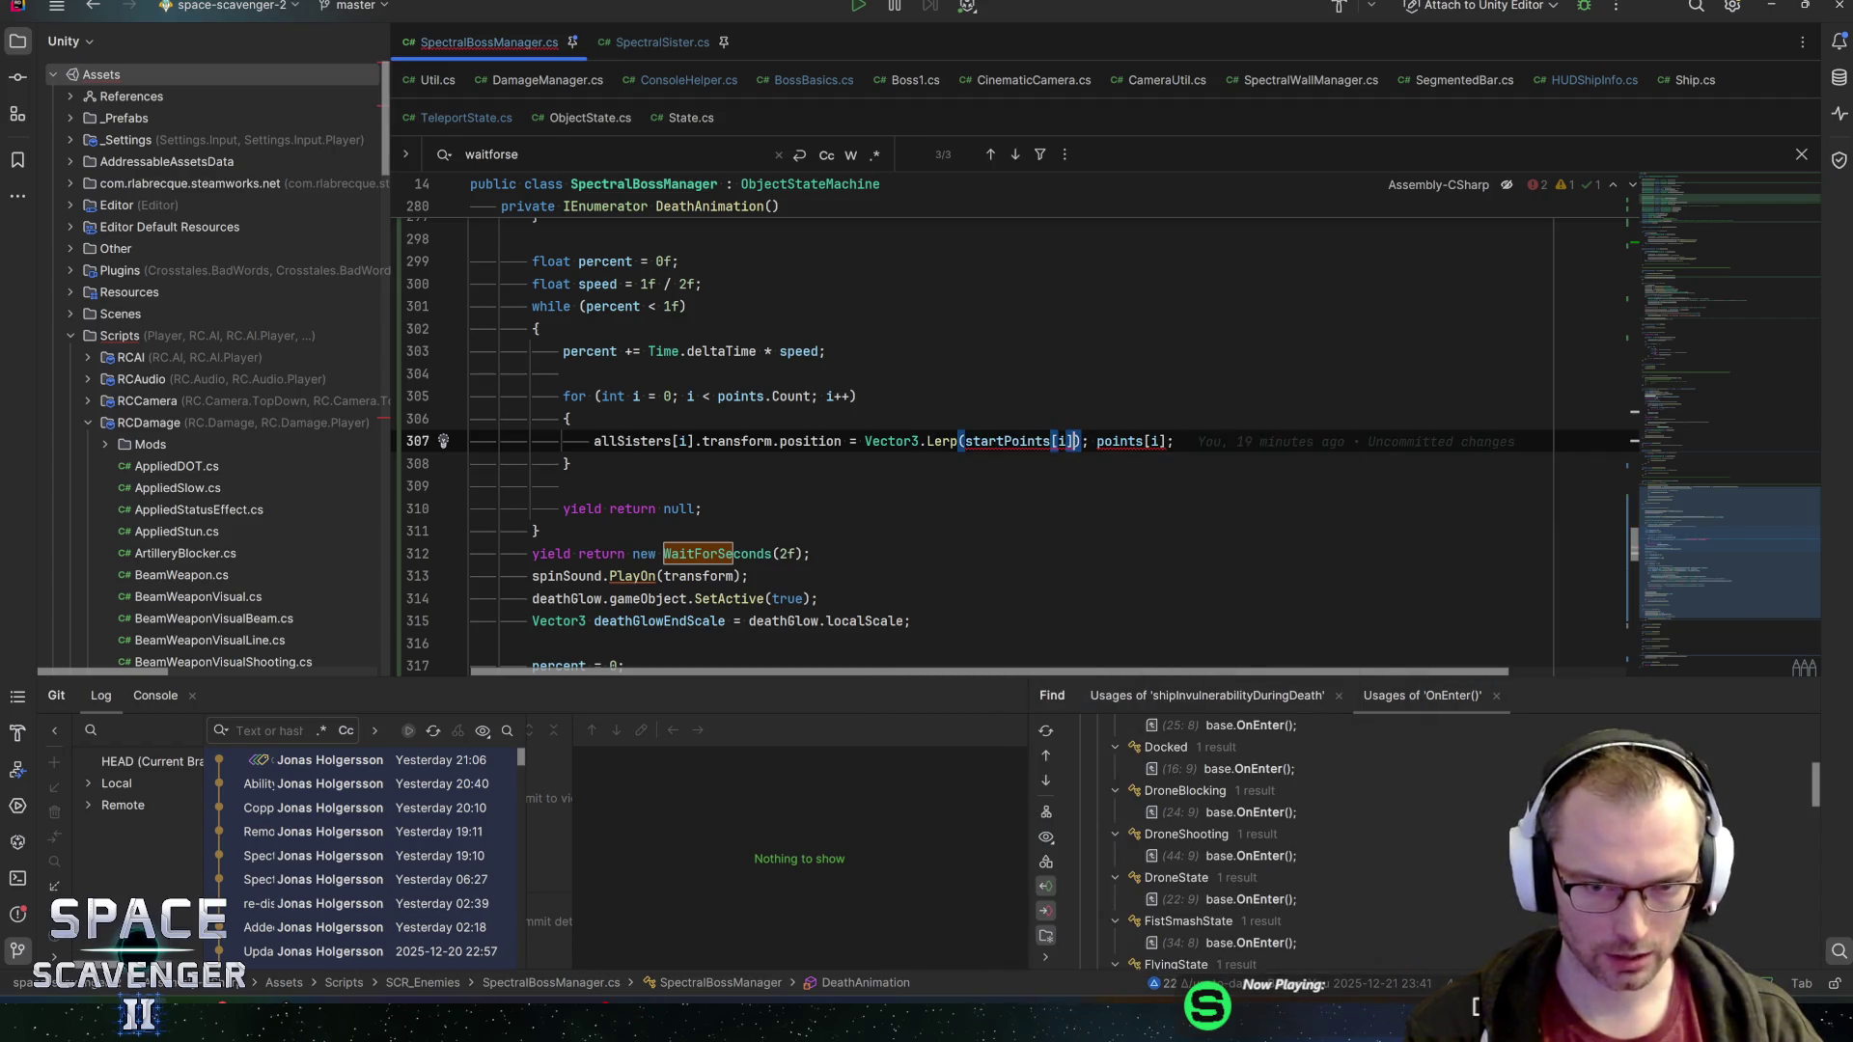
text(], points[)
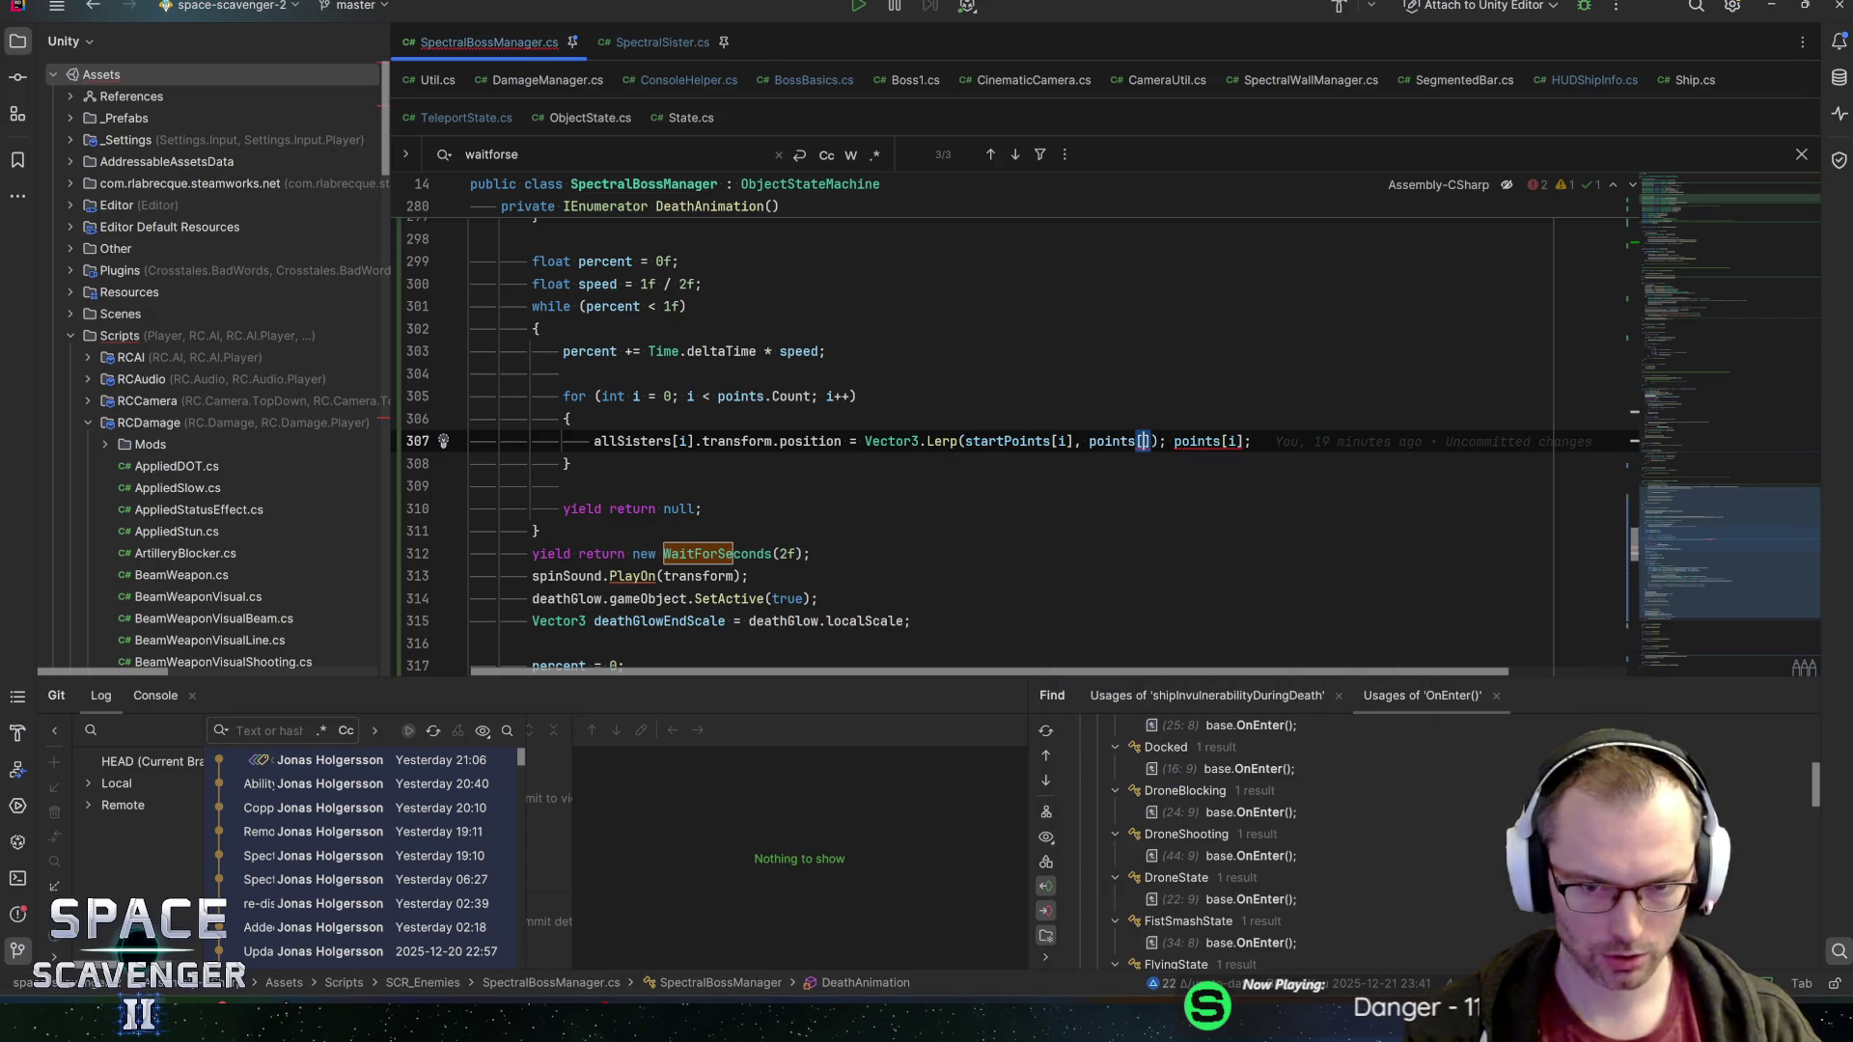
text(i], percent)
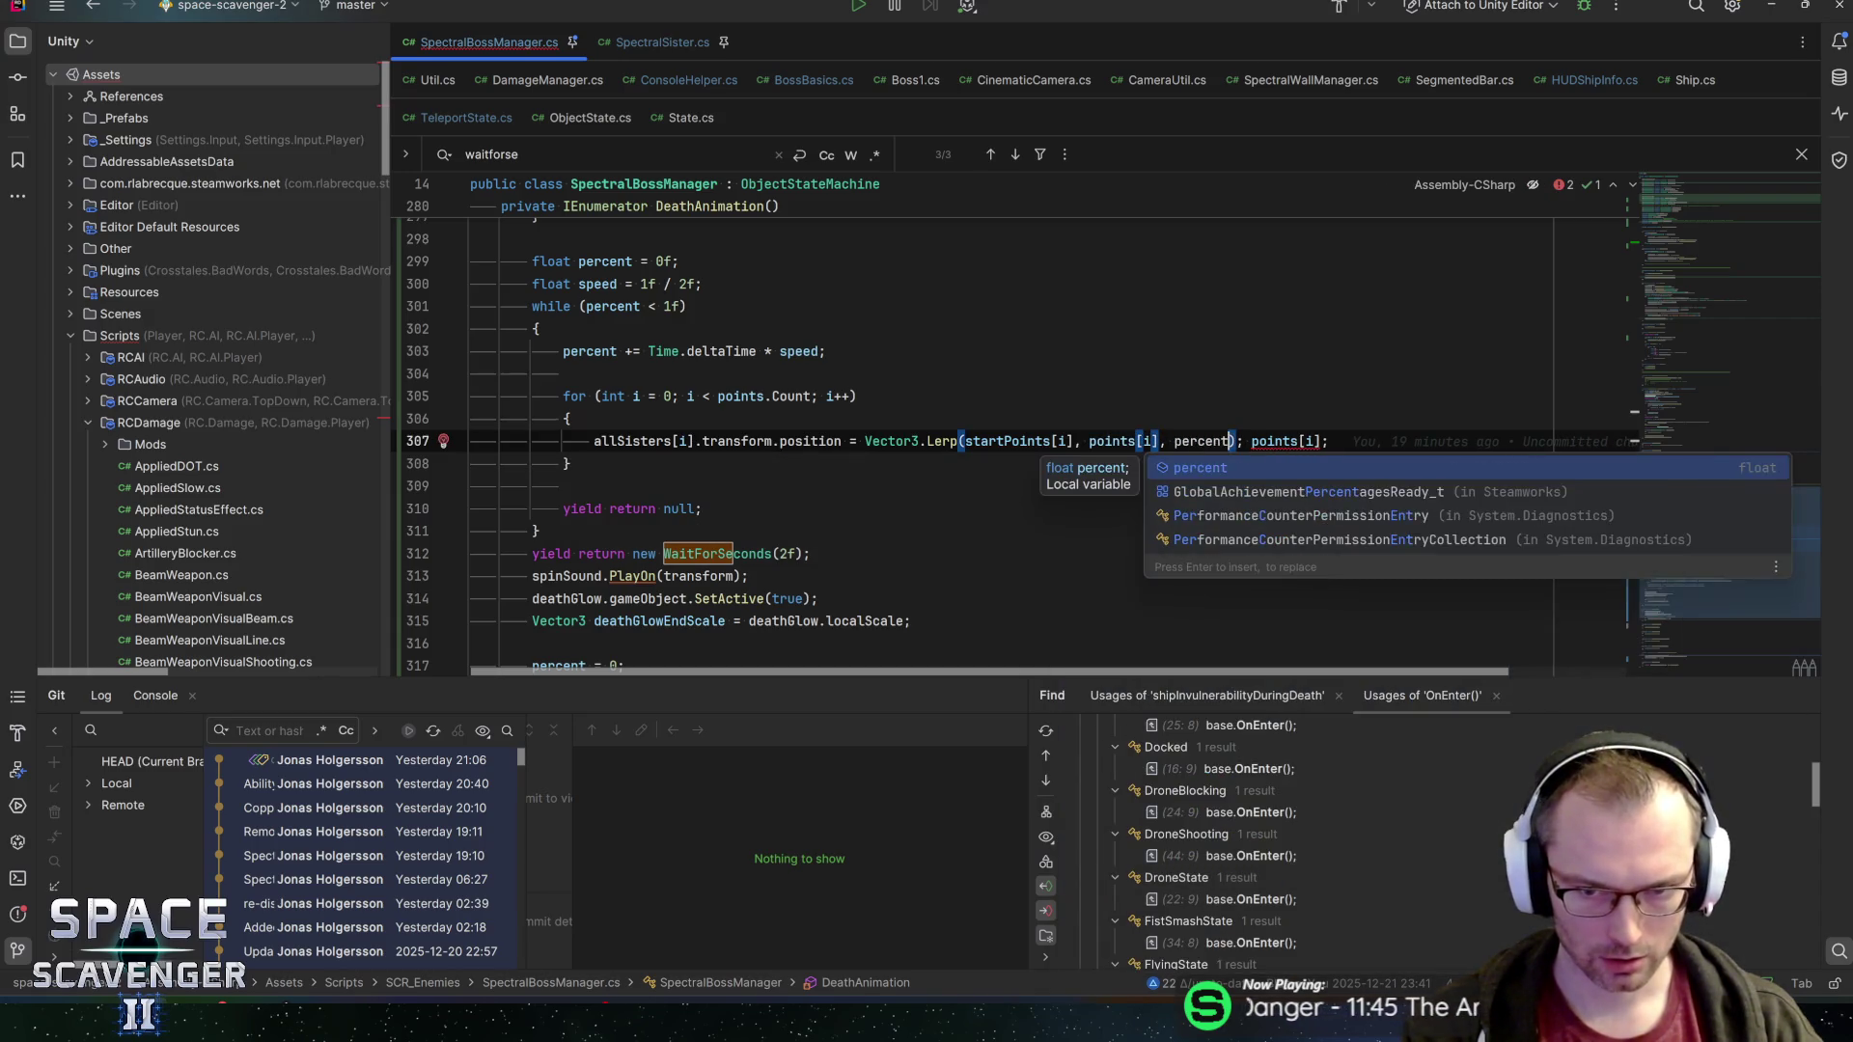
key(Escape)
key(Right)
key(Right)
key(shift+End)
key(Delete)
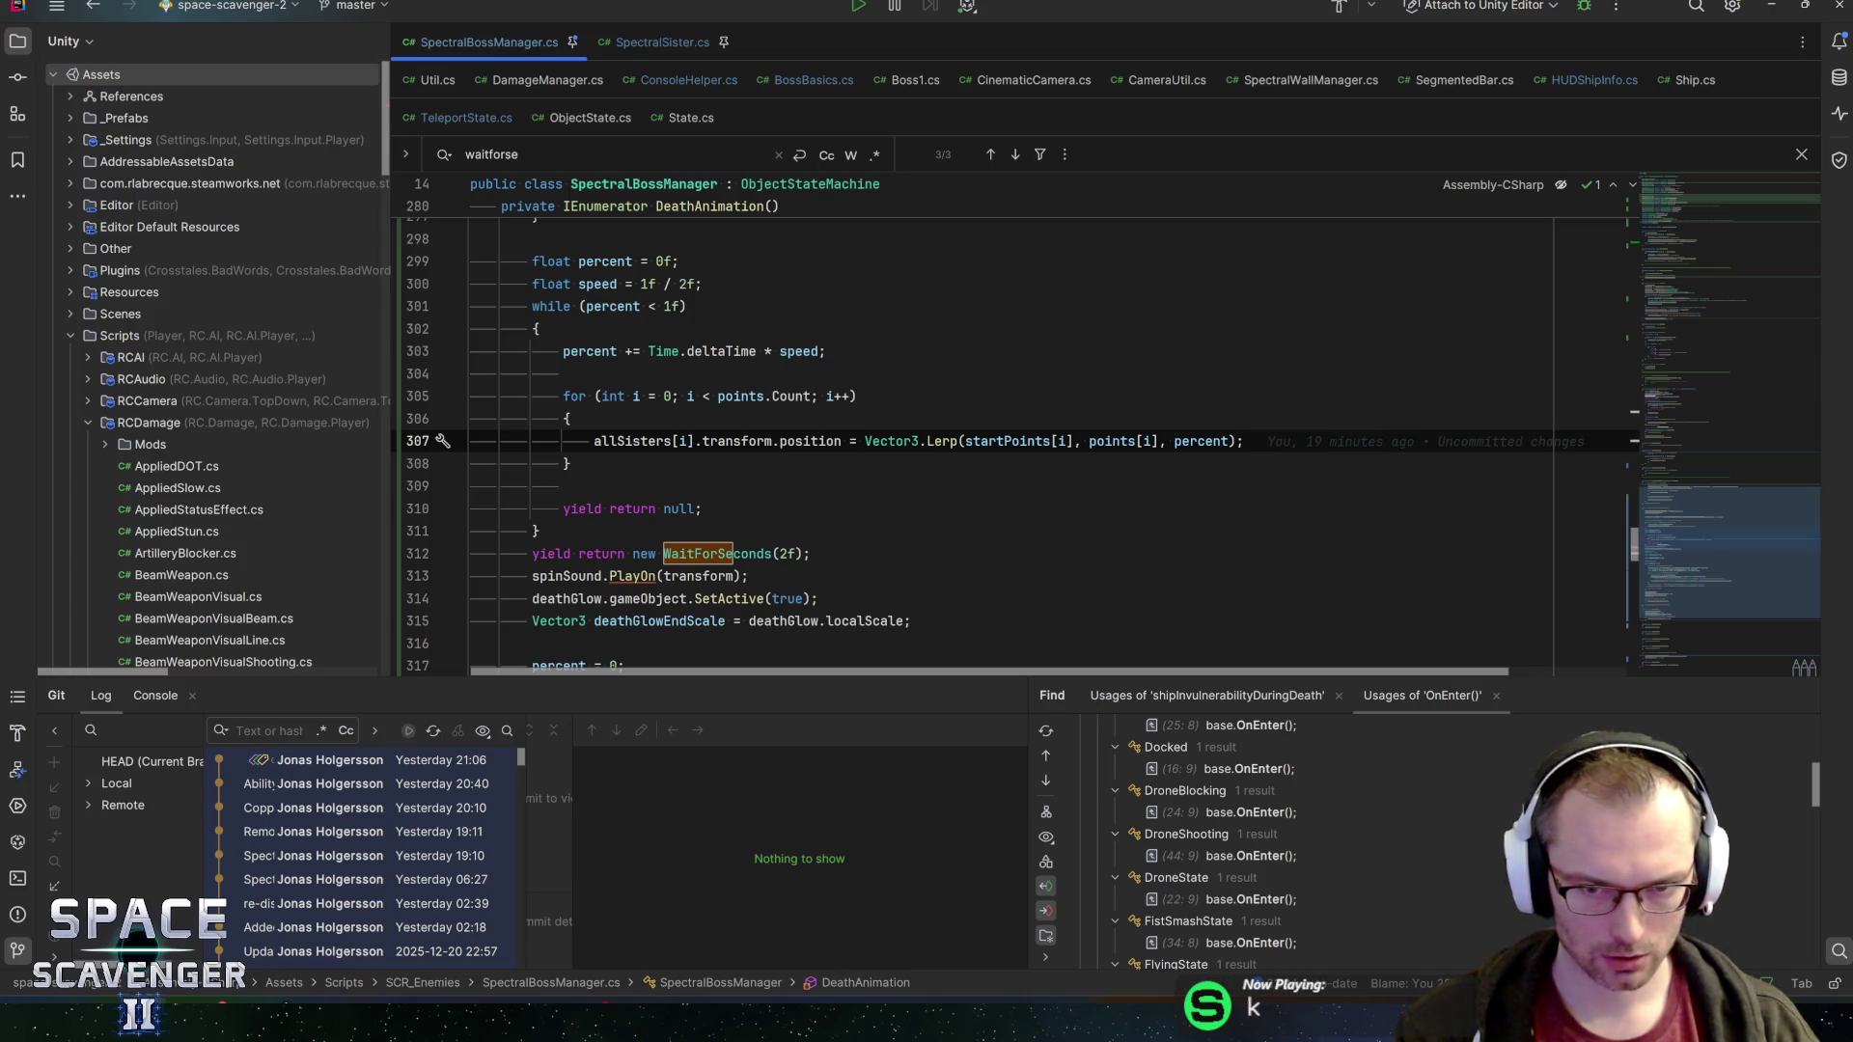
Delete the WaitForSeconds(2f) line, save, and go to Unity to playtest
key(Down)
key(Down)
key(Down)
key(shift+Home)
key(BackSpace)
key(BackSpace)
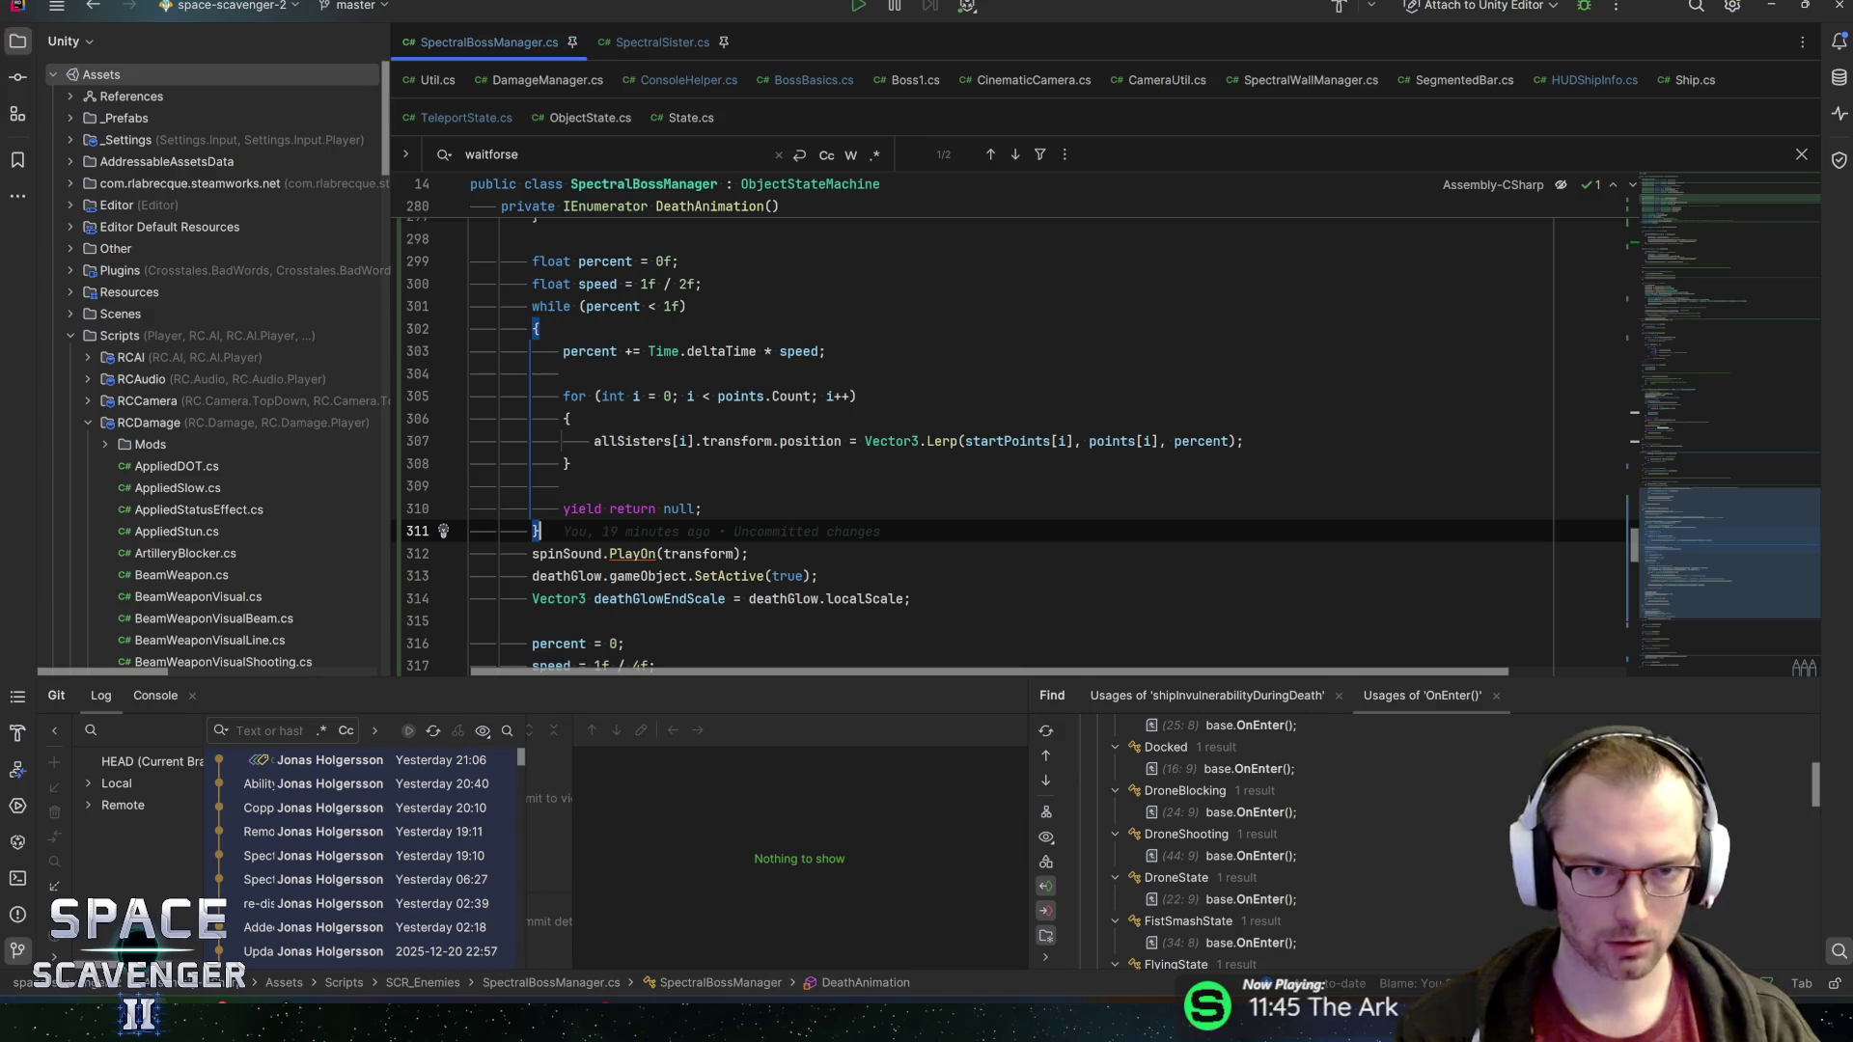
key(ctrl+s)
key(alt+Tab)
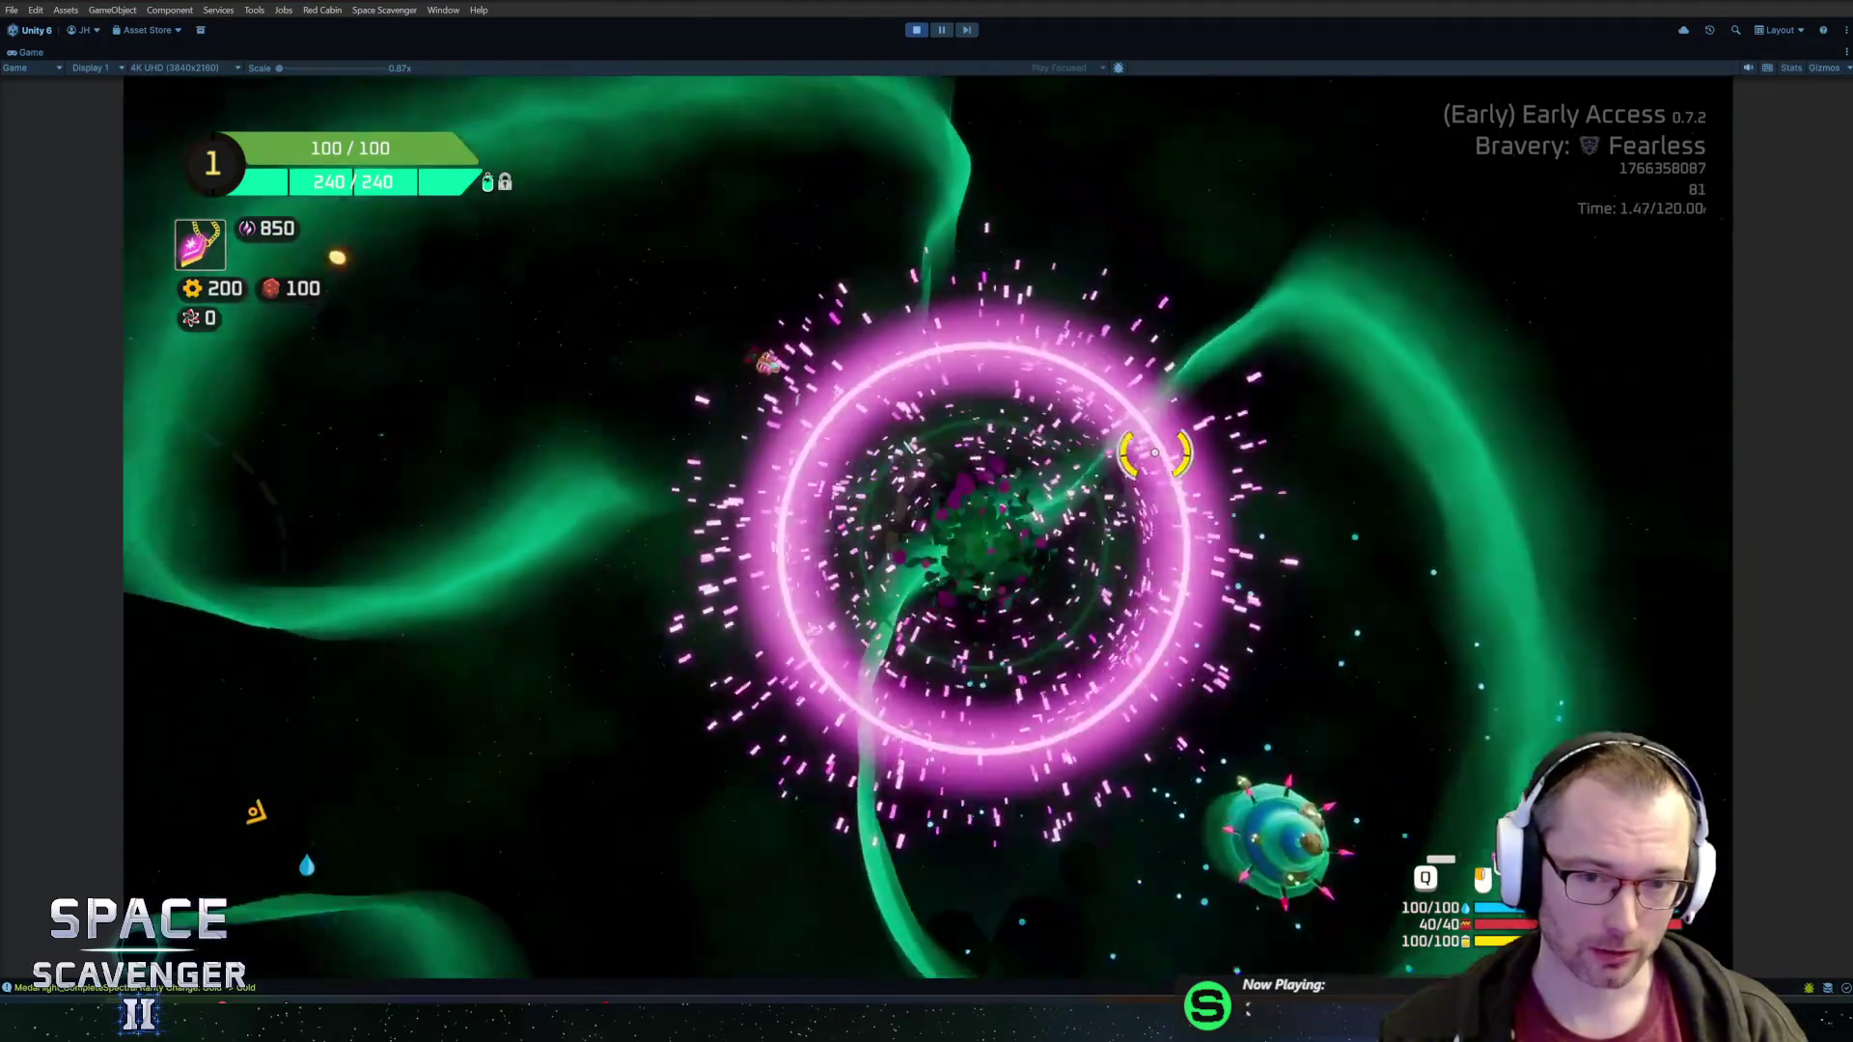
Restart the game and take the Ruler upgrade card
key(ctrl+p)
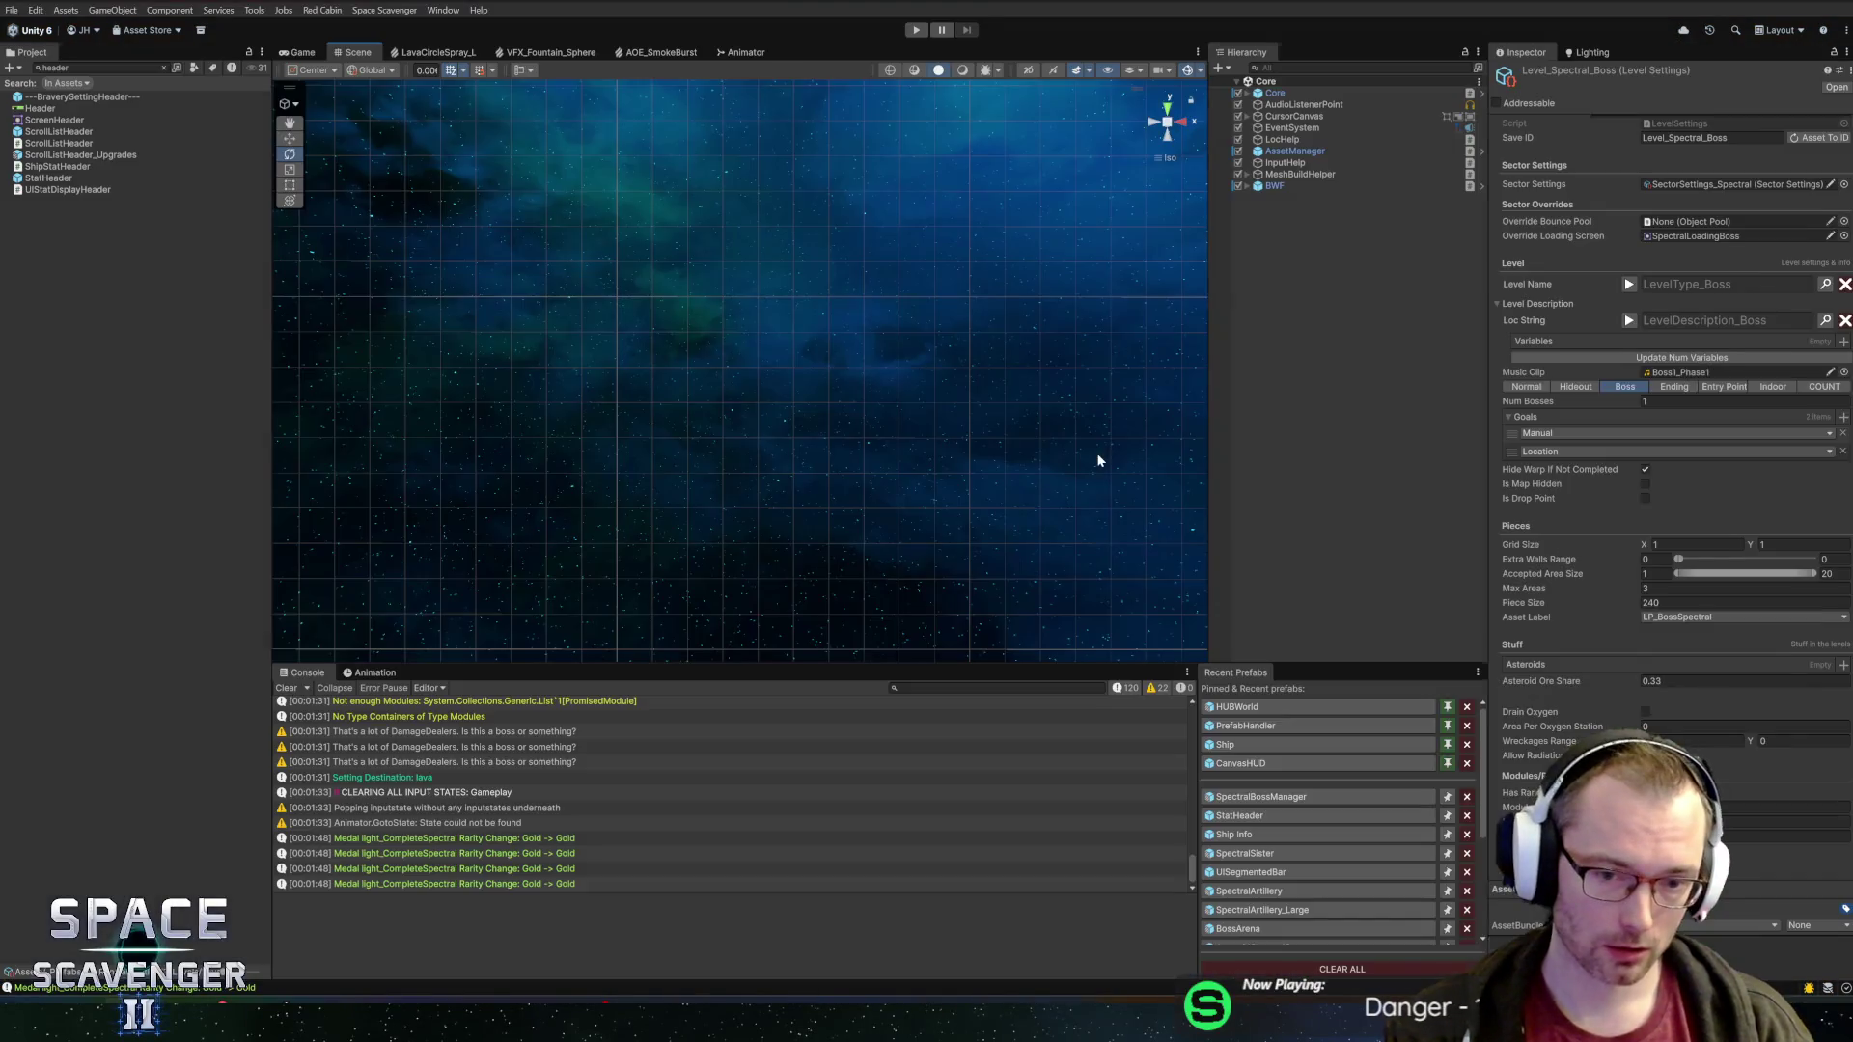
key(ctrl+p)
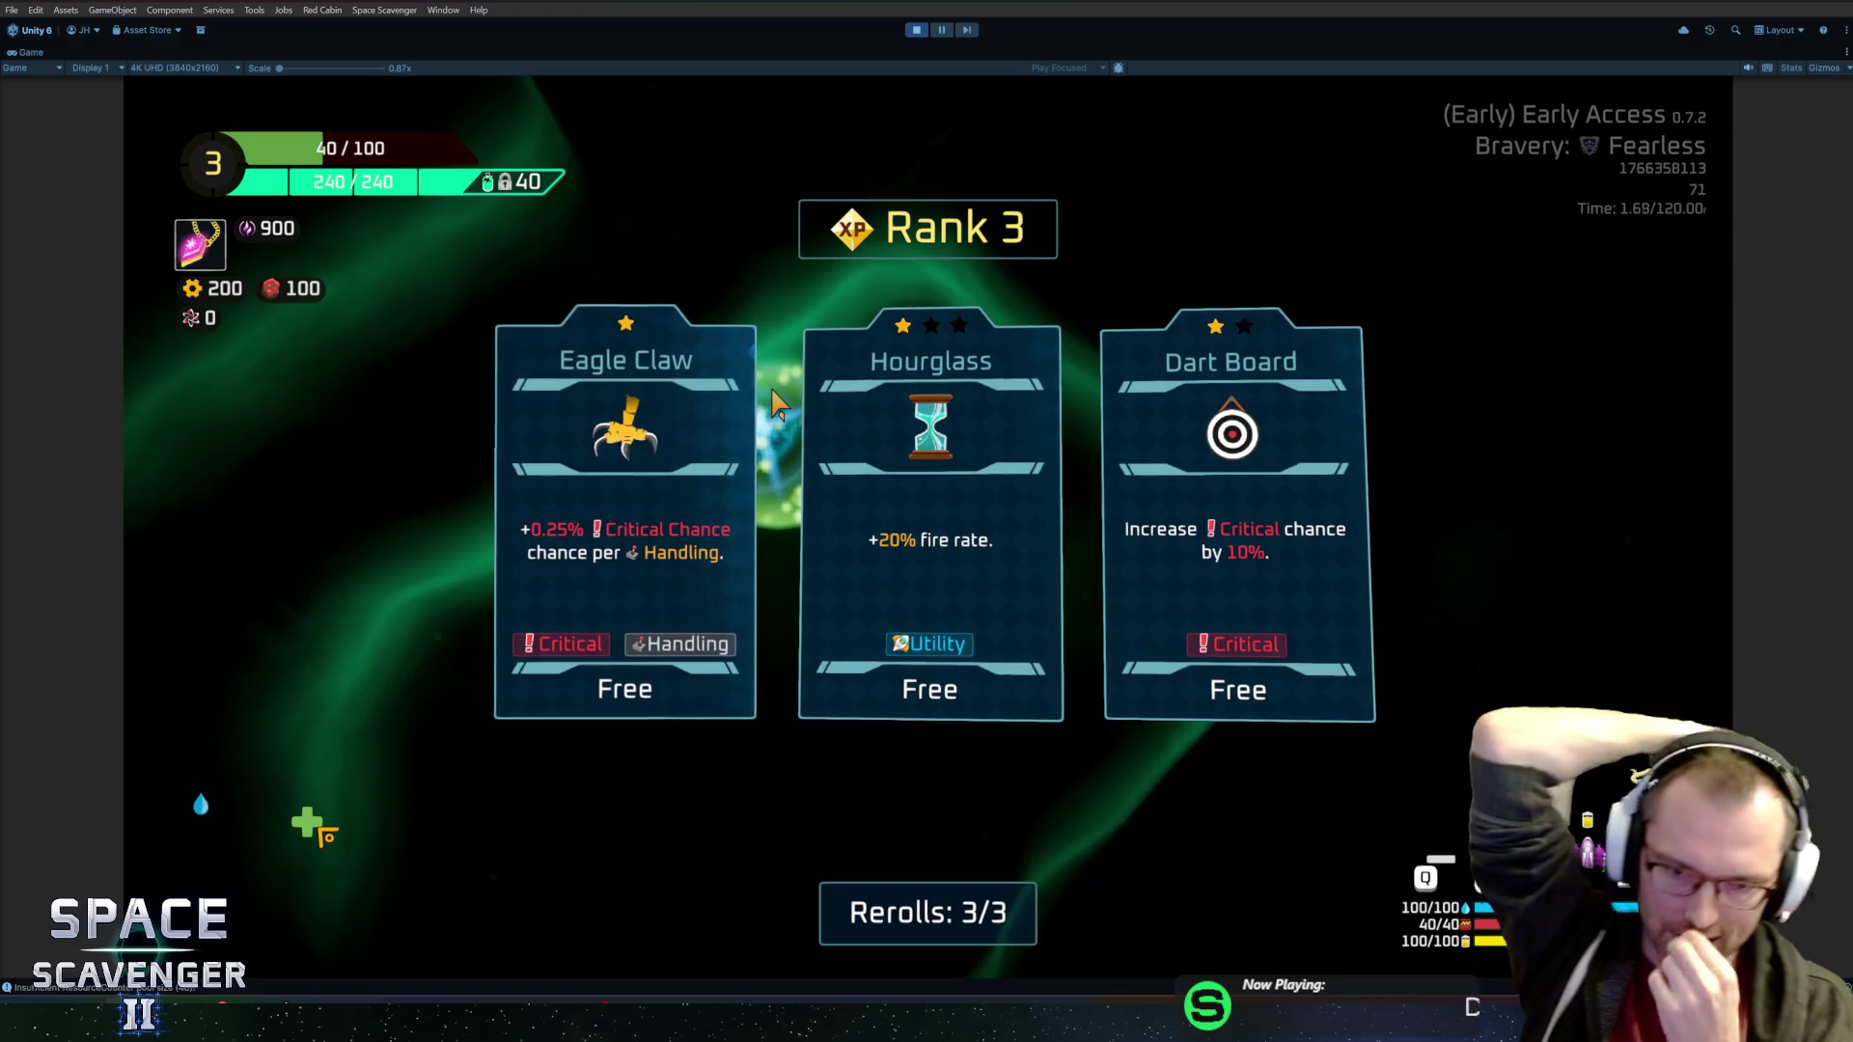
click(832, 434)
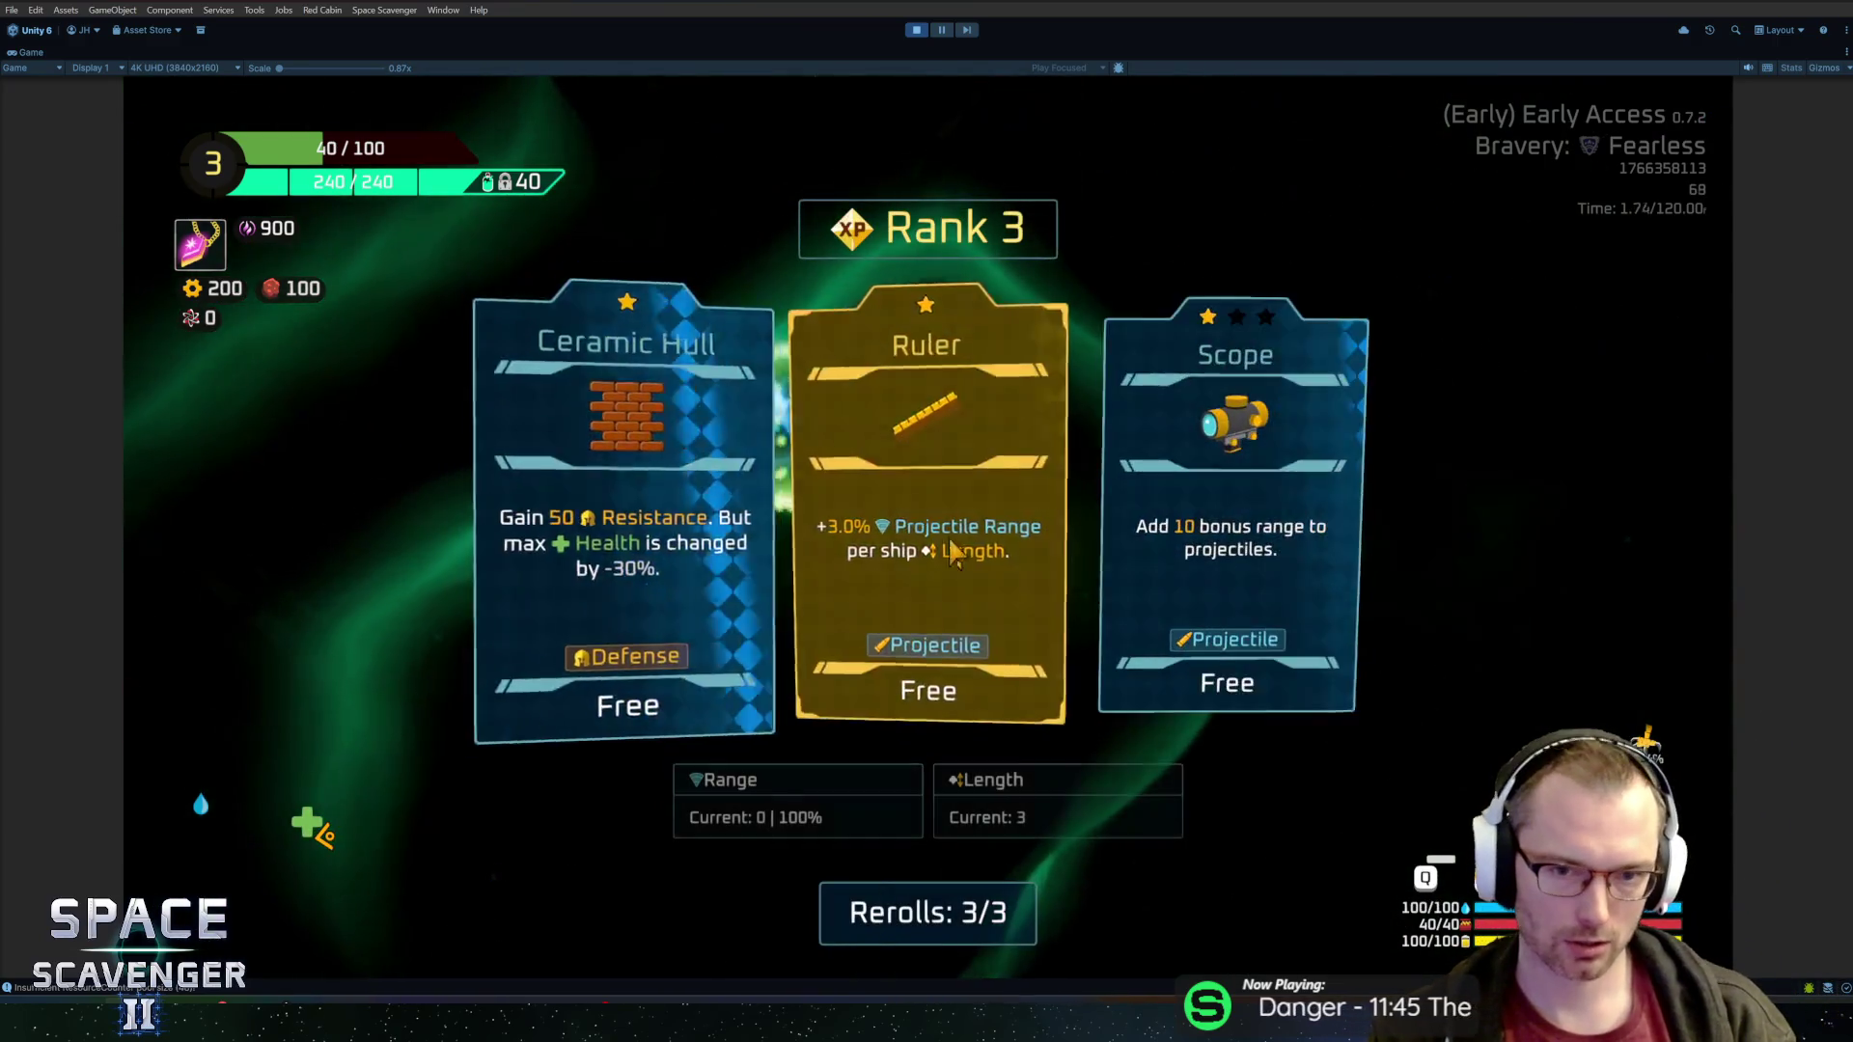
click(953, 553)
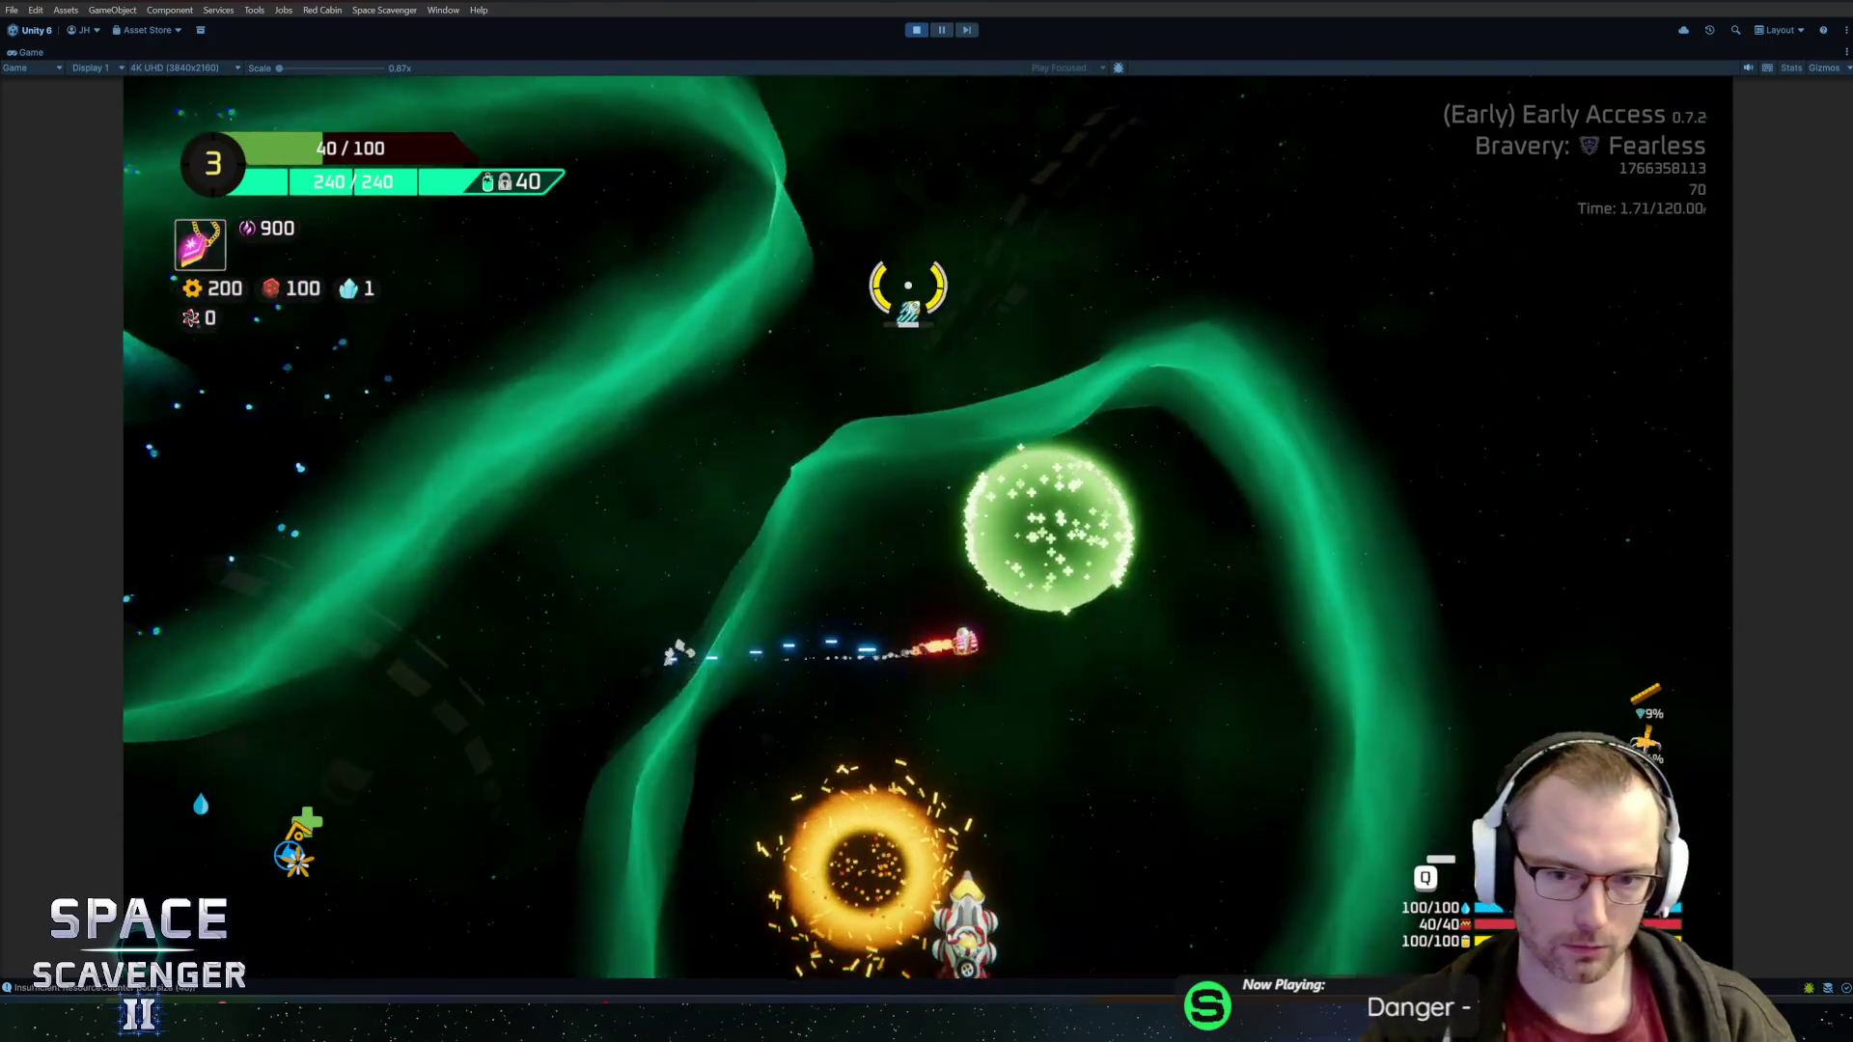
Back out of the gadget merchant, warp to Inferno, regenerate the map, and stop play mode
key(f)
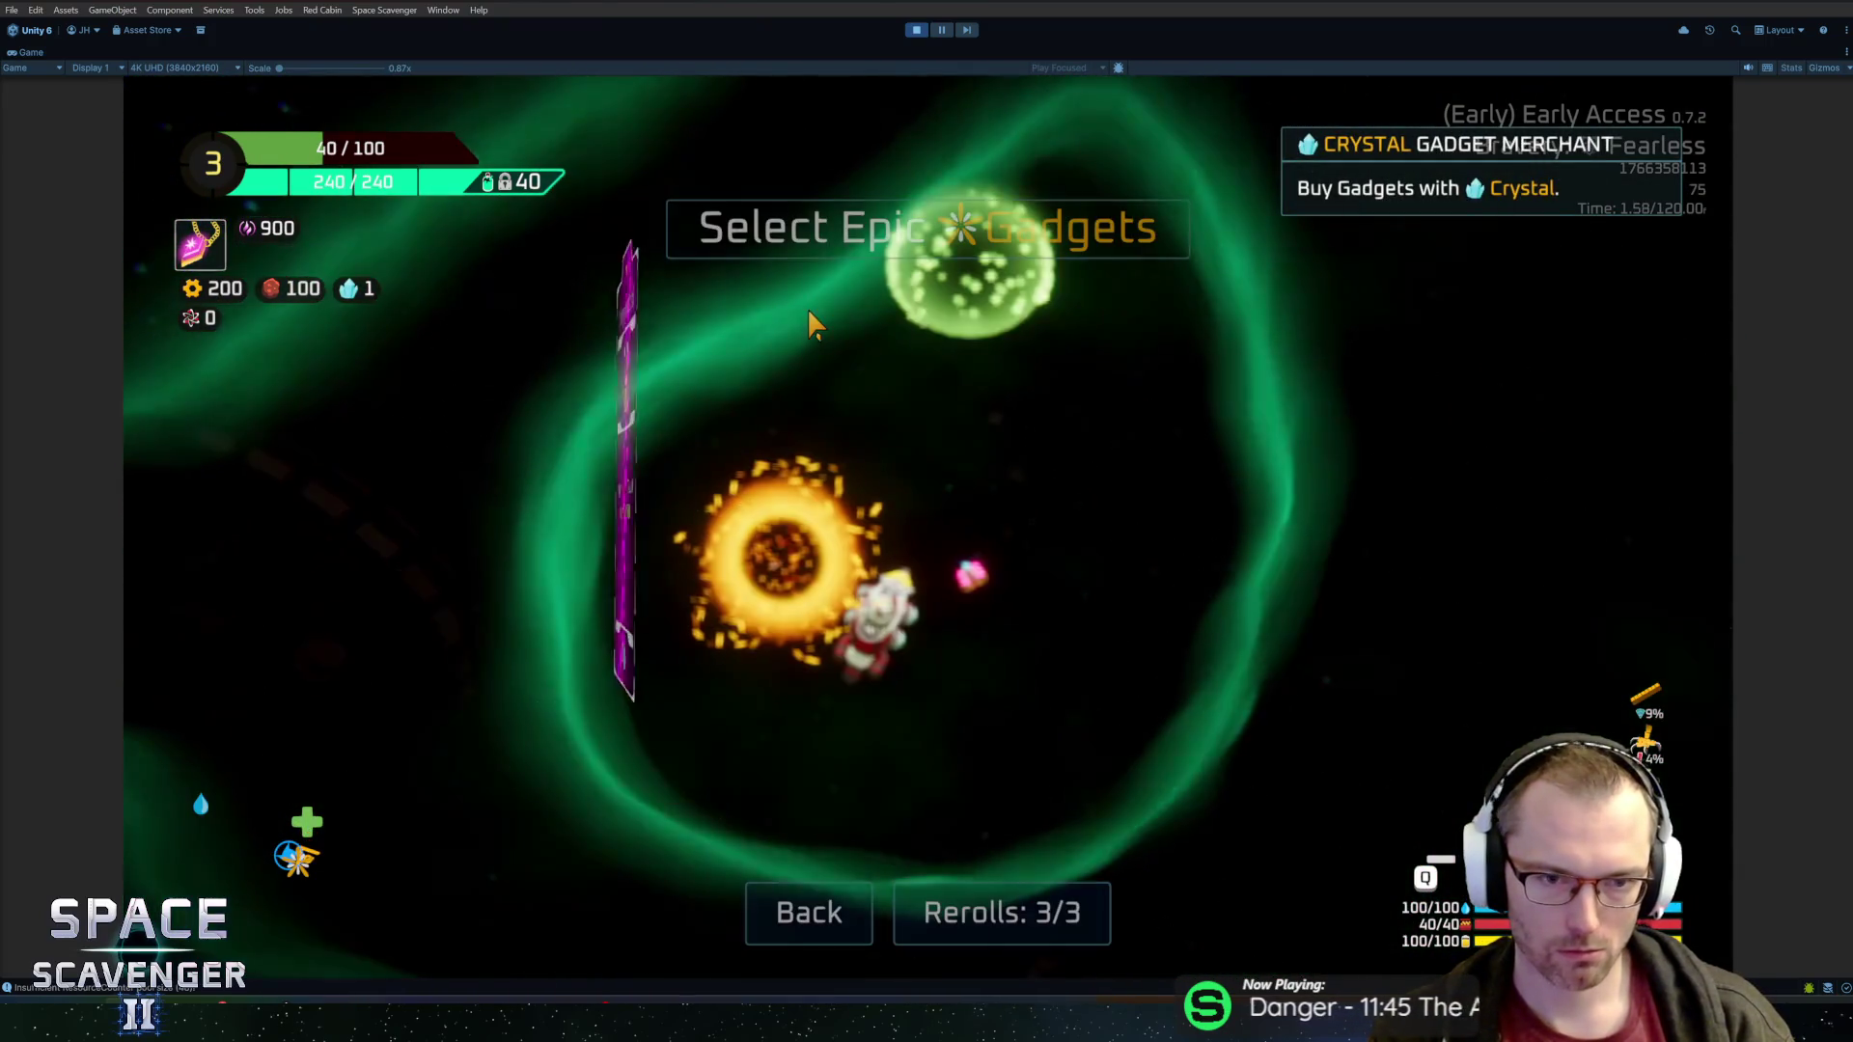
key(Escape)
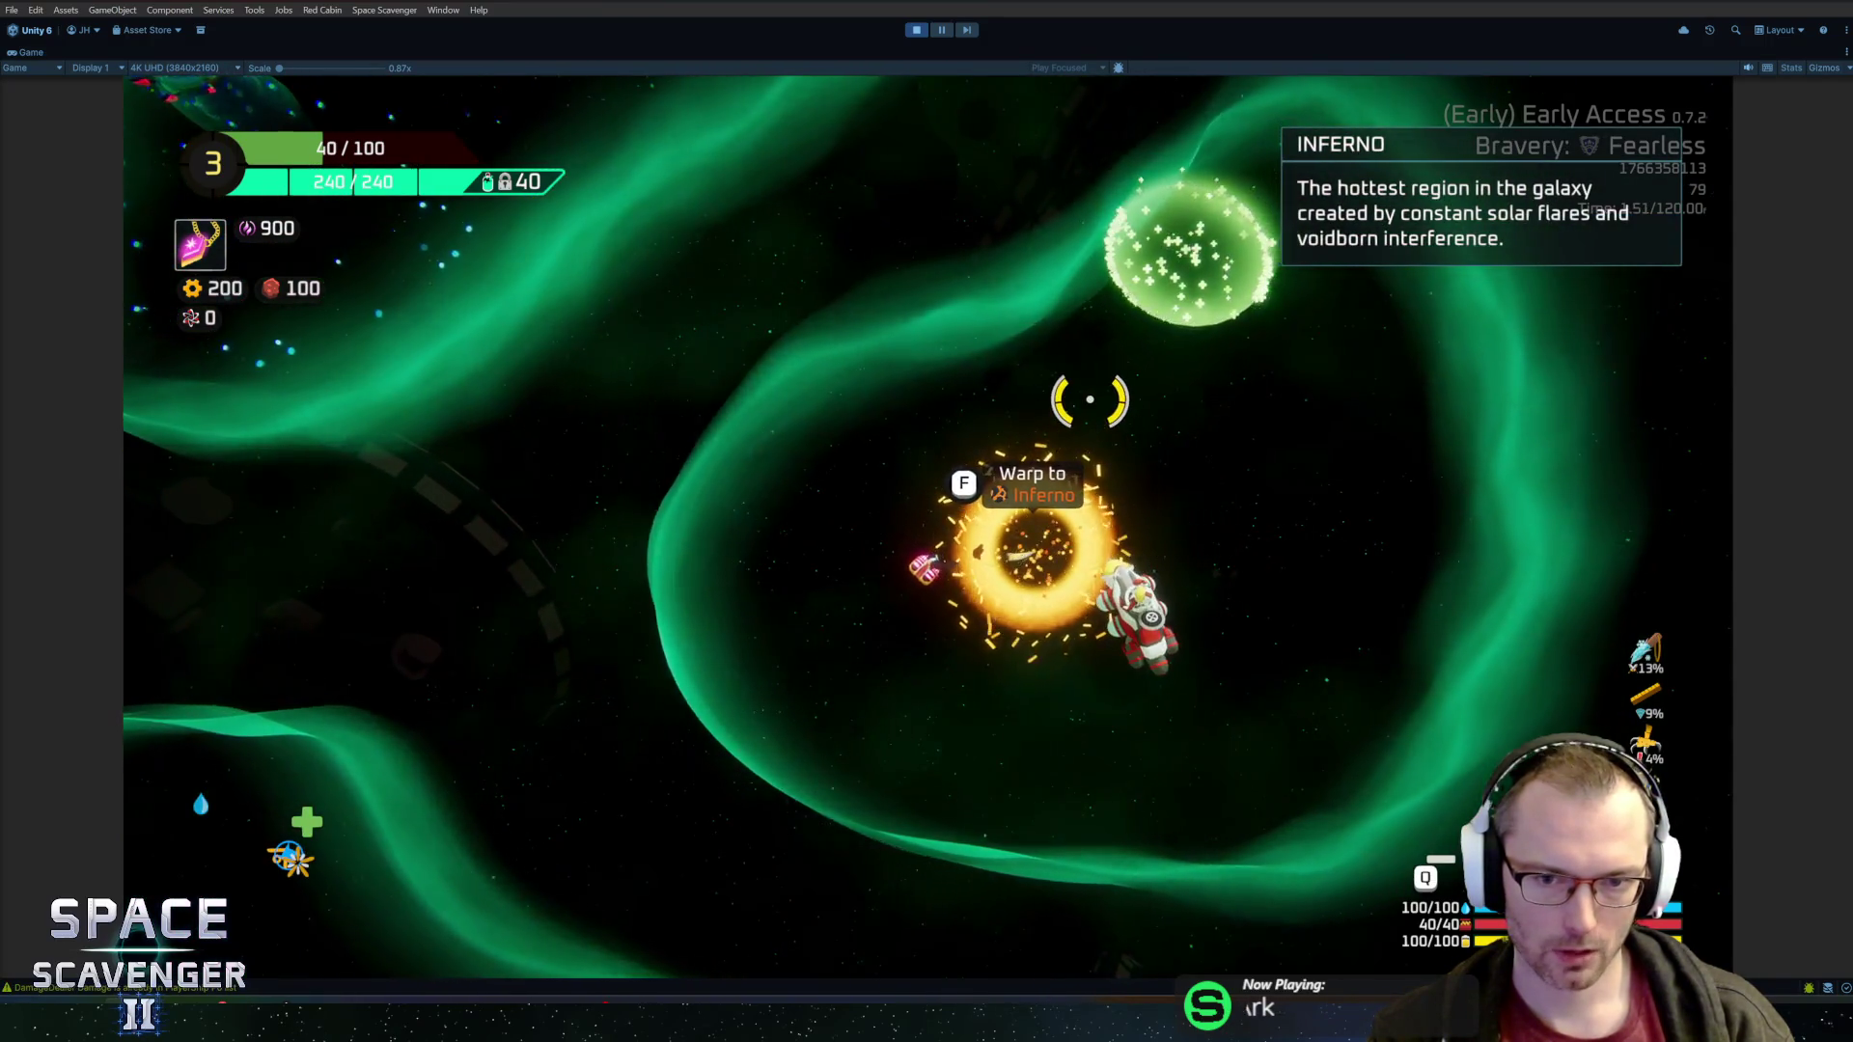
key(f)
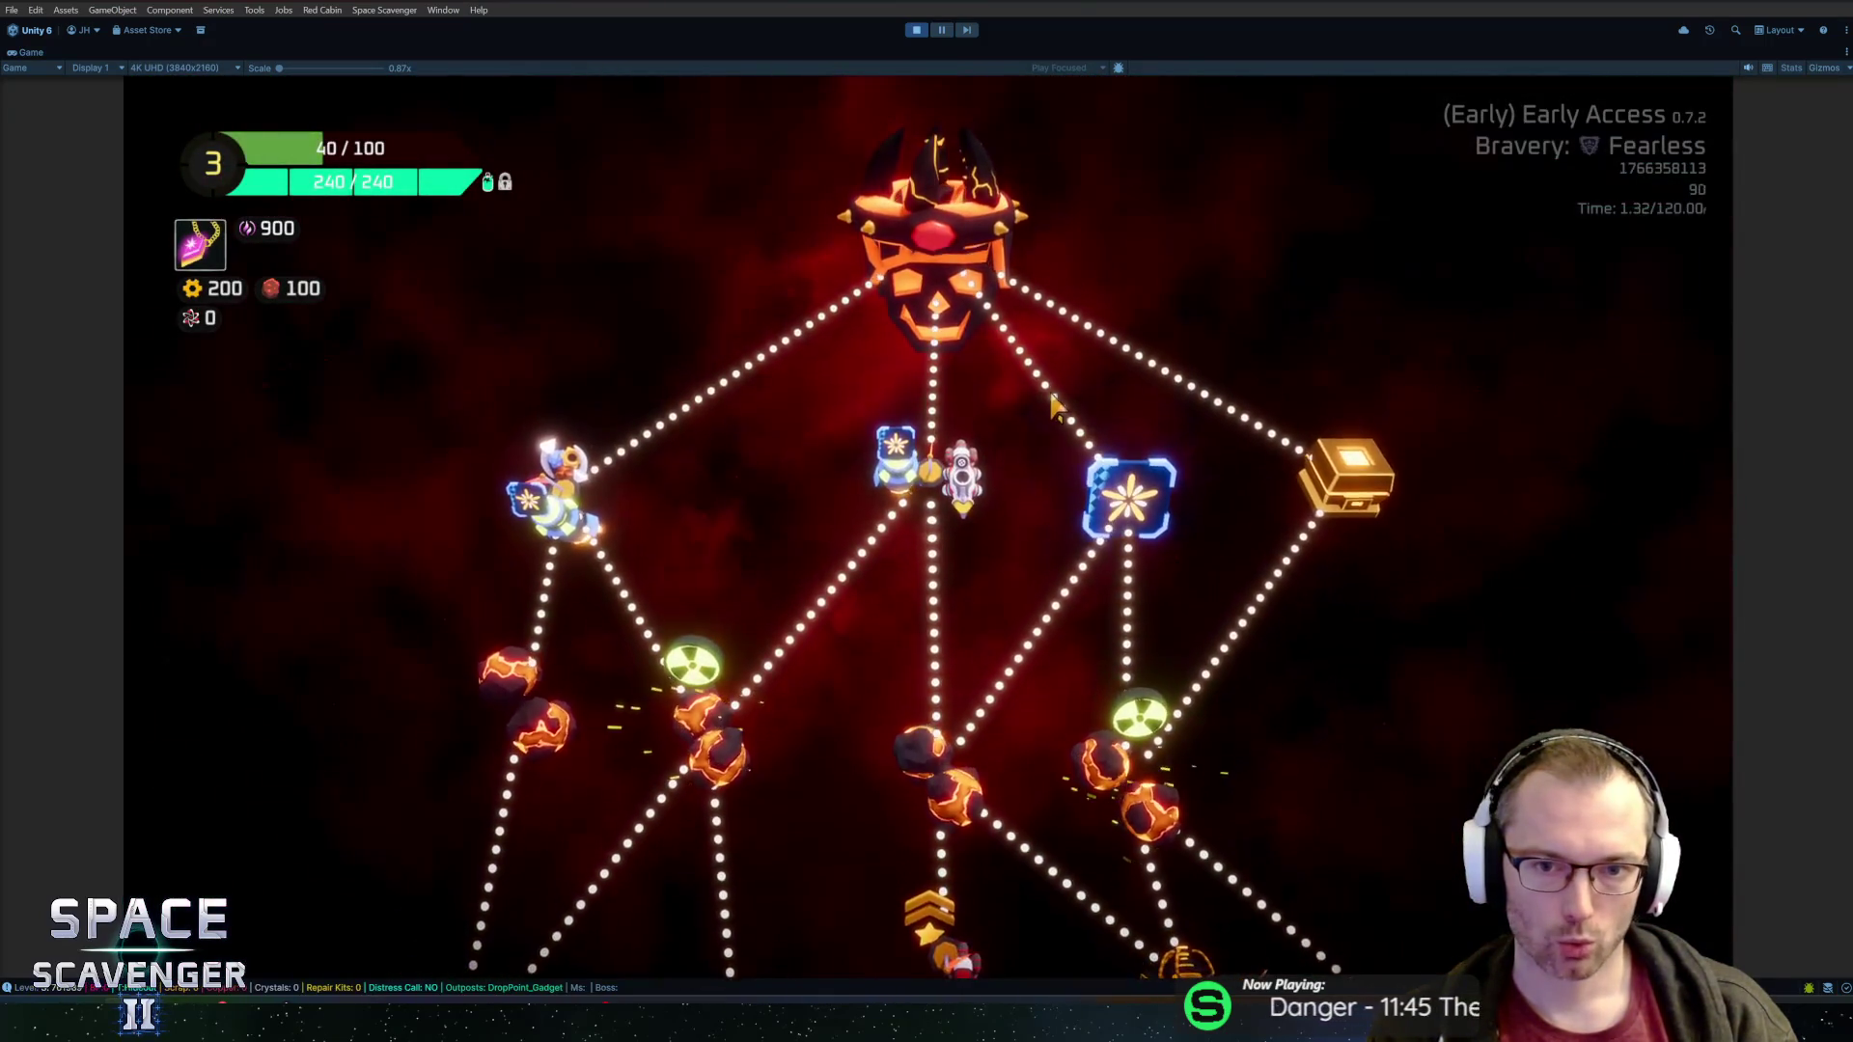
scroll(1094, 467, up, 5)
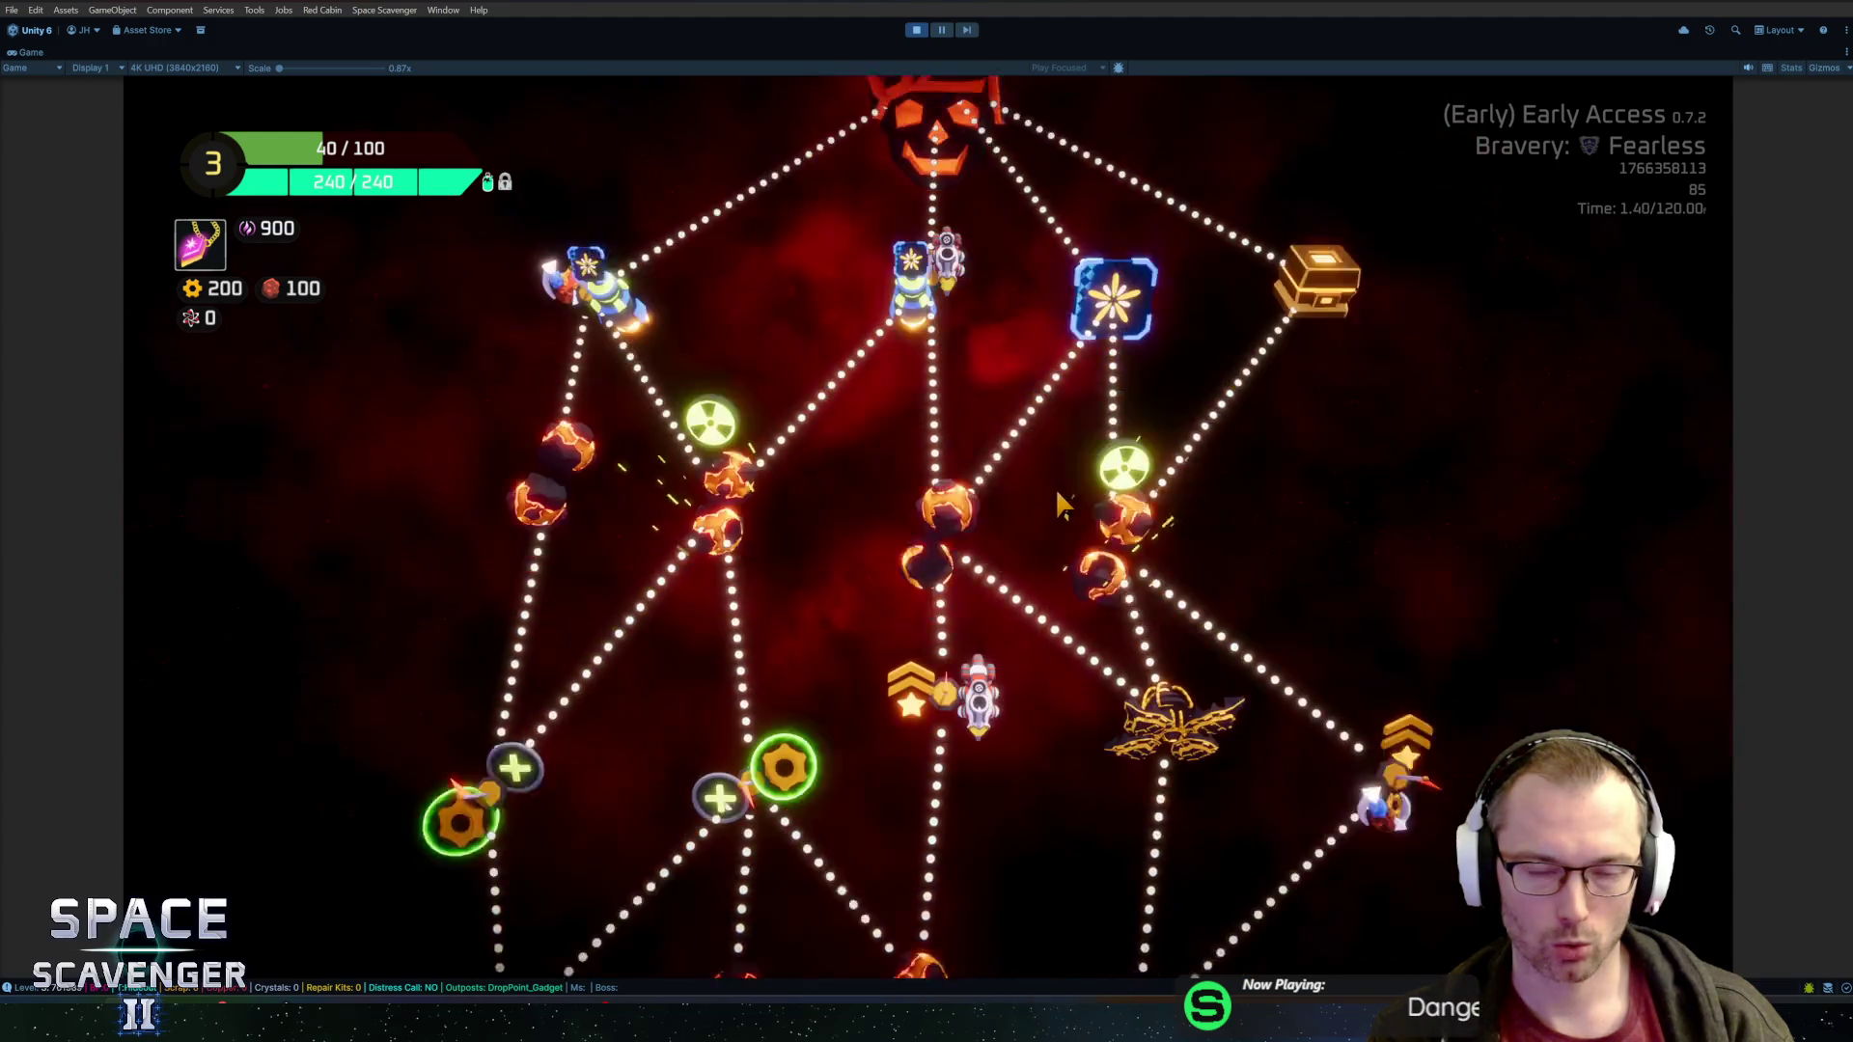
key(r)
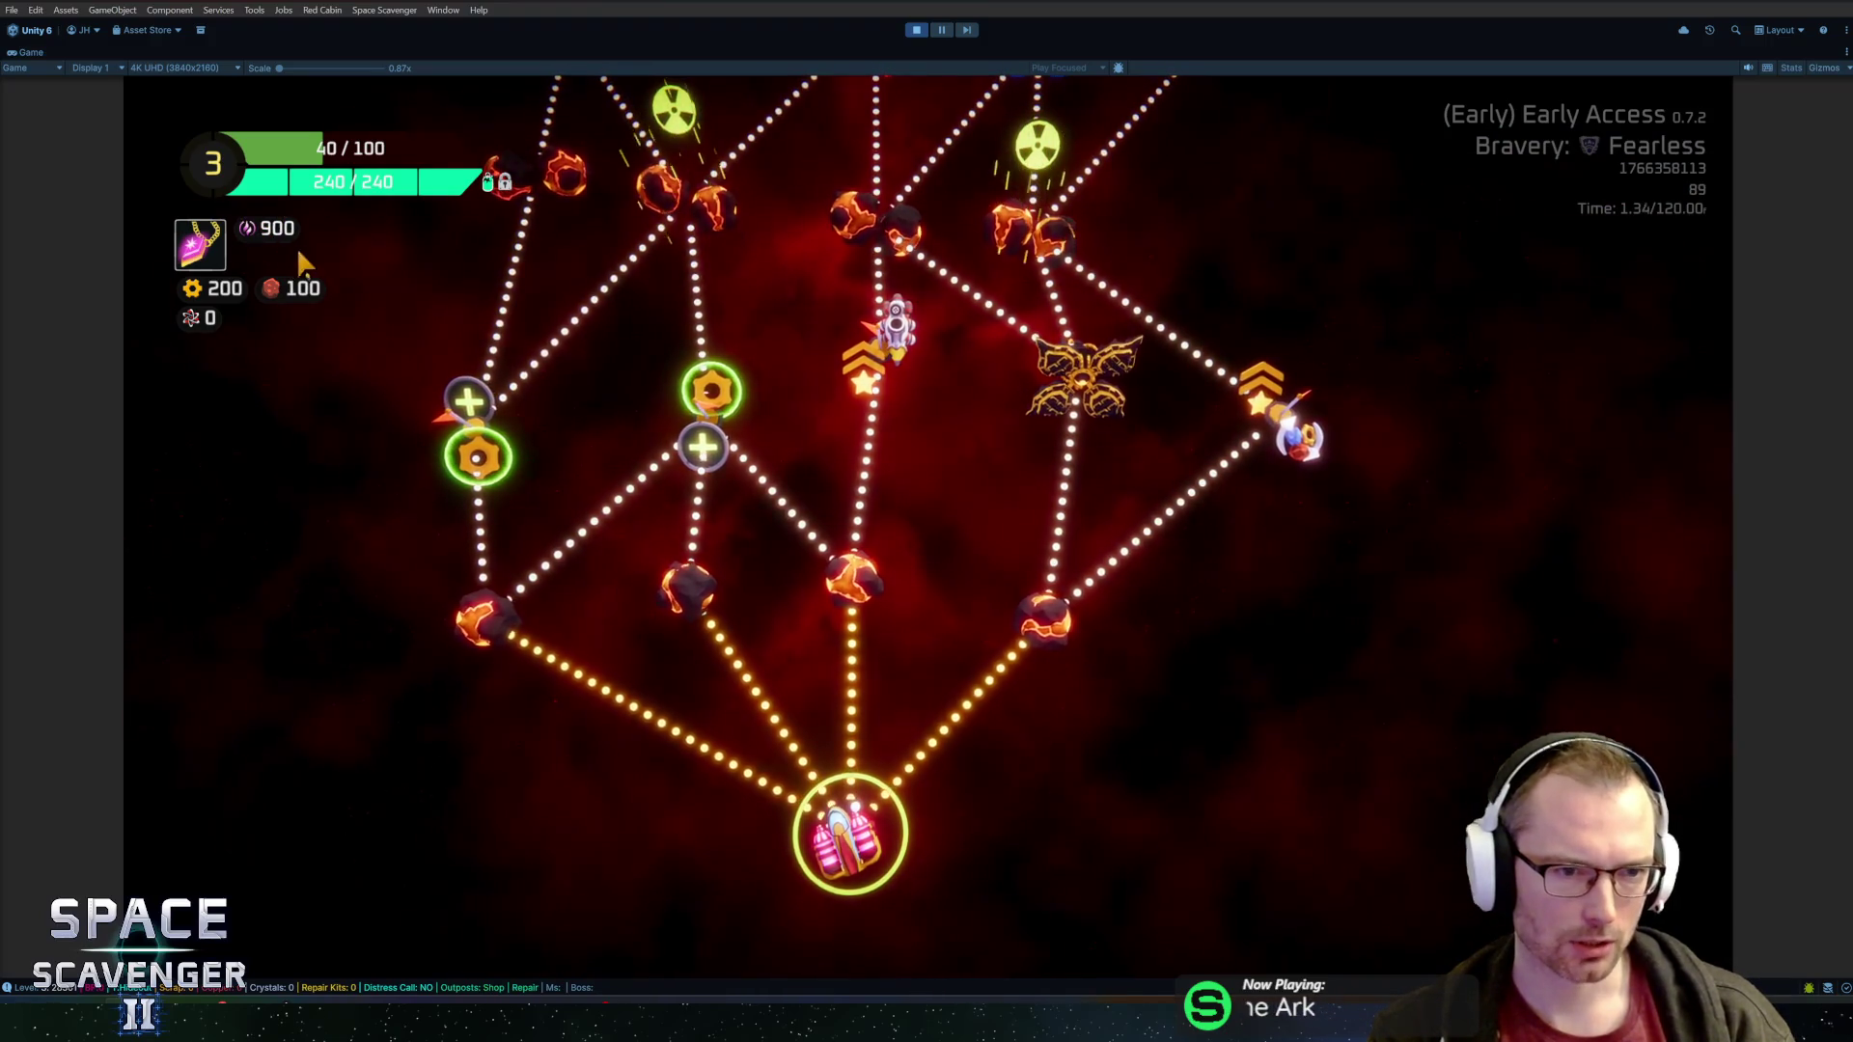
click(919, 32)
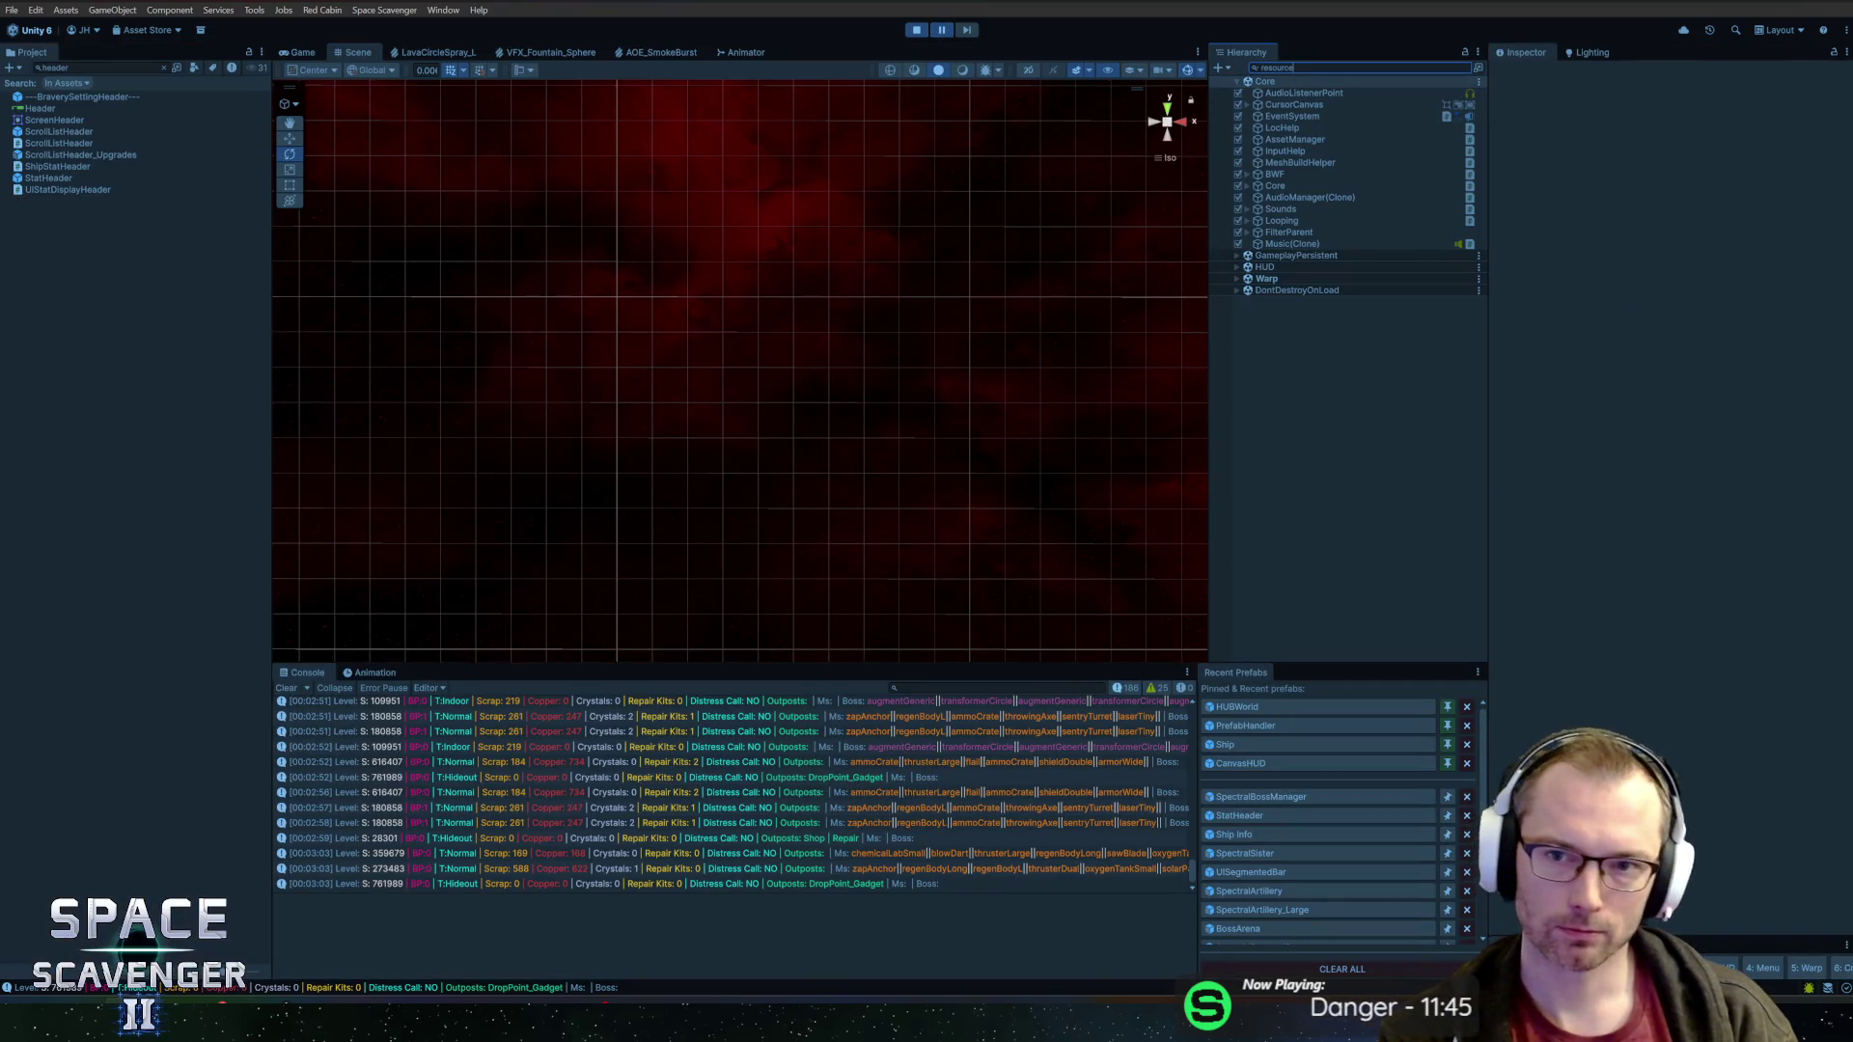
Search the Hierarchy for resource objects and inspect ResourceCounter, ResourceBars, HighscoreSource and ResourceType
text(cou)
click(1313, 93)
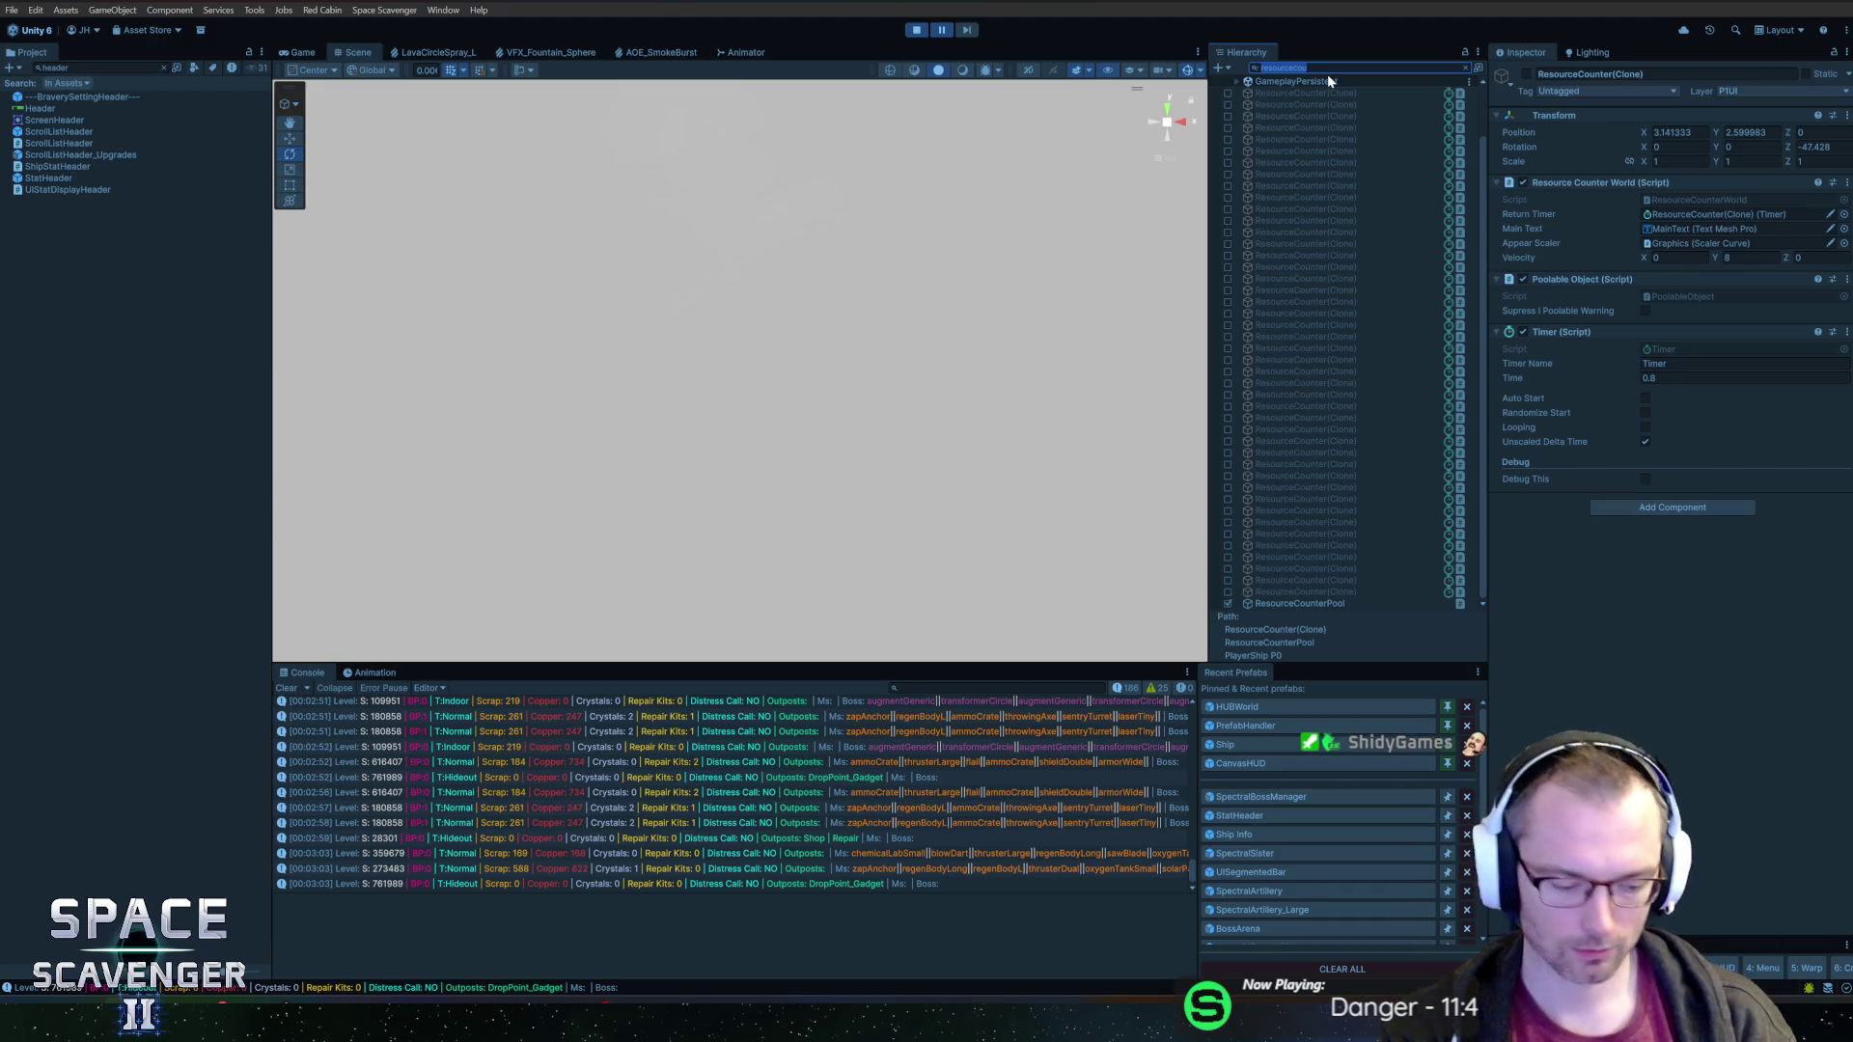
scroll(1318, 297, down, 5)
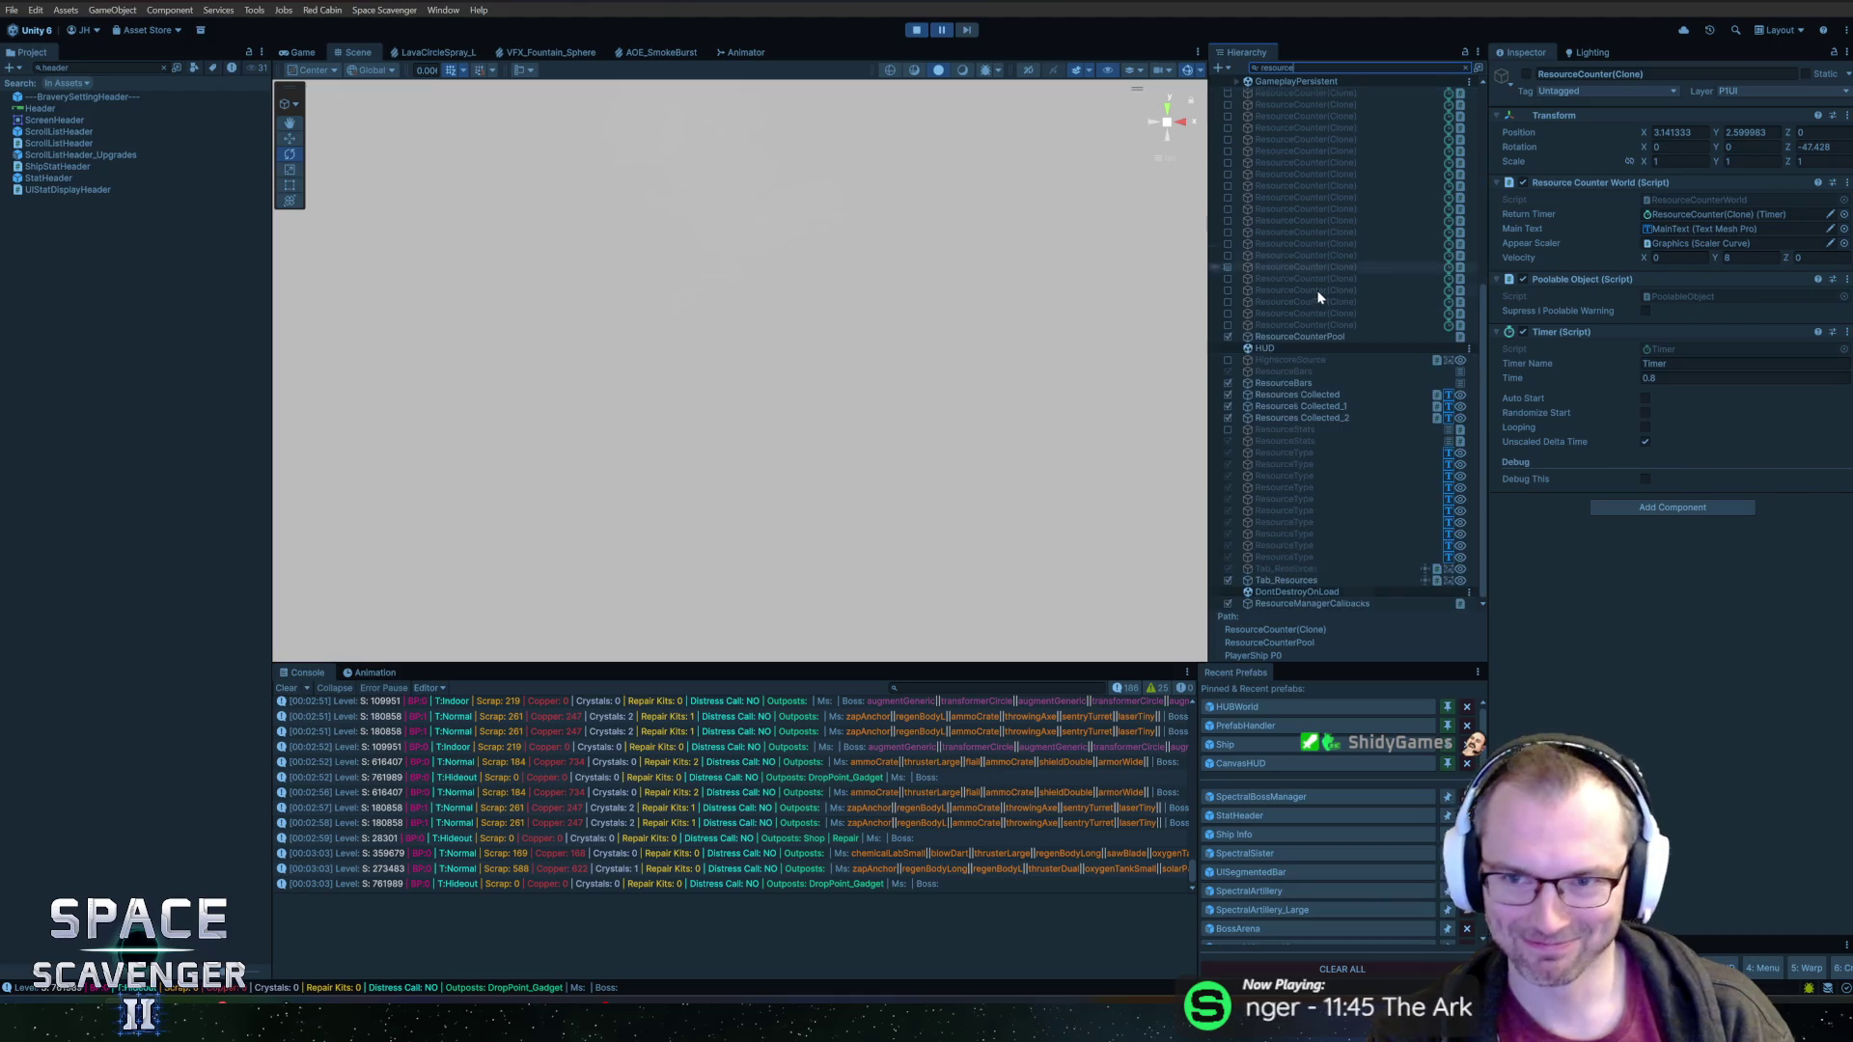
double_click(1326, 398)
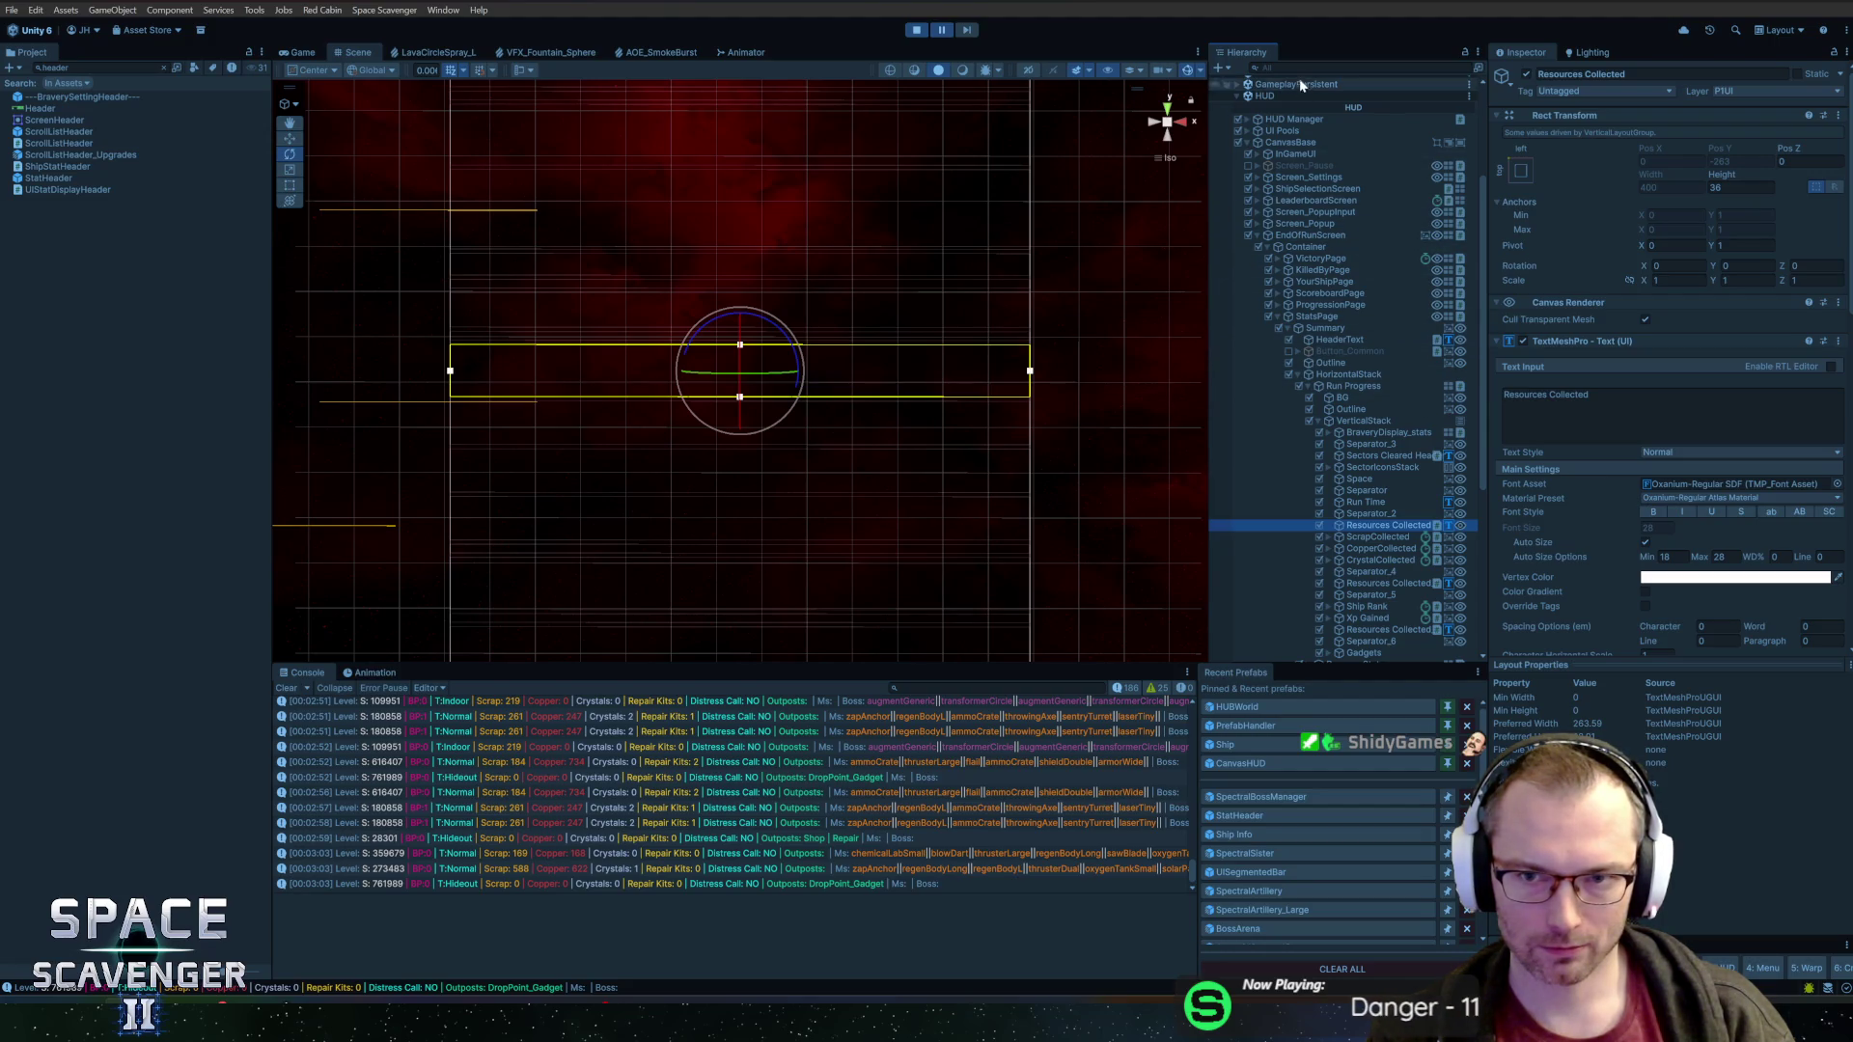
text(resourc)
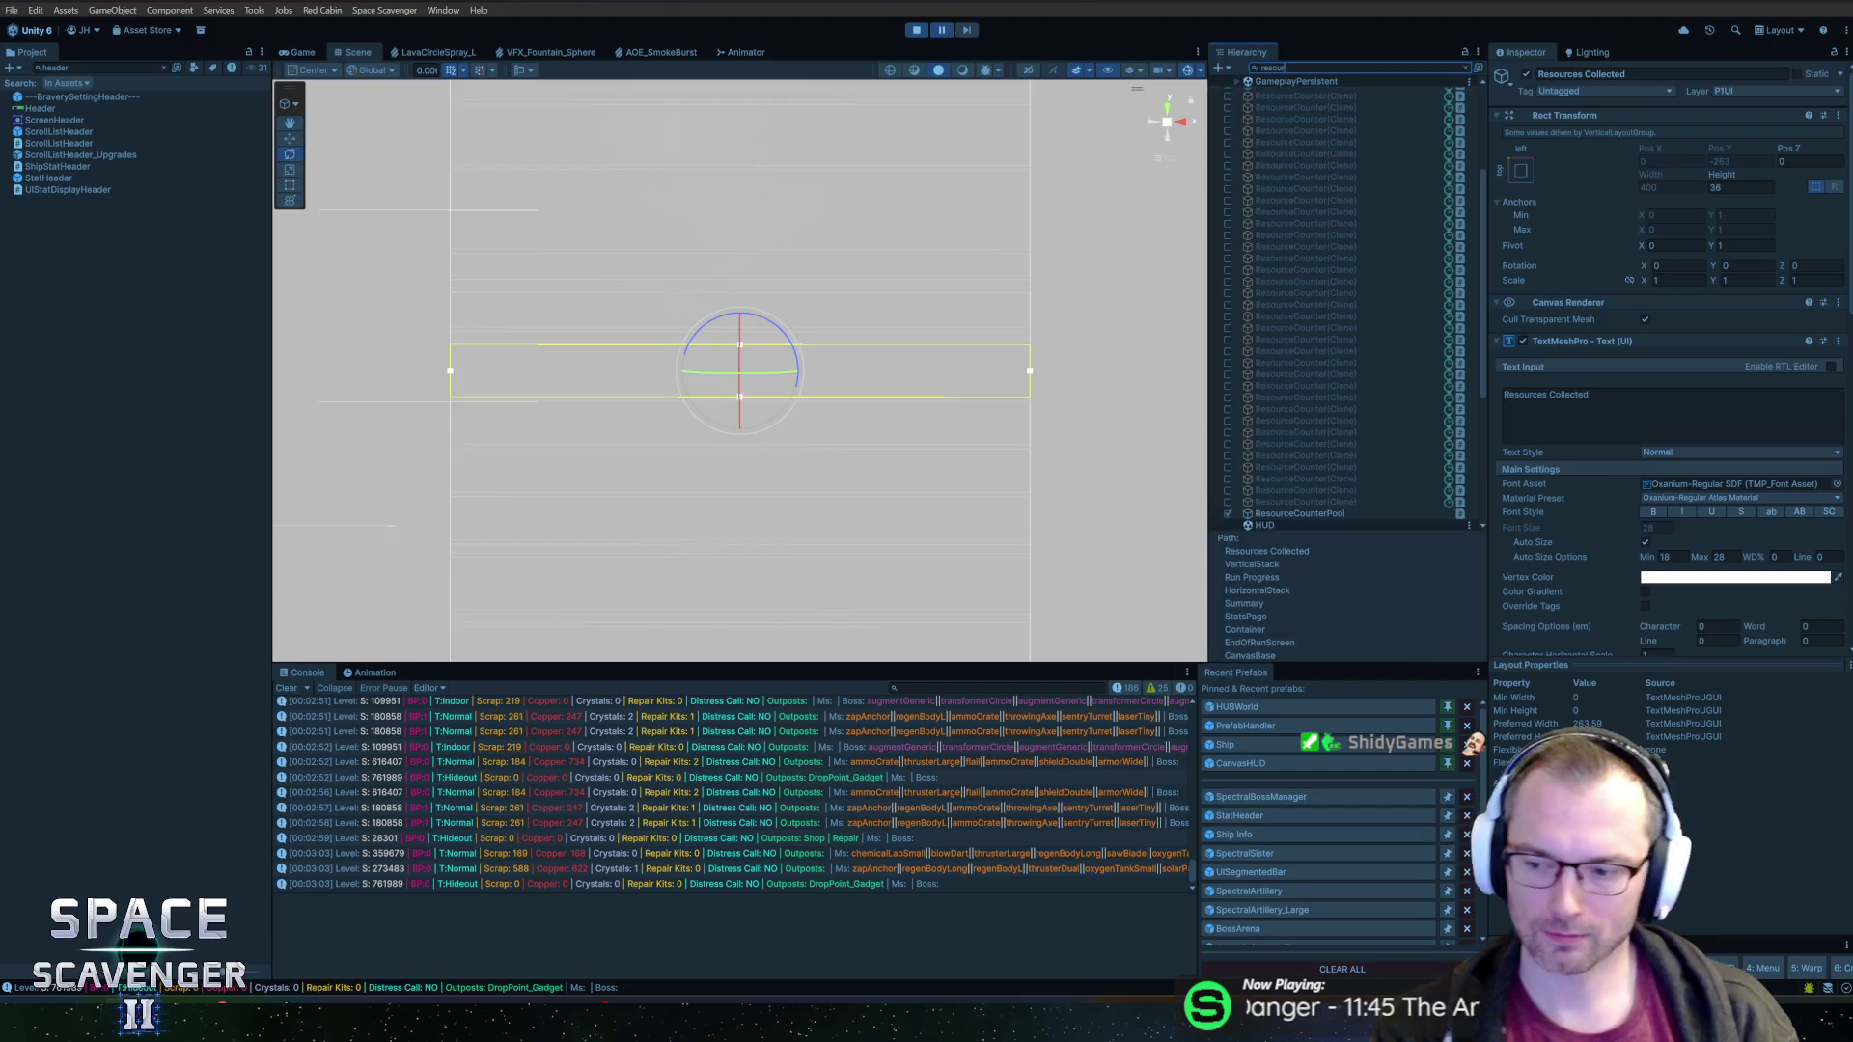
scroll(1367, 385, down, 5)
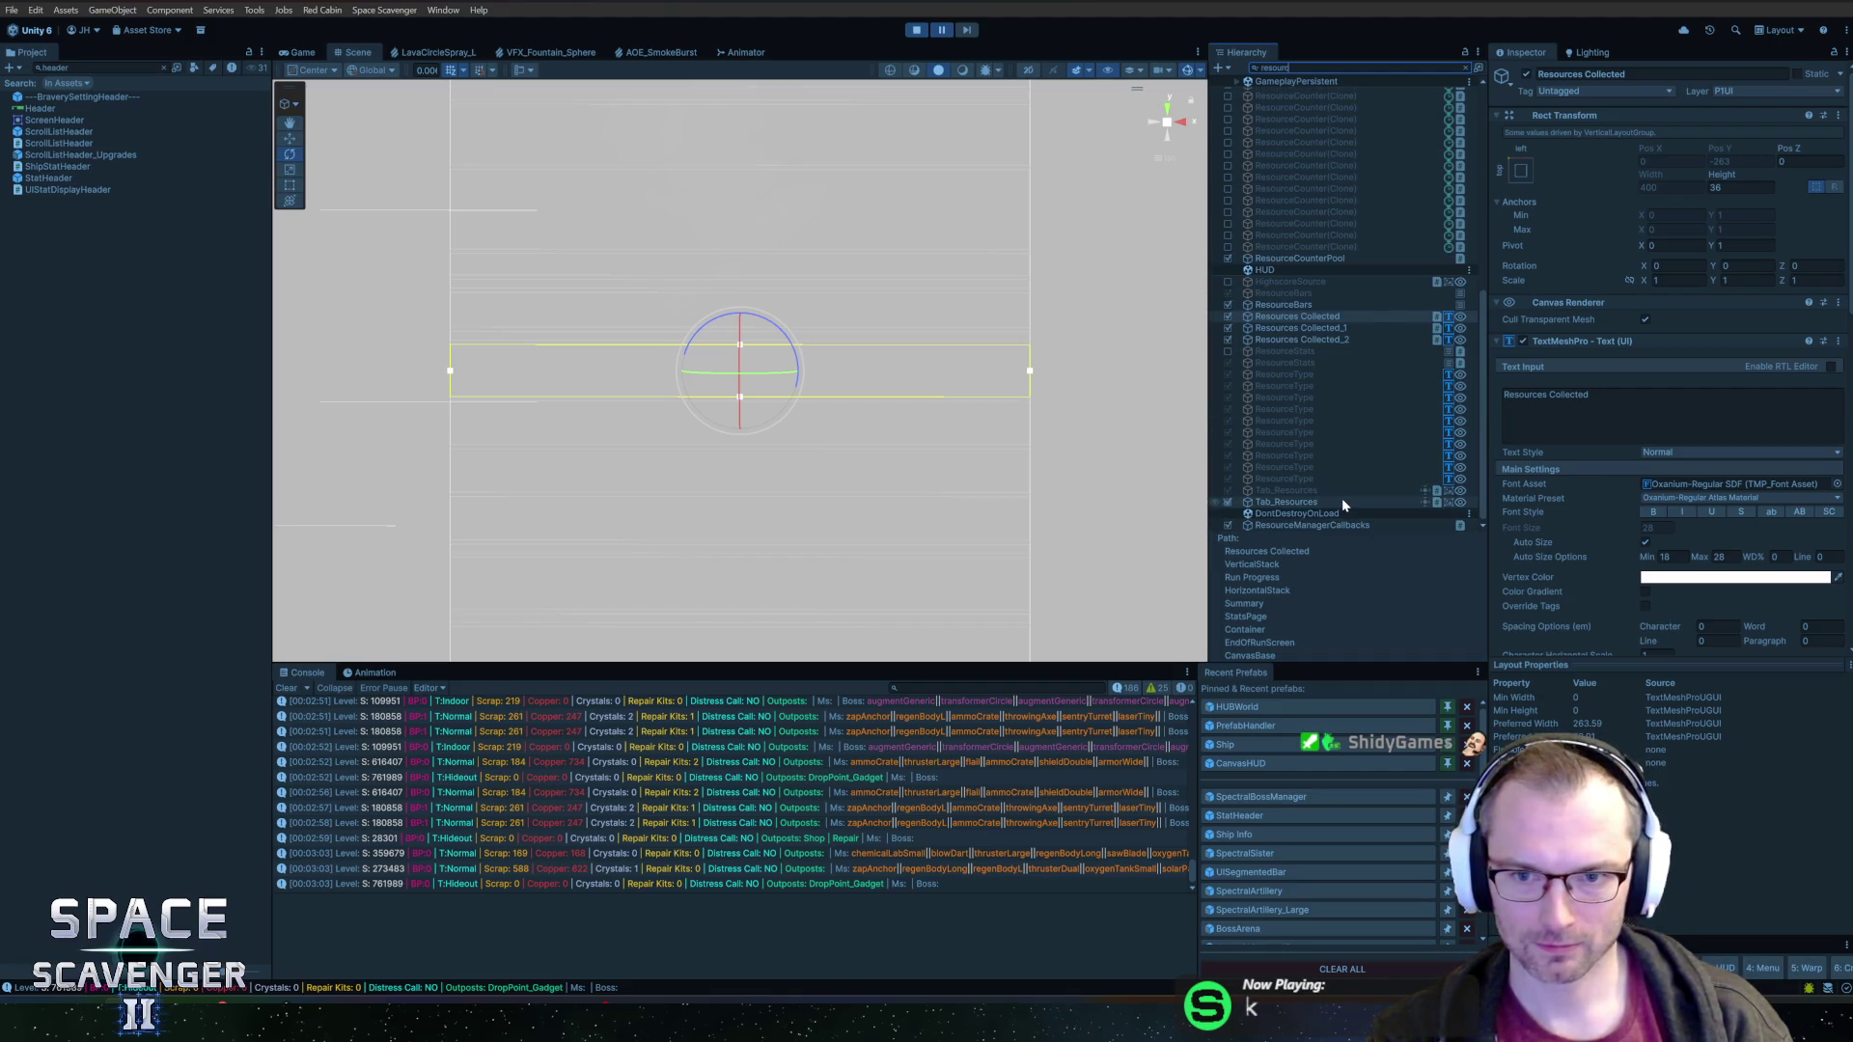
click(1293, 307)
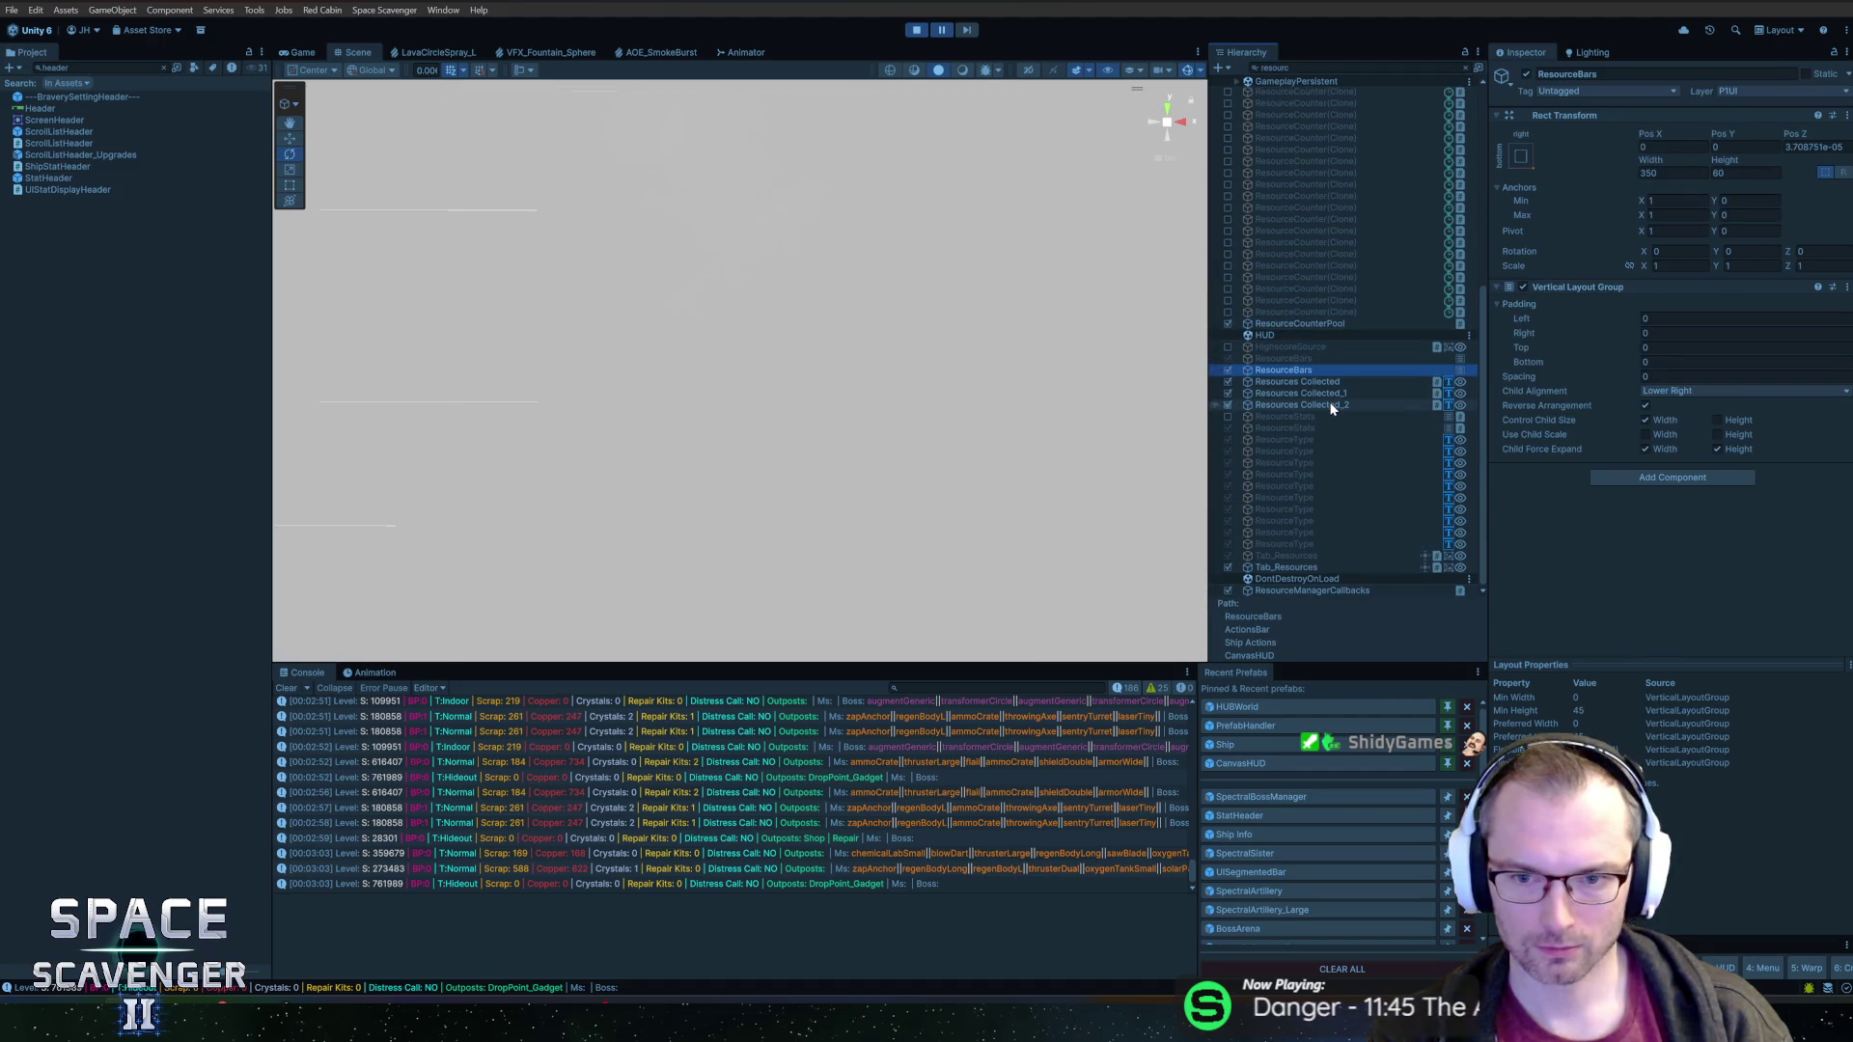
click(1299, 348)
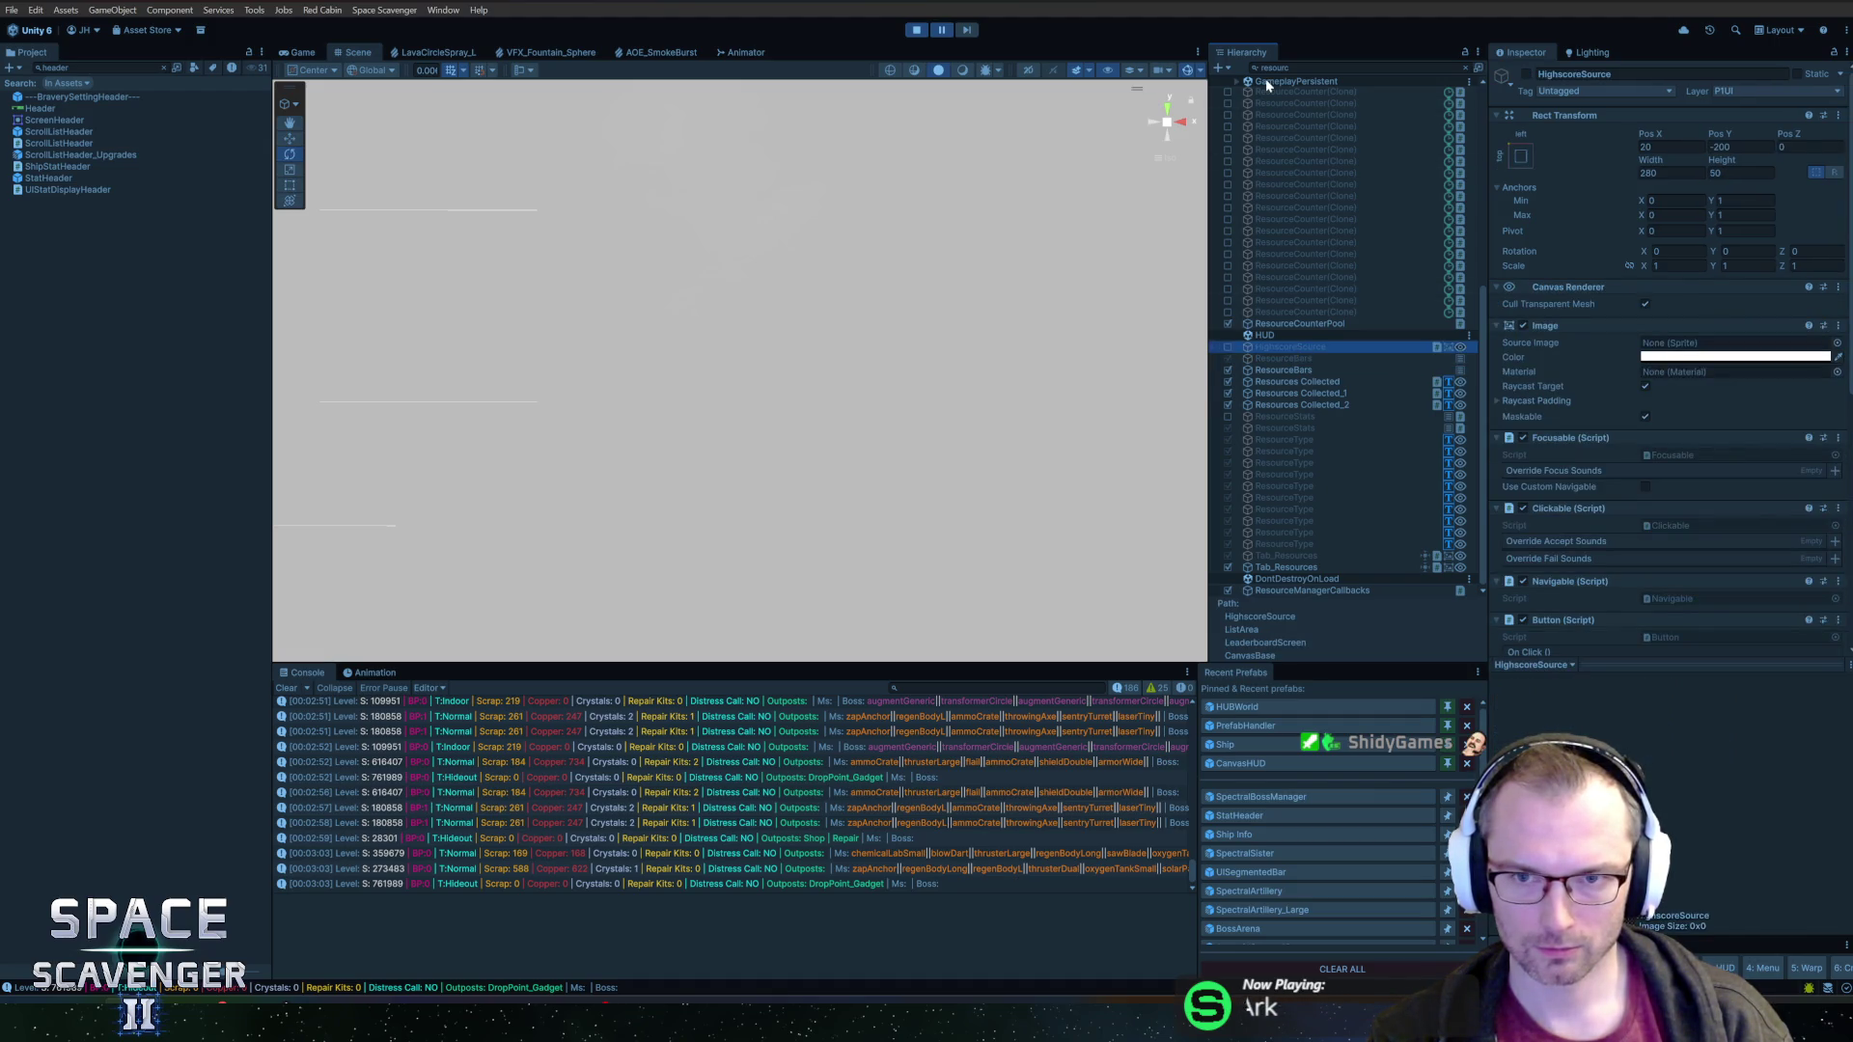
click(1302, 440)
click(1311, 464)
click(1313, 440)
Filter for shipinfo and select Ship Info under ThisShipInfoParent
text(ipin)
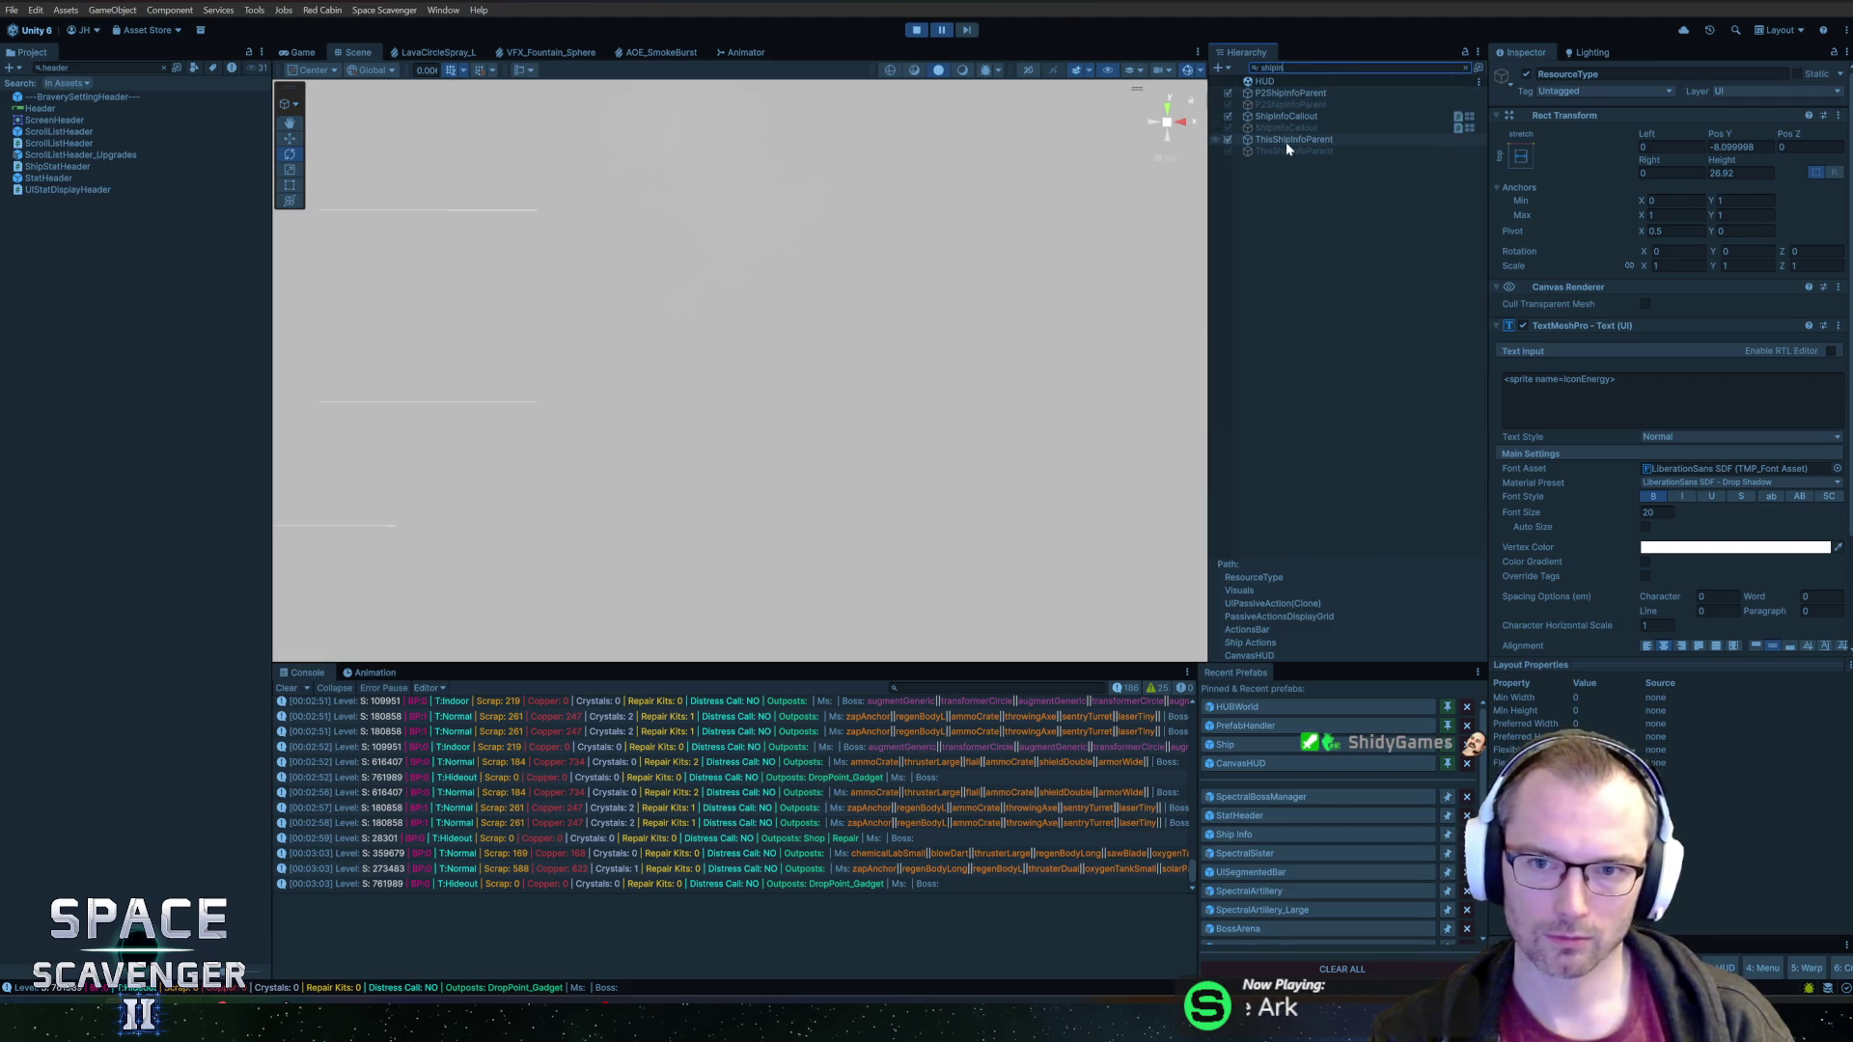
click(1286, 116)
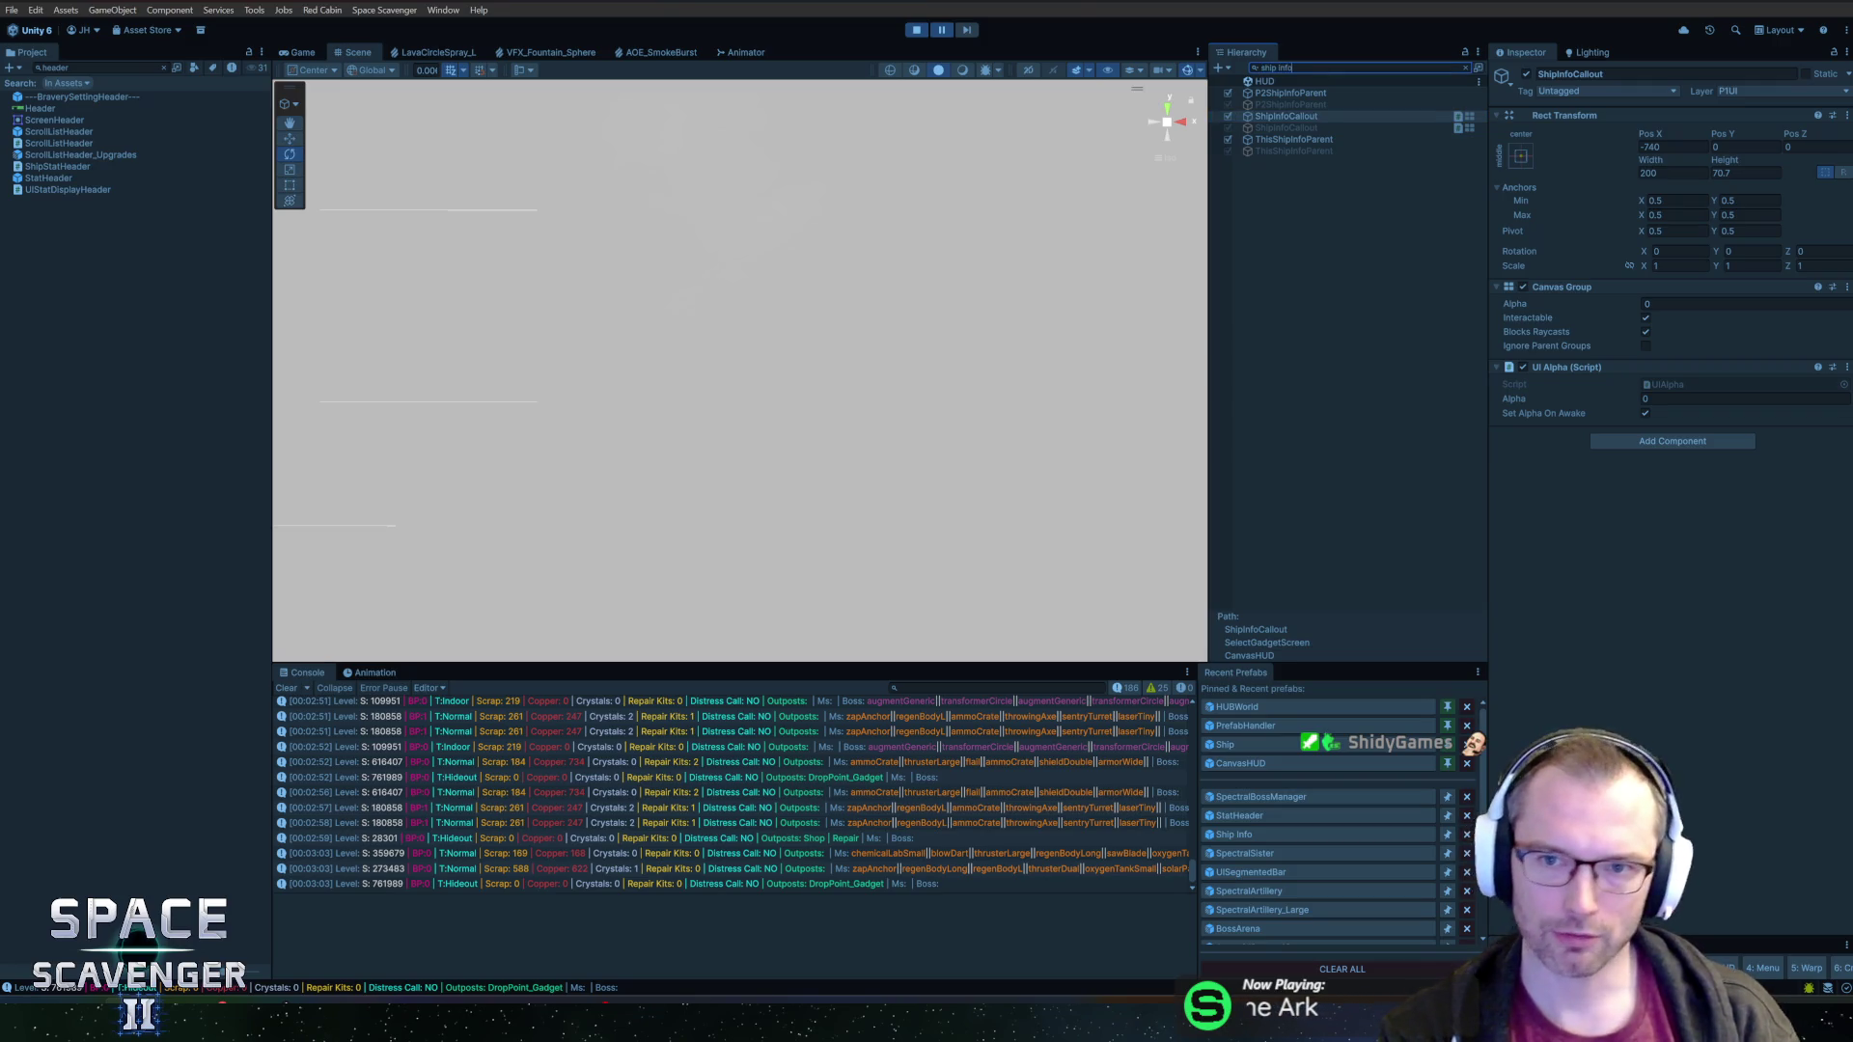
click(1293, 151)
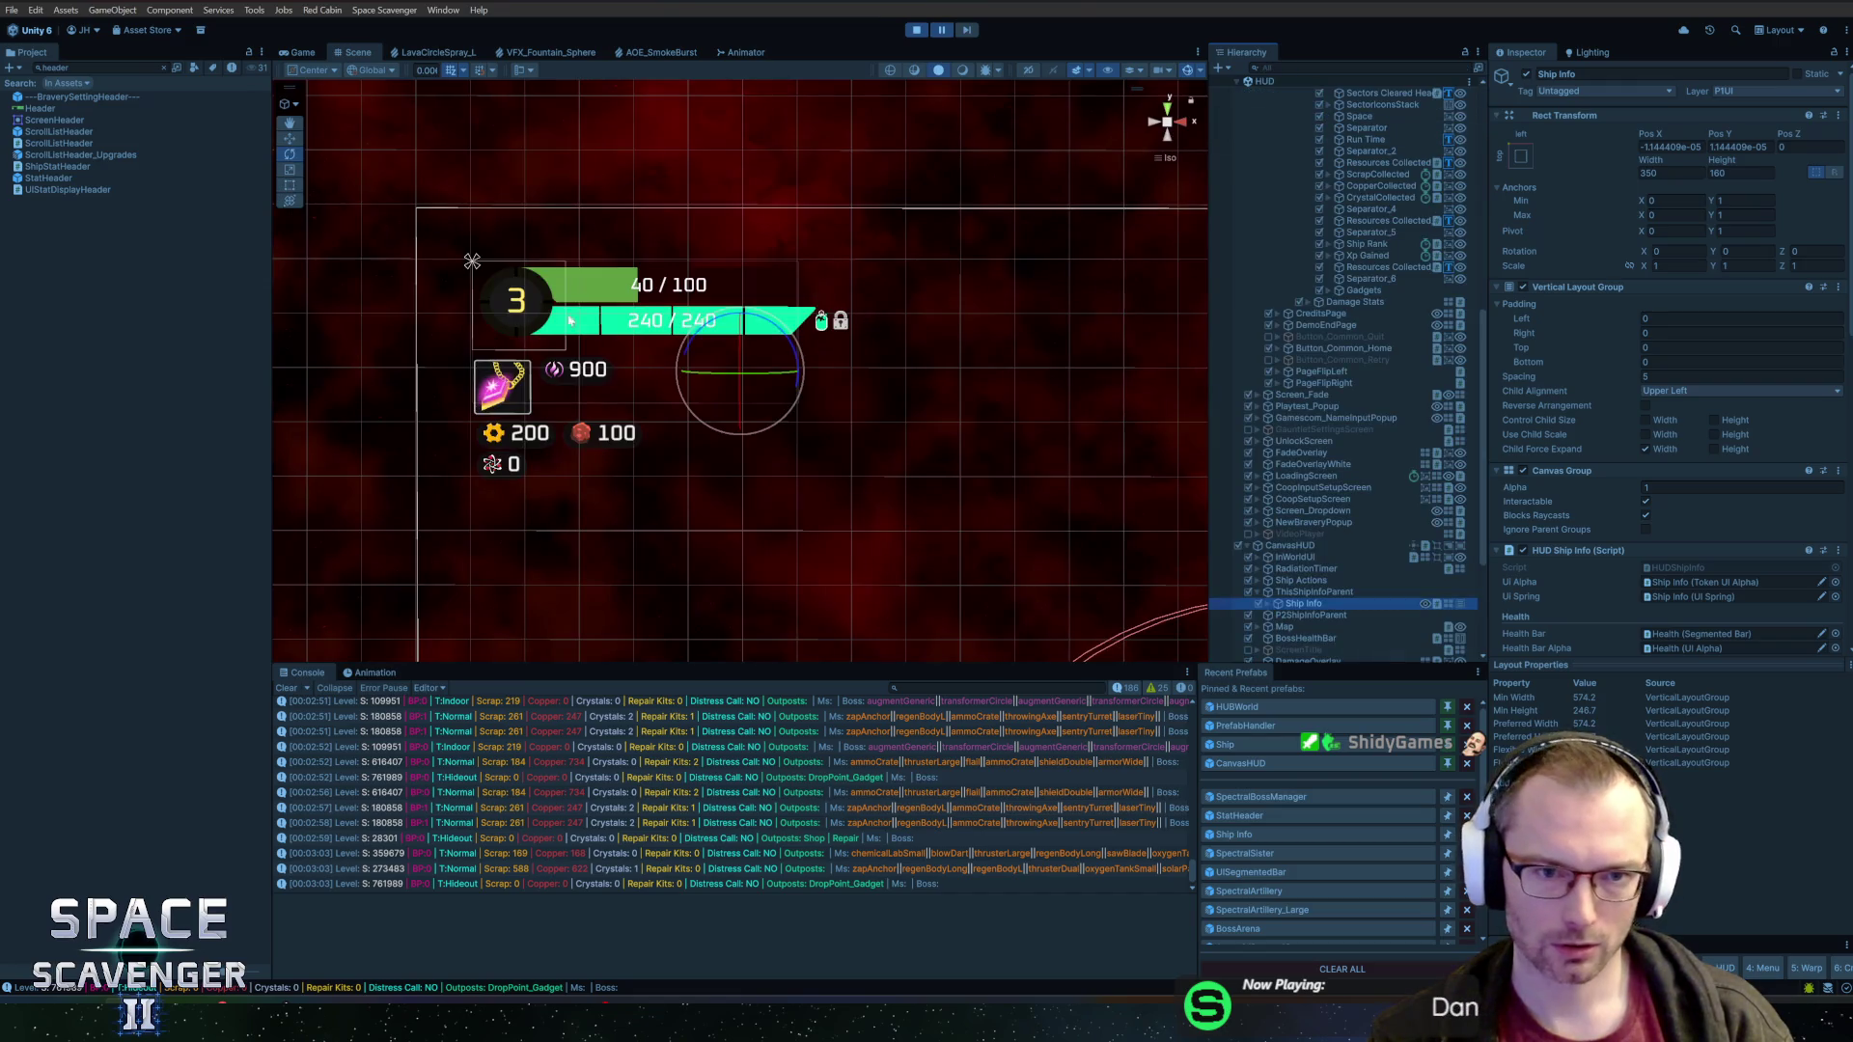
Select the 900 counter's text on the HUD to view its TextMeshPro font size
scroll(570, 321, up, 5)
click(773, 385)
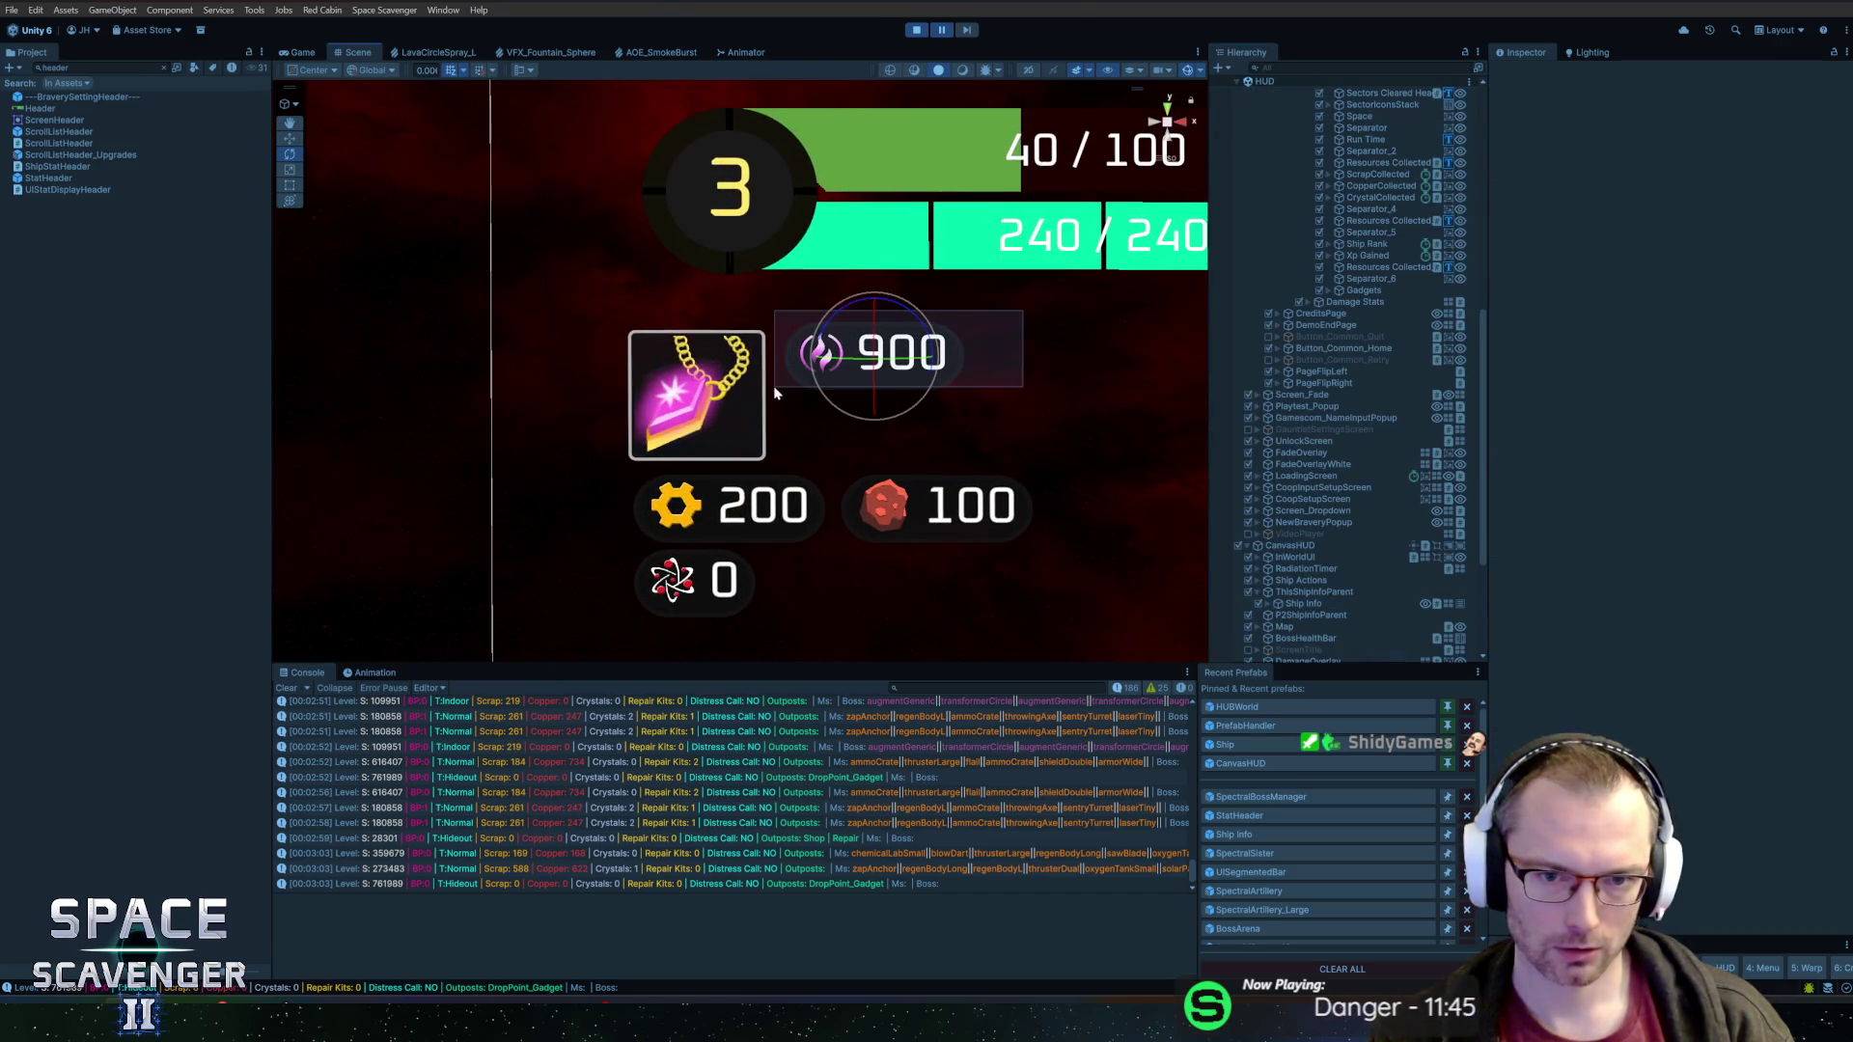
click(773, 385)
click(1324, 395)
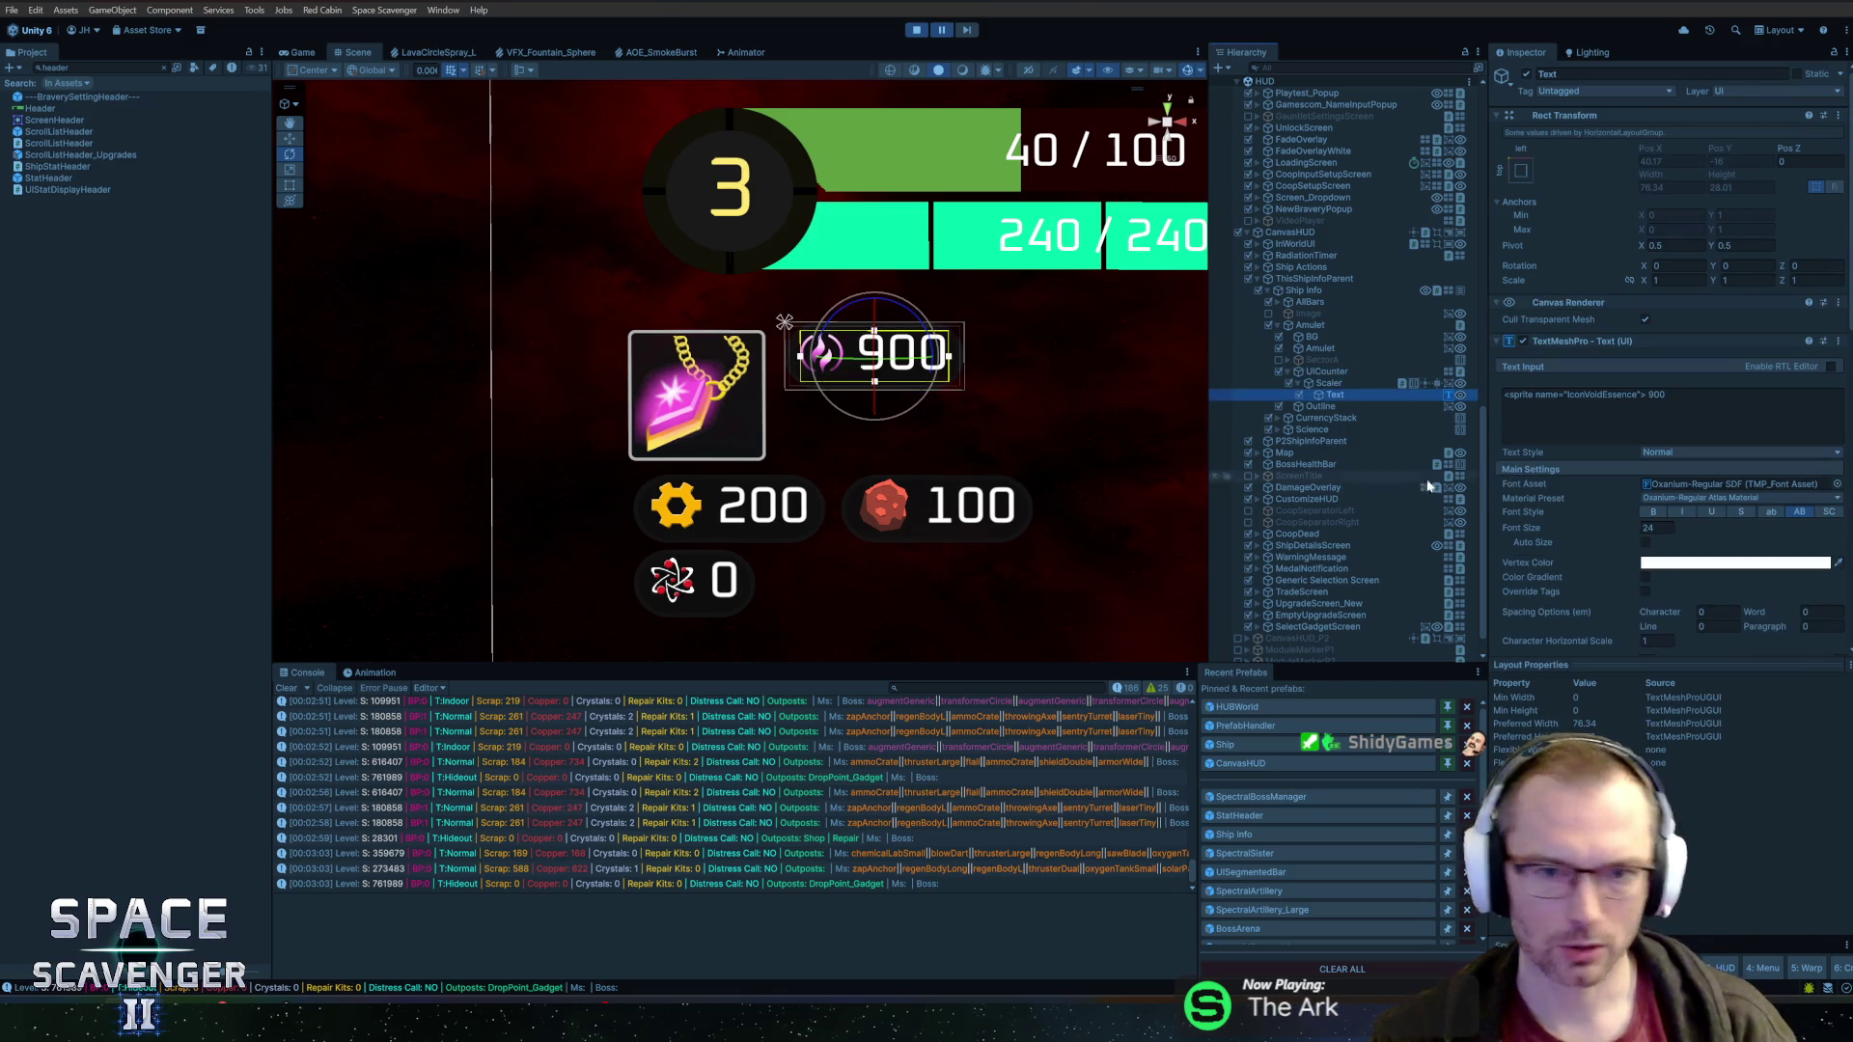
mouse_move(1057, 493)
mouse_down()
mouse_move(964, 409)
mouse_move(856, 396)
mouse_move(881, 356)
mouse_move(848, 327)
mouse_move(778, 329)
mouse_up()
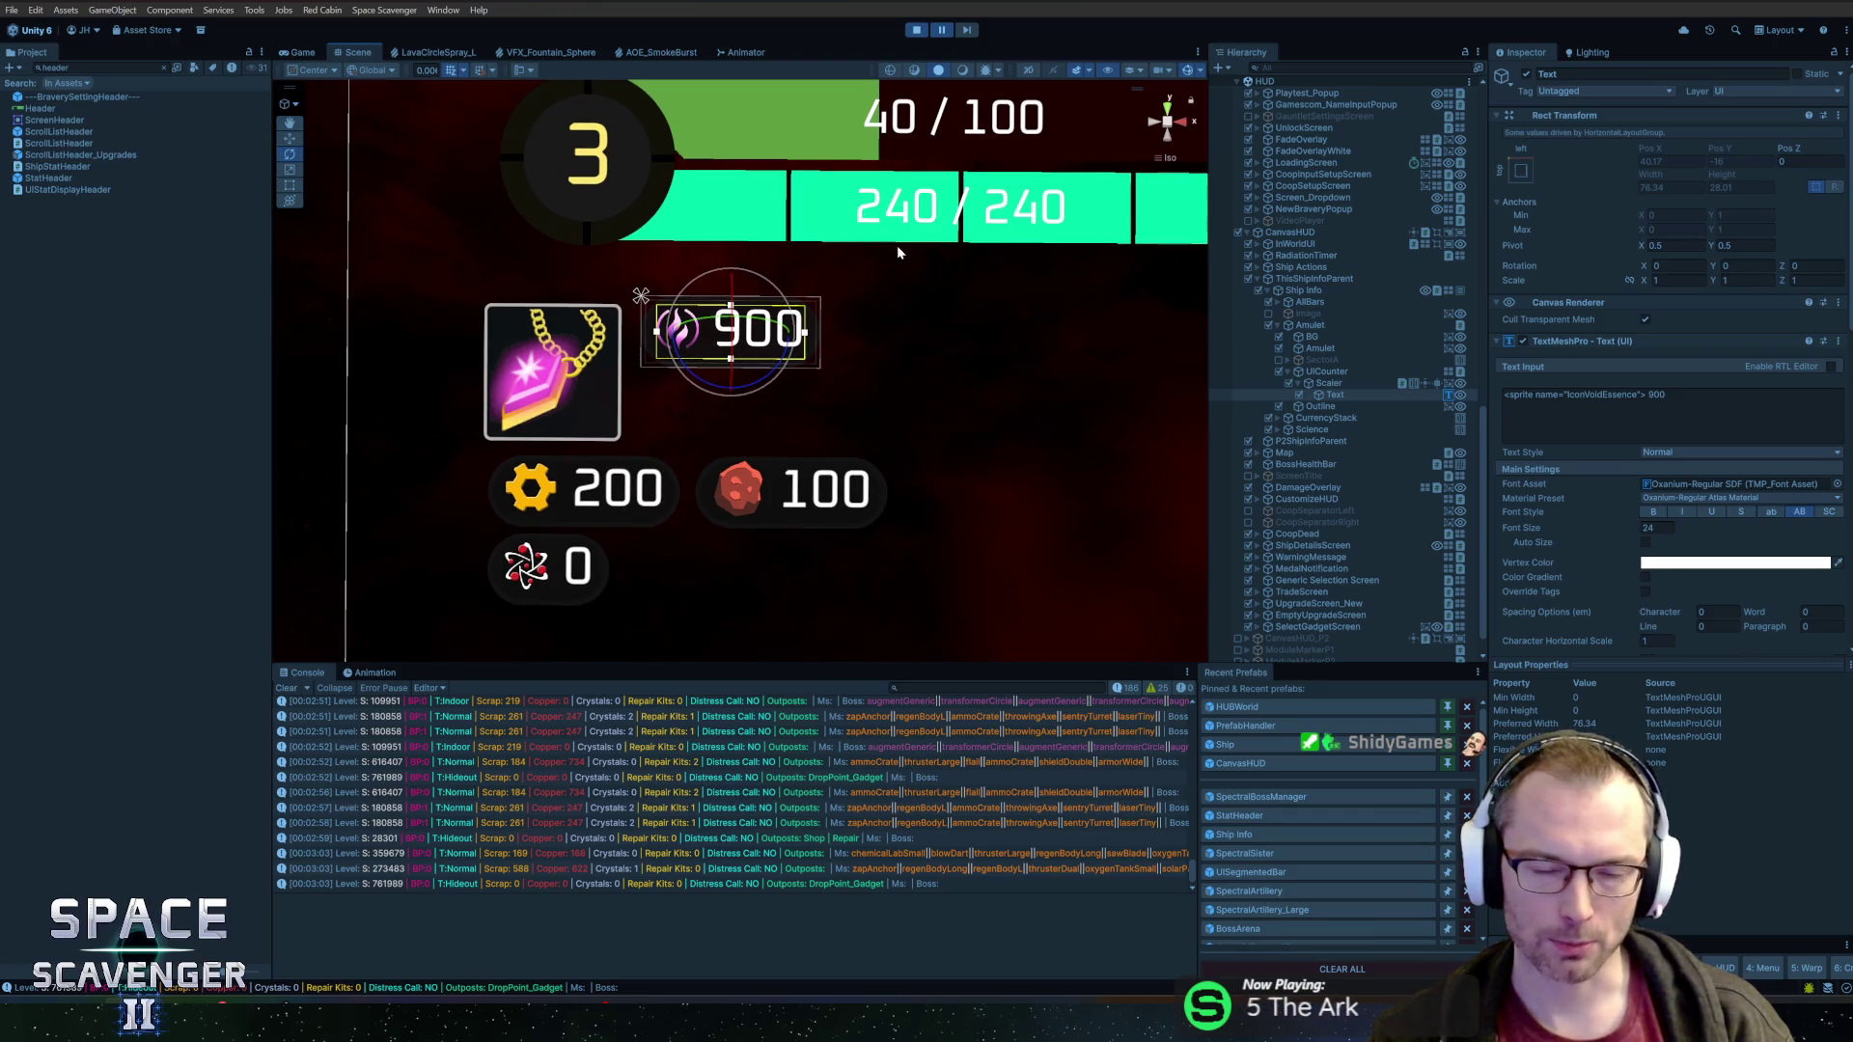
drag(897, 253, 857, 227)
drag(906, 353, 787, 297)
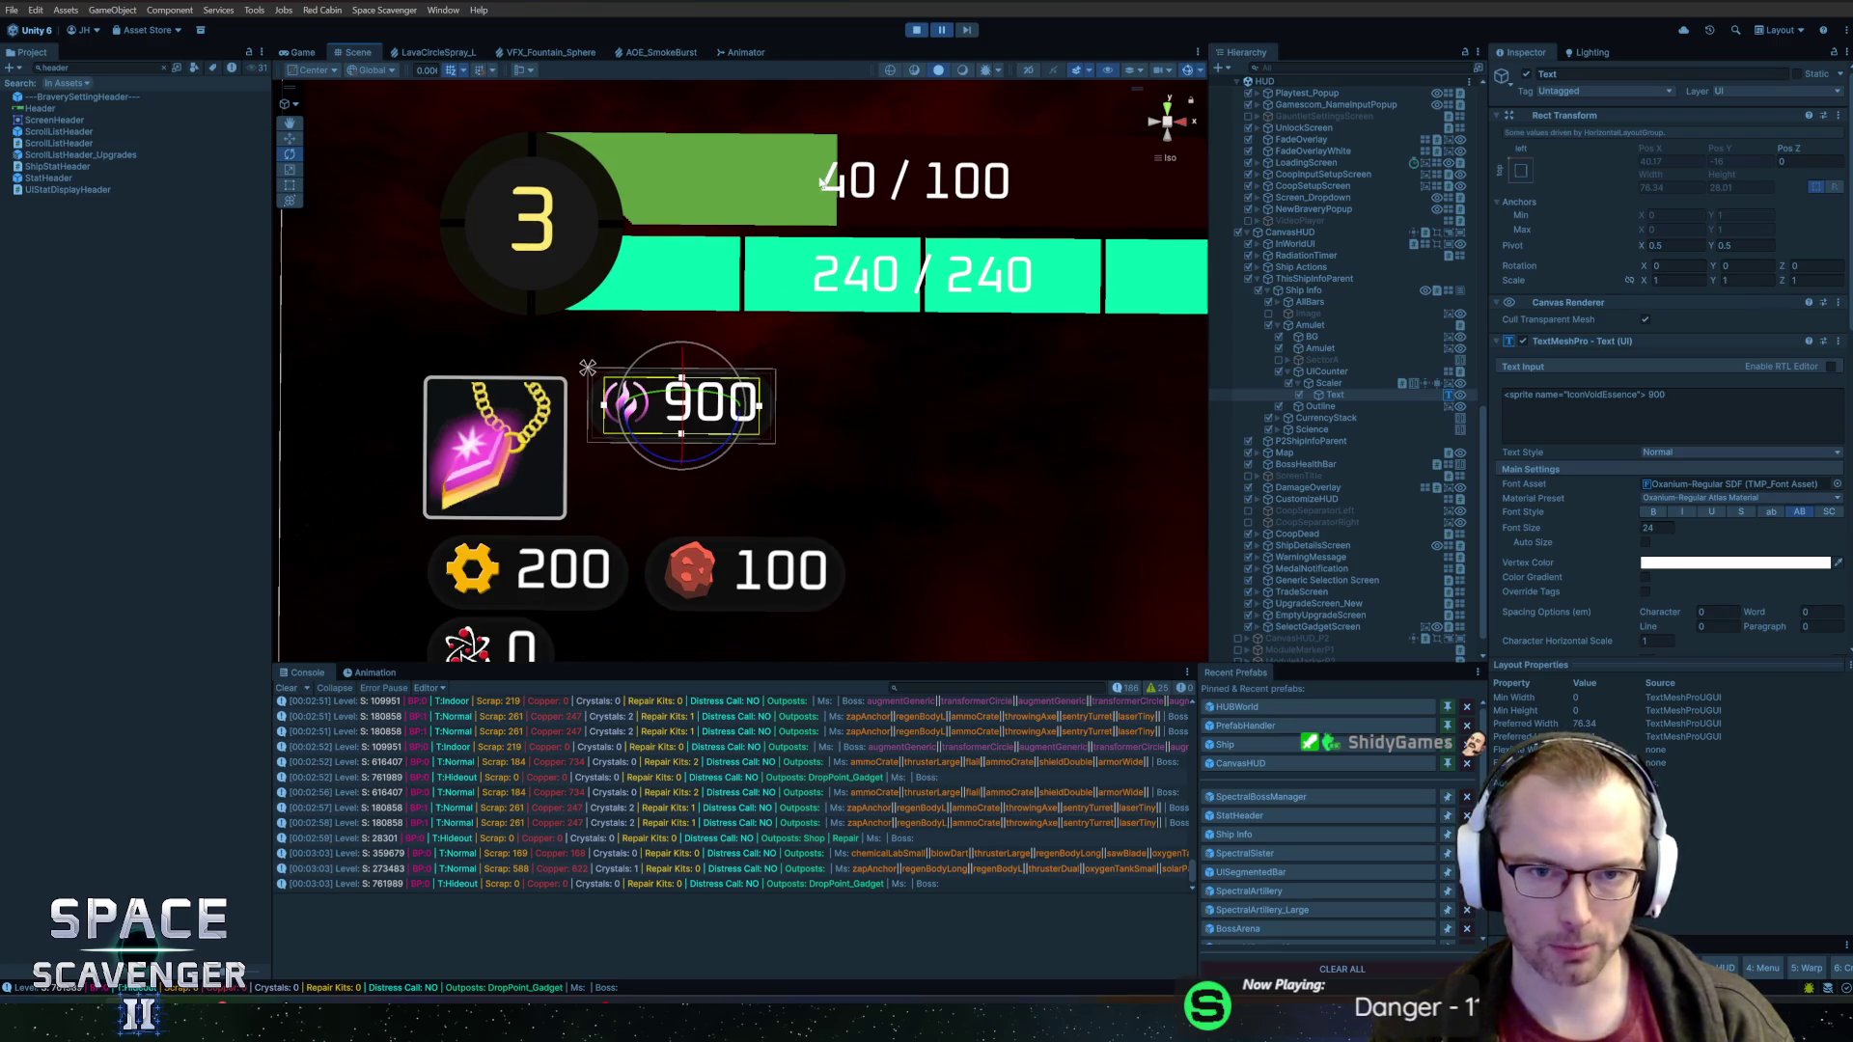
mouse_move(853, 359)
mouse_down()
mouse_move(927, 454)
mouse_move(885, 414)
mouse_move(951, 406)
mouse_move(943, 348)
mouse_move(922, 366)
mouse_up()
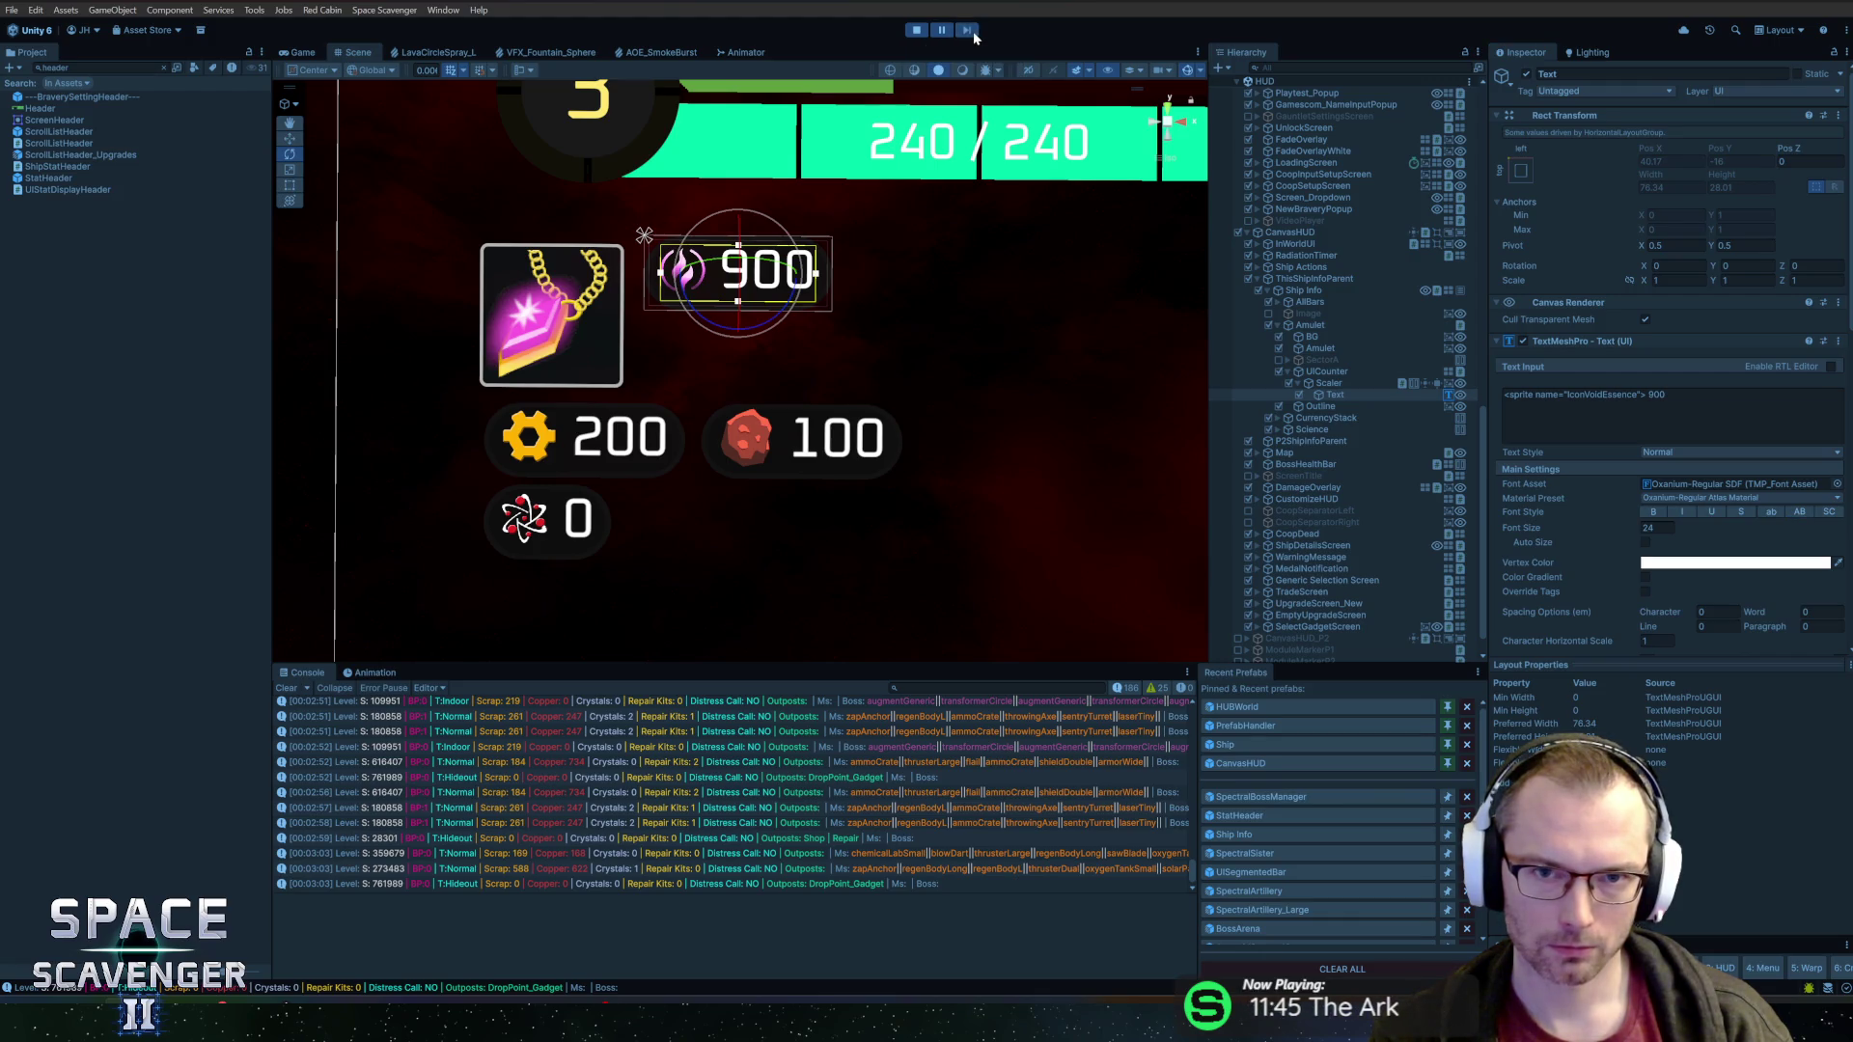
Frame the 900 counter and amulet in the Scene view, then return to the Game view
click(942, 30)
click(942, 30)
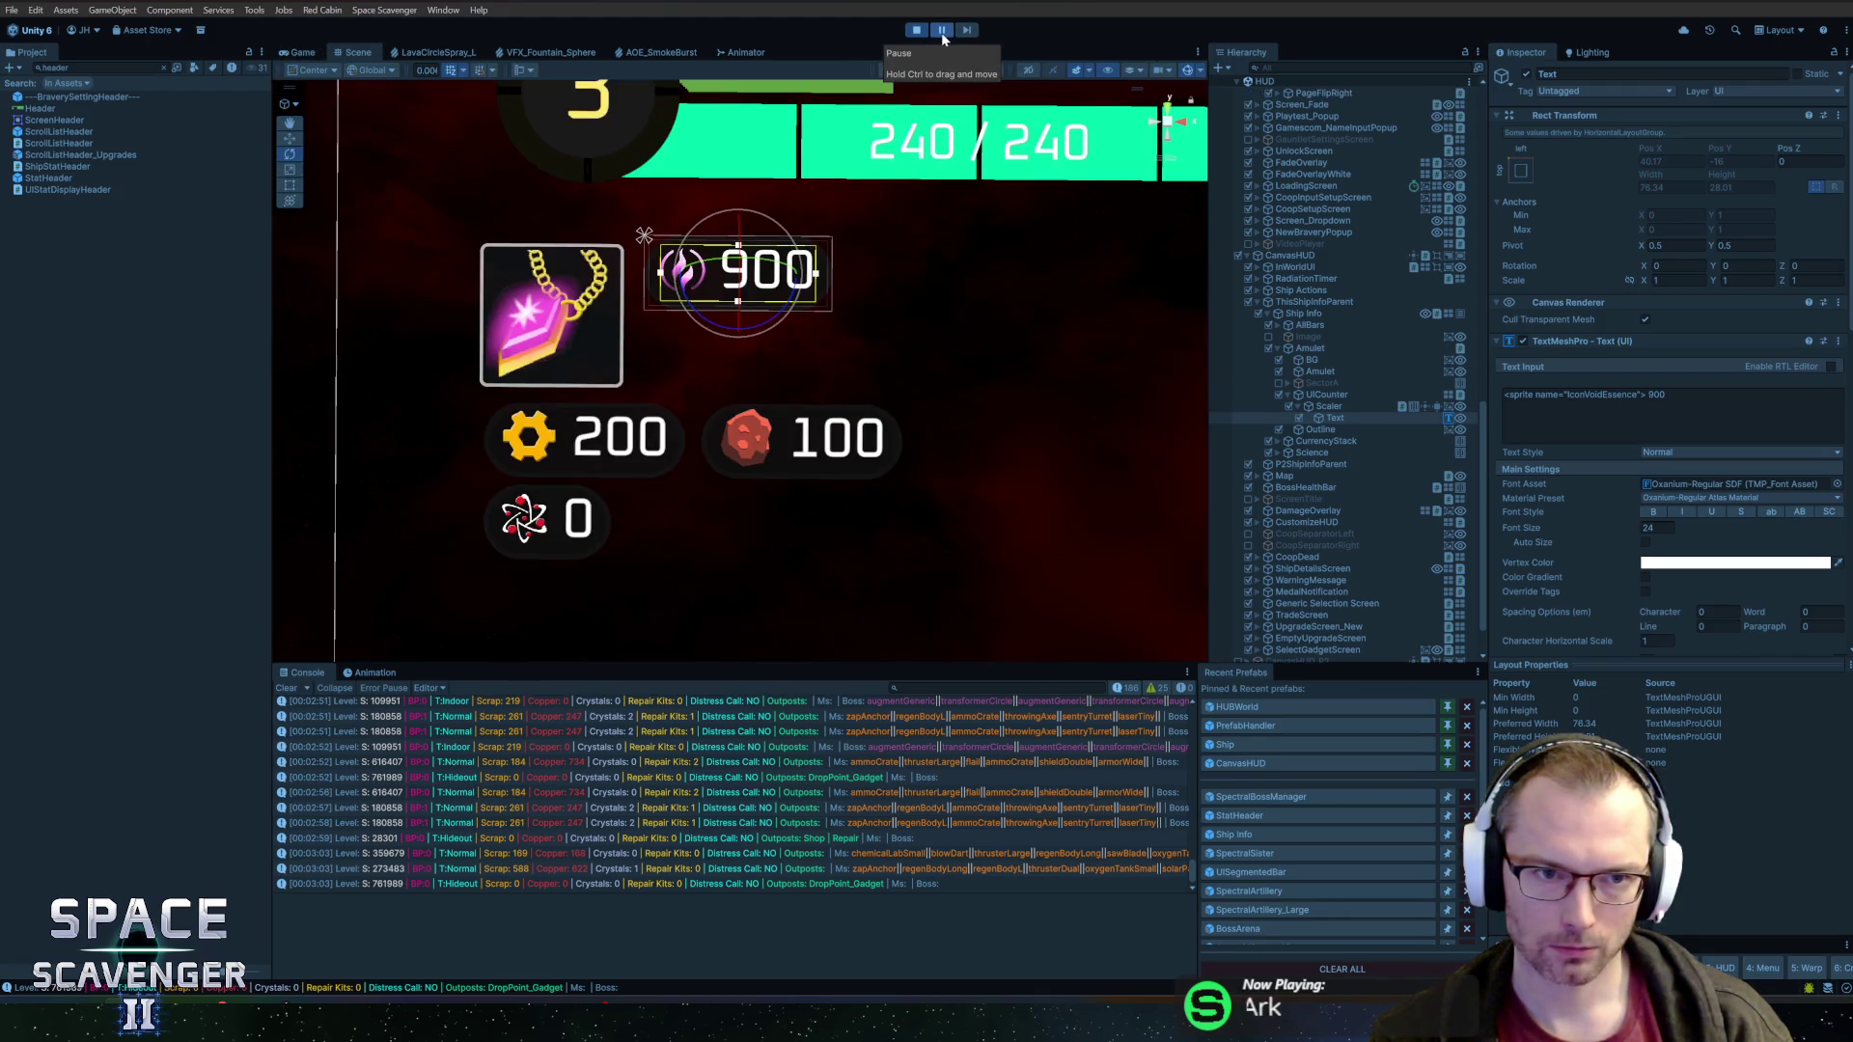
scroll(1016, 467, down, 10)
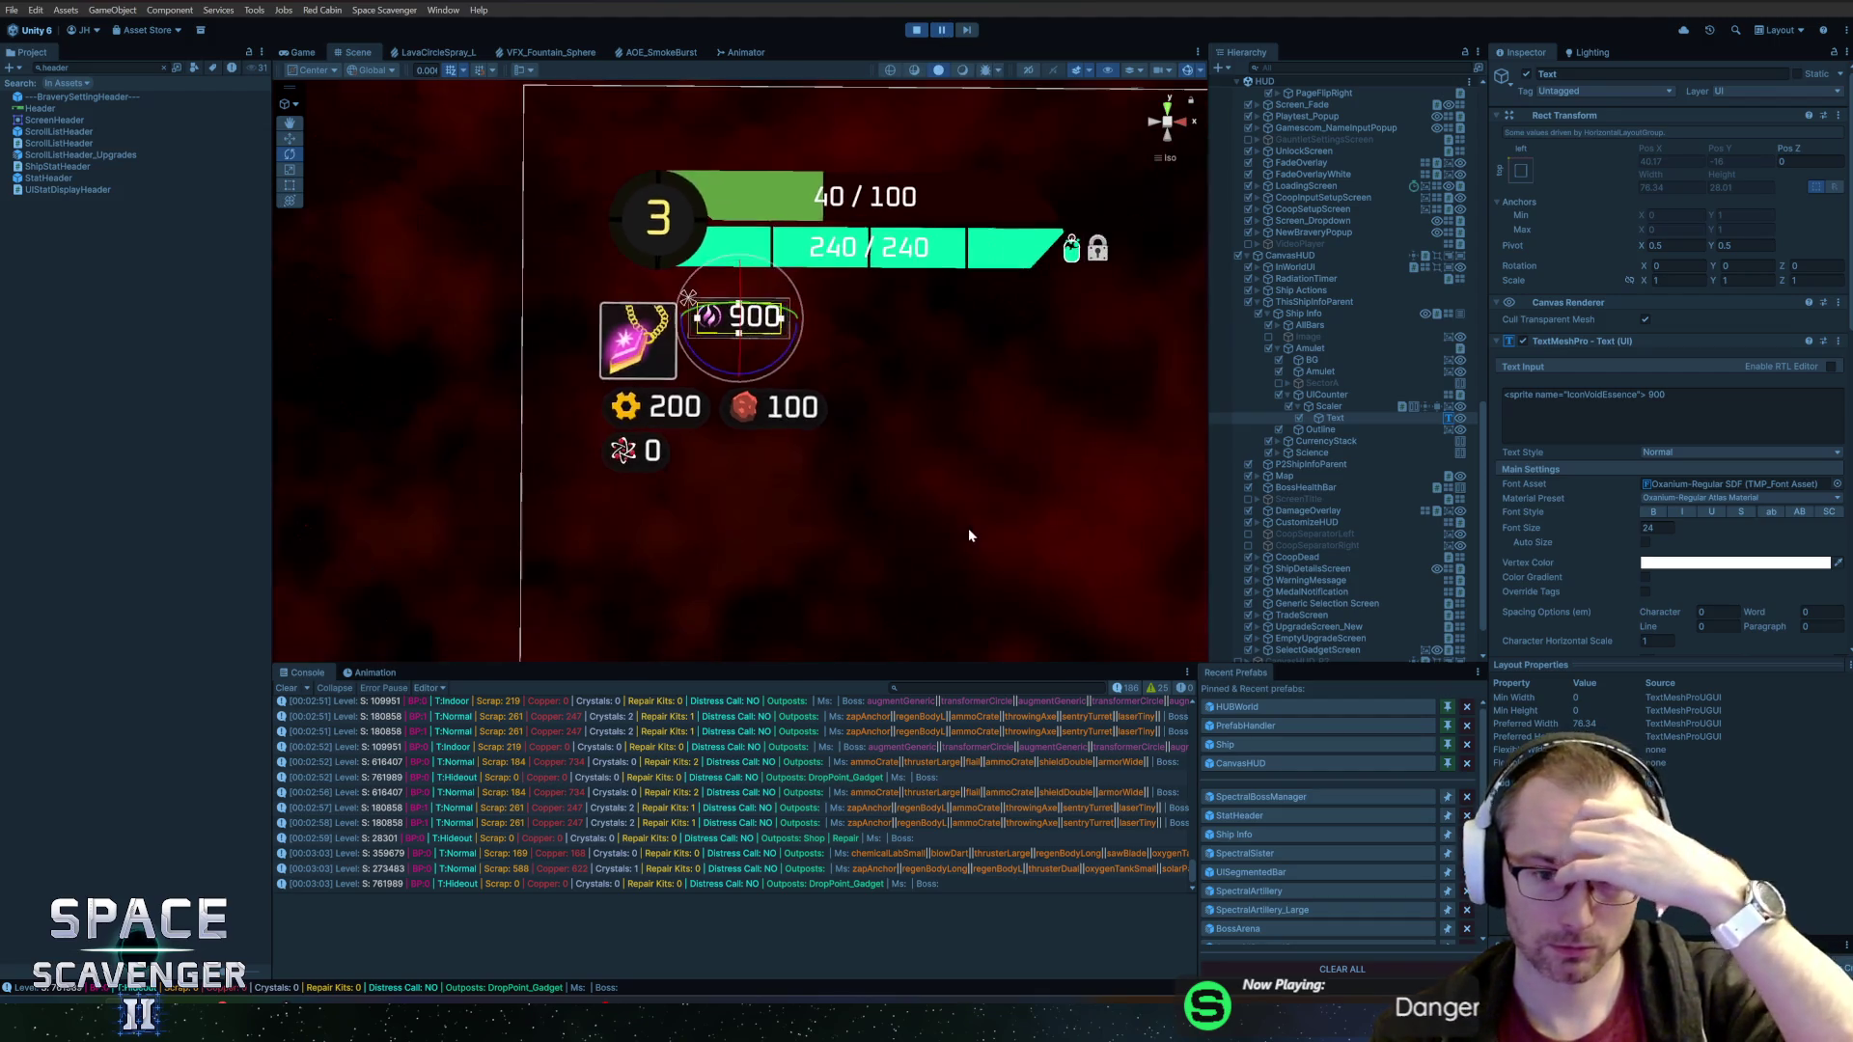
mouse_move(1017, 544)
mouse_down()
mouse_move(640, 341)
mouse_move(872, 408)
mouse_move(906, 475)
mouse_move(869, 492)
mouse_move(981, 463)
mouse_move(1109, 463)
mouse_move(933, 375)
mouse_move(1083, 387)
mouse_up()
scroll(733, 345, up, 8)
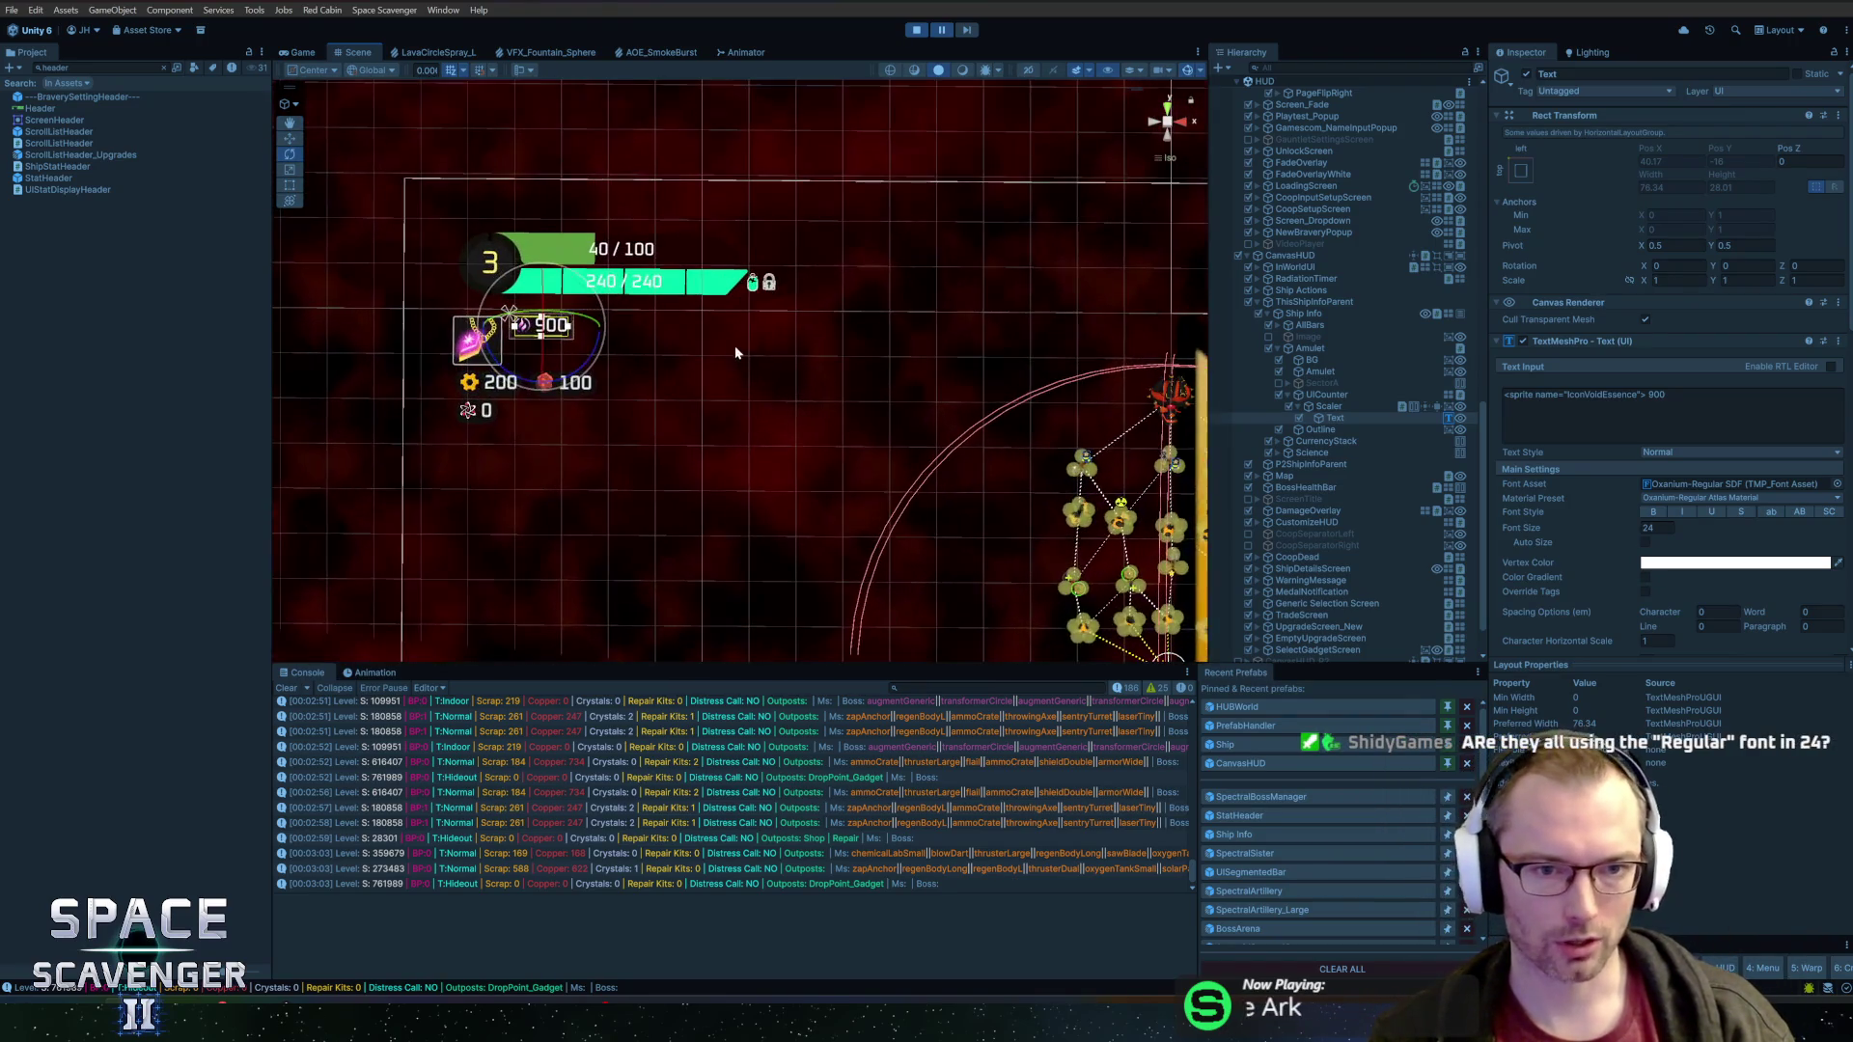
scroll(816, 473, up, 2)
mouse_move(817, 473)
mouse_down()
mouse_move(910, 360)
mouse_move(1006, 332)
mouse_move(976, 377)
mouse_up()
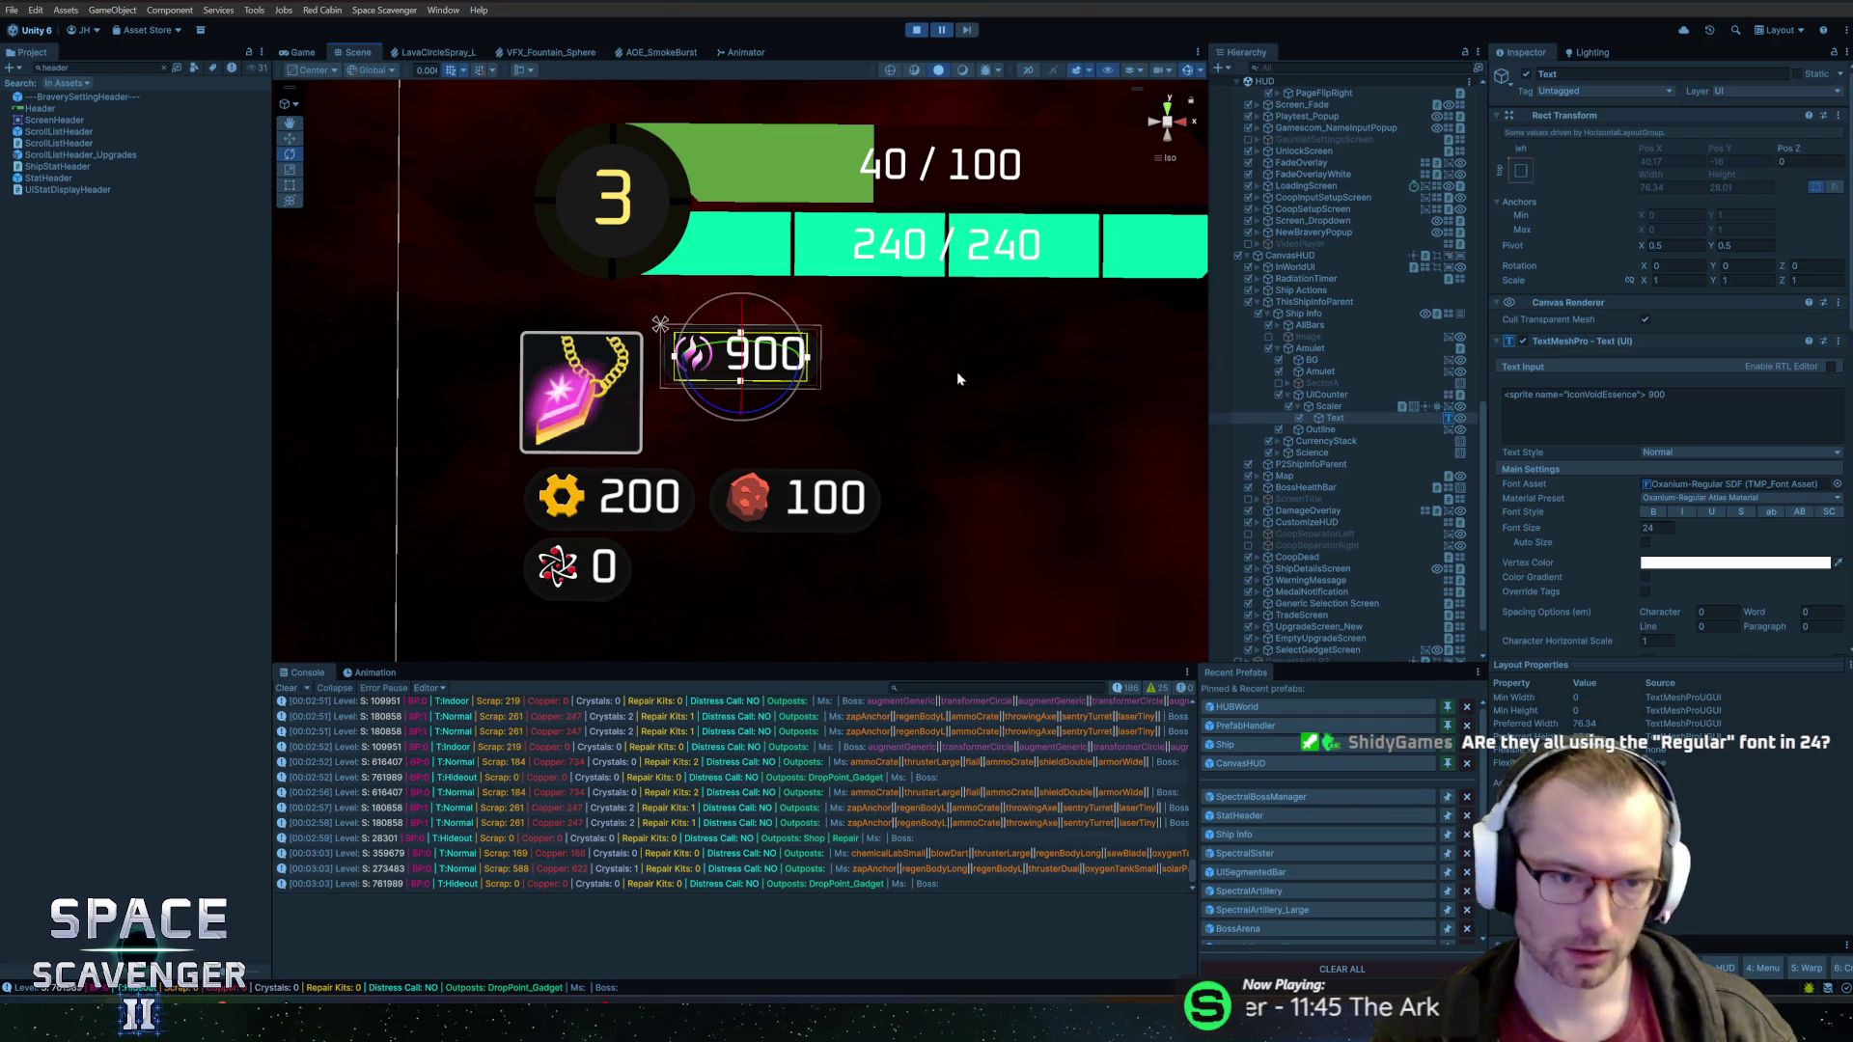
scroll(957, 376, down, 3)
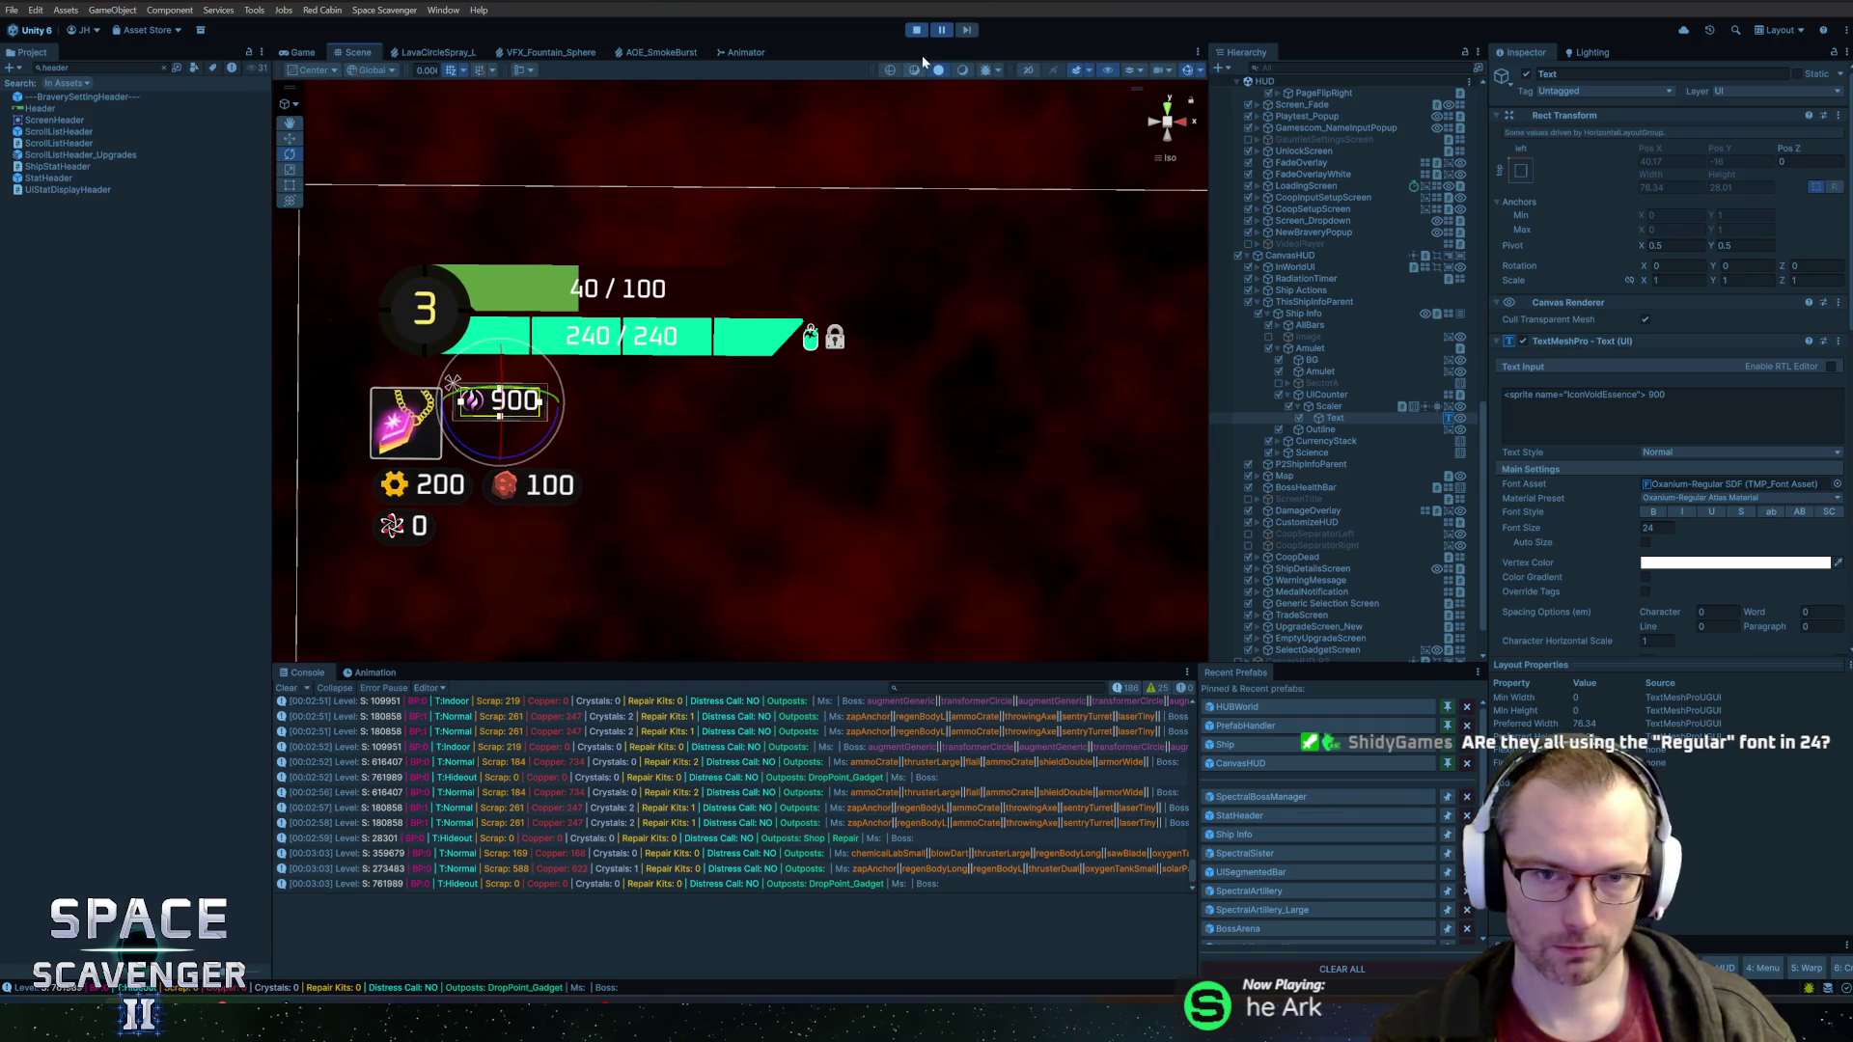
click(948, 31)
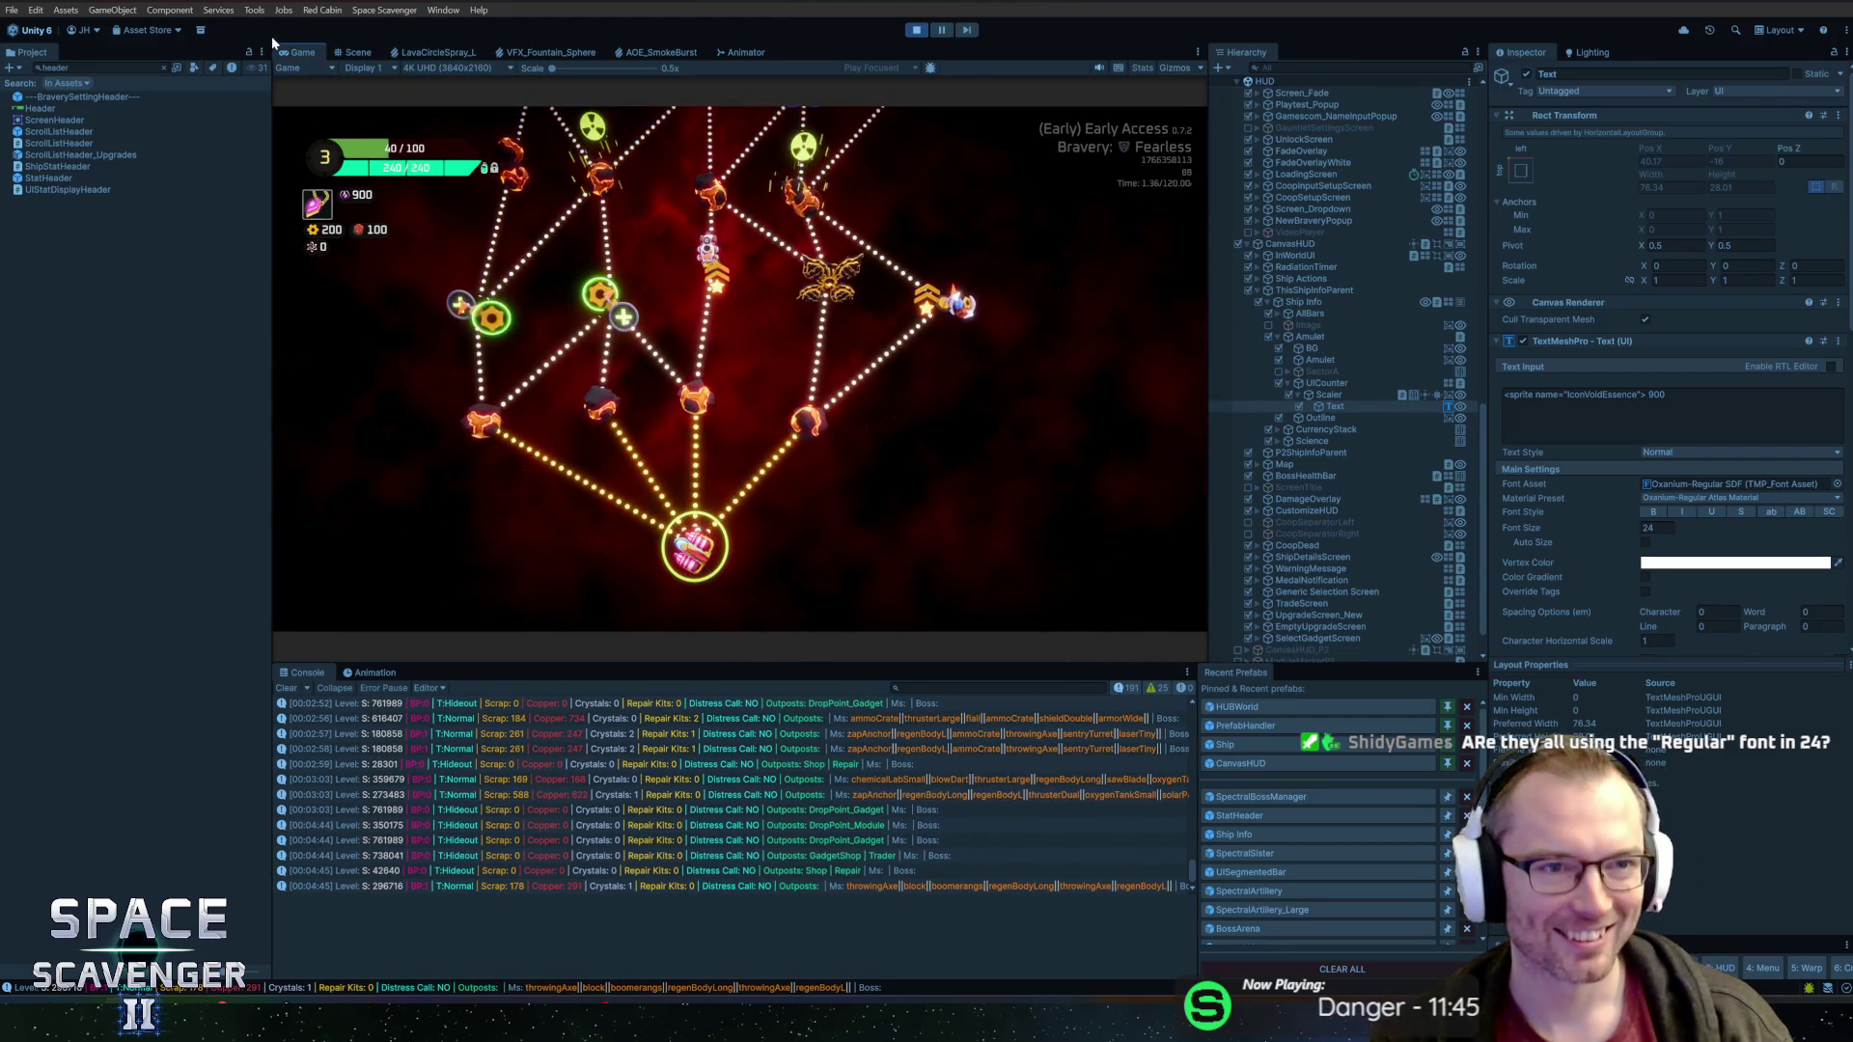
Filter the Hierarchy for Ship Info and expand AllBars down to the Health bar
mouse_move(490, 295)
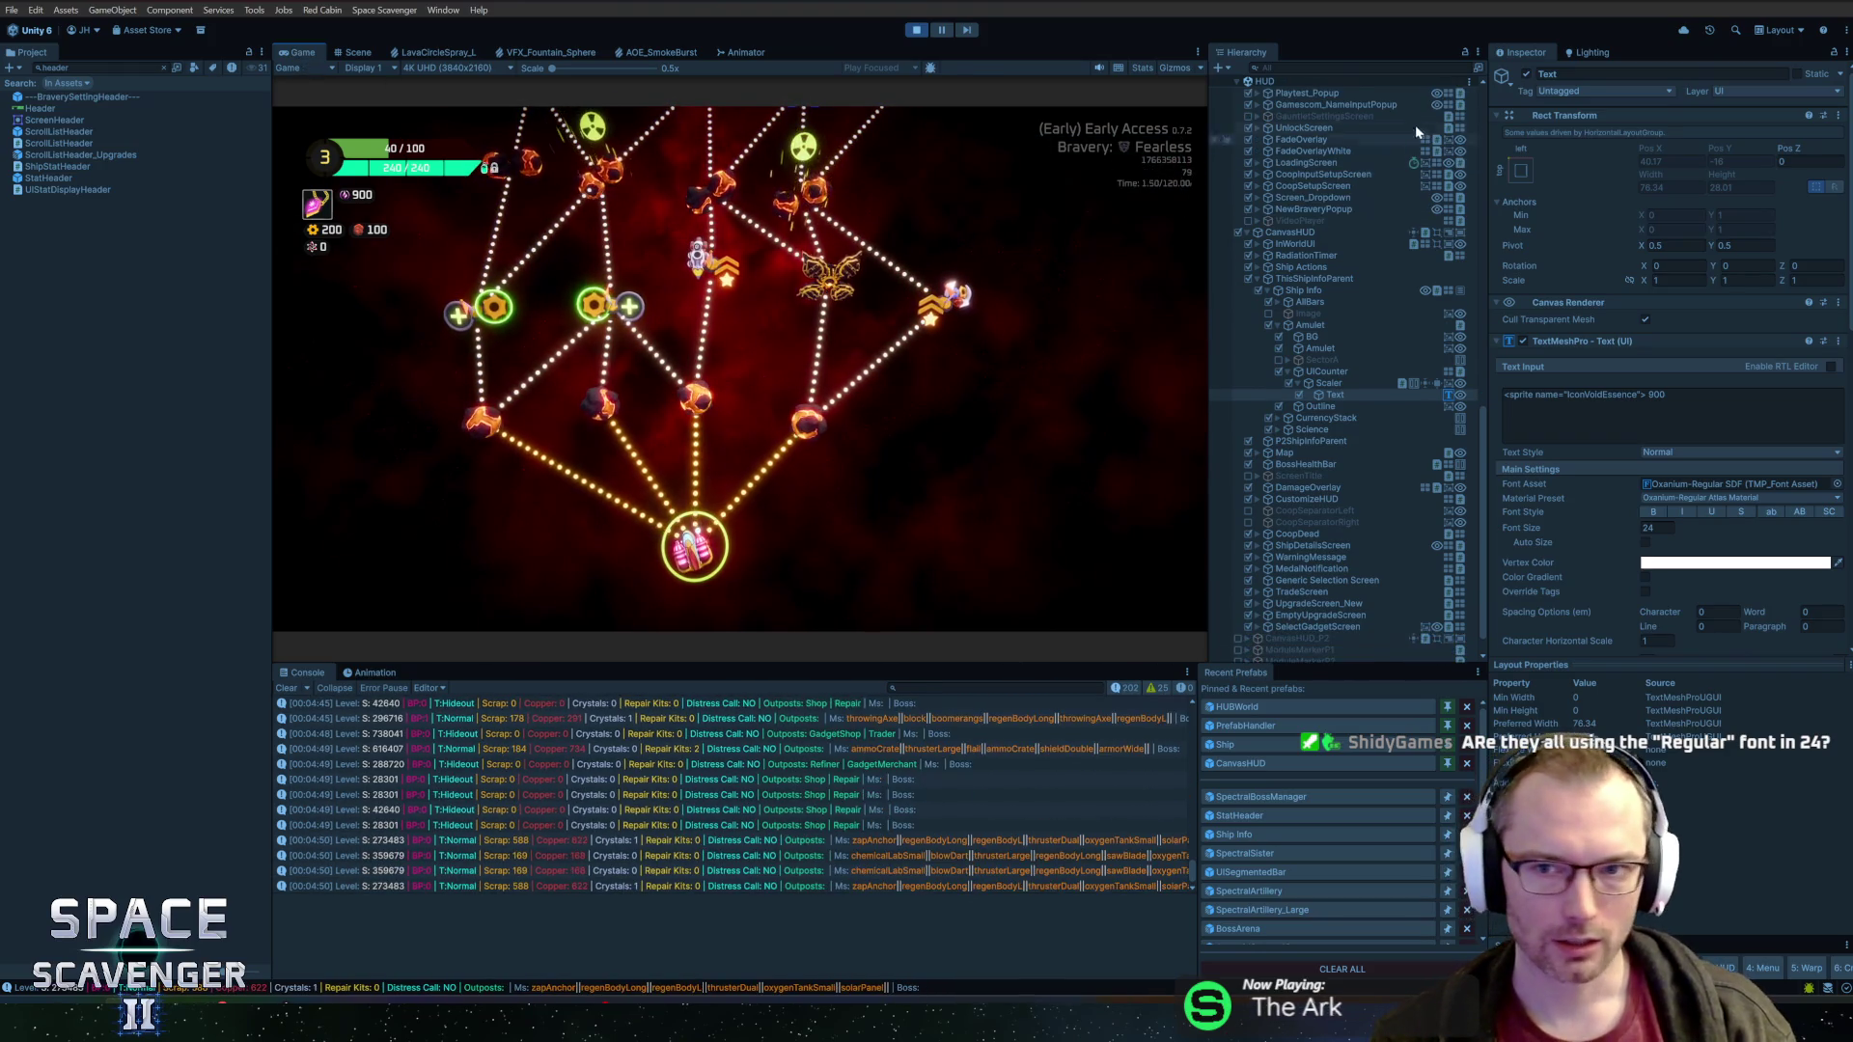
text(health)
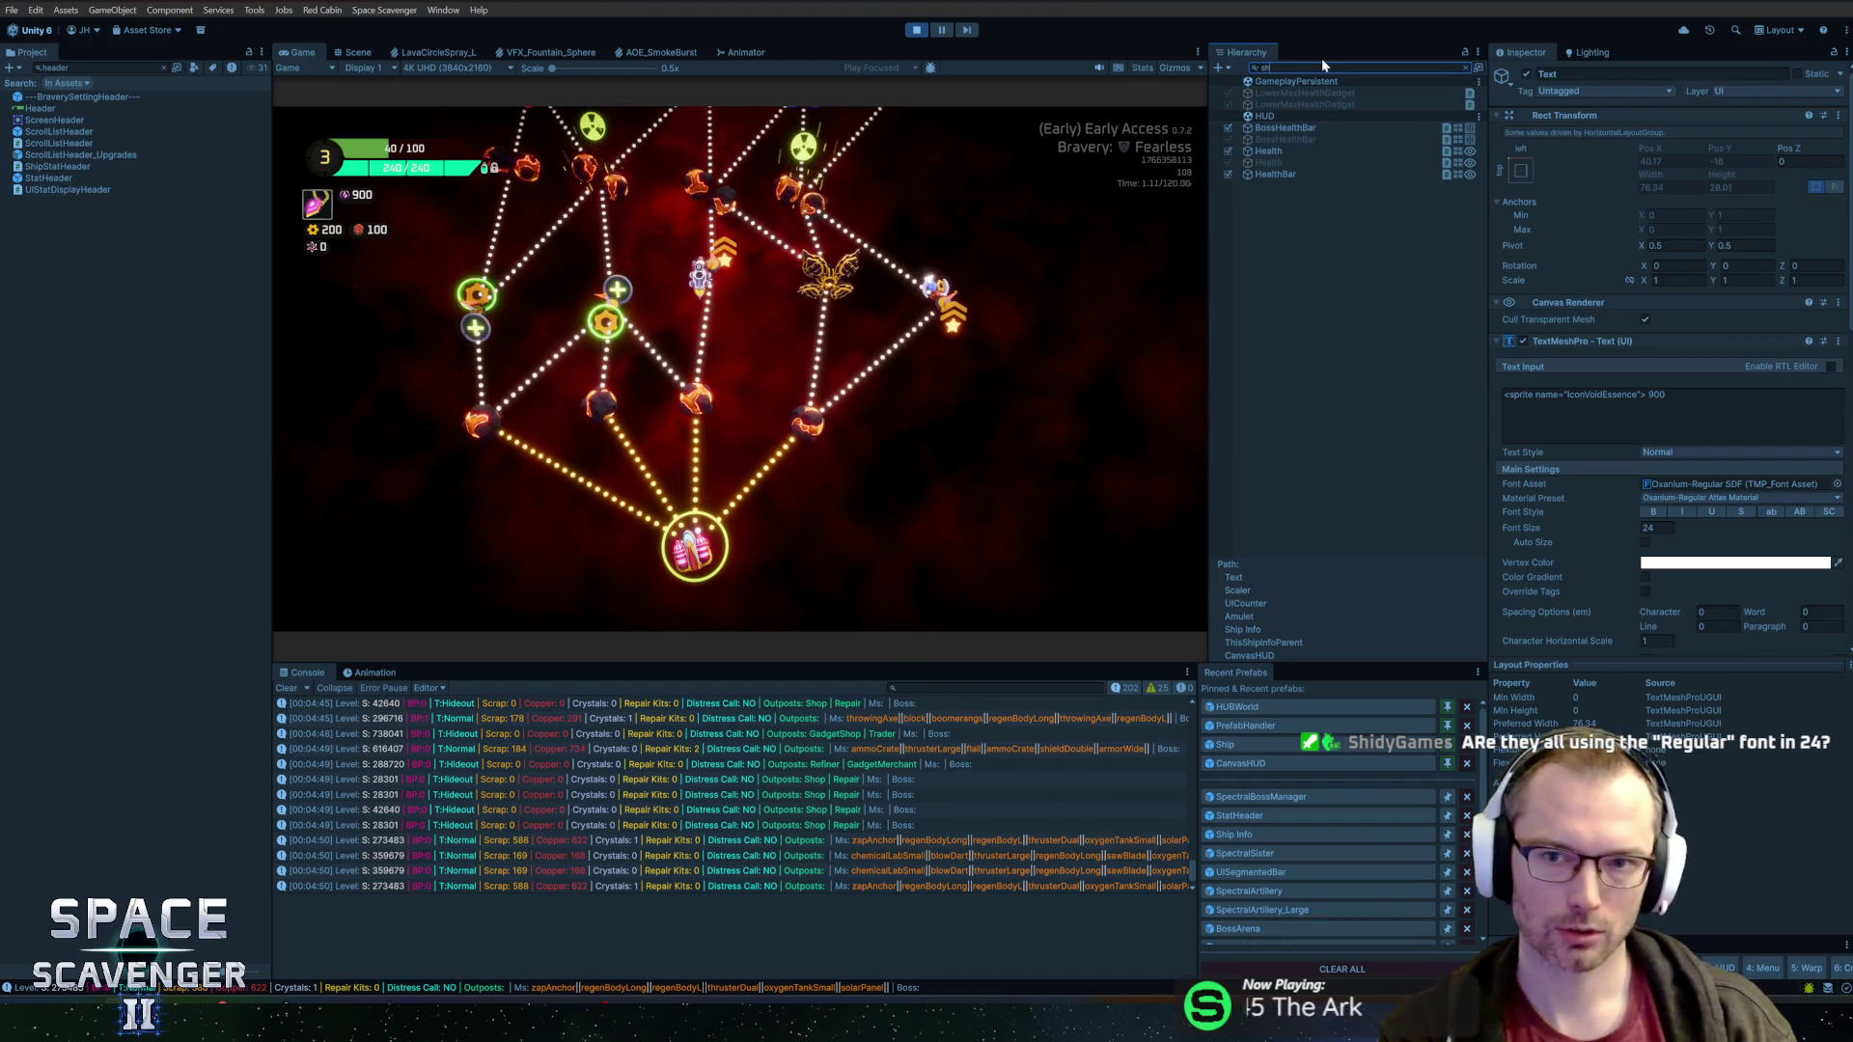
key(ctrl+a)
text(ship info)
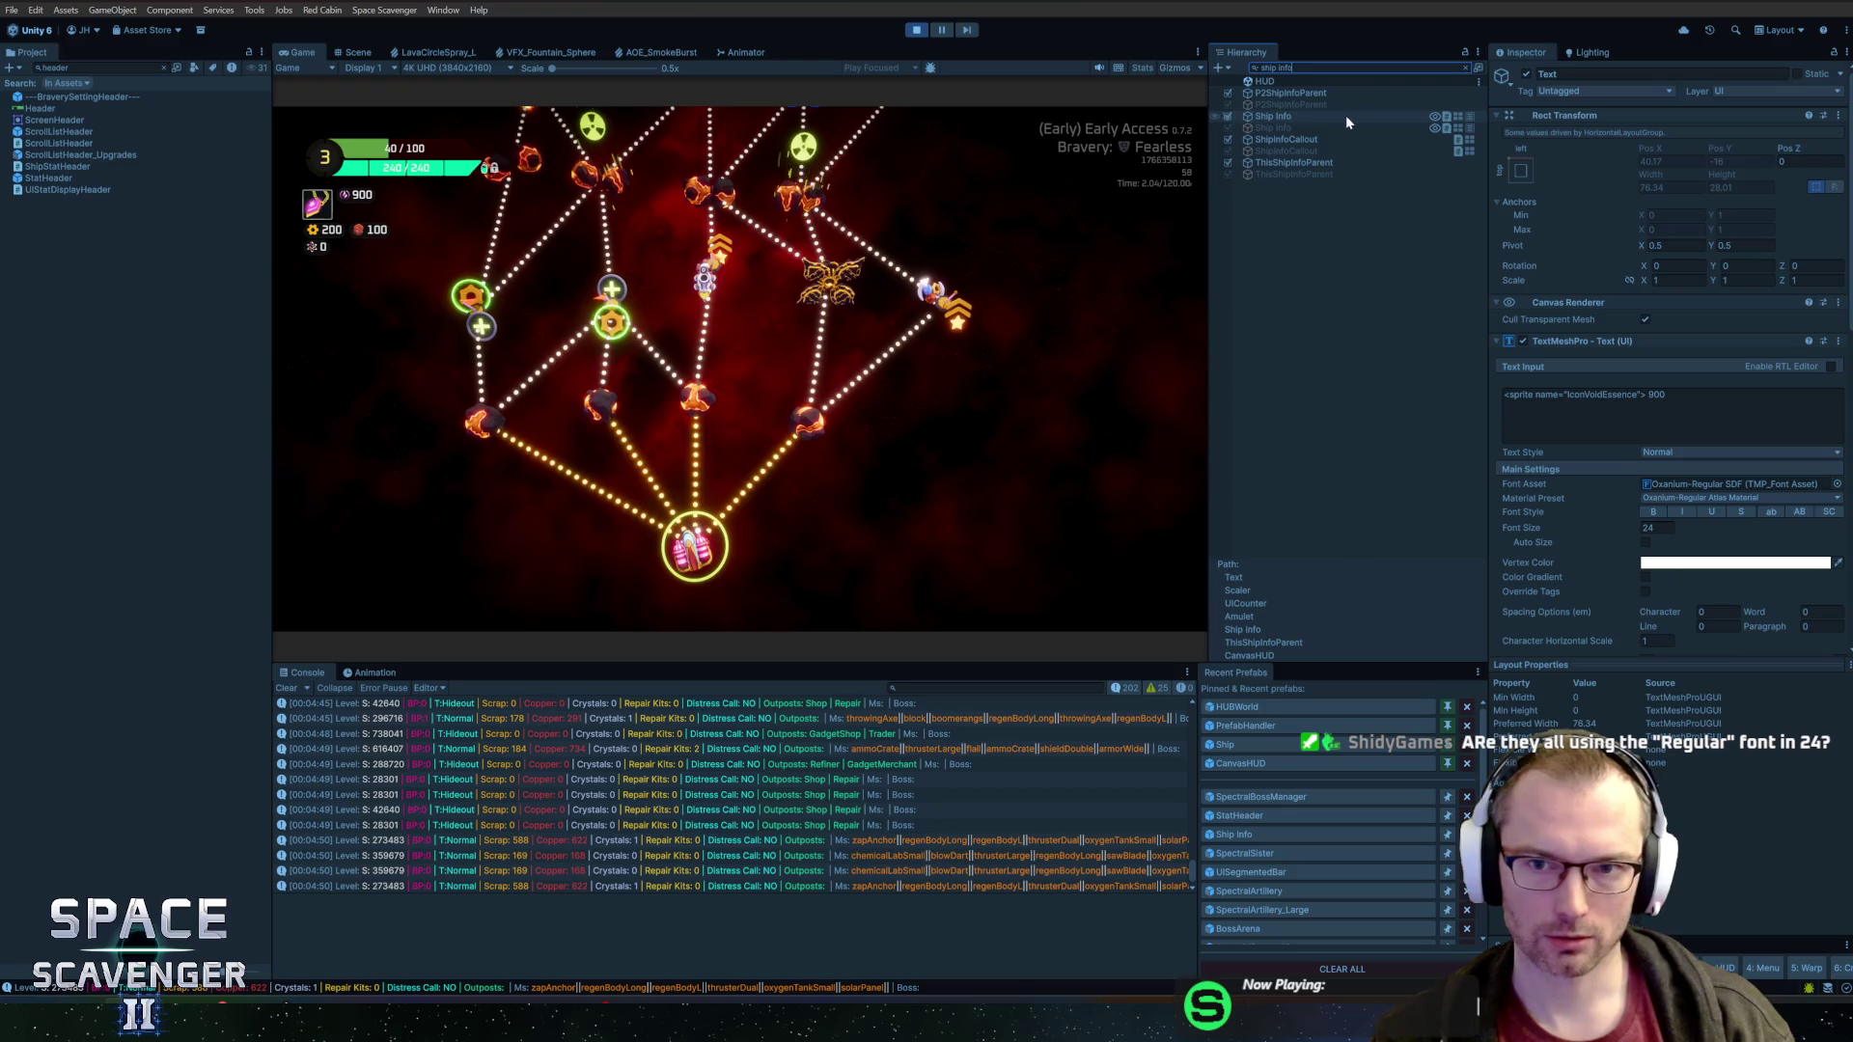
click(1324, 114)
key(Escape)
key(Down)
key(Right)
key(Down)
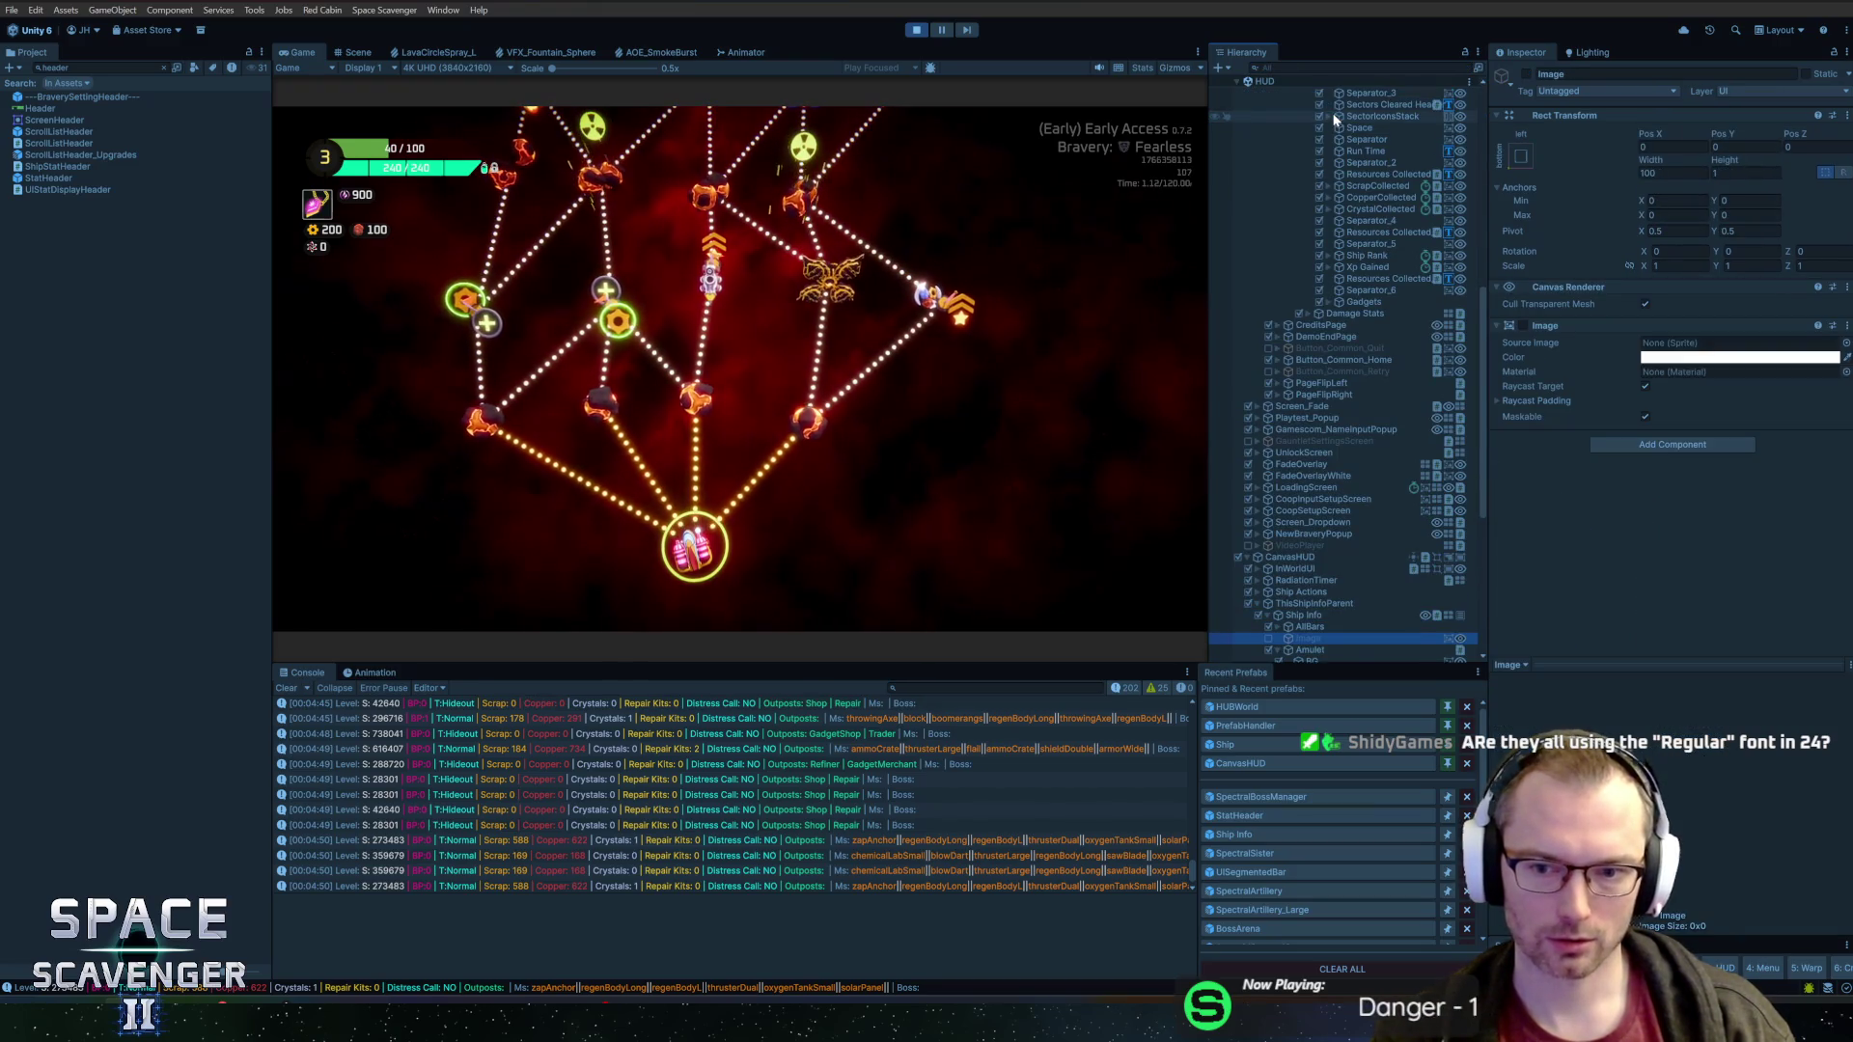
key(Right)
key(Down)
key(Down)
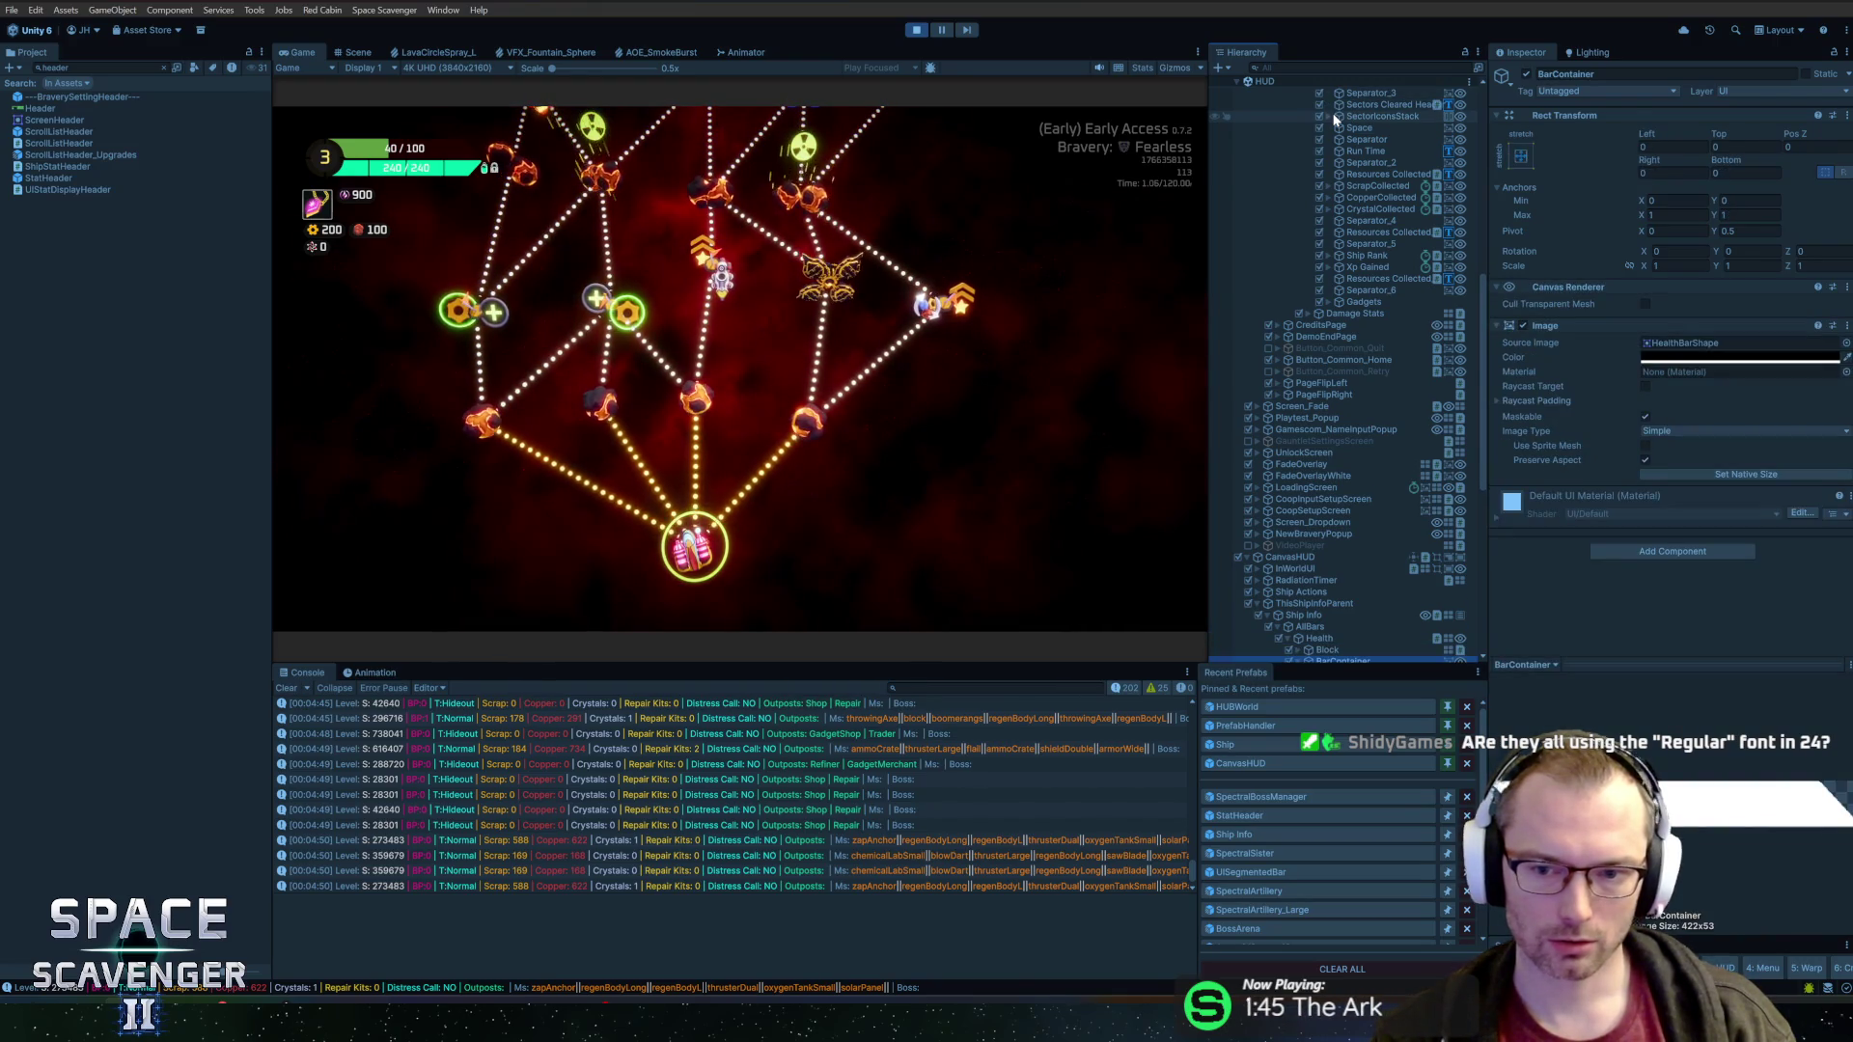
Try a larger font size on the health bar's MainText number
scroll(1312, 124, down, 5)
scroll(1265, 171, up, 10)
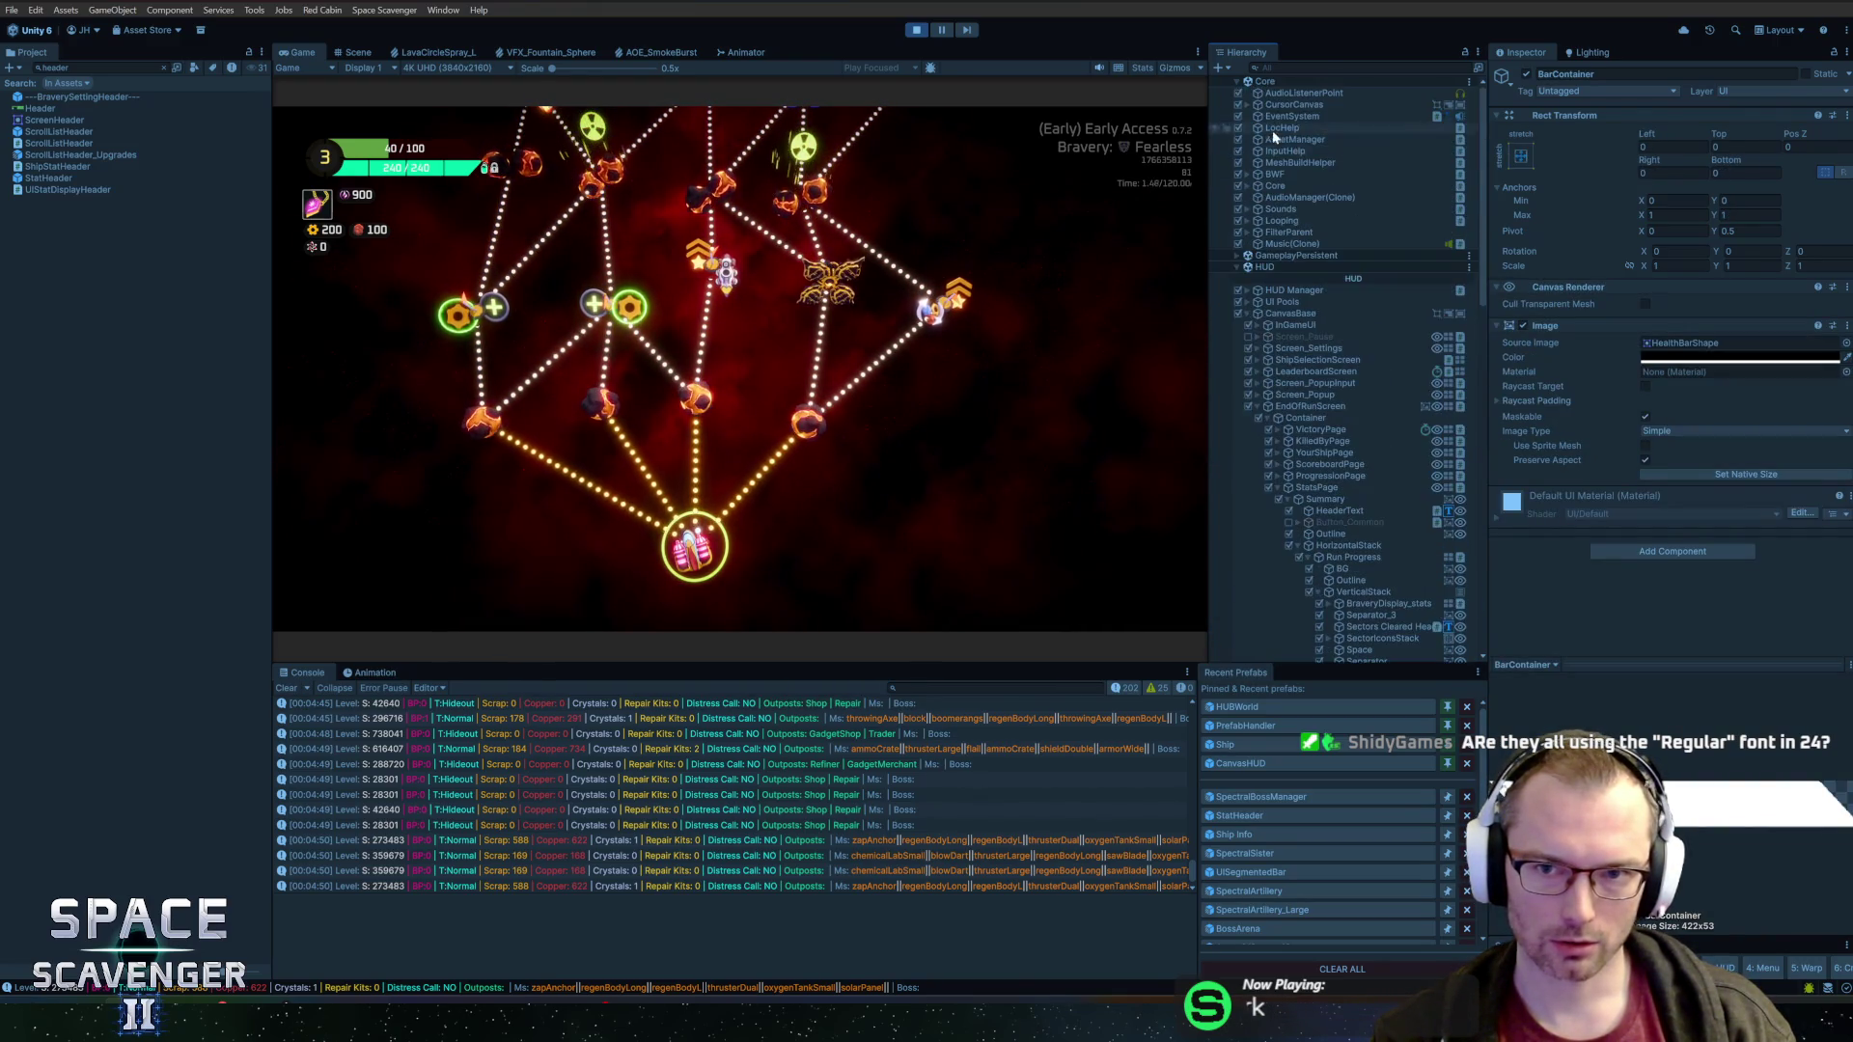
scroll(1284, 280, down, 10)
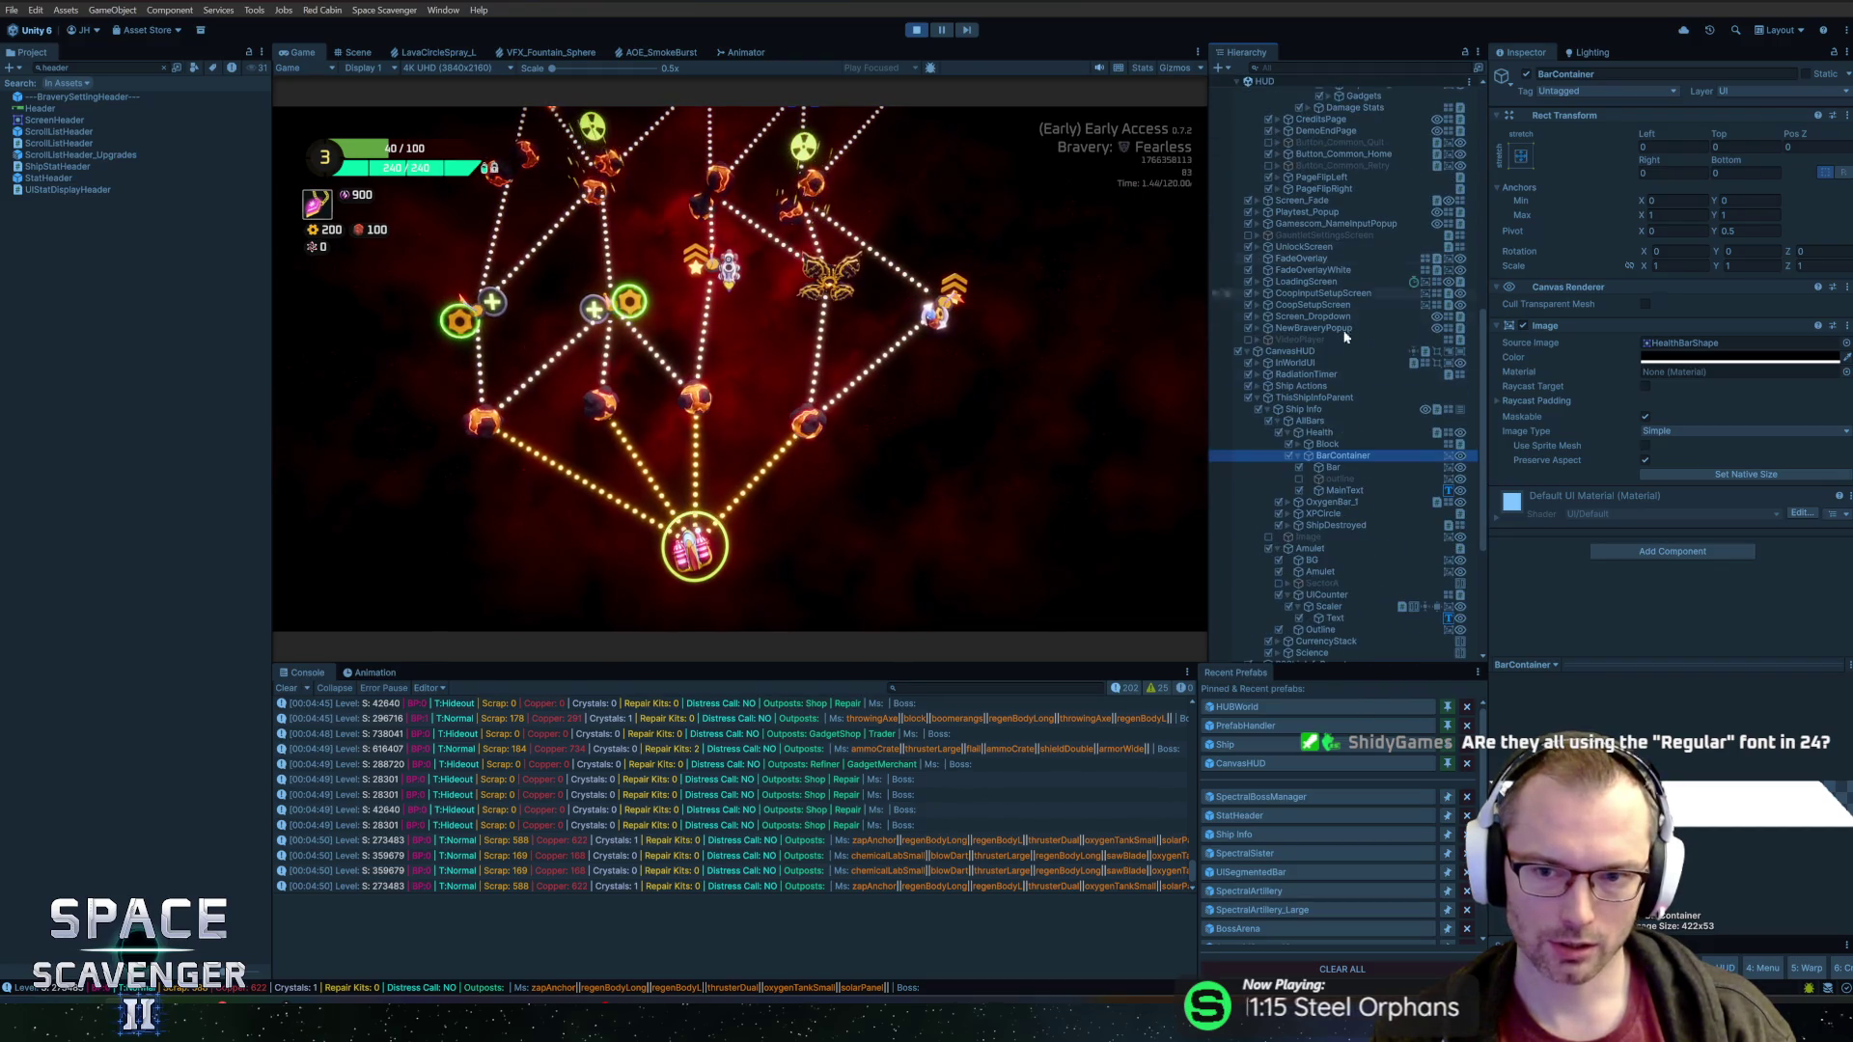
click(1347, 490)
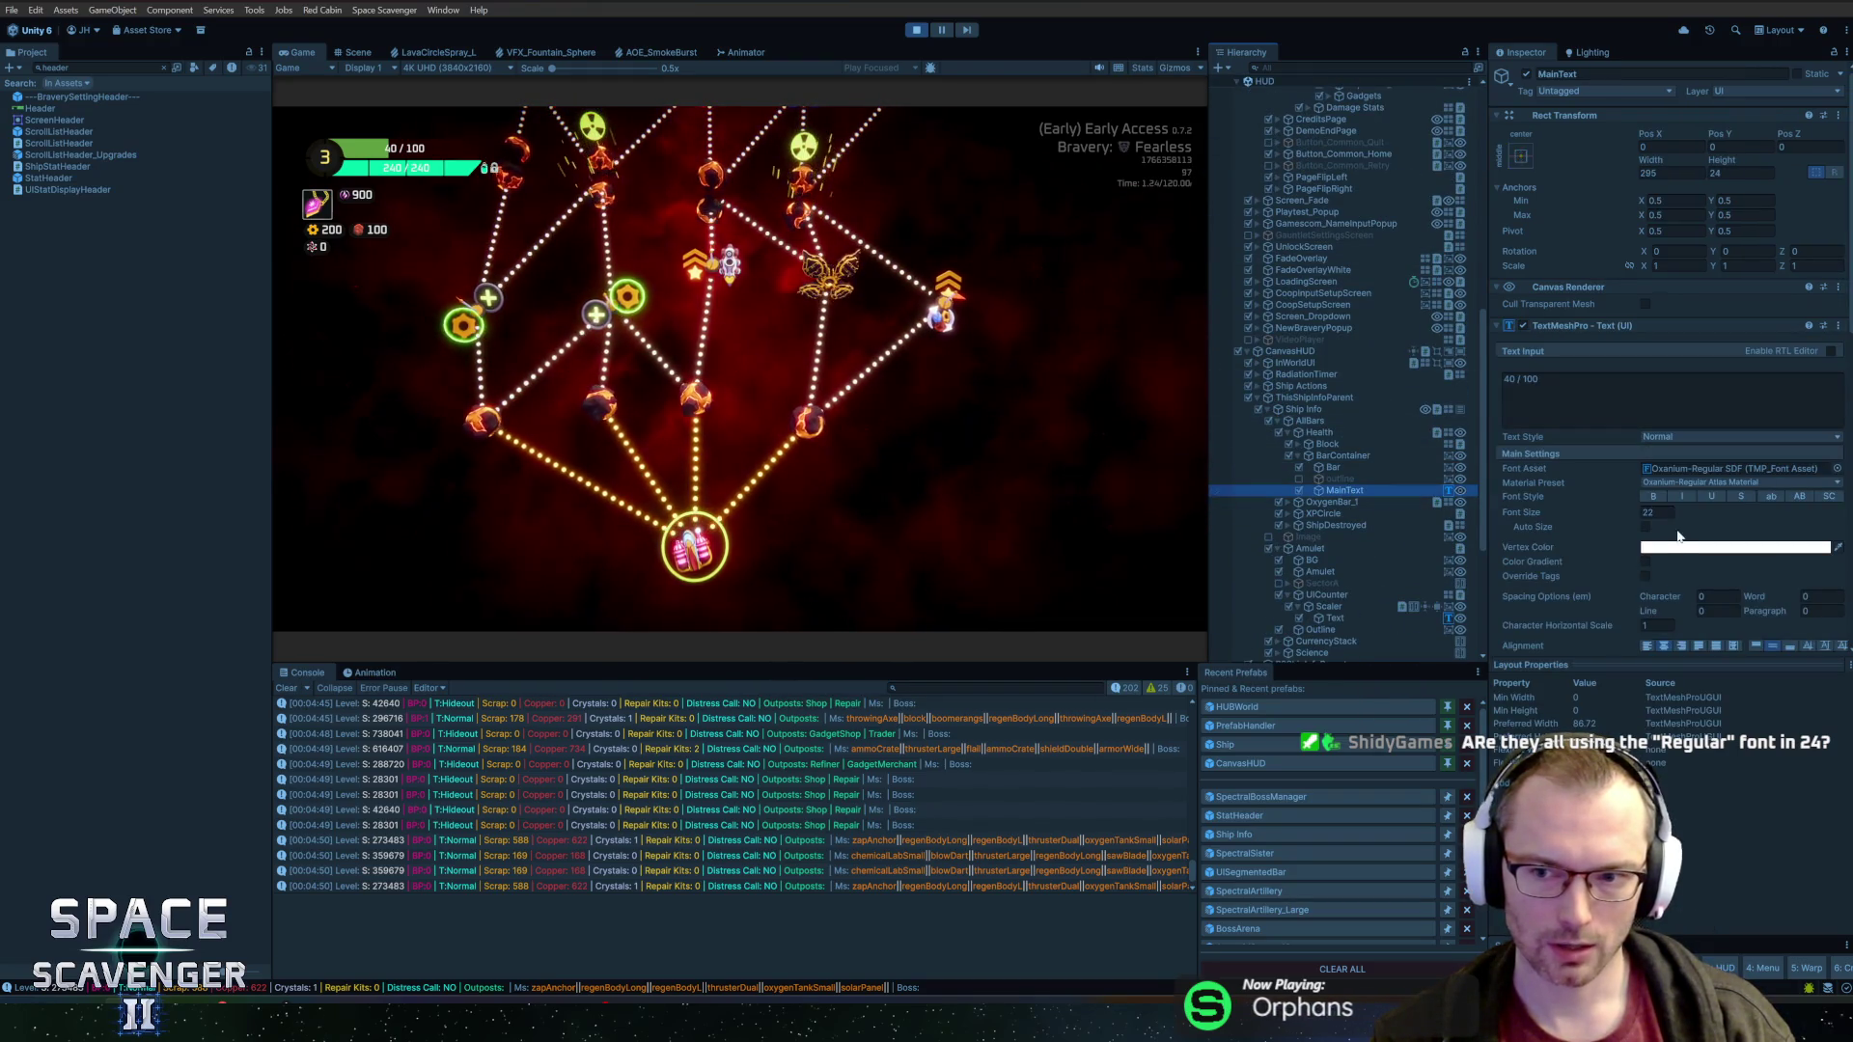
click(1657, 512)
text(24)
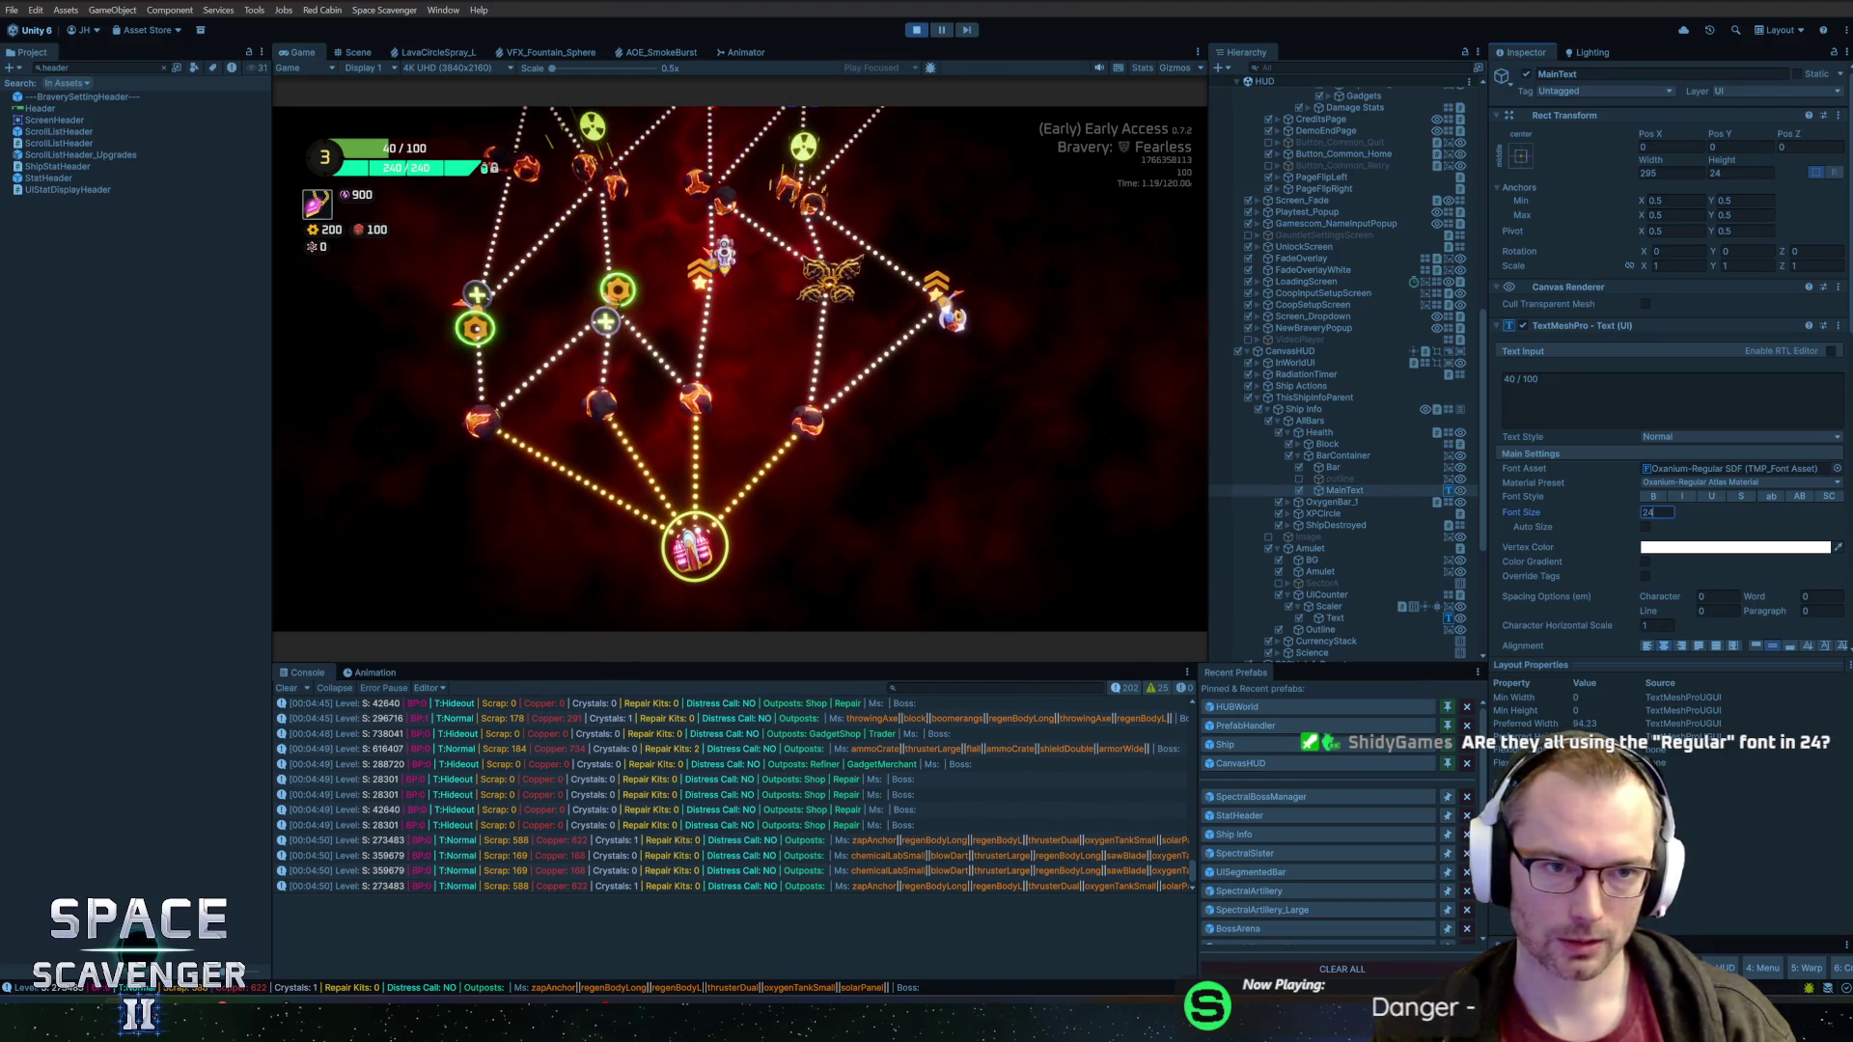
text(26)
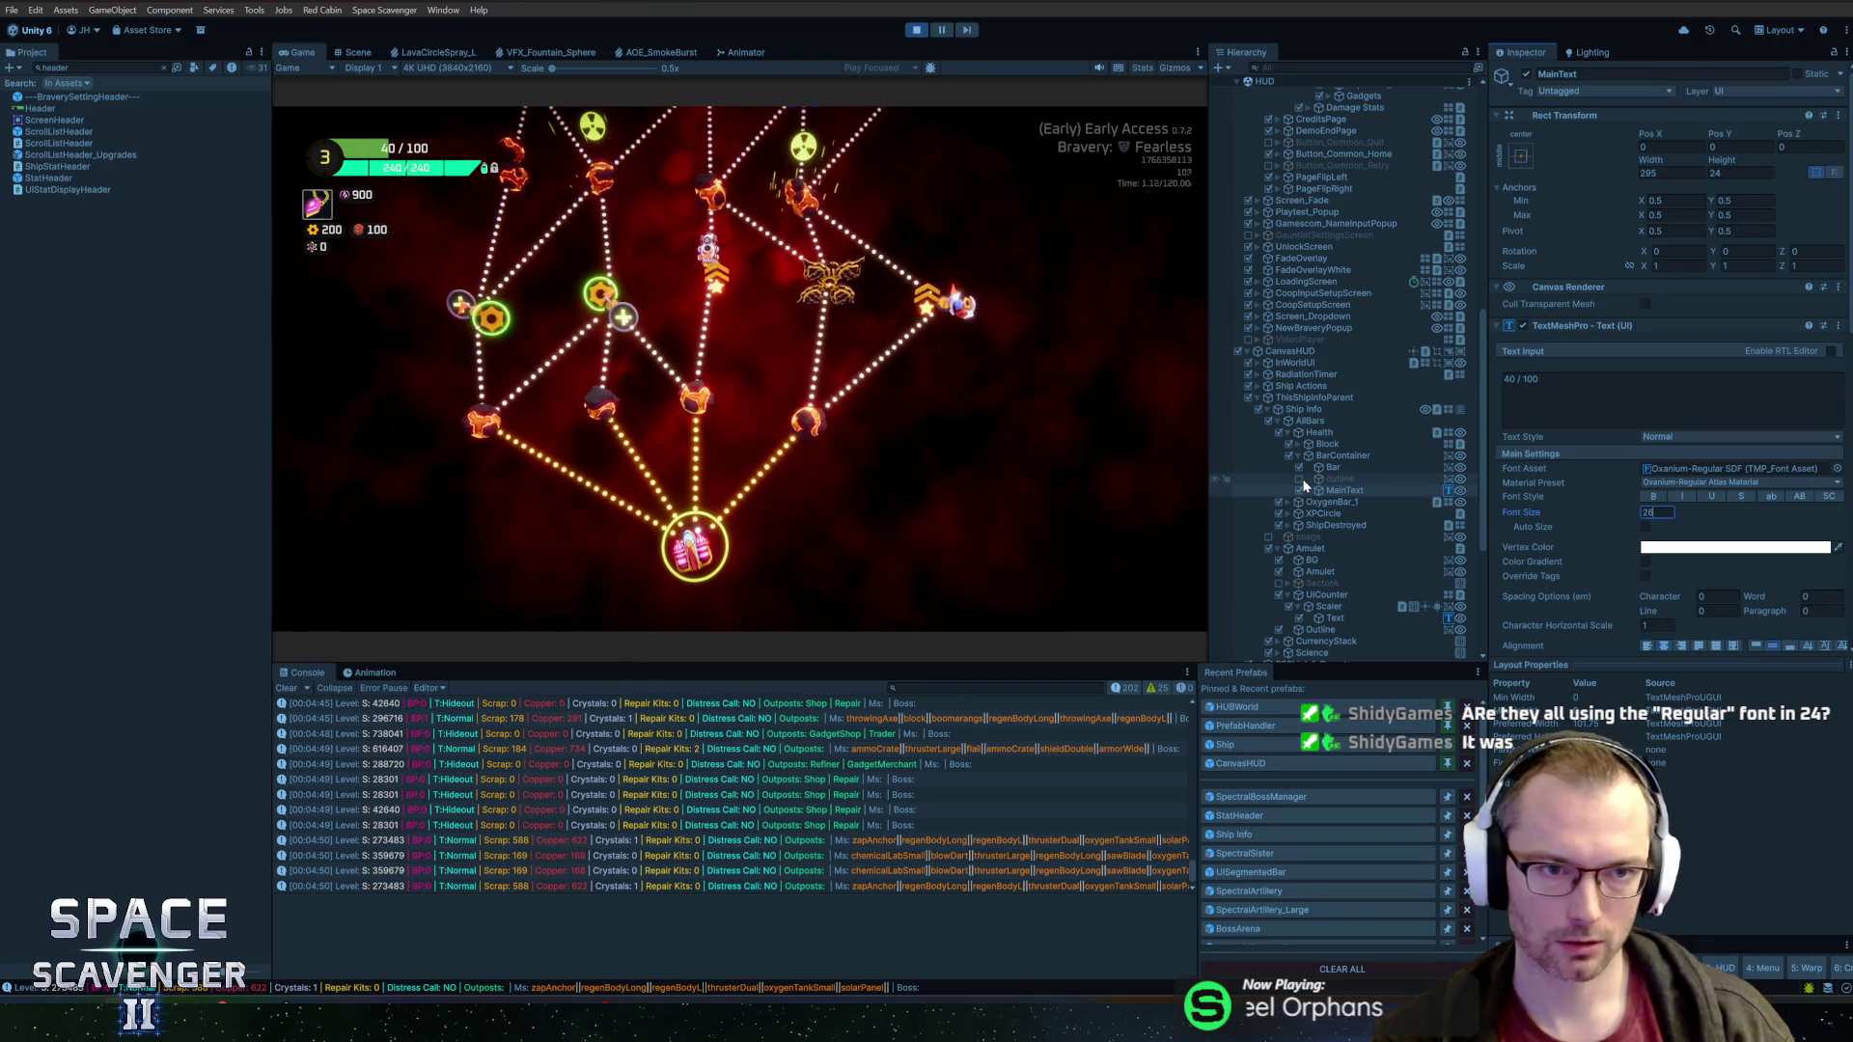
Enlarge the oxygen bar's MainText, settling on font sizes 28 for health and 24 for oxygen
click(1332, 502)
key(Right)
click(1338, 527)
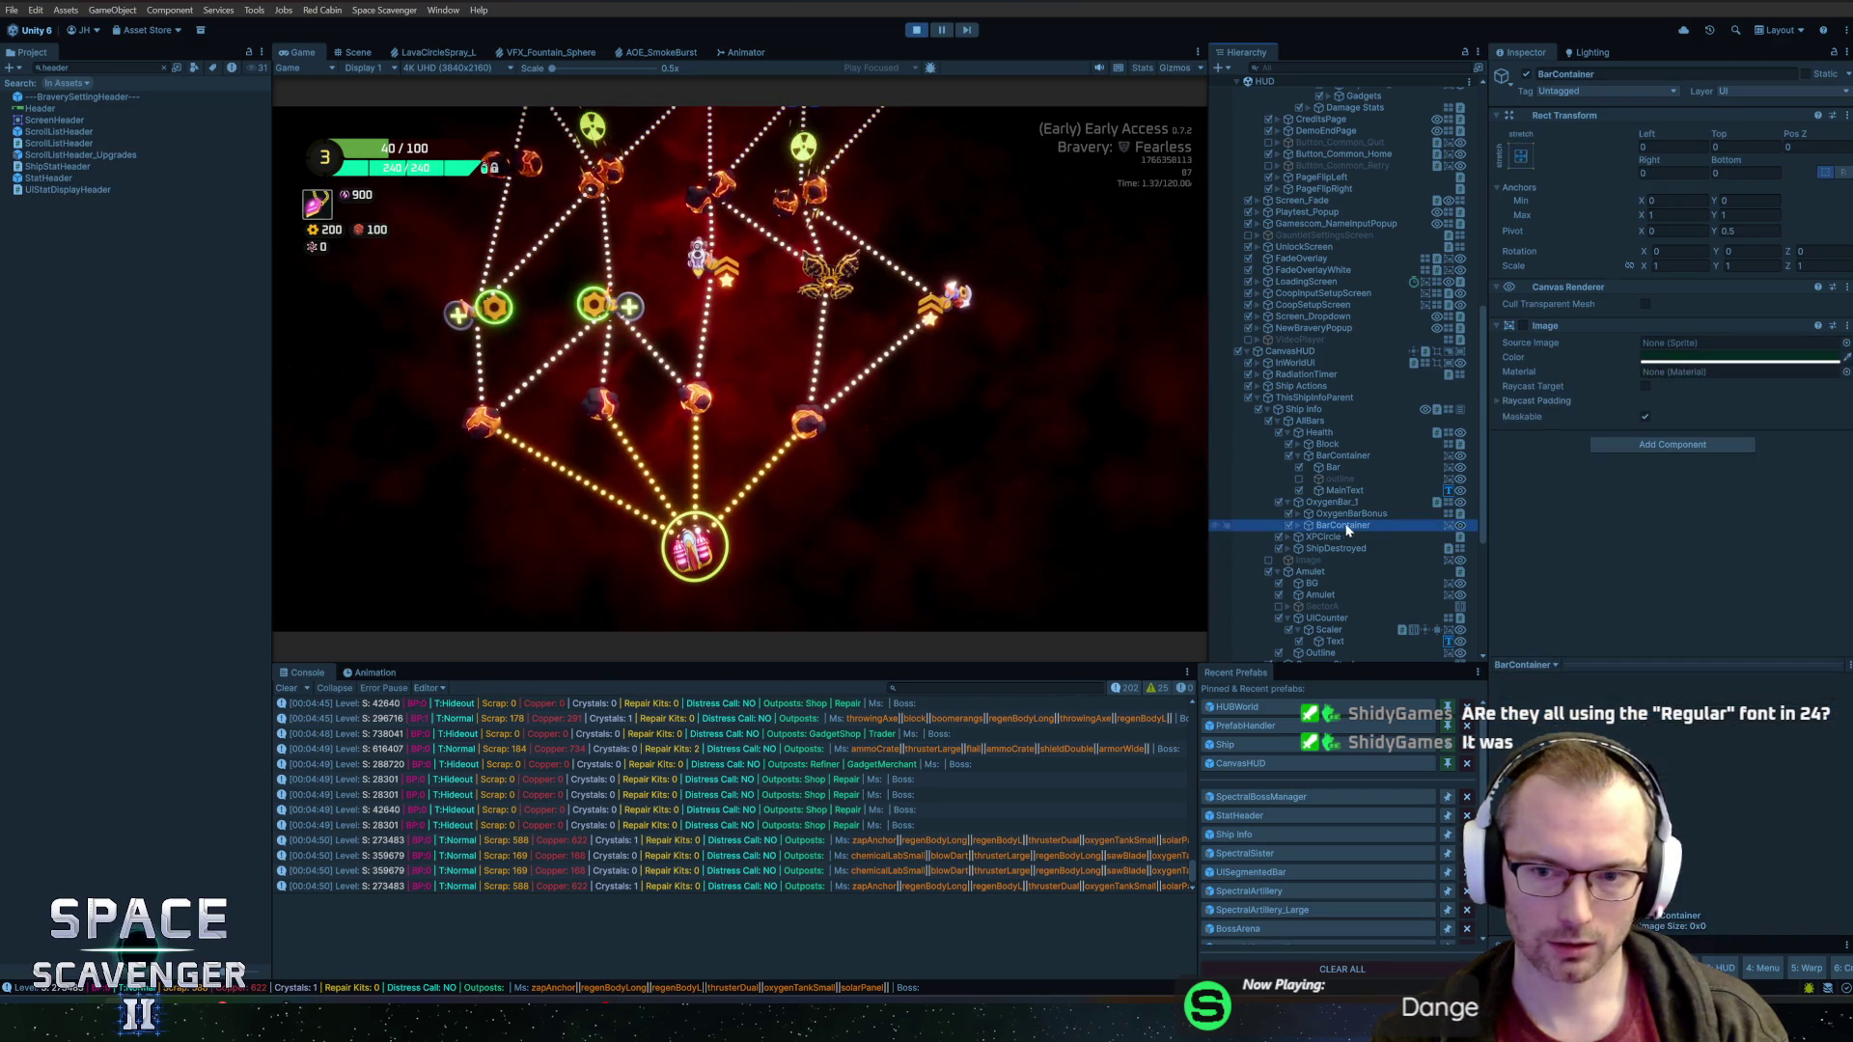
key(Right)
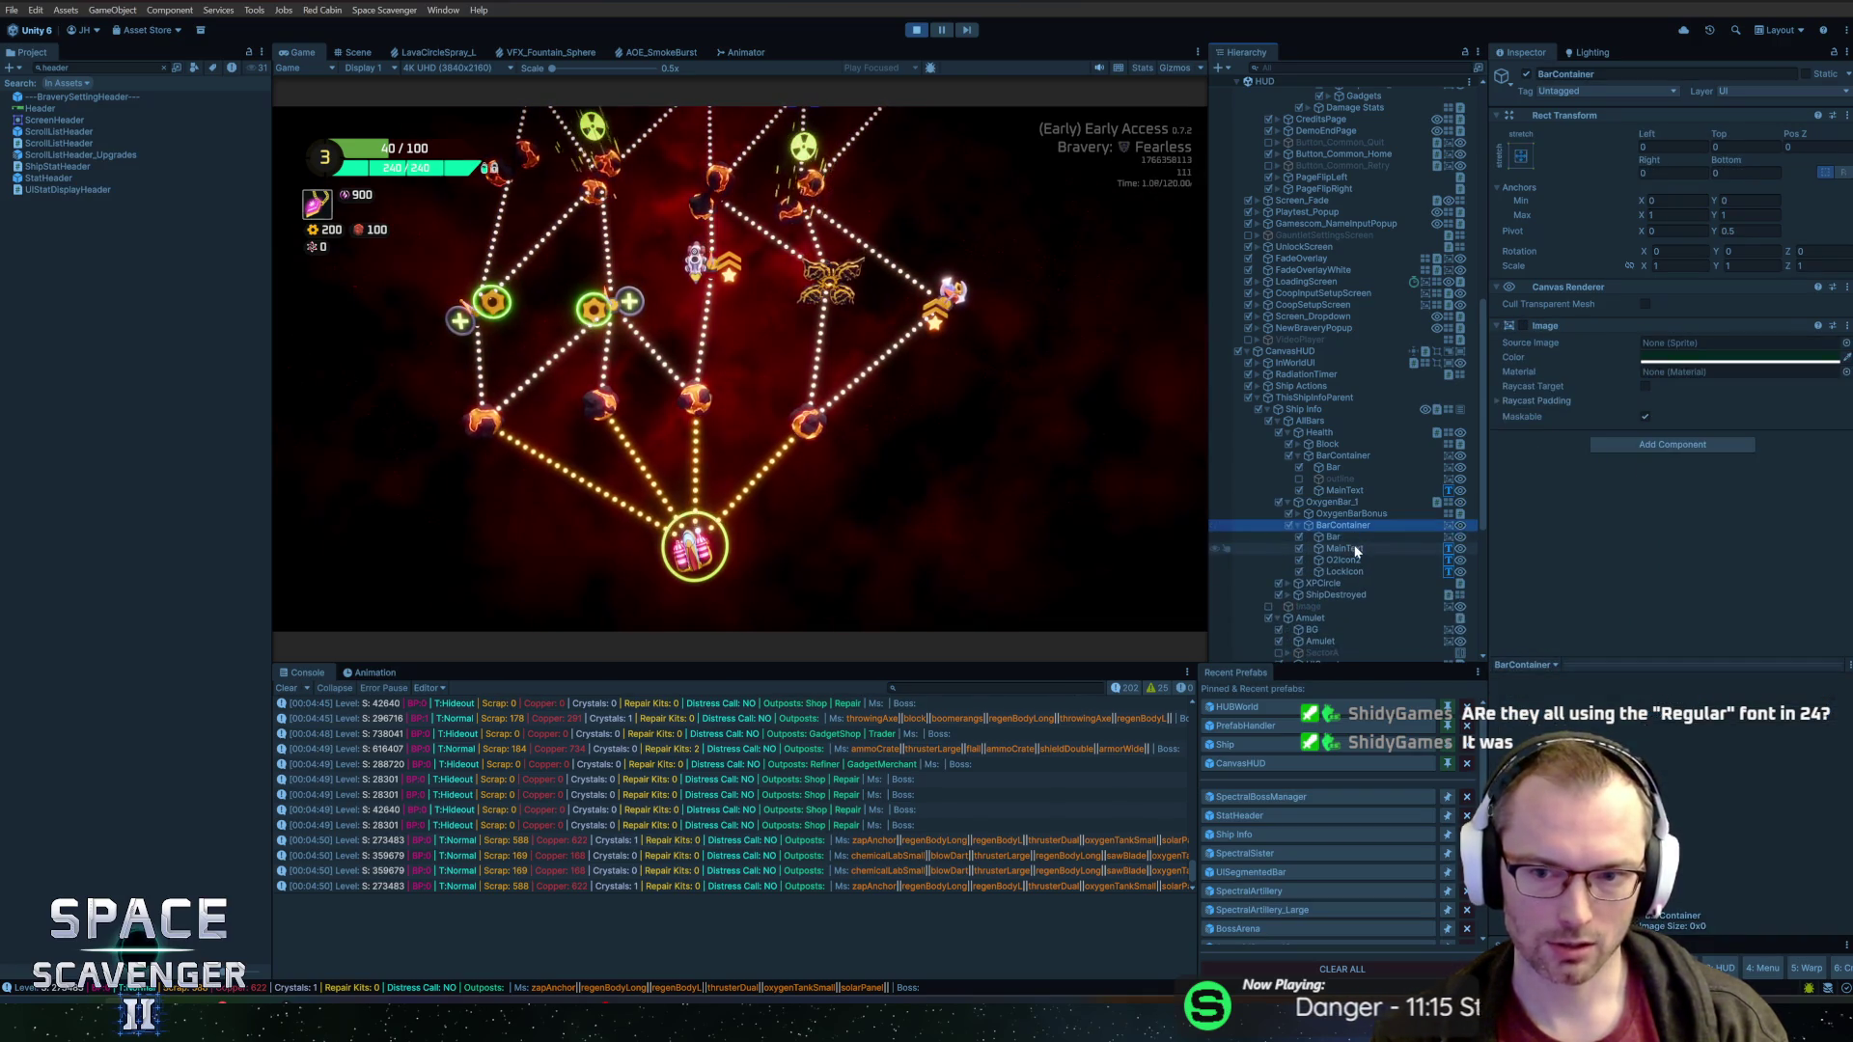
click(1355, 550)
click(1652, 513)
text(28)
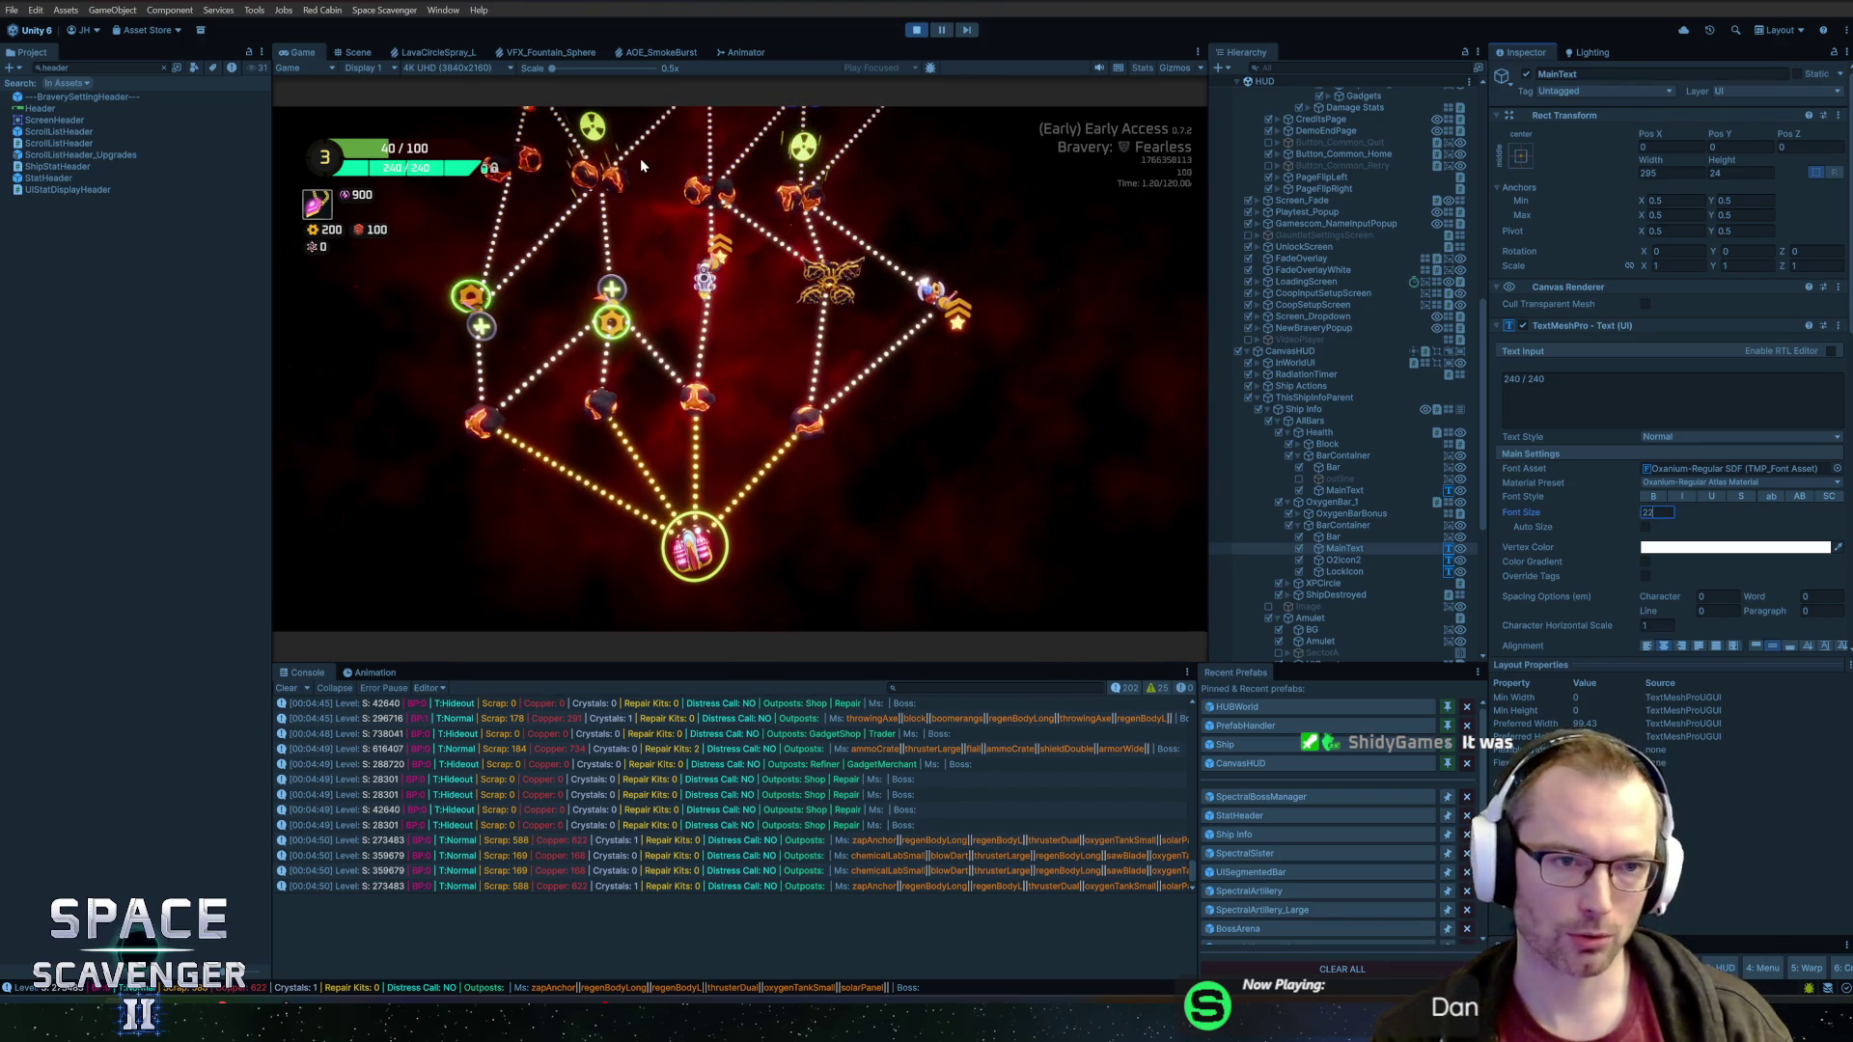
click(1363, 490)
text(8)
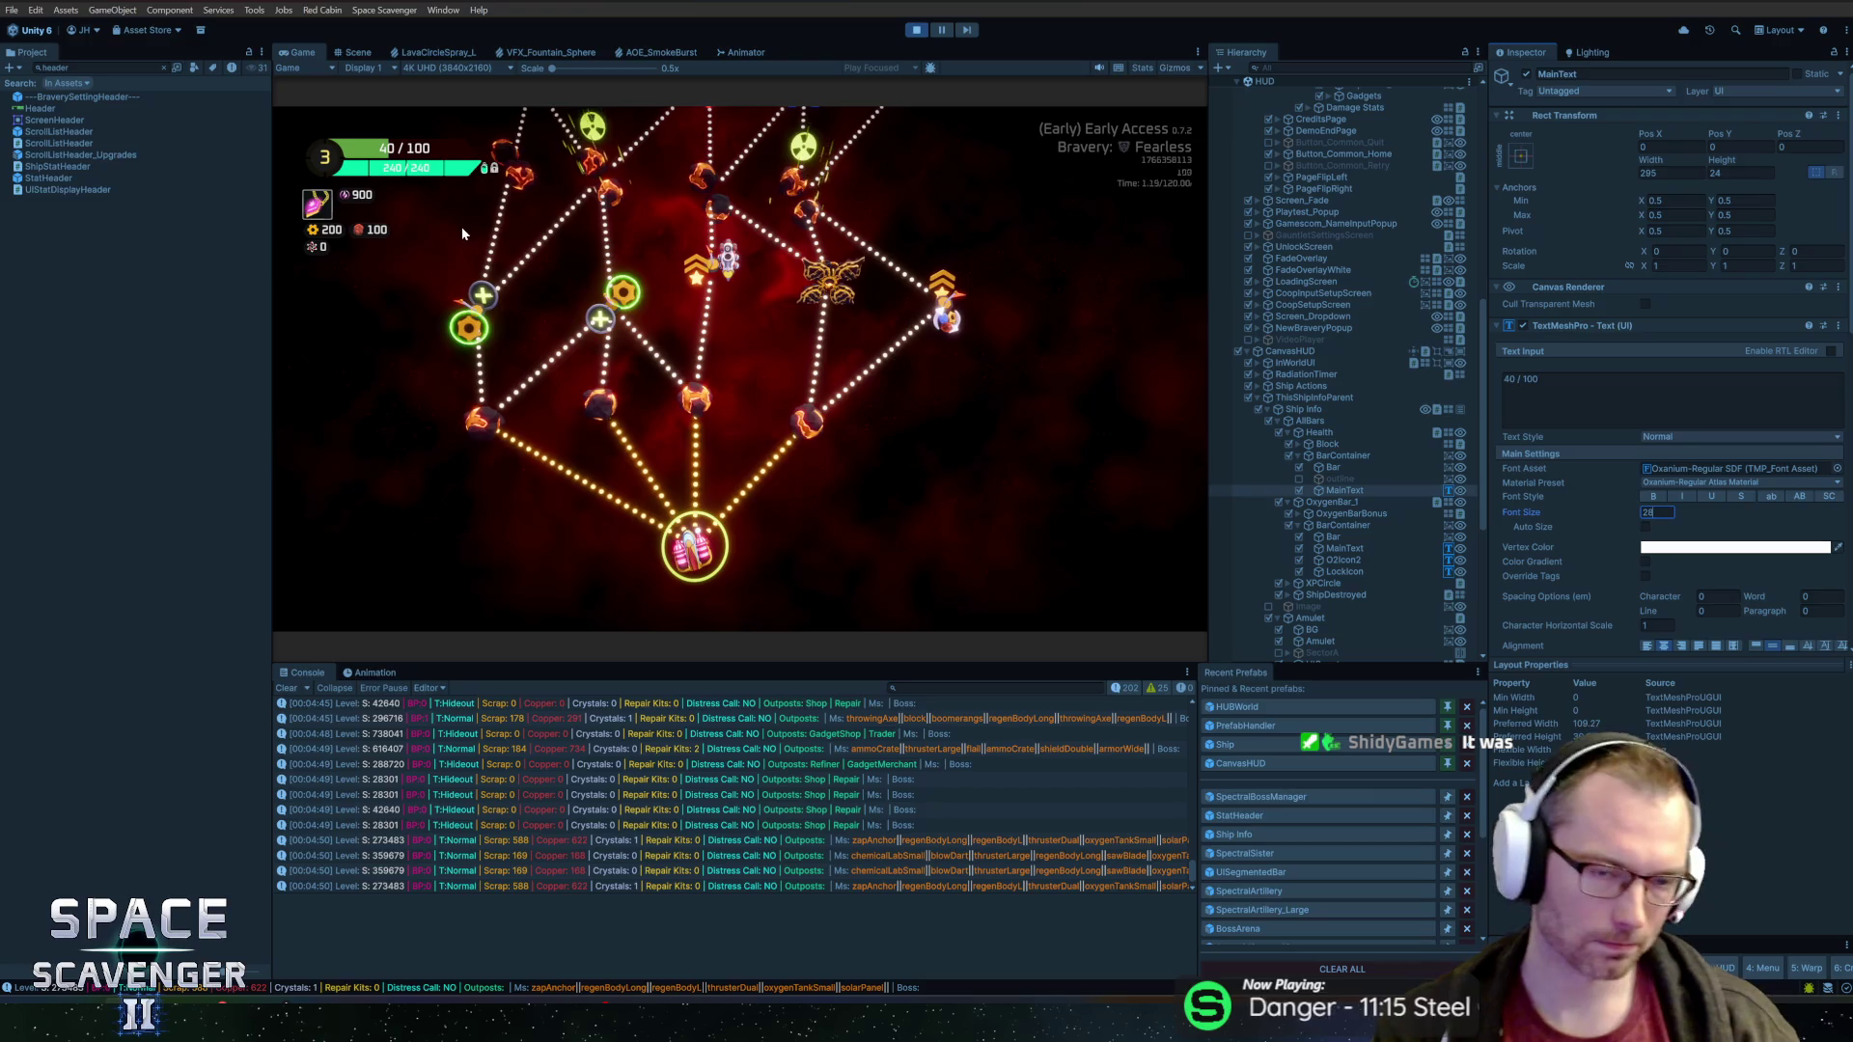
click(1343, 547)
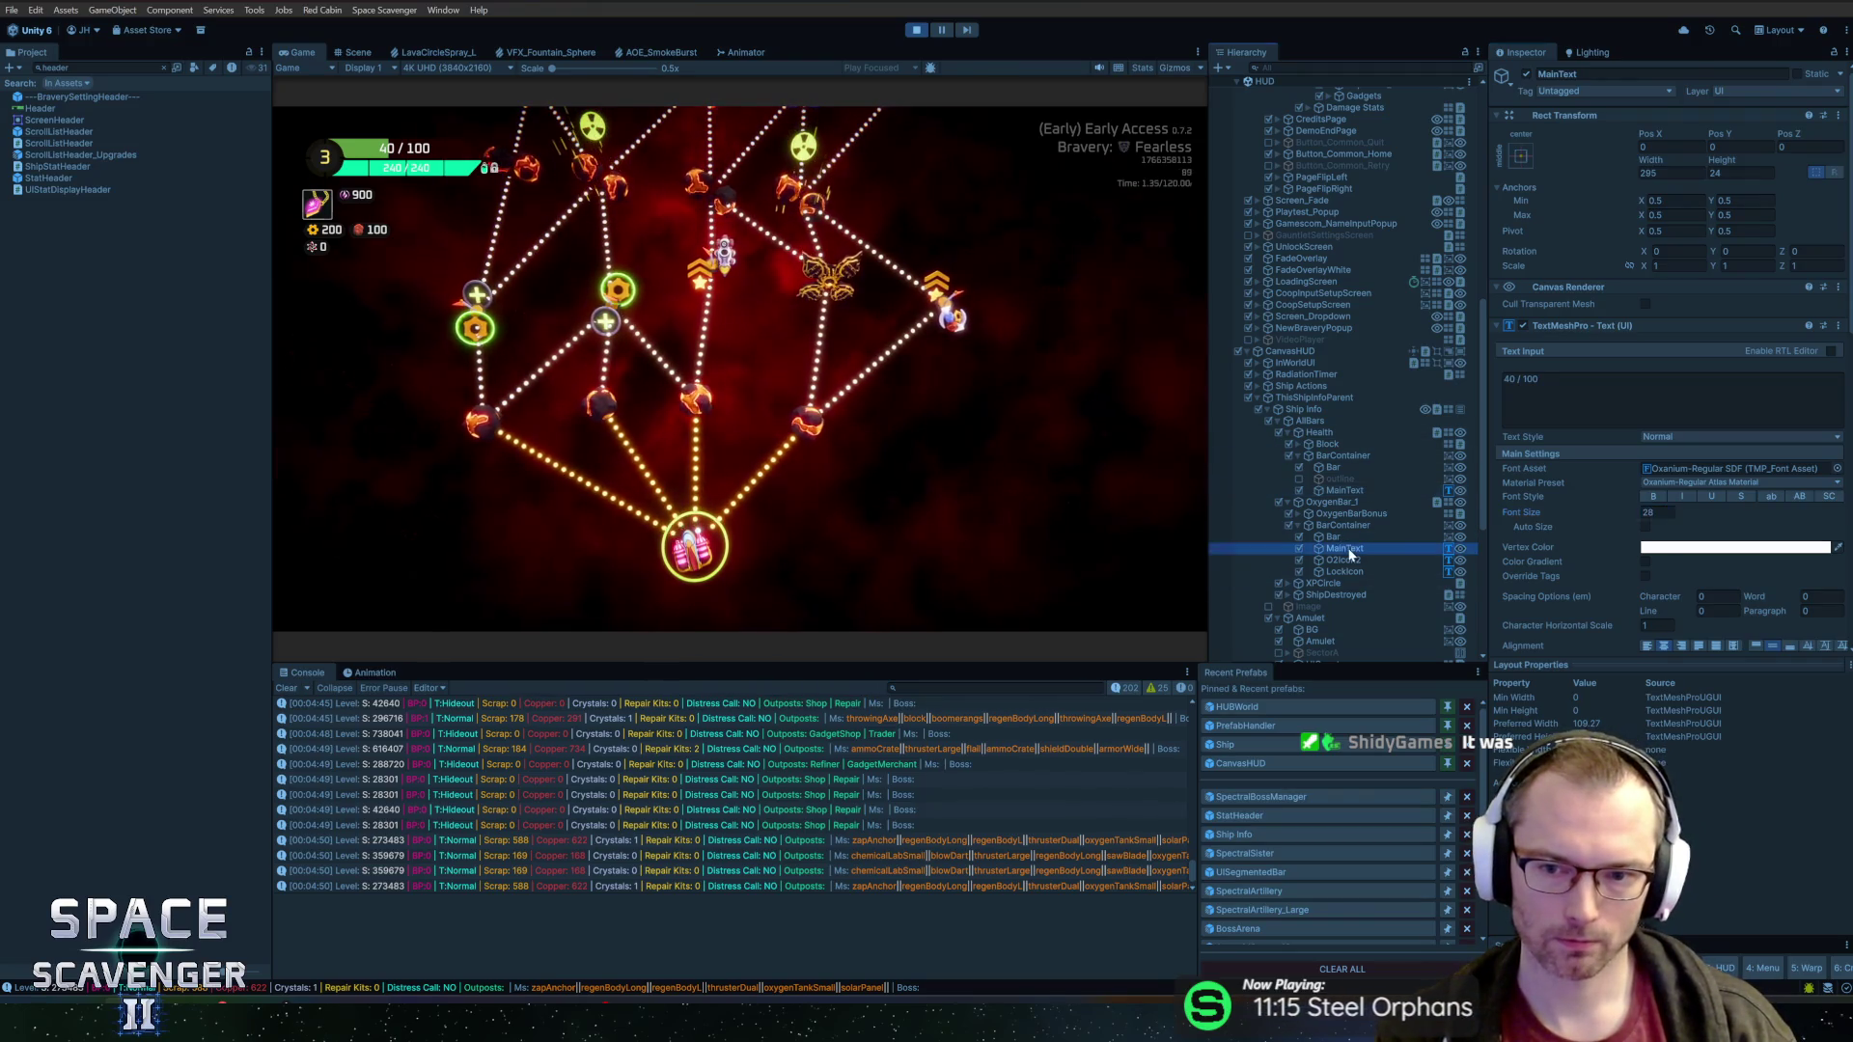
text(4)
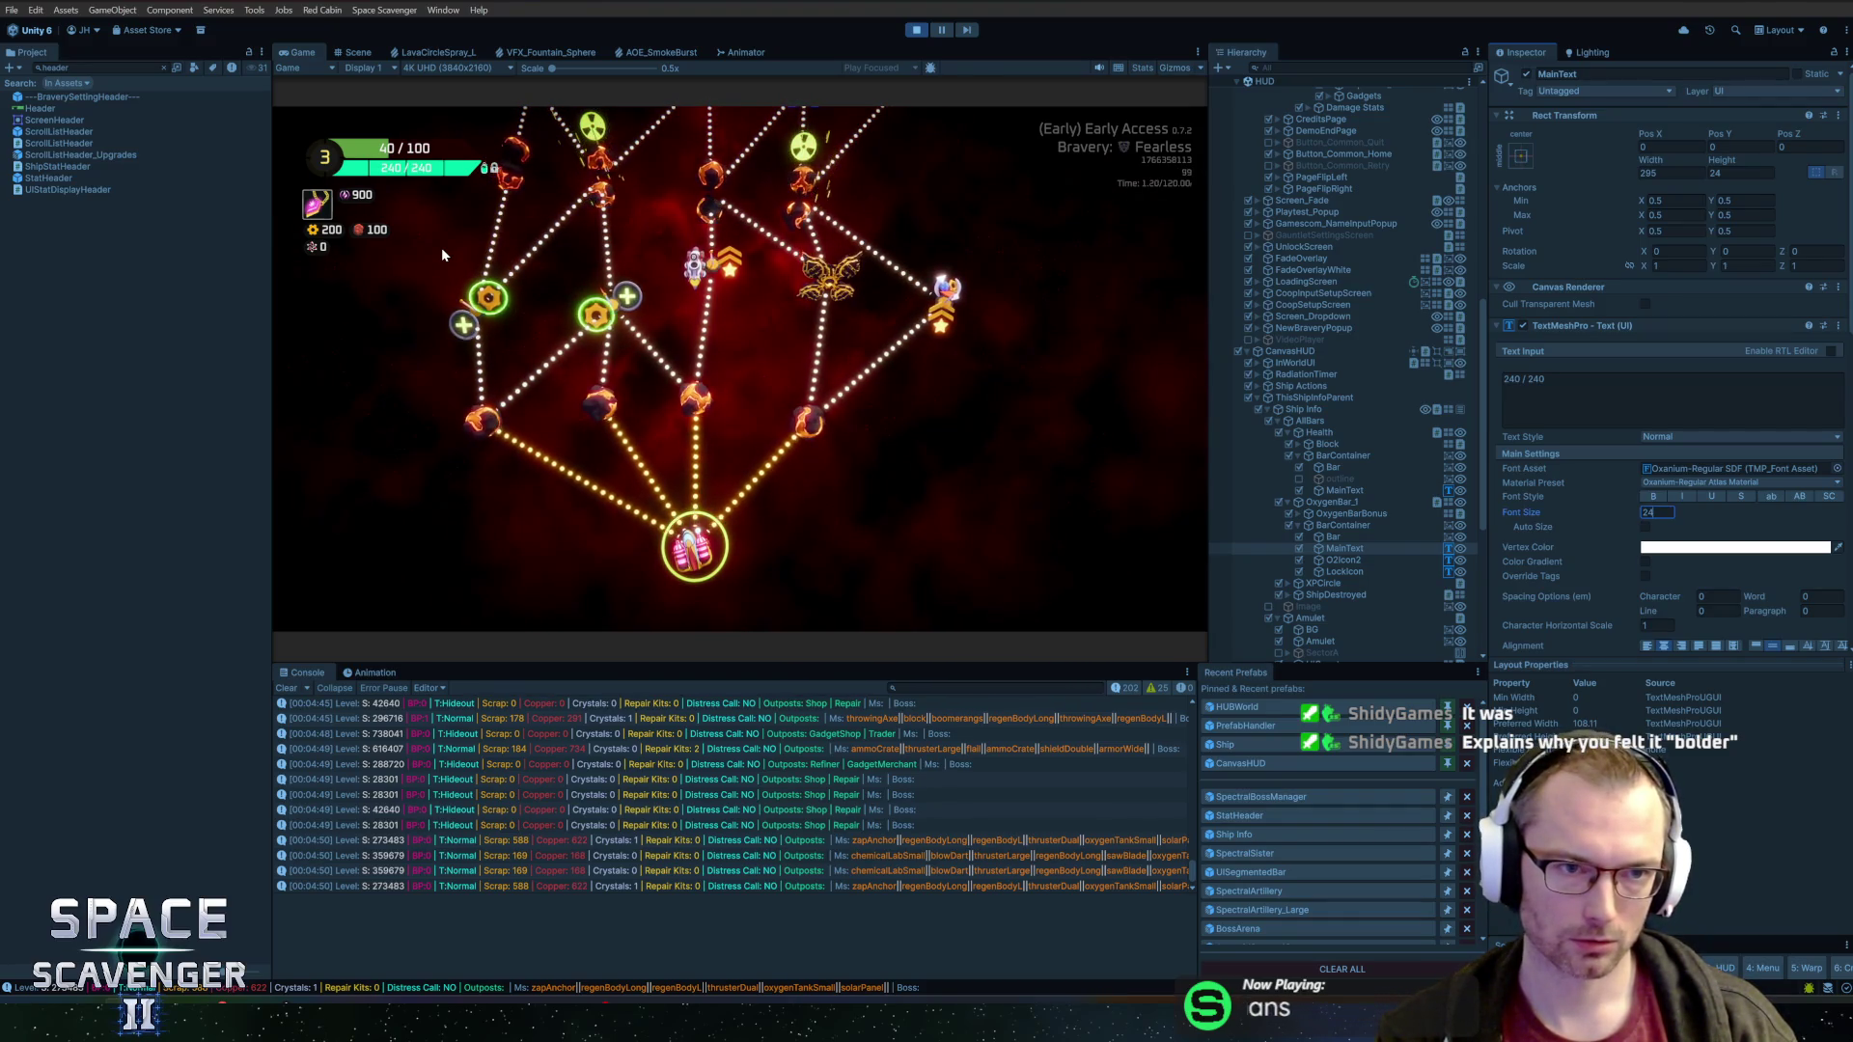
Change the XPCircle level text from 3 to 12
click(1340, 584)
key(Right)
key(Down)
key(Down)
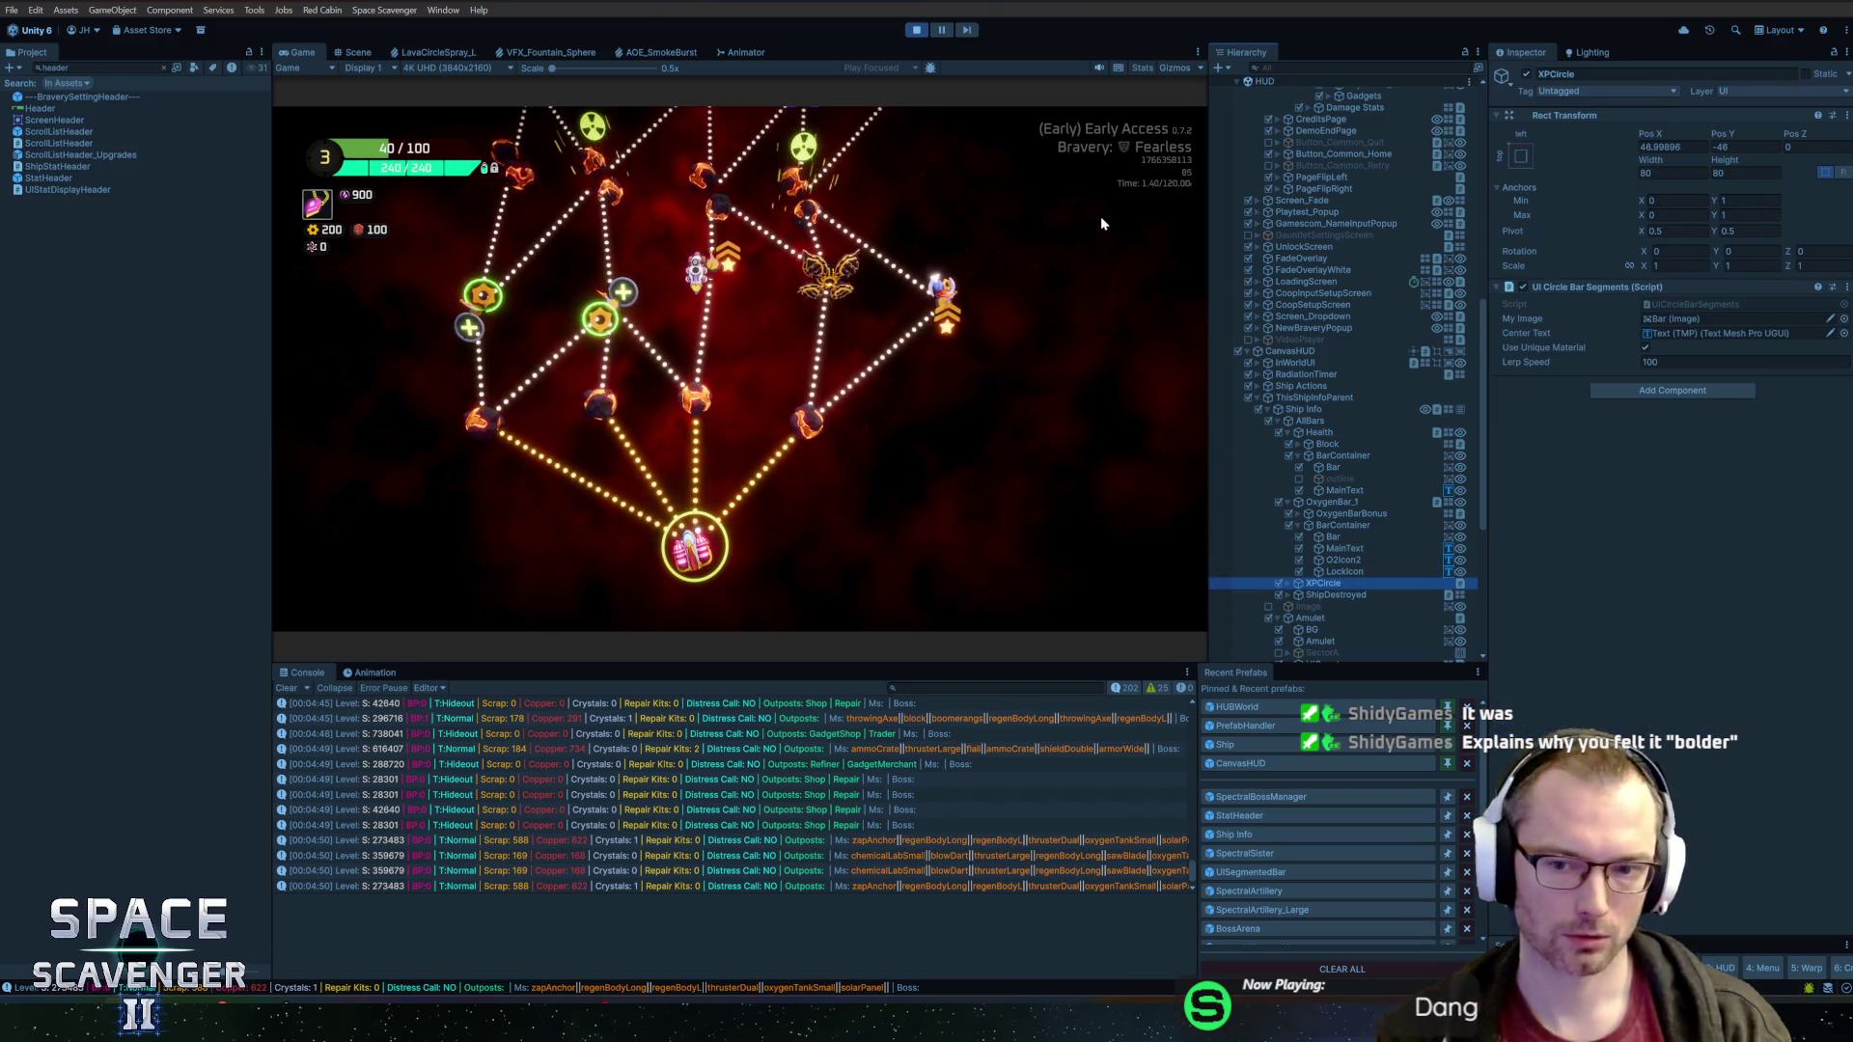
key(Down)
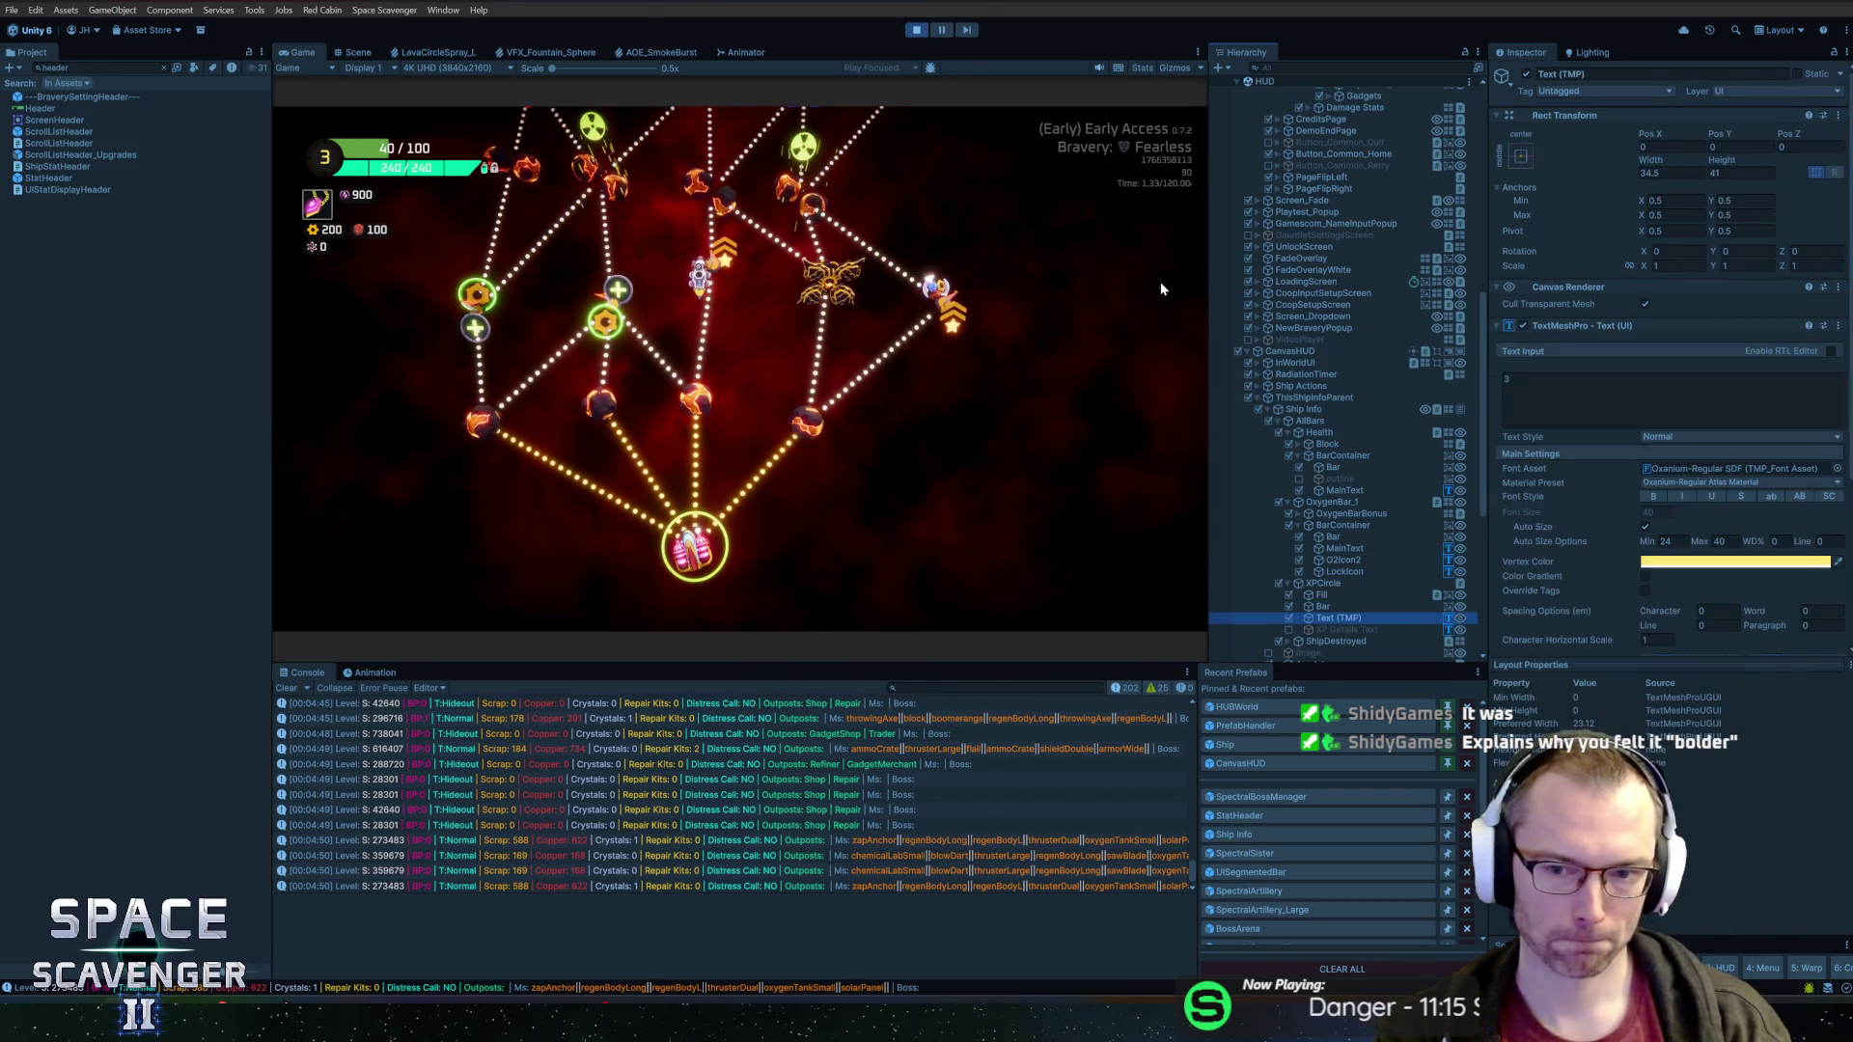
click(1636, 391)
text(2)
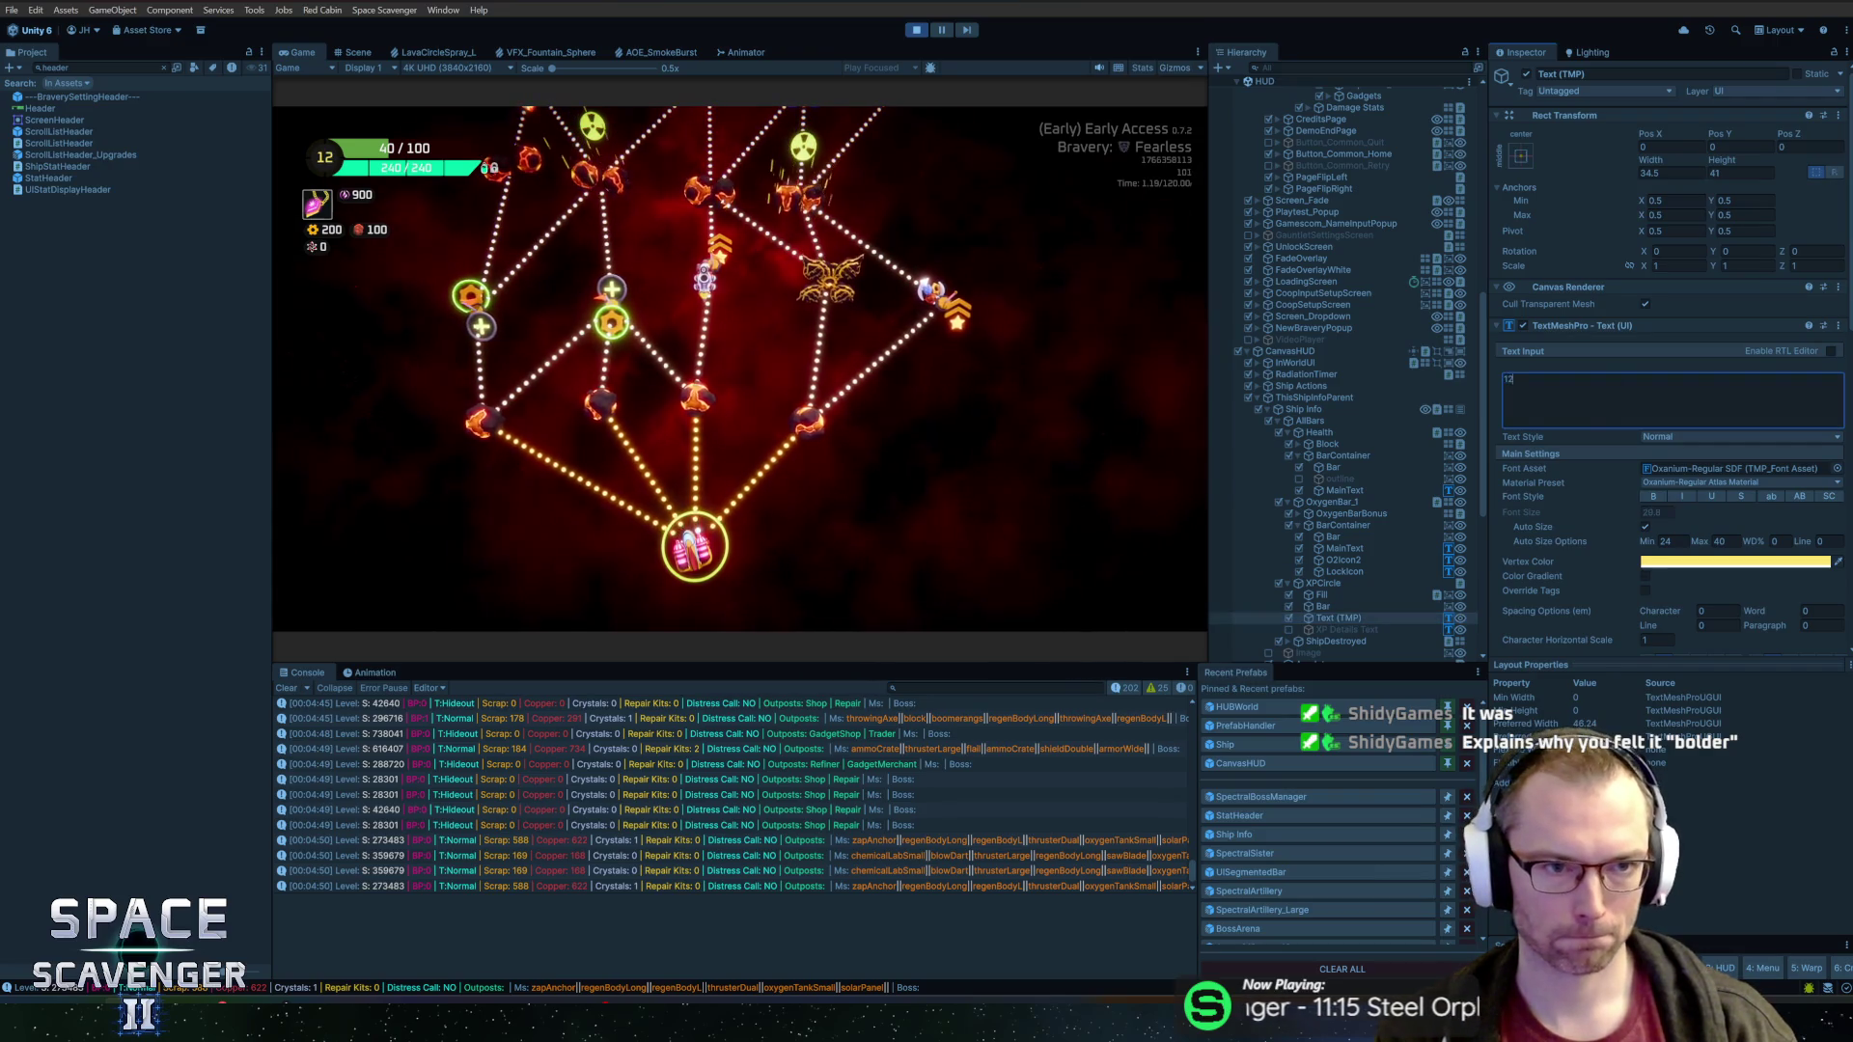
Stop the game and set the Ship Info prefab's health MainText font size to 26
click(917, 30)
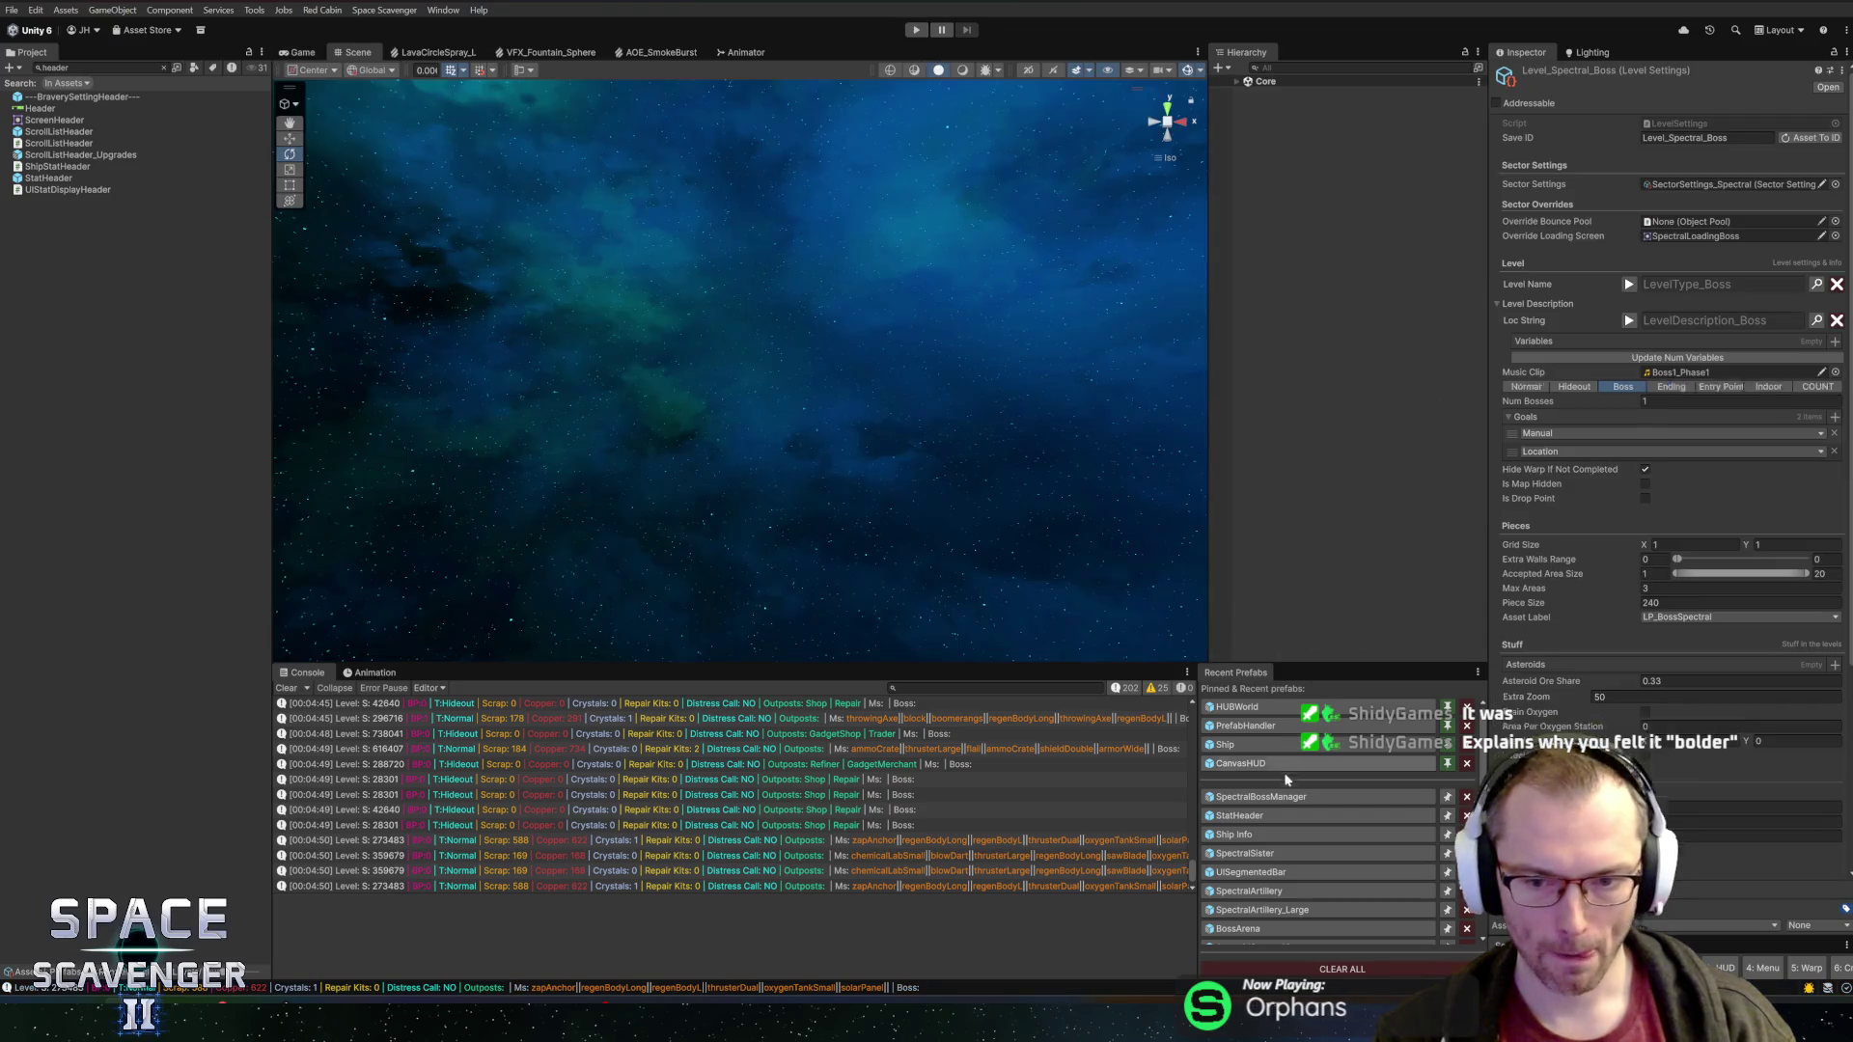
click(1240, 834)
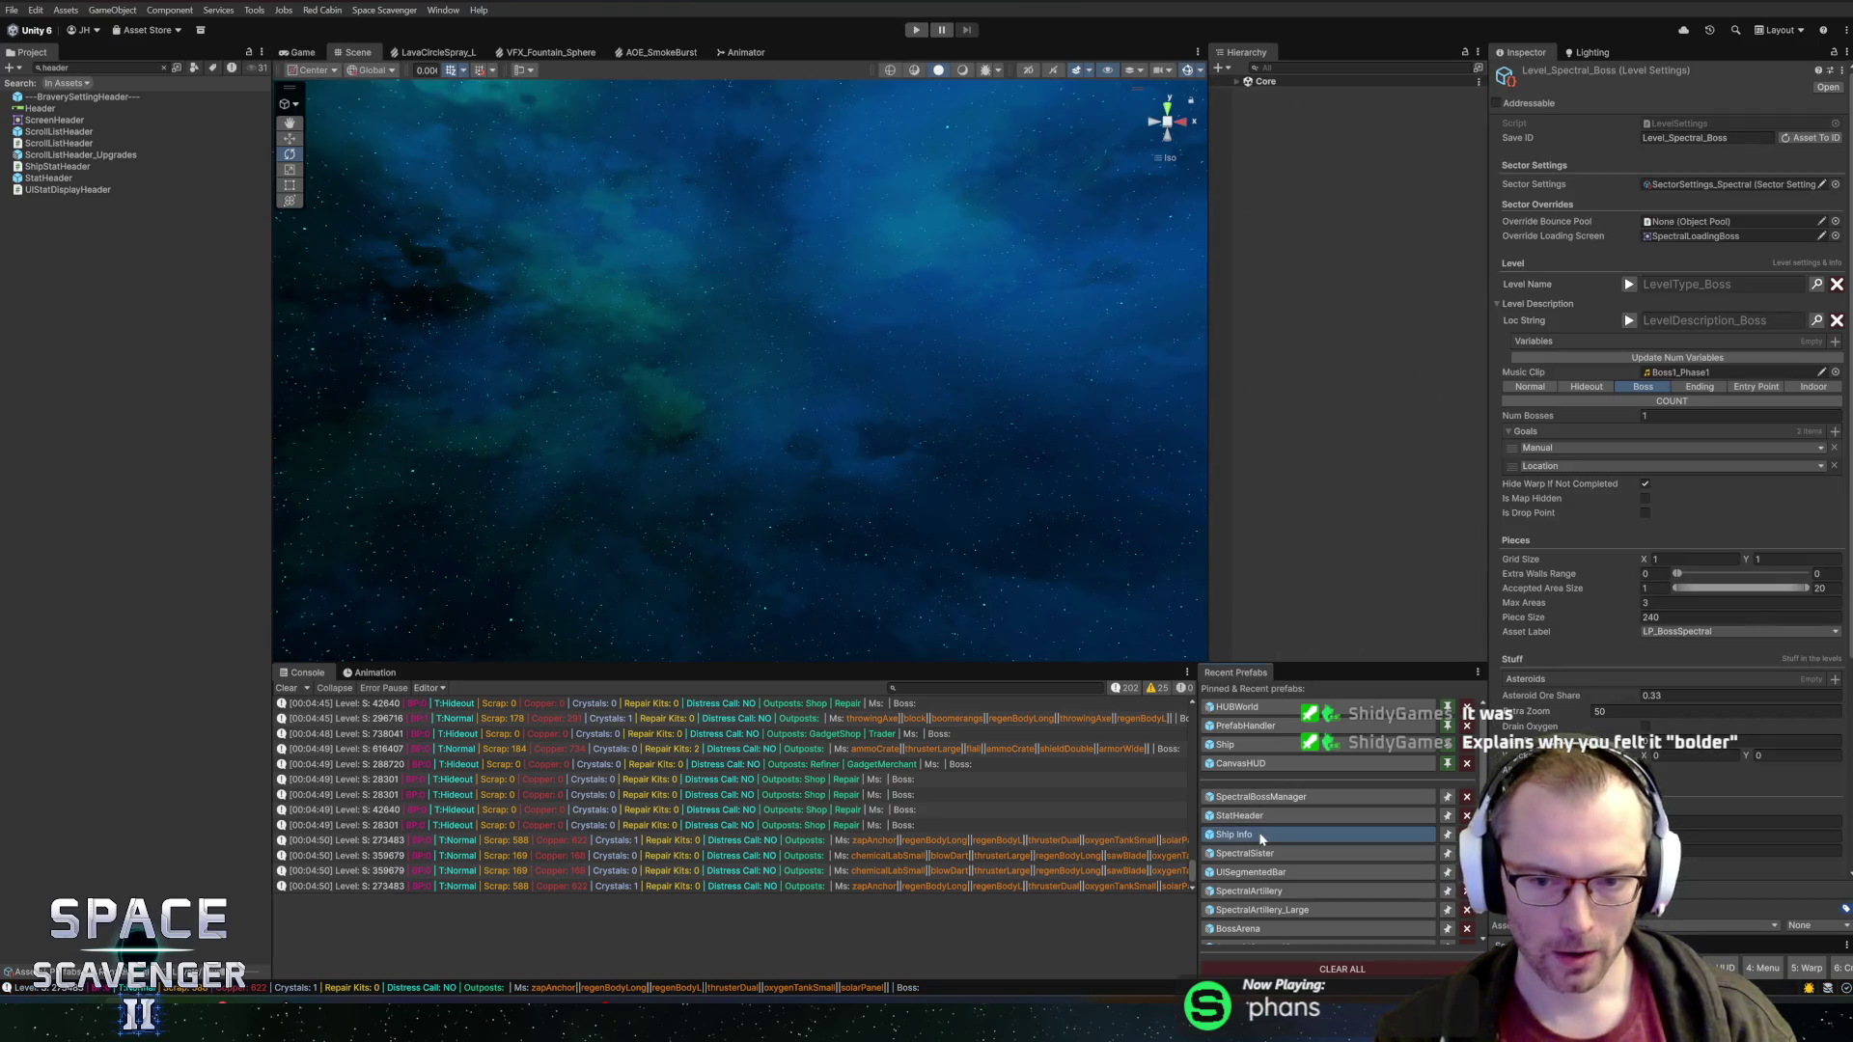
click(1318, 146)
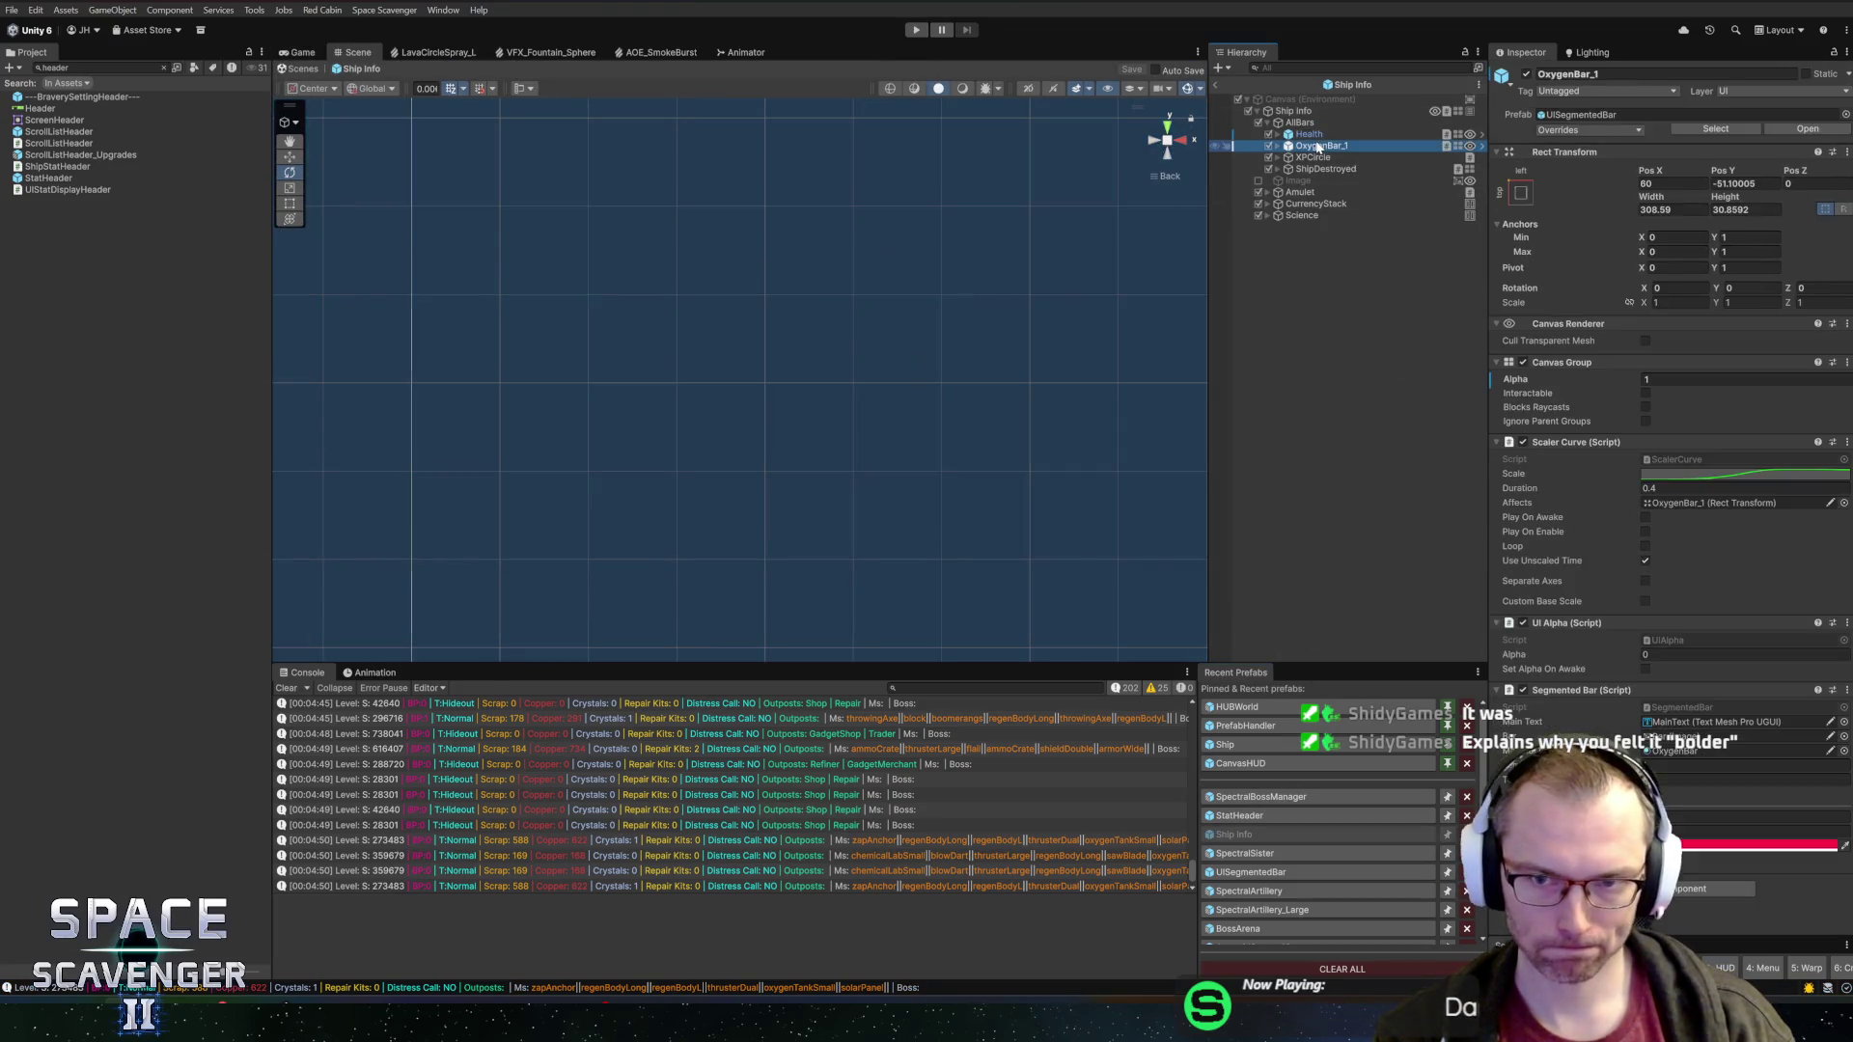
click(1326, 135)
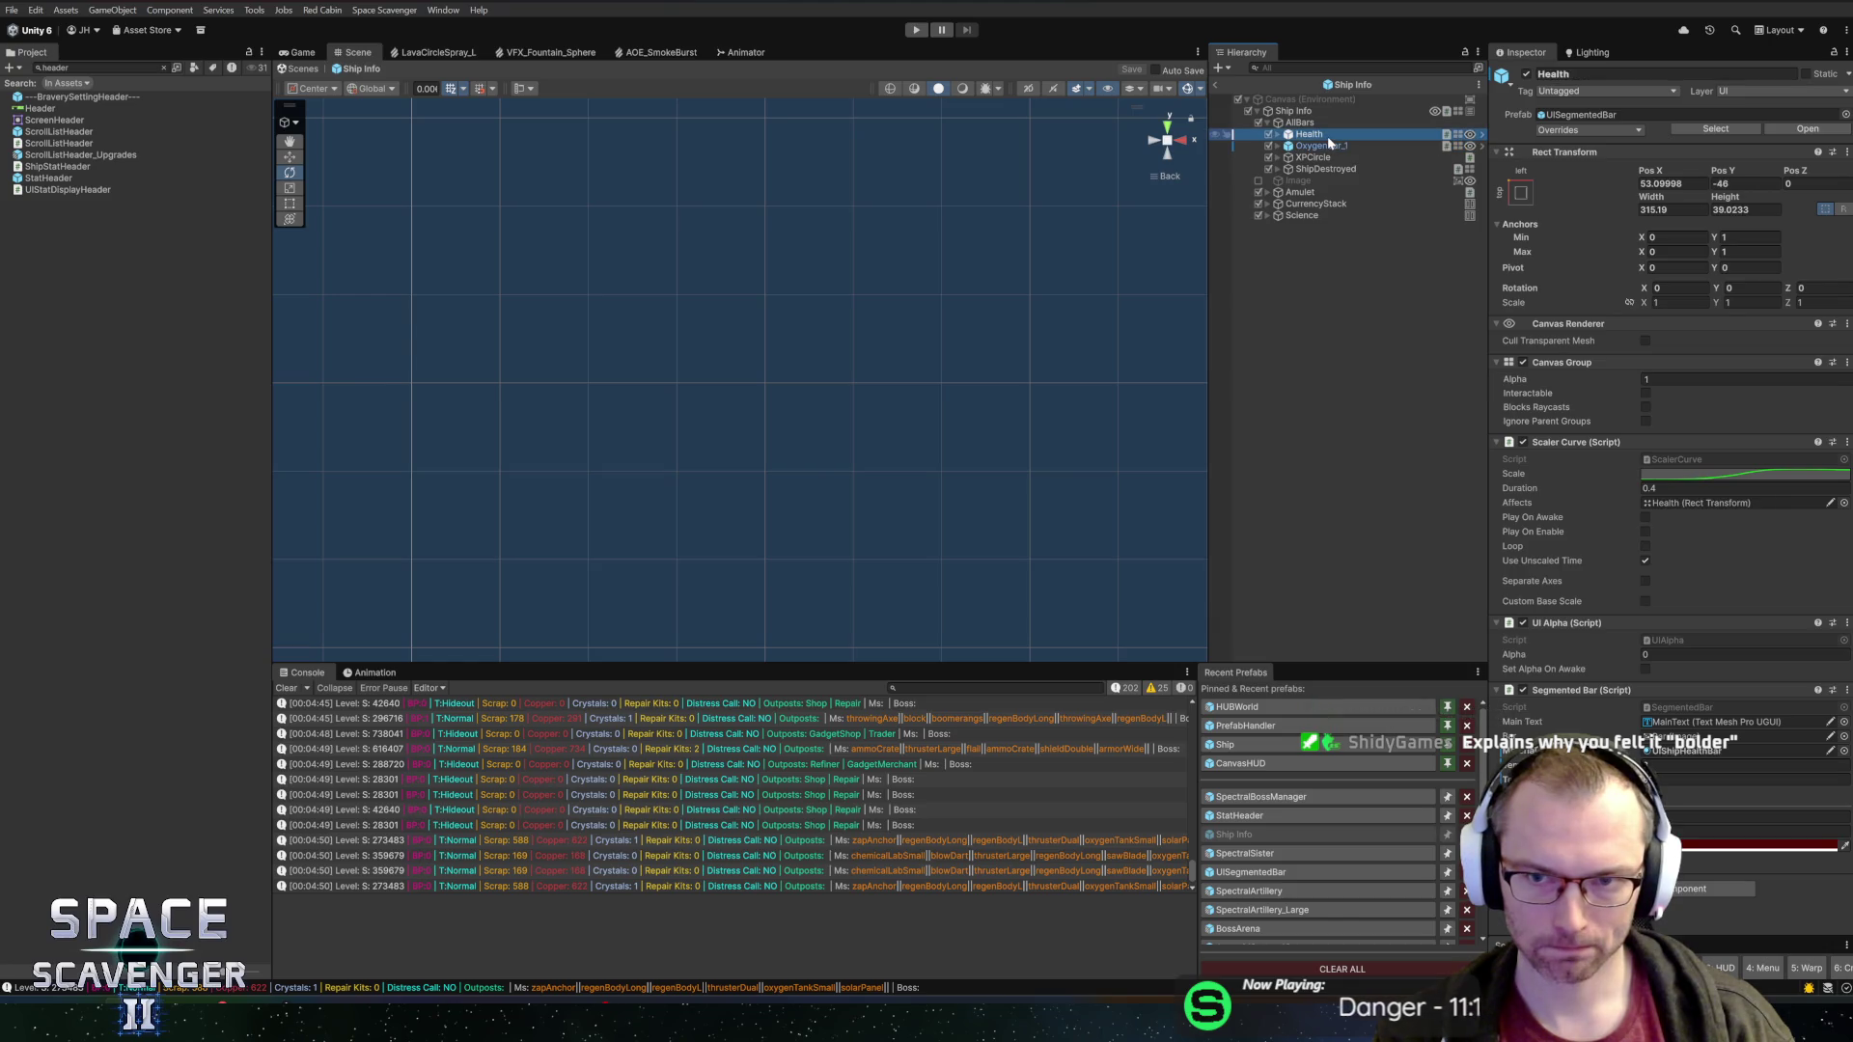
key(Right)
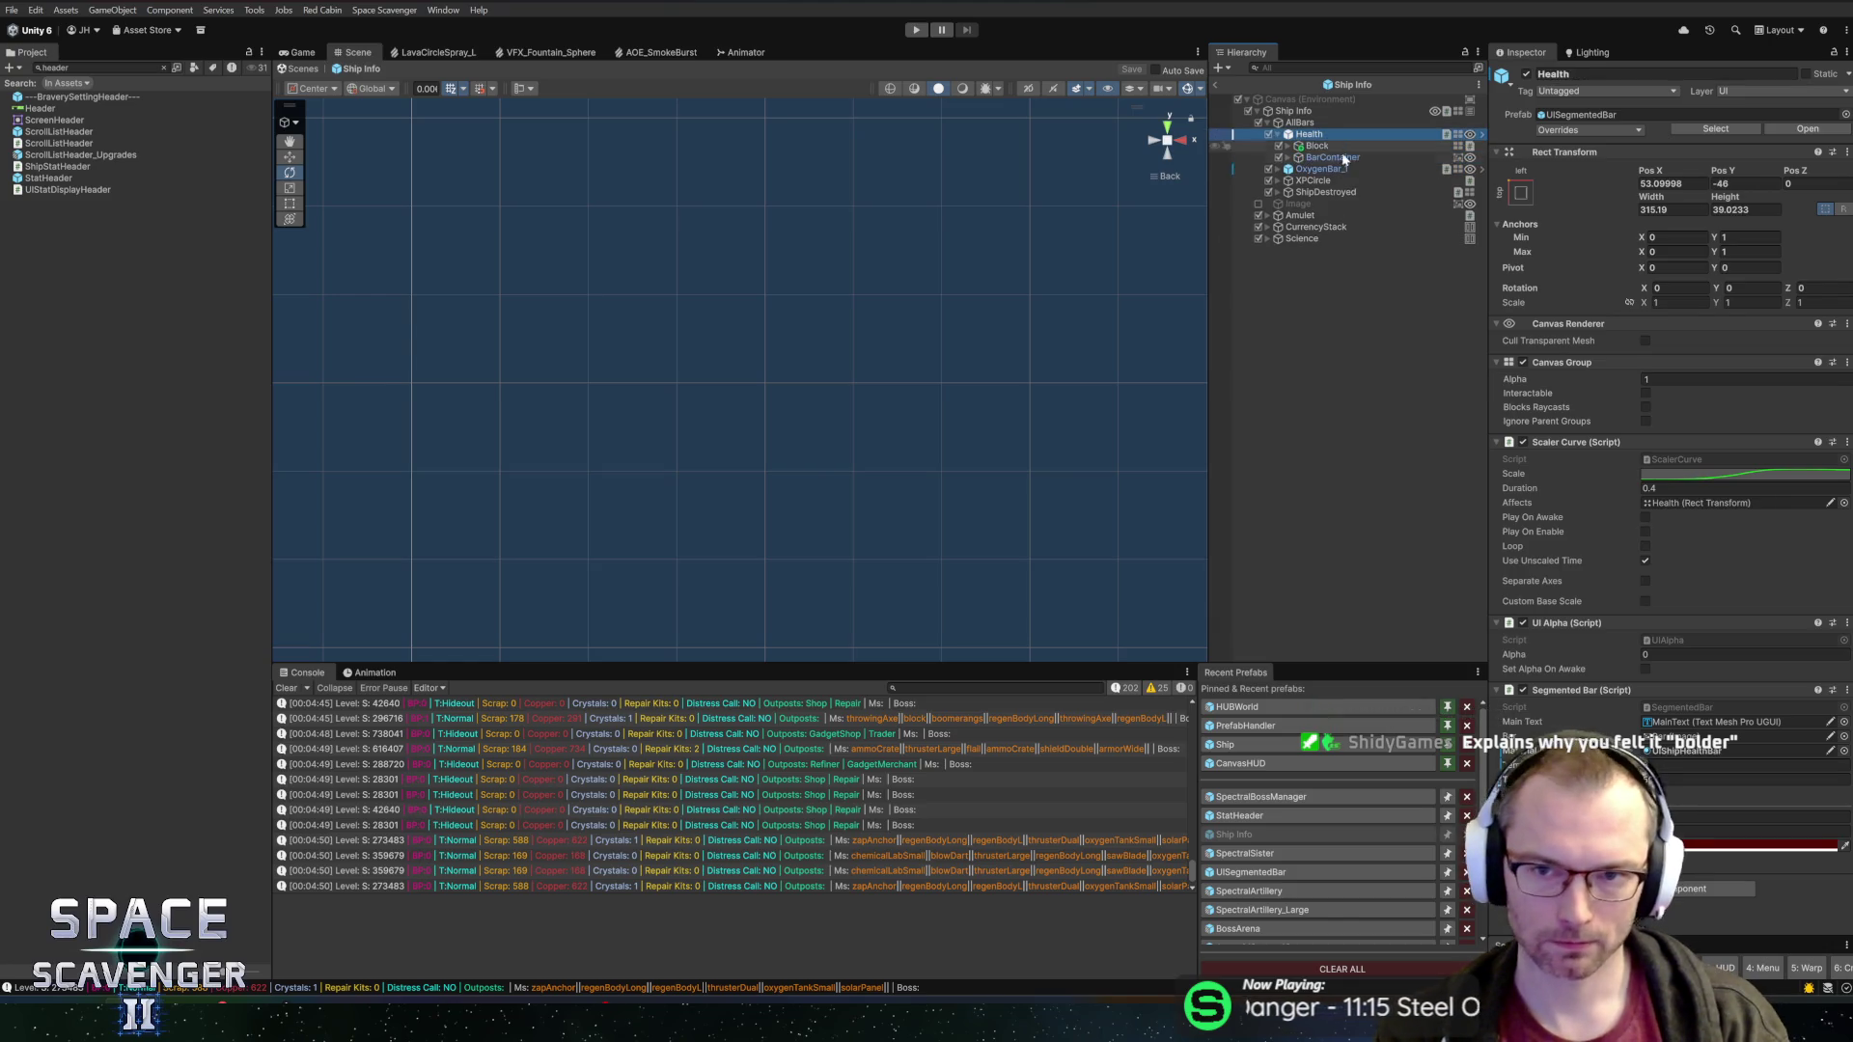
key(Down)
key(Down)
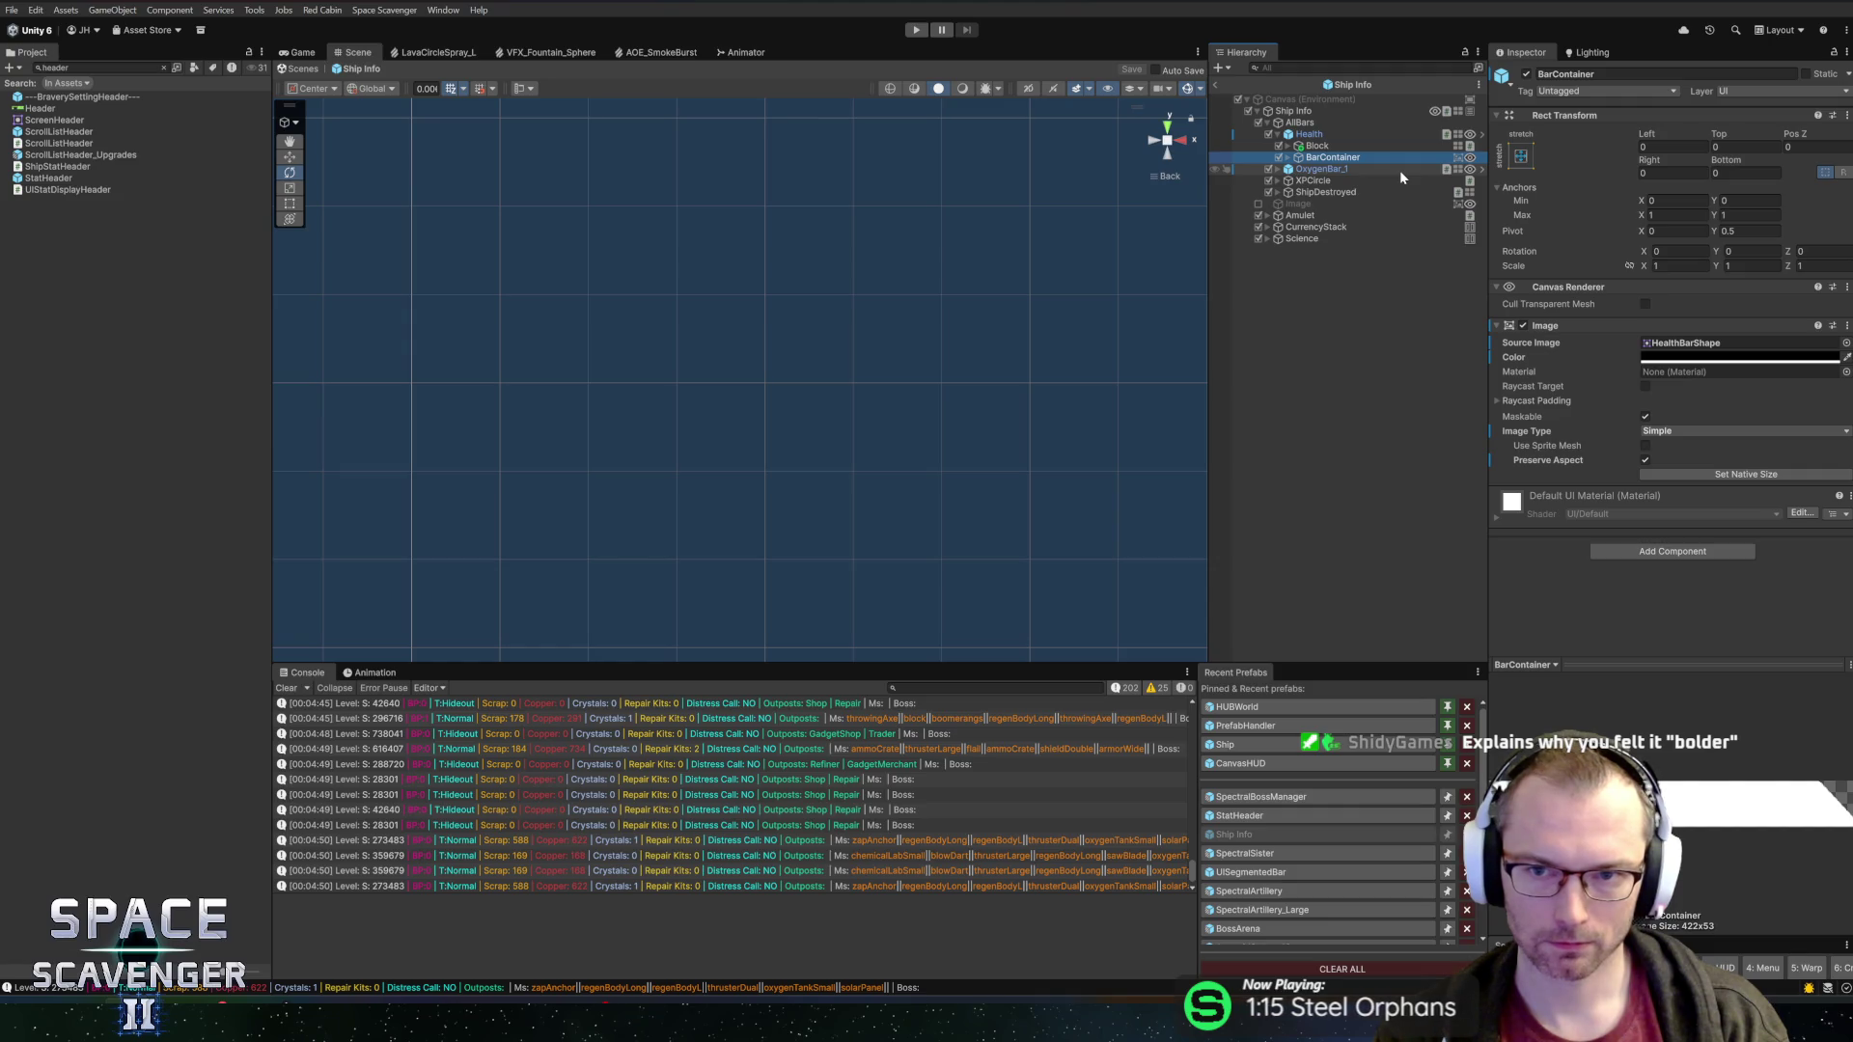
key(Right)
key(Down)
click(1428, 191)
click(1668, 515)
text(26)
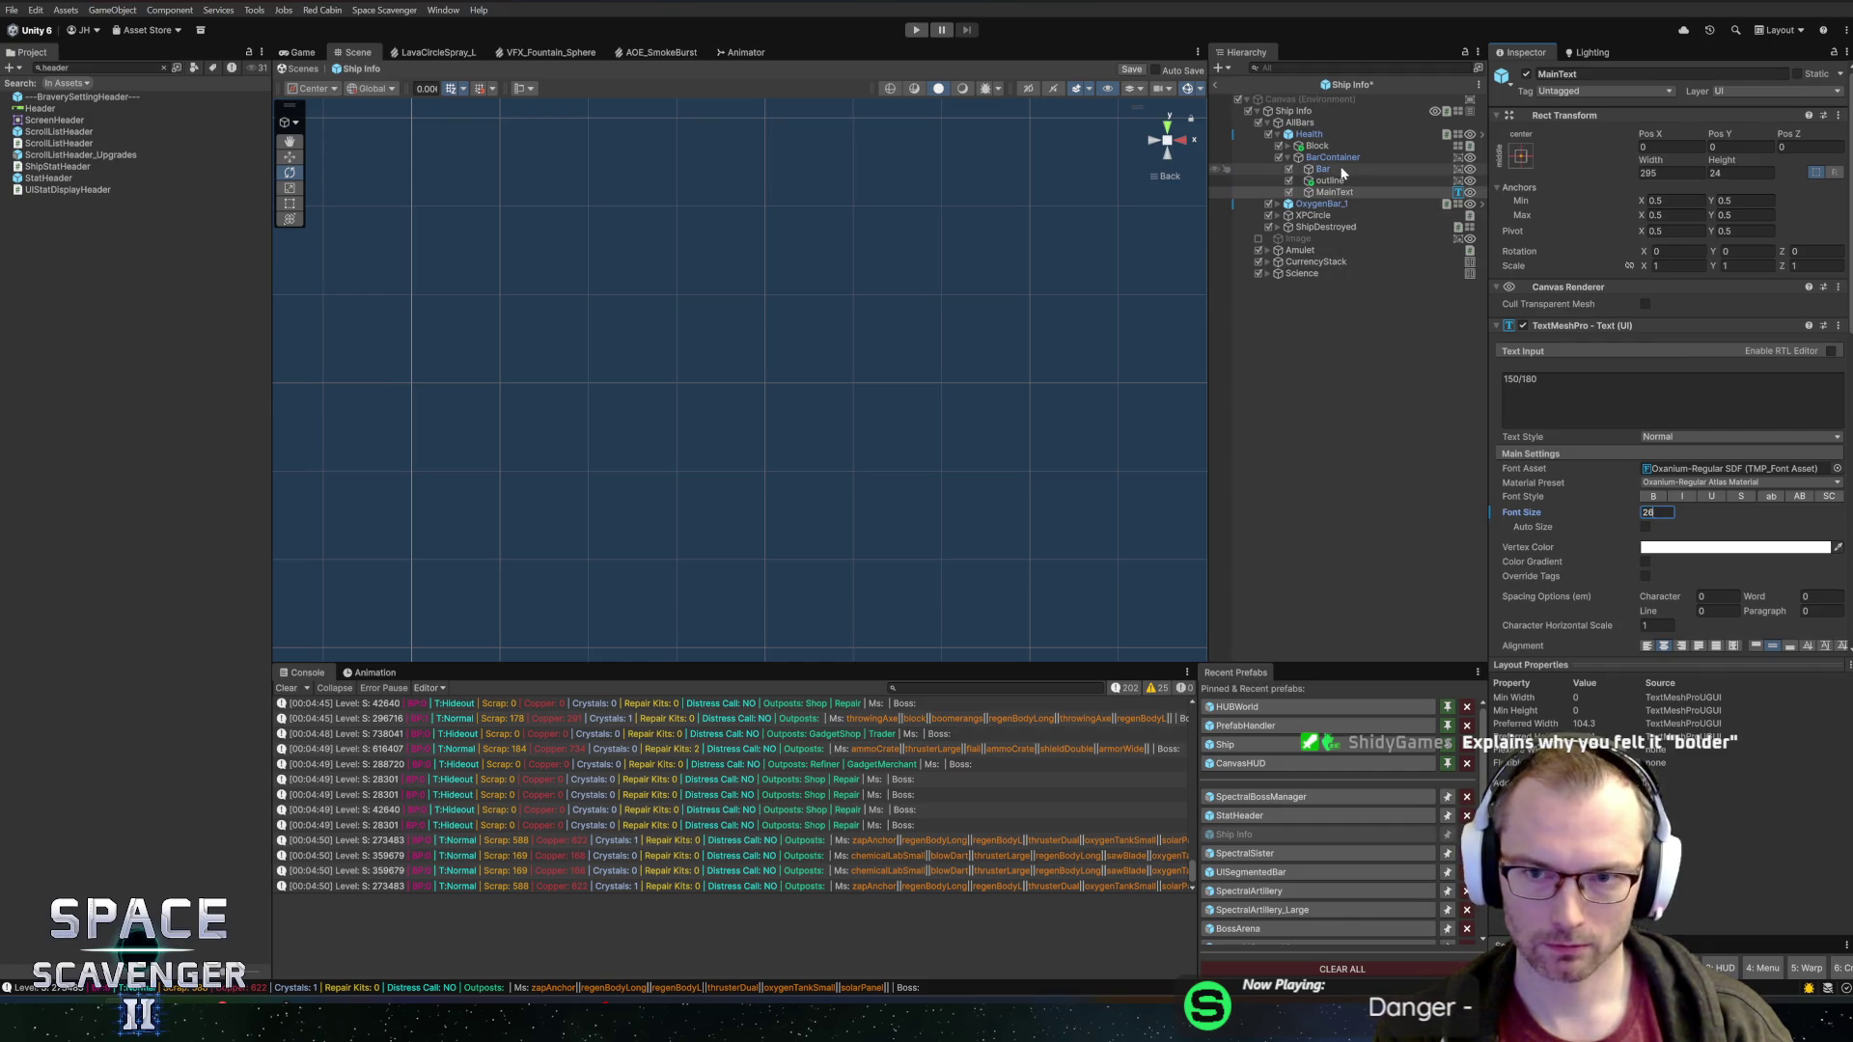
Raise the health bar's BlockAmount font size to 28 and save the prefab
click(1334, 147)
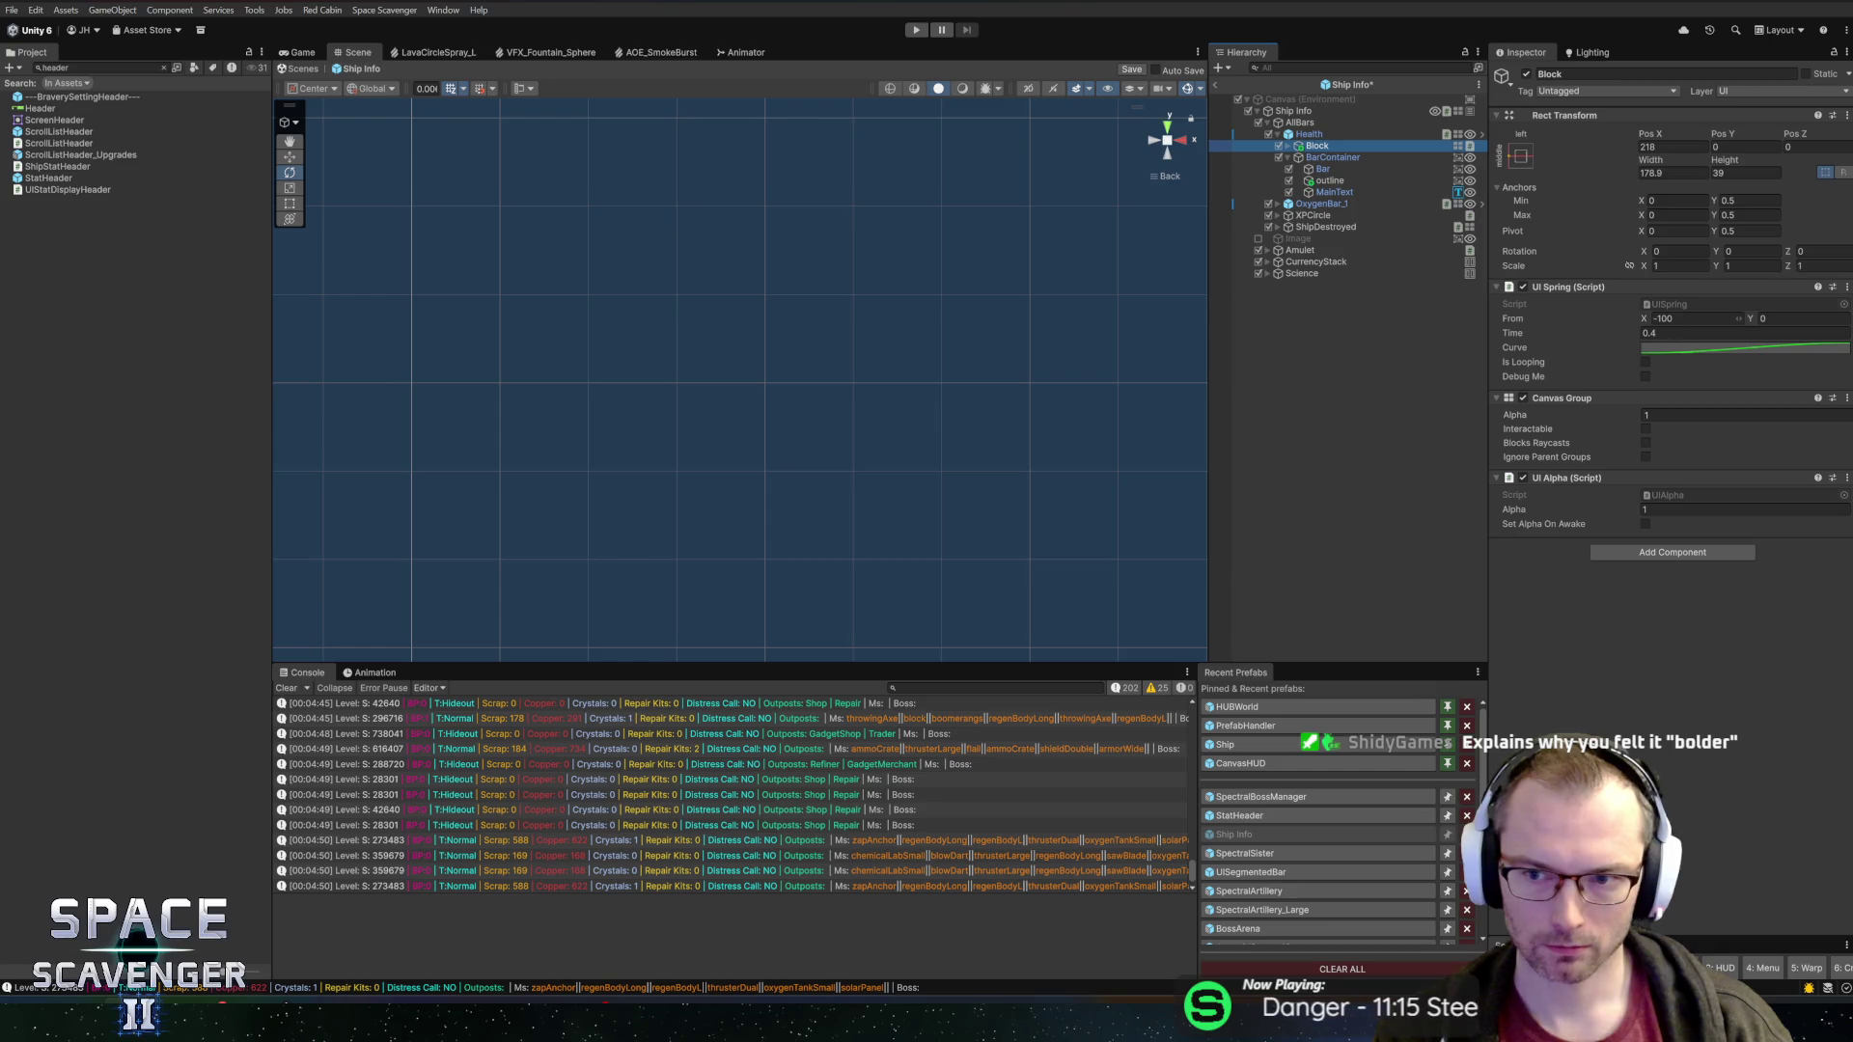
click(1290, 145)
click(1342, 180)
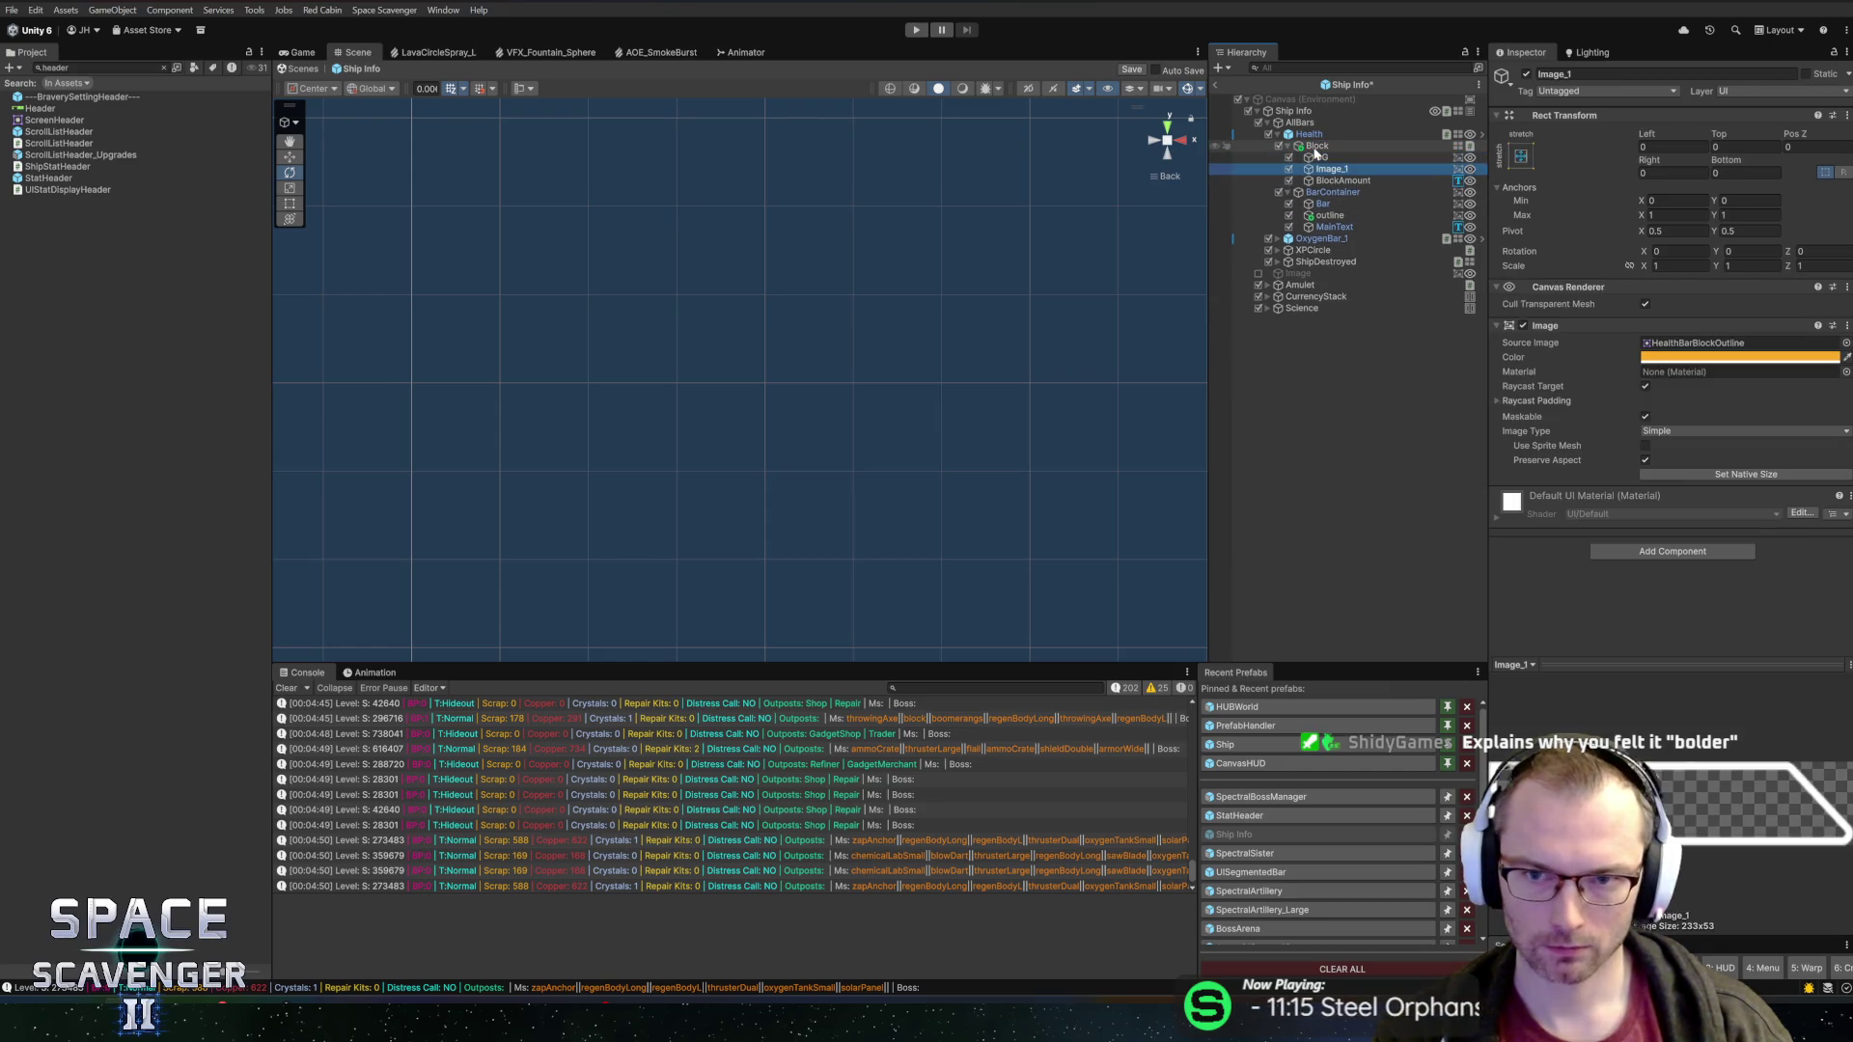
click(1653, 513)
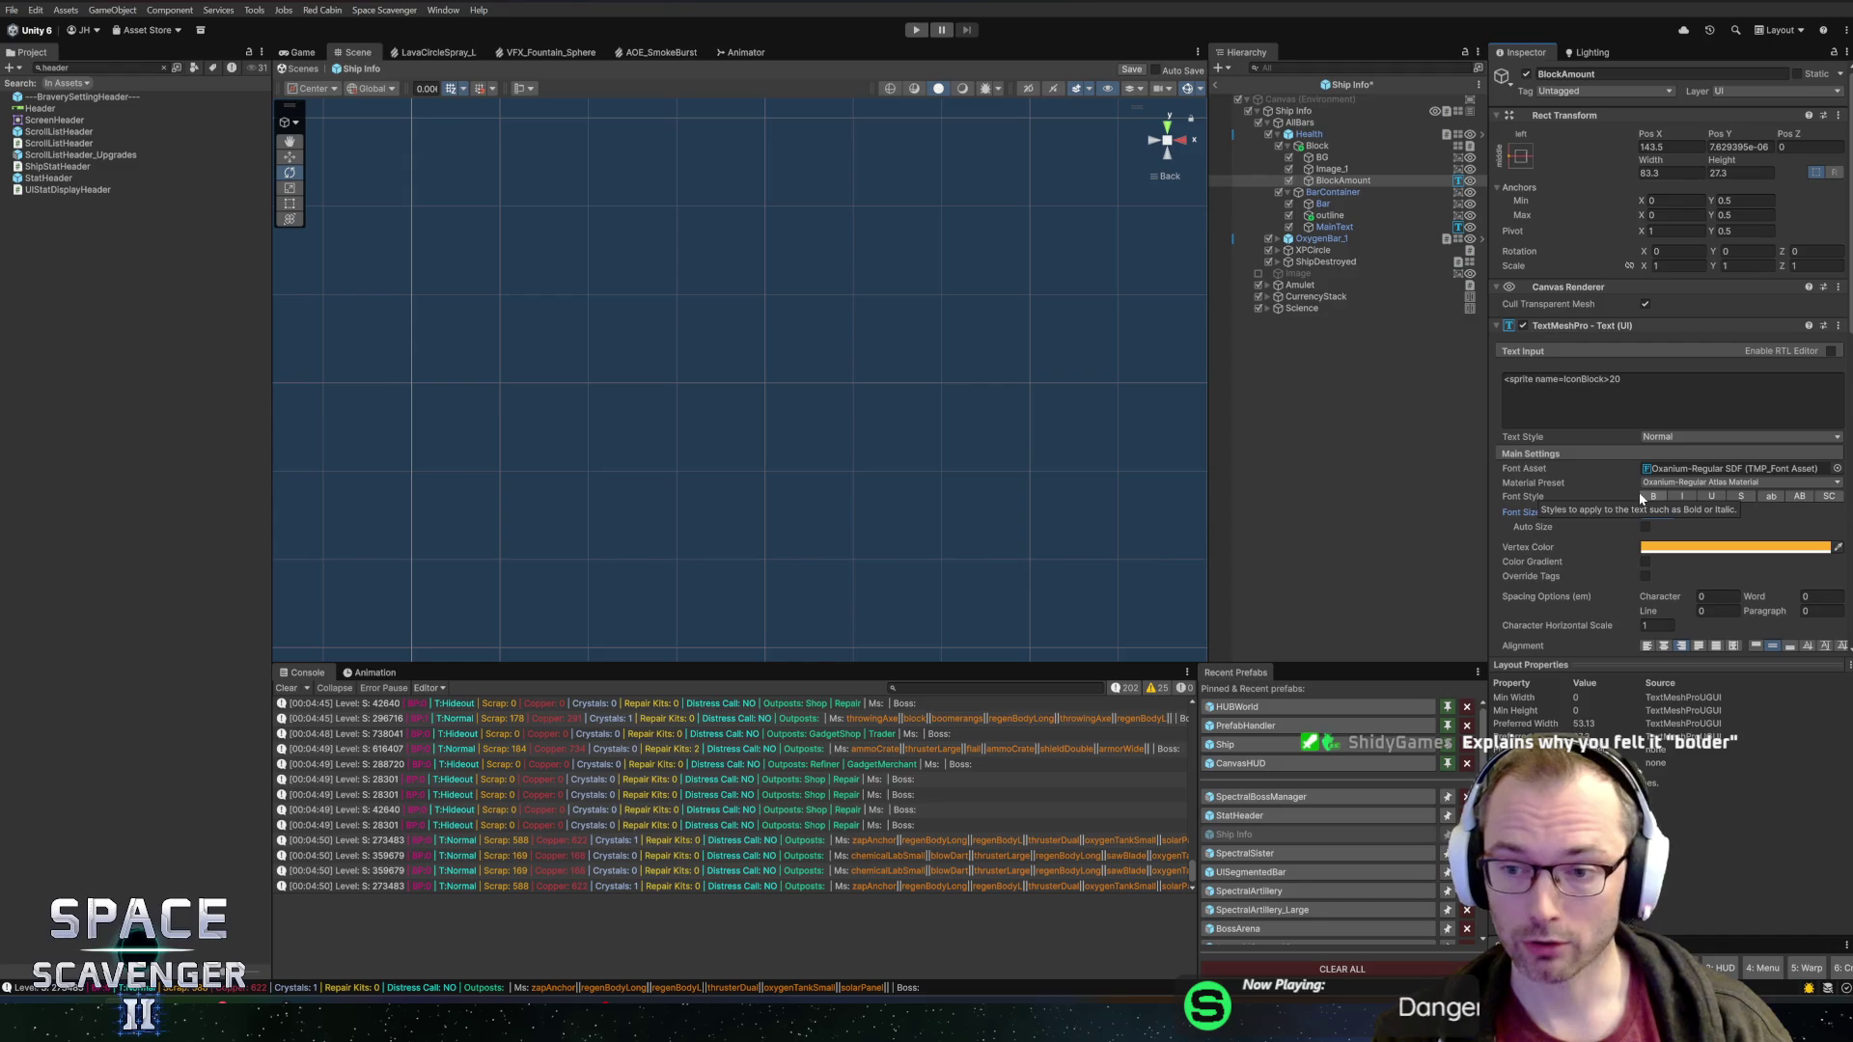
key(ctrl+s)
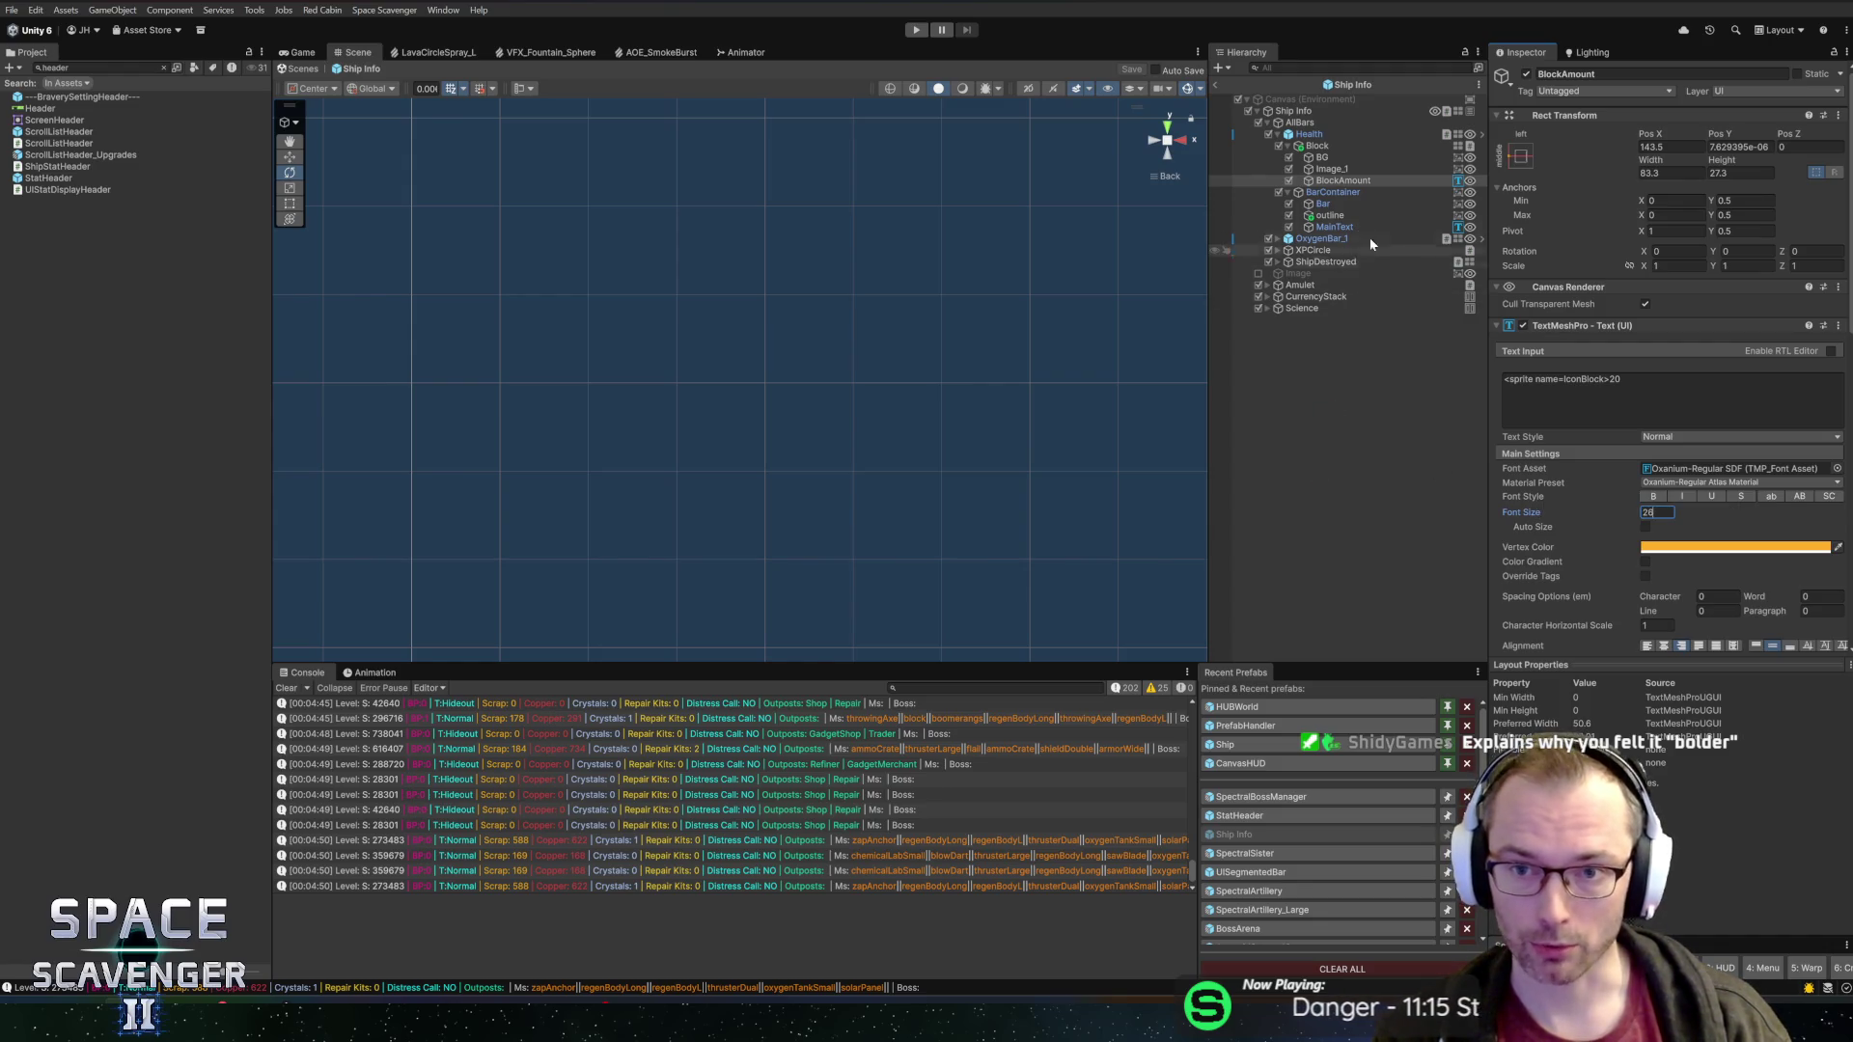
click(1318, 241)
key(Right)
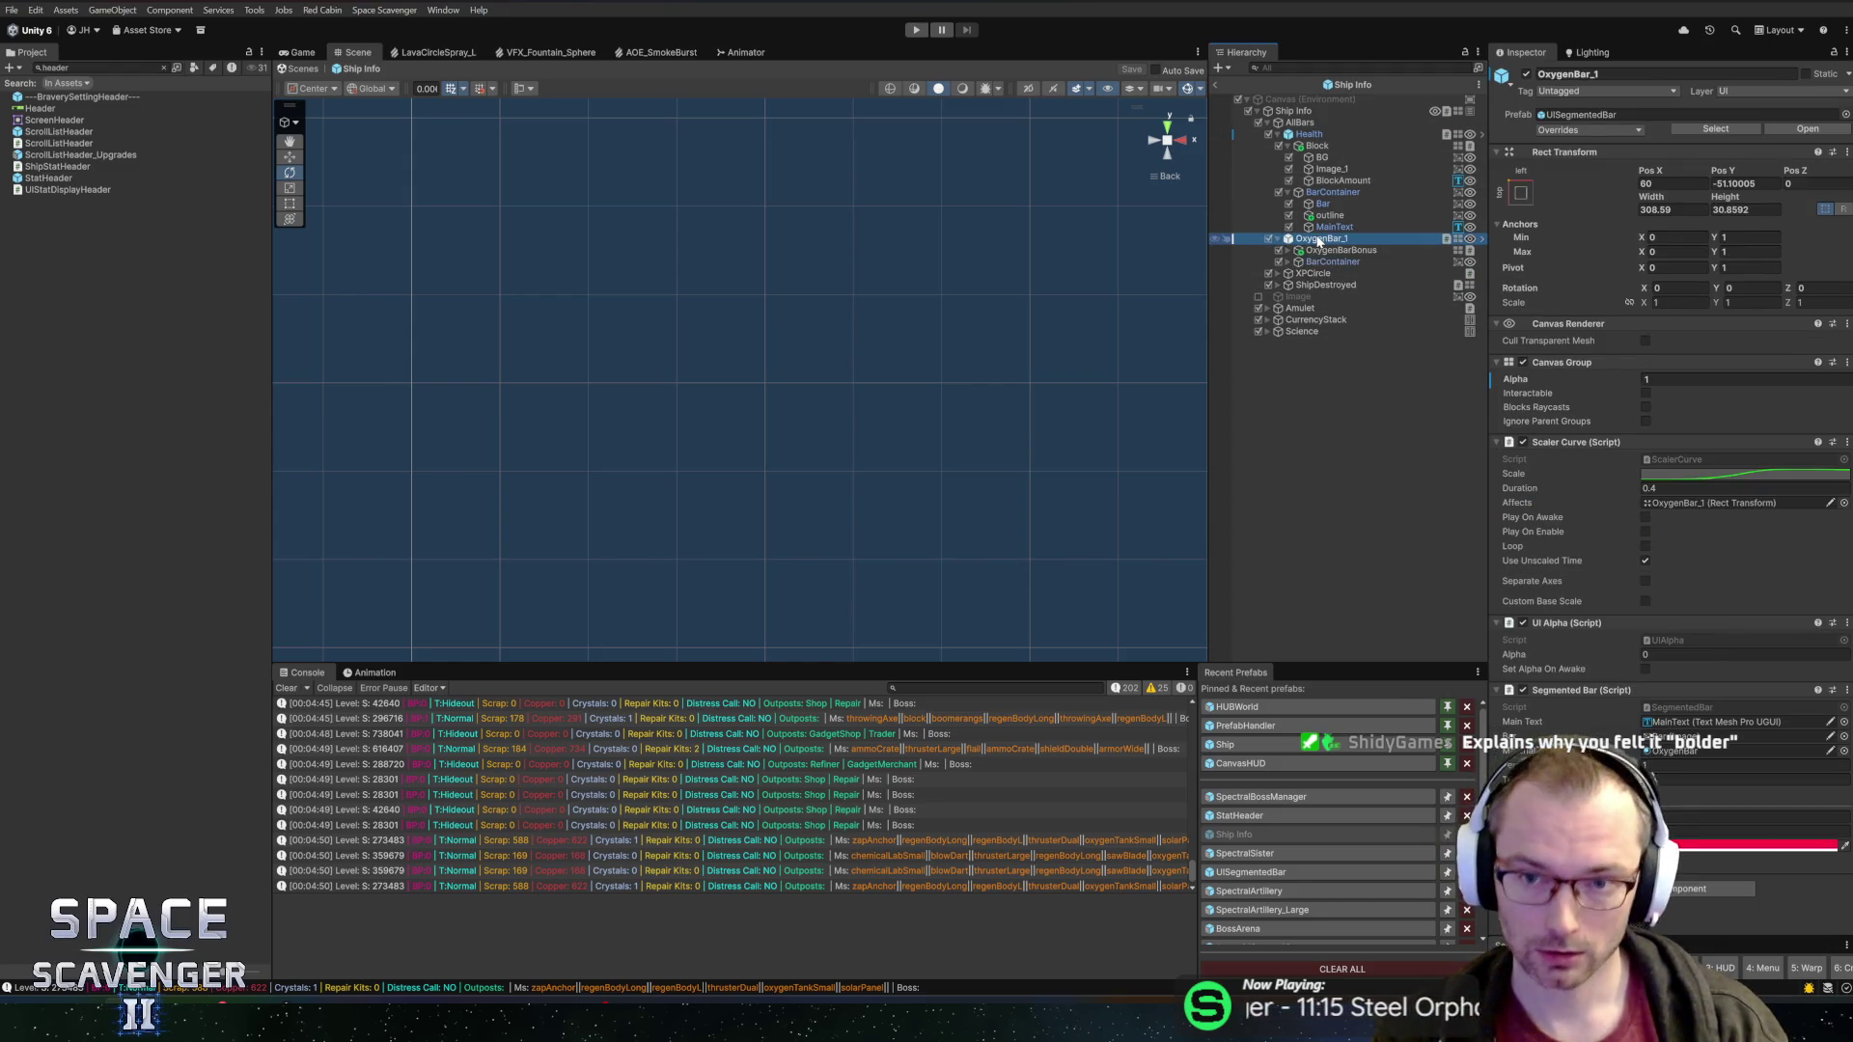
key(Down)
key(Right)
key(Down)
key(Down)
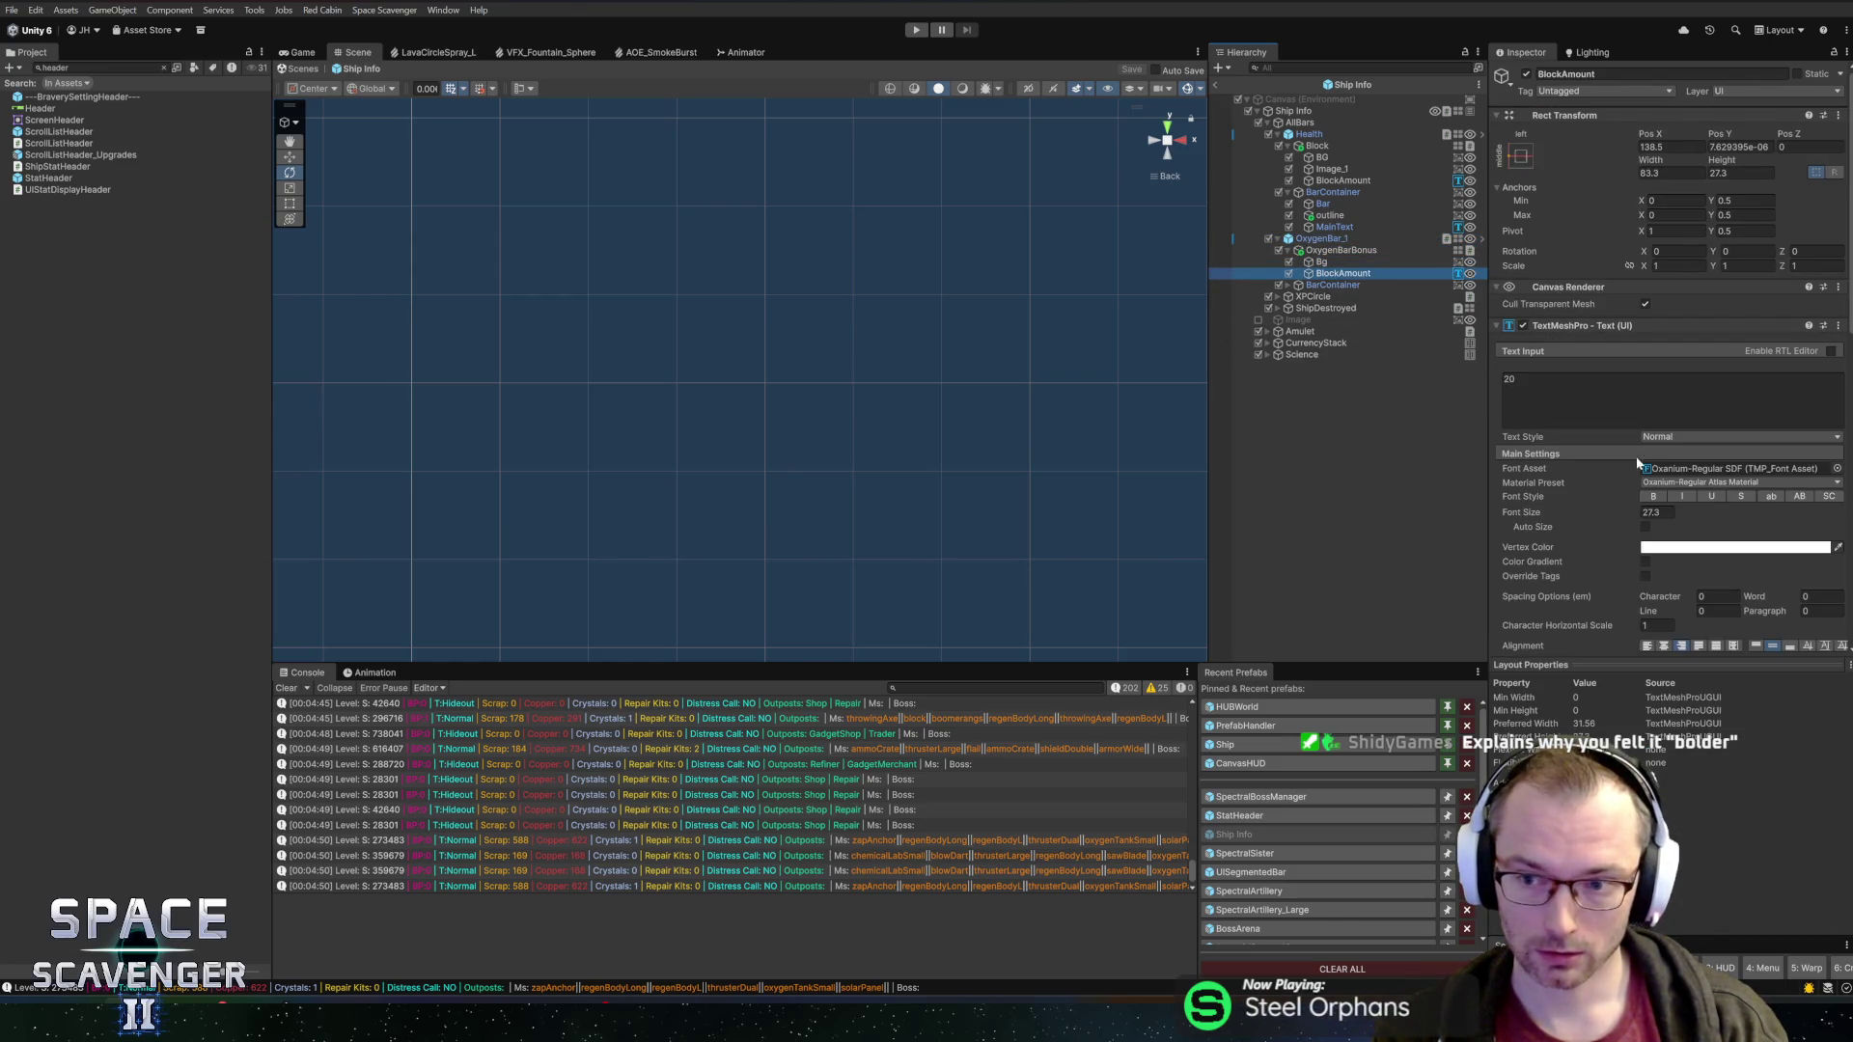
click(1656, 512)
text(22)
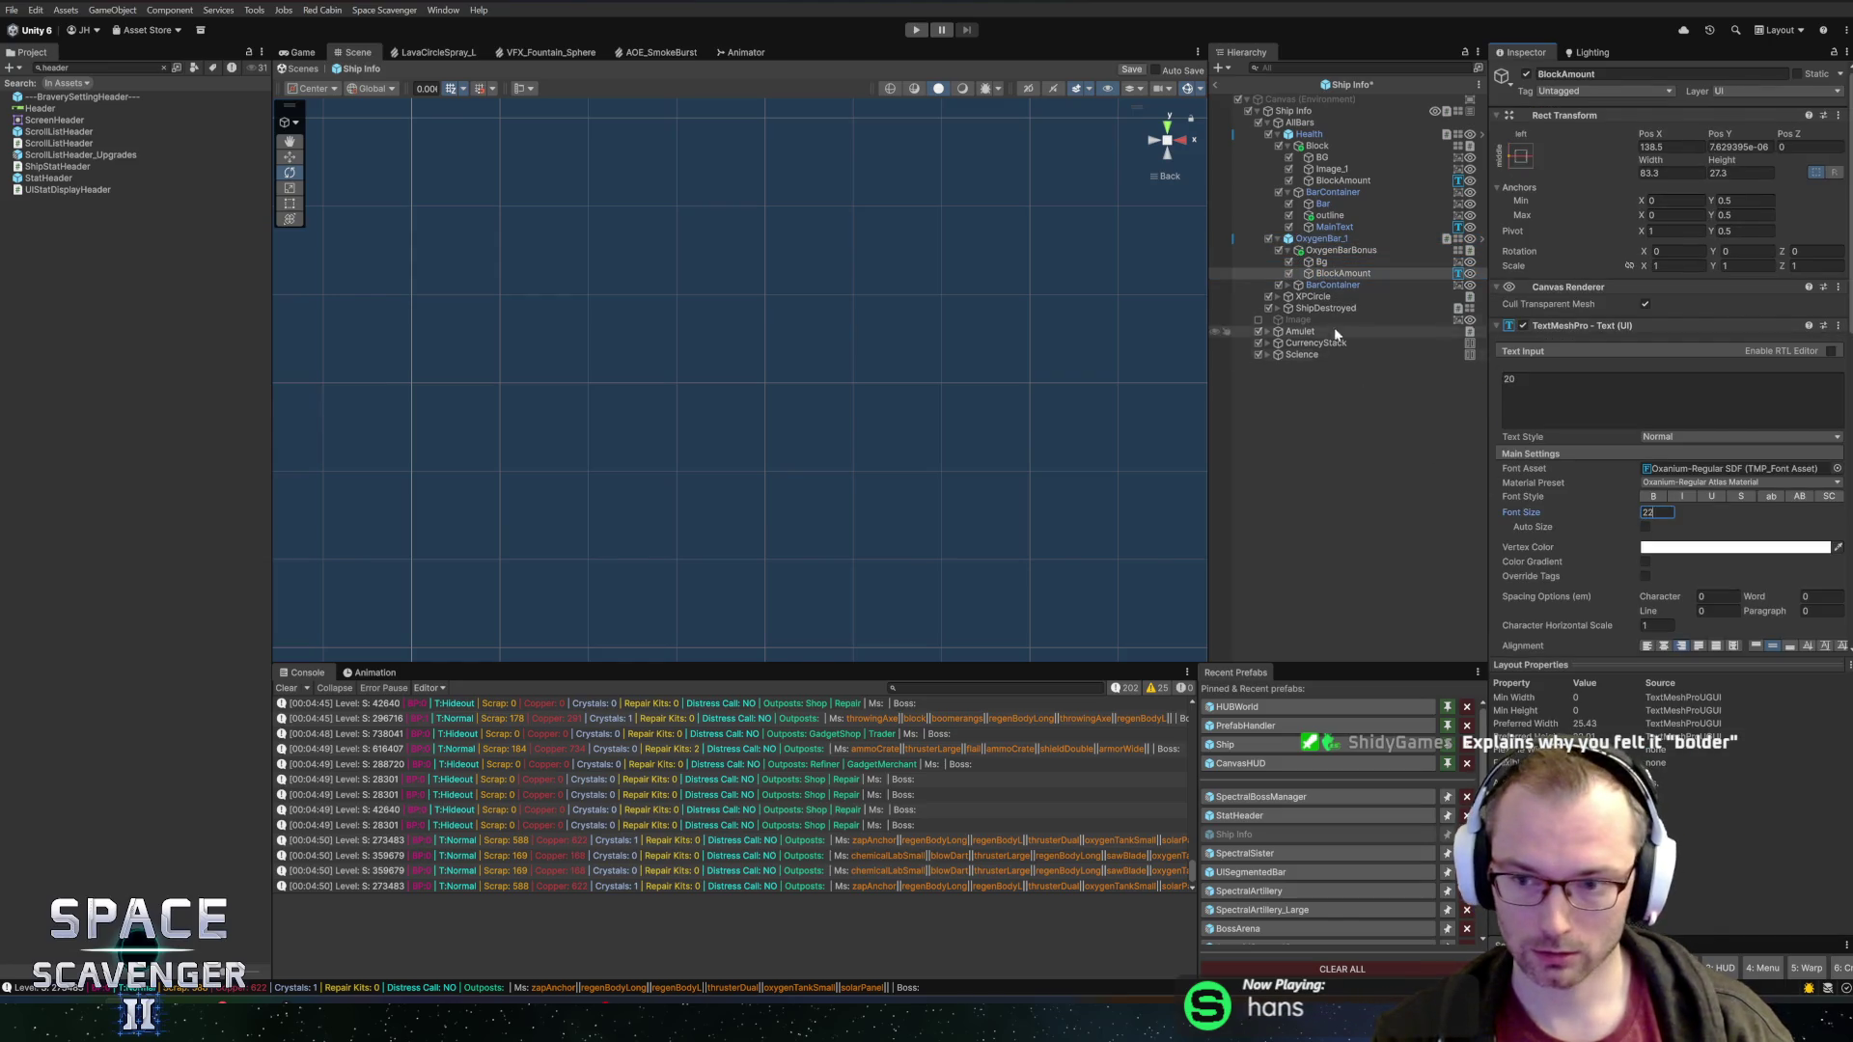
click(1337, 284)
key(Right)
key(Down)
key(Down)
key(Down)
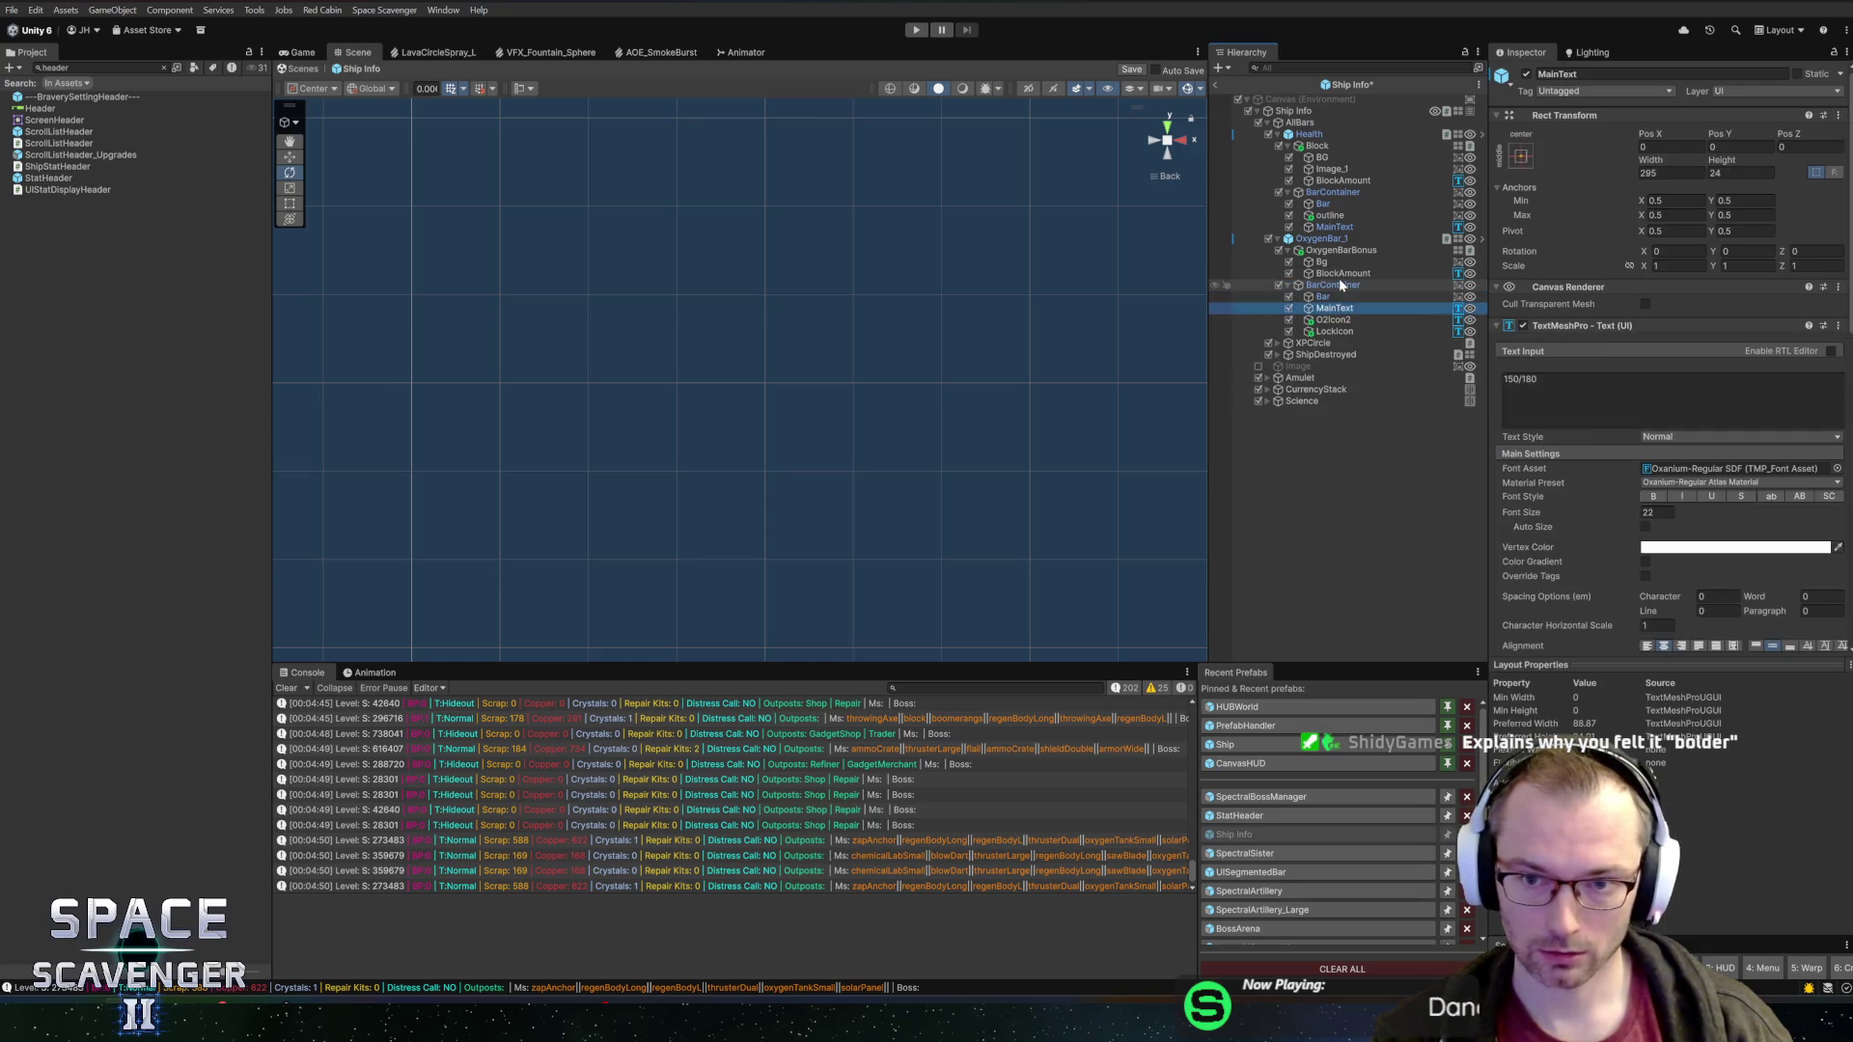
click(1656, 512)
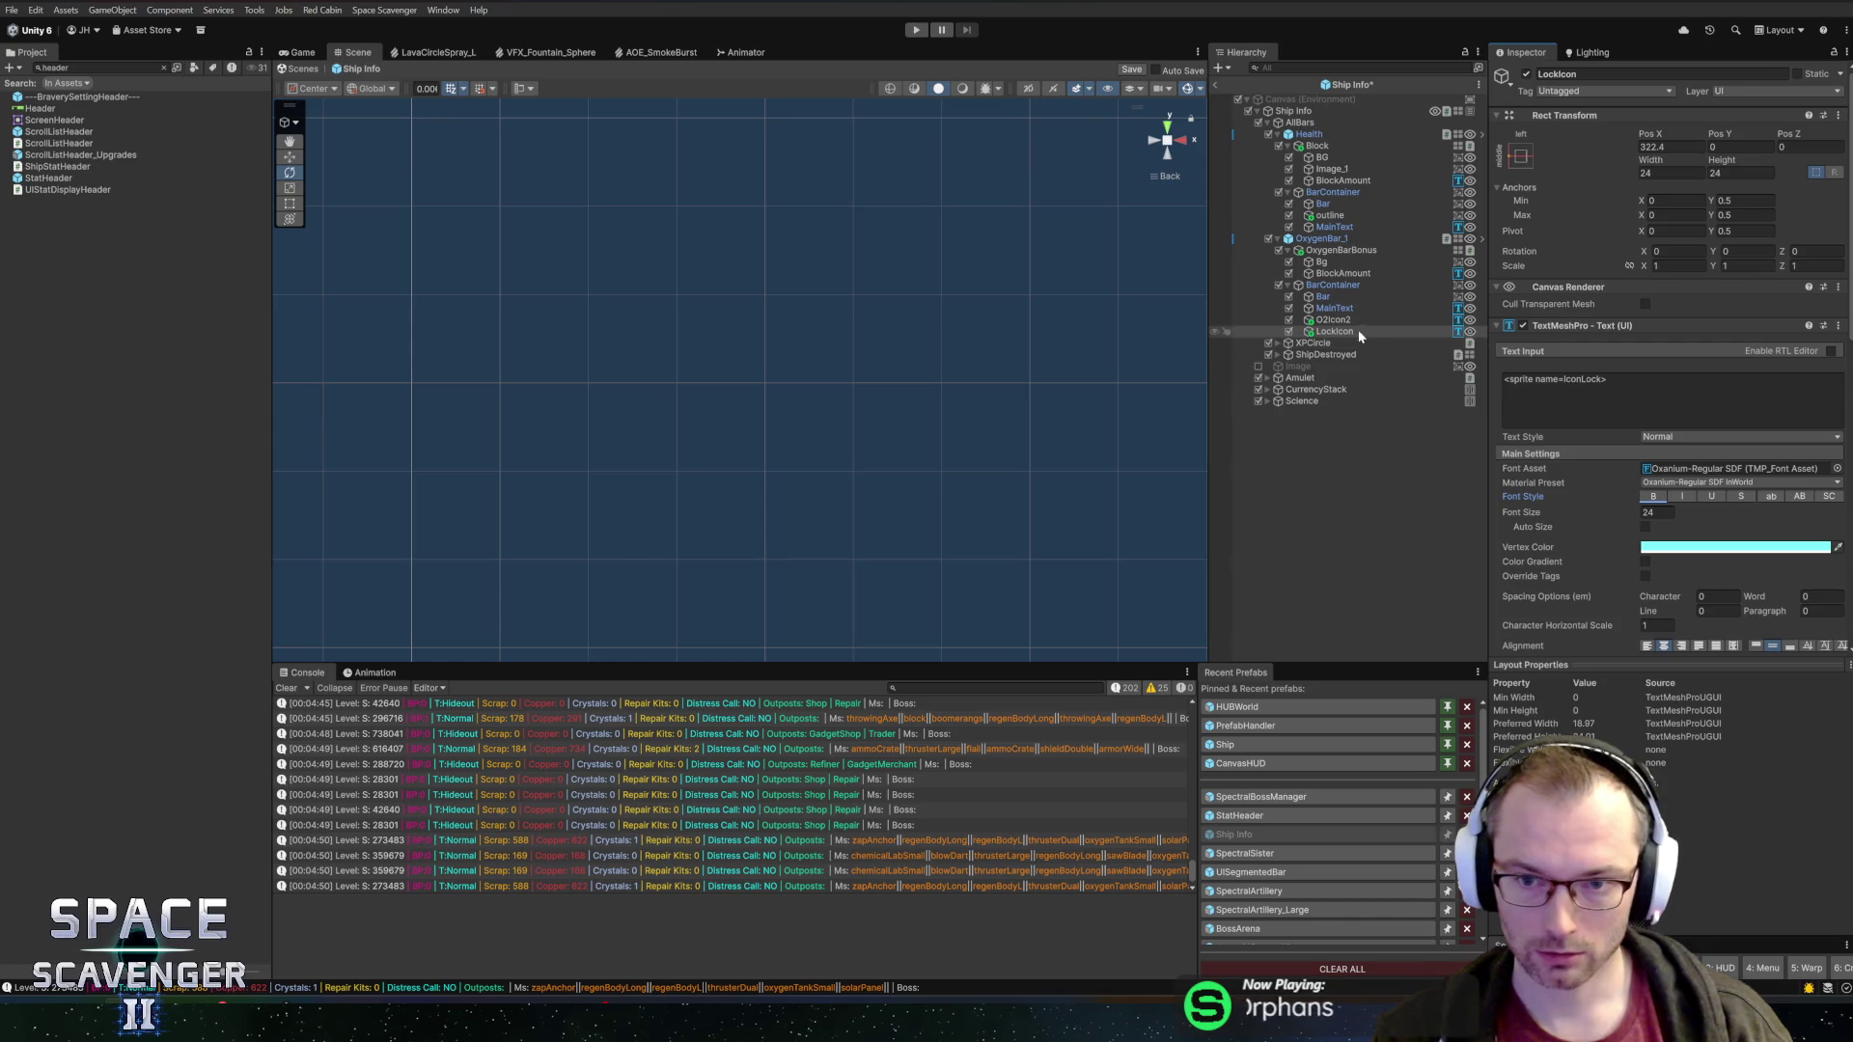
click(1336, 308)
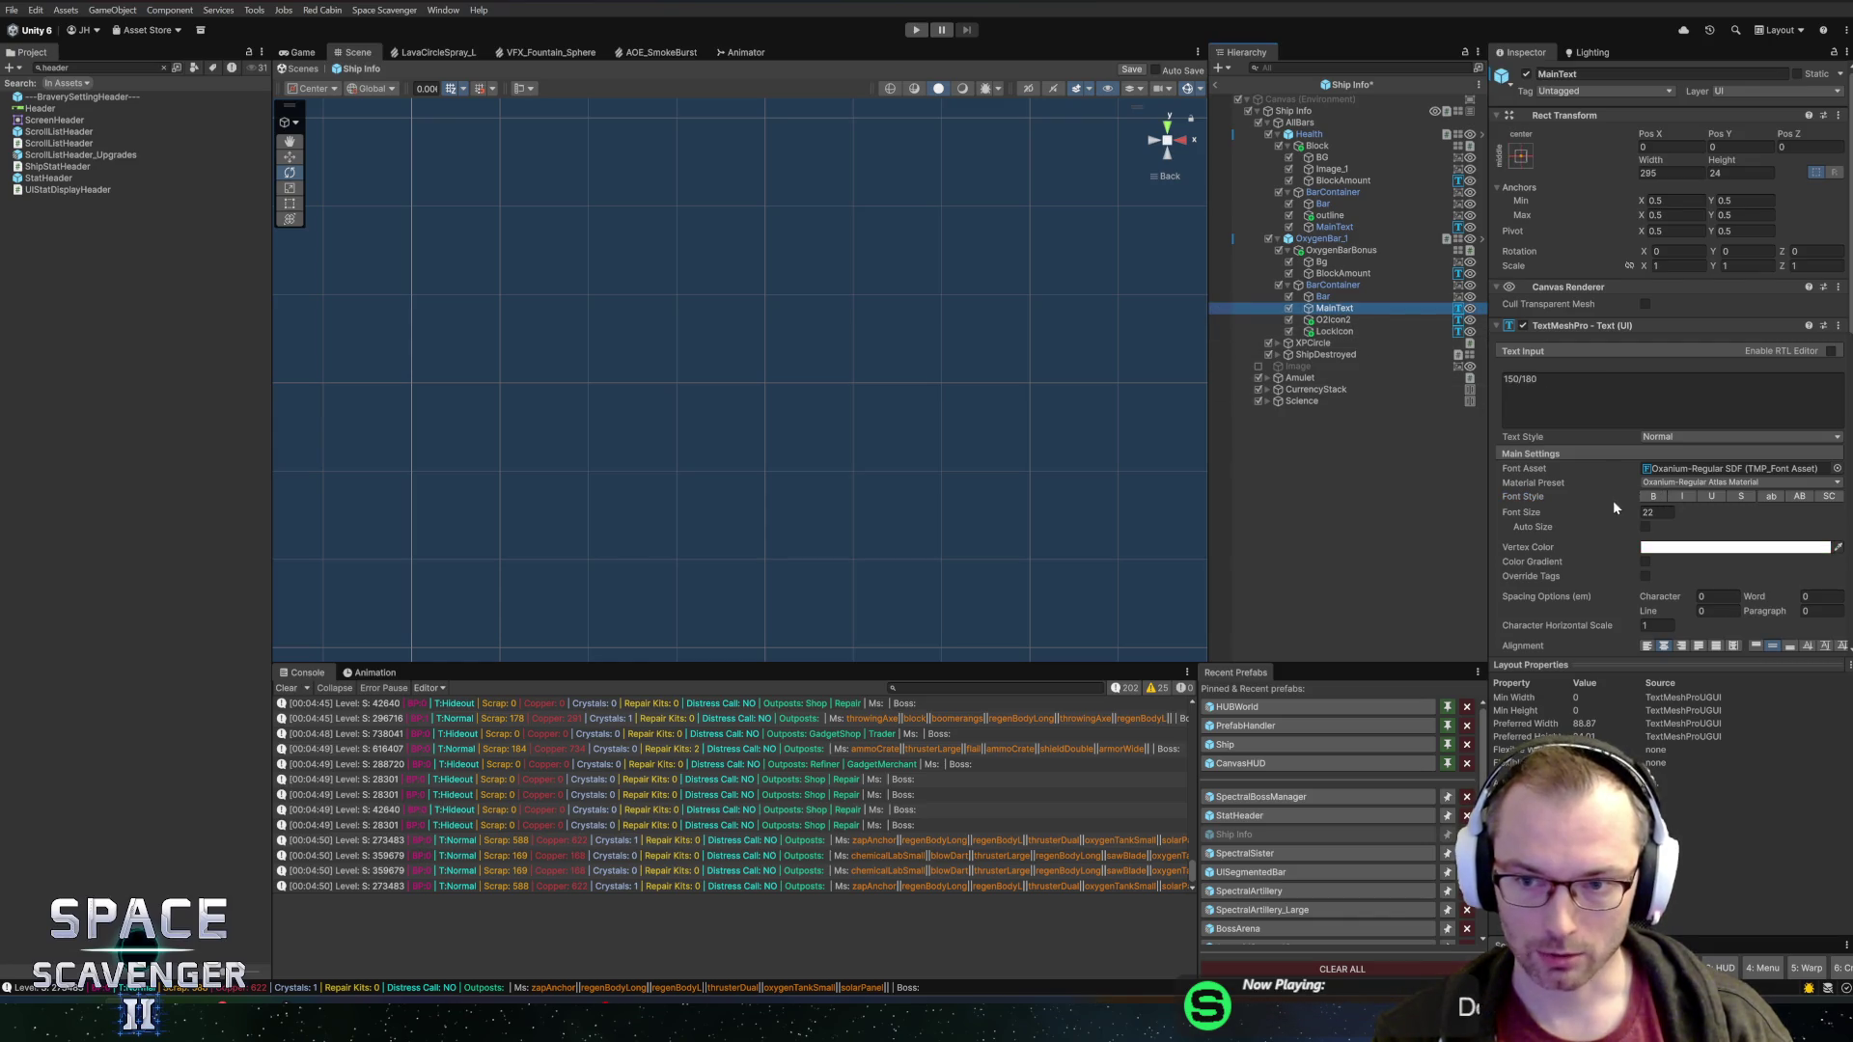
click(1333, 320)
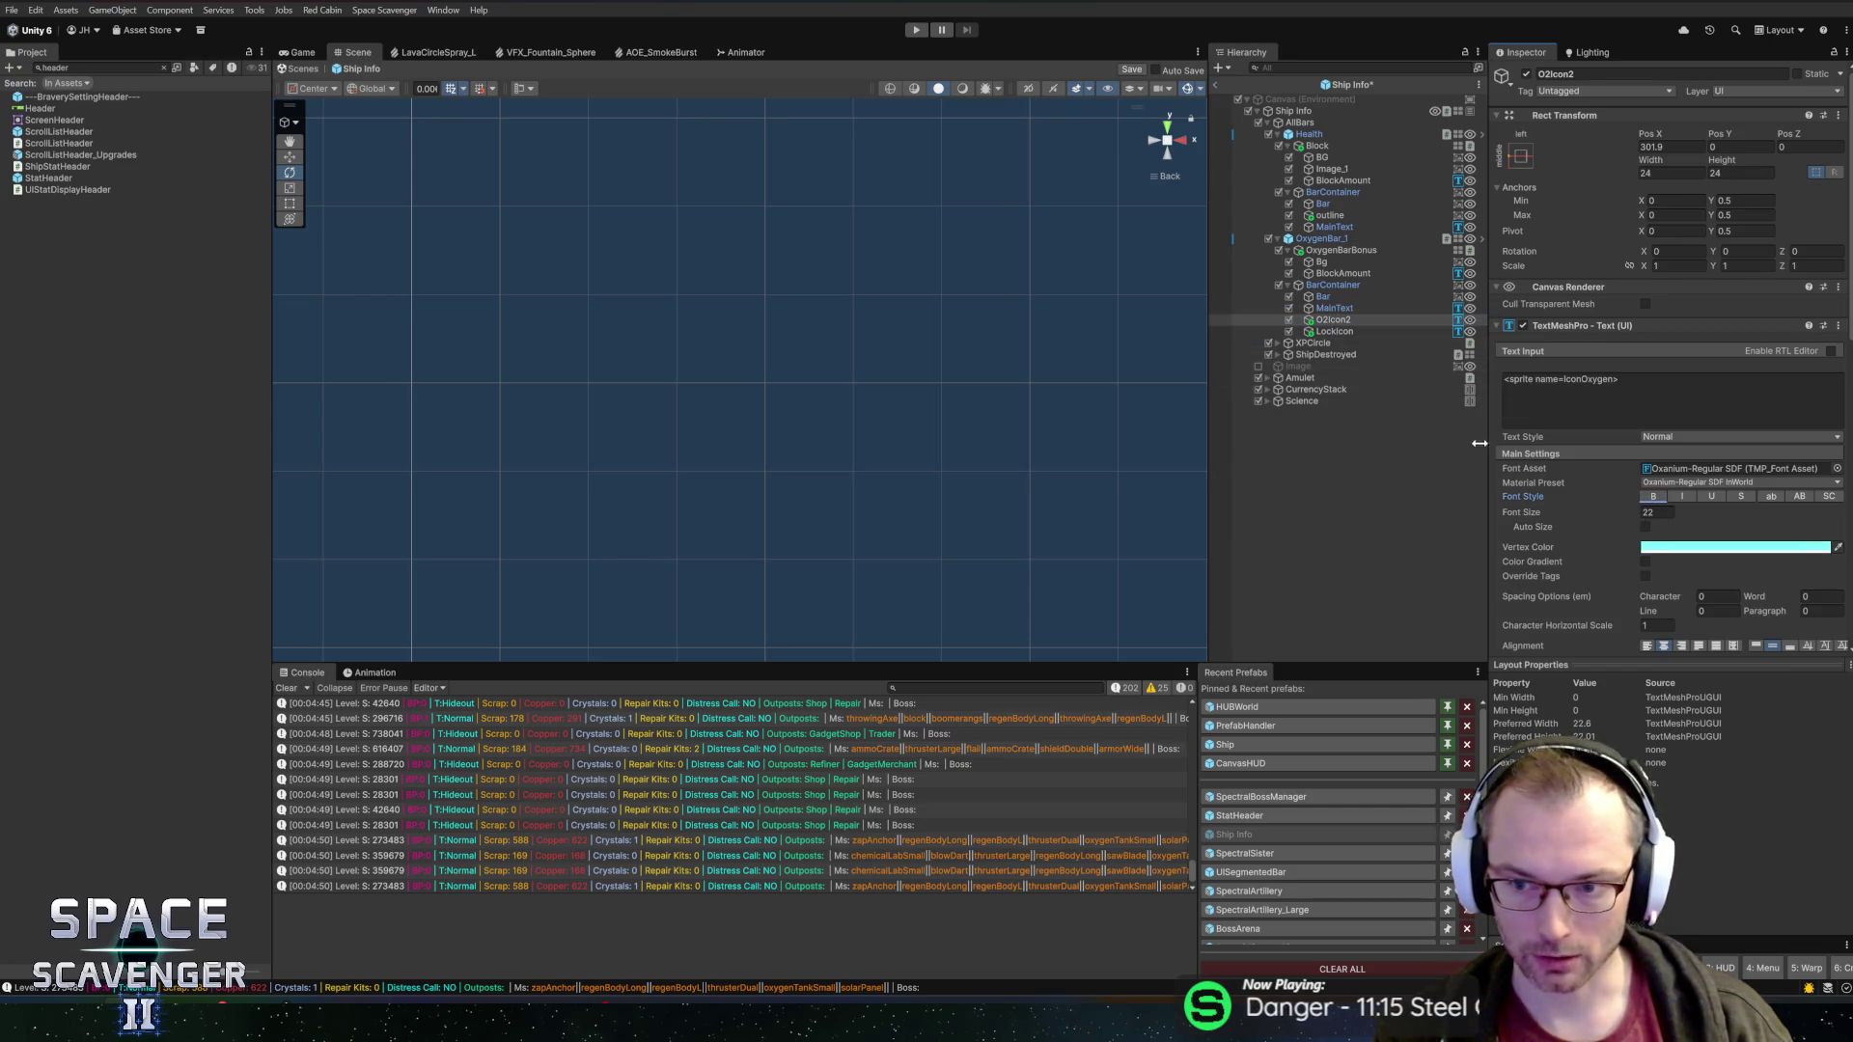
click(1334, 332)
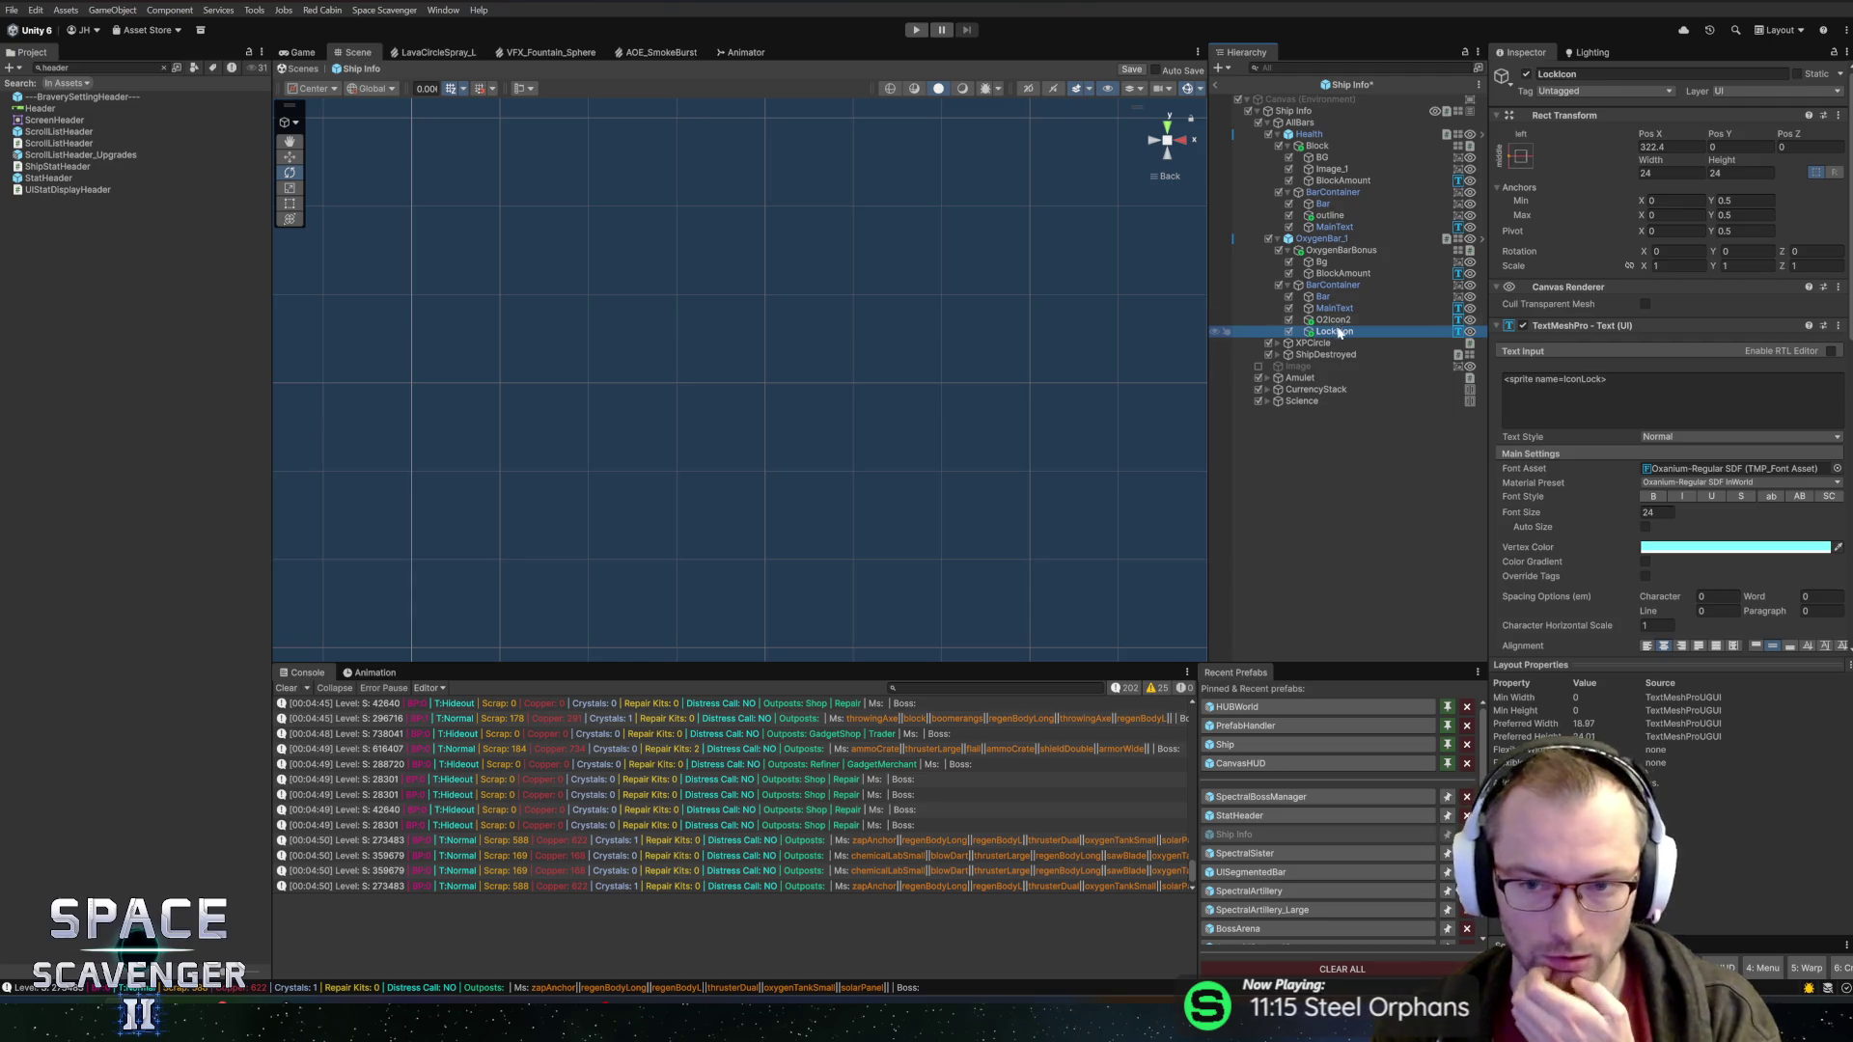
click(1343, 273)
click(1335, 227)
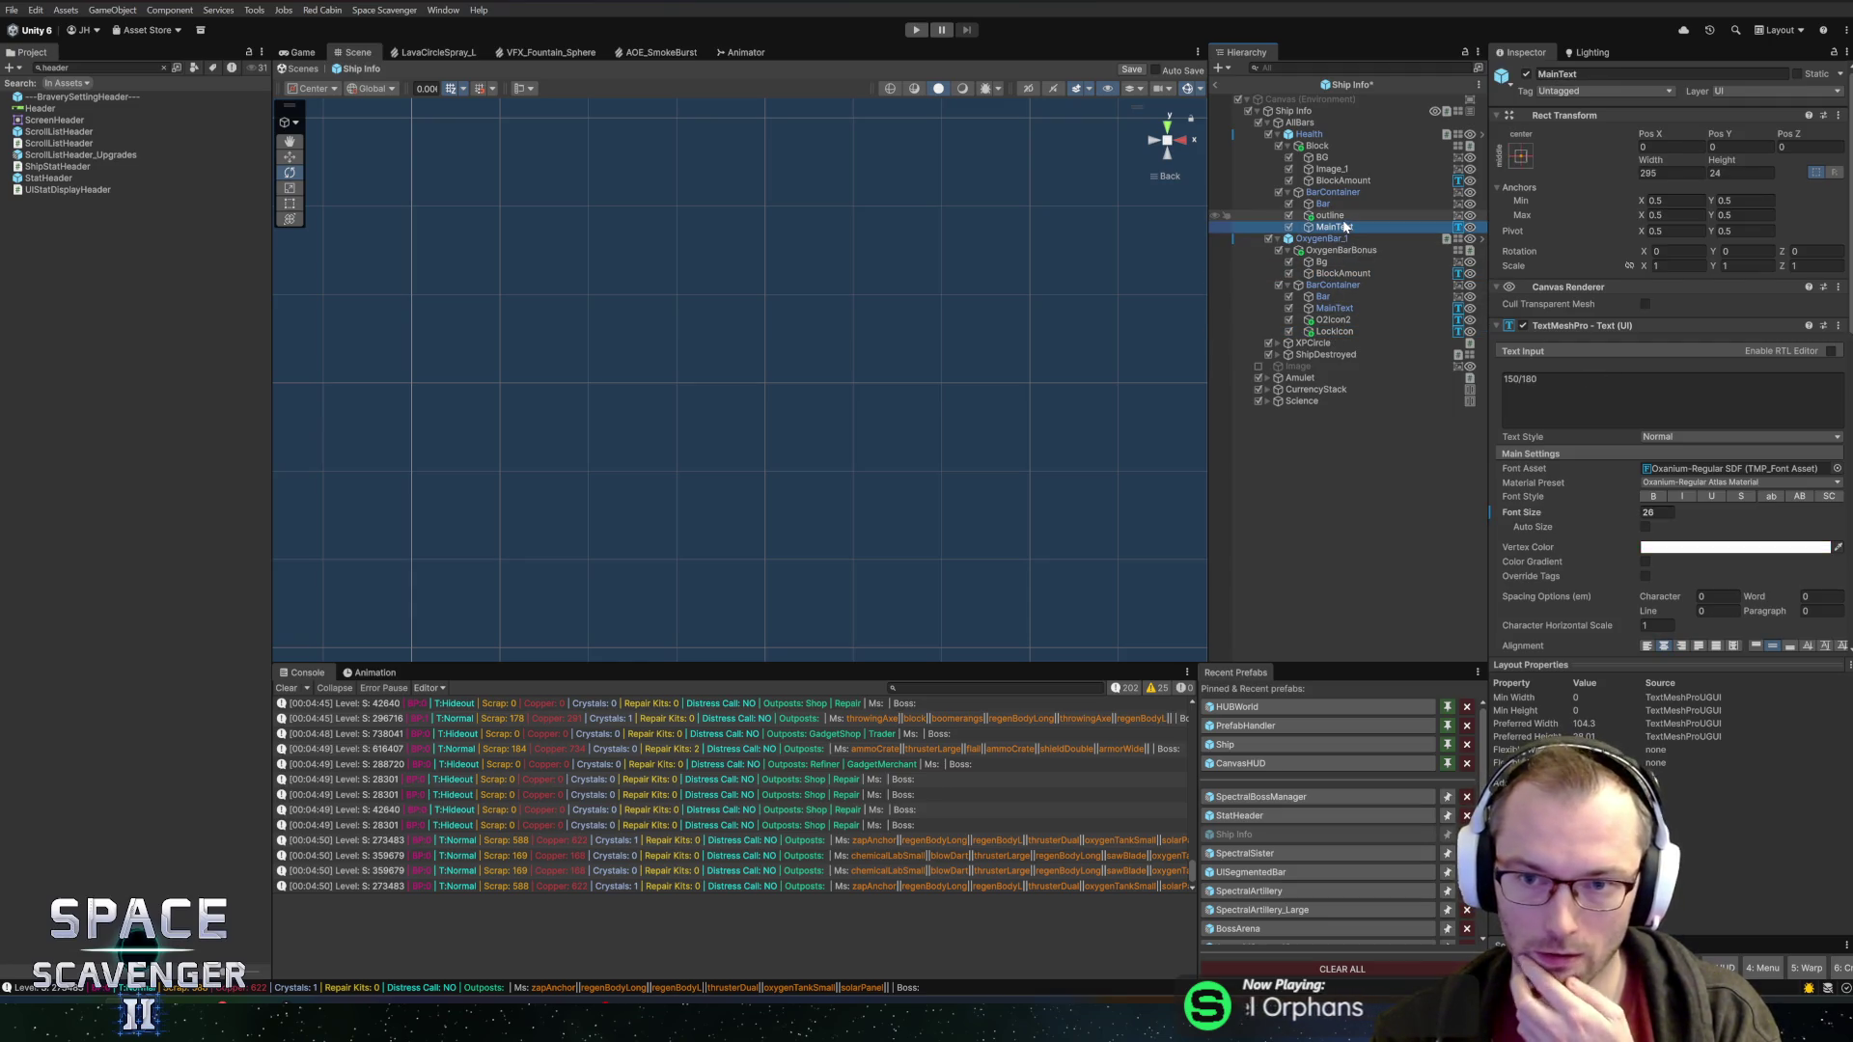
click(1341, 216)
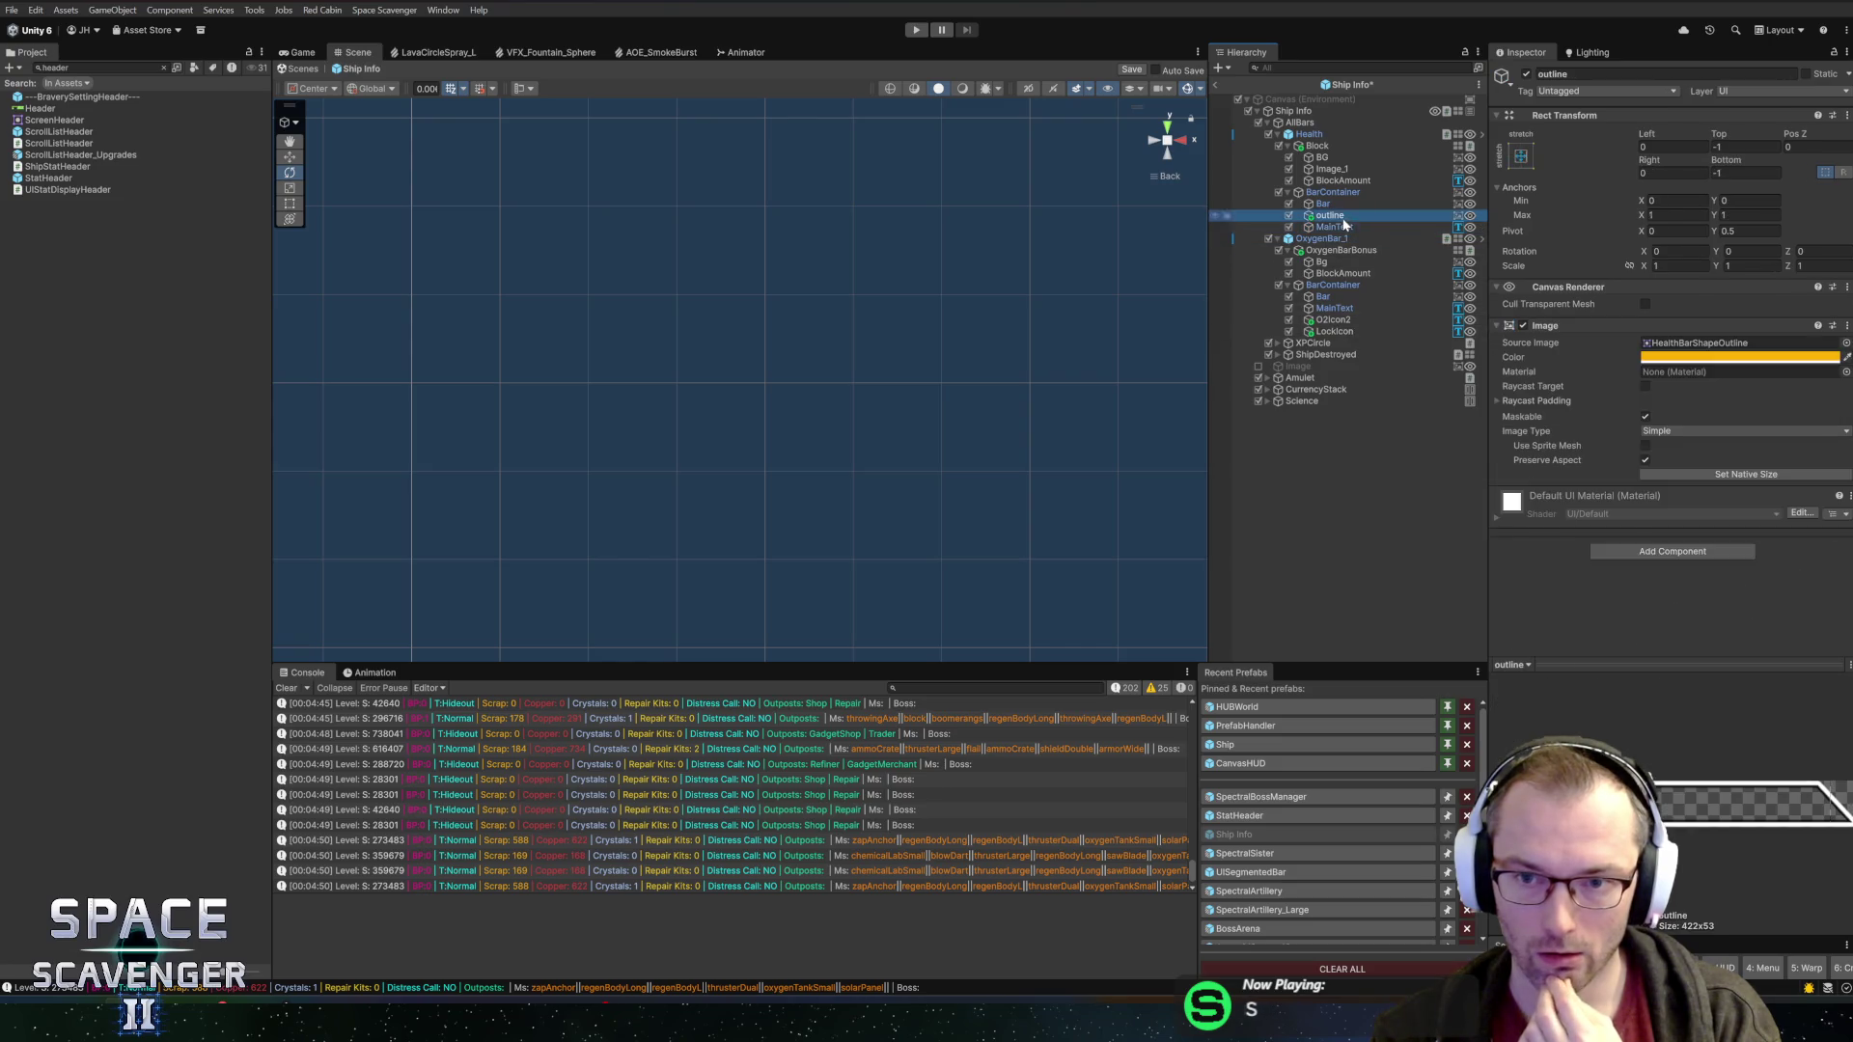
click(1340, 205)
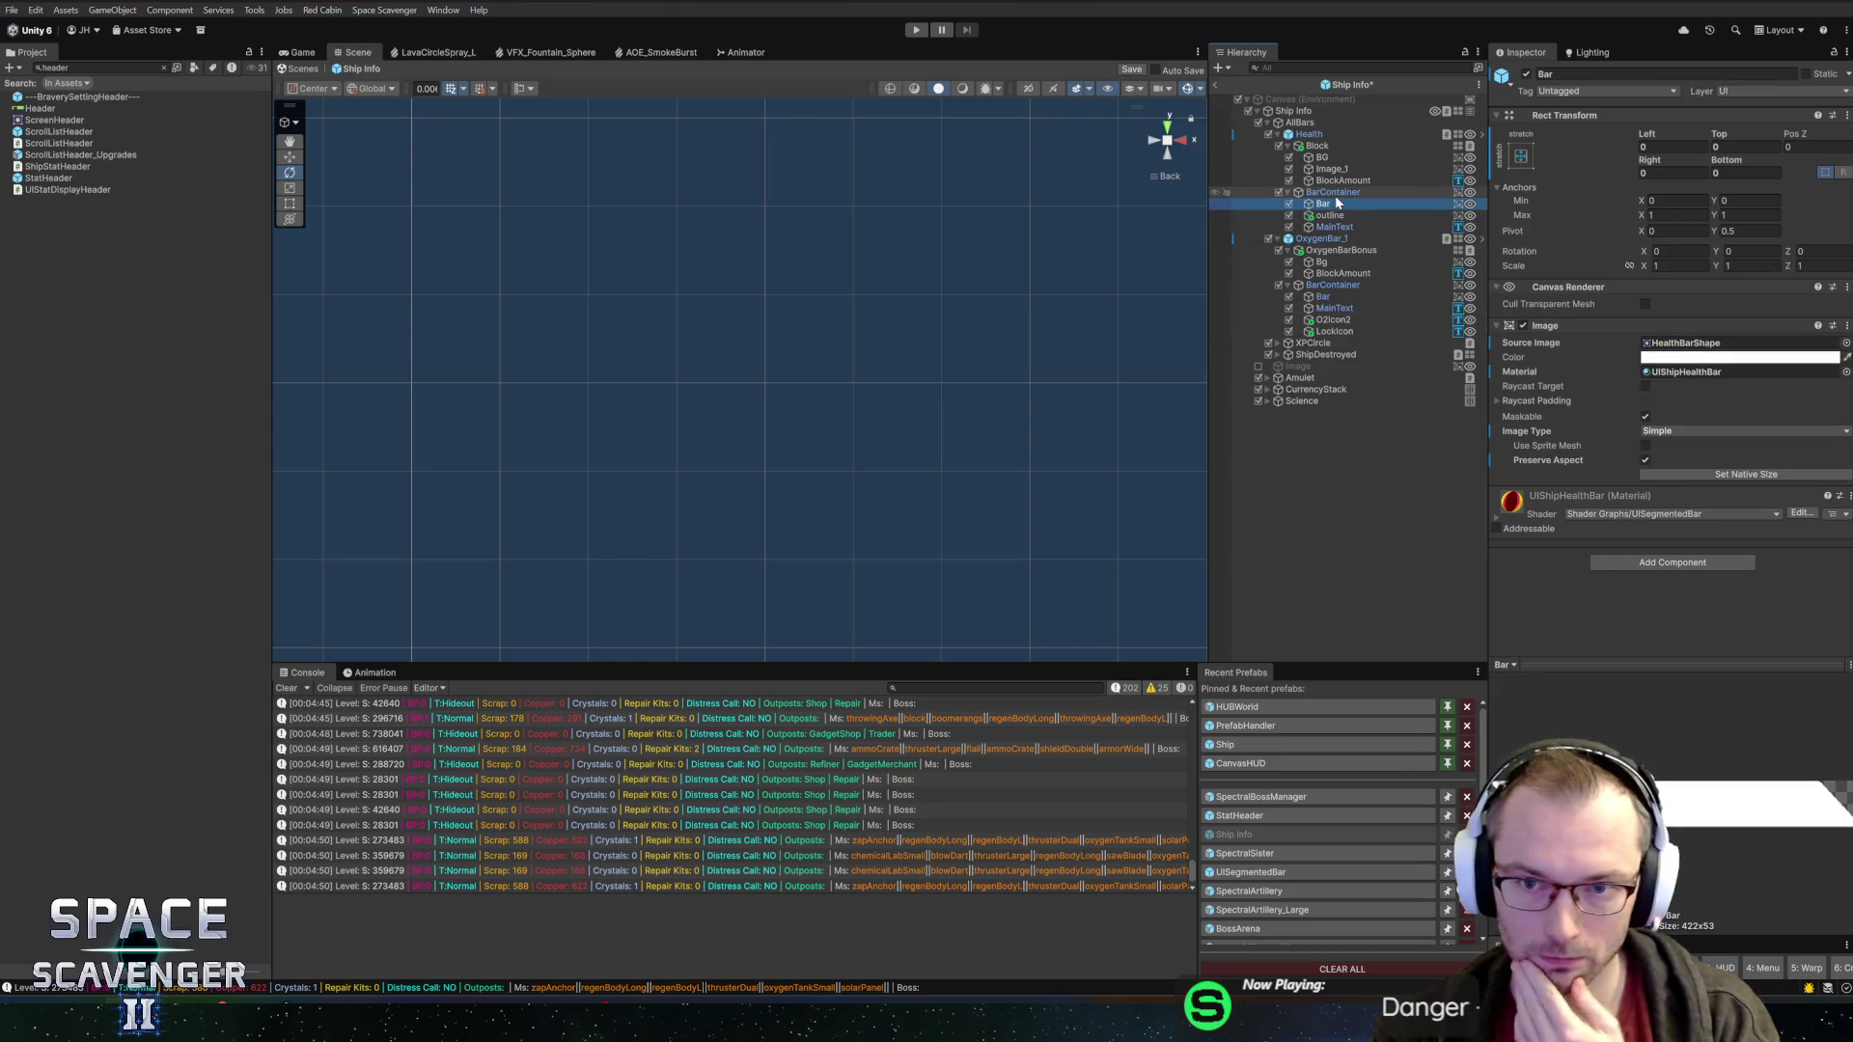
click(1337, 180)
click(1333, 168)
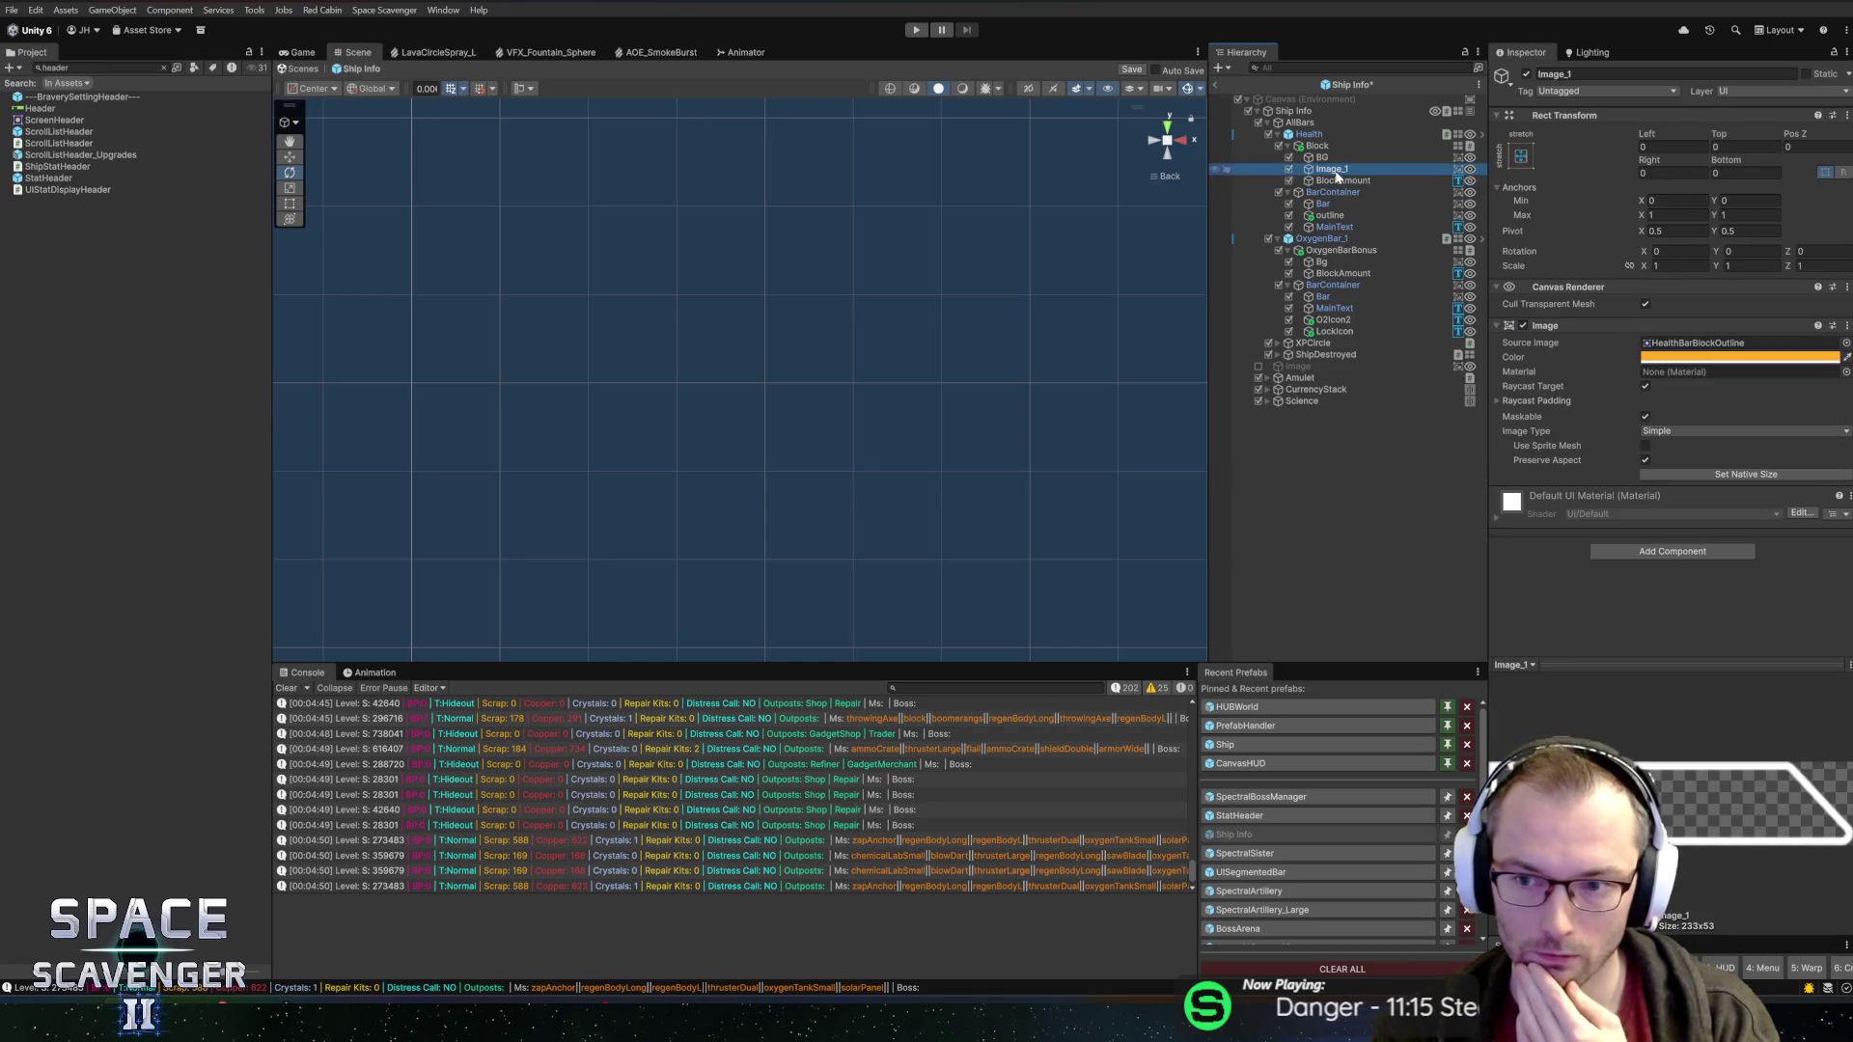
click(1322, 158)
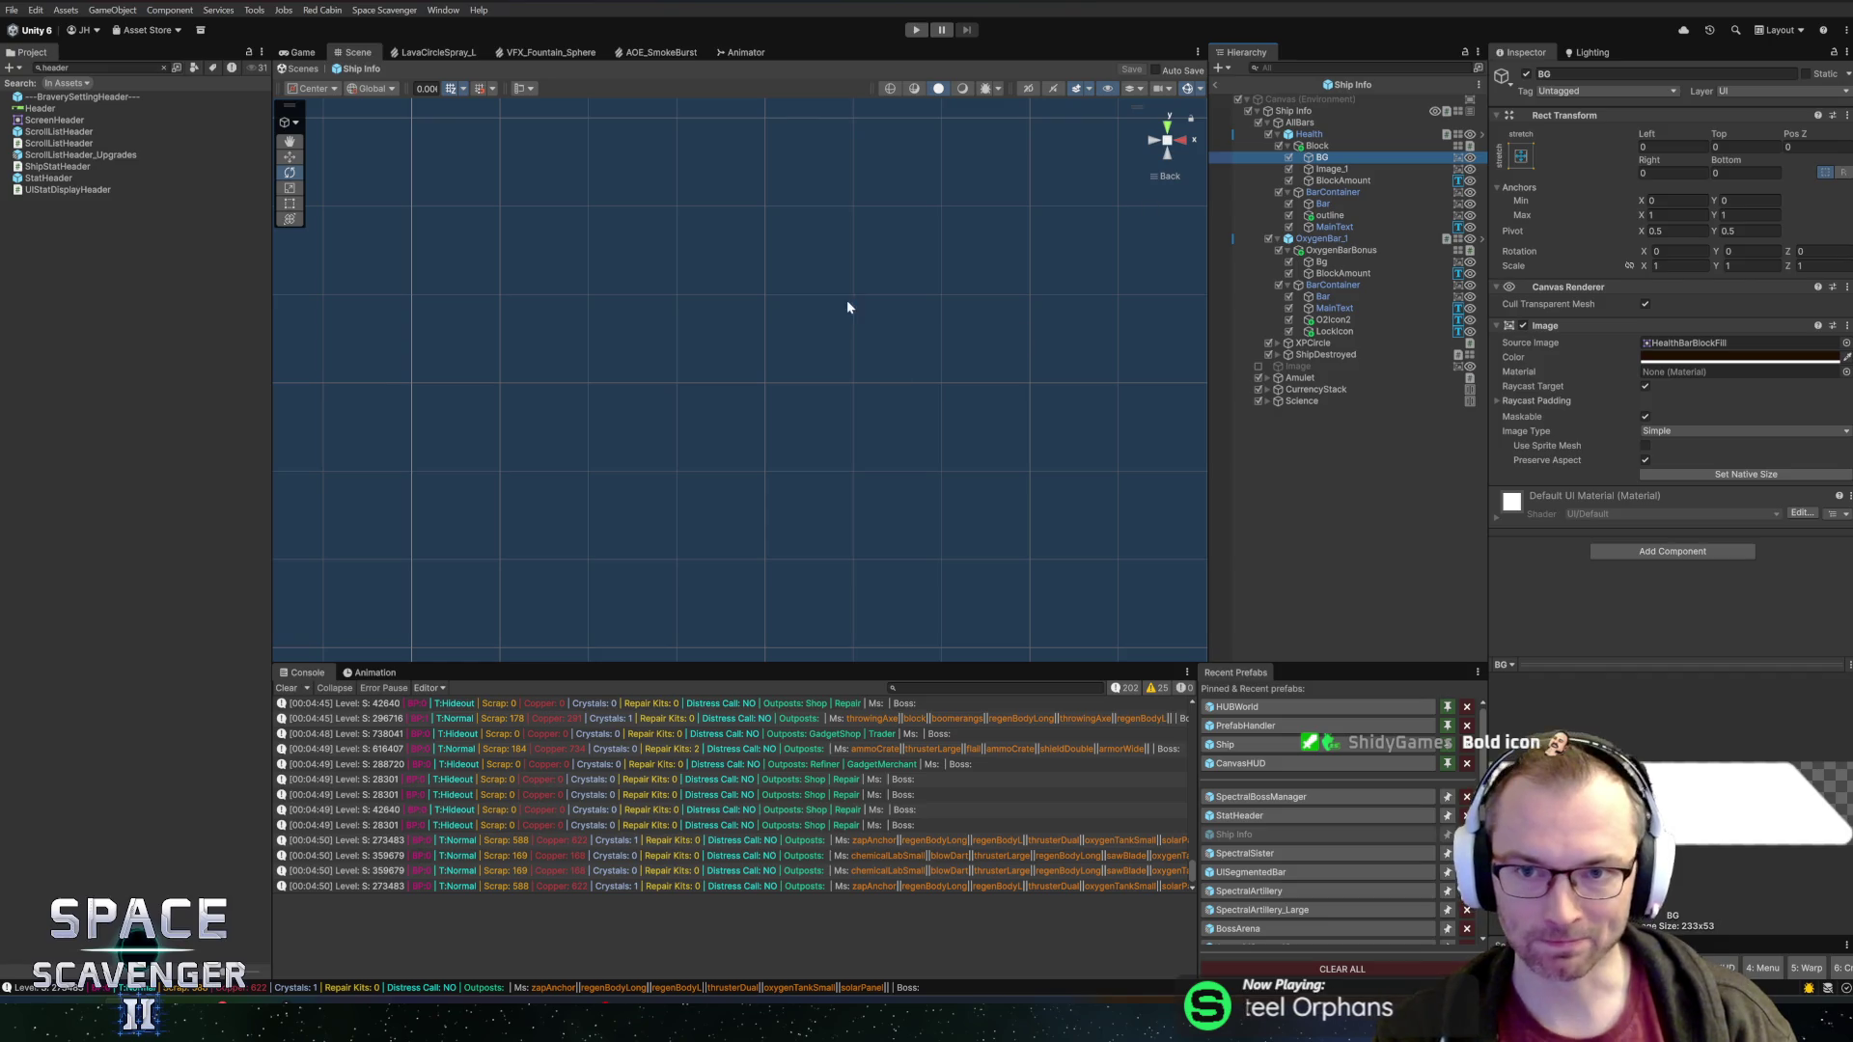
scroll(828, 191, down, 5)
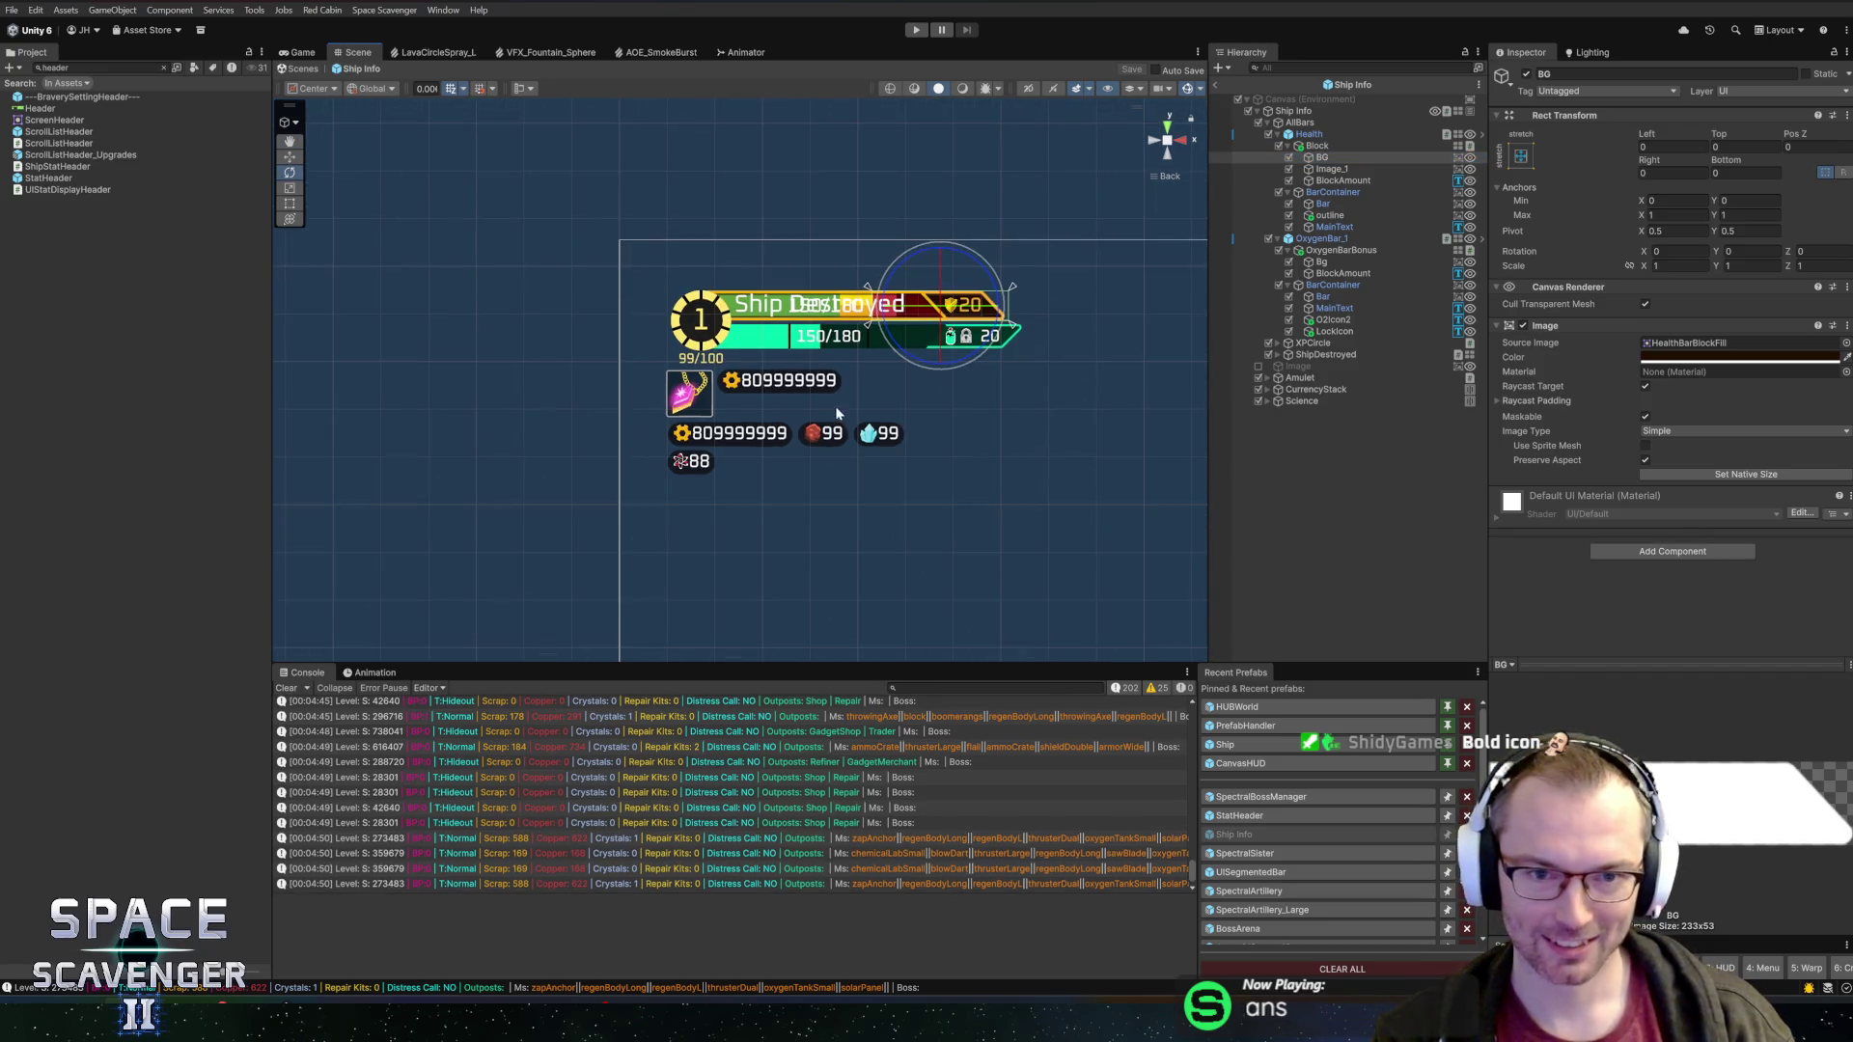
Inspect the currency stack layout, scrap counter prefab, and lock and oxygen icon settings
scroll(981, 410, up, 4)
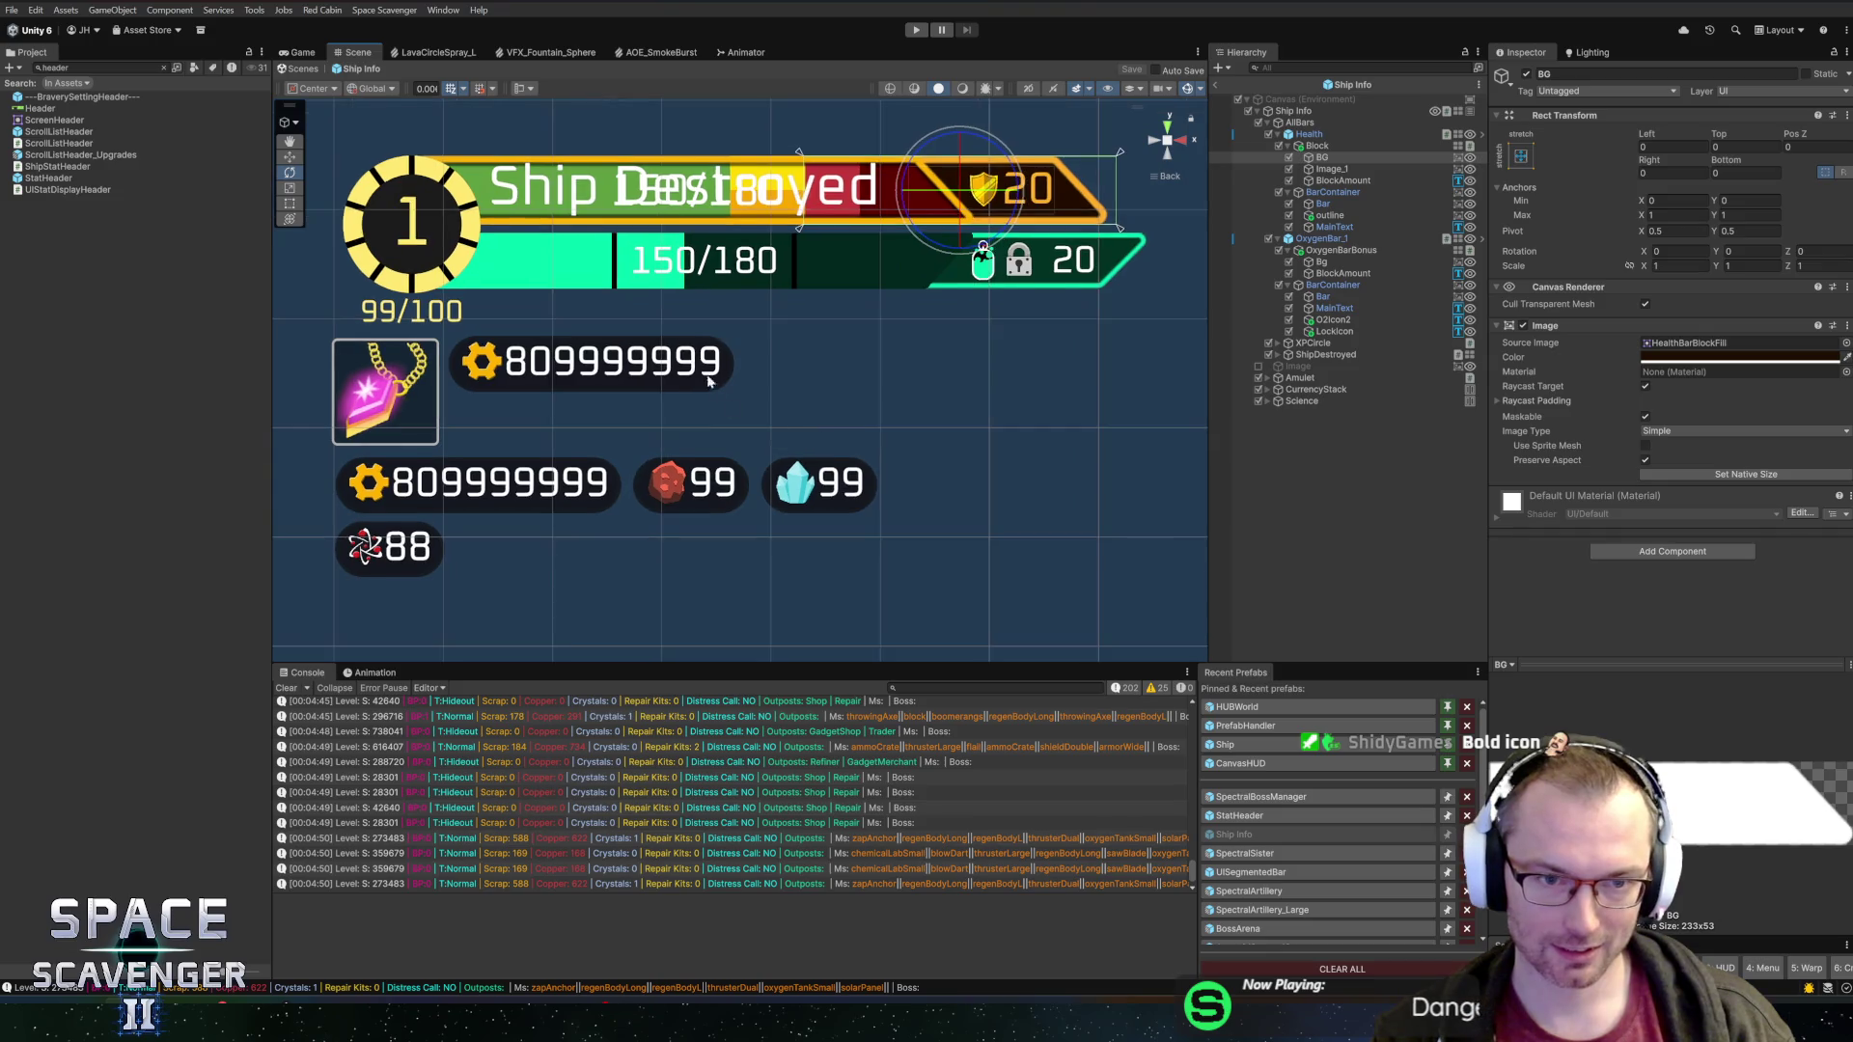
drag(878, 475, 814, 326)
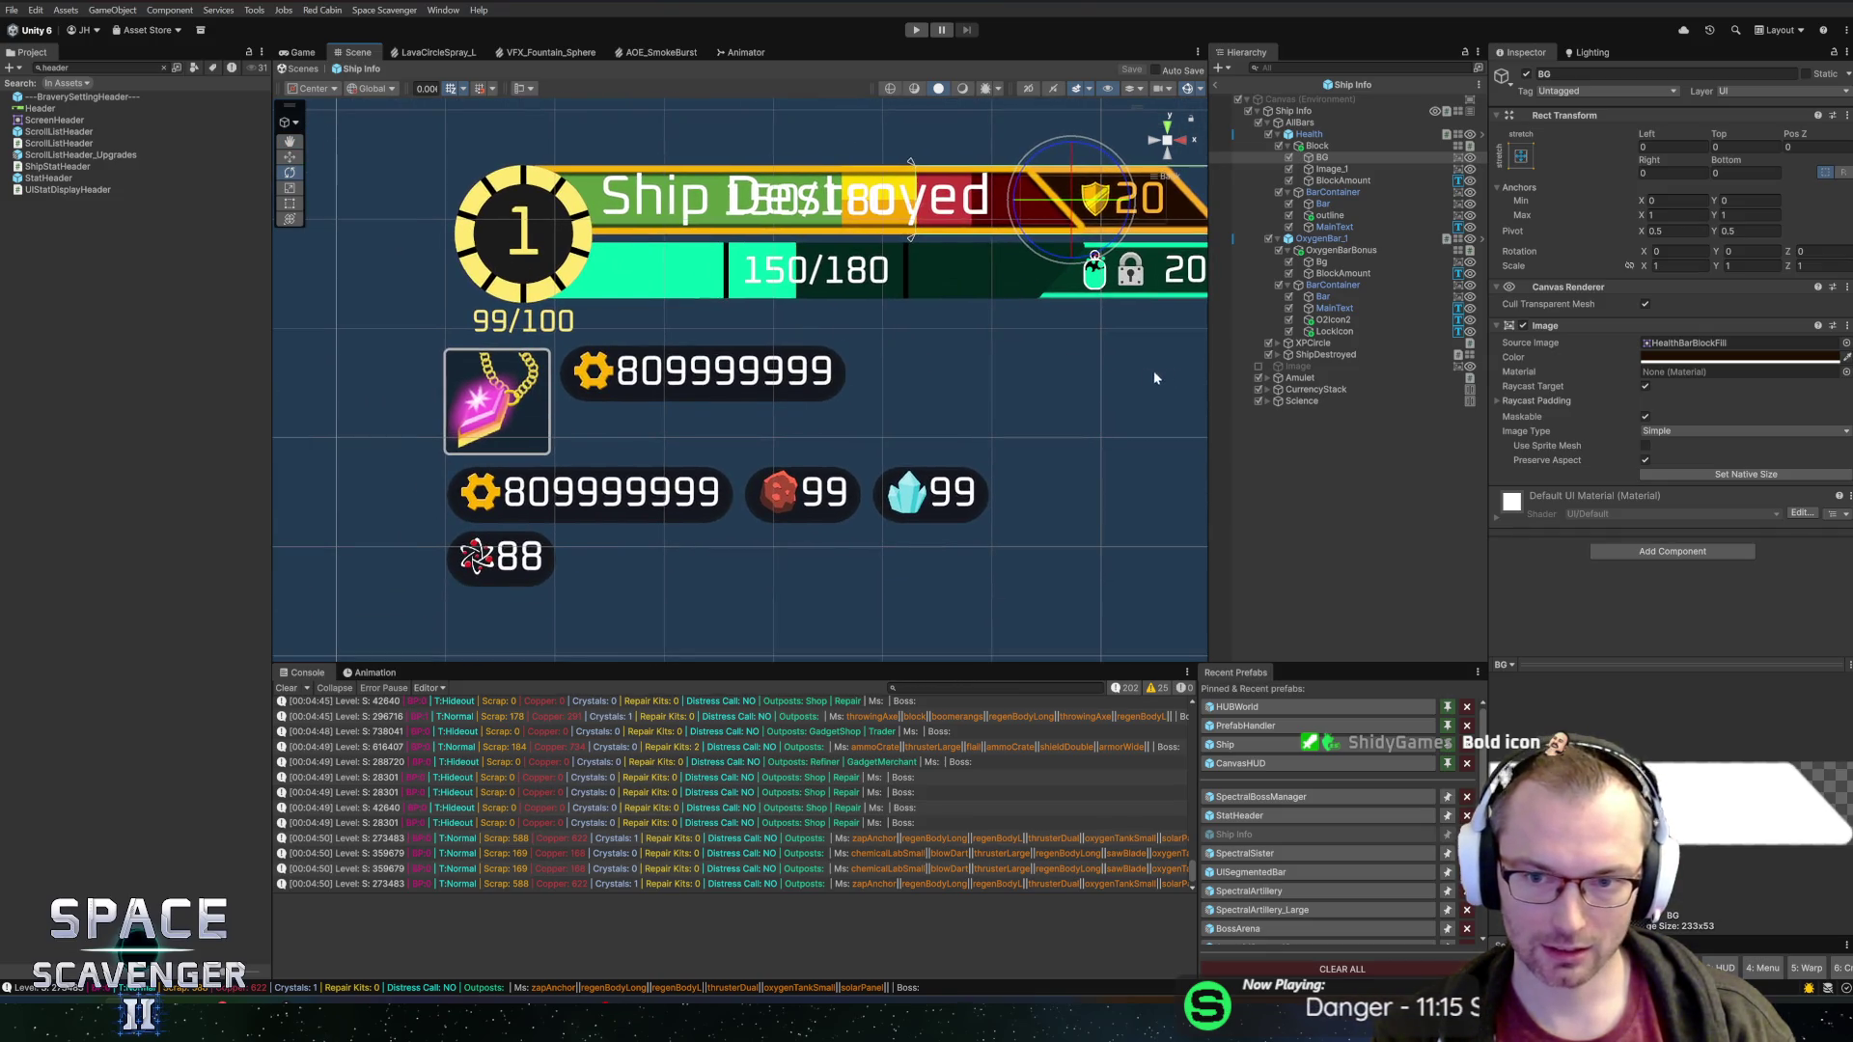
click(1300, 378)
click(1324, 389)
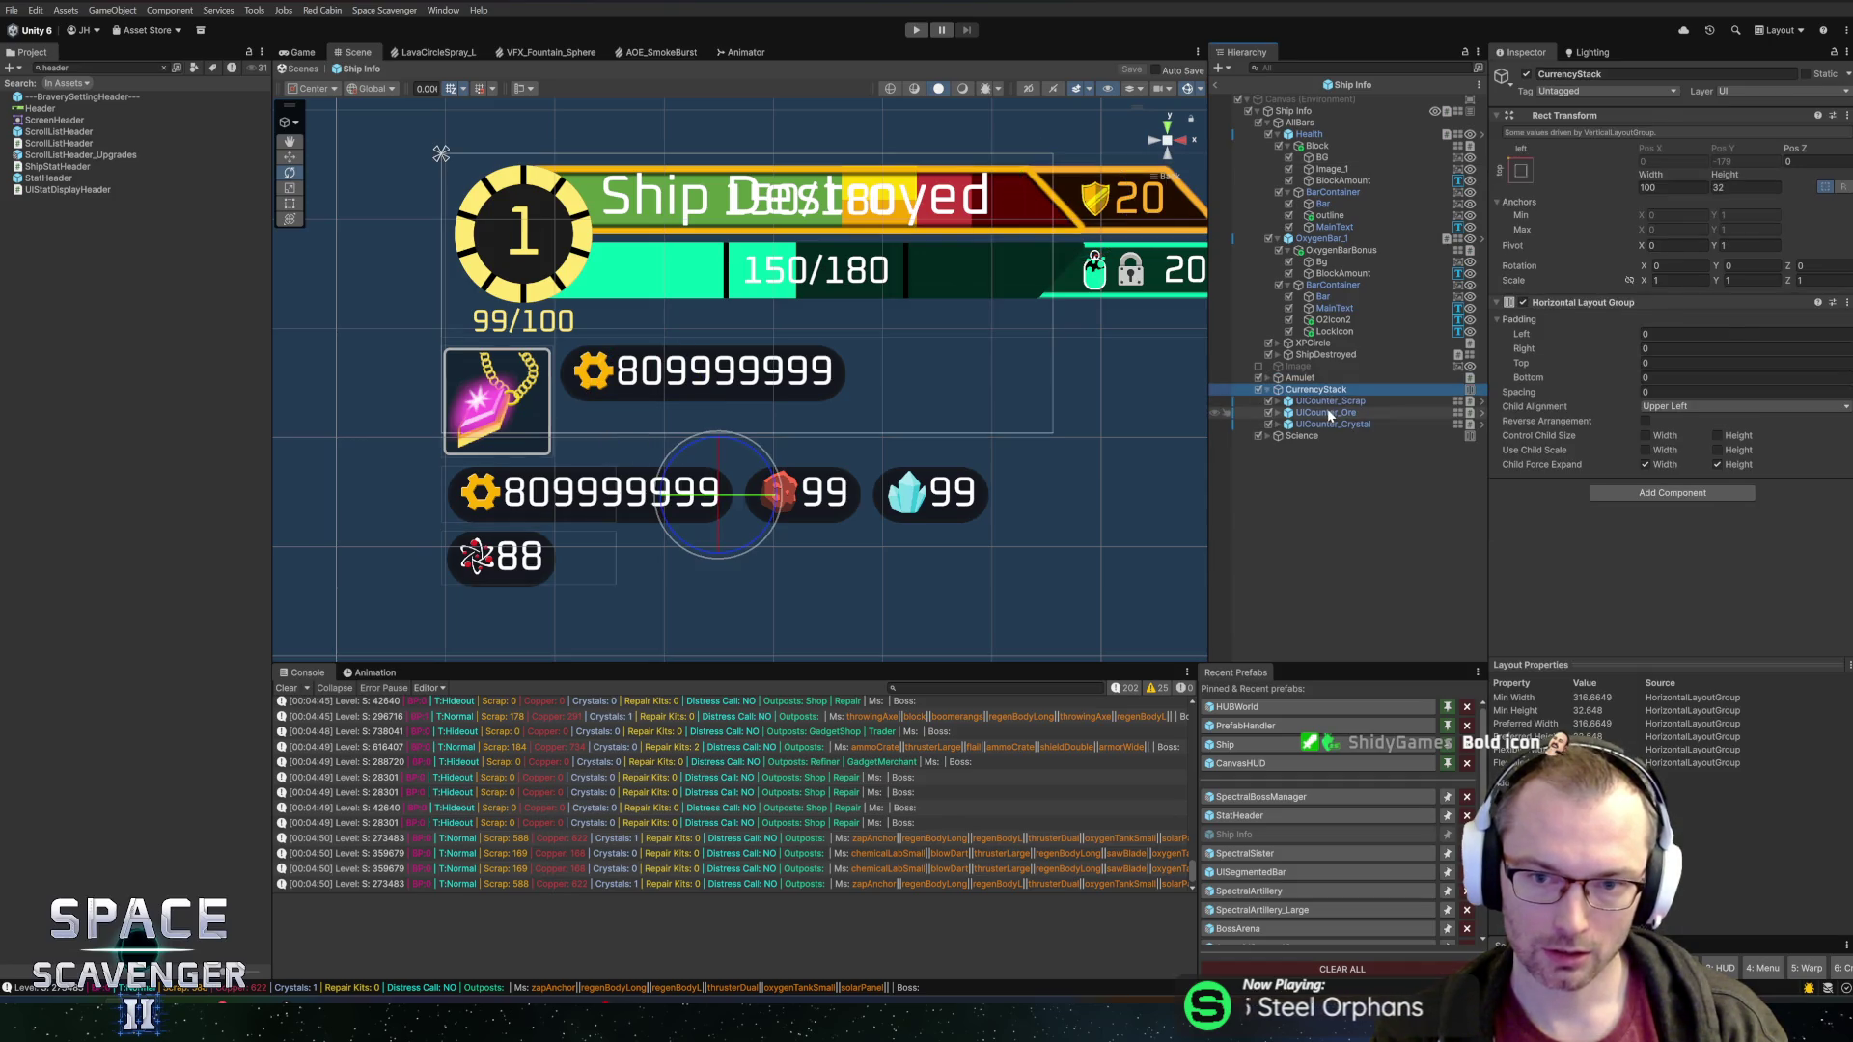
click(1329, 401)
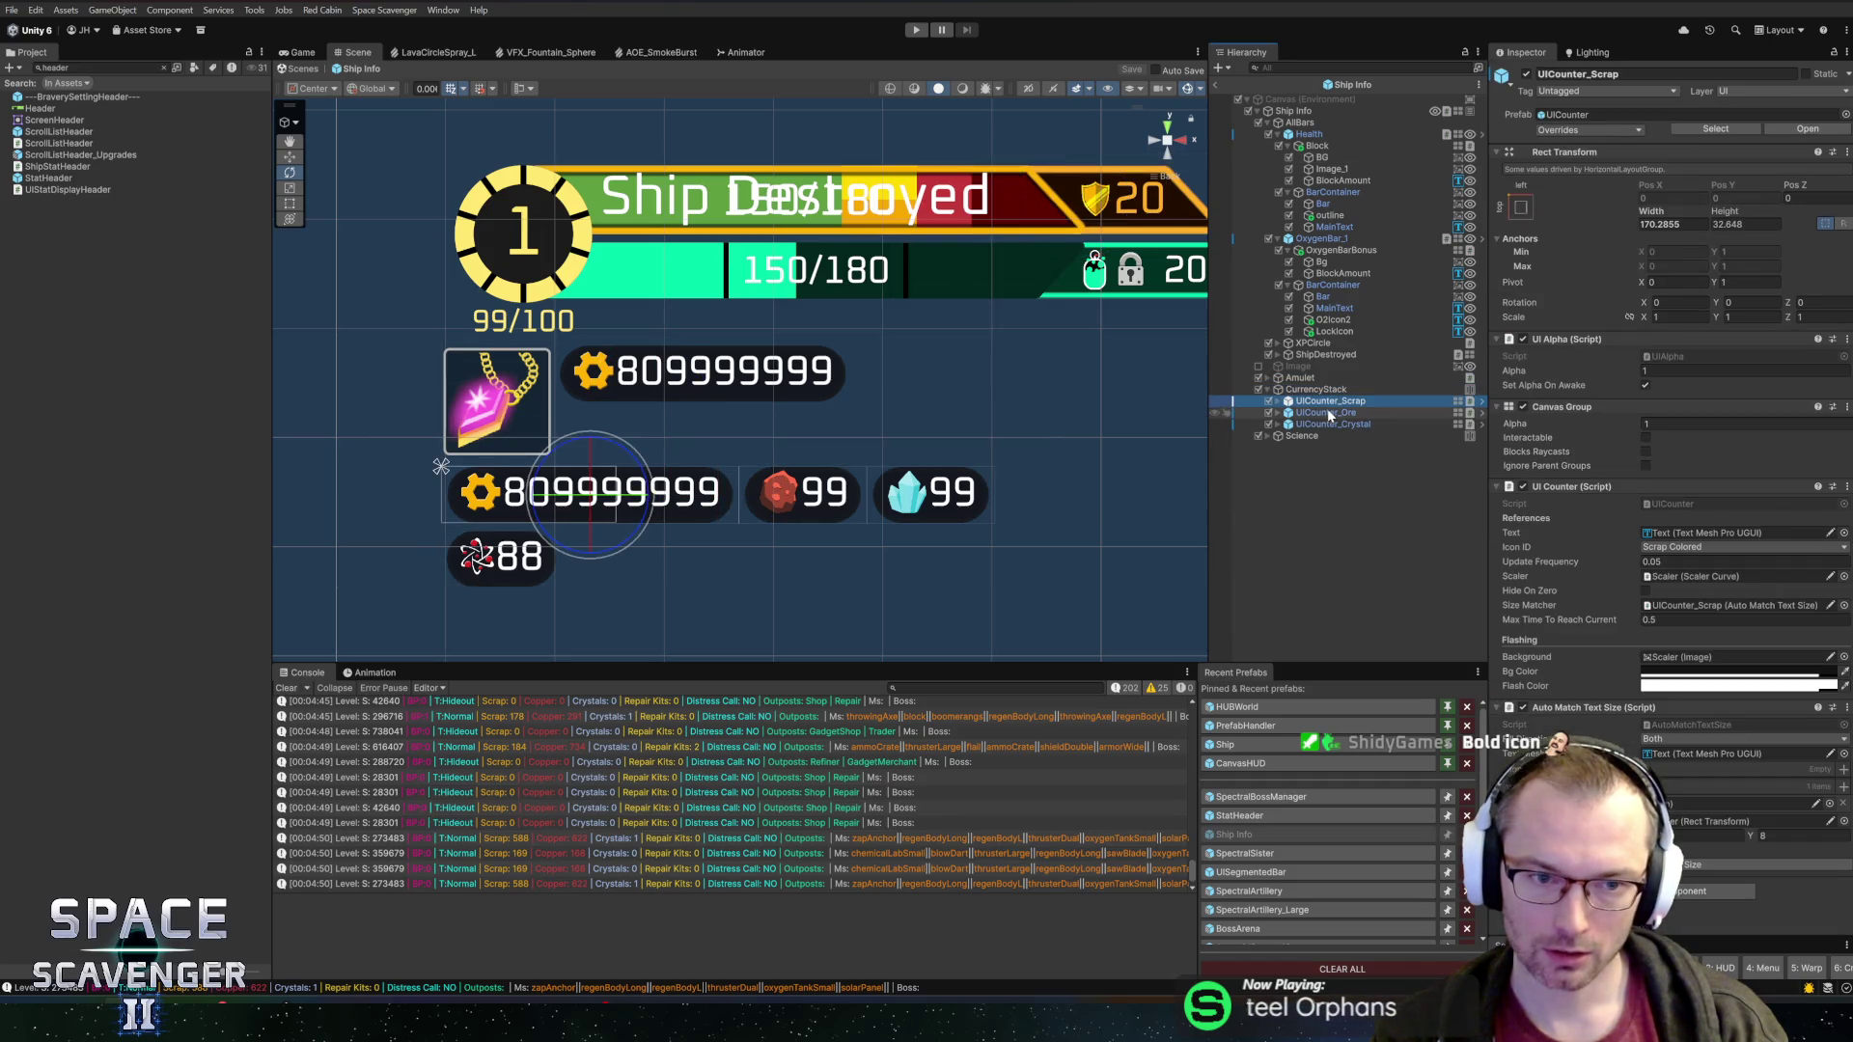
click(1483, 400)
click(1304, 134)
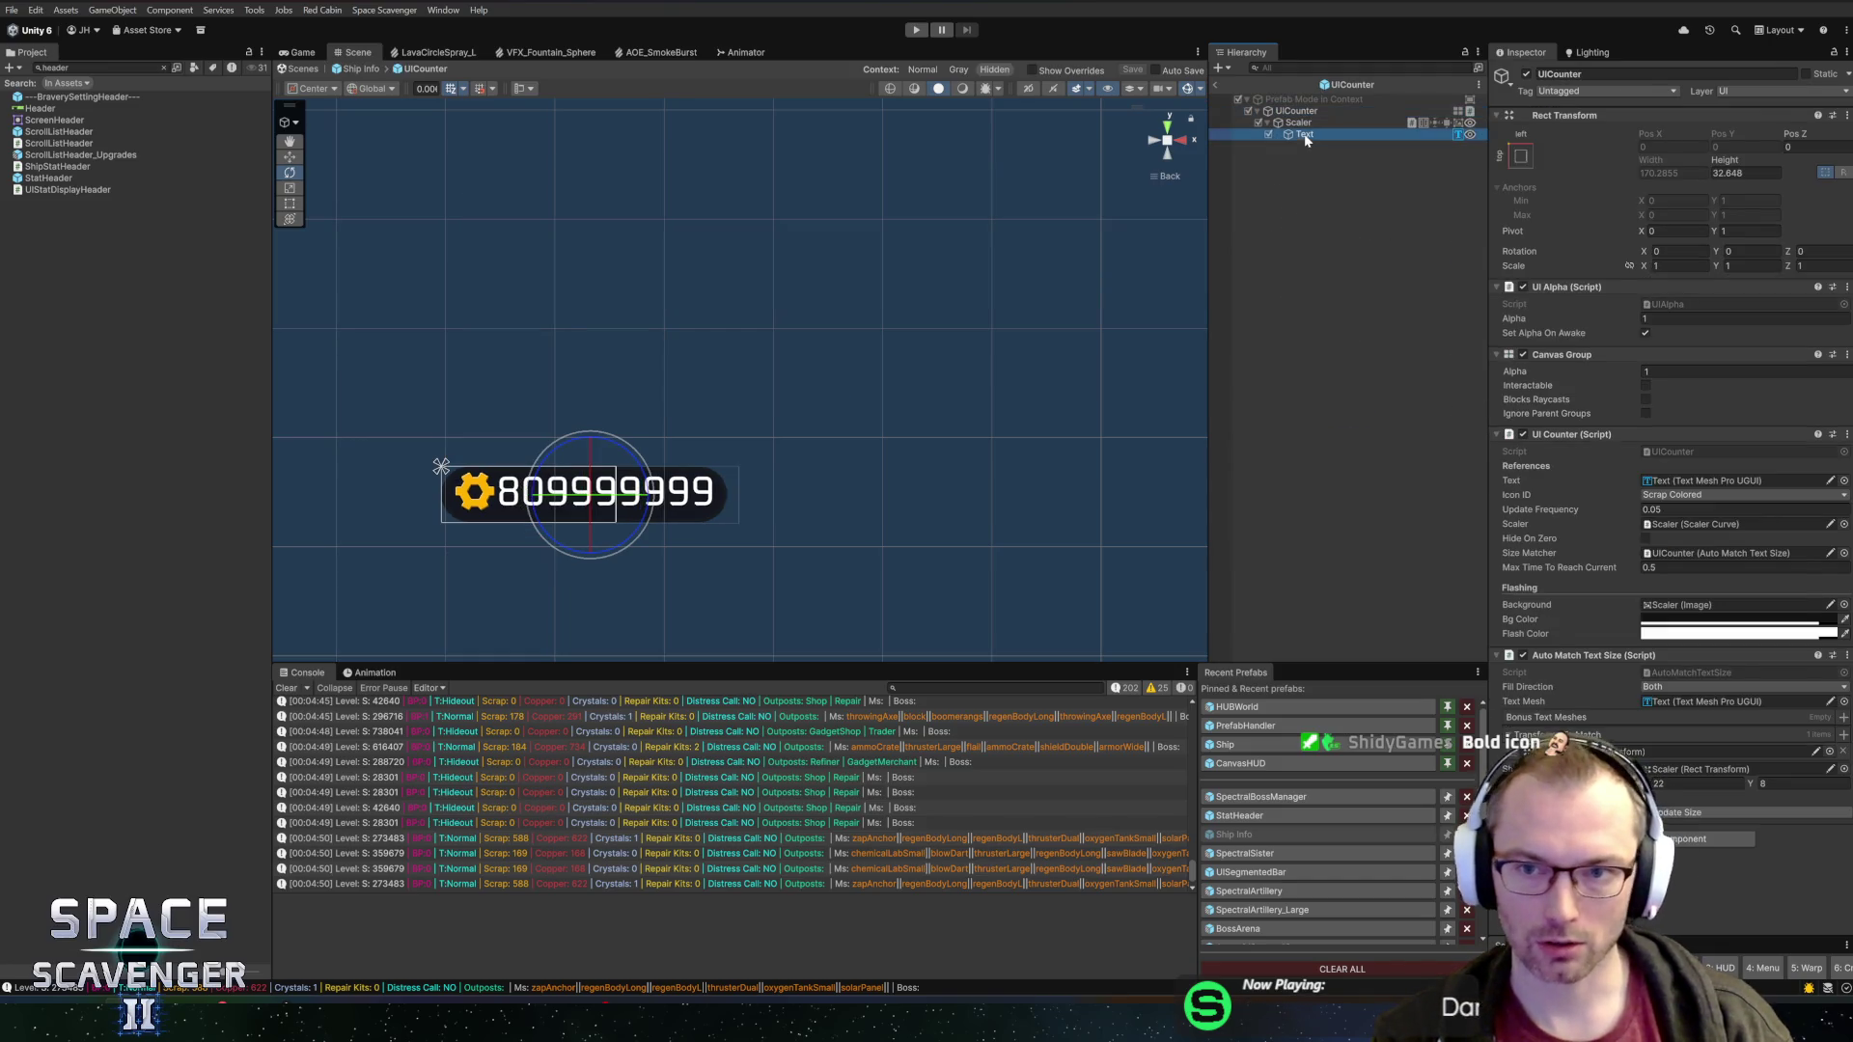
click(1217, 85)
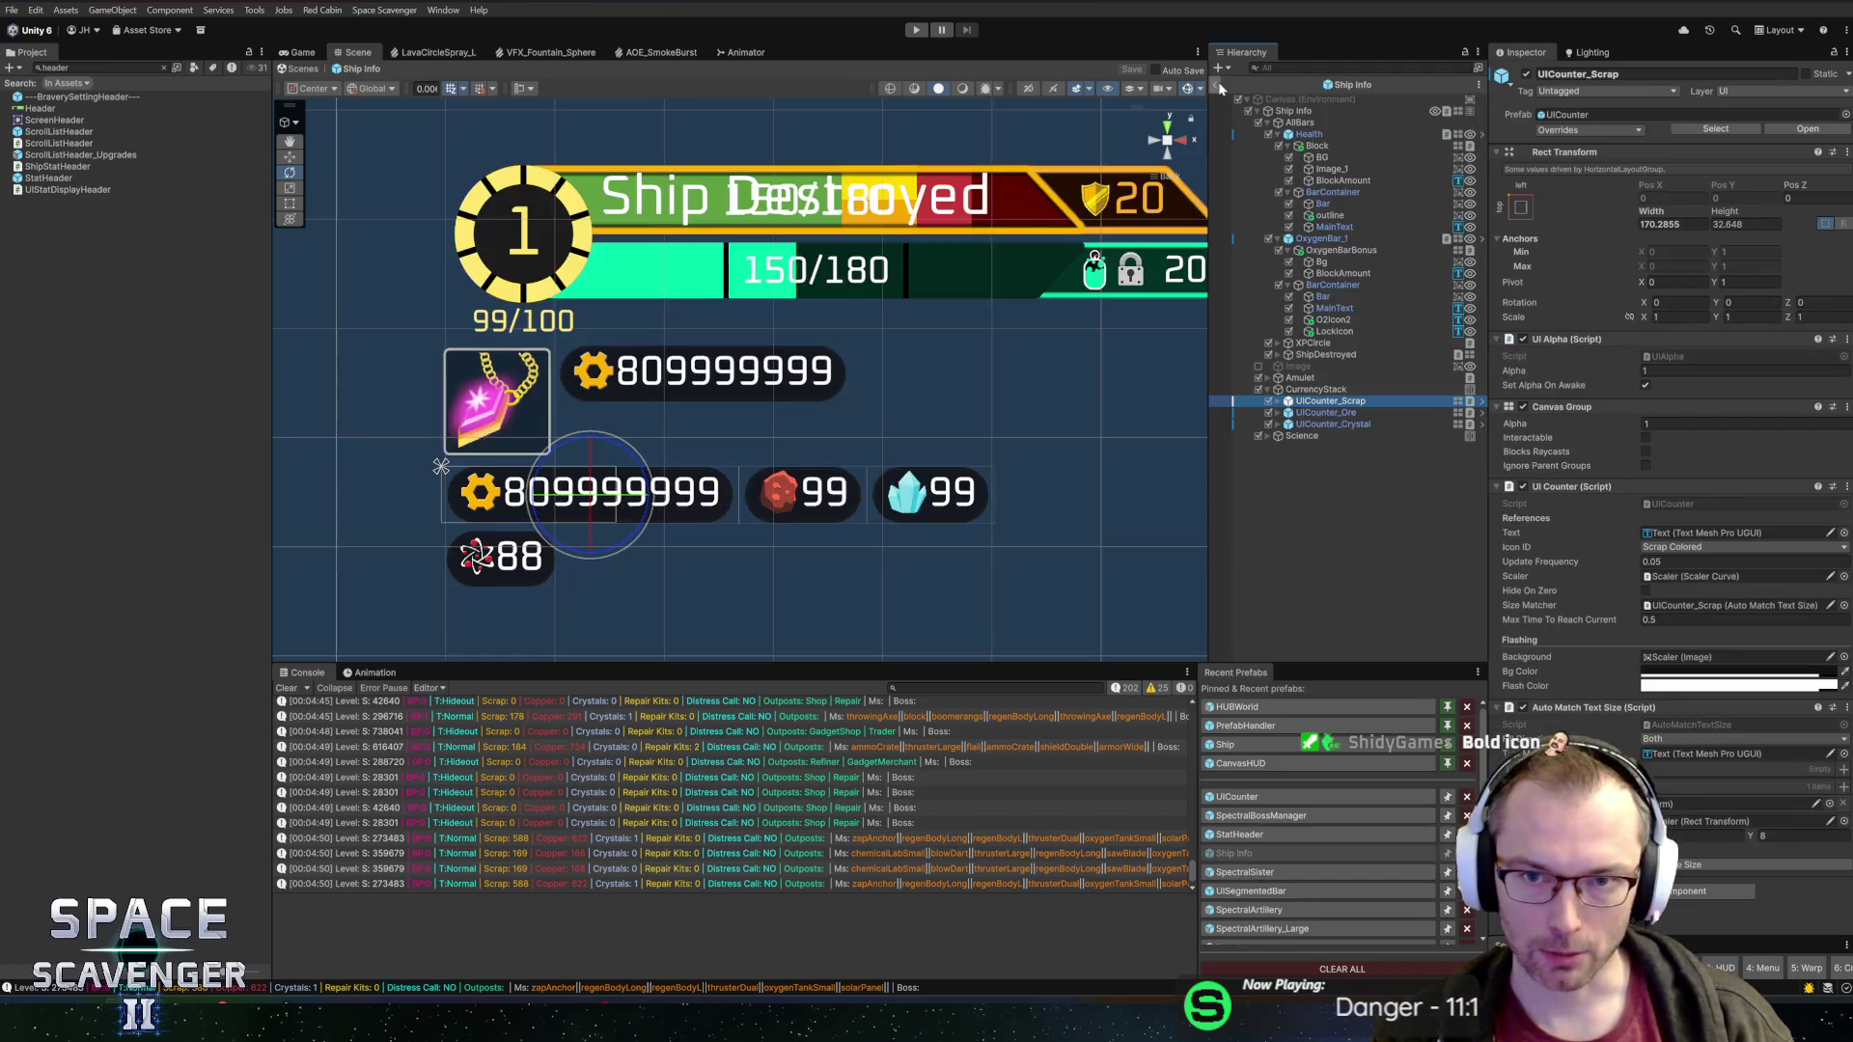
click(1361, 332)
click(1340, 321)
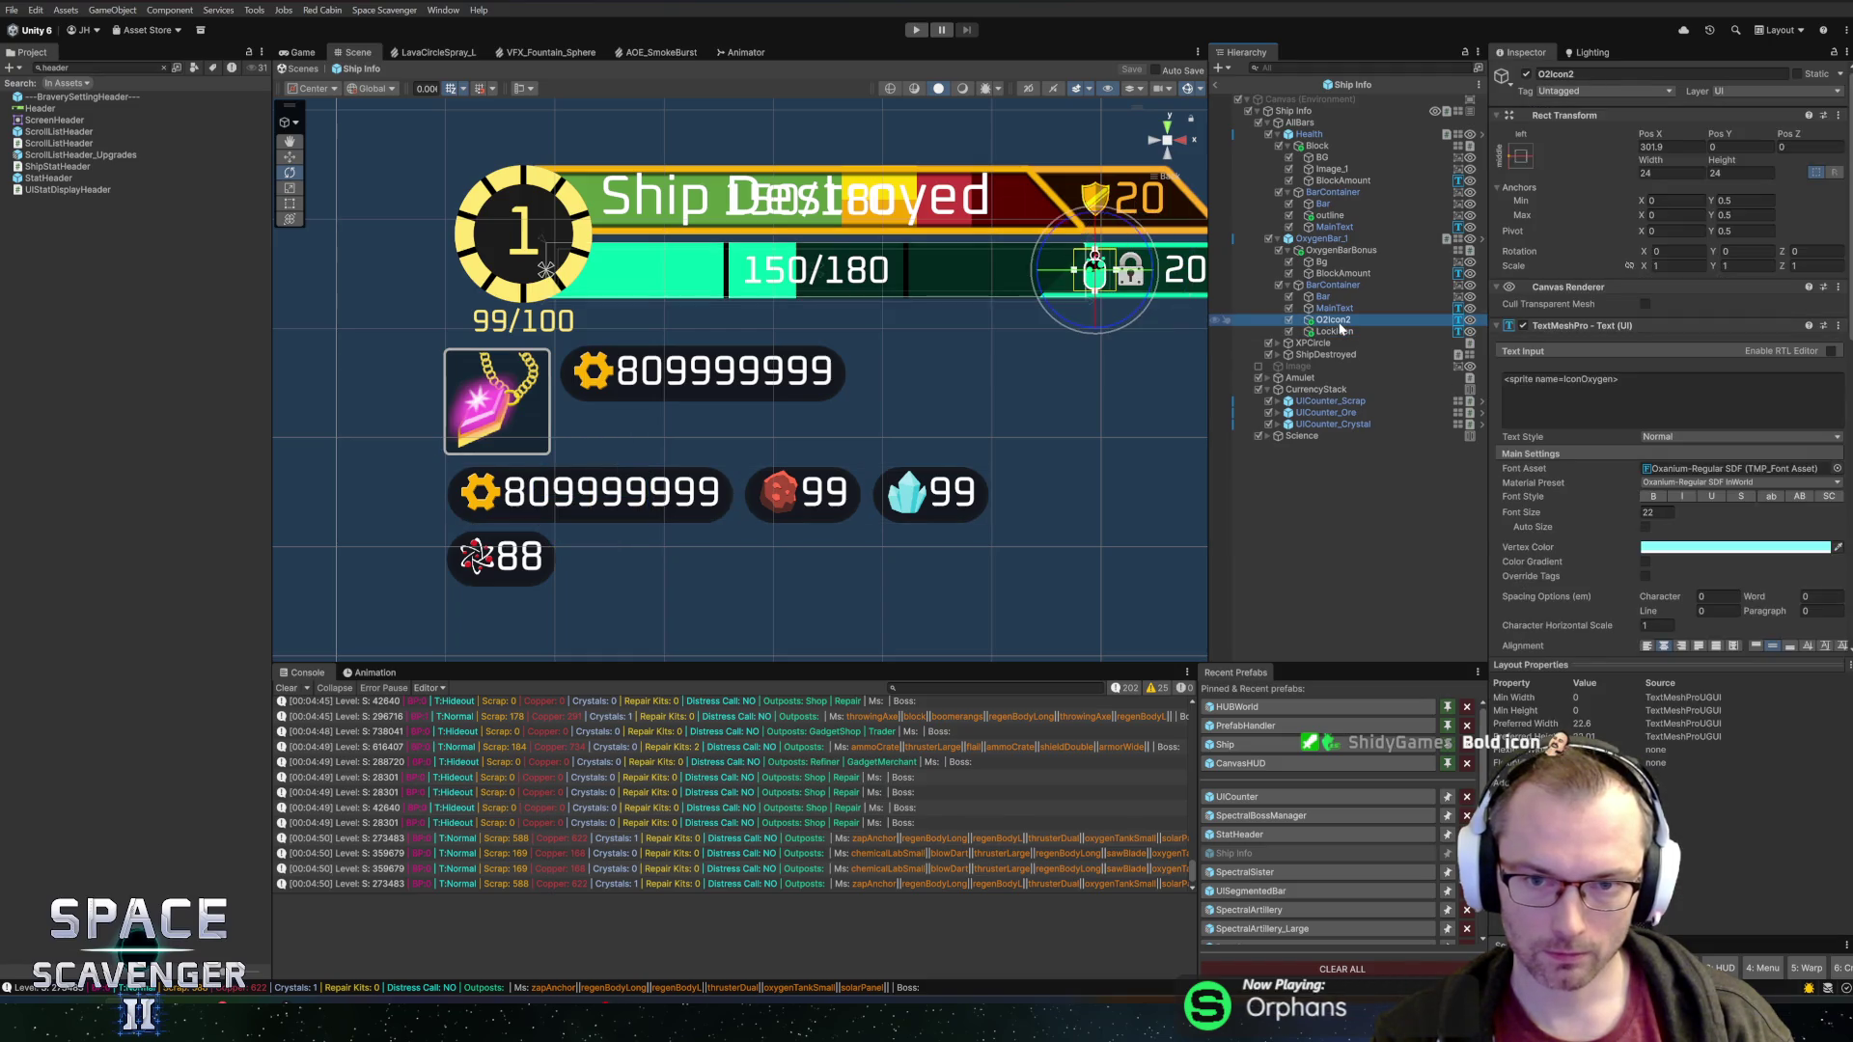
Set the oxygen bonus BlockAmount and 150/180 MainText font size to 24
click(1346, 274)
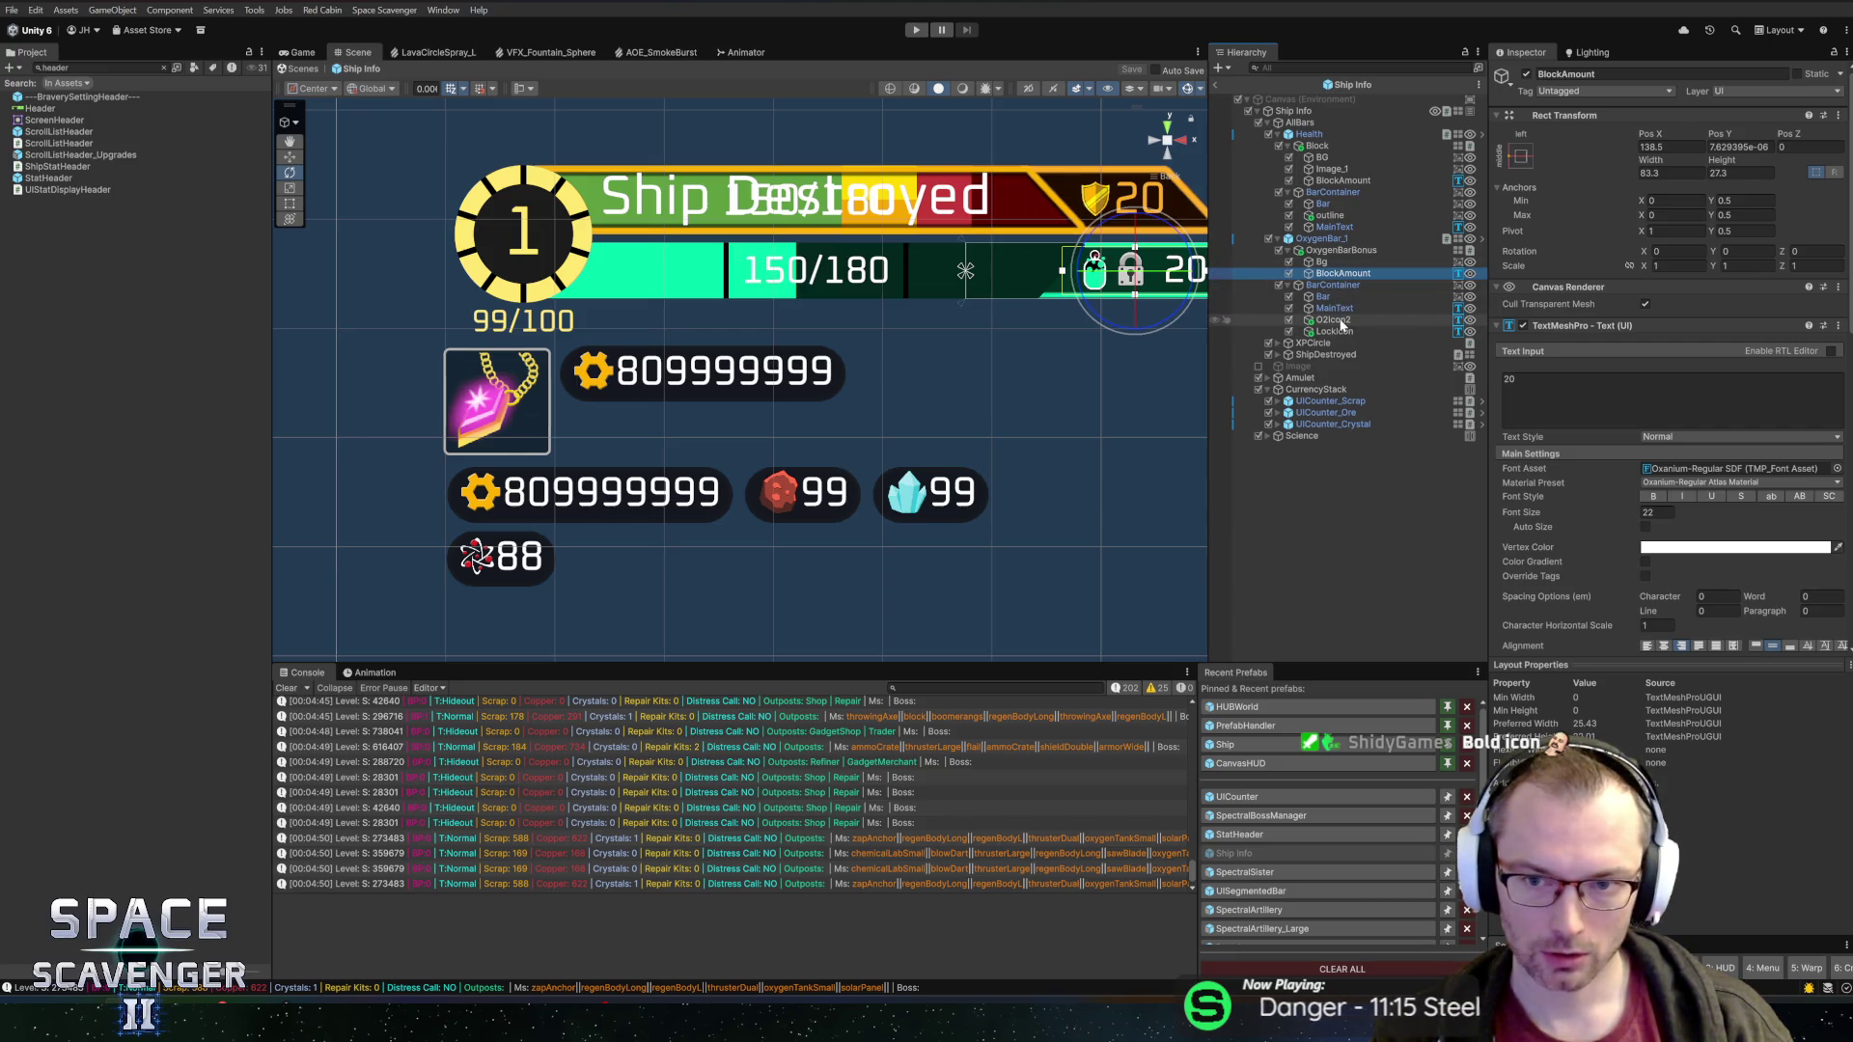
ctrl+click(1335, 308)
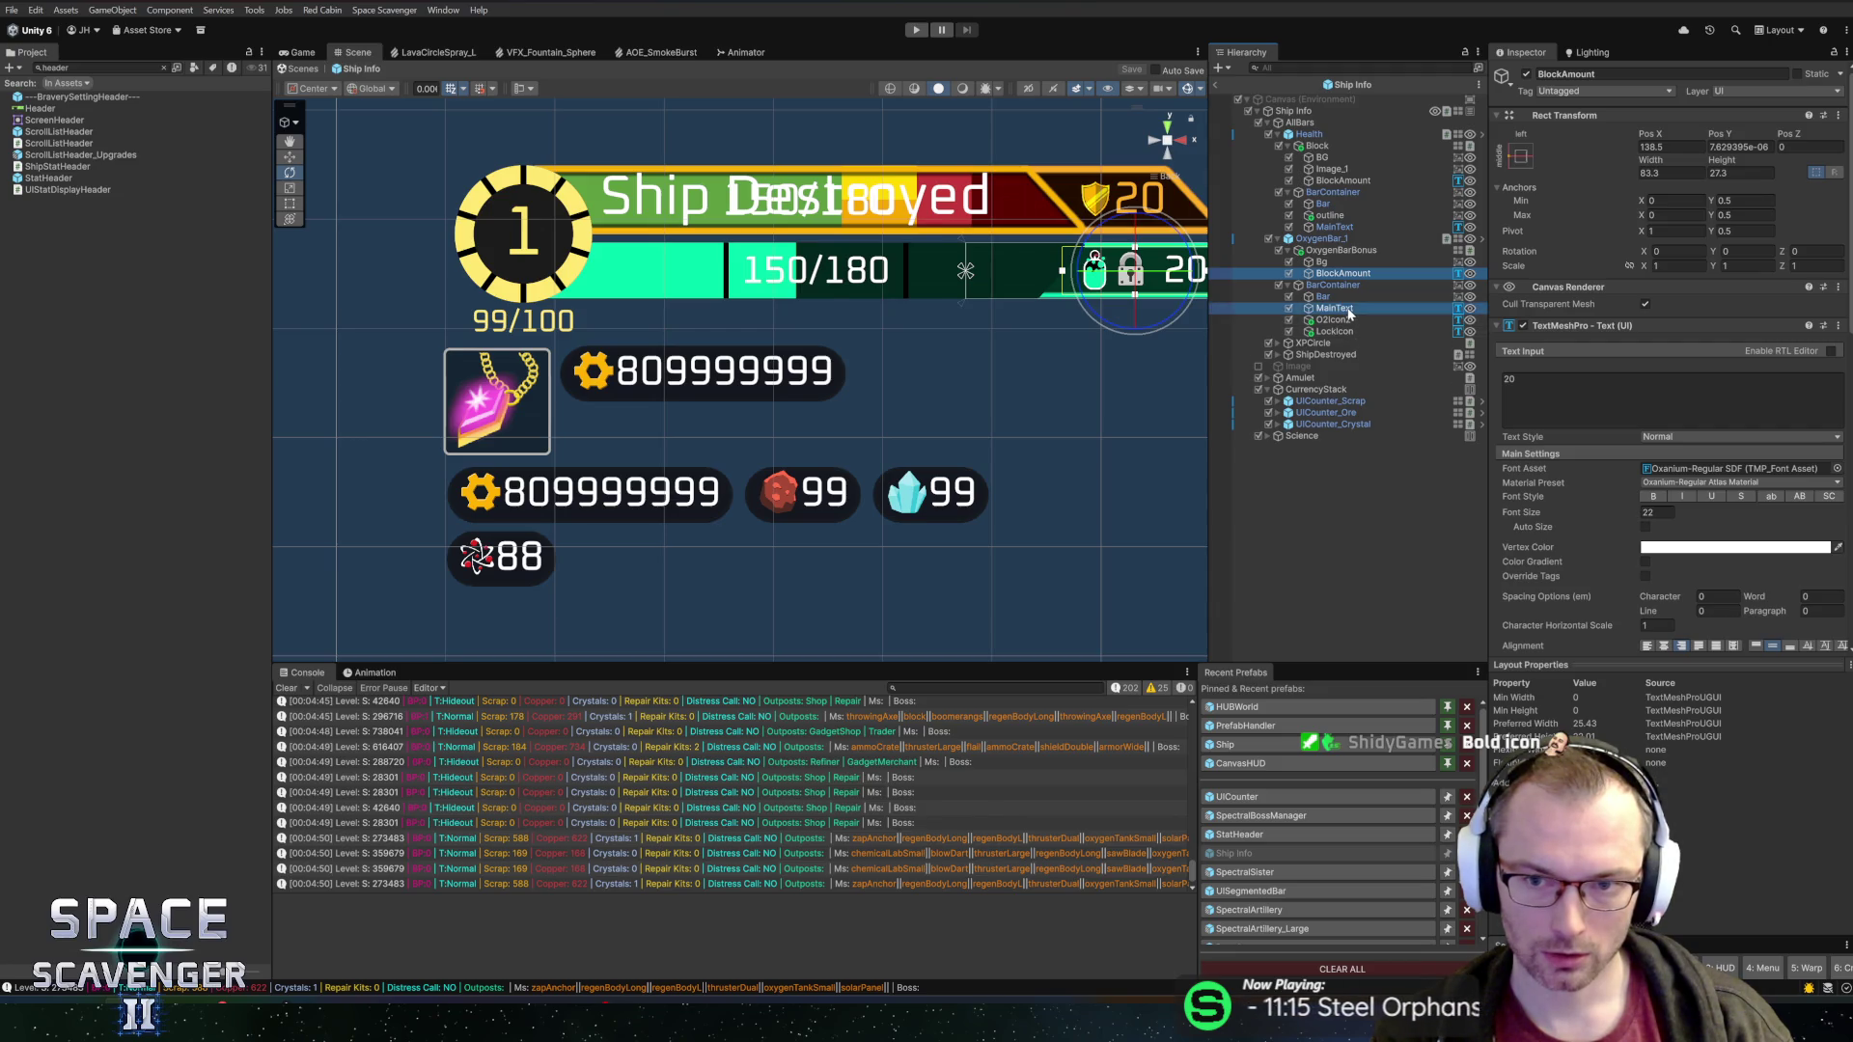
click(1660, 514)
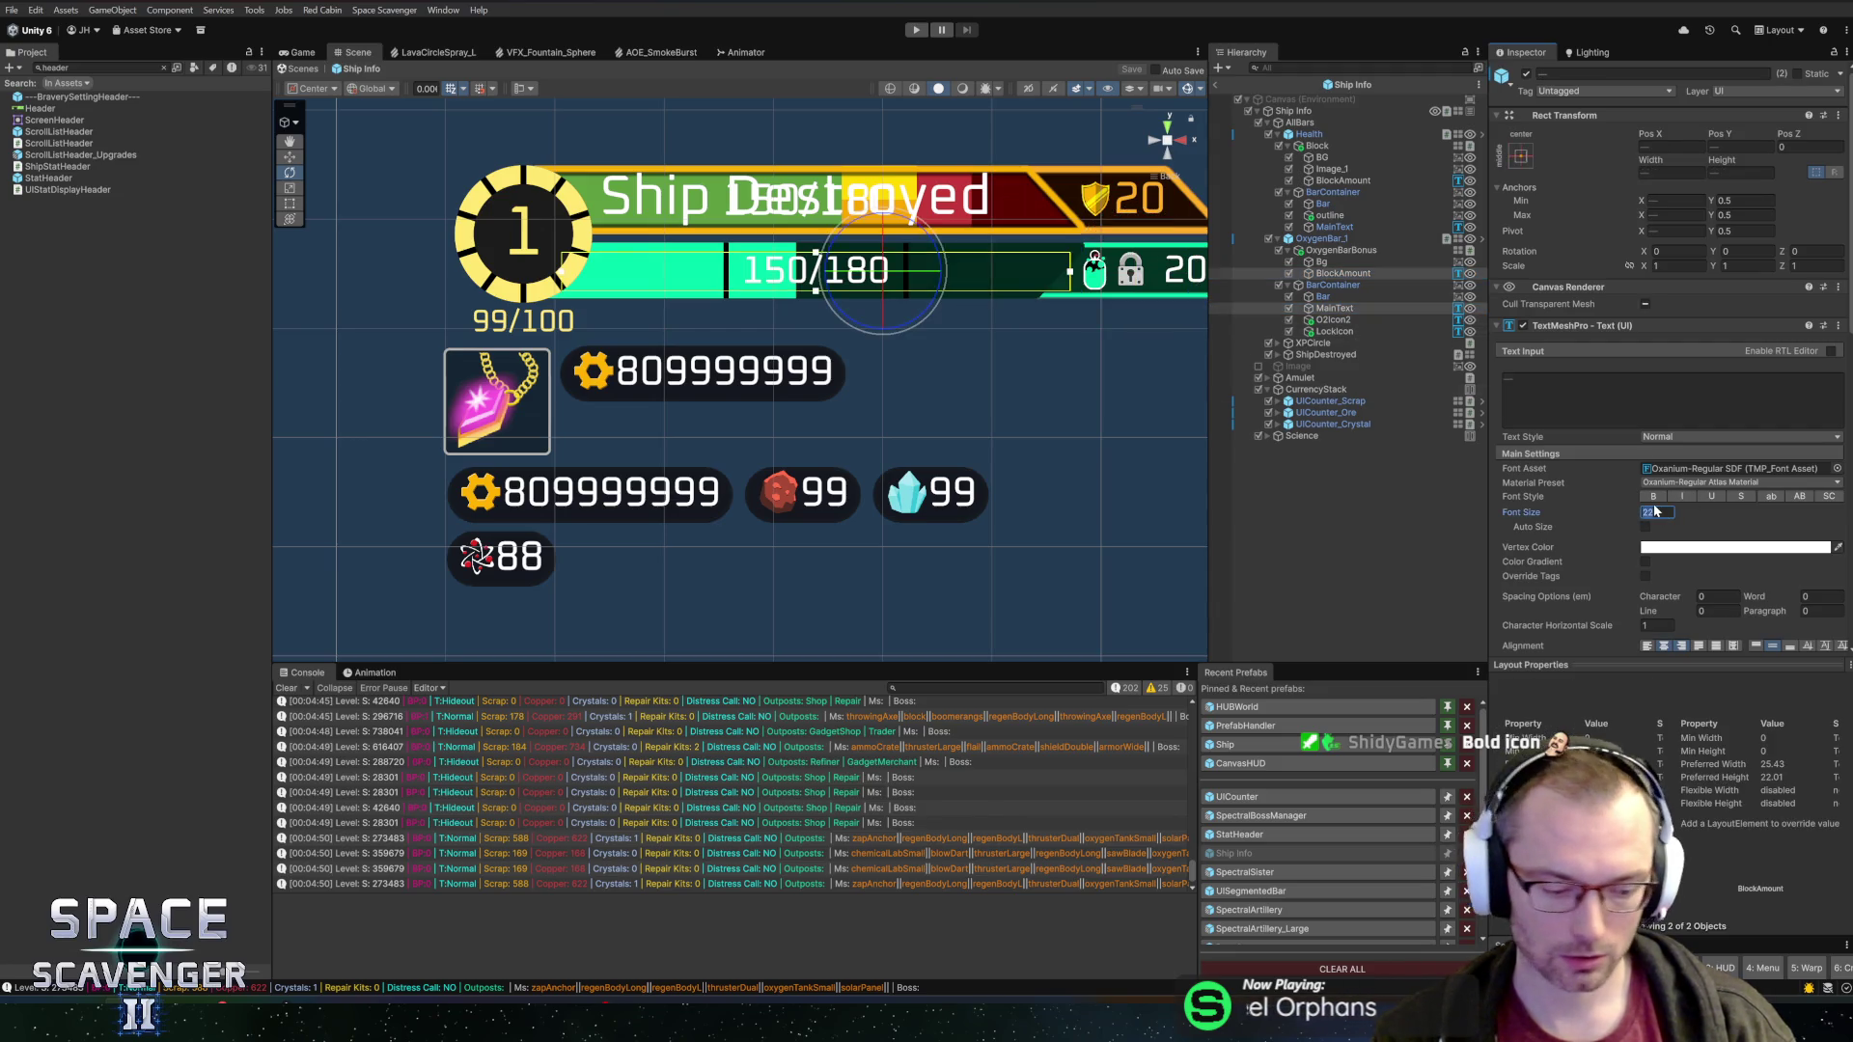
text(24)
scroll(1032, 405, down, 1)
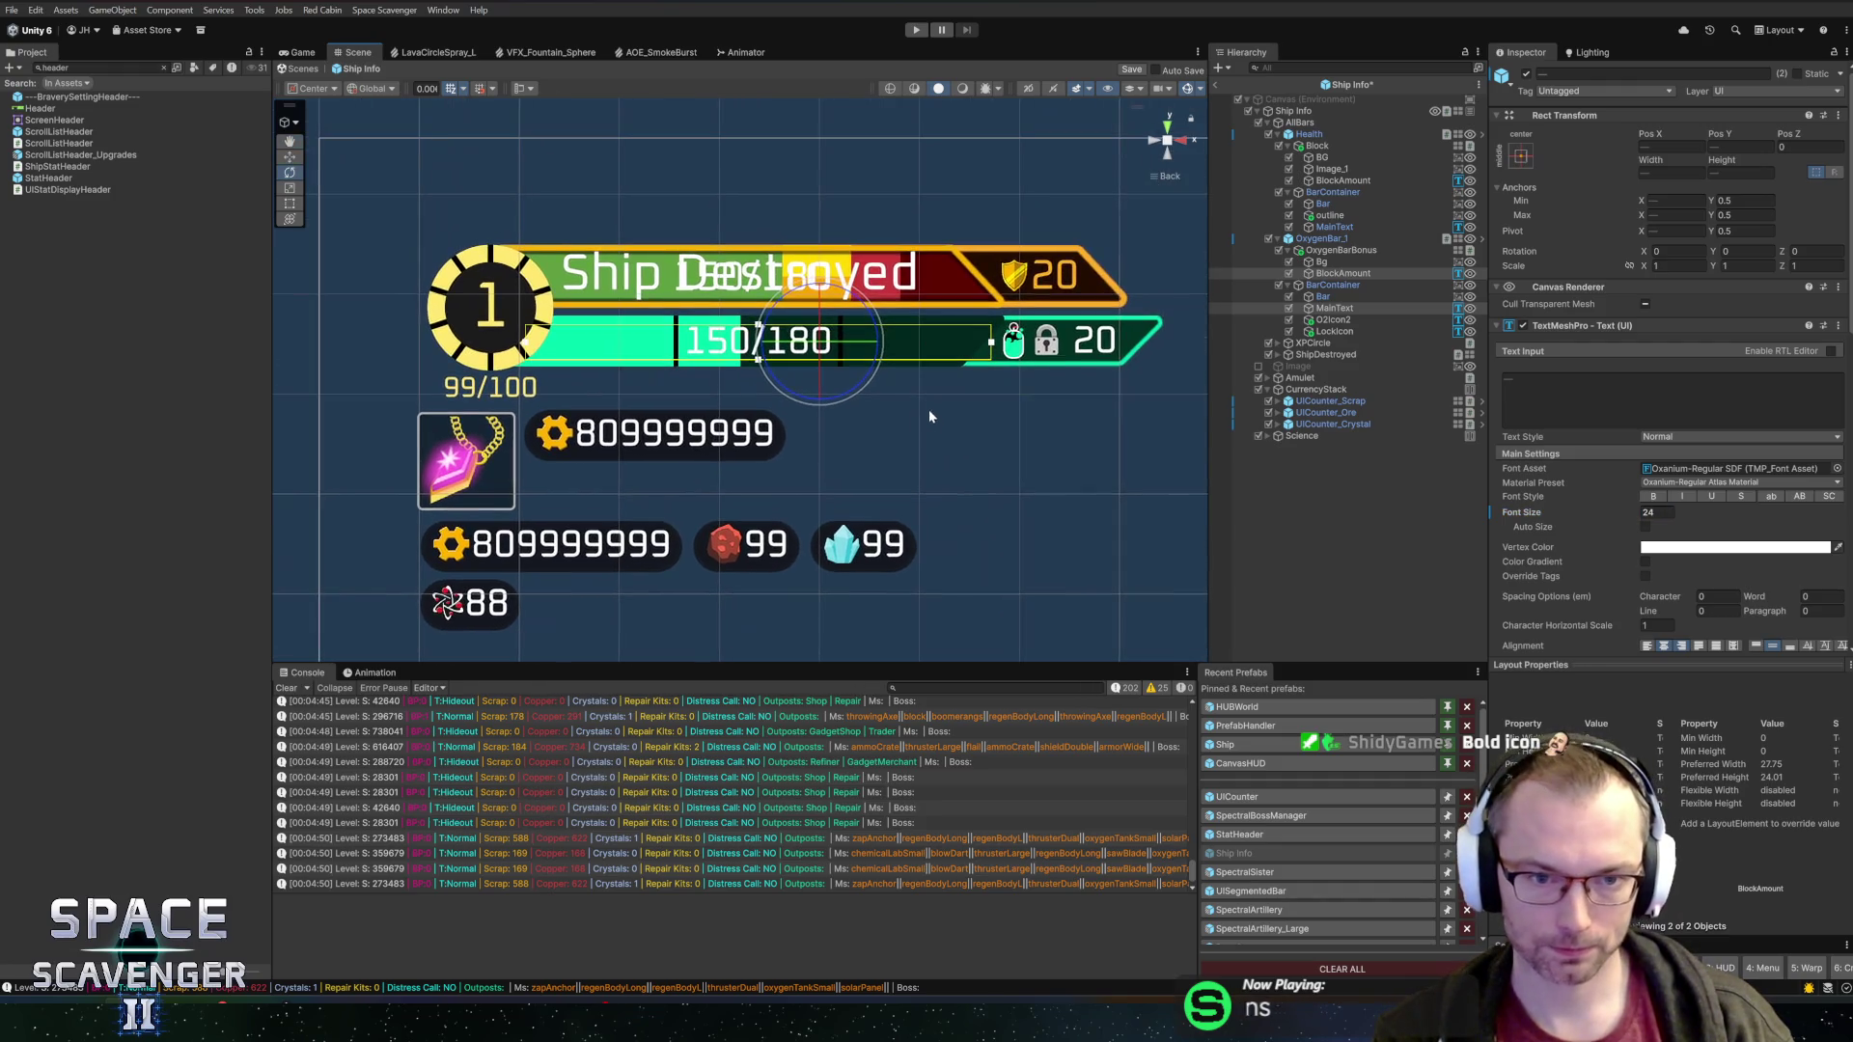
mouse_move(882, 362)
mouse_down()
mouse_move(772, 369)
mouse_move(936, 374)
mouse_up()
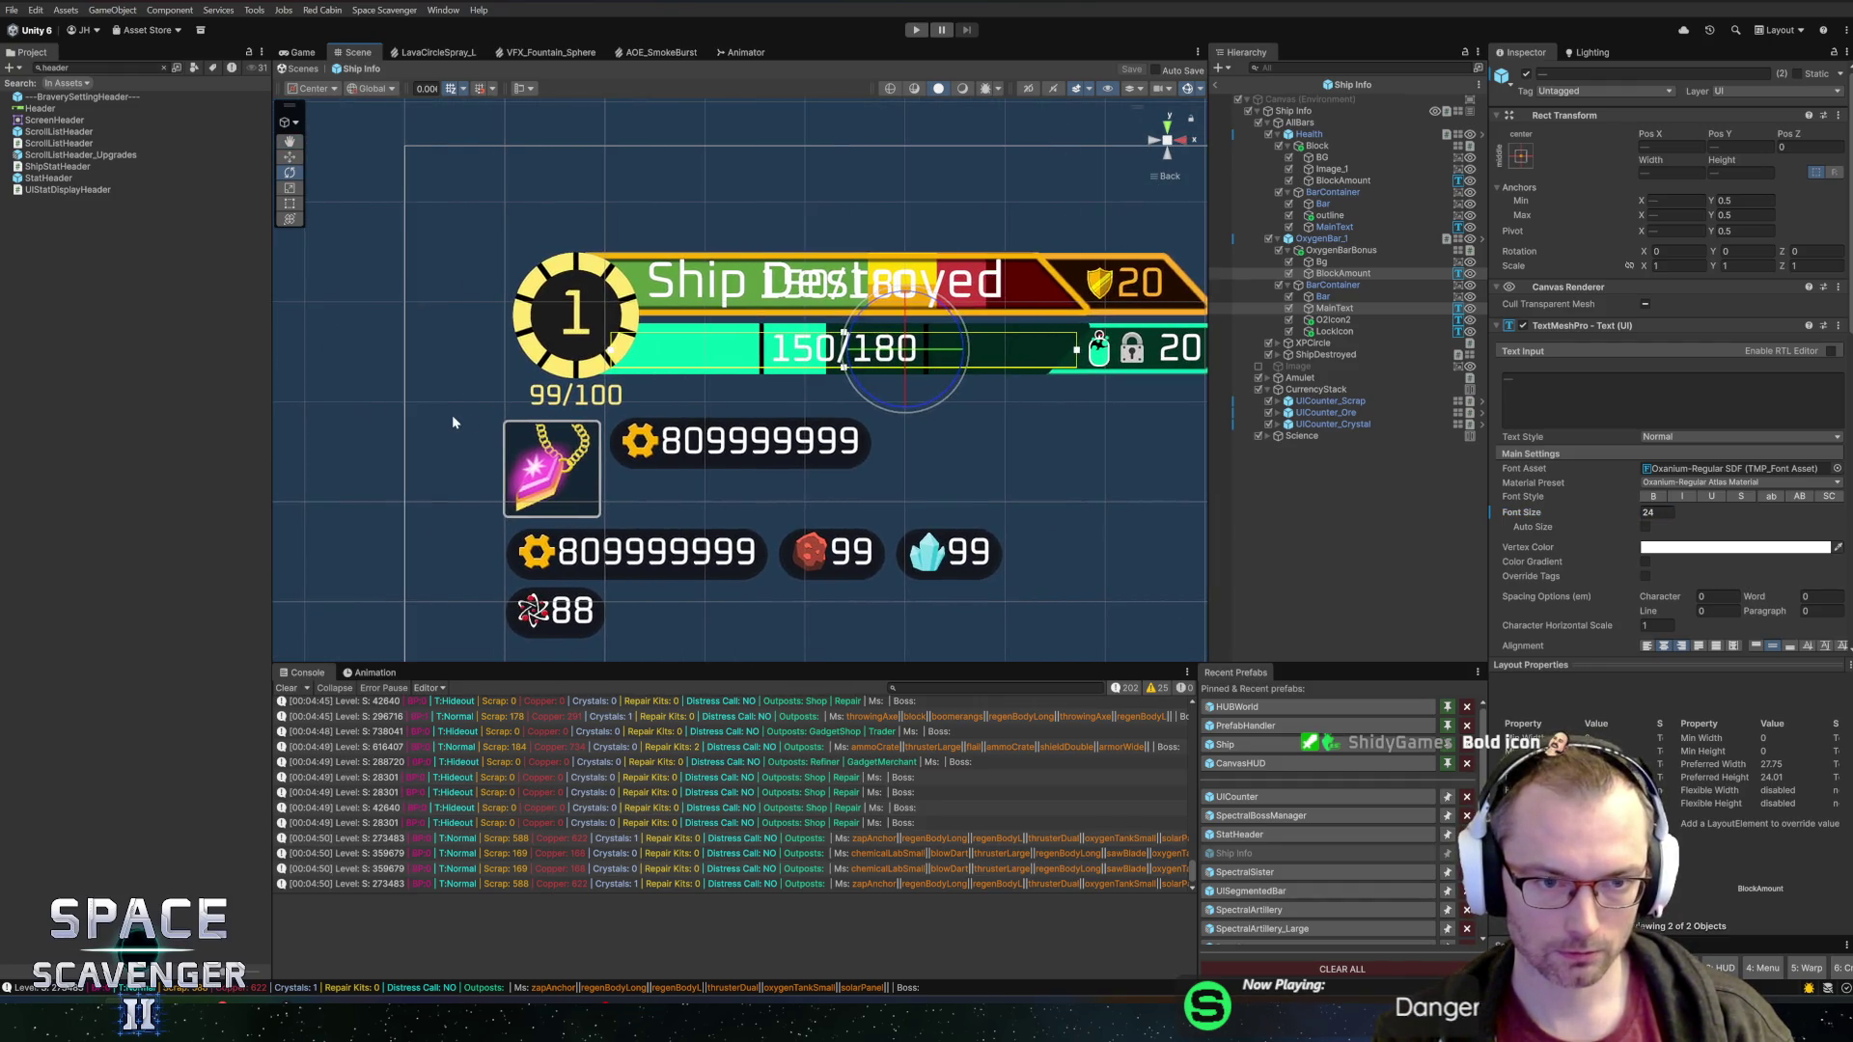
key(alt+Tab)
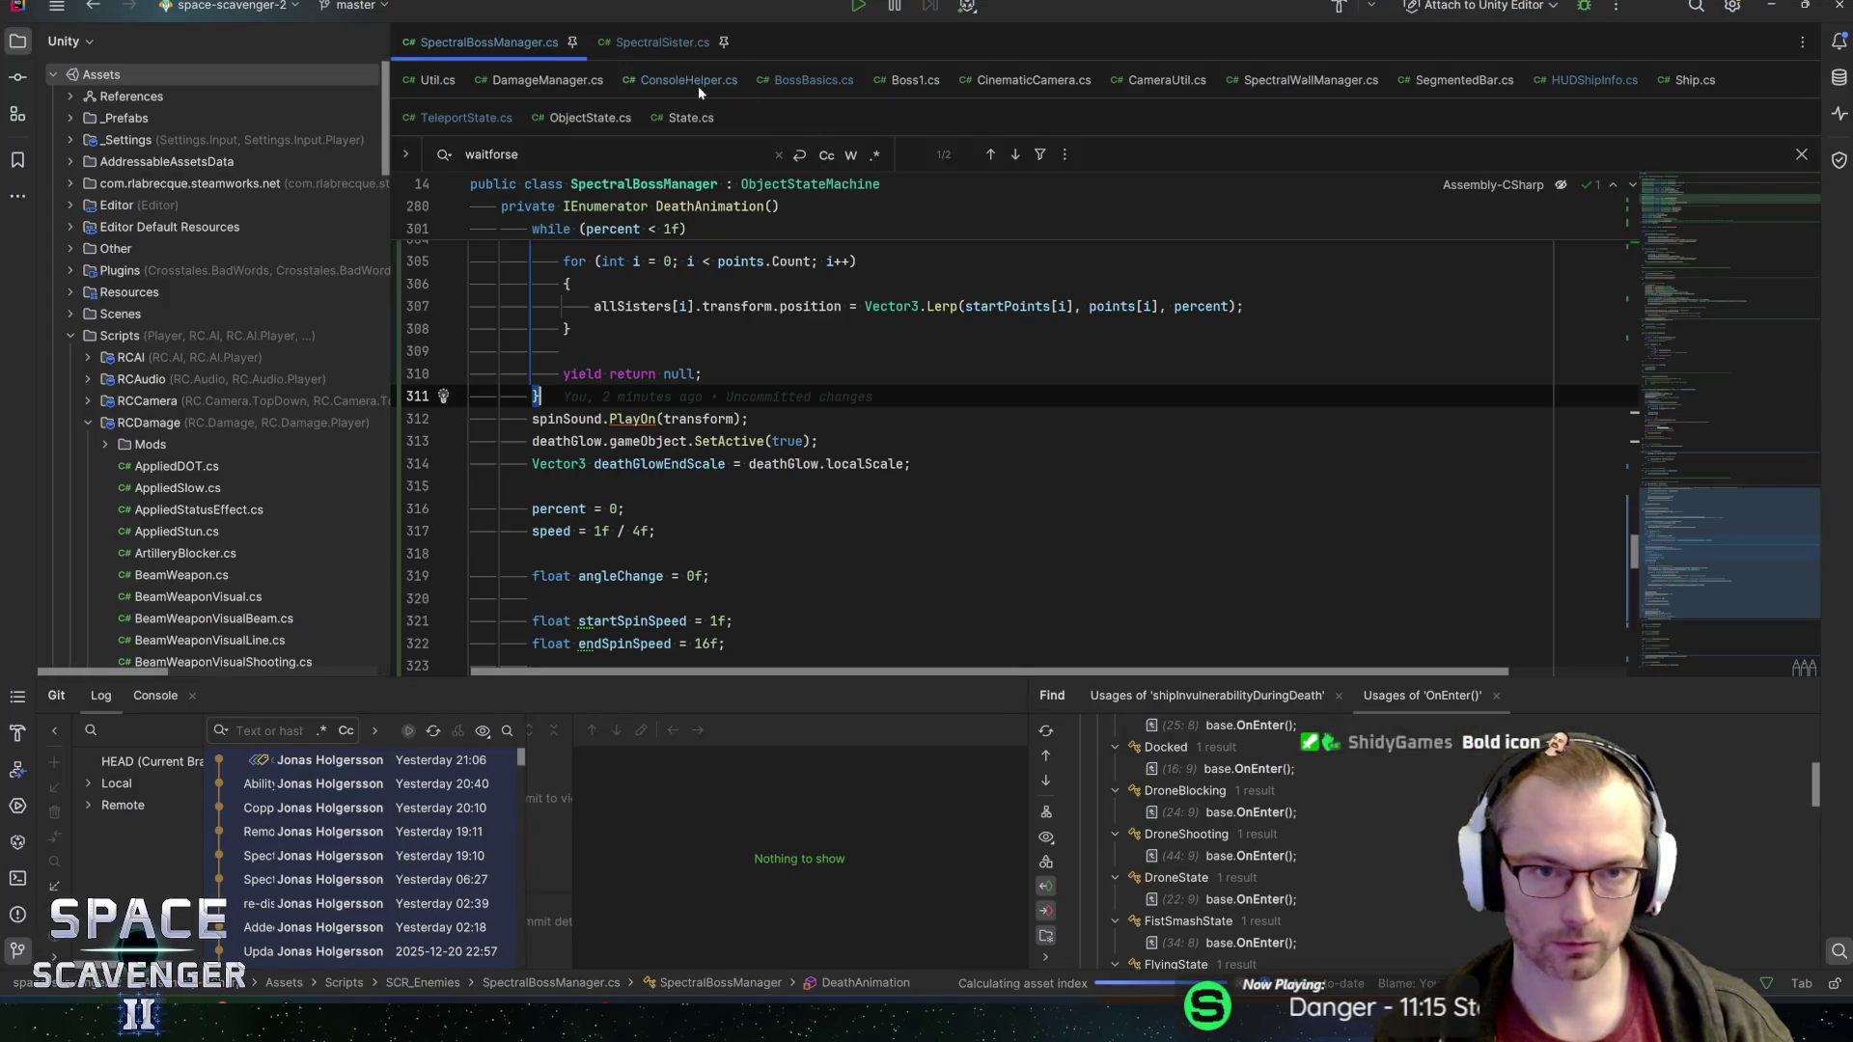
Change HUDShipInfo.cs to format the XP text as current + "/" + max without spaces, and save
click(1625, 85)
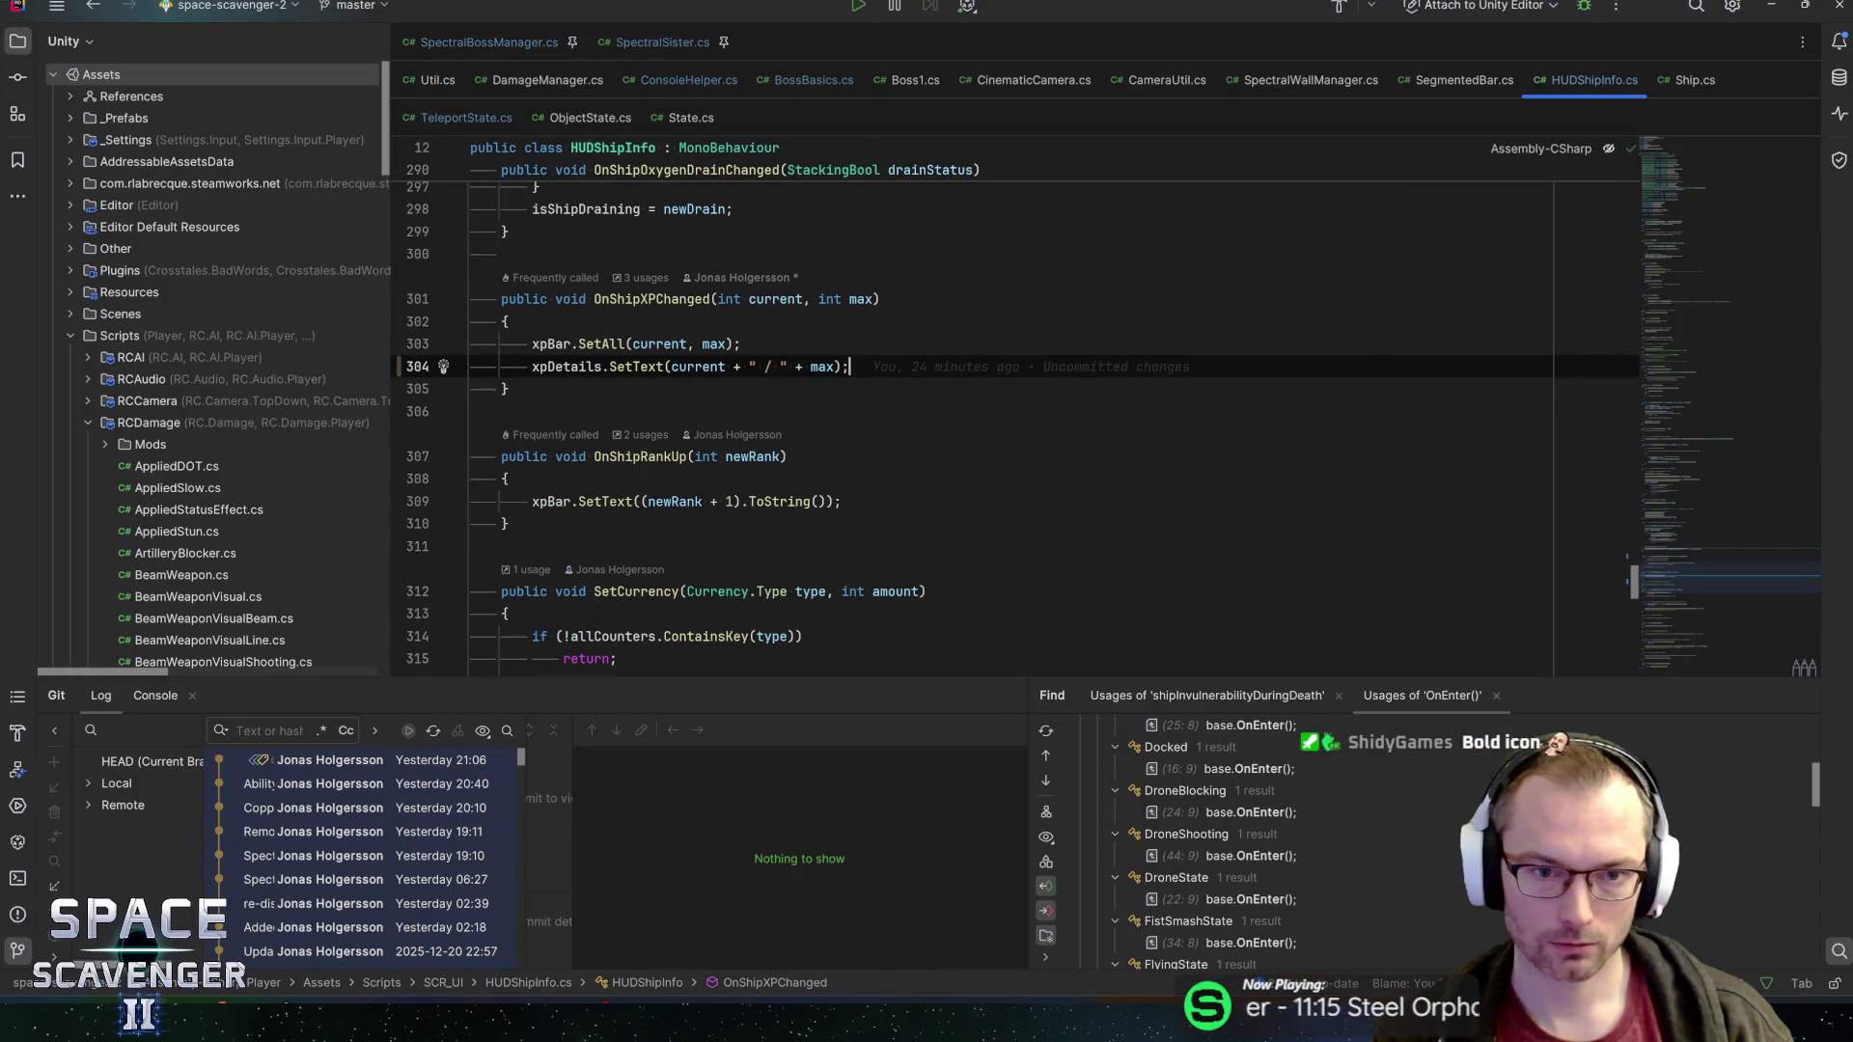
key(Delete)
key(Right)
key(Delete)
key(End)
key(ctrl+s)
key(alt+Tab)
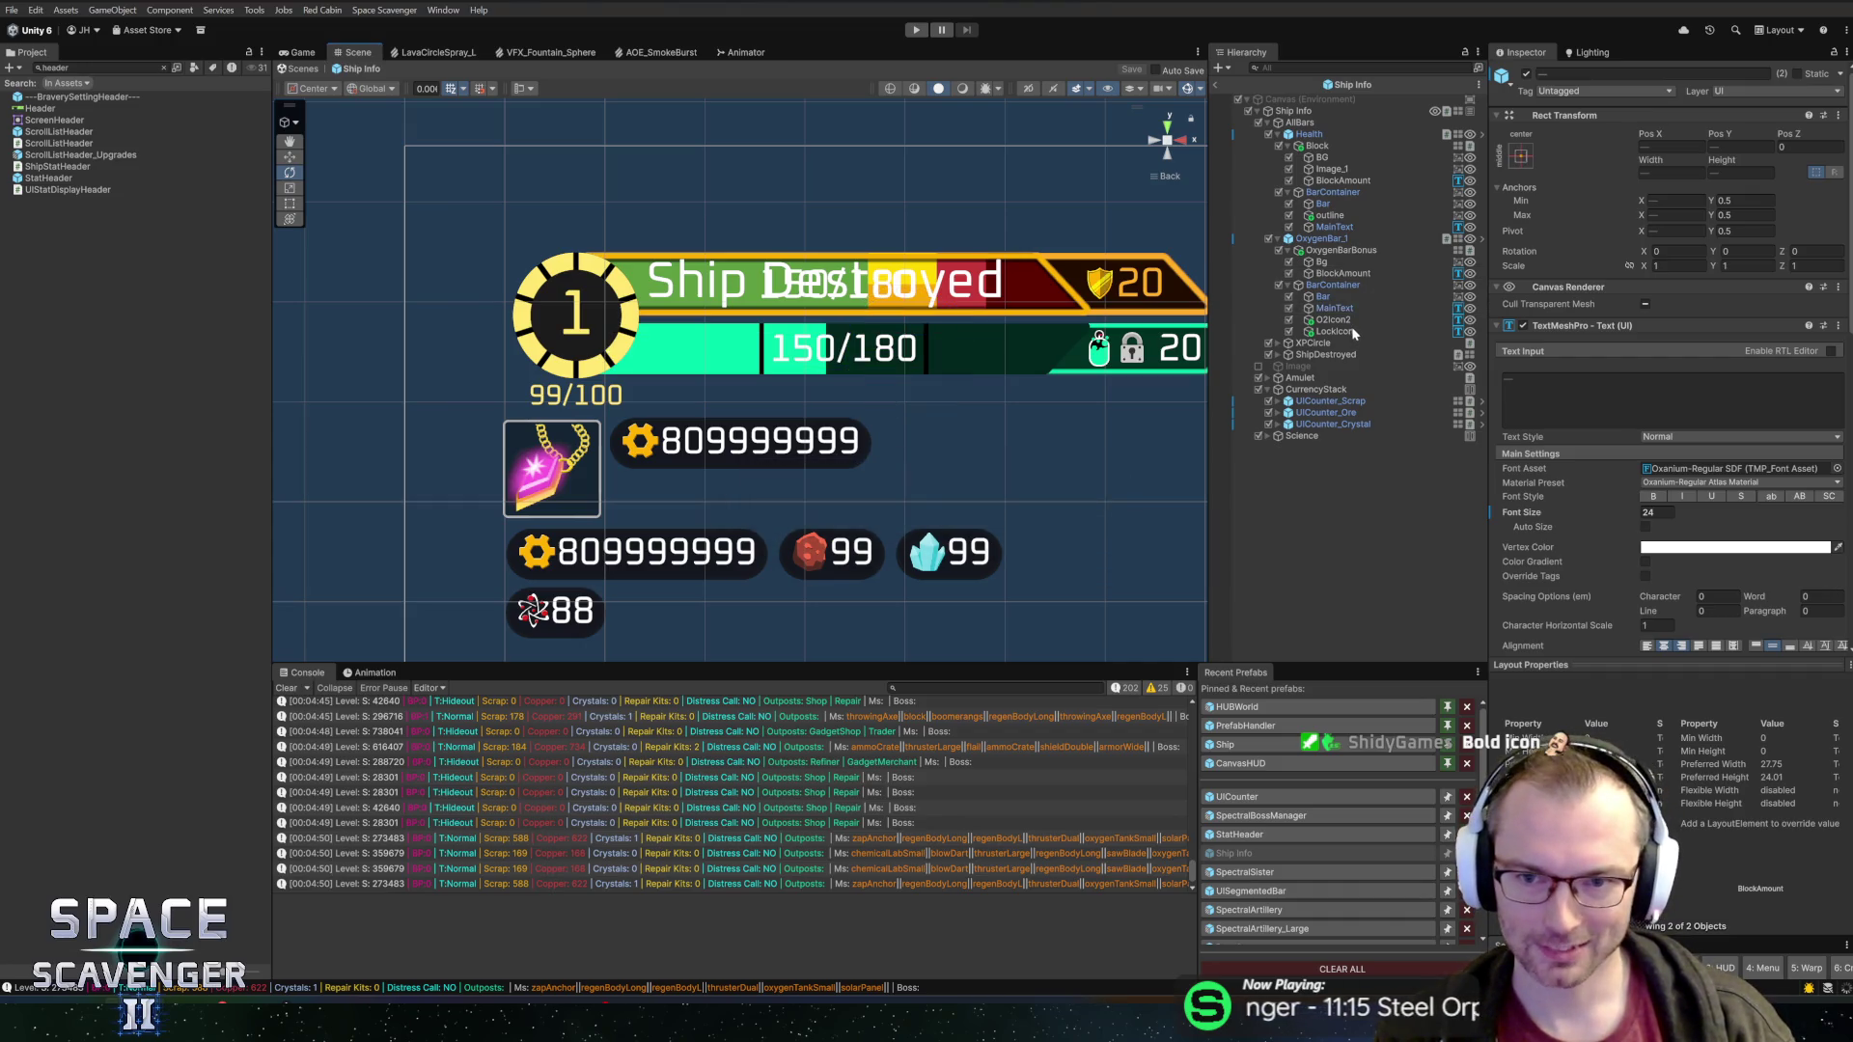
Change the oxygen bar's MainText placeholder to '150 / 180' and exit Prefab Mode
click(1352, 330)
click(1347, 309)
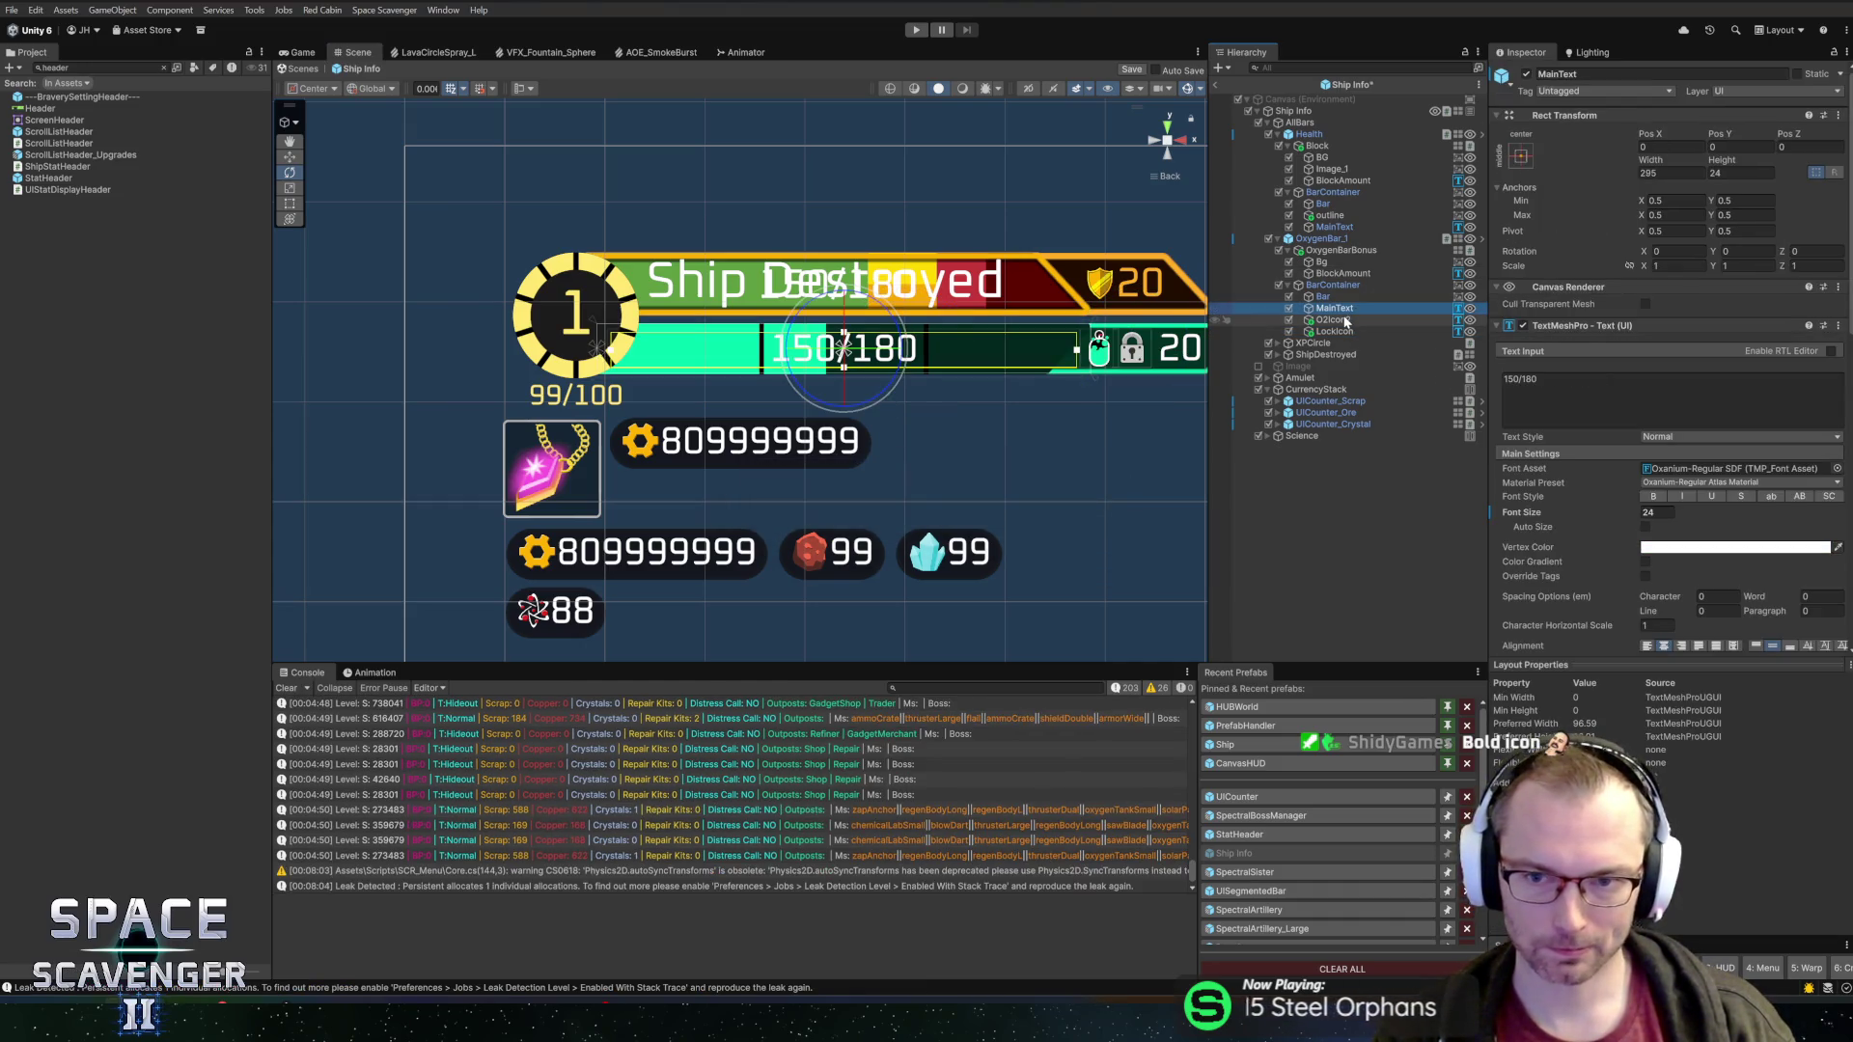
click(1521, 379)
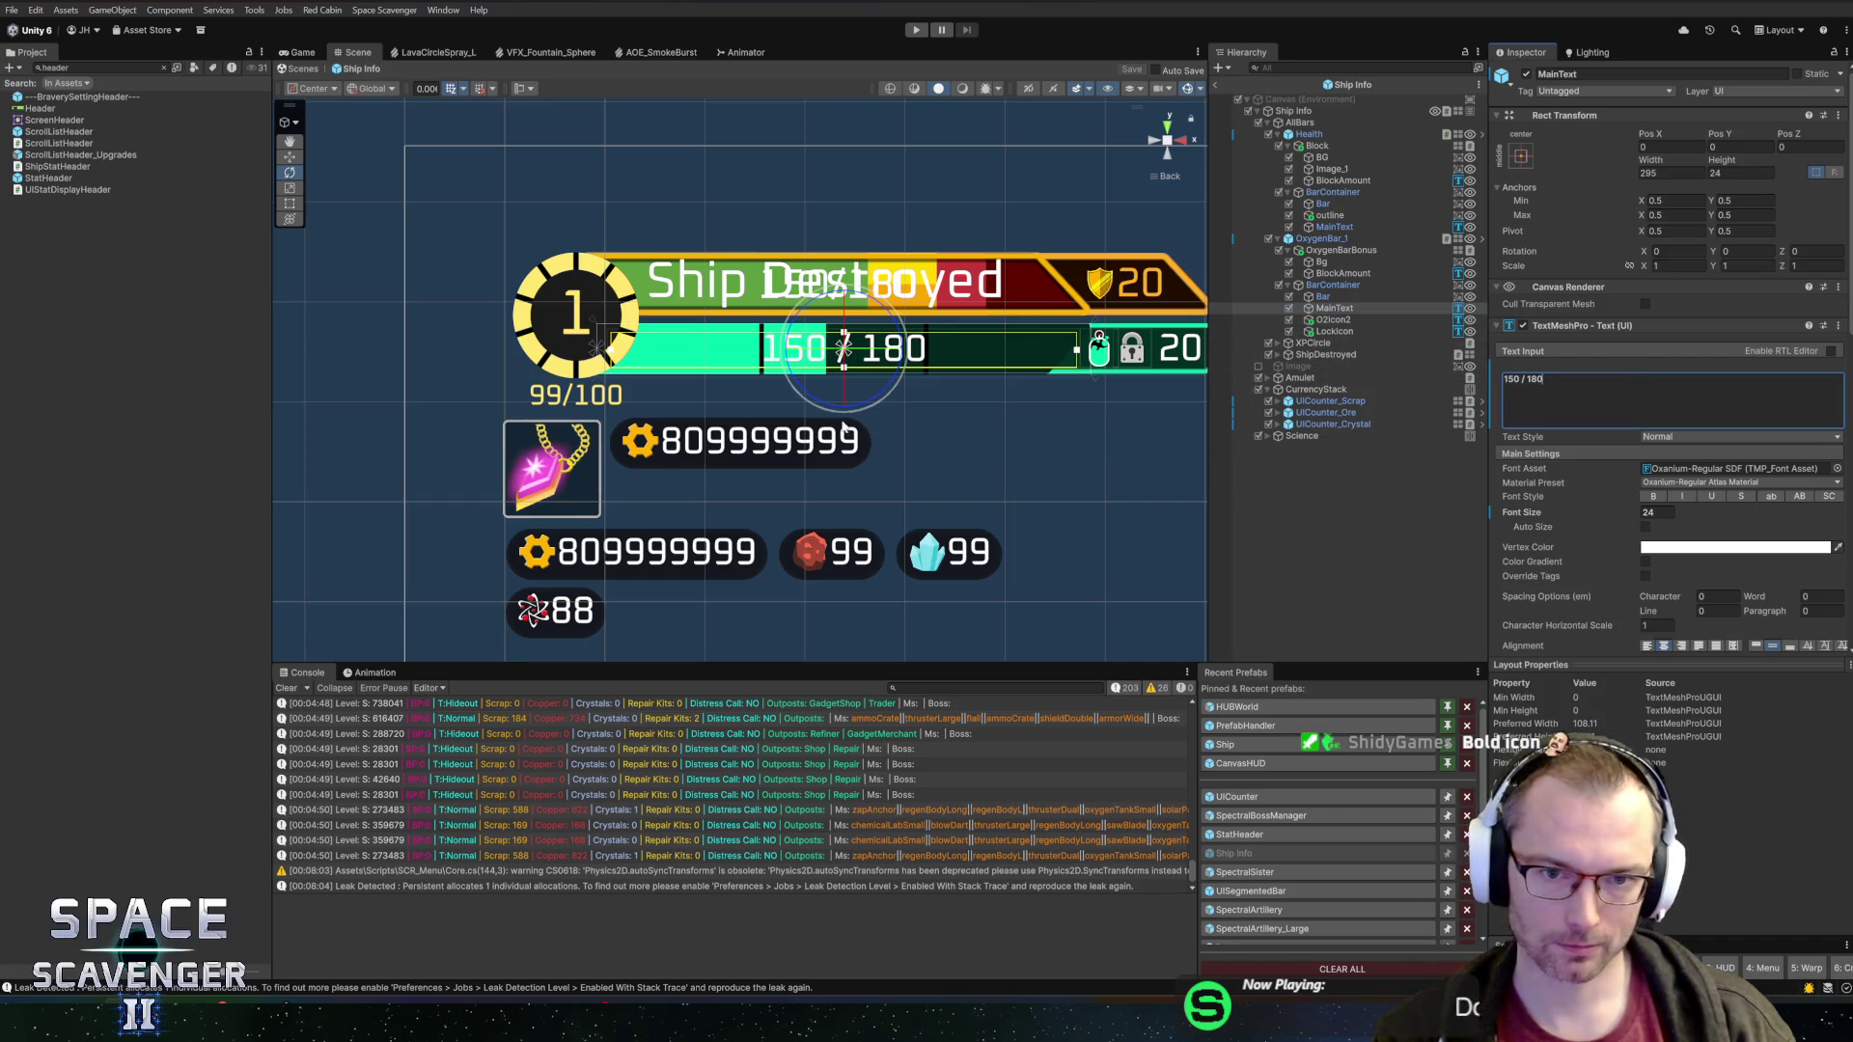
scroll(931, 443, down, 2)
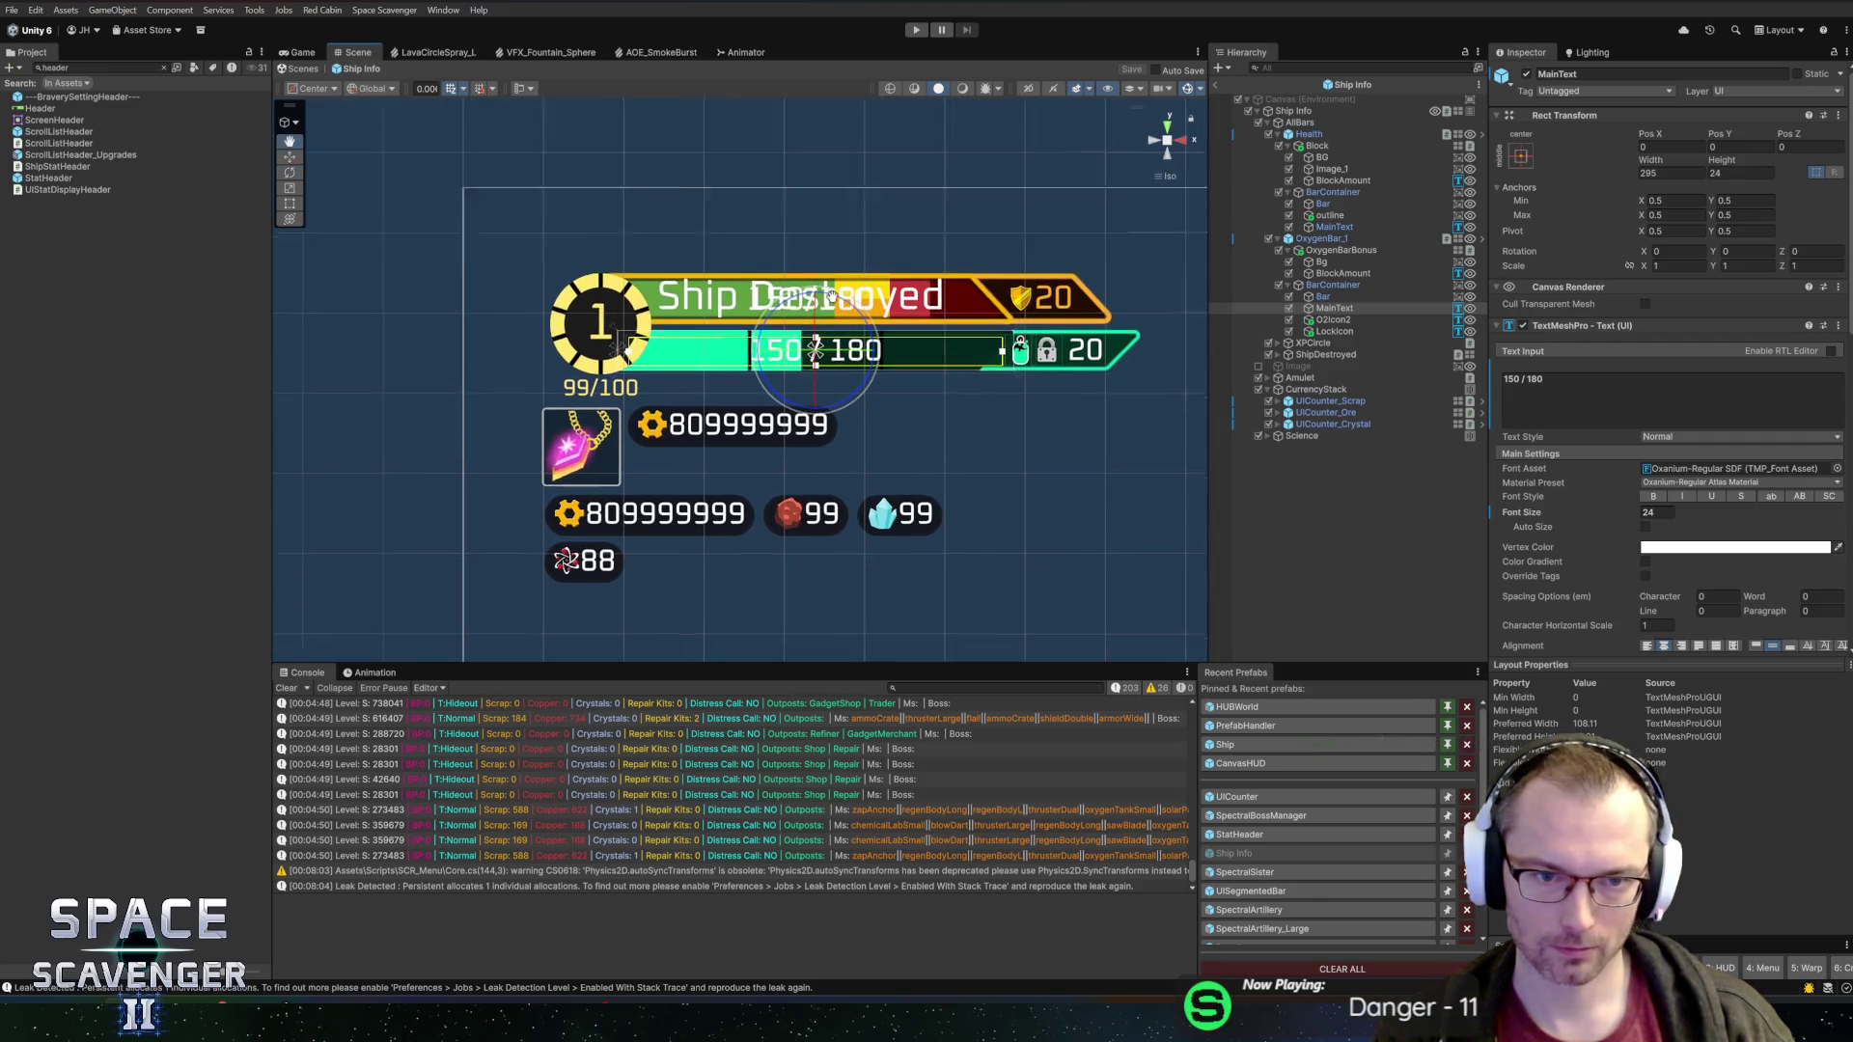
scroll(905, 453, down, 2)
click(1214, 84)
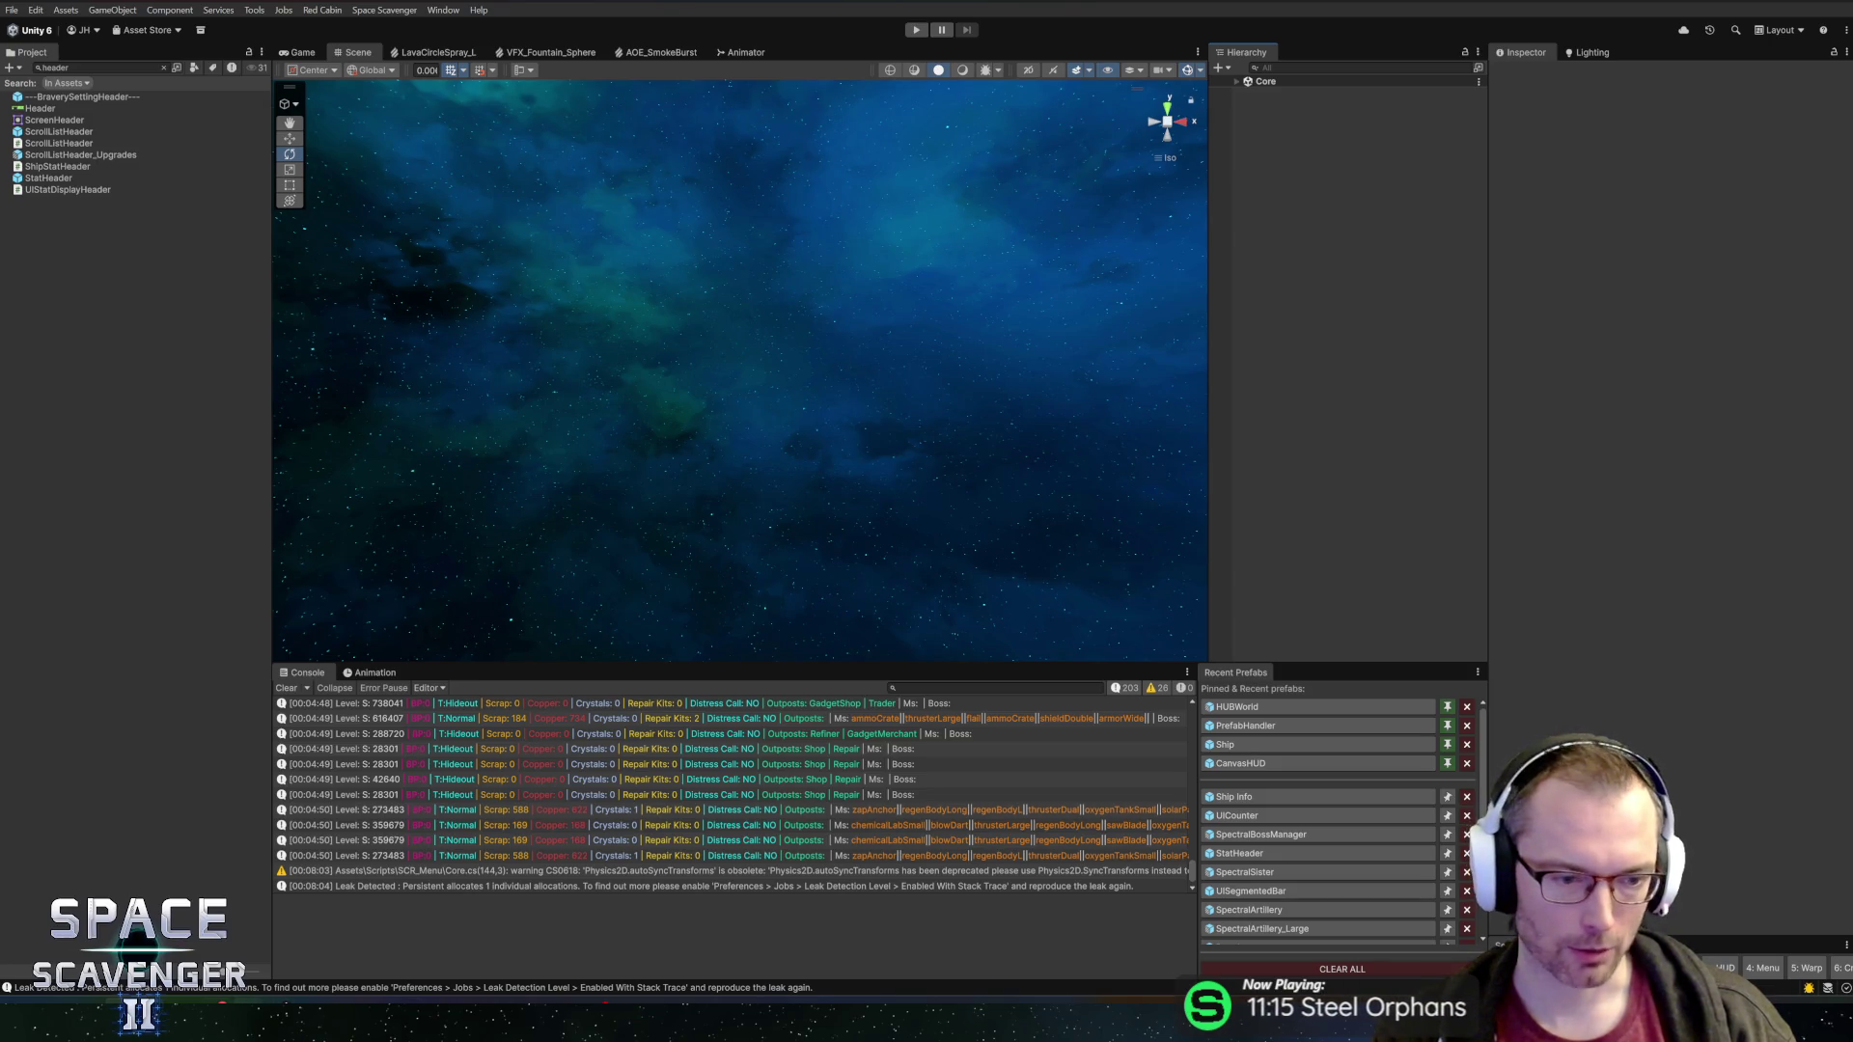
key(alt+Tab)
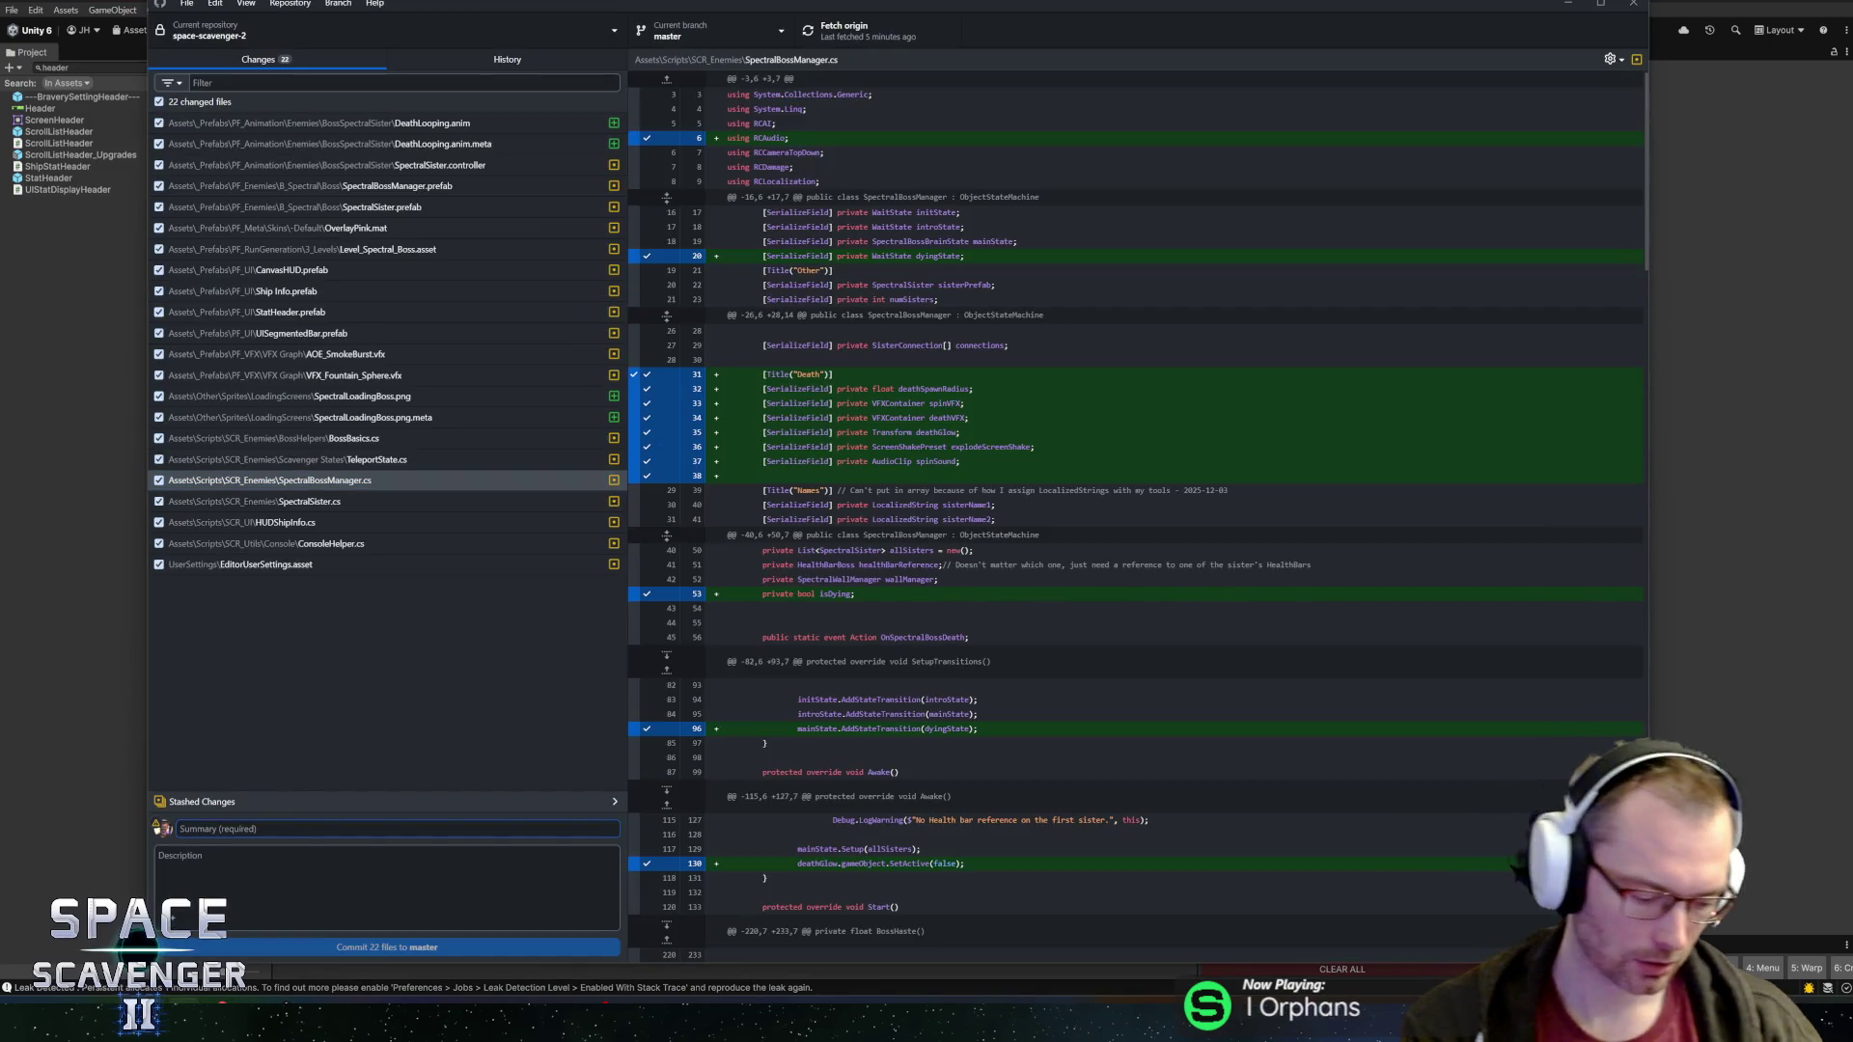
Commit the 22 changed files as 'Spectral Boss Death Animation + boss loading screen' and push to origin
text(Spe)
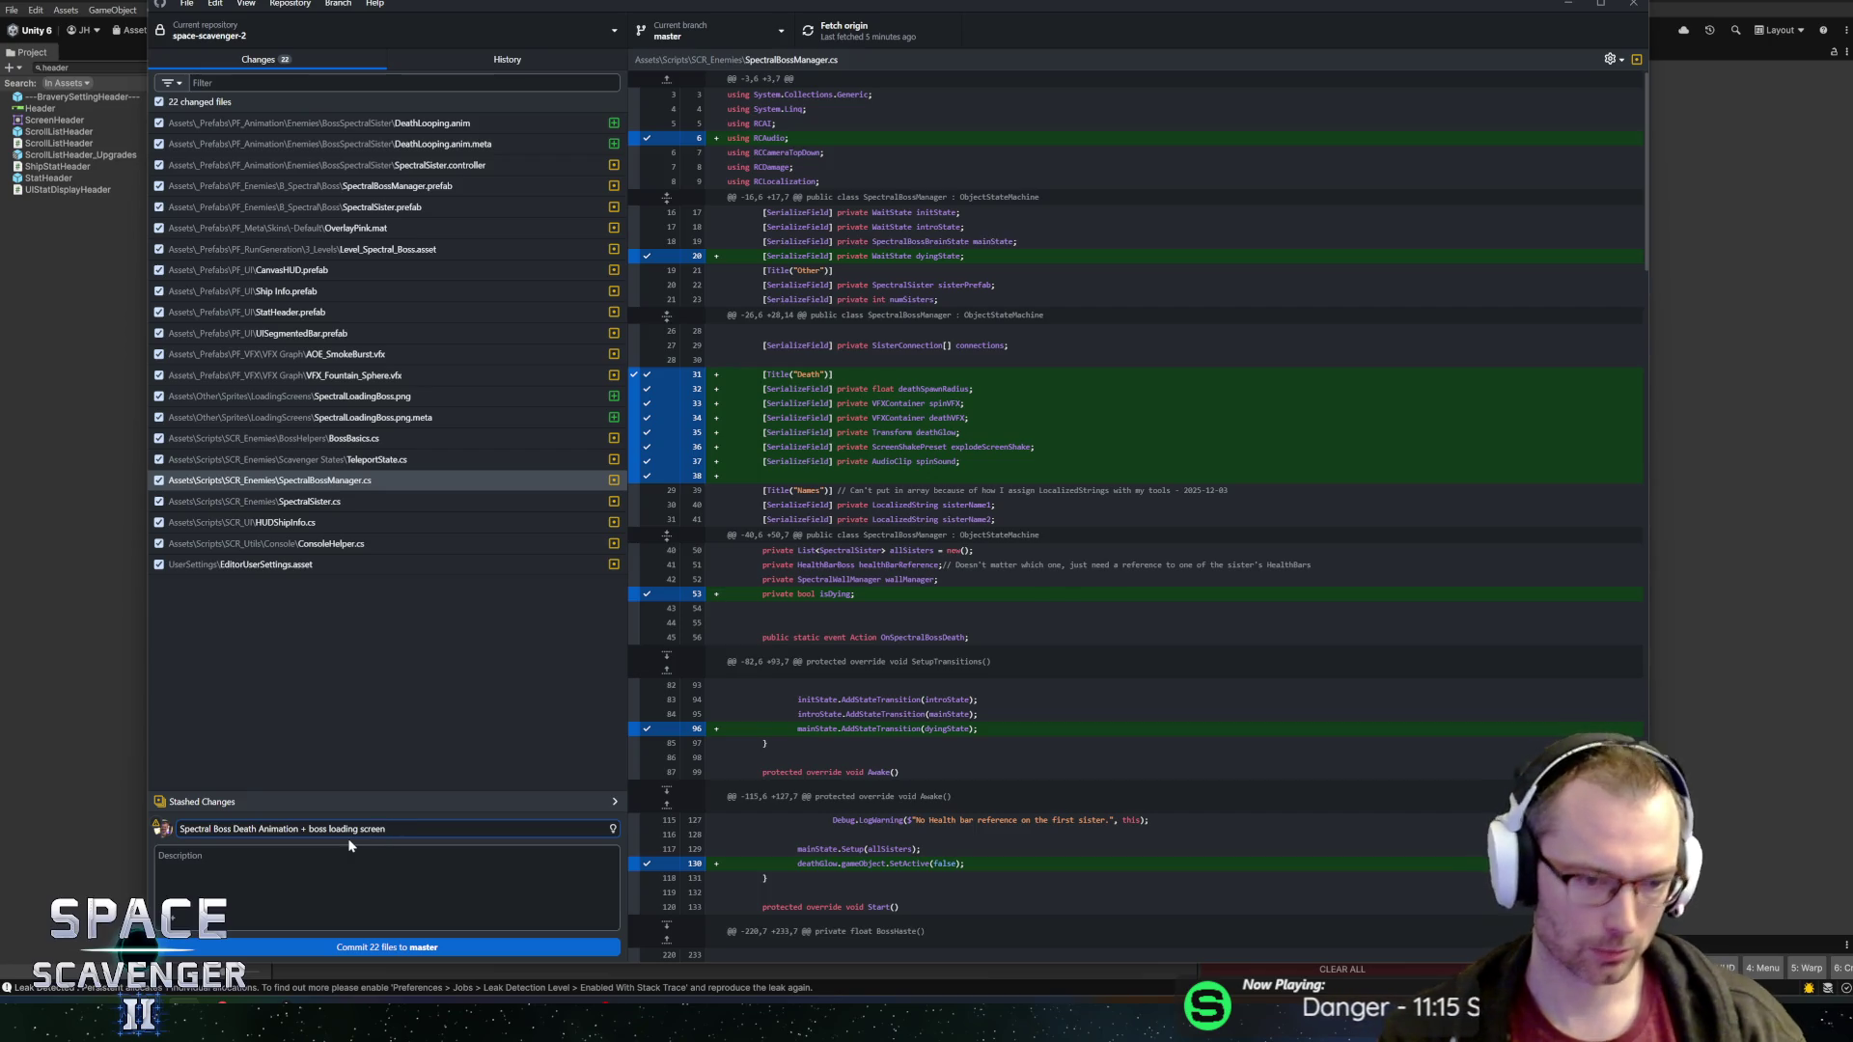
key(ctrl+Return)
click(862, 32)
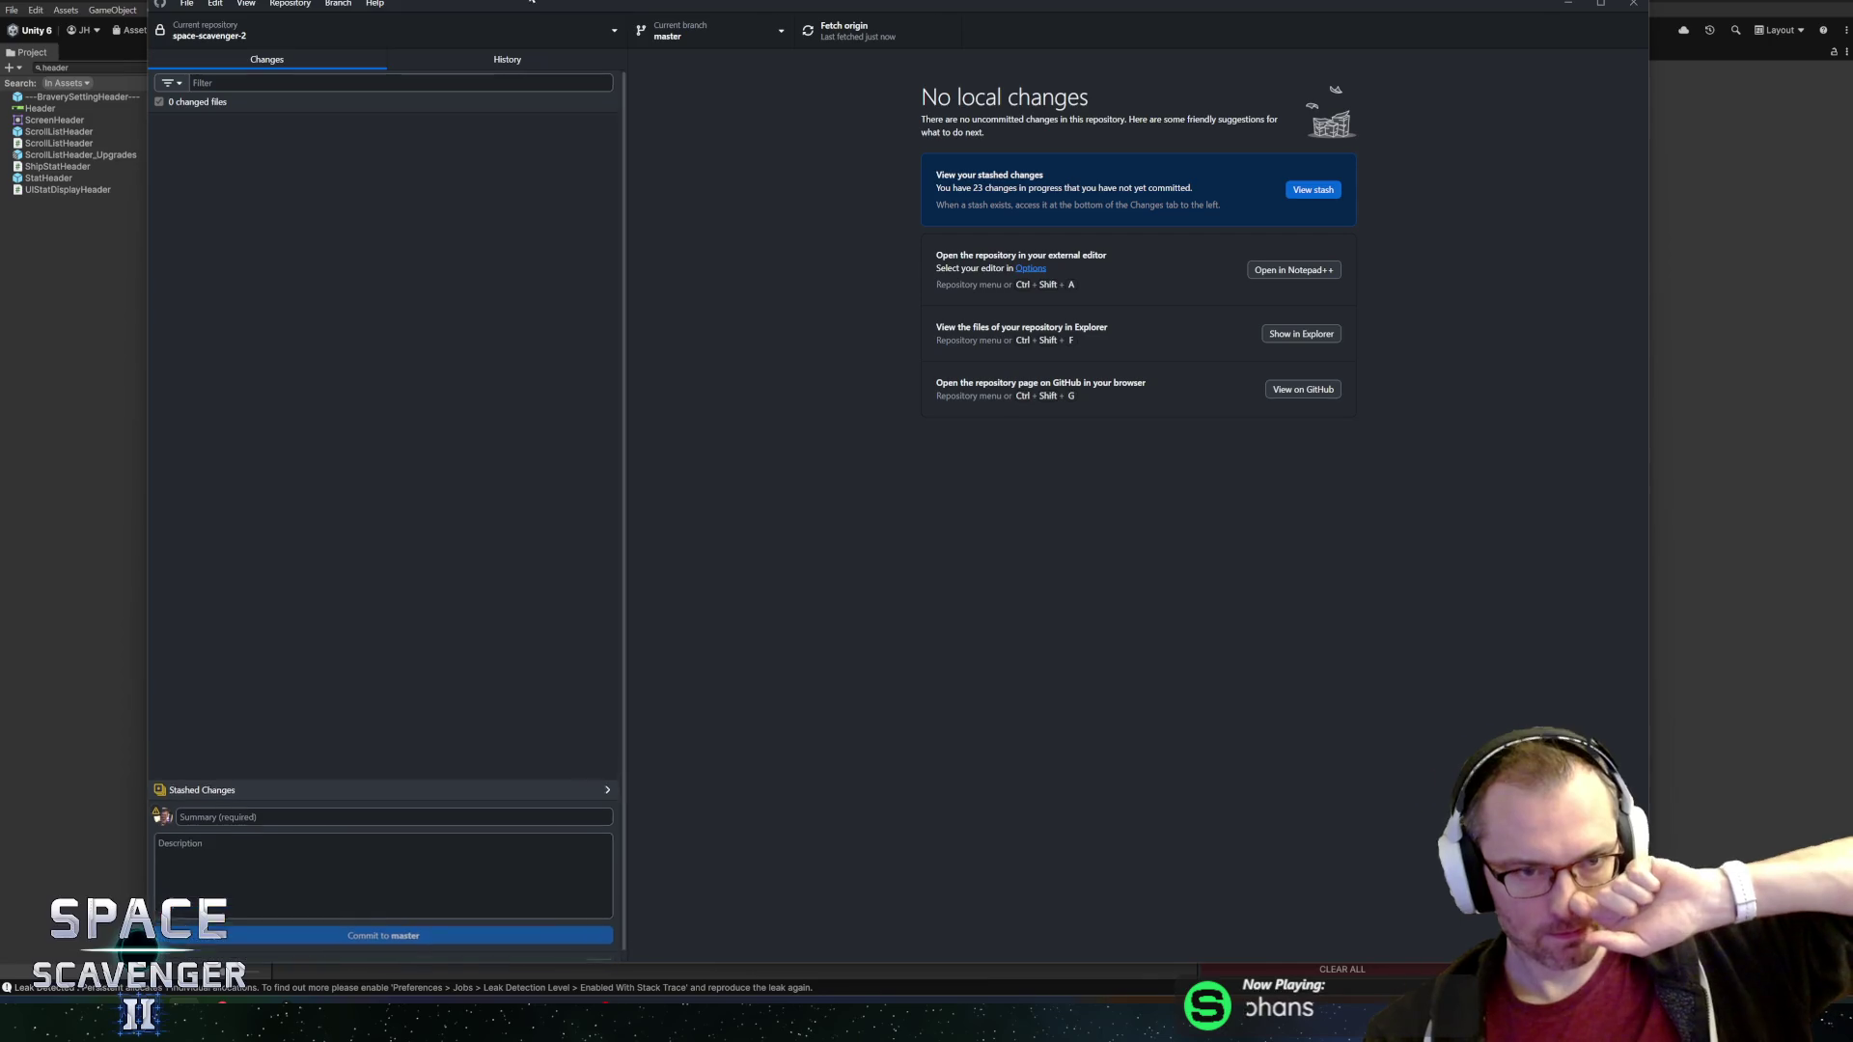
key(alt+Tab)
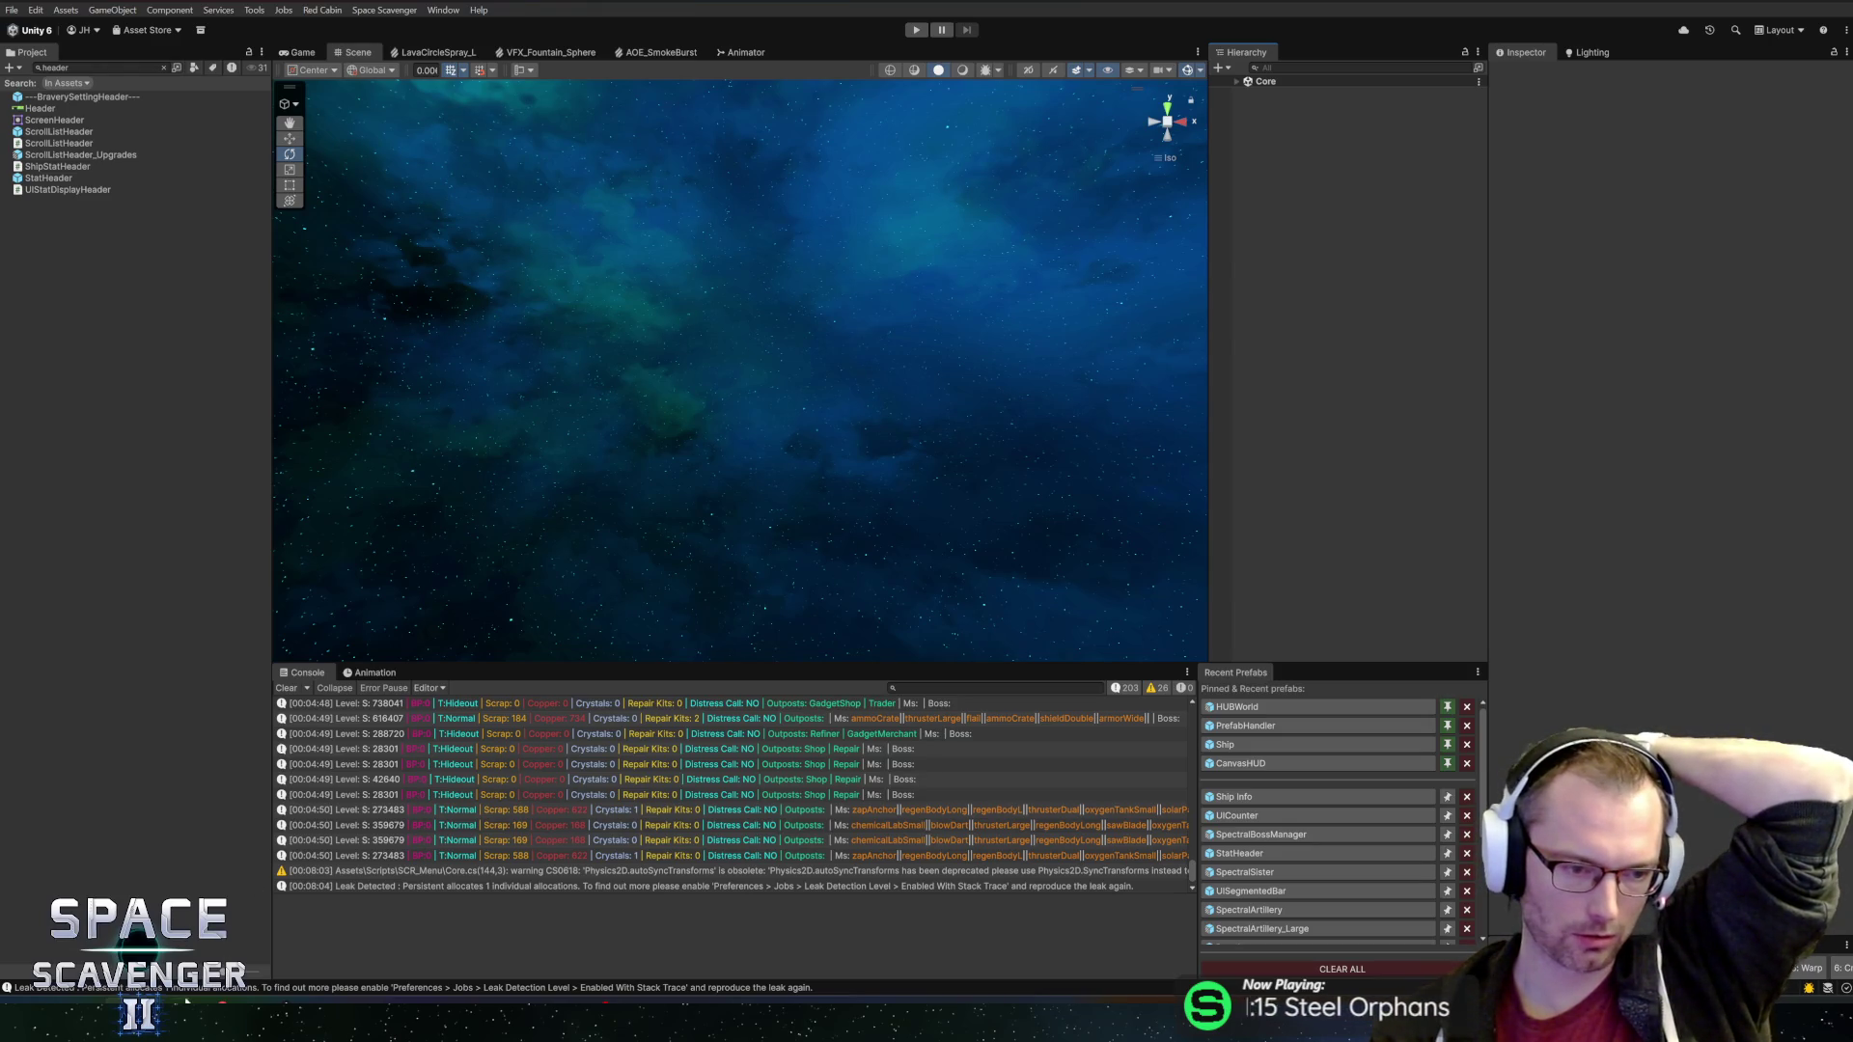
Clear the old messages from the Unity Console
mouse_move(184, 1025)
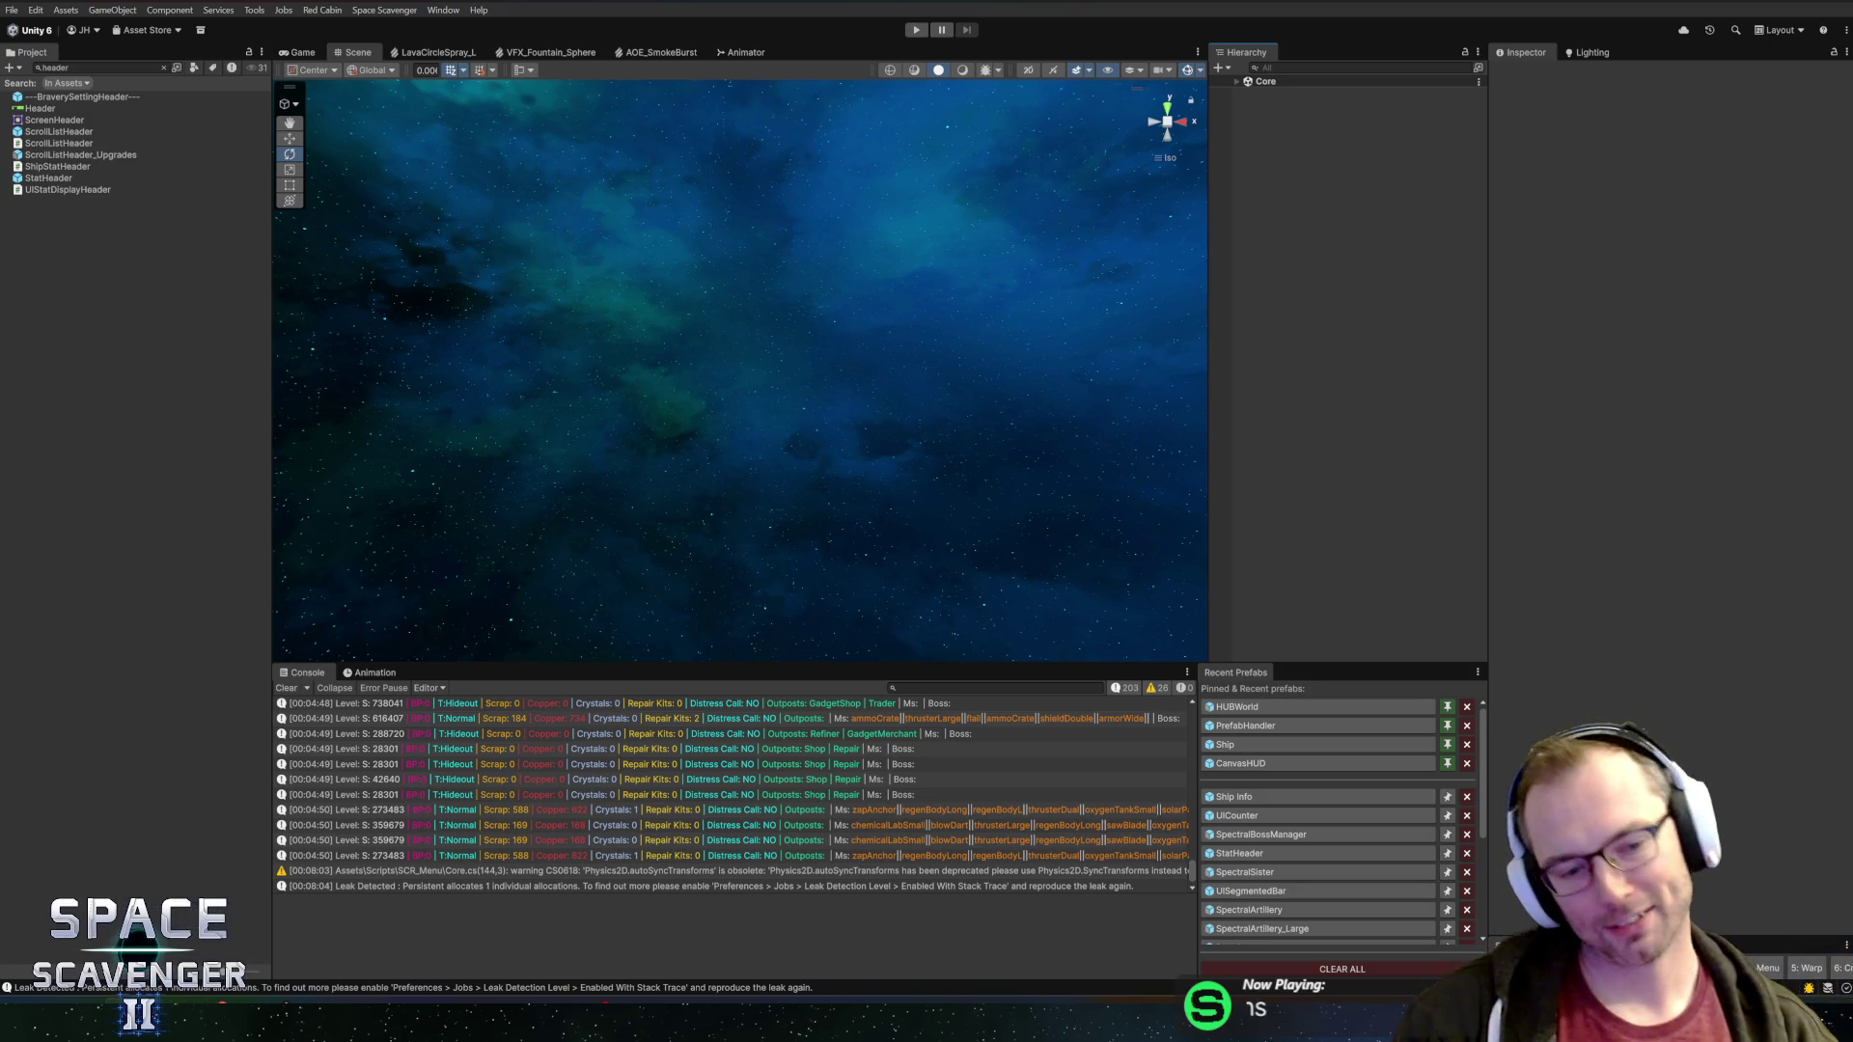
scroll(418, 828, down, 1)
click(286, 689)
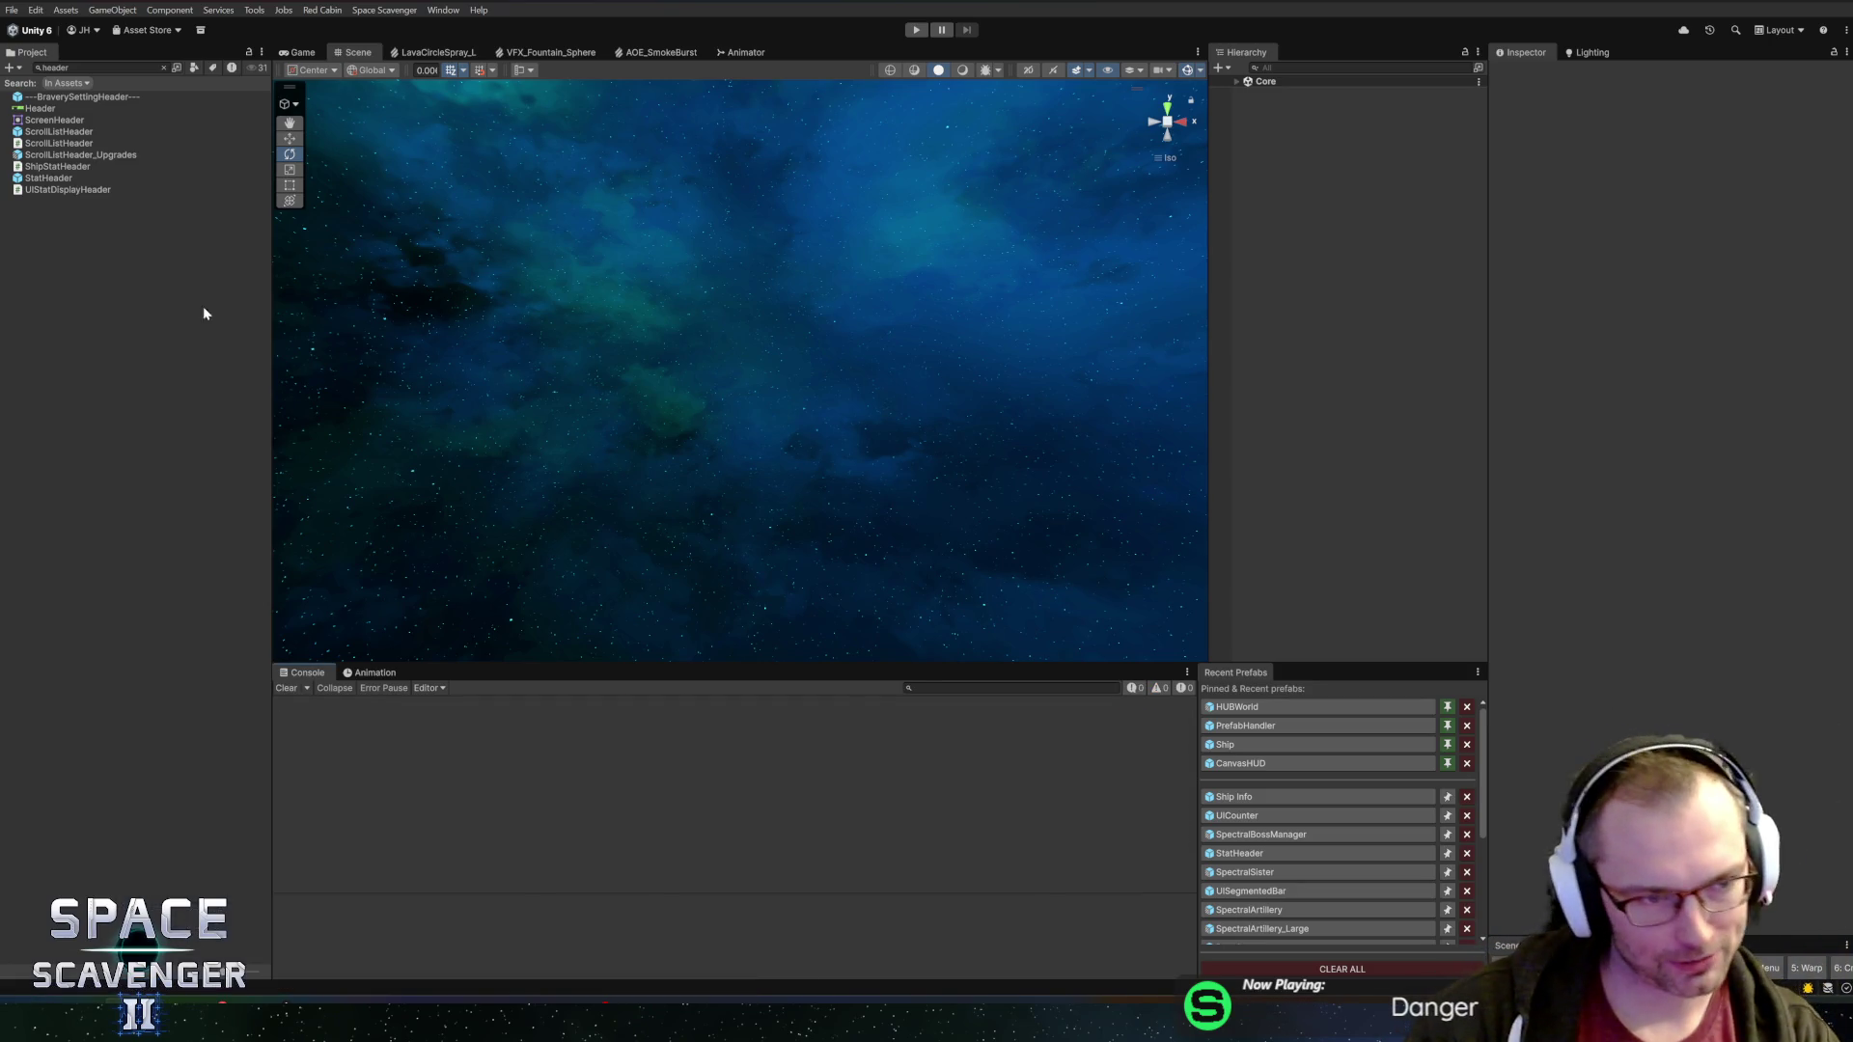
Resize the Project panel to show the full PF_UI prefab folder, checking HUDShipInfo.cs in Rider
drag(271, 363, 234, 358)
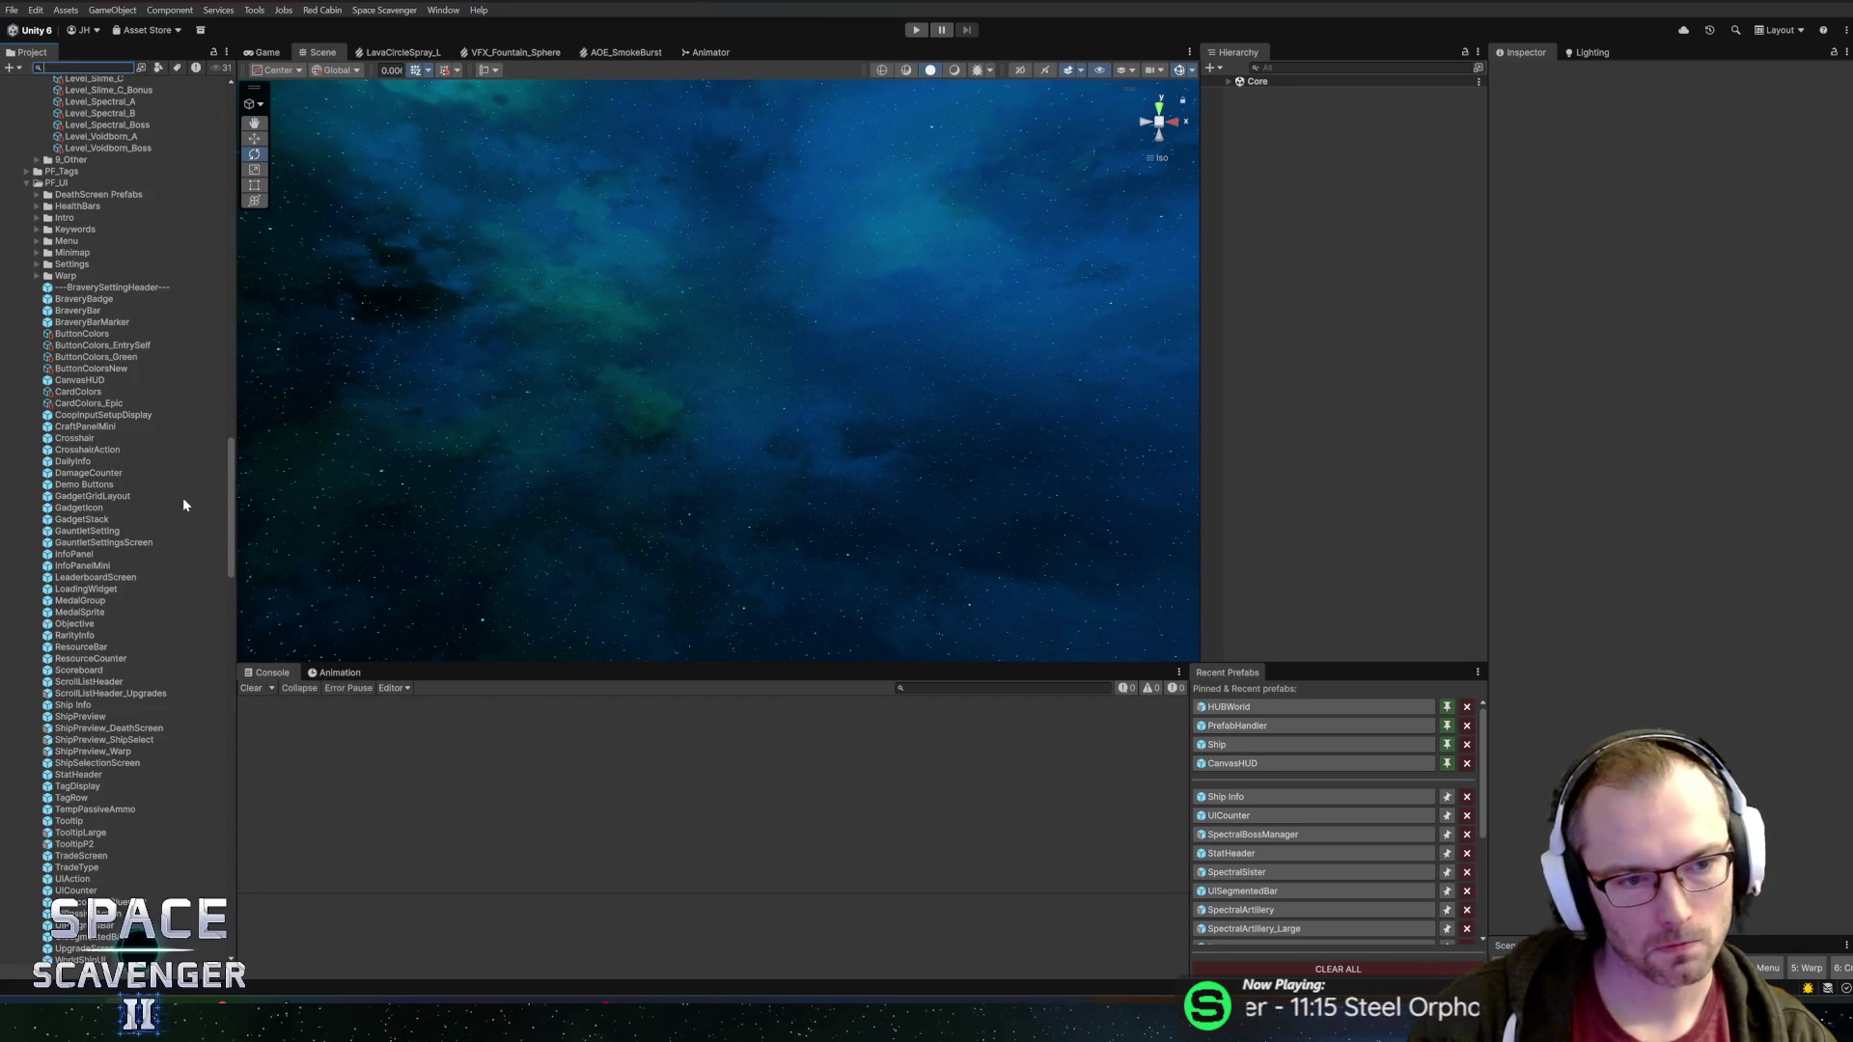
drag(236, 495, 271, 511)
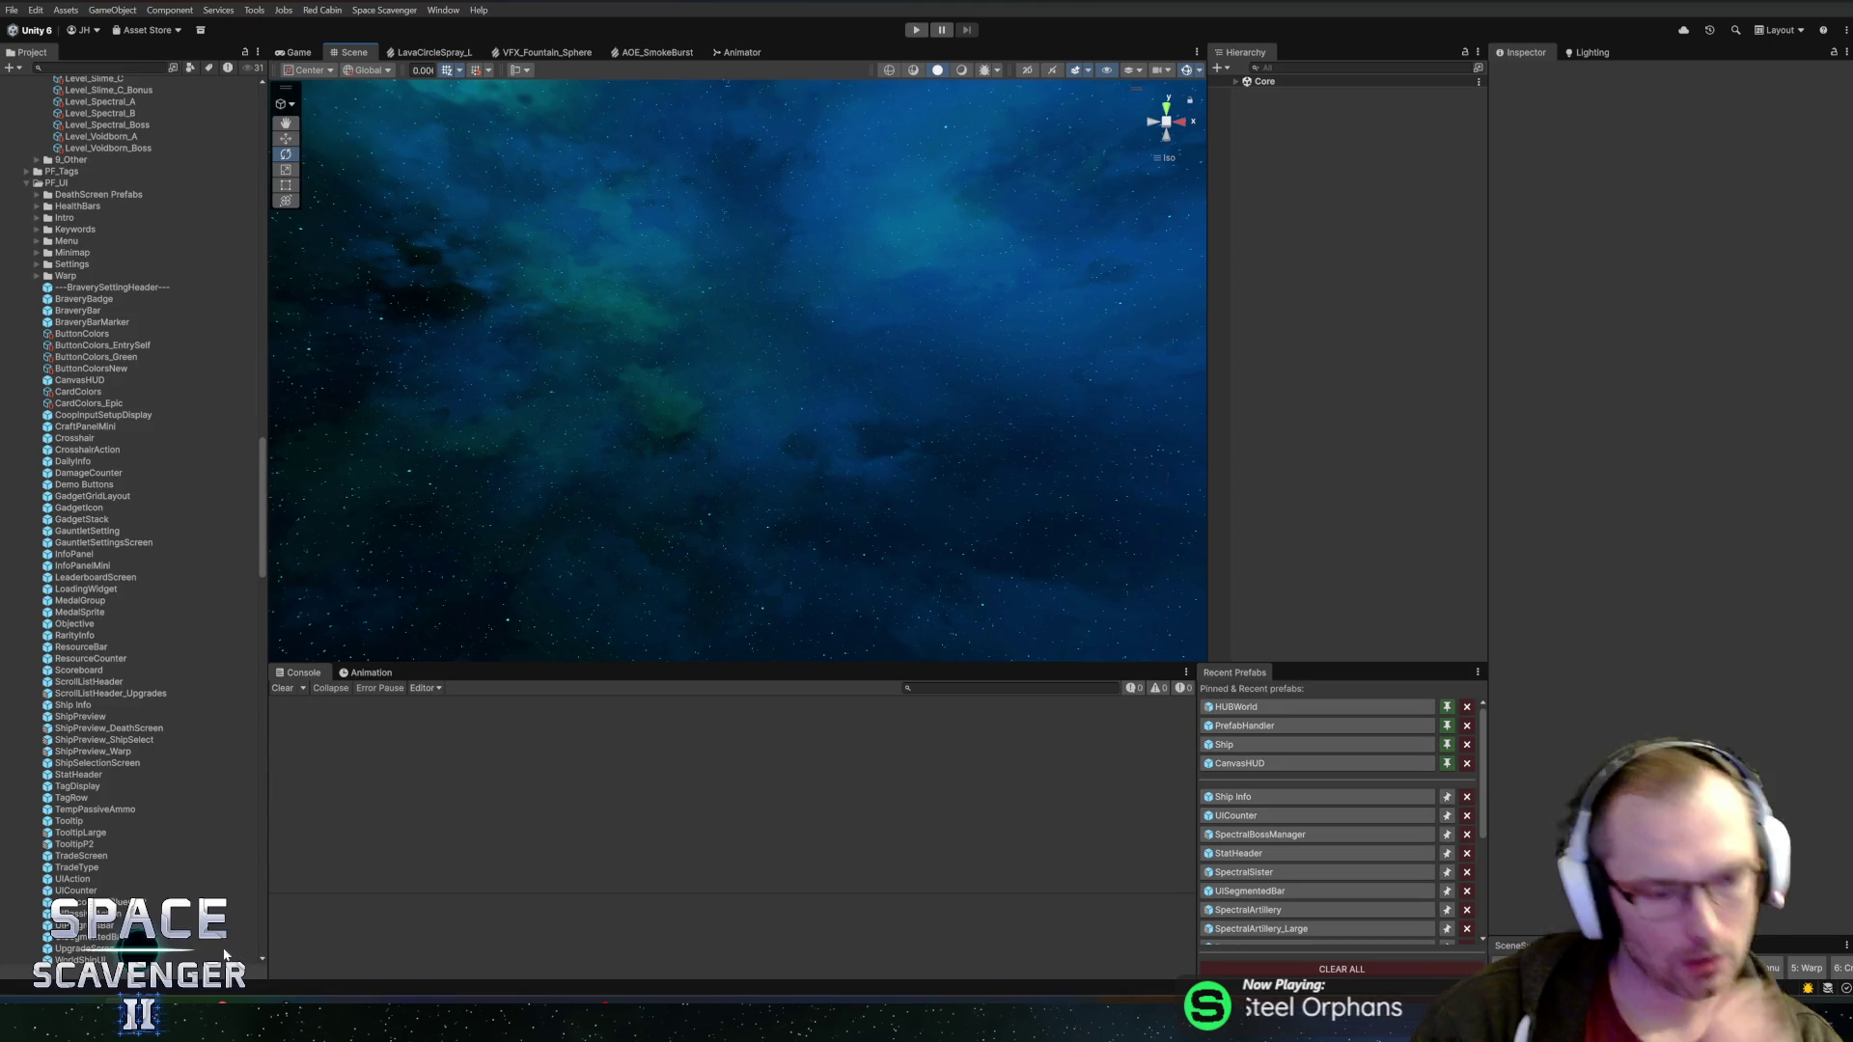
key(alt+Tab)
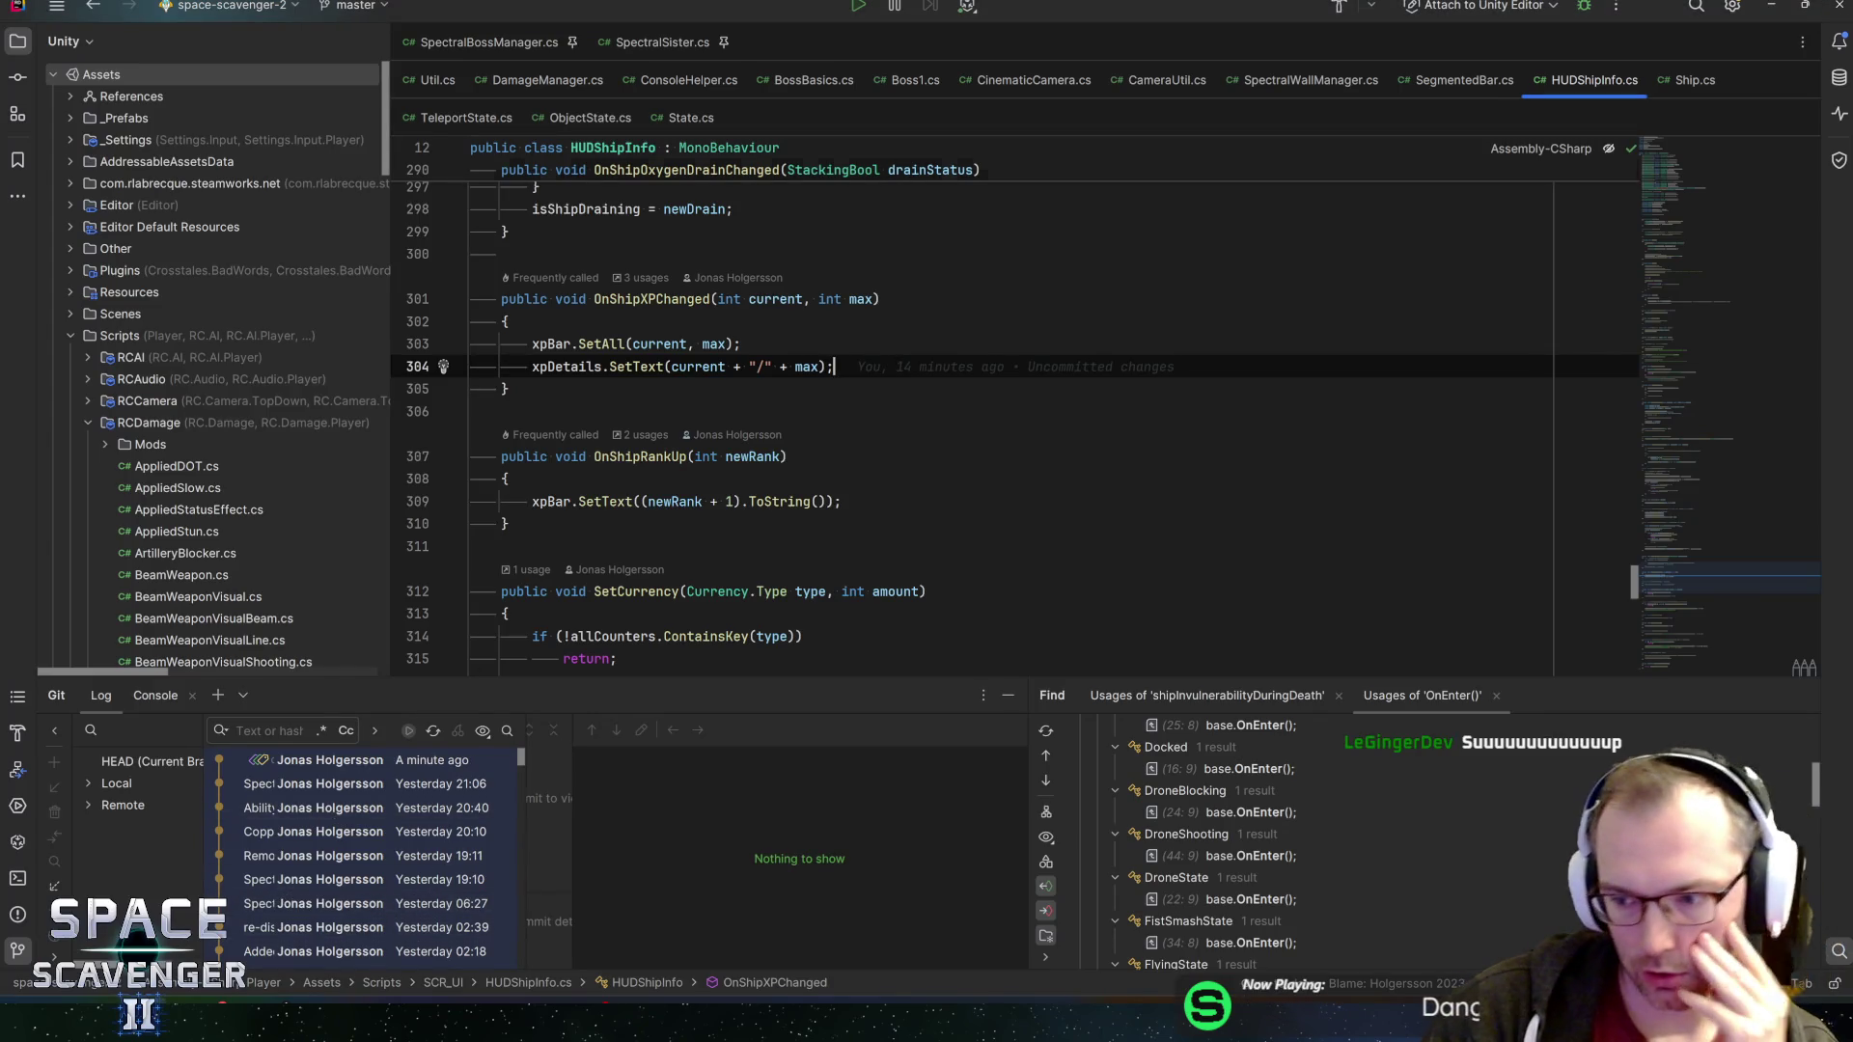
key(alt+Tab)
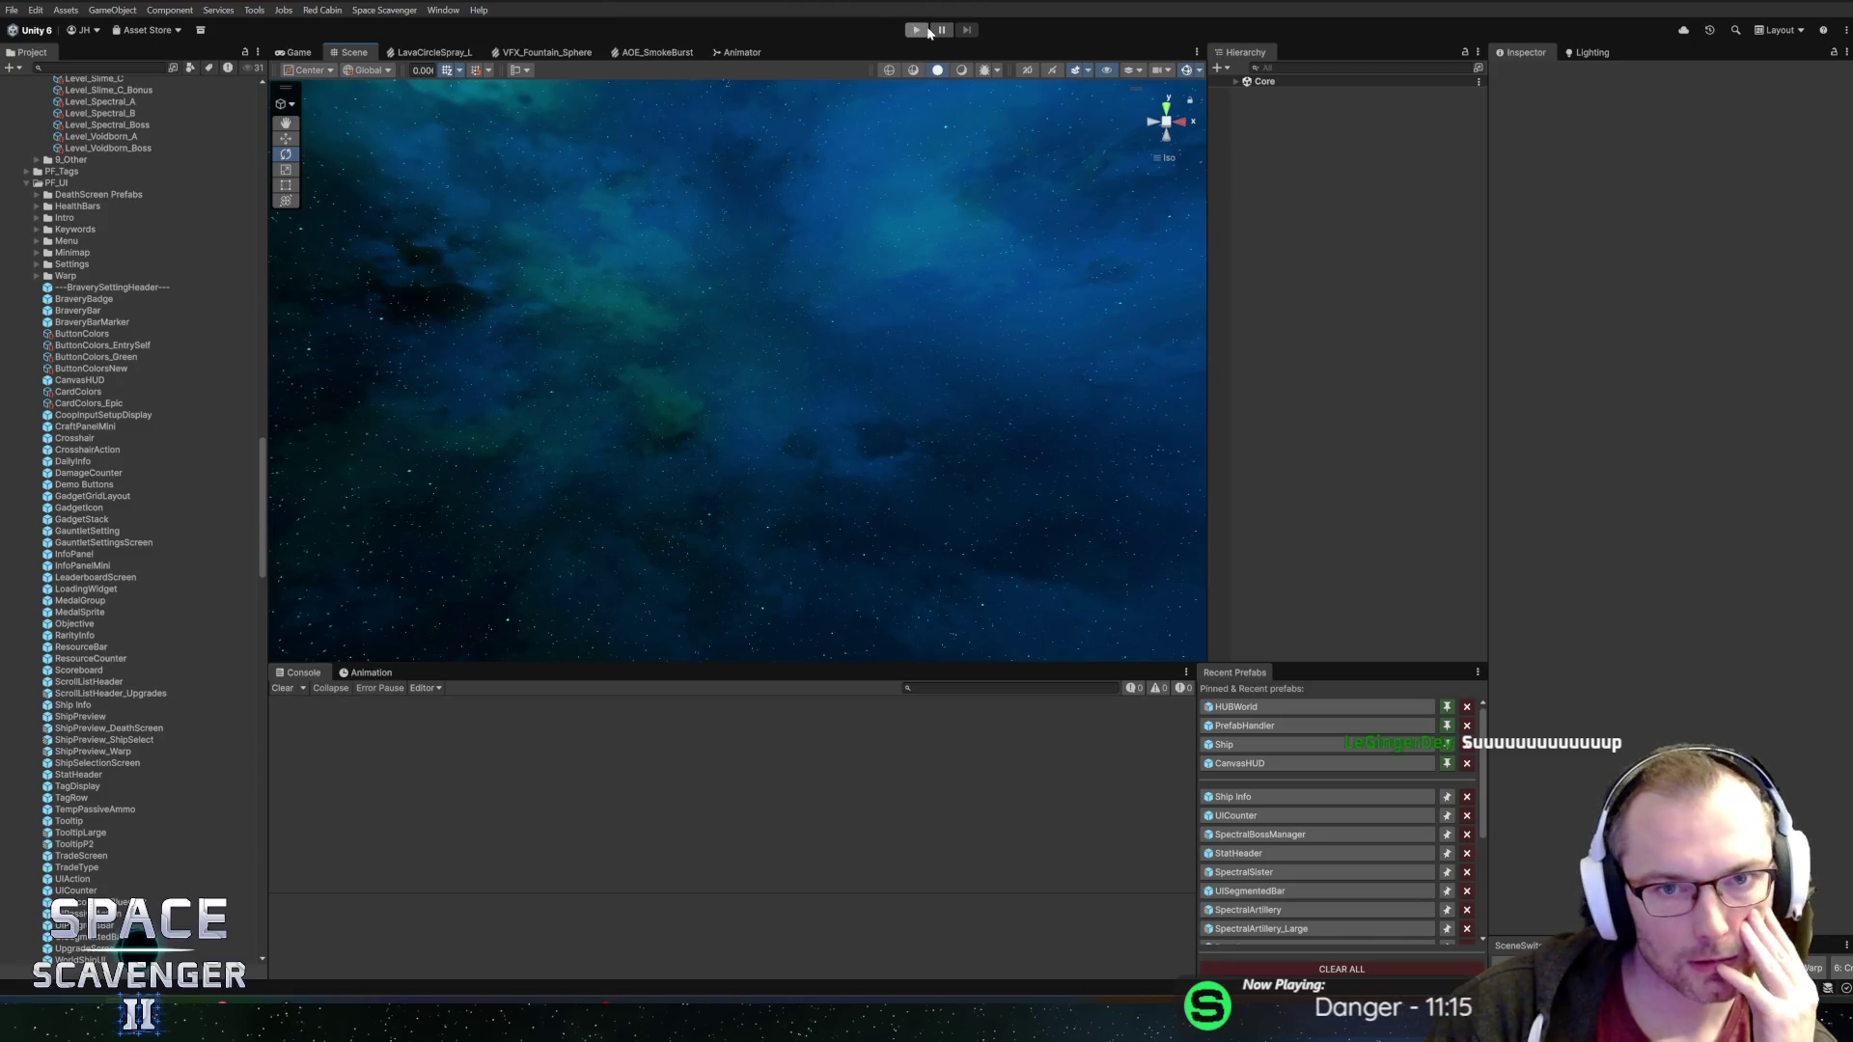
Start a maximized playtest and pick the Whetstone and Scope upgrade cards
click(924, 30)
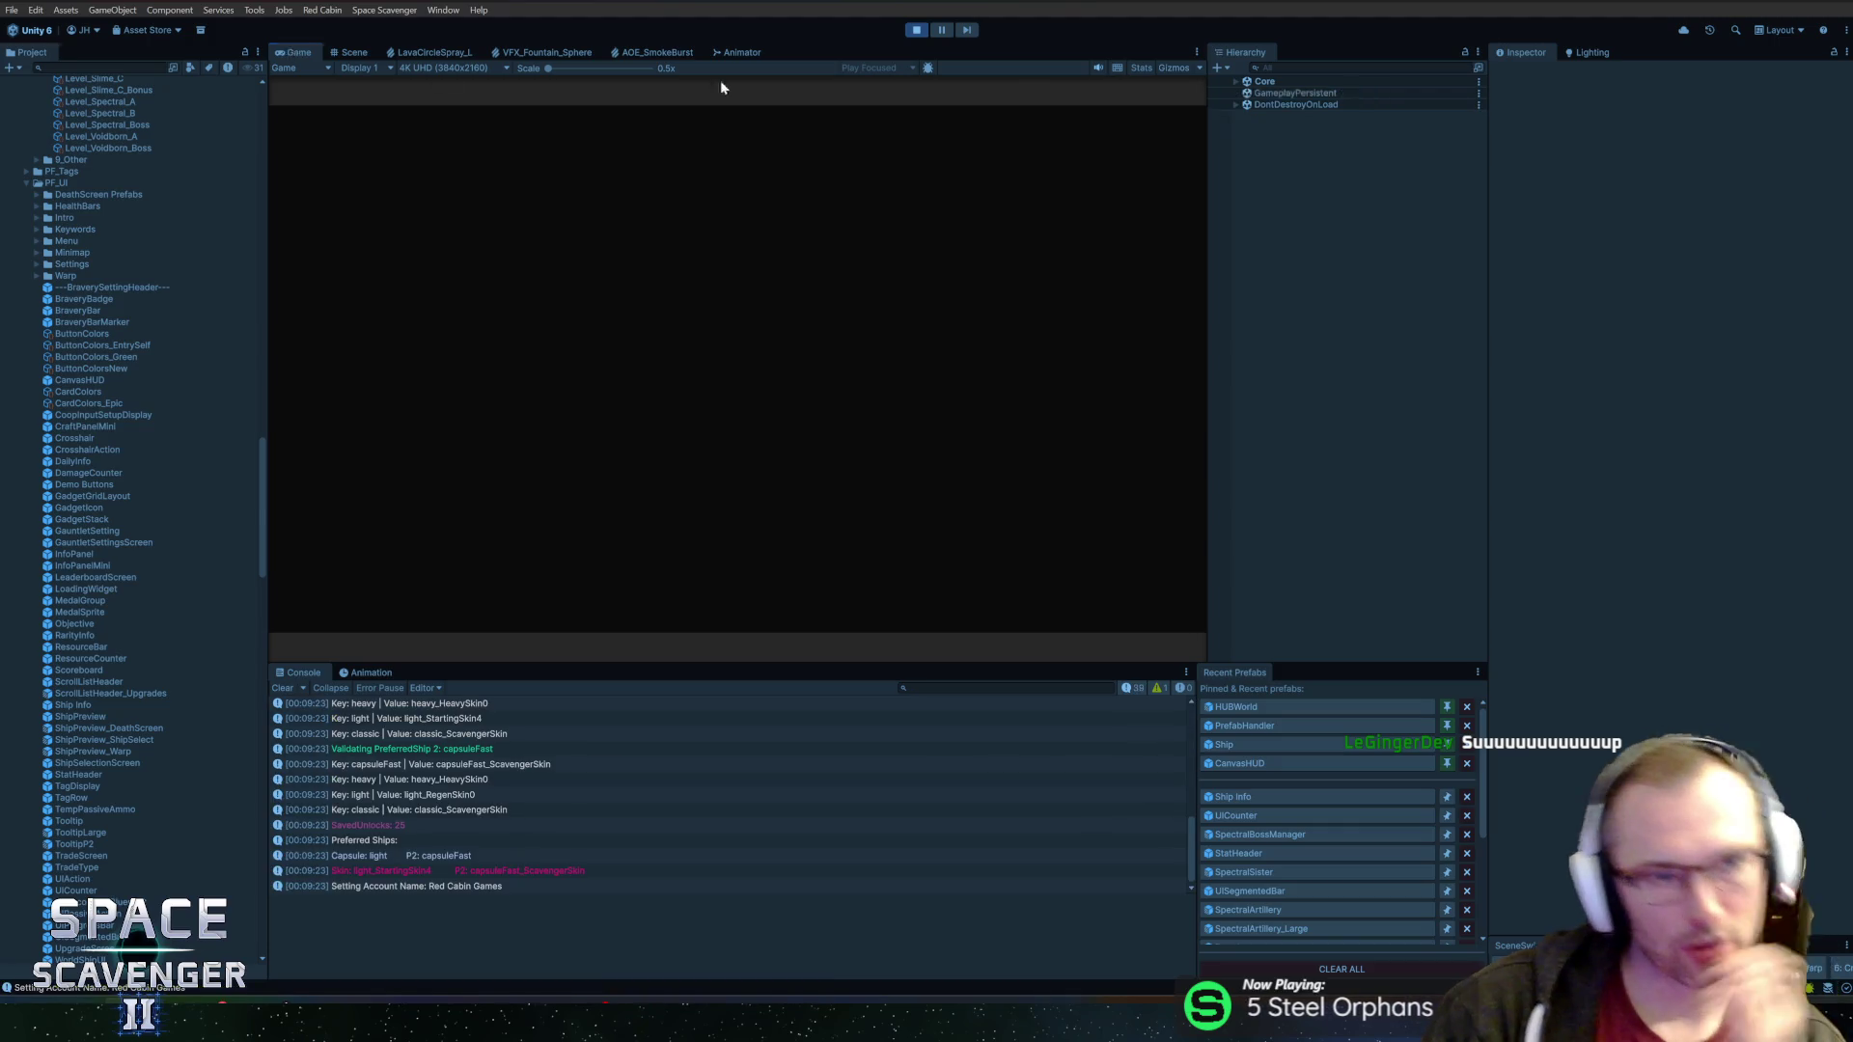
key(shift+space)
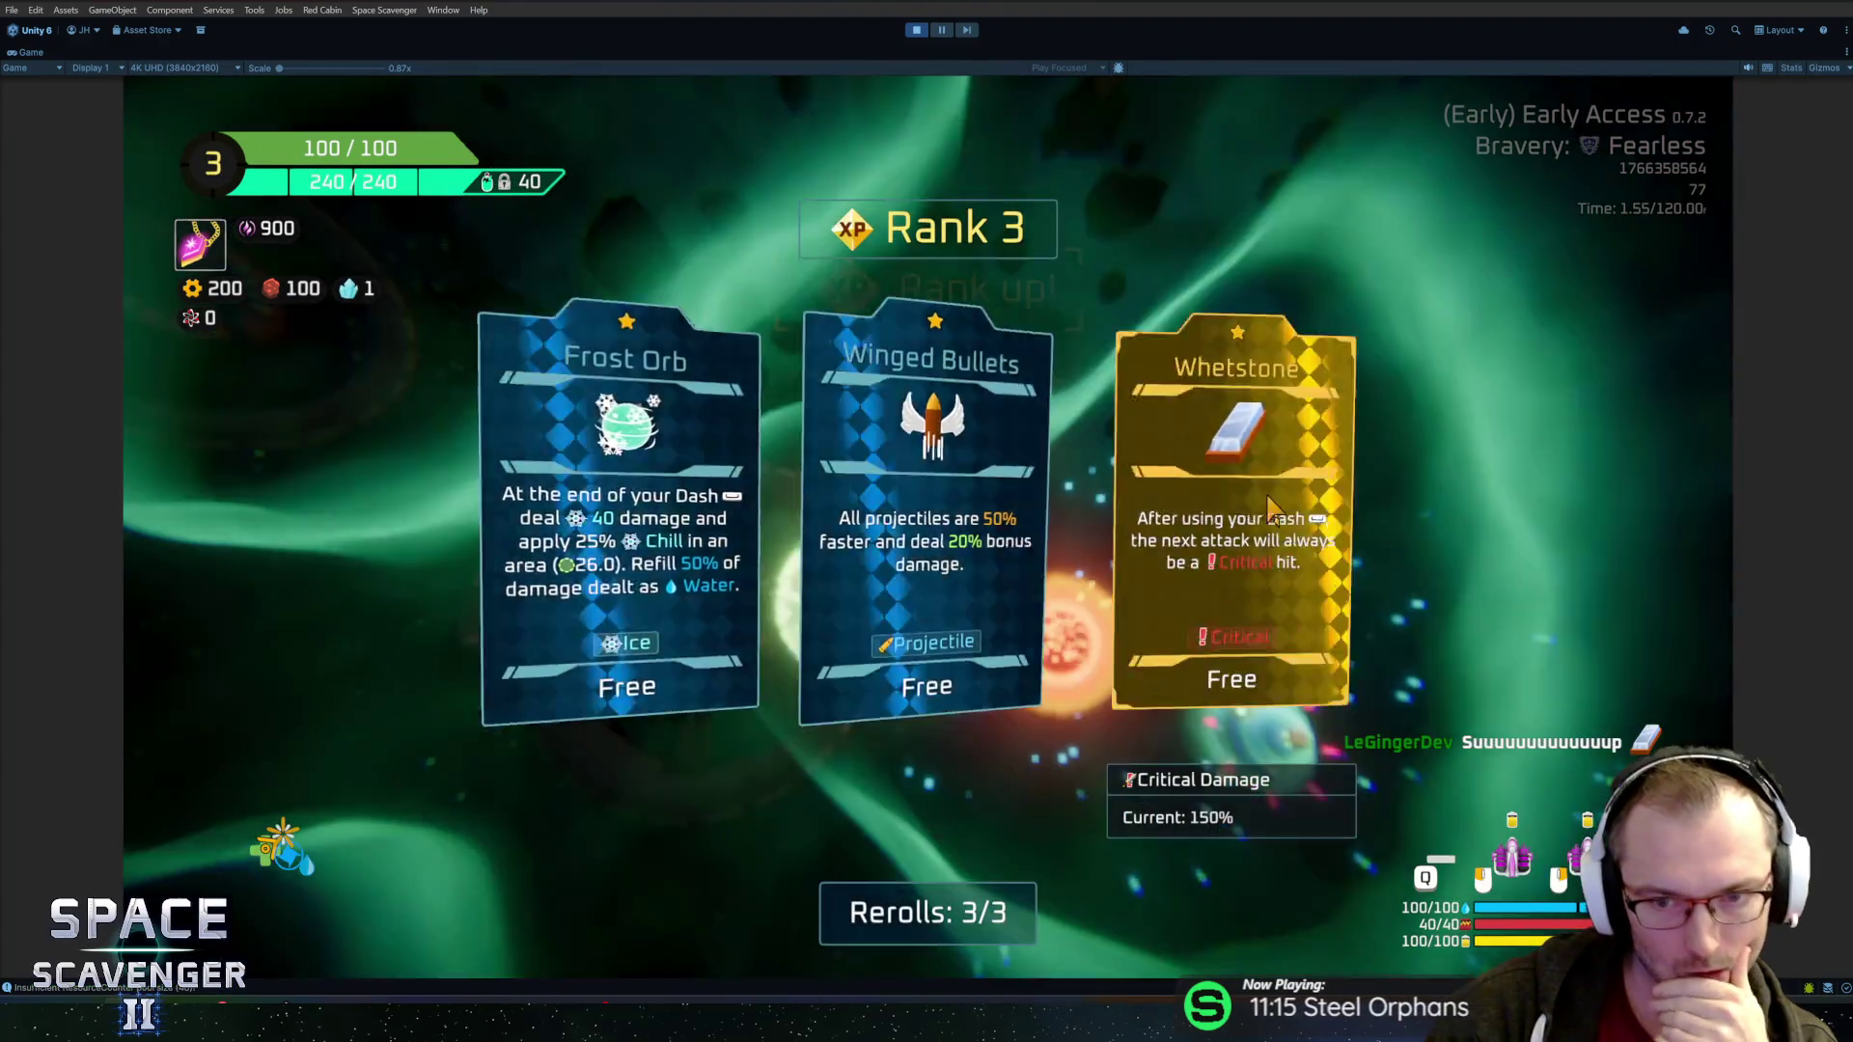
click(1272, 508)
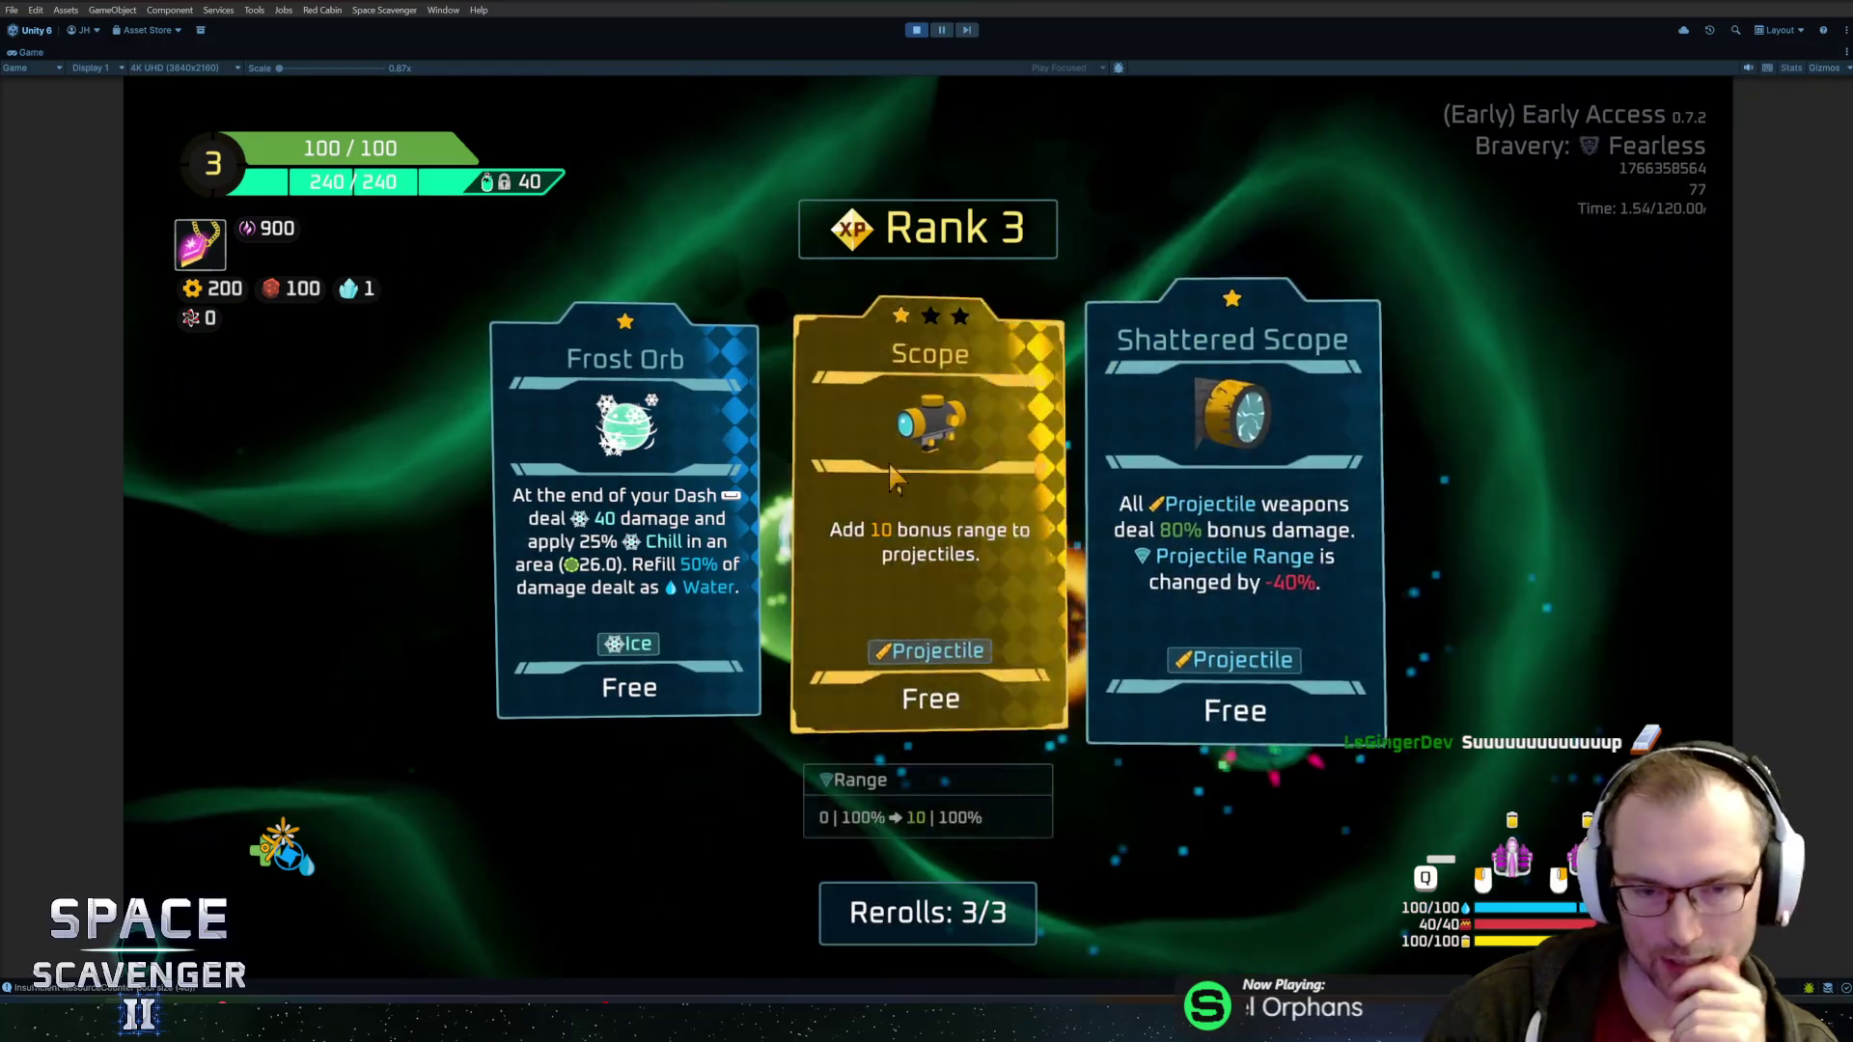
click(893, 478)
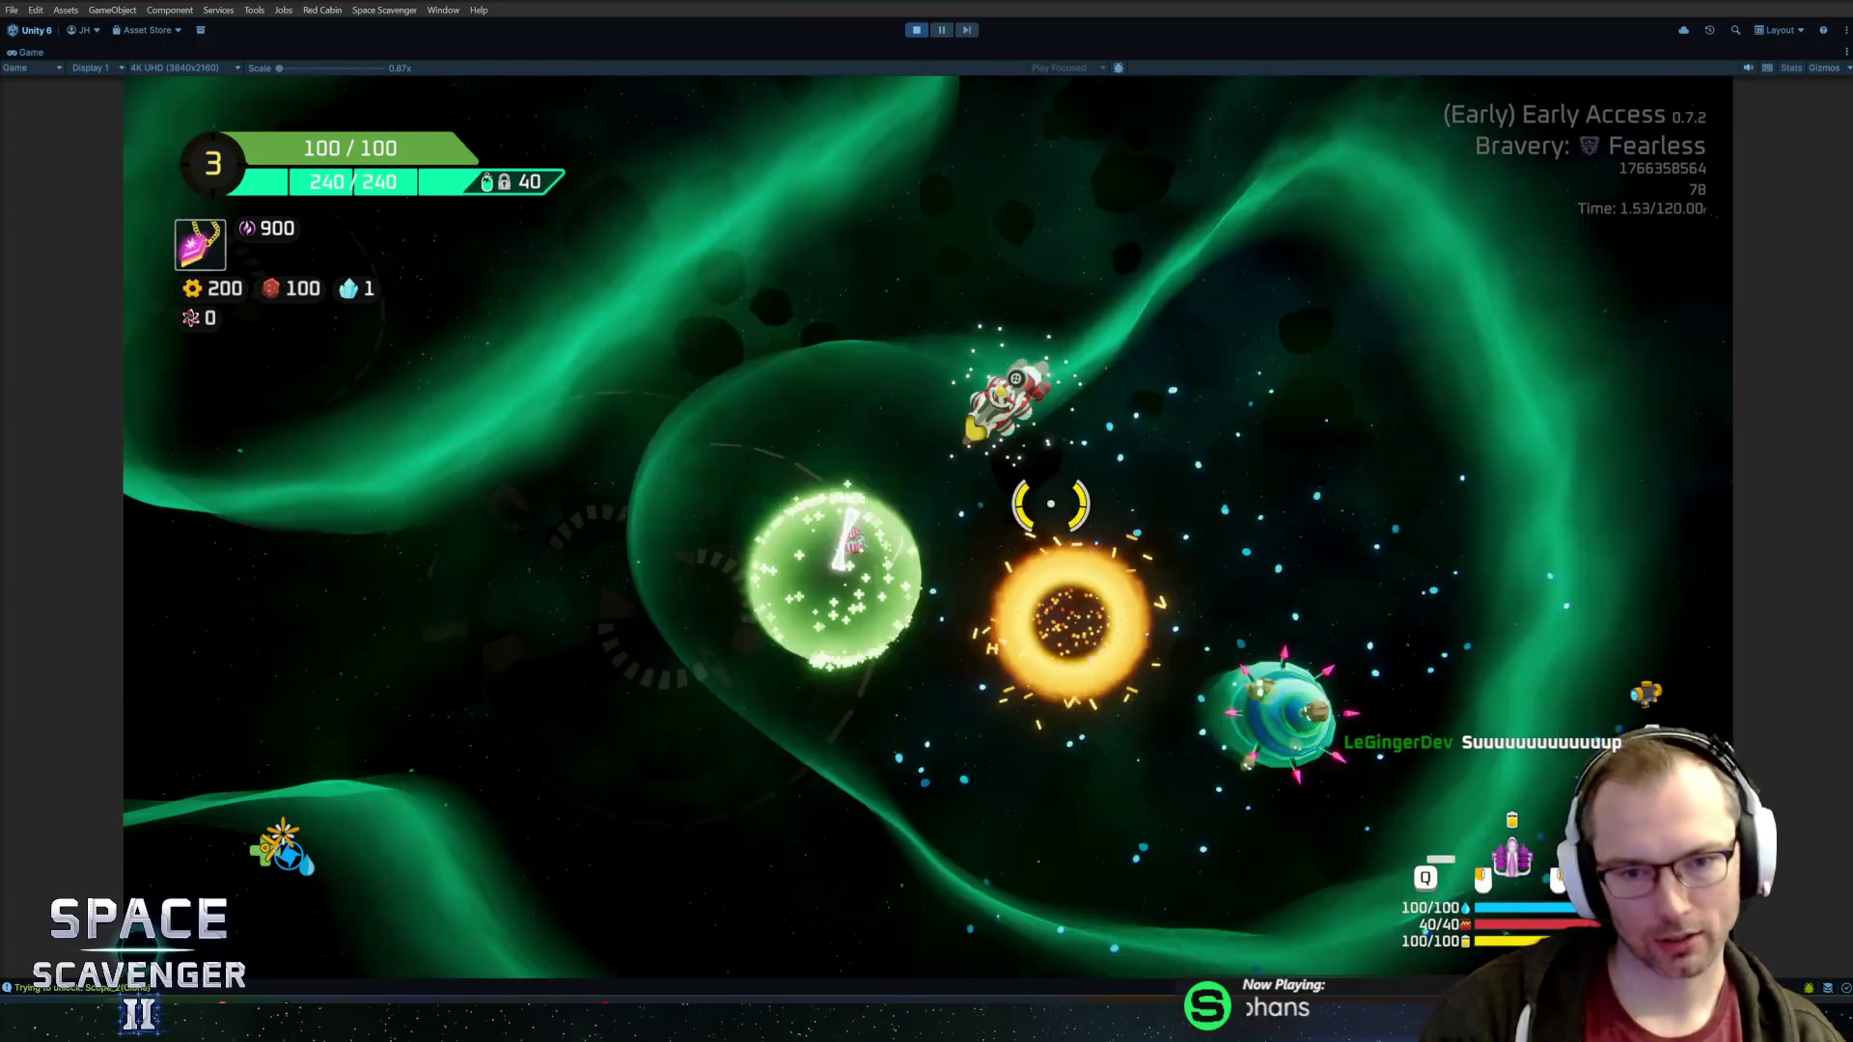
Buy the Balance Scale gadget from the Crystal Gadget Merchant and warp into Inferno
key(f)
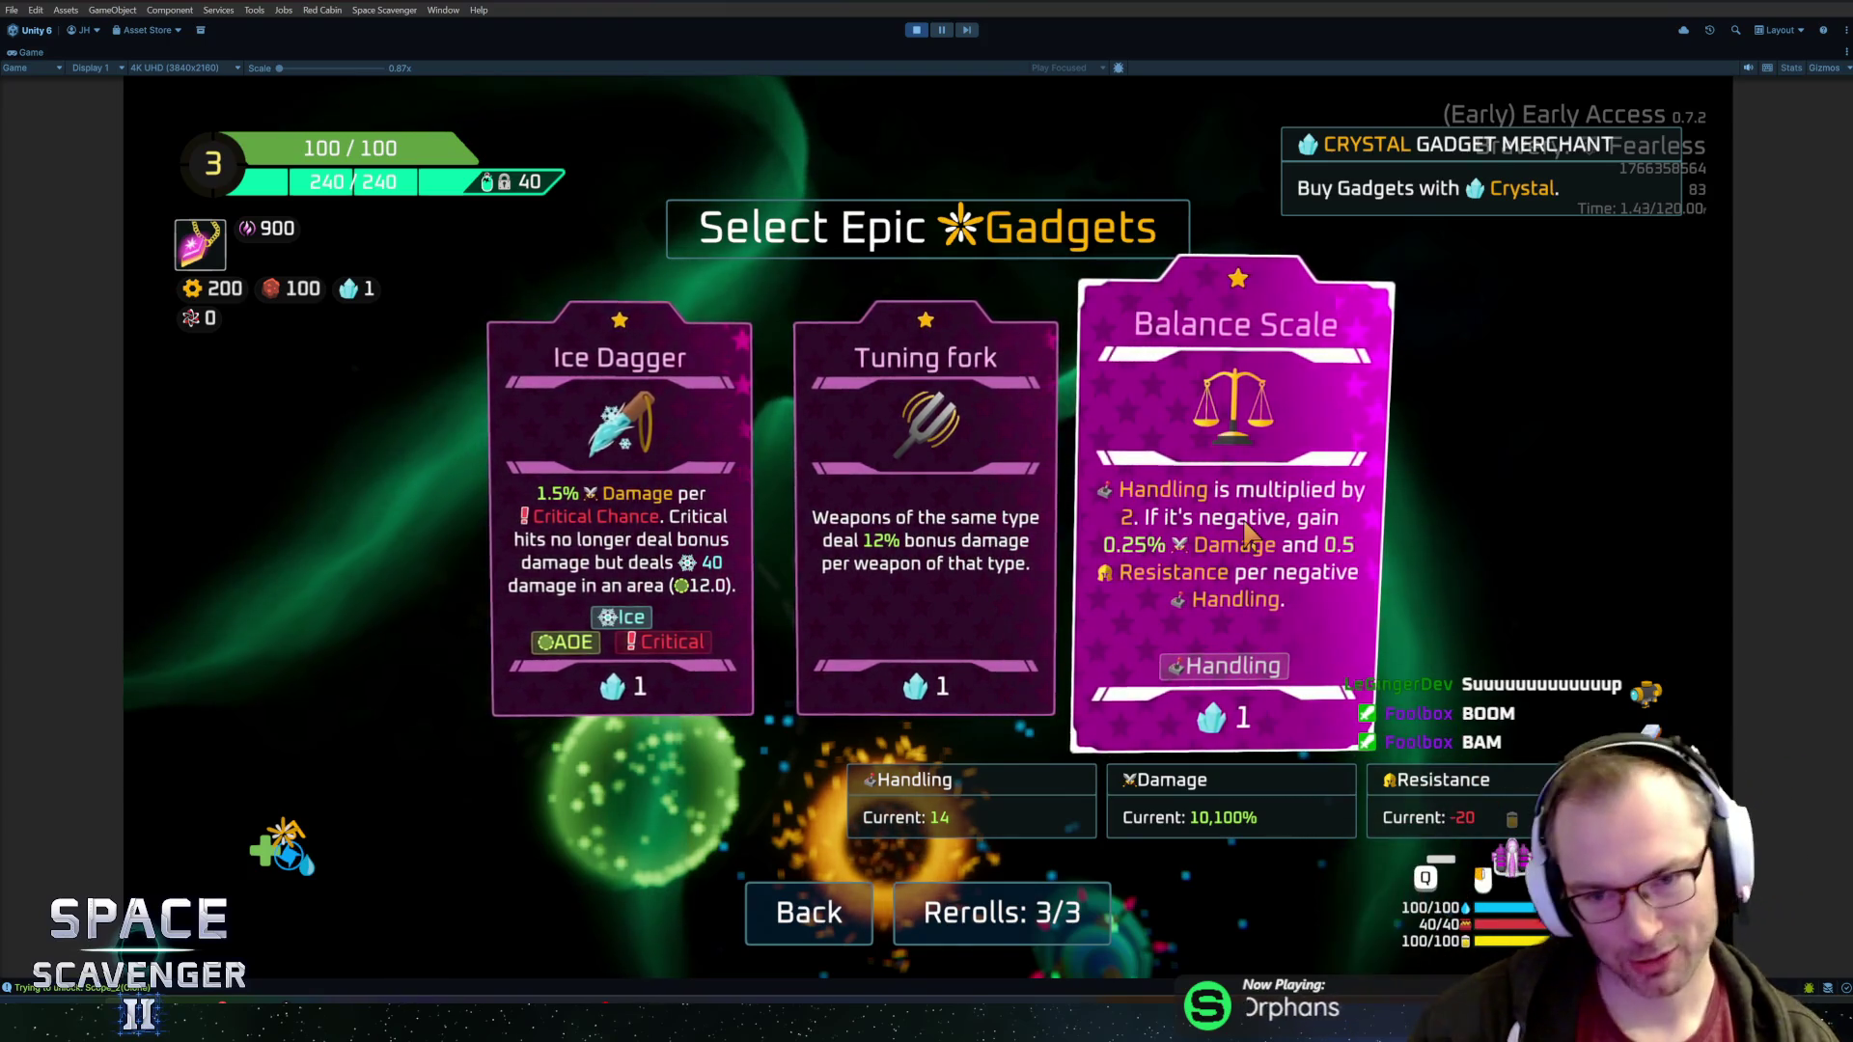
click(1248, 534)
key(s)
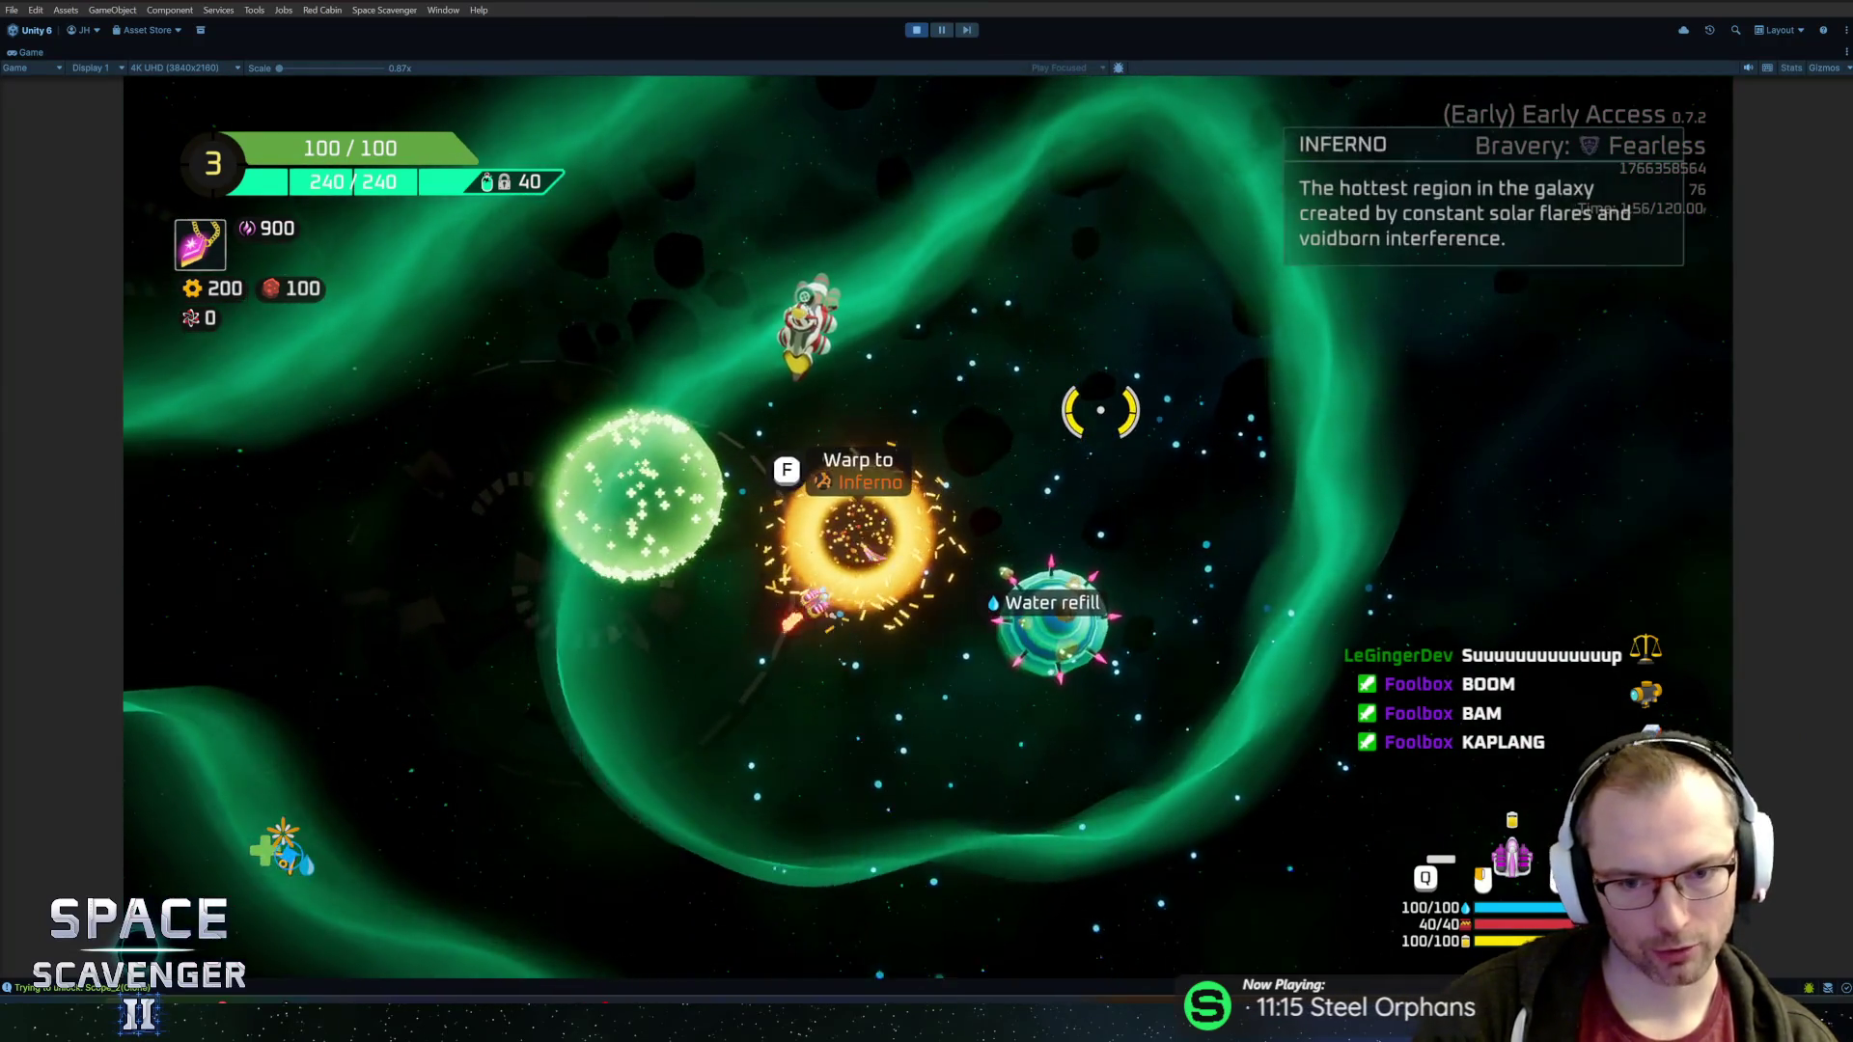
key(f)
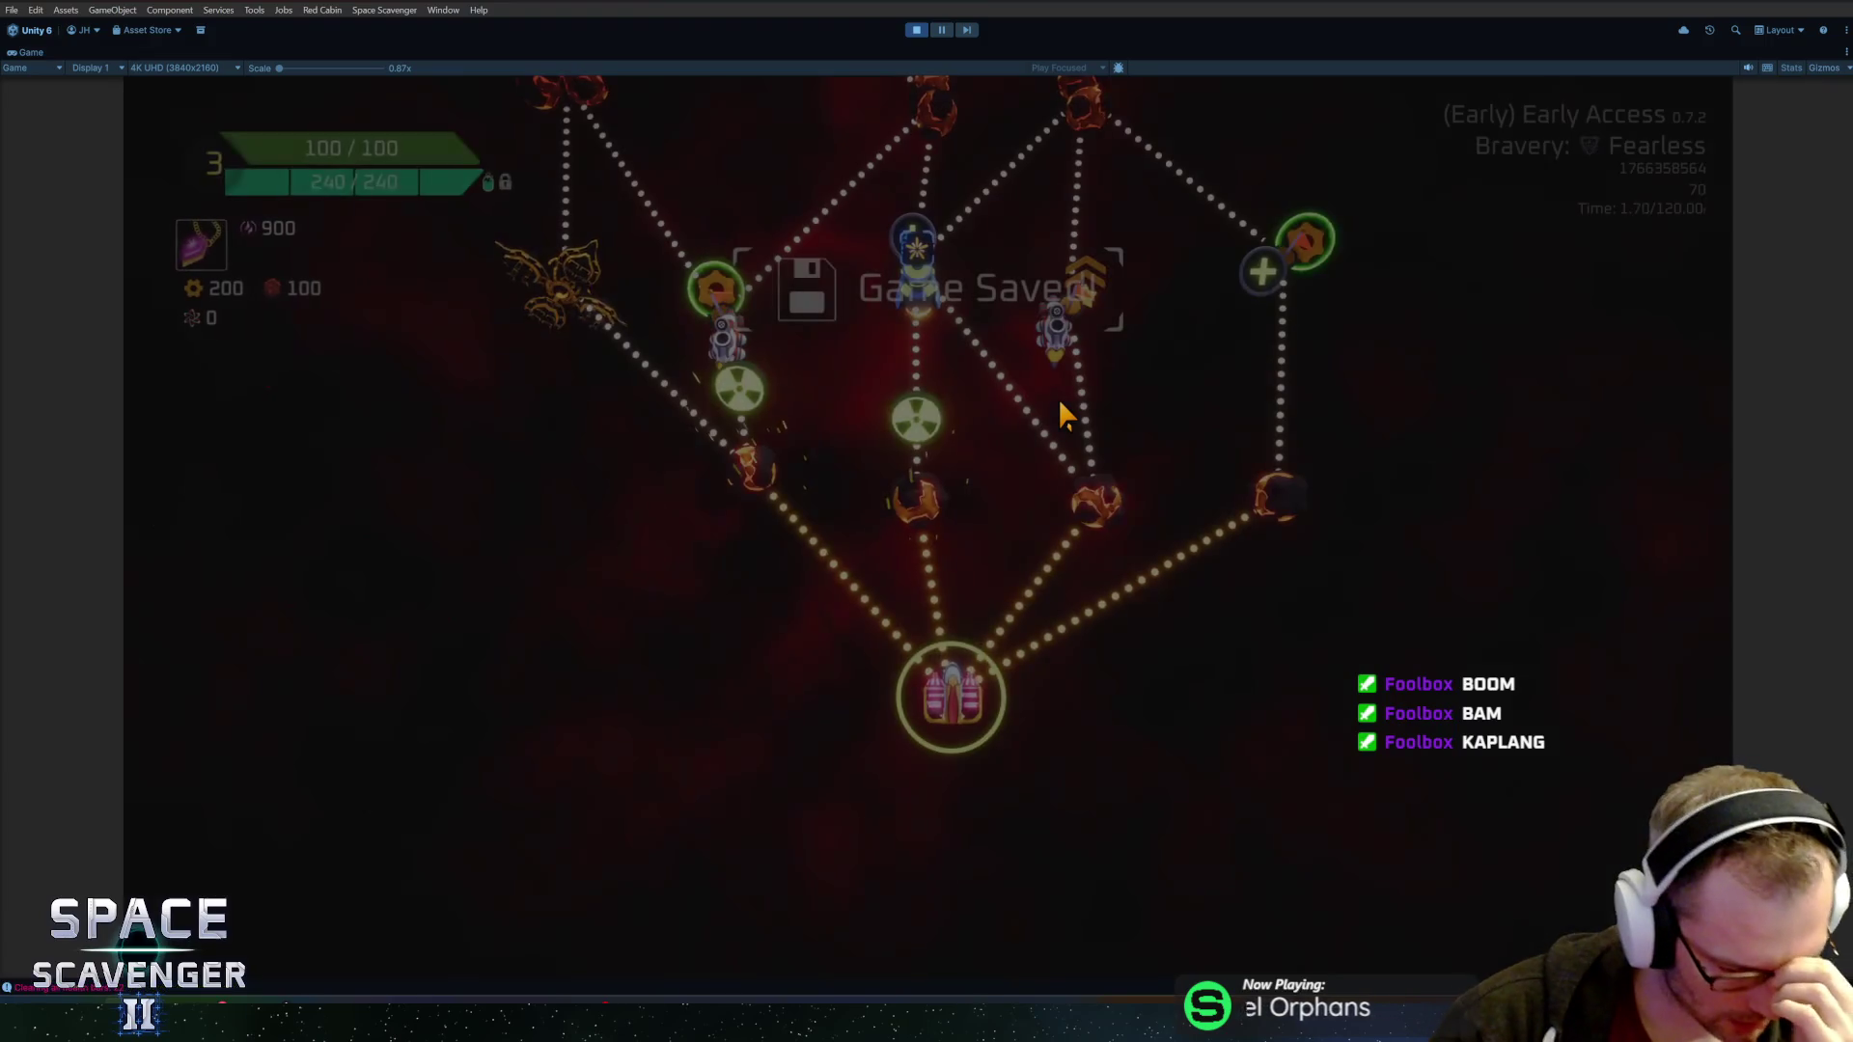
mouse_move(887, 548)
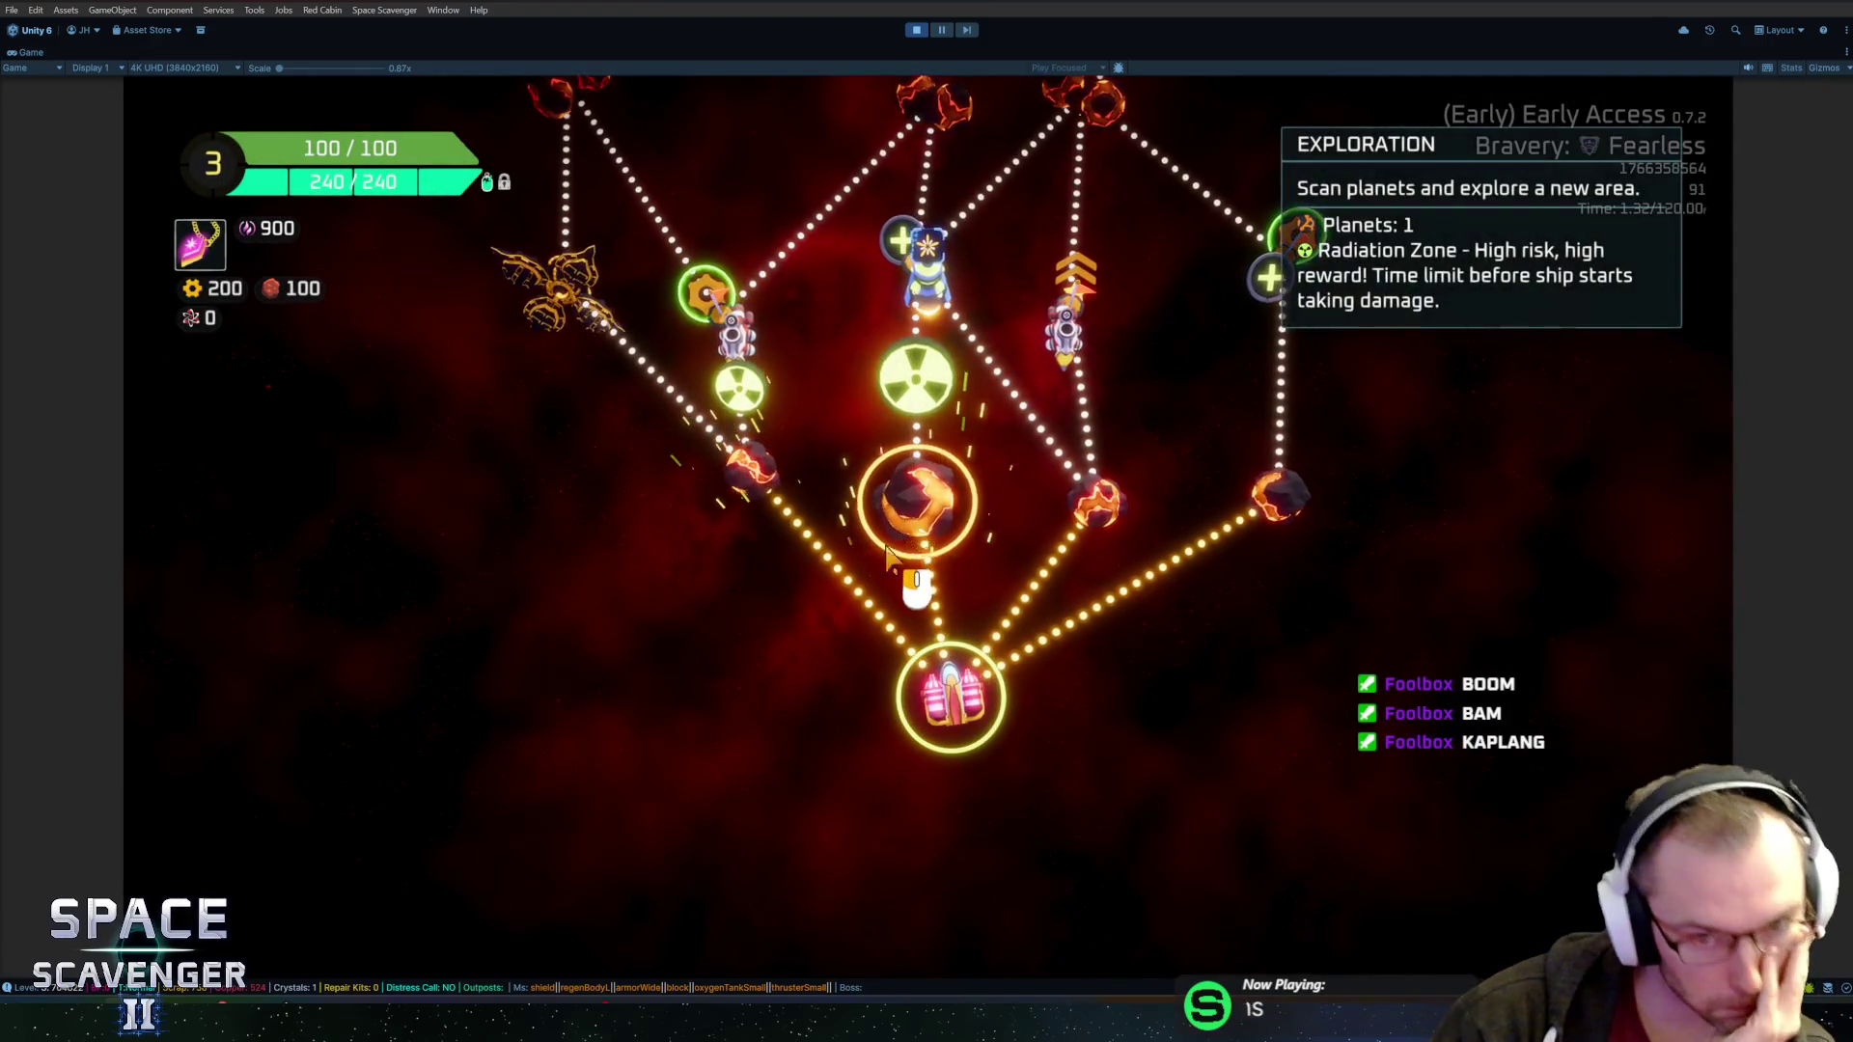
scroll(883, 570, up, 5)
scroll(872, 598, down, 5)
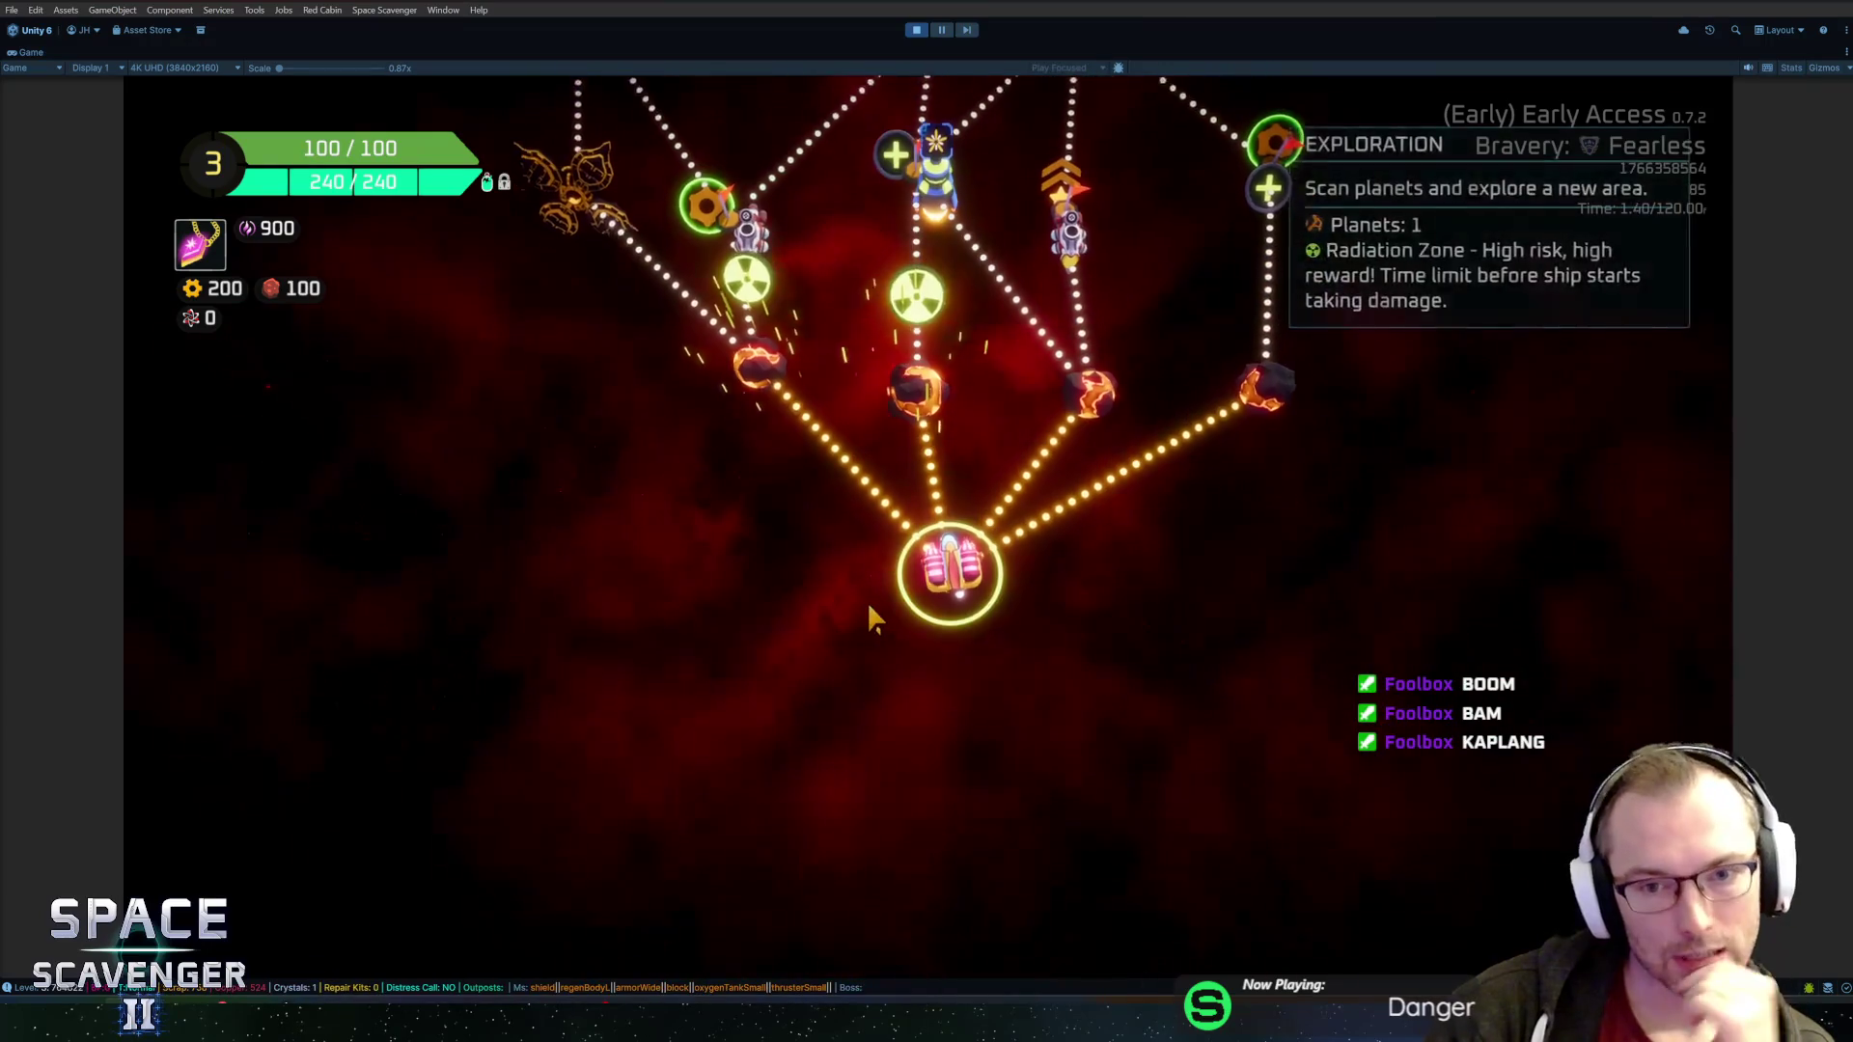
scroll(868, 613, up, 5)
scroll(1012, 648, down, 4)
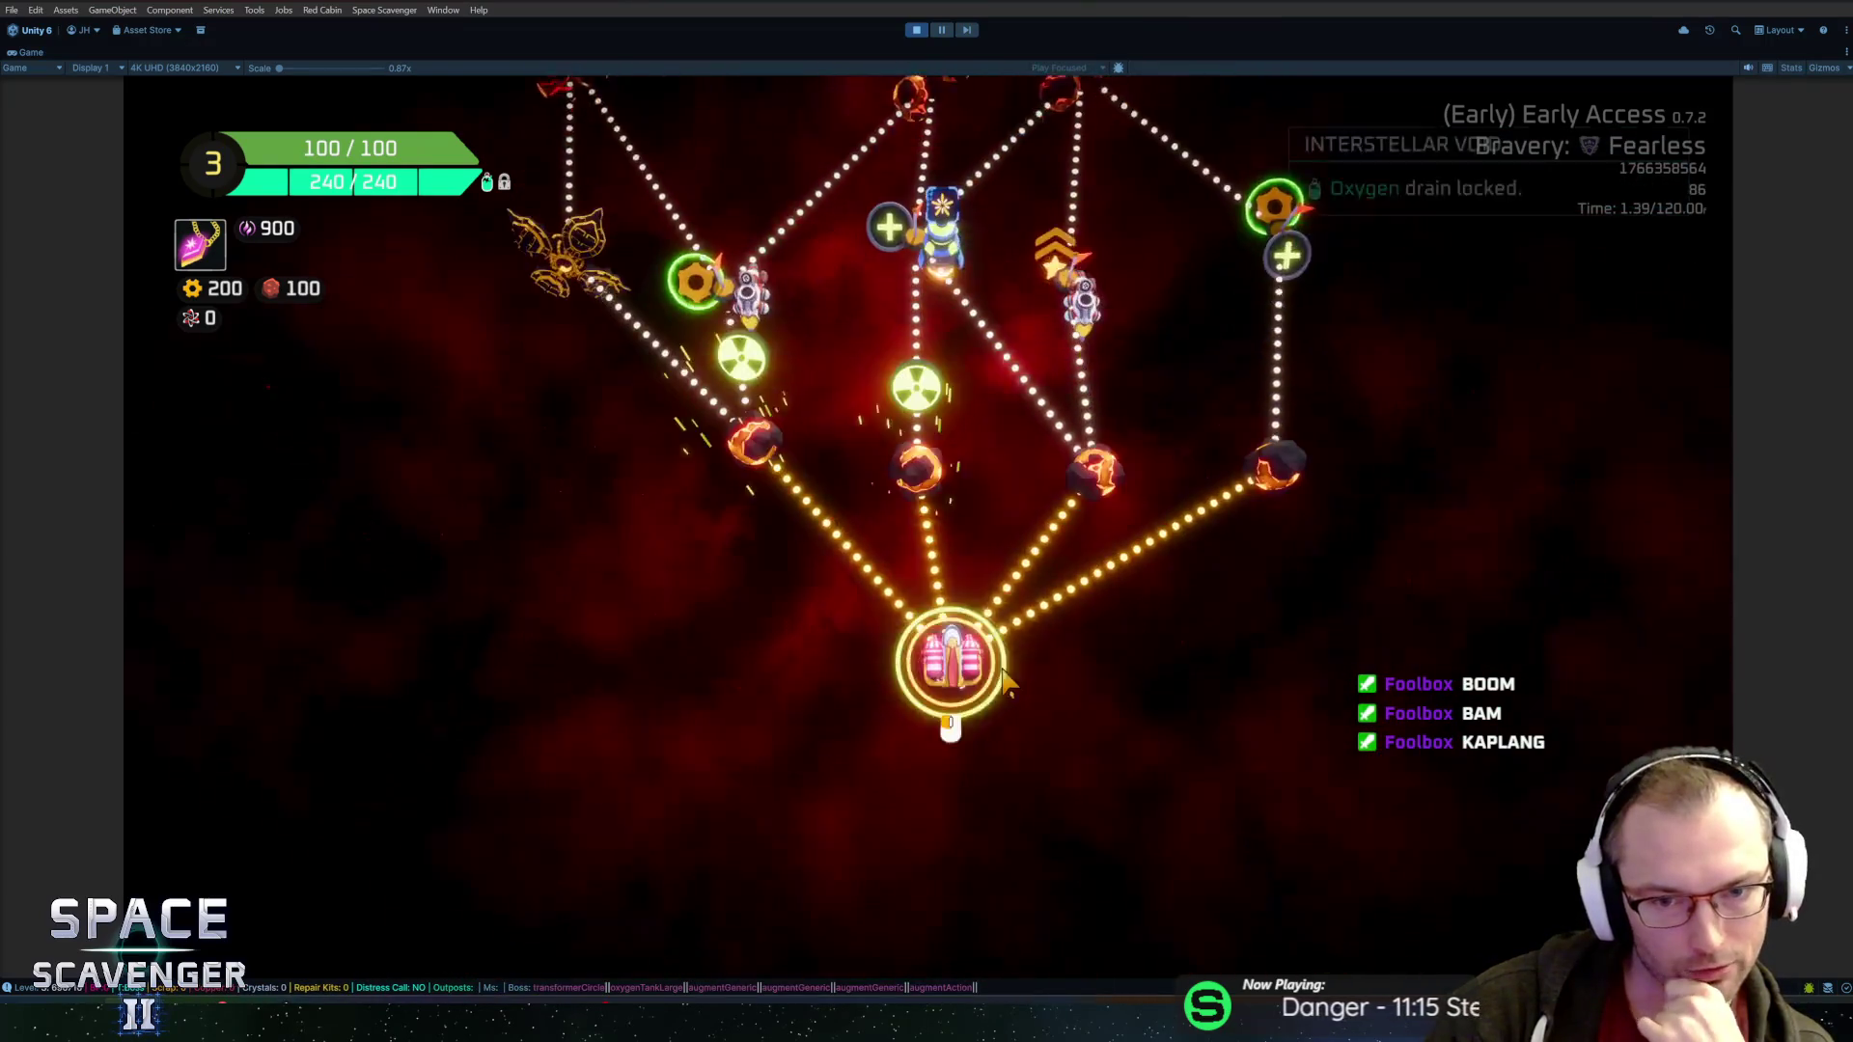
scroll(1017, 668, up, 5)
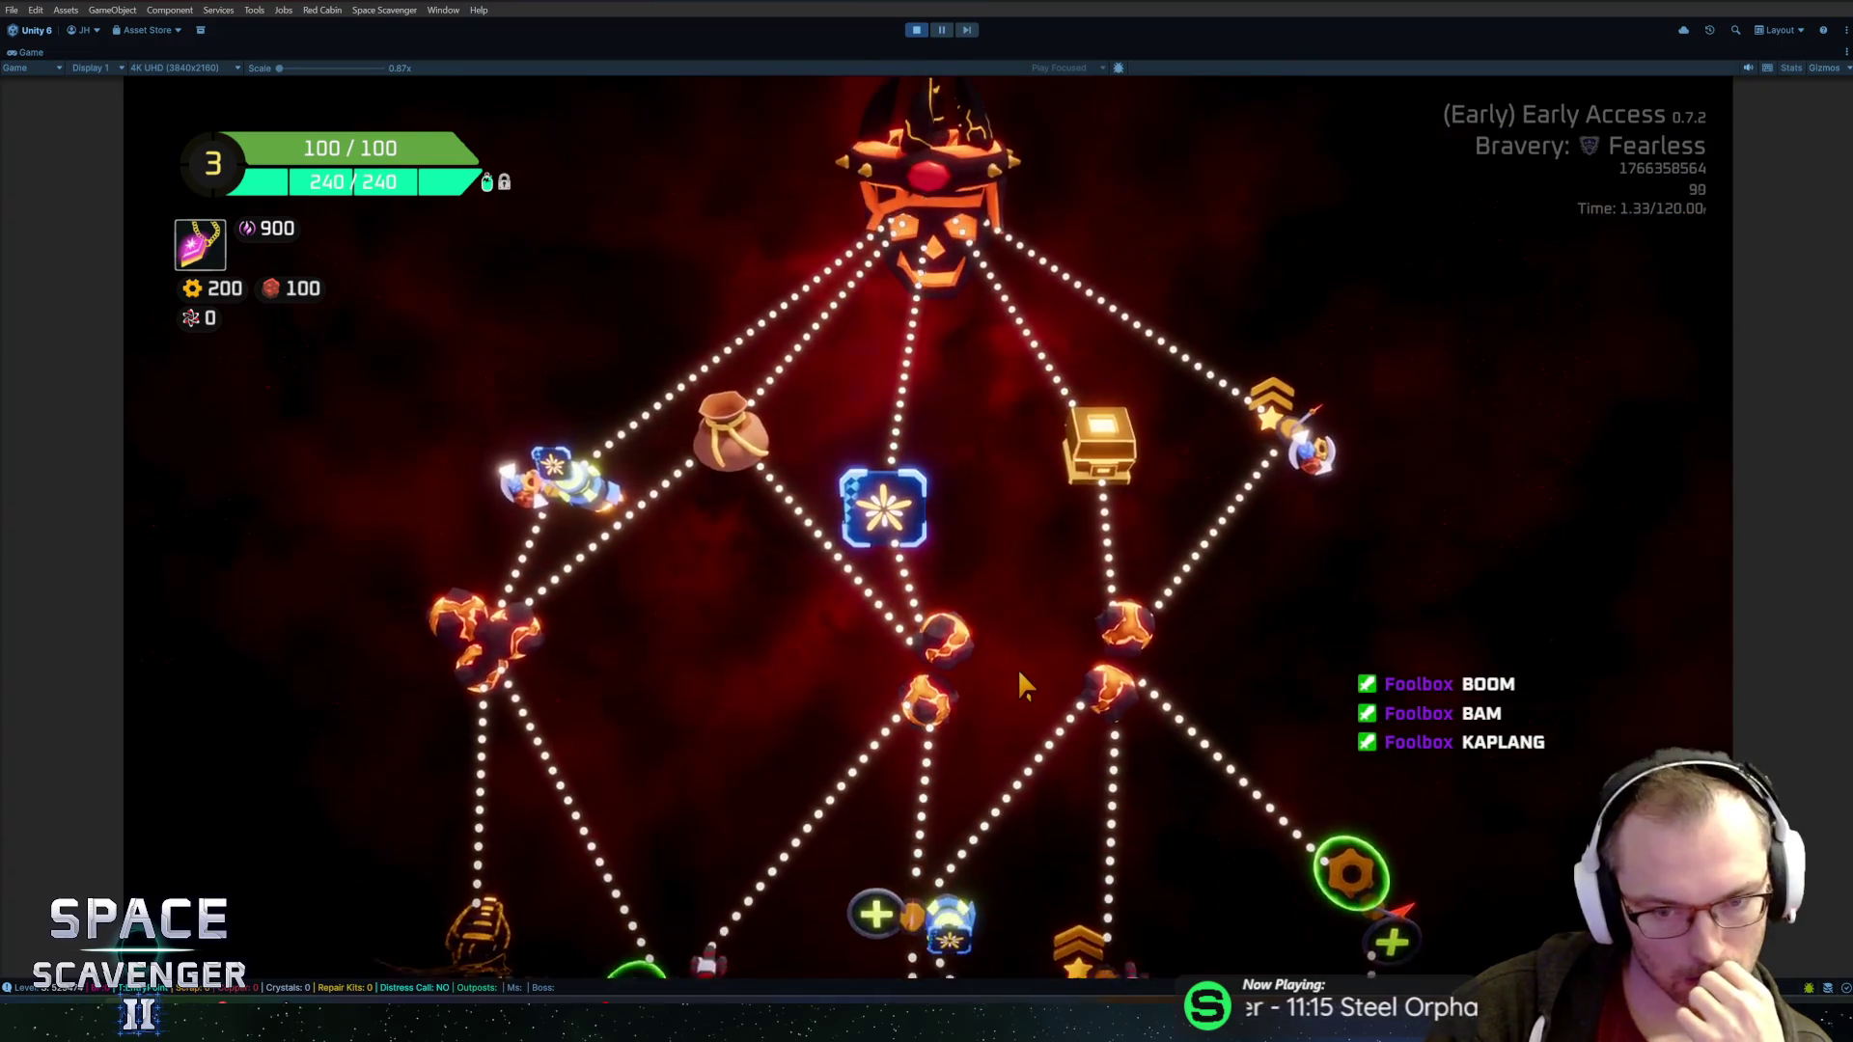
scroll(1017, 668, down, 5)
scroll(1071, 675, up, 3)
scroll(994, 647, up, 3)
scroll(1000, 619, up, 3)
scroll(1004, 623, up, 3)
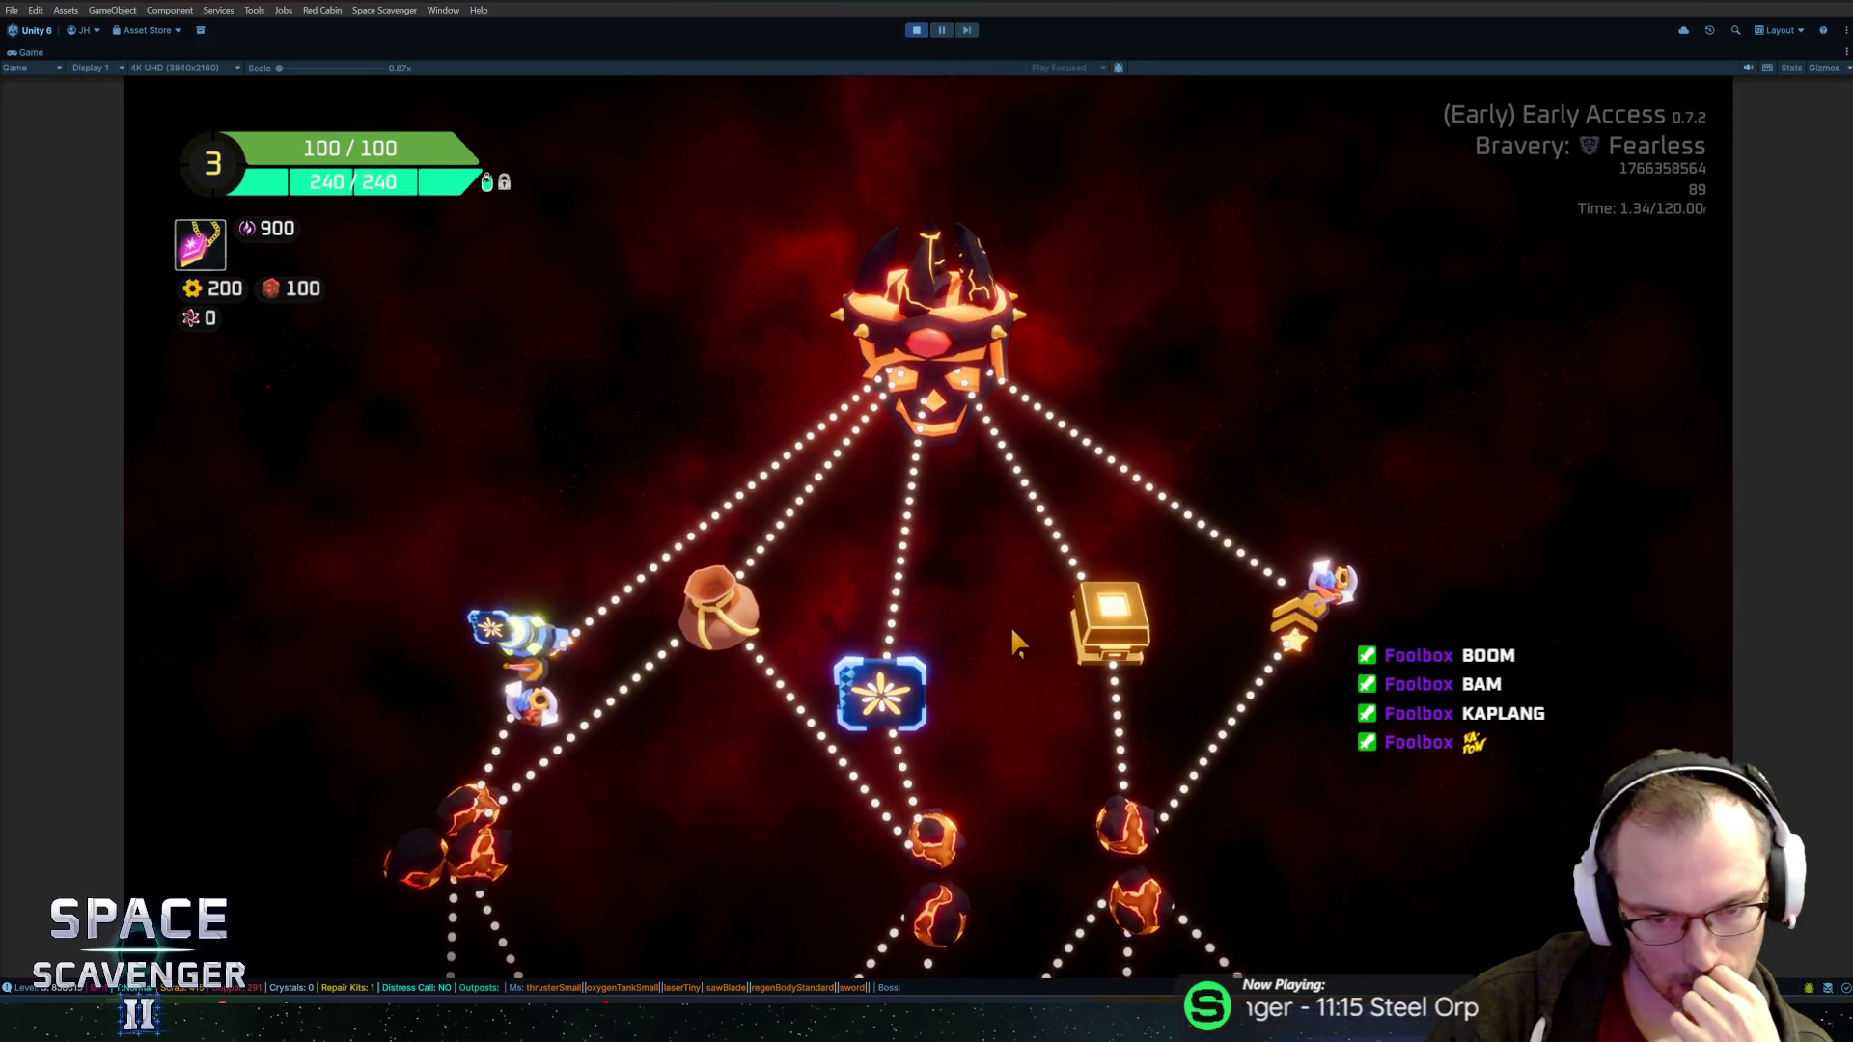
scroll(1010, 625, down, 4)
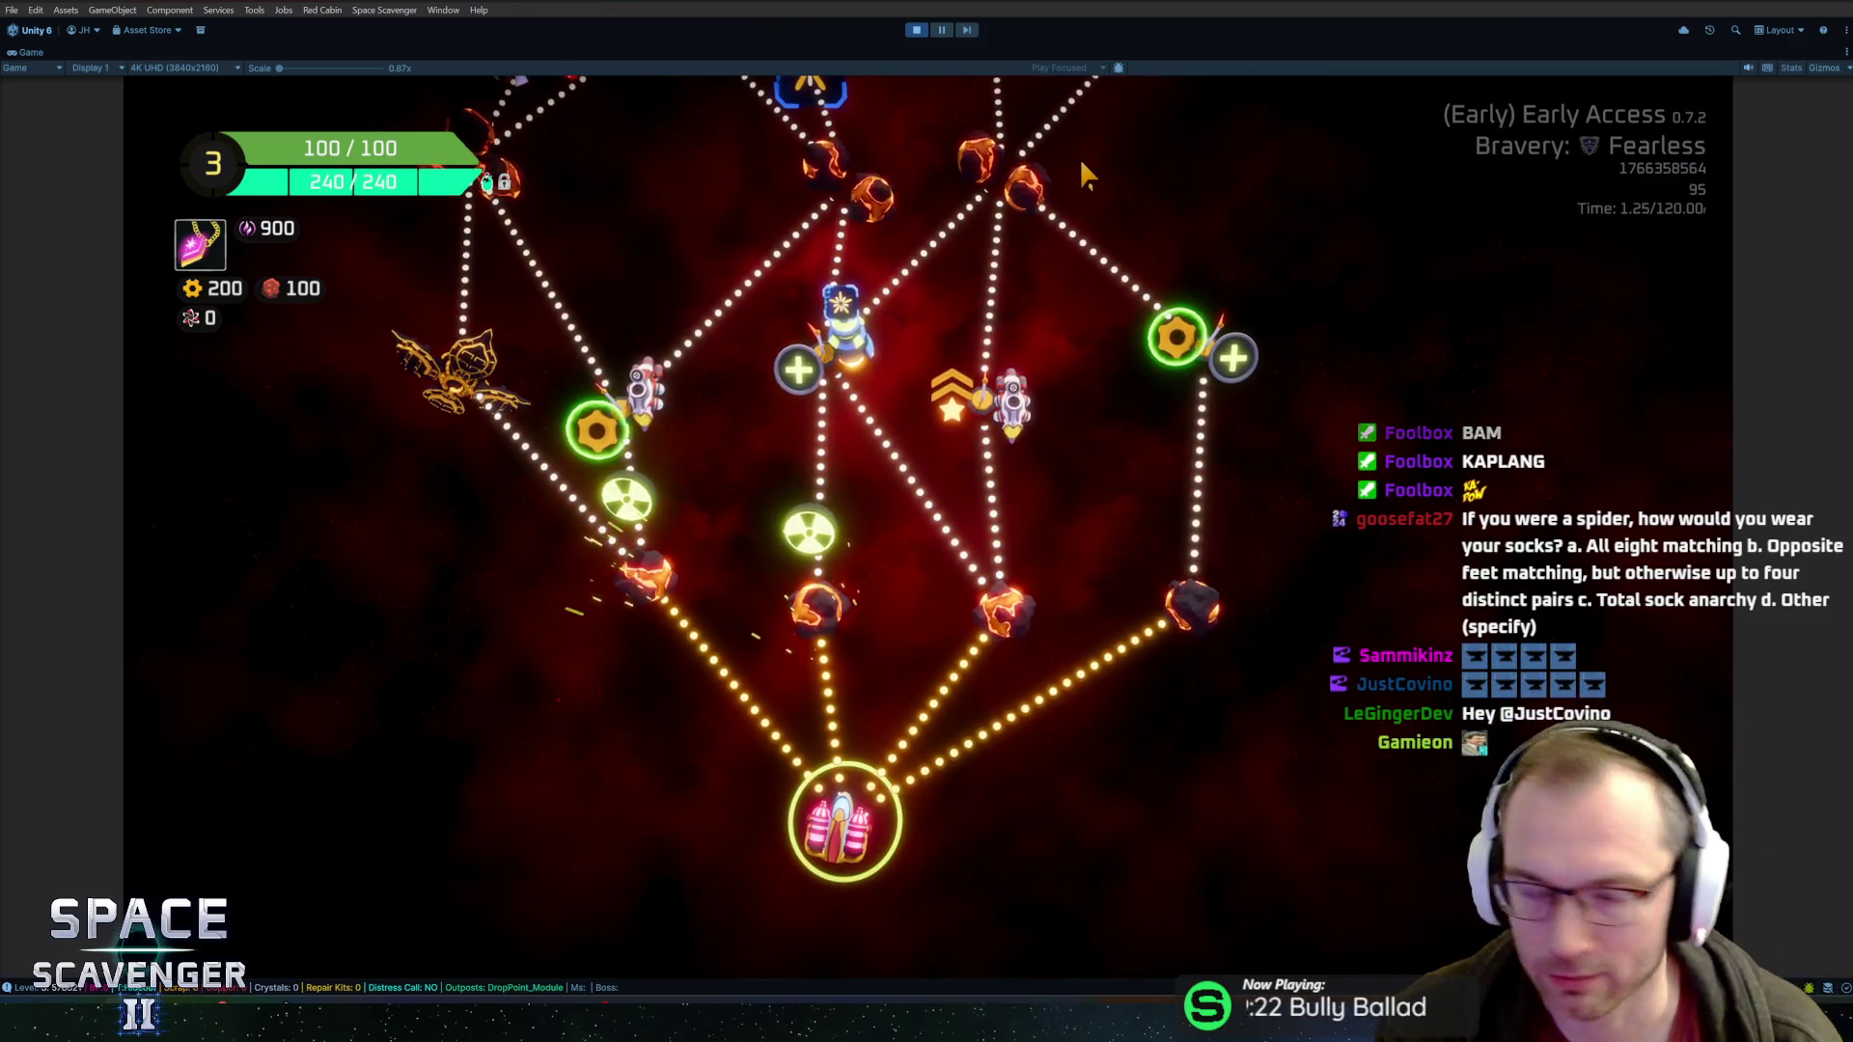
scroll(1169, 217, up, 2)
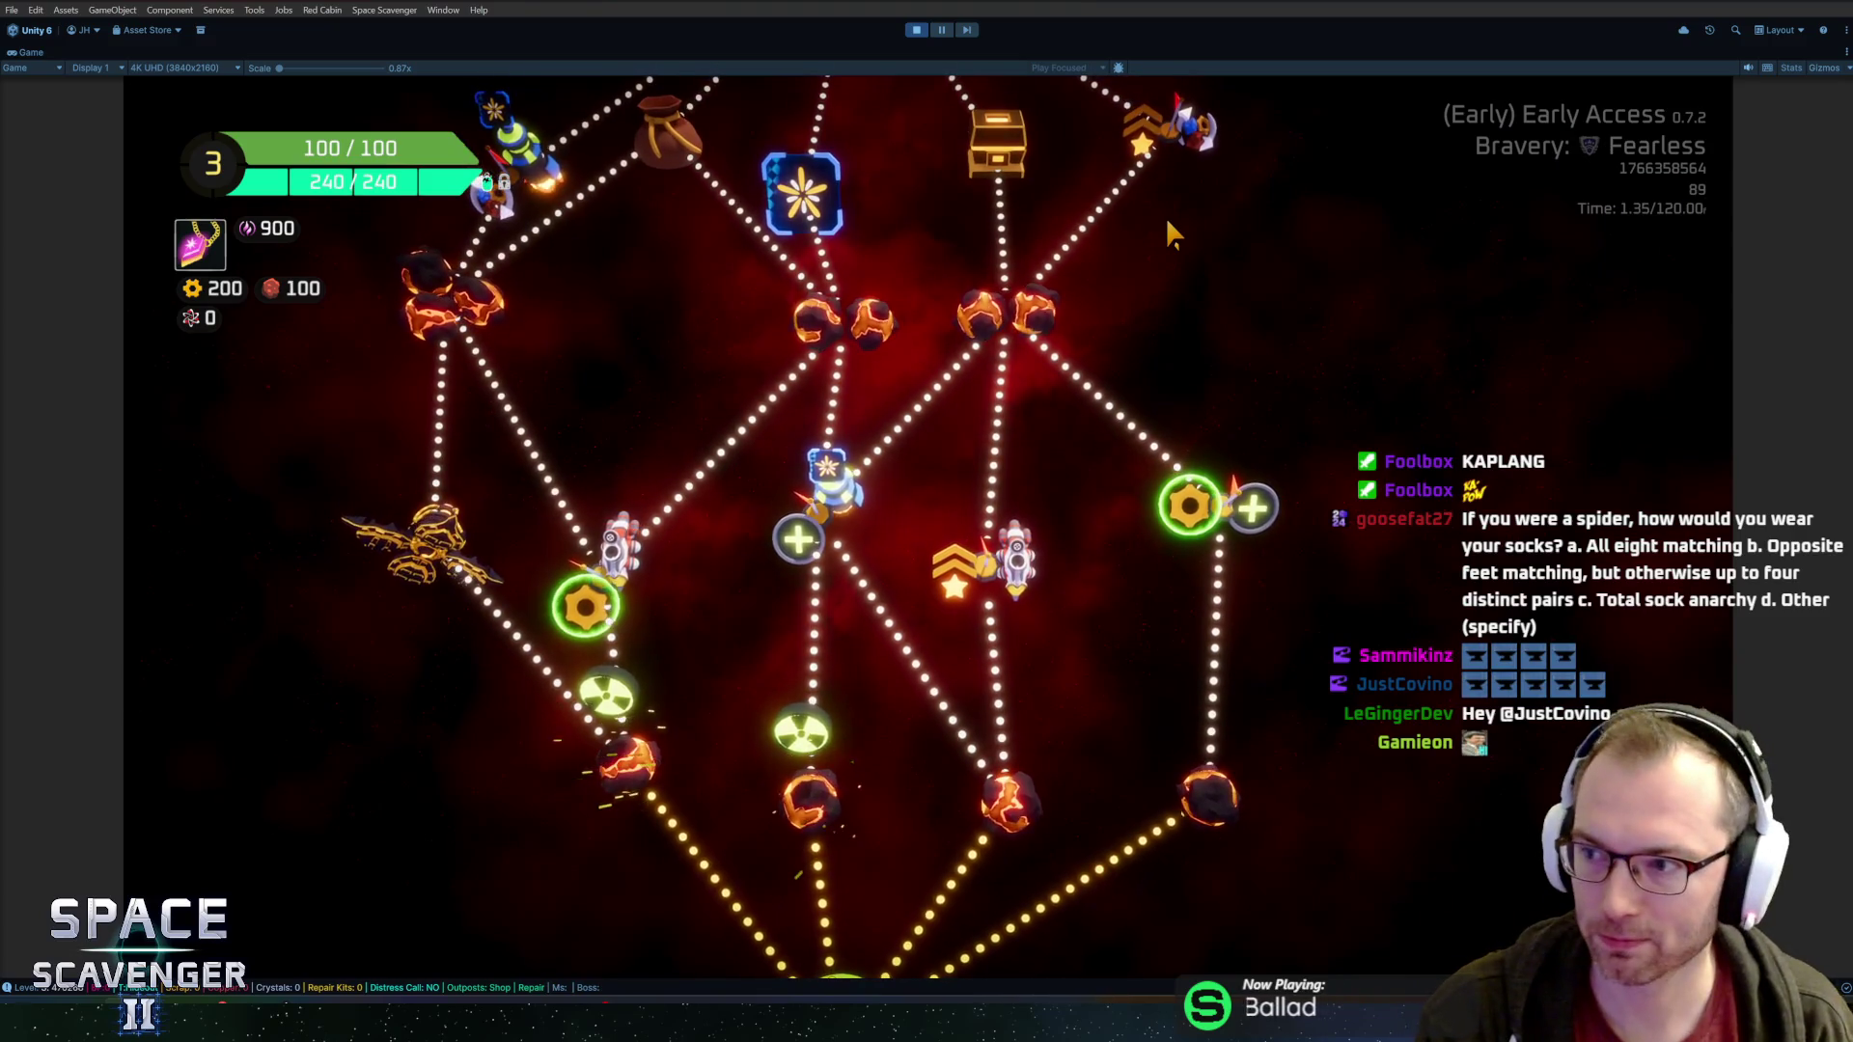
key(ctrl+p)
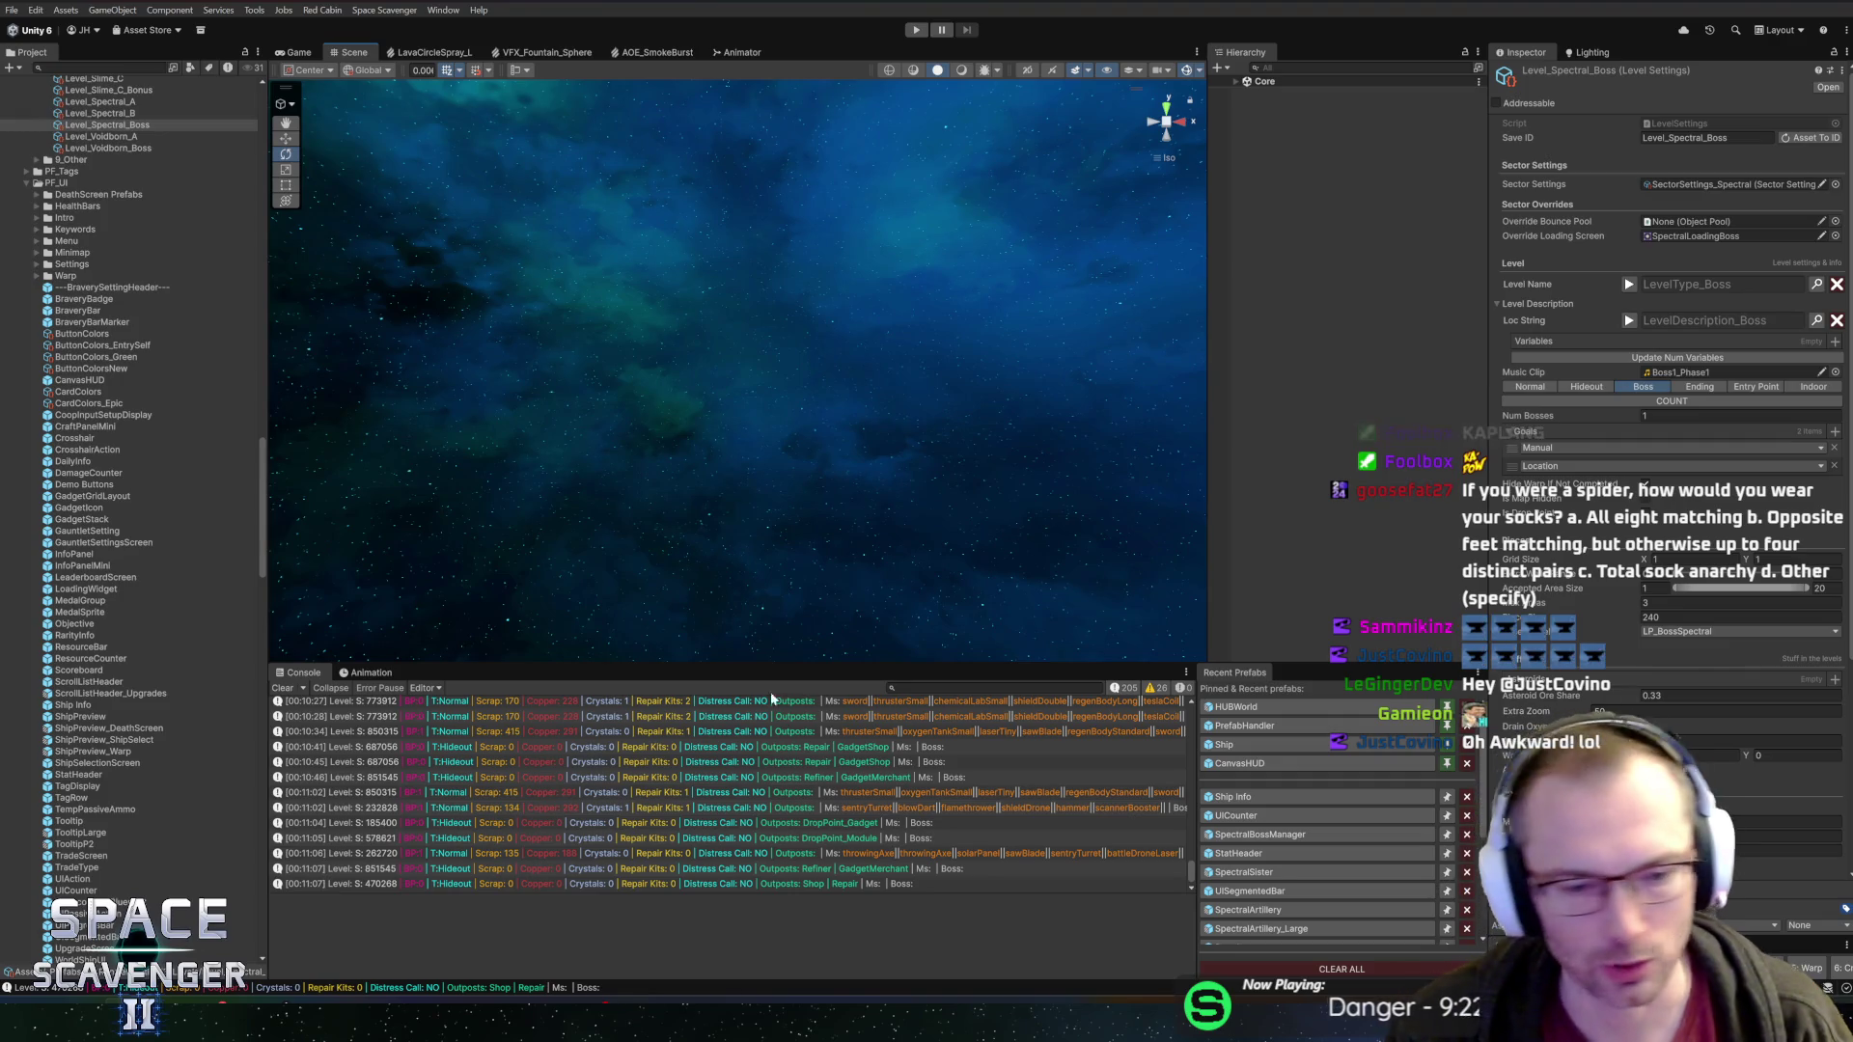
Restart Play mode with the Game view maximized to fill the editor
drag(708, 665, 726, 668)
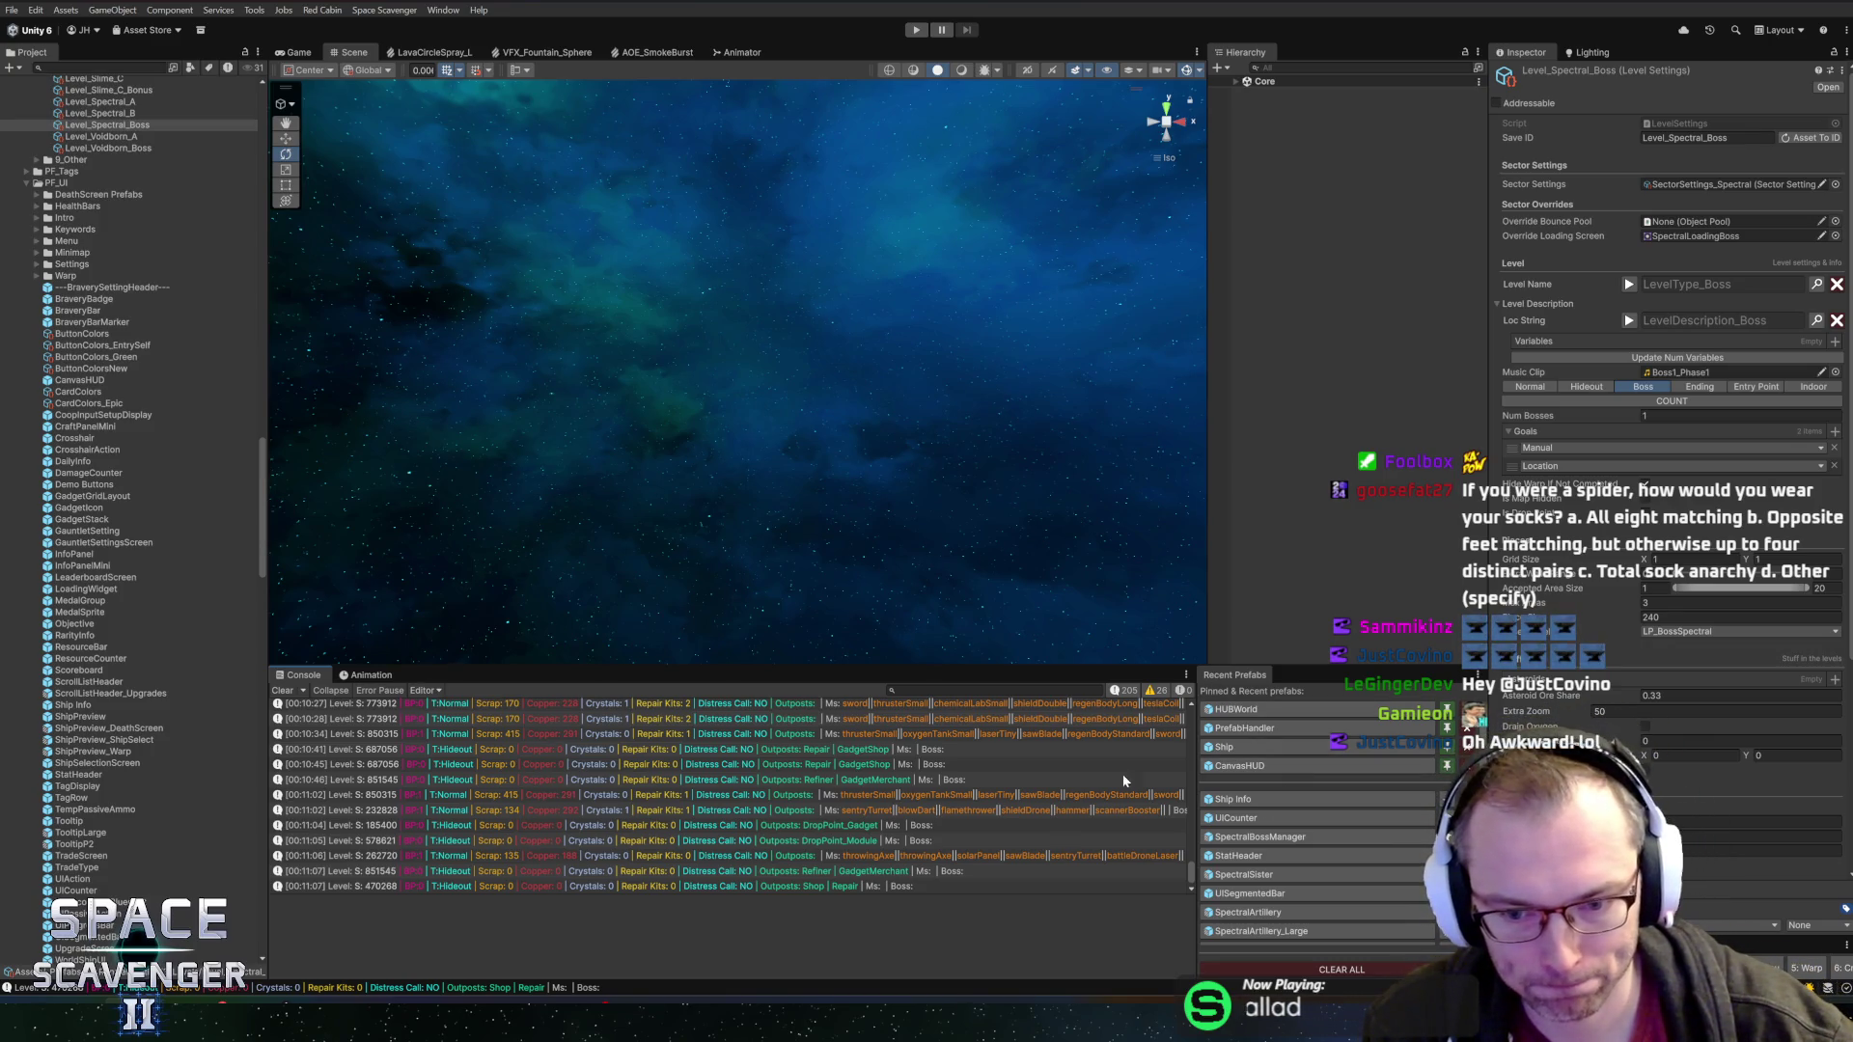
click(916, 30)
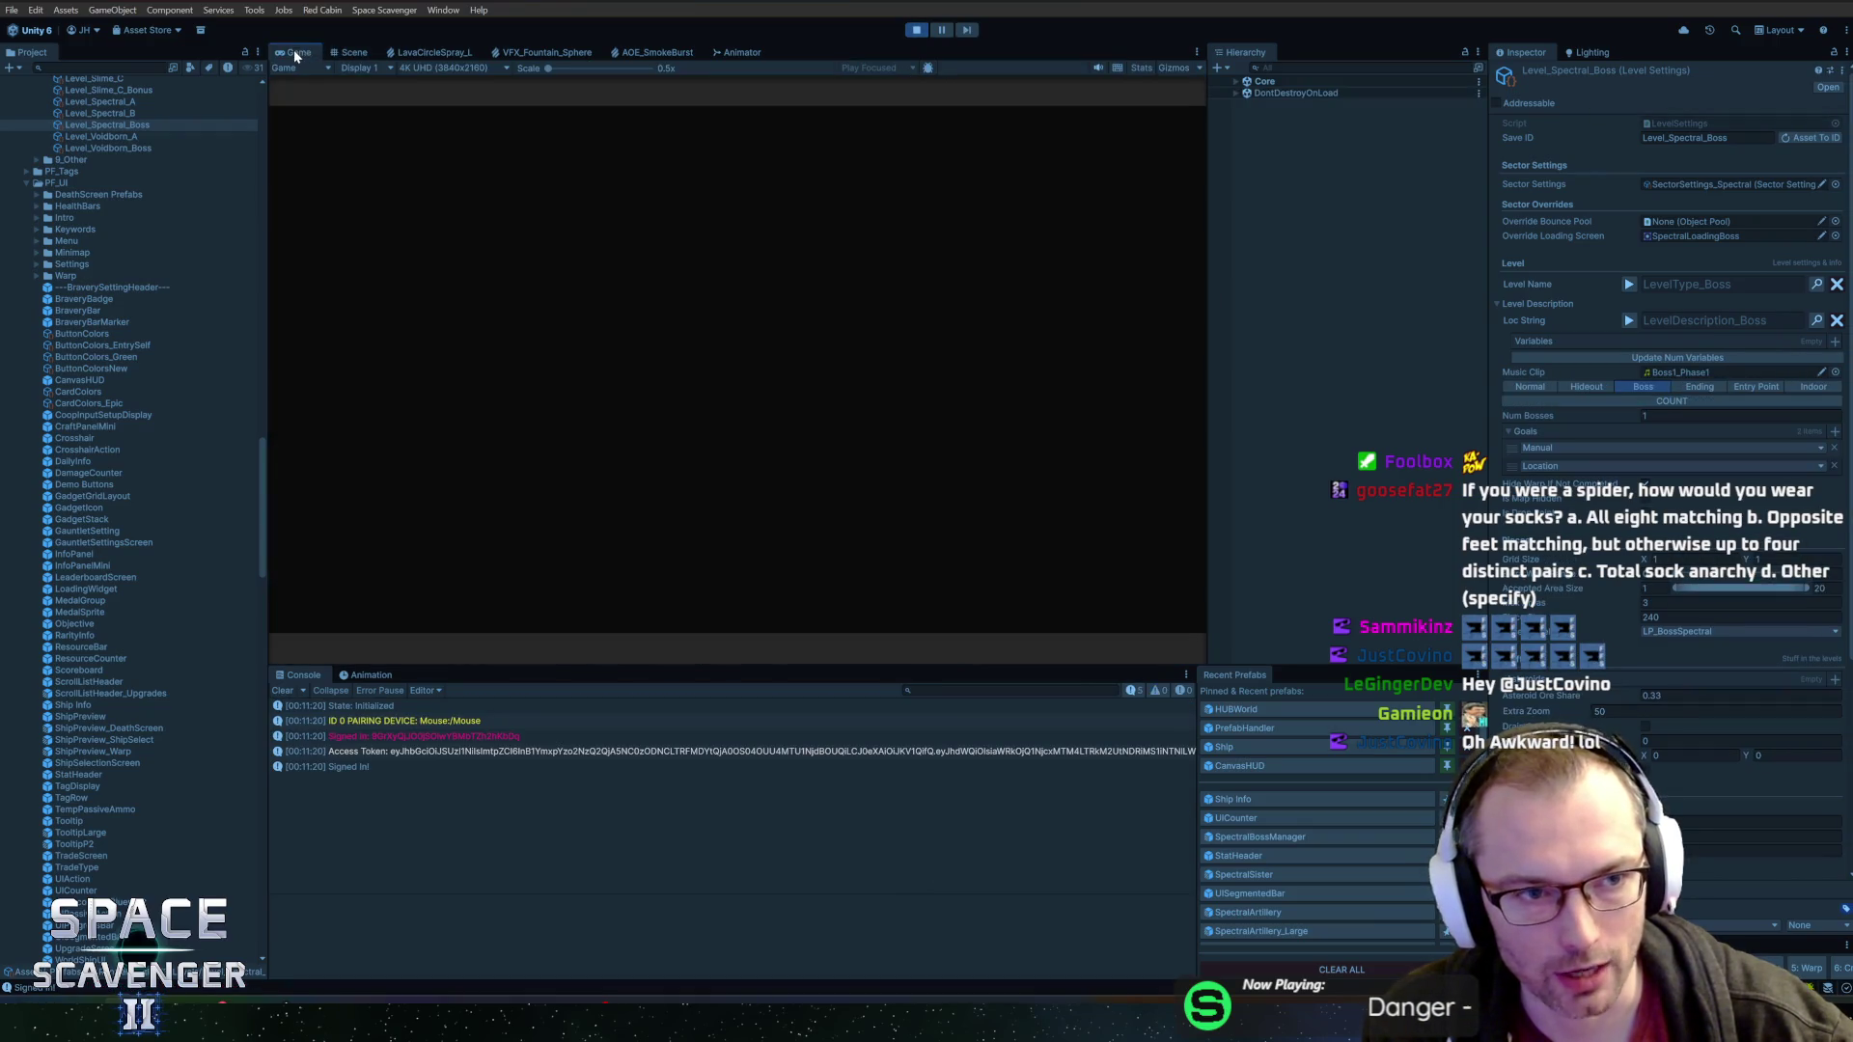
double_click(294, 52)
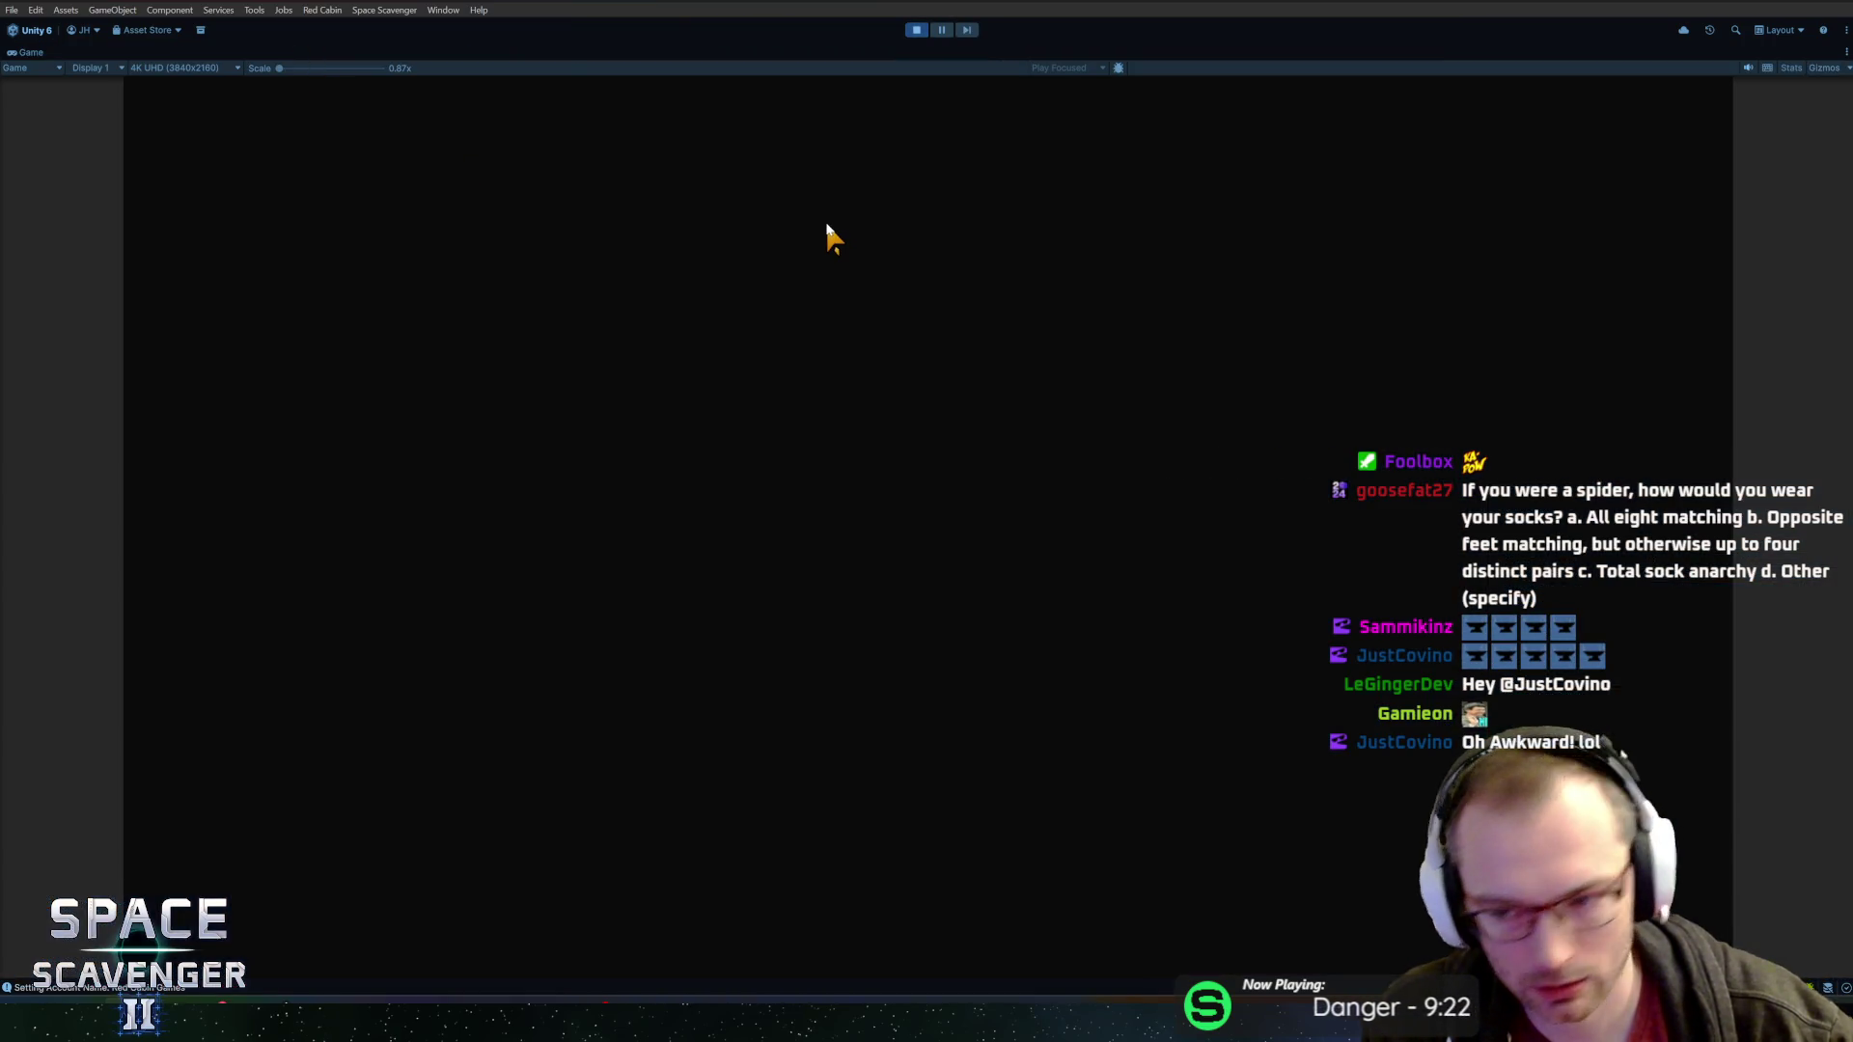
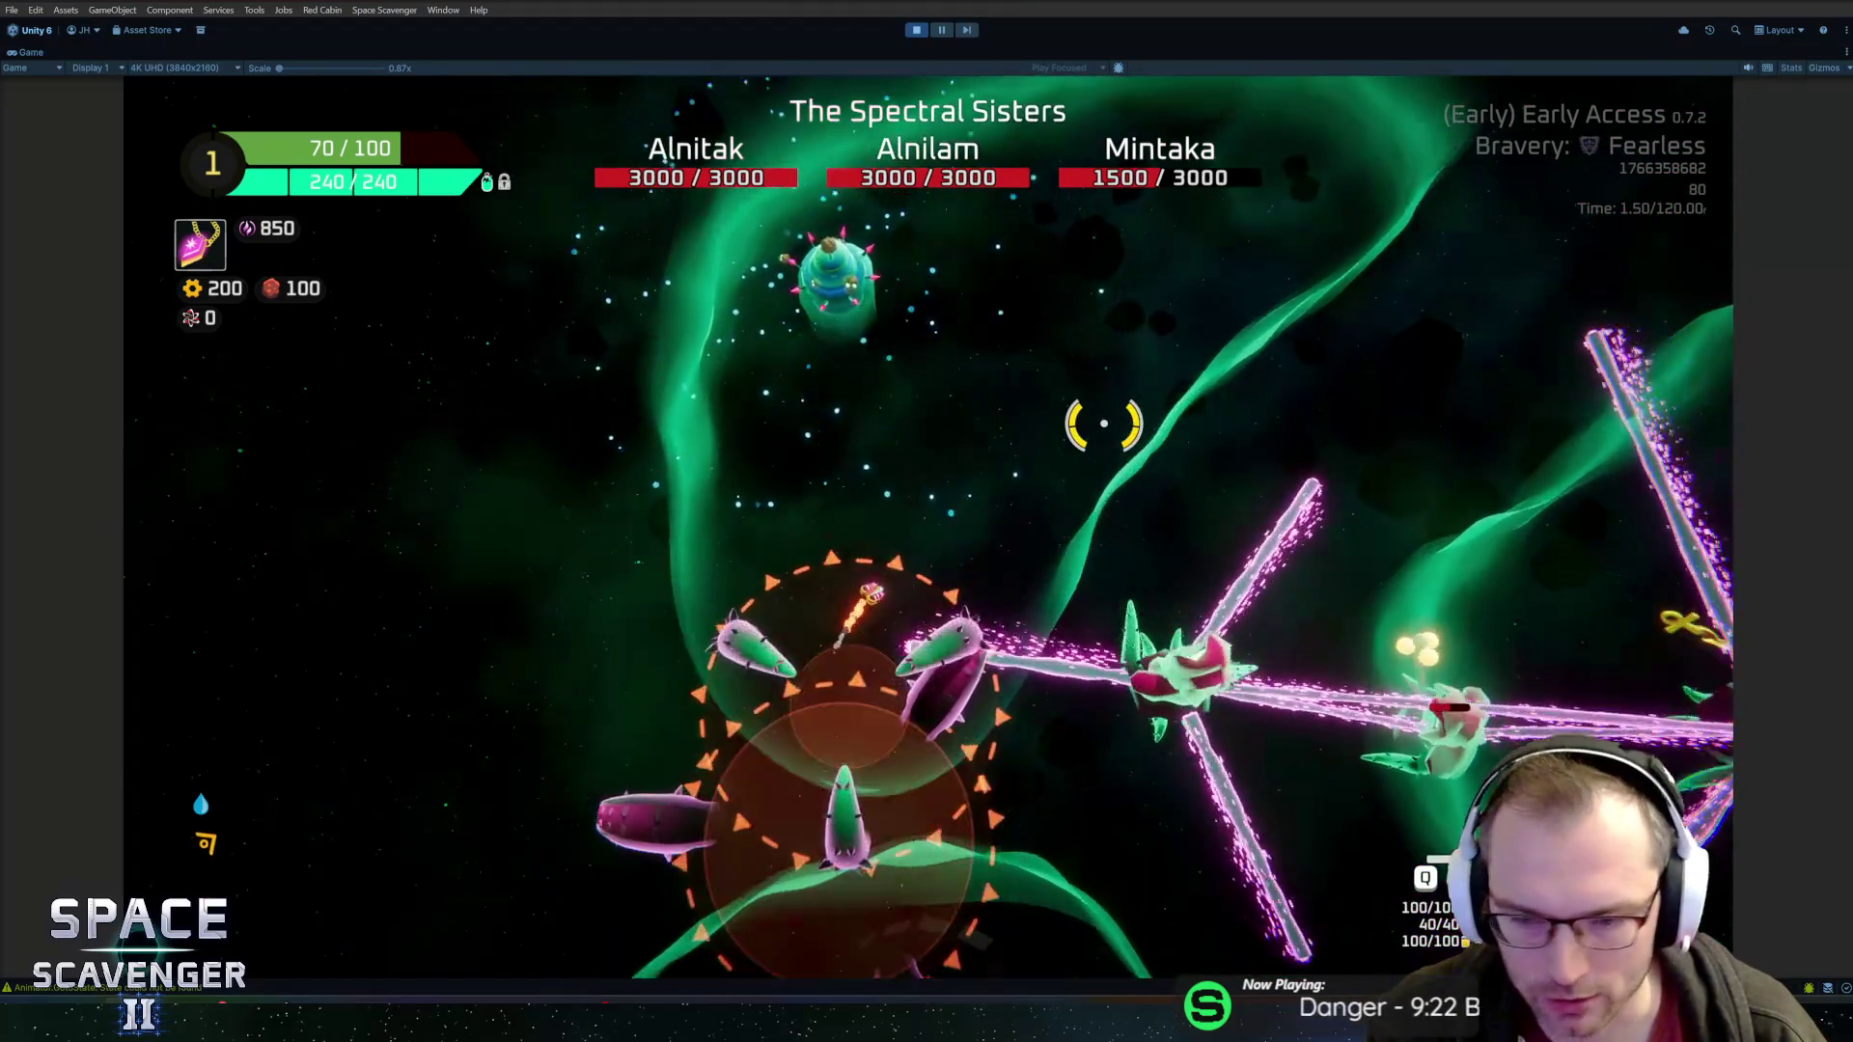
Open the debug console, then pause, look at the audio settings and resume the game
key(grave)
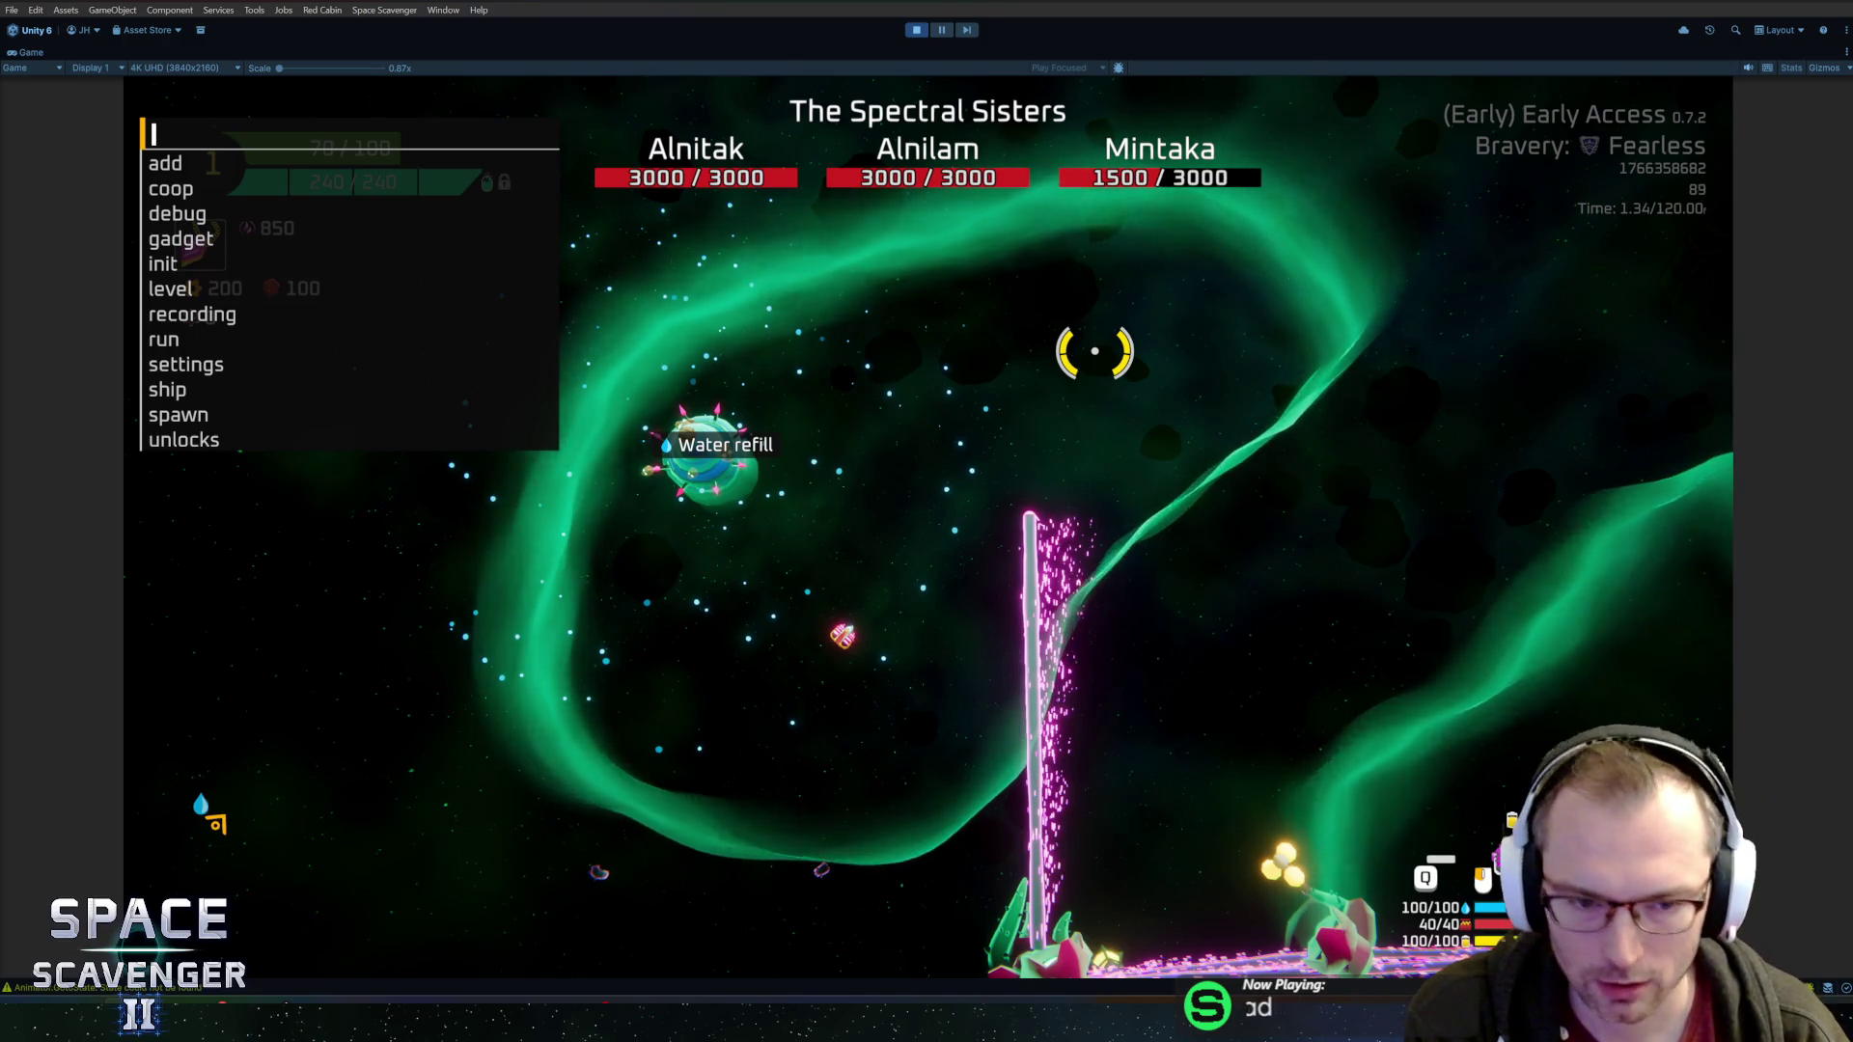
key(Escape)
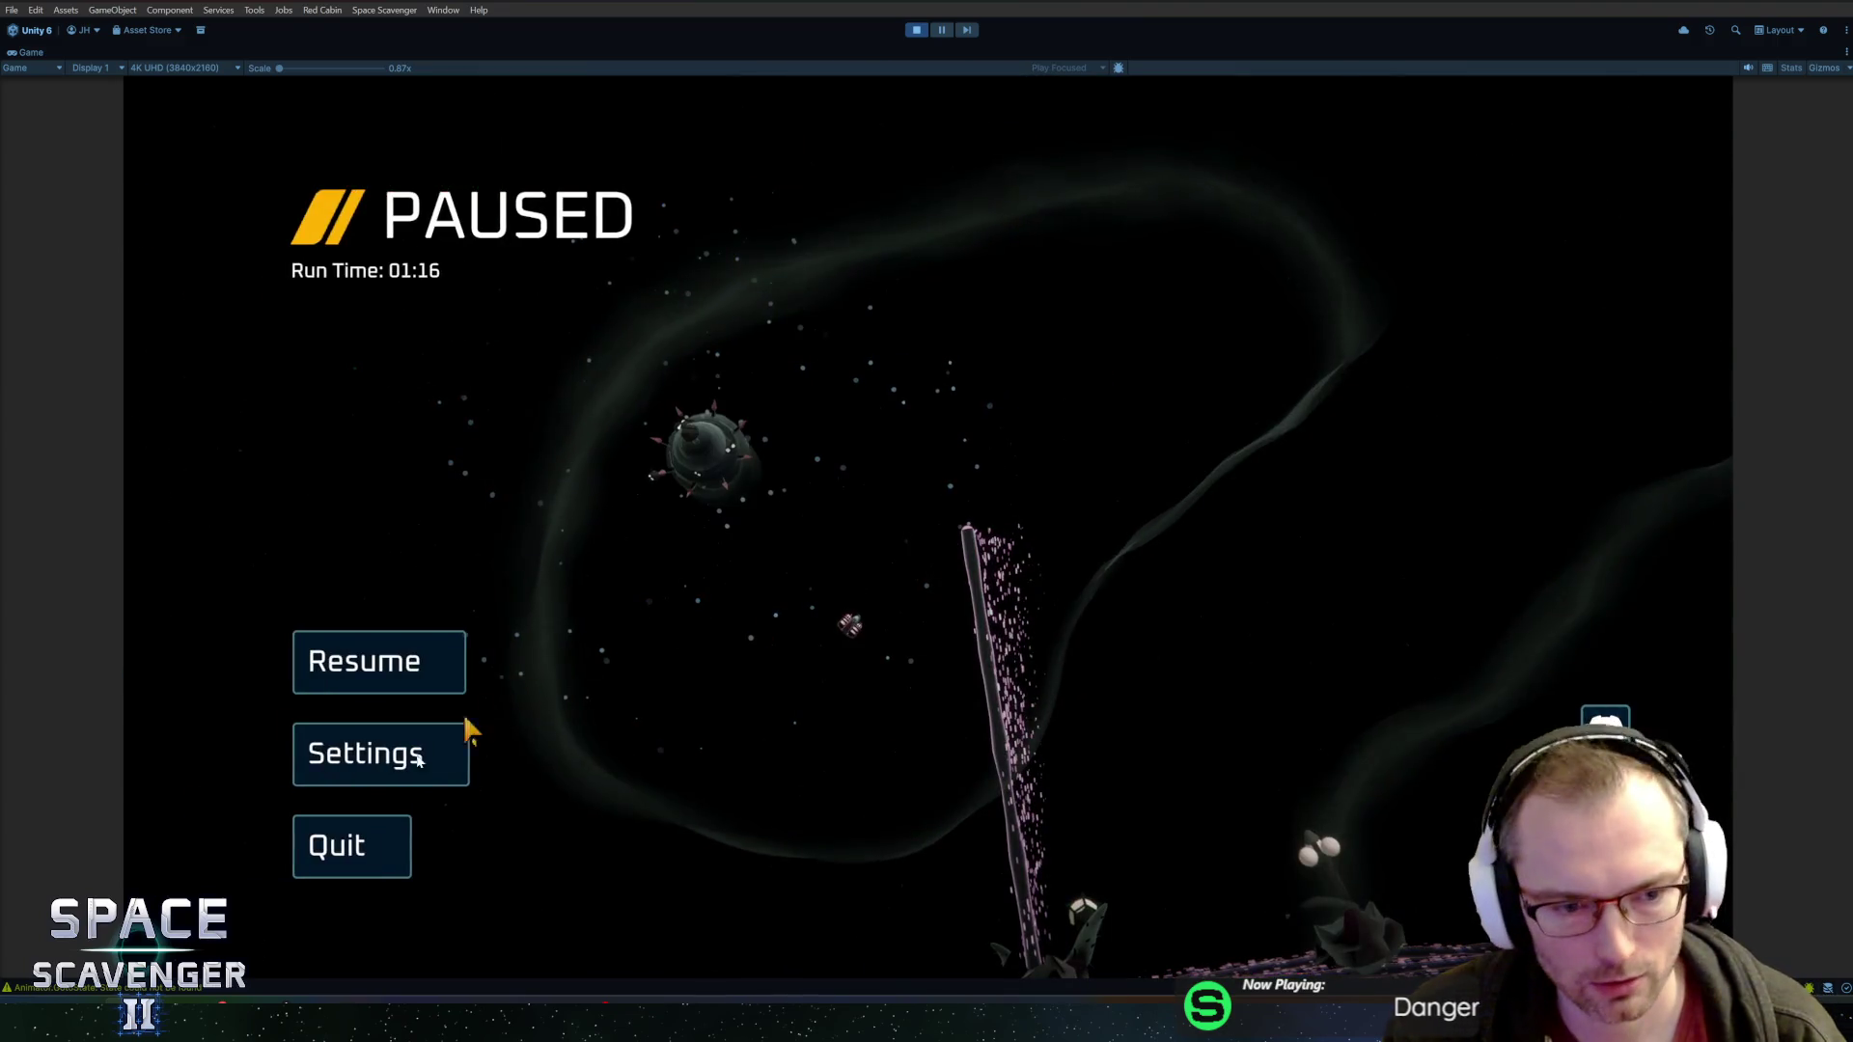
click(418, 759)
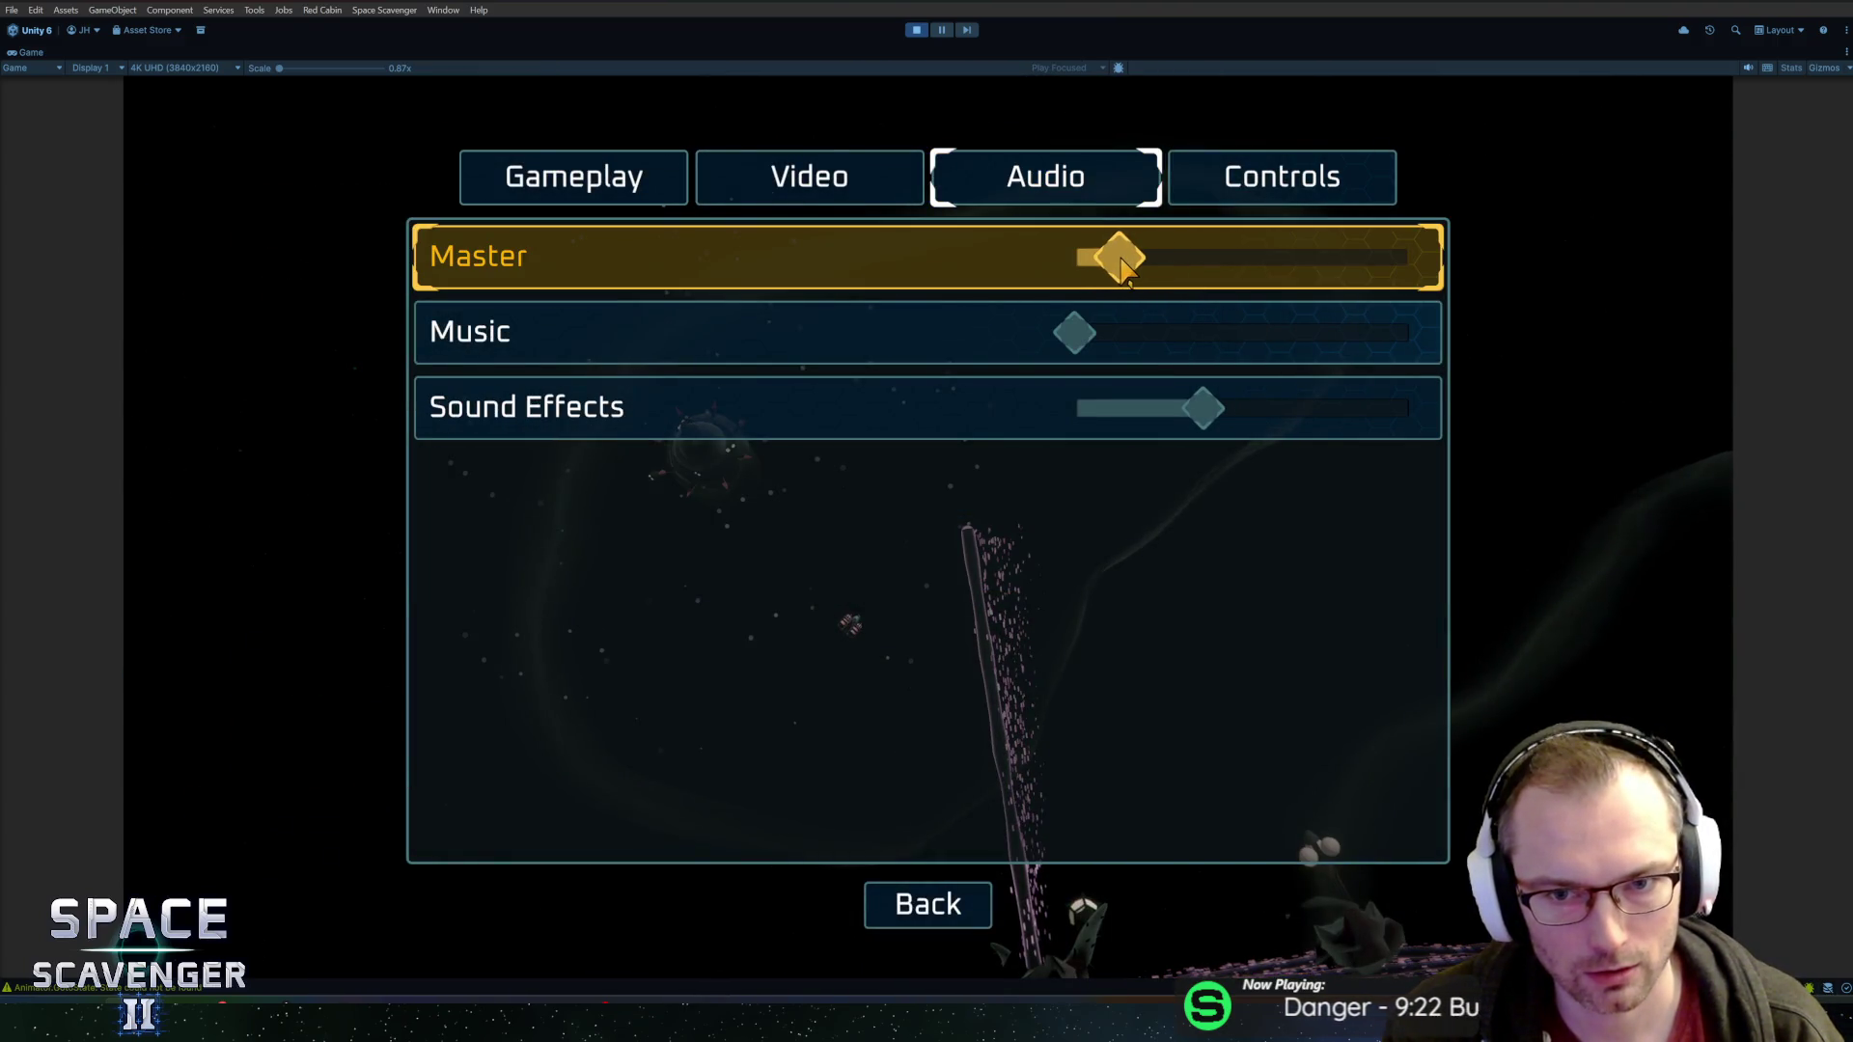
click(974, 896)
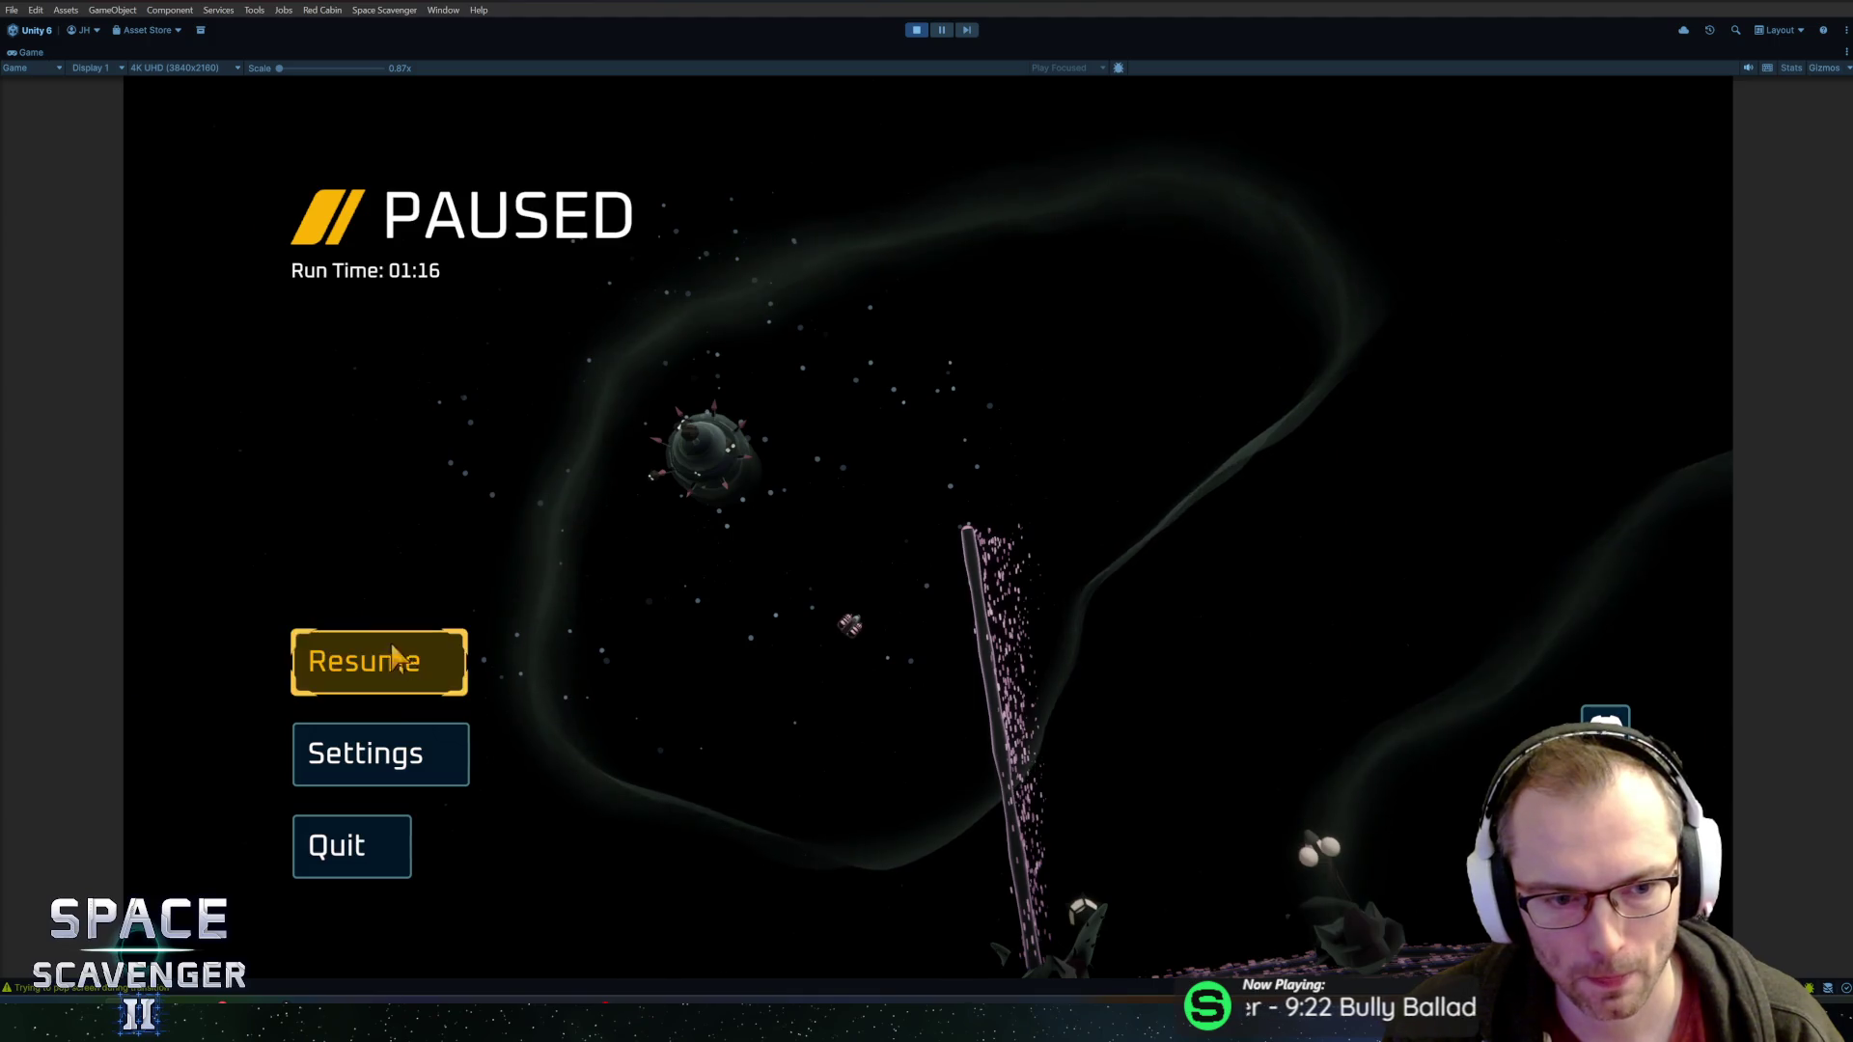
click(394, 658)
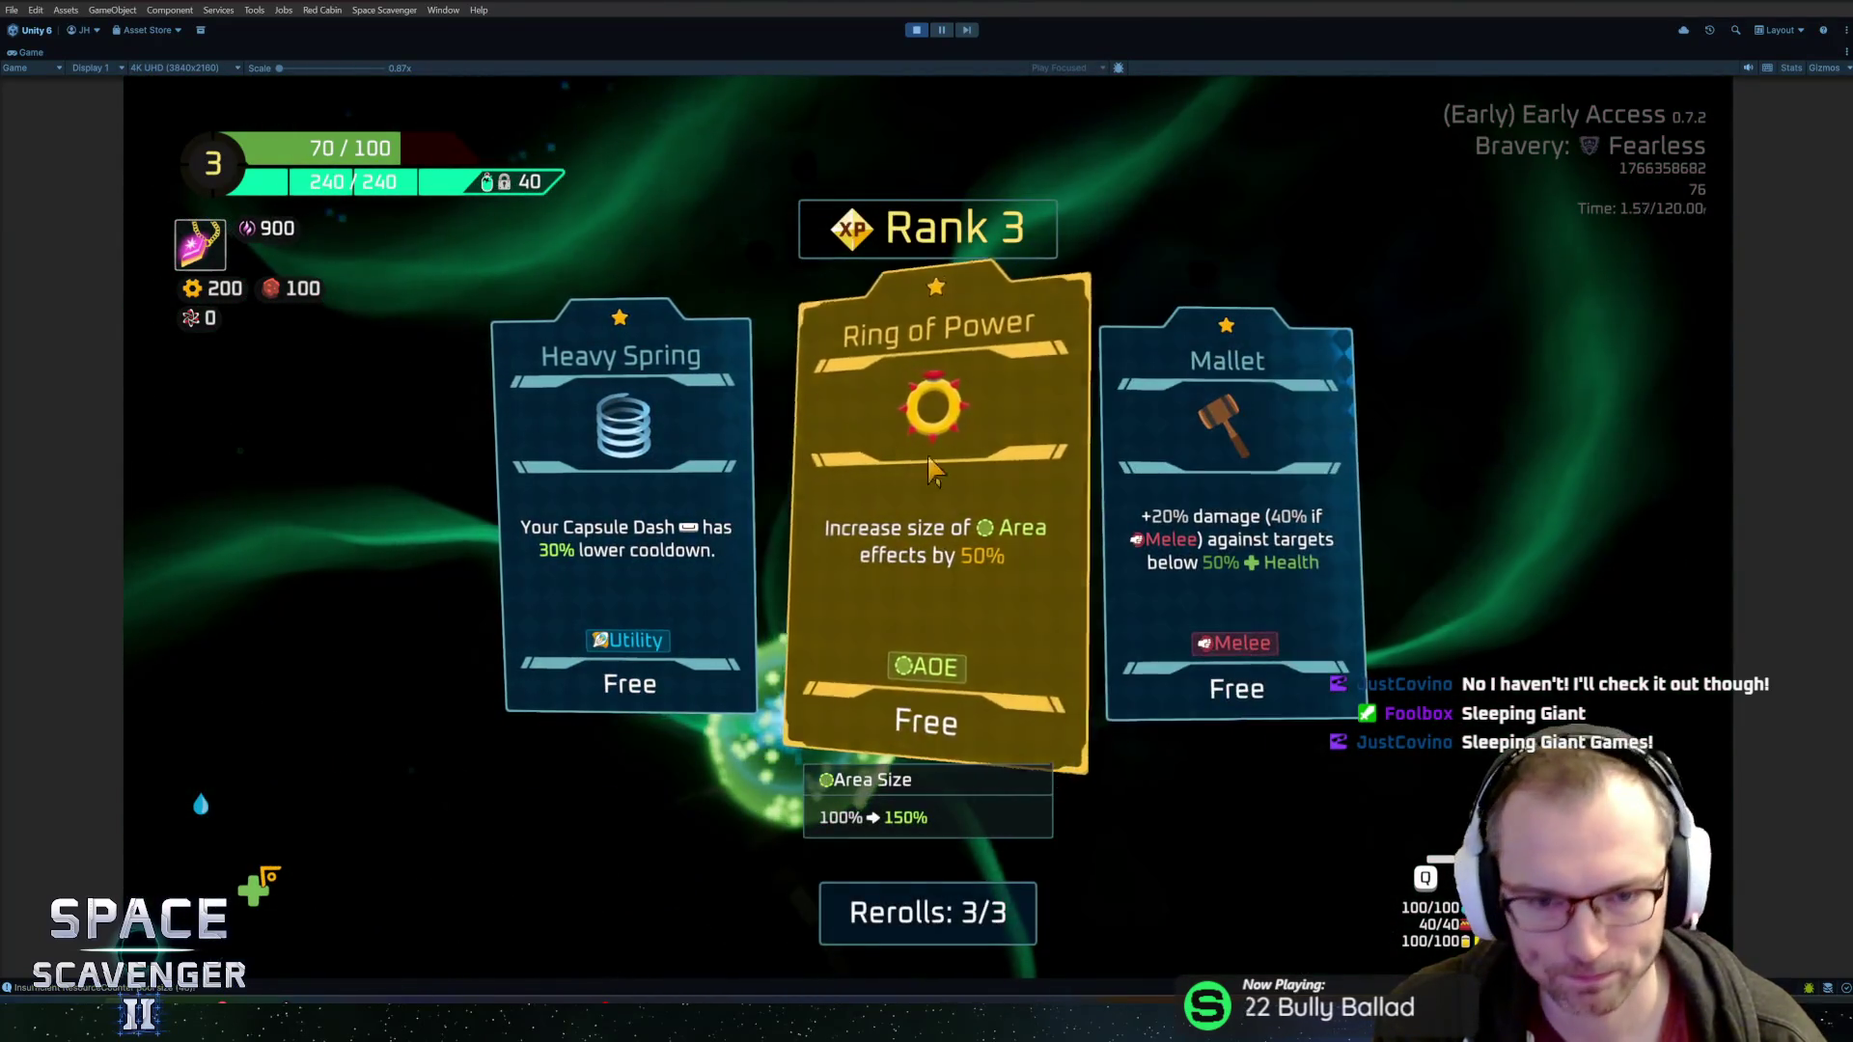
Take the Ring of Power upgrade, talk to the gadget merchant, and stop Play mode
click(1048, 381)
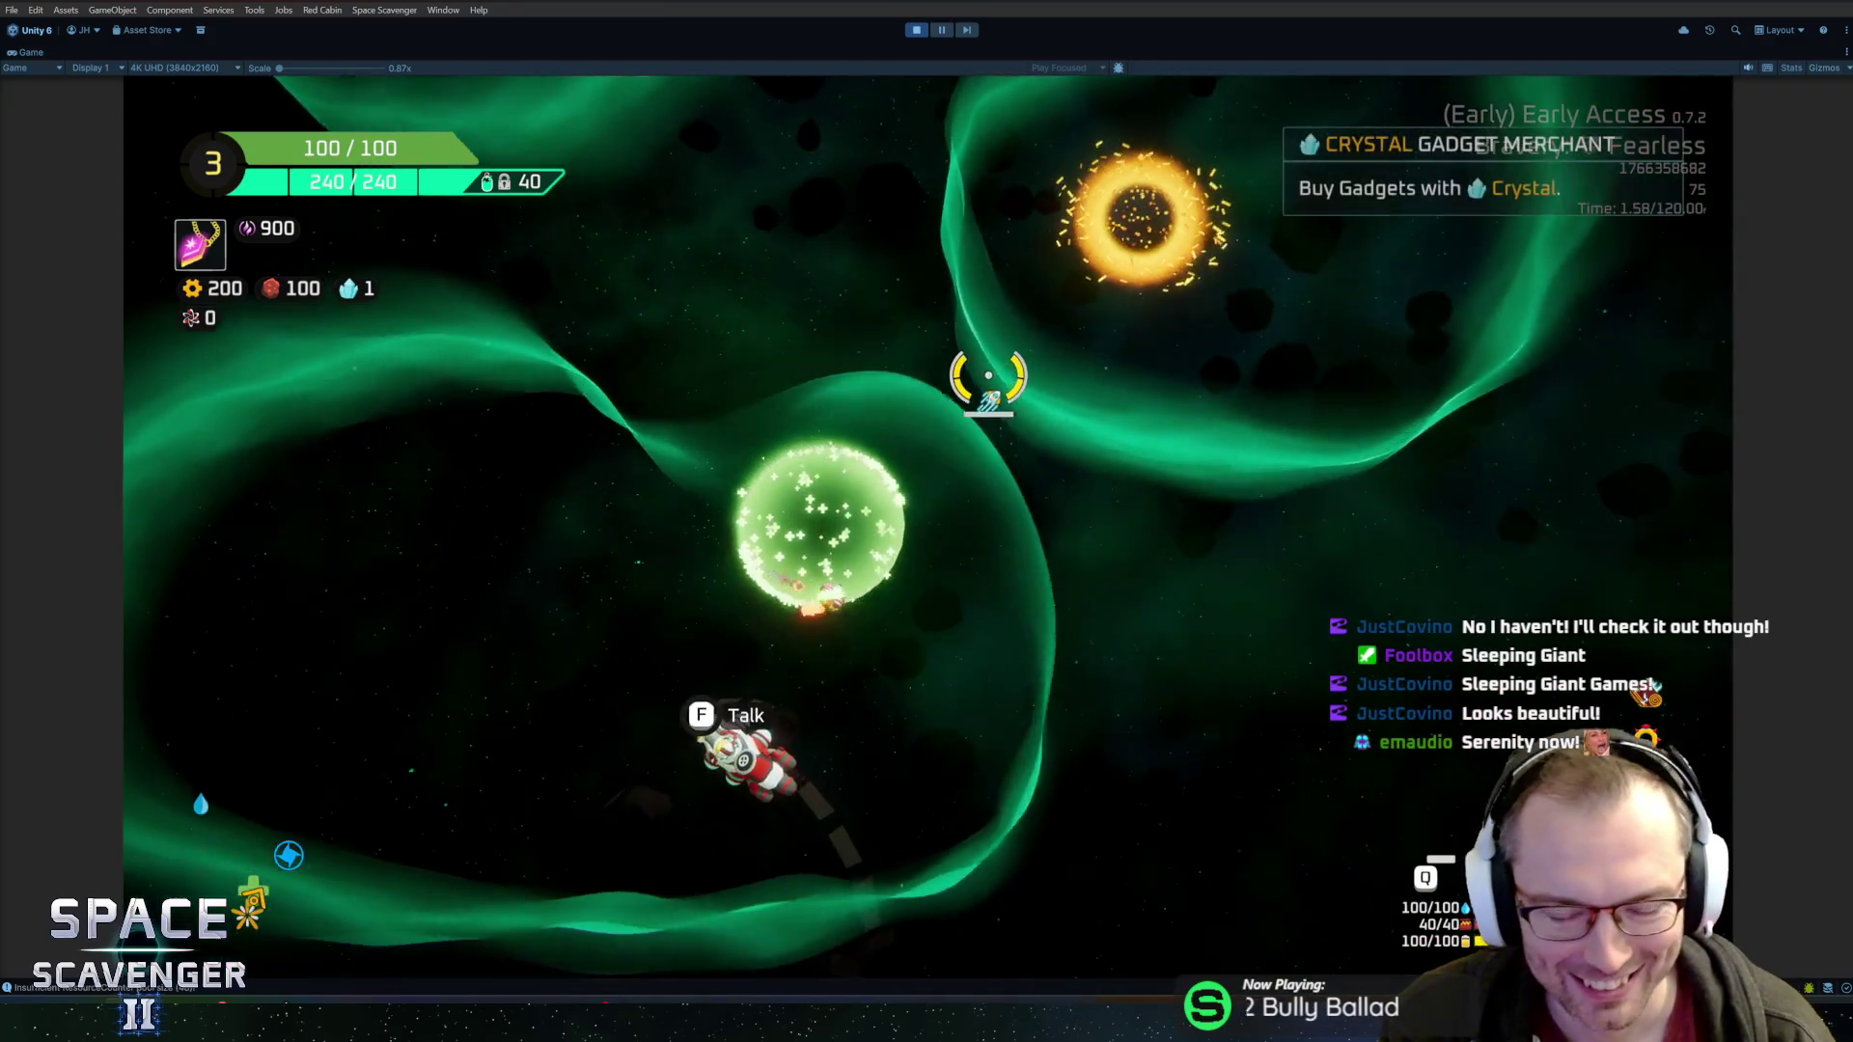
key(f)
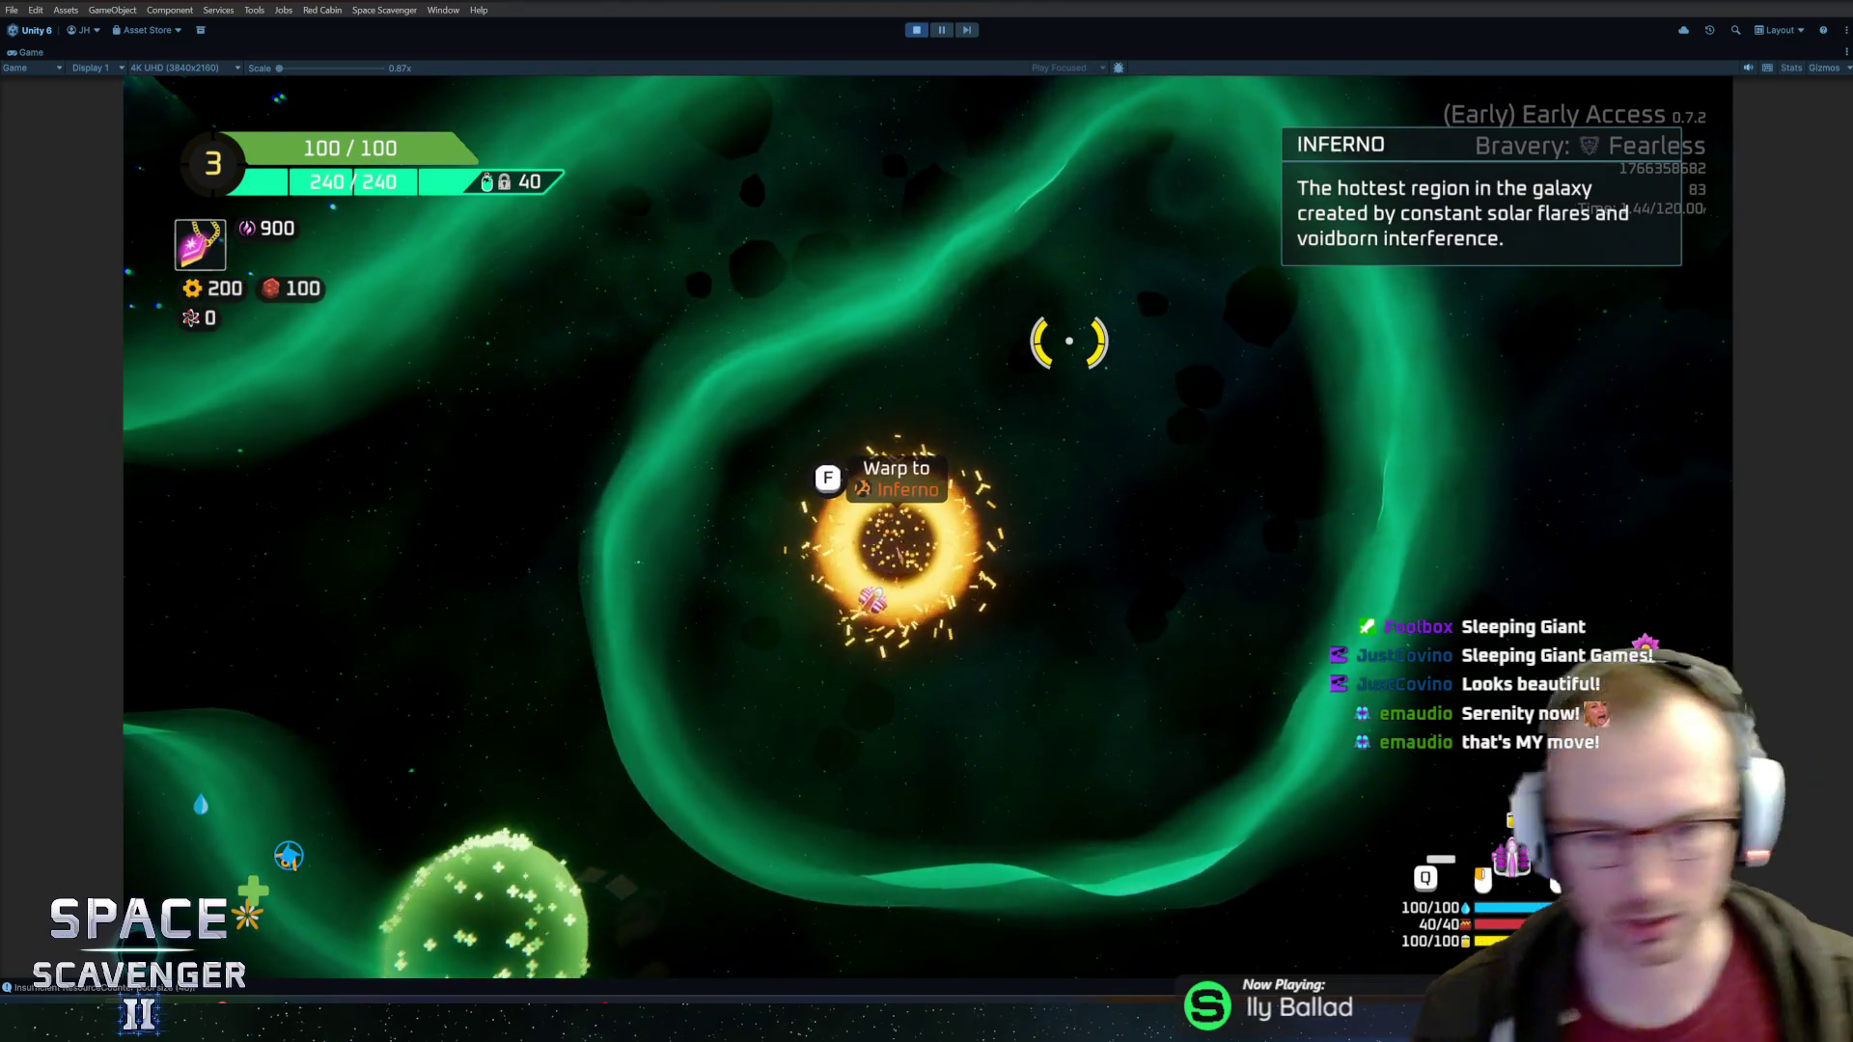
key(ctrl+p)
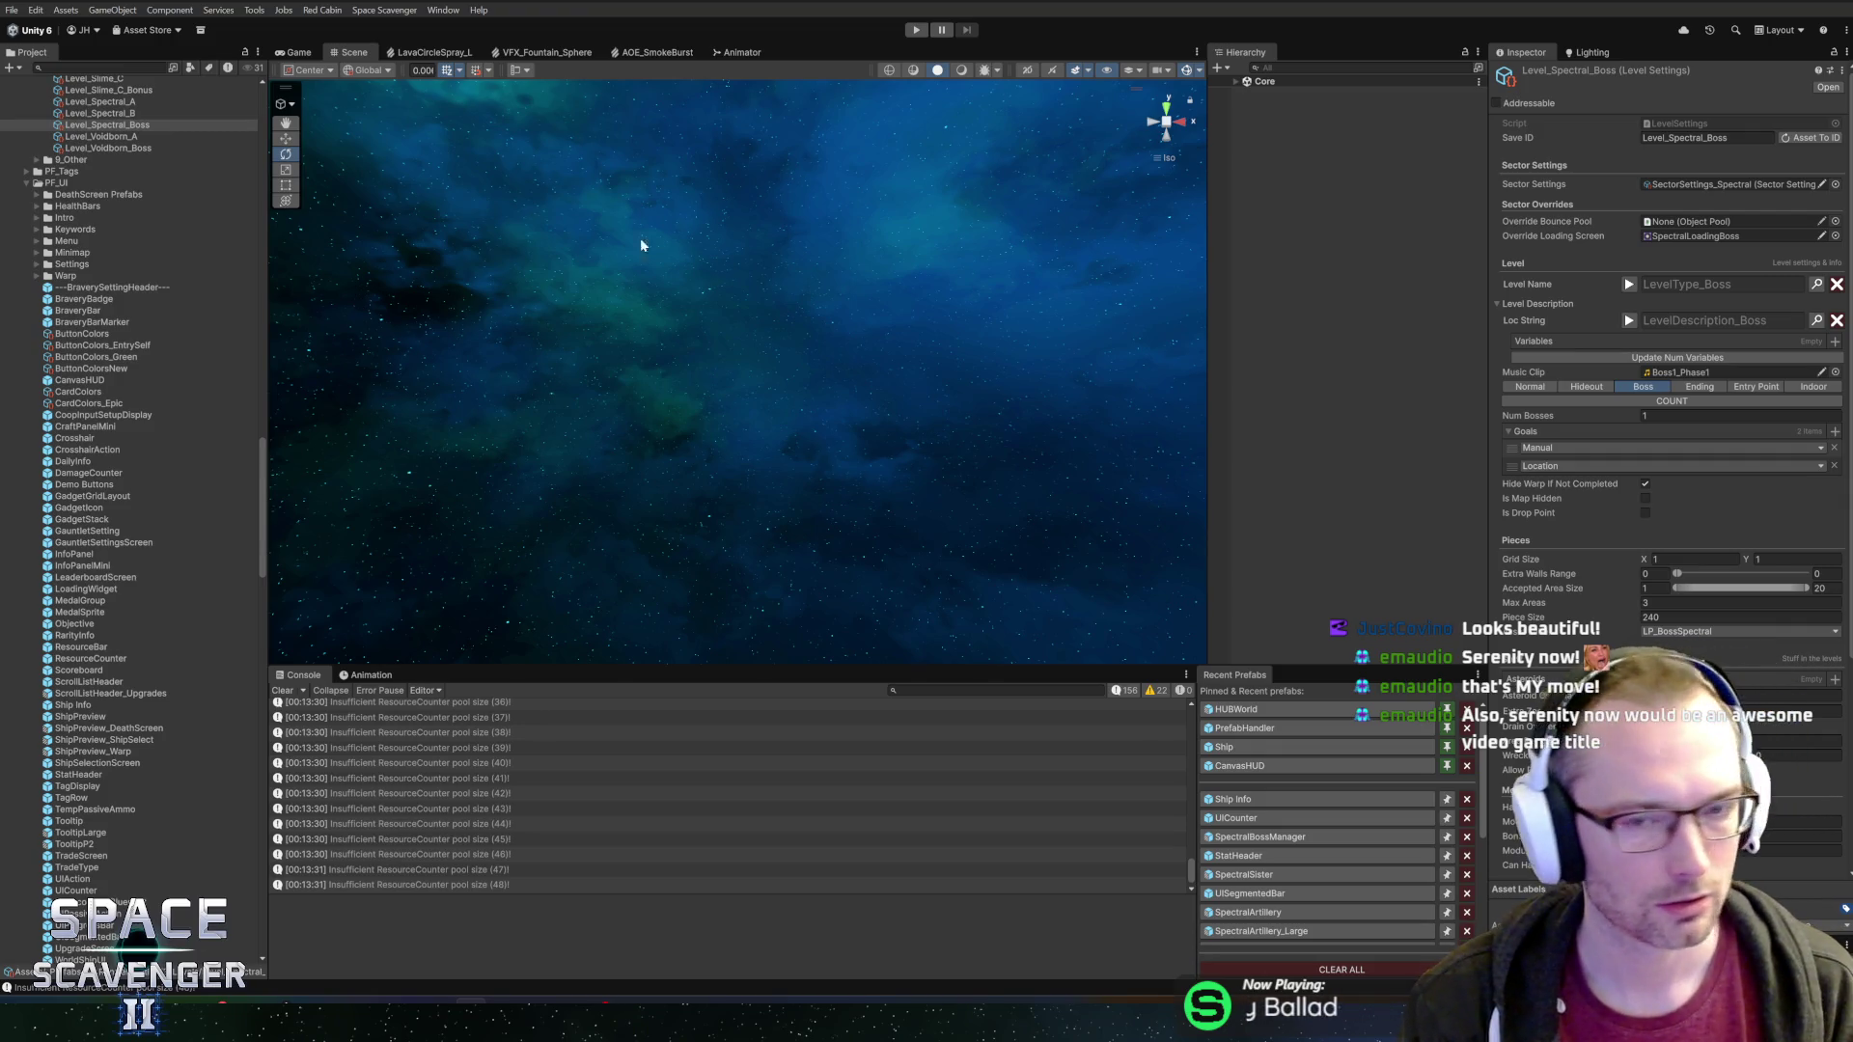
Start Play mode again and maximize the Game view with Shift+Space
click(919, 30)
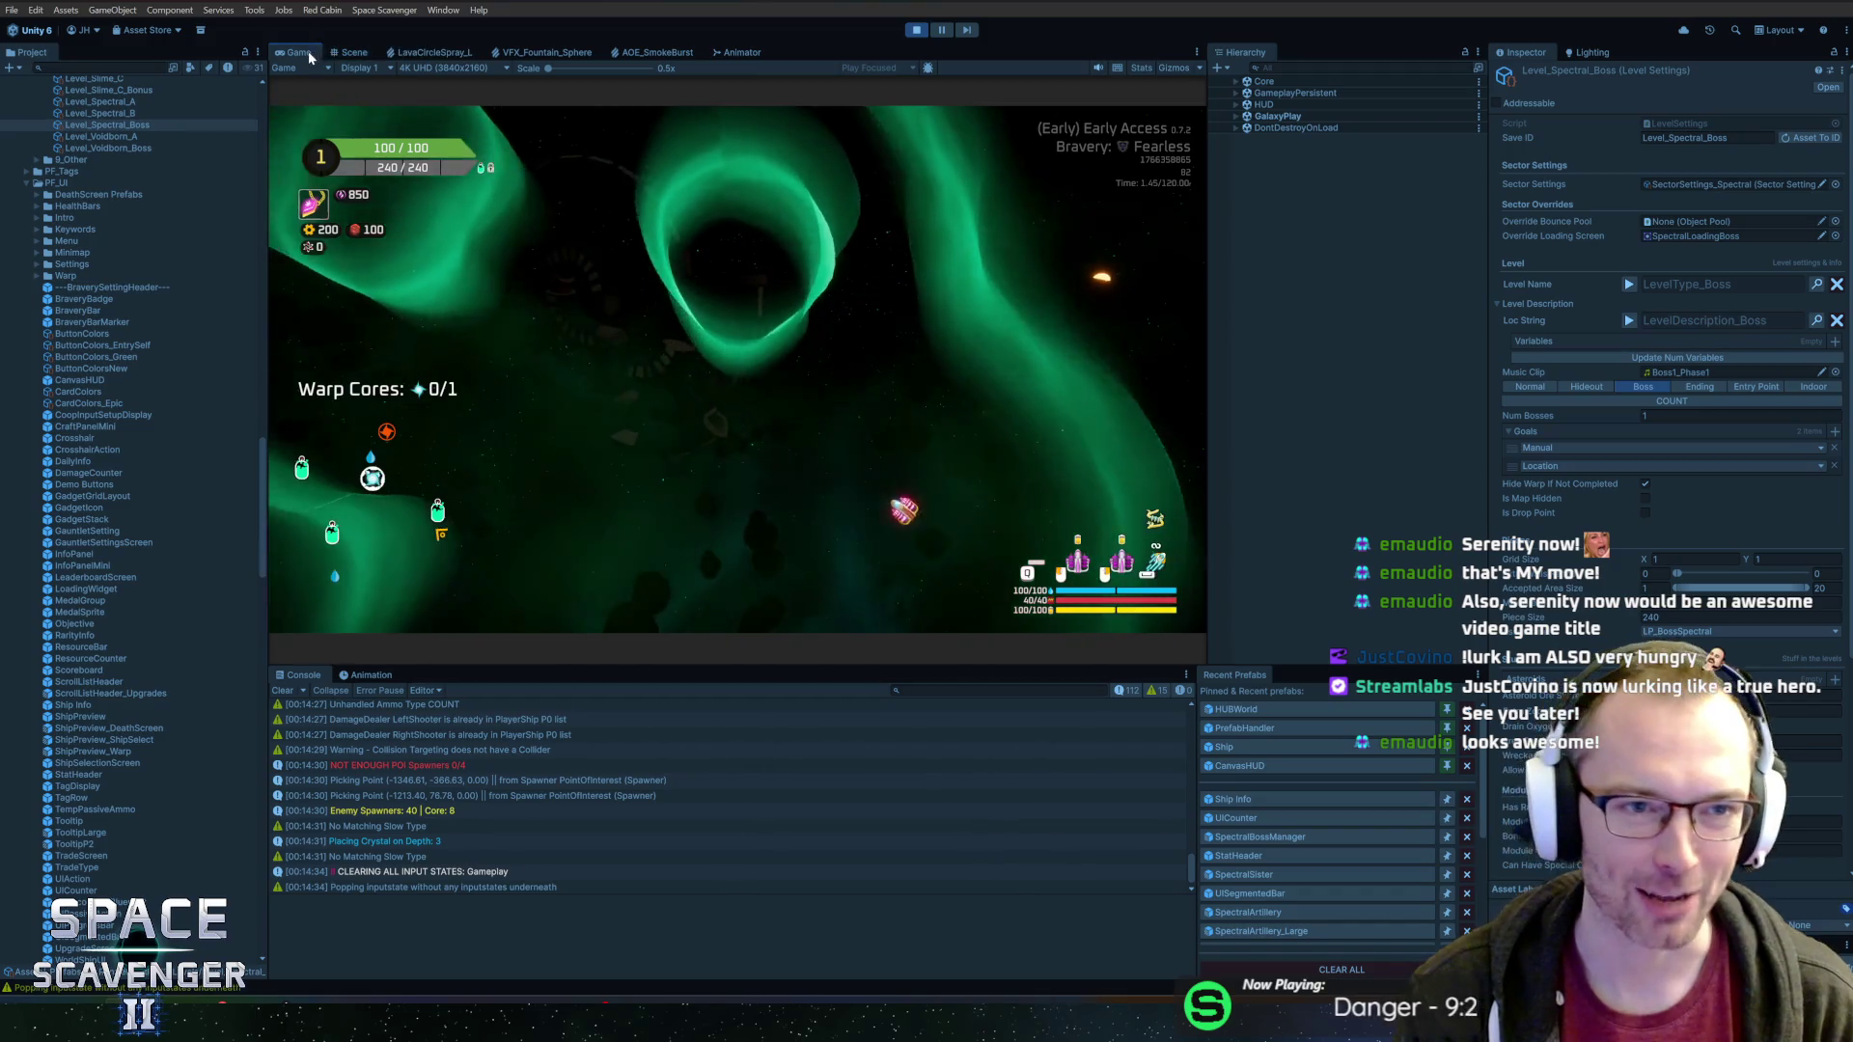
key(shift+space)
Fly forward, then rerun the DamageOverall multiplier command with 0 in the debug console
key(w)
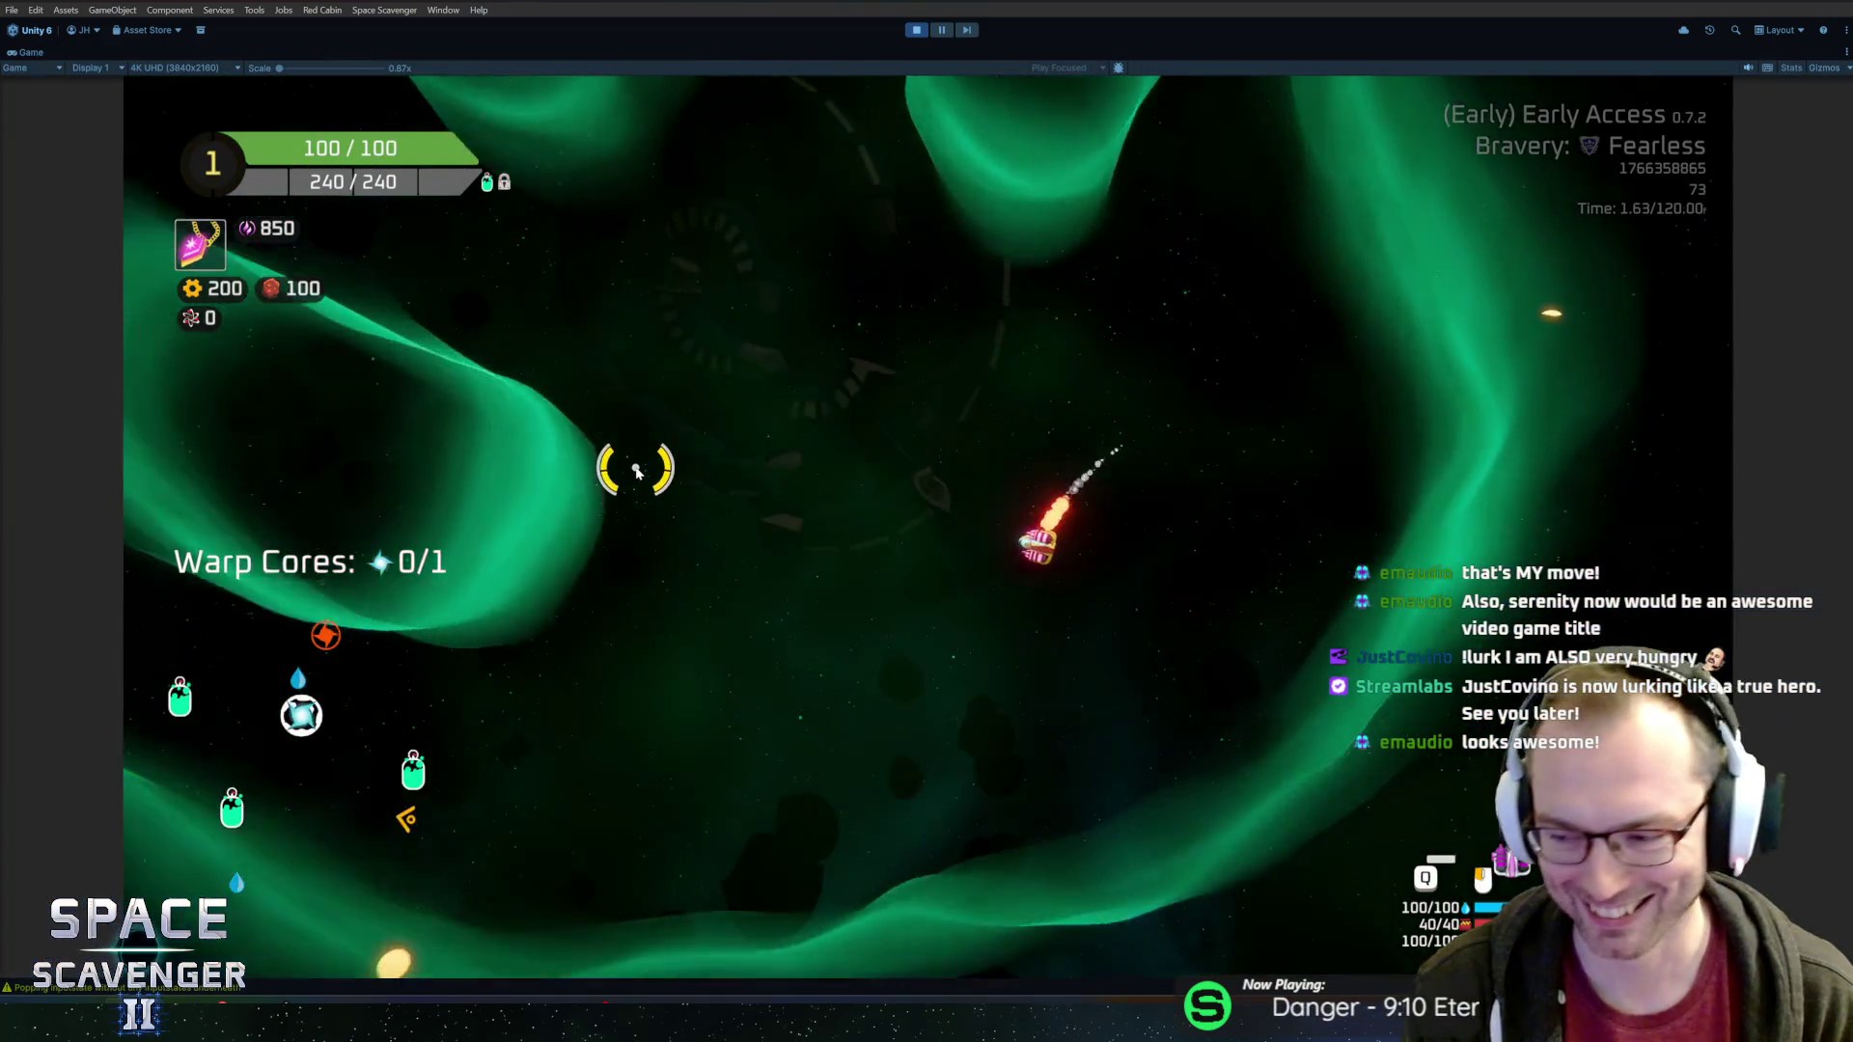
key(w)
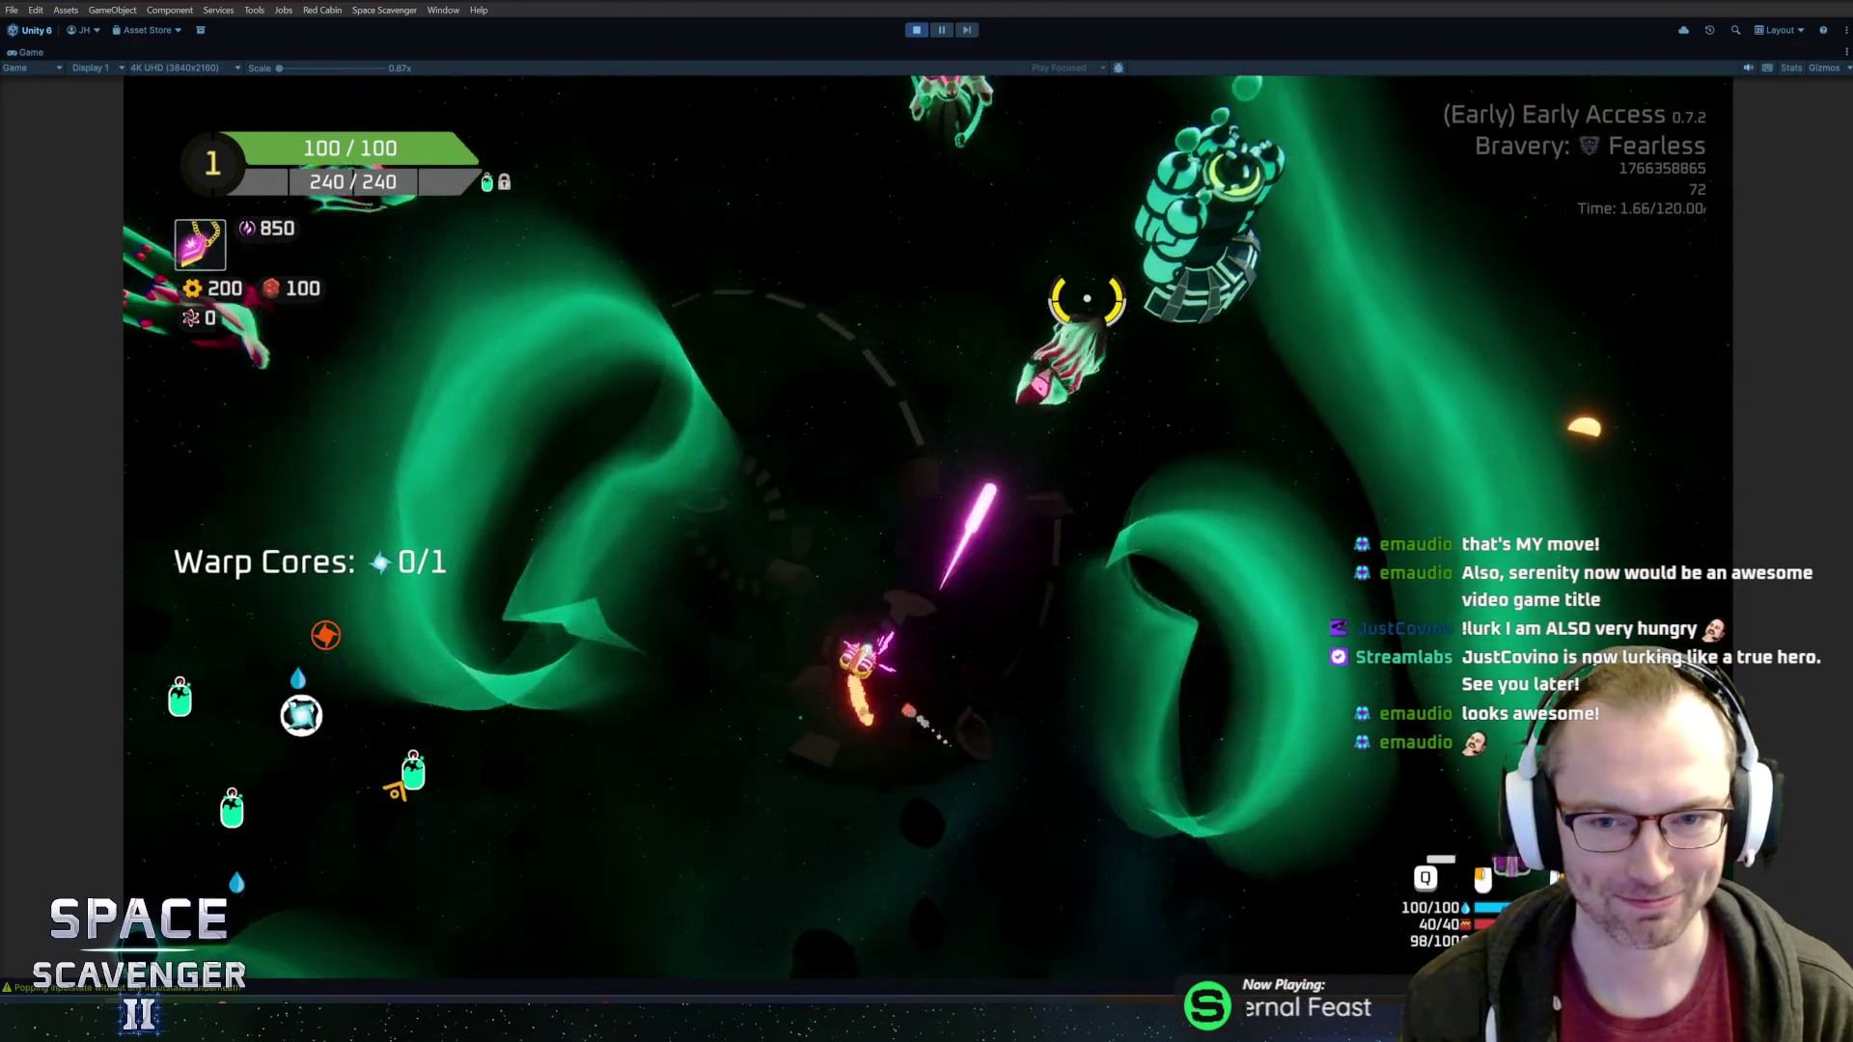
key(grave)
key(Up)
key(Up)
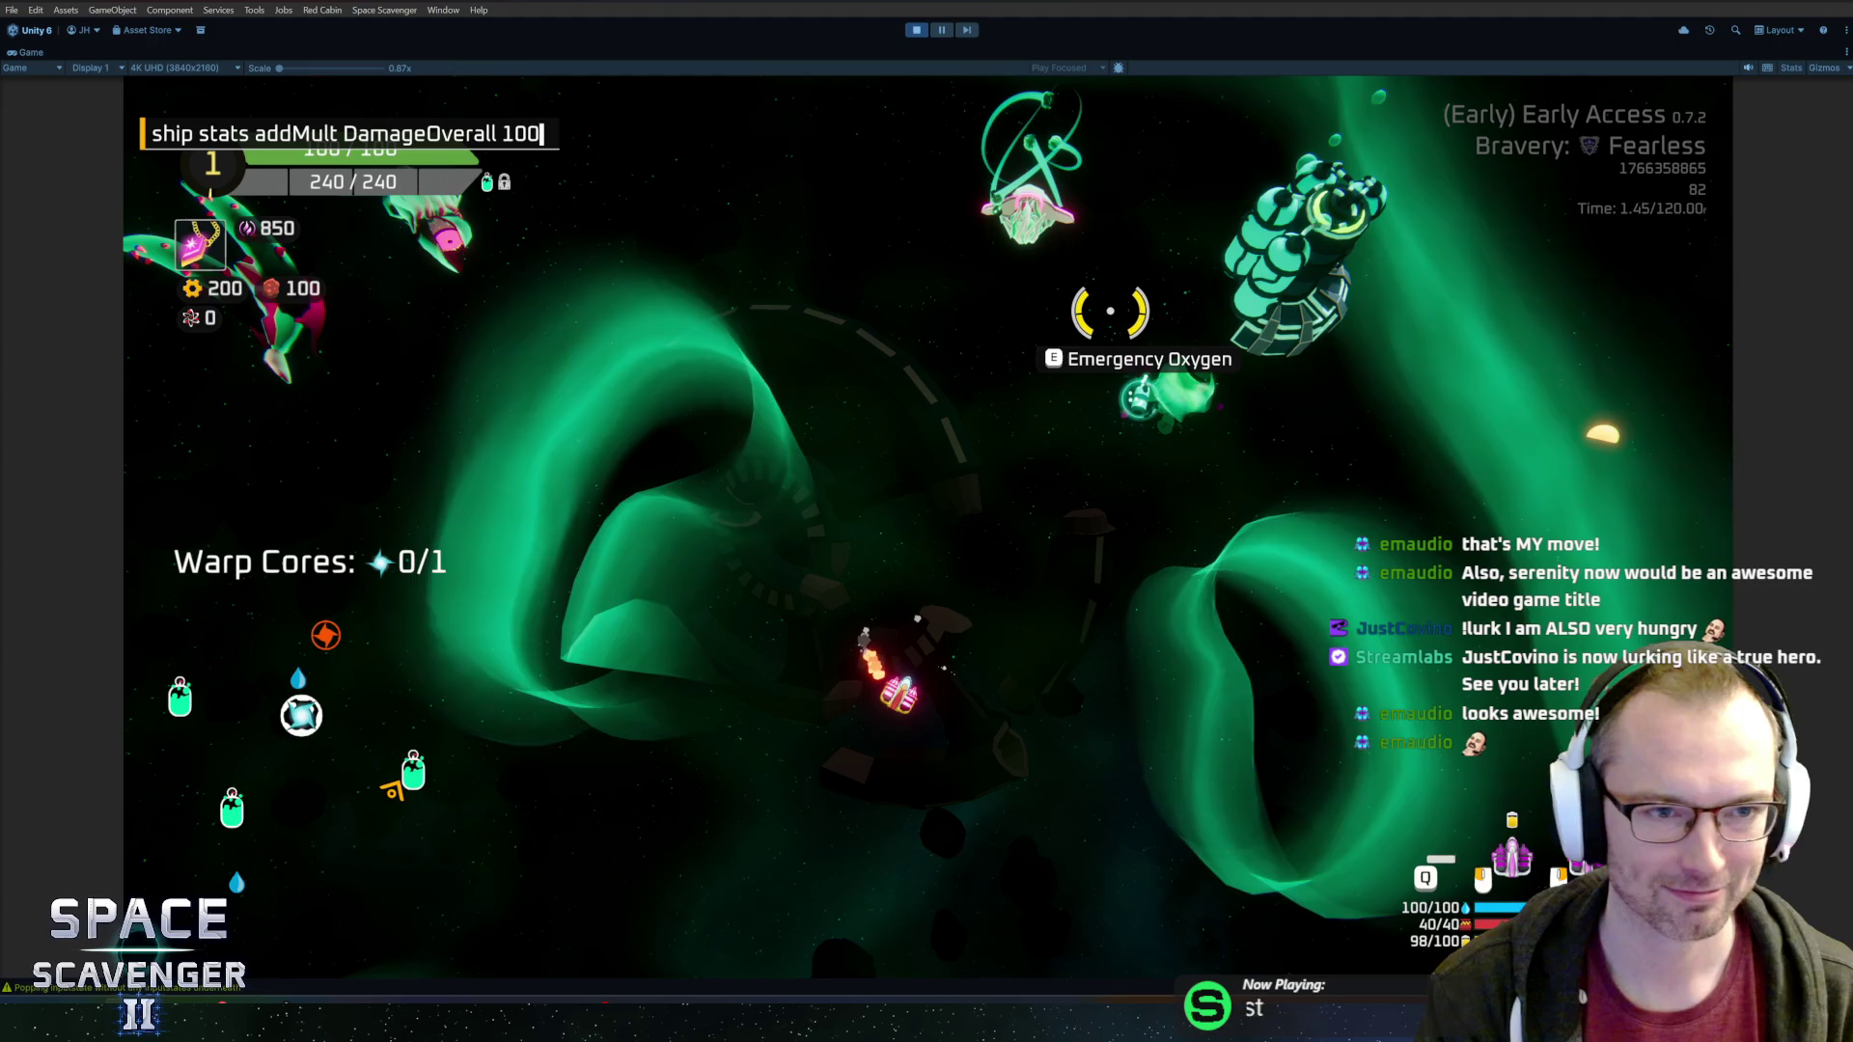
key(BackSpace)
key(BackSpace)
key(BackSpace)
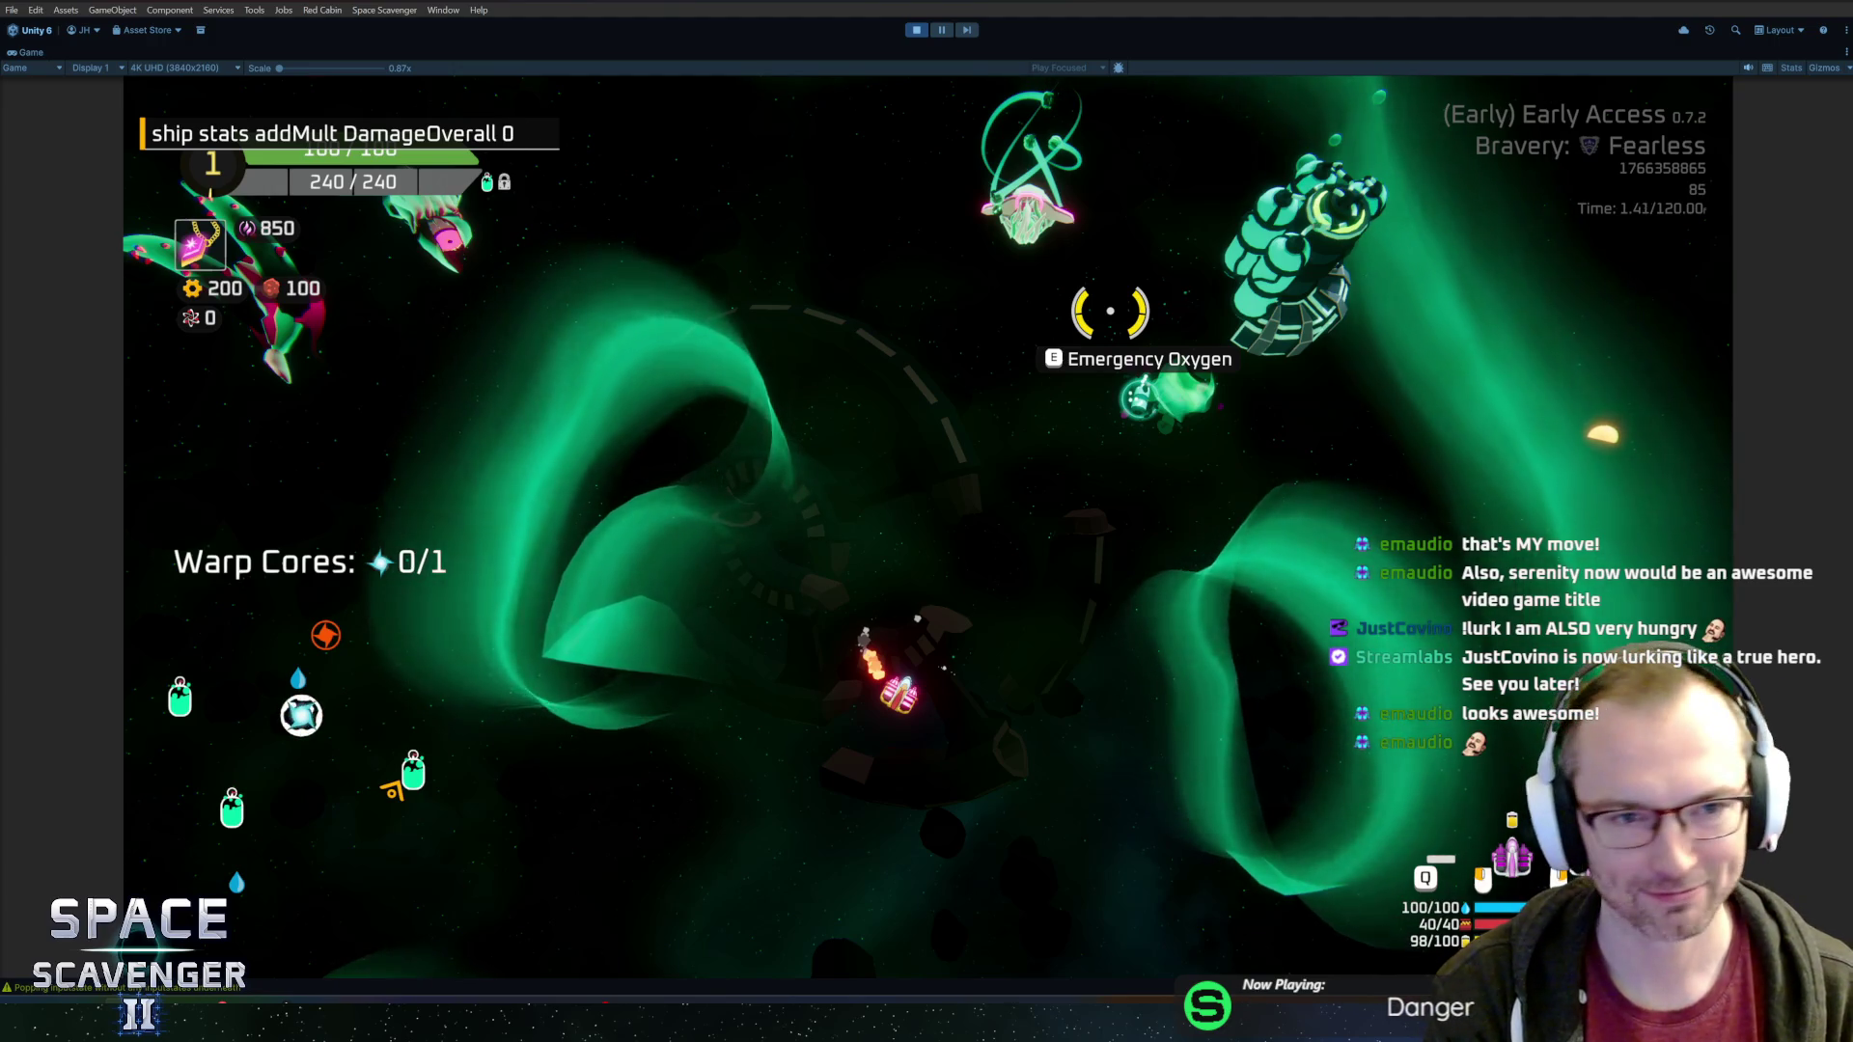
key(Return)
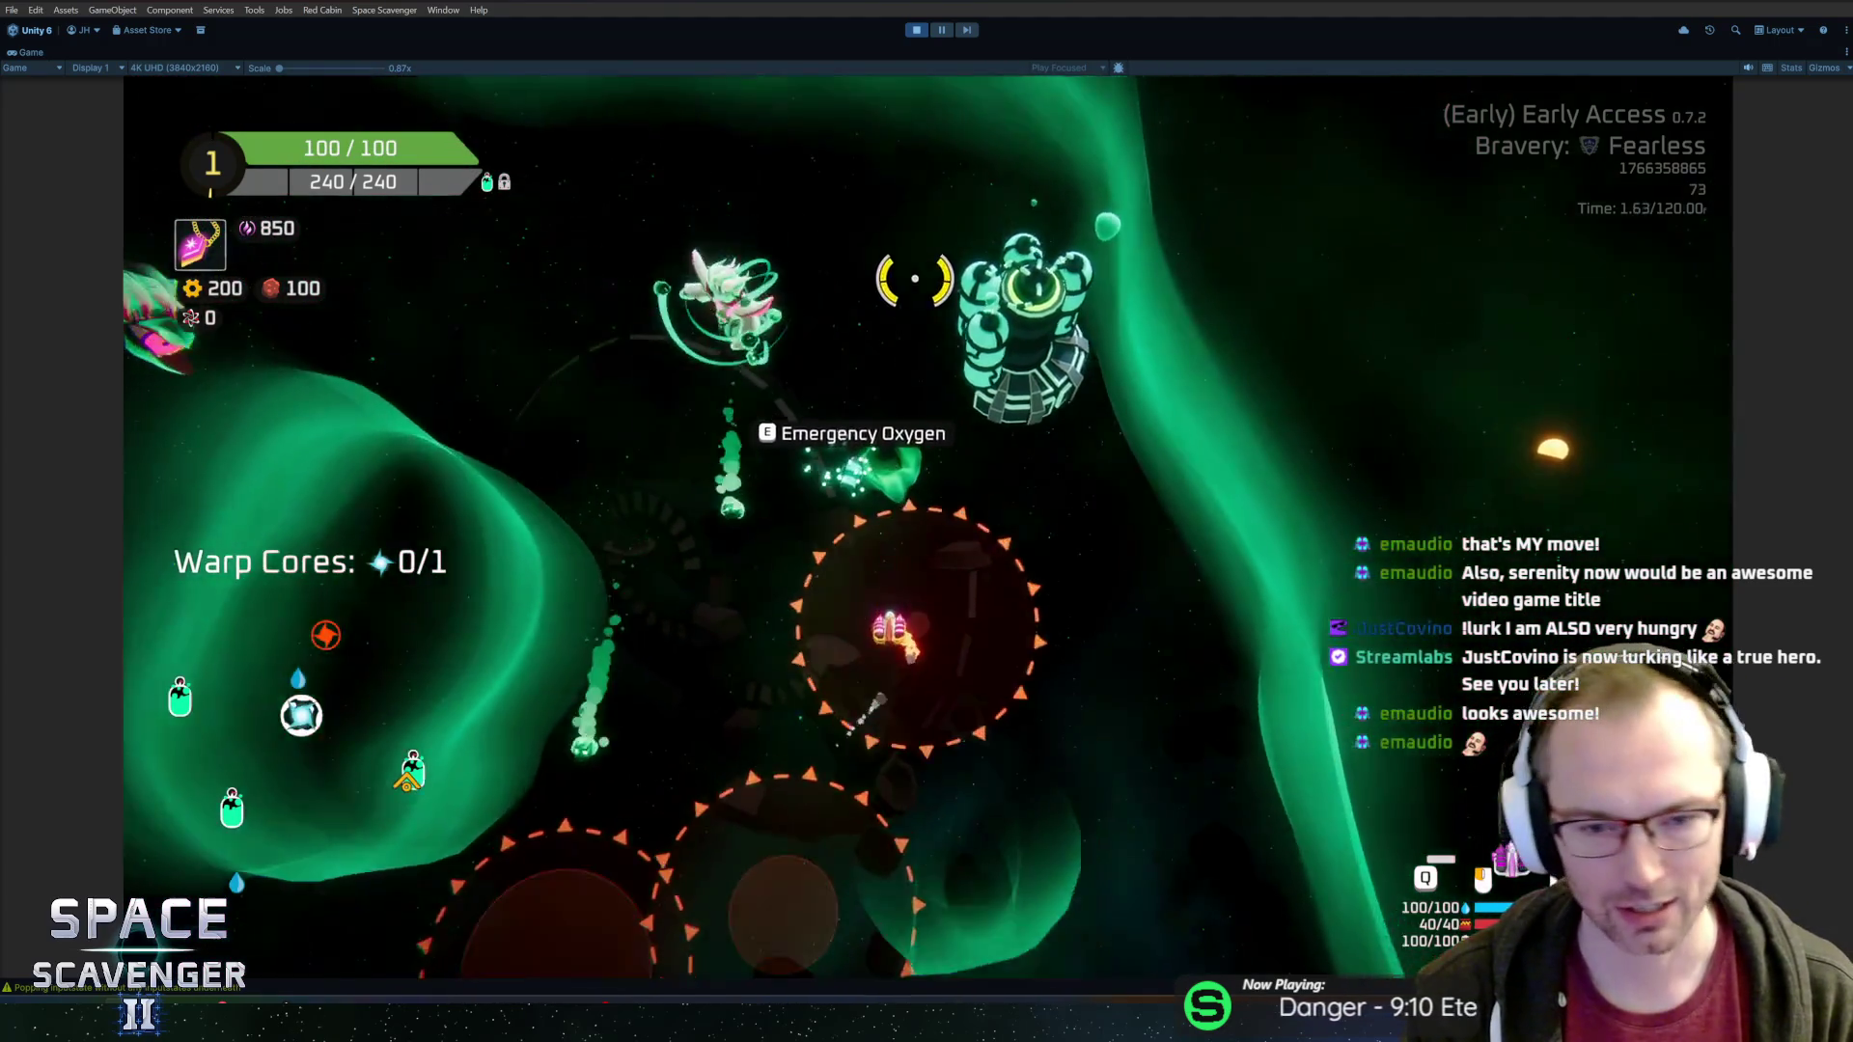
scroll(915, 279, up, 5)
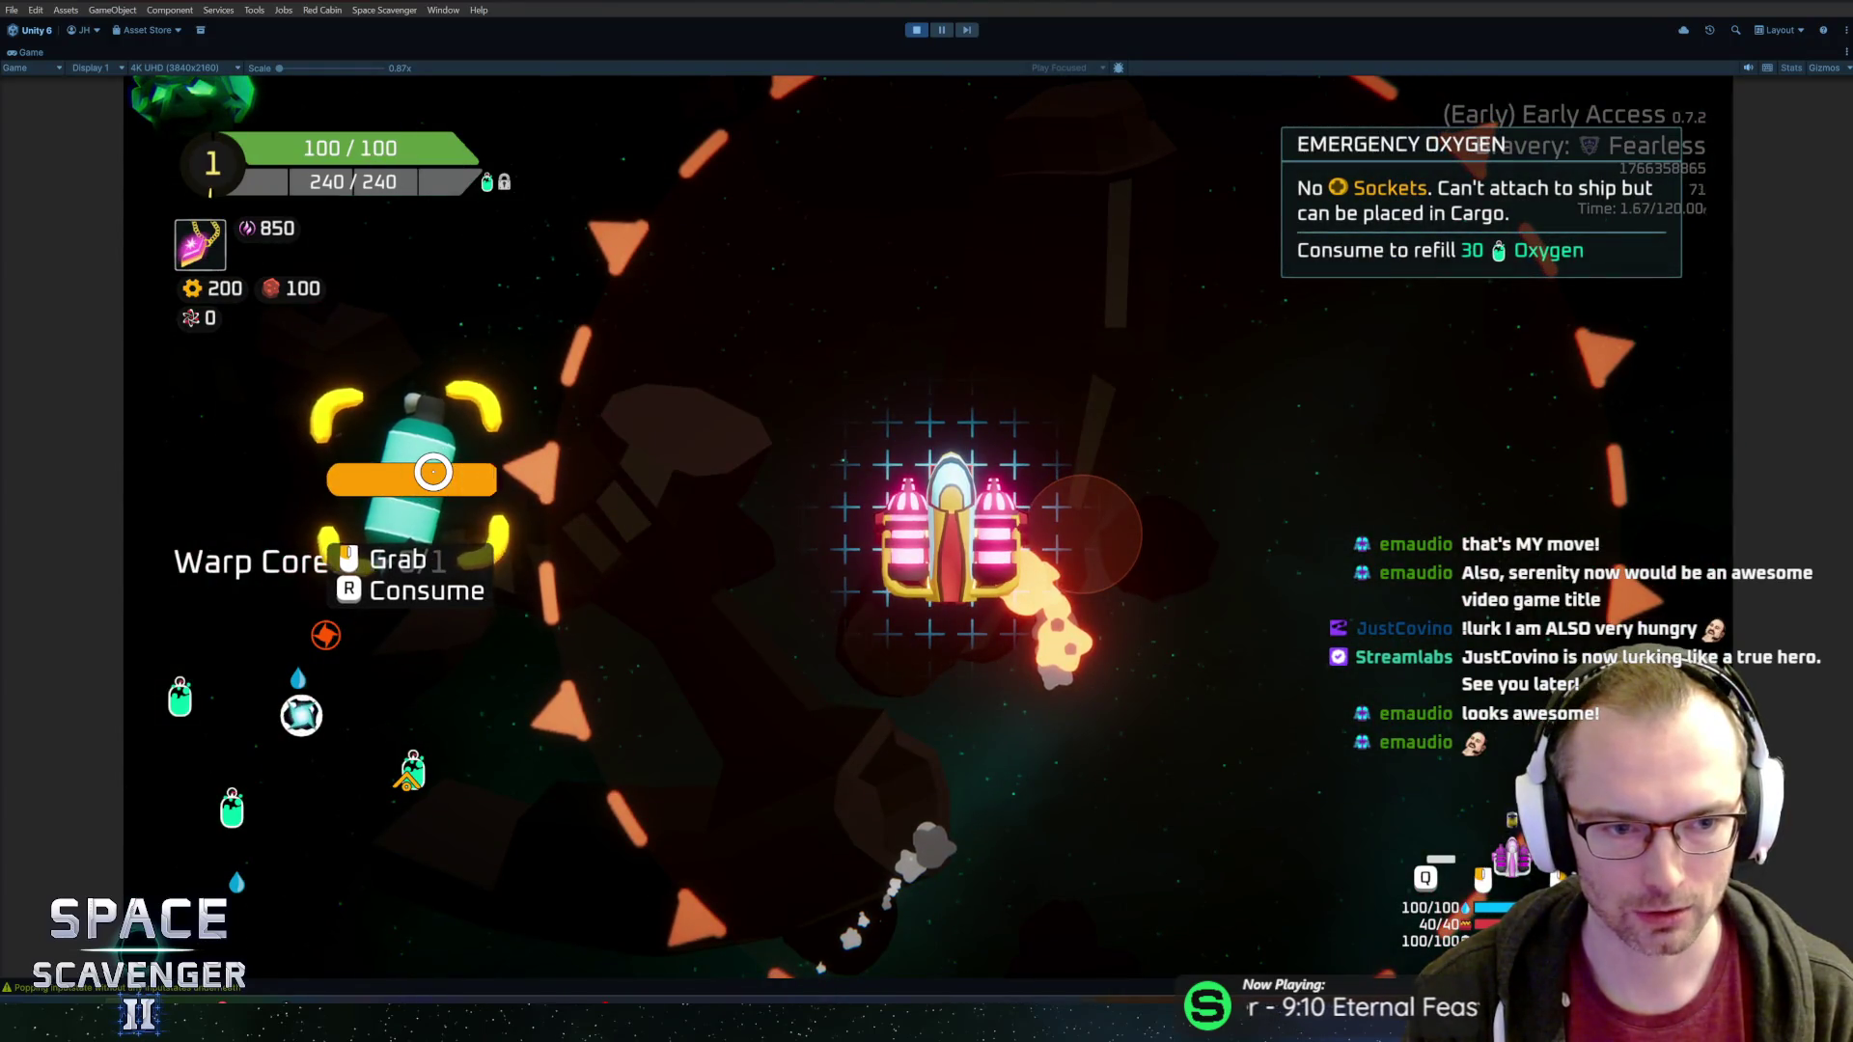
scroll(1043, 287, down, 5)
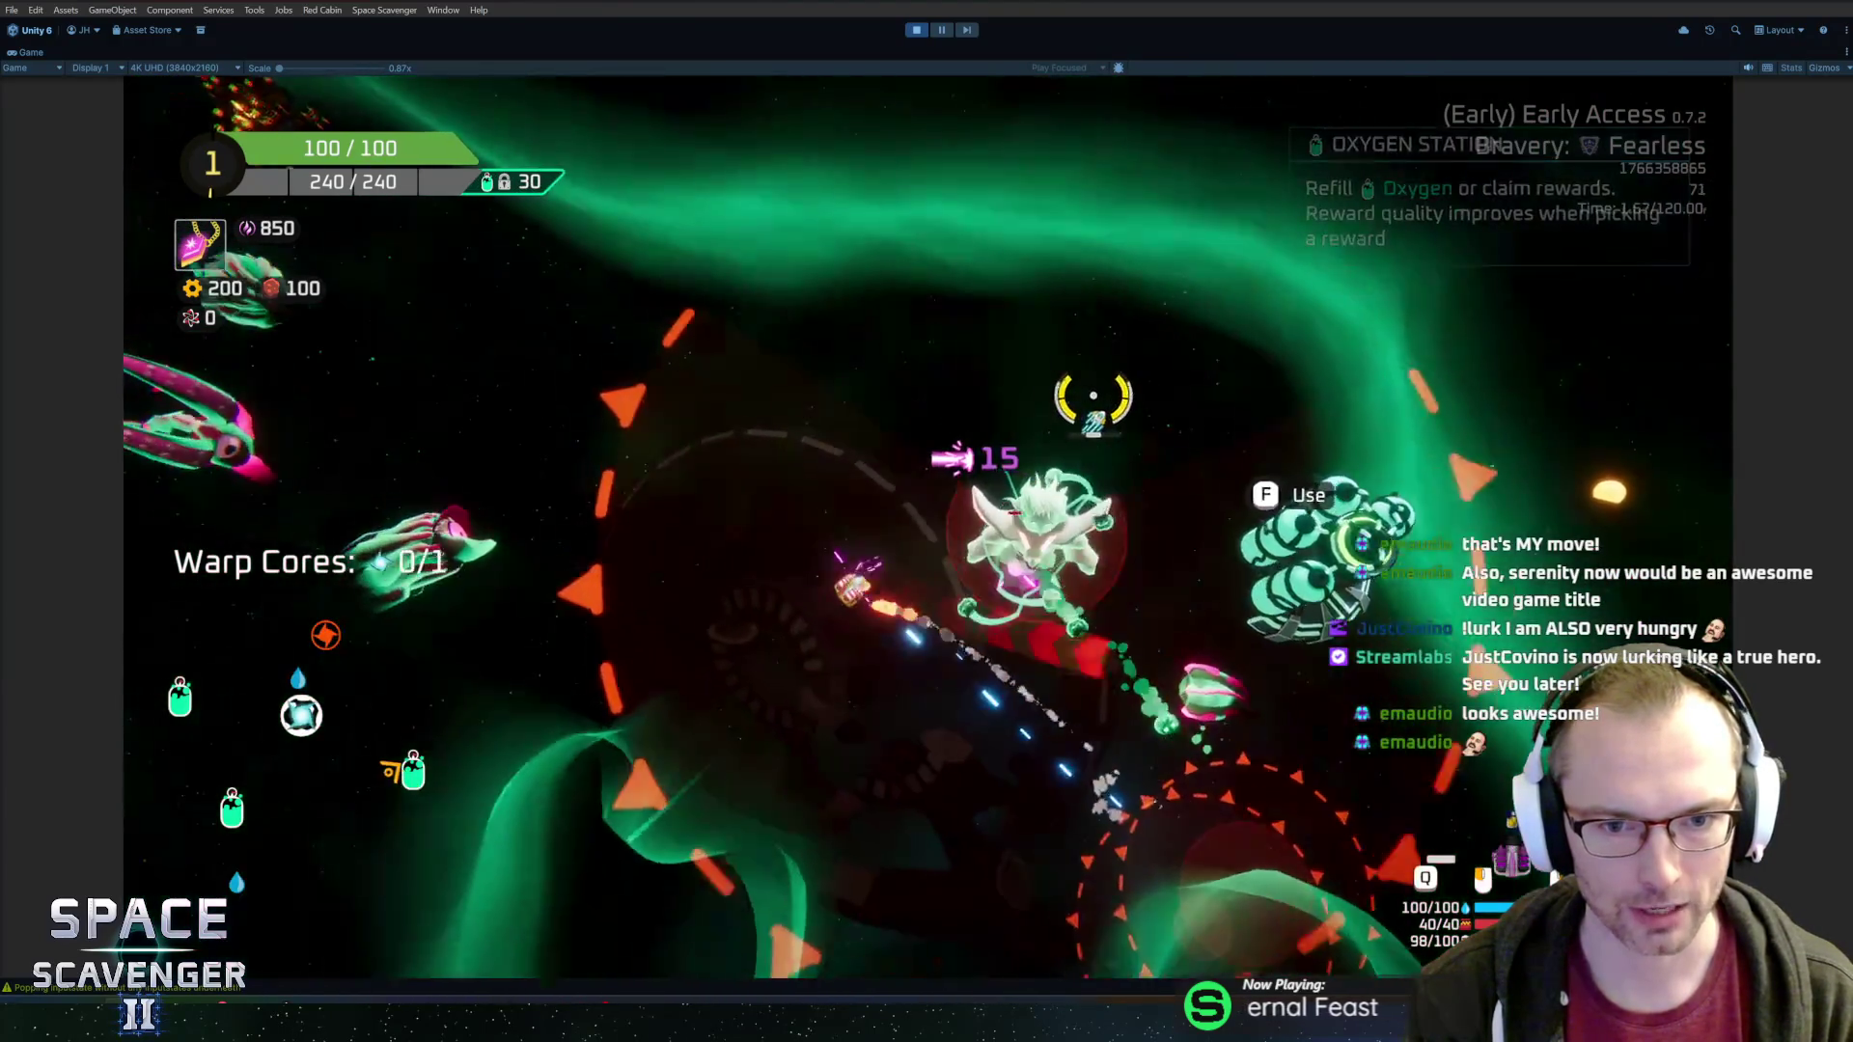
Fly to the Oxygen Station and claim the Flail reward
key(d)
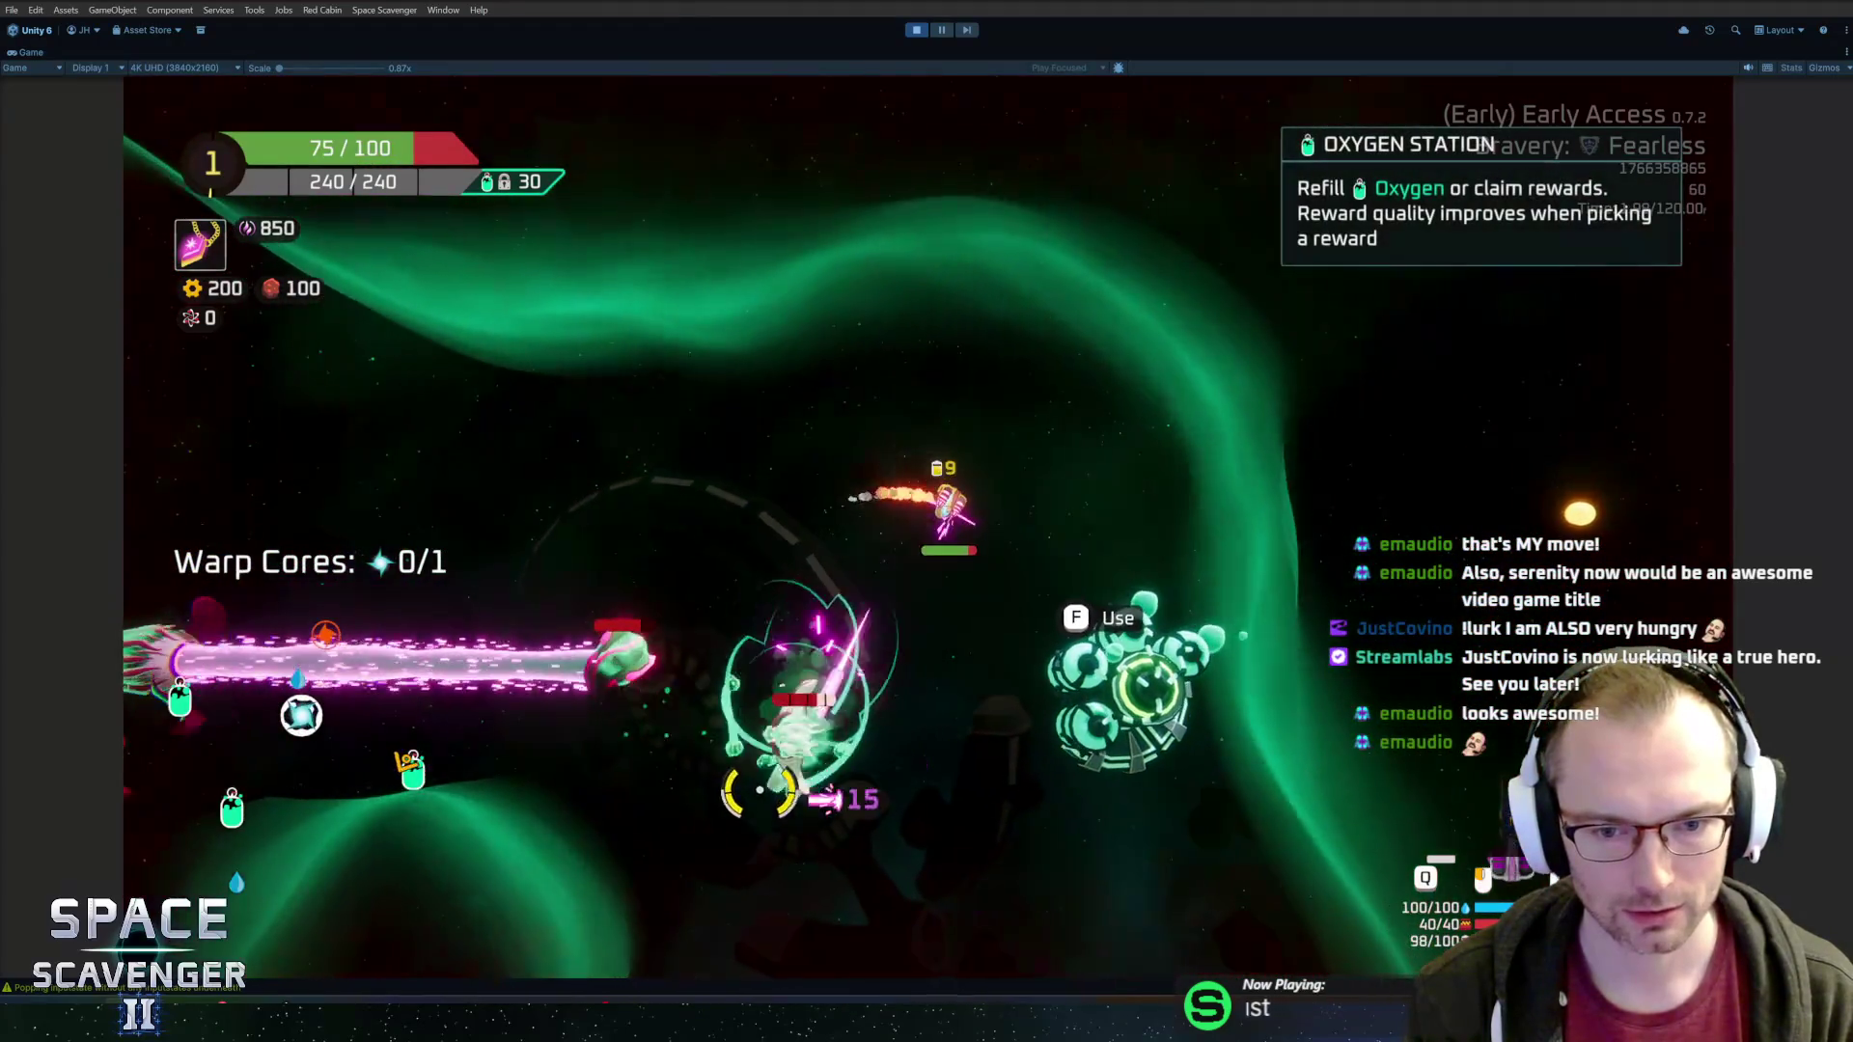
key(f)
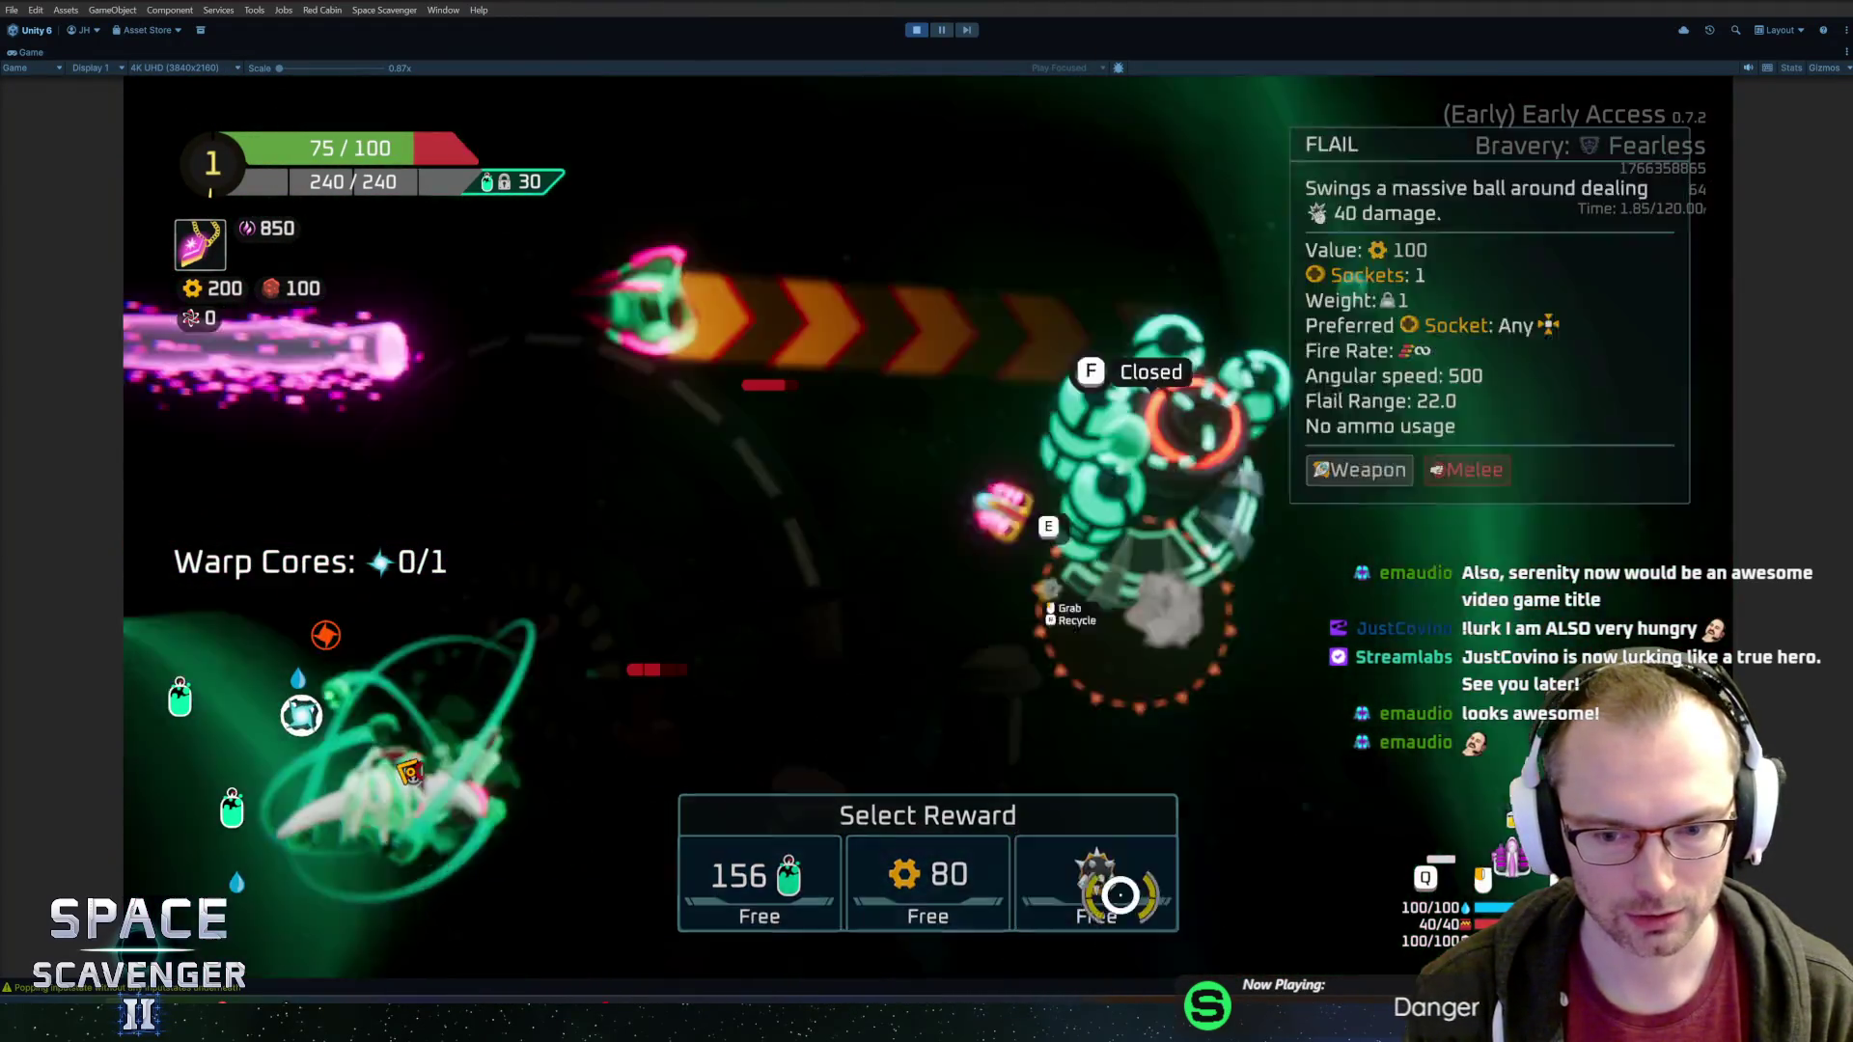
click(1100, 881)
click(876, 529)
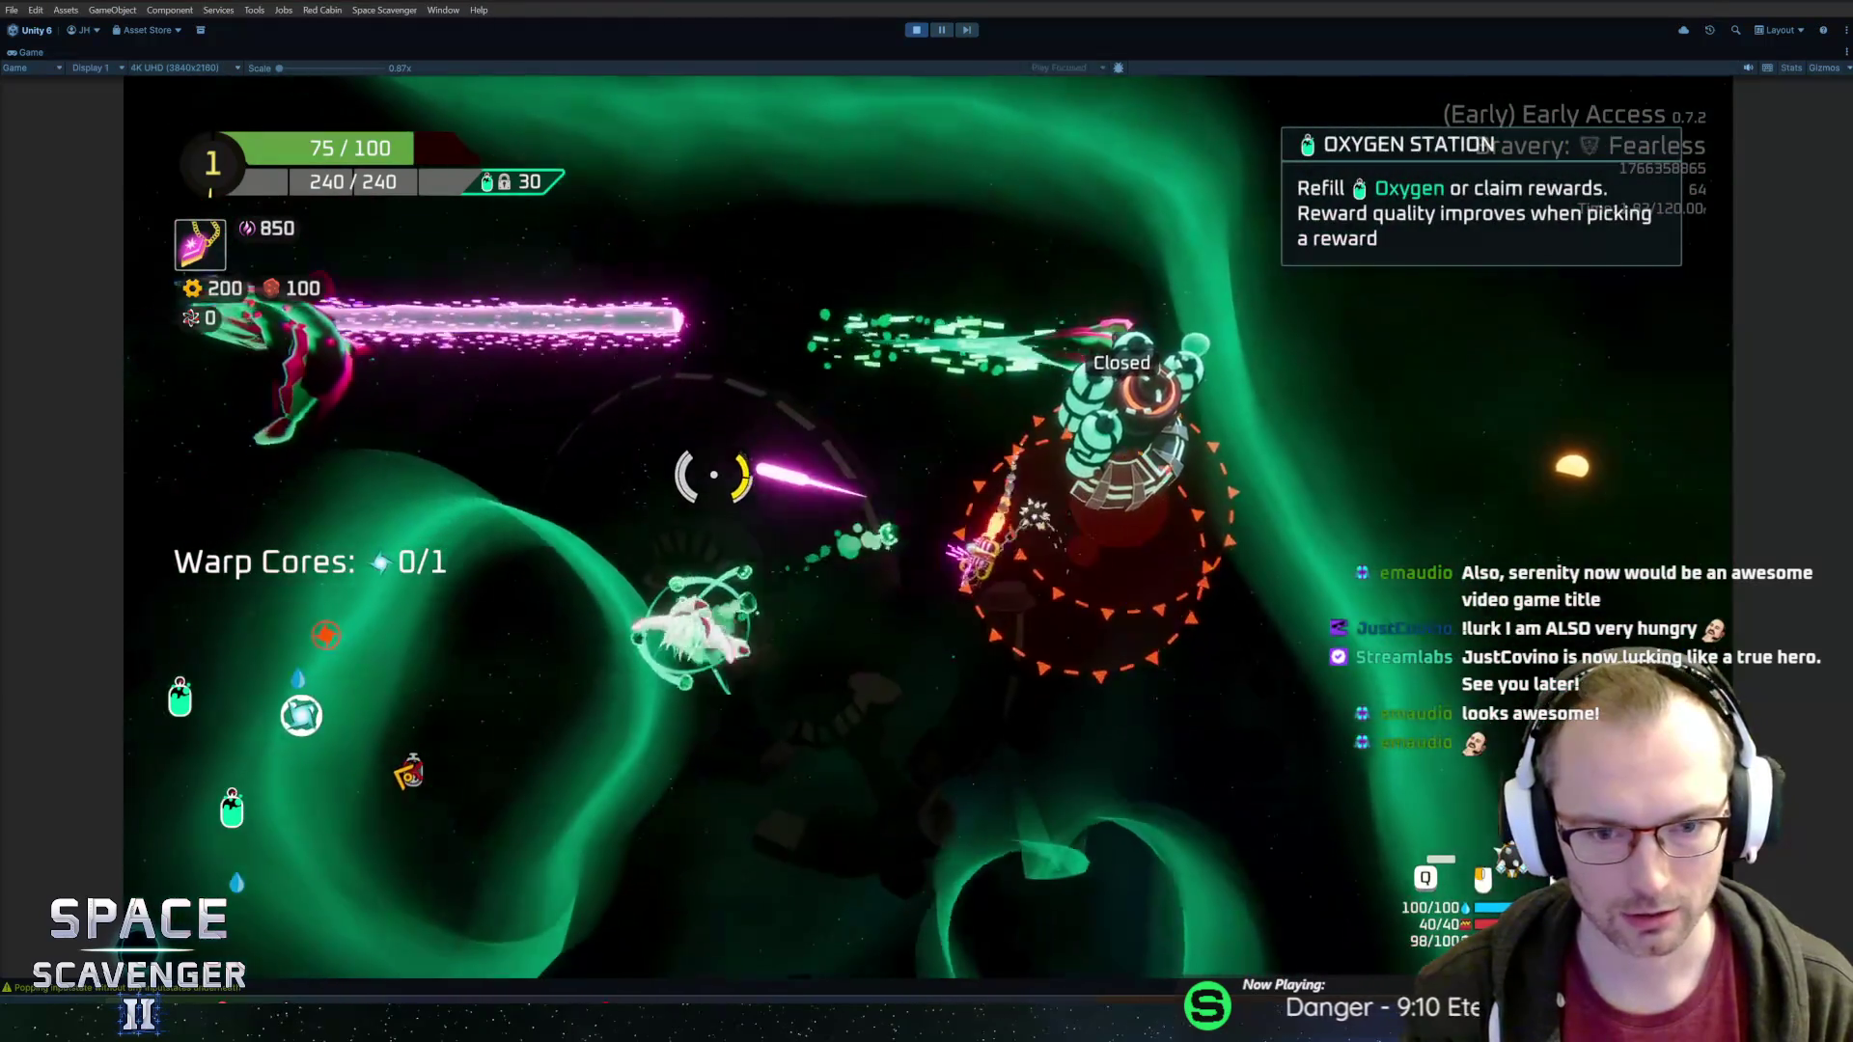
Fight the enemies around the asteroid with the flail, then bring up the Spare Parts craft options
key(d)
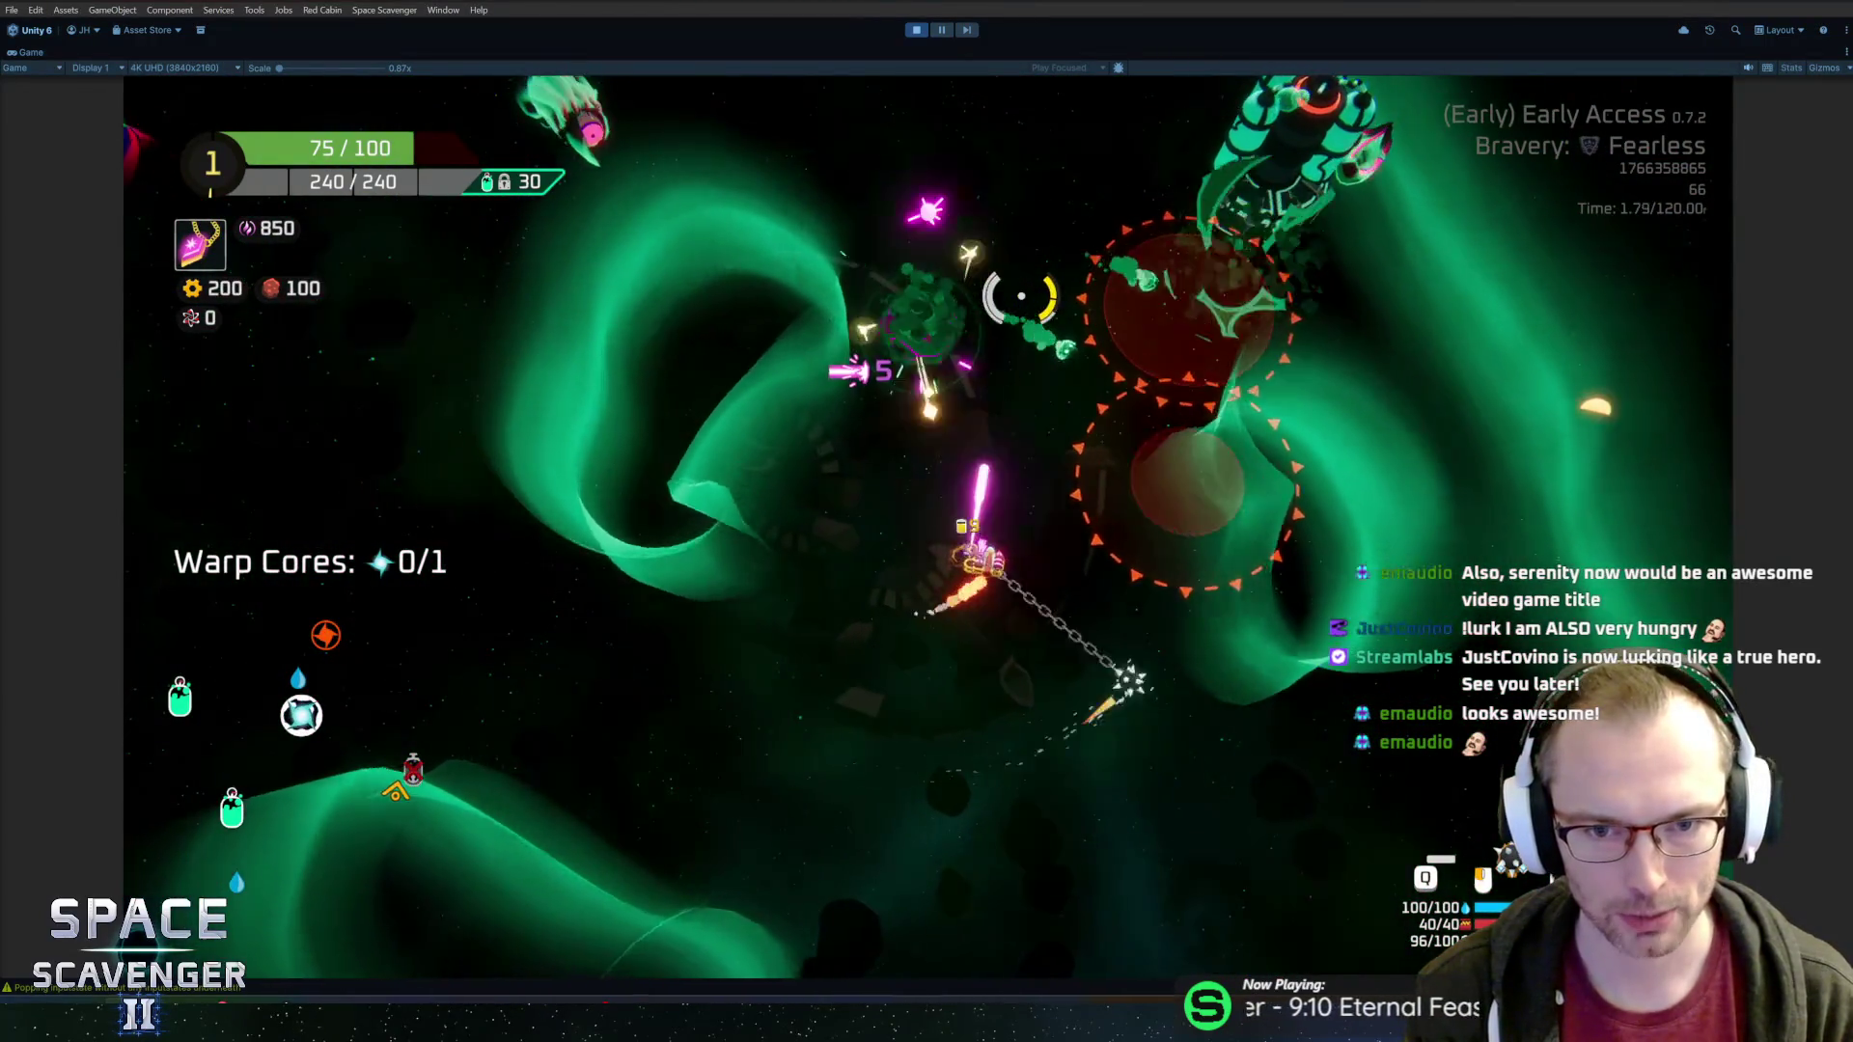
key(w)
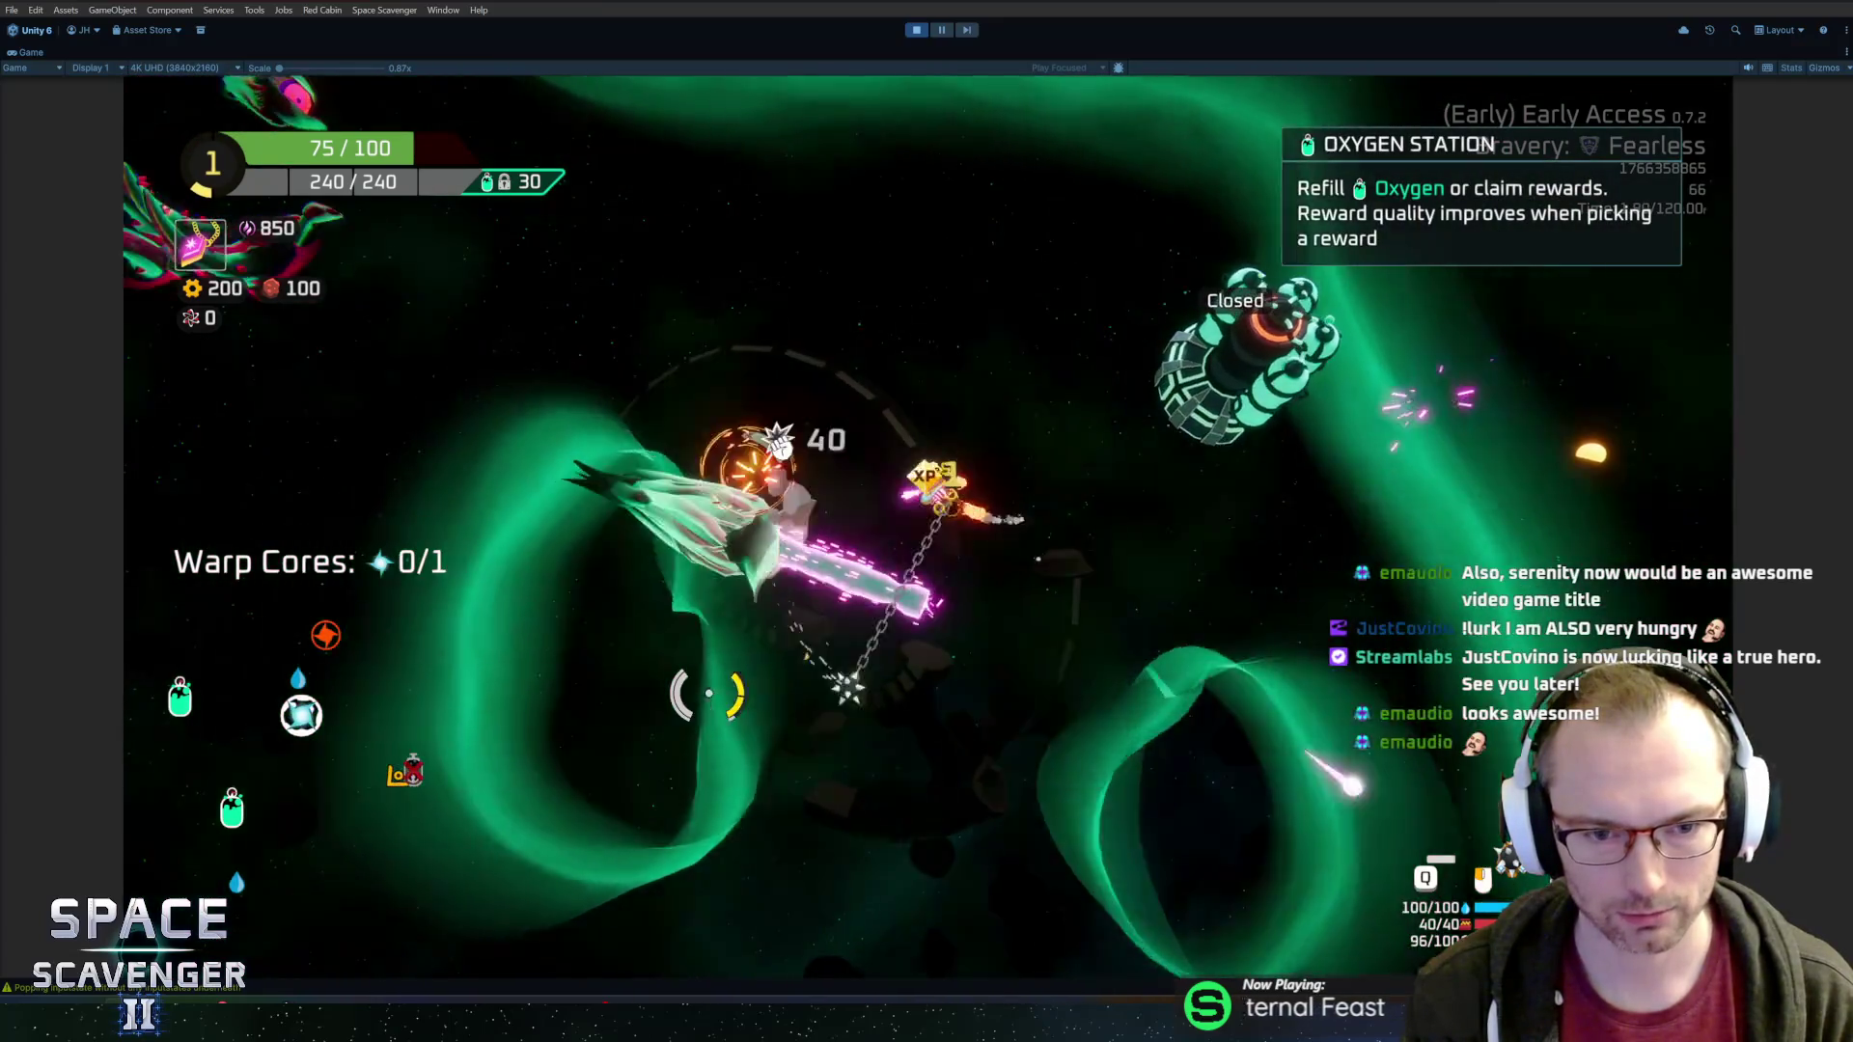
key(w)
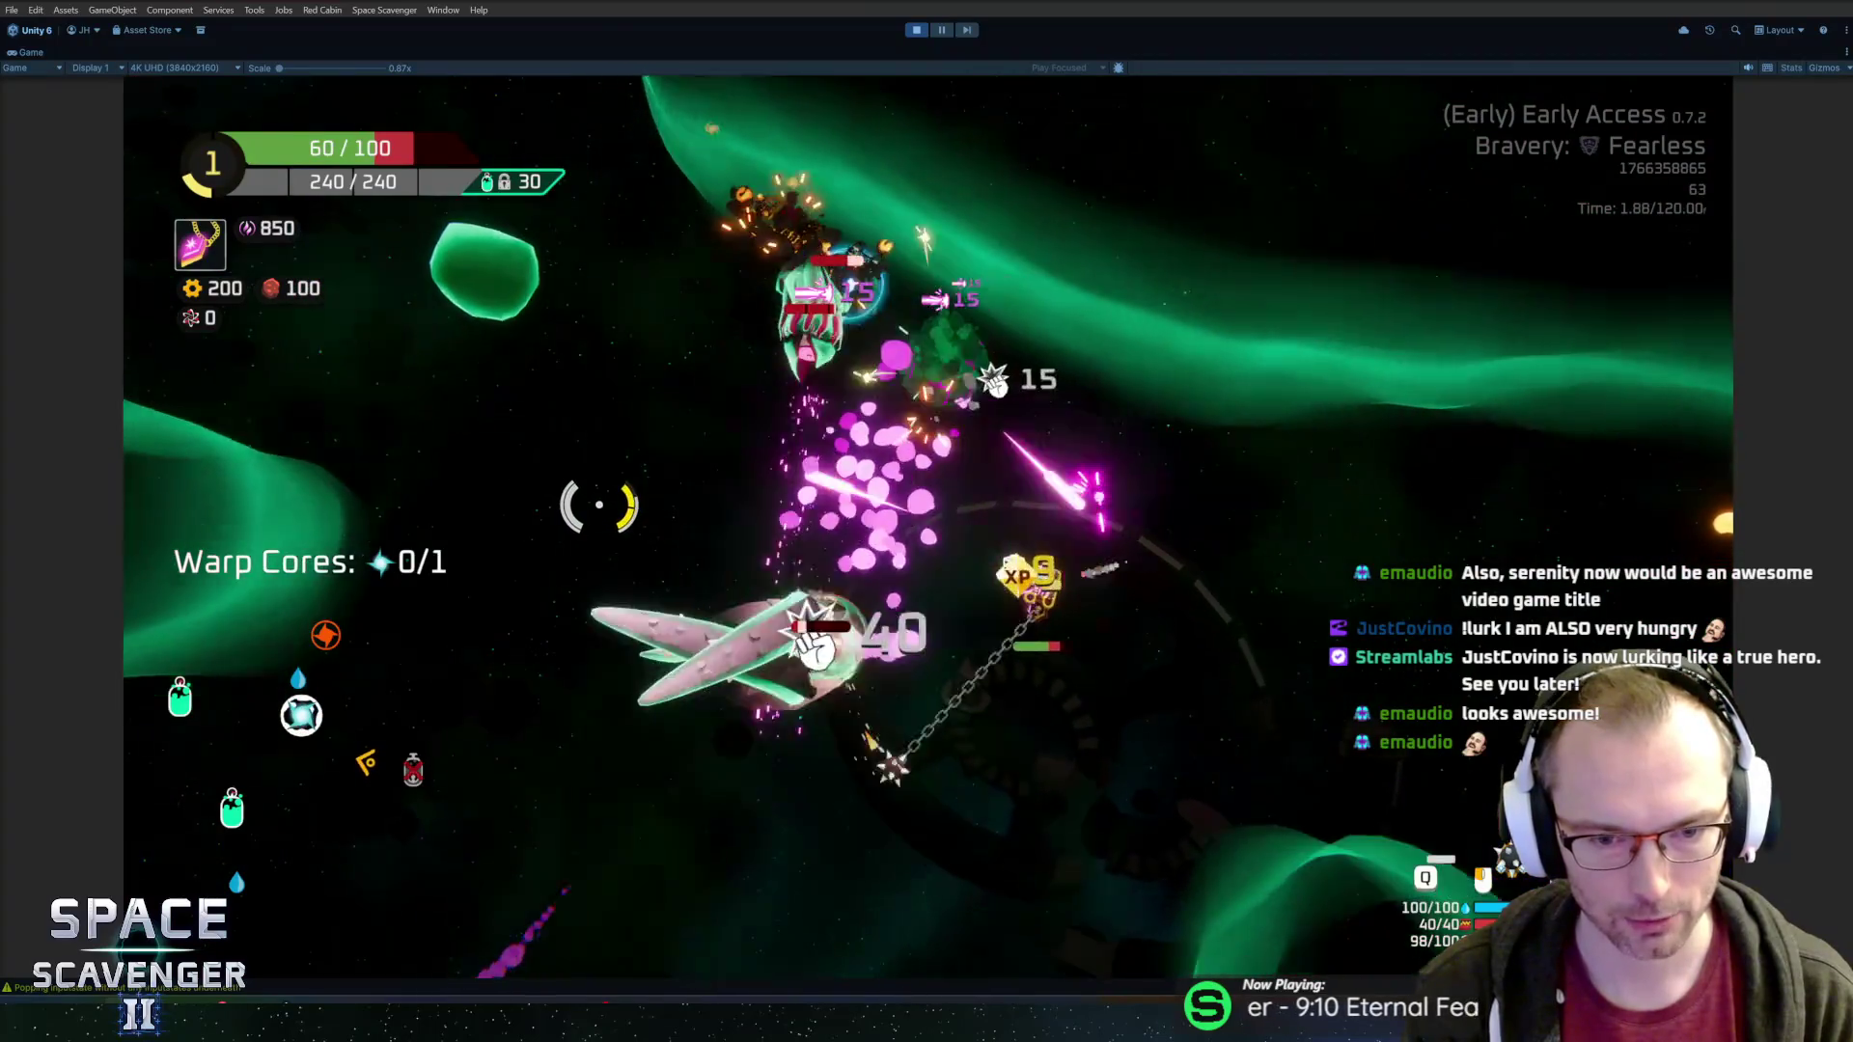
key(s)
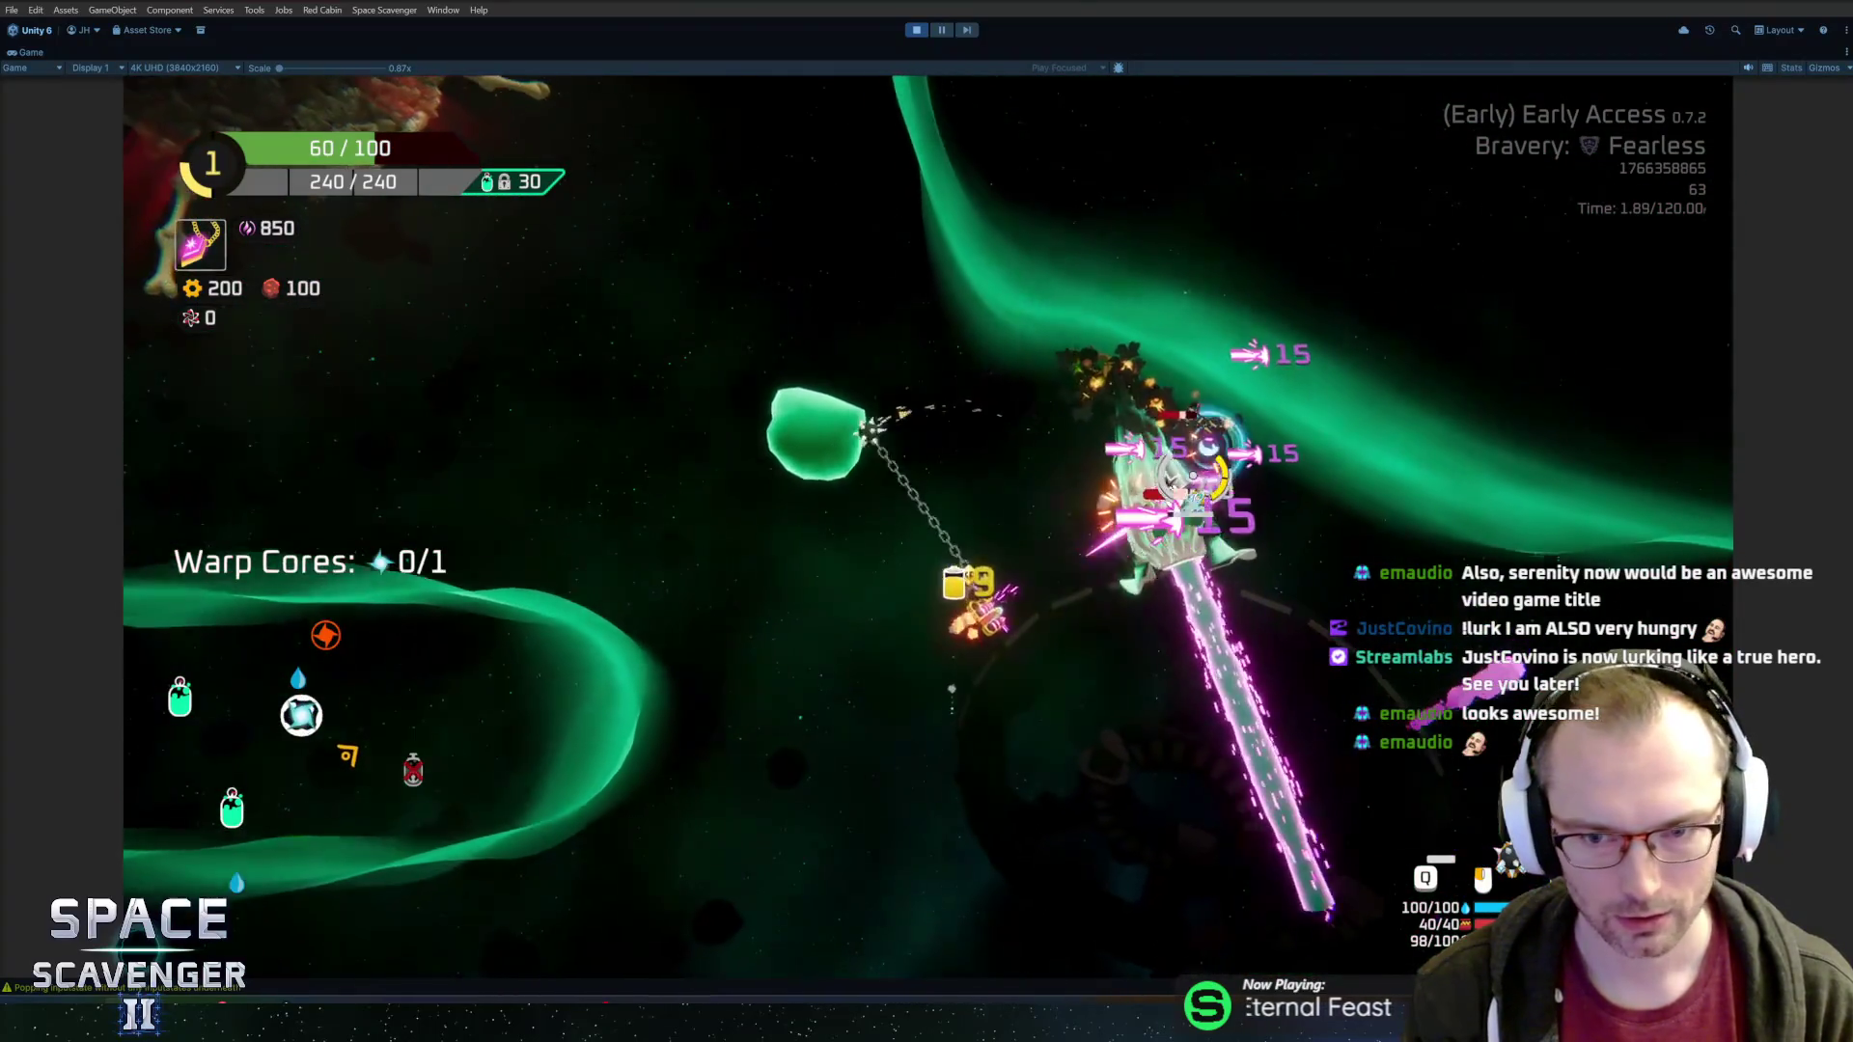
key(s)
key(s)
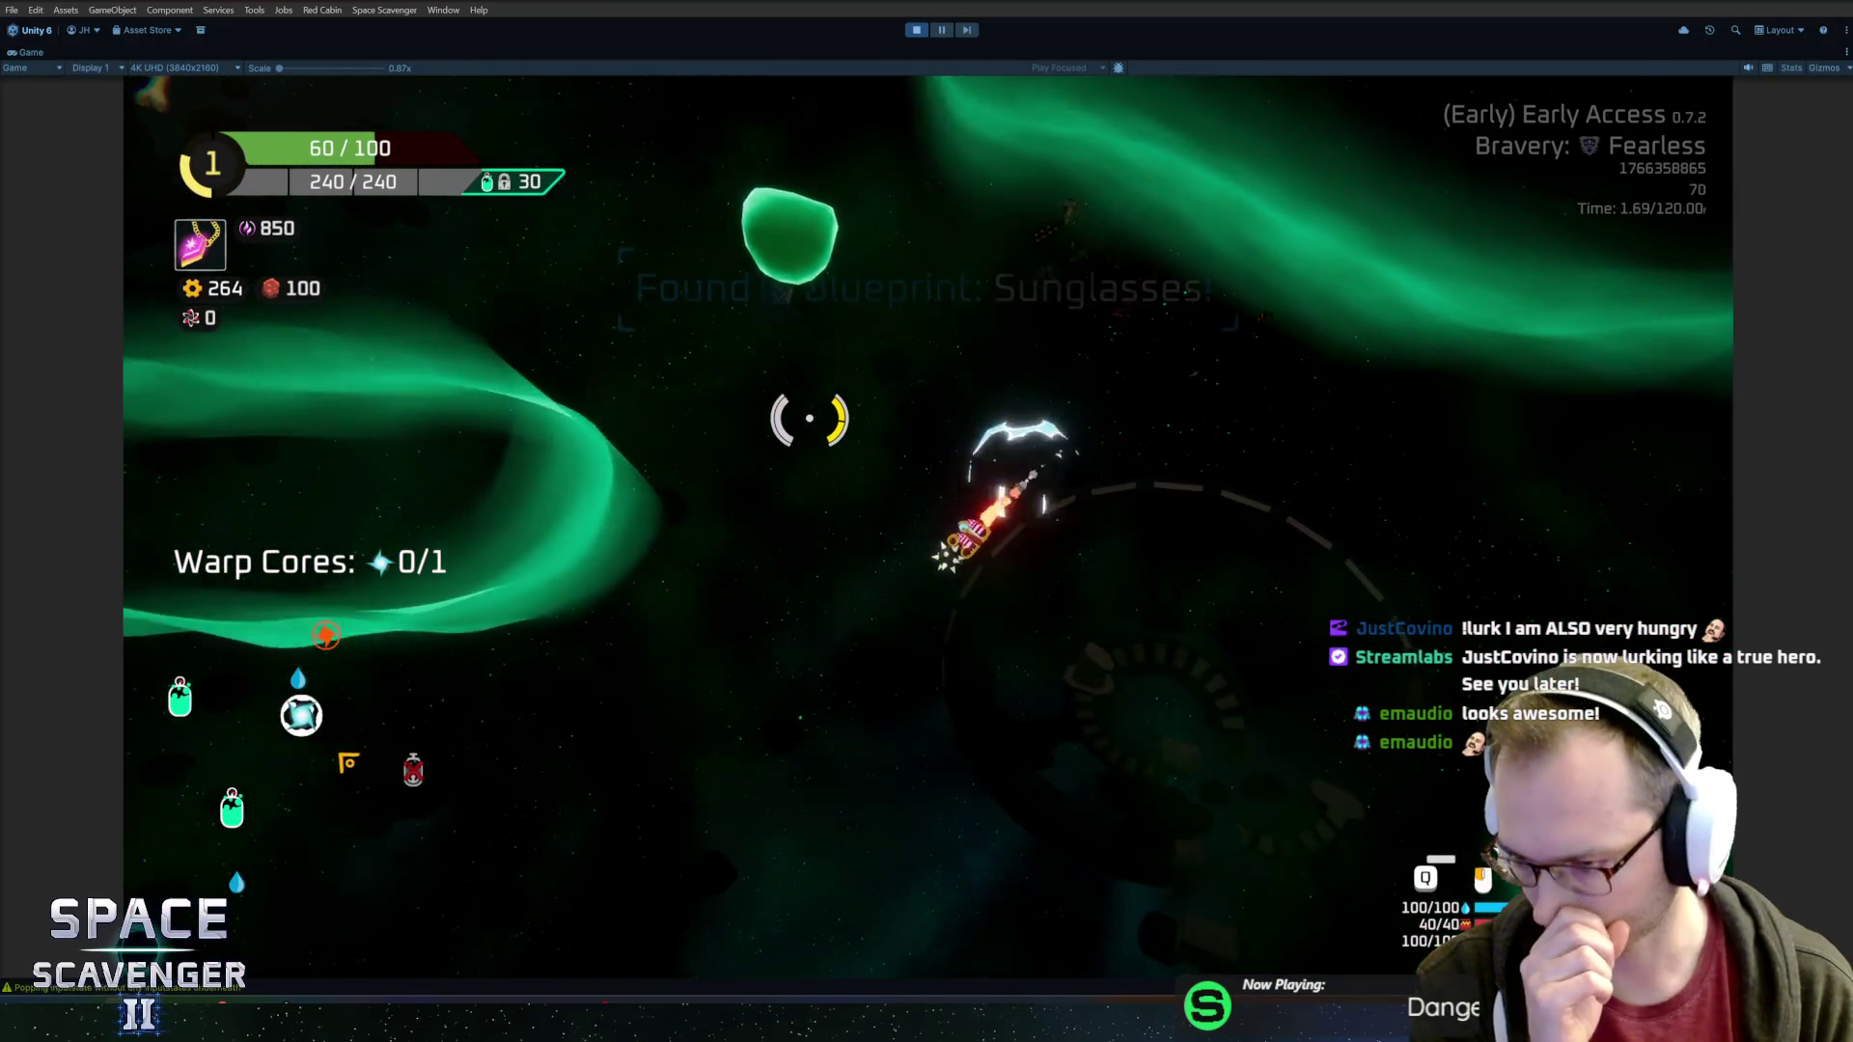
key(w)
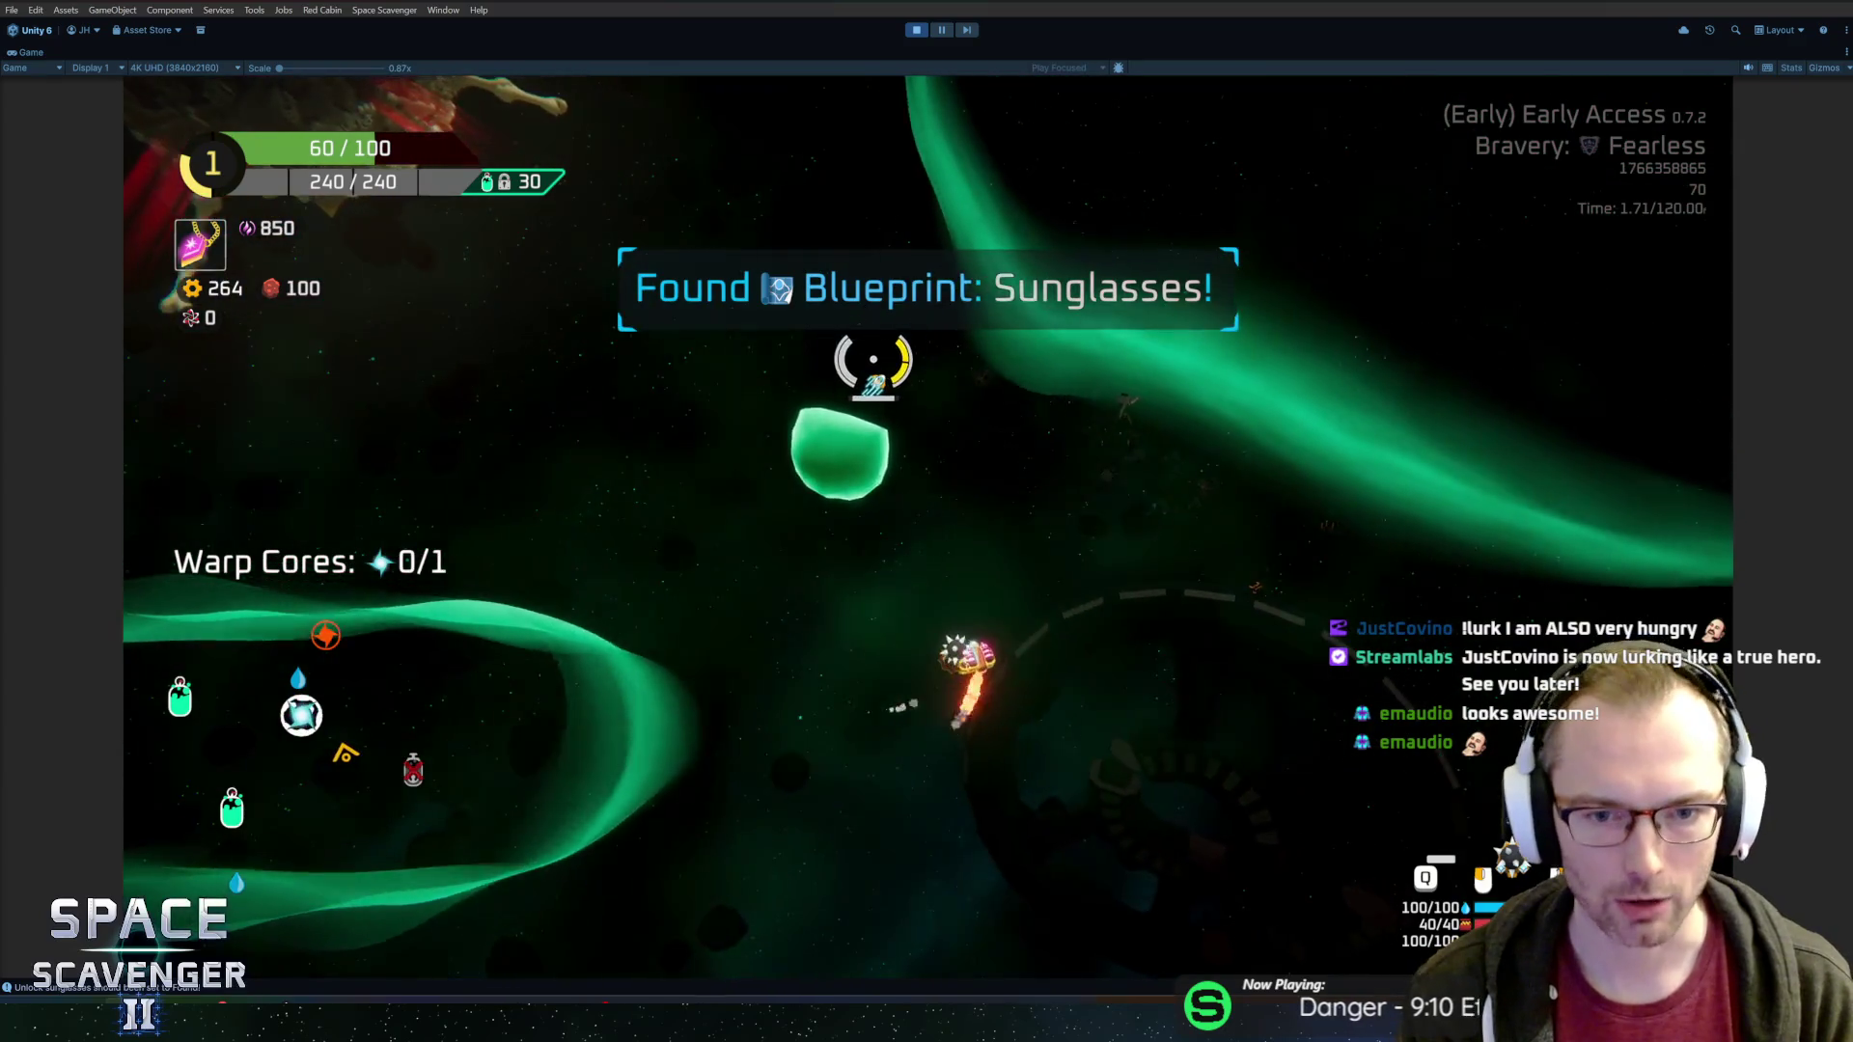
key(w)
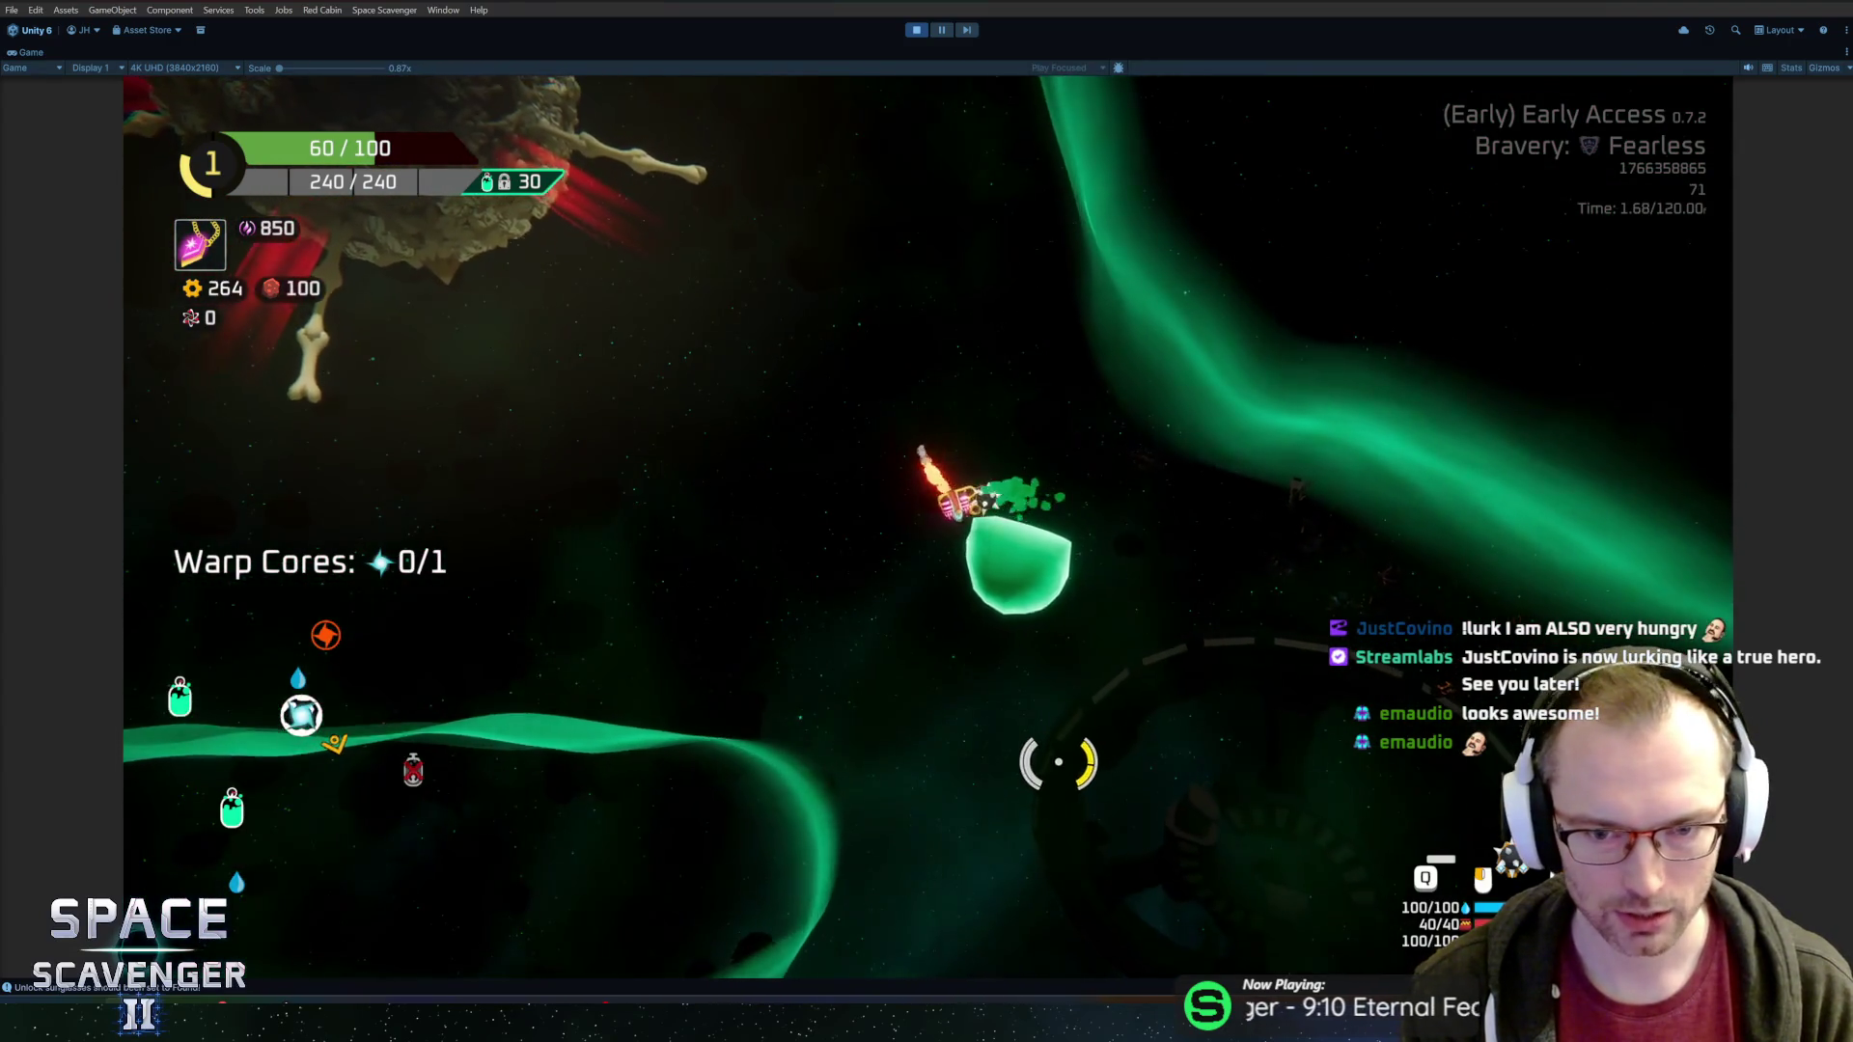
key(d)
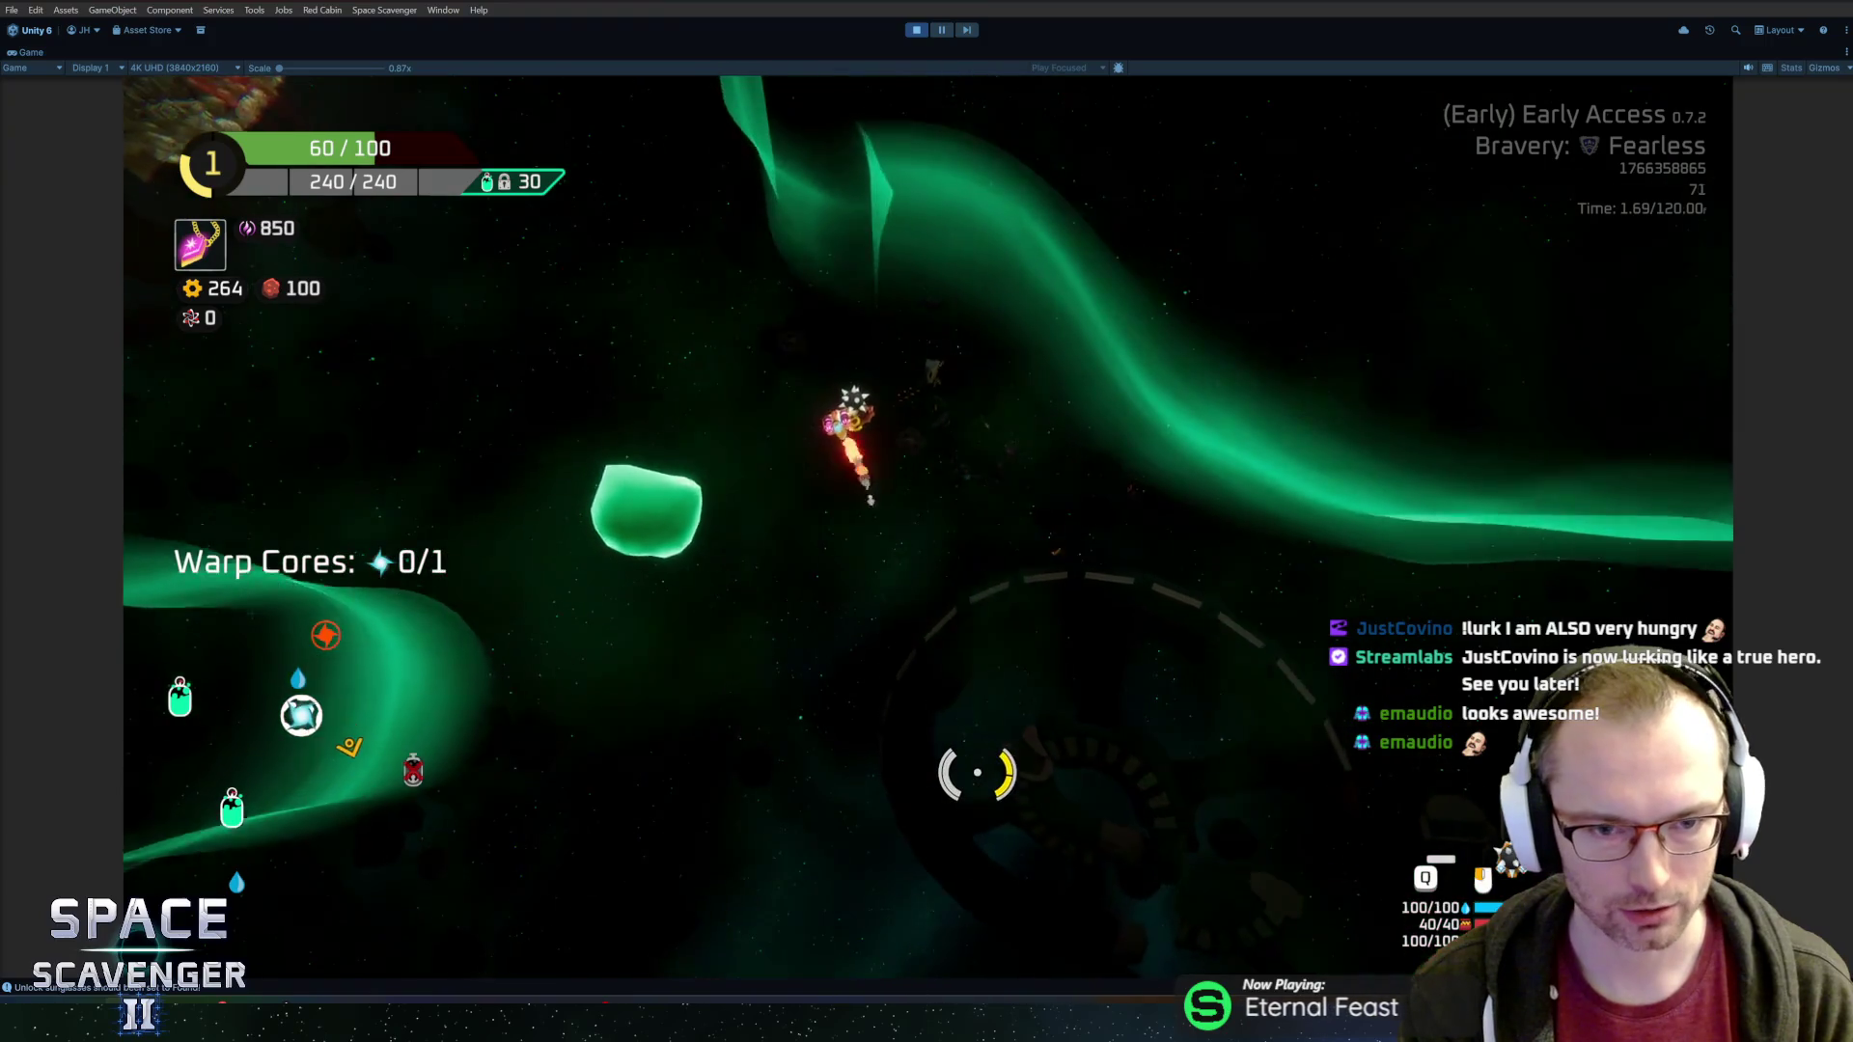
key(a)
key(s)
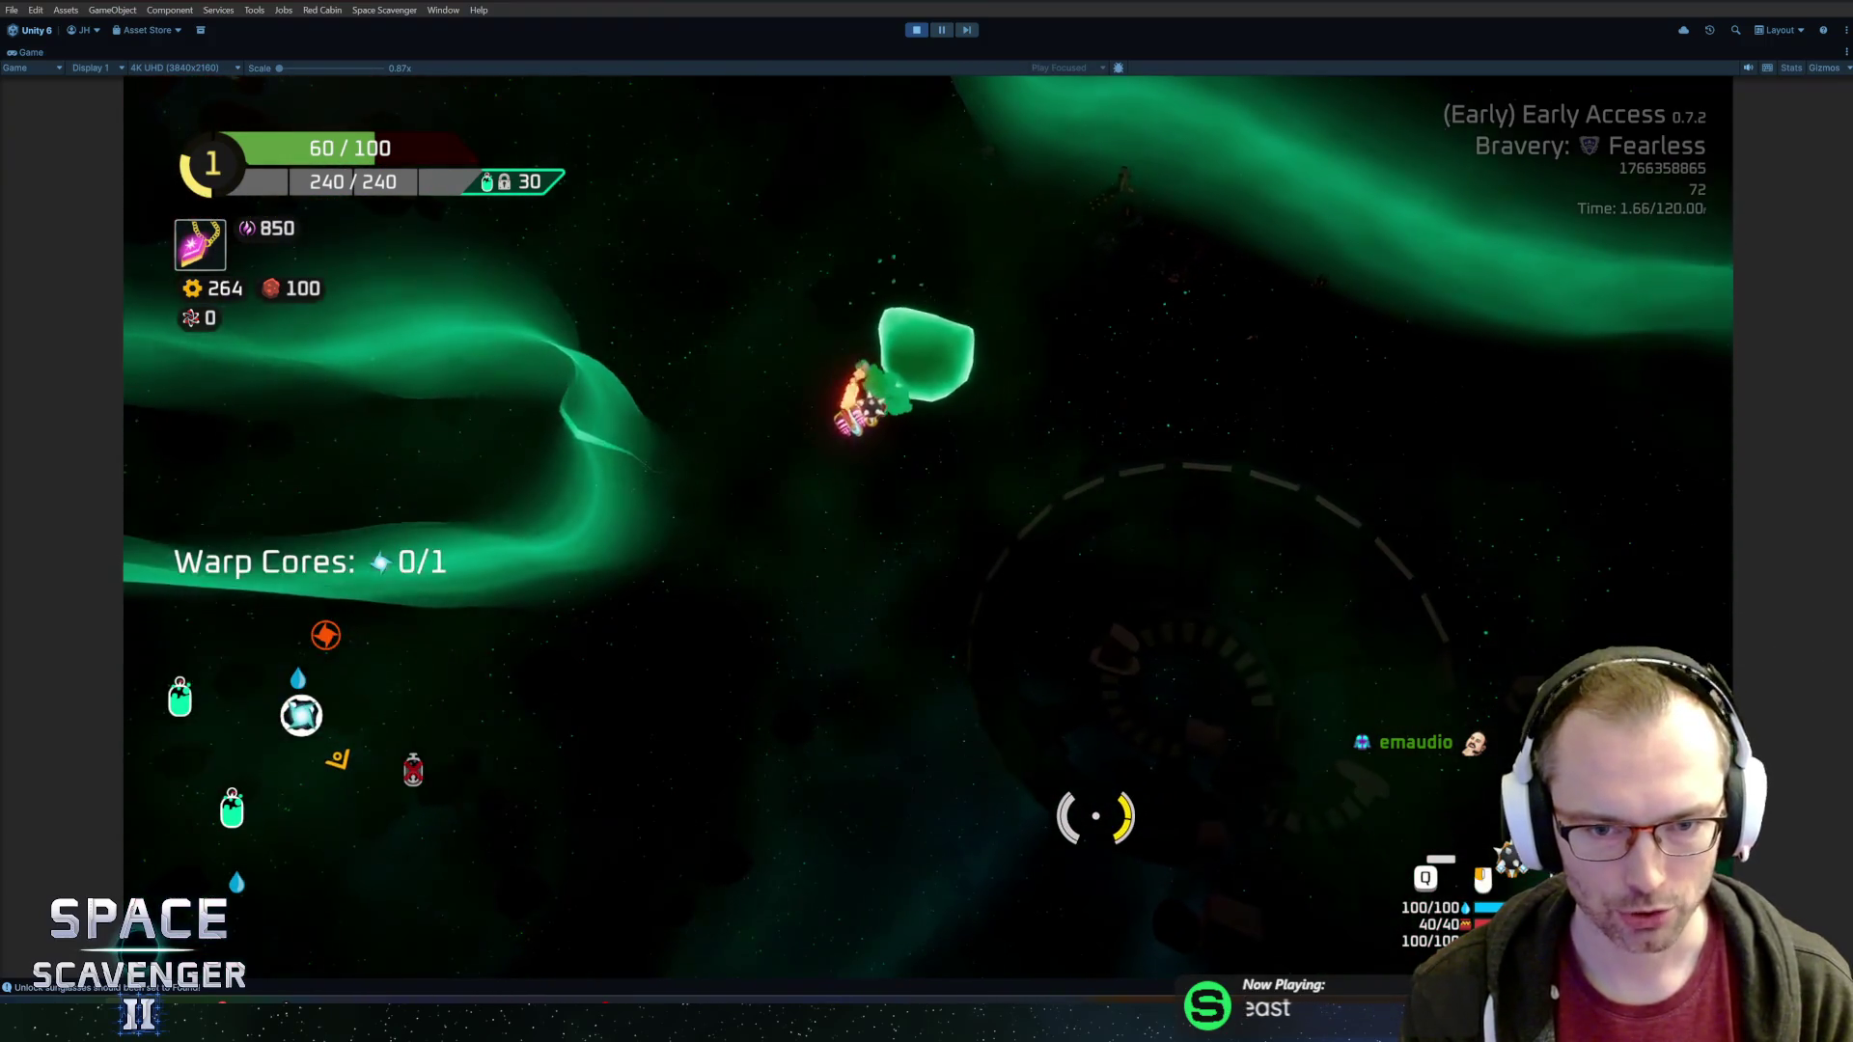
key(w)
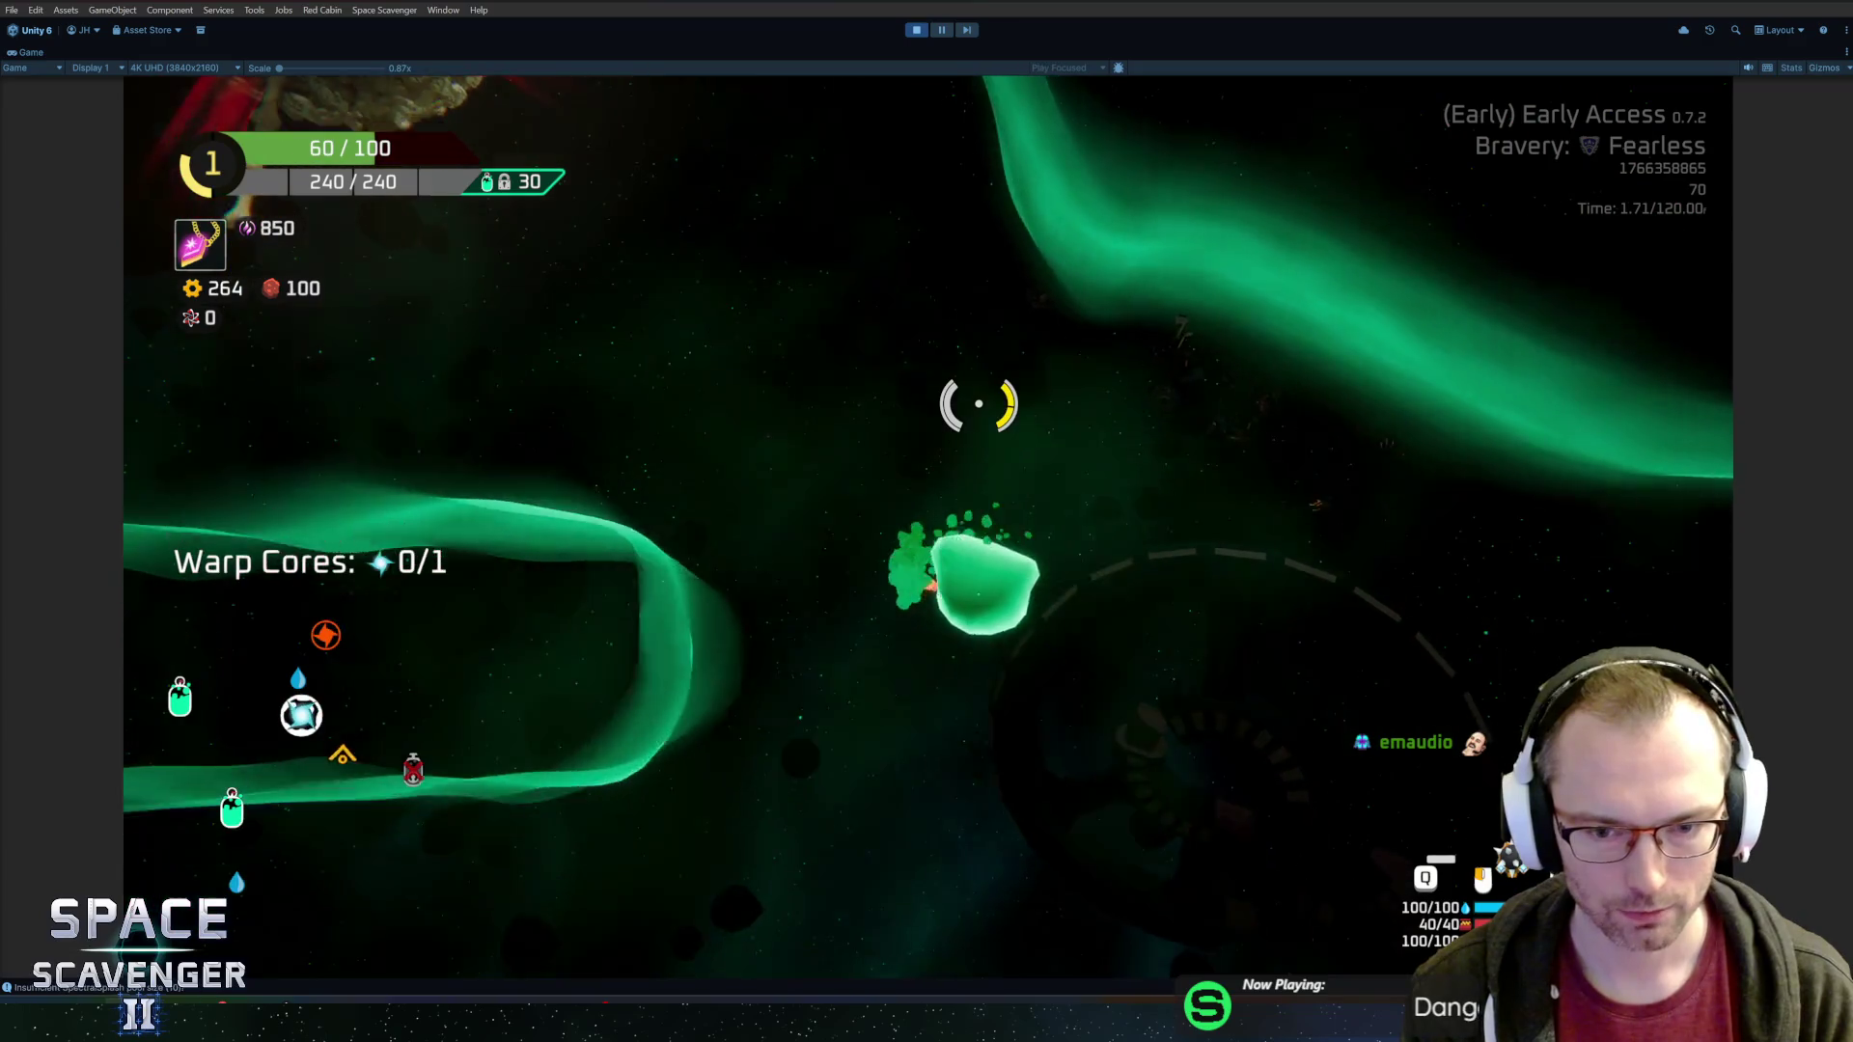
key(d)
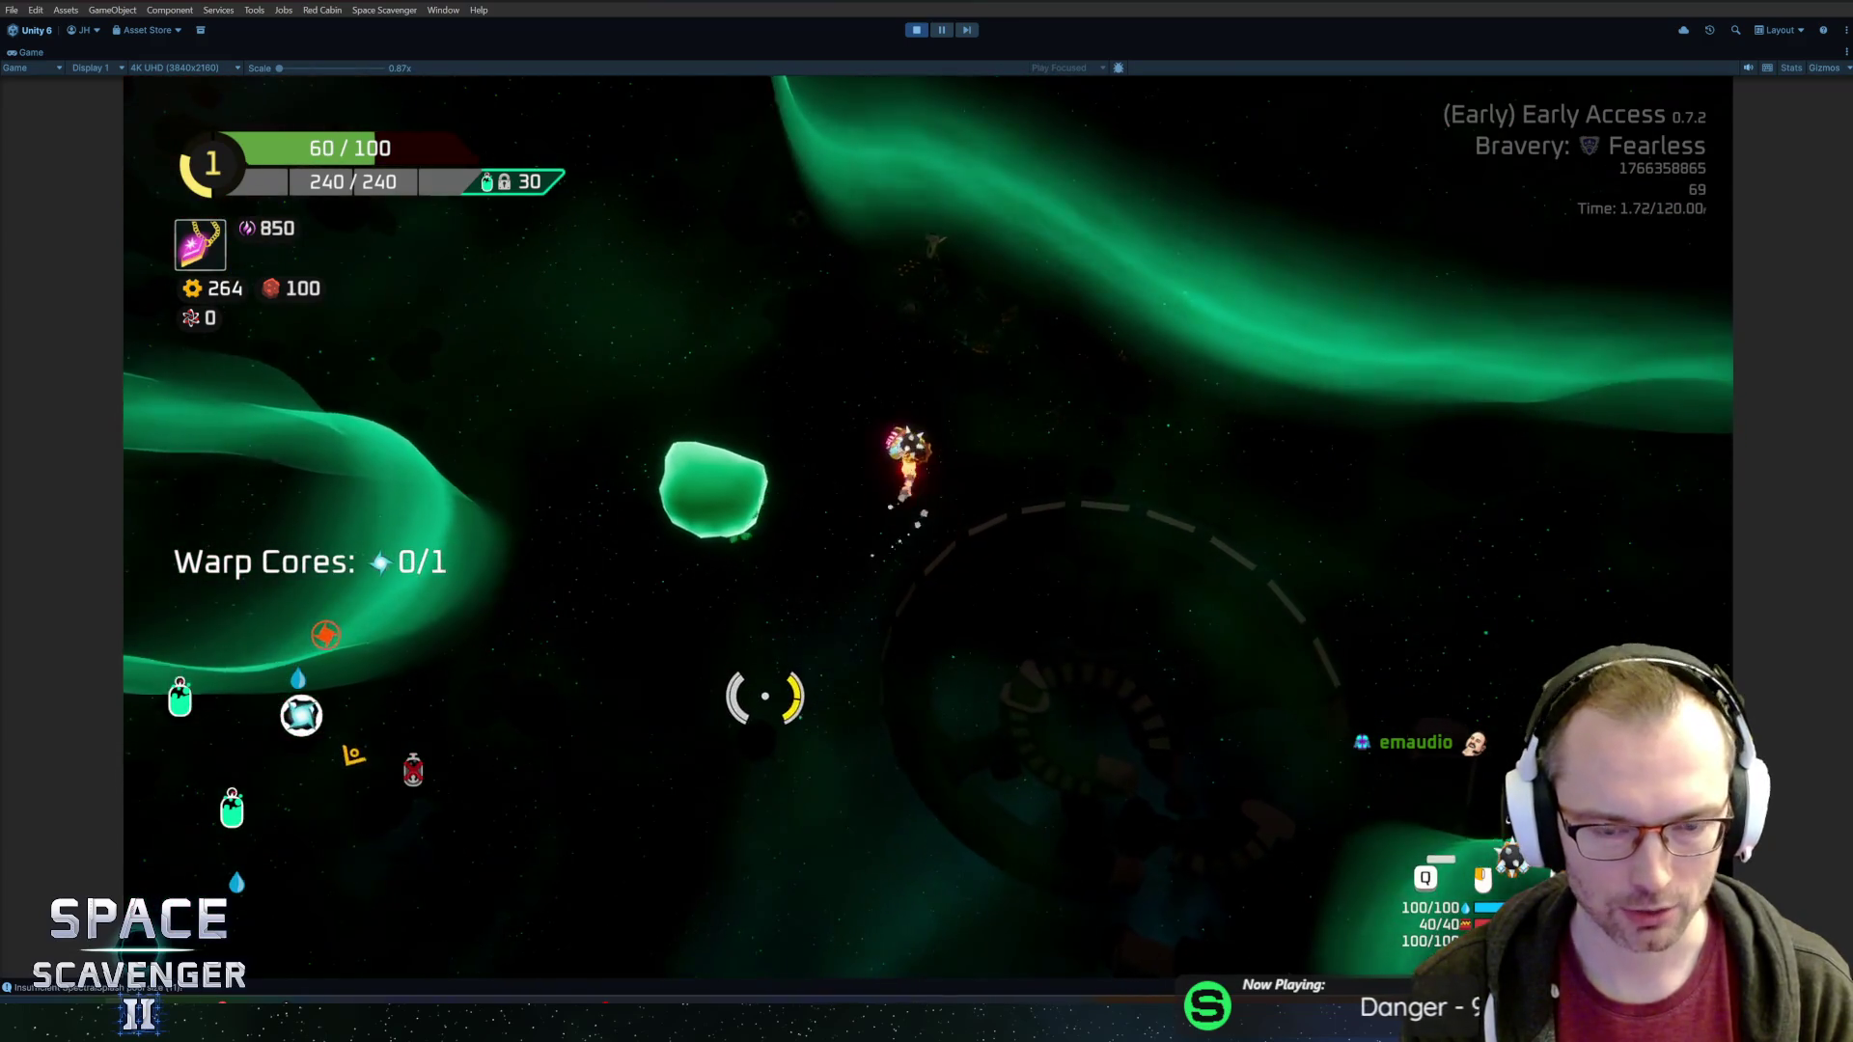
key(a)
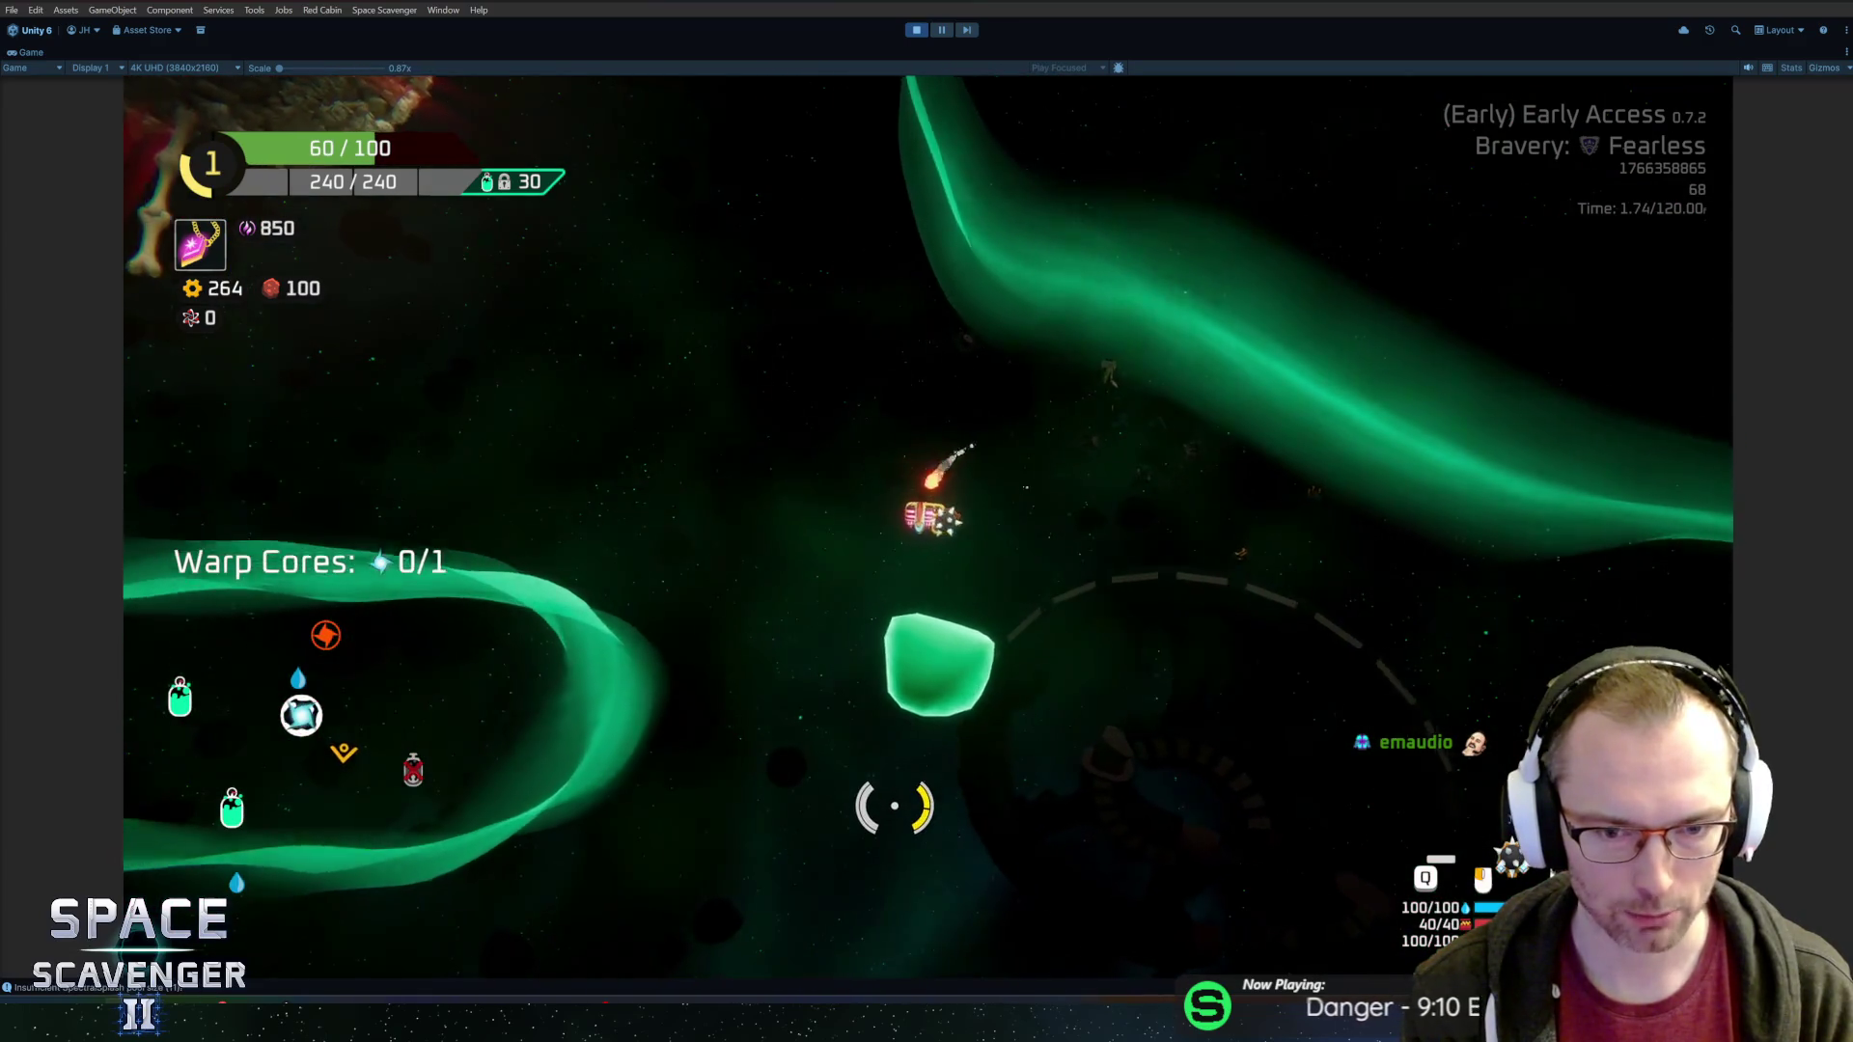
key(s)
key(d)
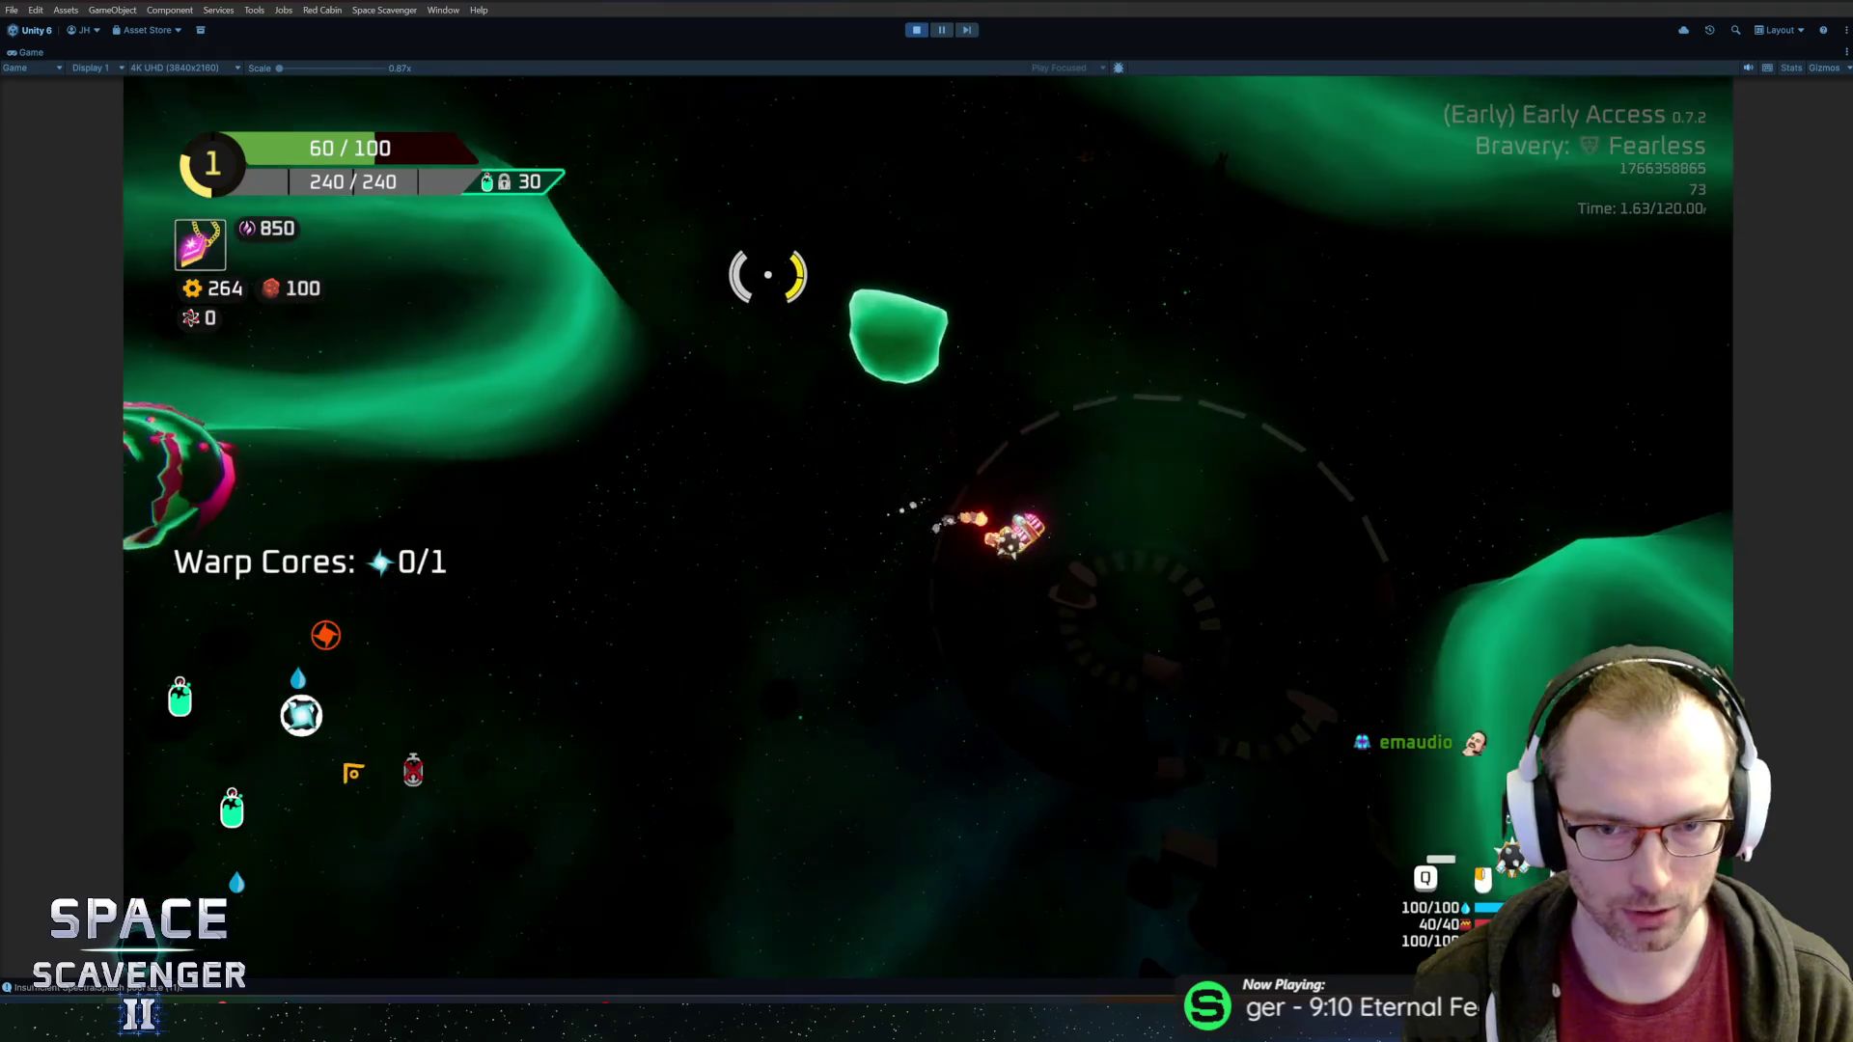
key(w)
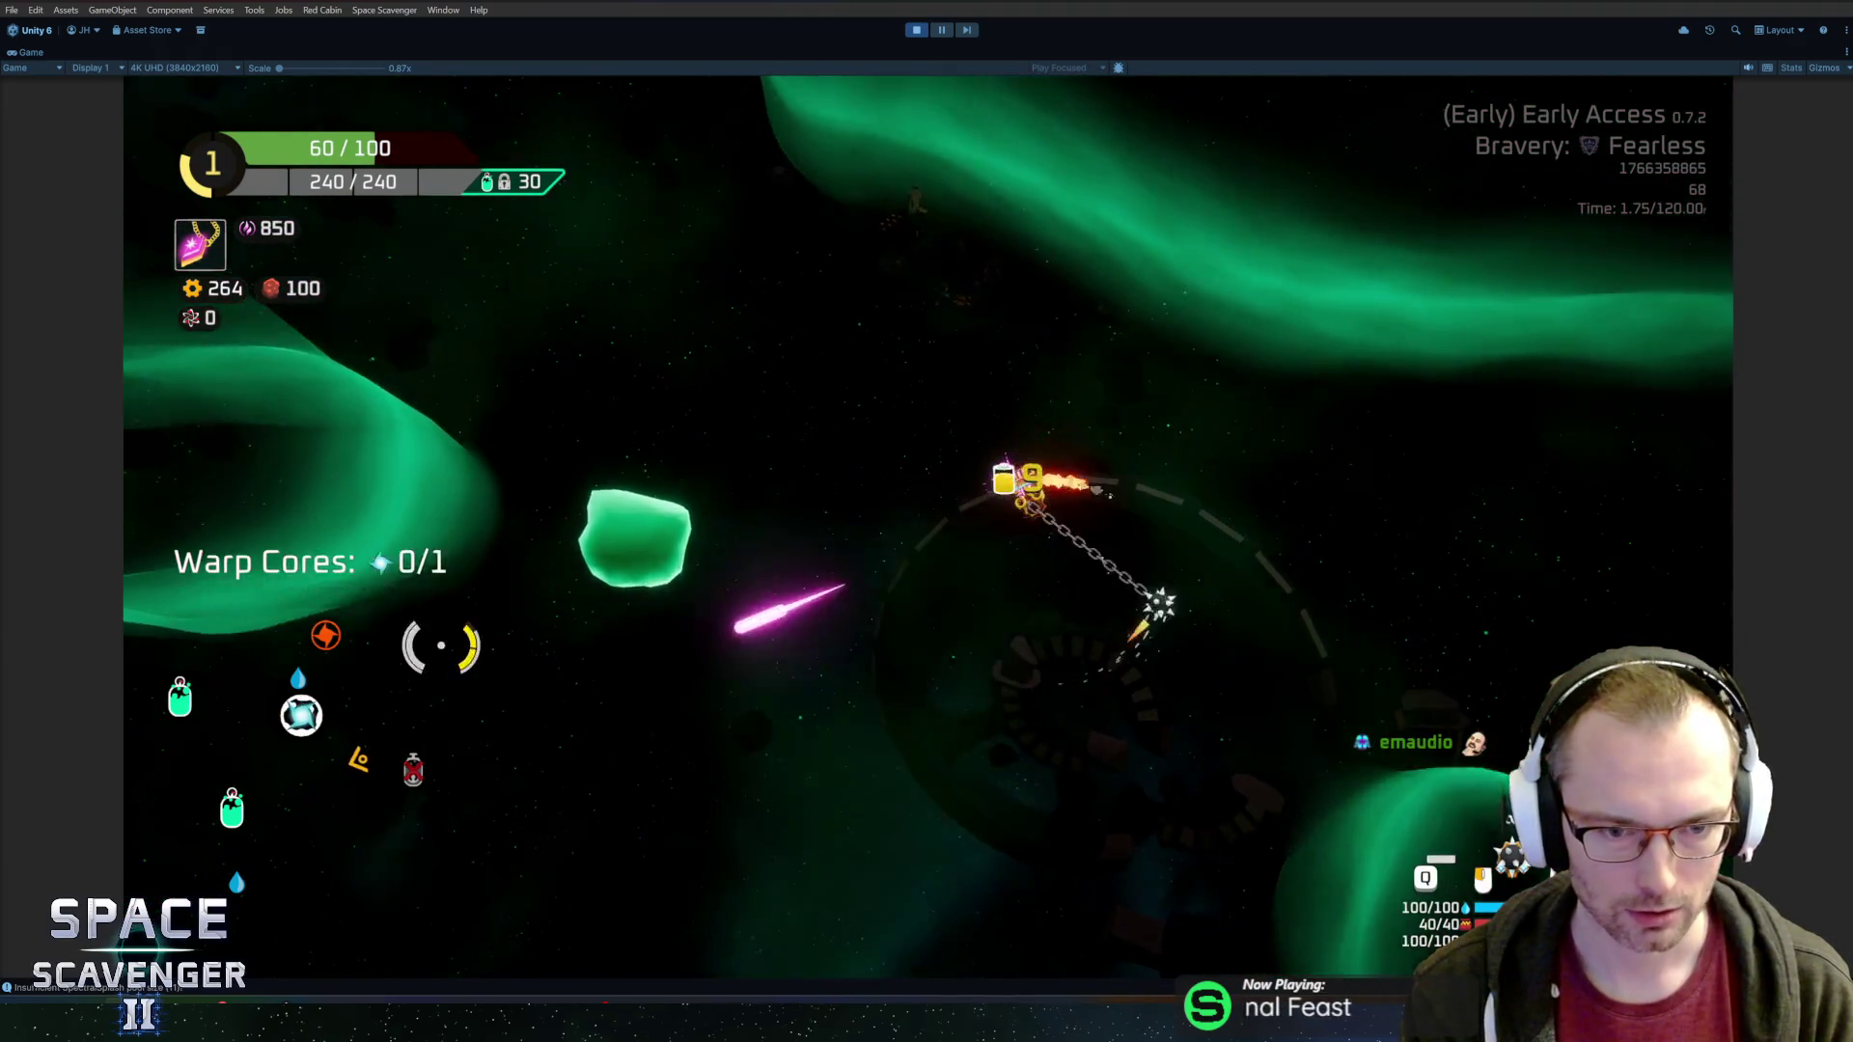
key(a)
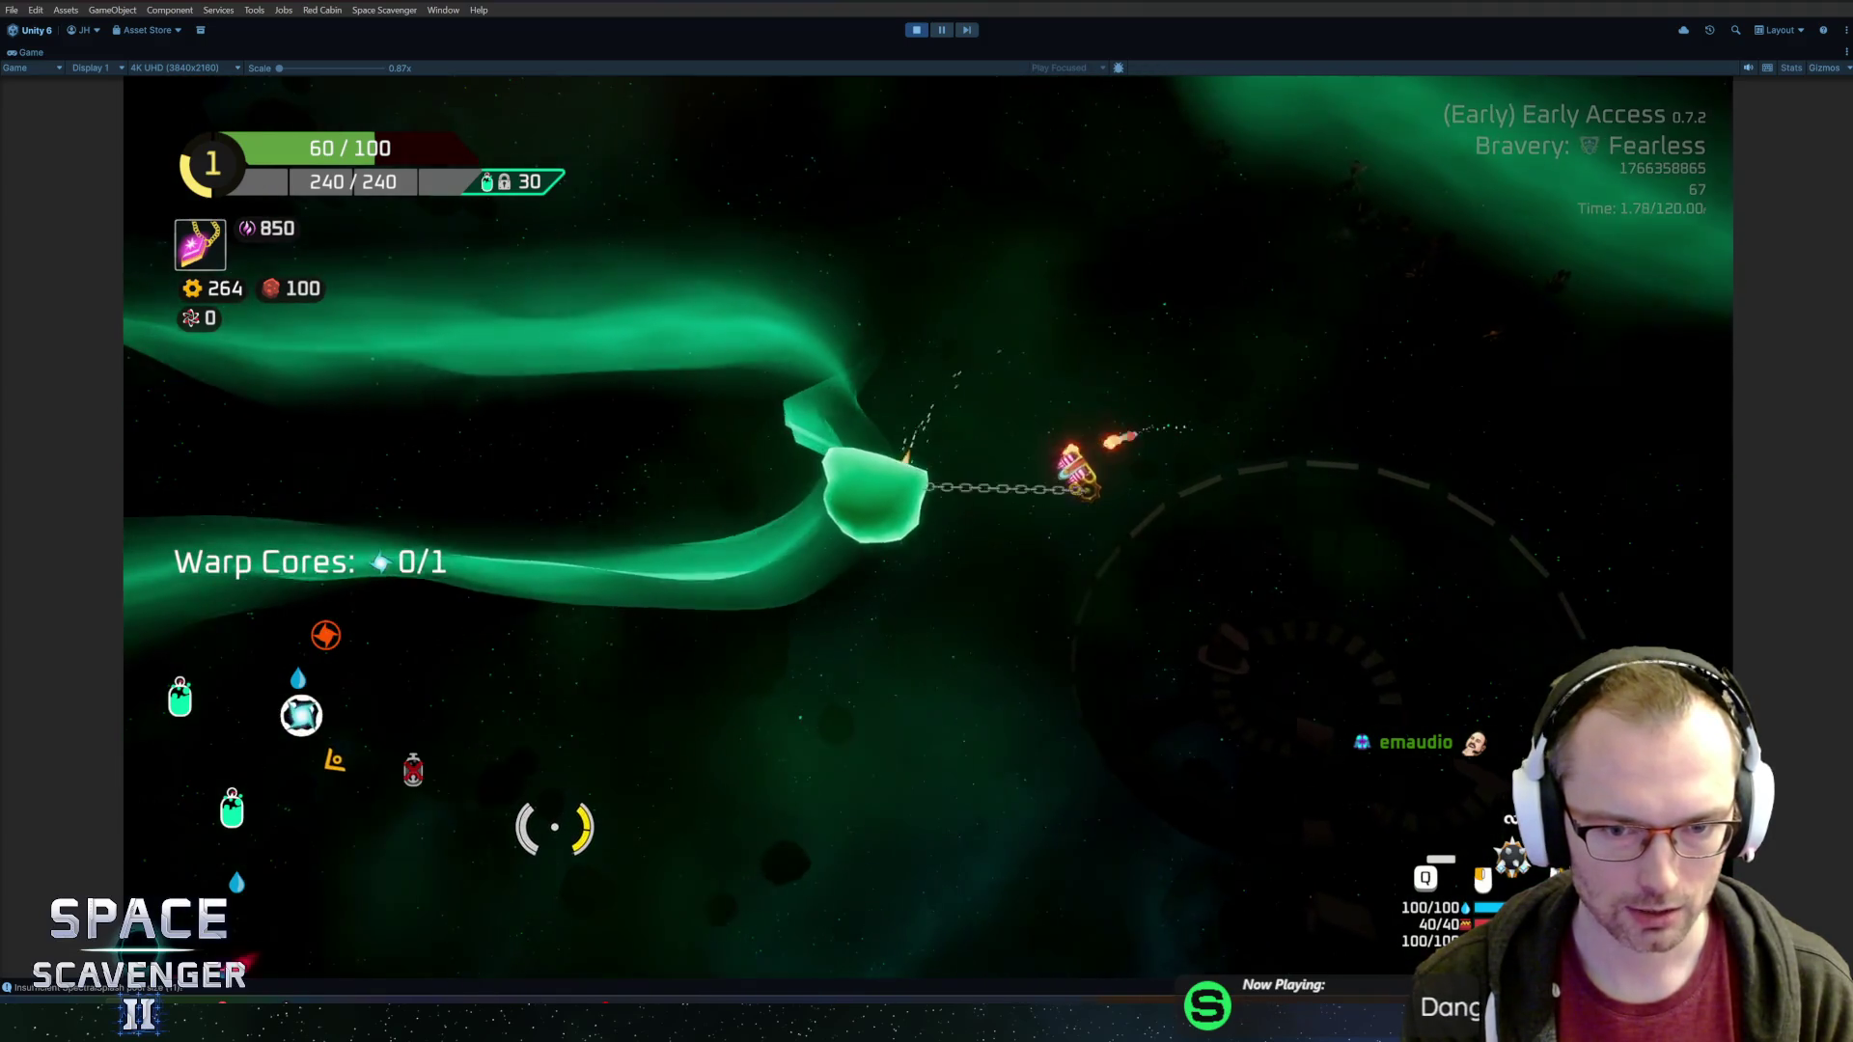
key(s)
key(a)
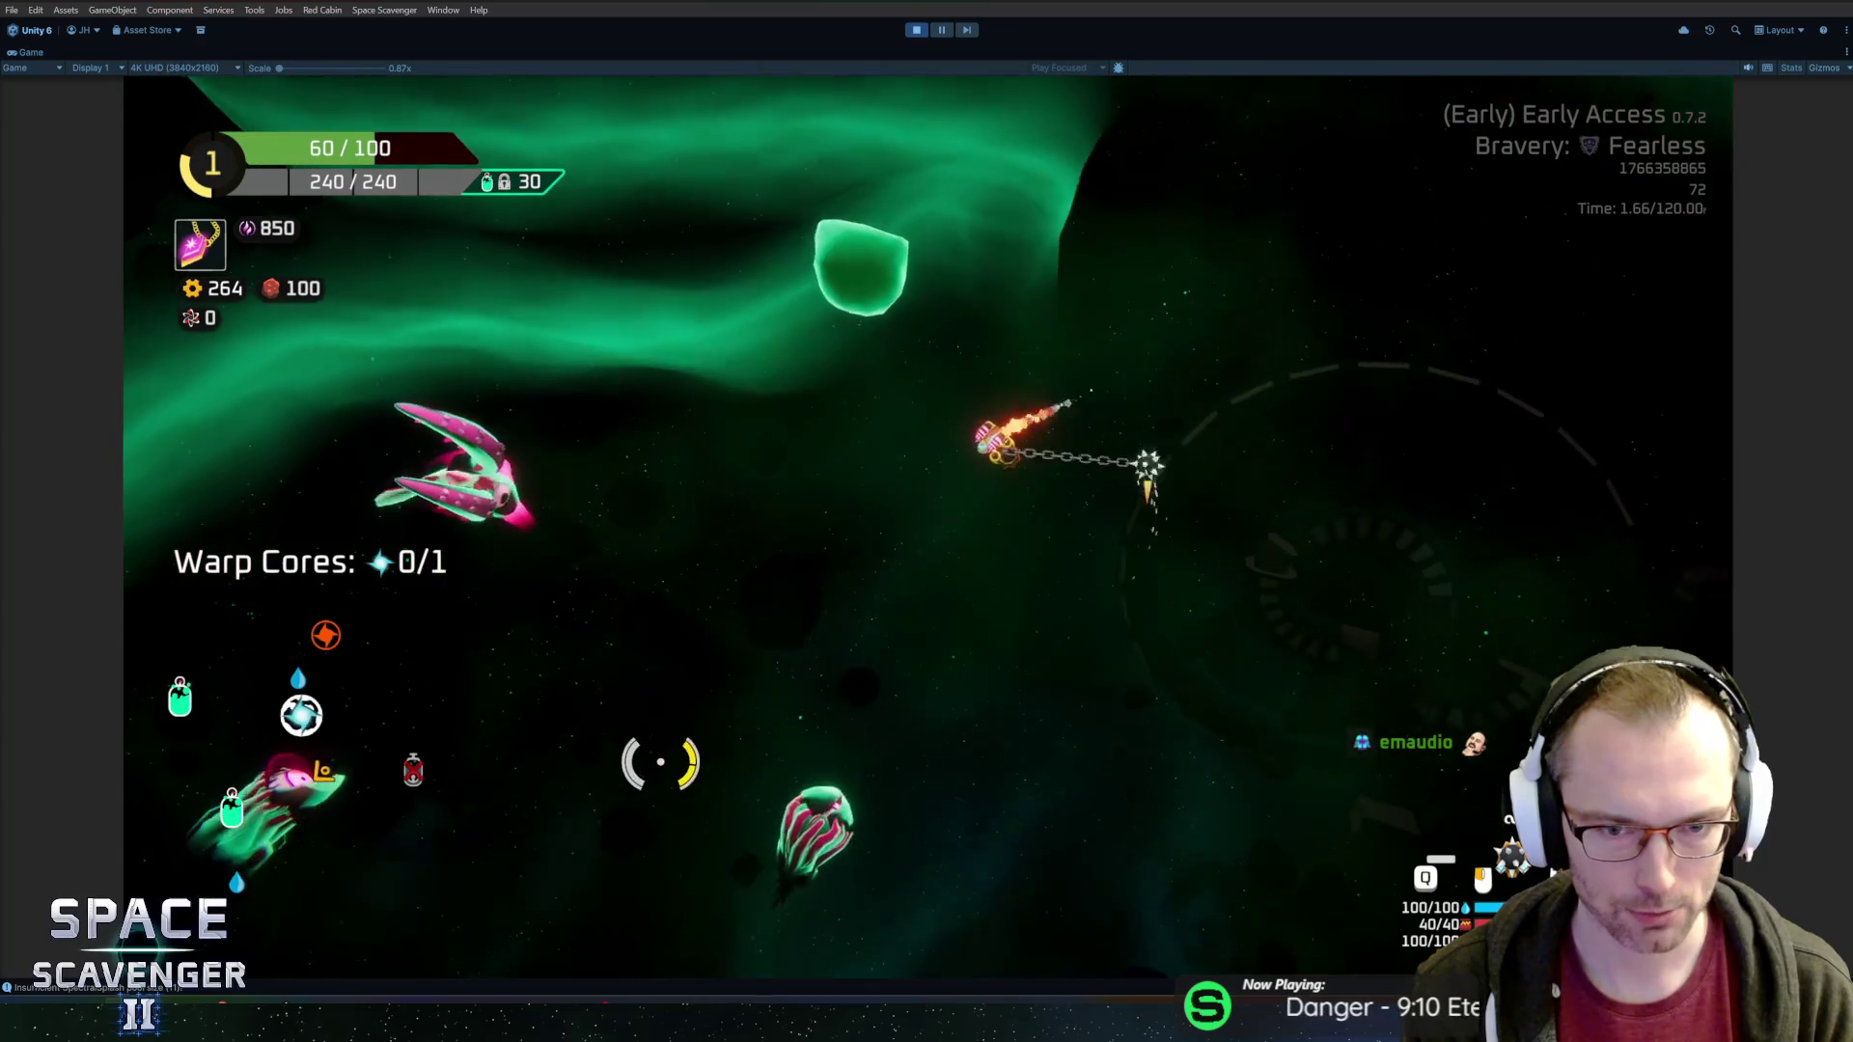
click(675, 789)
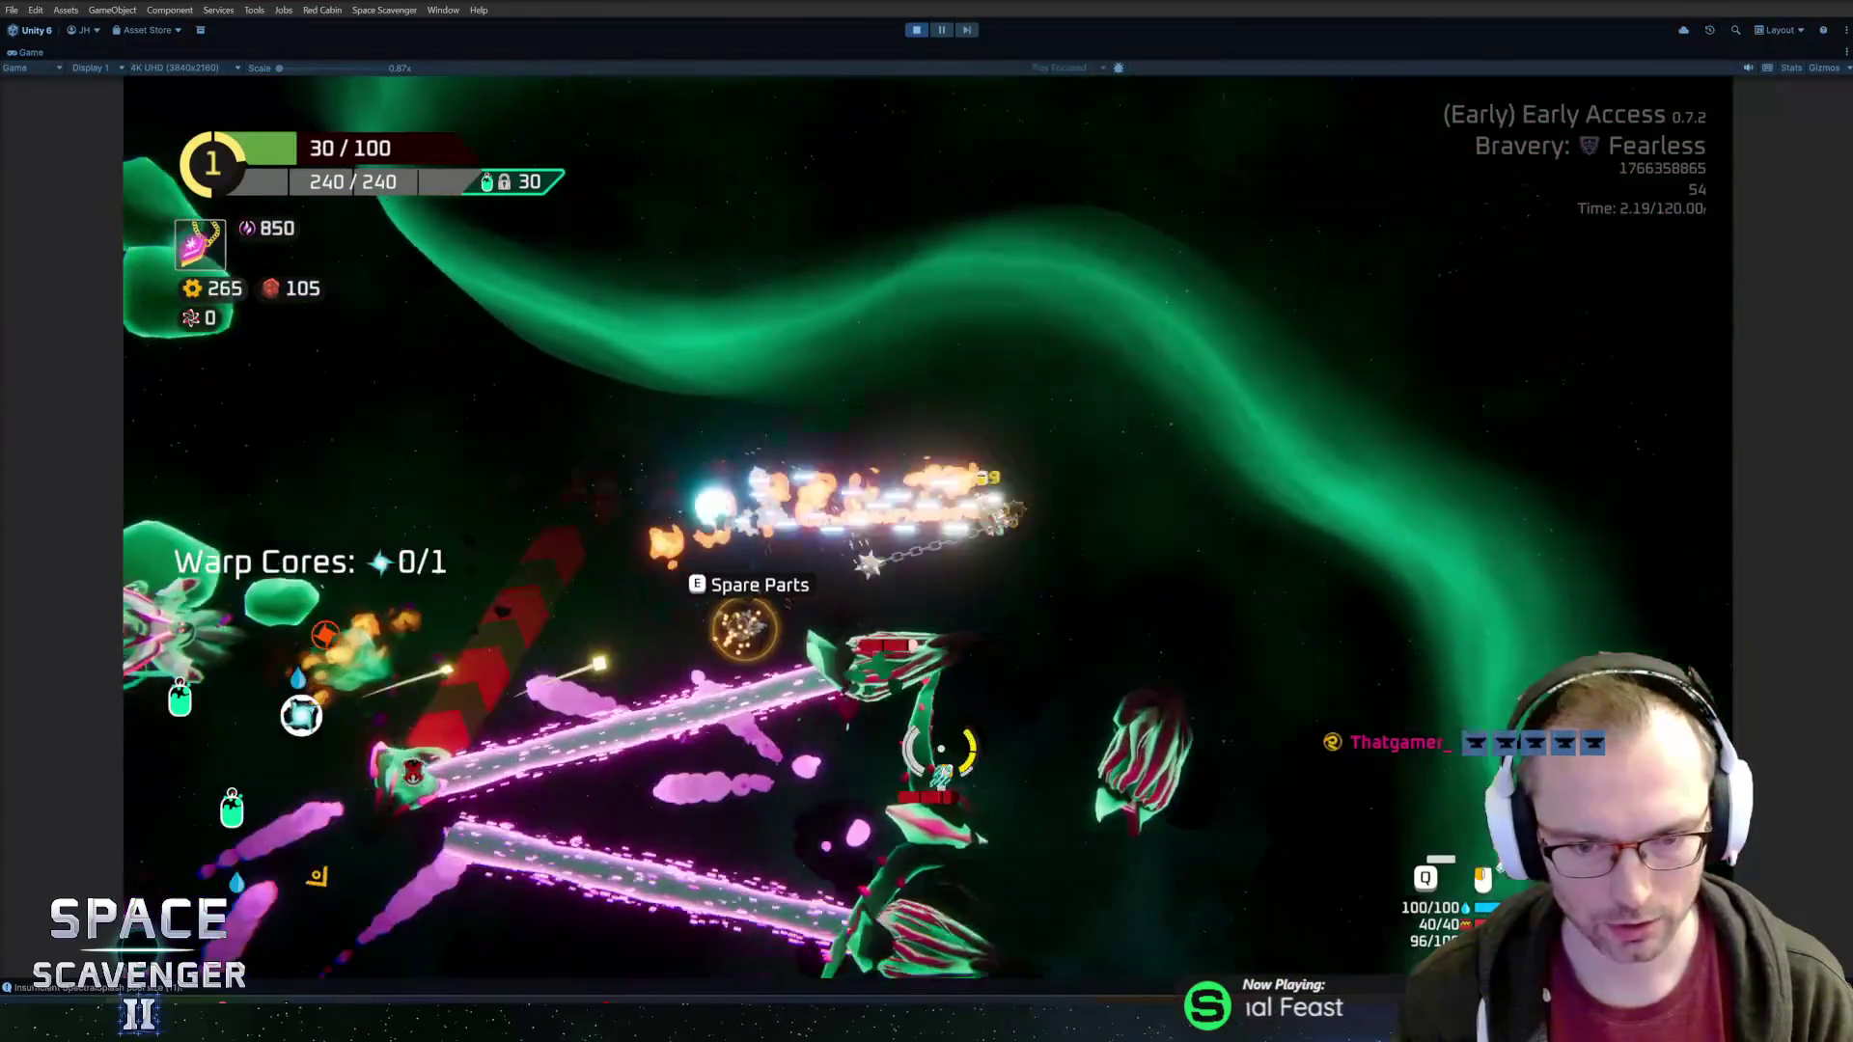
key(e)
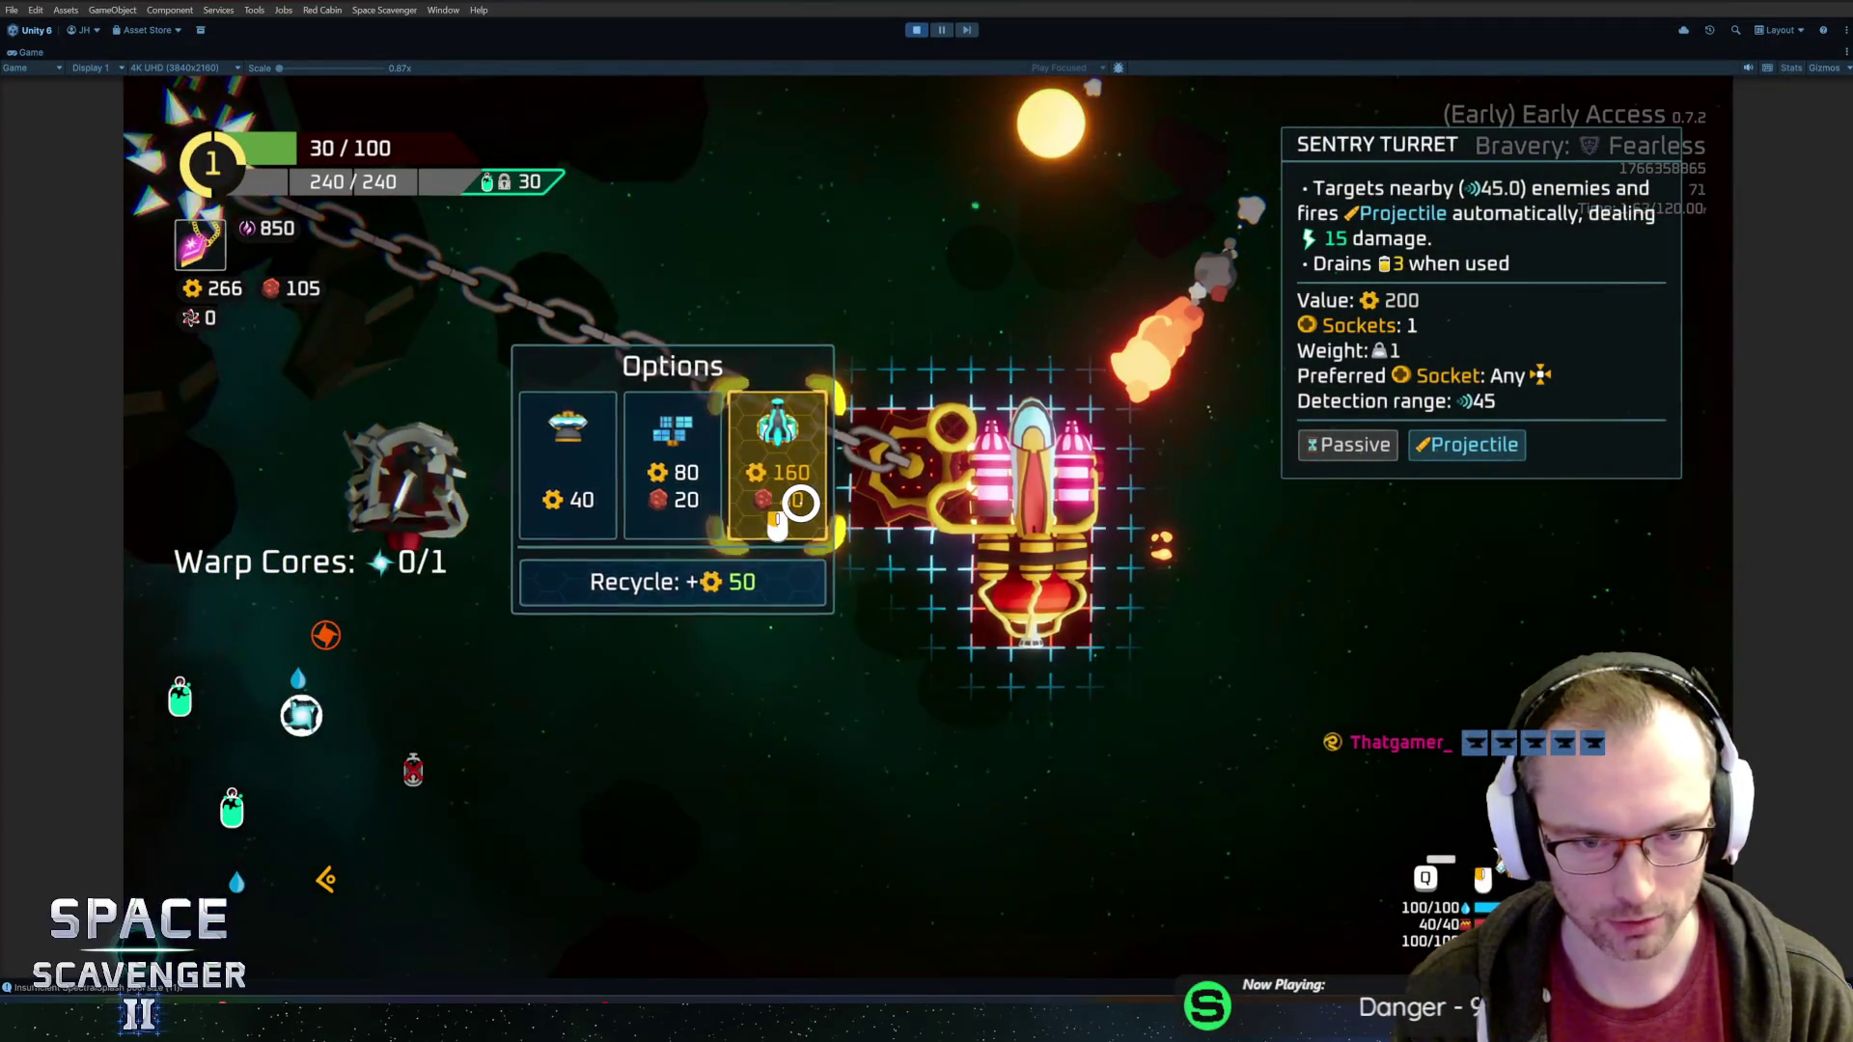
Craft the Sentry Turret and take the Slotted Screwdriver rank 2 reward
key(e)
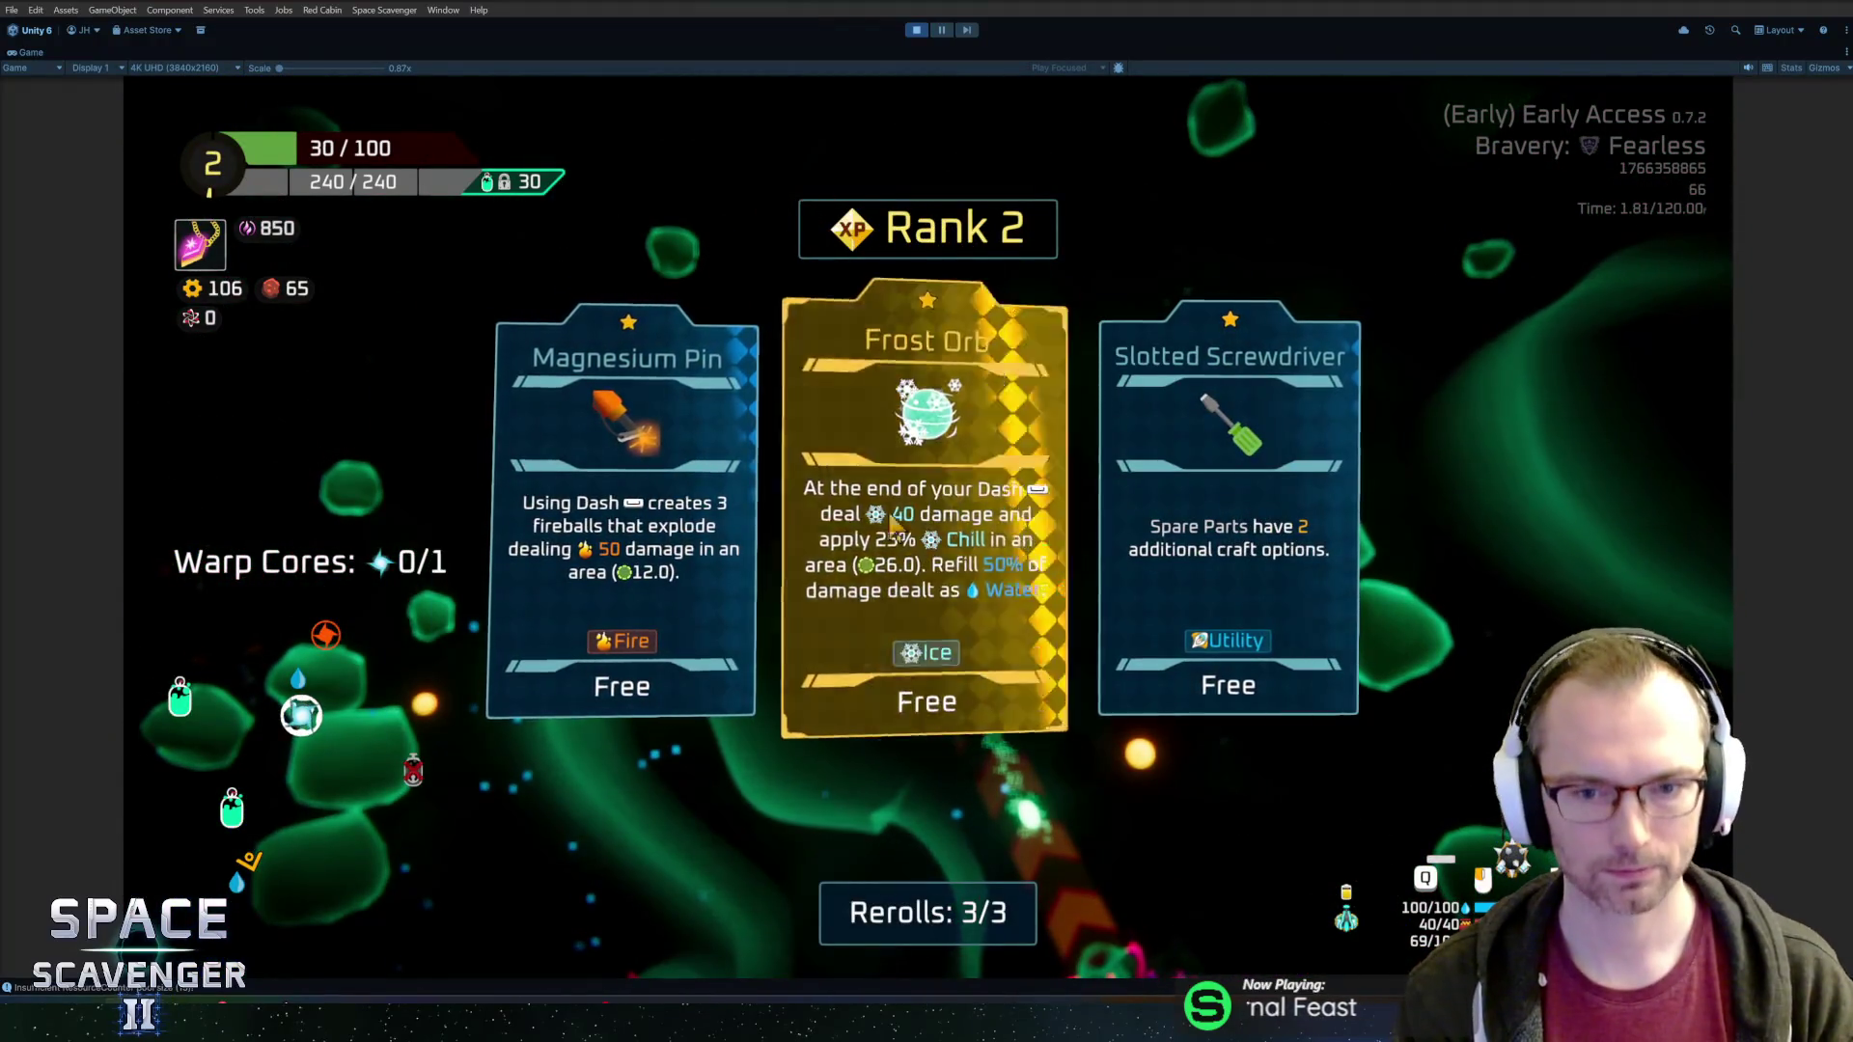
click(1141, 582)
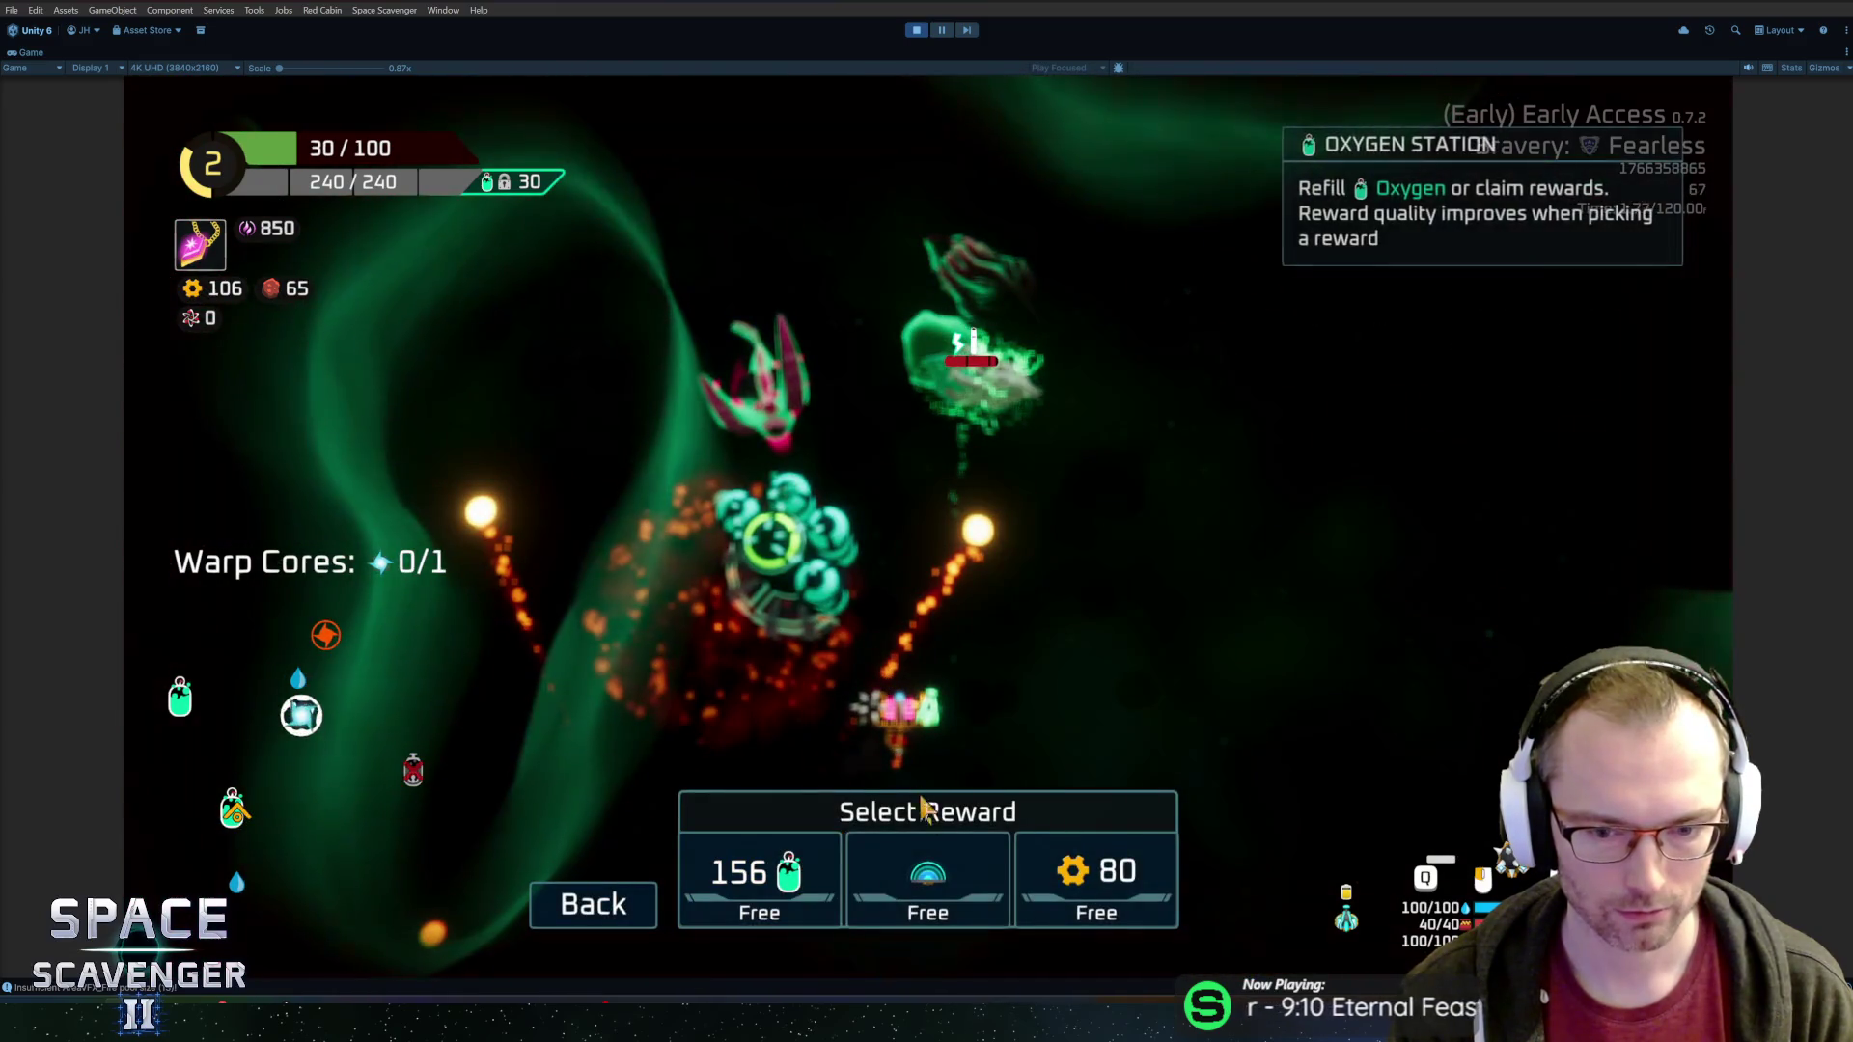
Claim the 80 gold reward and briefly check the ship stats overview
click(1079, 871)
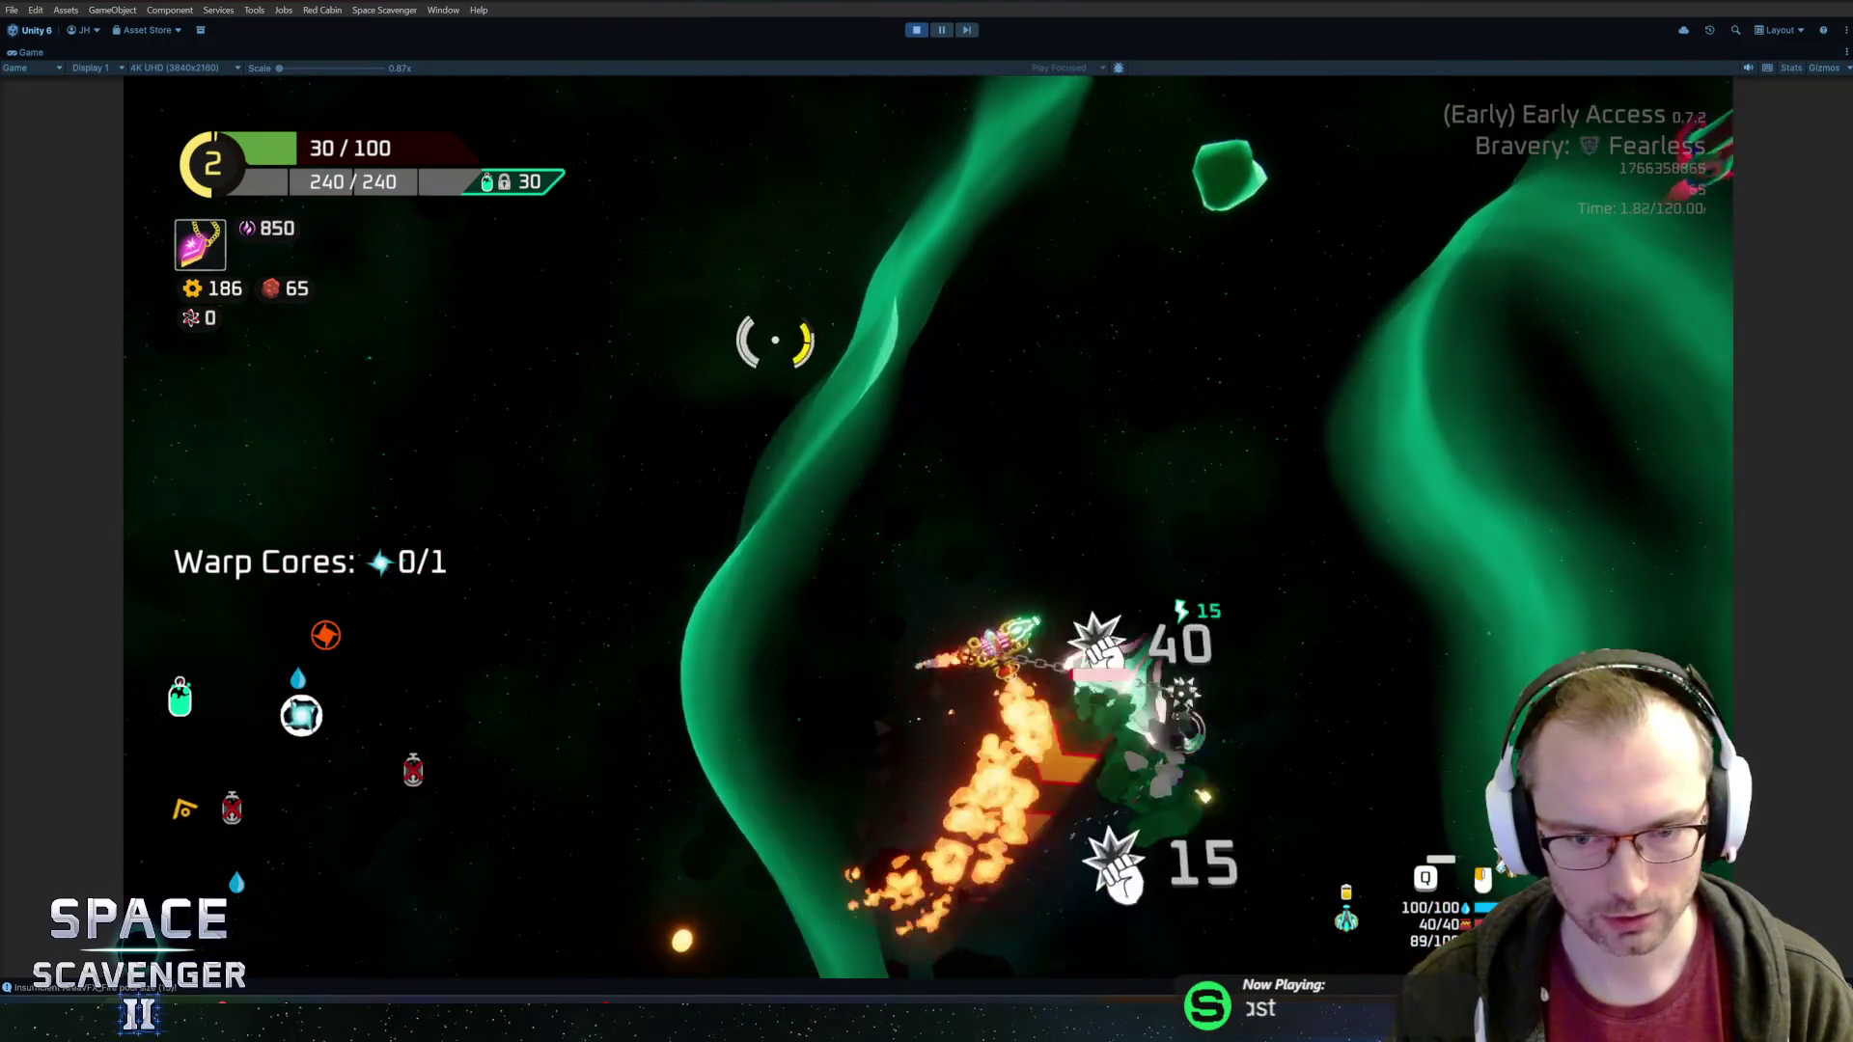
key(Tab)
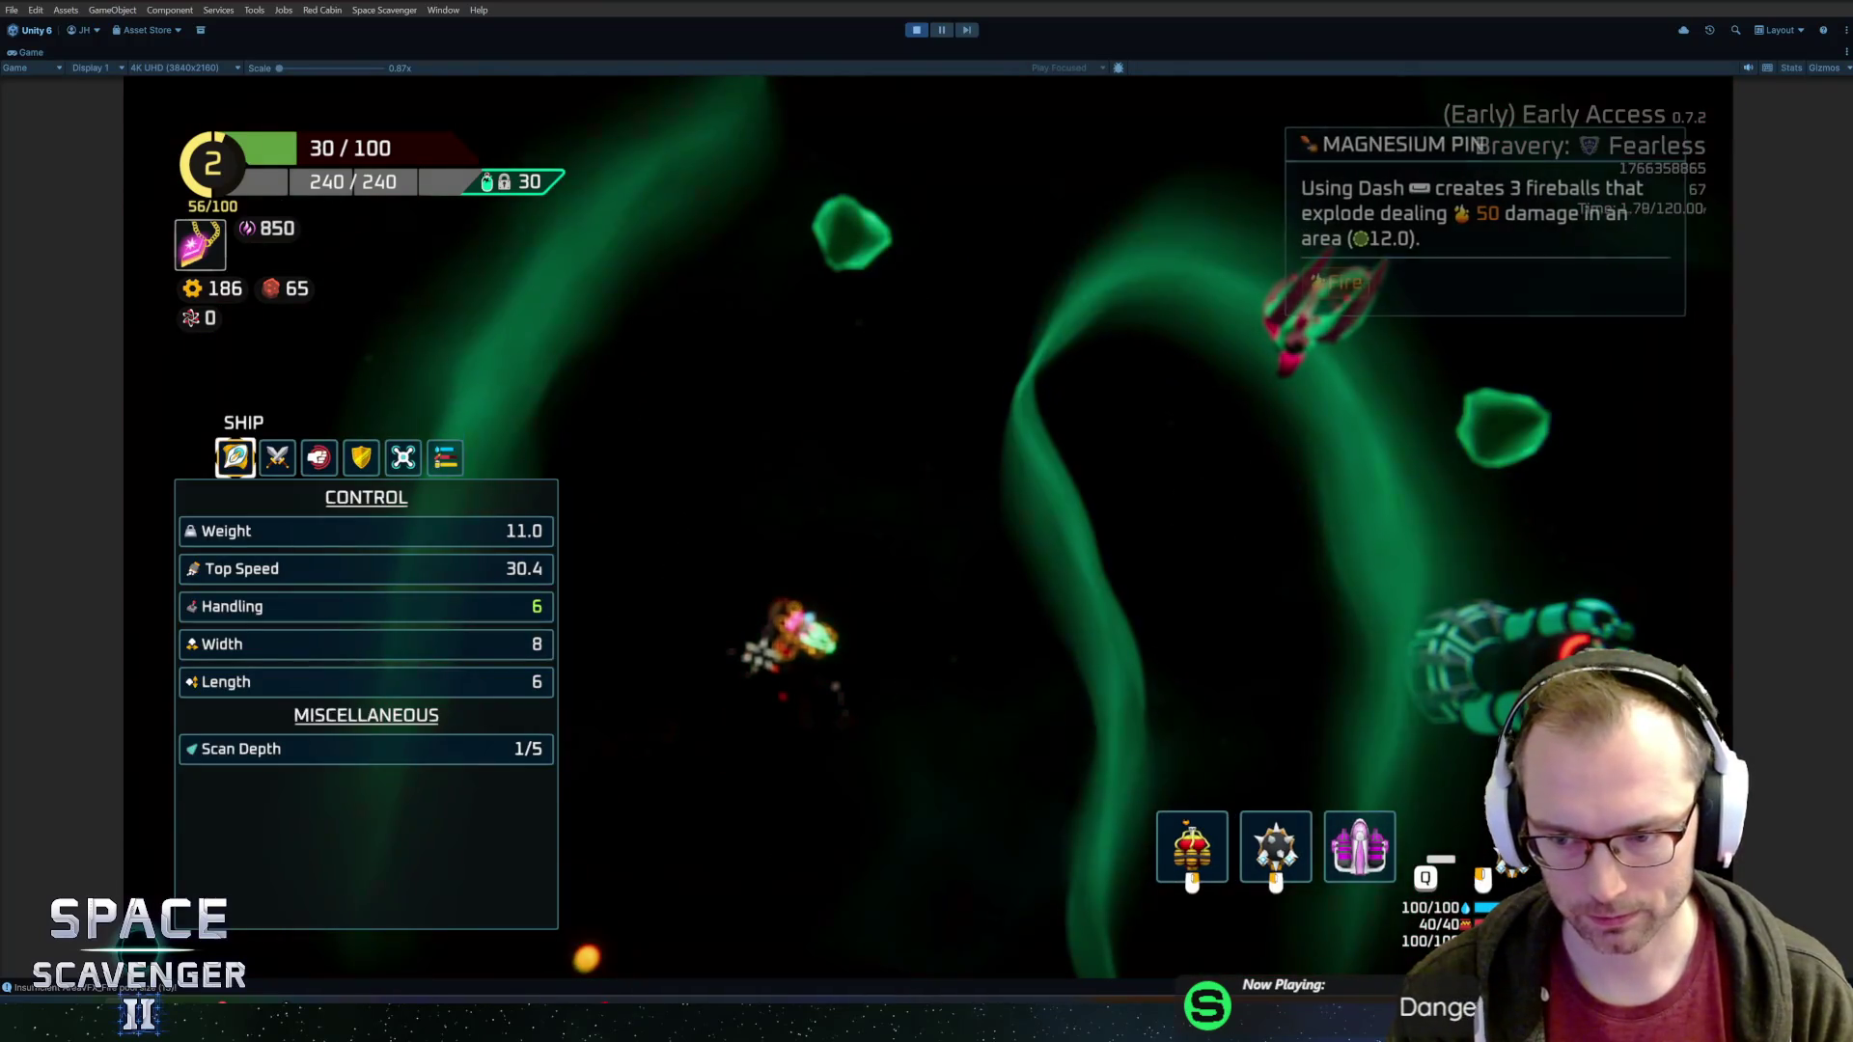
key(Tab)
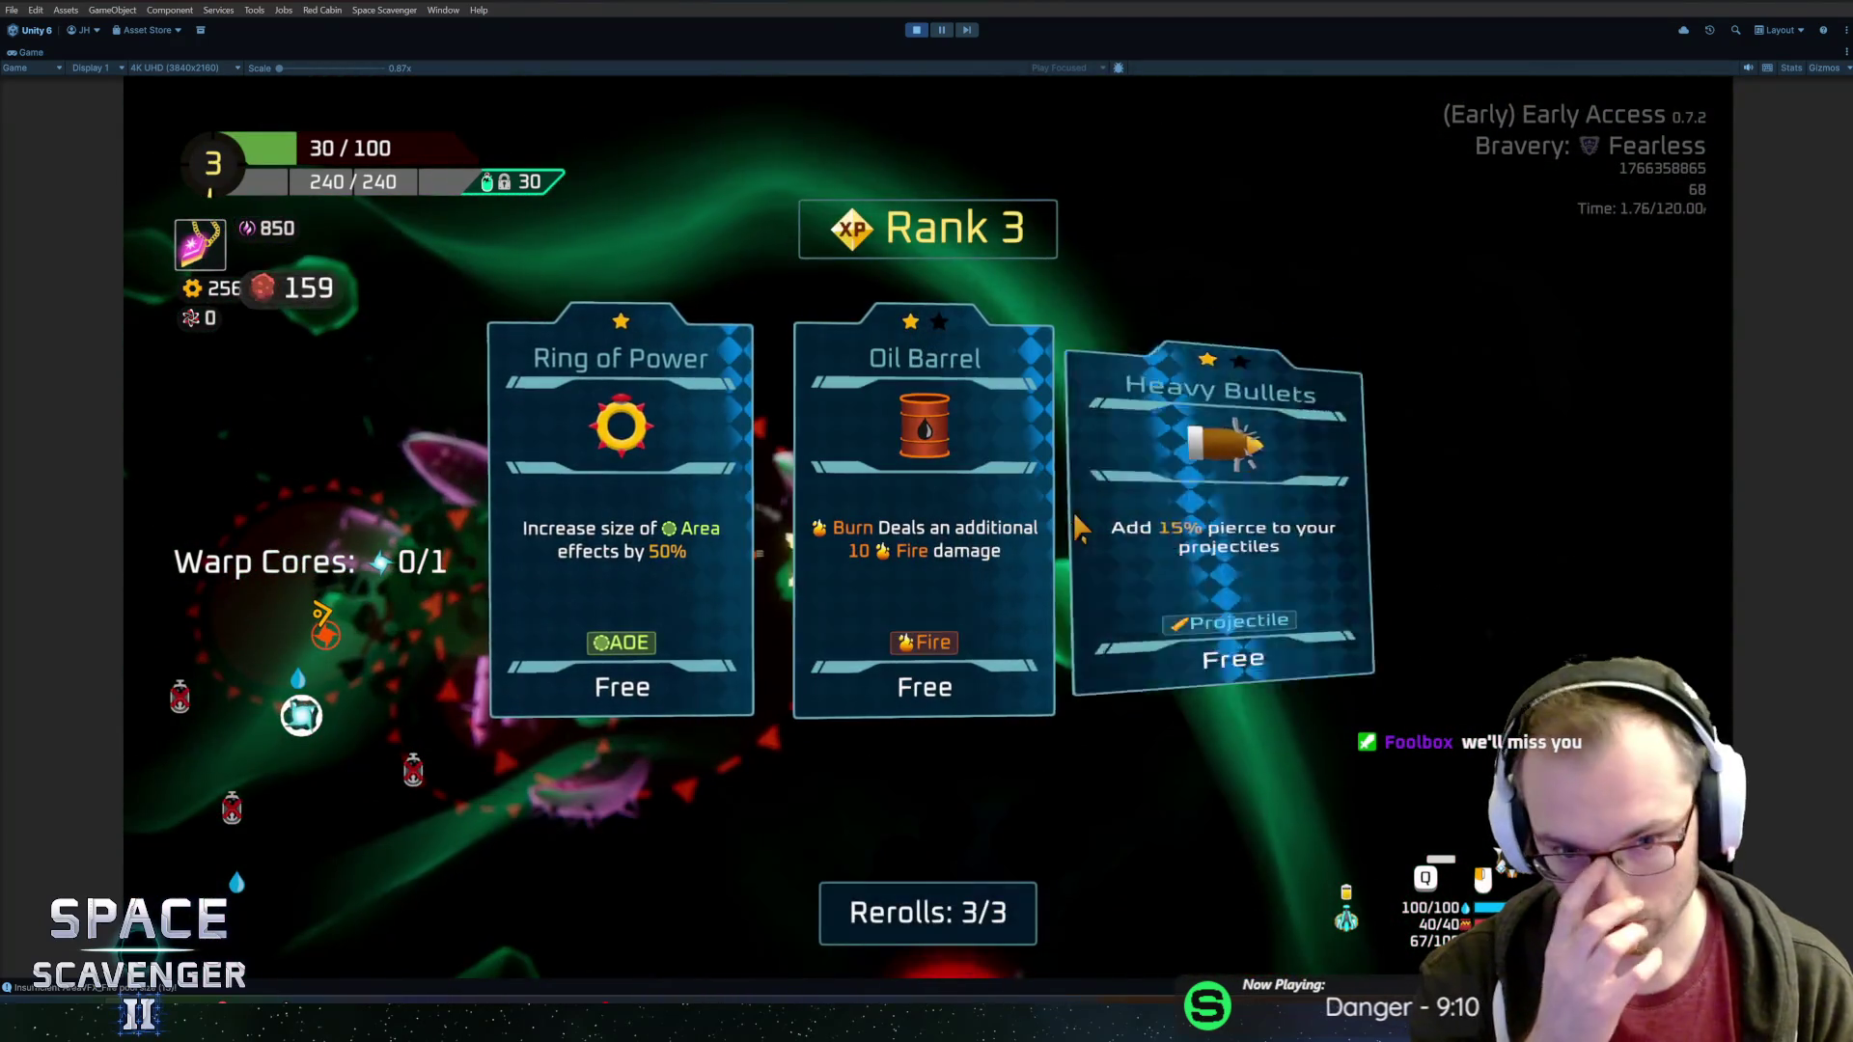
Choose the Oil Barrel upgrade and warp out of the sector after collecting the warp core
click(1043, 512)
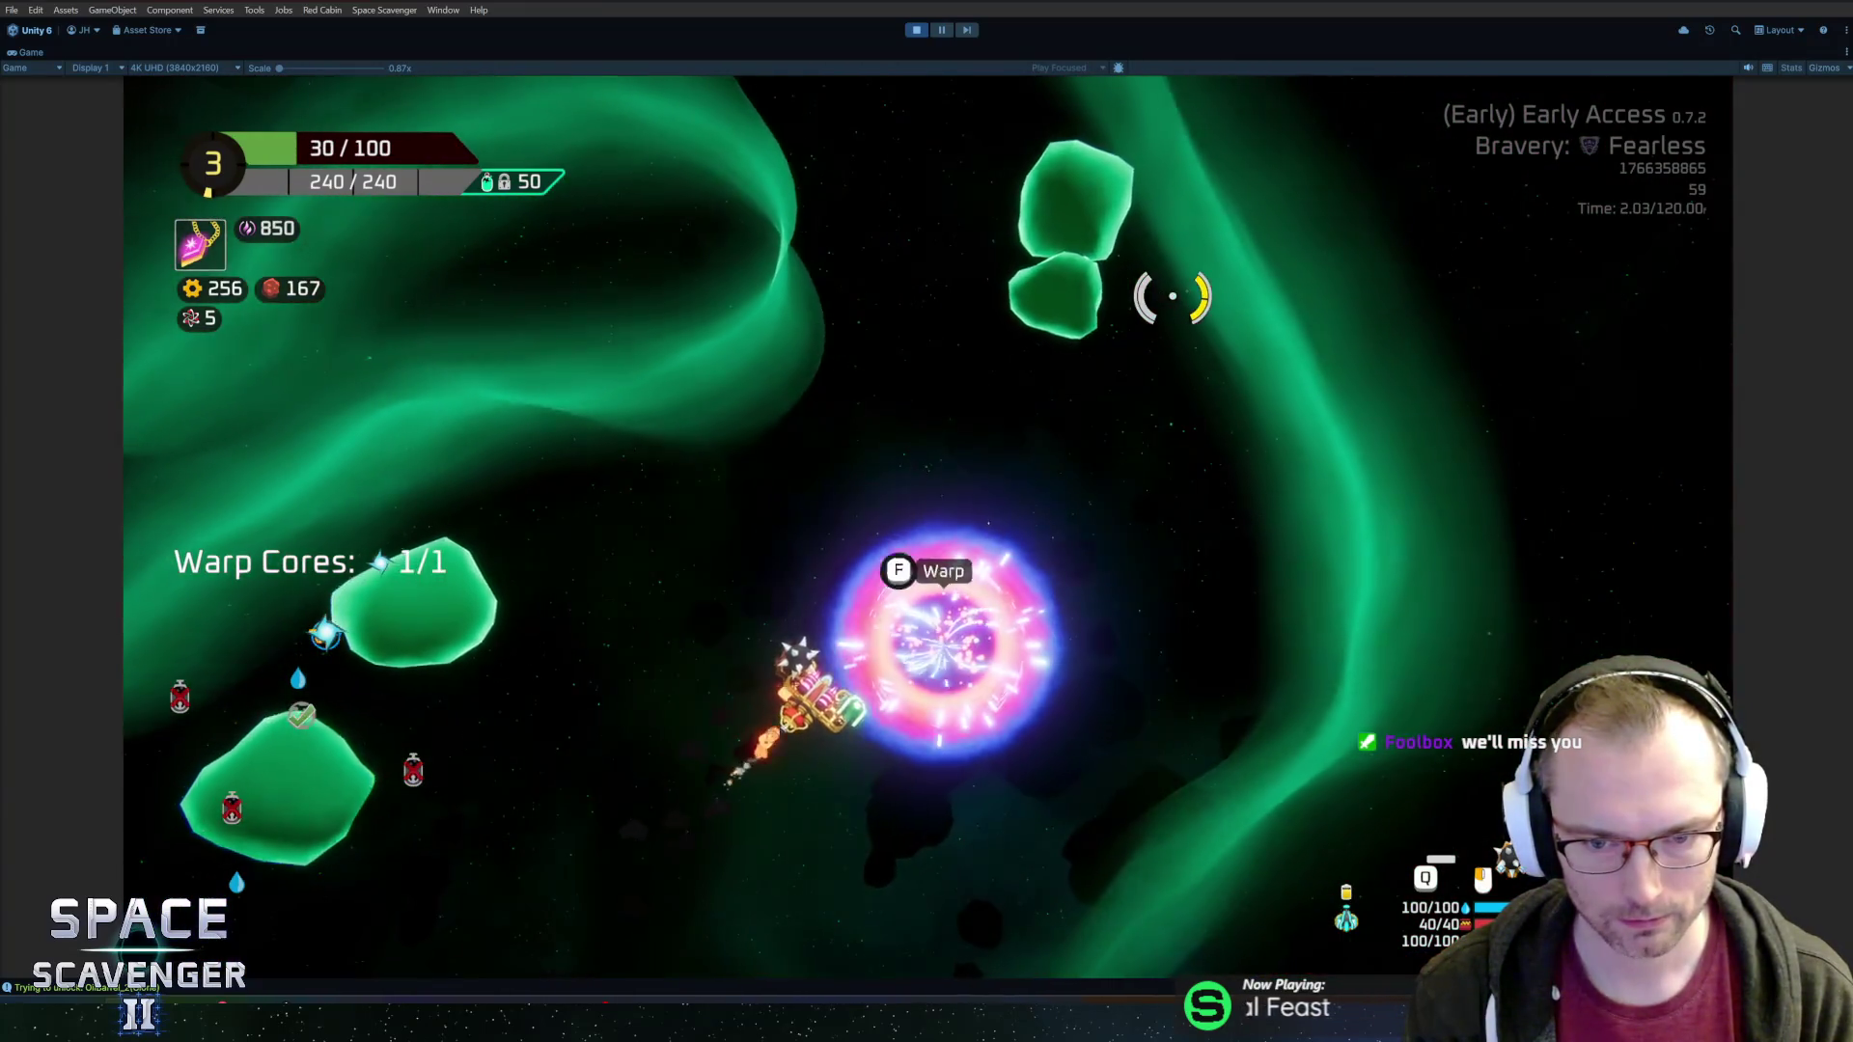
key(f)
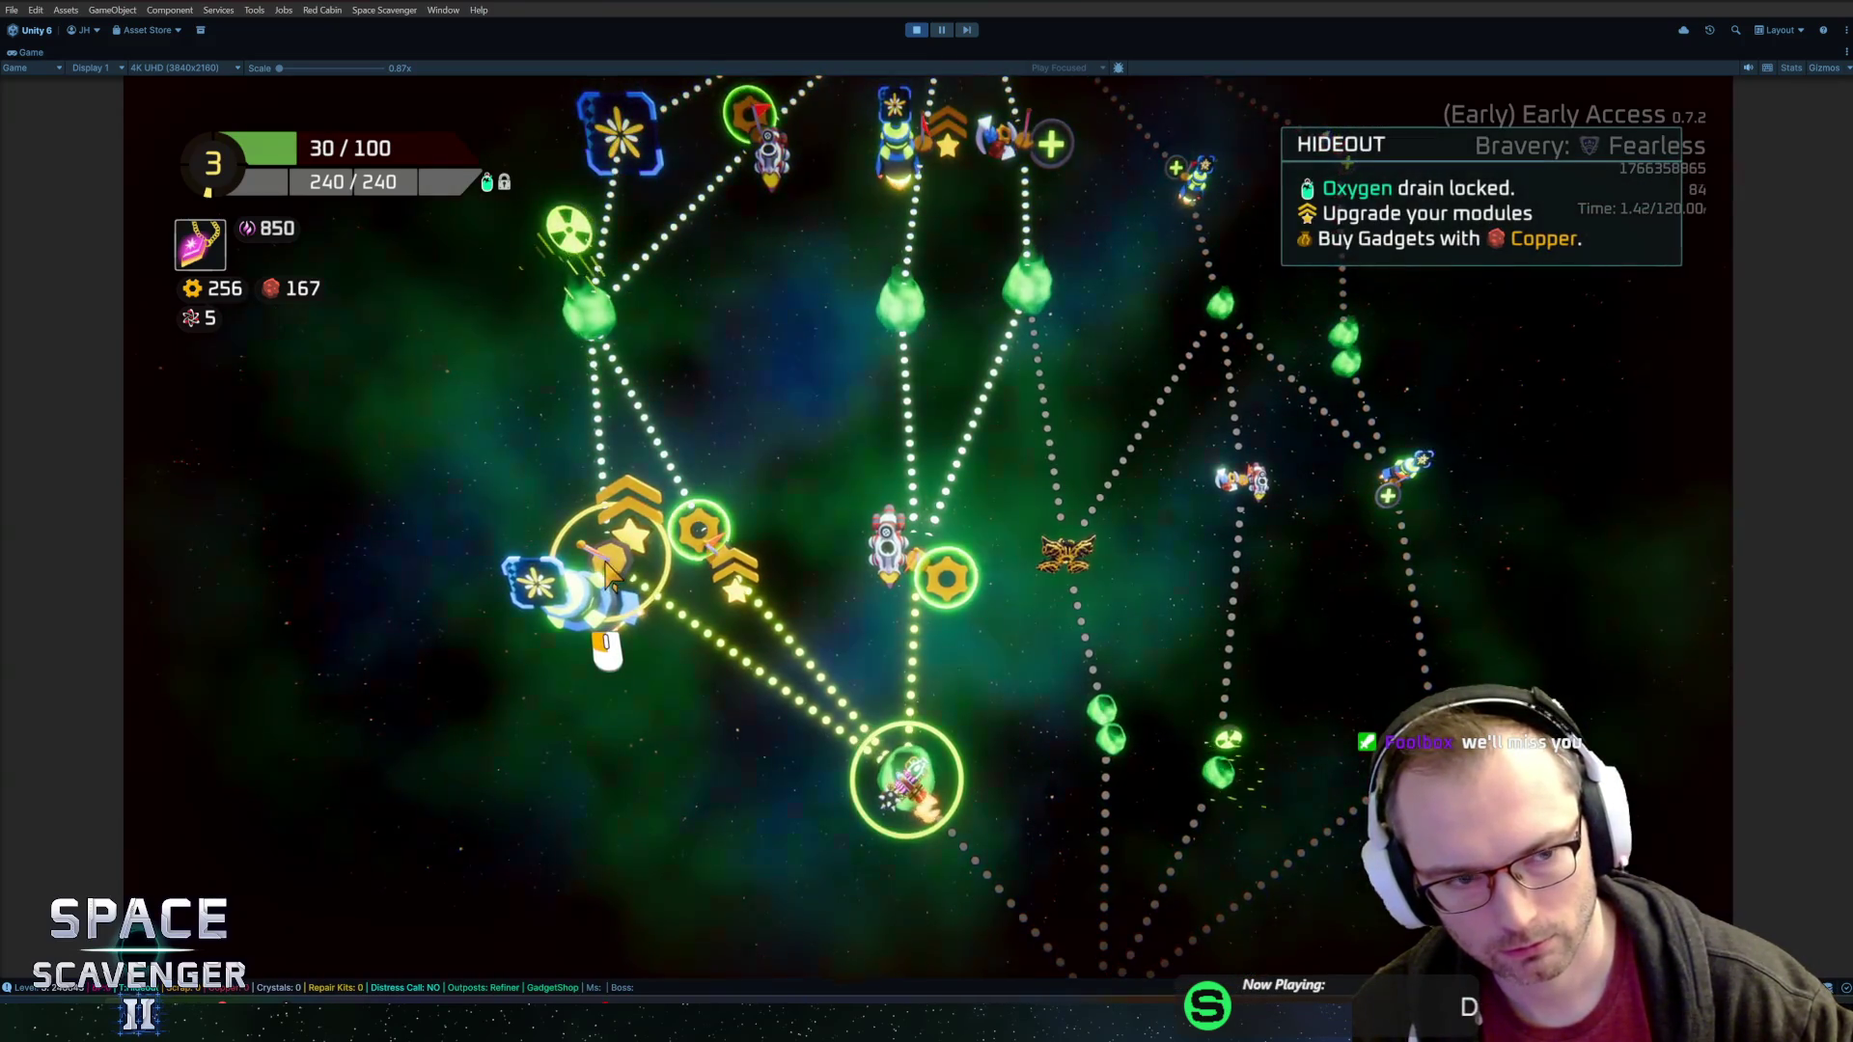
Travel to the Hideout, buy the Convex Battery, and dock at the refiner
click(608, 577)
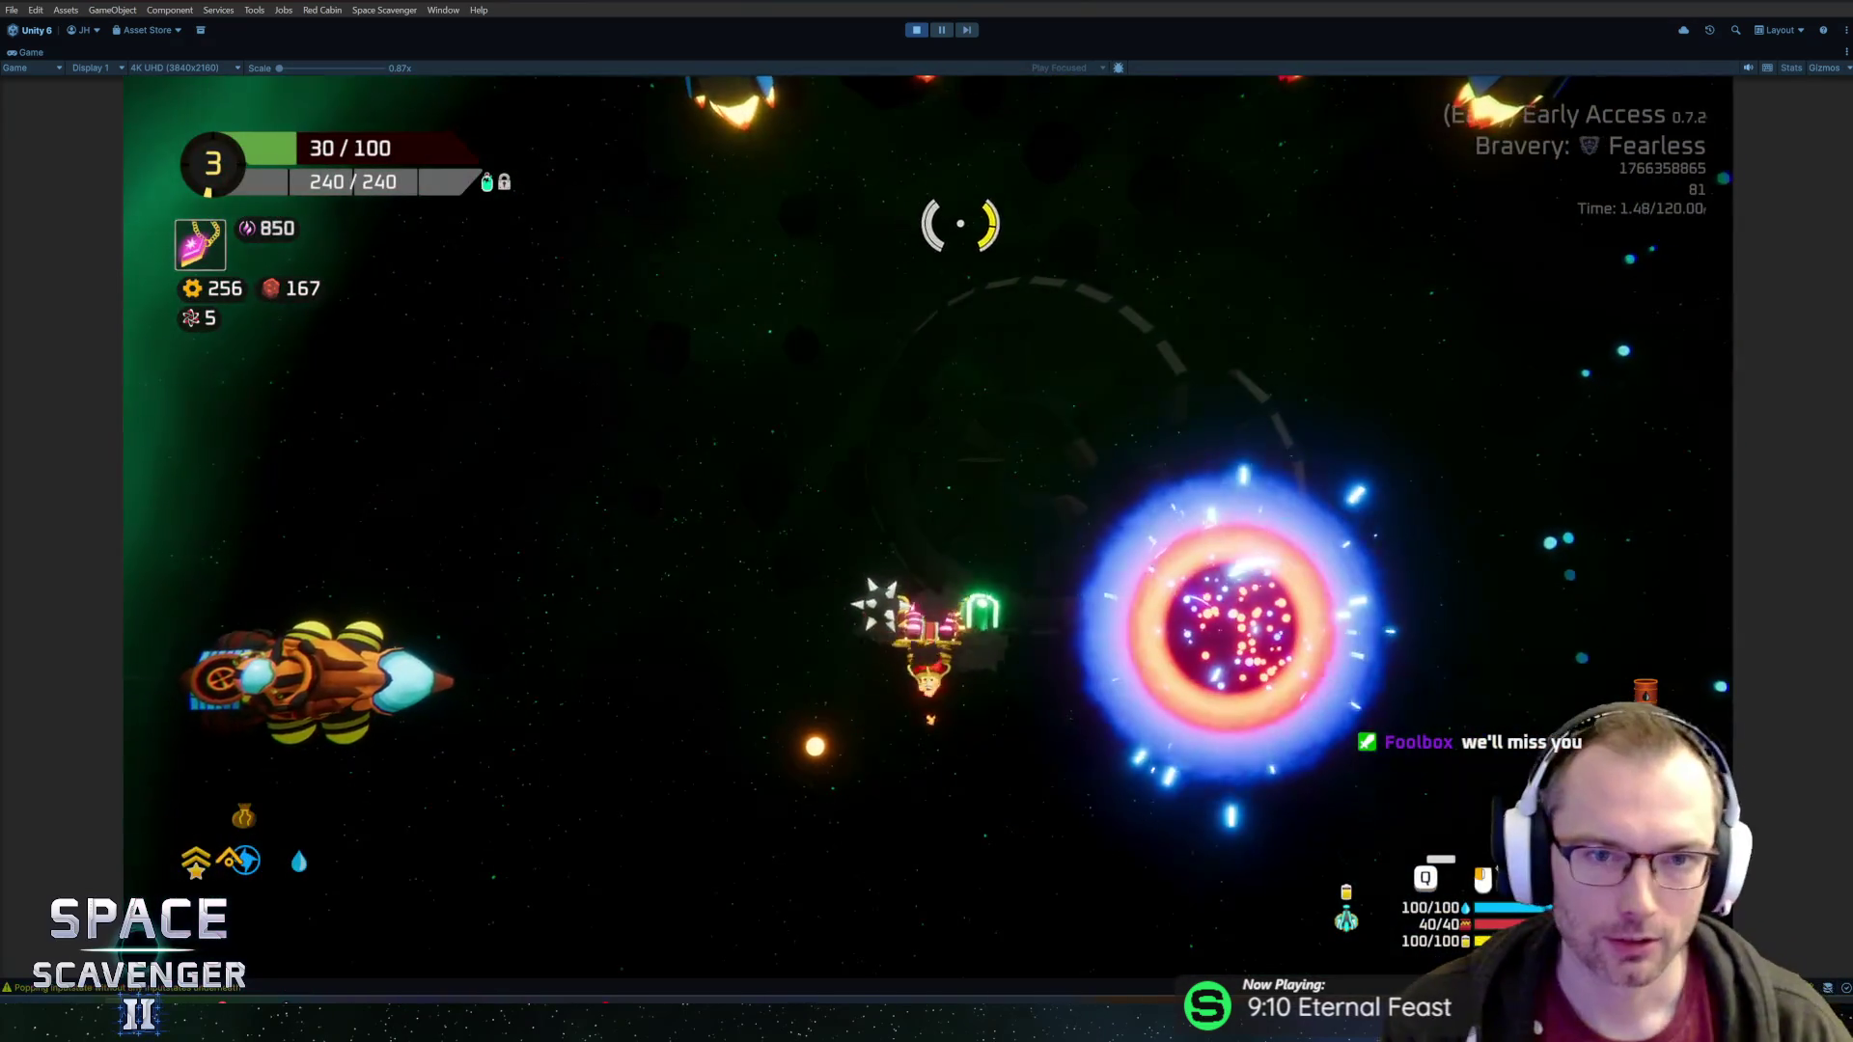
key(w)
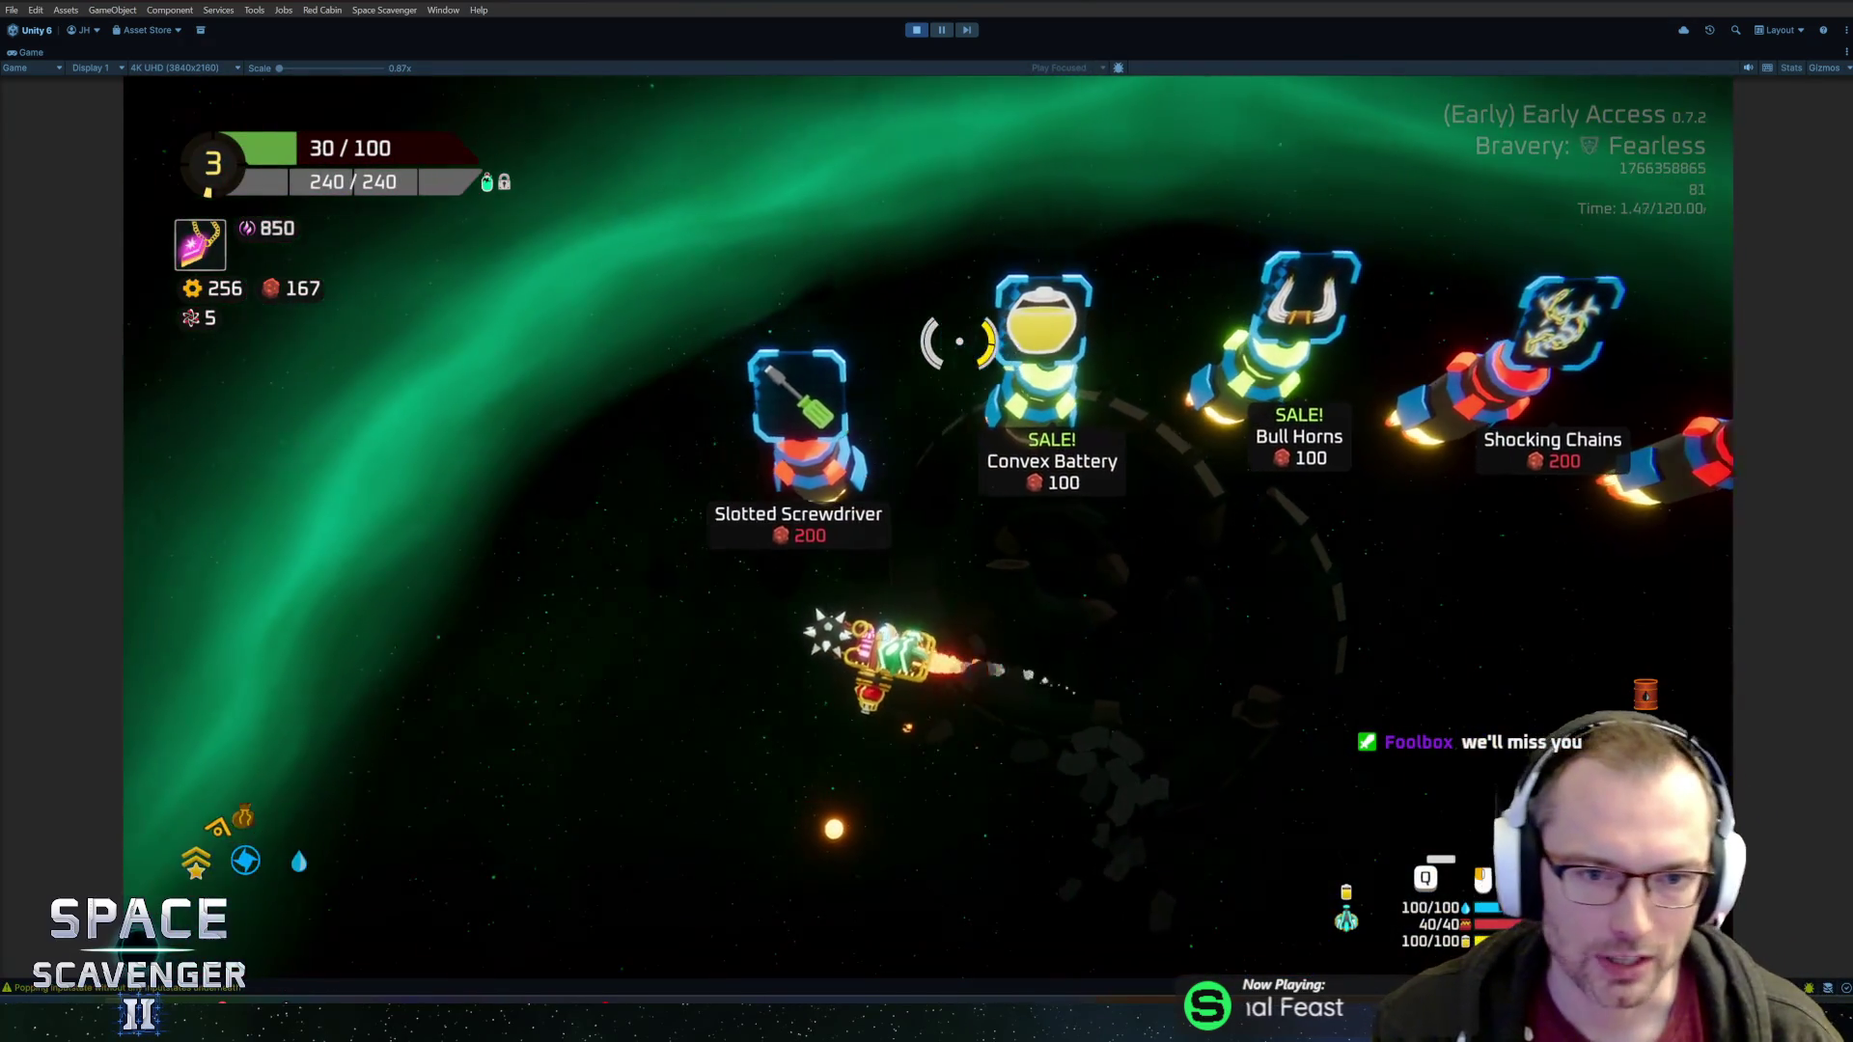
key(d)
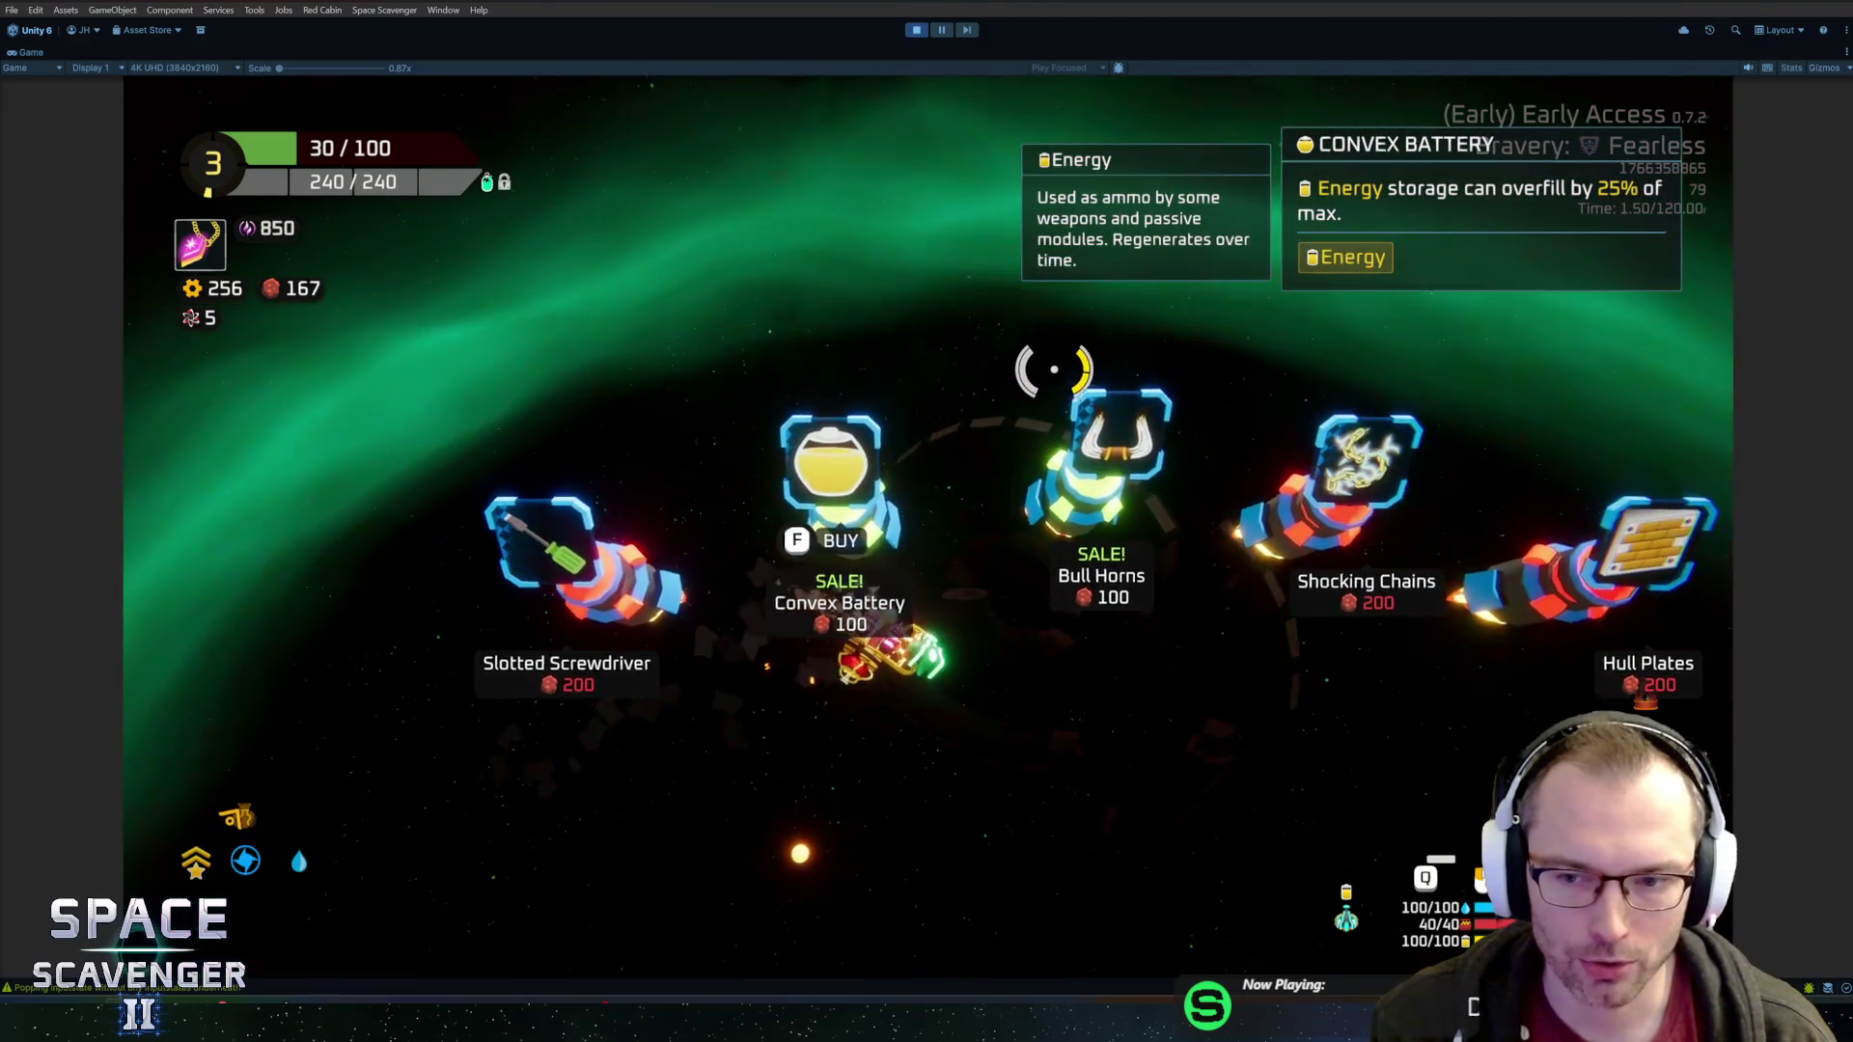
key(d)
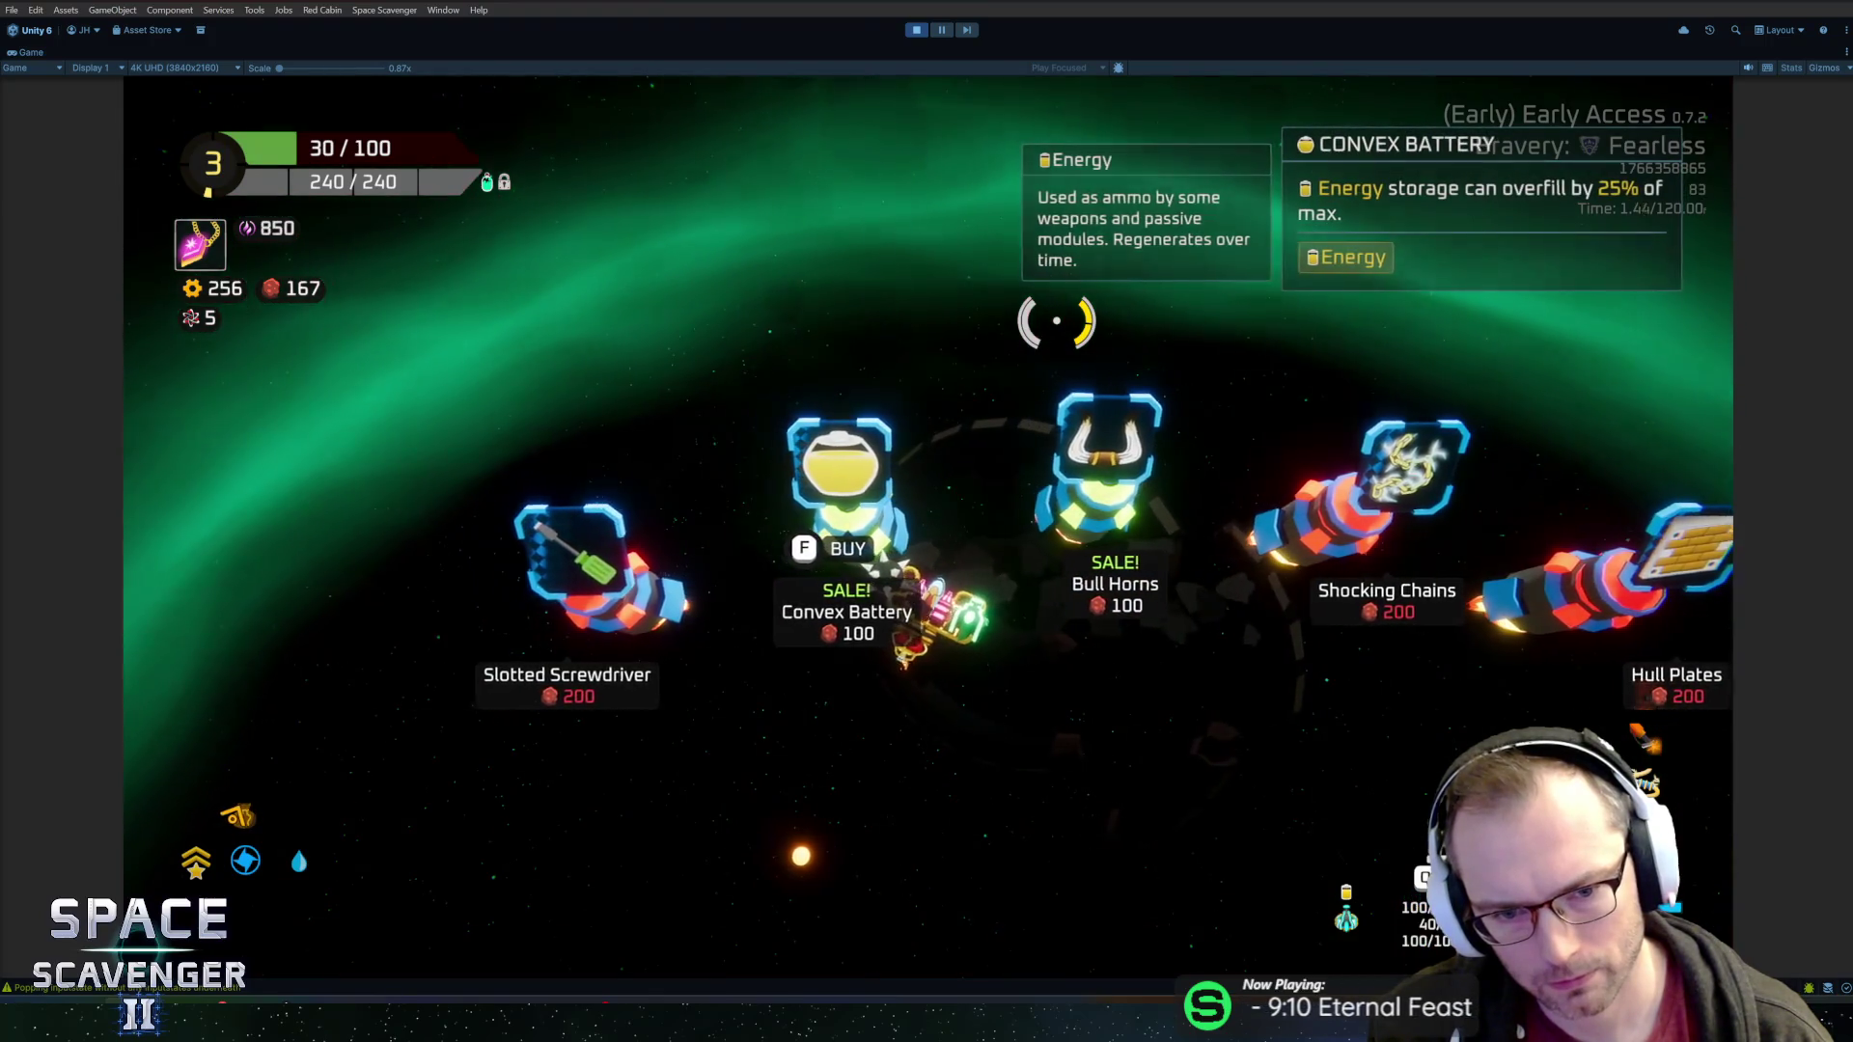
key(f)
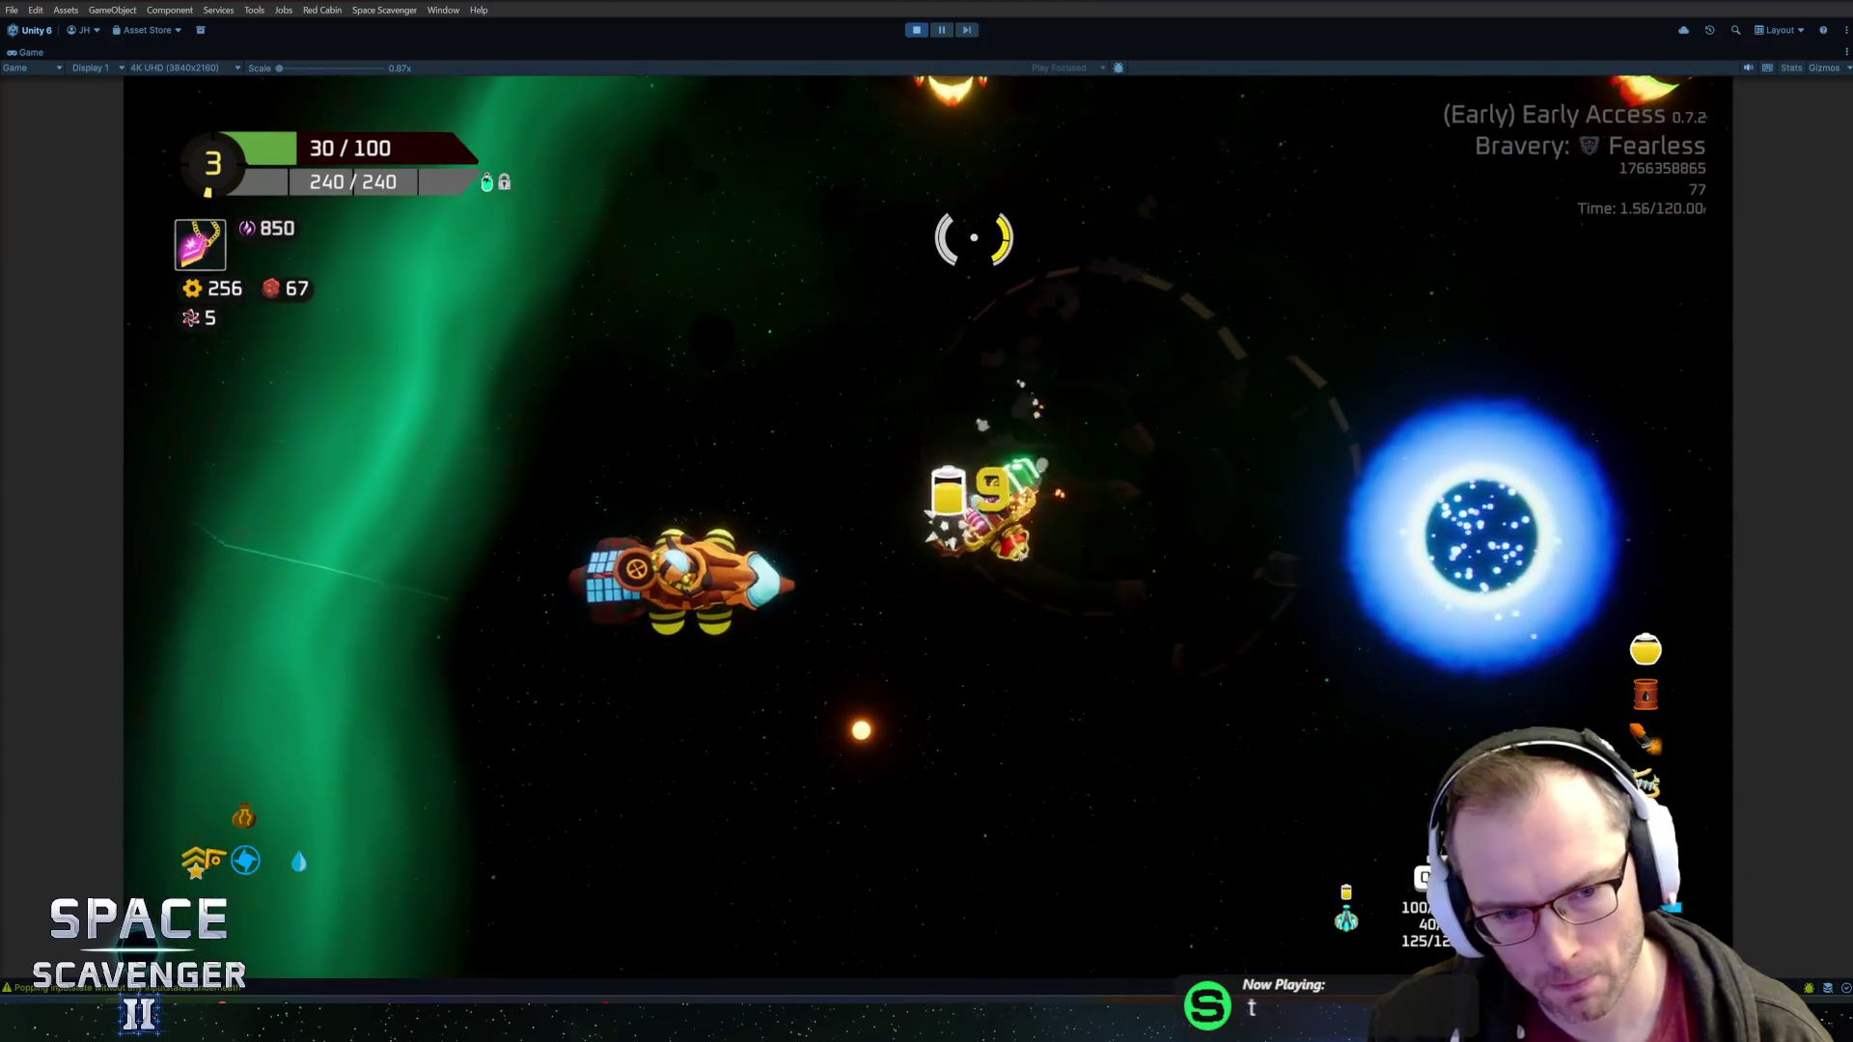
key(f)
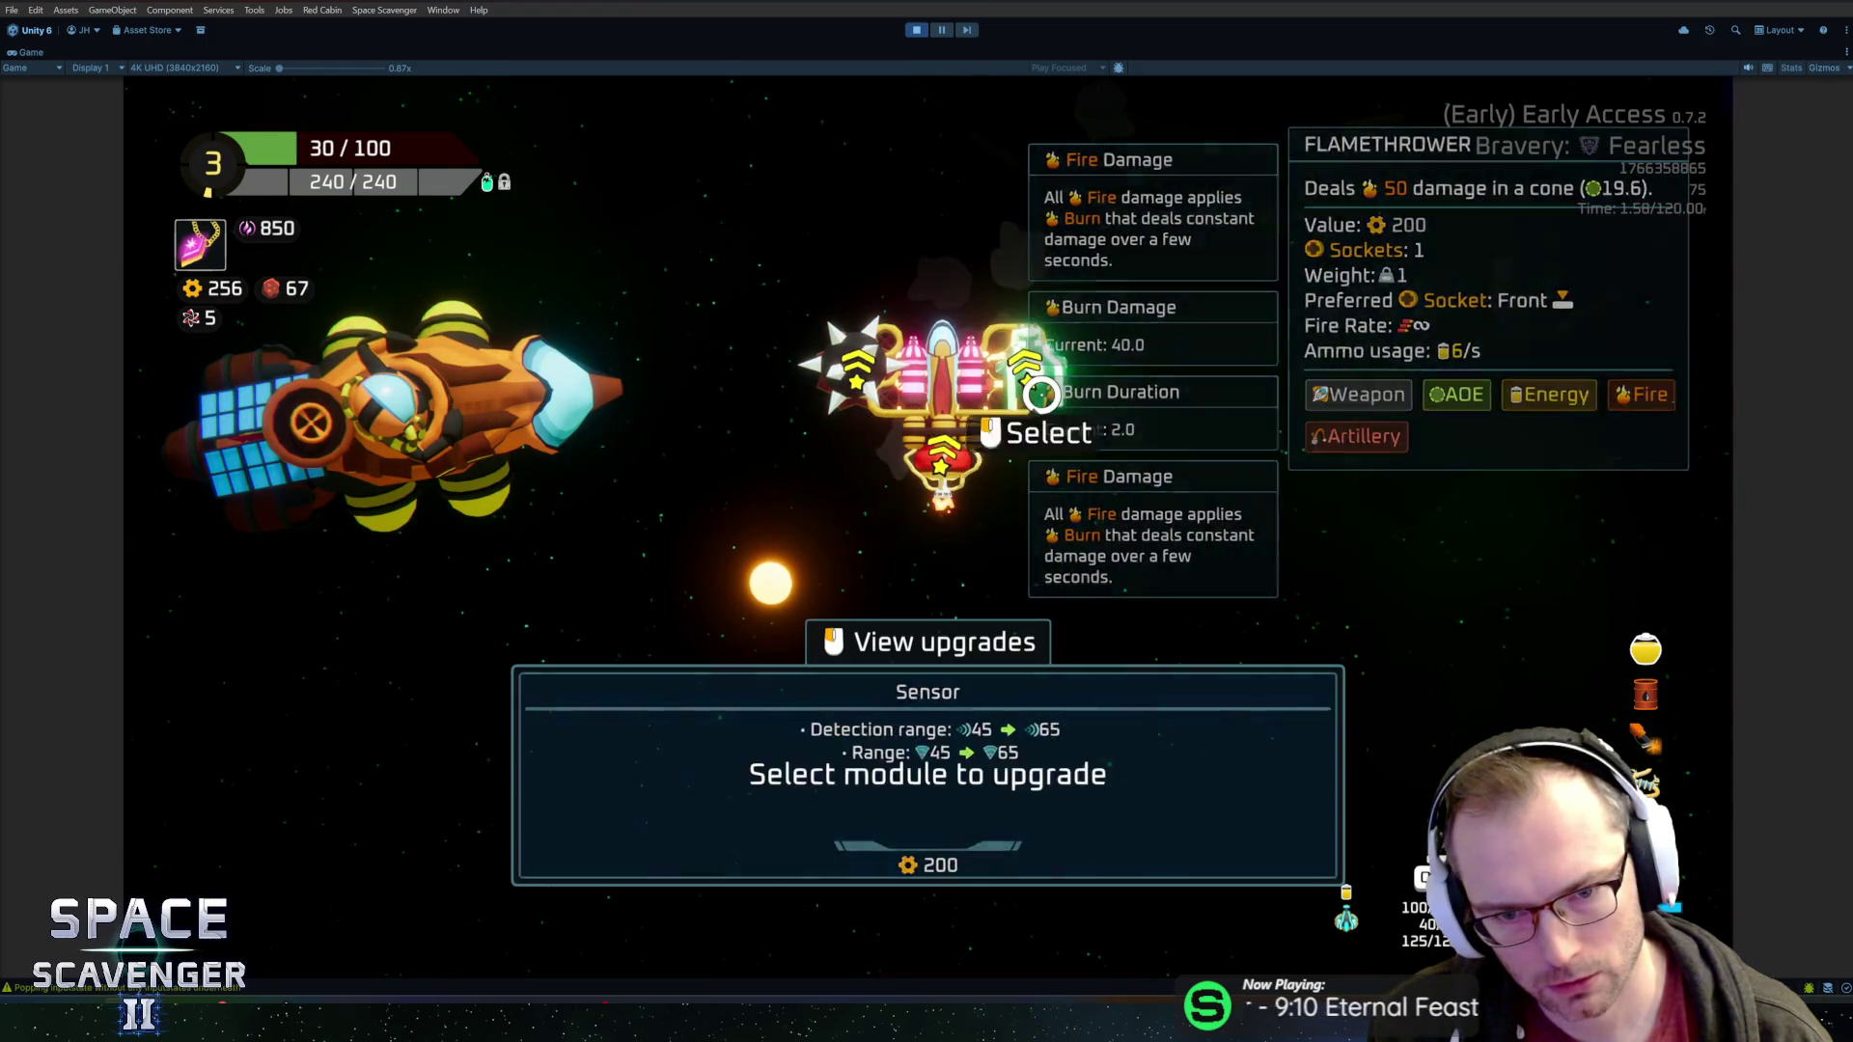
Give the Flail the Boosted upgrade and warp out through the portal
click(873, 384)
click(1135, 763)
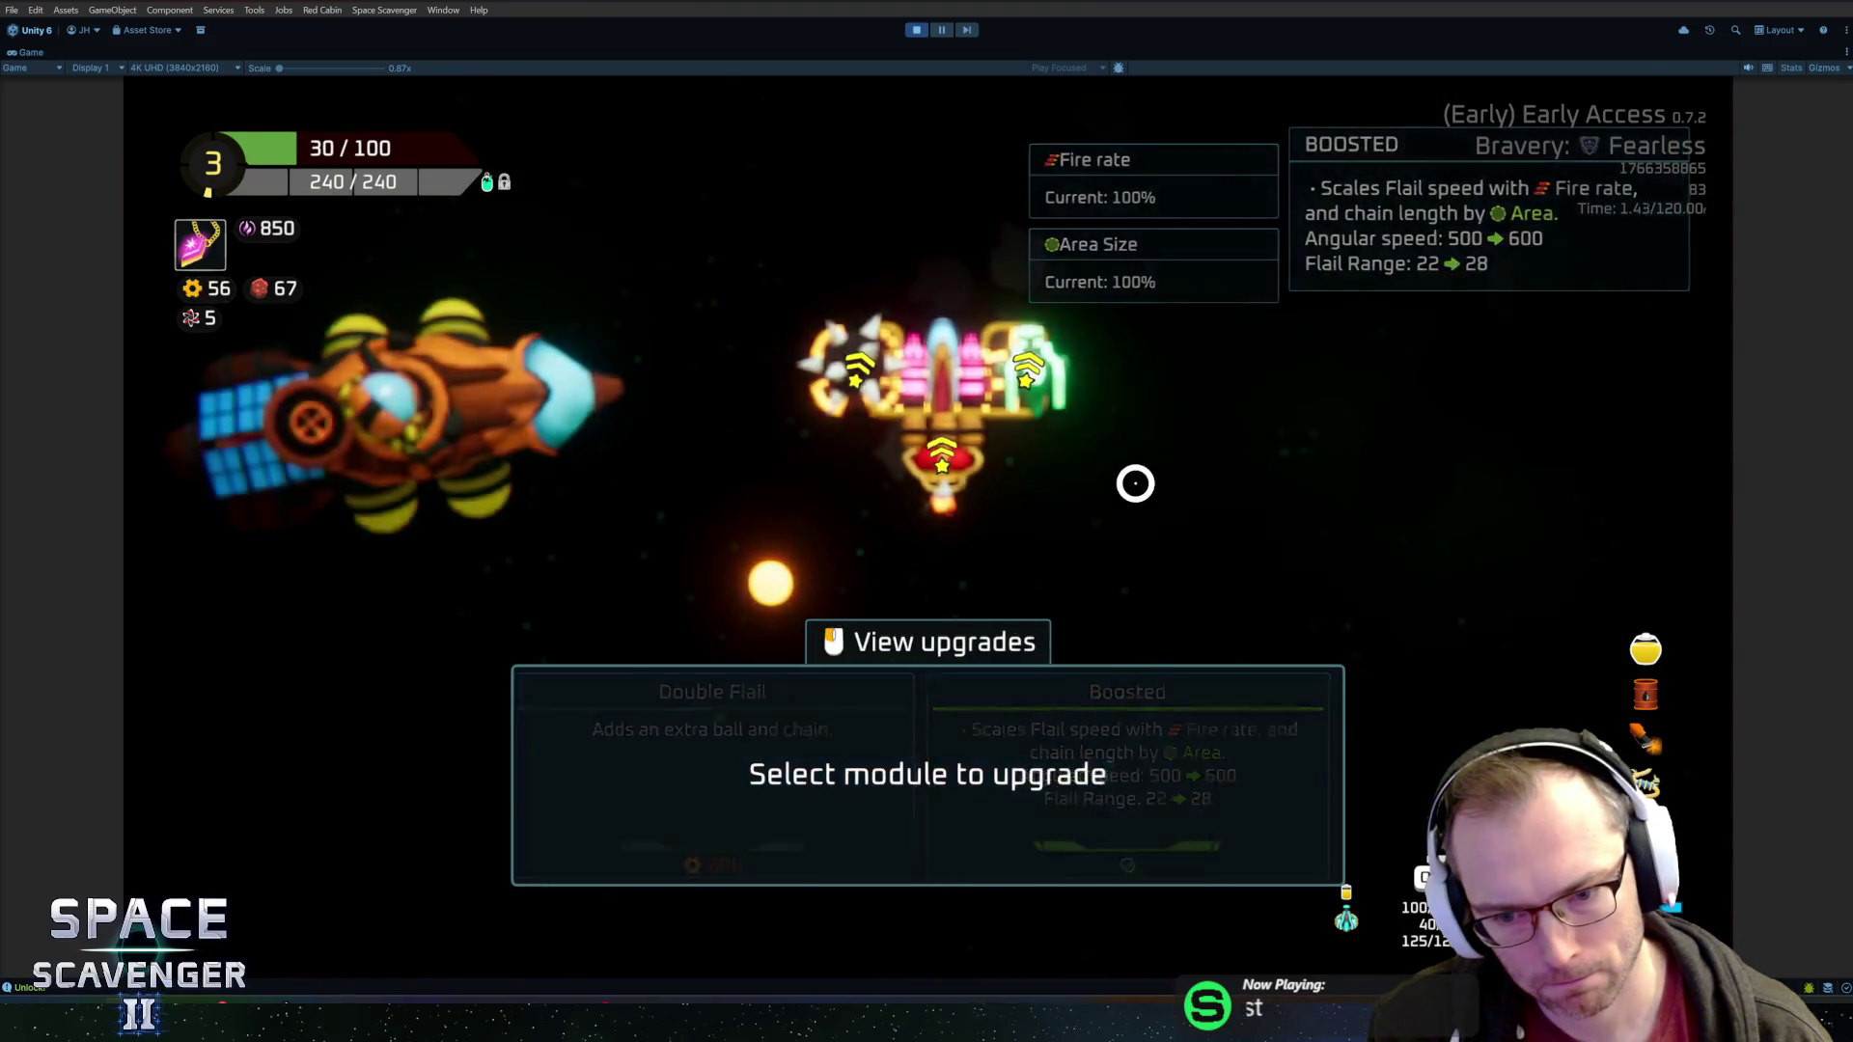
key(d)
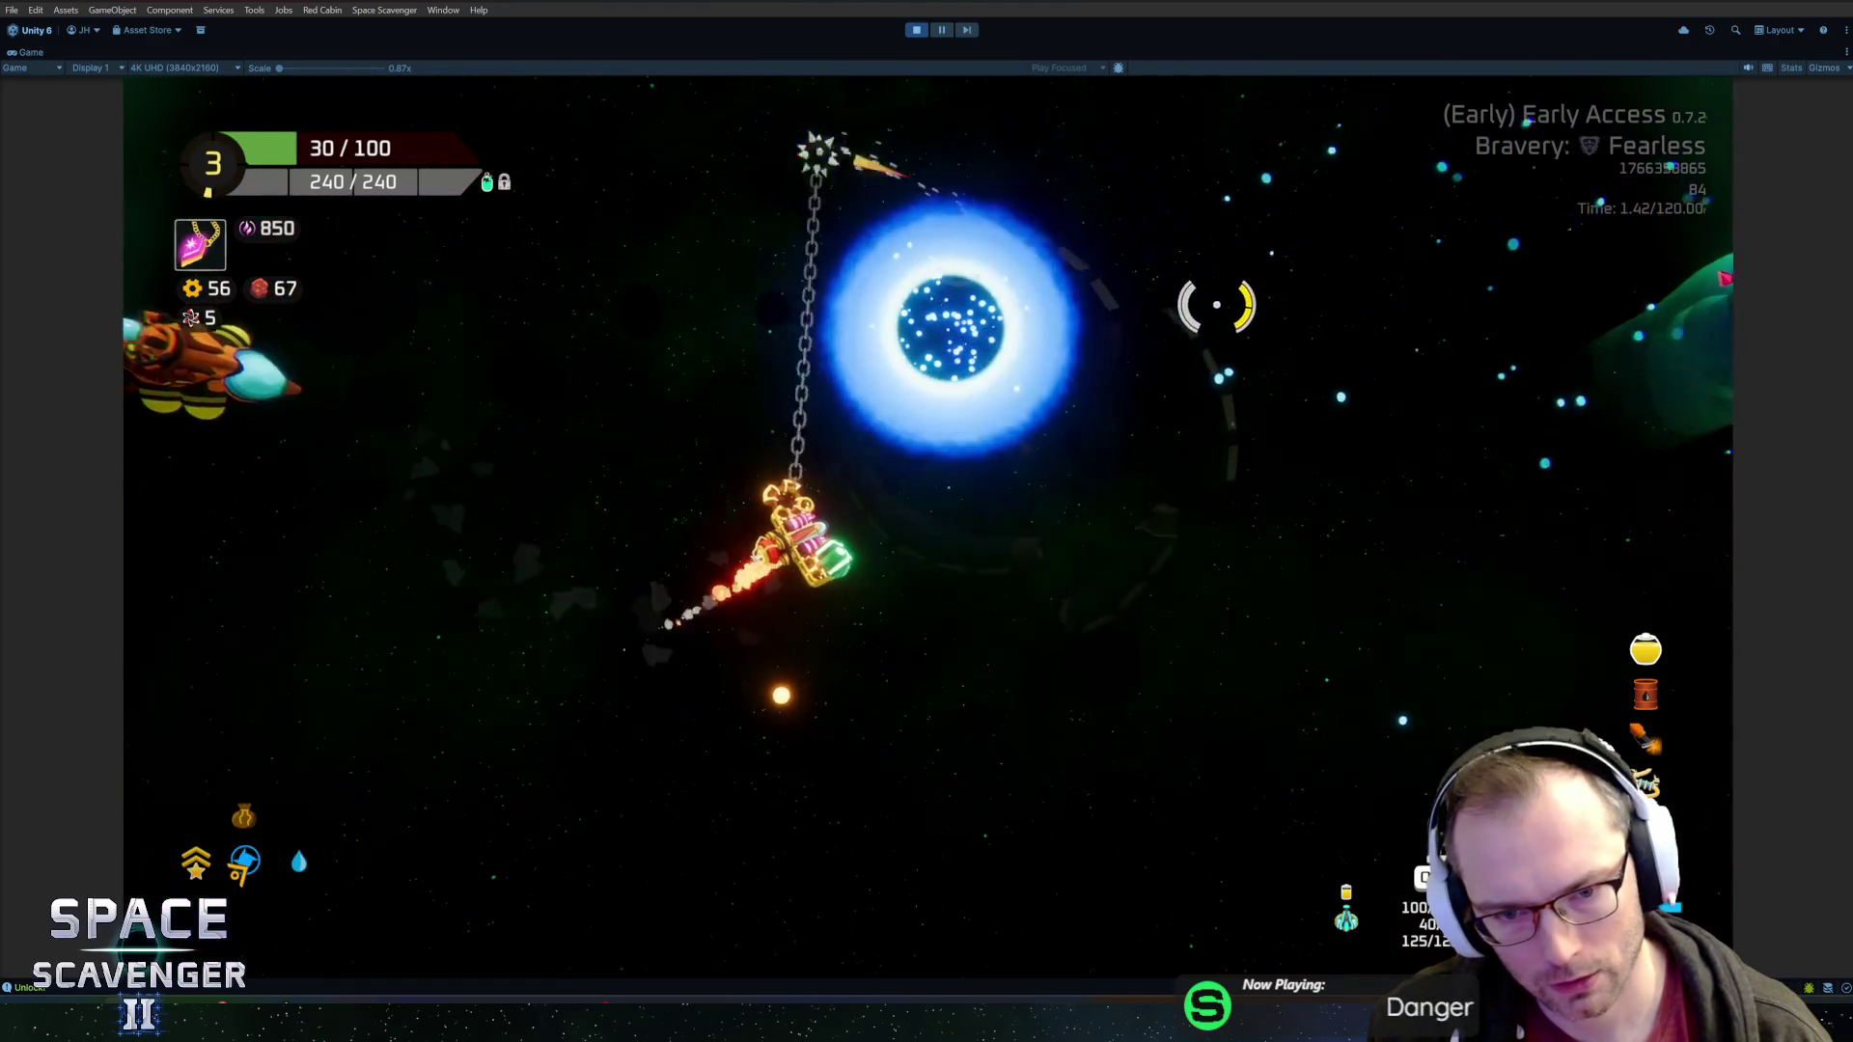
key(f)
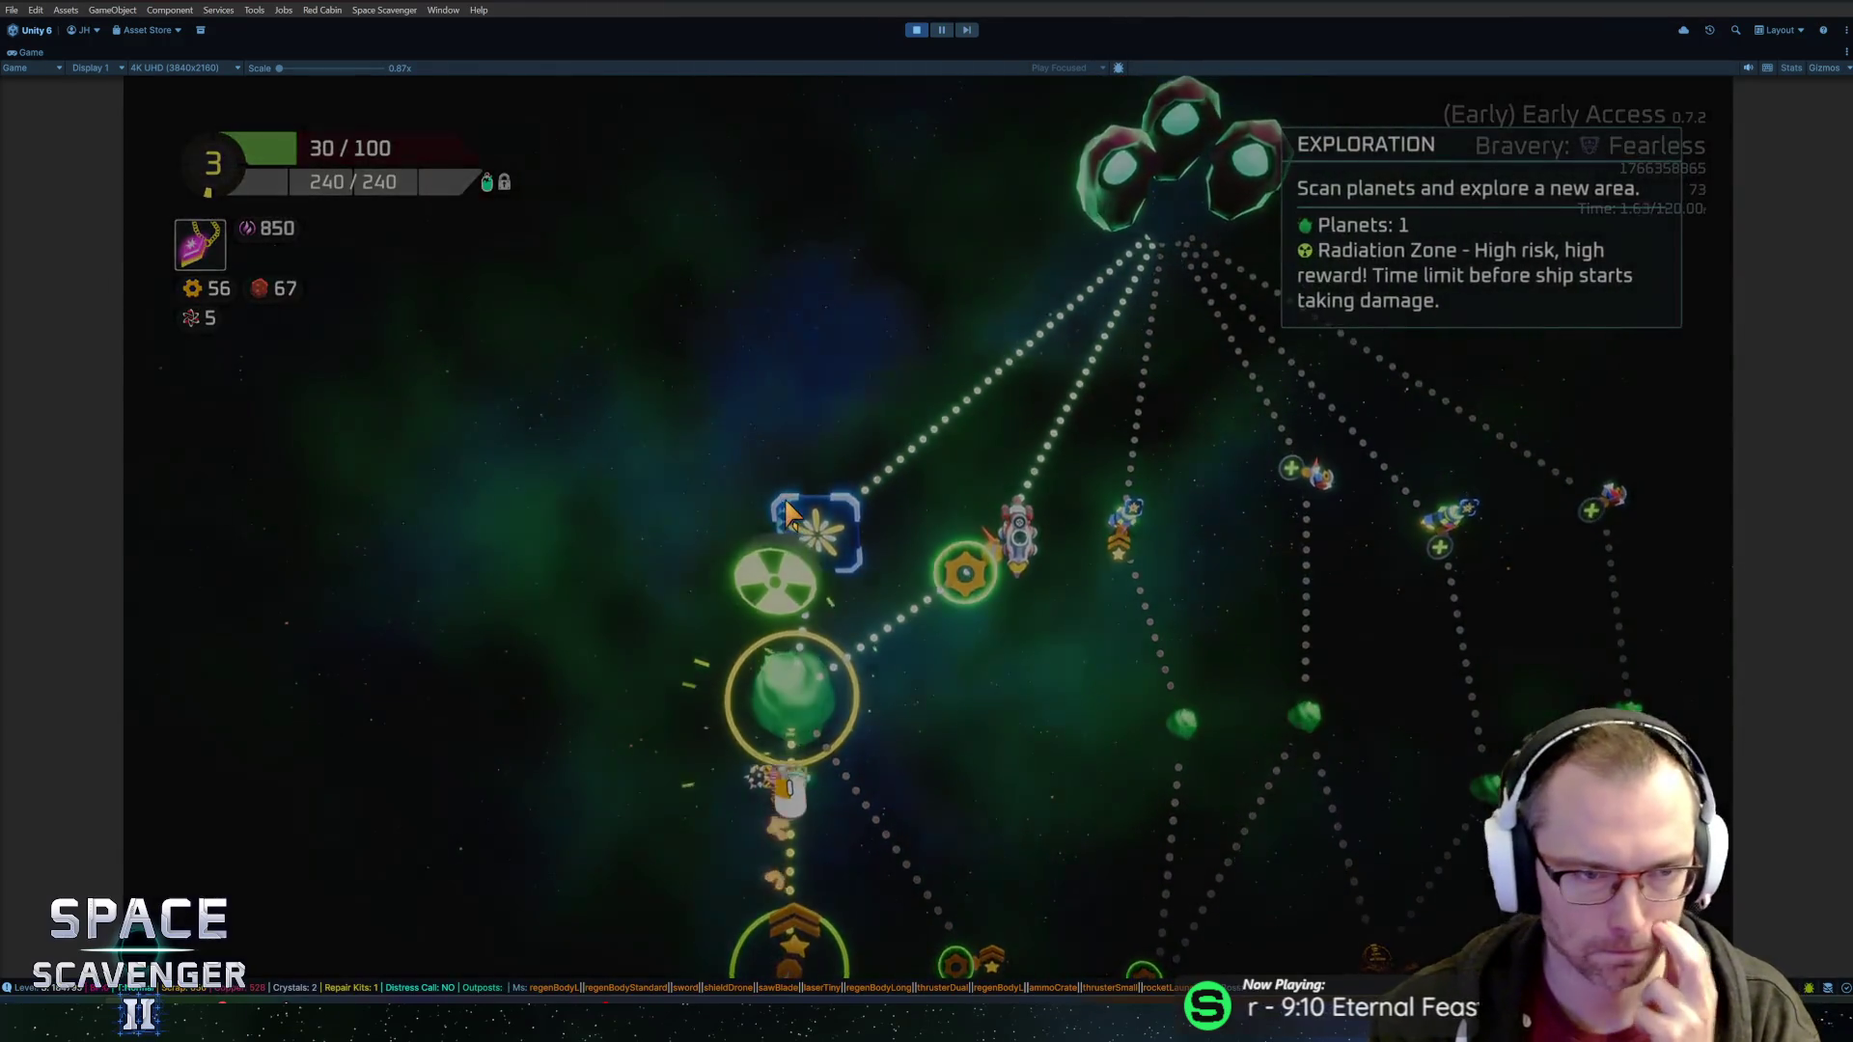
Enter the Radiation Zone, claim two gold rewards at the oxygen station, and open the build grid
click(738, 471)
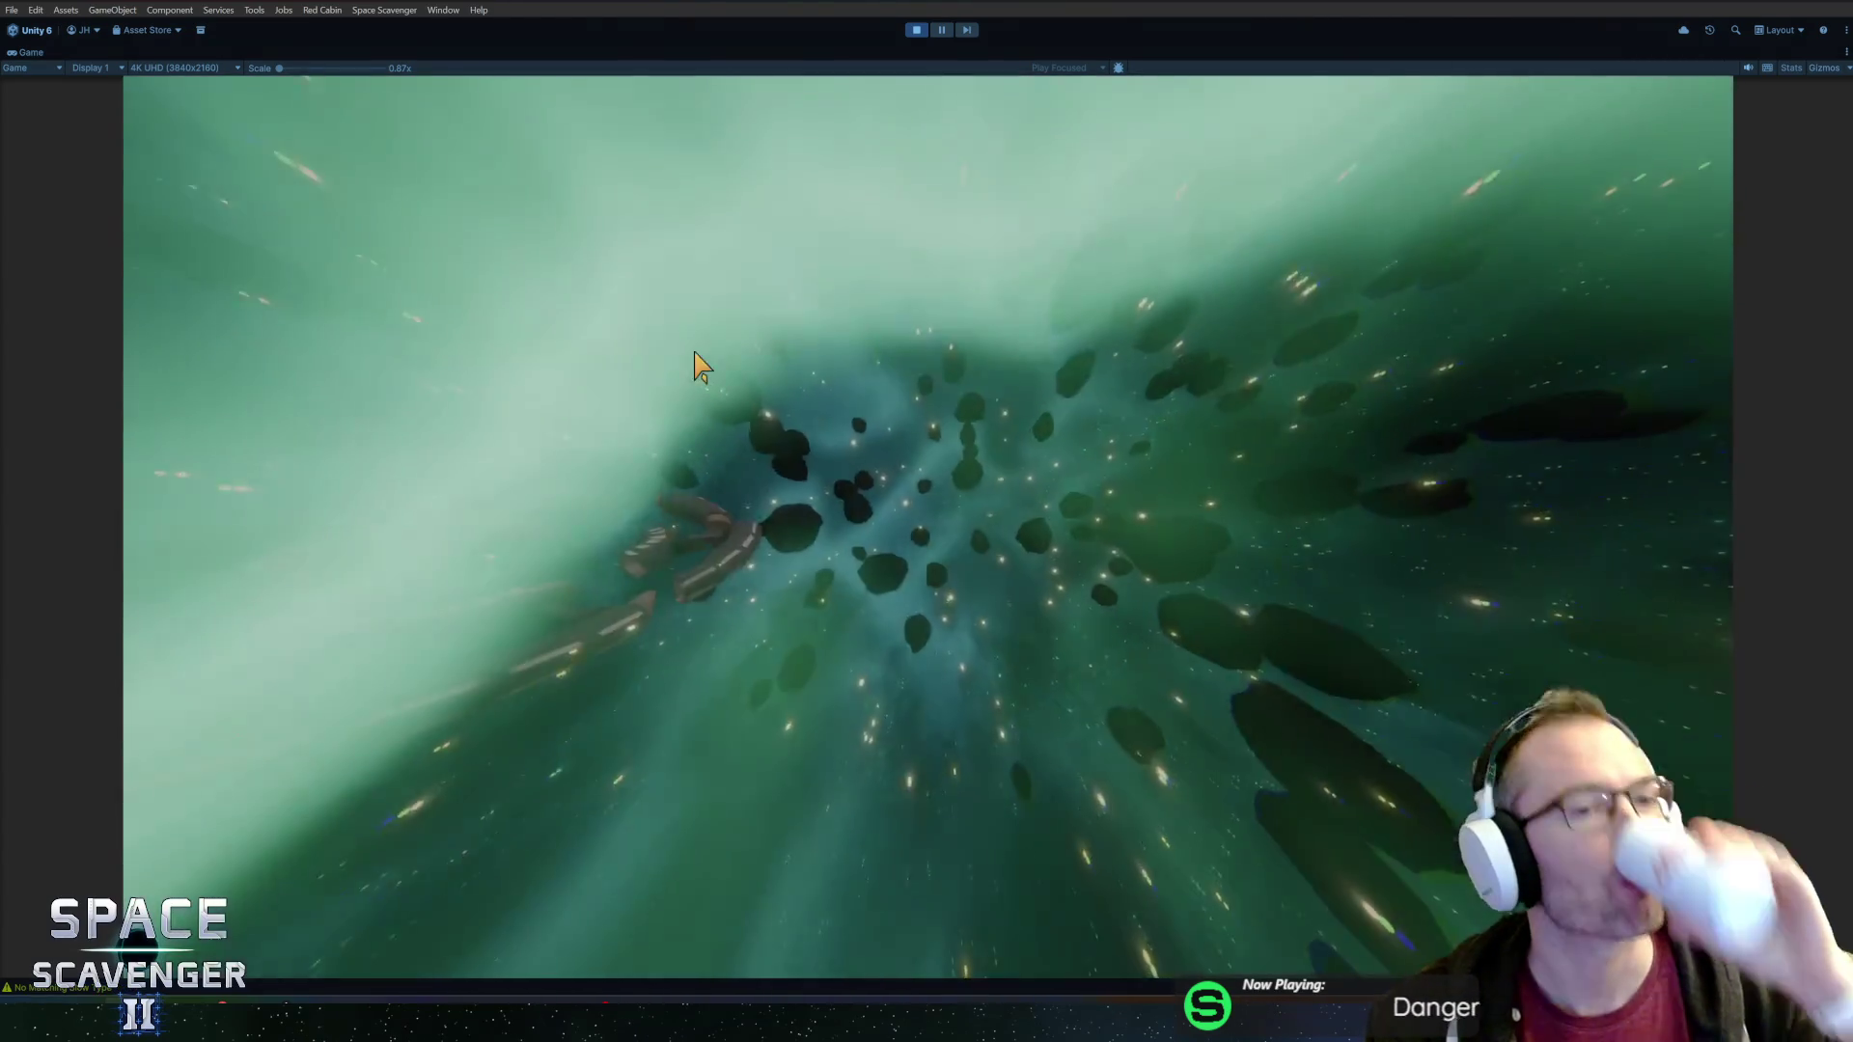
key(w)
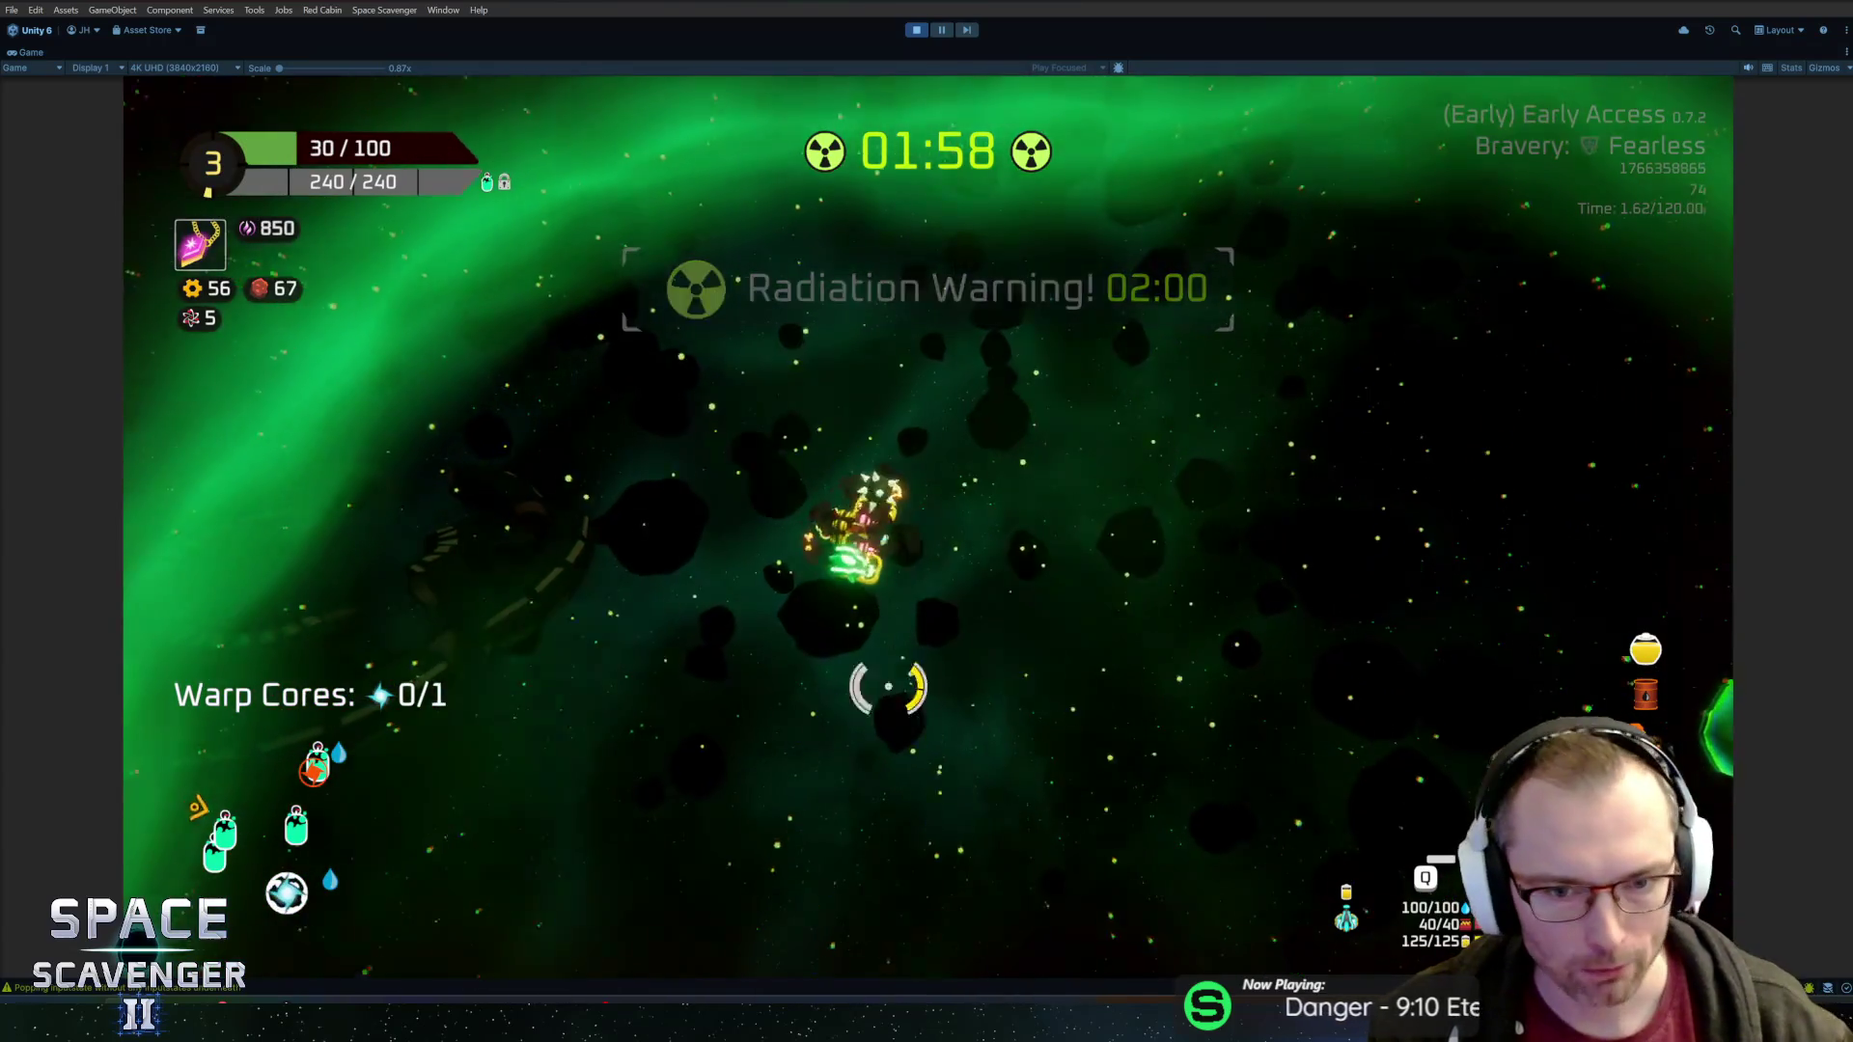
key(w)
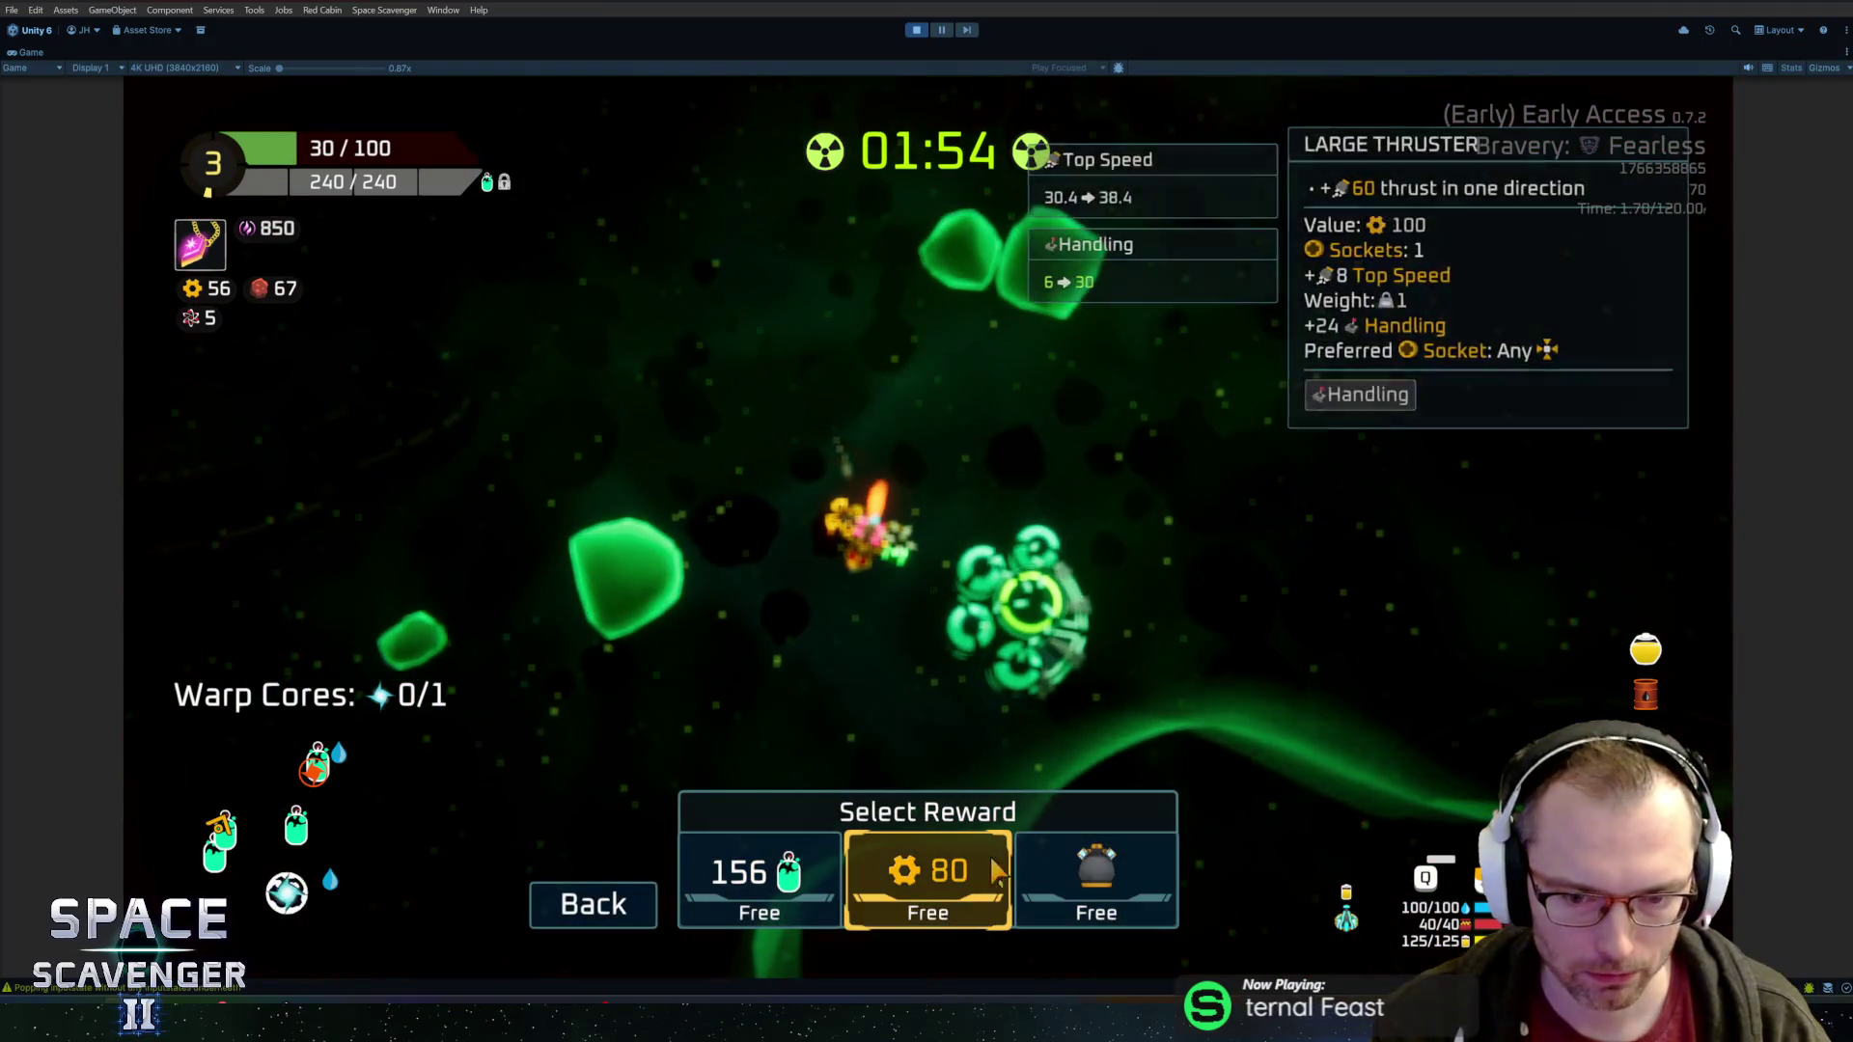
click(980, 890)
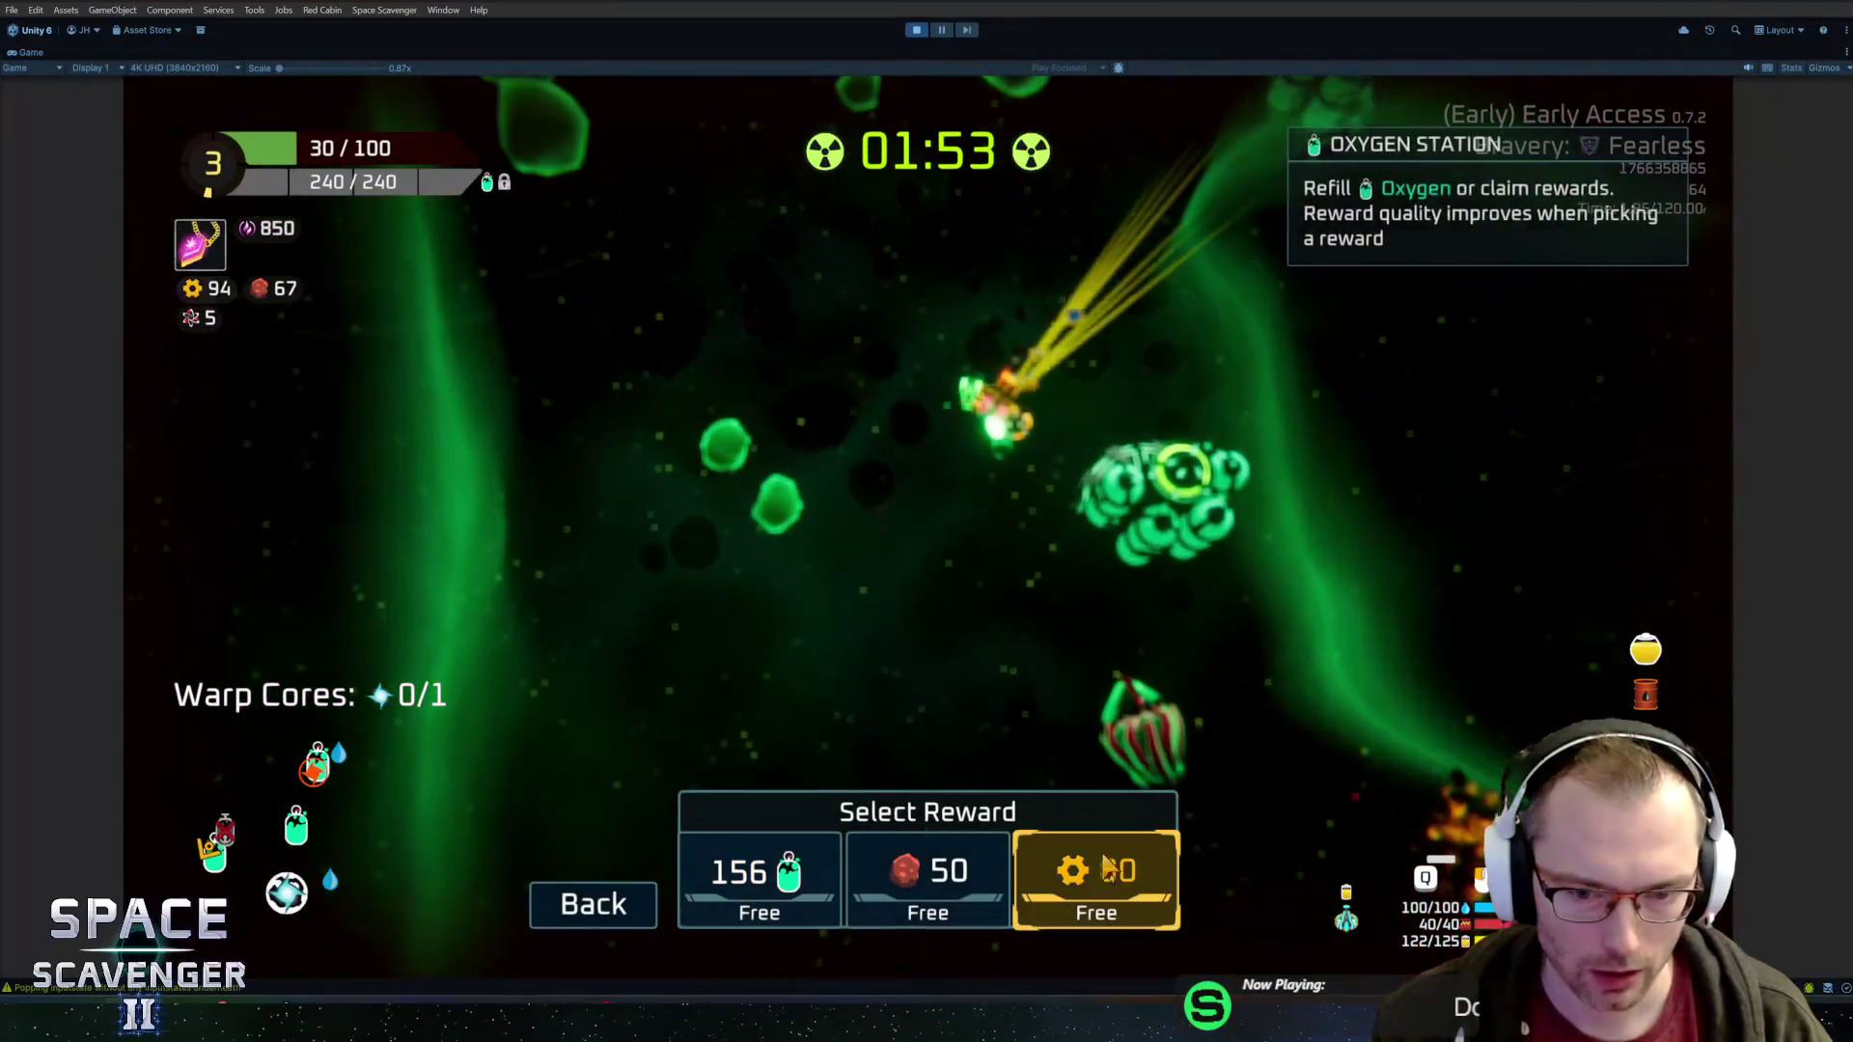
click(1108, 868)
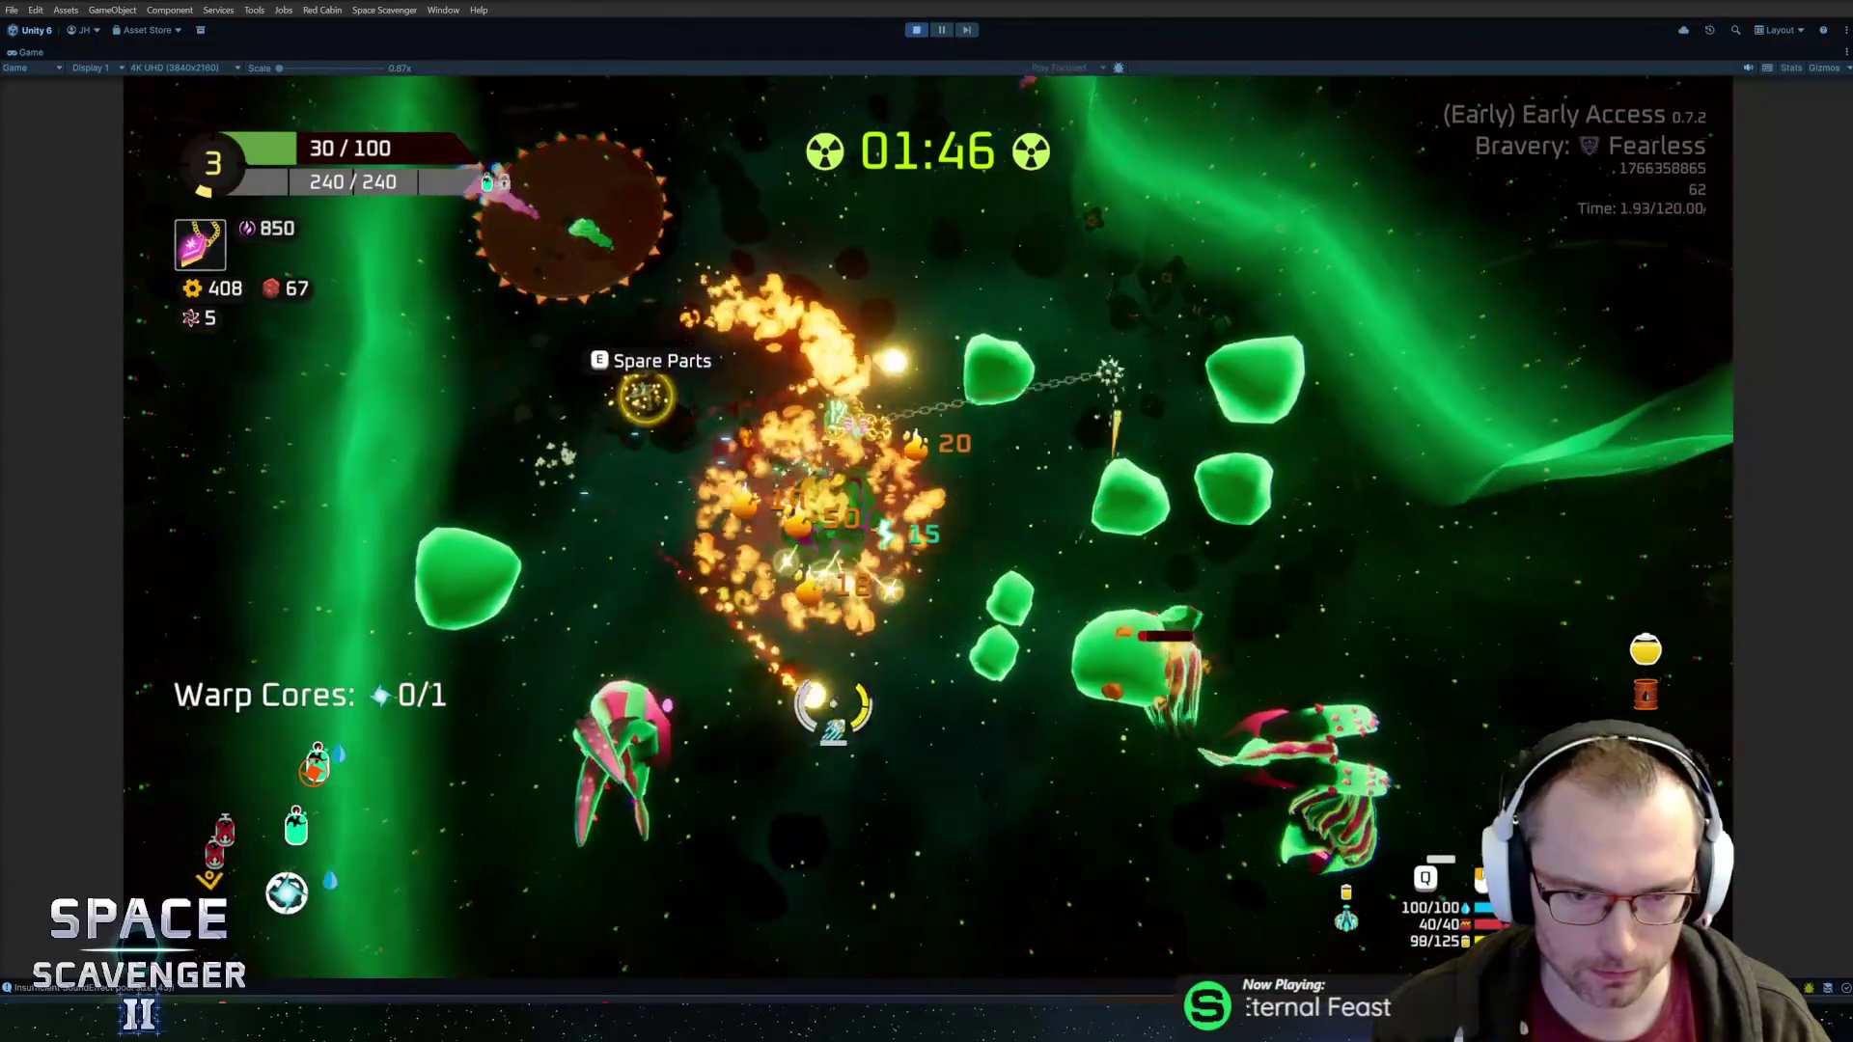
key(e)
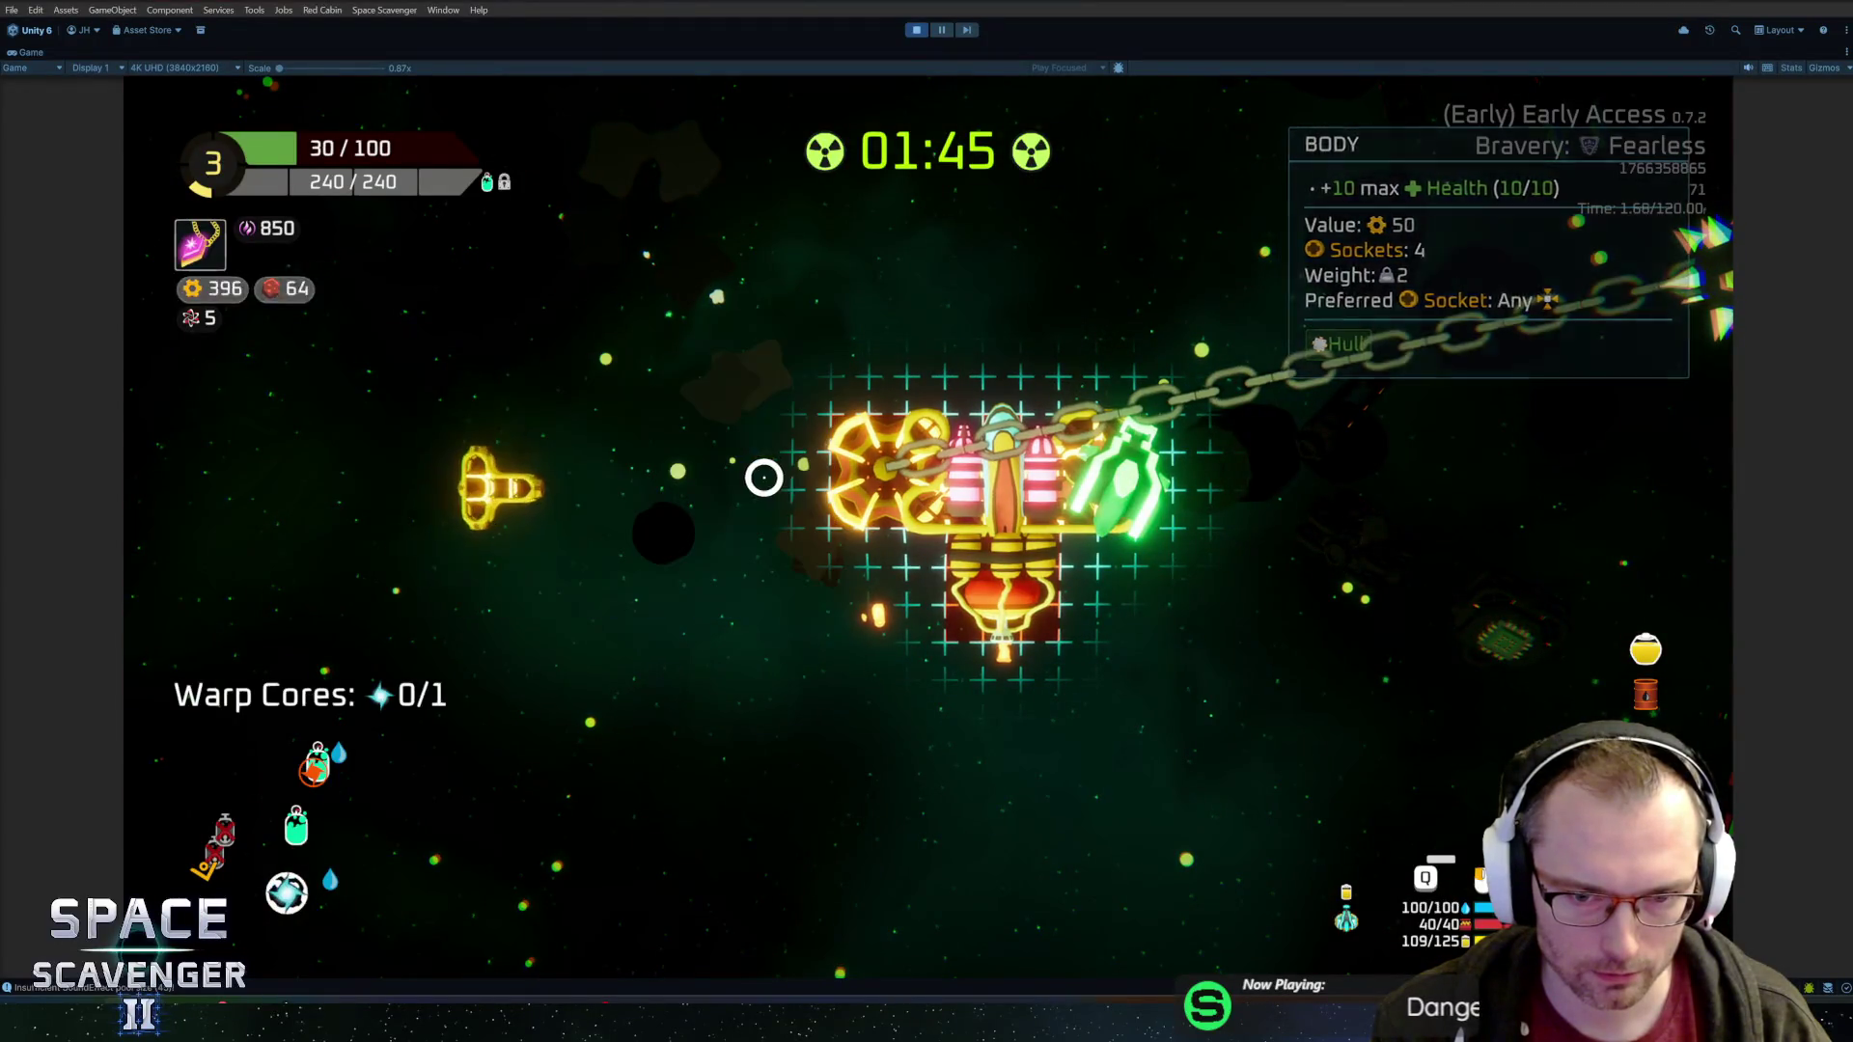
Attach the salvaged Body part above the ship and pick up the flail to reposition it
mouse_move(830, 482)
mouse_down()
mouse_move(729, 610)
mouse_move(366, 466)
mouse_up()
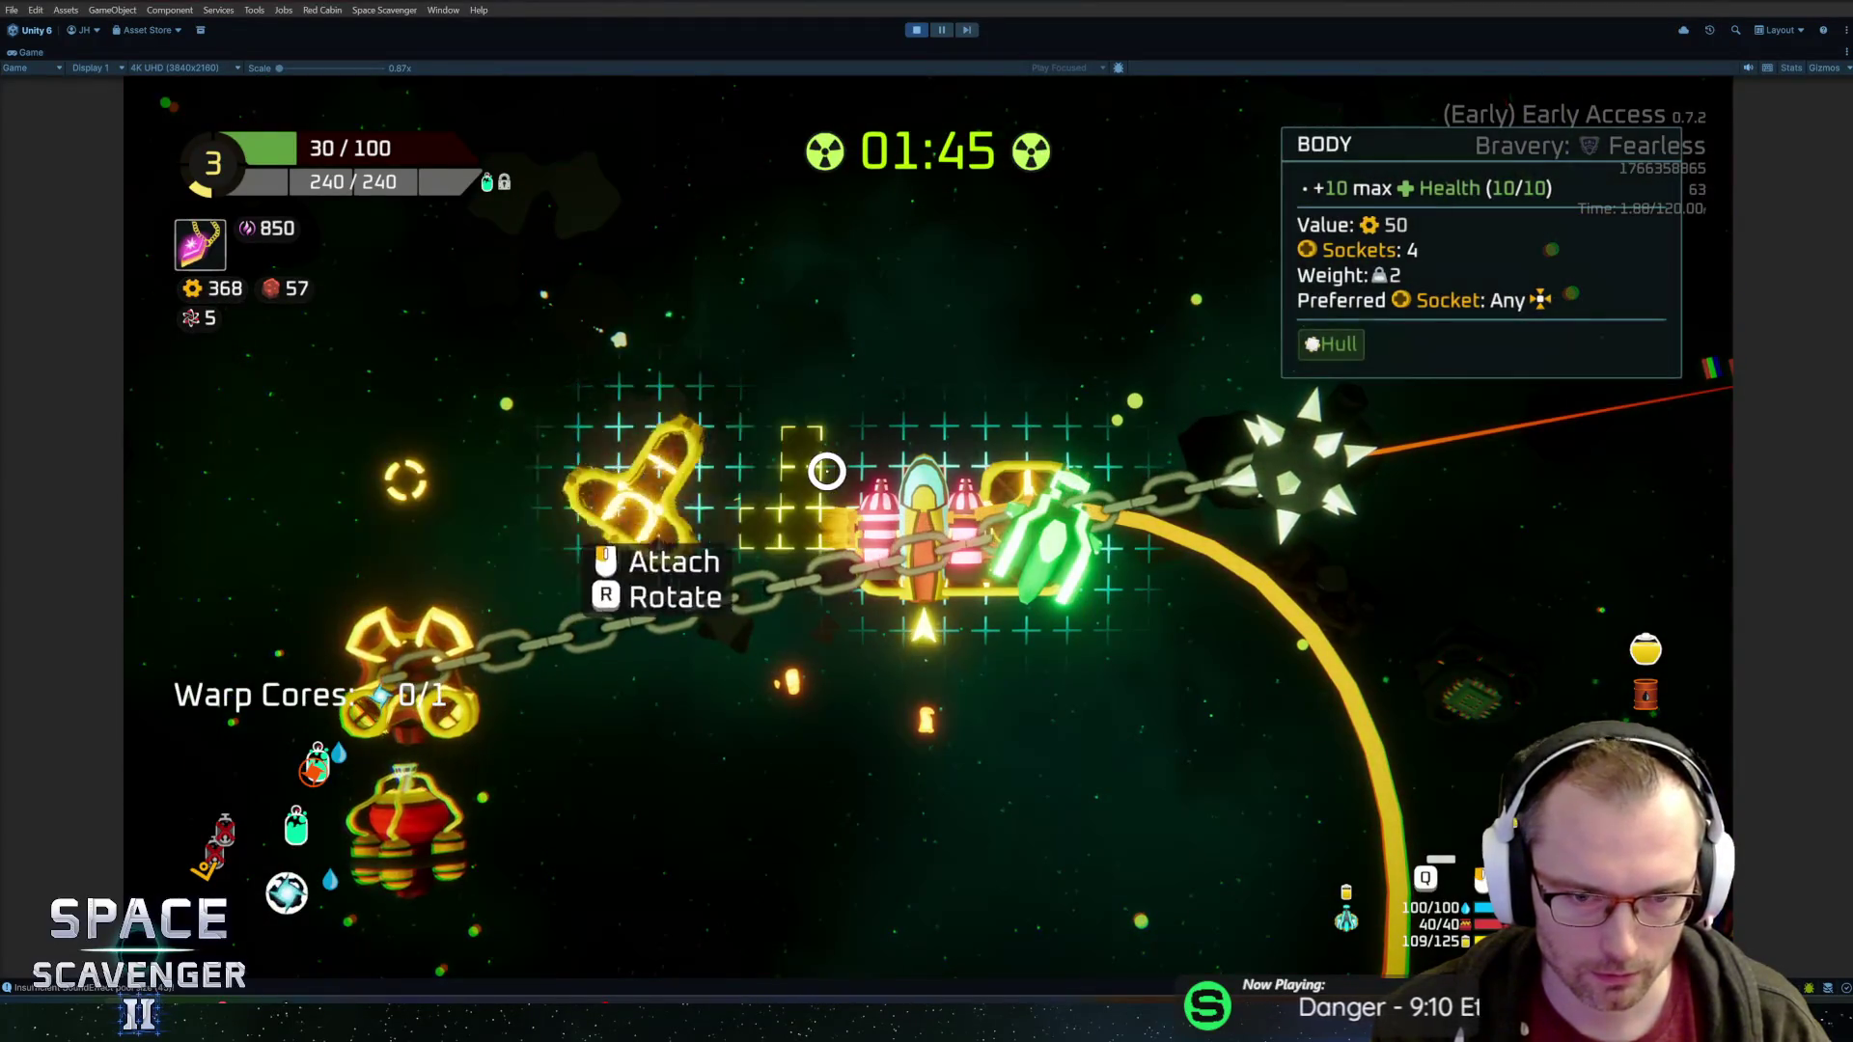
click(826, 471)
drag(501, 492, 888, 570)
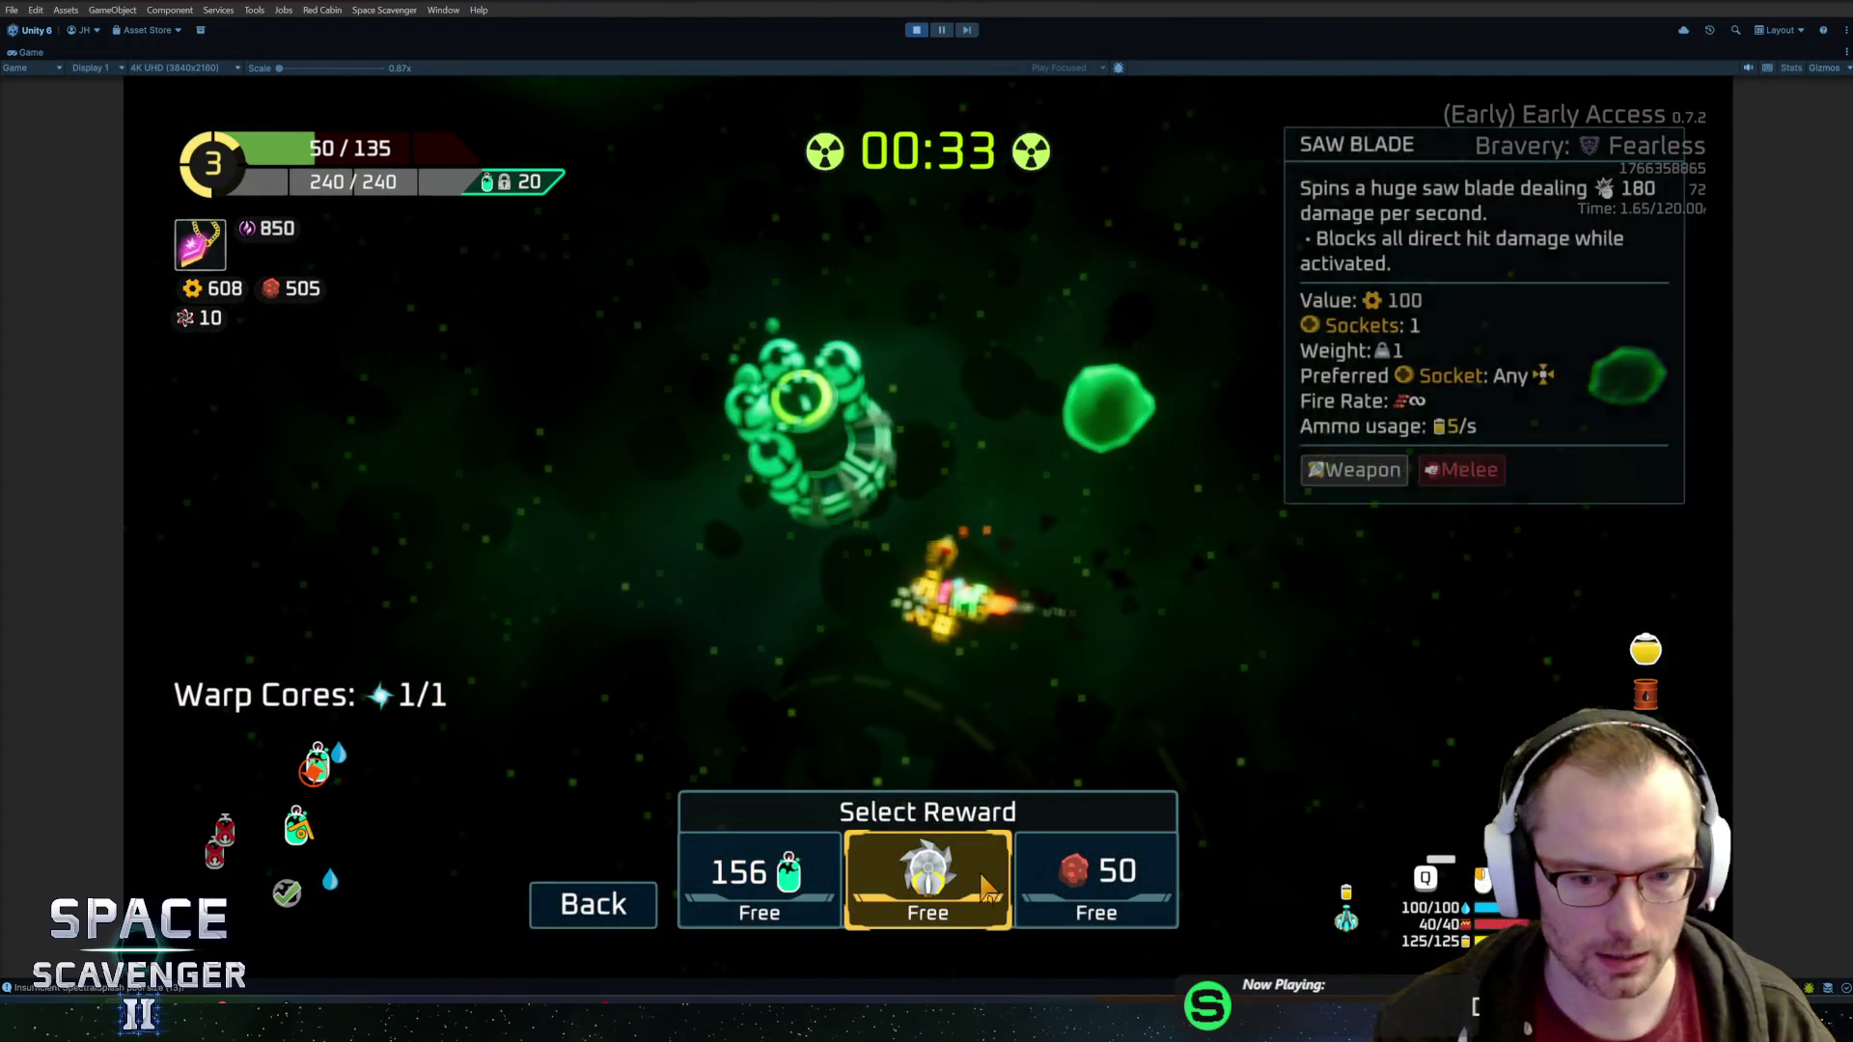
Claim the Saw Blade reward, then the 50 red crystal reward at the oxygen station
click(986, 886)
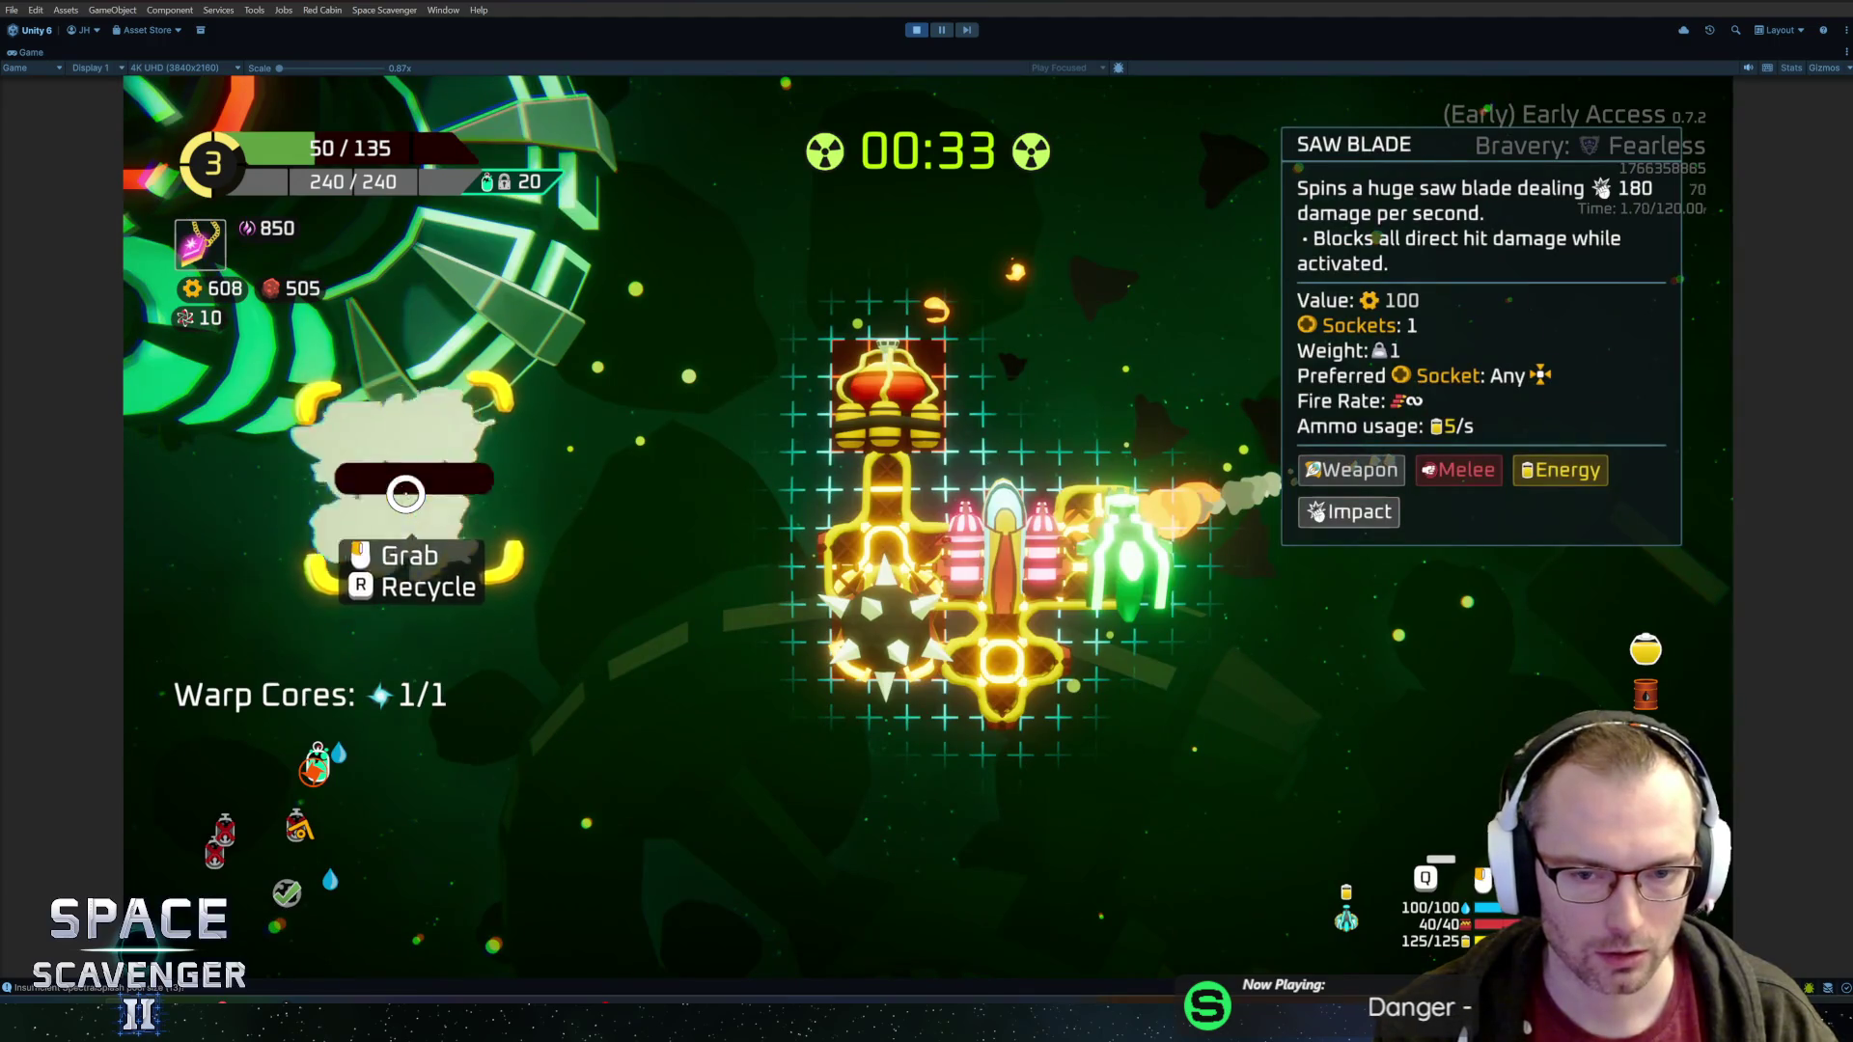
key(r)
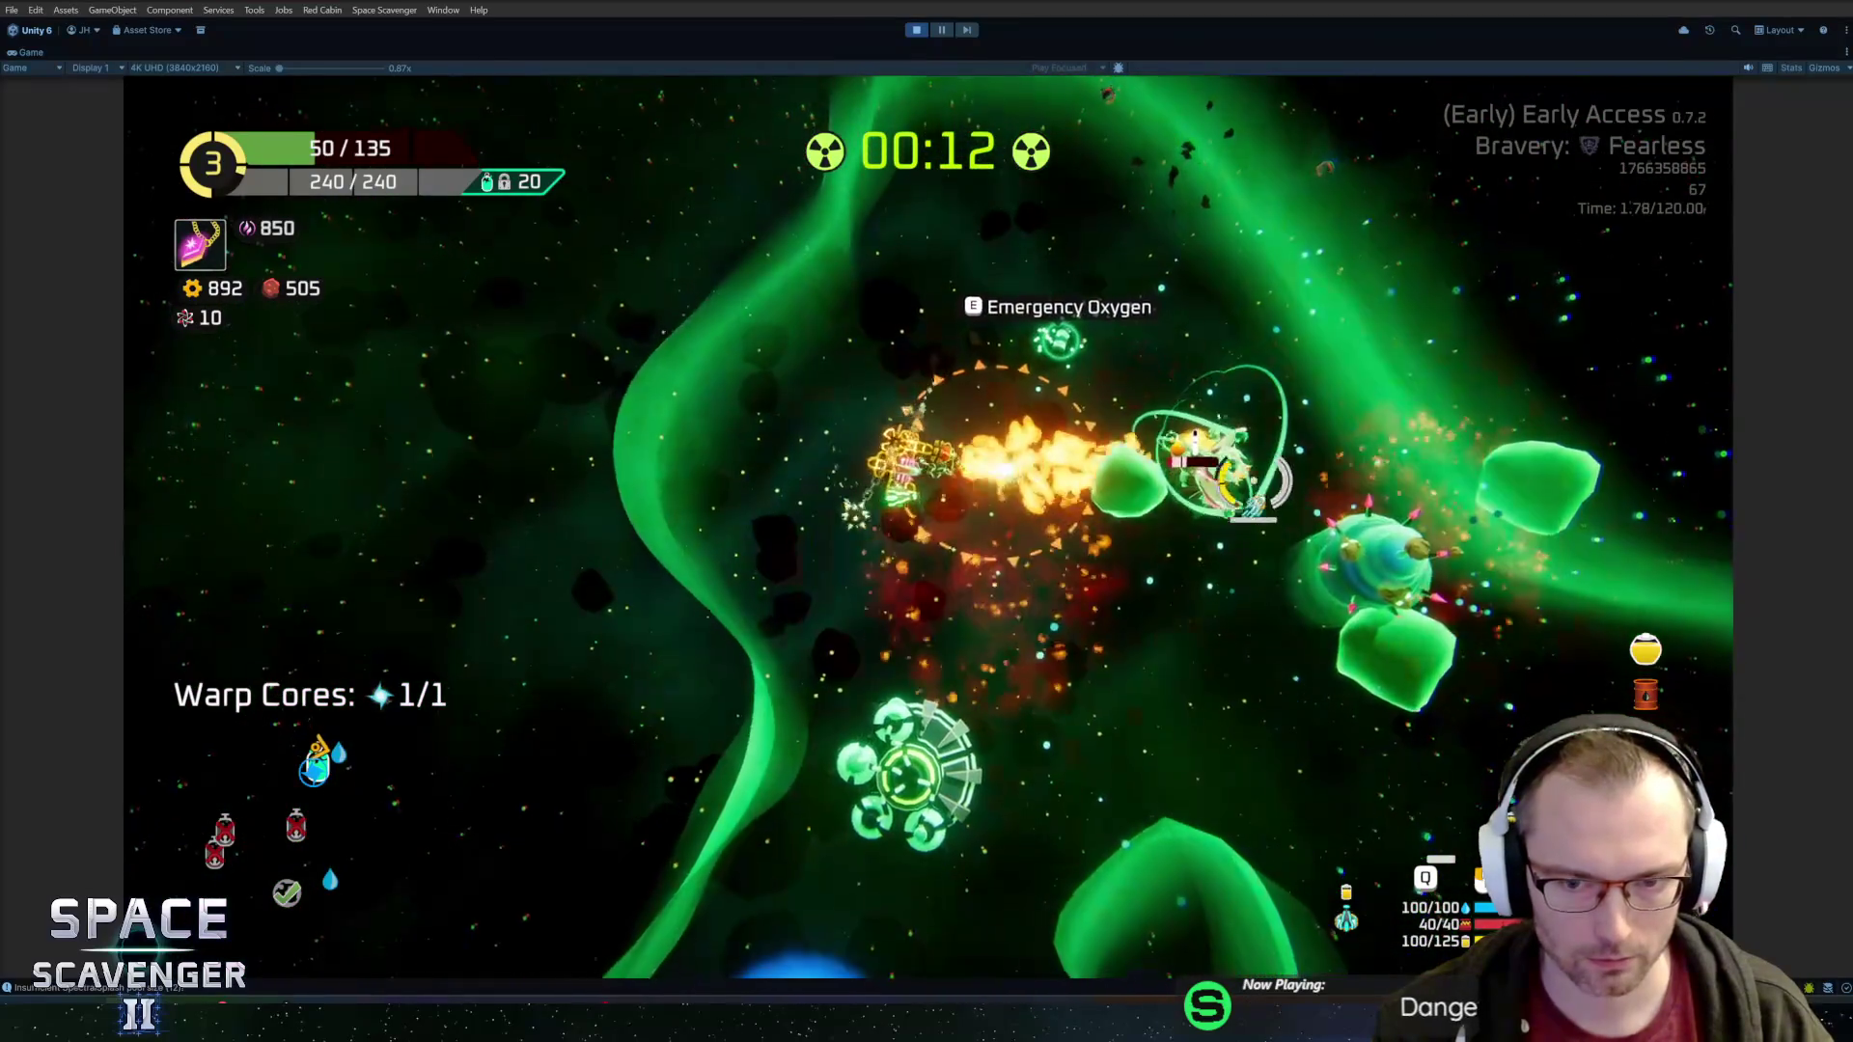
key(f)
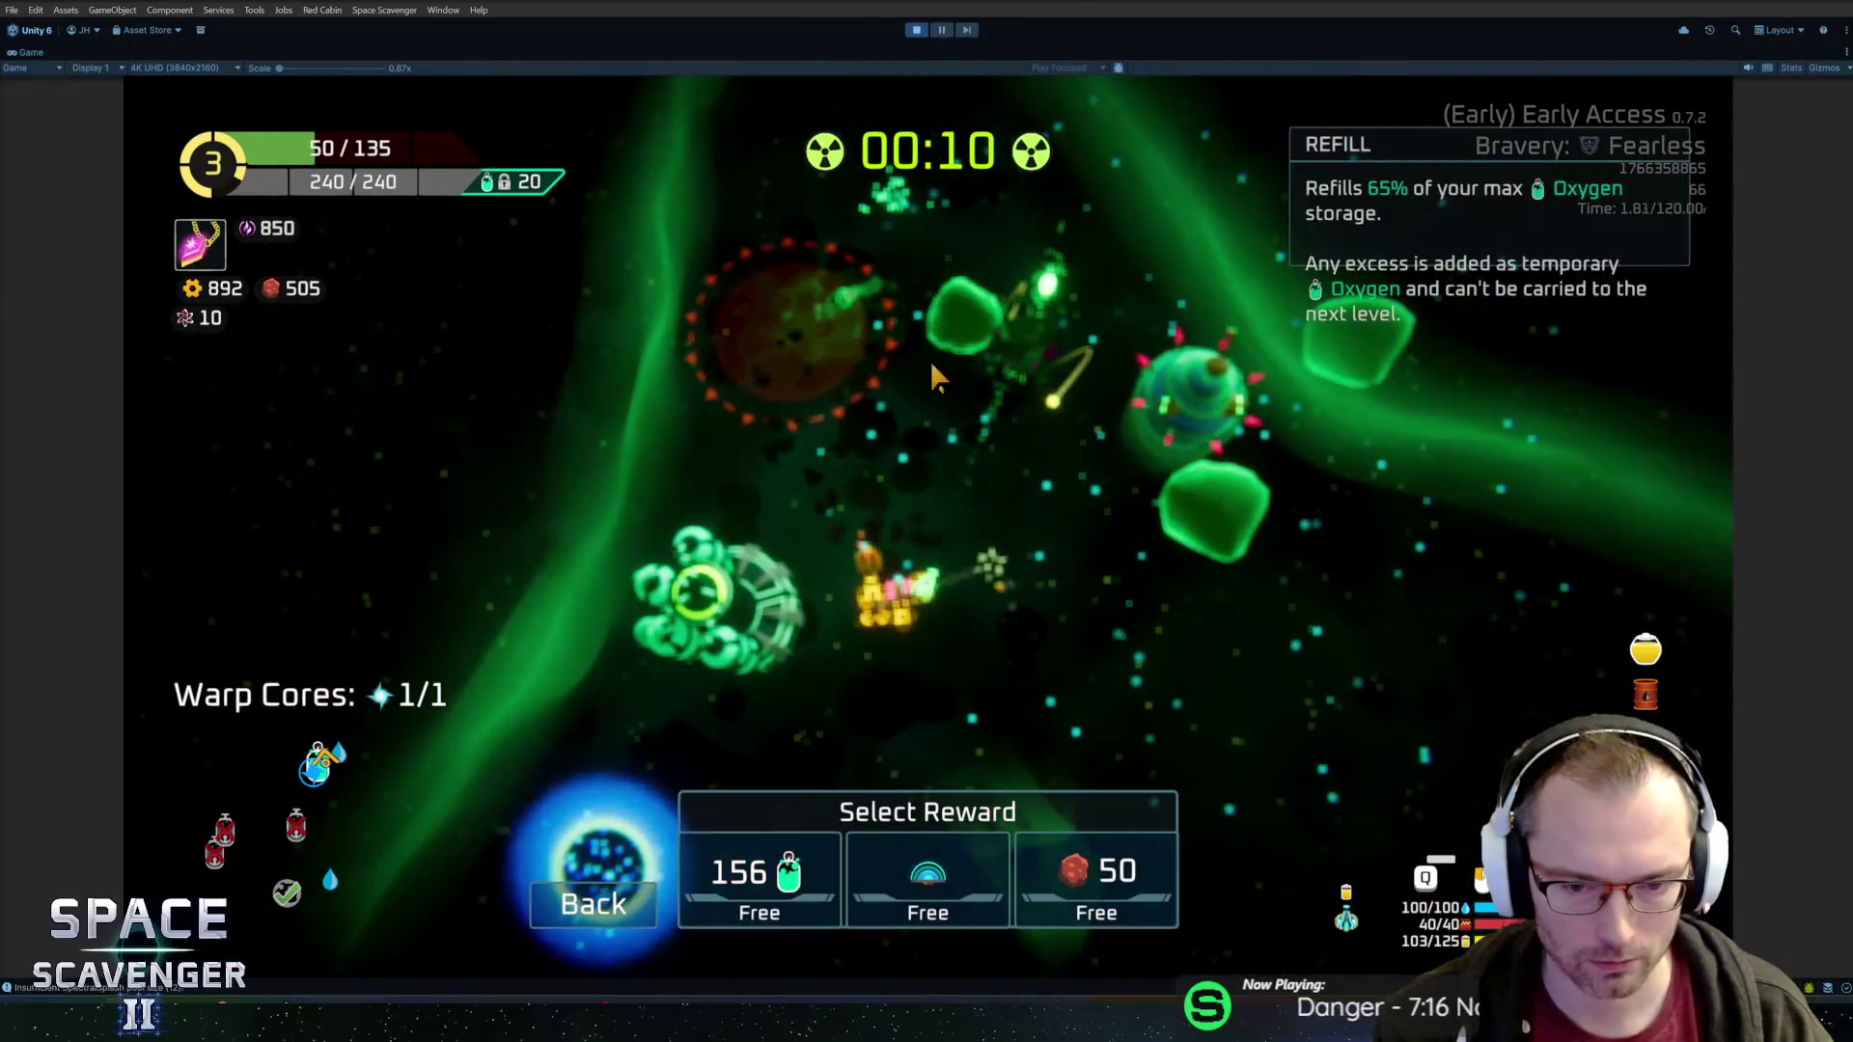
click(1025, 873)
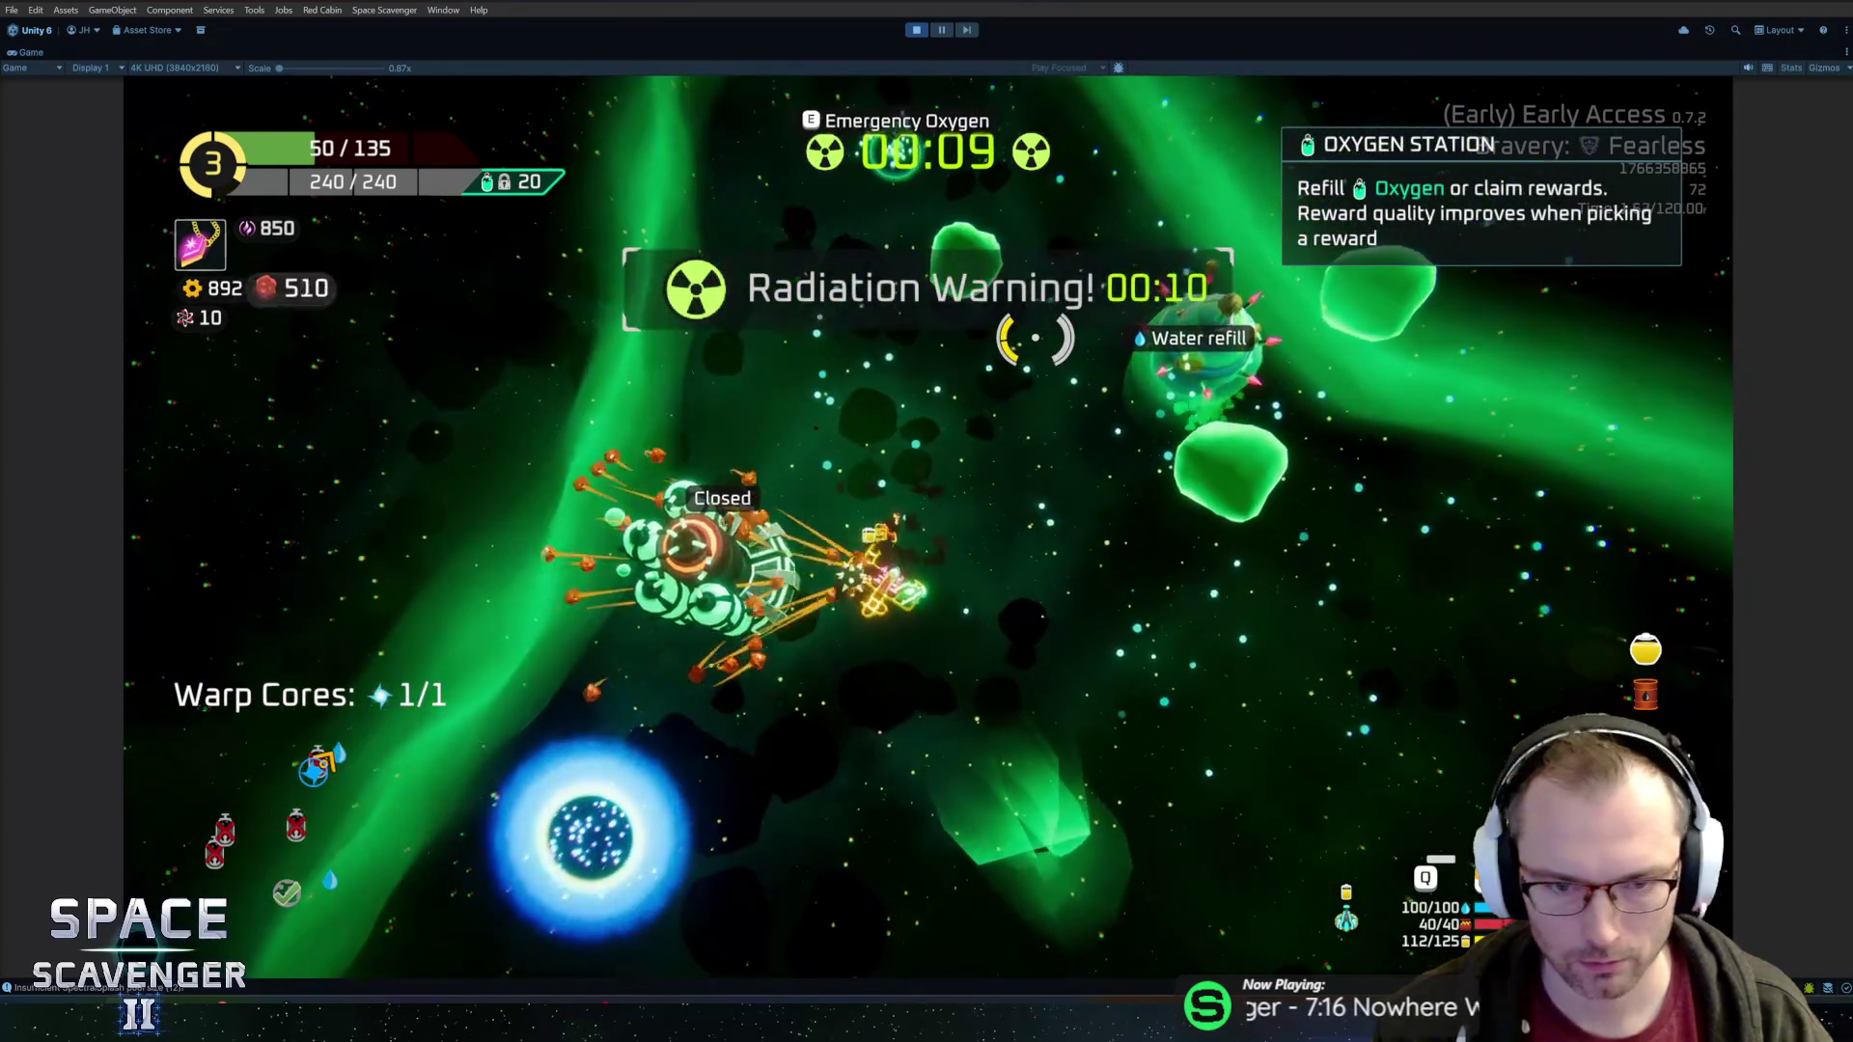
Consume the Emergency Oxygen bottle and warp out through the blue portal
key(Tab)
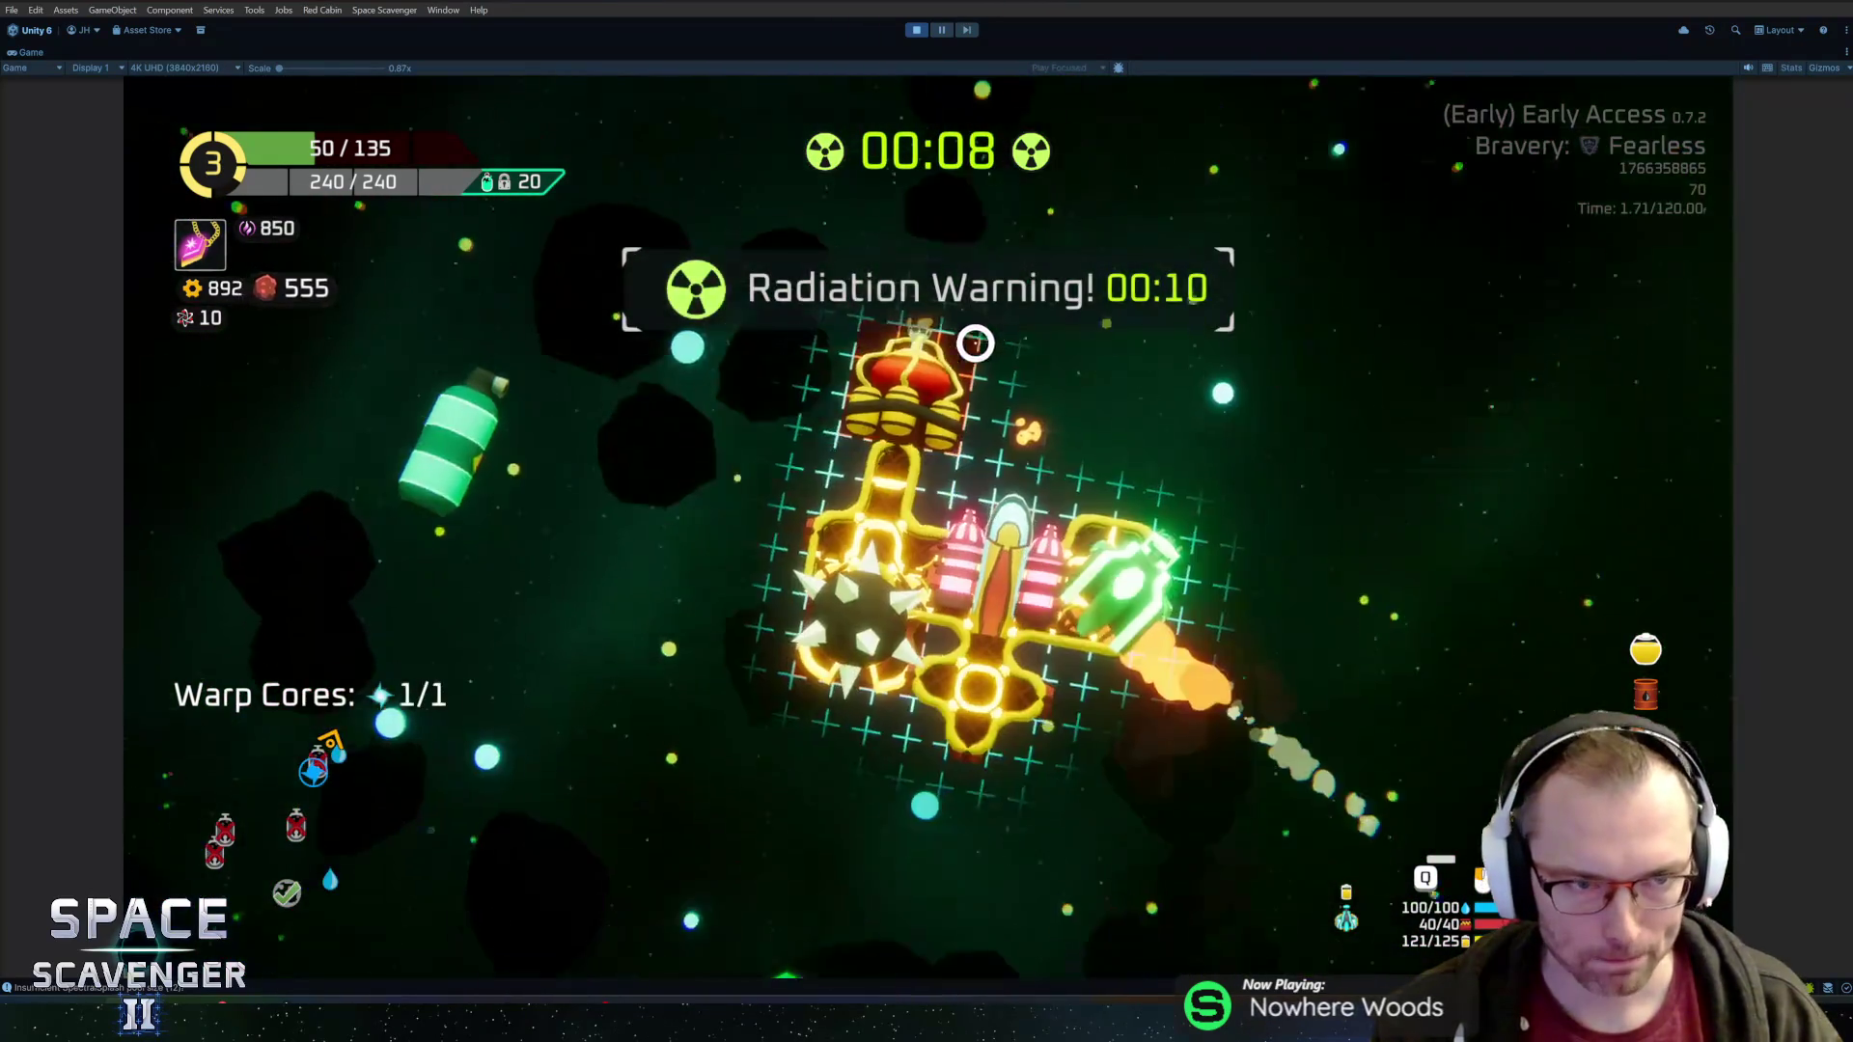
key(r)
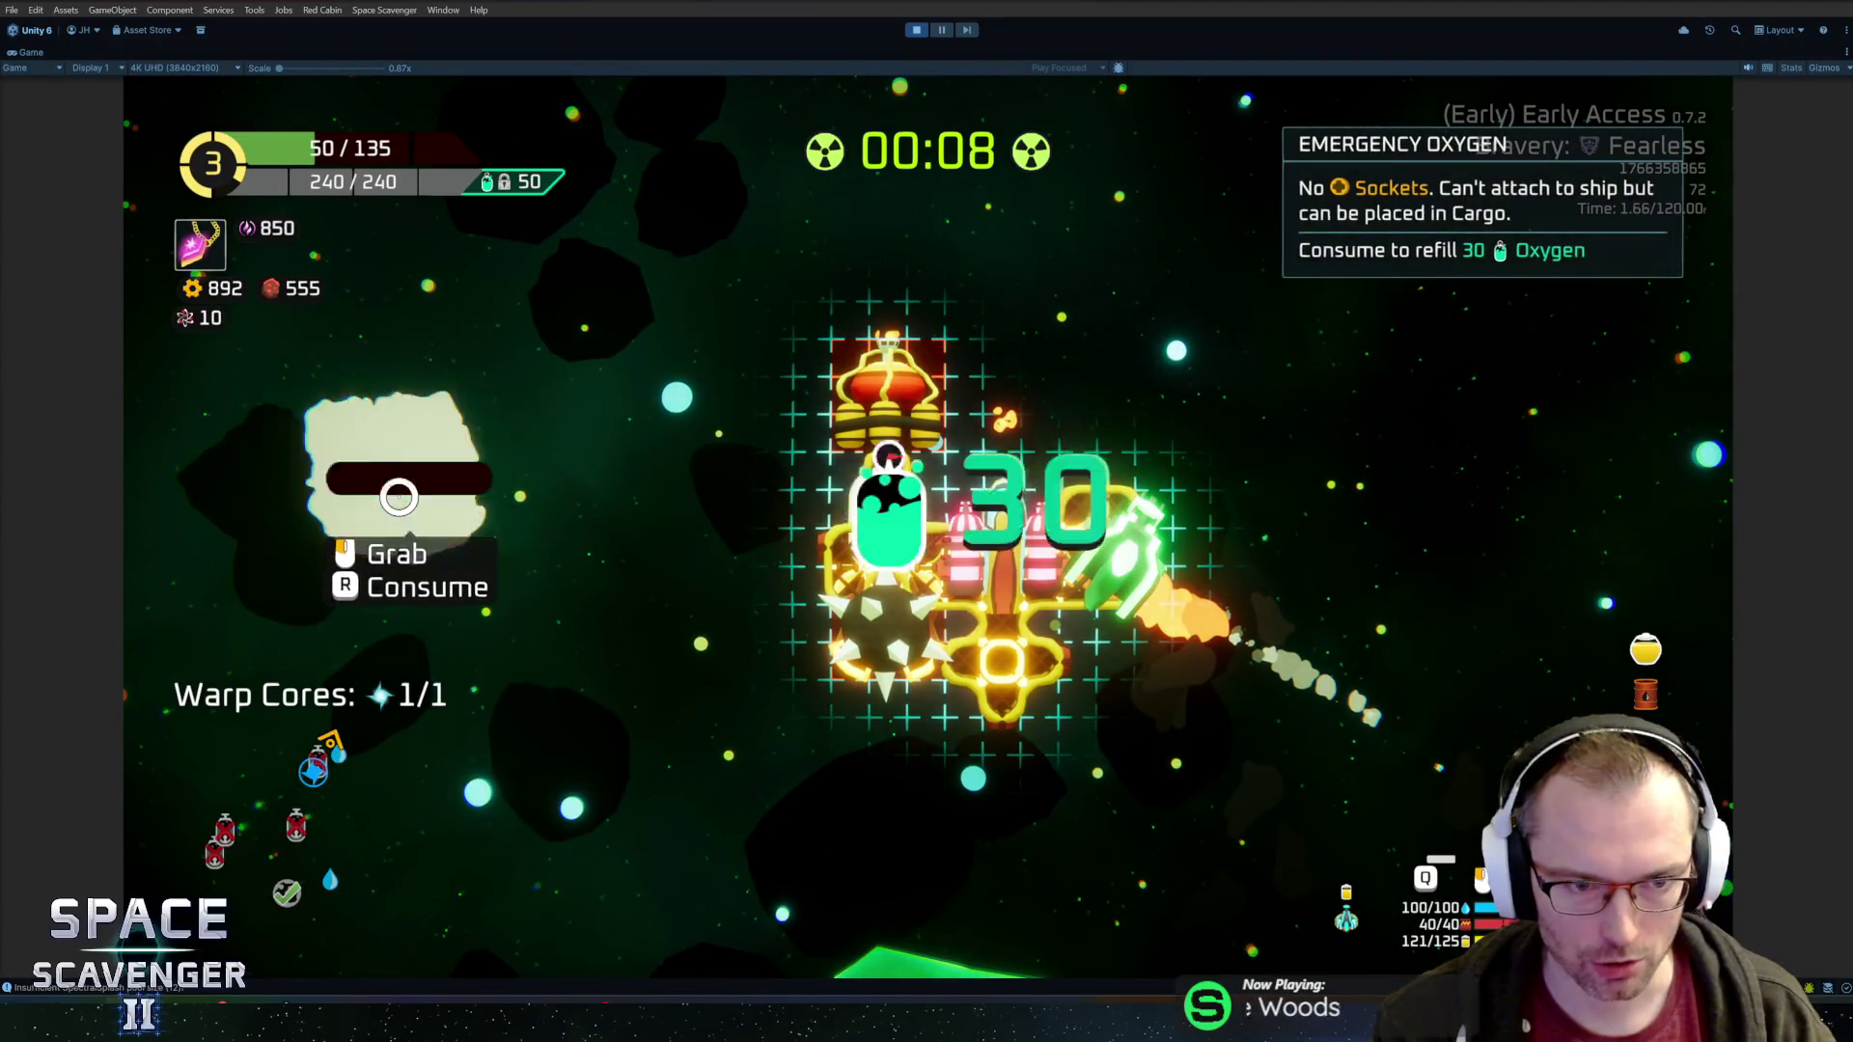
key(Tab)
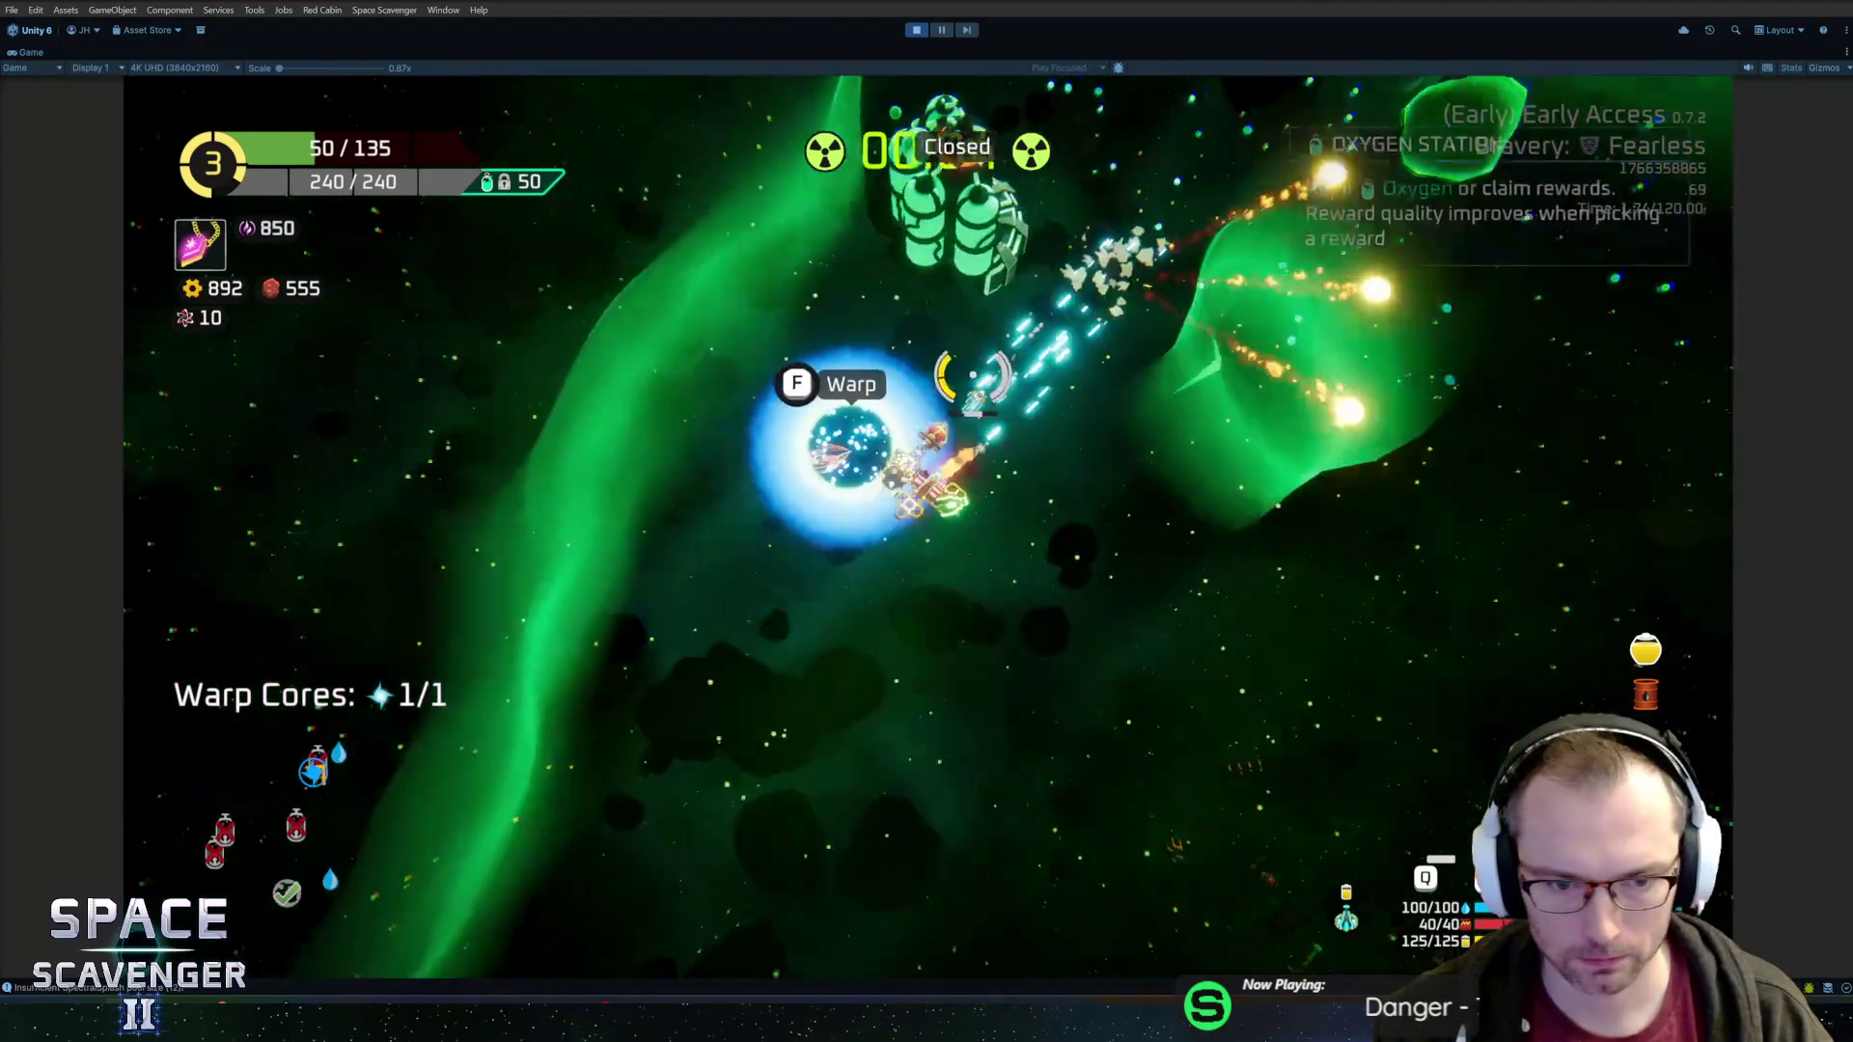
key(f)
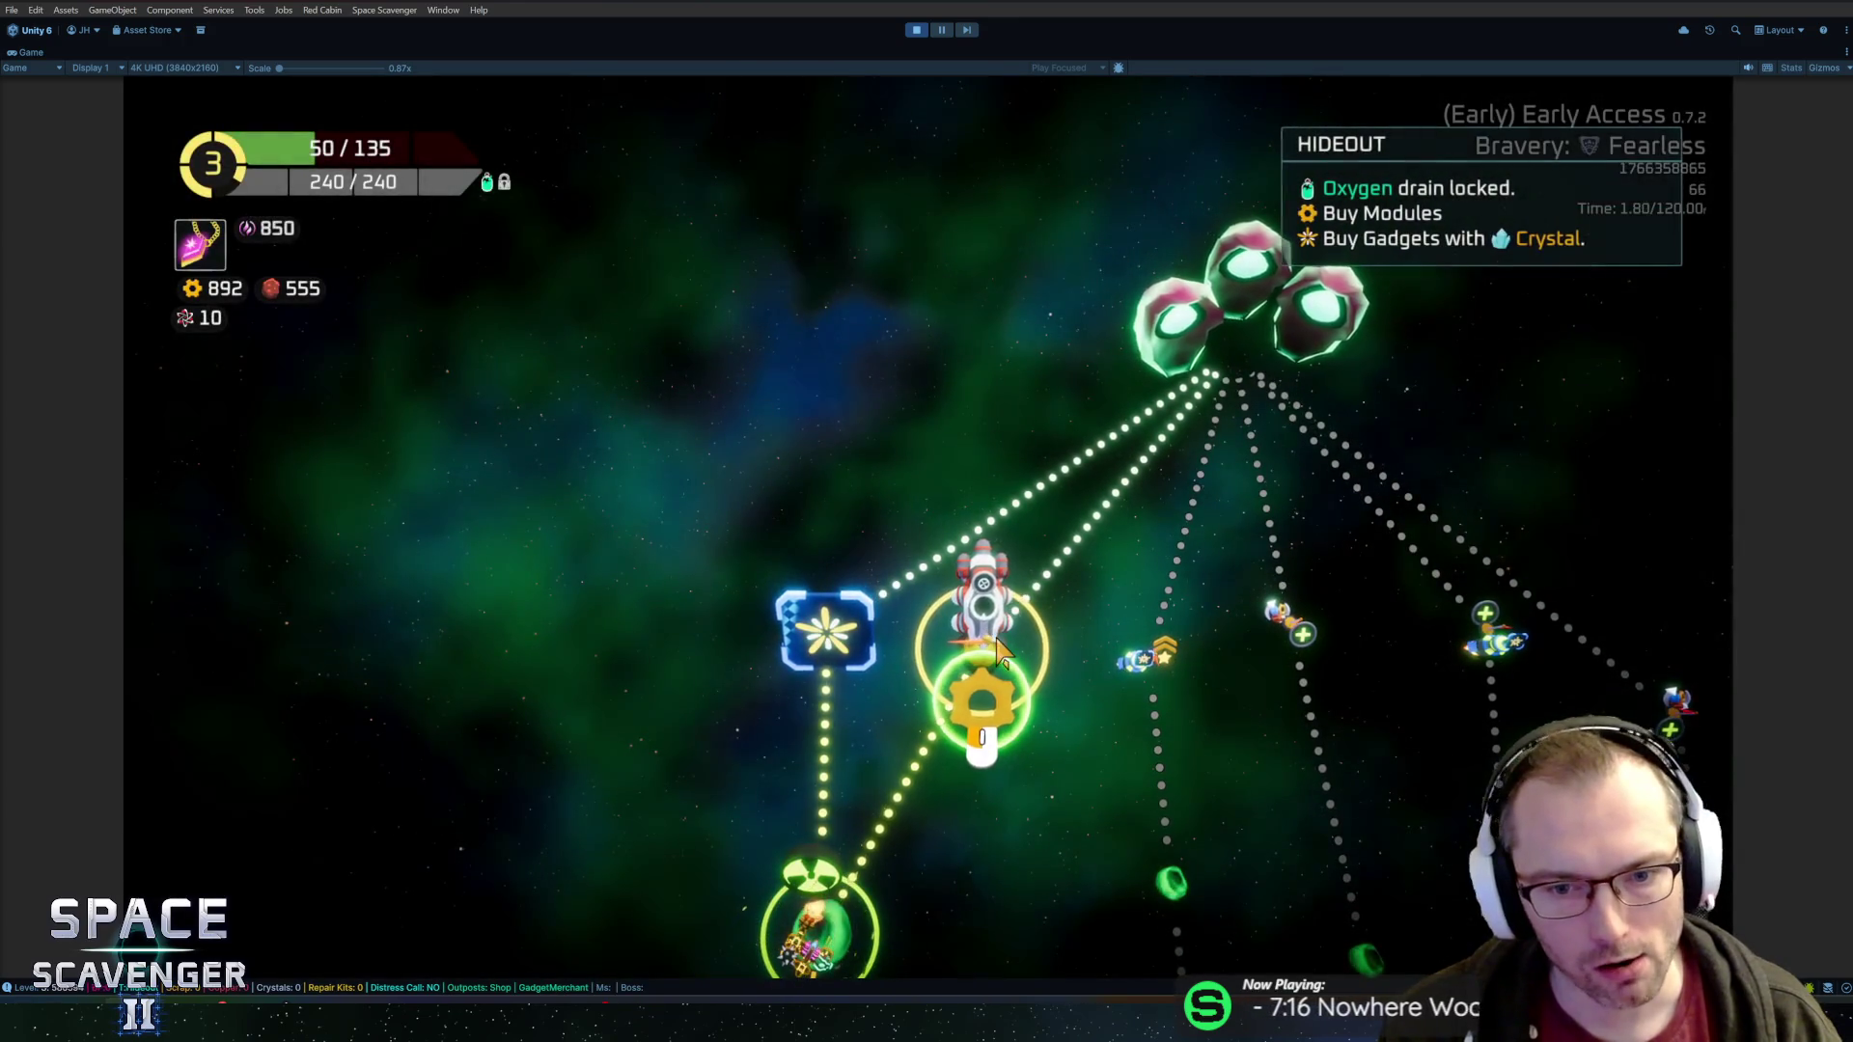
Select the gear-shaped Hideout node on the galaxy map and travel there
mouse_move(832, 642)
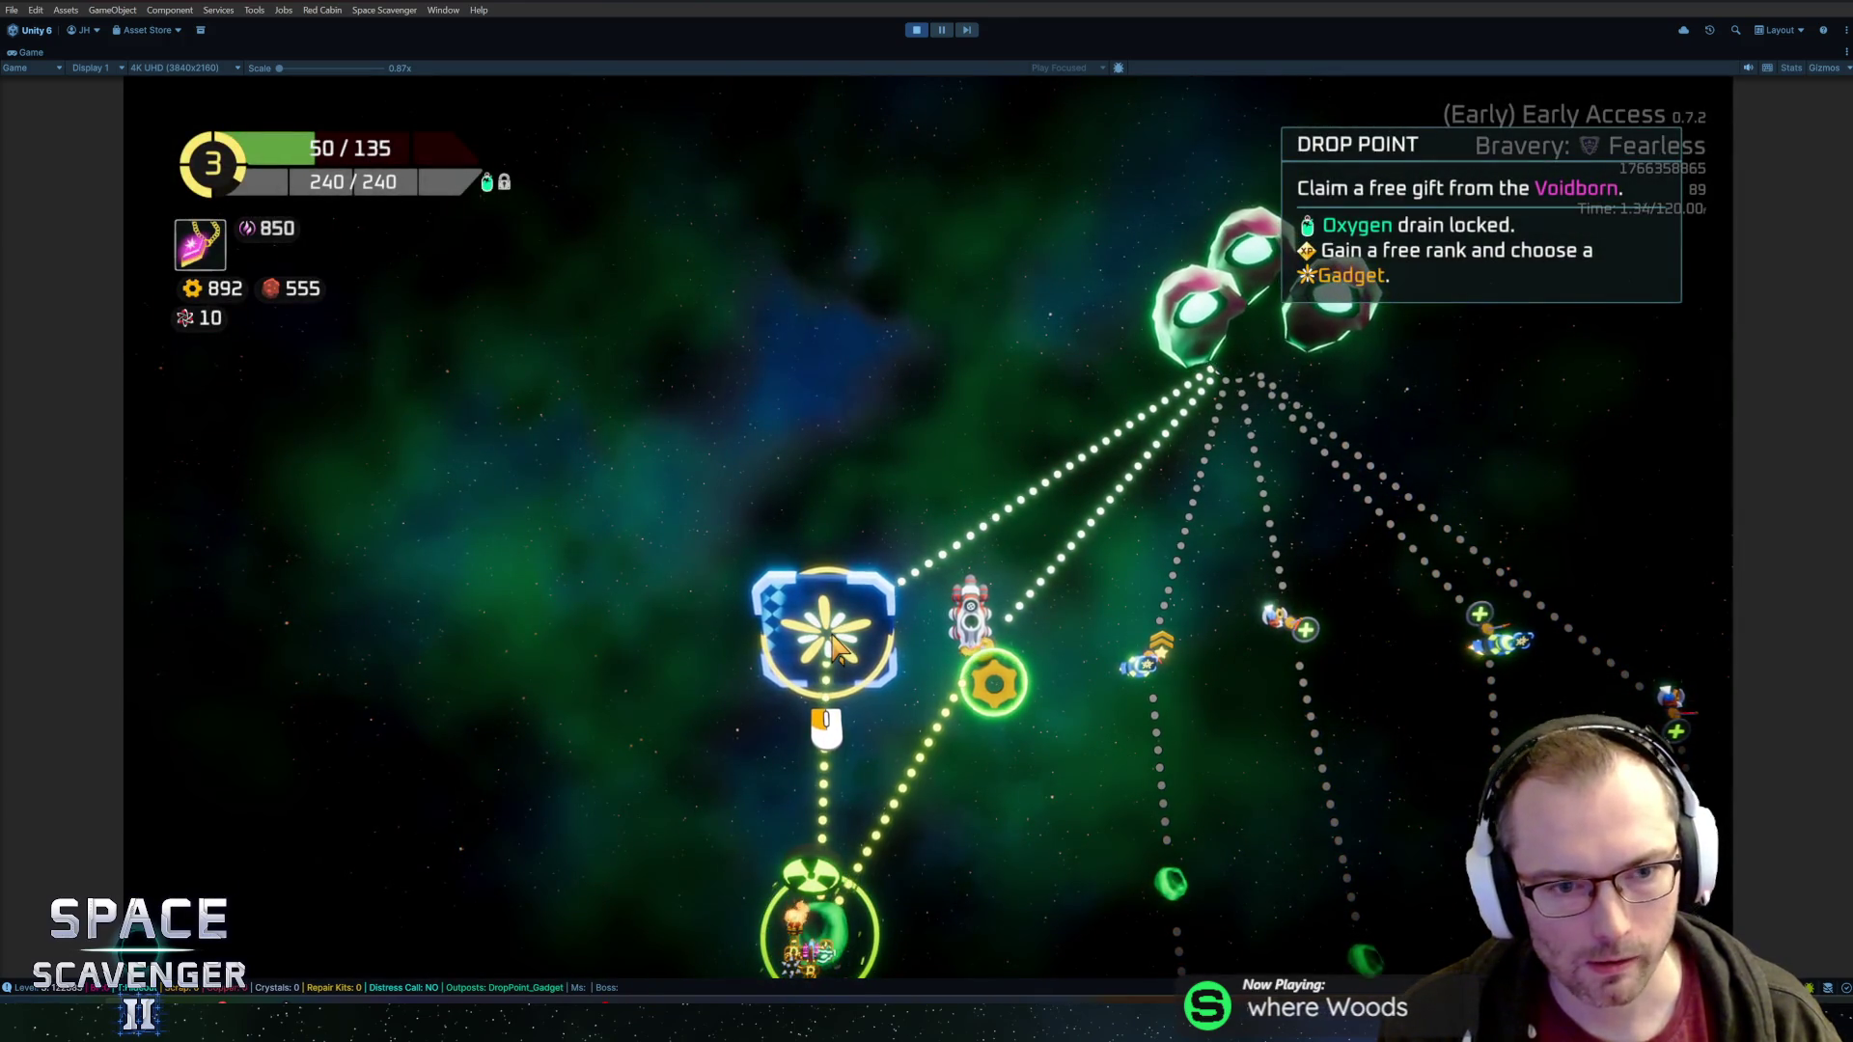
mouse_move(1032, 691)
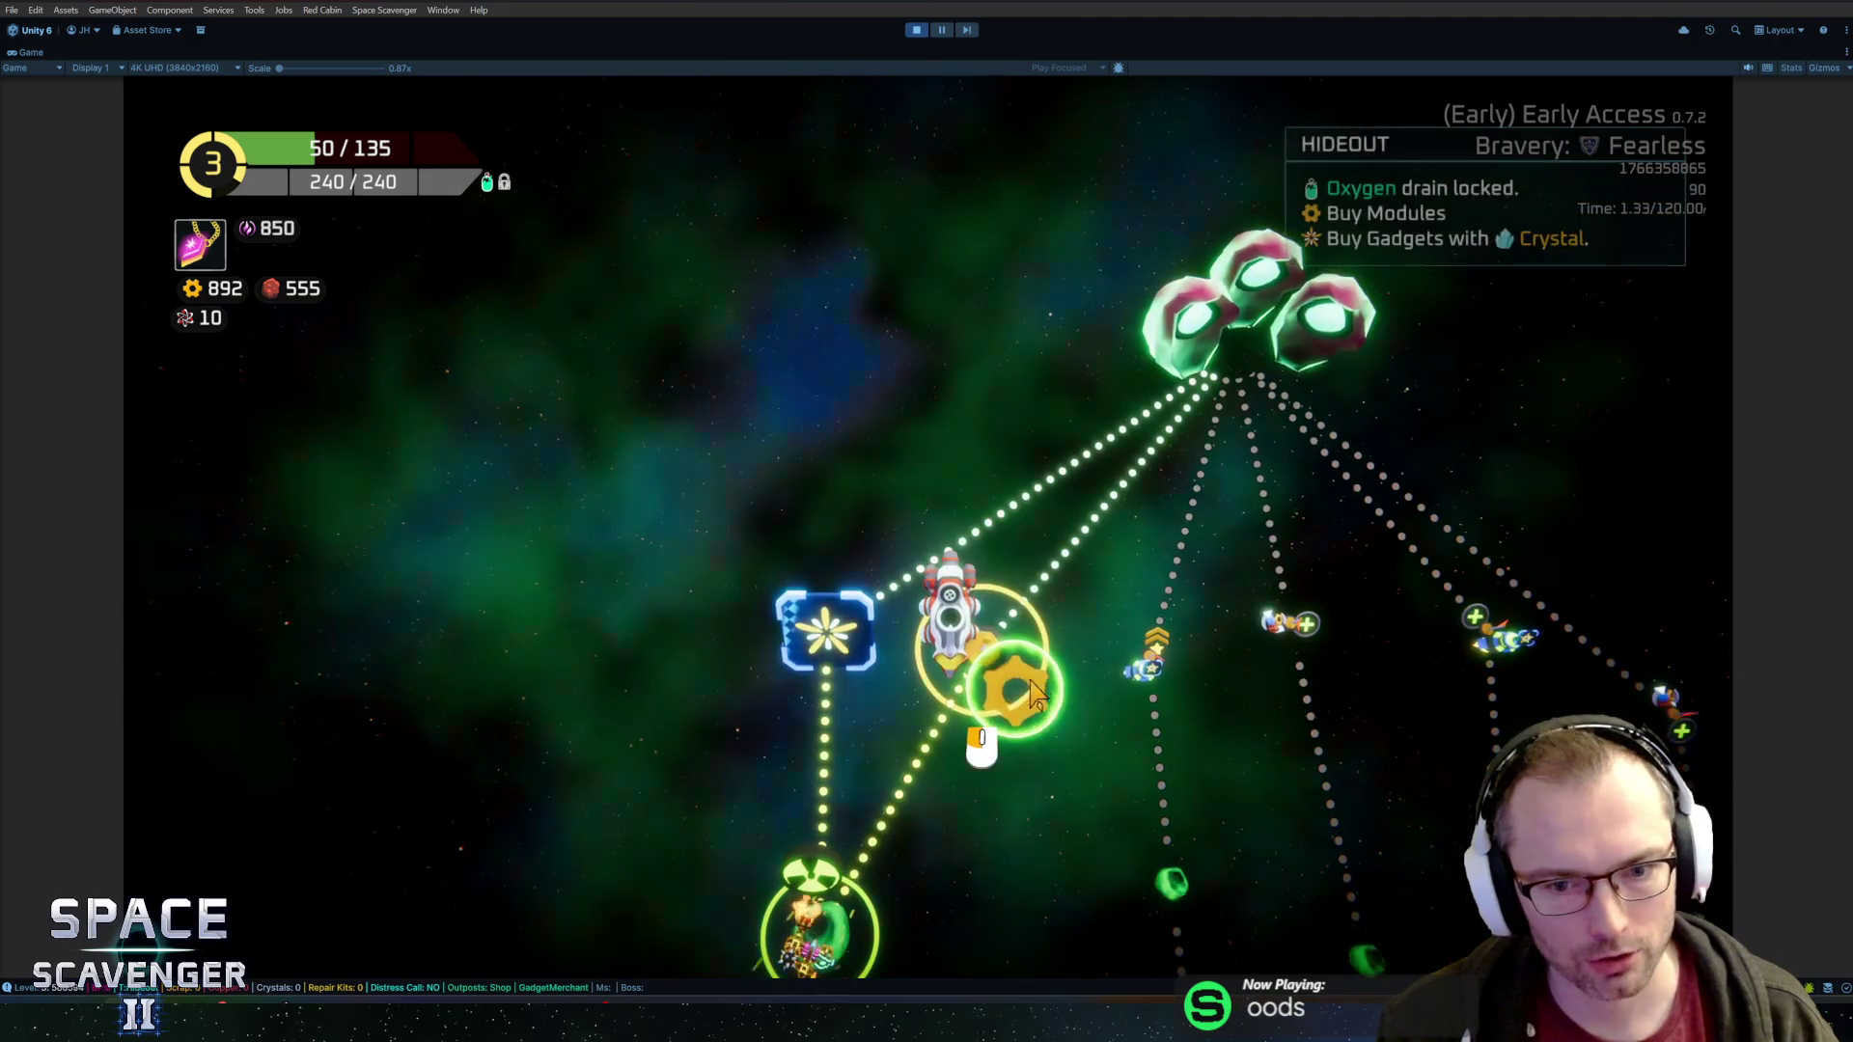
click(972, 664)
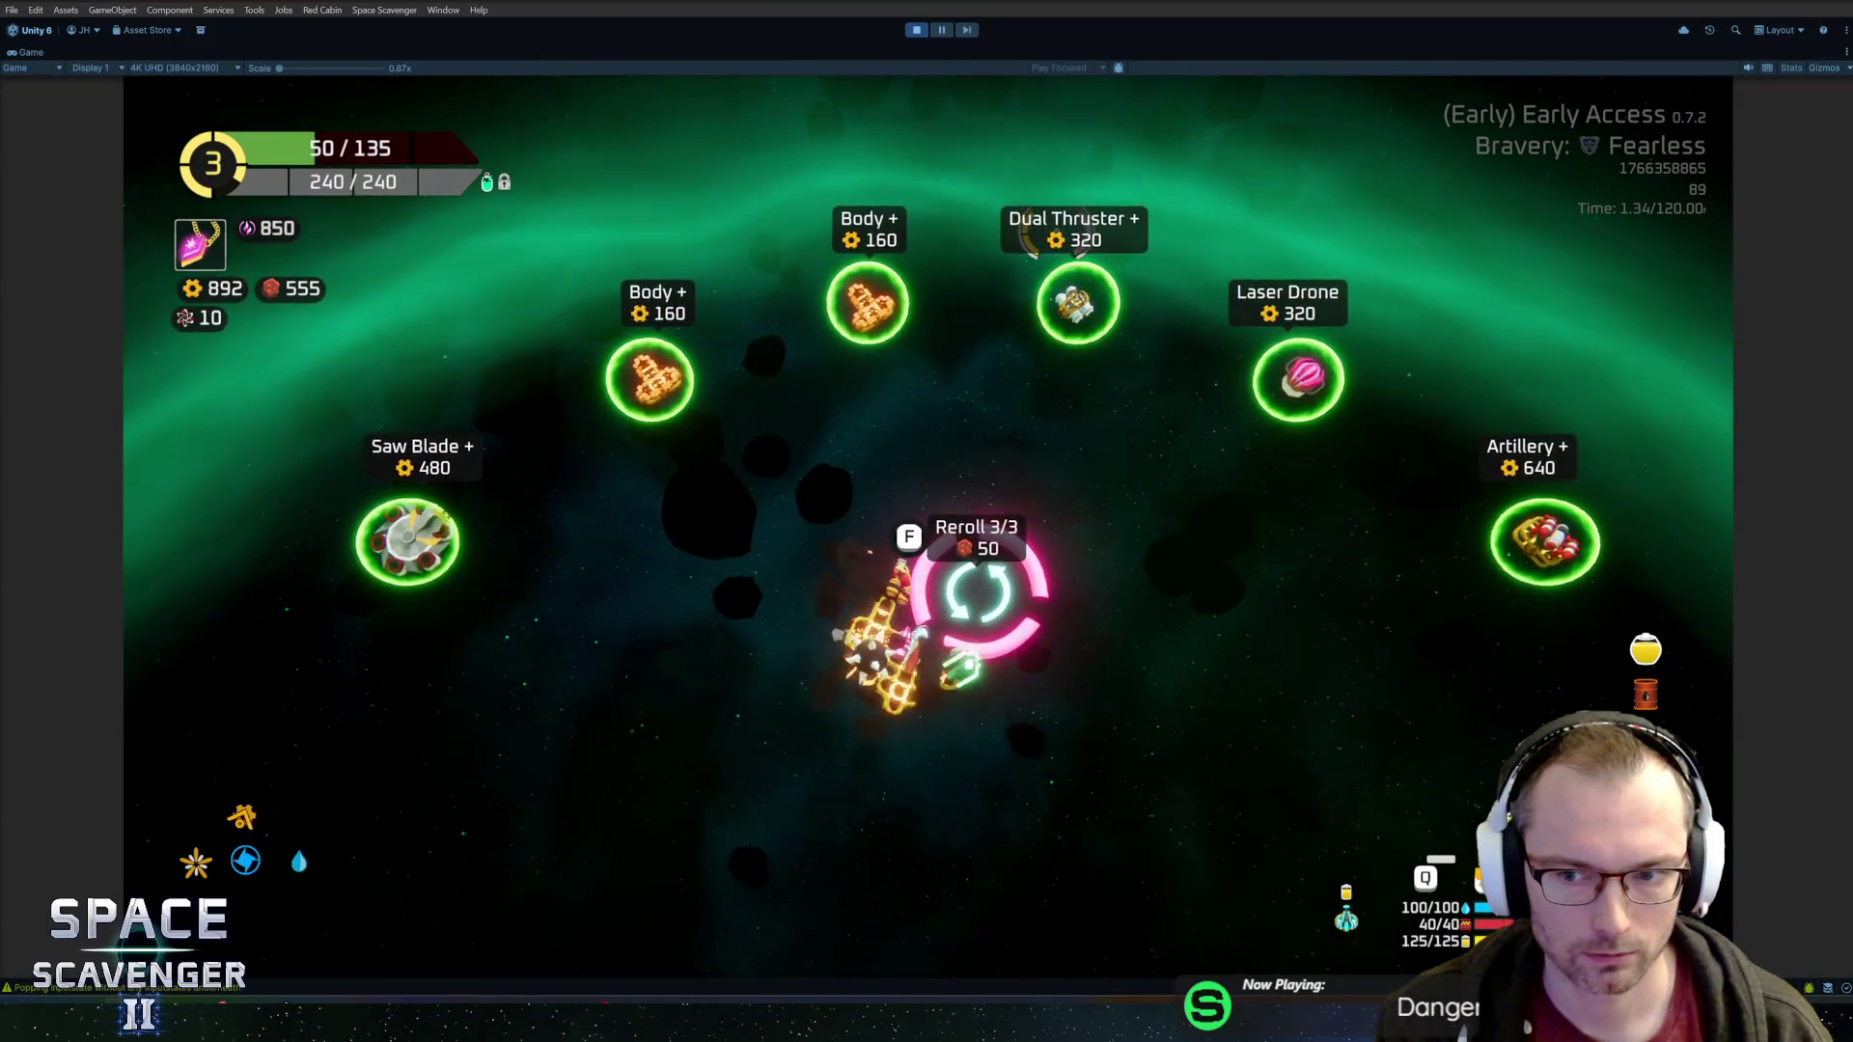
Buy the Artillery module and attach it to the ship's left side
key(d)
key(d)
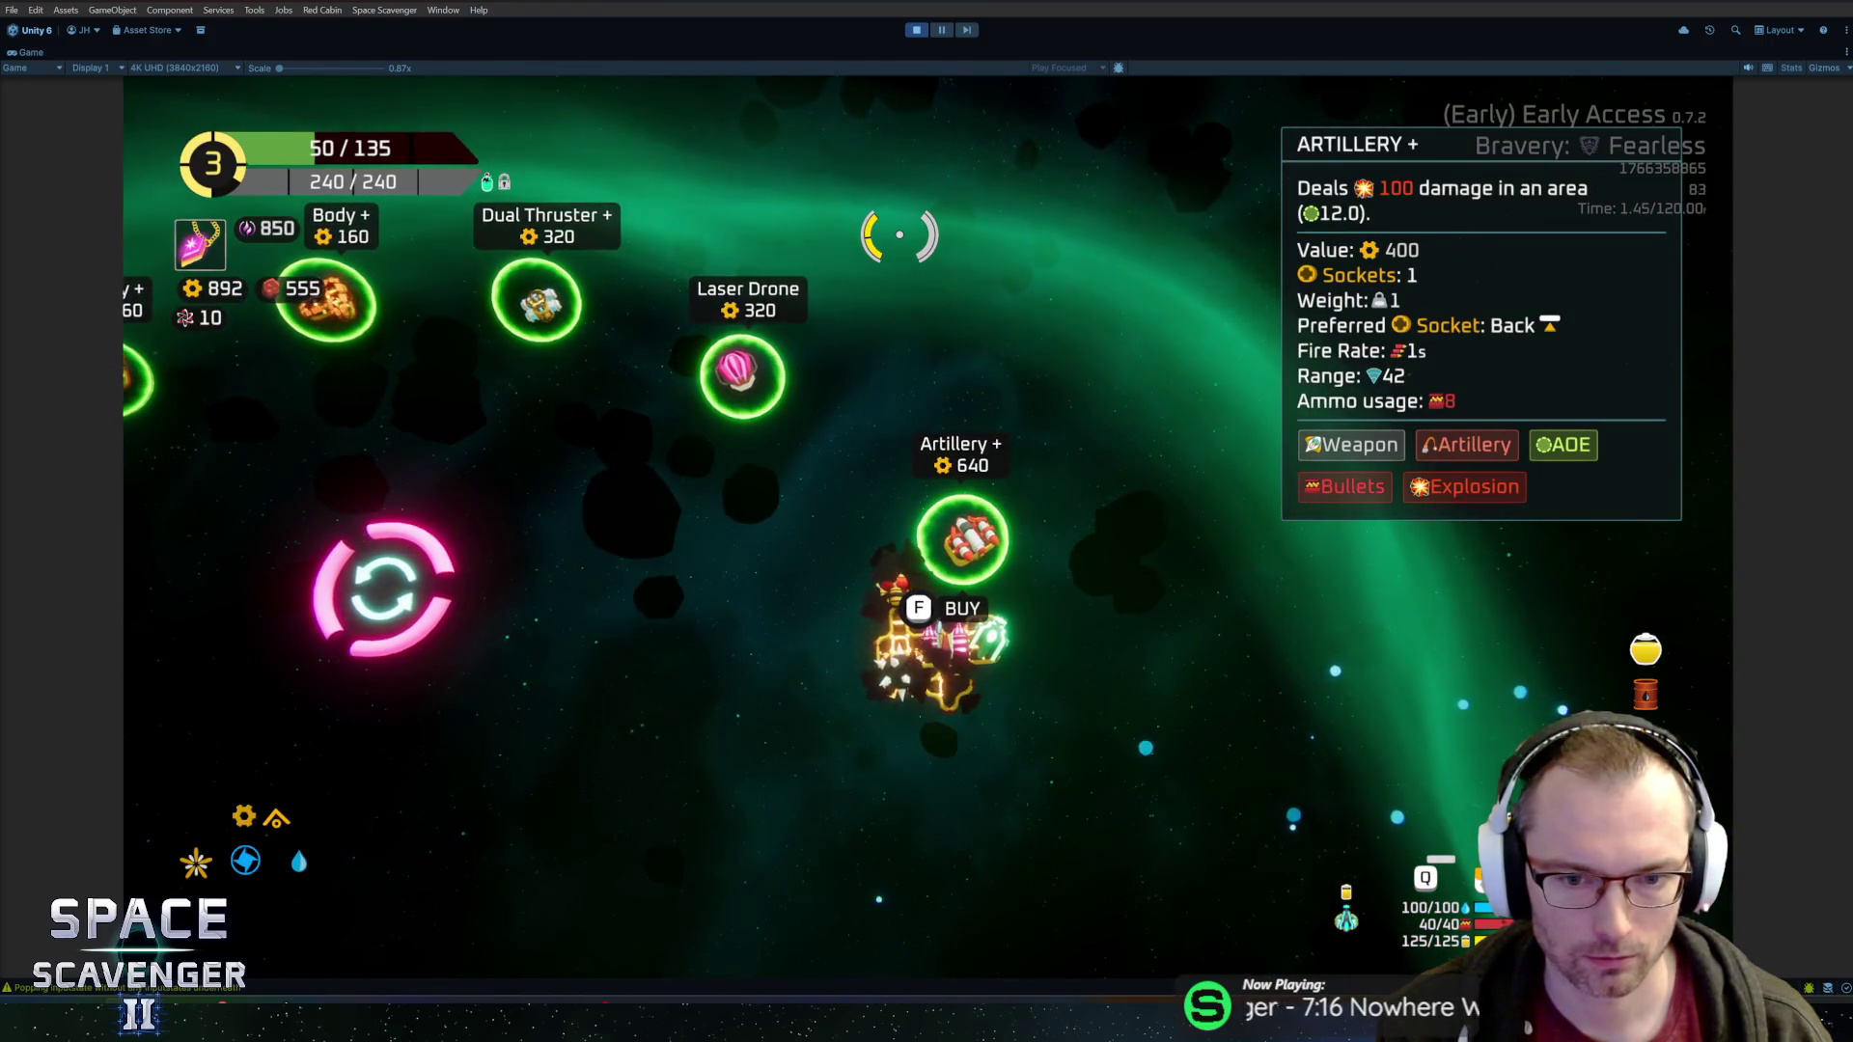
key(f)
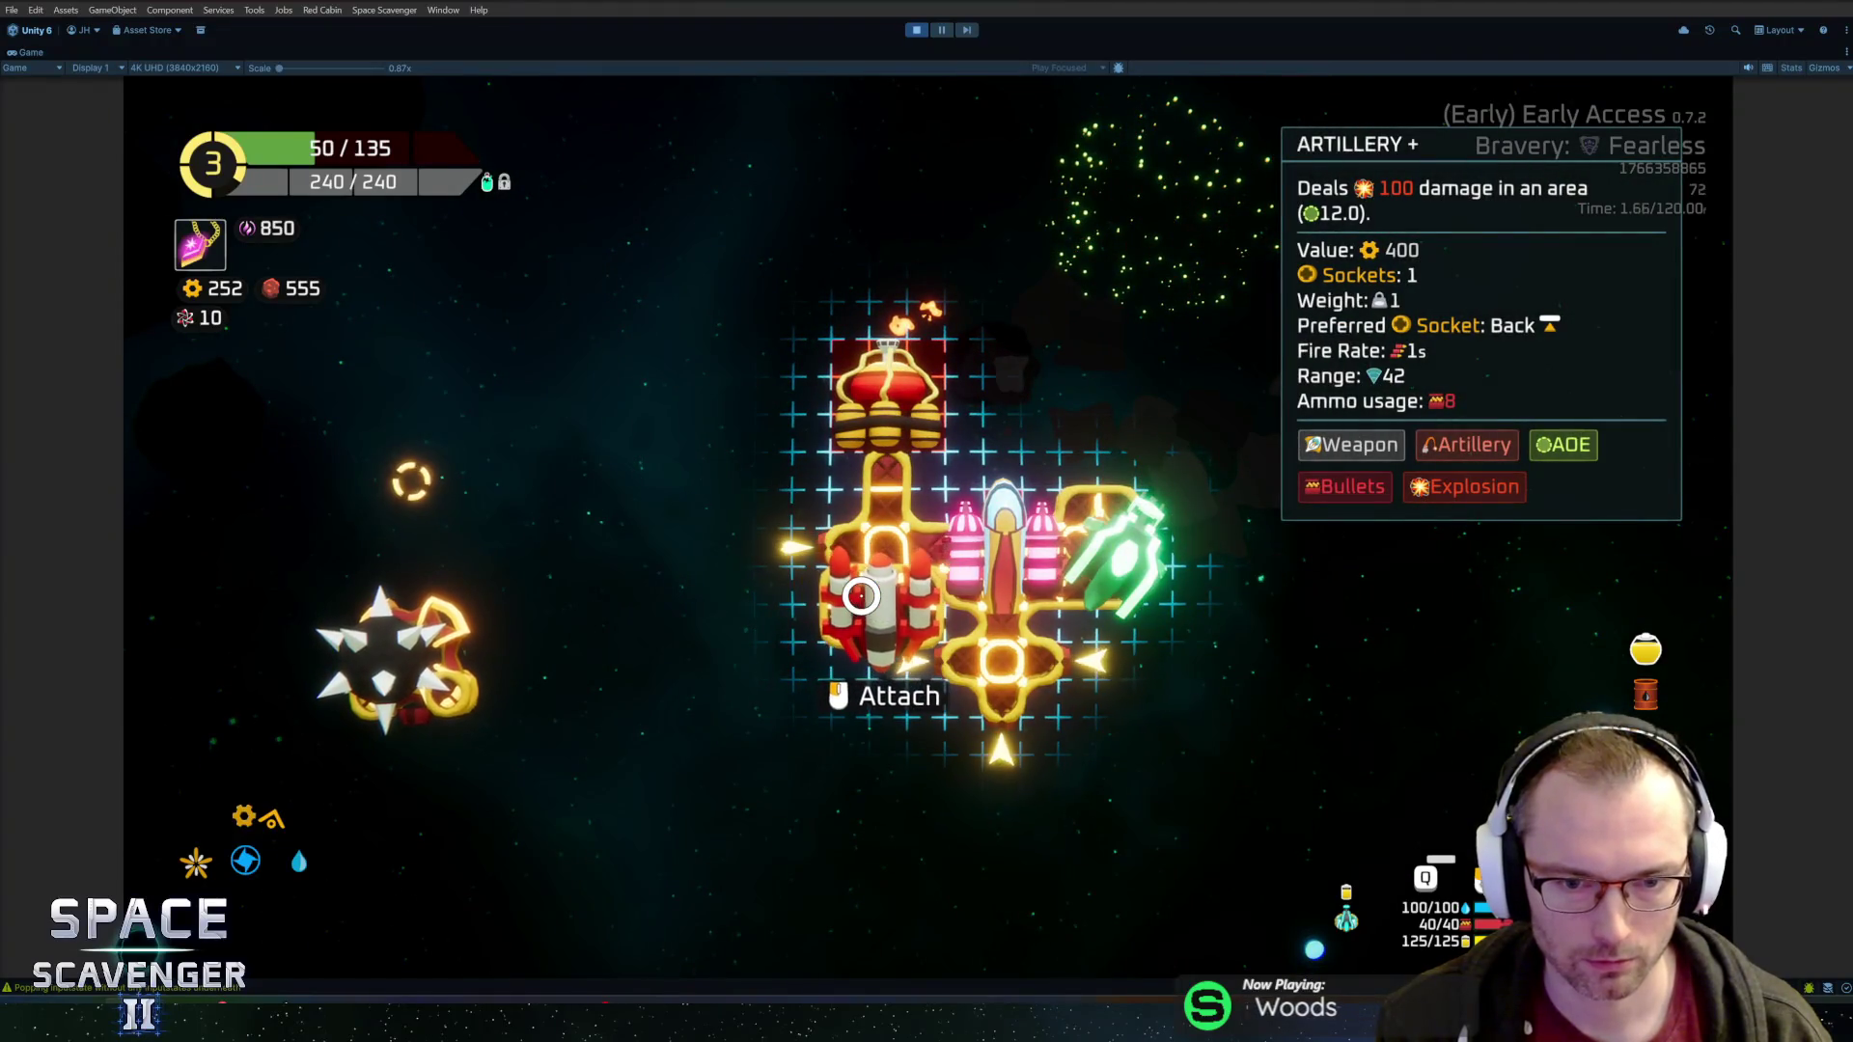
click(1112, 658)
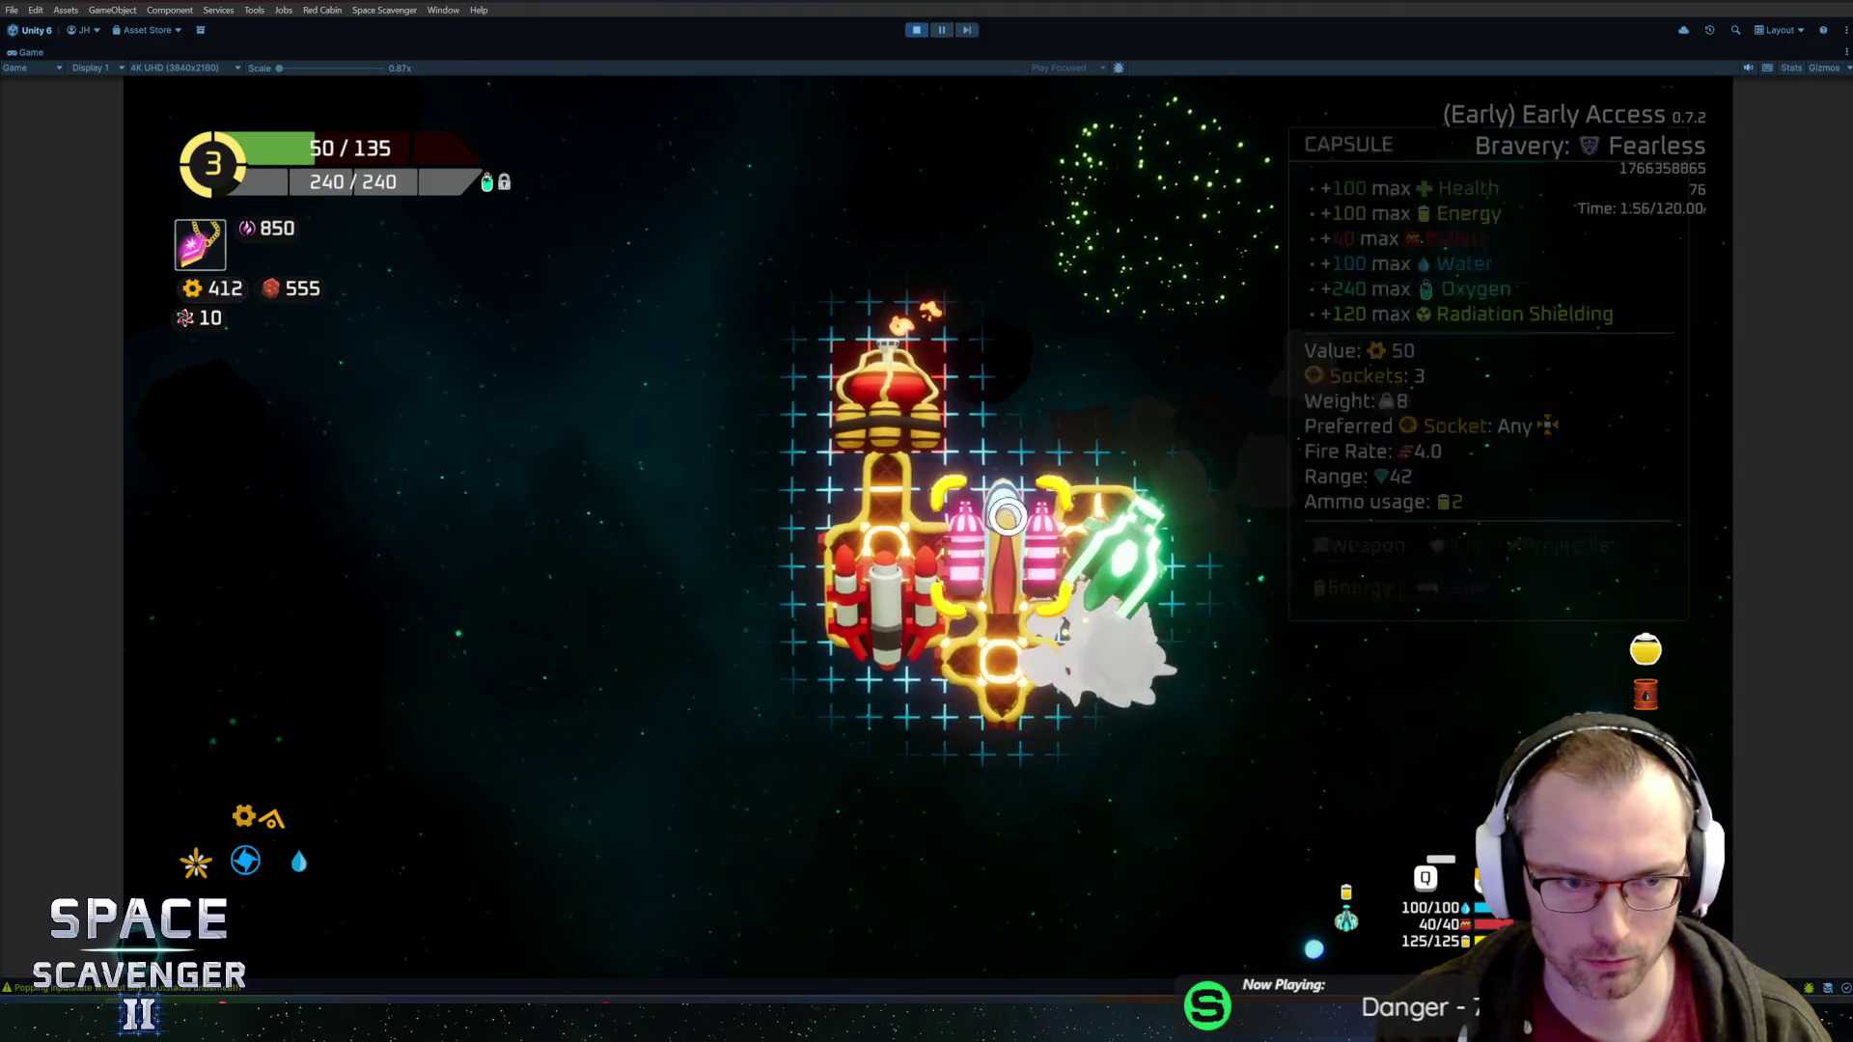
key(f)
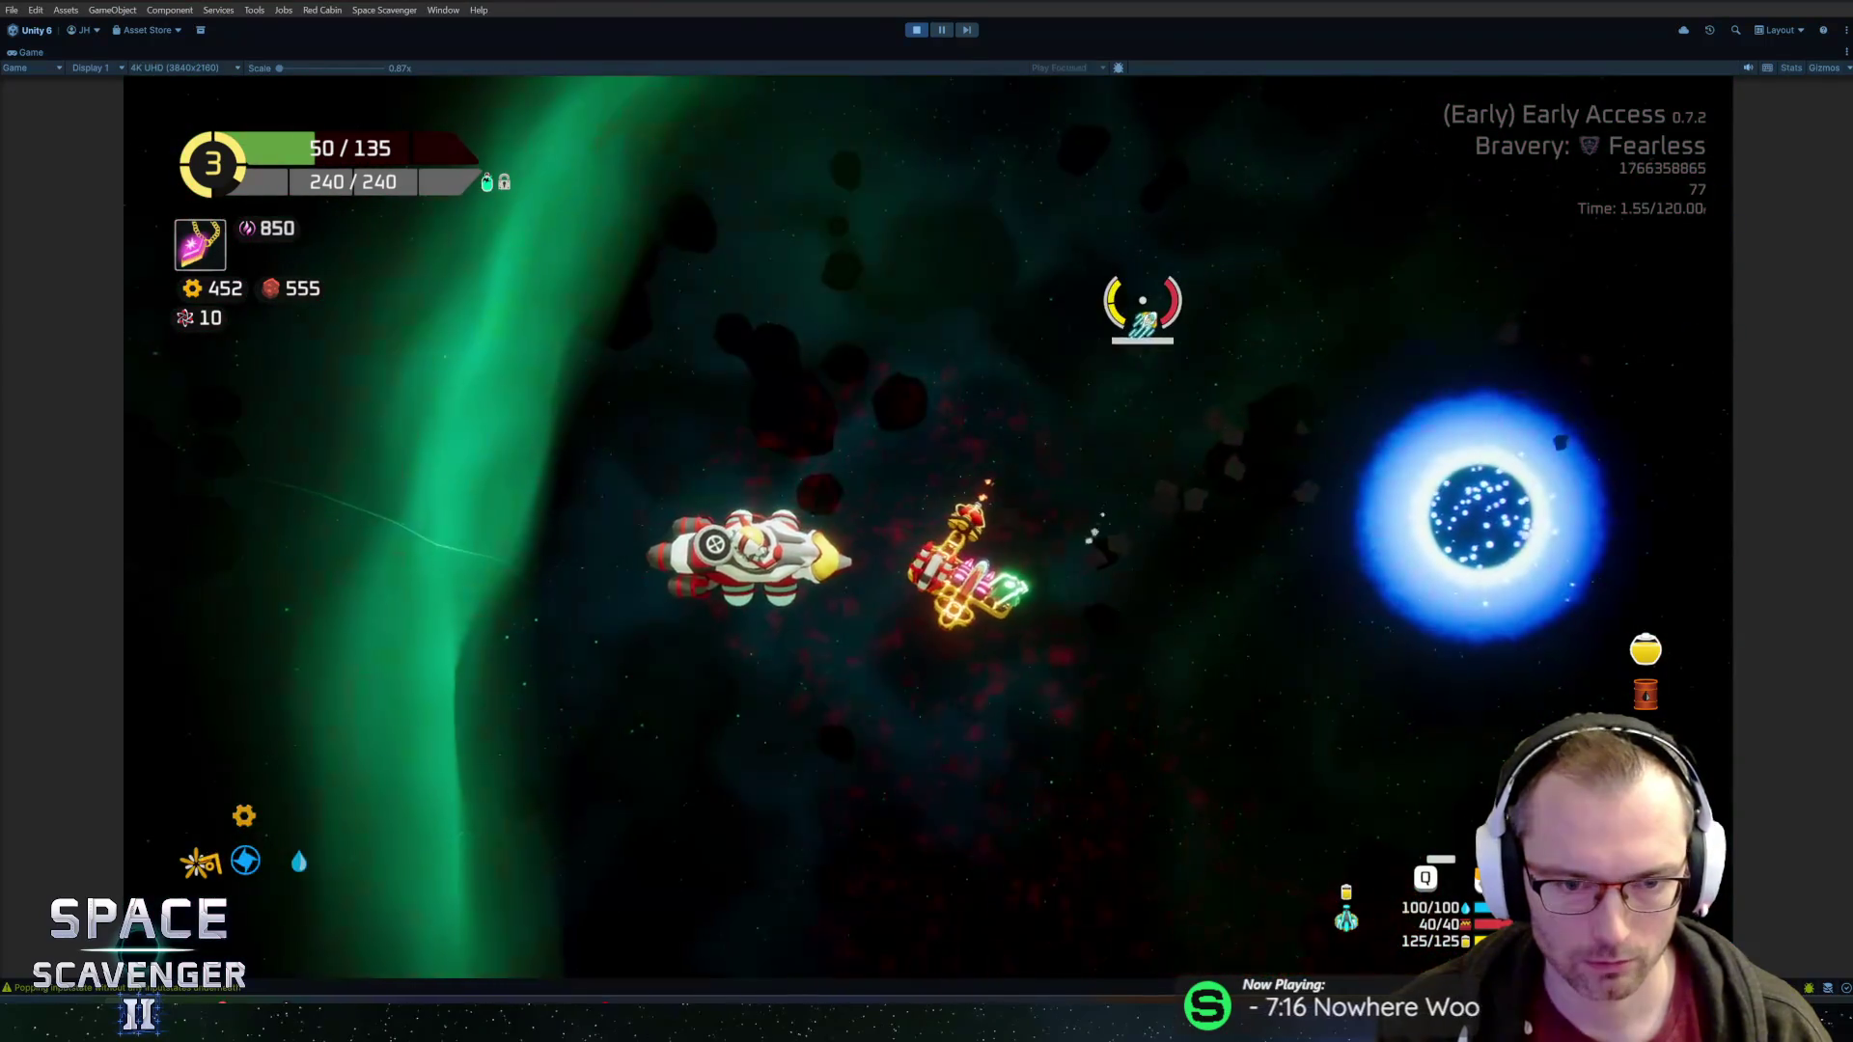
Decline the crystal merchant's epic gadget, then buy and attach the Body+ part
key(e)
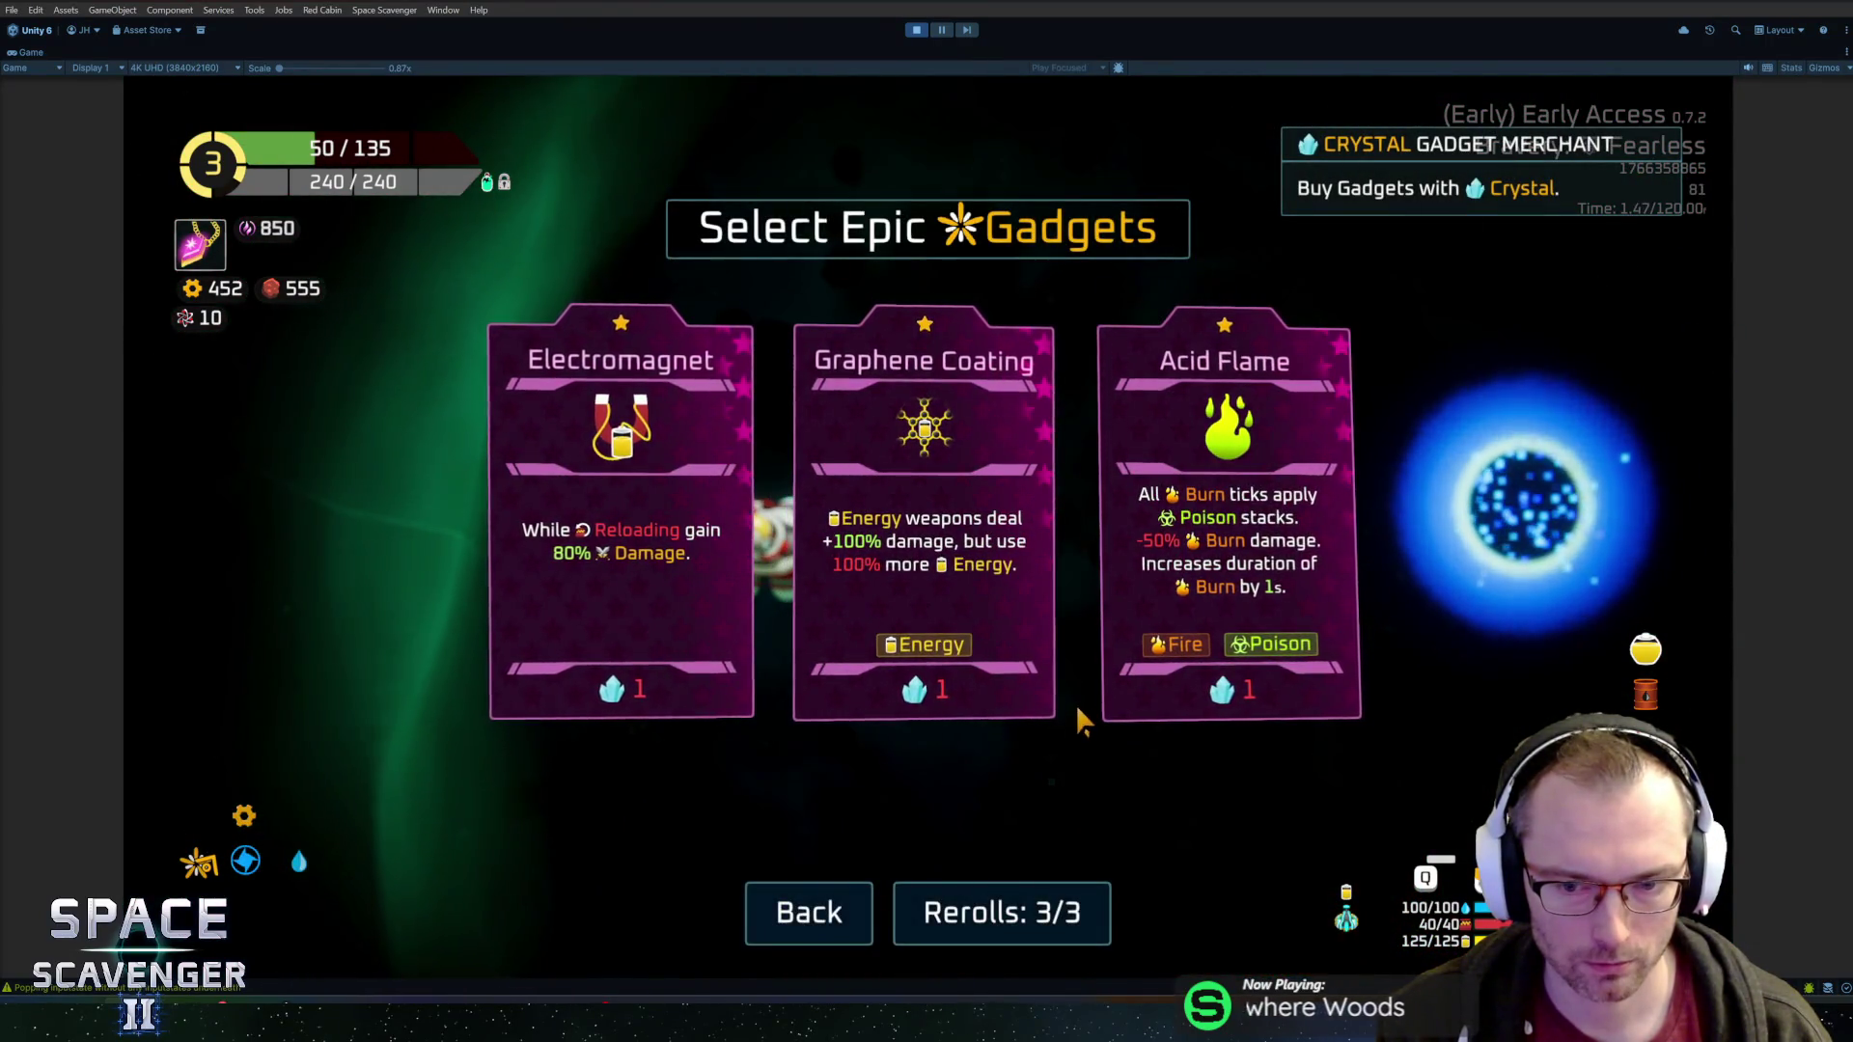
key(Escape)
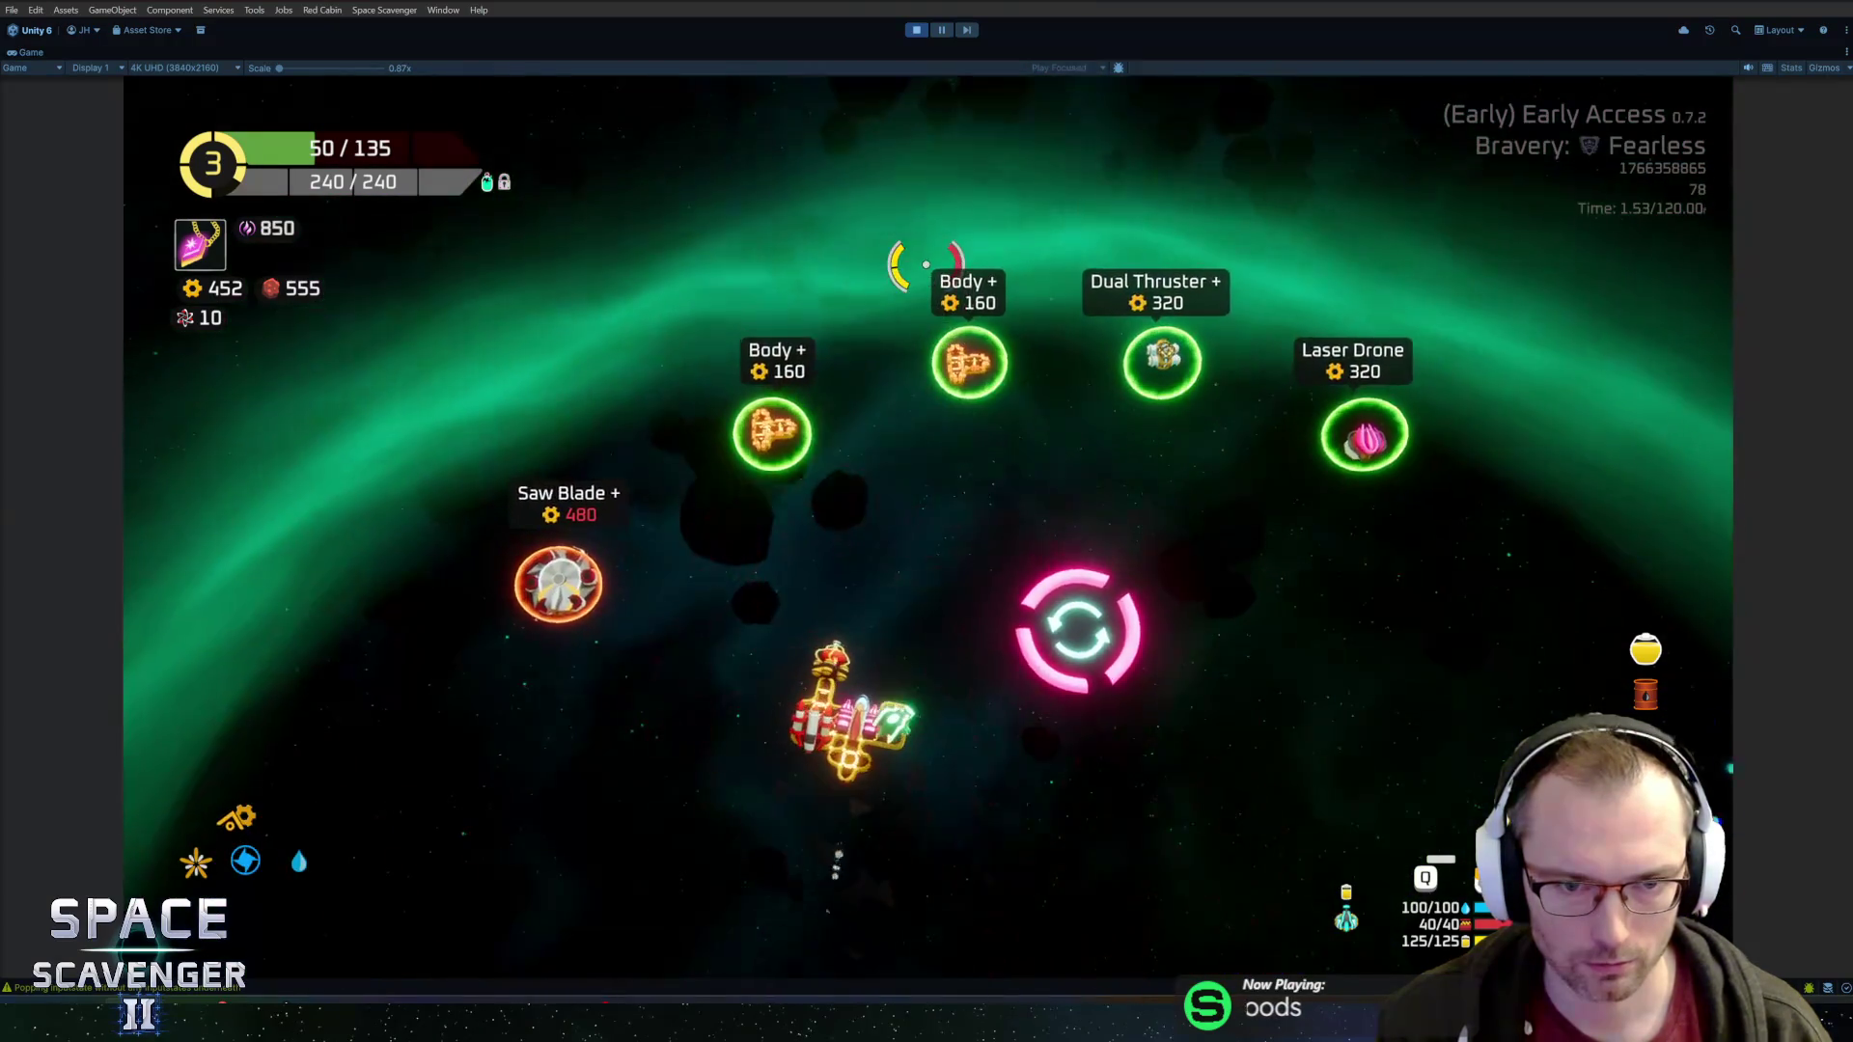
key(f)
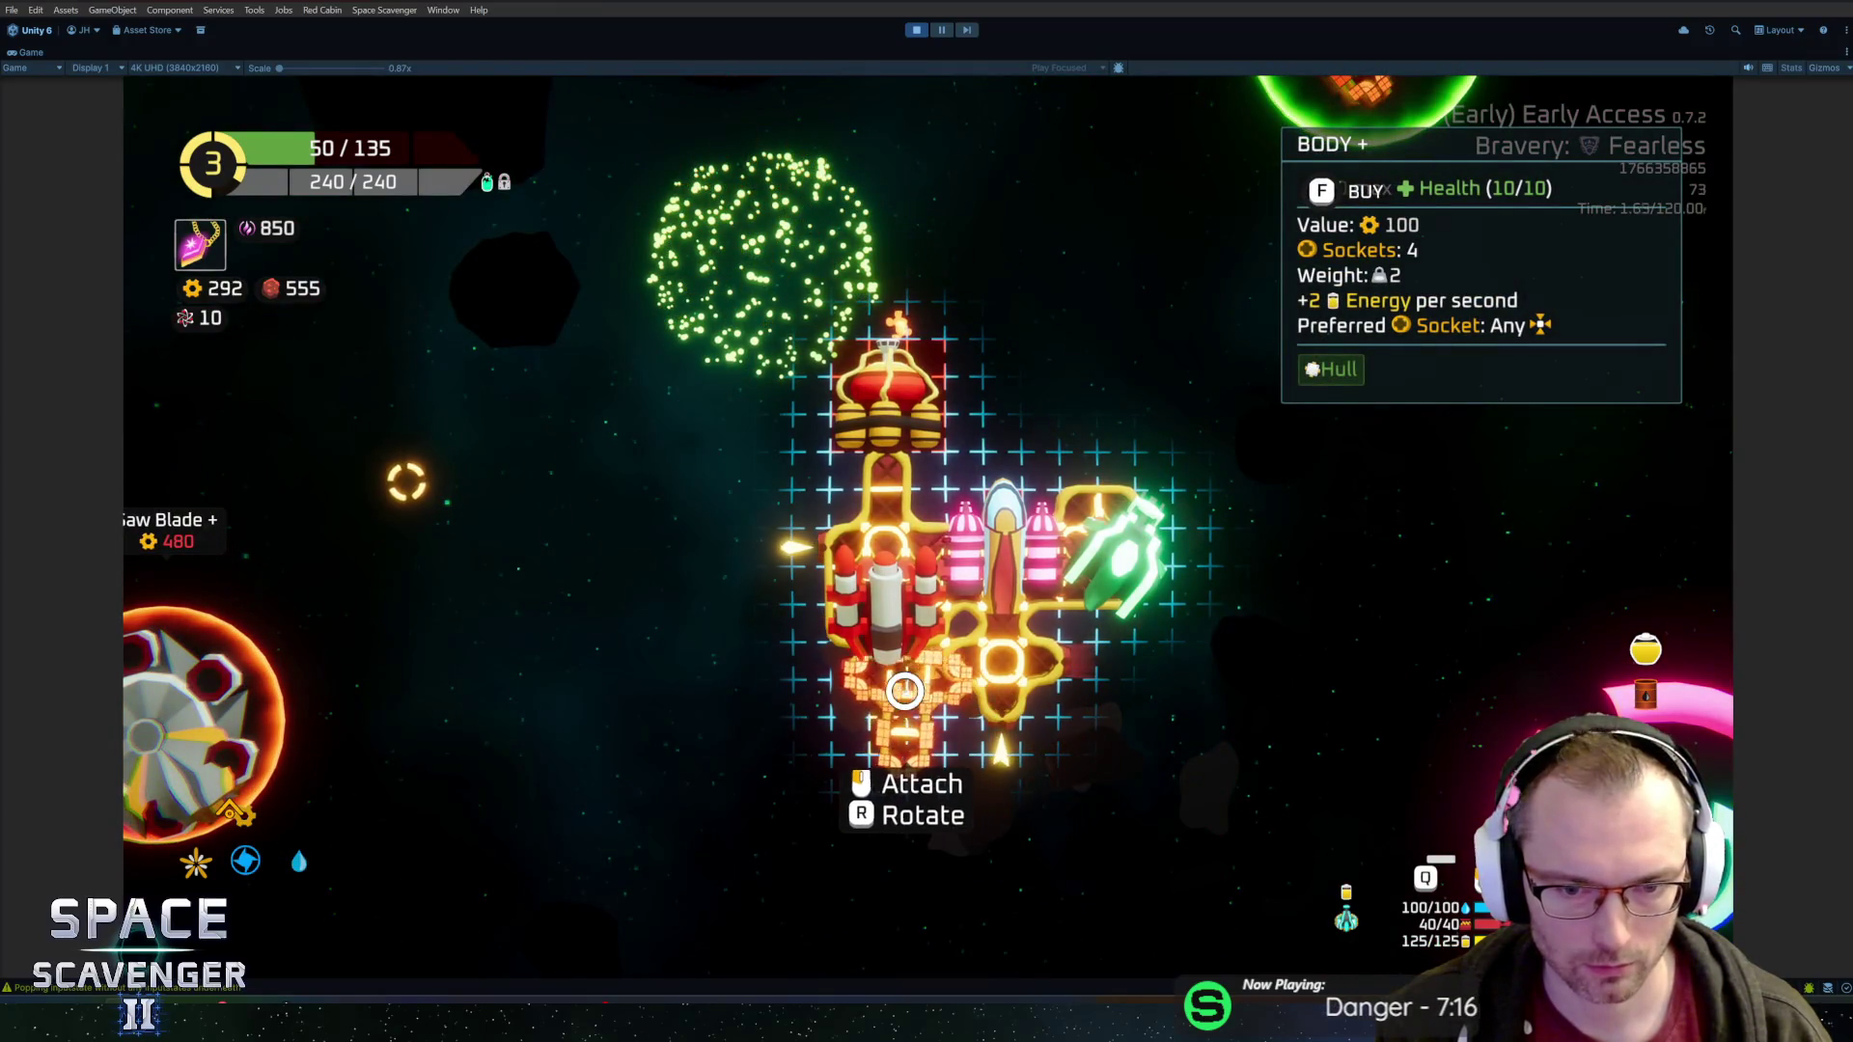
click(904, 691)
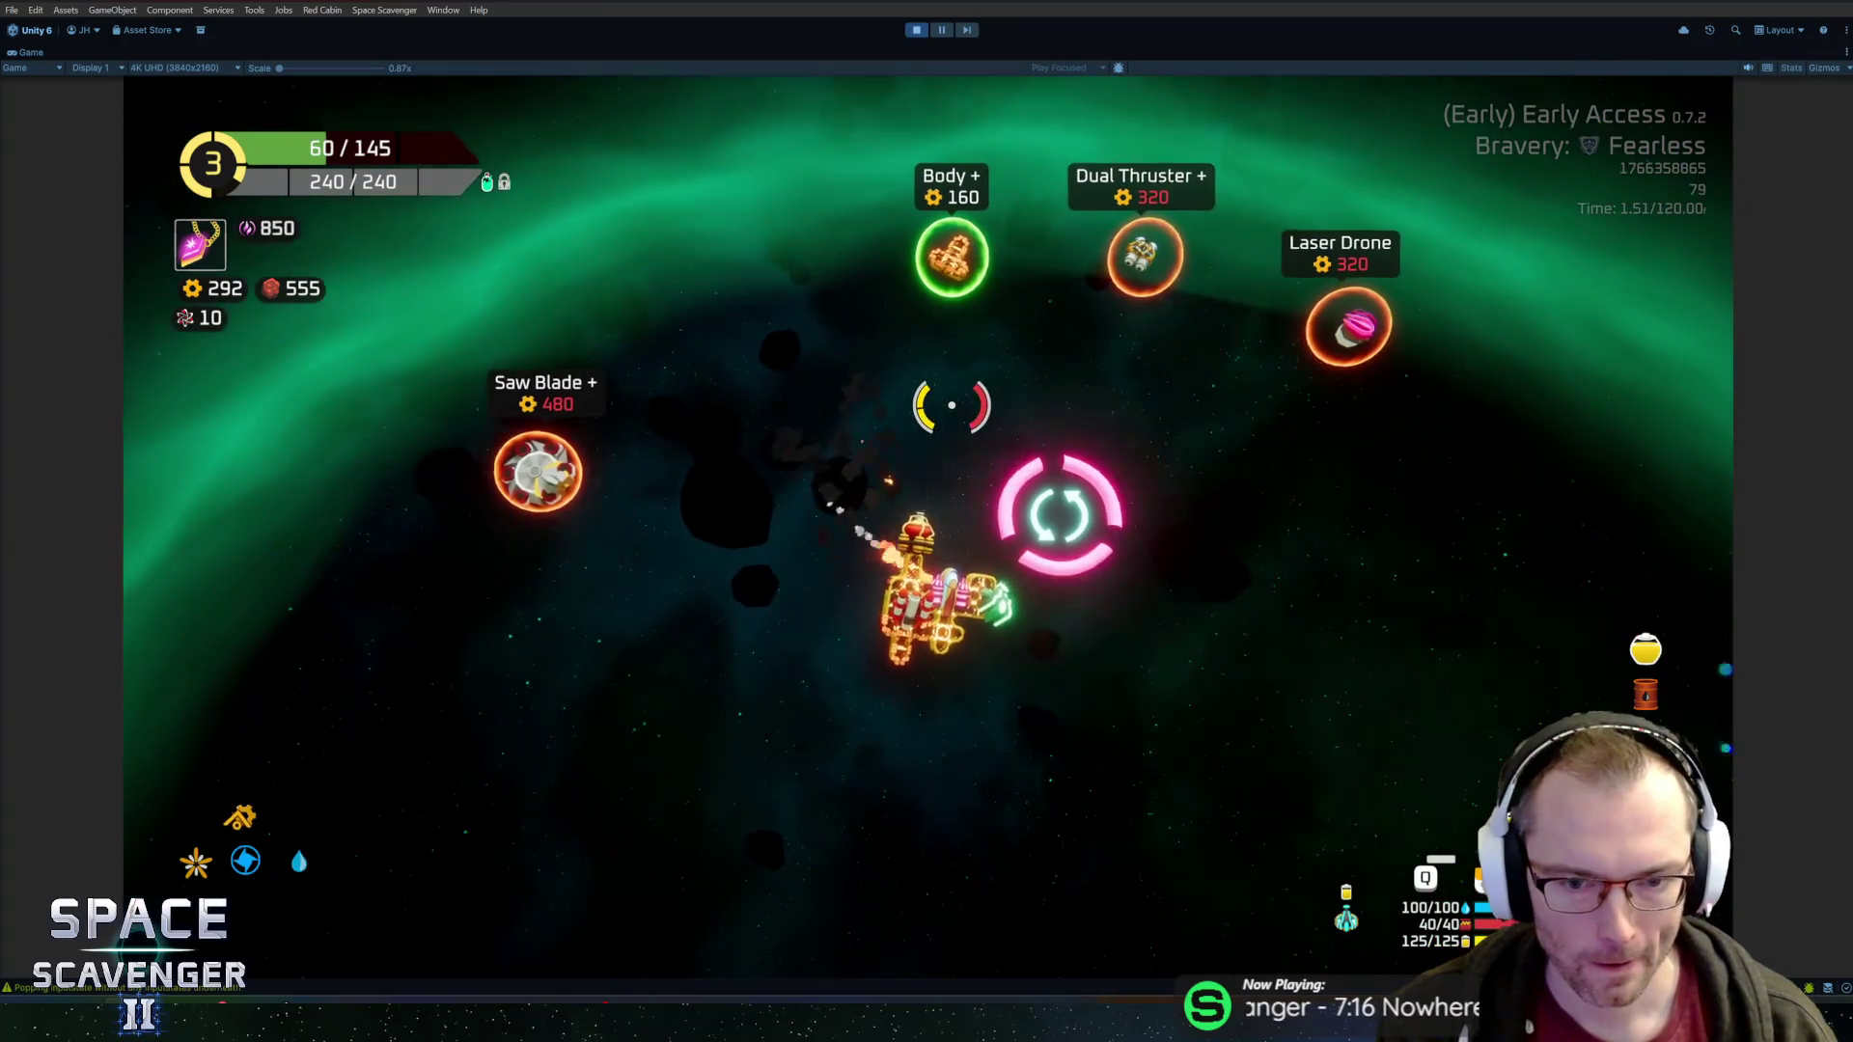
Reroll the shop, buy the Dual Thruster, and warp to the boss sector
key(w)
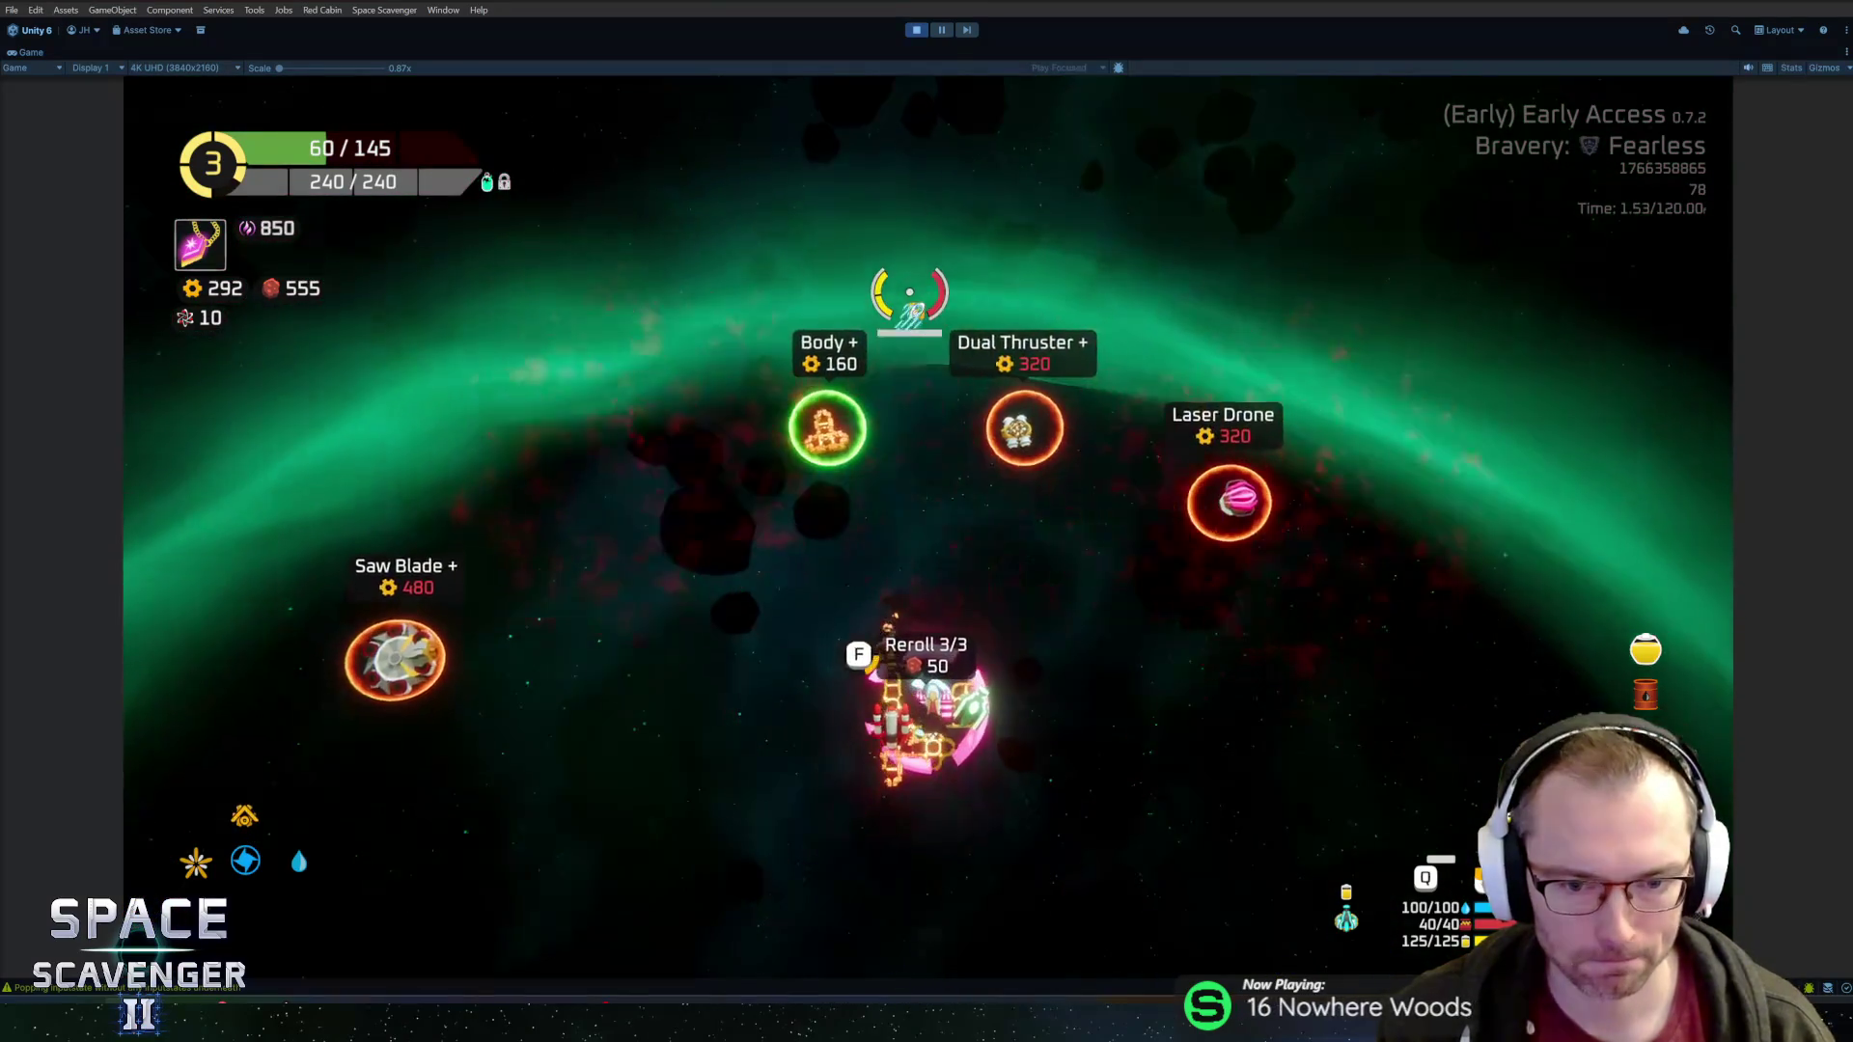
key(f)
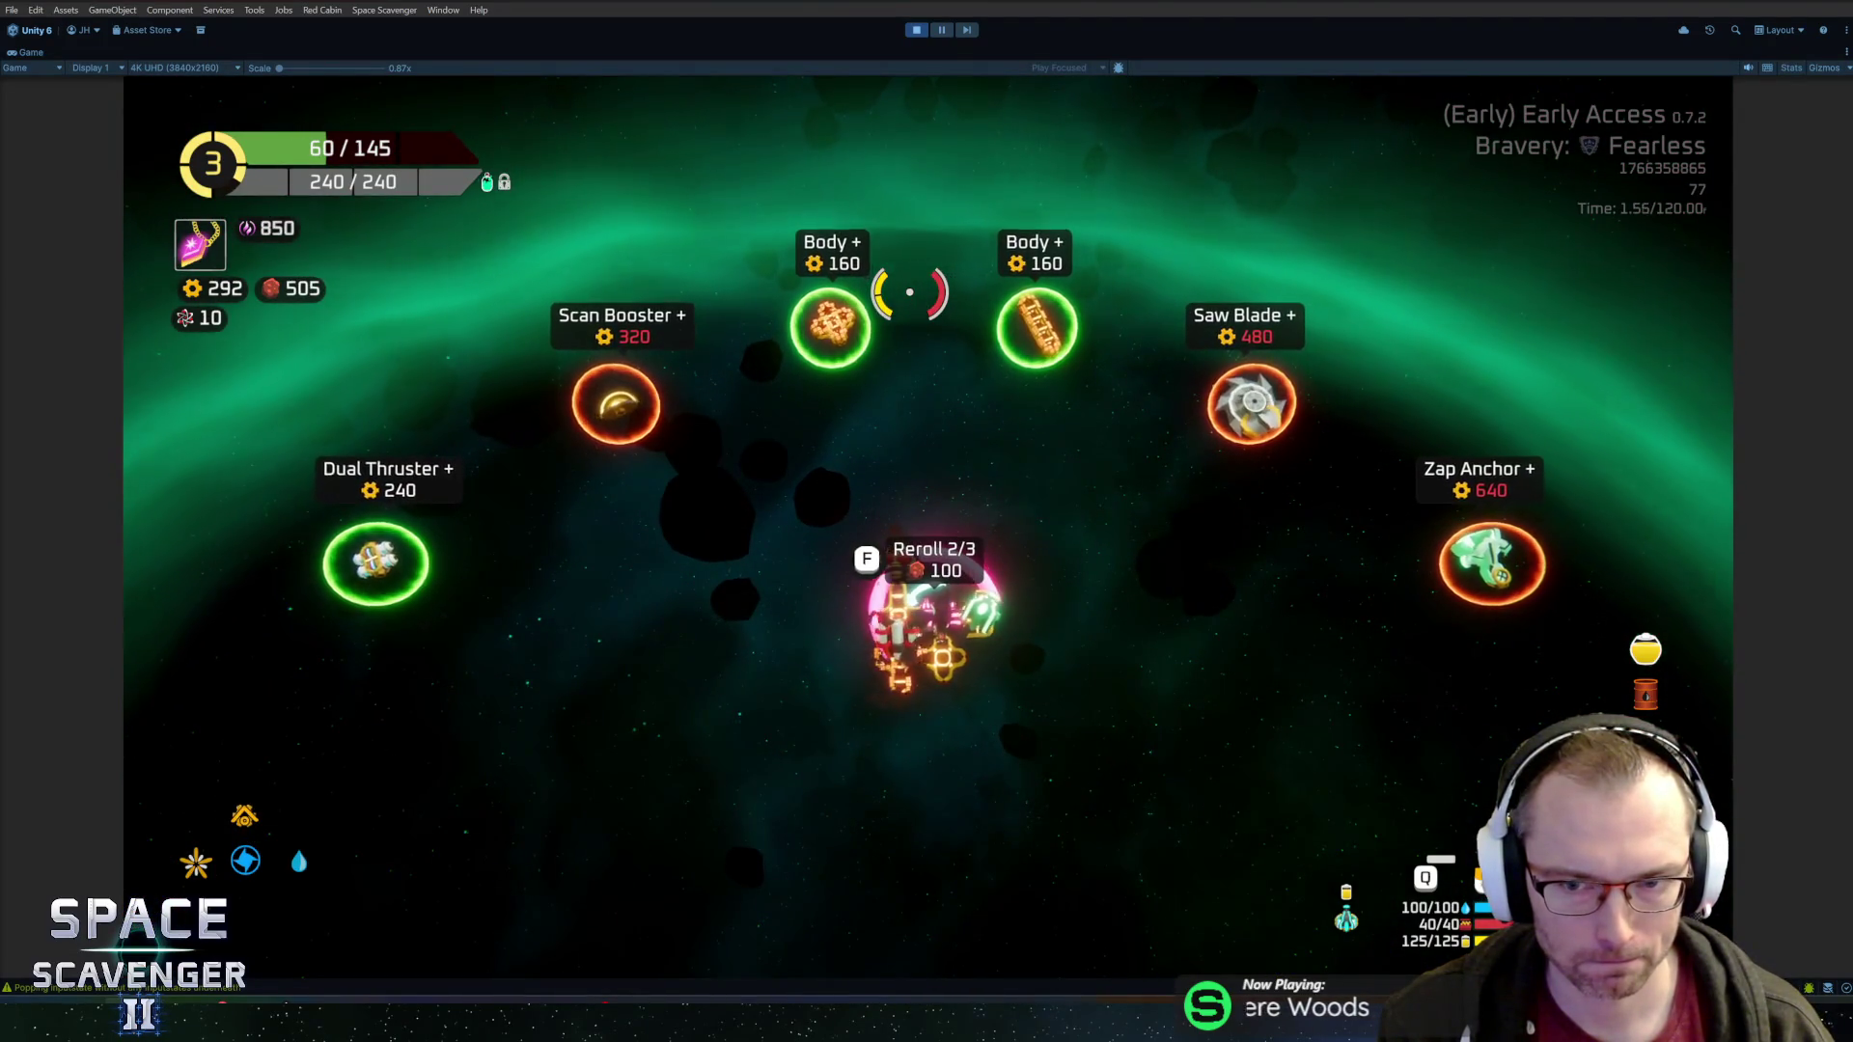
key(a)
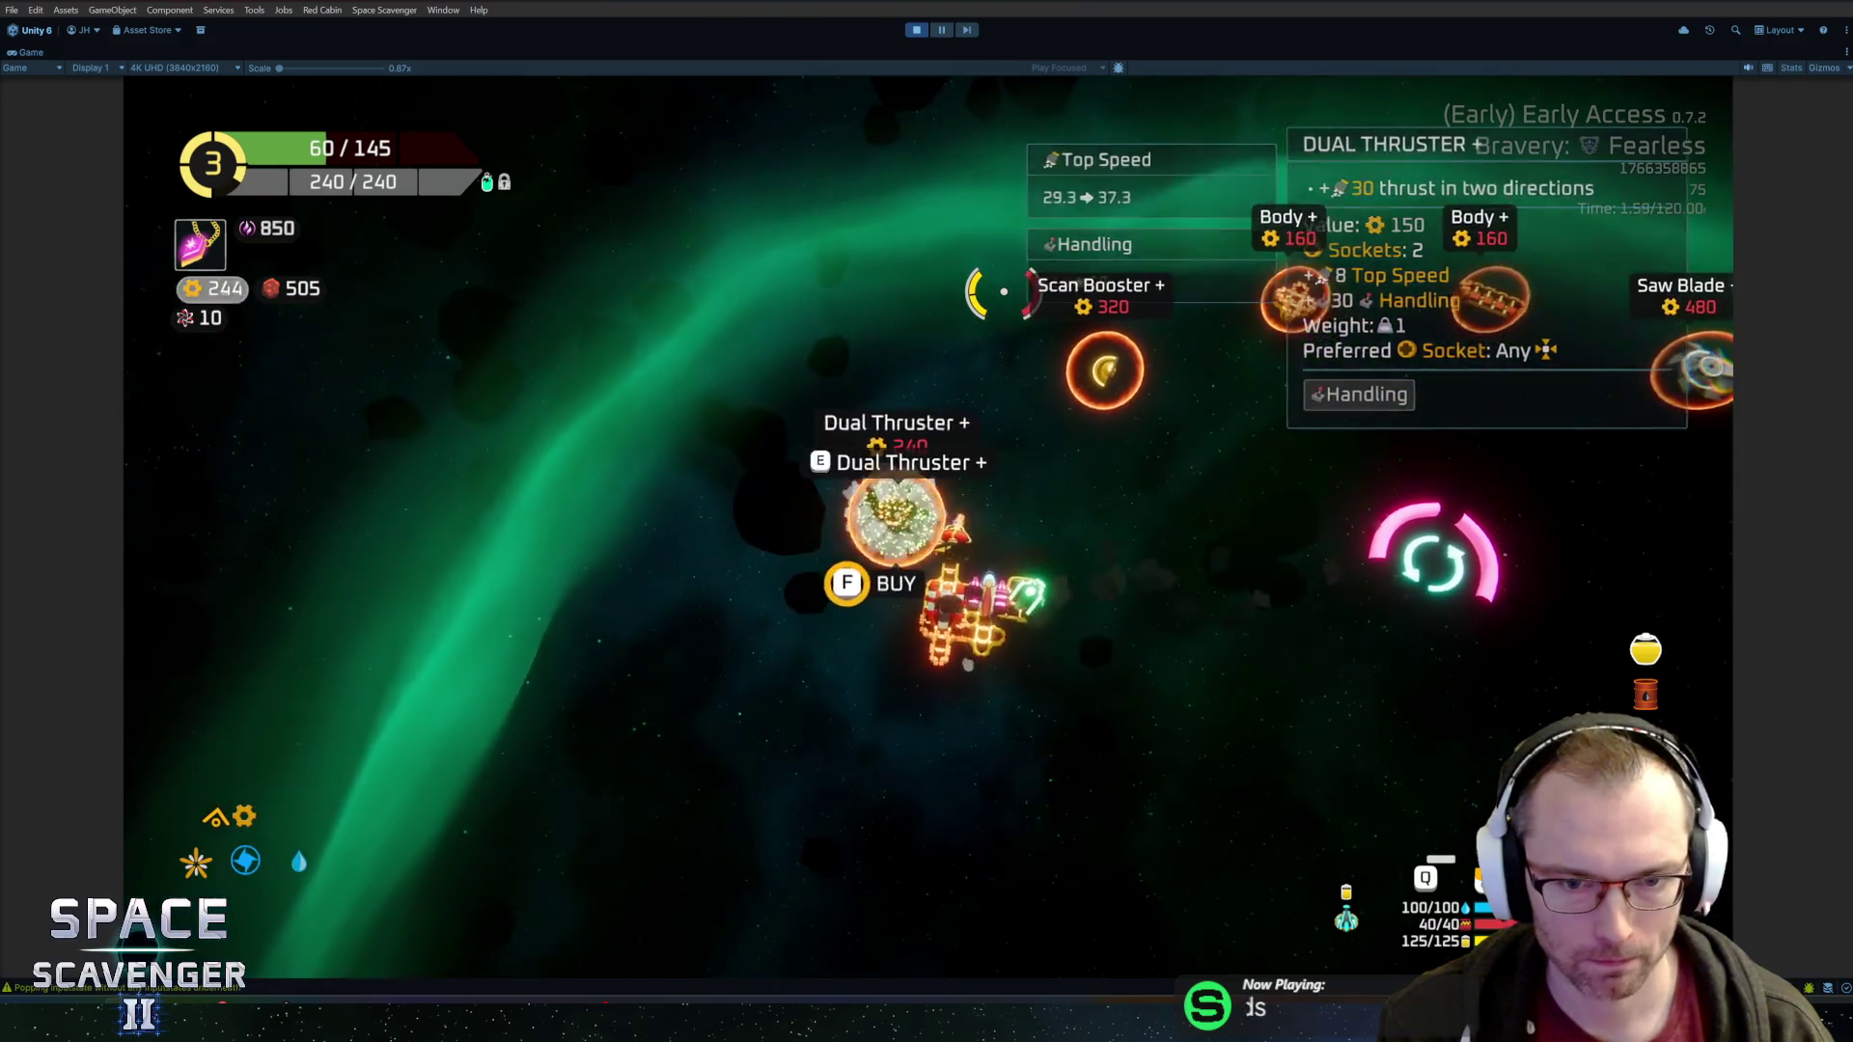
key(f)
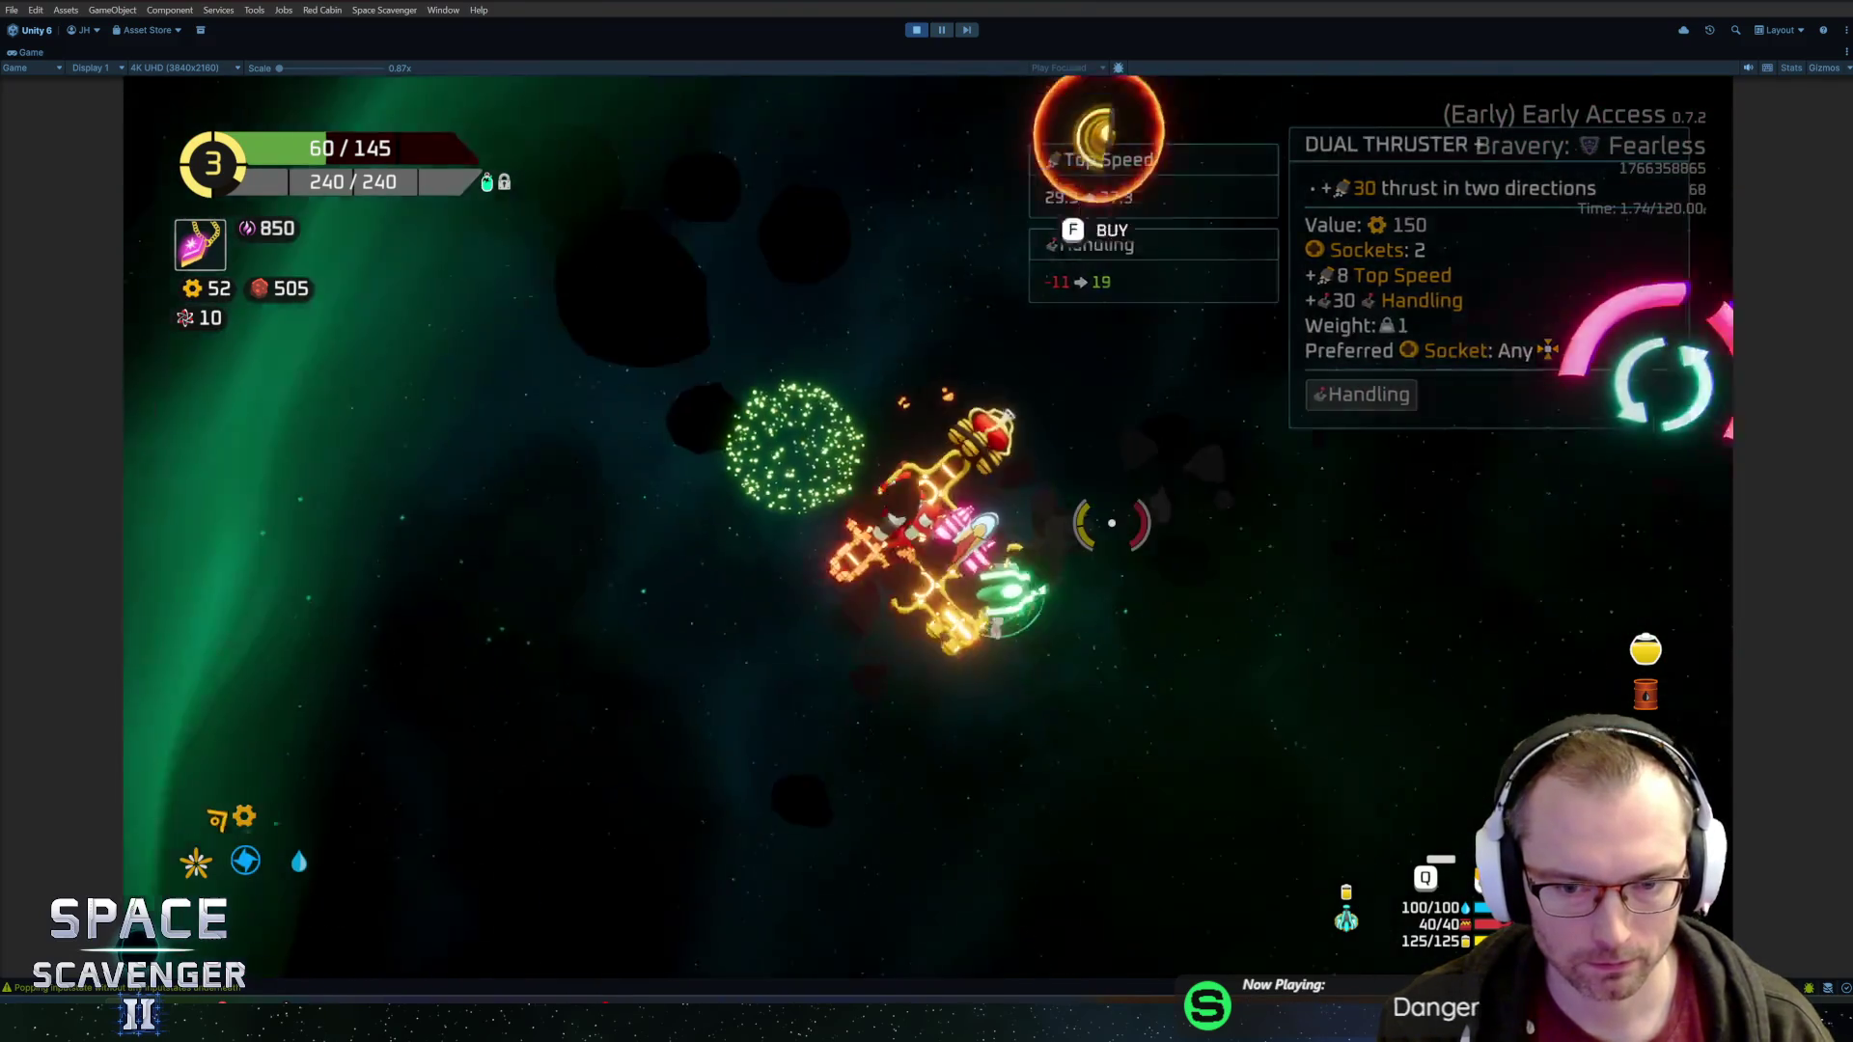
key(d)
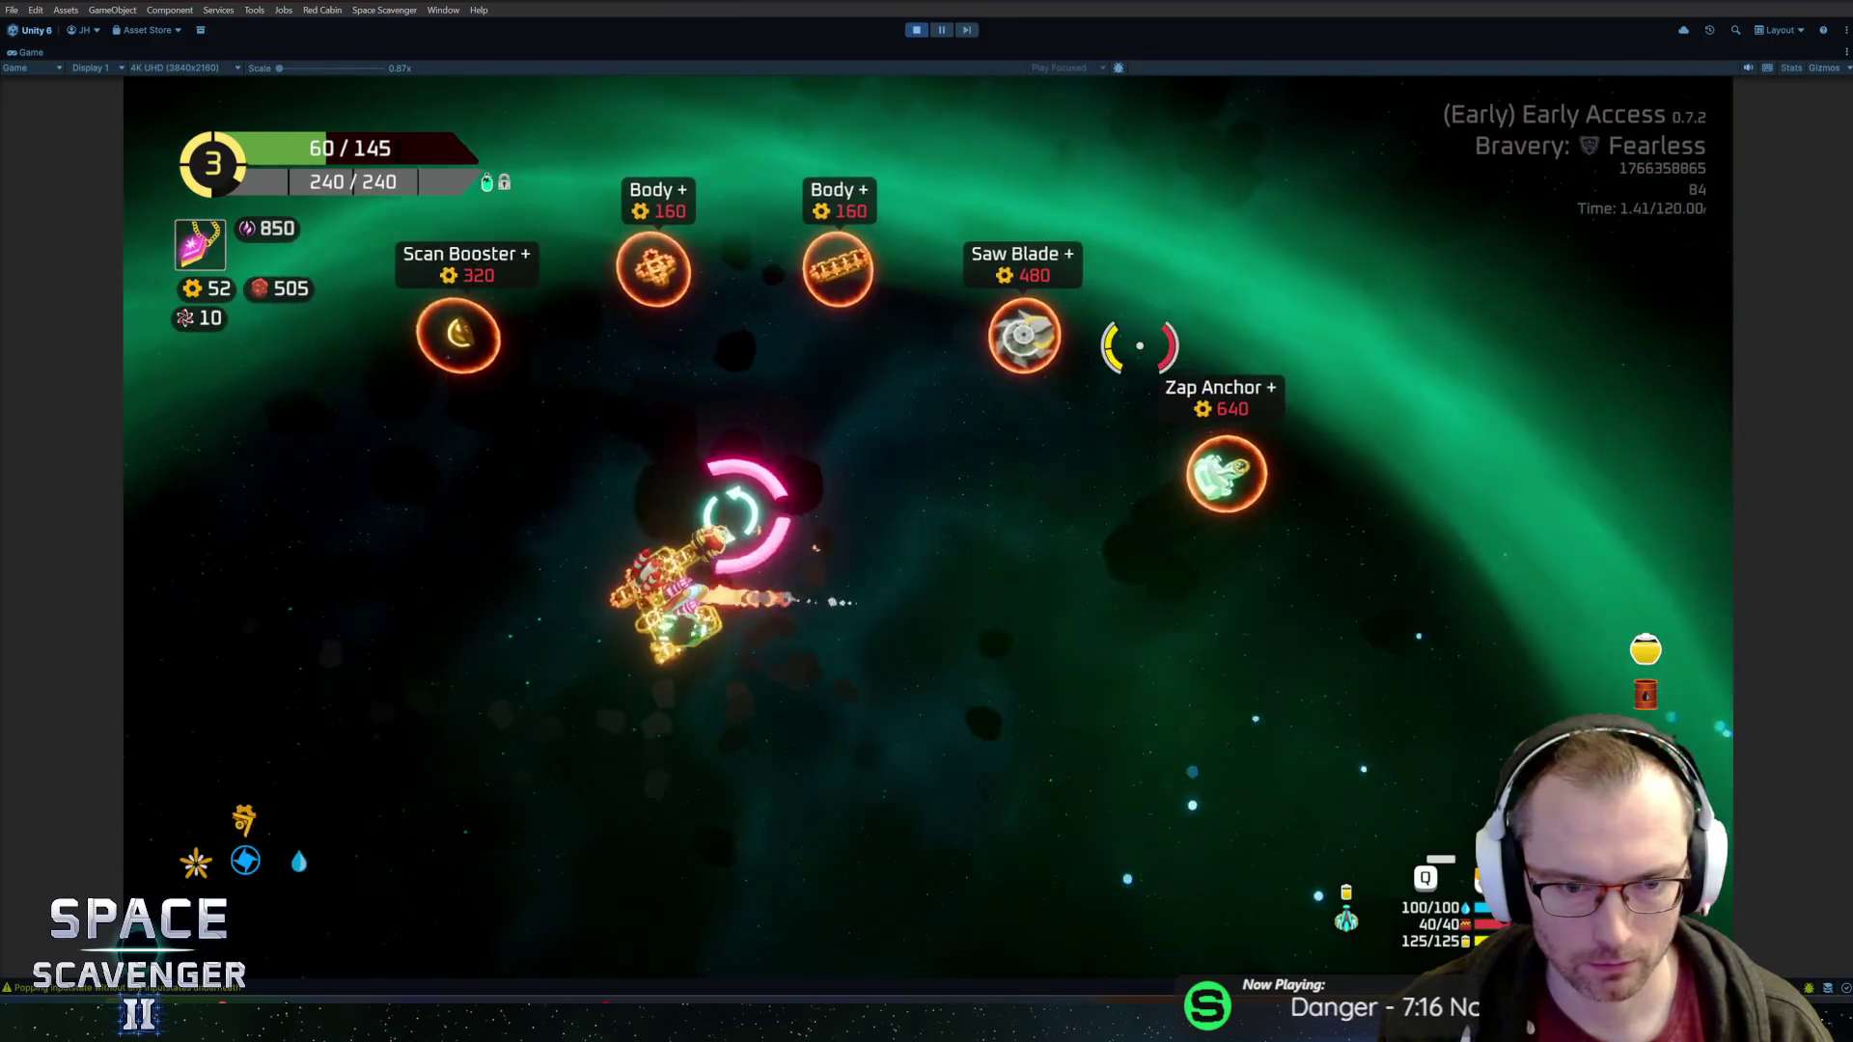
key(s)
key(s)
key(f)
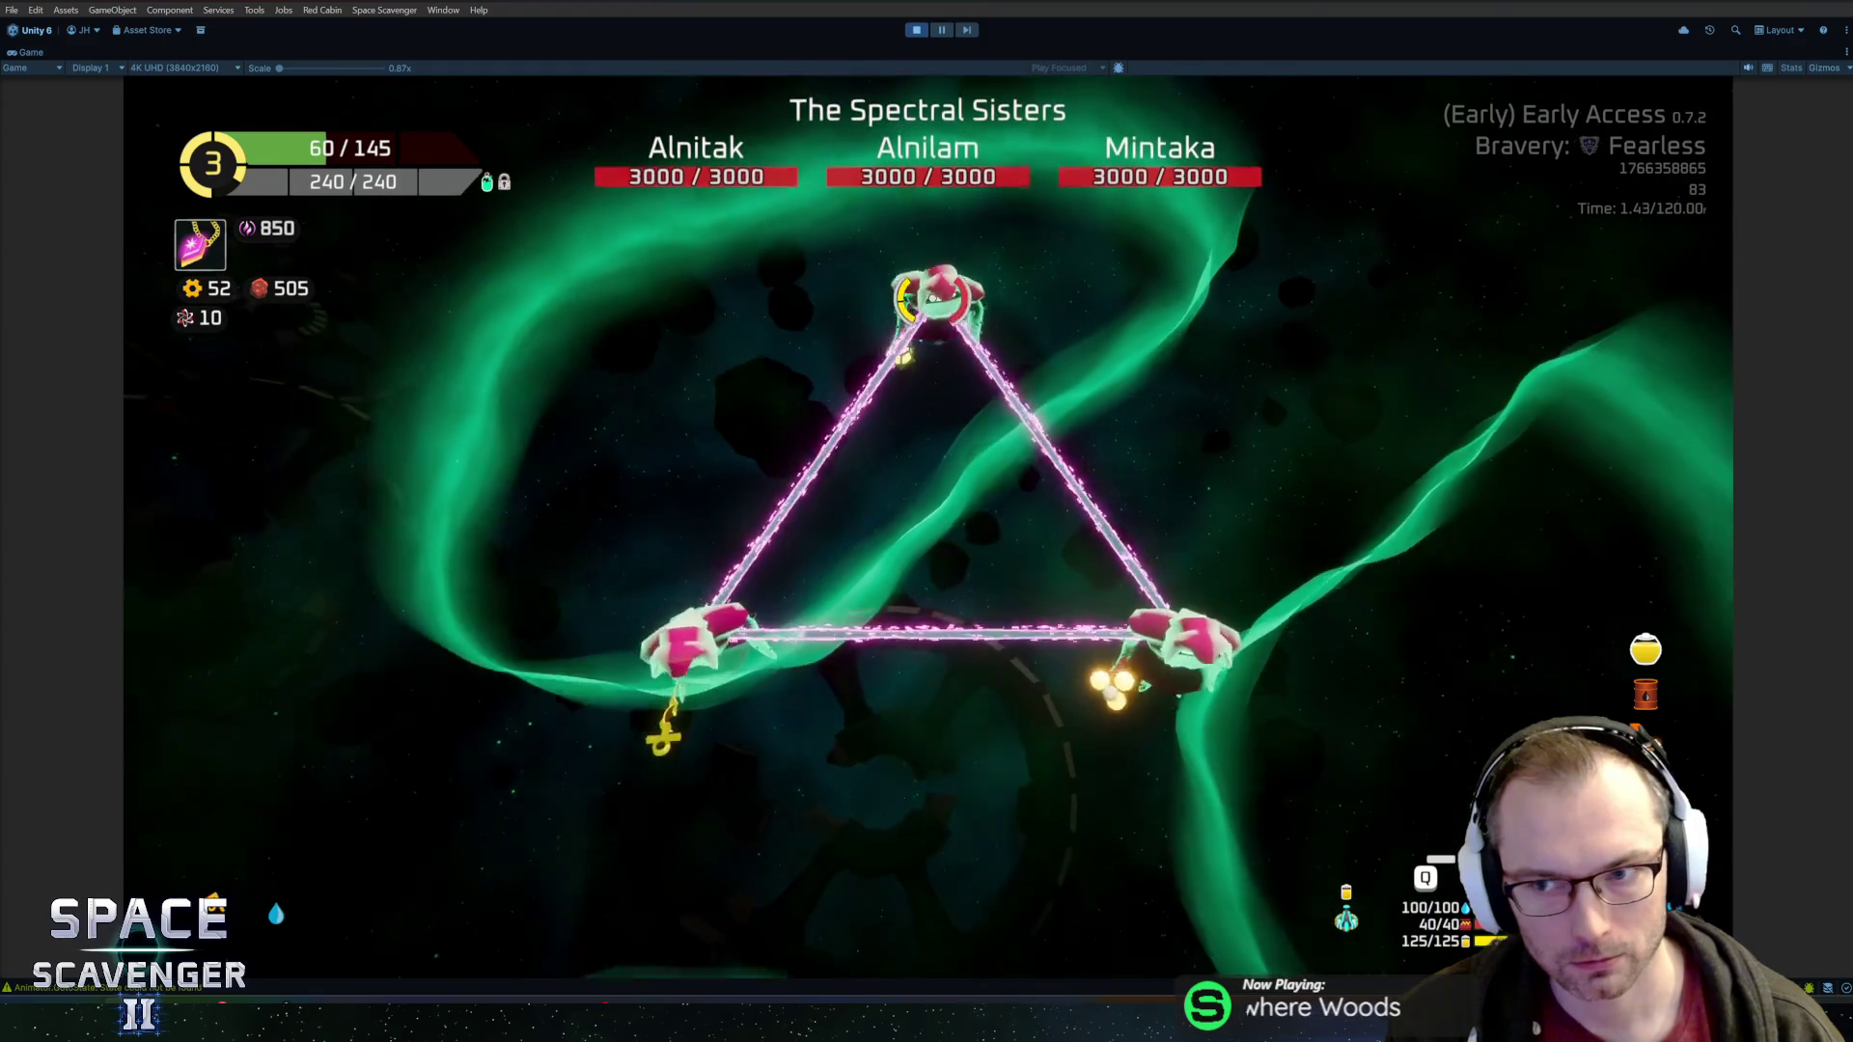
Fire at Alnitak and Alnilam while dodging, wearing them down to 2218 and 1860 health
key(w)
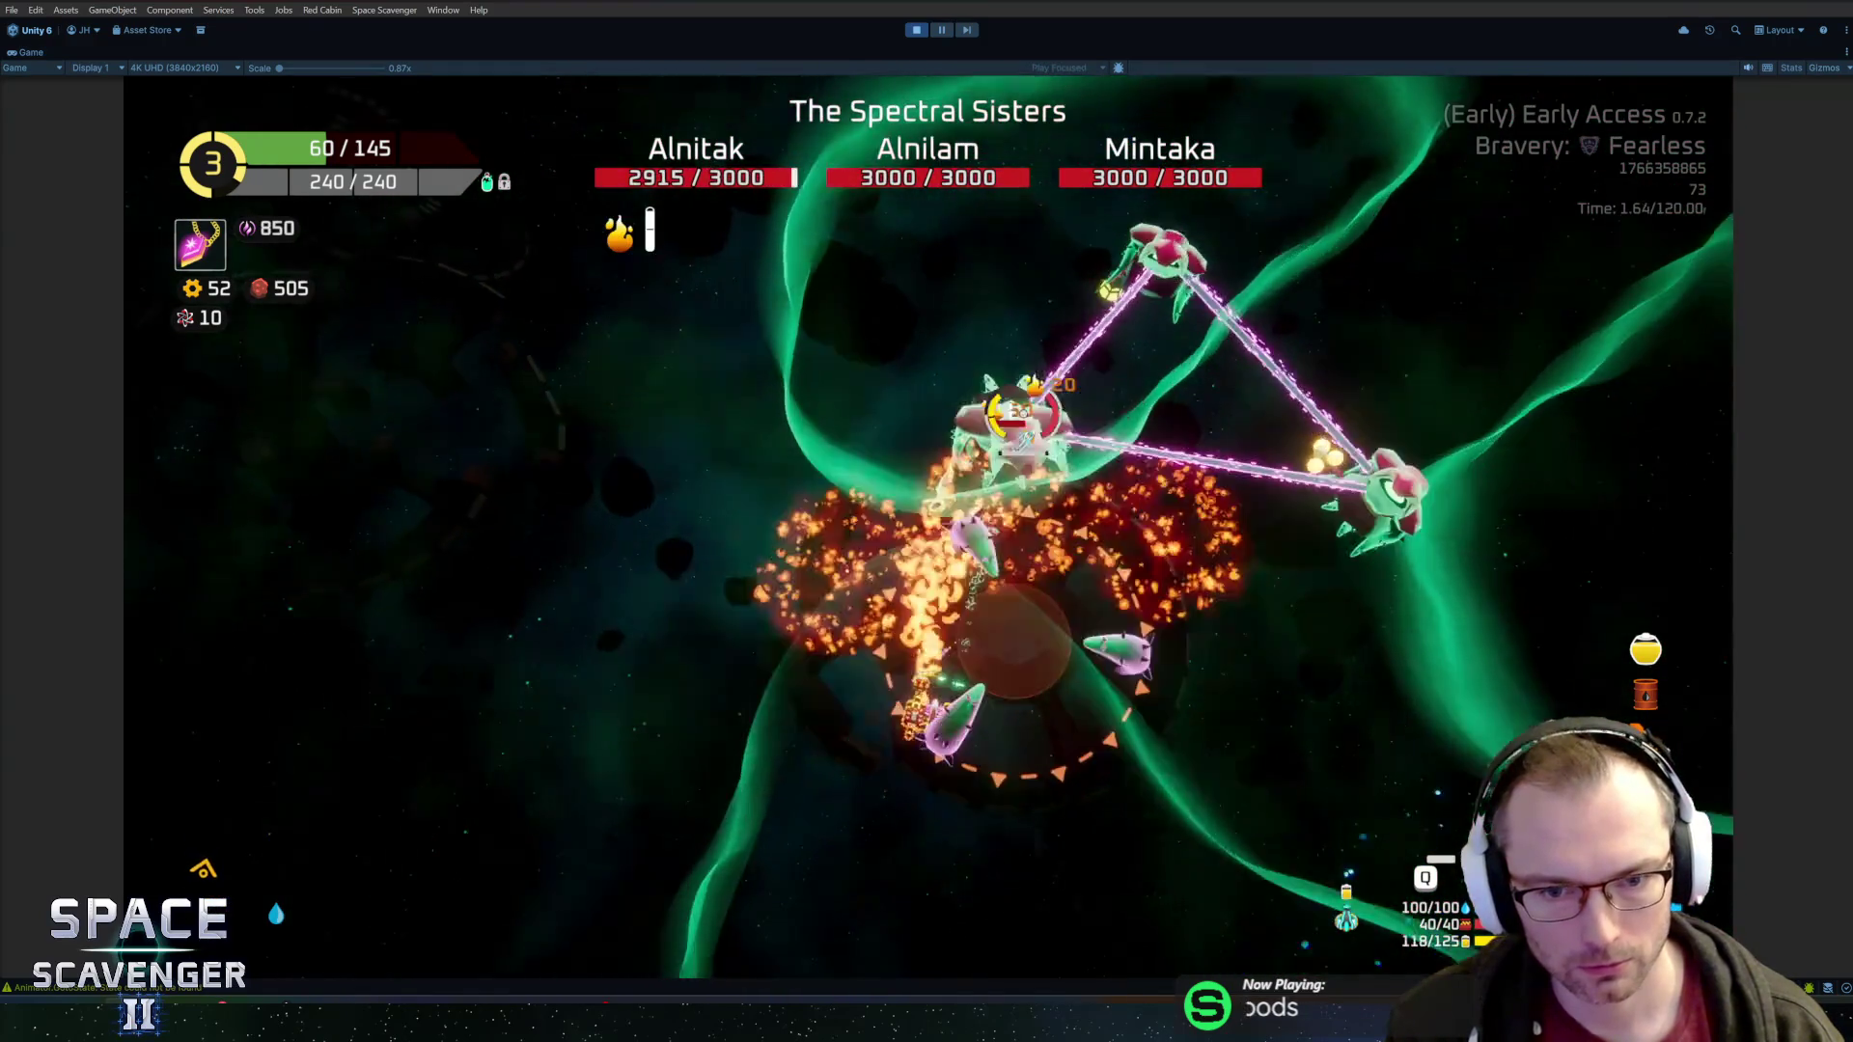
click(1023, 415)
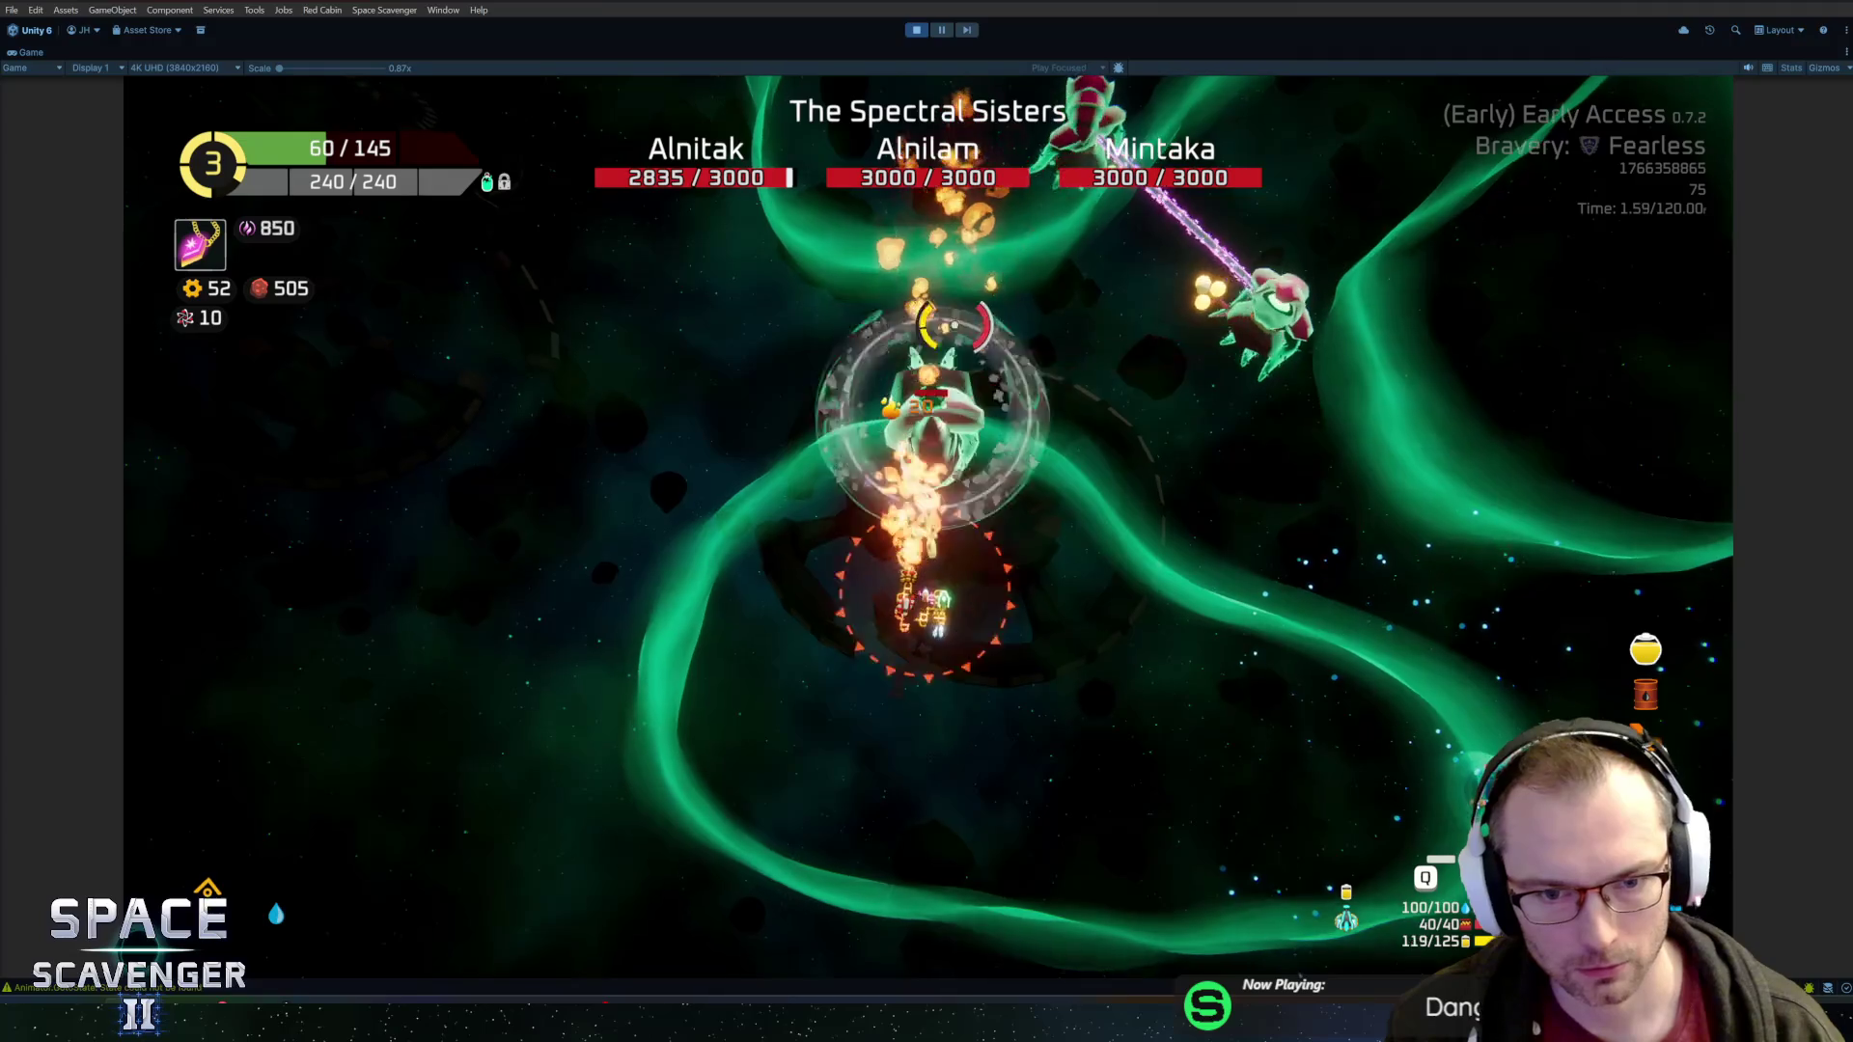
click(990, 331)
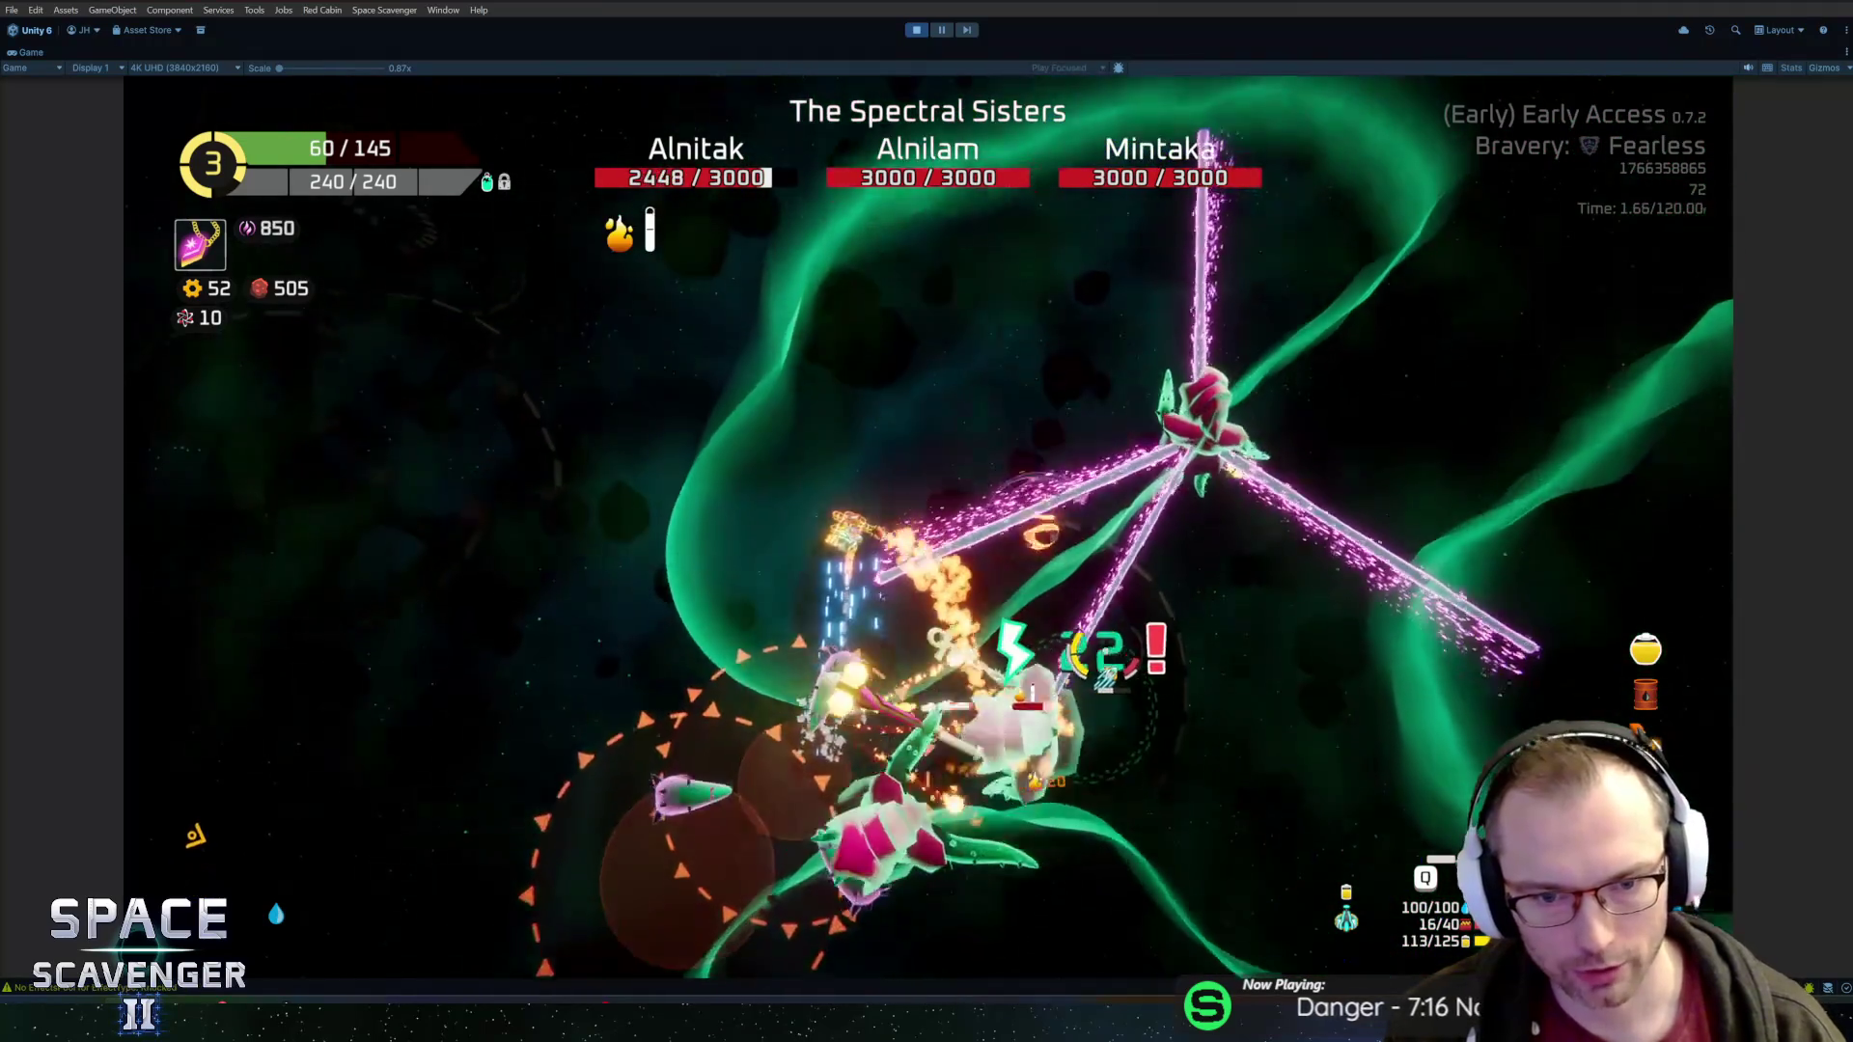
click(1090, 656)
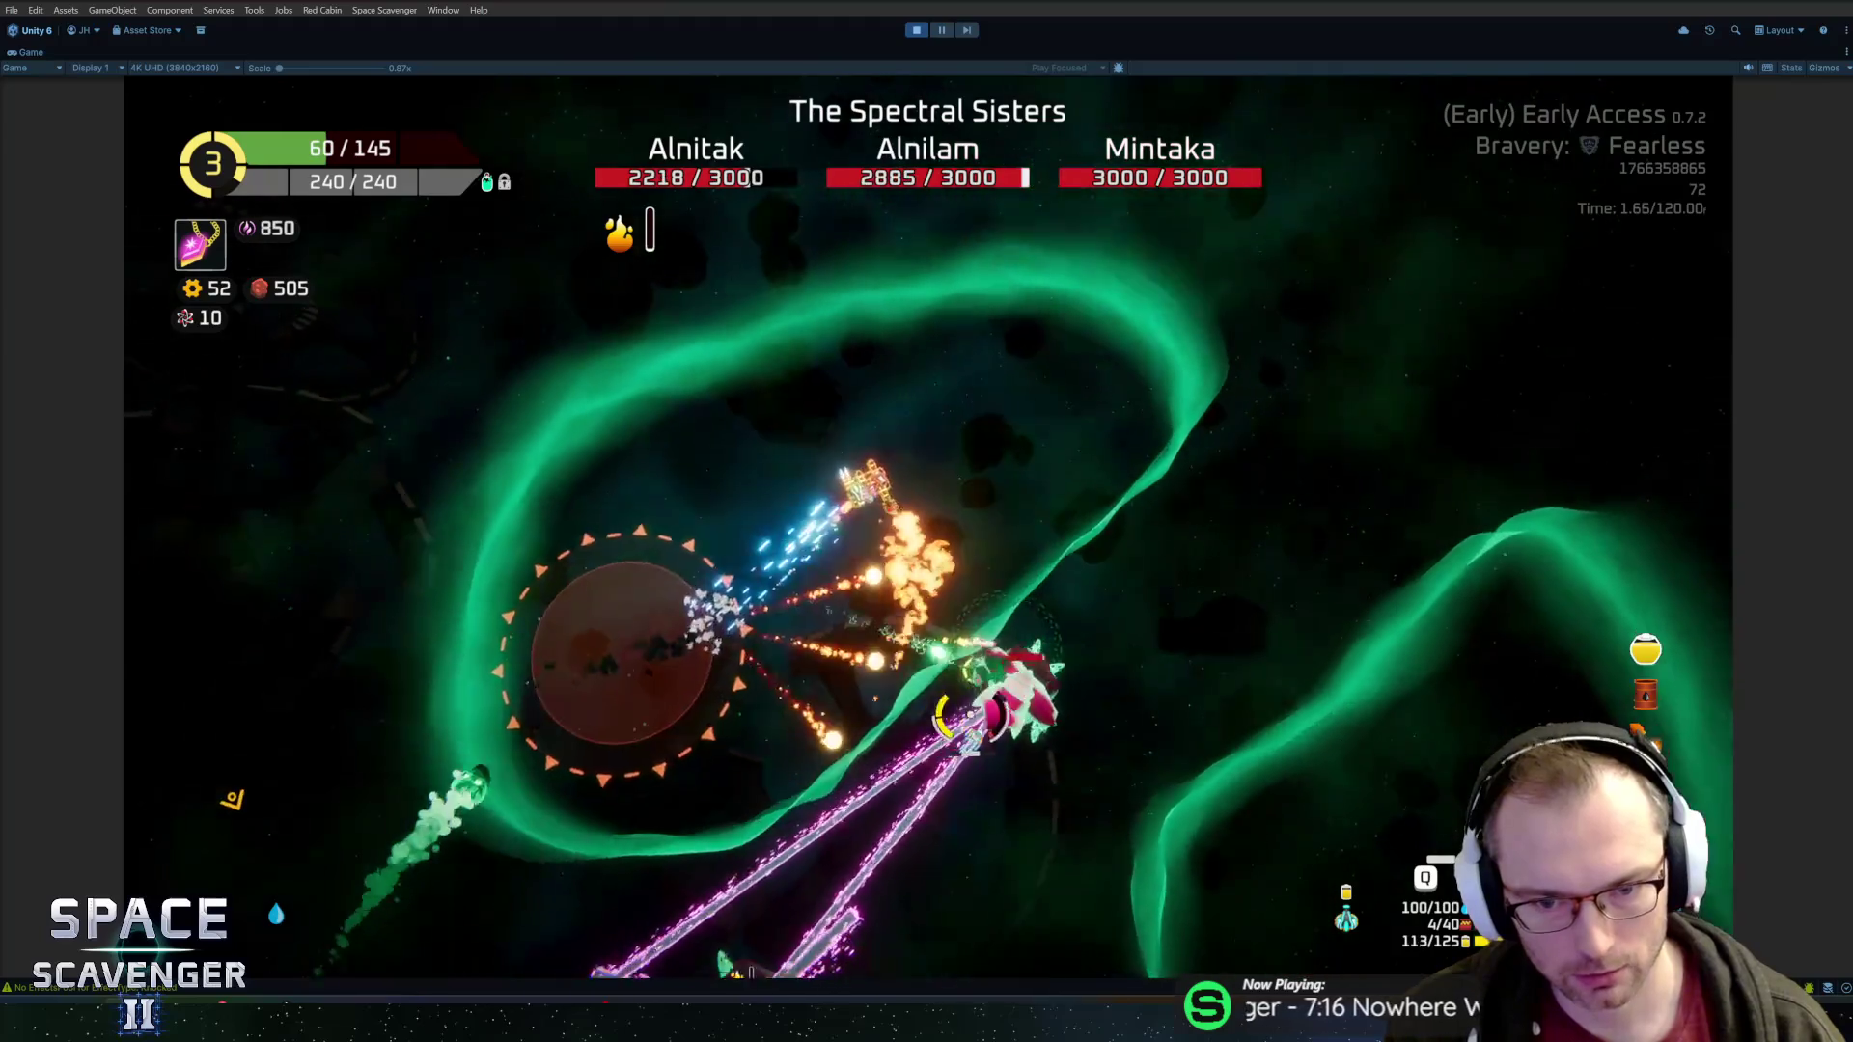
click(748, 176)
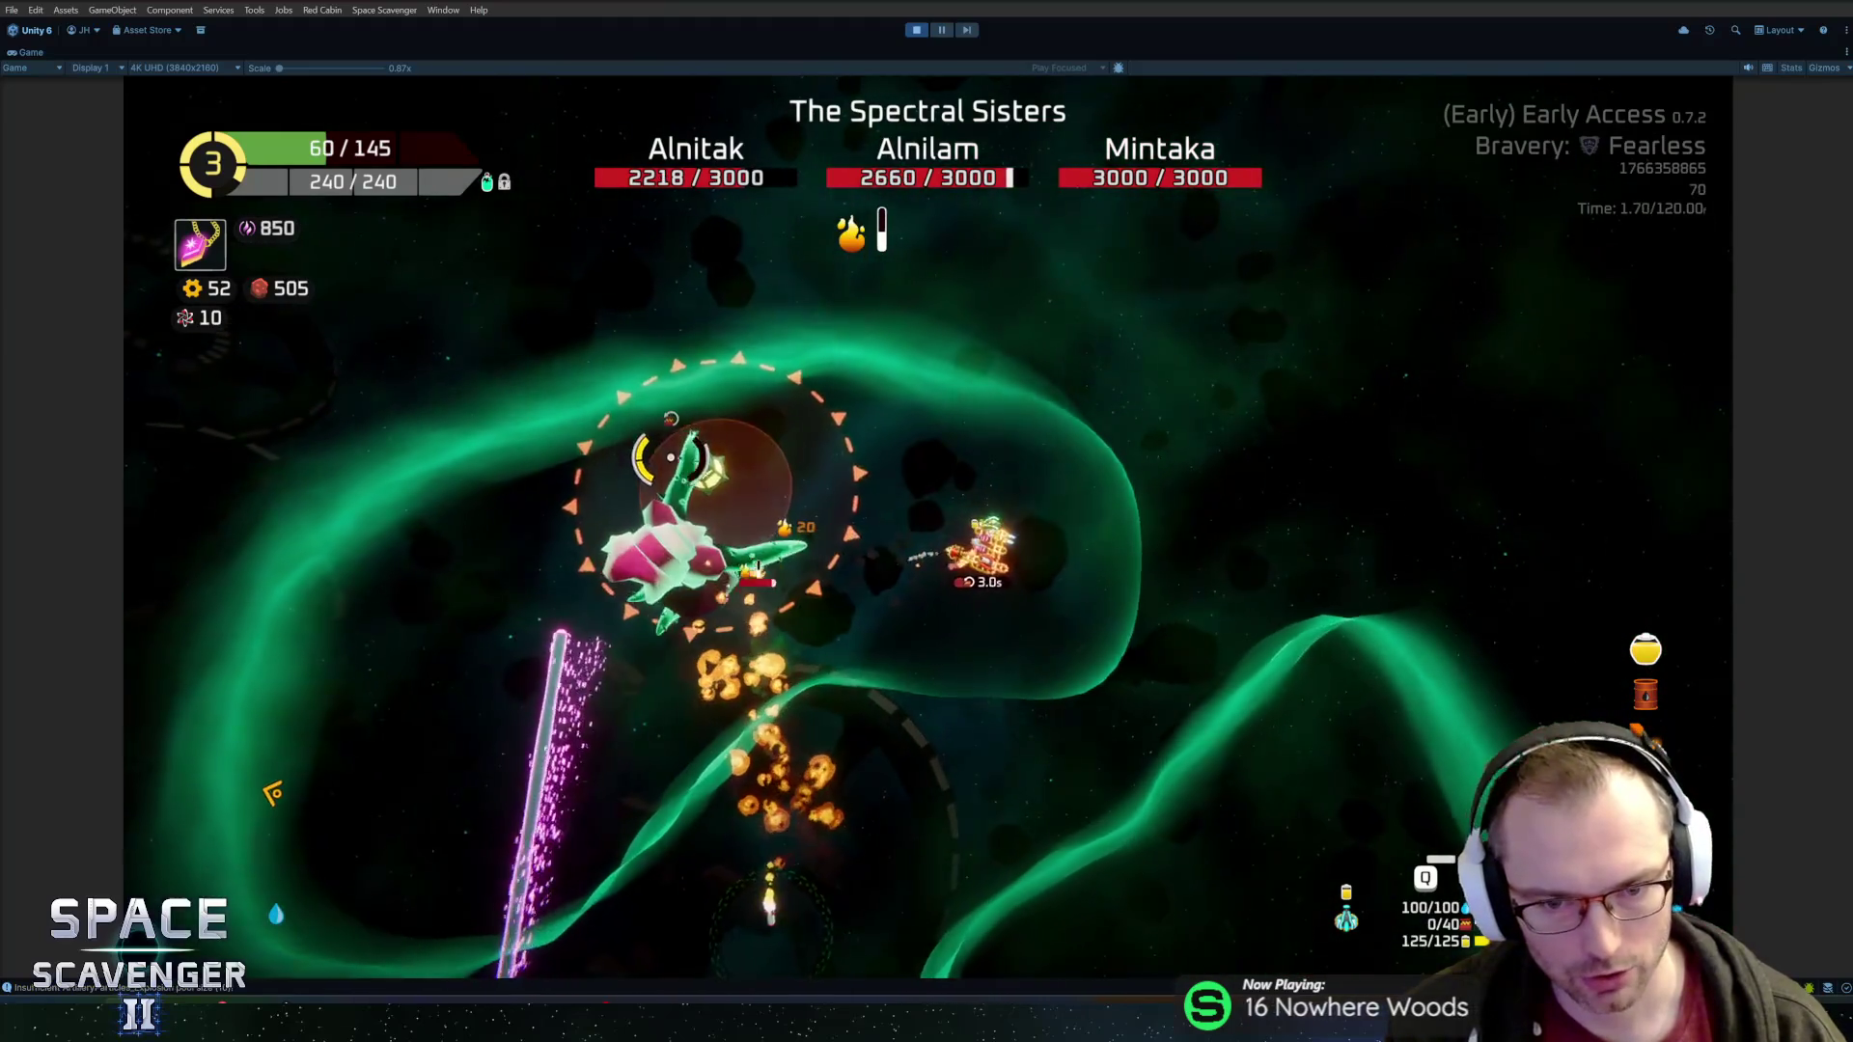
click(608, 588)
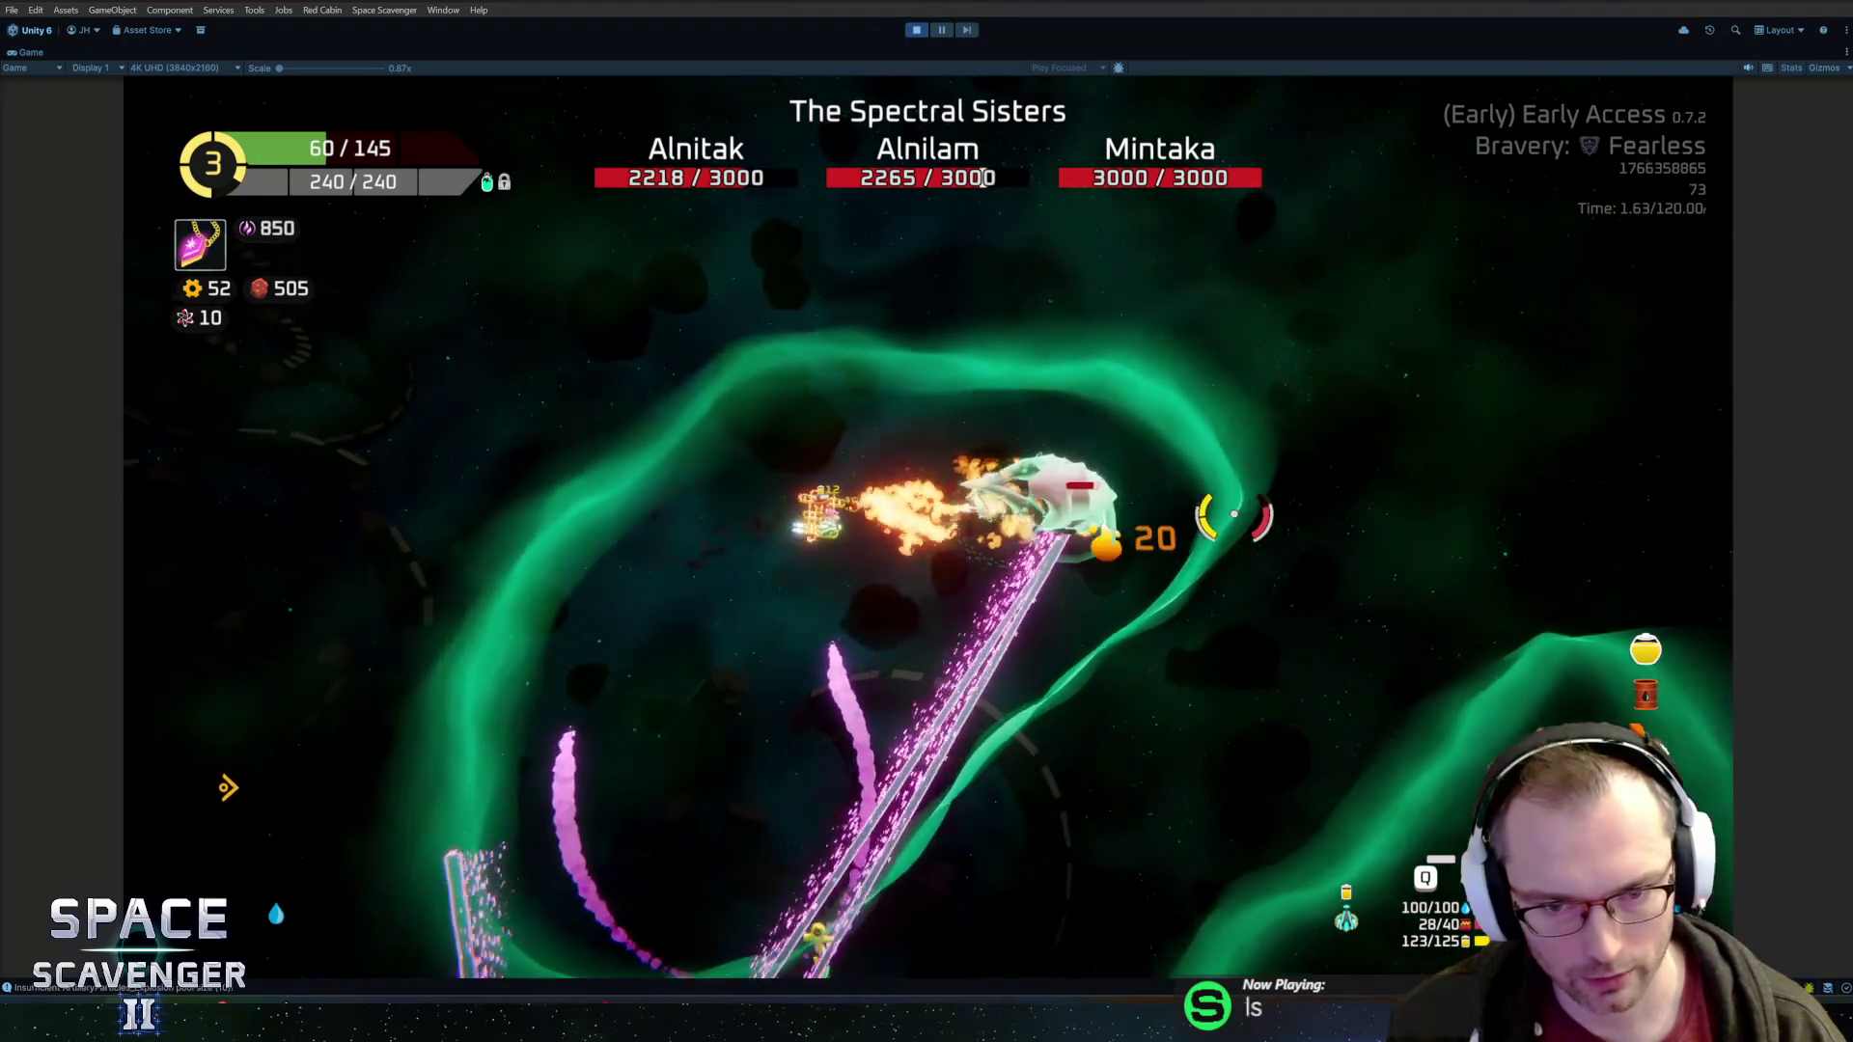
key(a)
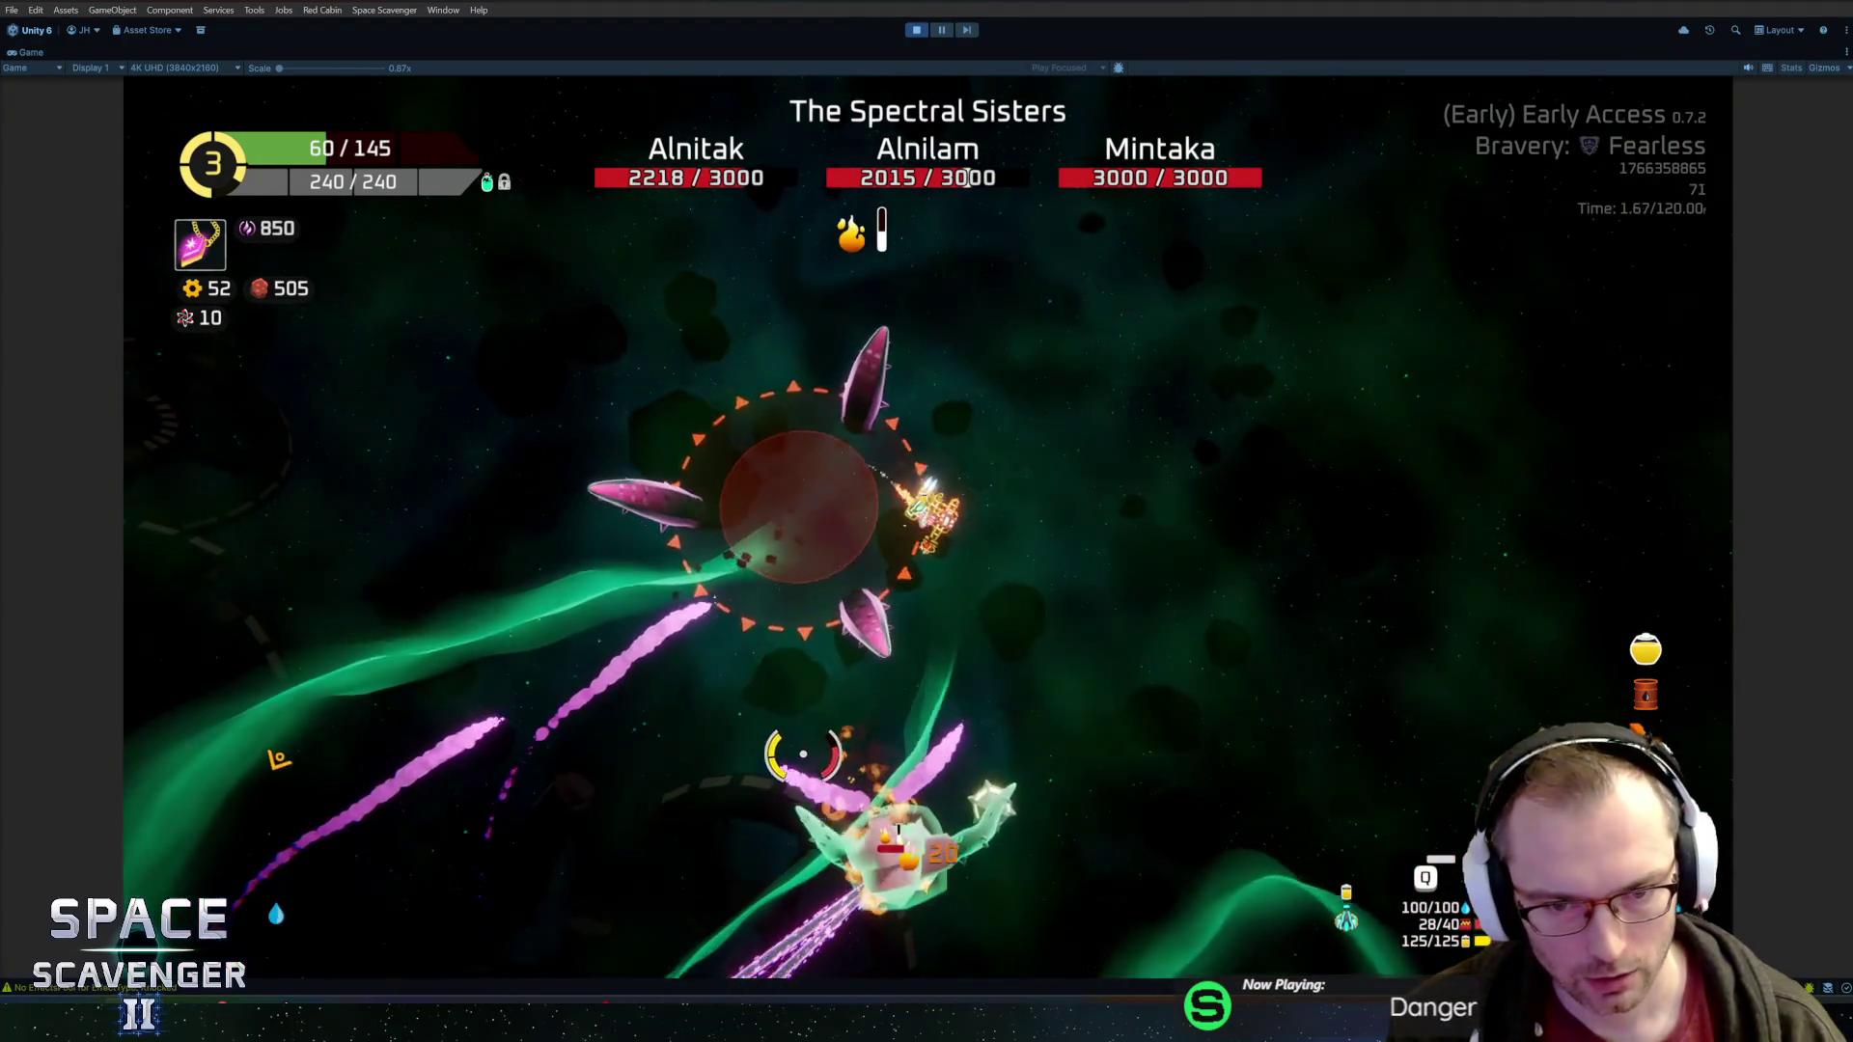
click(292, 777)
click(305, 803)
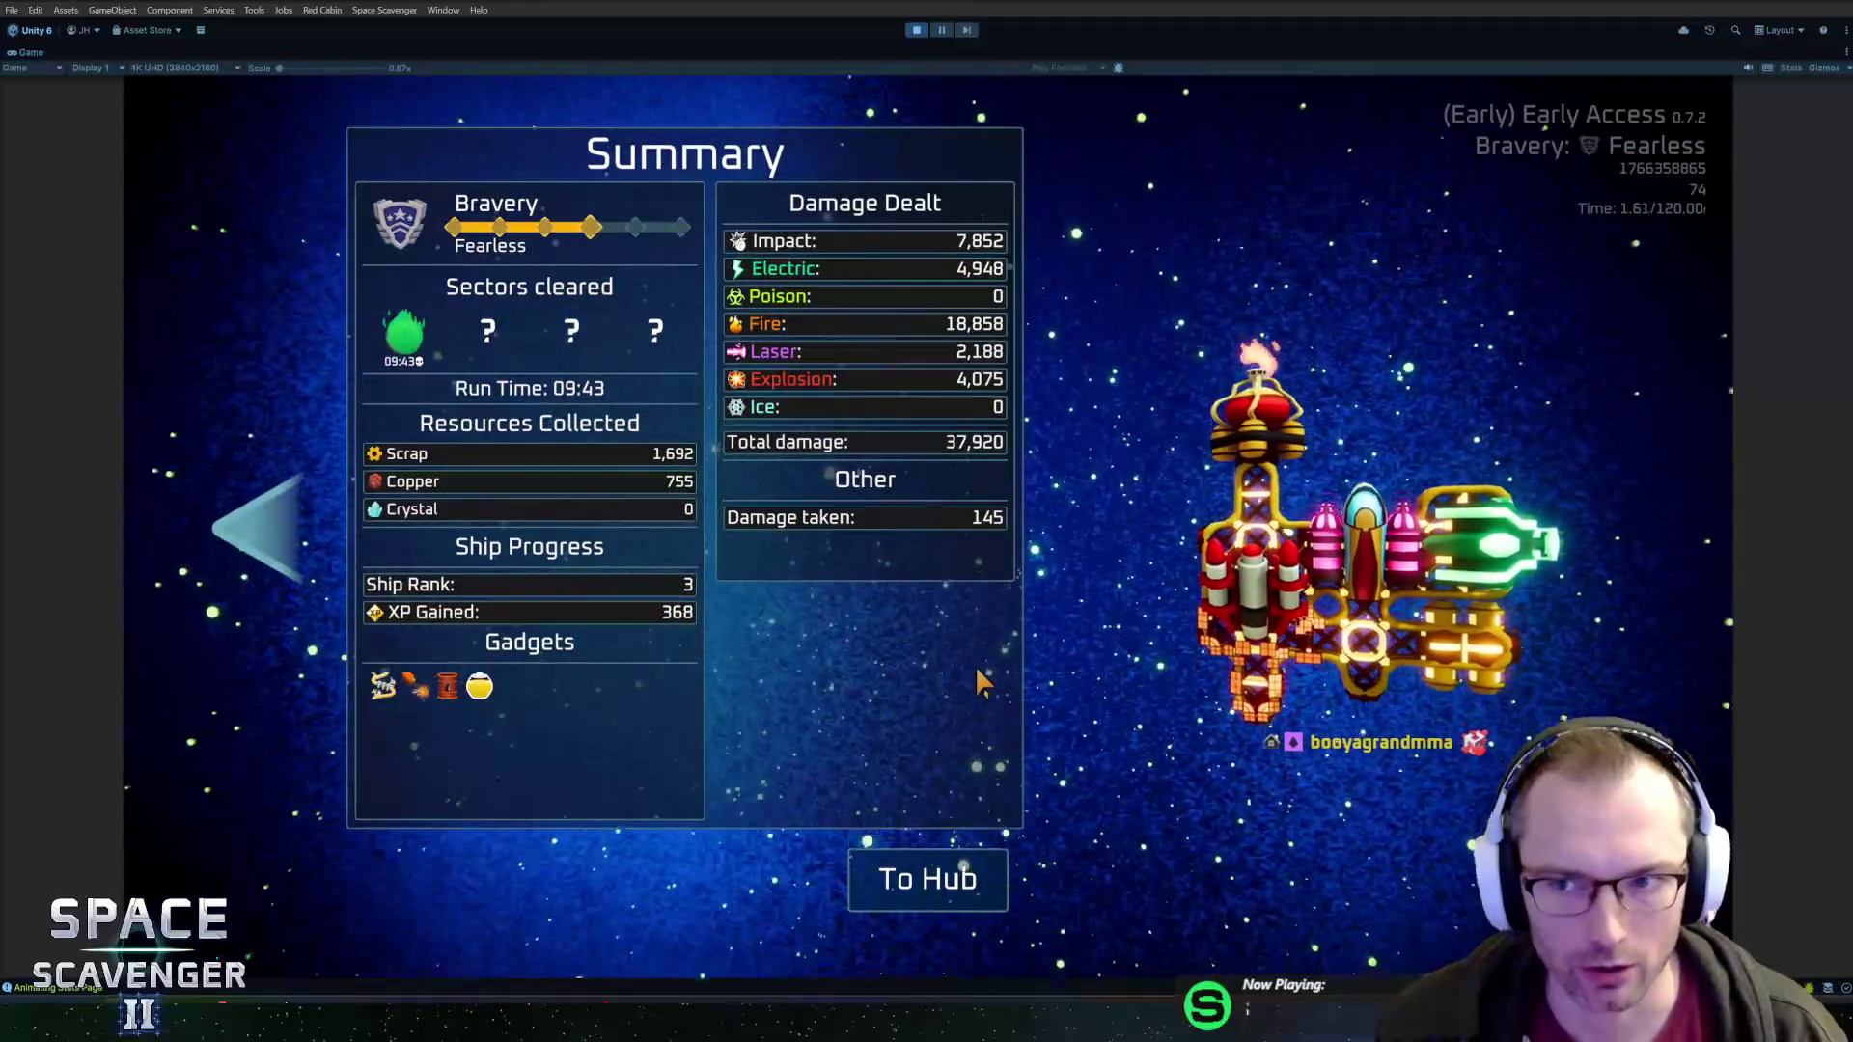
Leave the run summary with the To Hub button
click(886, 900)
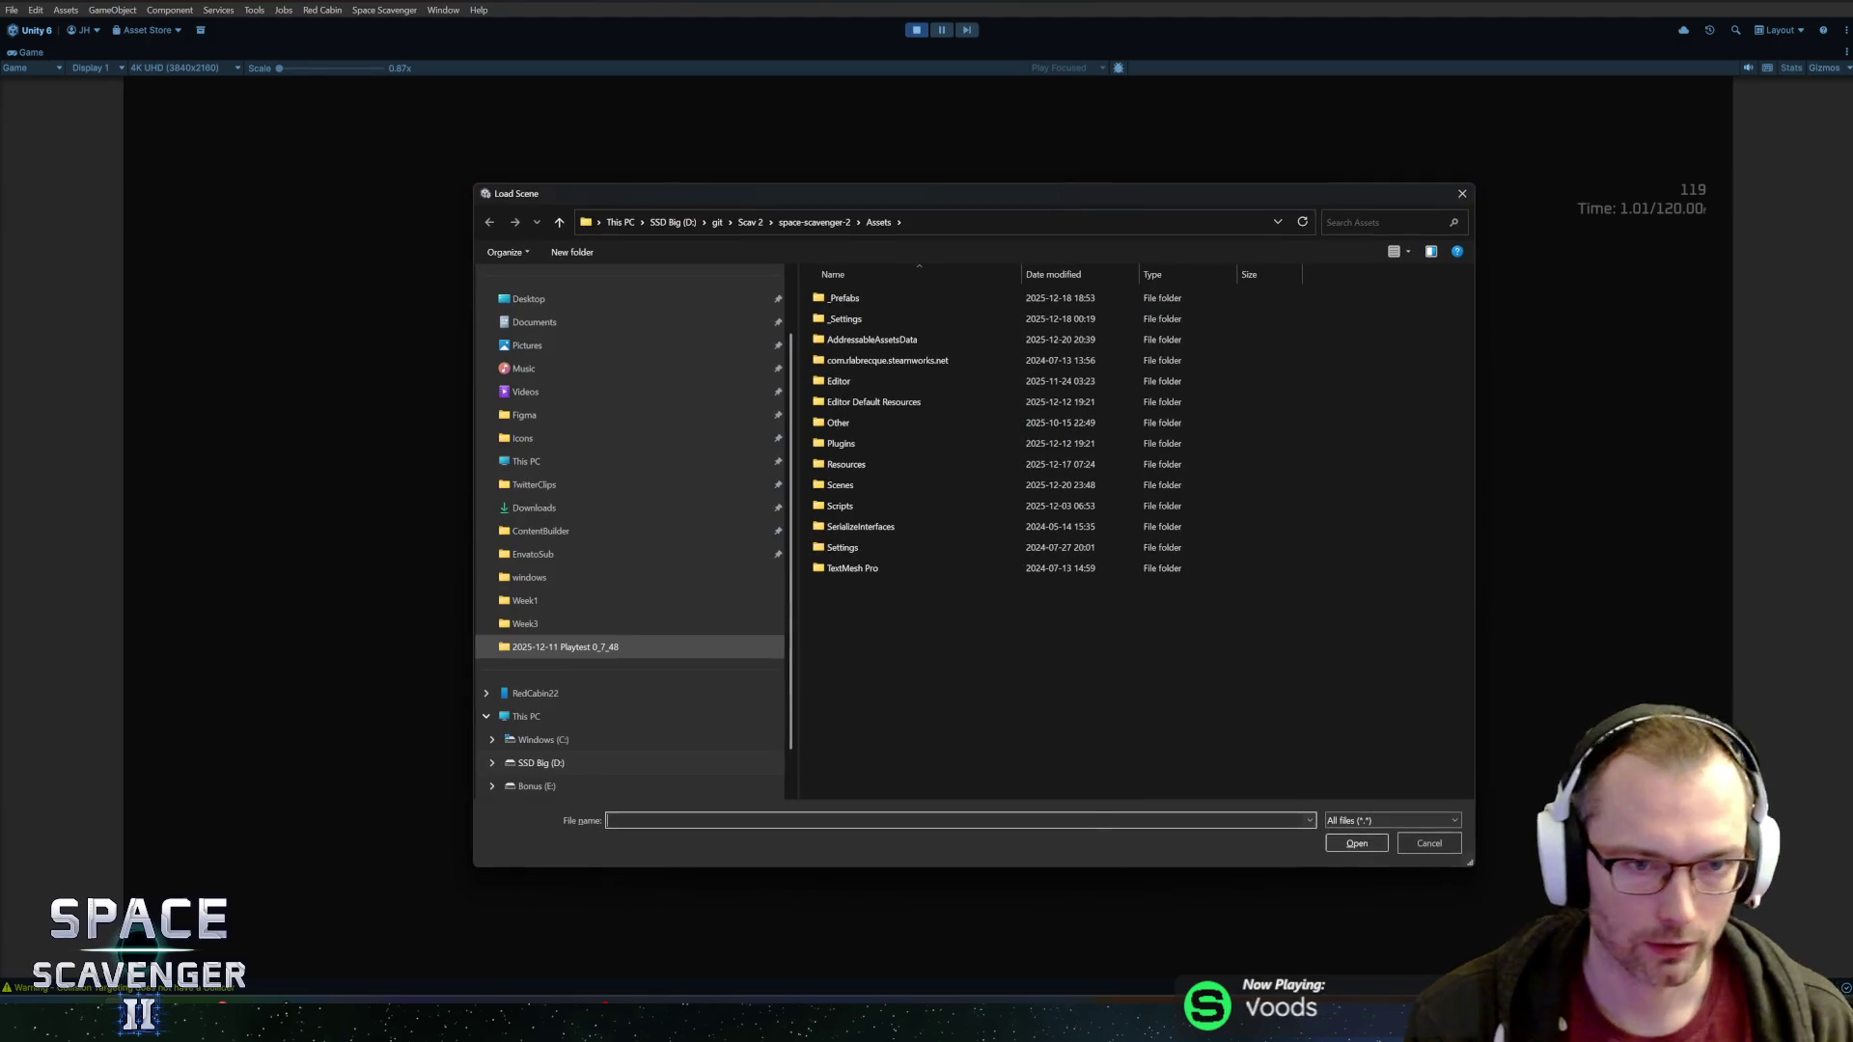
Exit Play mode with Ctrl+P to return to the editor layout
key(ctrl+p)
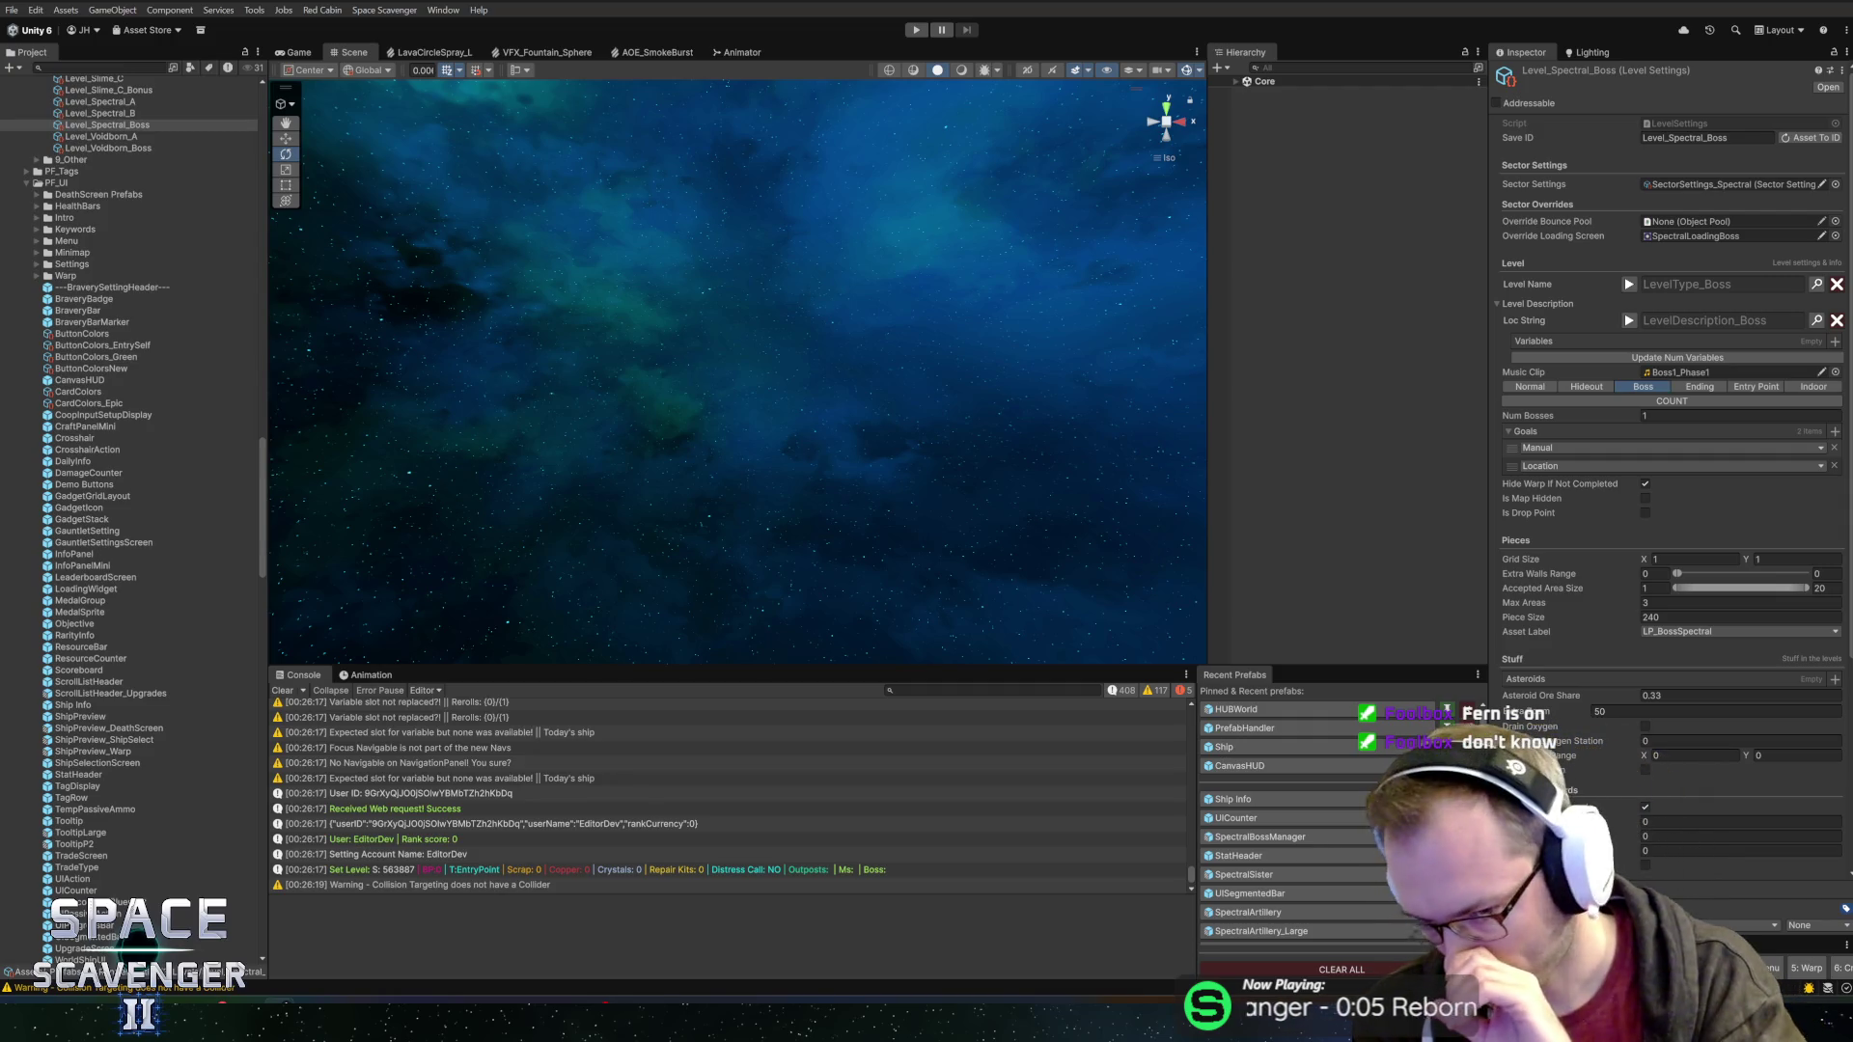
drag(579, 662, 582, 663)
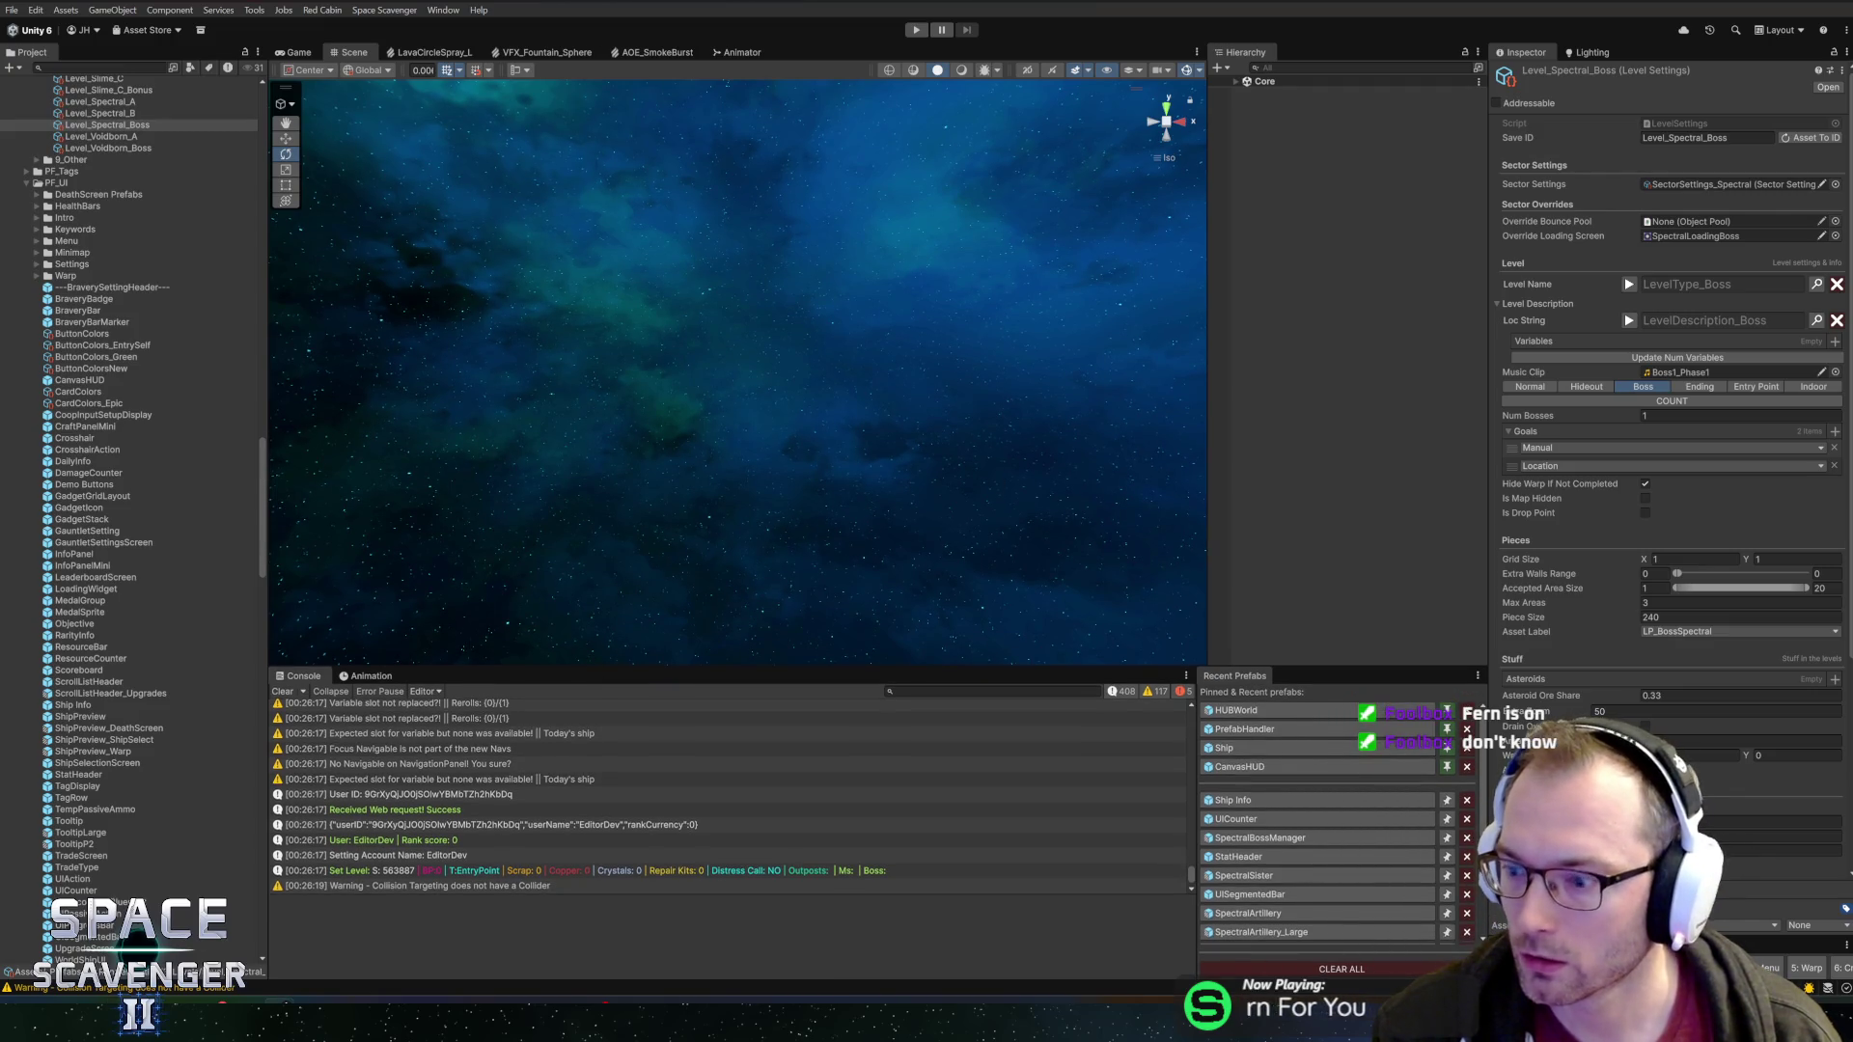